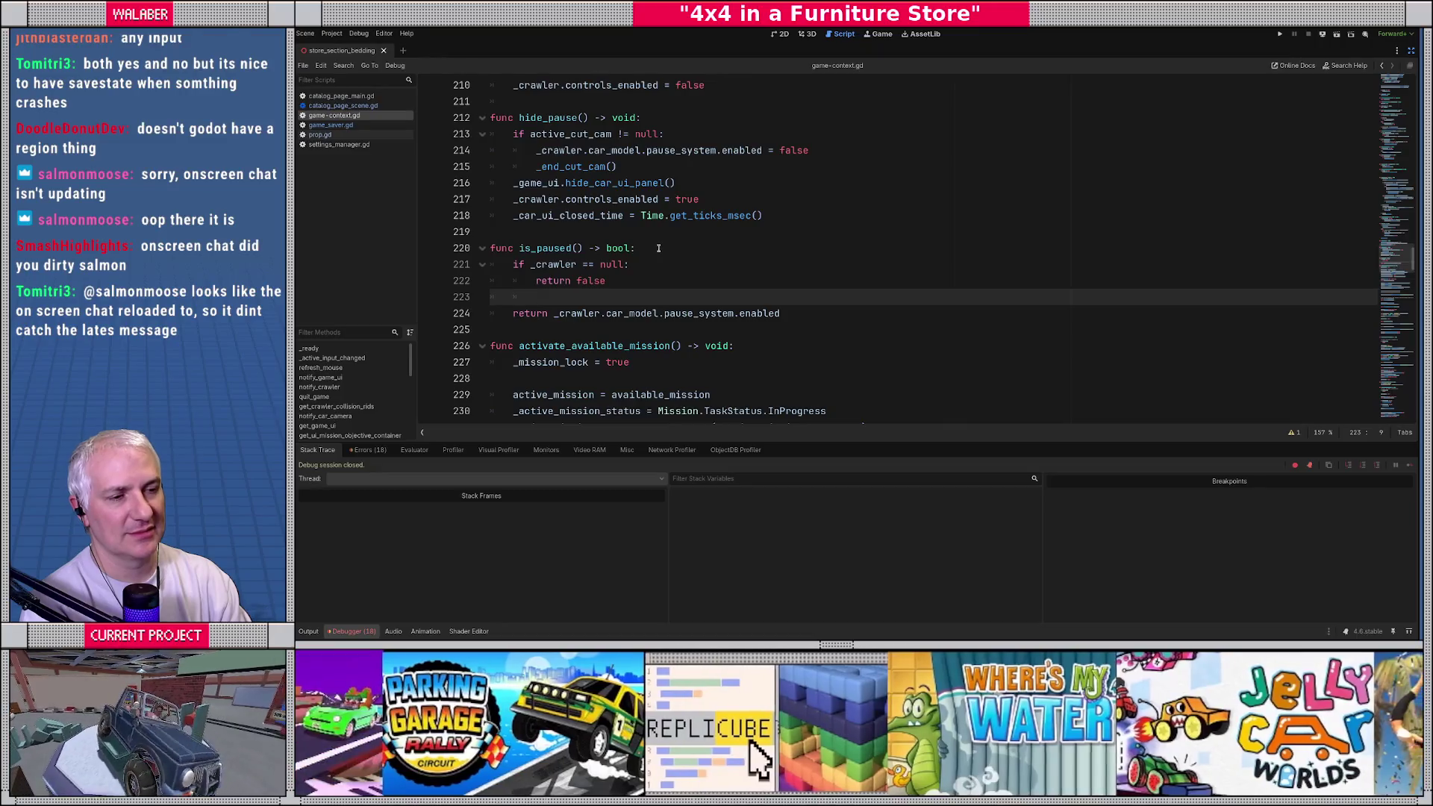
Step: Indent empty line 223 in game-context.gd, then save and run the game in debug
key("Tab")
key("F5")
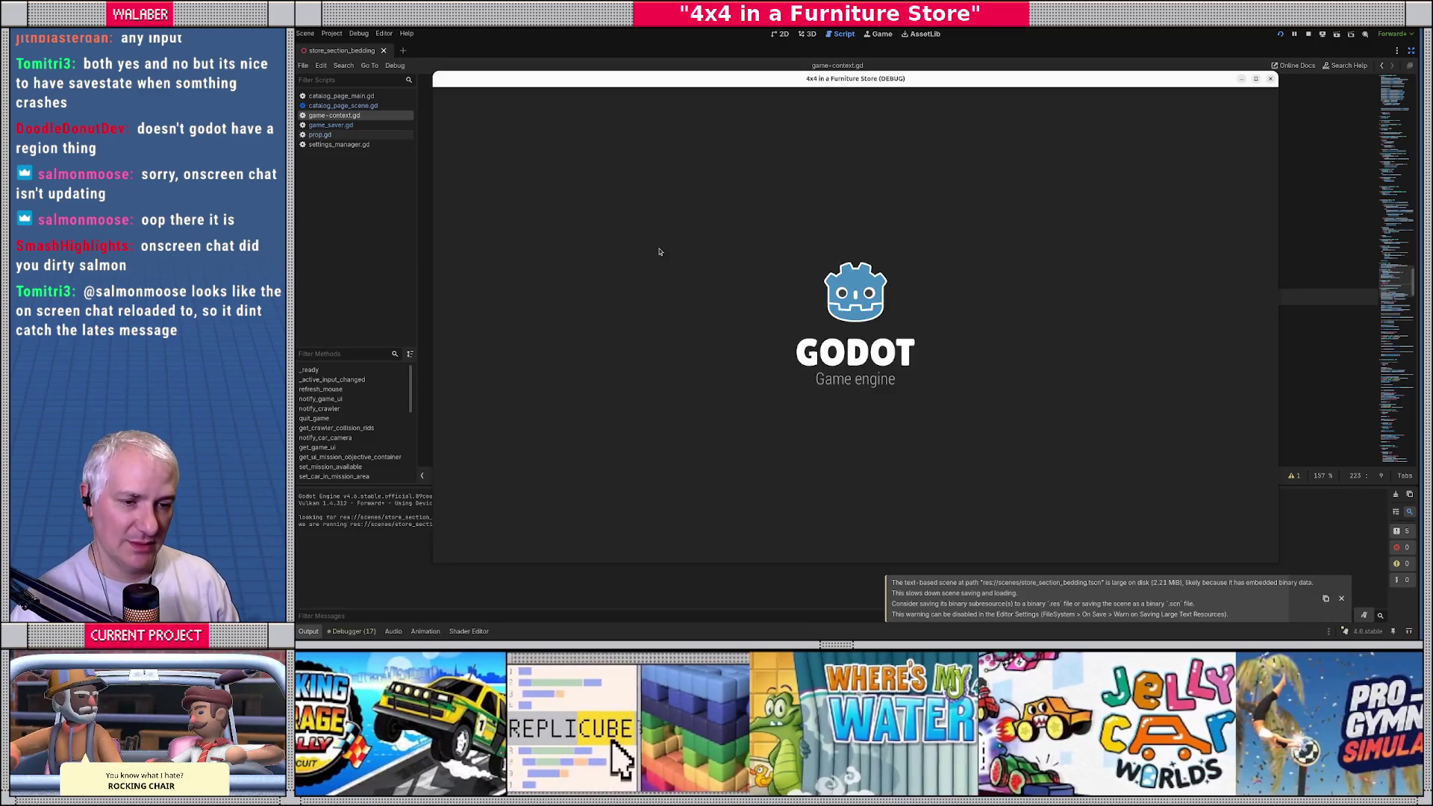
Step: Skip the welcome dialog, browse the furniture catalog, then stop the debug run
key("Return")
key("Return")
key("Return")
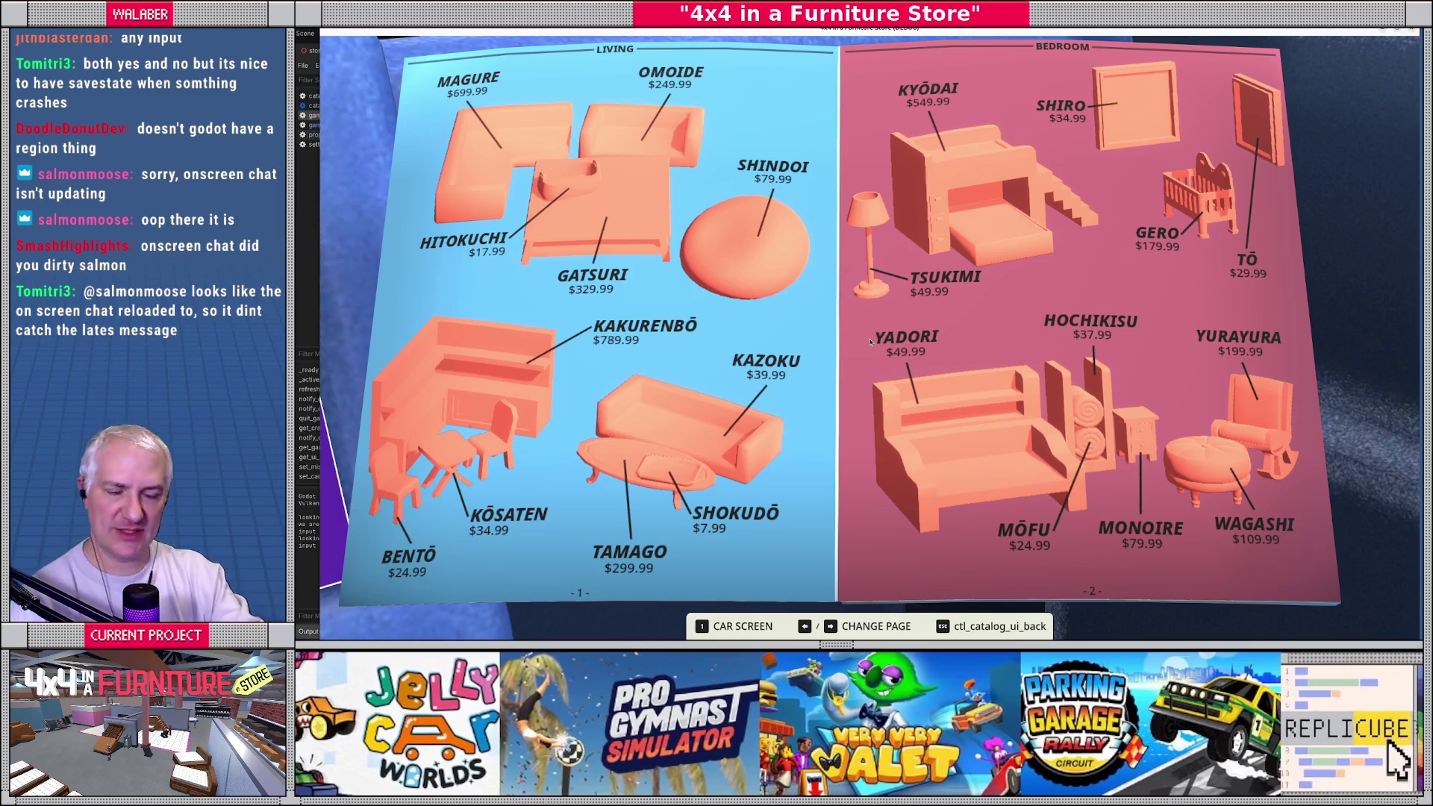
key("Escape")
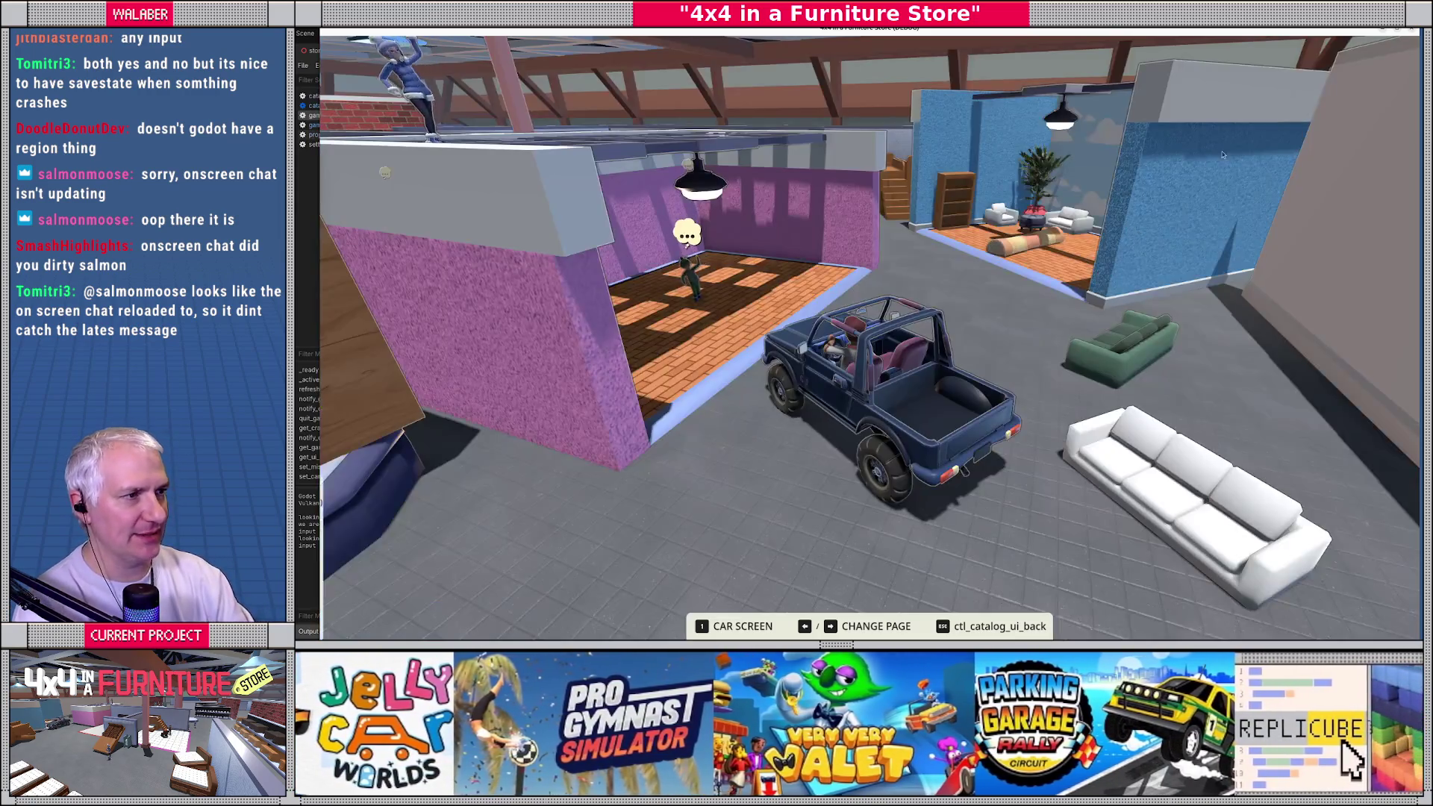
key("F8")
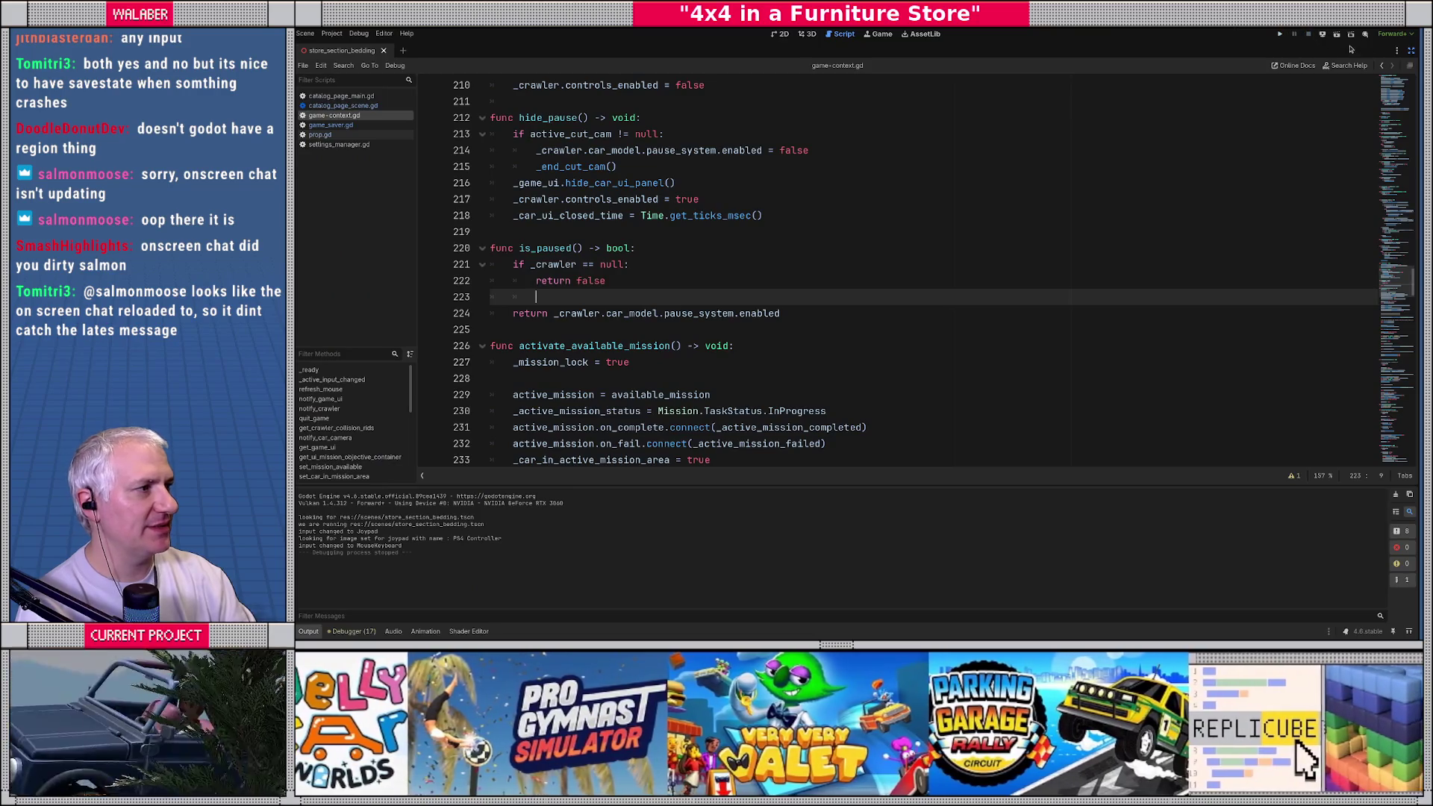
Step: Restore the side panels, cycle through the open scripts, and close them all
left_click(1411, 50)
left_click(776, 229)
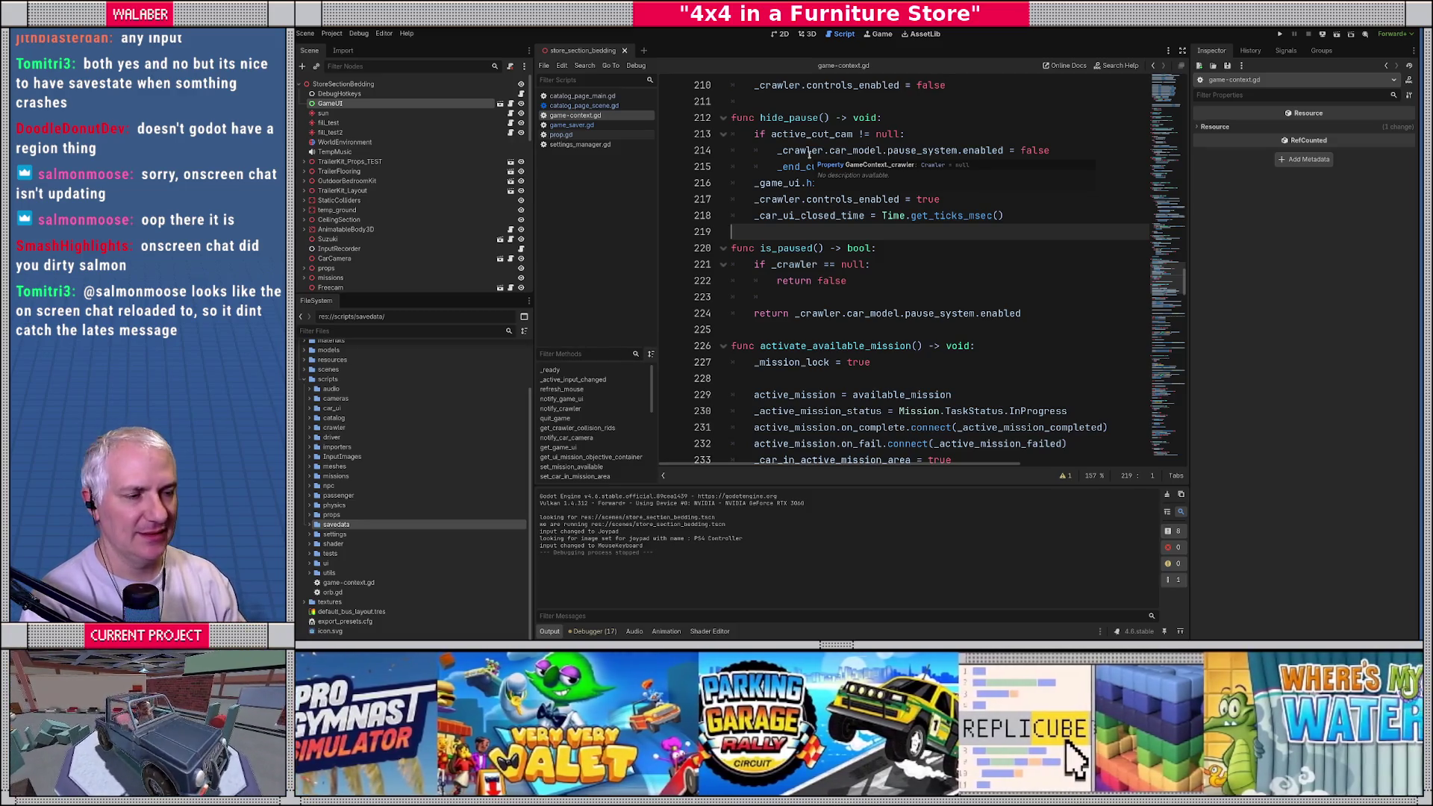
left_click(581, 146)
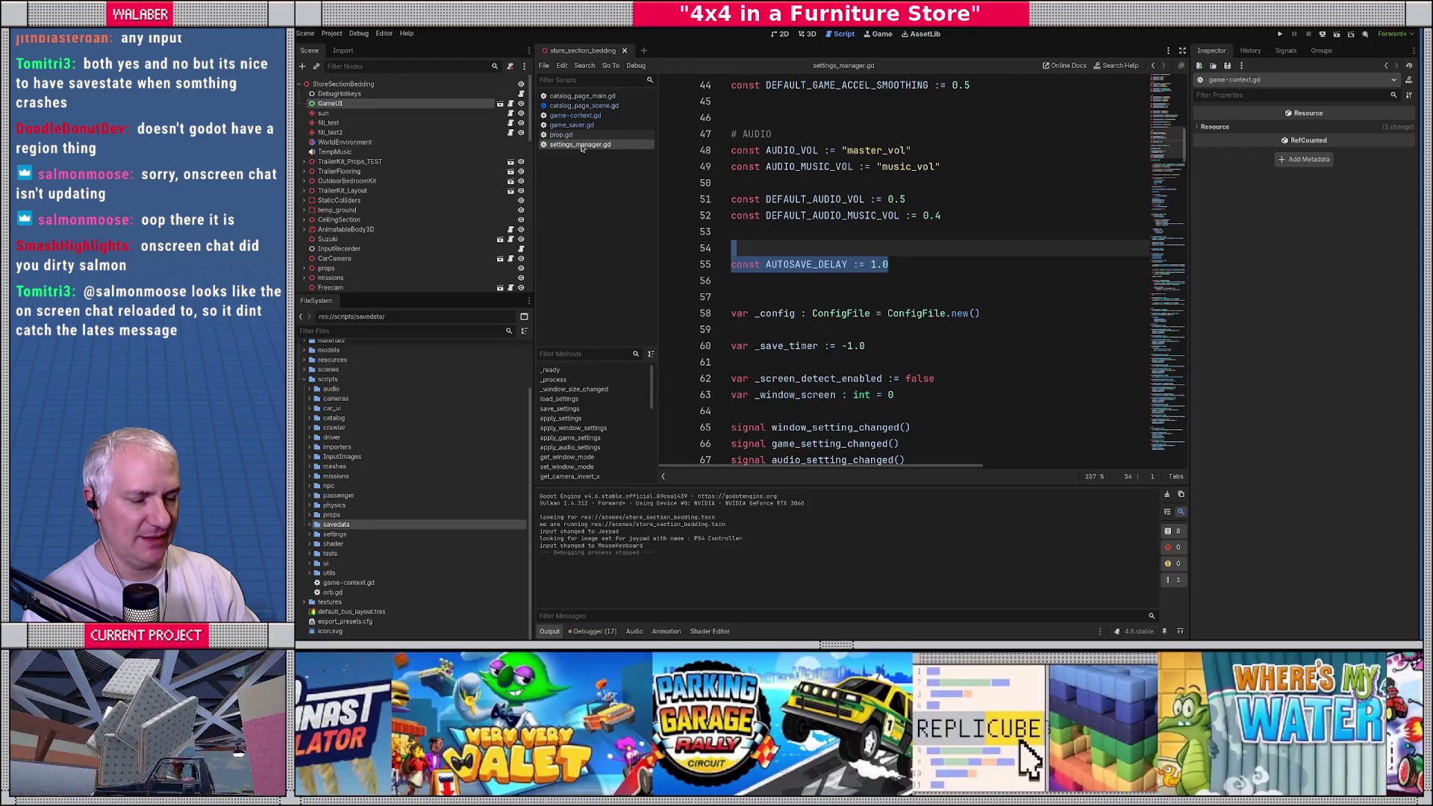
left_click(571, 135)
left_click(569, 126)
left_click(565, 116)
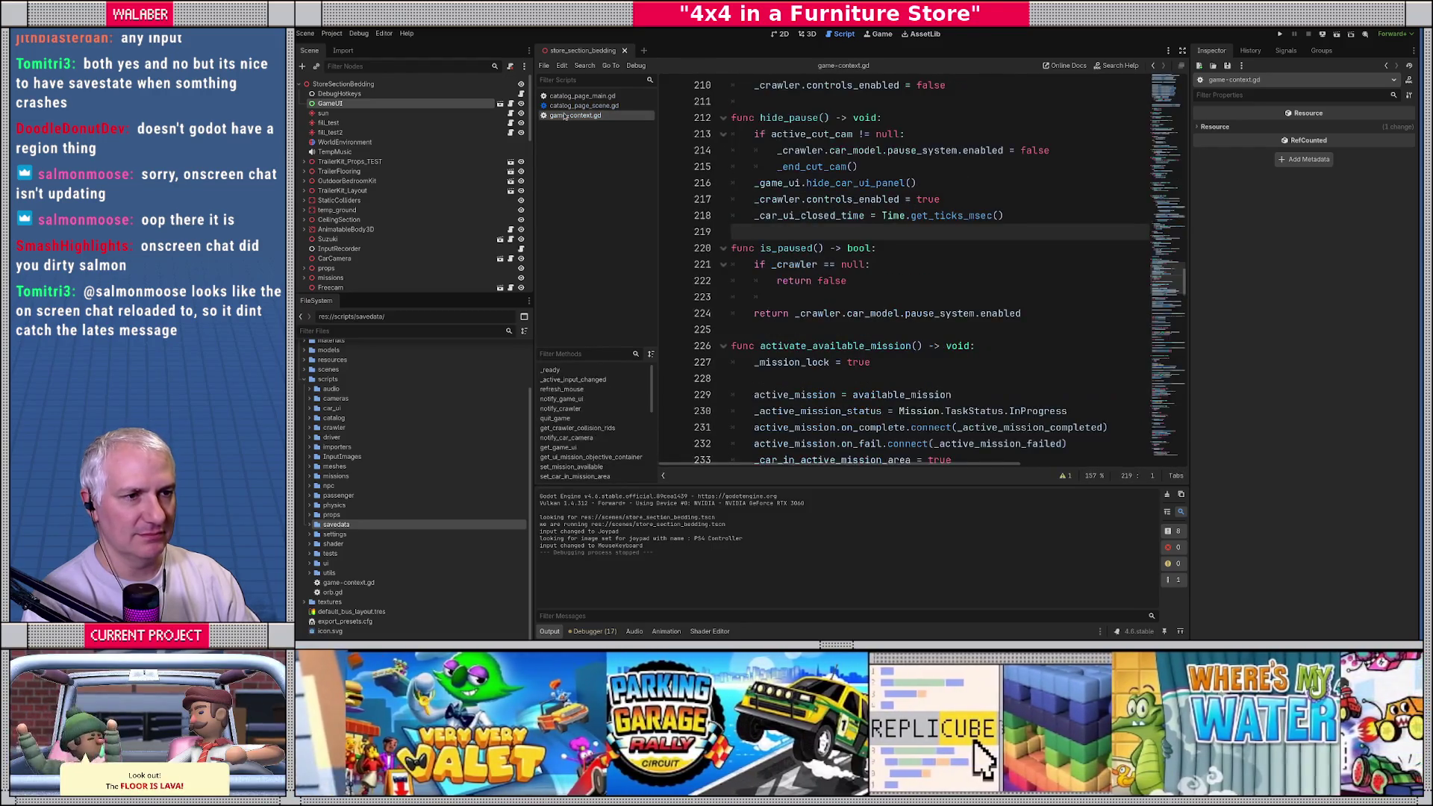
key("ctrl+w")
key("ctrl+w")
key("ctrl+w")
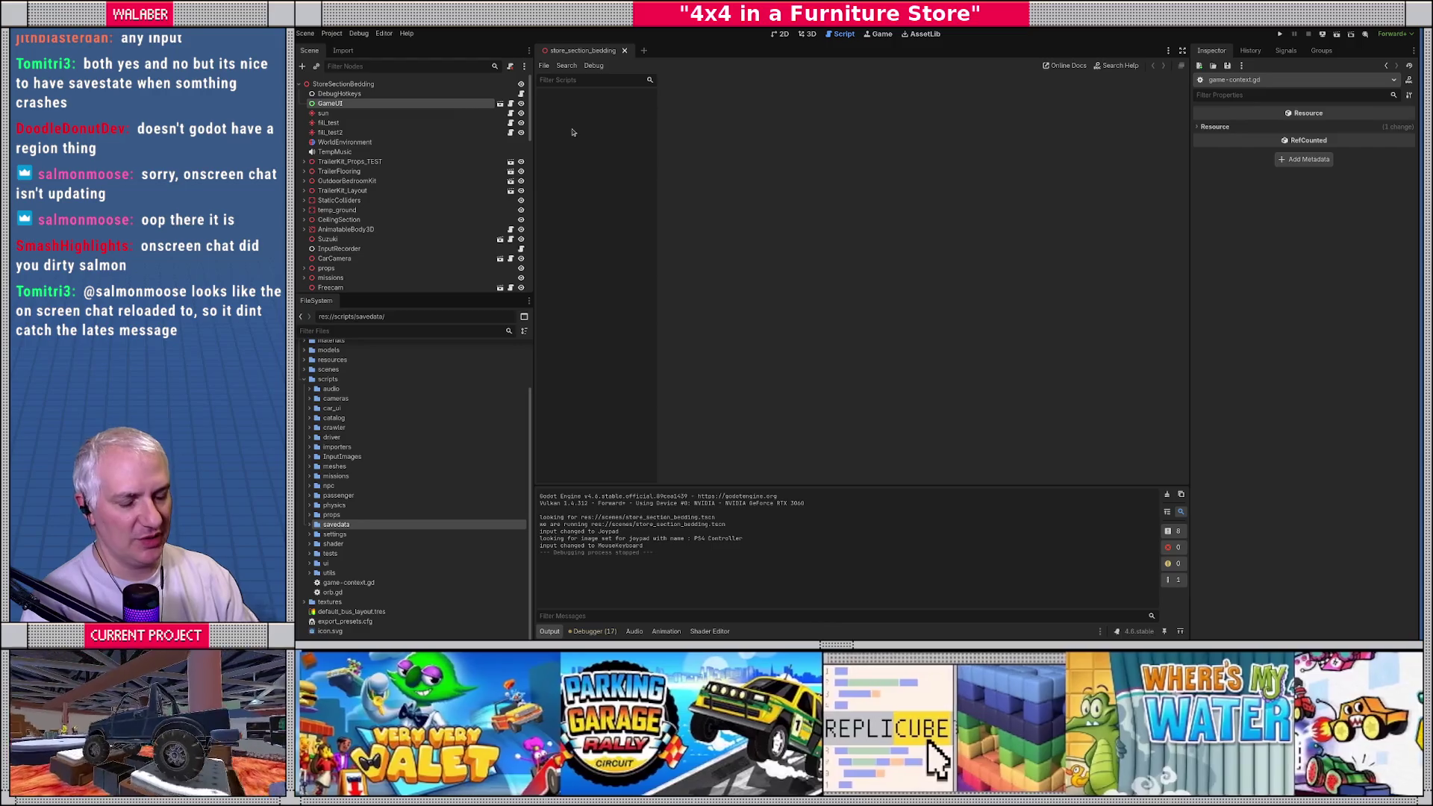
Step: Open tires-on-target.gd through Quick Open Script by searching 'tiresont'
key("ctrl+alt+o")
type("tiresont")
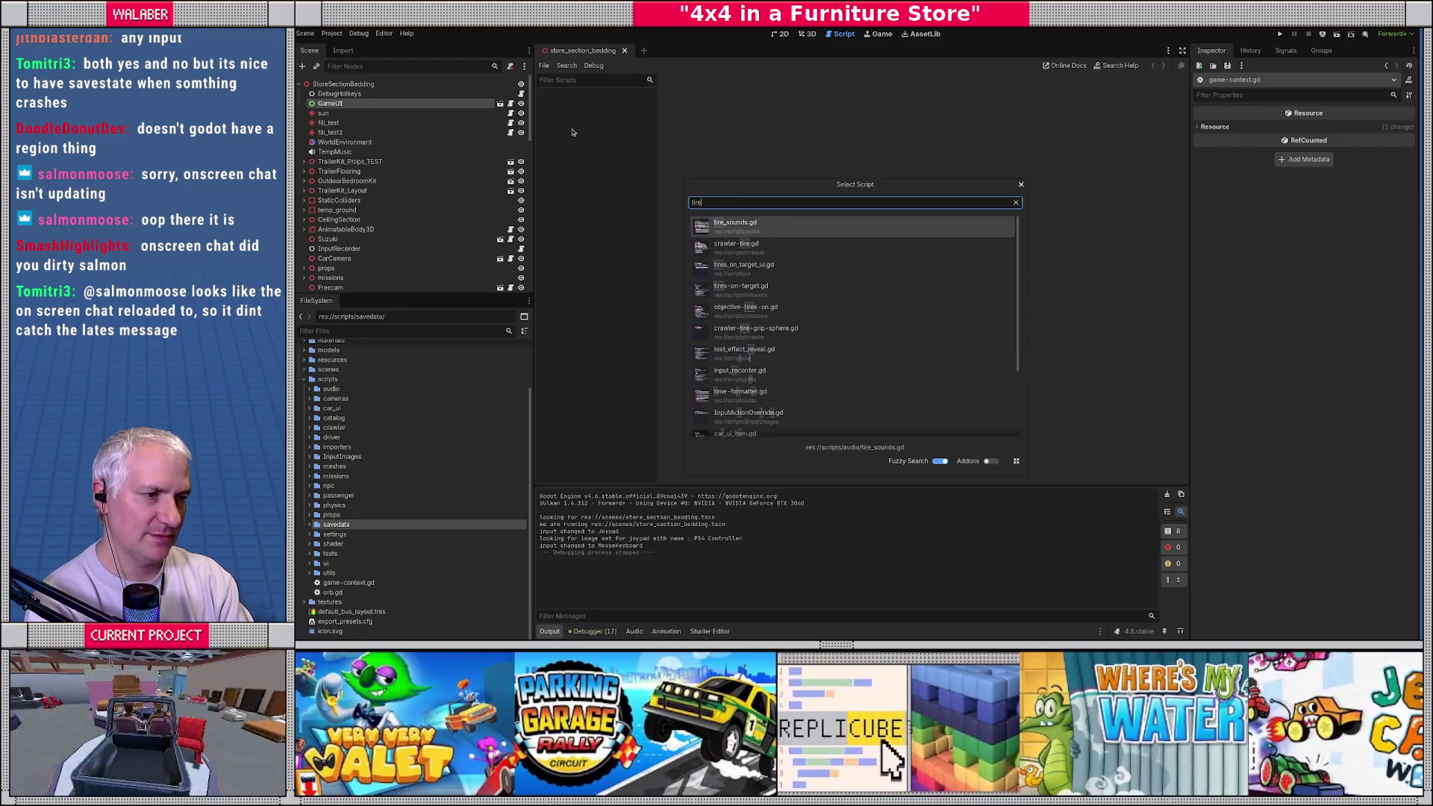
key("Down")
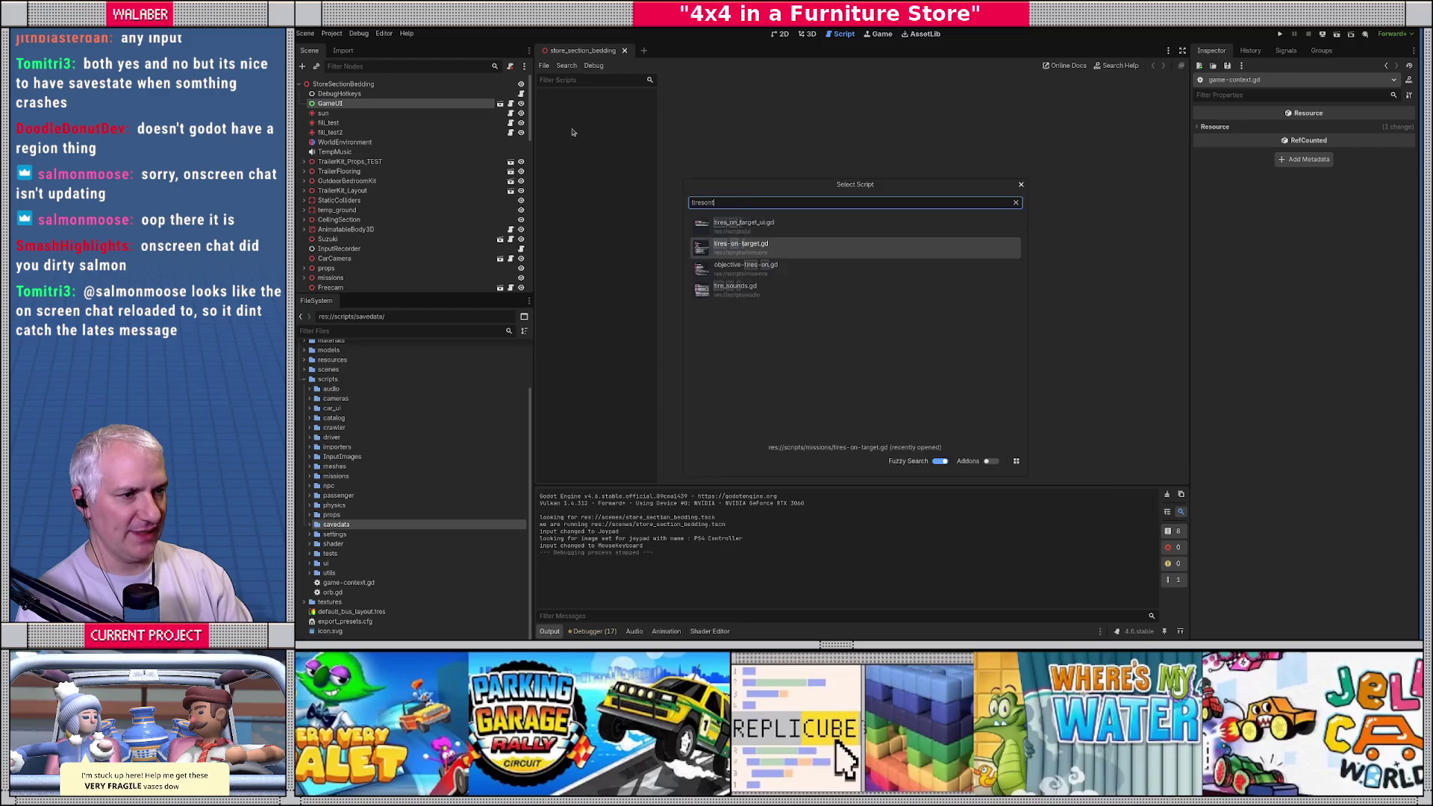
key("Return")
left_click(1182, 50)
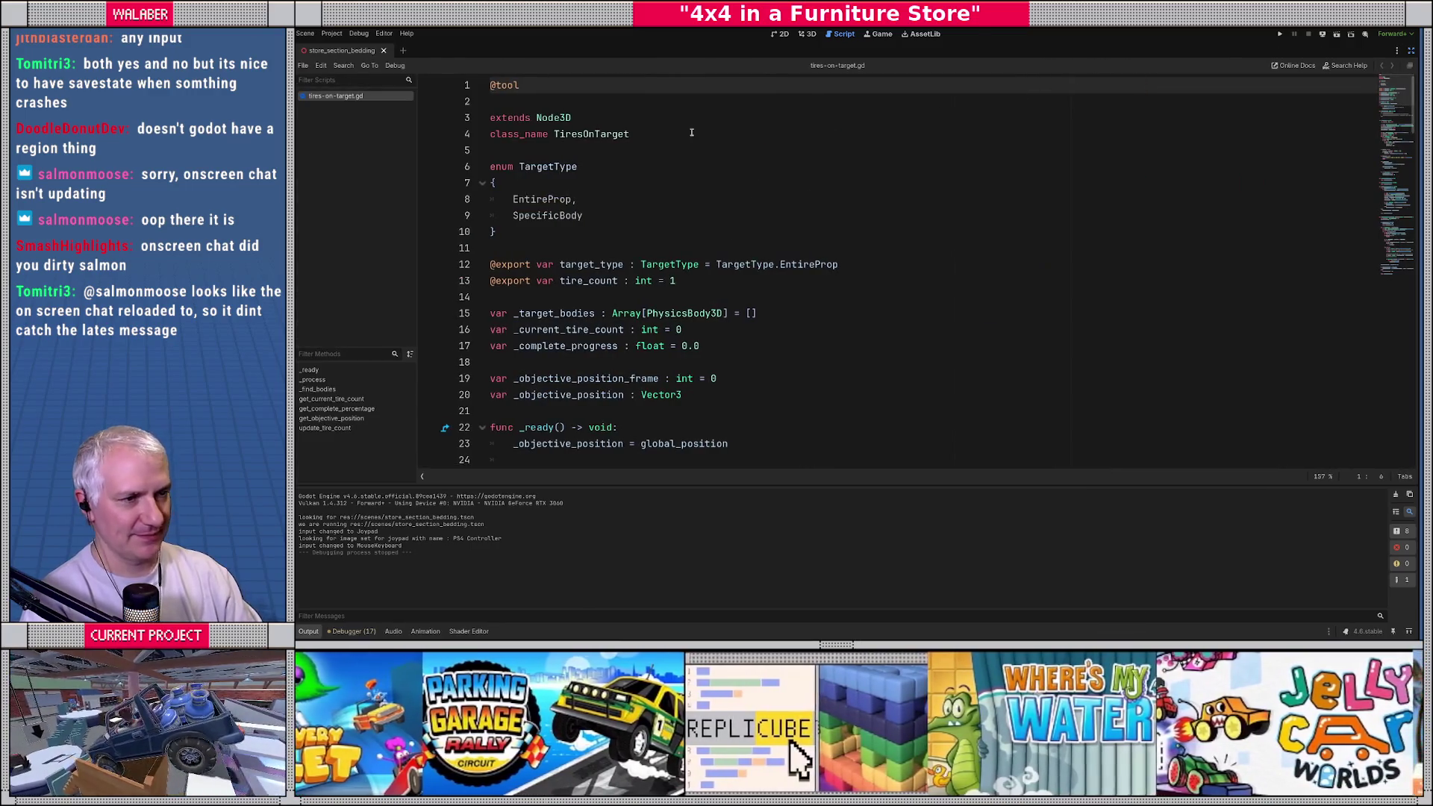
left_click(621, 160)
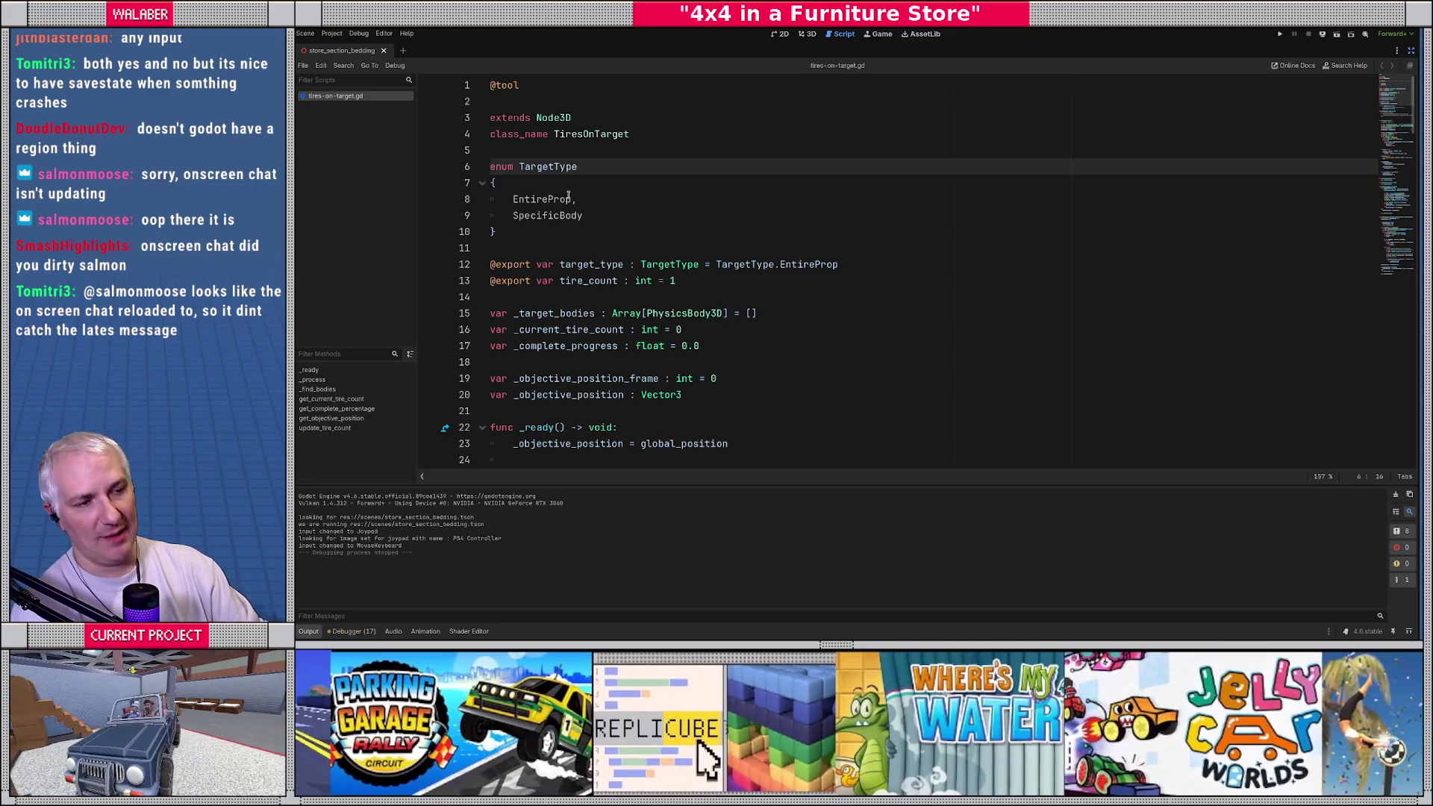
scroll(588, 225, "down", 2)
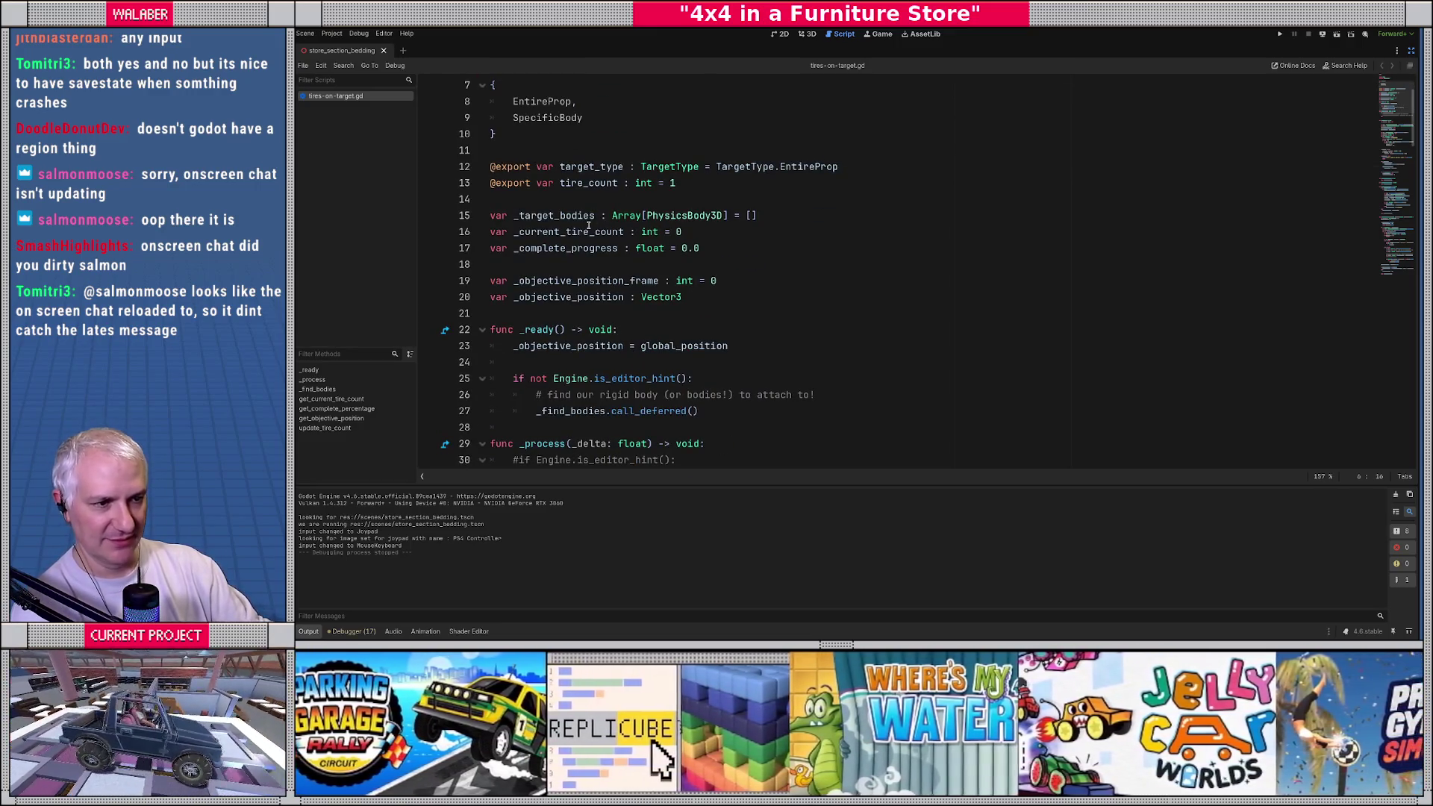
scroll(588, 225, "down", 4)
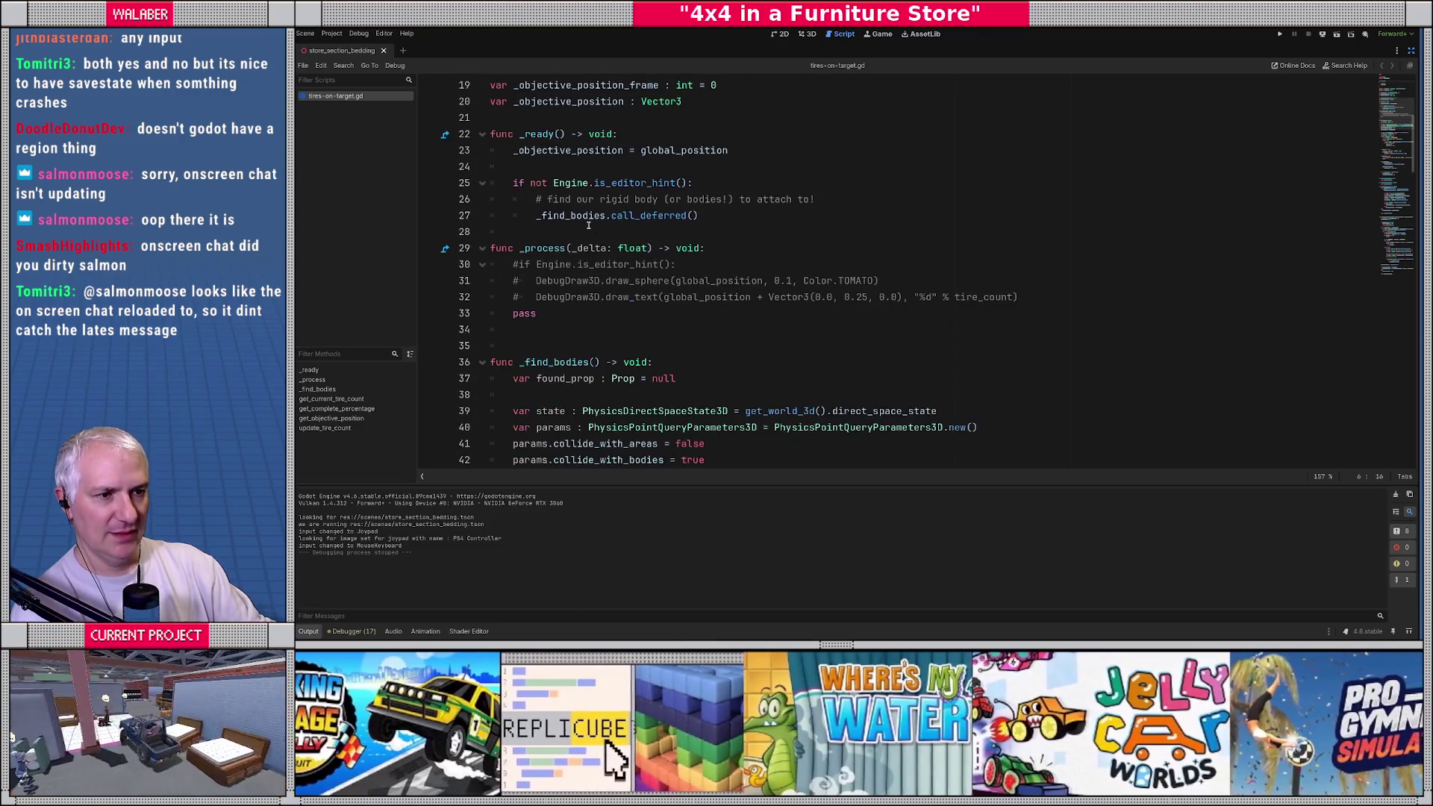
scroll(550, 222, "down", 5)
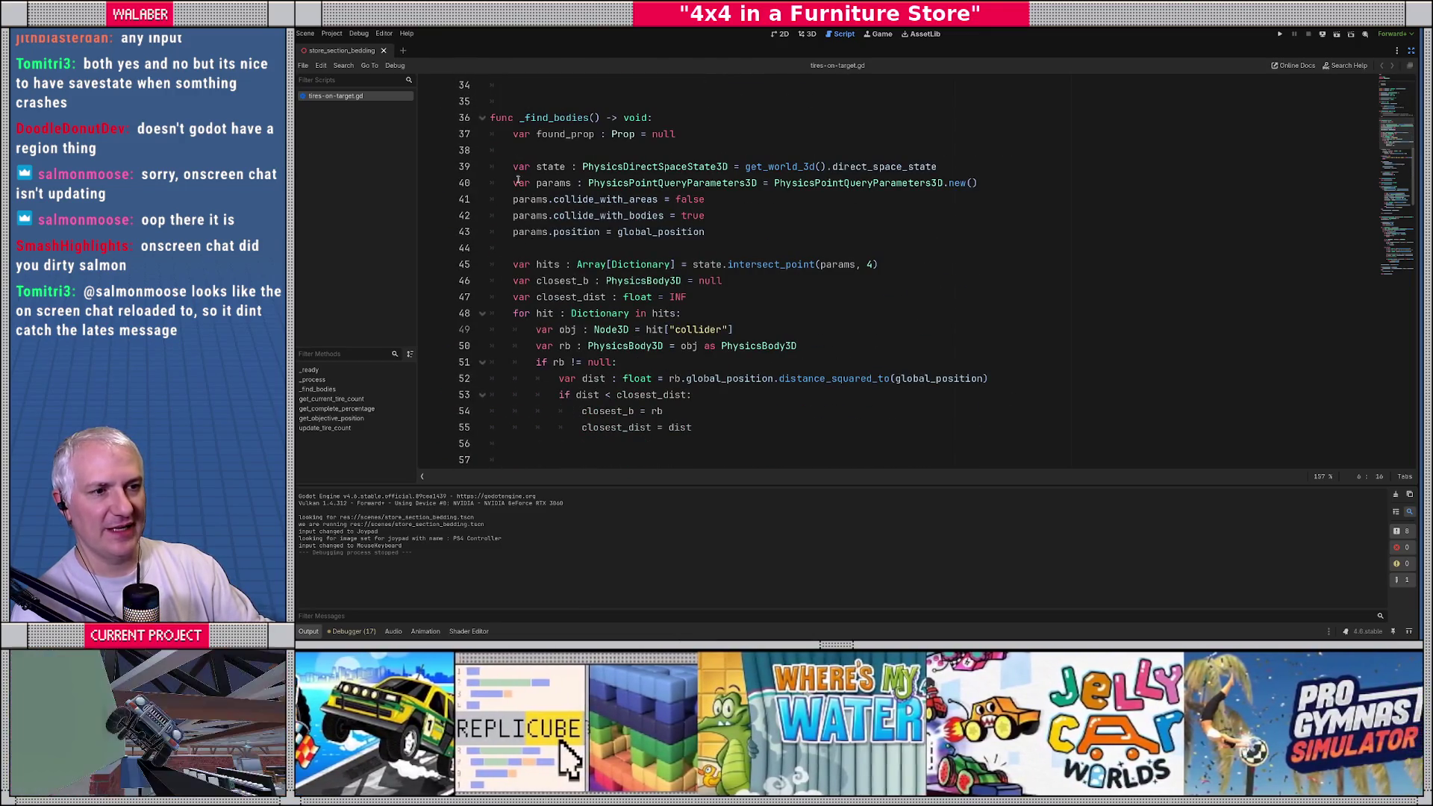
mouse_move(514, 136)
left_mouse_down()
mouse_move(679, 136)
mouse_move(619, 363)
mouse_move(758, 426)
left_mouse_up()
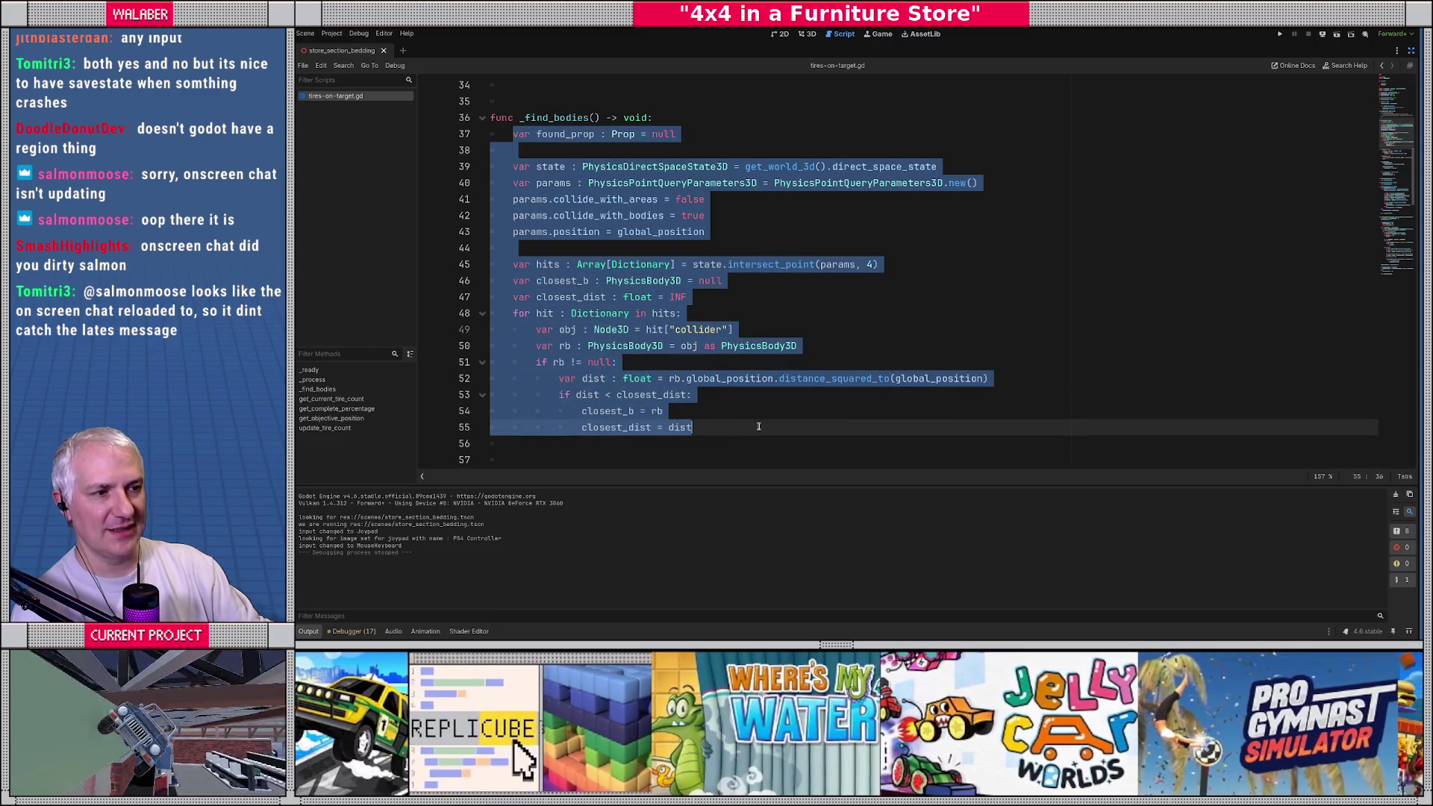
left_click(758, 426)
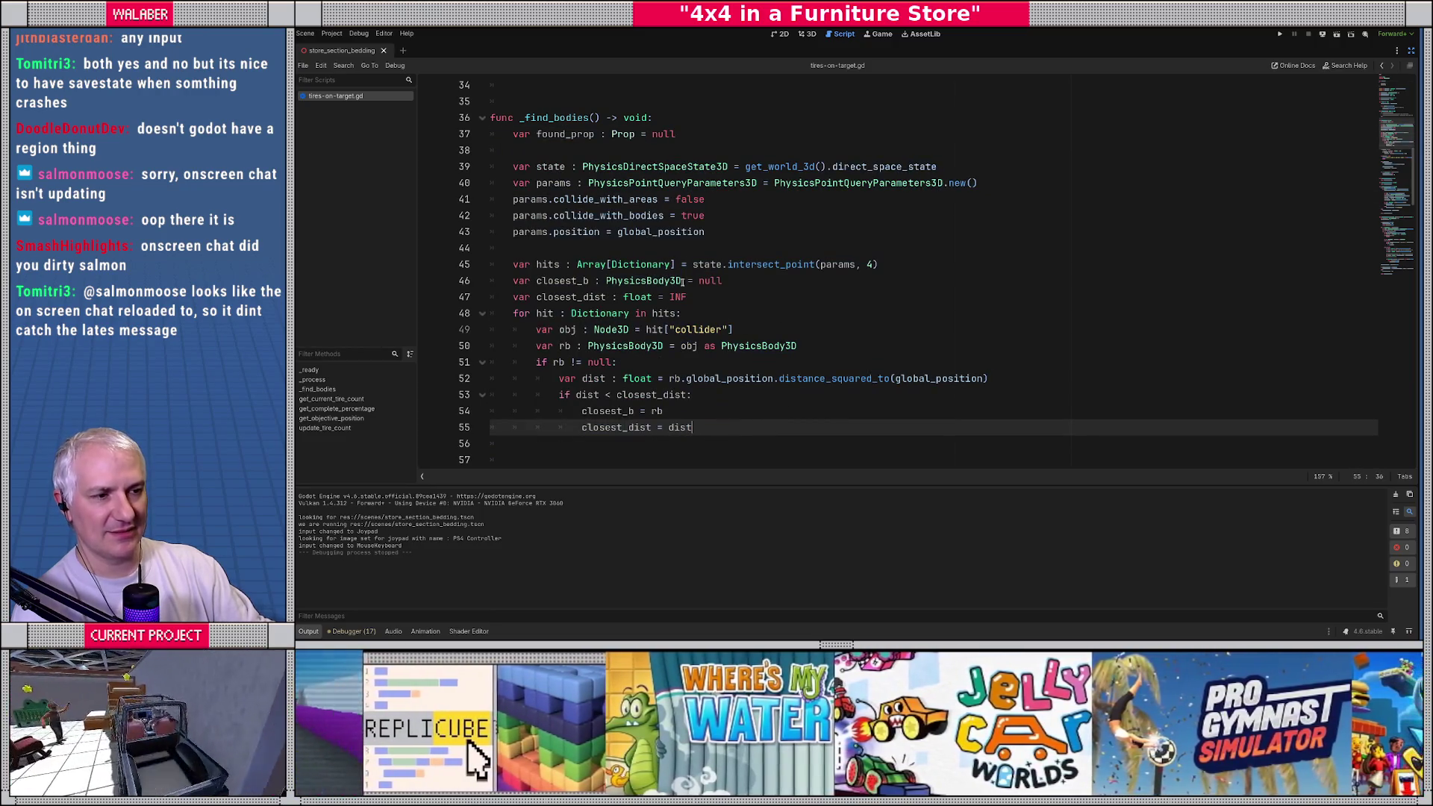
mouse_move(723, 266)
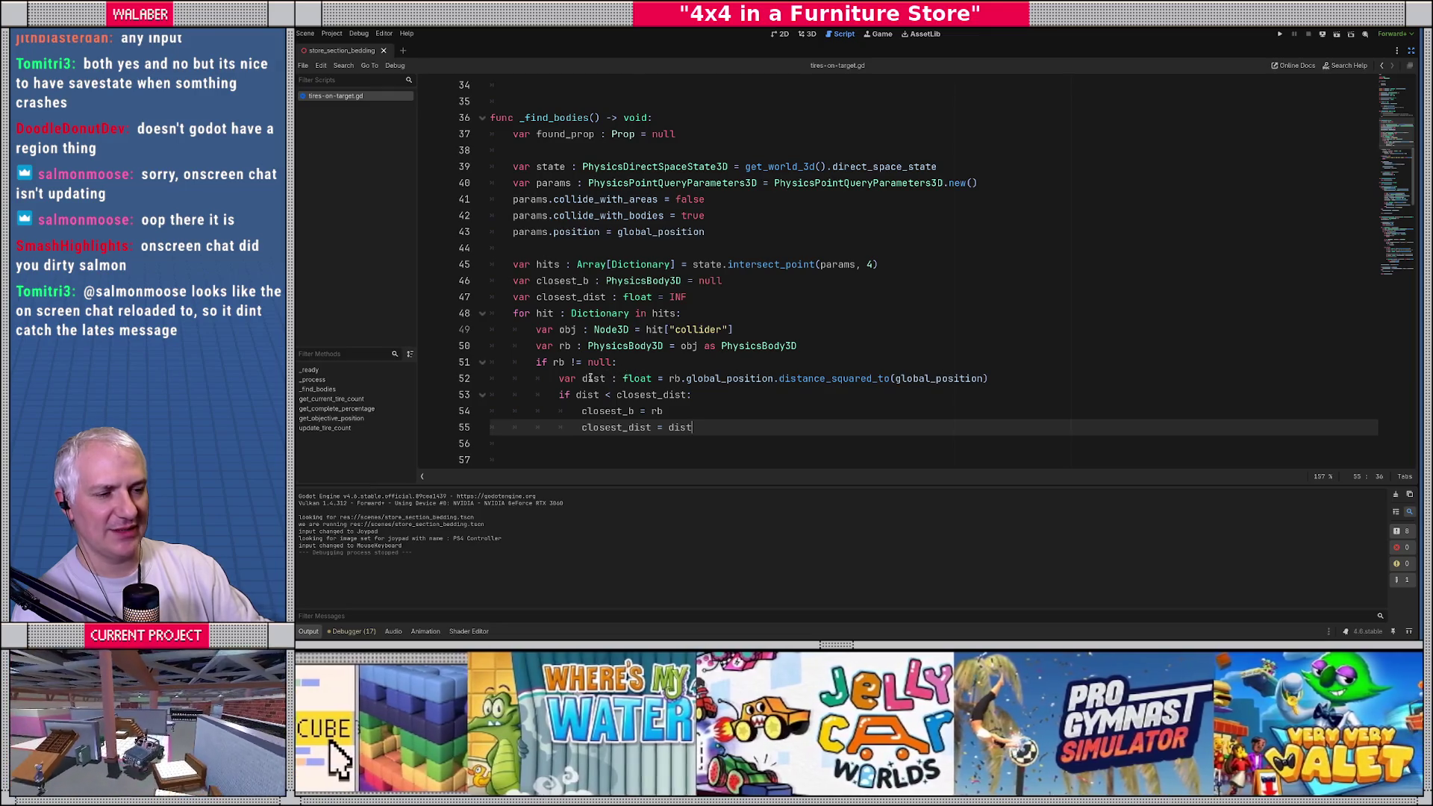
scroll(603, 358, "down", 5)
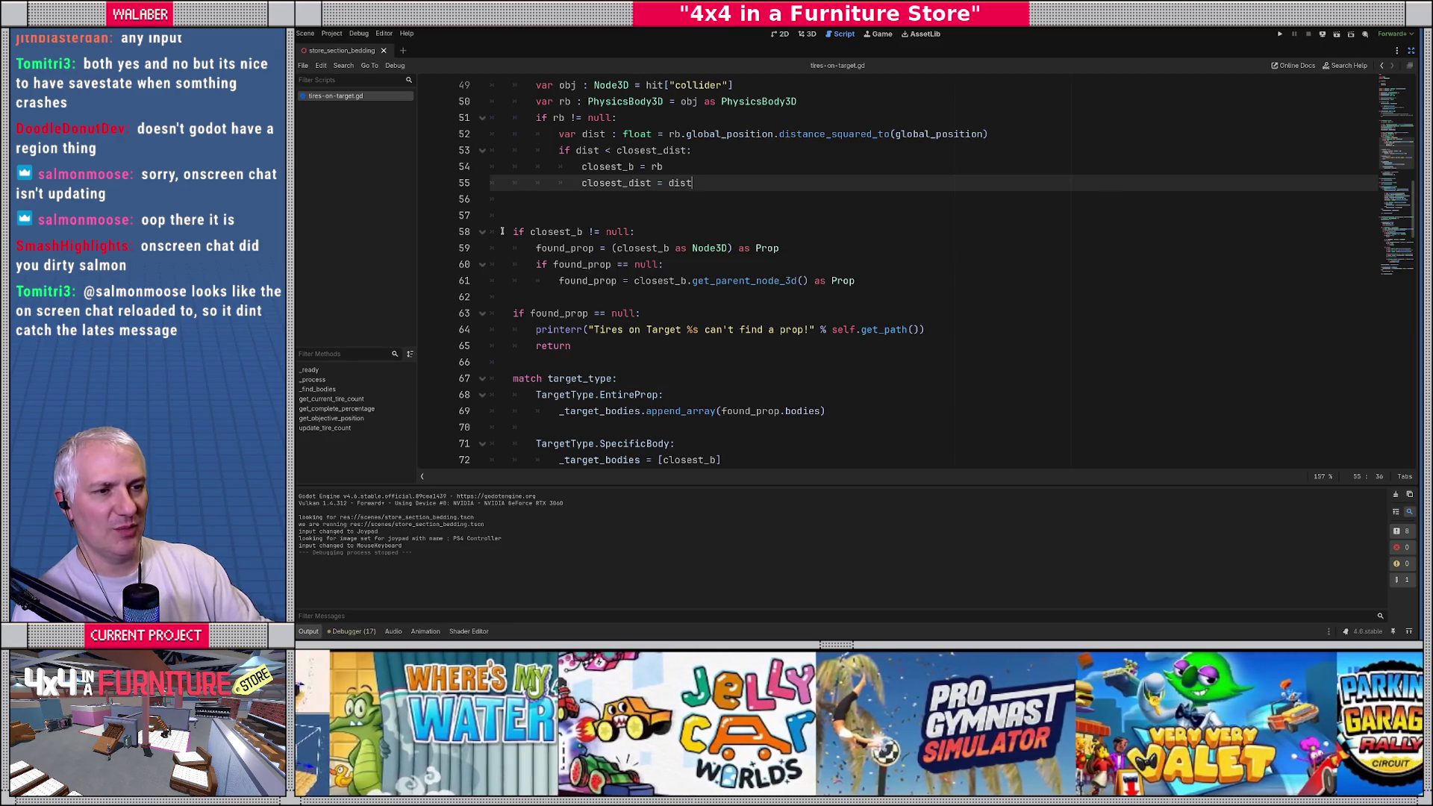
left_click_drag(501, 232, 698, 280)
mouse_move(513, 312)
left_mouse_down()
mouse_move(641, 313)
mouse_move(612, 341)
mouse_move(631, 345)
left_mouse_up()
left_click(639, 345)
scroll(581, 280, "down", 2)
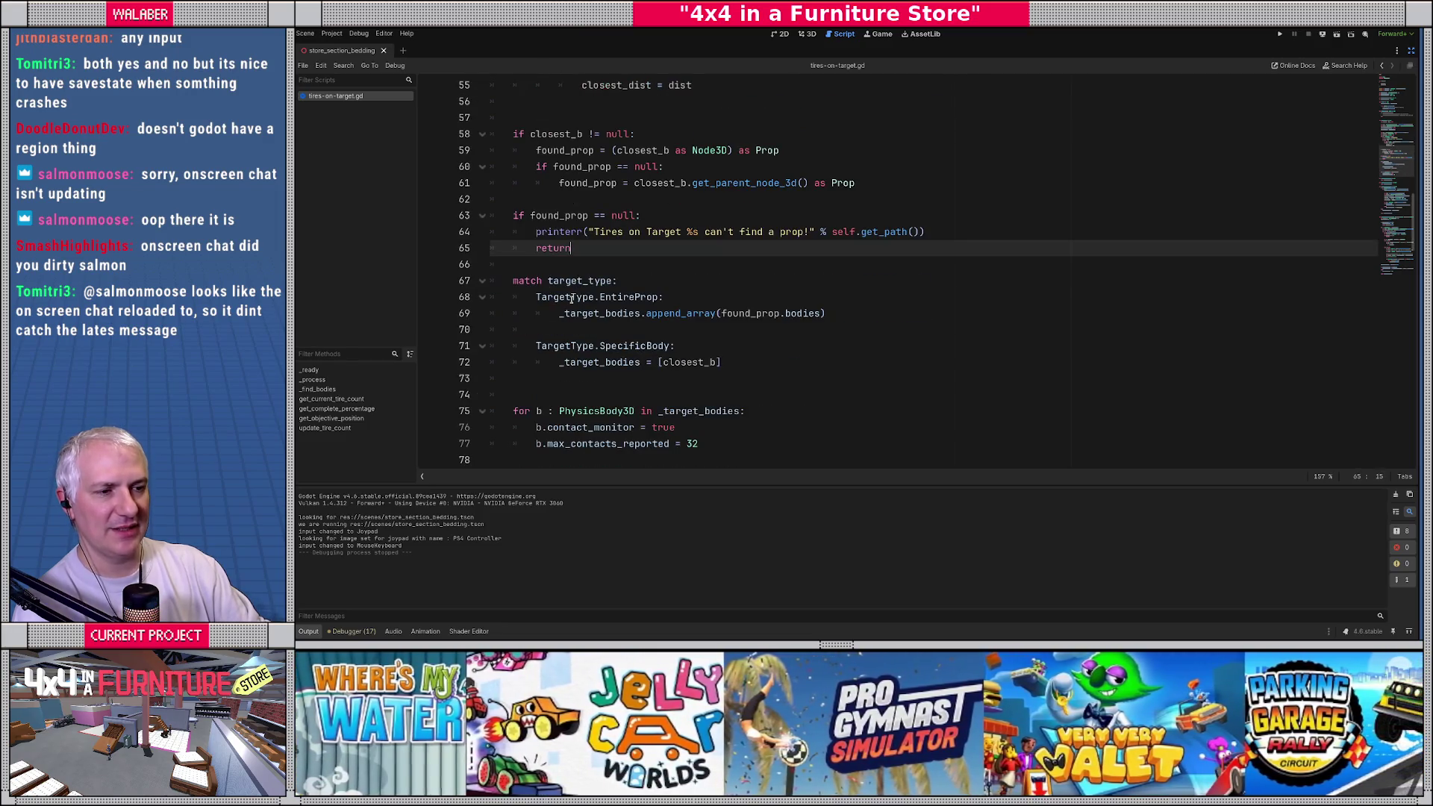
scroll(548, 282, "down", 2)
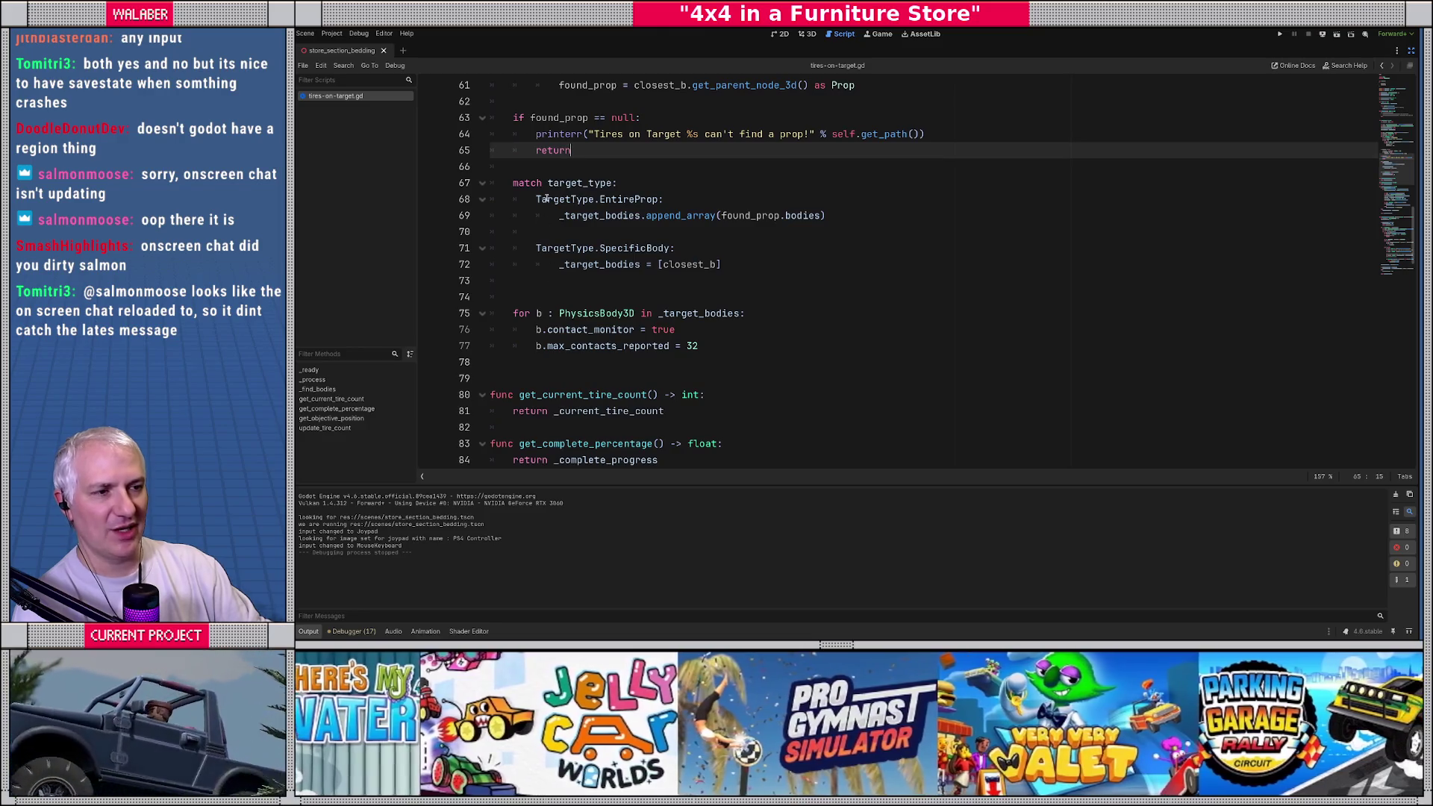
triple_click(547, 199)
left_click(537, 247)
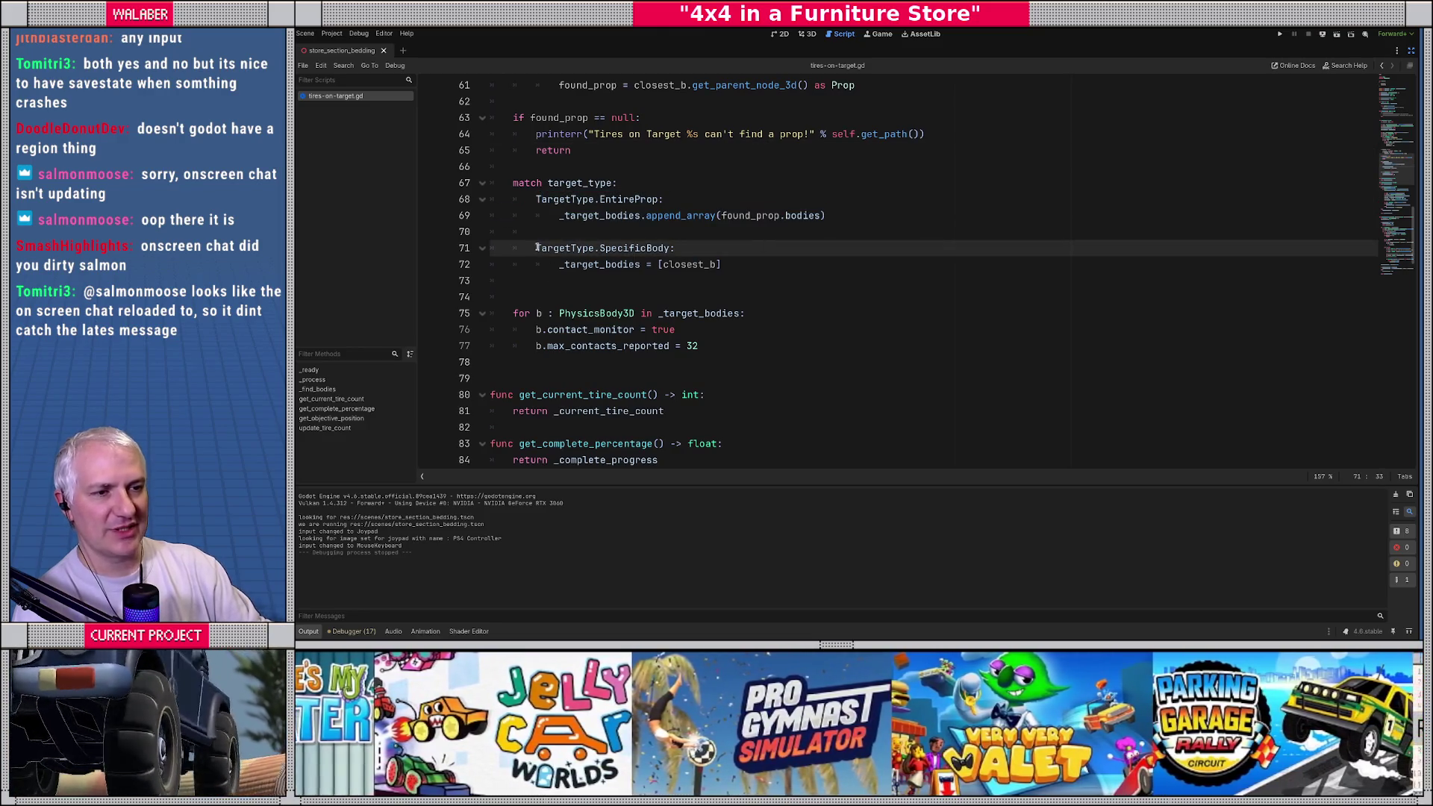
triple_click(537, 248)
left_click_drag(537, 247, 790, 266)
left_click(795, 269)
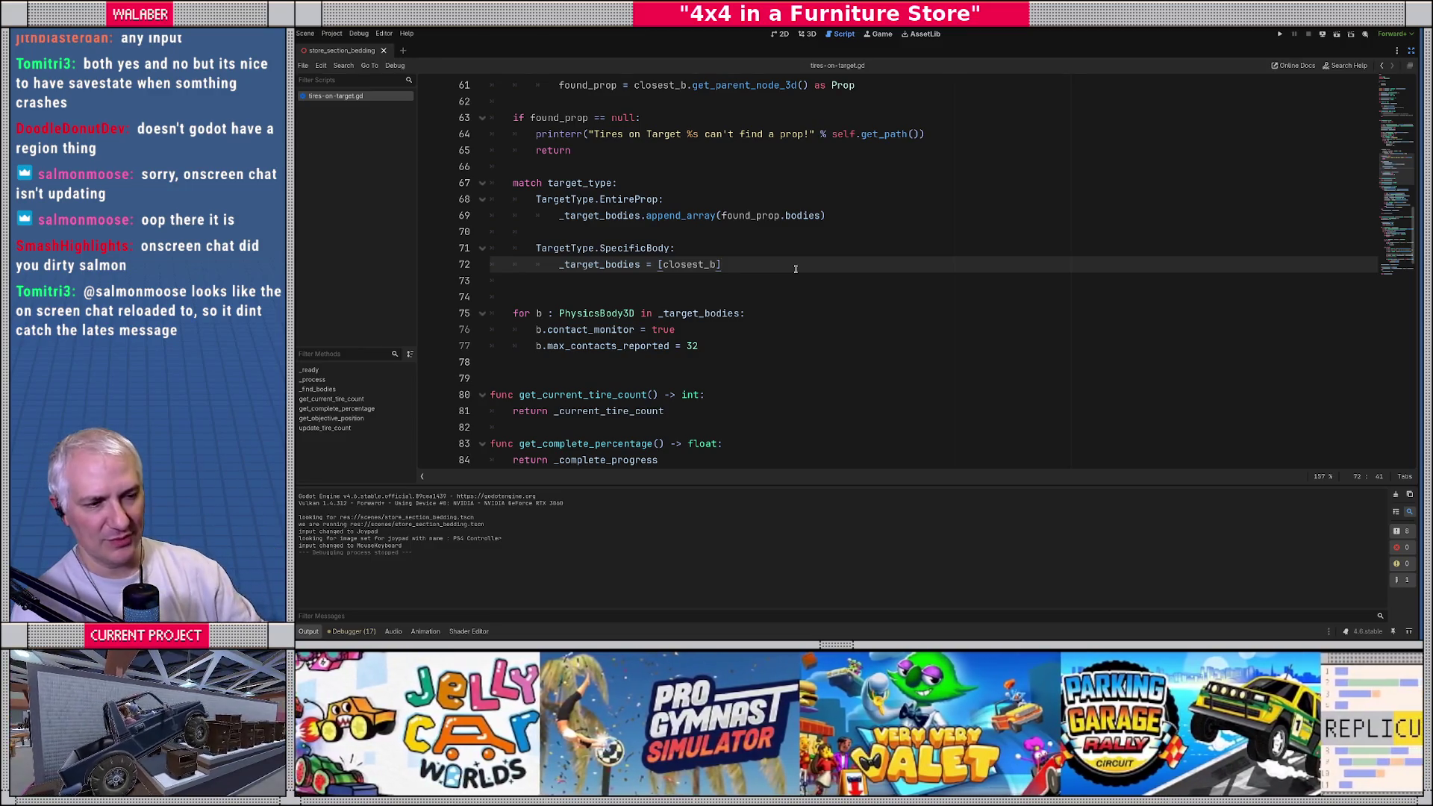
scroll(609, 287, "down", 1)
left_click_drag(513, 266, 733, 297)
left_click(734, 297)
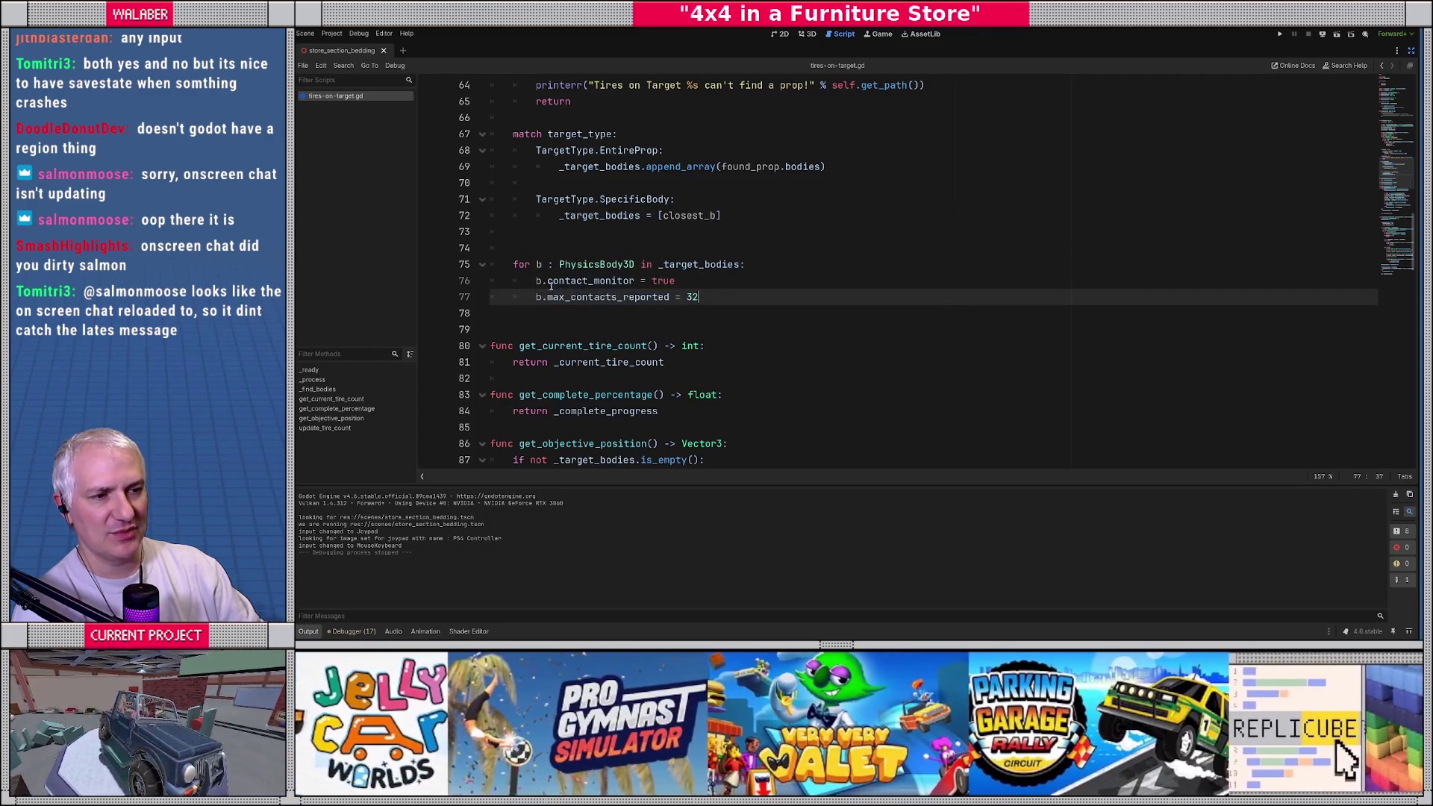
left_click_drag(543, 281, 676, 280)
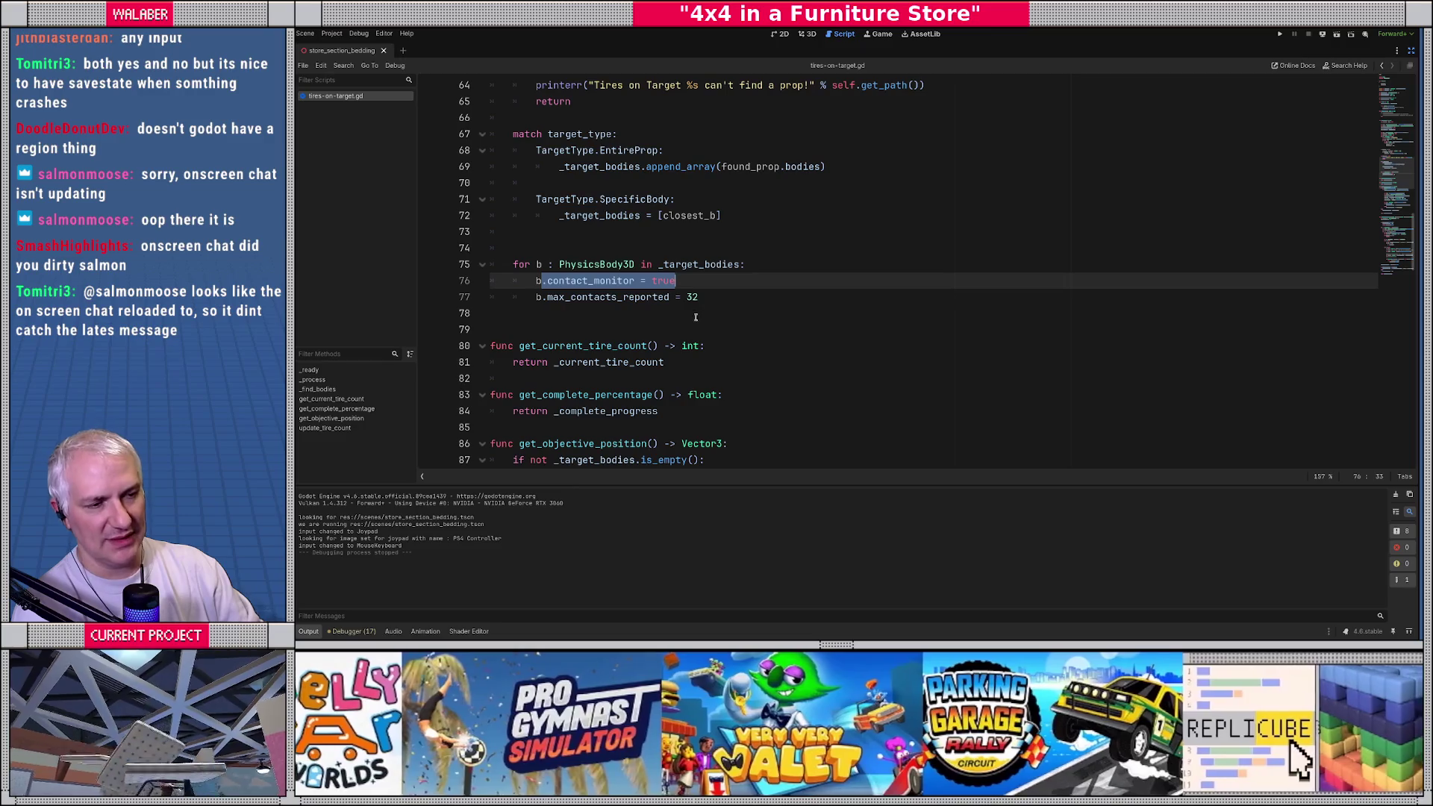
left_click_drag(543, 297, 758, 298)
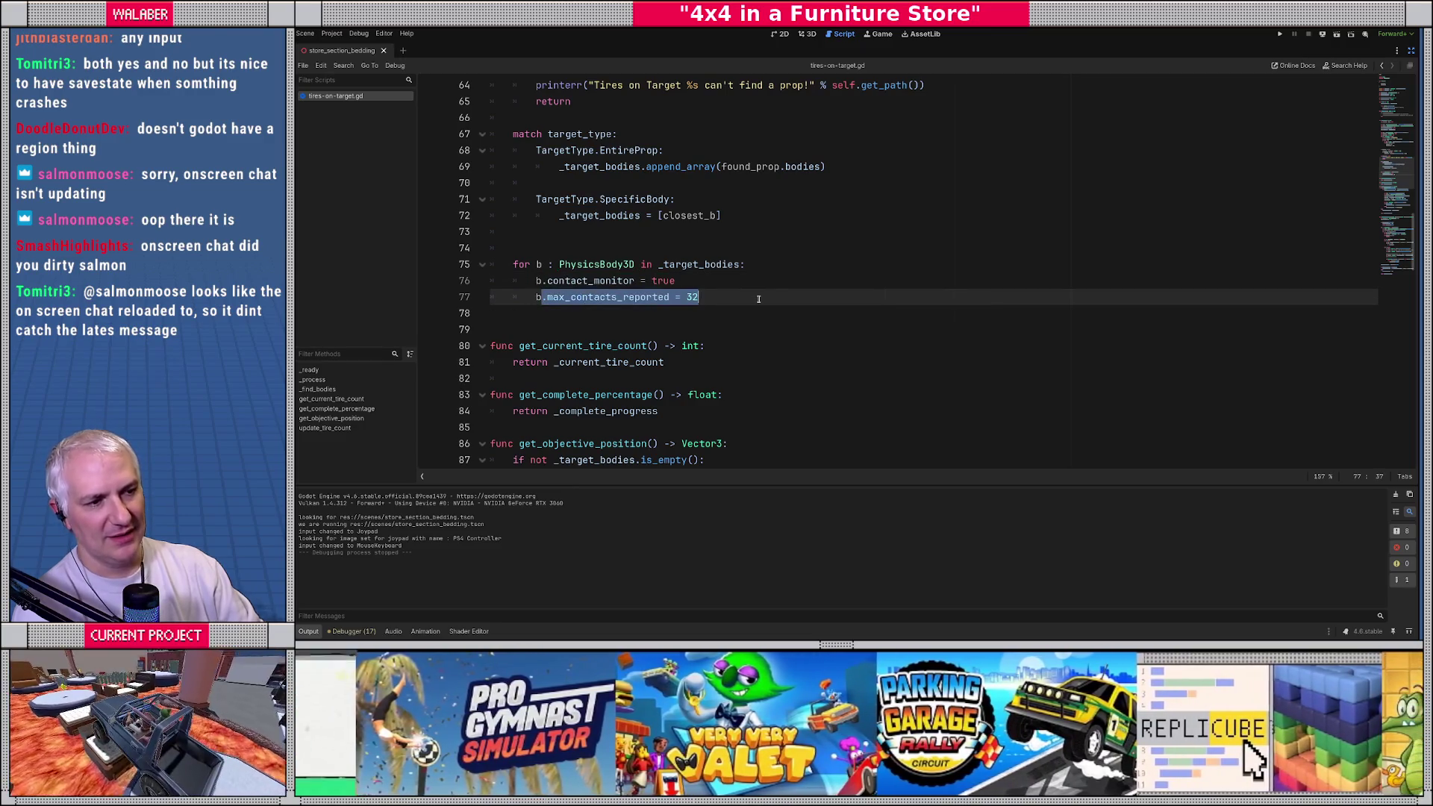
left_click(790, 300)
scroll(839, 298, "down", 4)
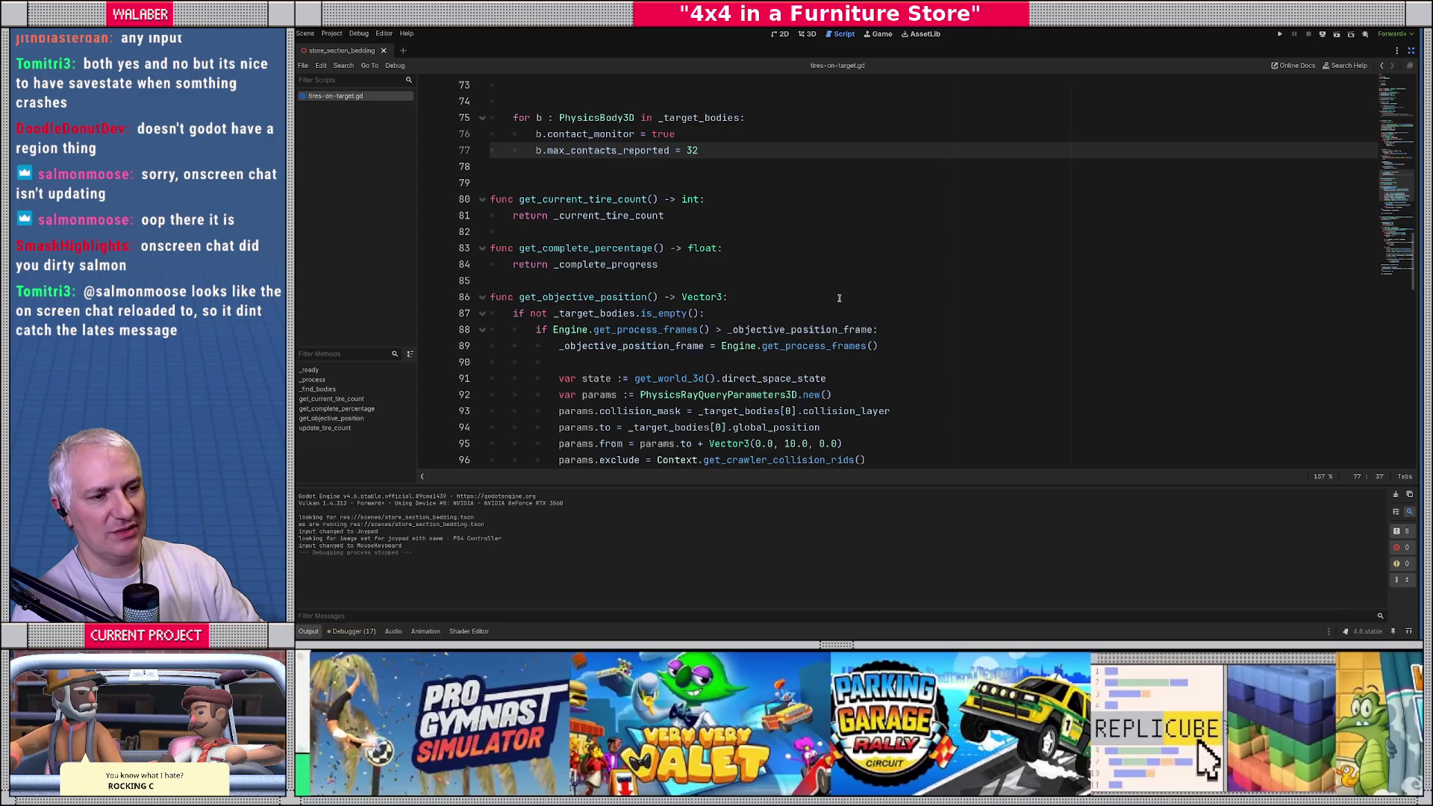
Step: Review get_current_tire_count and the start of update_tire_count: count reset, empty-bodies return, contact count
left_click_drag(493, 150, 766, 165)
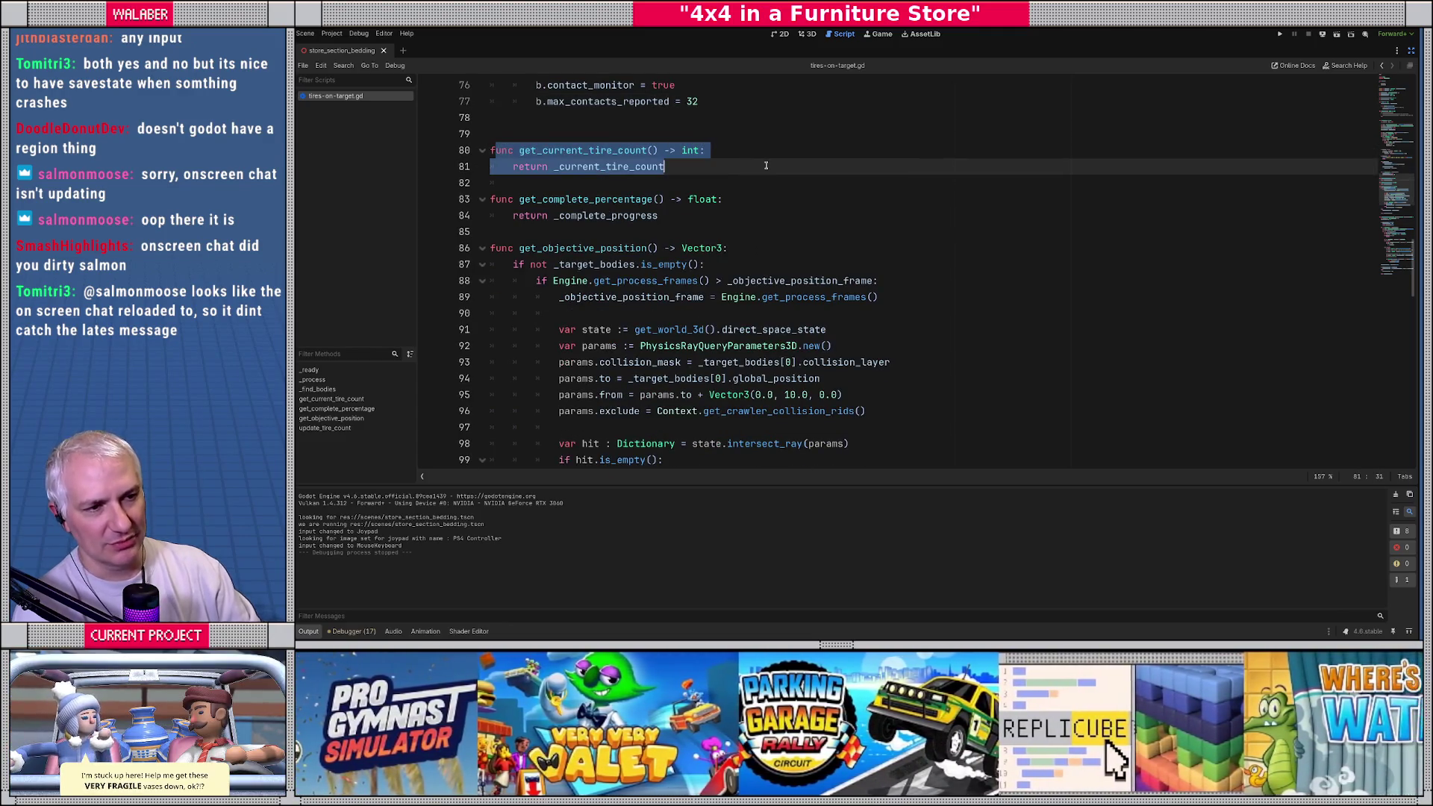
scroll(717, 180, "down", 9)
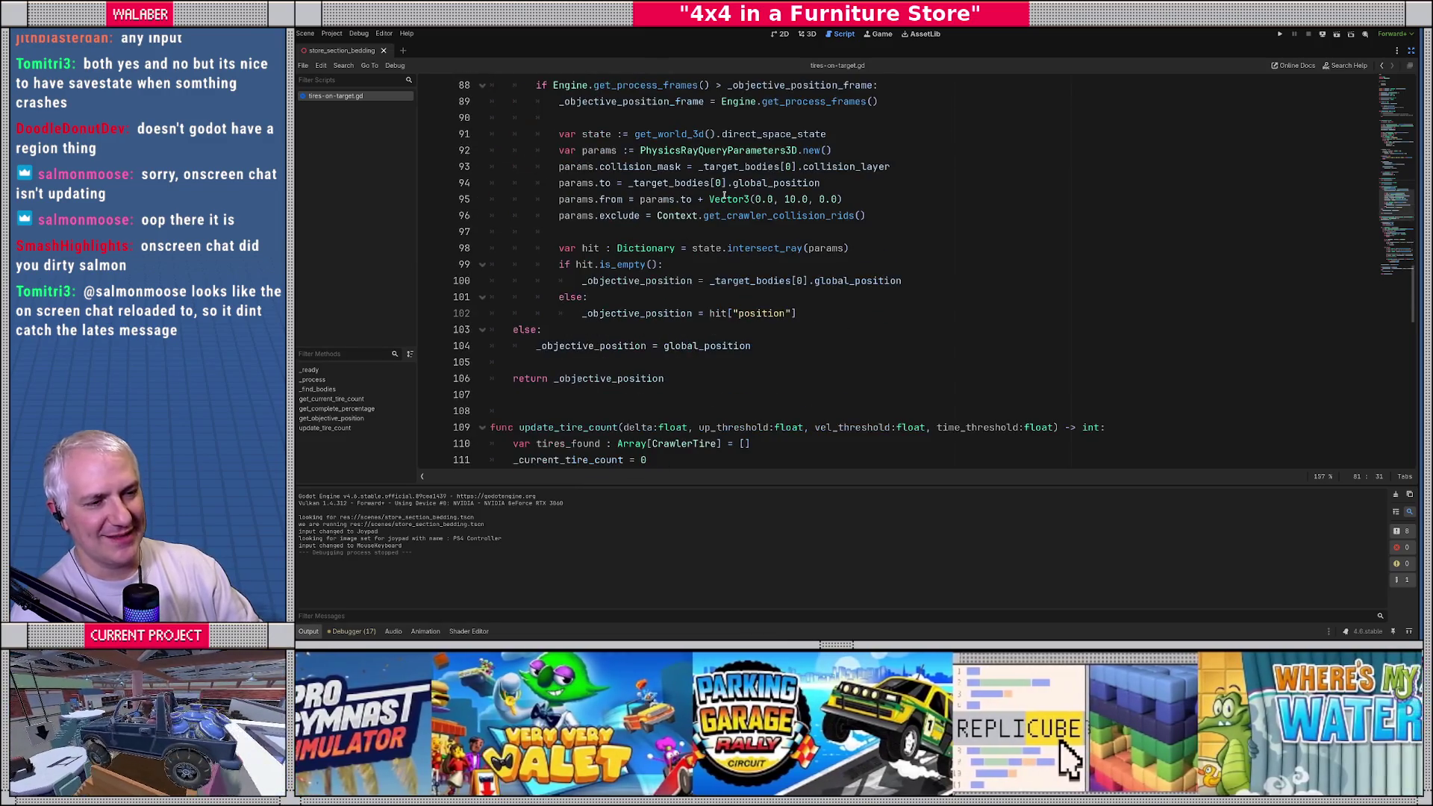
double_click(555, 182)
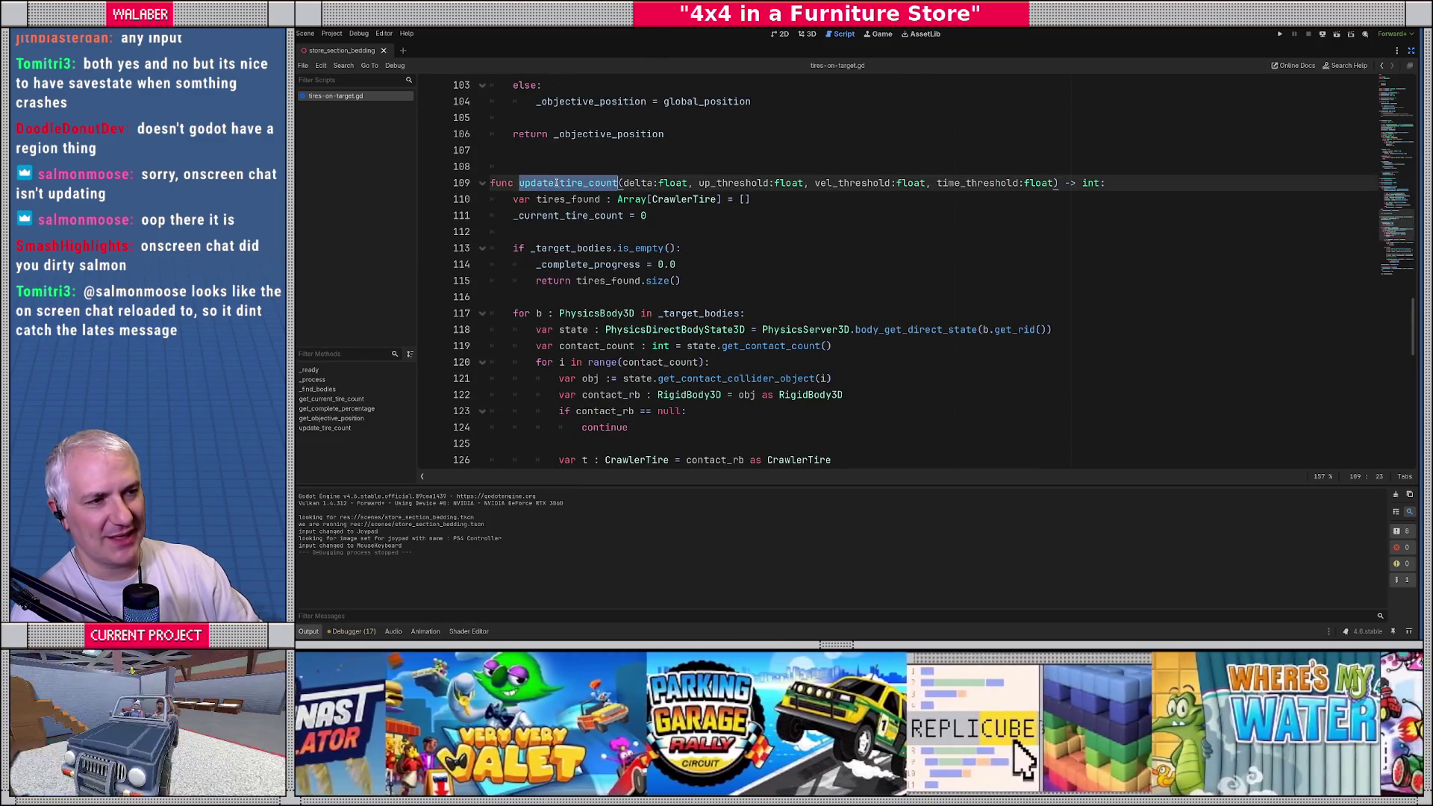
scroll(533, 146, "down", 2)
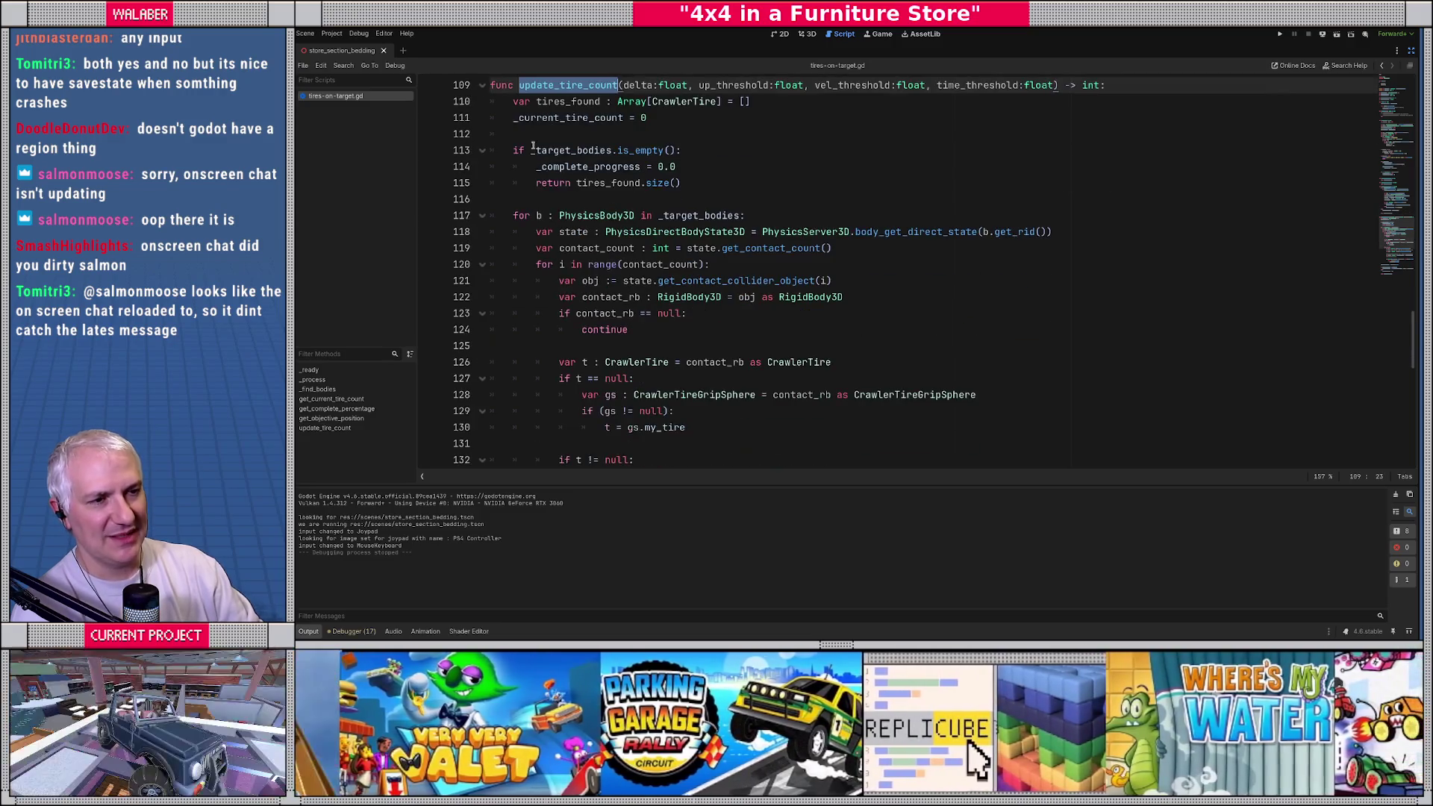
left_click_drag(510, 120, 718, 121)
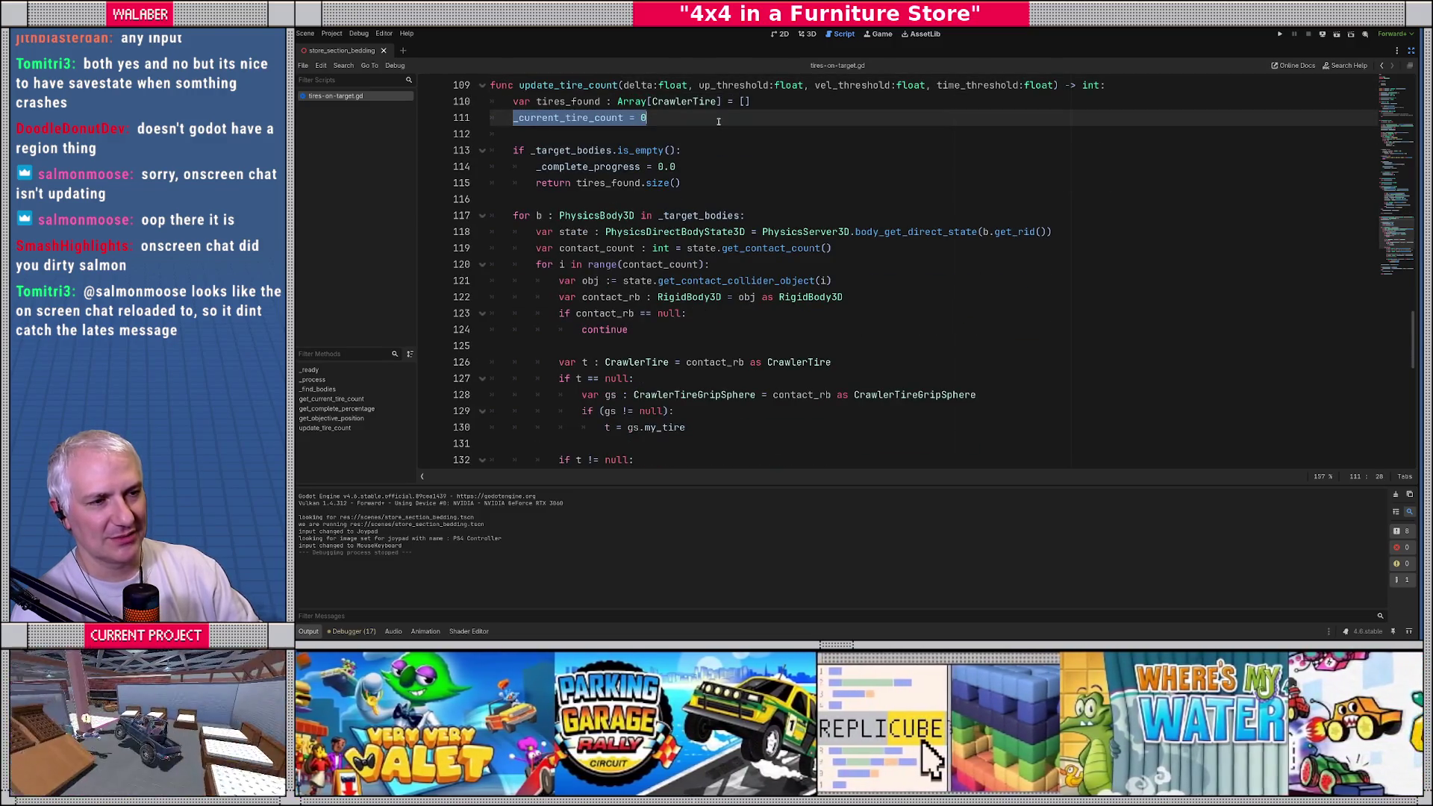
mouse_move(514, 150)
left_mouse_down()
mouse_move(683, 152)
mouse_move(759, 178)
left_mouse_up()
left_click(717, 198)
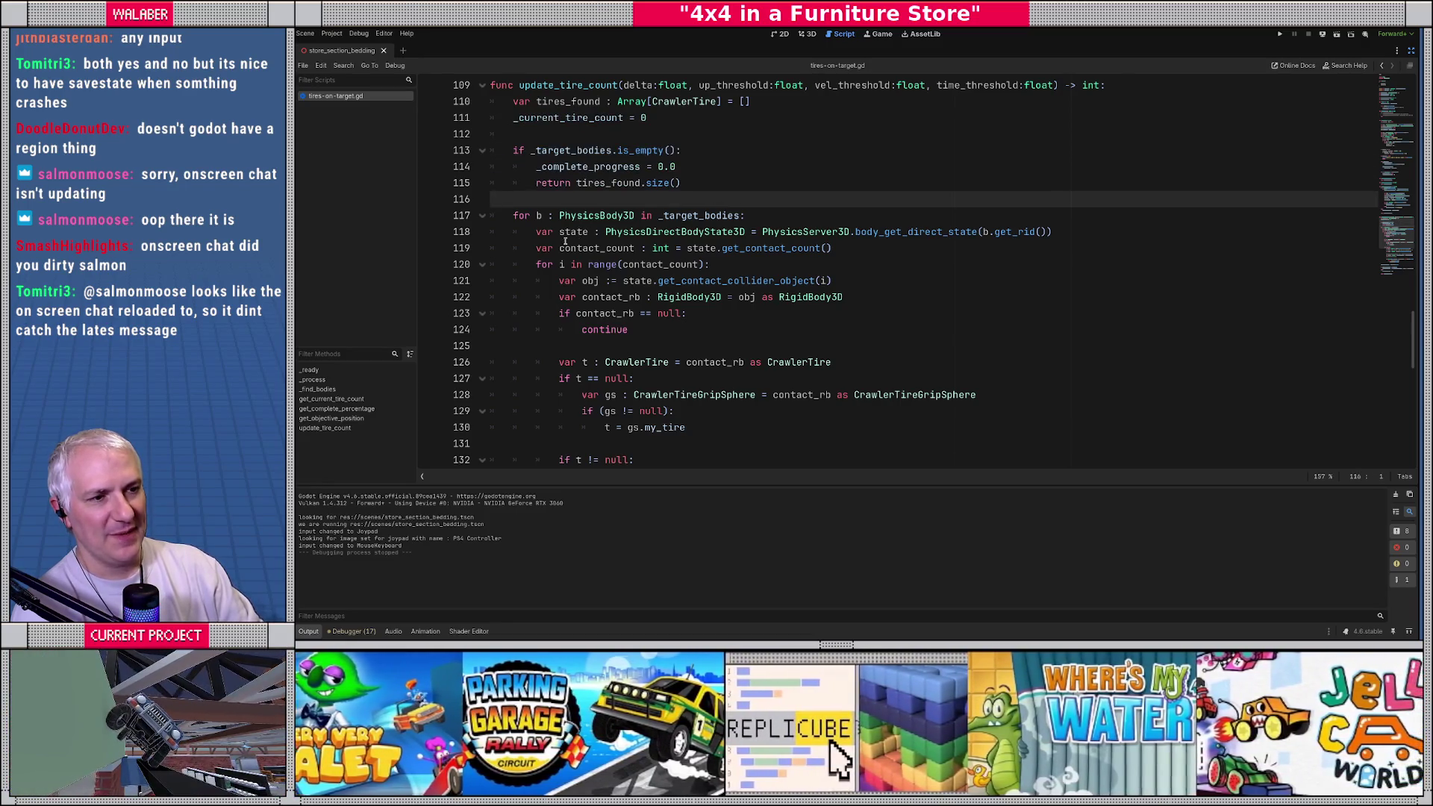
left_click_drag(542, 232, 912, 245)
Step: Review the contact loop, rigid body check, CrawlerTire lookup and grip sphere fallback
scroll(794, 252, "down", 1)
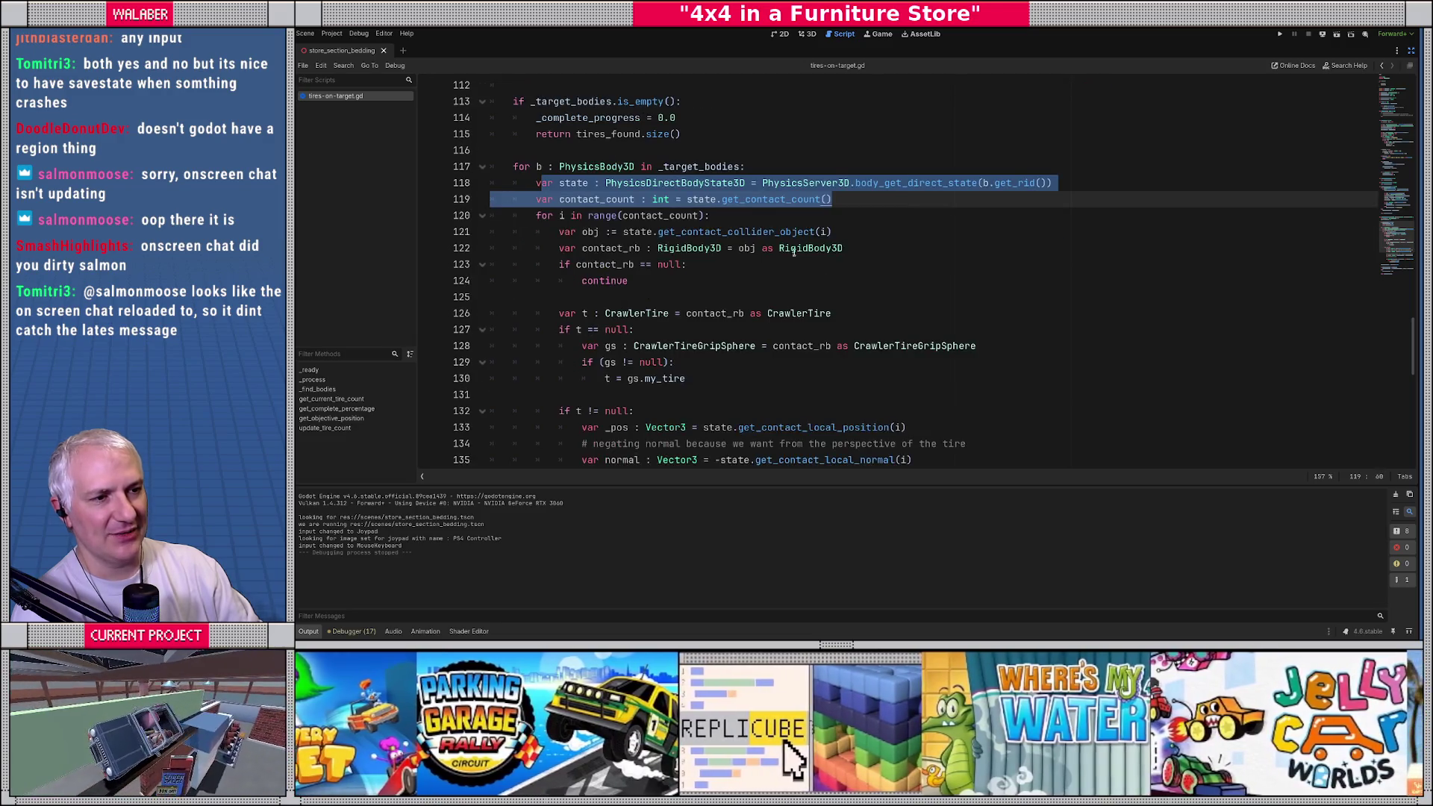
mouse_move(549, 216)
left_mouse_down()
mouse_move(623, 232)
mouse_move(905, 231)
left_mouse_up()
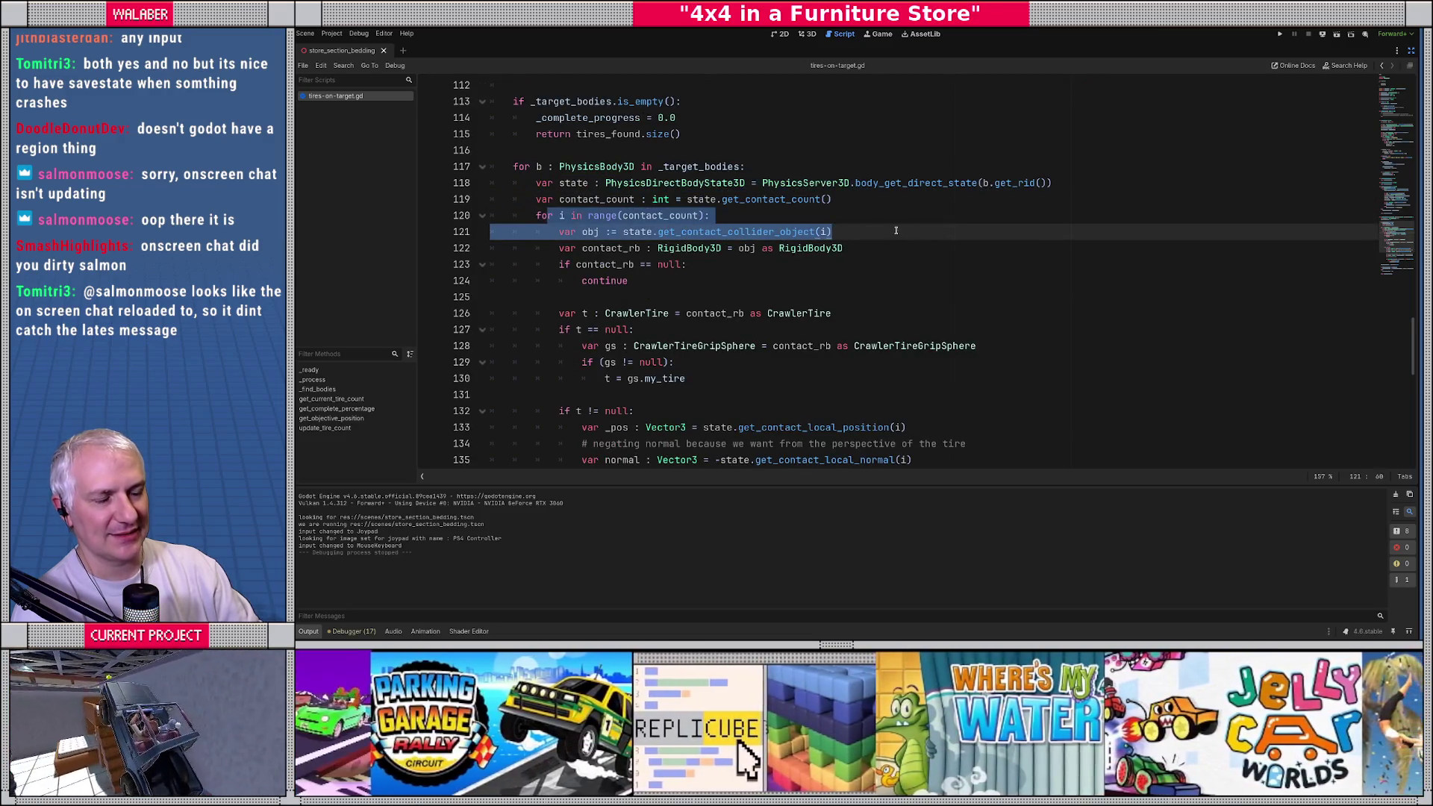
scroll(895, 231, "down", 1)
mouse_move(559, 199)
left_mouse_down()
mouse_move(672, 201)
mouse_move(693, 241)
left_mouse_up()
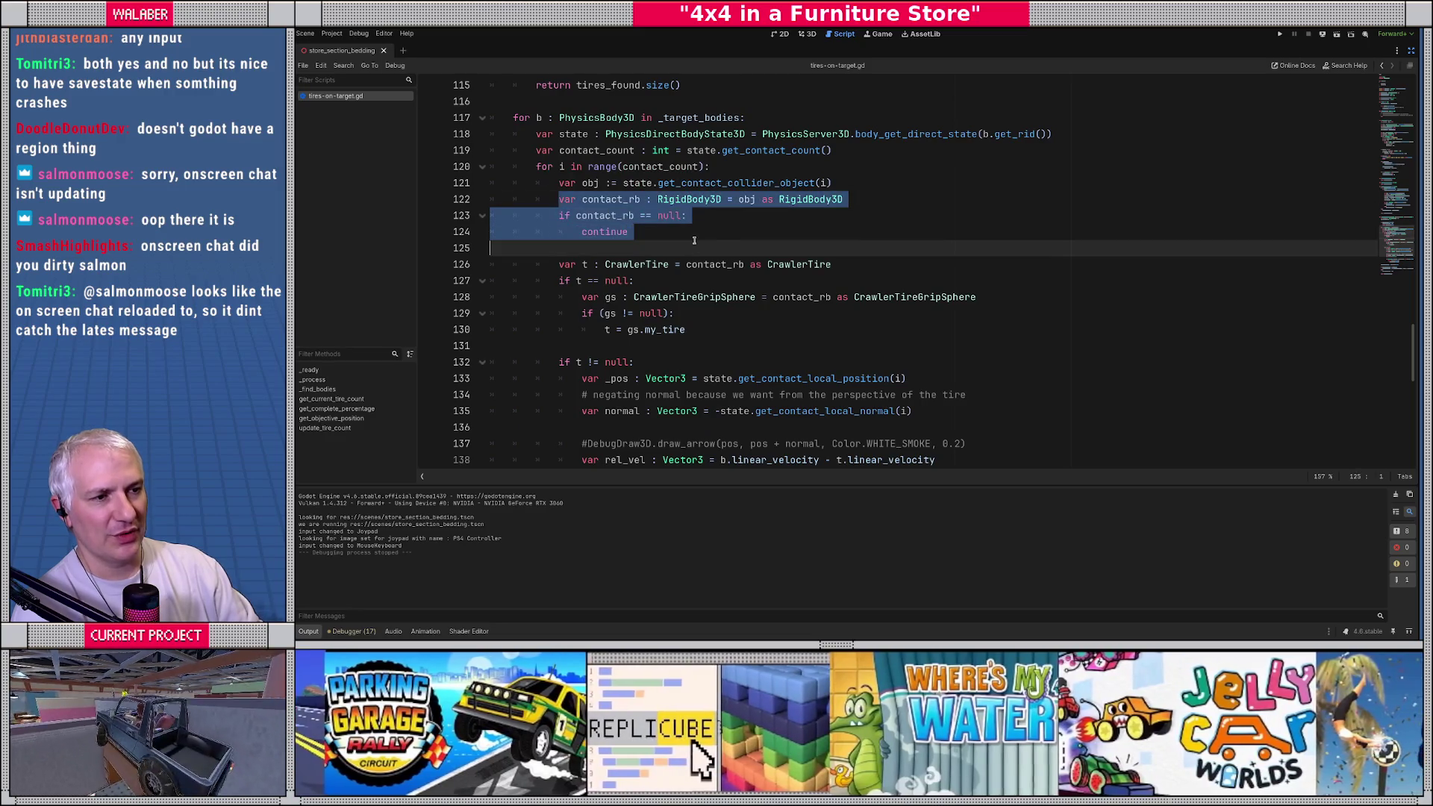
scroll(694, 241, "down", 2)
left_click(619, 148)
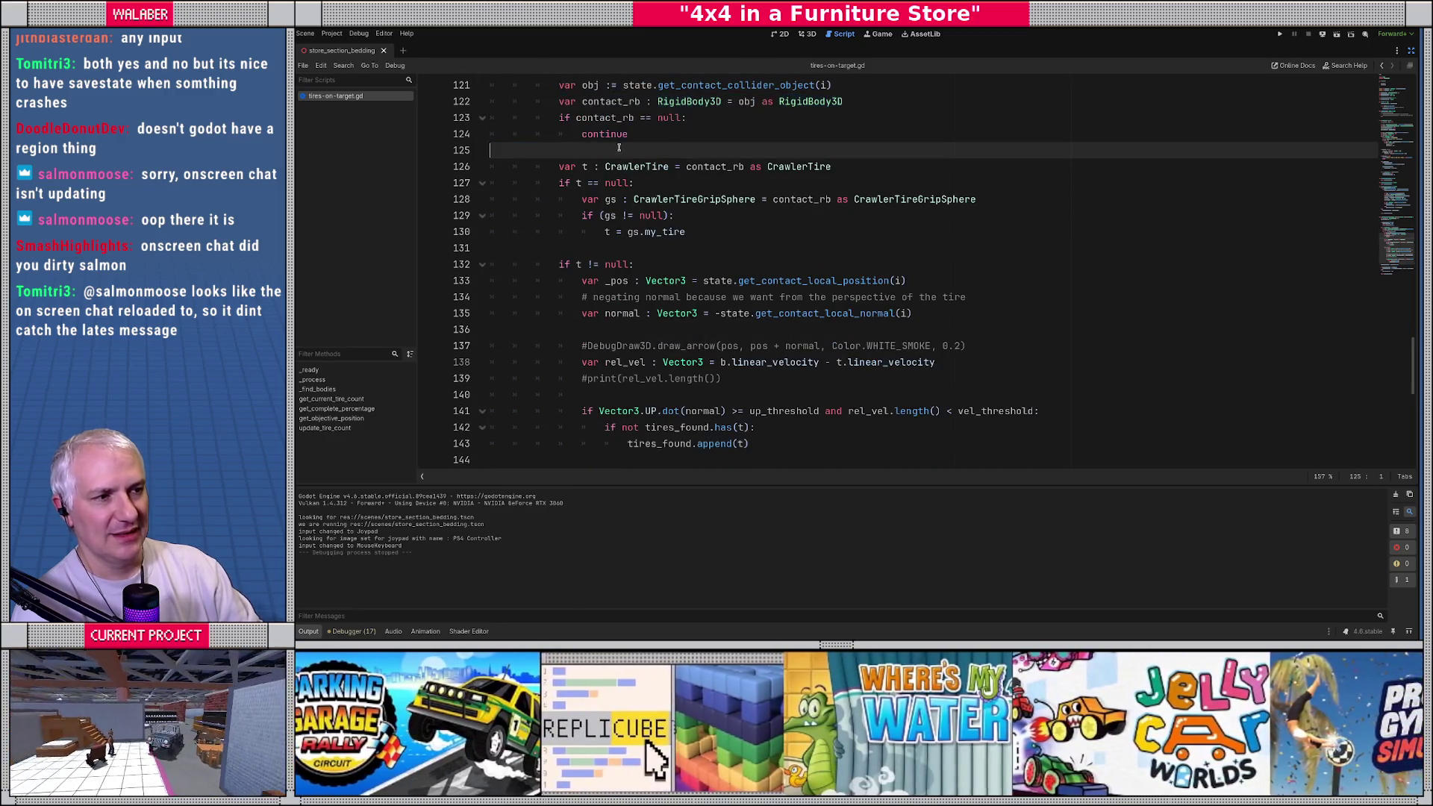
mouse_move(558, 166)
left_mouse_down()
mouse_move(828, 172)
mouse_move(675, 217)
mouse_move(748, 232)
left_mouse_up()
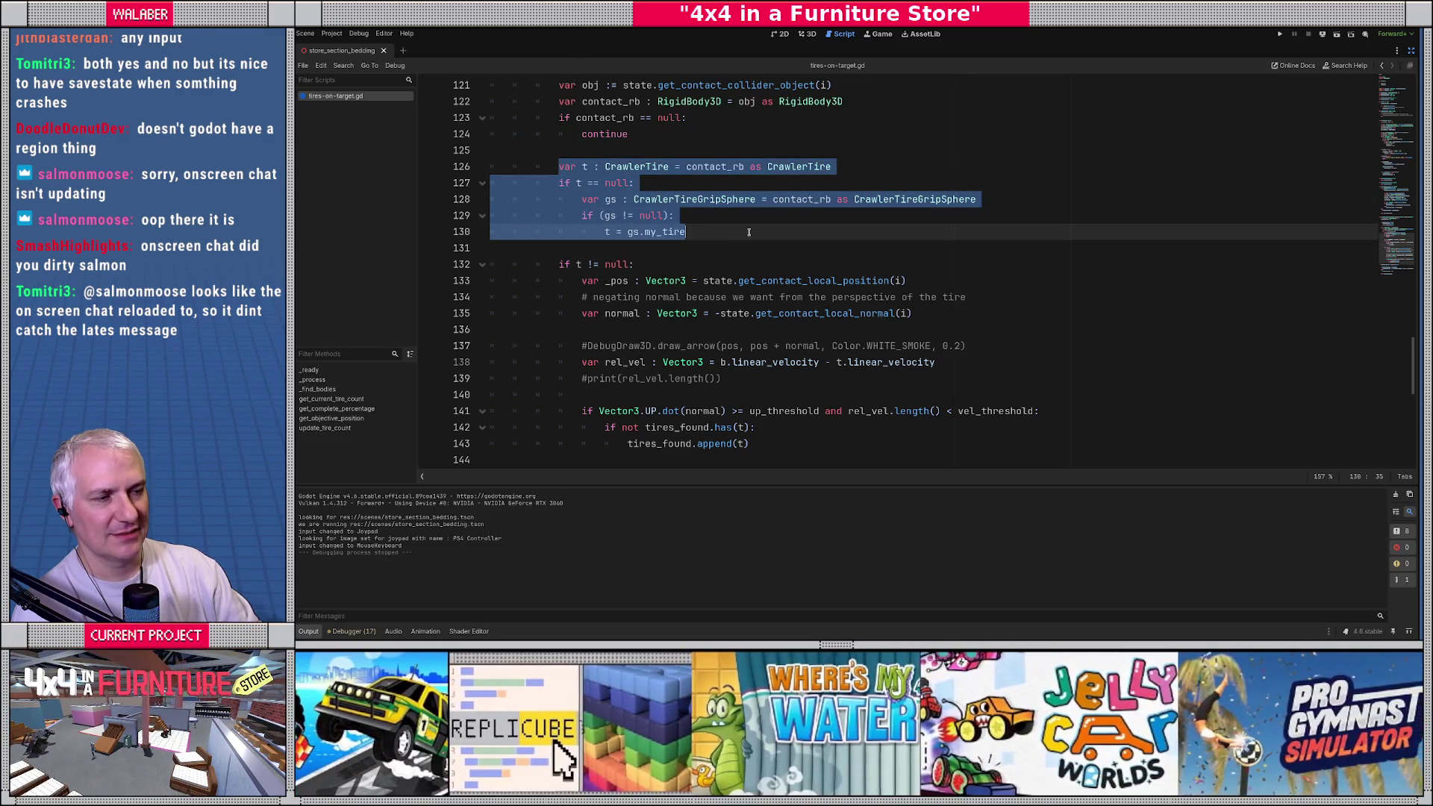
left_click(744, 185)
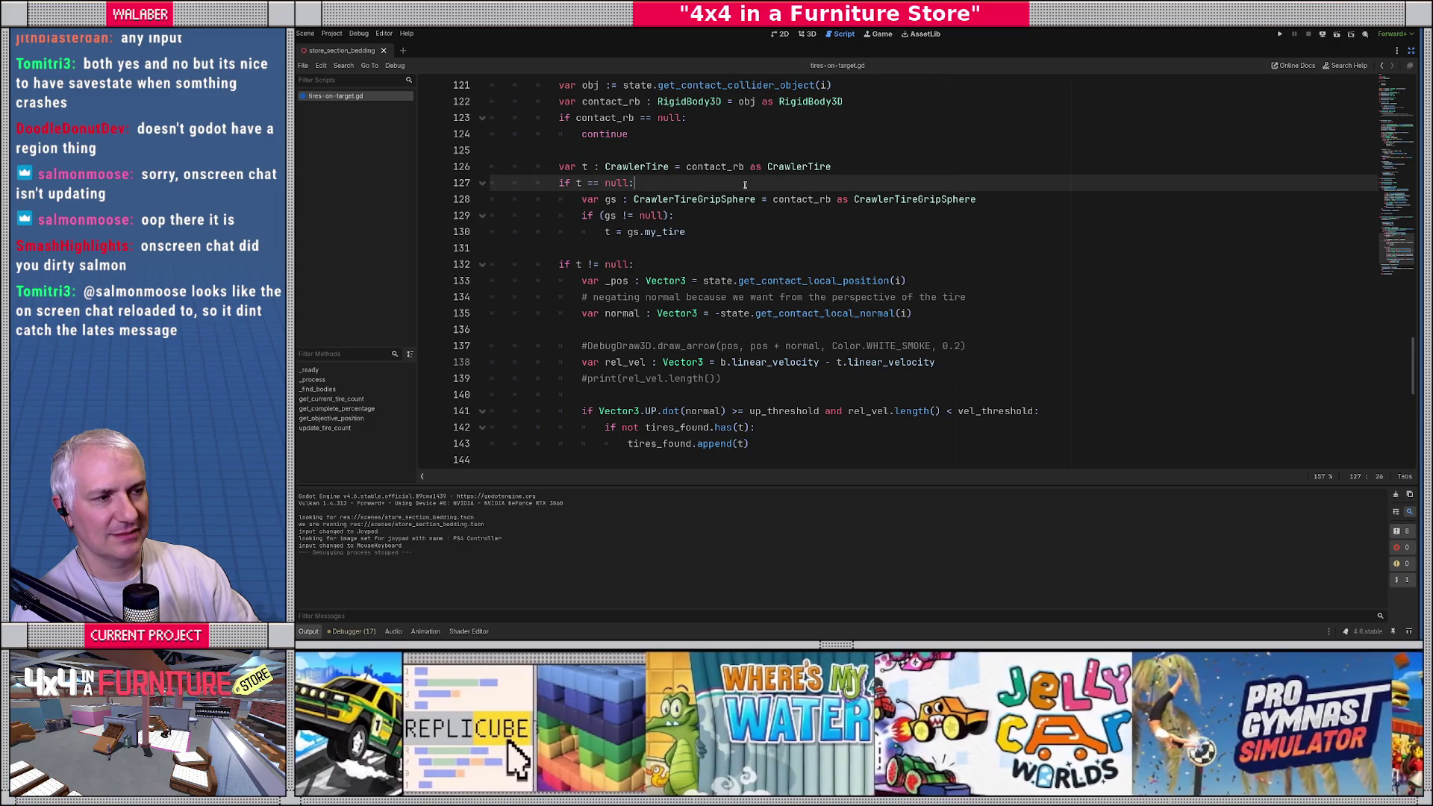
left_click_drag(579, 203, 731, 234)
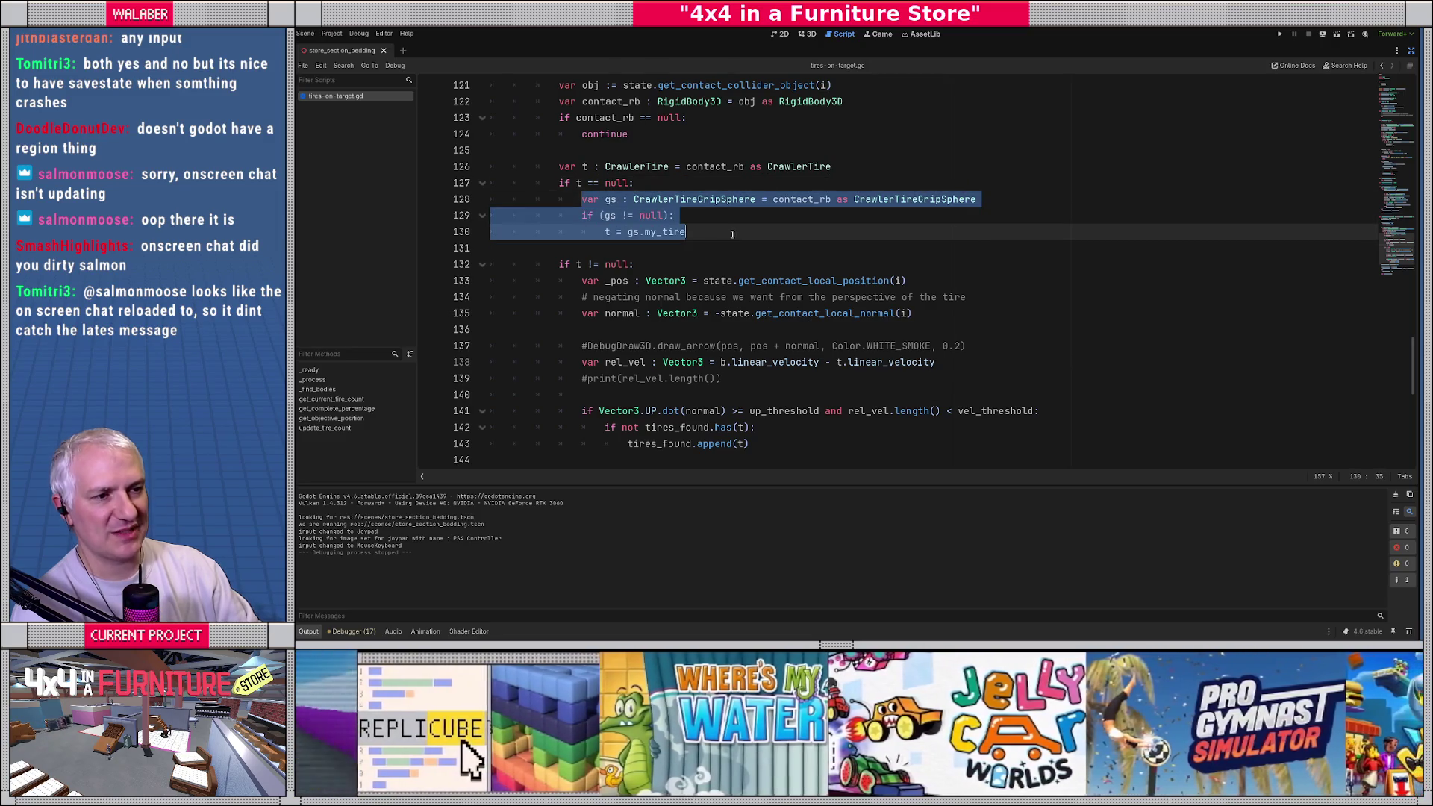
left_click(734, 223)
scroll(733, 223, "down", 2)
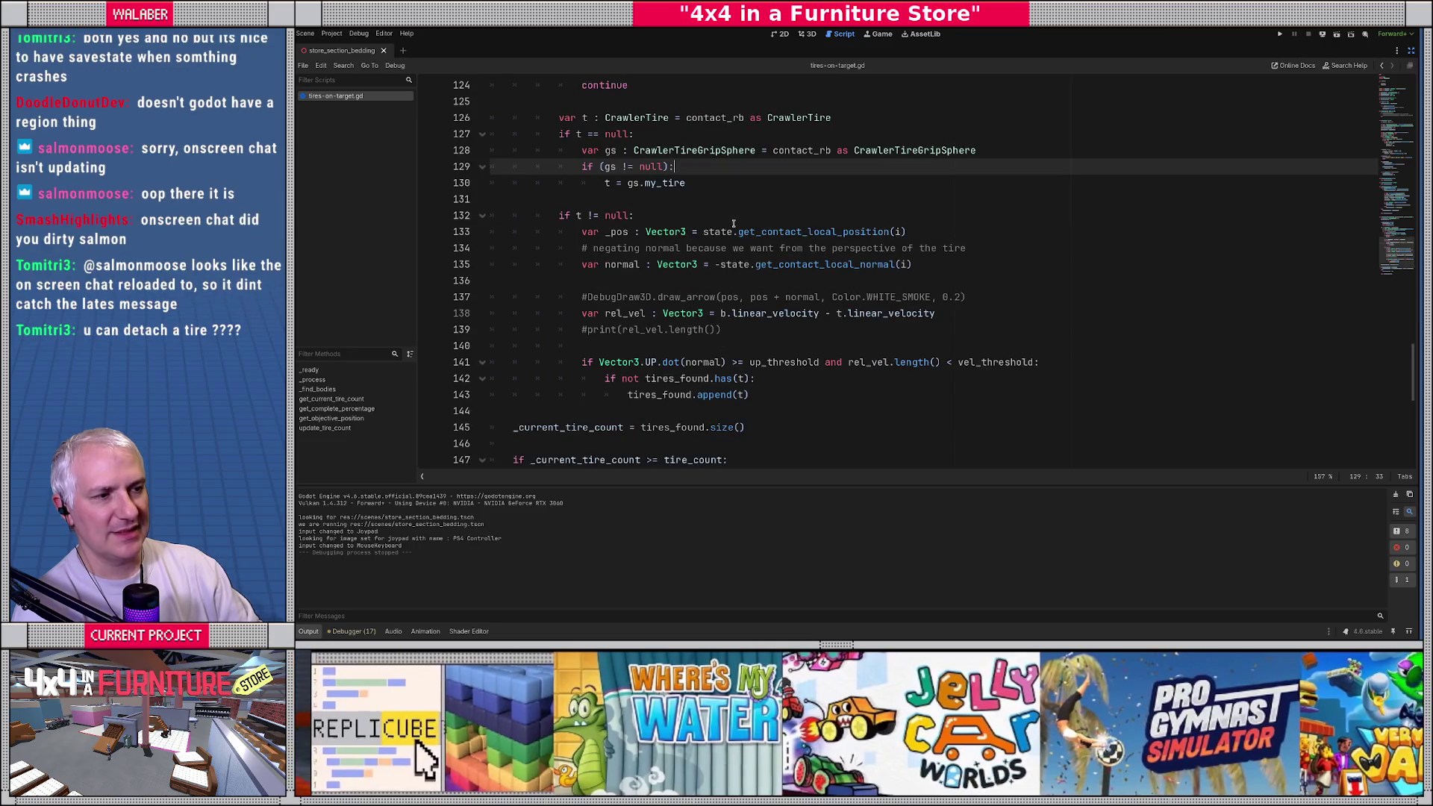
Step: Review contact position, negated normal, relative velocity, upward-normal threshold and tires_found append, then restore the docks
left_click(584, 184)
left_click_drag(603, 189, 972, 194)
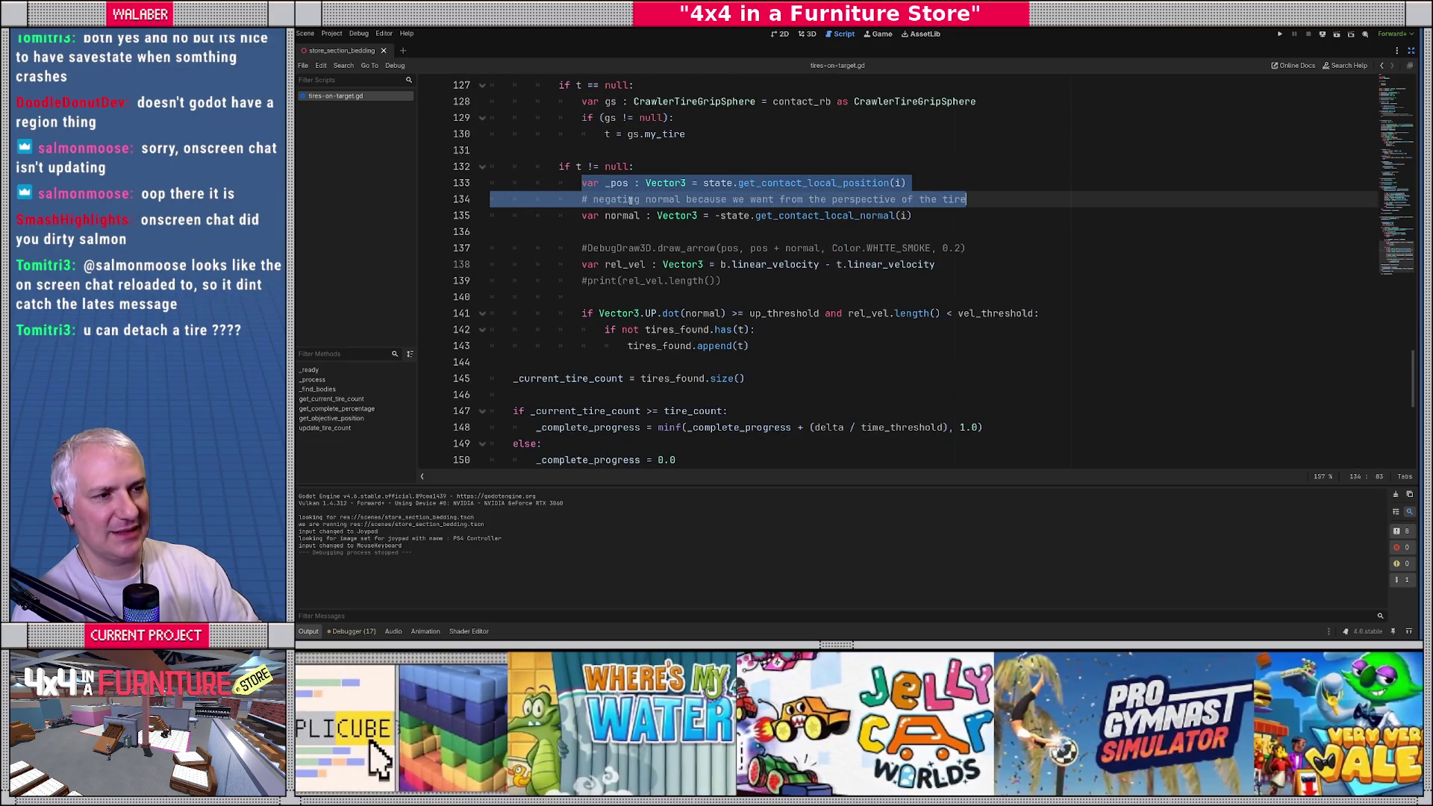
left_click_drag(605, 215, 914, 216)
left_click(618, 264)
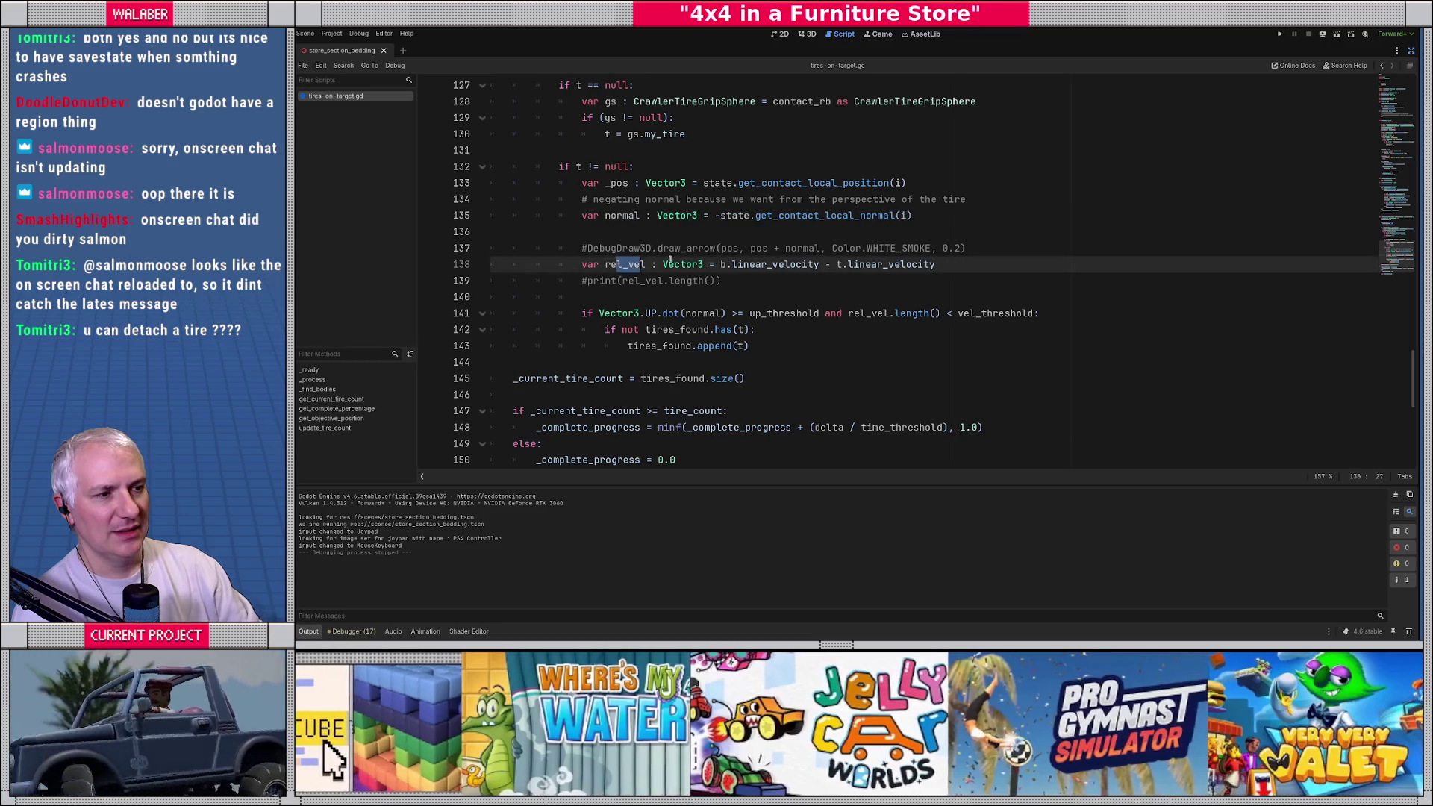
left_click_drag(736, 264, 936, 265)
left_click(762, 297)
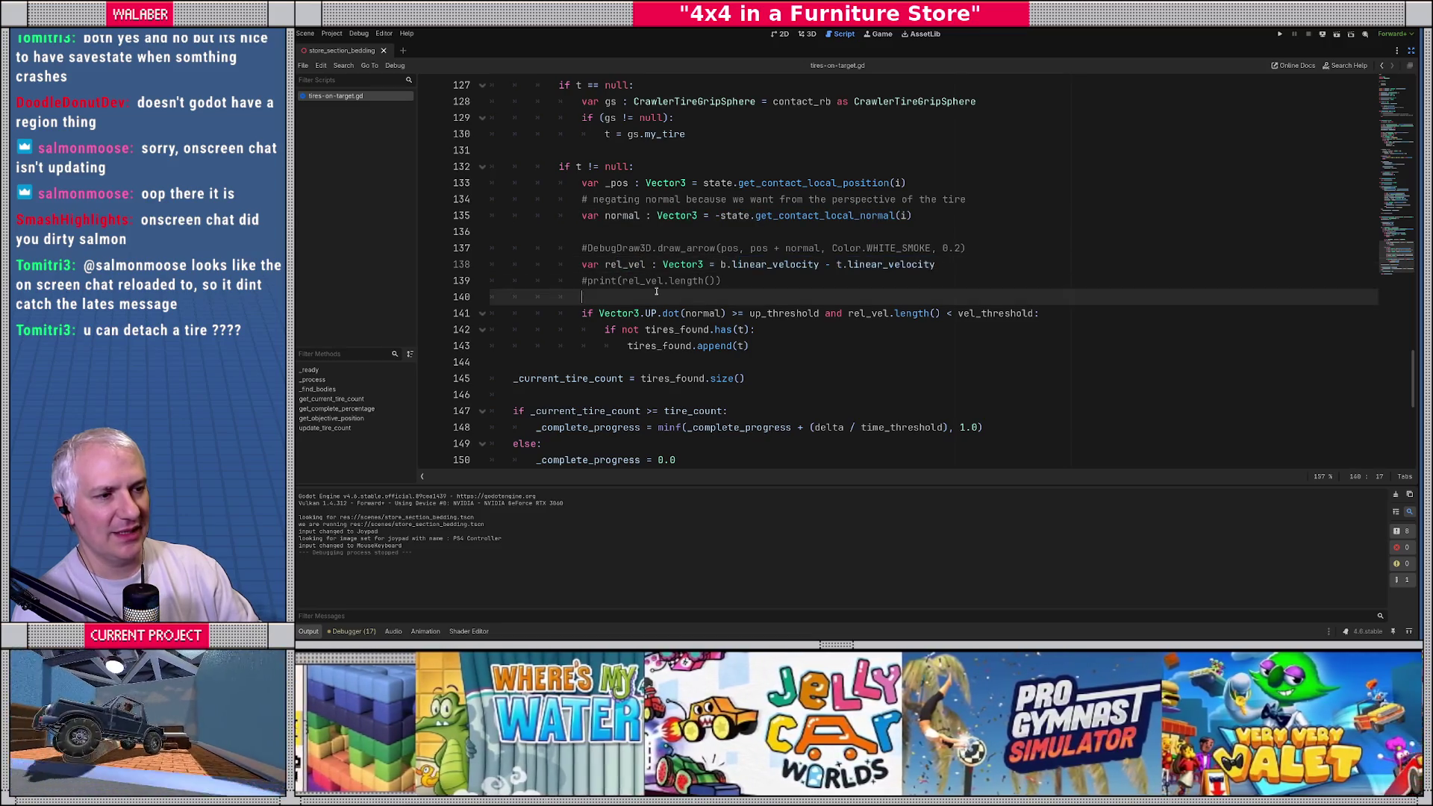
scroll(629, 274, "down", 1)
left_click(627, 265)
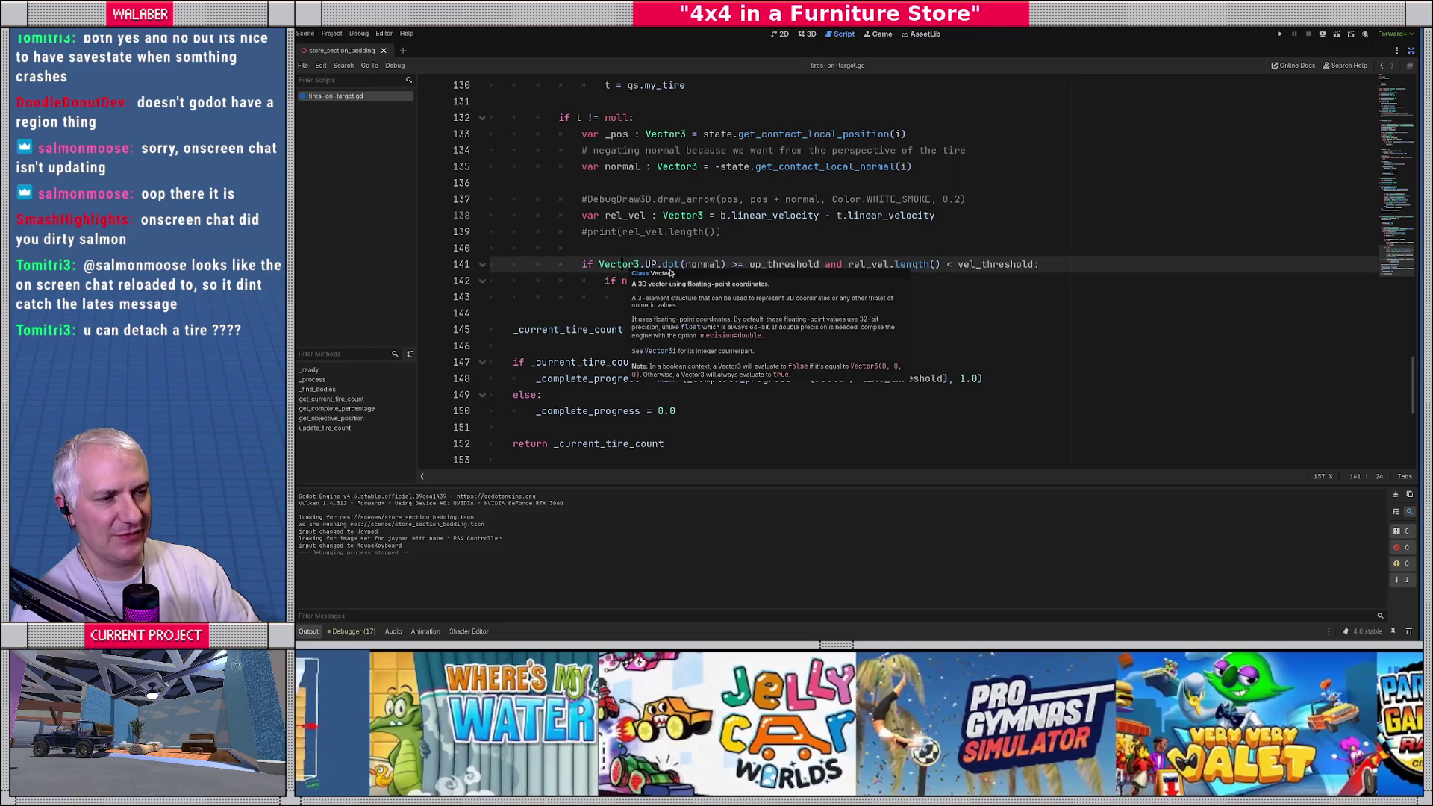
left_click_drag(696, 264, 1041, 264)
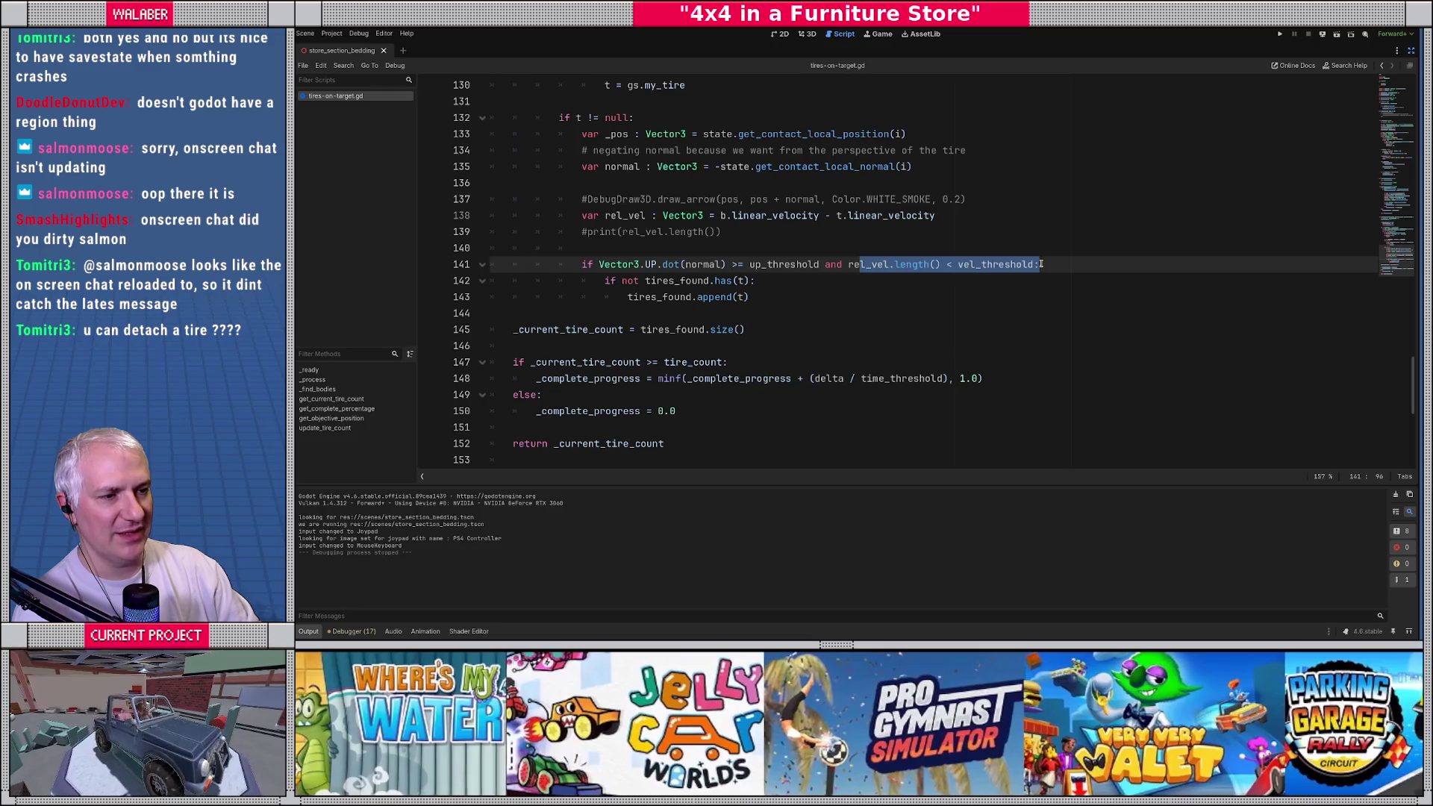
left_click_drag(608, 282, 750, 297)
left_click(778, 296)
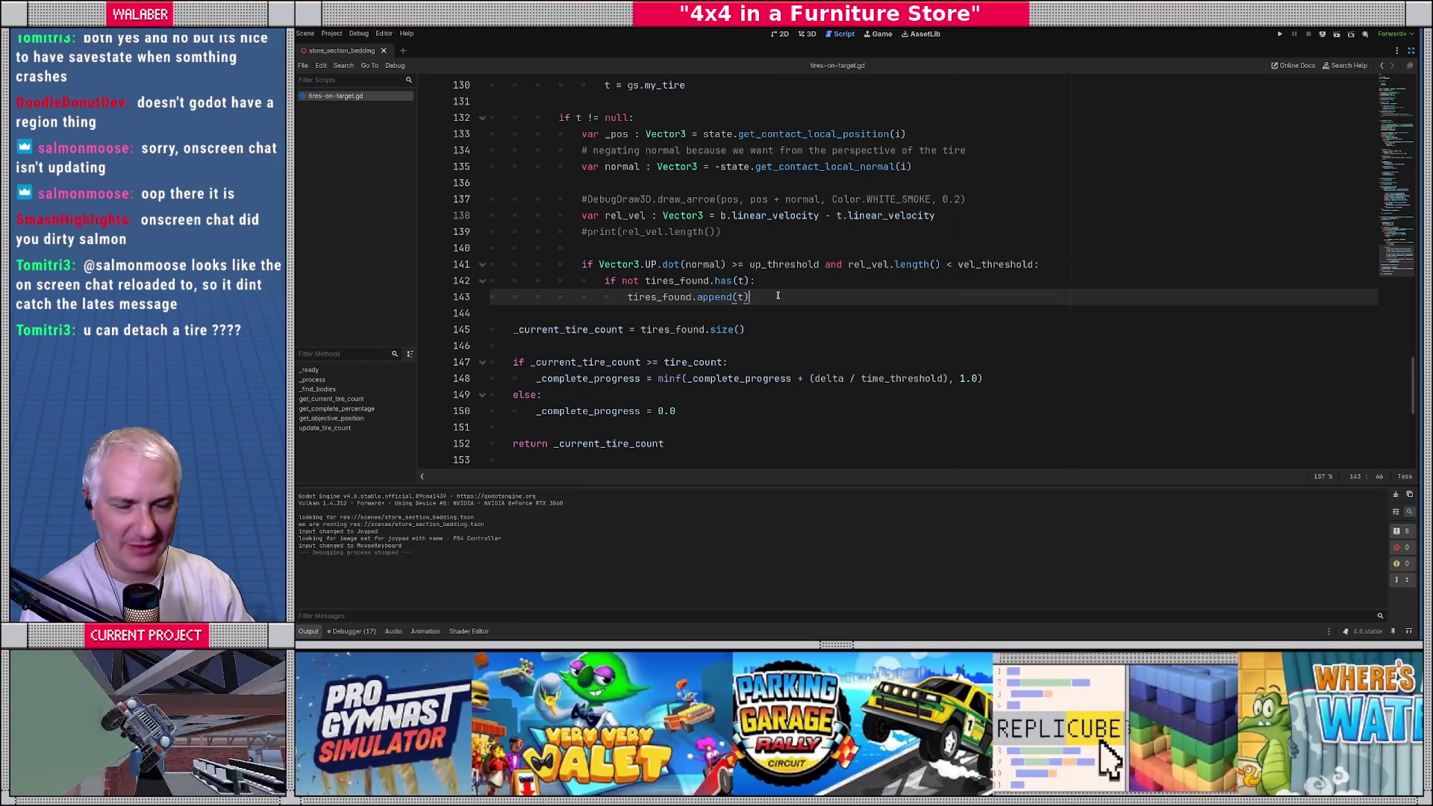
left_click(623, 314)
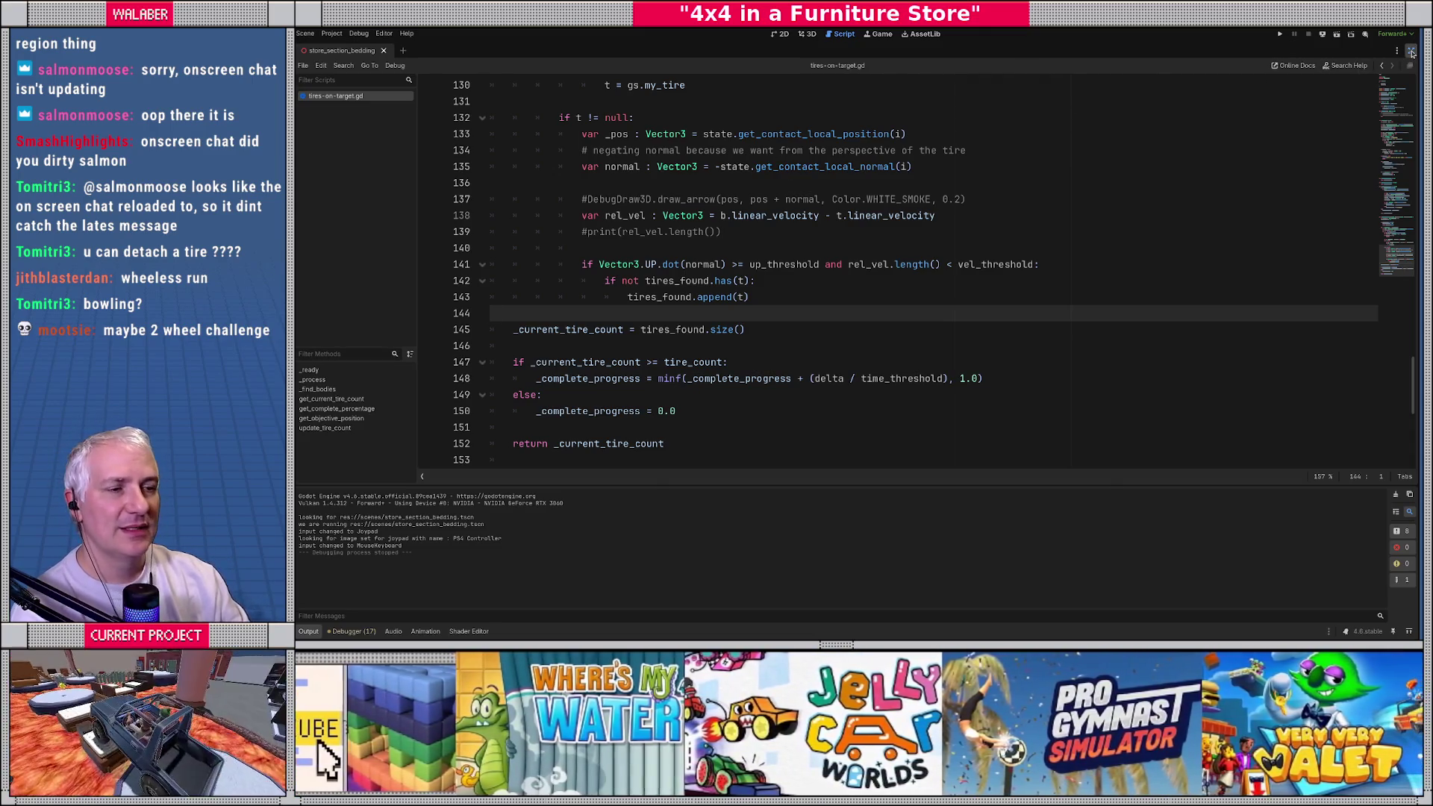
left_click(1411, 50)
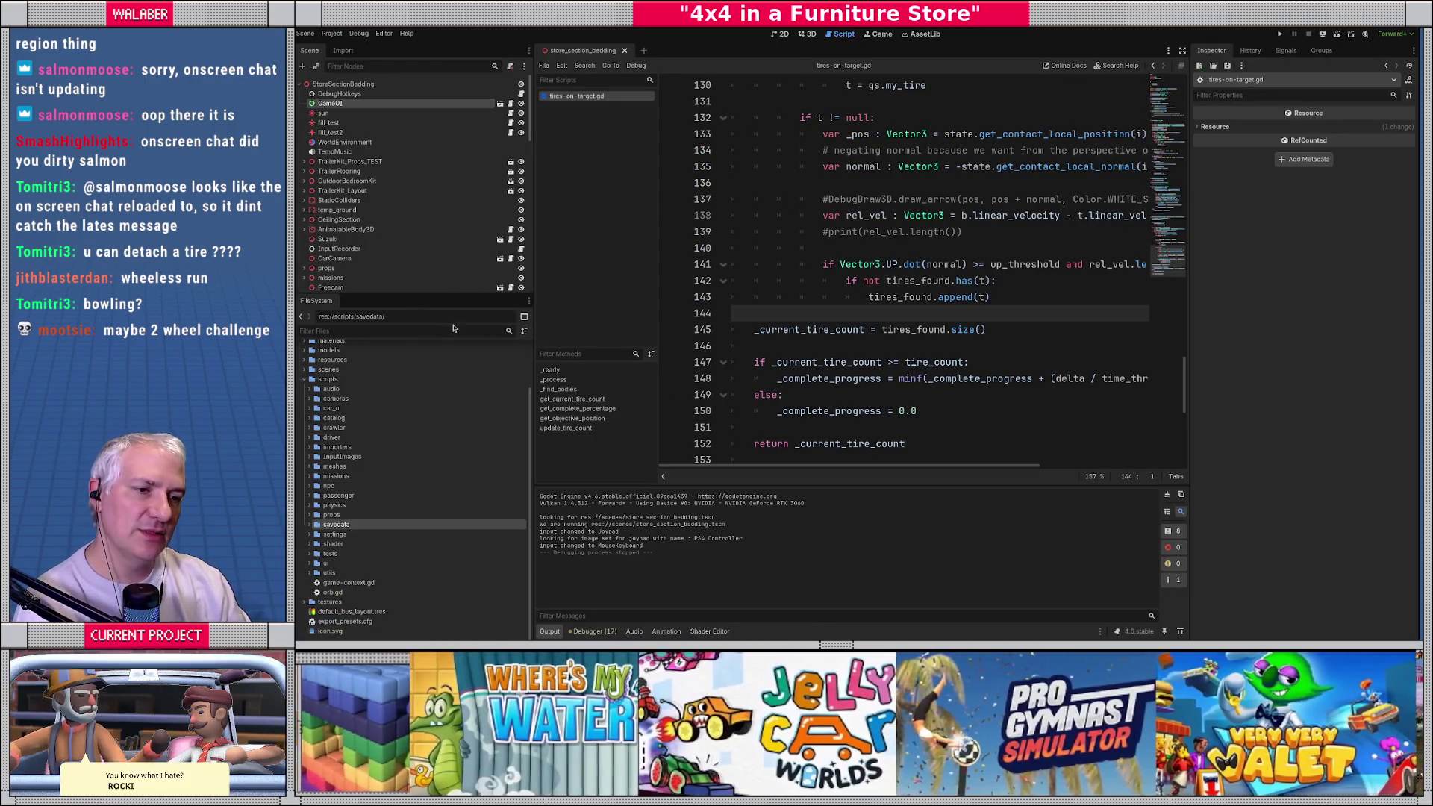
Step: Open crawler-tire.gd via Quick Open and hide the side panels for full-width code
left_click(788, 225)
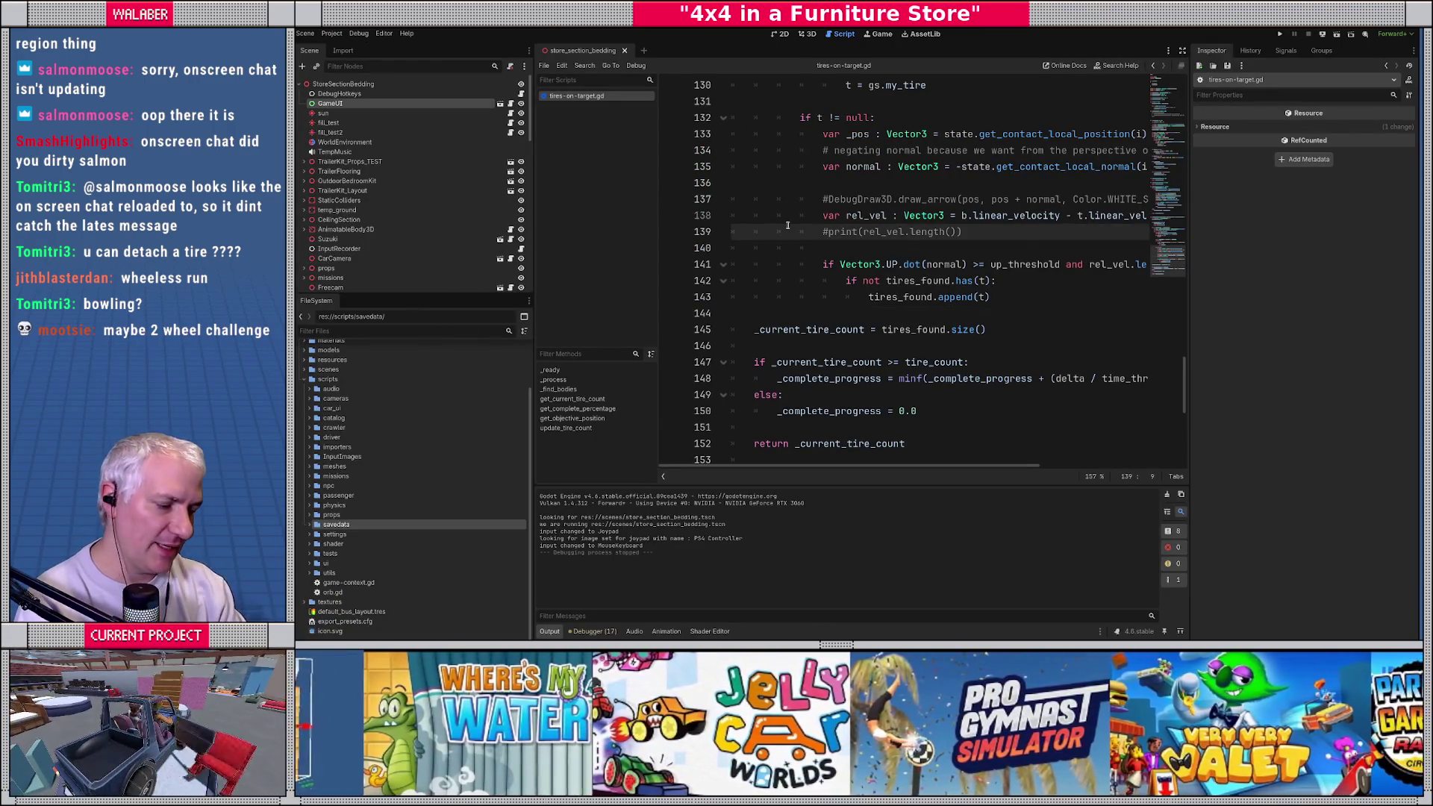
key("ctrl+alt+o")
type("crawlerti")
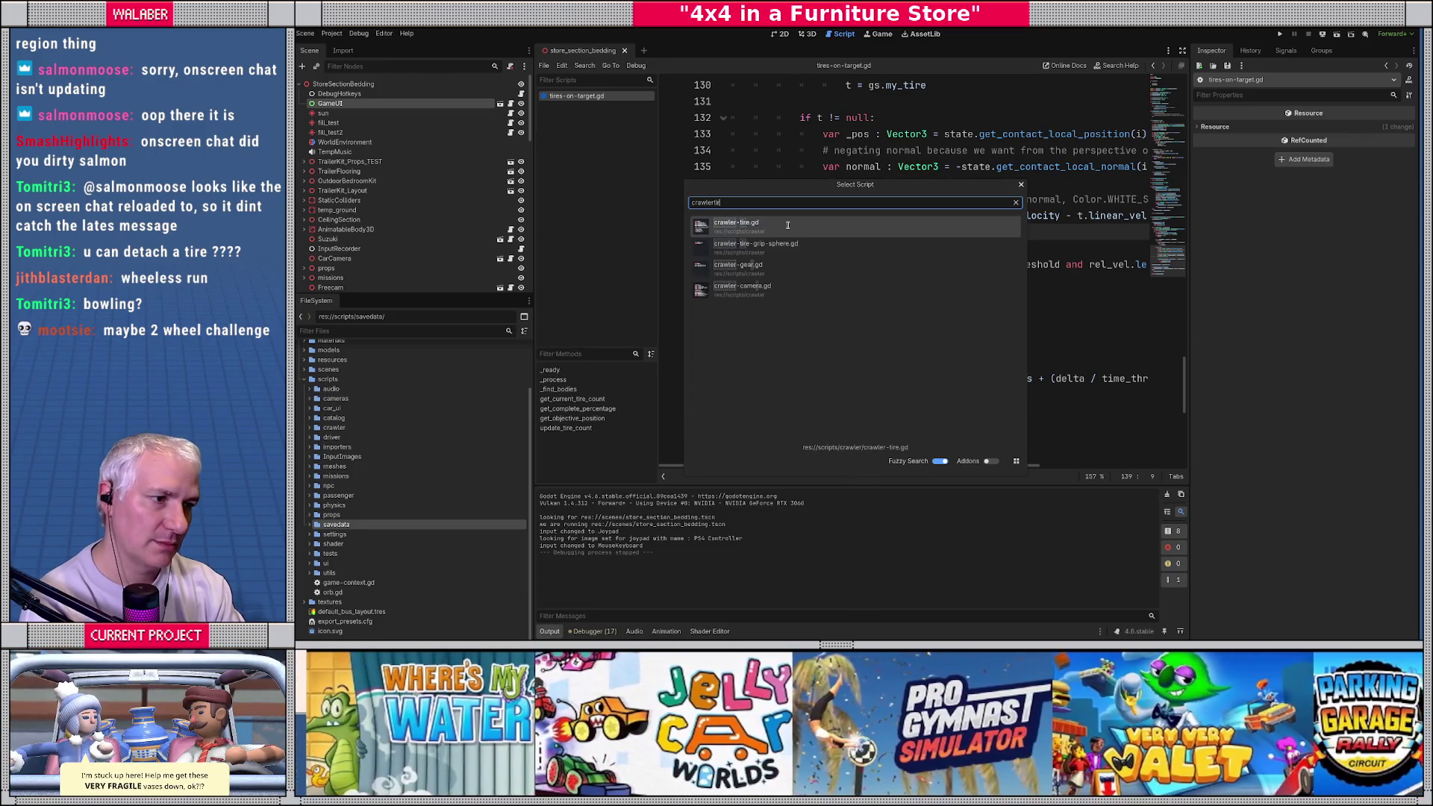
key("Return")
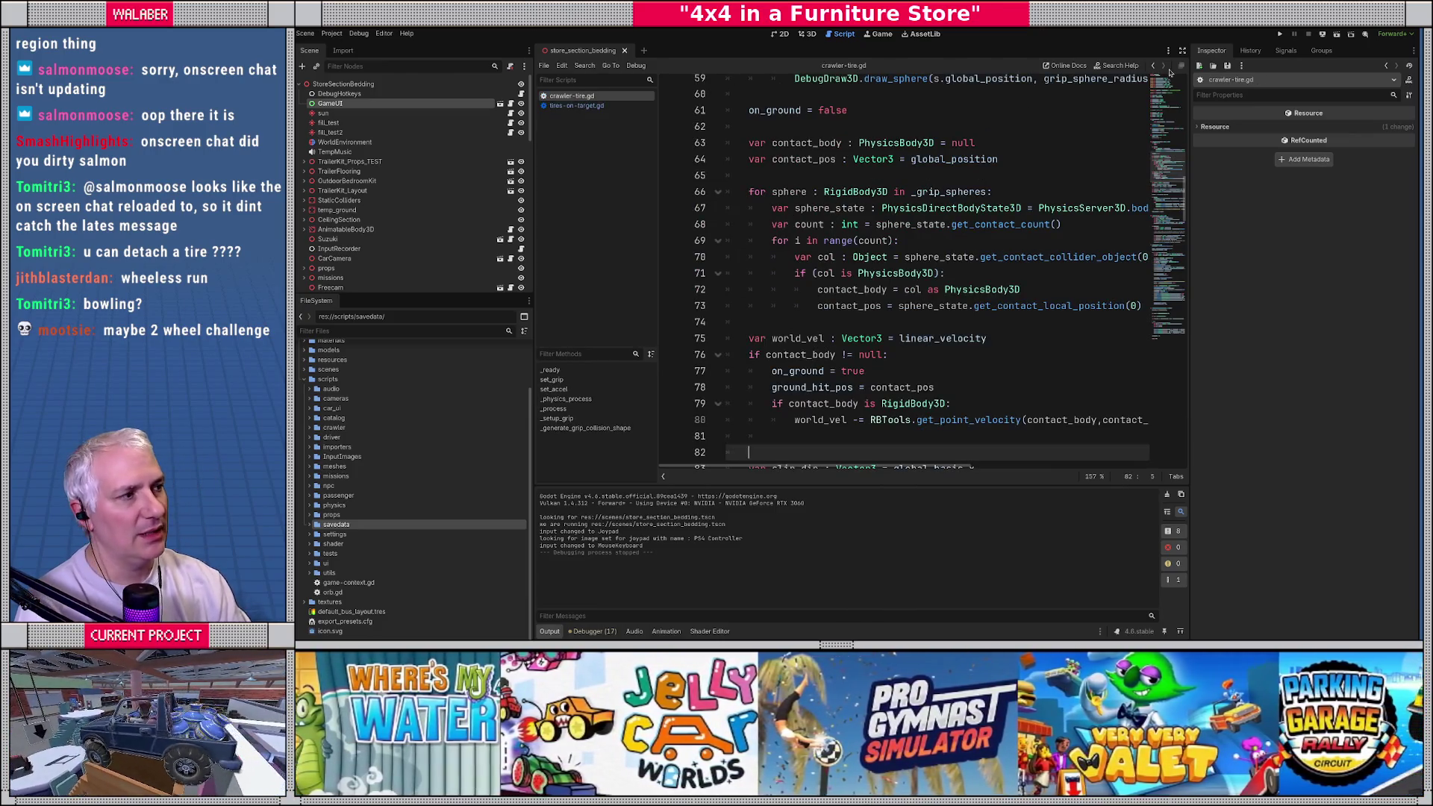
left_click(1181, 50)
Step: Highlight the exported grip sphere settings in crawler-tire.gd
left_click(1386, 174)
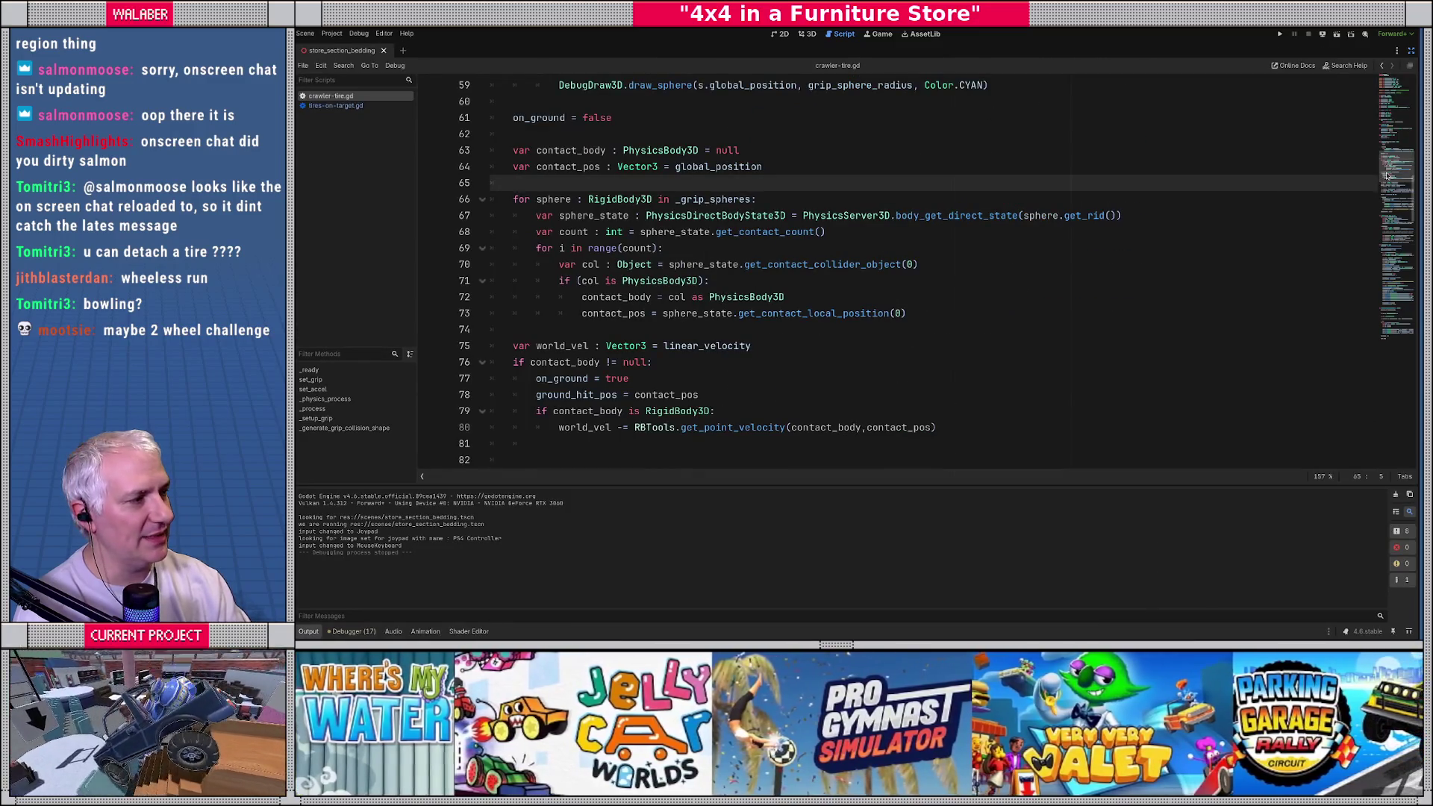
scroll(1387, 175, "up", 20)
left_click_drag(527, 150, 798, 254)
left_click_drag(492, 117, 801, 252)
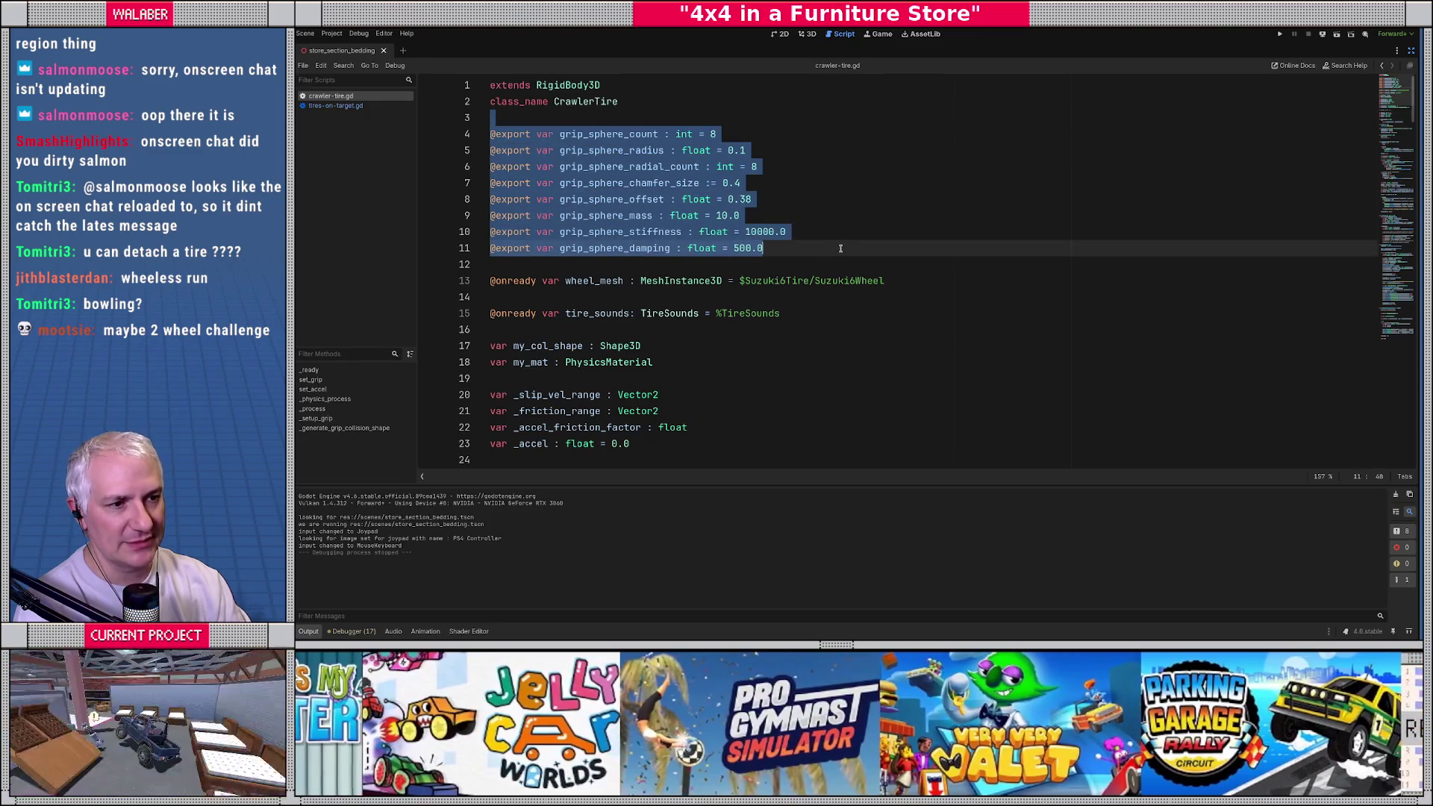
scroll(841, 248, "down", 4)
scroll(587, 228, "down", 6)
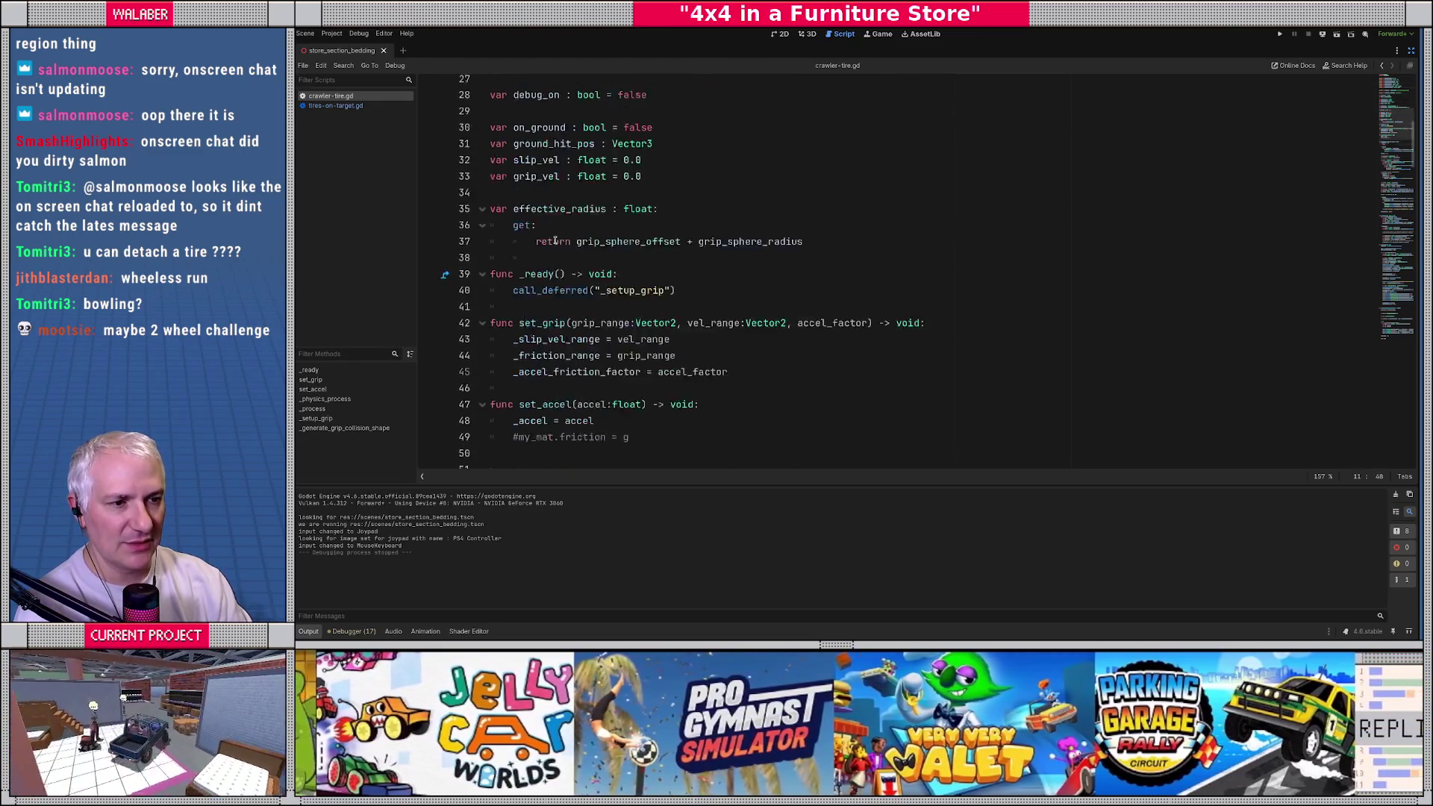
scroll(550, 276, "down", 20)
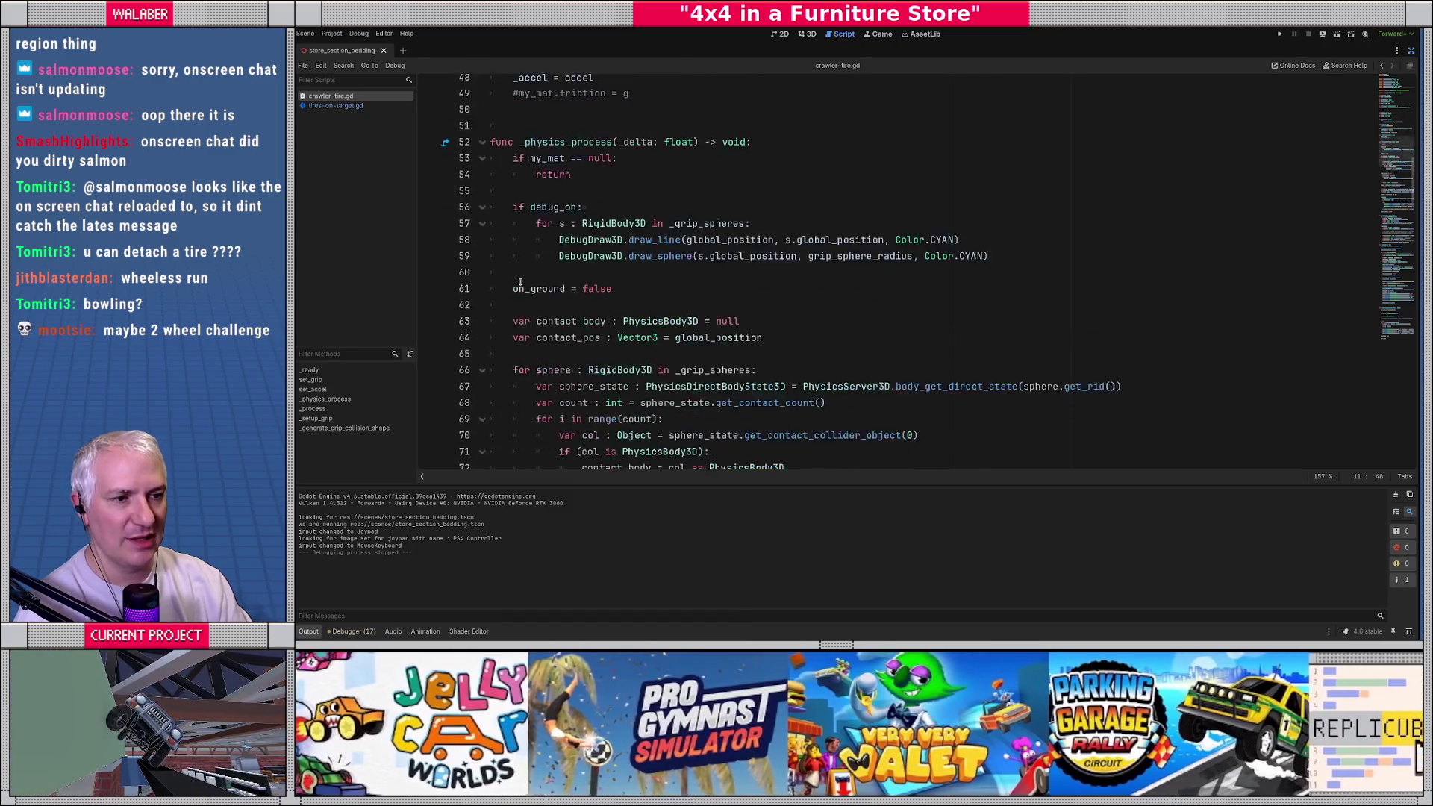
scroll(520, 281, "down", 7)
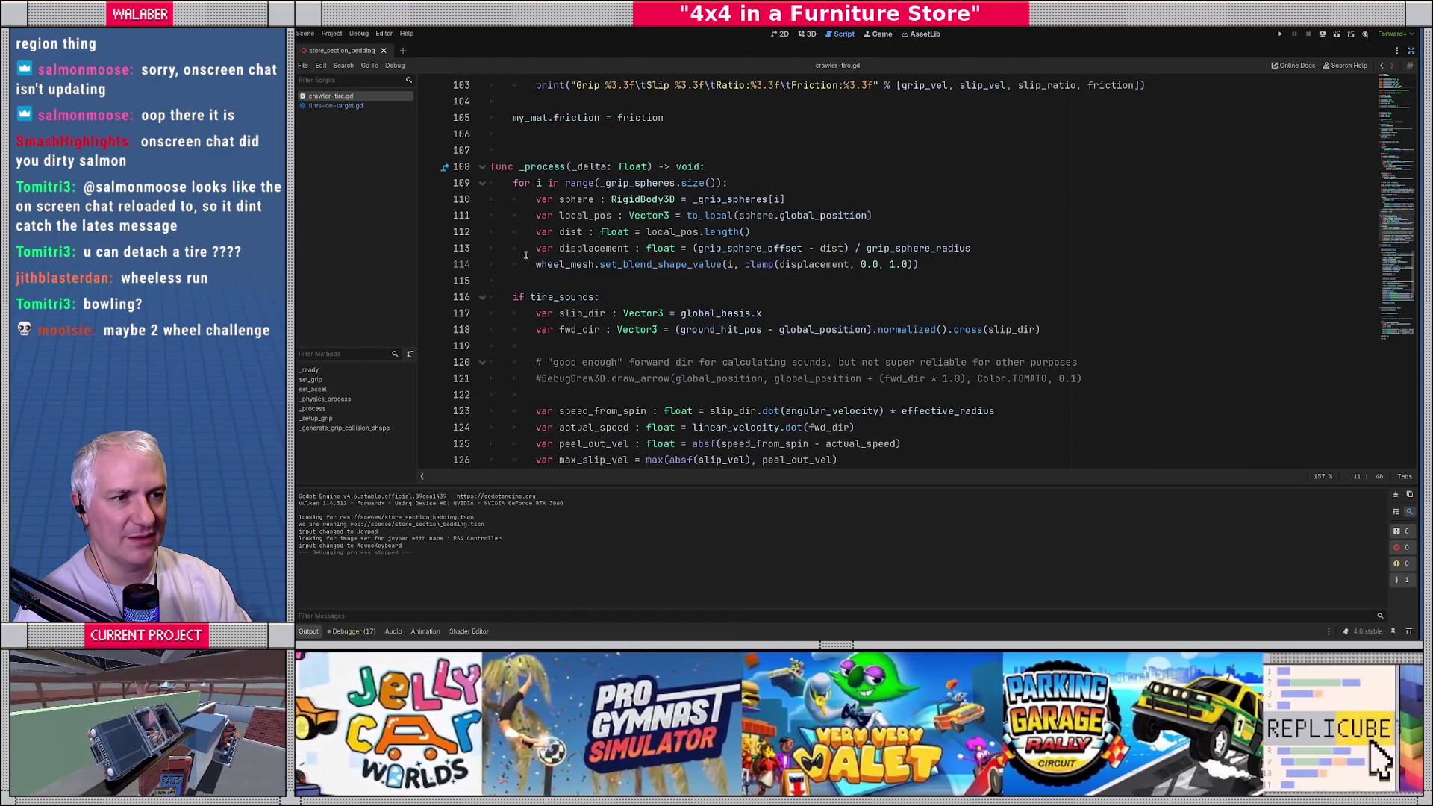
scroll(520, 239, "down", 1)
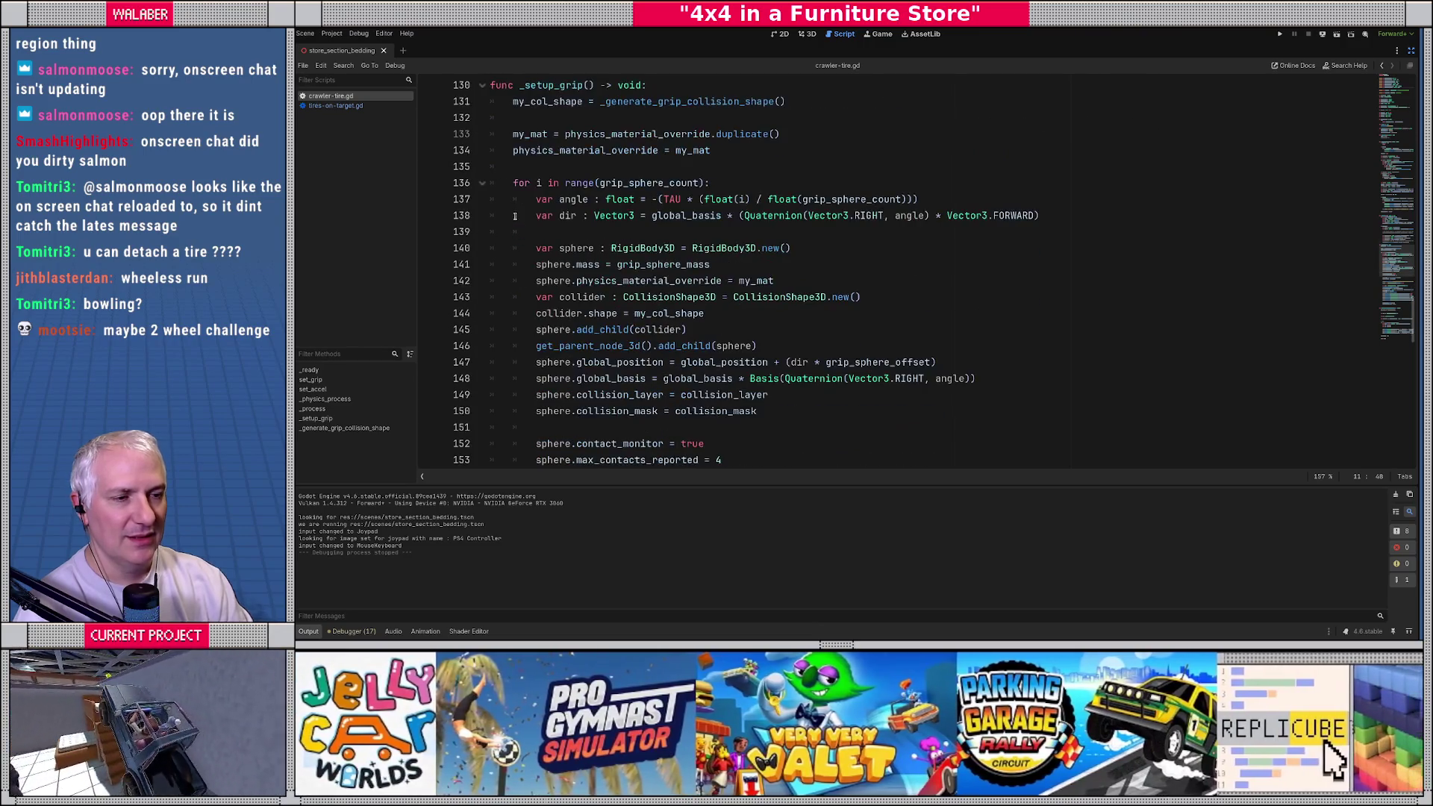
Step: Review the grip sphere loop, its contact_monitor line and max_contacts_reported value
left_click(531, 189)
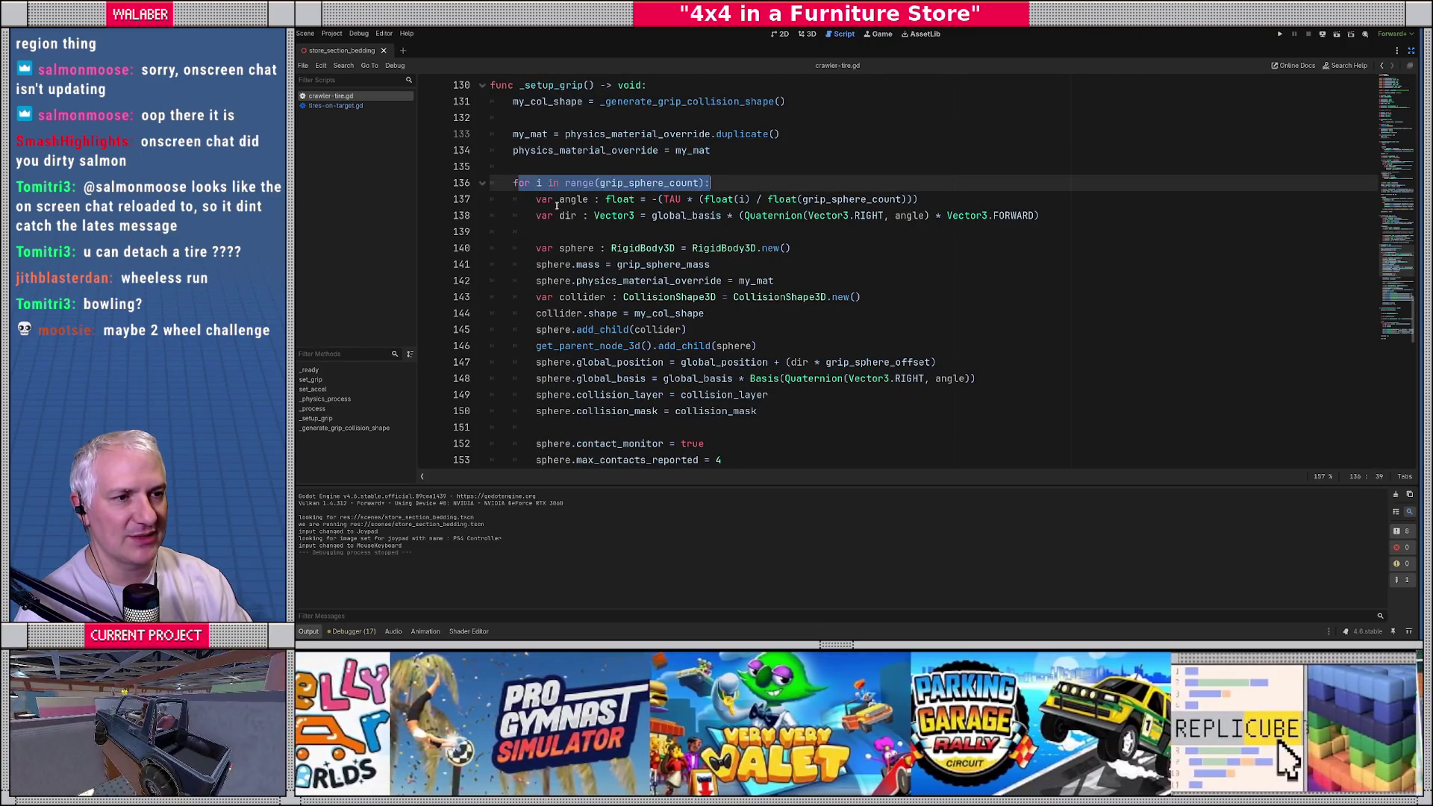
left_click_drag(536, 199, 721, 248)
scroll(662, 277, "down", 1)
mouse_move(536, 199)
left_mouse_down()
mouse_move(716, 224)
mouse_move(795, 362)
left_mouse_up()
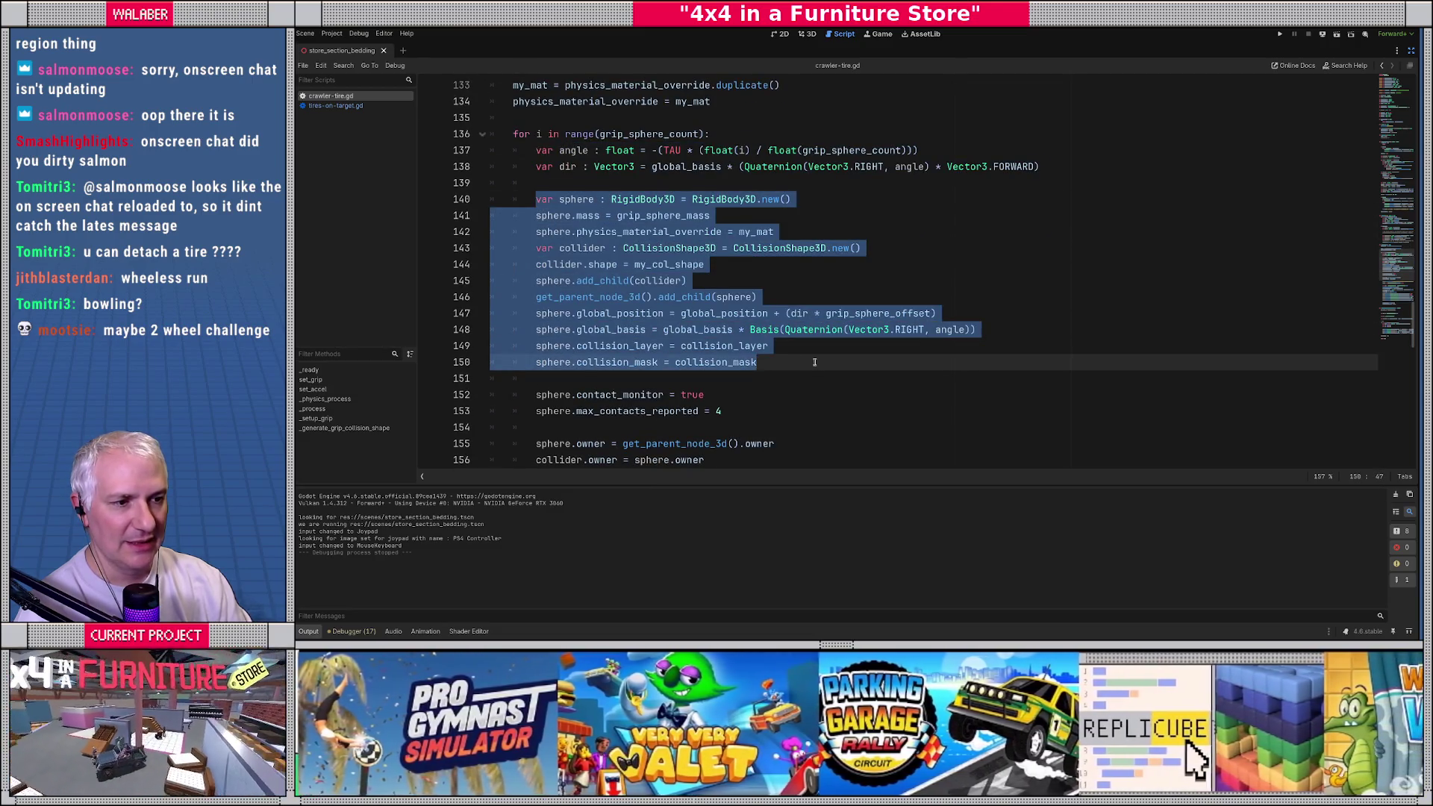
left_click(814, 362)
left_click_drag(535, 394, 703, 394)
scroll(613, 355, "down", 2)
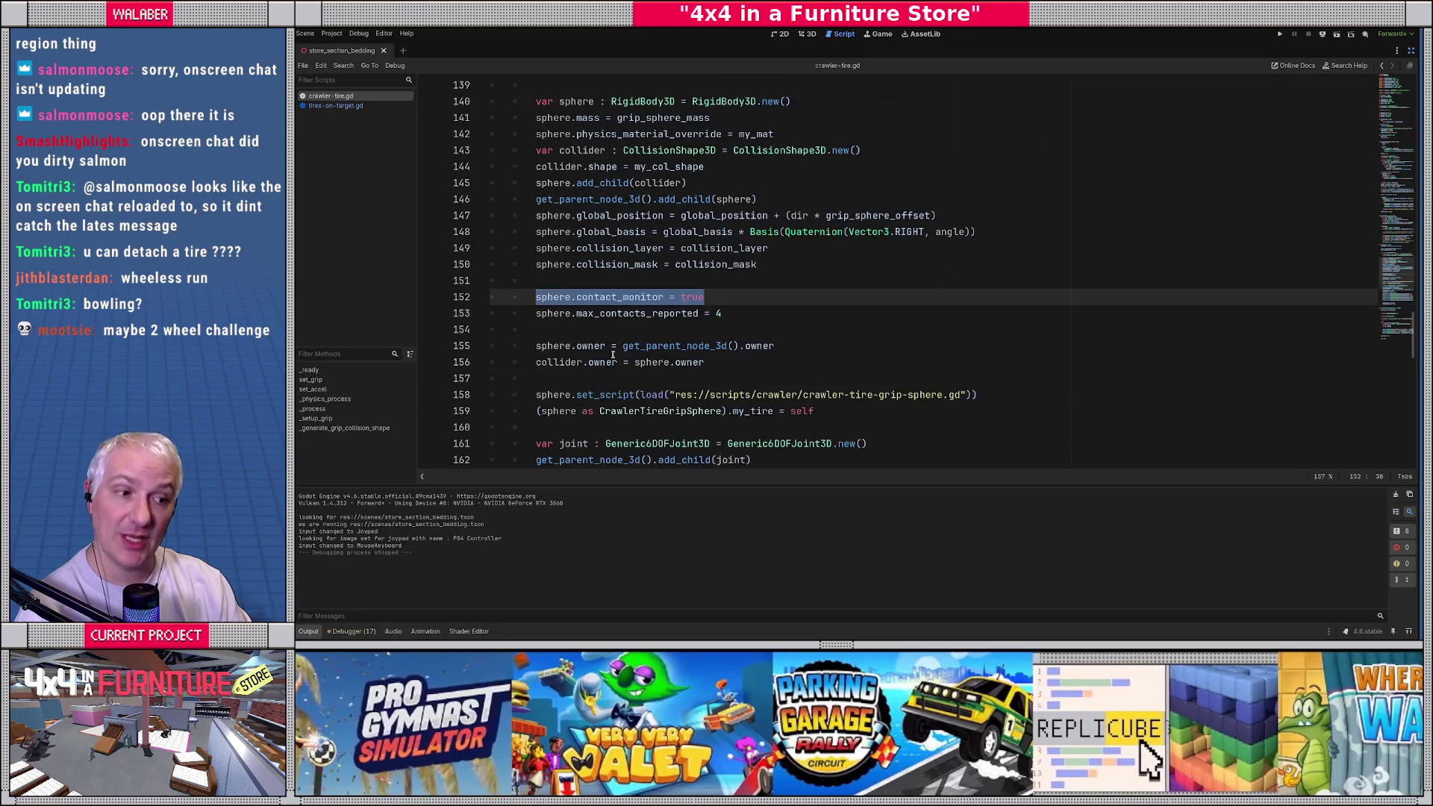
left_click_drag(537, 313, 721, 313)
left_click(743, 315)
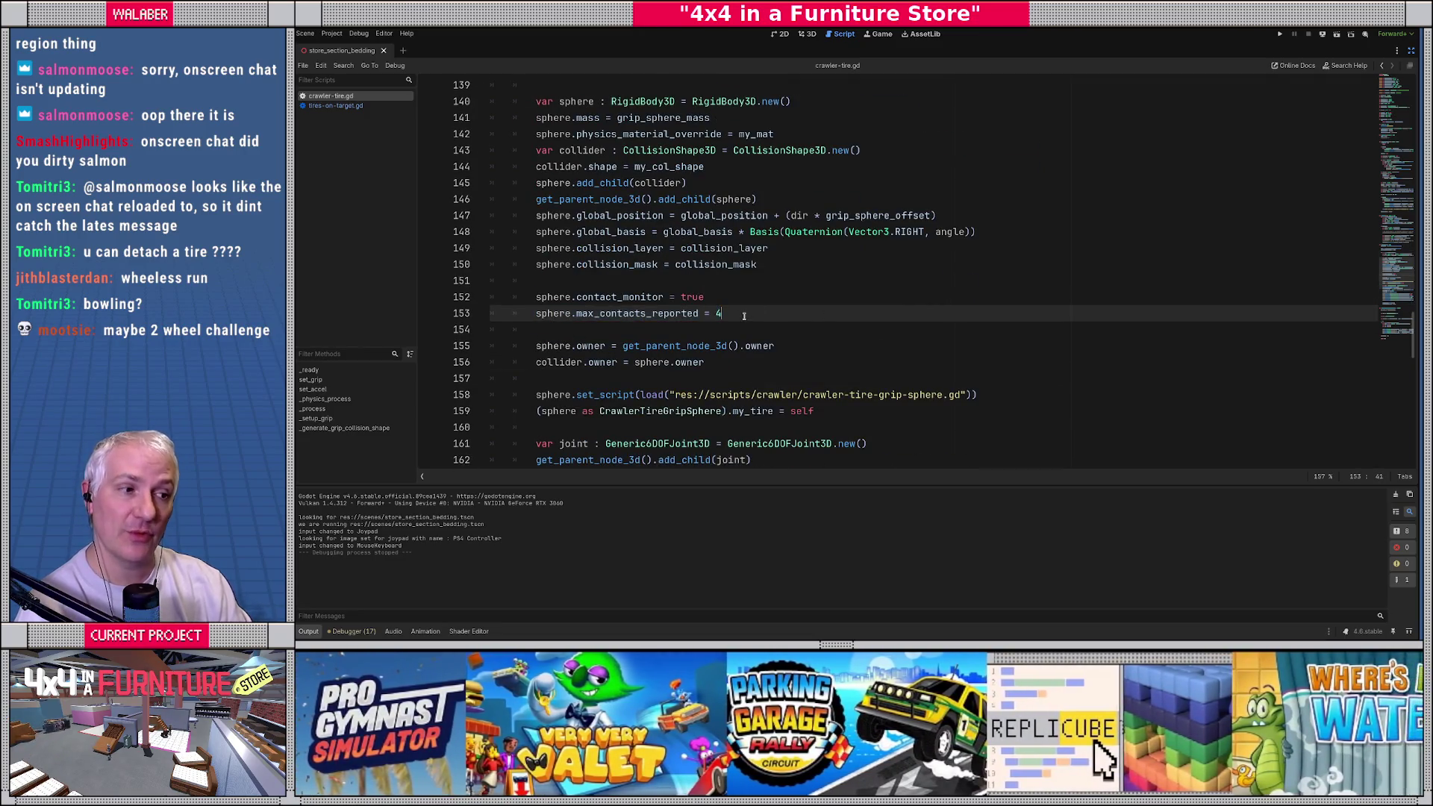
Step: Re-examine contact reporting lines 151–154, place the caret on line 151, and restore the docks
left_click_drag(611, 297, 745, 325)
mouse_move(649, 282)
left_mouse_down()
mouse_move(683, 297)
mouse_move(699, 329)
left_mouse_up()
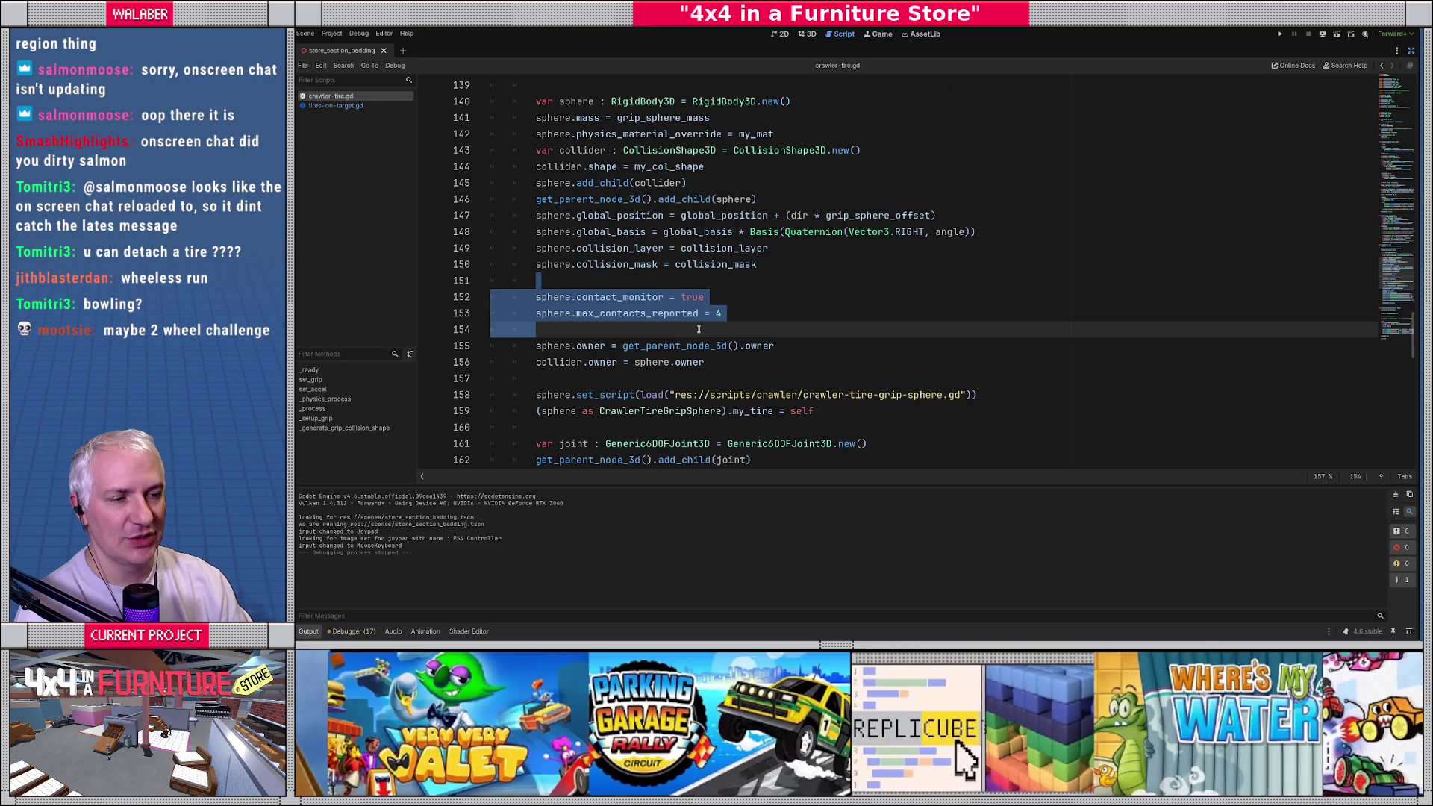
left_click_drag(649, 282, 700, 328)
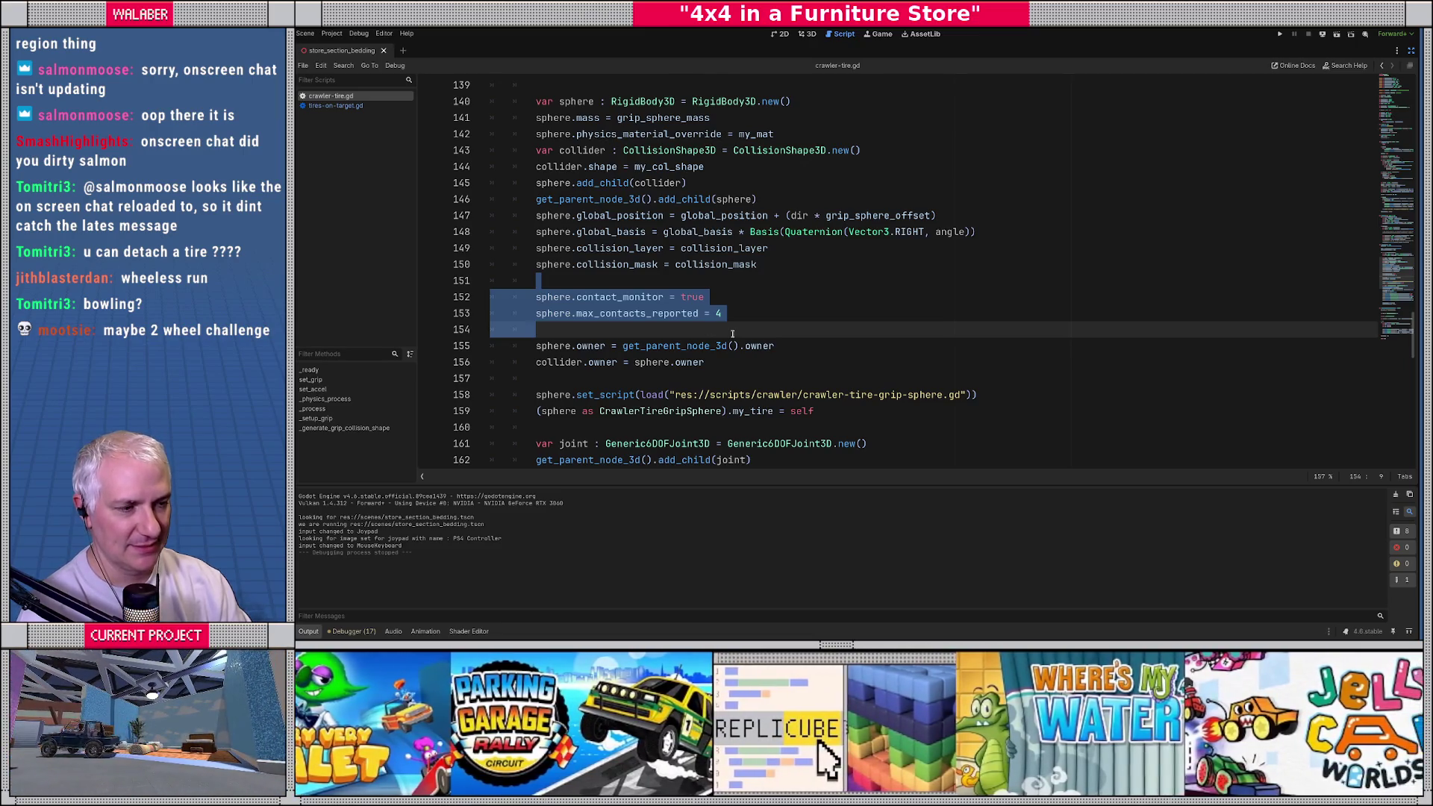
left_click(732, 334)
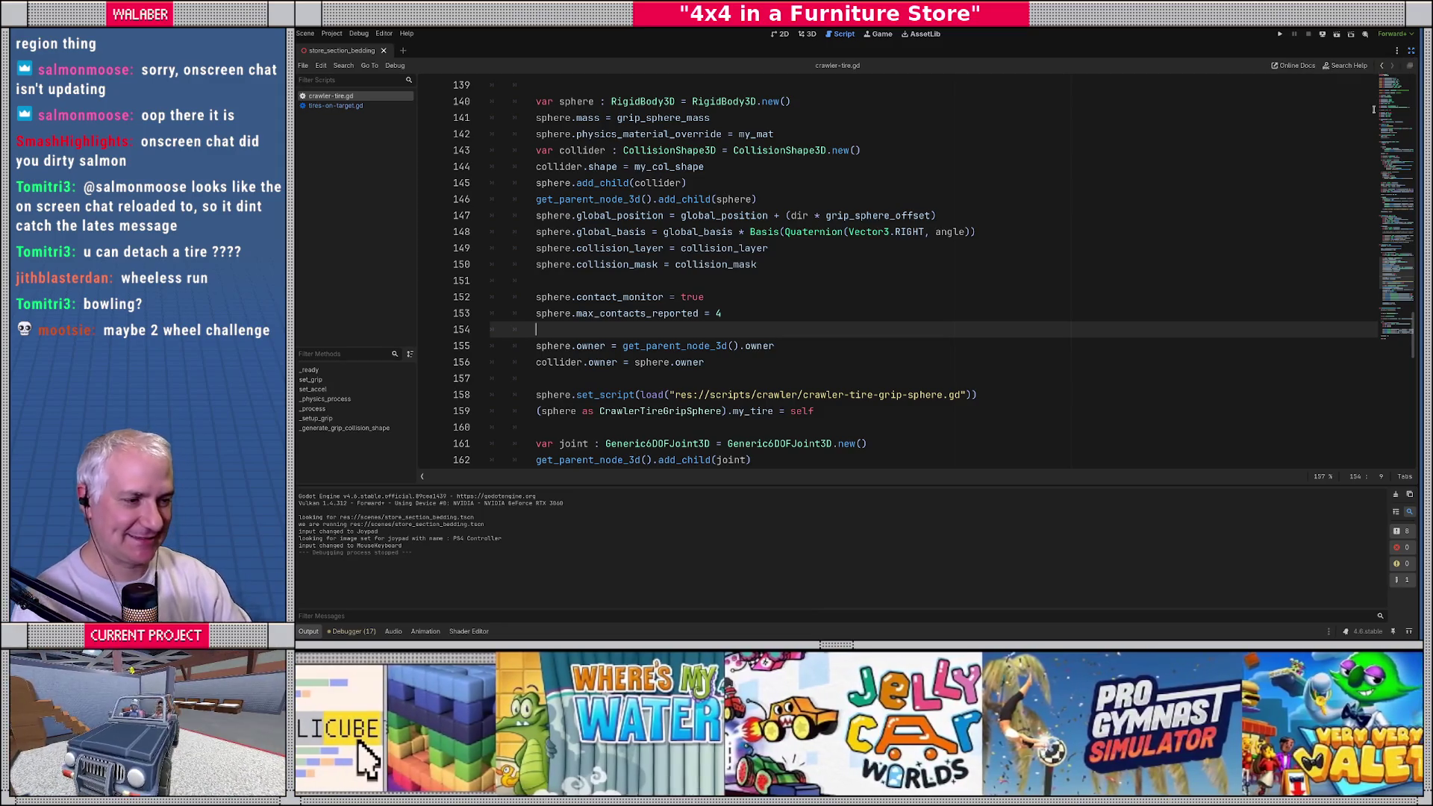
left_click(721, 287)
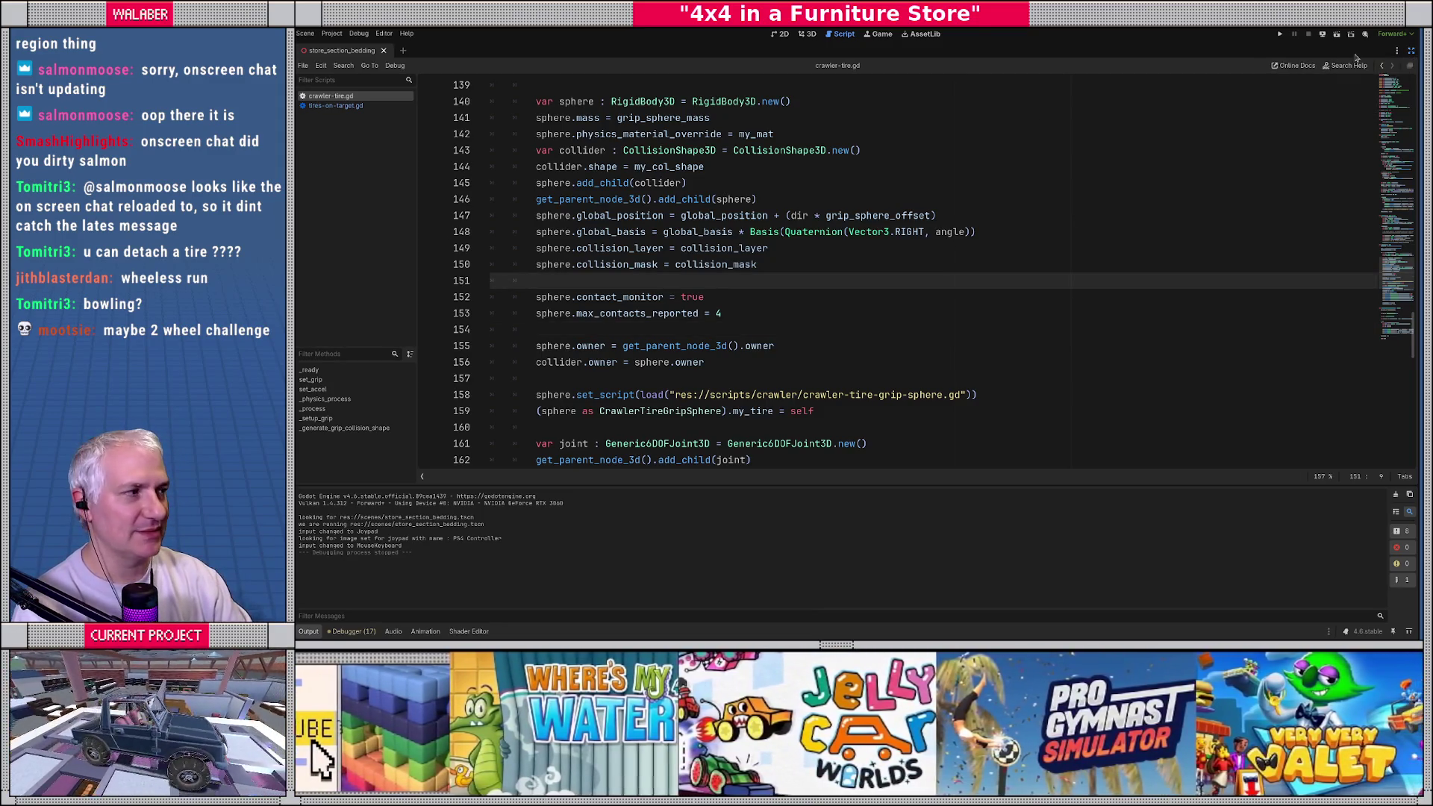
left_click(1410, 50)
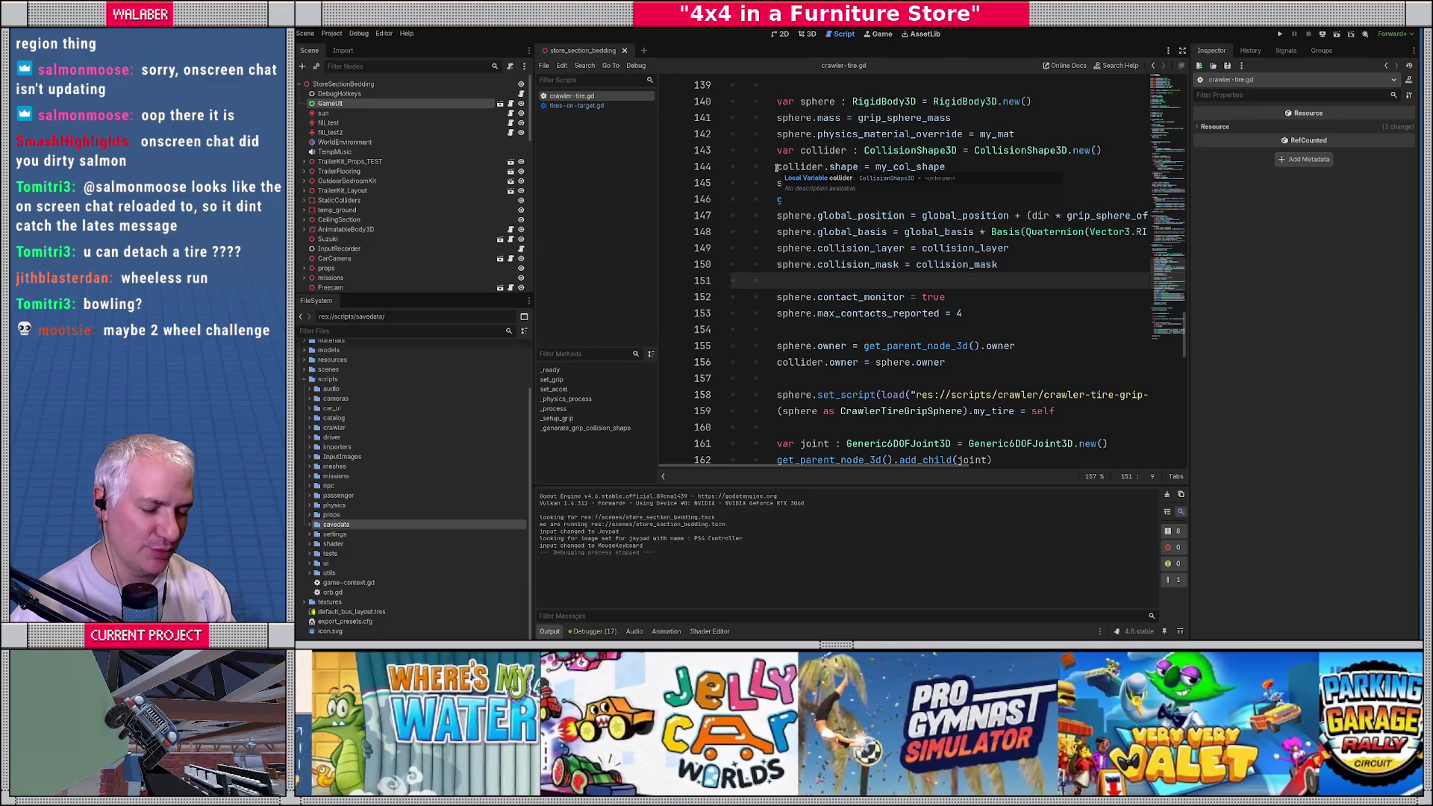
Step: Open crawler.gd via Quick Open and switch to full-width code
key("ctrl+alt+o")
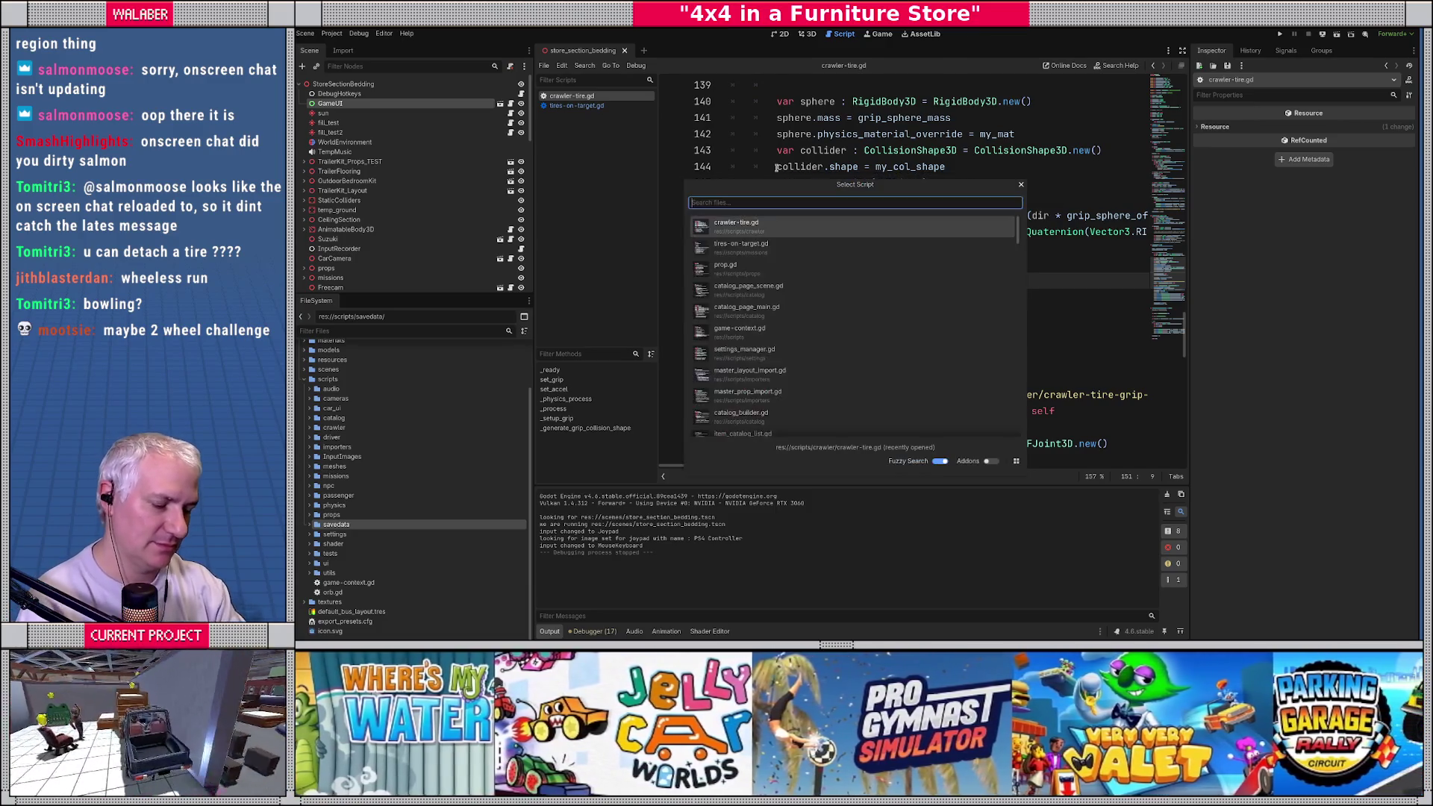
type("carwler")
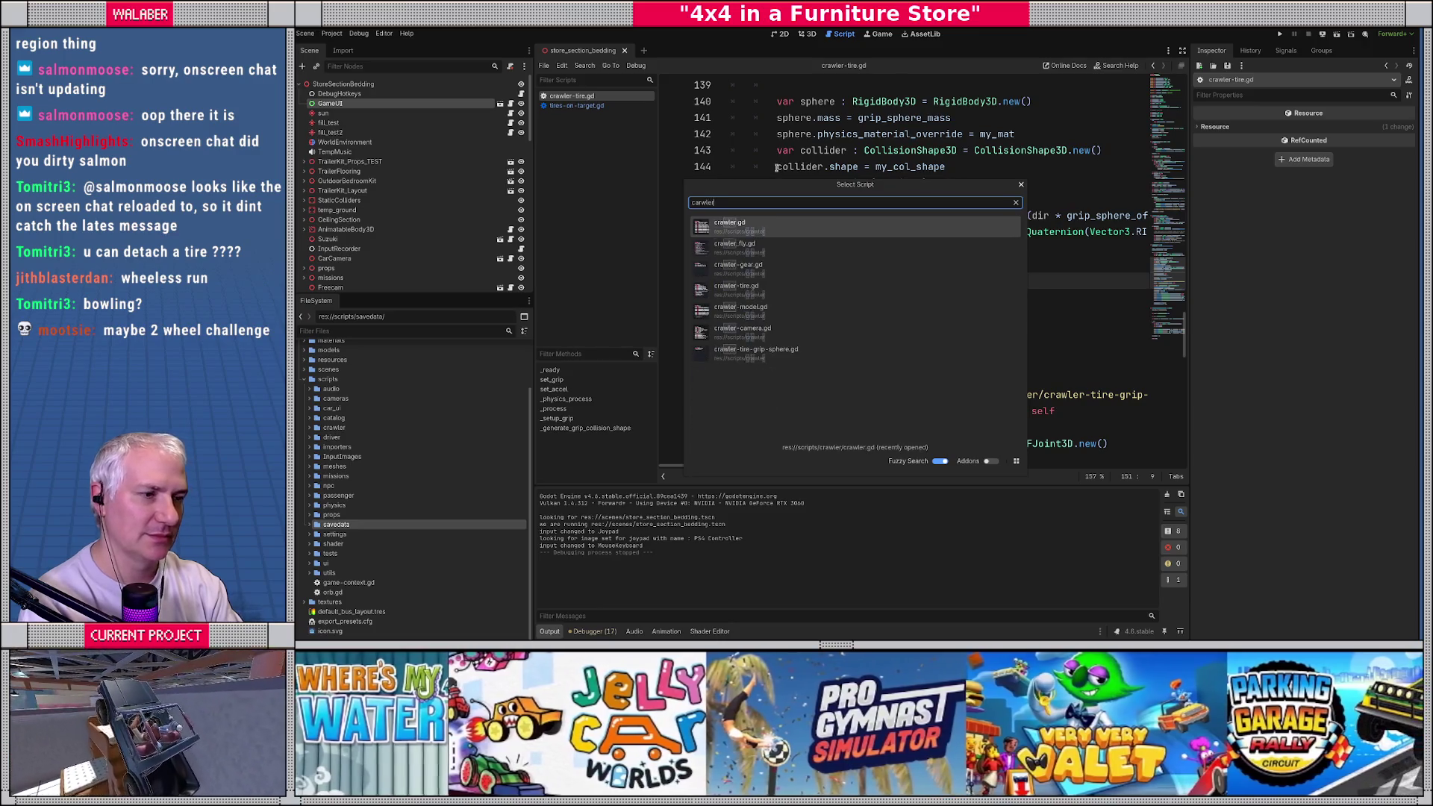
key("Return")
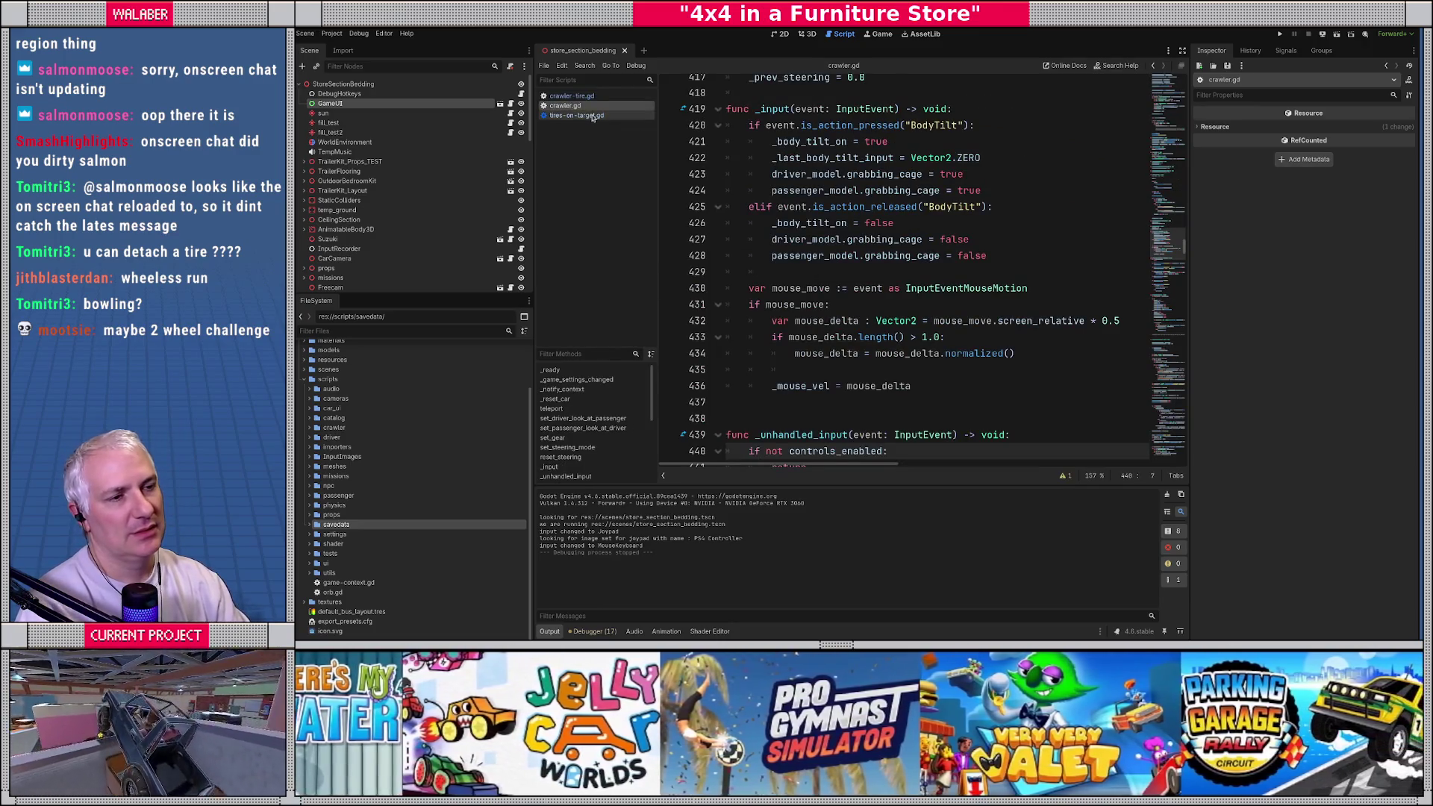
left_click(1181, 50)
Step: Jump to the end of crawler.gd and place the caret on empty line 951
left_click(770, 182)
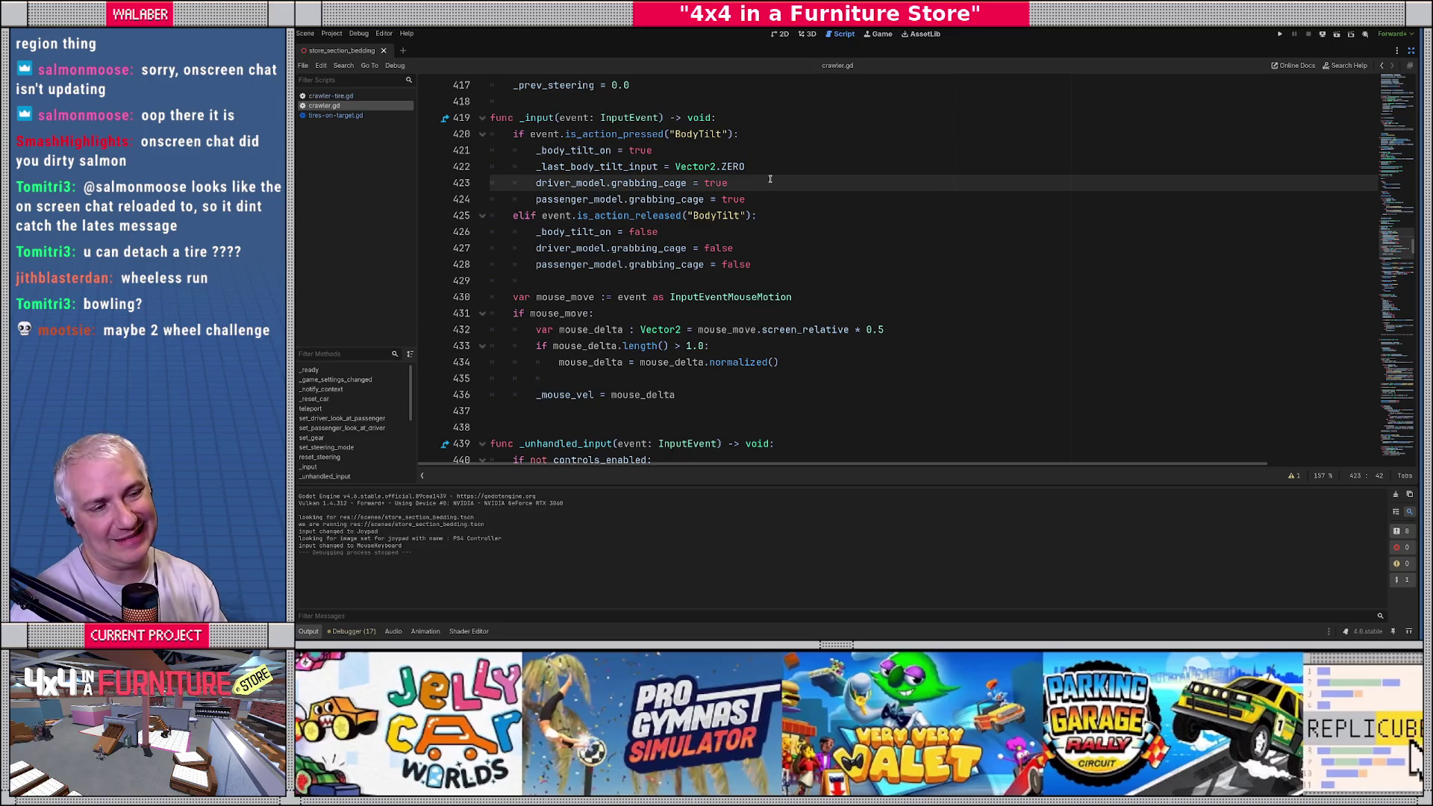
left_click_drag(1396, 242, 1396, 444)
scroll(787, 432, "down", 10)
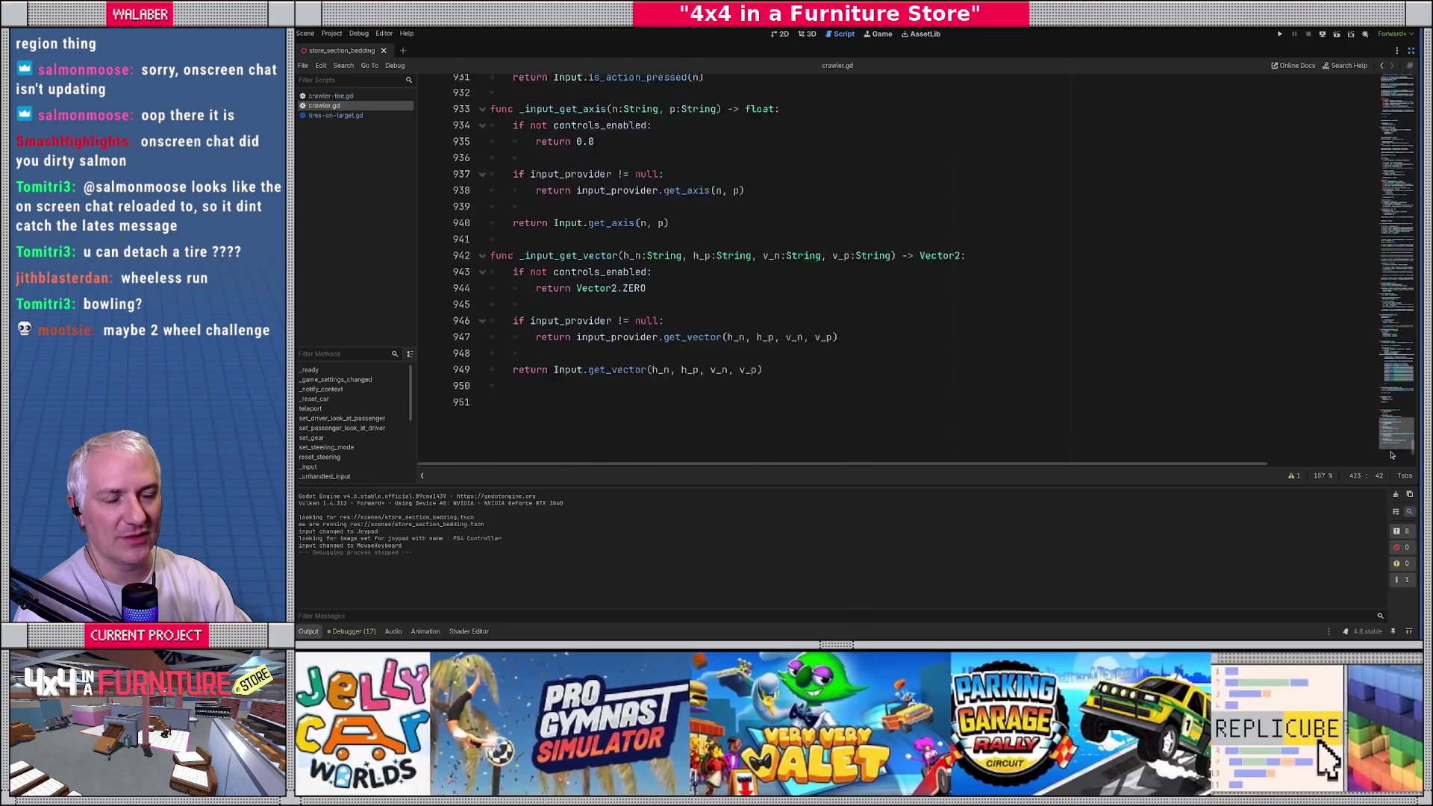
left_click(524, 374)
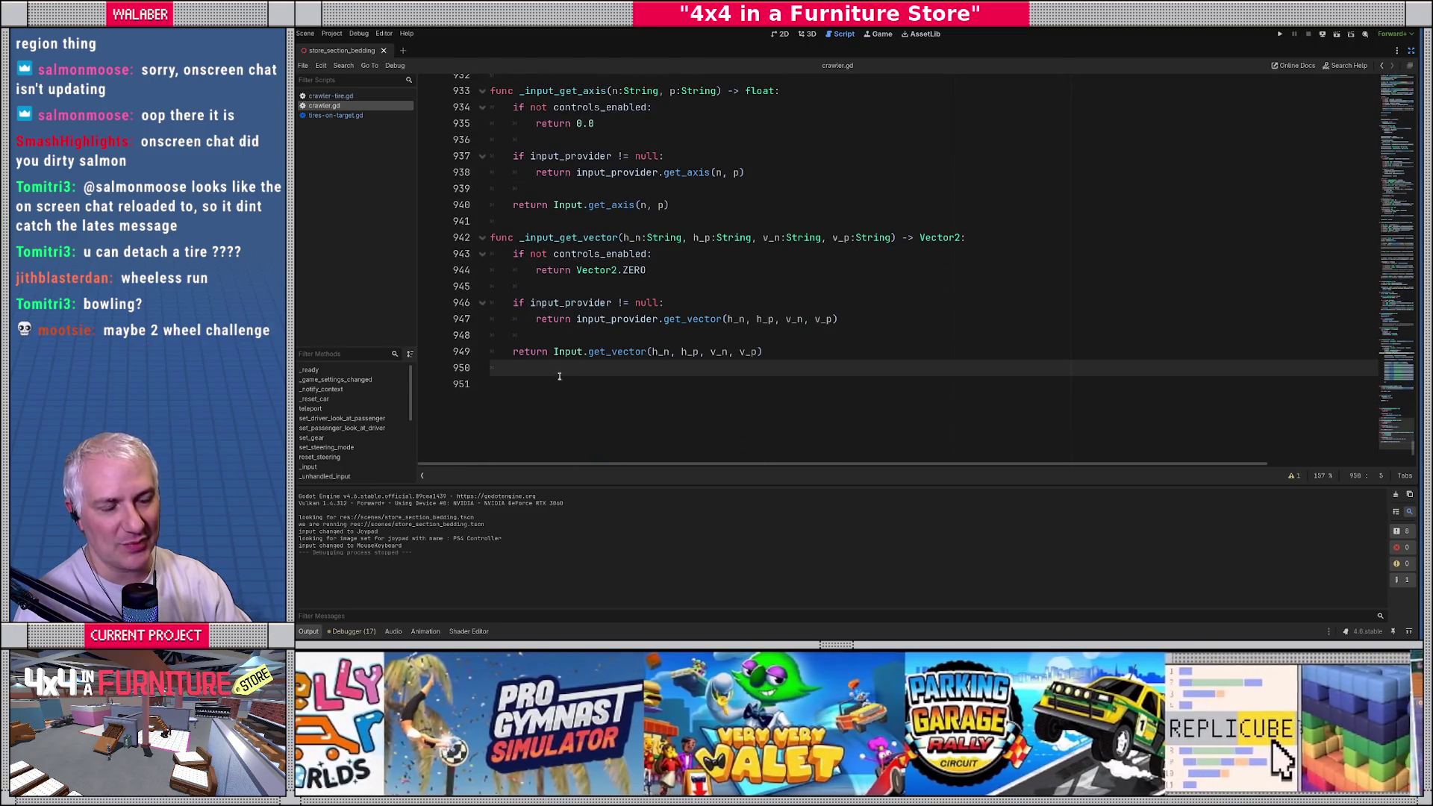
mouse_move(1398, 452)
left_mouse_down()
mouse_move(1372, 63)
mouse_move(1416, 452)
left_mouse_up()
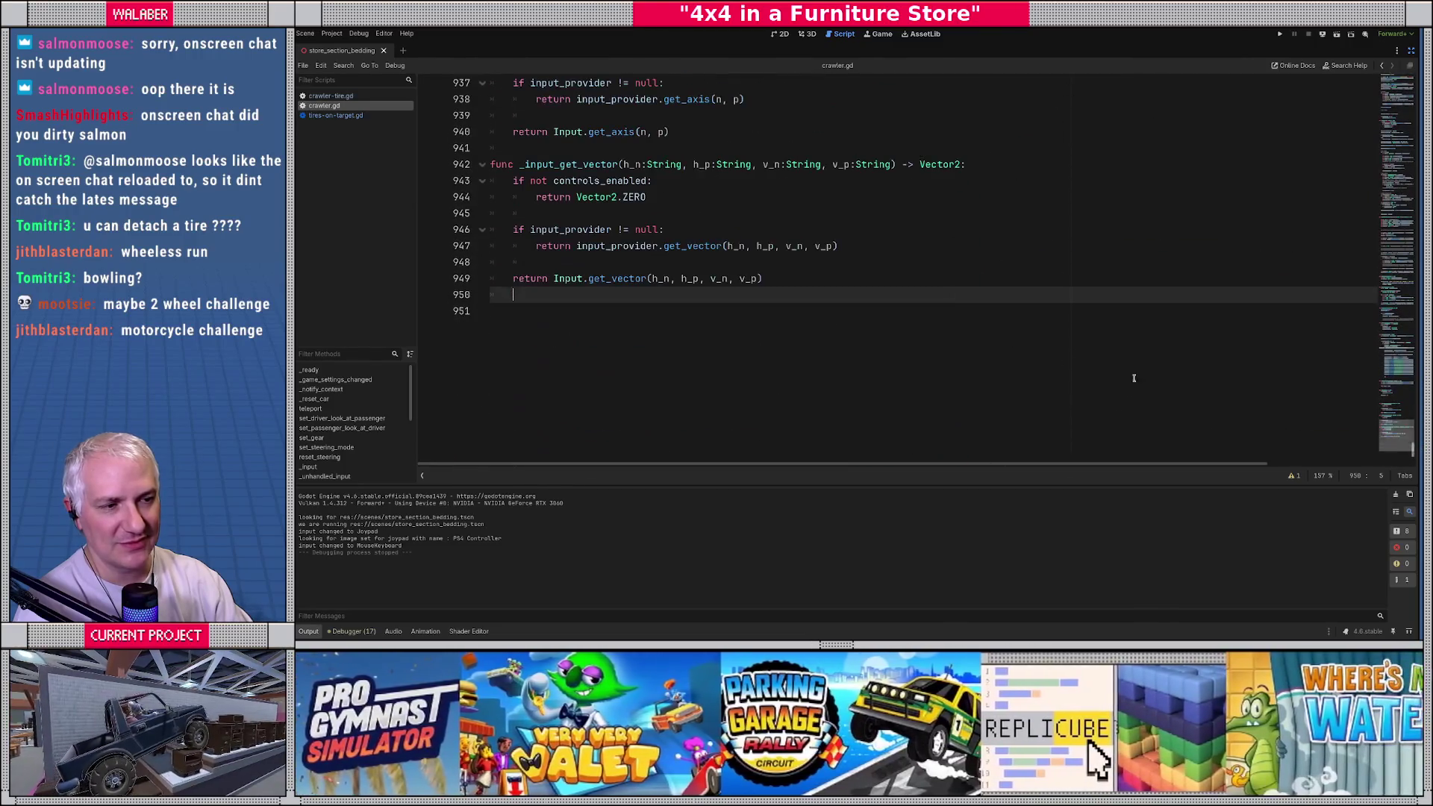
left_click(513, 319)
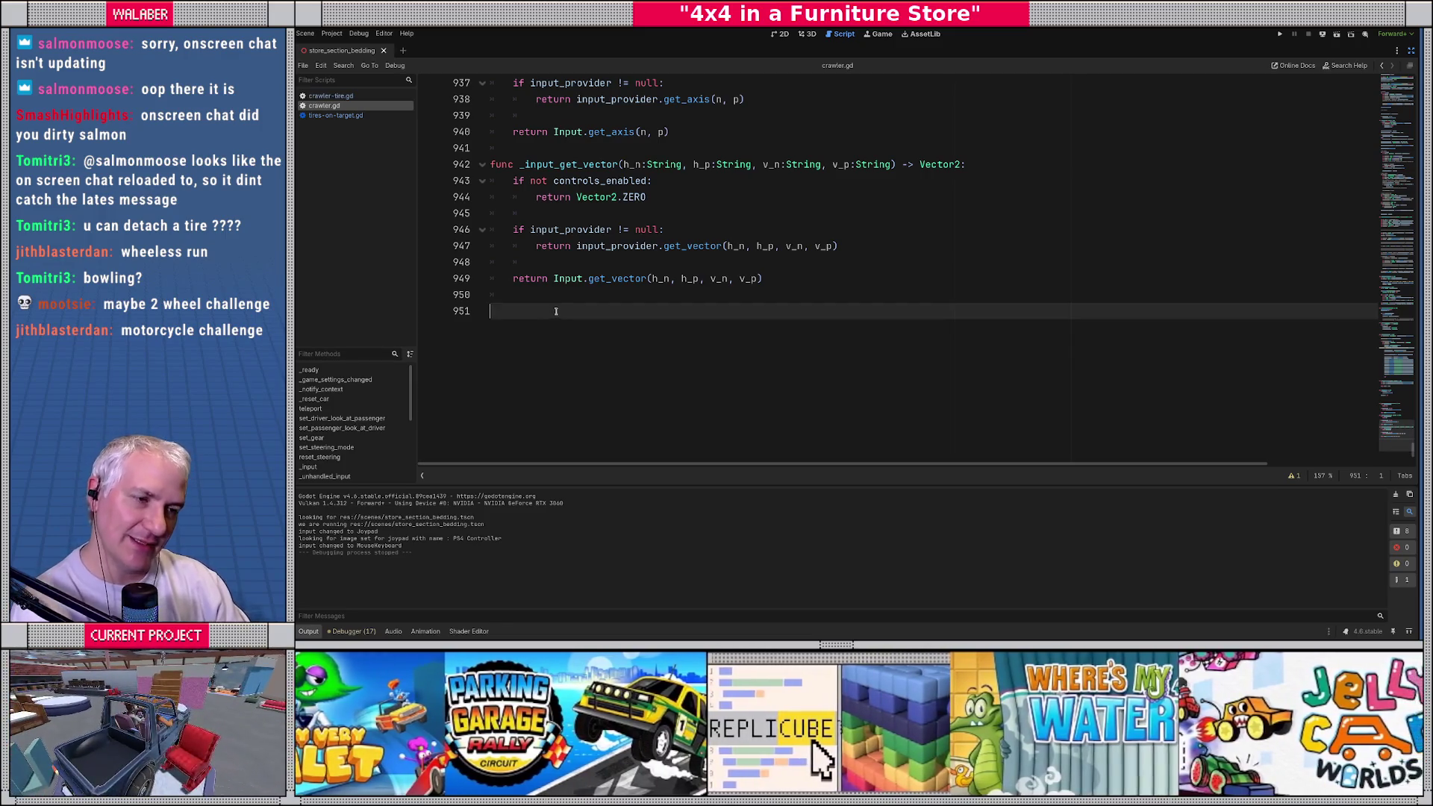
scroll(605, 323, "up", 1)
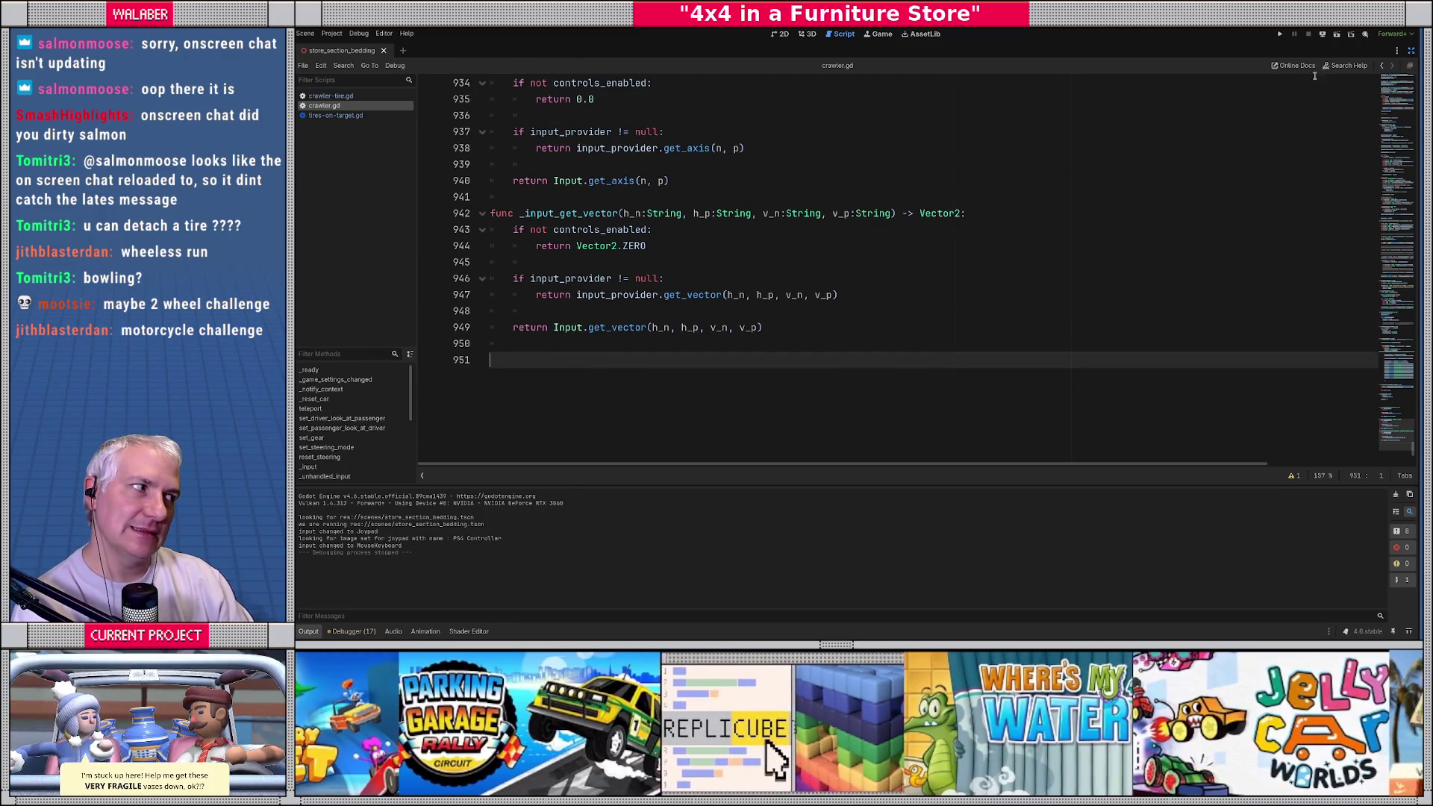
Step: Restore the docks, filter FileSystem for 'suz', and open suzuki.tscn
left_click(1410, 50)
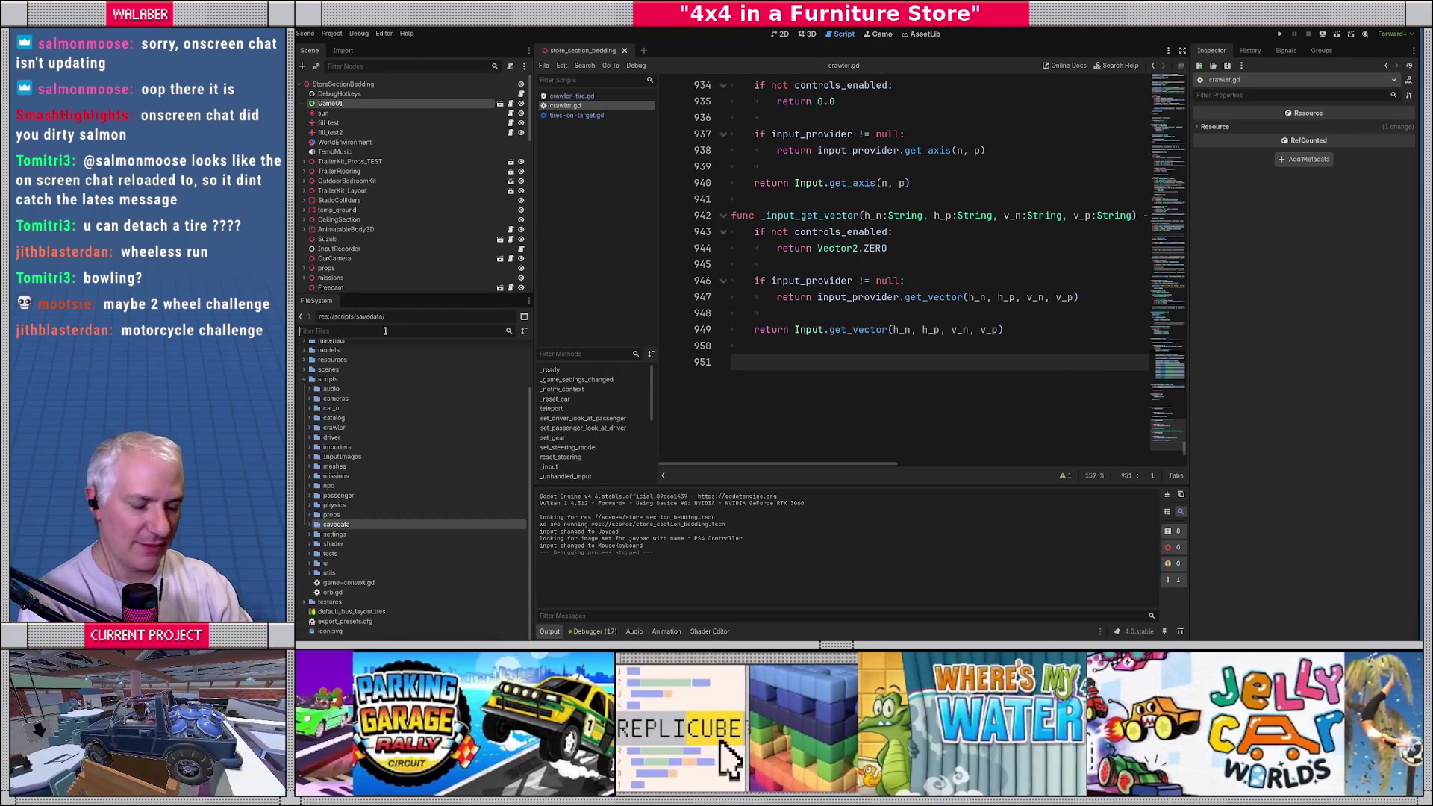
left_click(385, 331)
type("craw")
key("BackSpace")
key("BackSpace")
key("BackSpace")
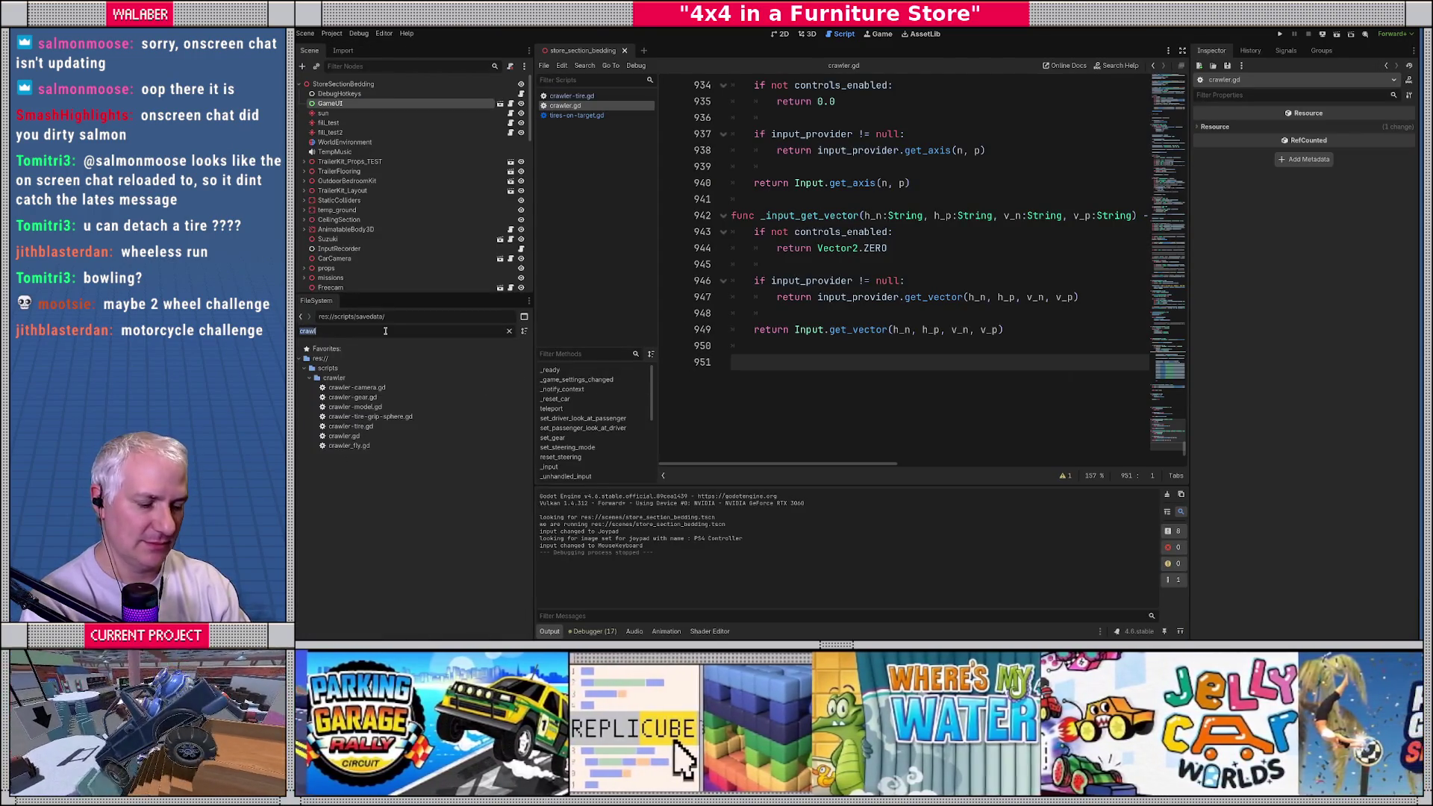
type("suzuki")
scroll(448, 460, "down", 2)
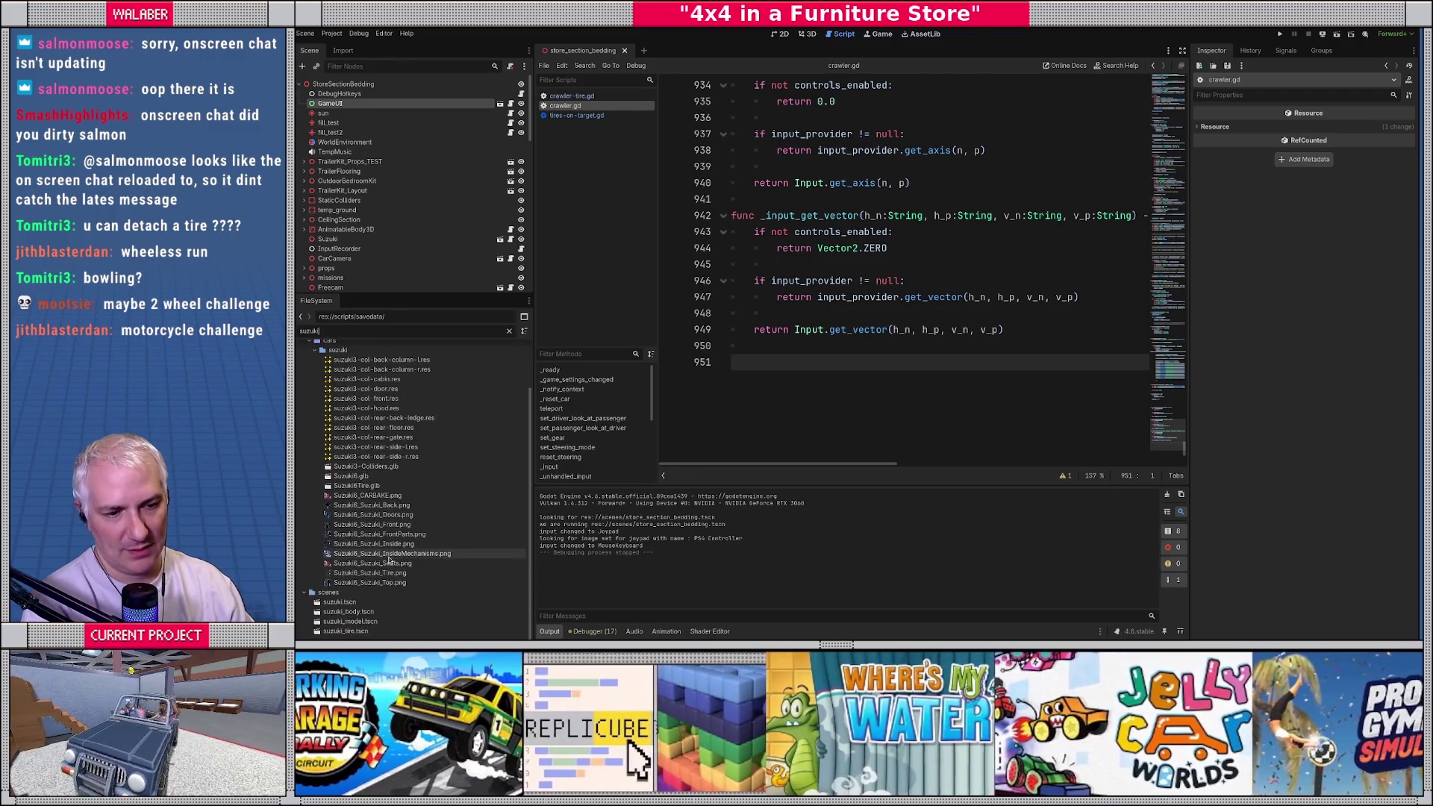
double_click(340, 602)
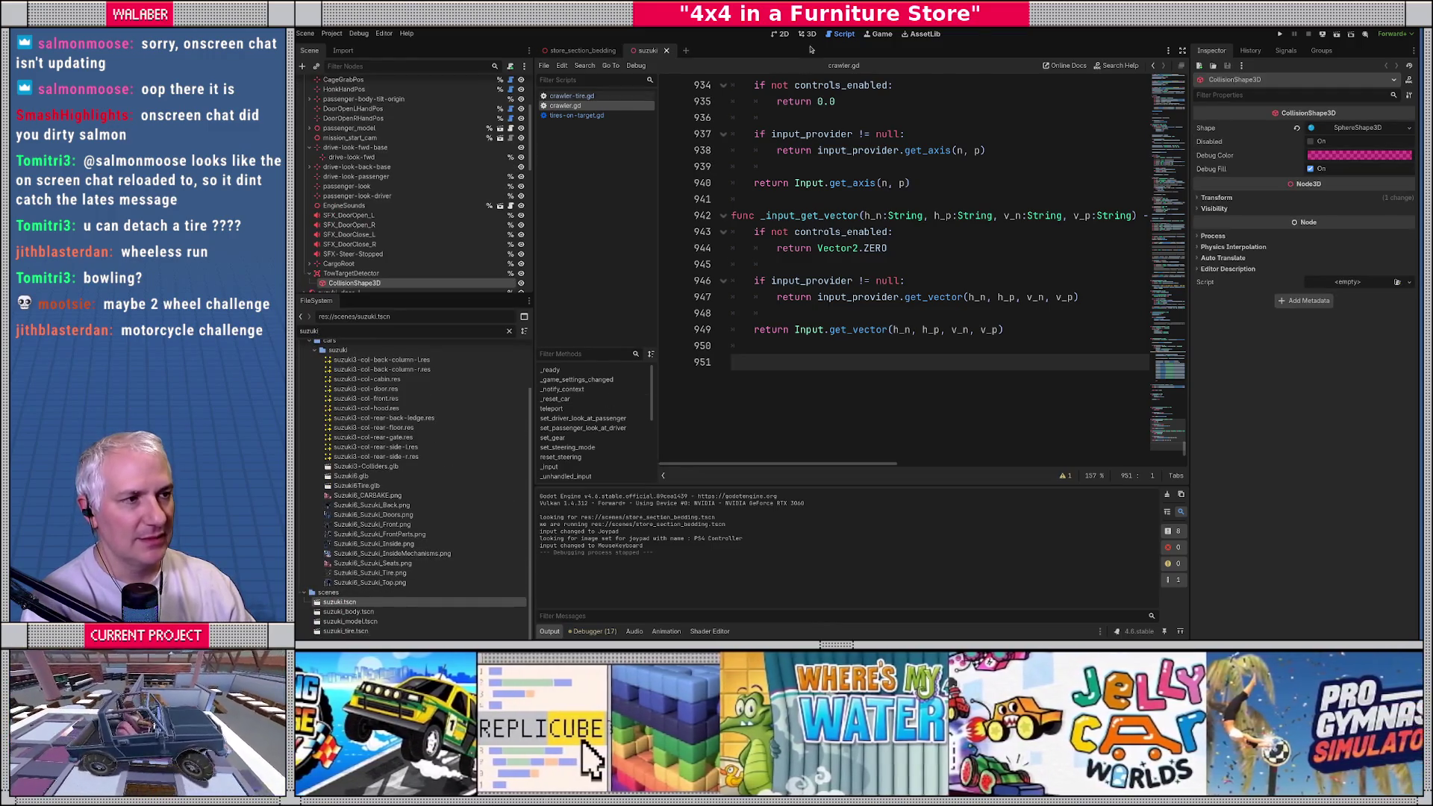
Step: View the Suzuki in the 3D editor, orbiting to see it from the front
left_click(807, 35)
scroll(835, 317, "up", 5)
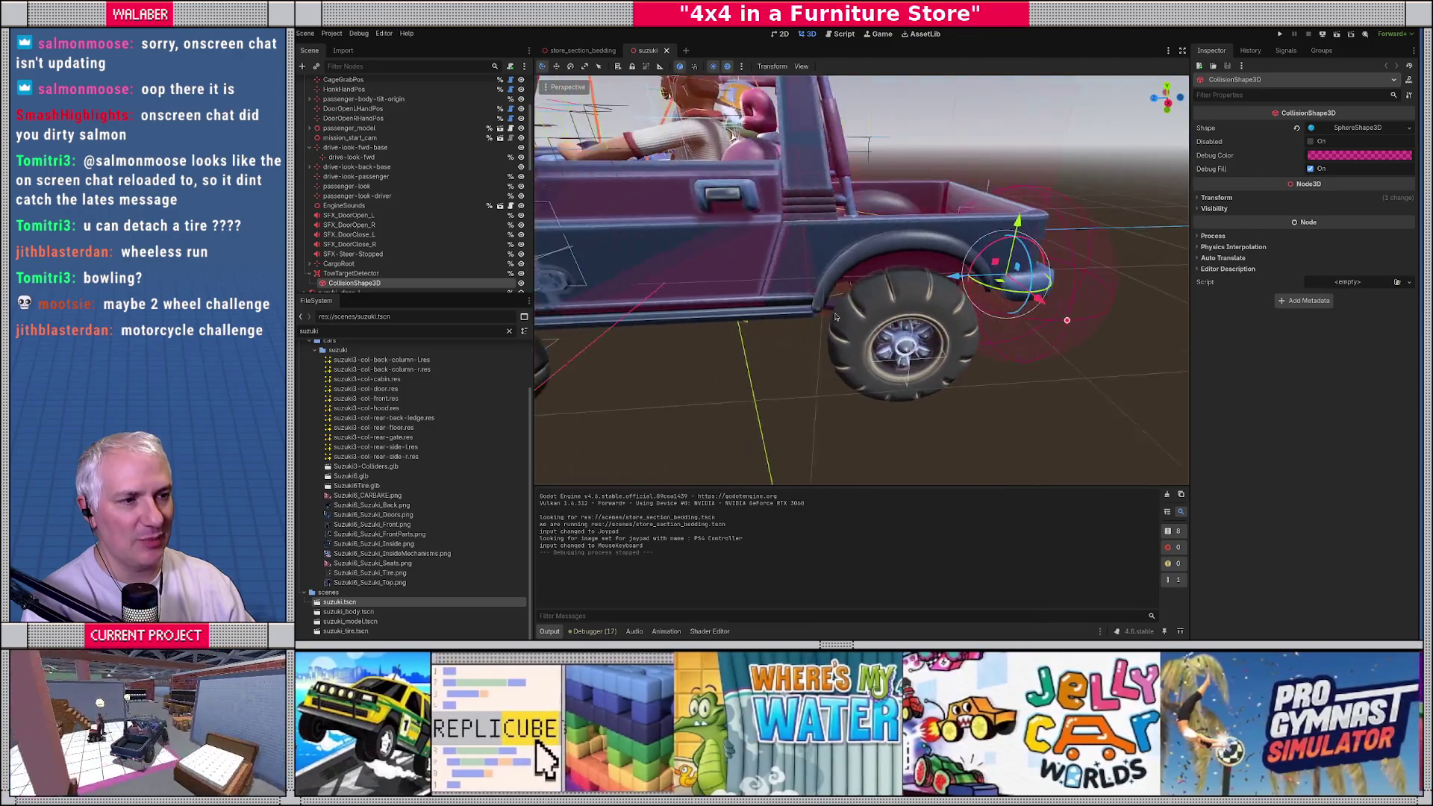
scroll(835, 316, "down", 5)
mouse_move(835, 316)
left_mouse_down()
mouse_move(924, 293)
mouse_move(858, 268)
mouse_move(796, 290)
mouse_move(602, 227)
mouse_move(968, 300)
mouse_move(857, 359)
mouse_move(828, 409)
mouse_move(791, 380)
left_mouse_up()
scroll(968, 300, "up", 3)
scroll(856, 358, "down", 5)
scroll(828, 409, "down", 3)
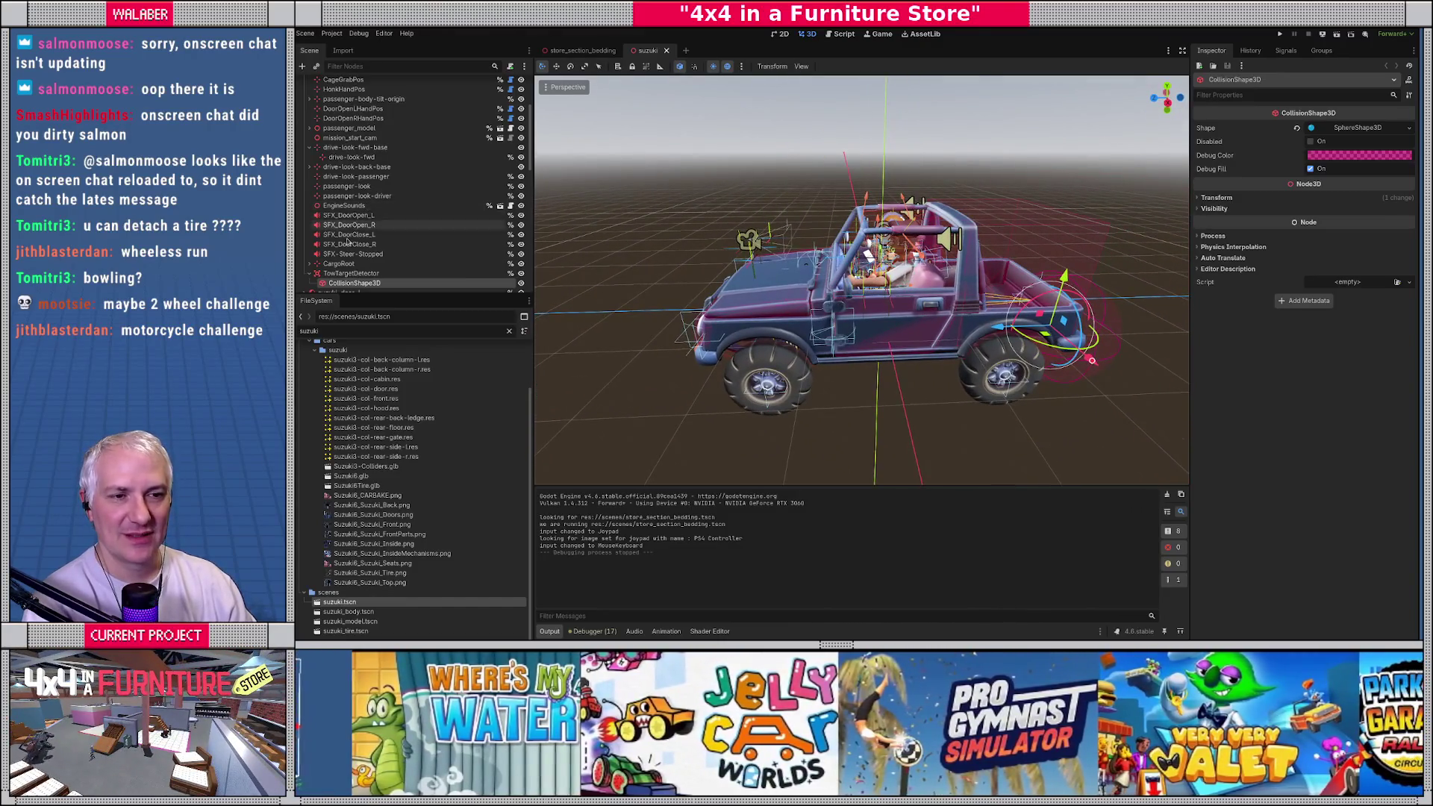
scroll(347, 241, "up", 5)
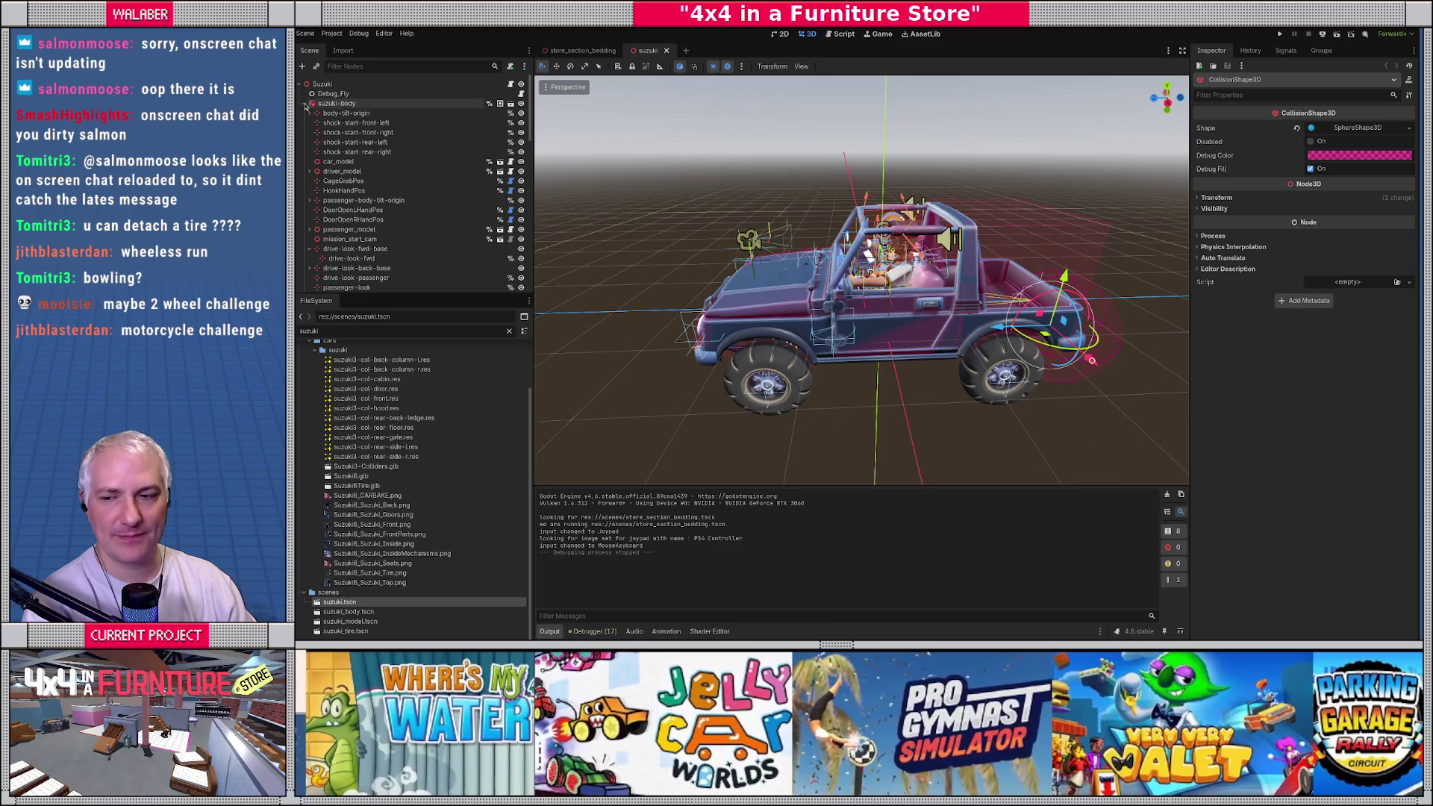
Step: Collapse the suzuki-body node and select the Suzuki root node
left_click(305, 105)
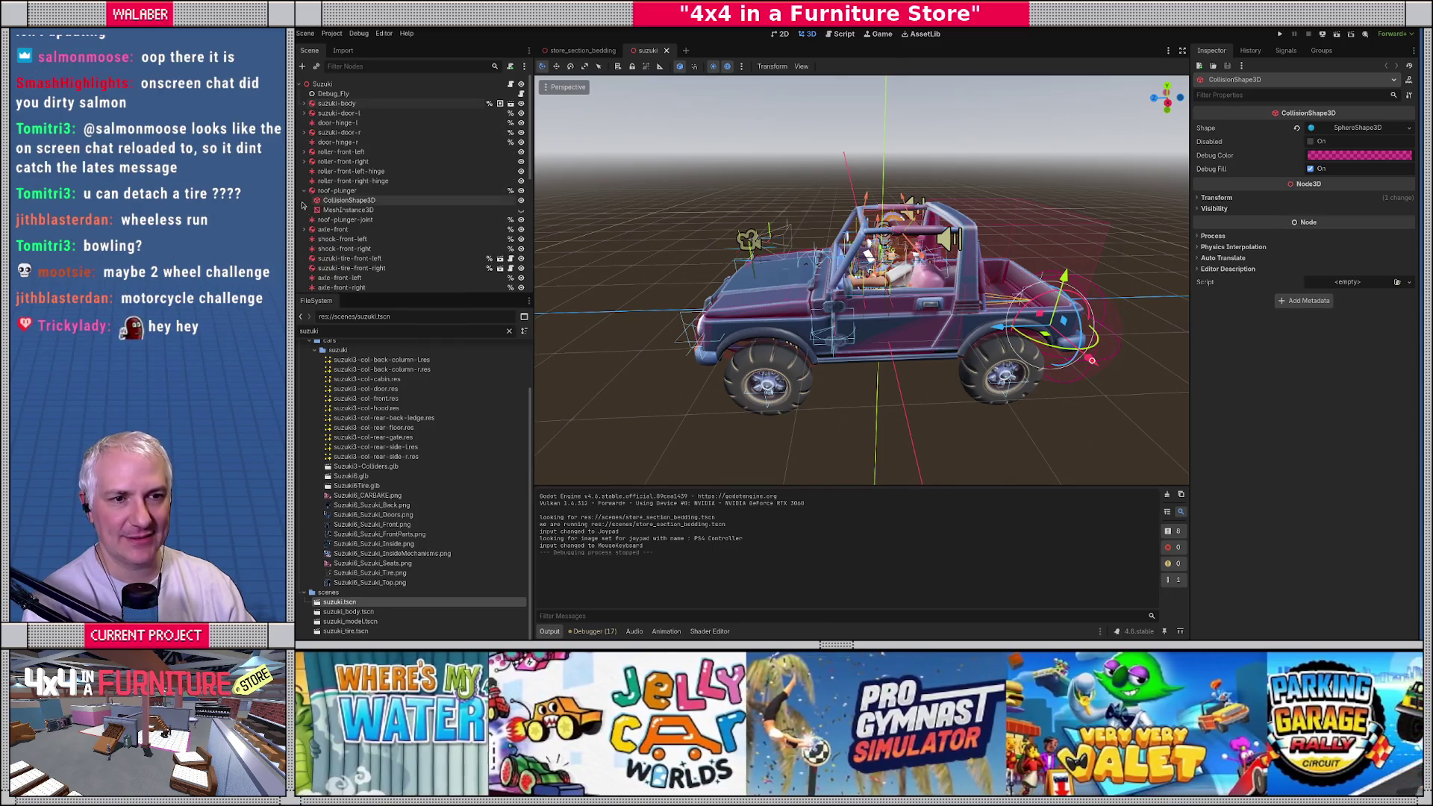
scroll(313, 250, "down", 5)
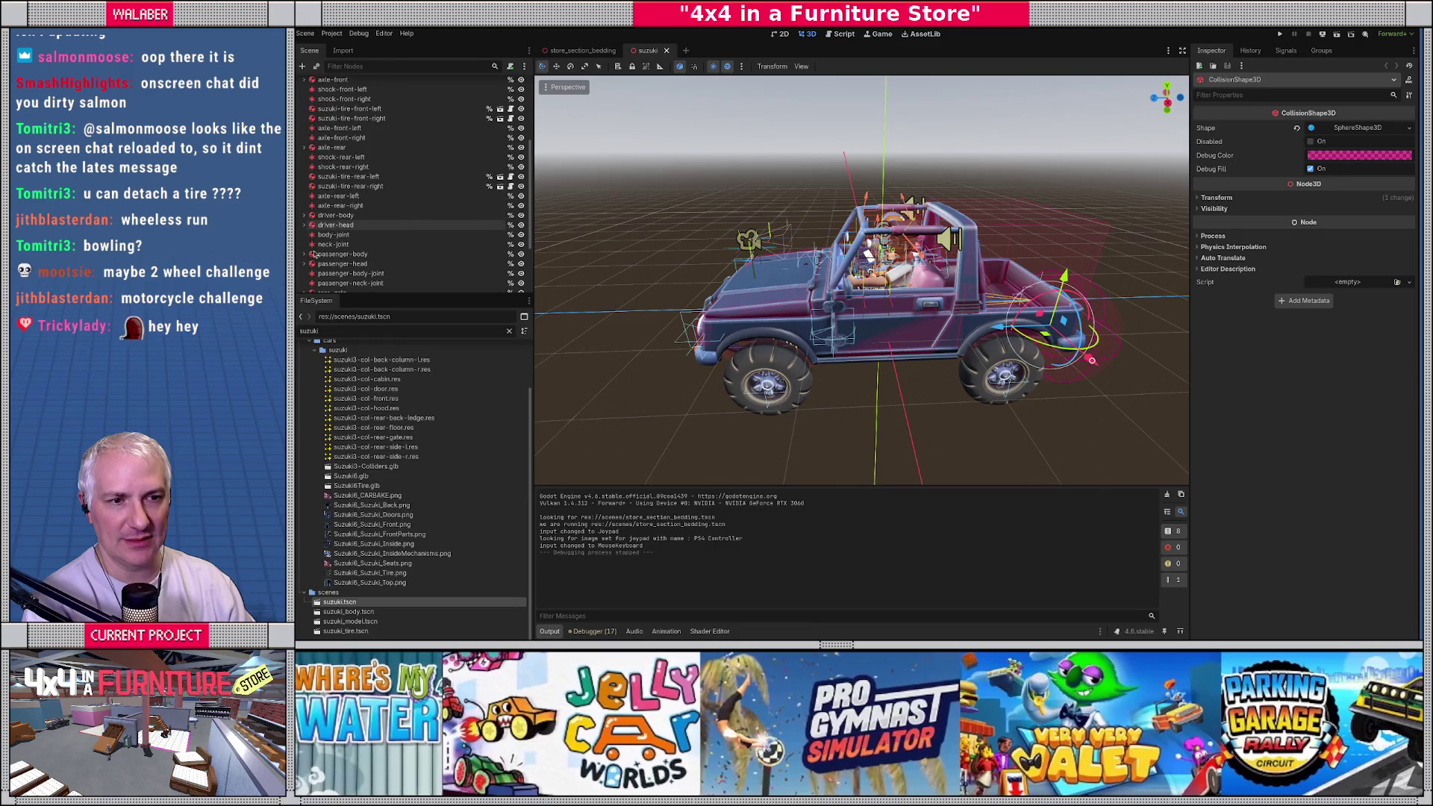
scroll(314, 254, "down", 2)
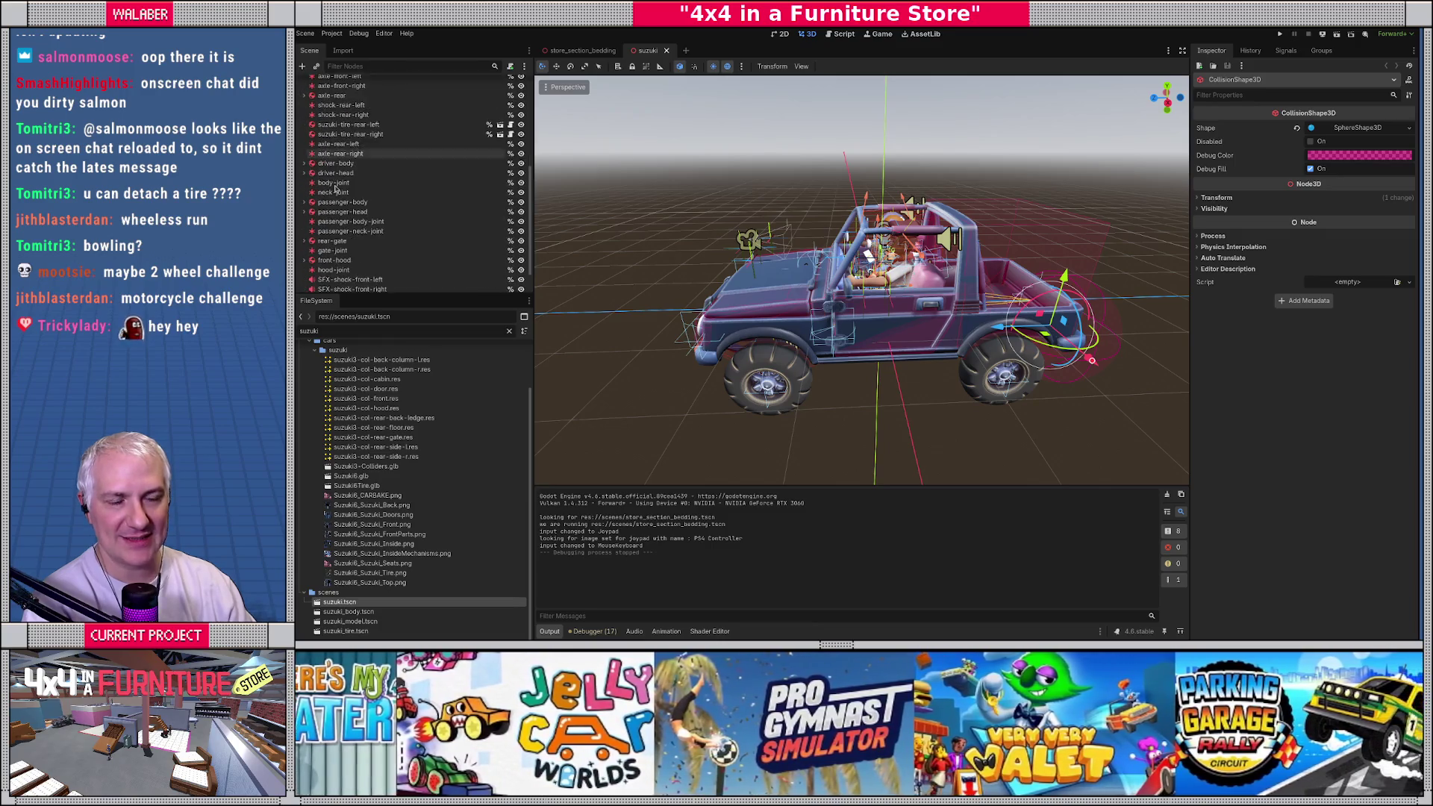
scroll(335, 188, "down", 1)
scroll(334, 149, "up", 7)
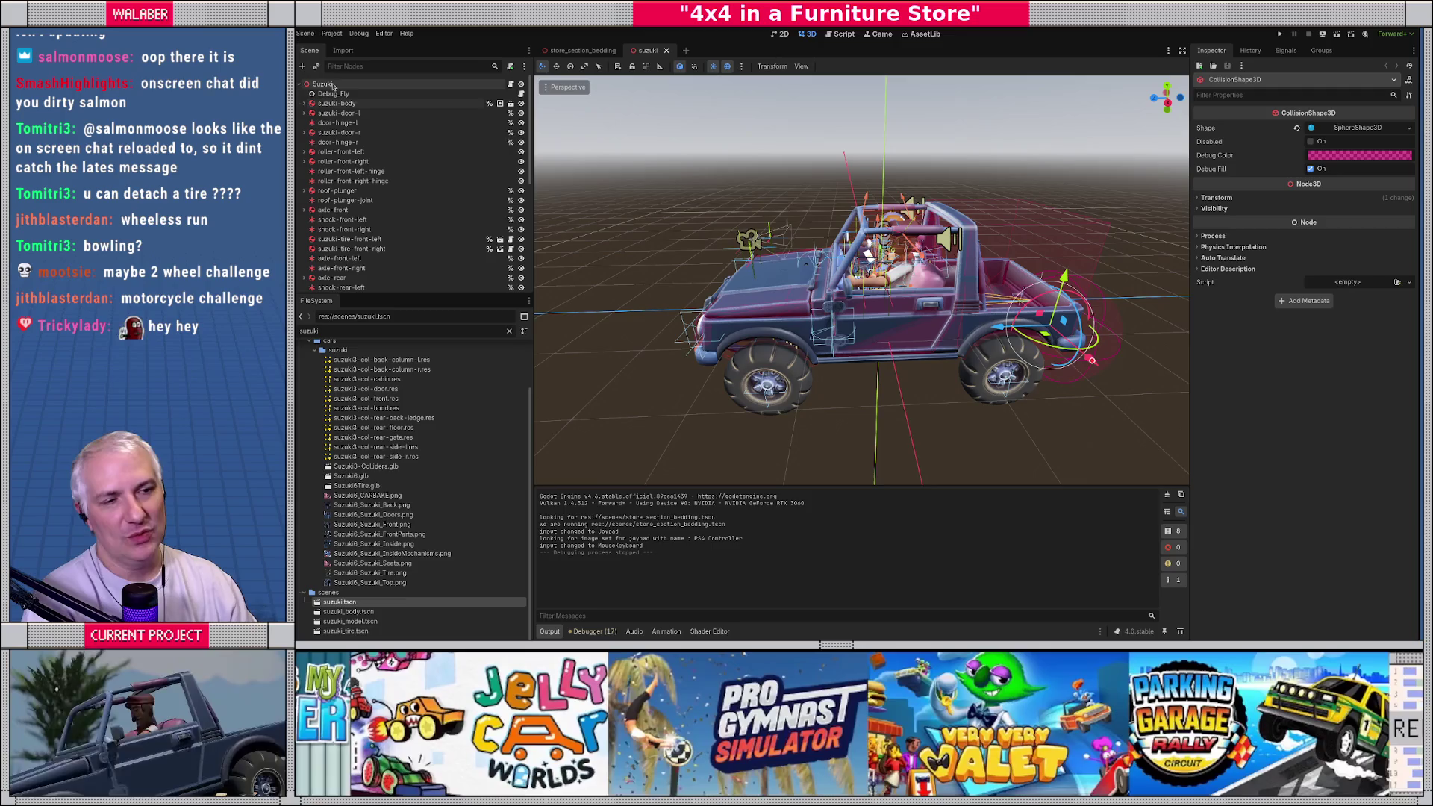
left_click(333, 86)
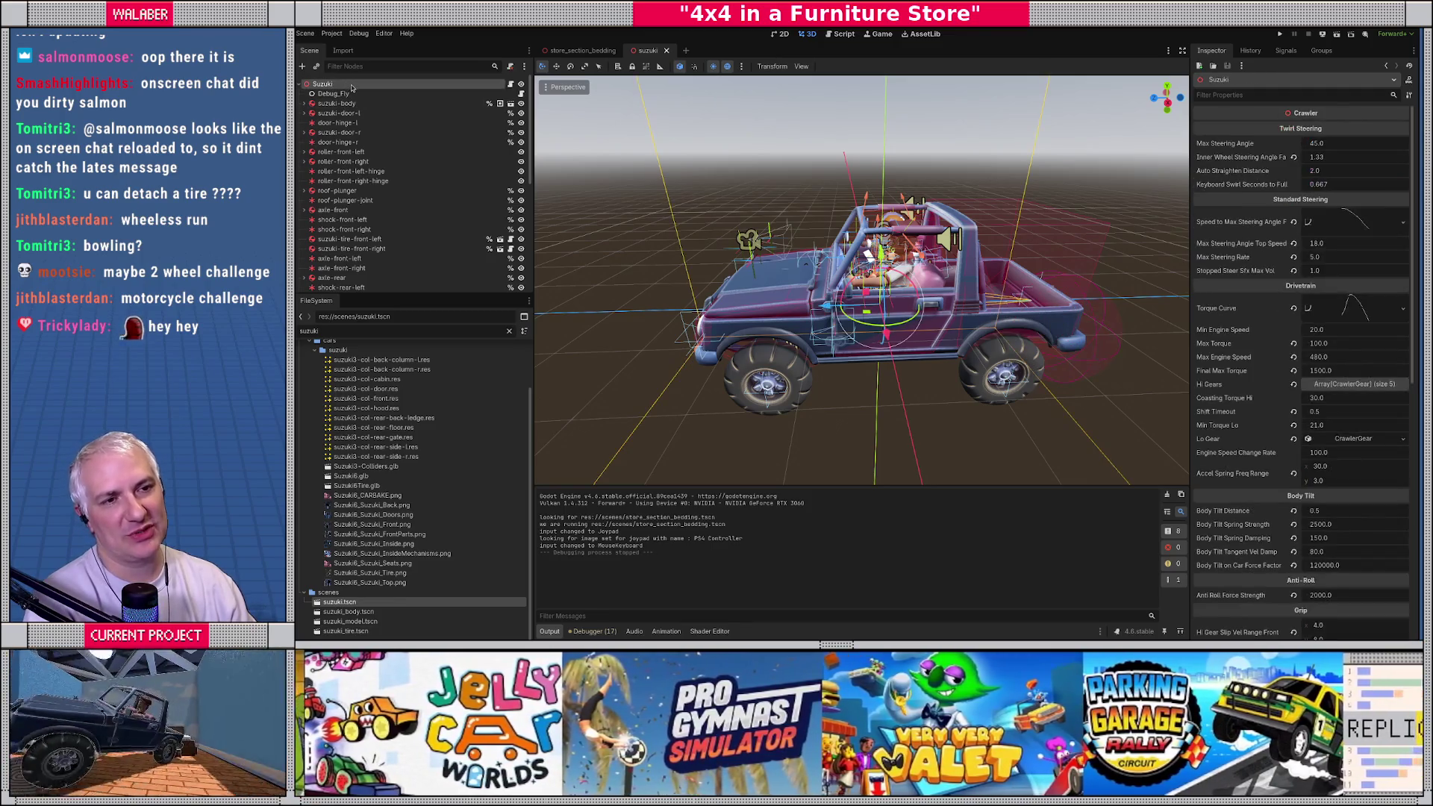
right_click(351, 88)
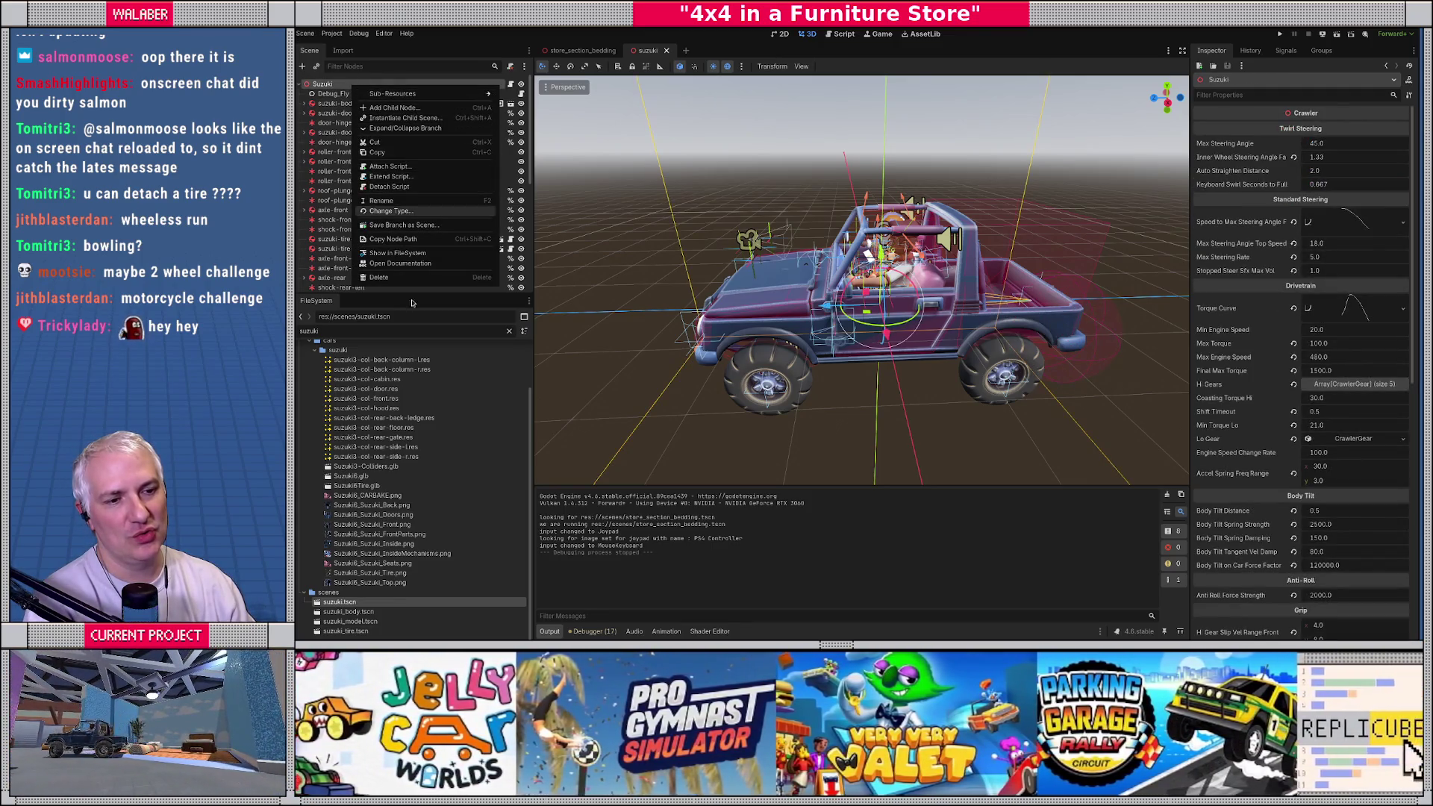
left_click(375, 427)
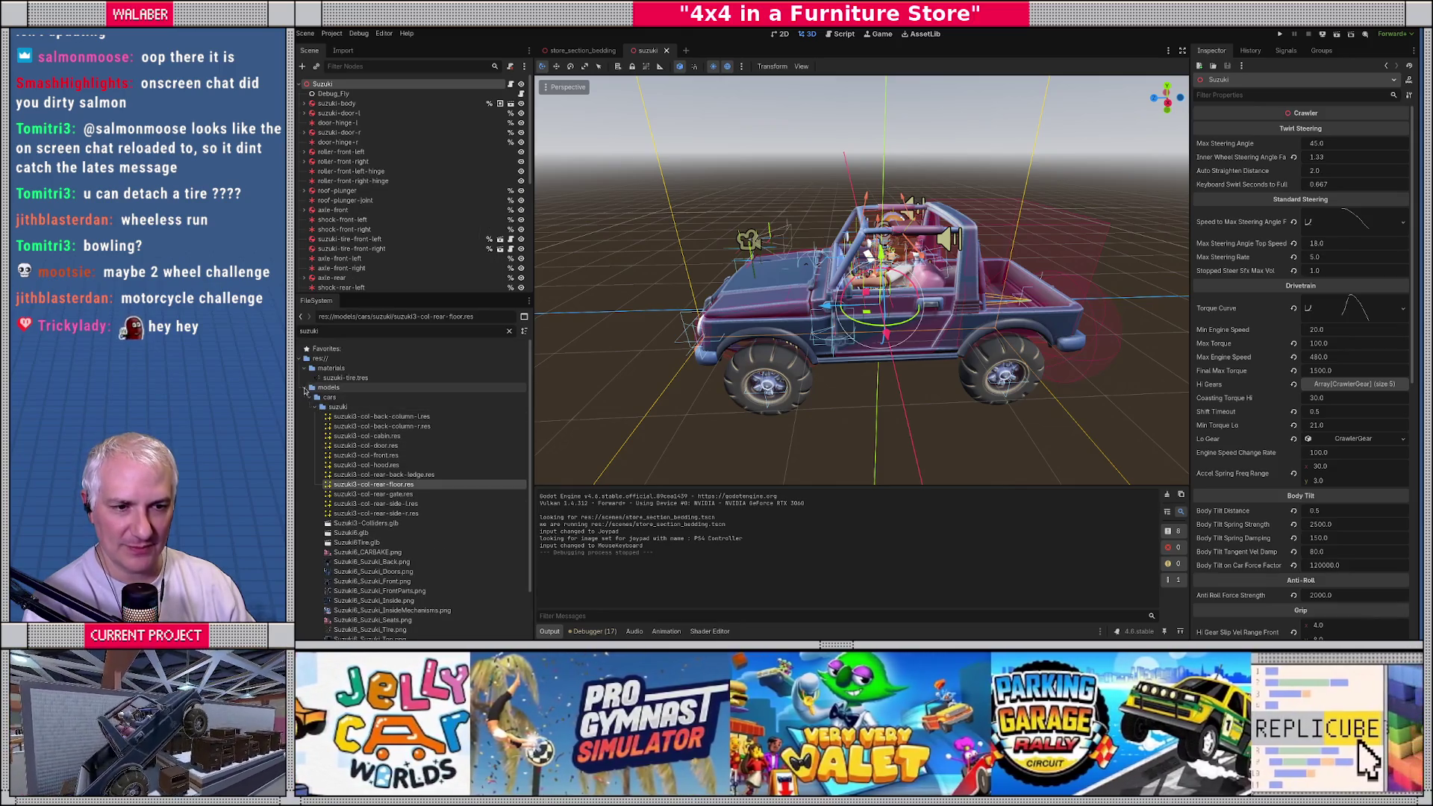
Step: Clear the file filter, collapse models, and expand the scripts/catalog folder
left_click(510, 333)
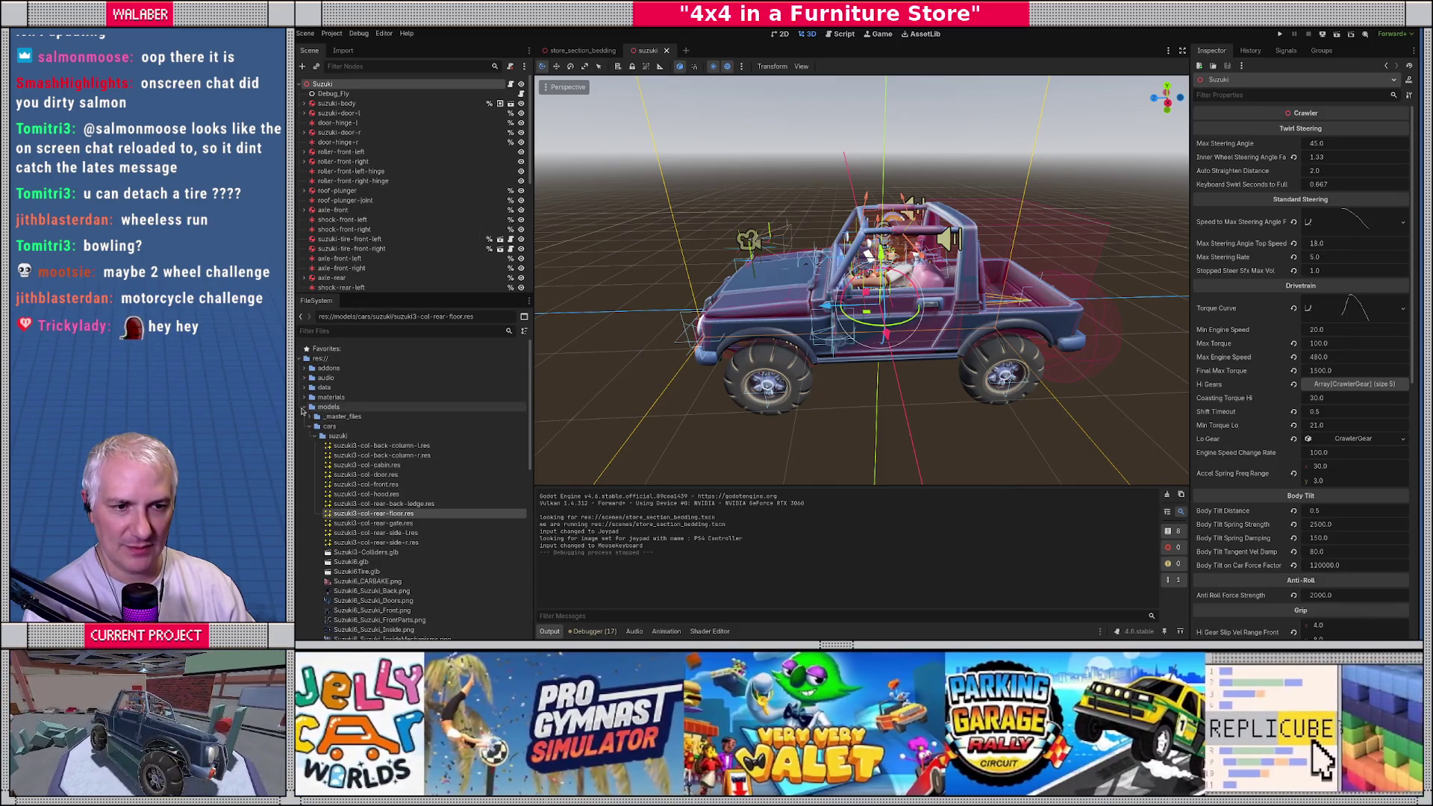
left_click(304, 407)
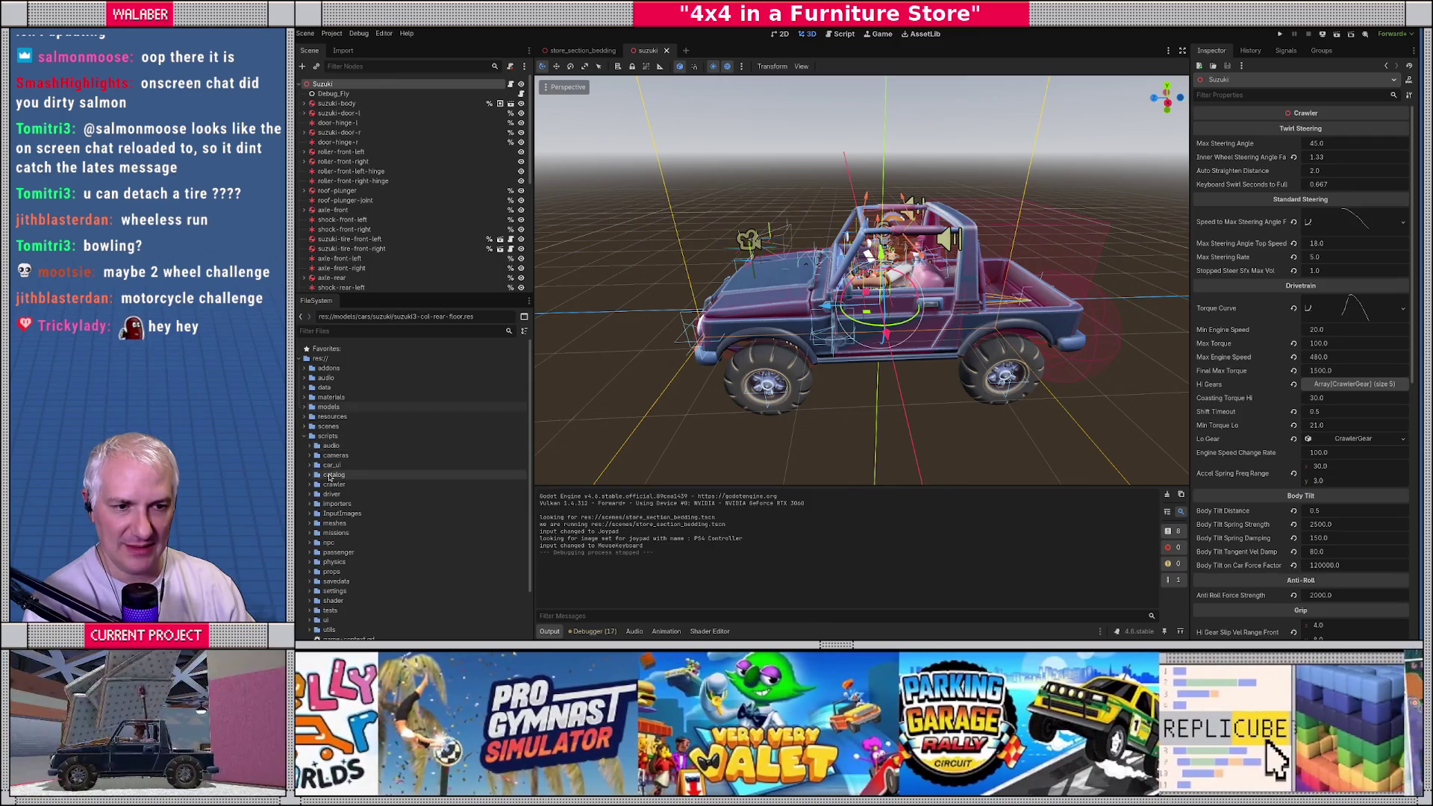
left_click(309, 474)
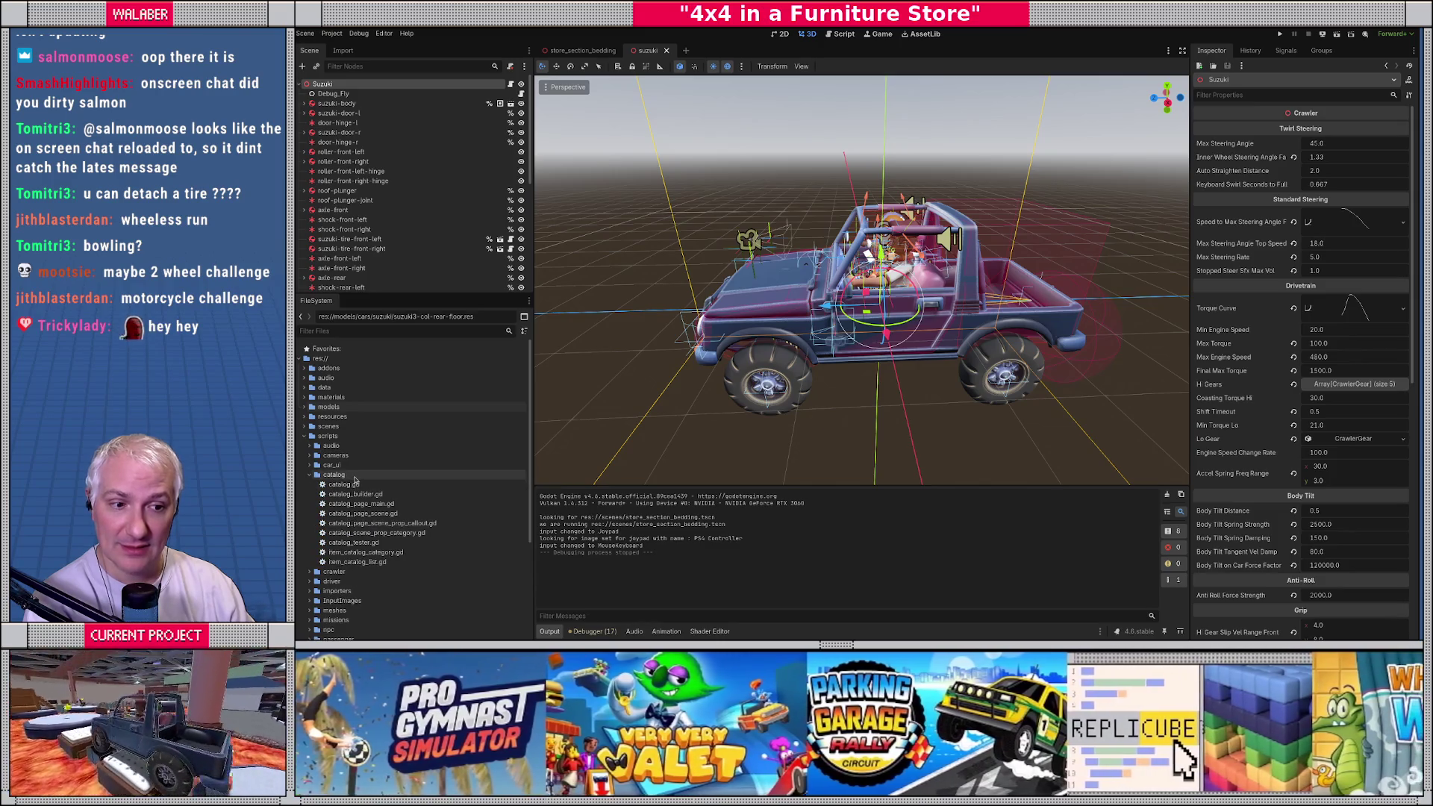
Step: Create a new script res://scripts/catalog/prop_finder.gd from the catalog folder's context menu
right_click(357, 476)
mouse_move(391, 486)
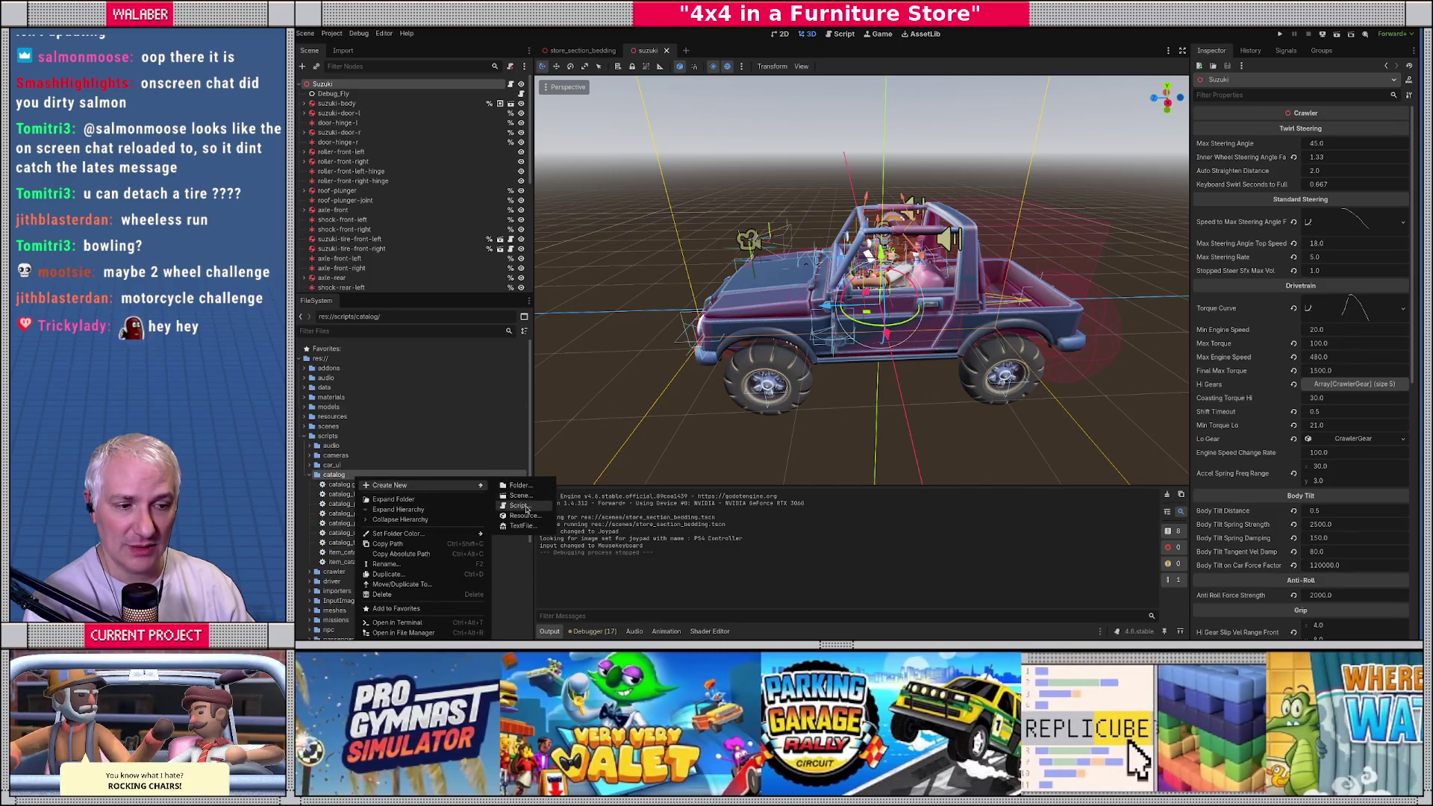
left_click(520, 506)
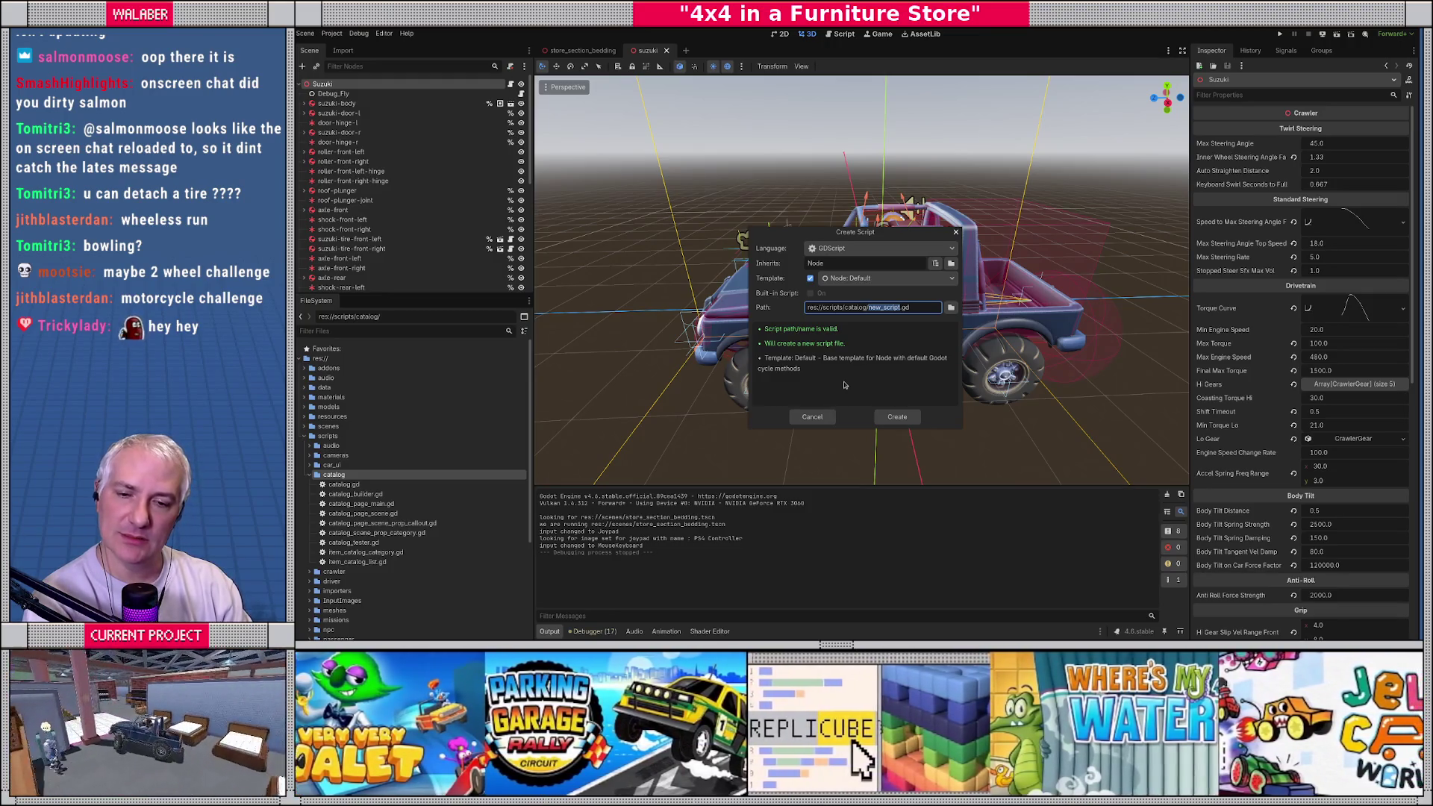
type("prop_fin")
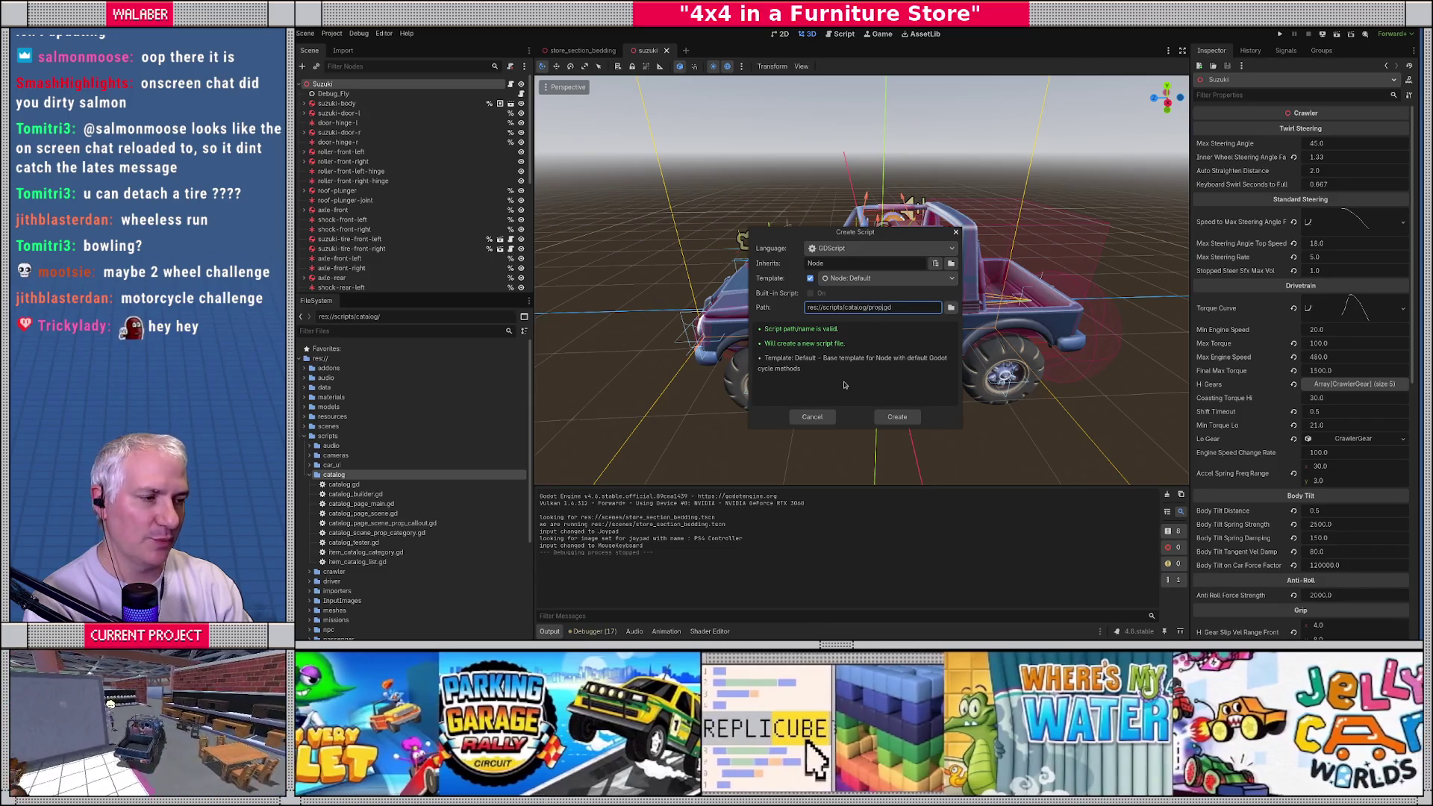
type("der")
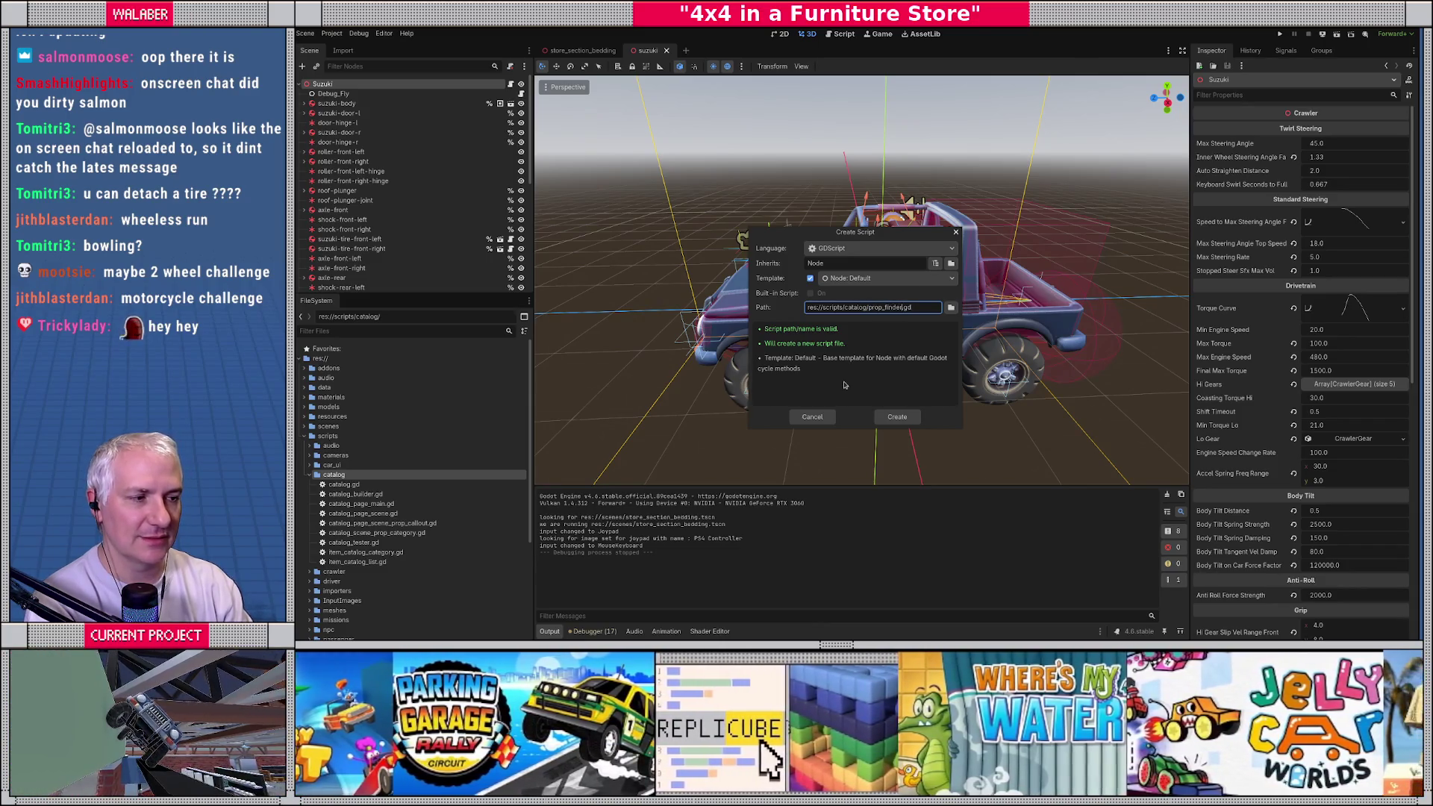
key("Return")
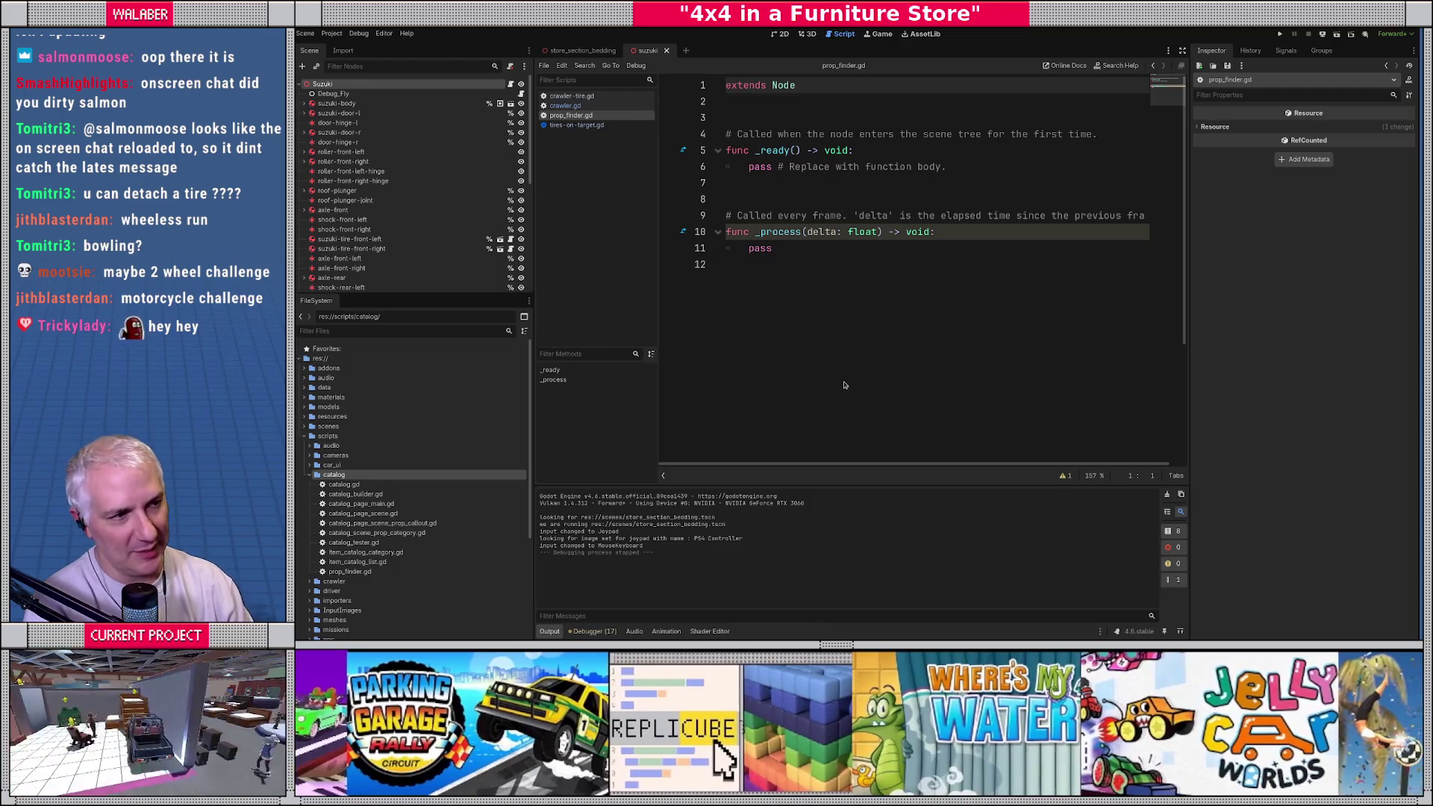
Step: Add 'class_name PropFinder' and delete the template _ready and _process functions
key("Down")
type("class_name {Pr")
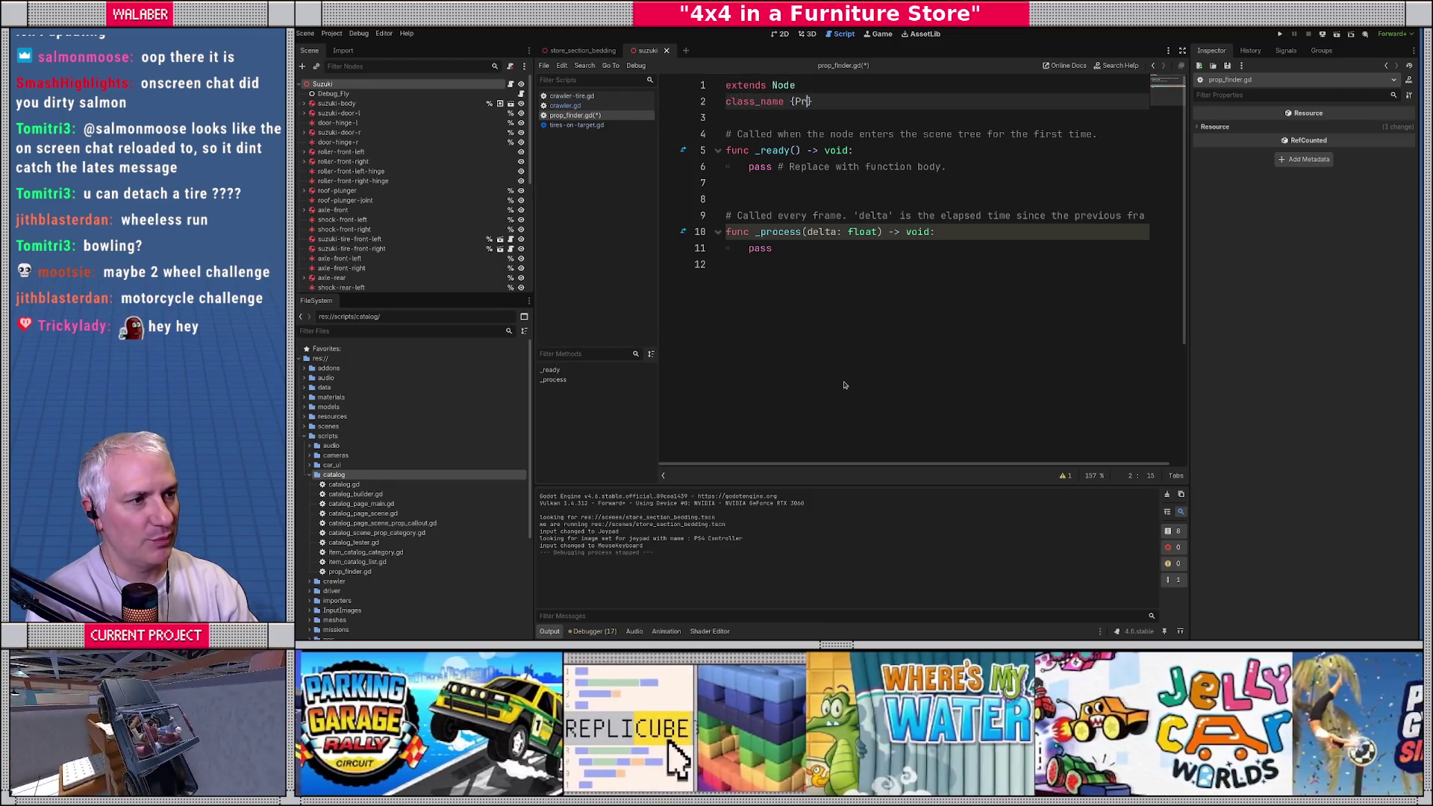
key("BackSpace")
key("BackSpace")
key("BackSpace")
type("Finder")
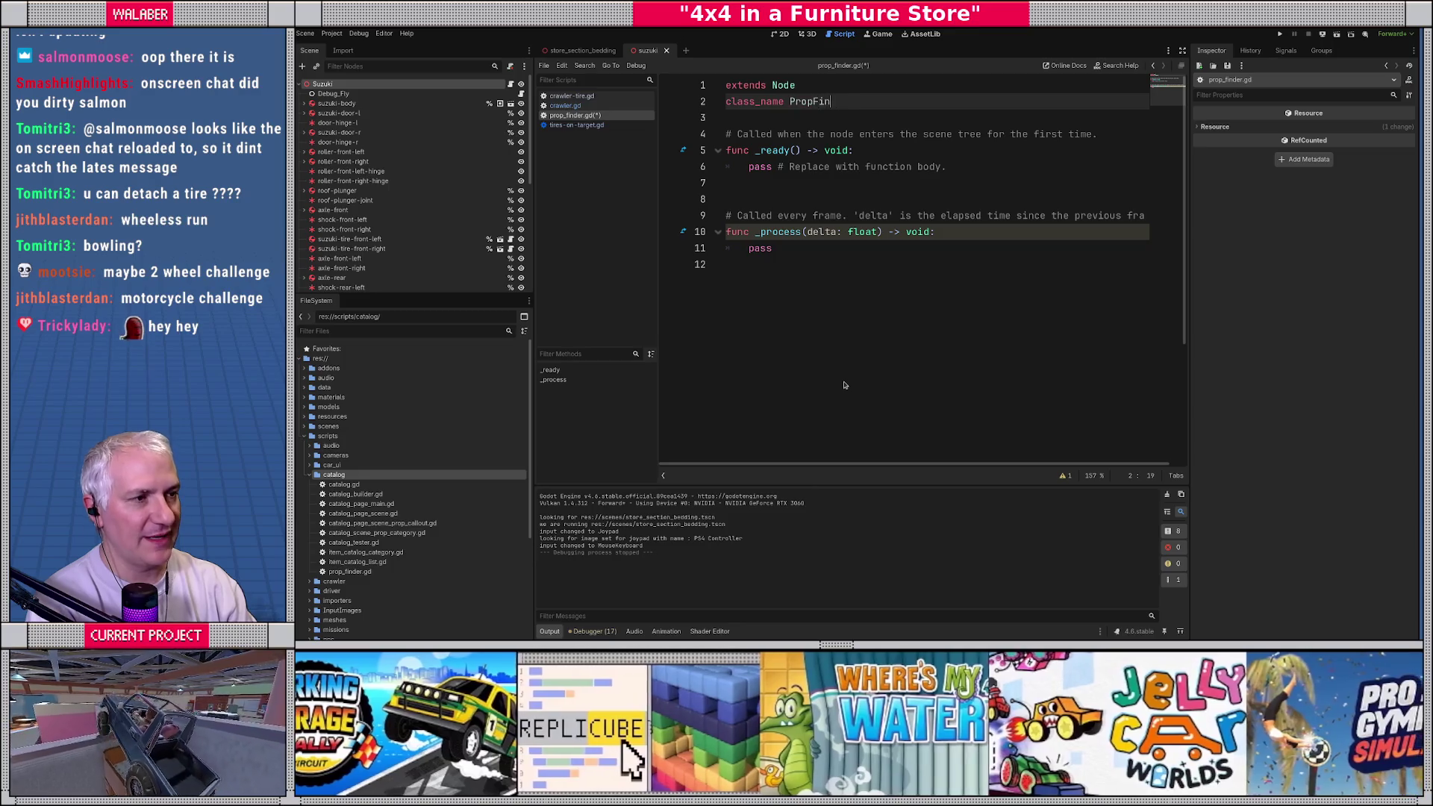
key("Return")
key("Return")
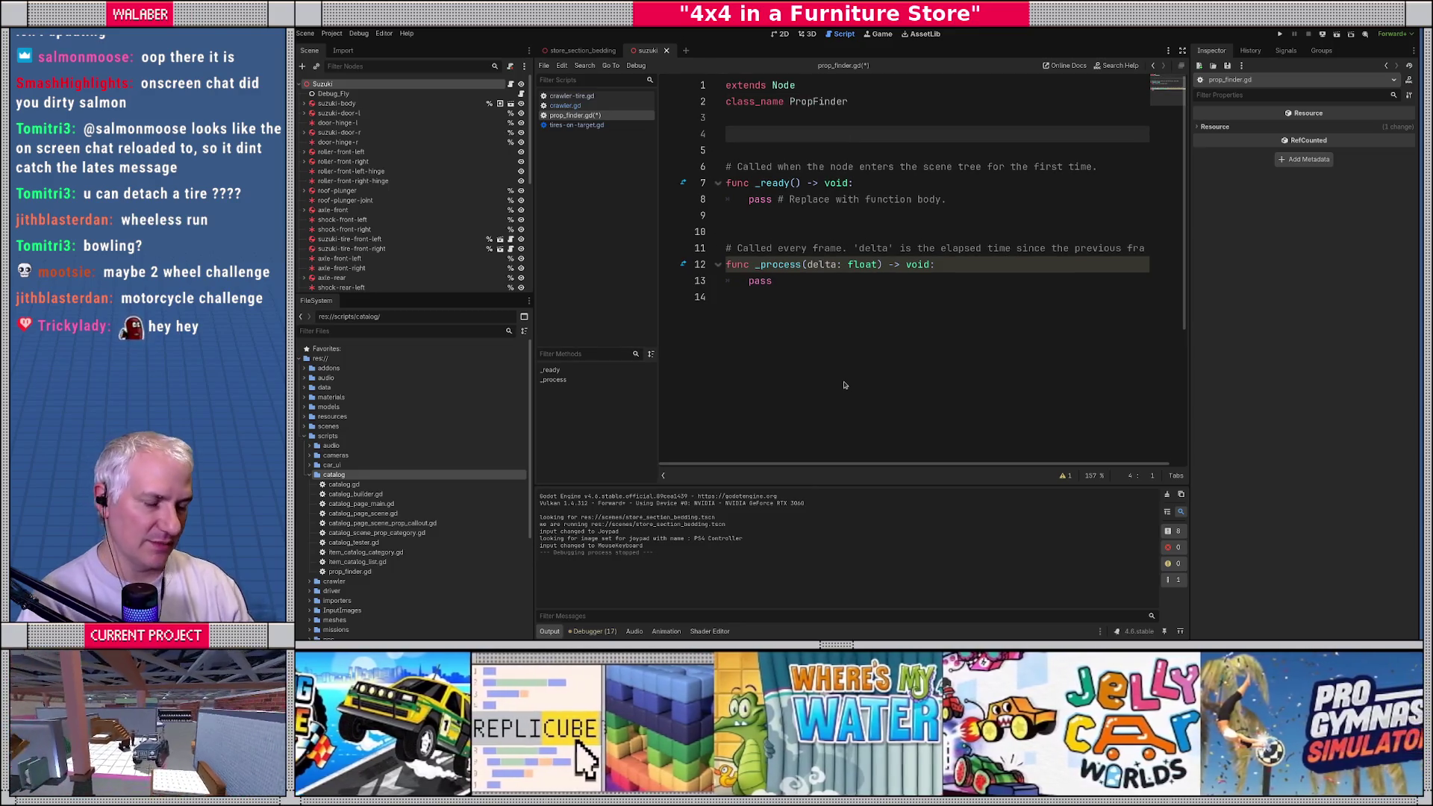
key("ctrl+shift+End")
key("Delete")
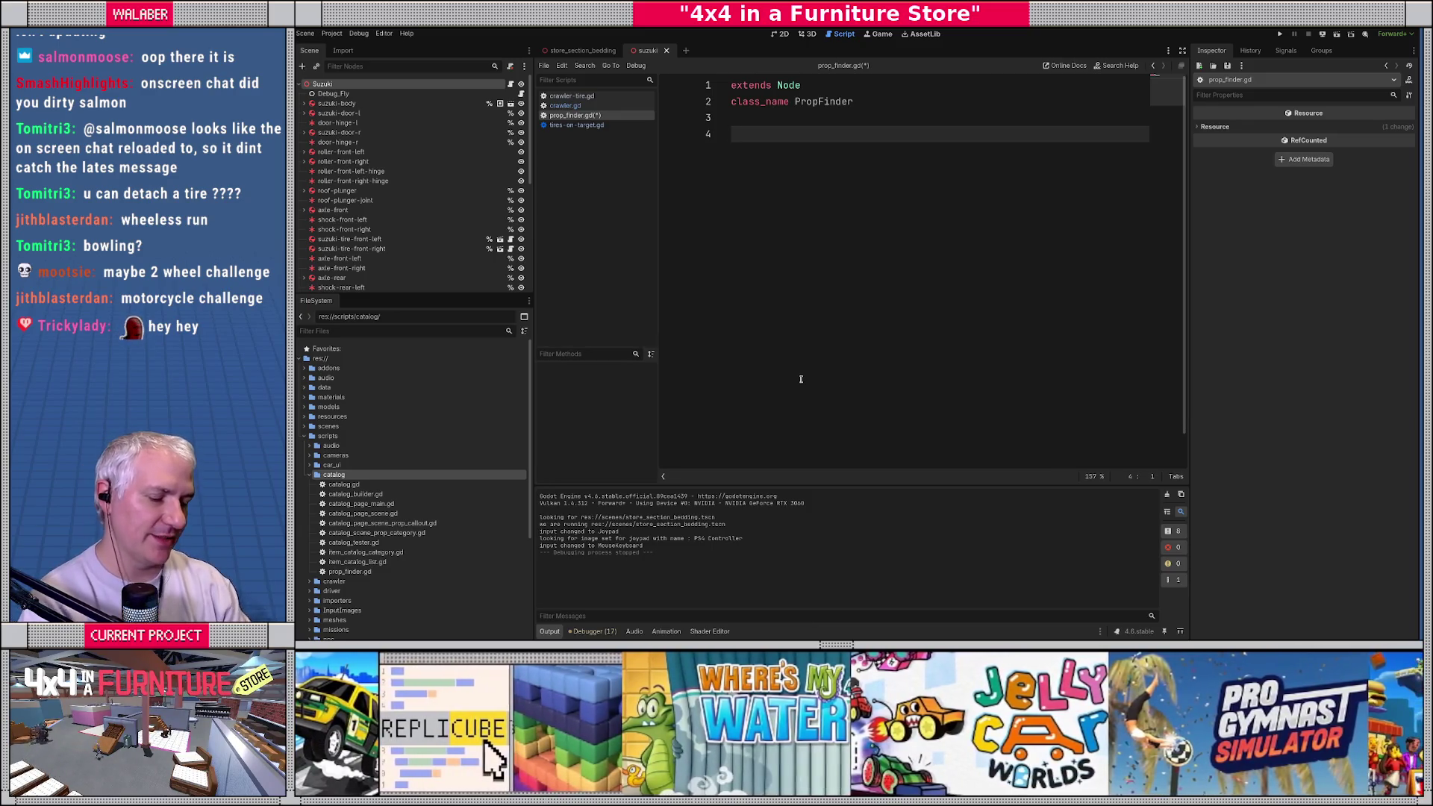
Step: Add the line 'var enabled := true'
type("var ")
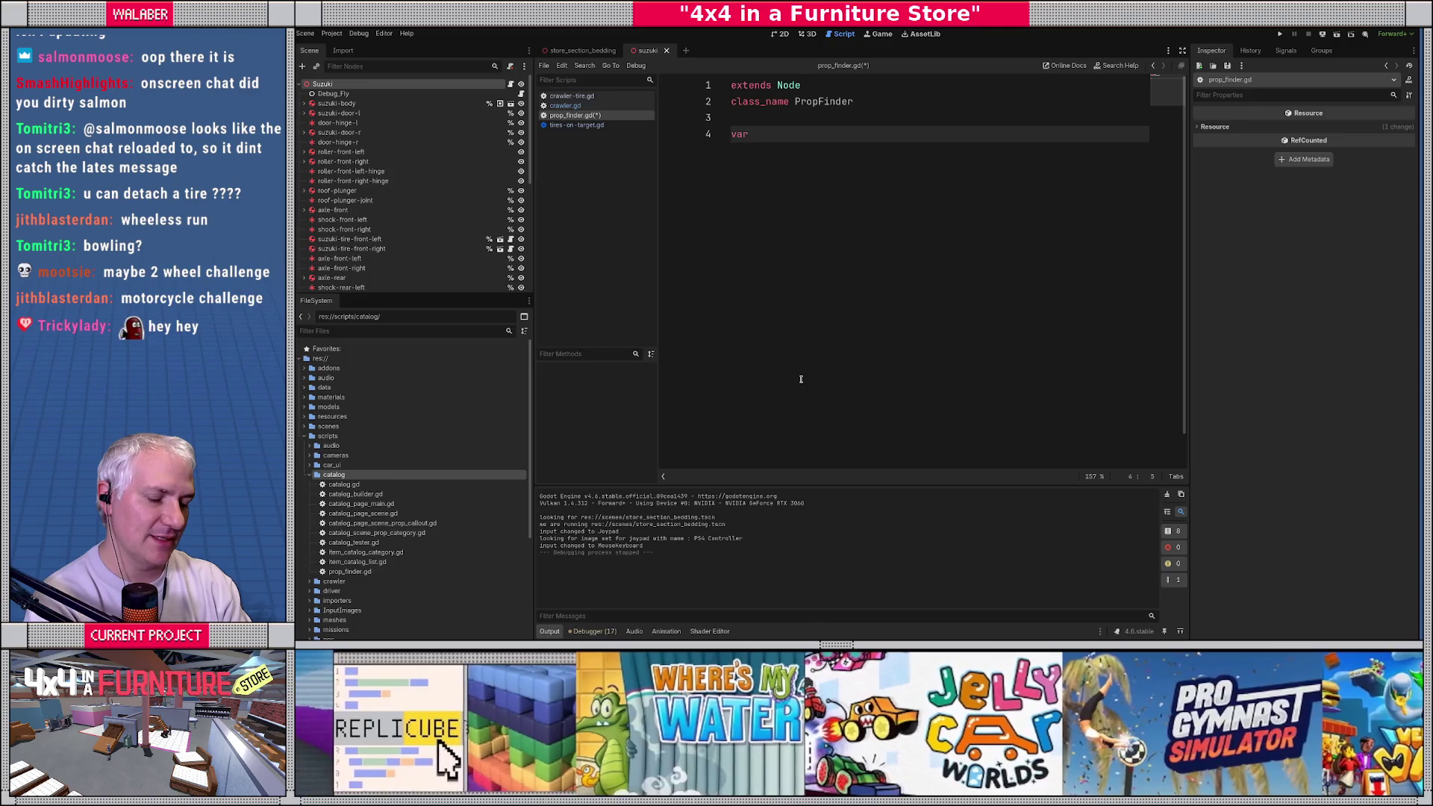
type("enabled :=")
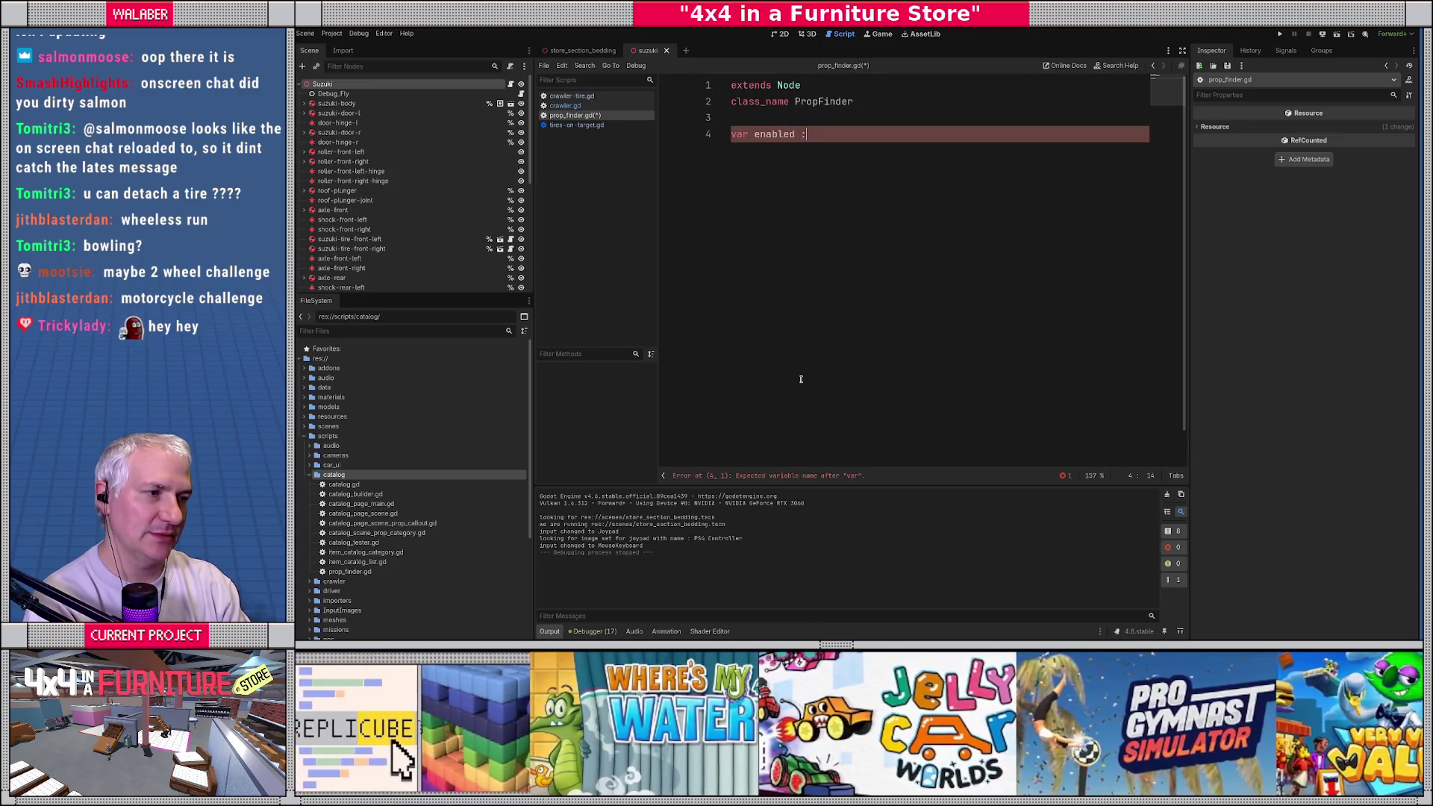
key("ctrl+space")
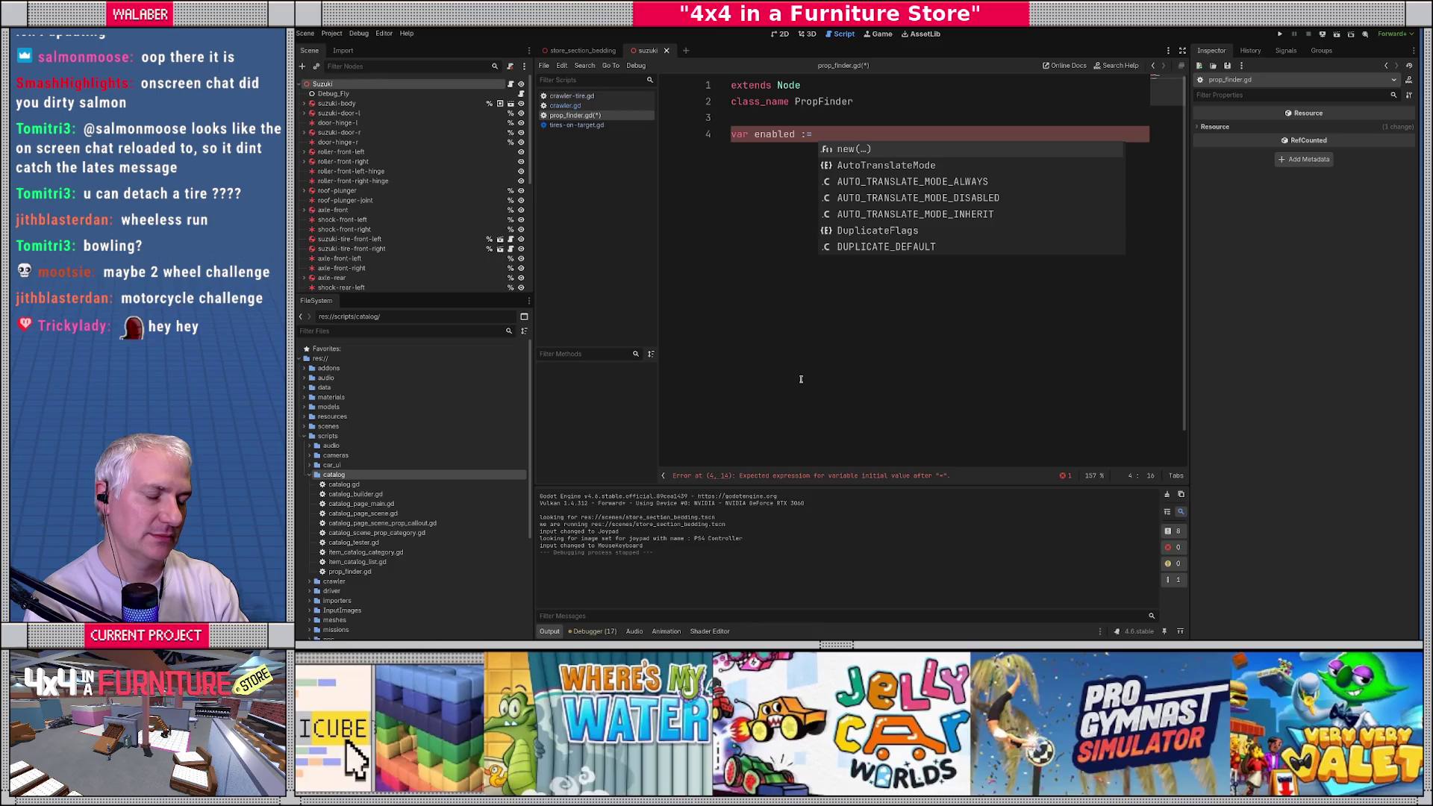
type("true")
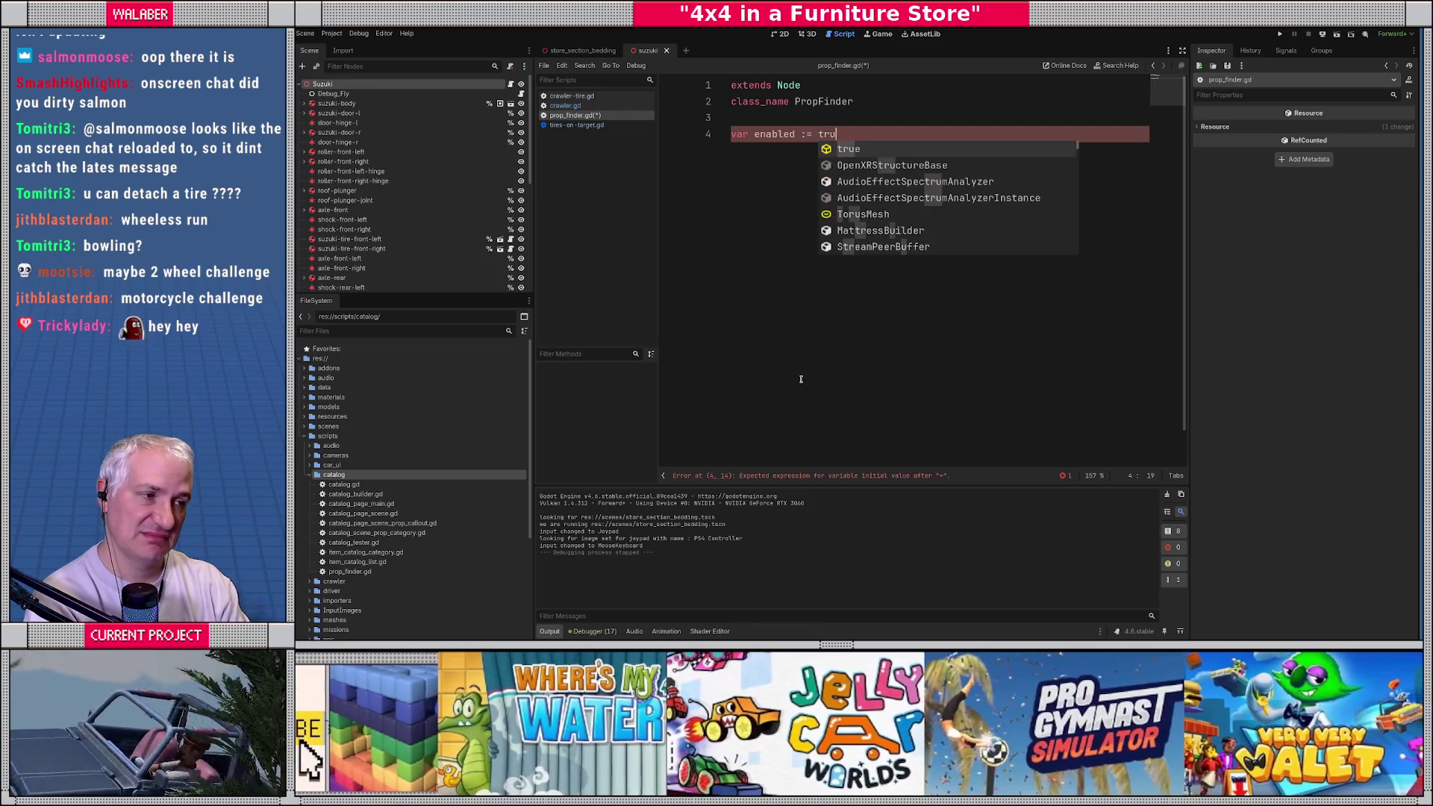
key("Return")
key("Return")
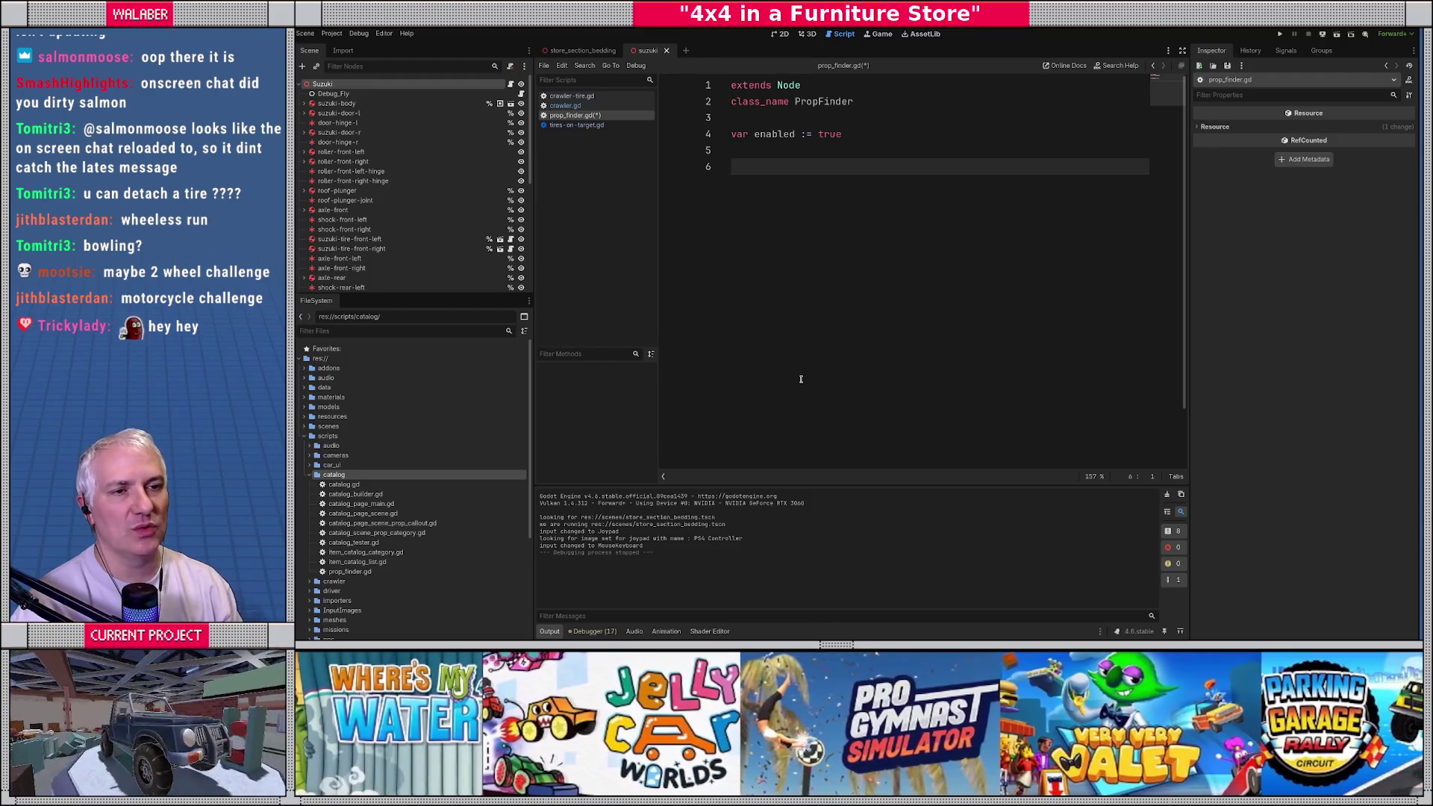
left_click(564, 105)
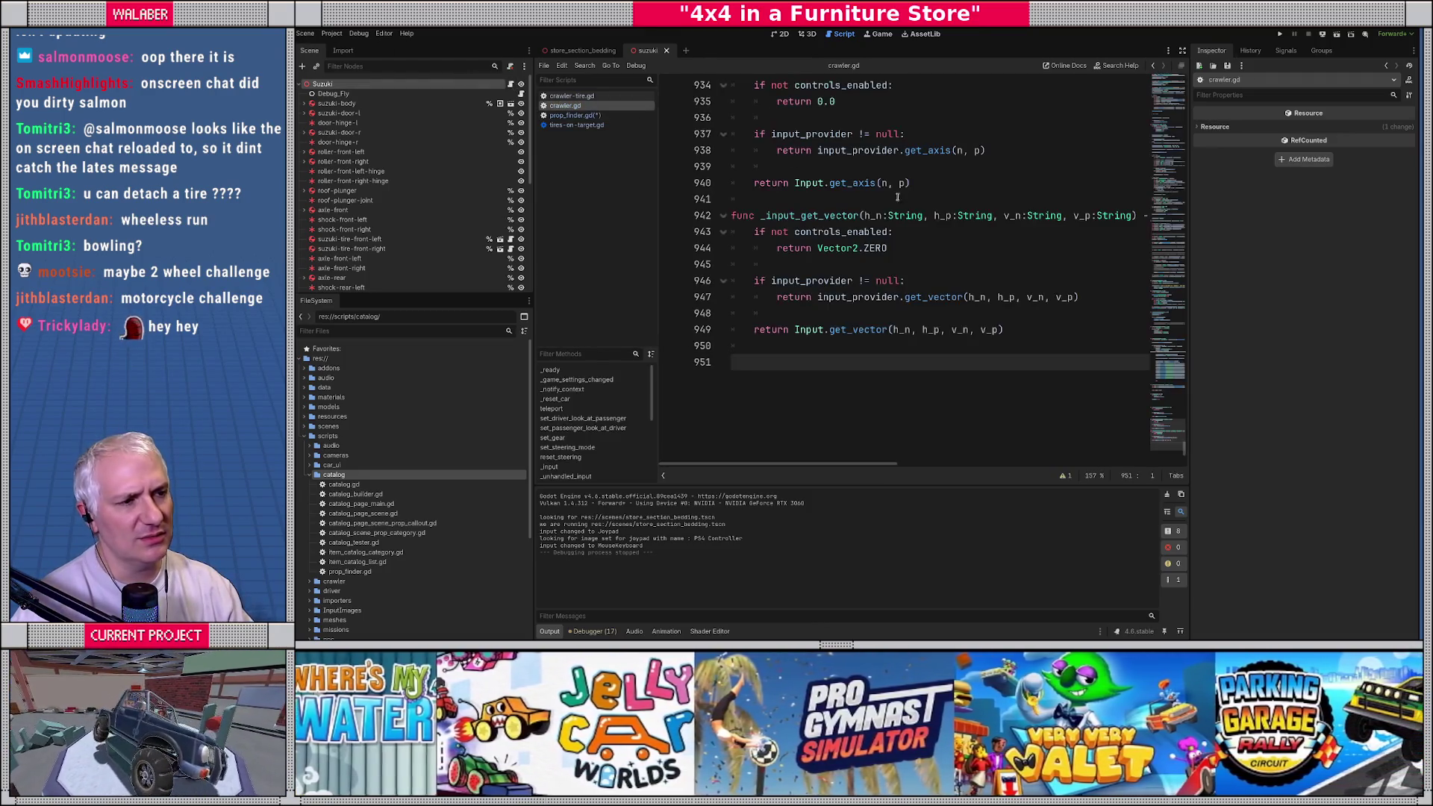
left_click_drag(1178, 421, 1169, 104)
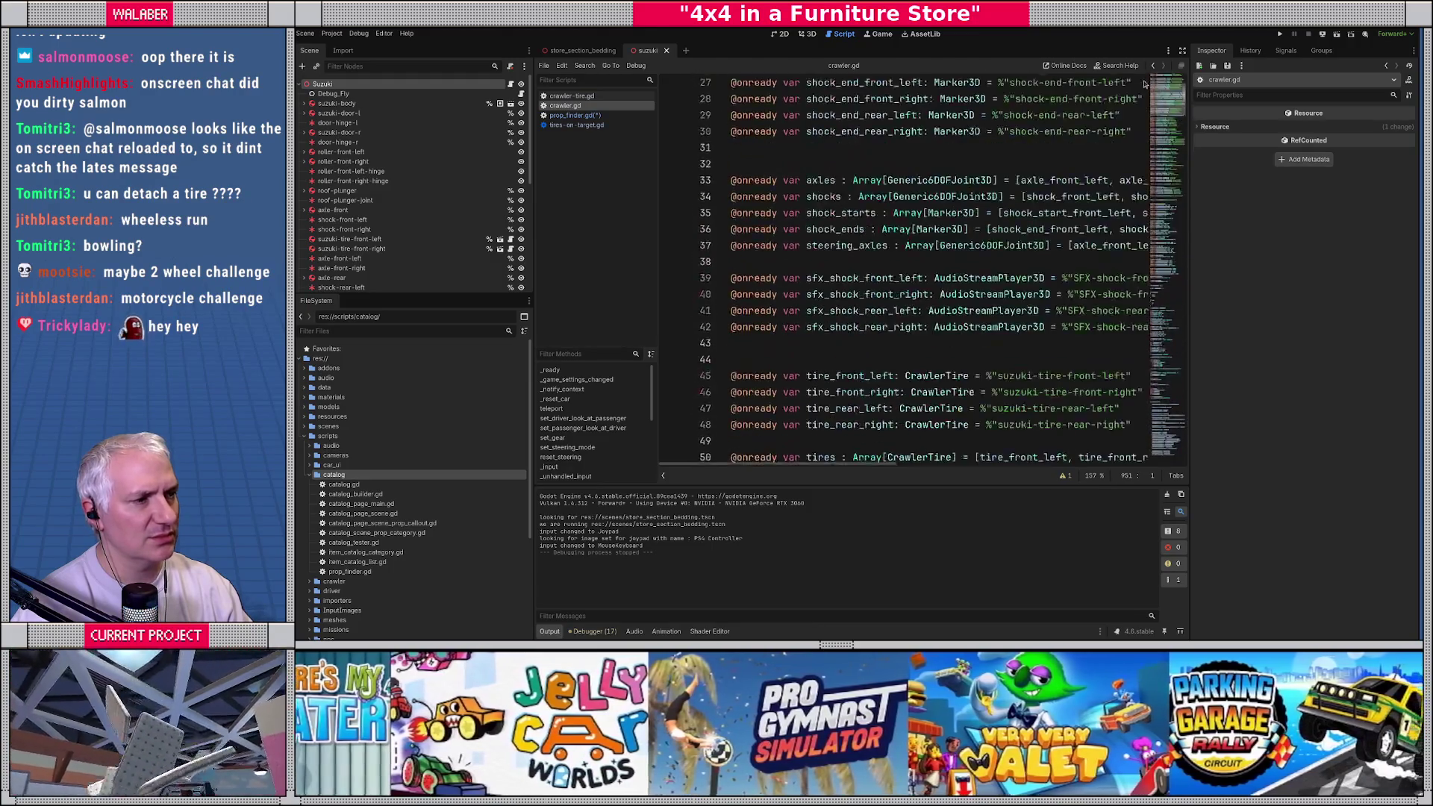
scroll(836, 255, "down", 5)
scroll(836, 255, "down", 10)
left_click(830, 260)
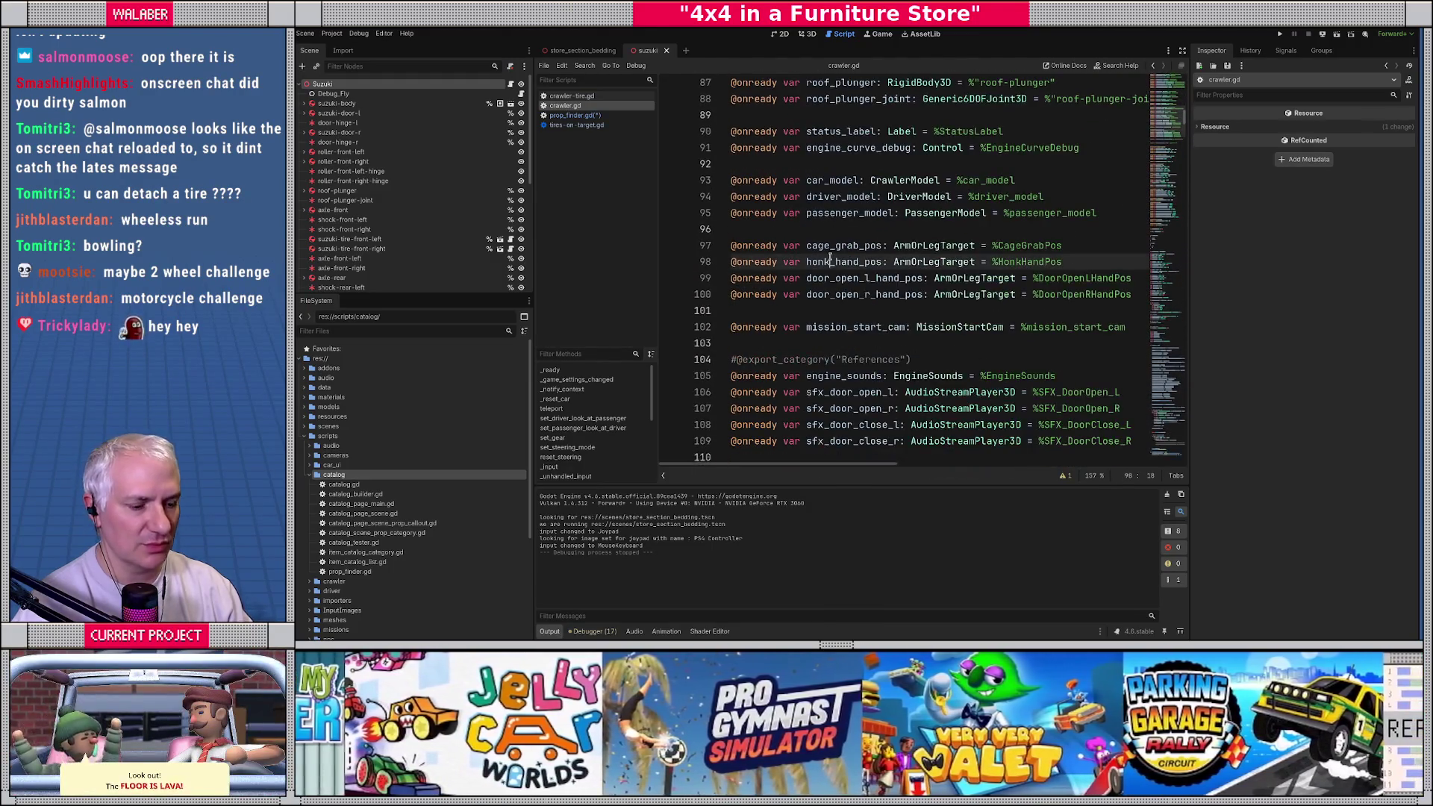
key("ctrl+f")
type("notif")
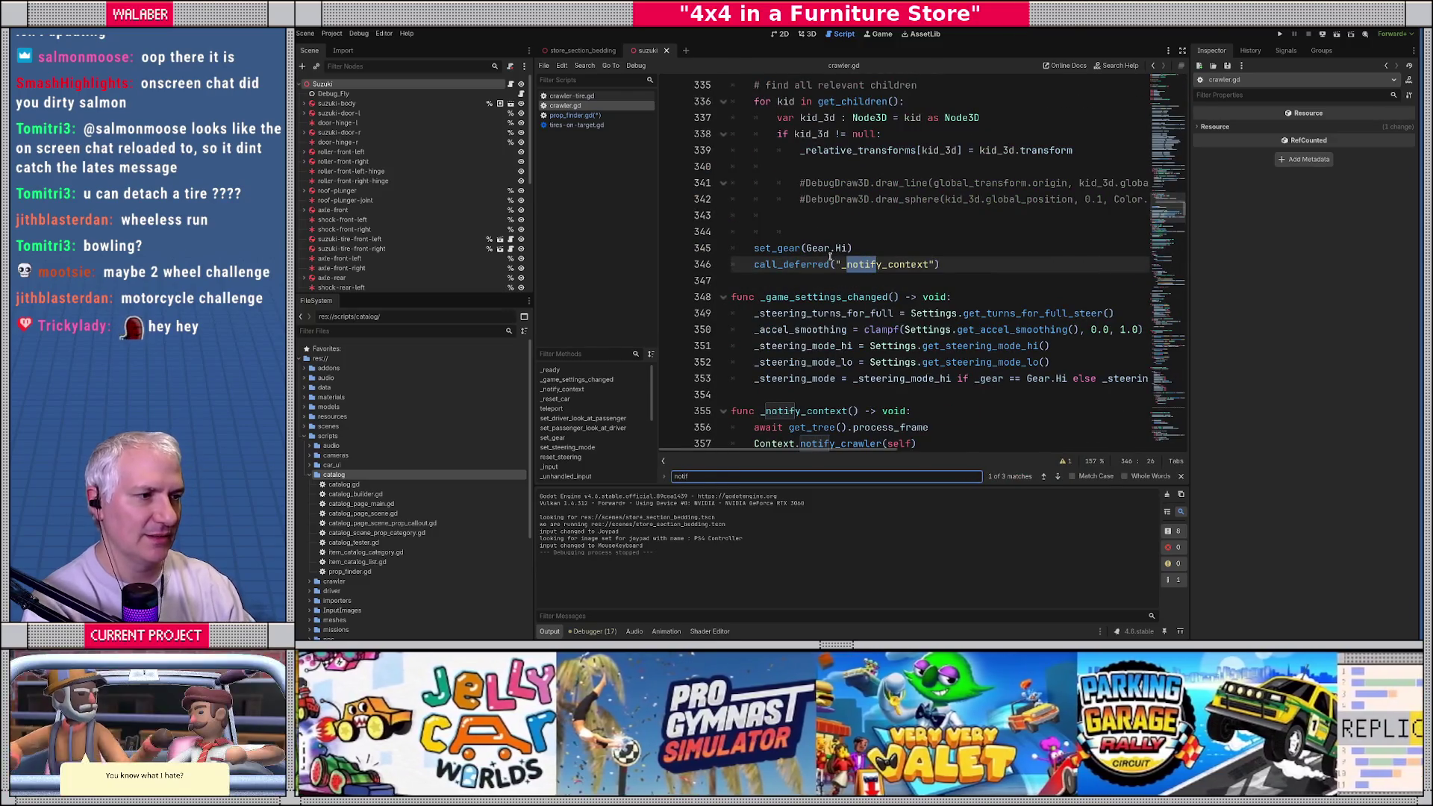
key("Escape")
scroll(818, 320, "down", 1)
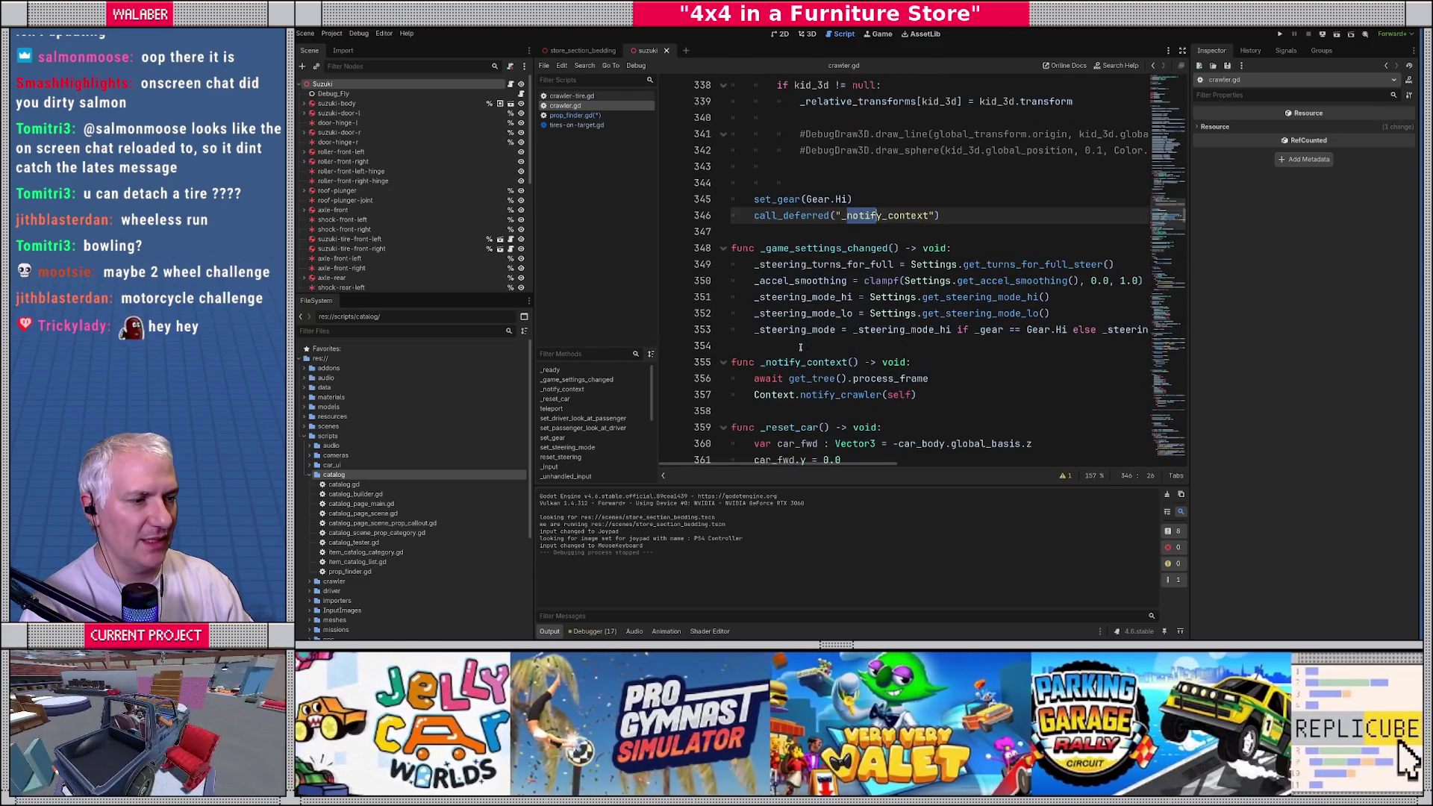
left_click(921, 395)
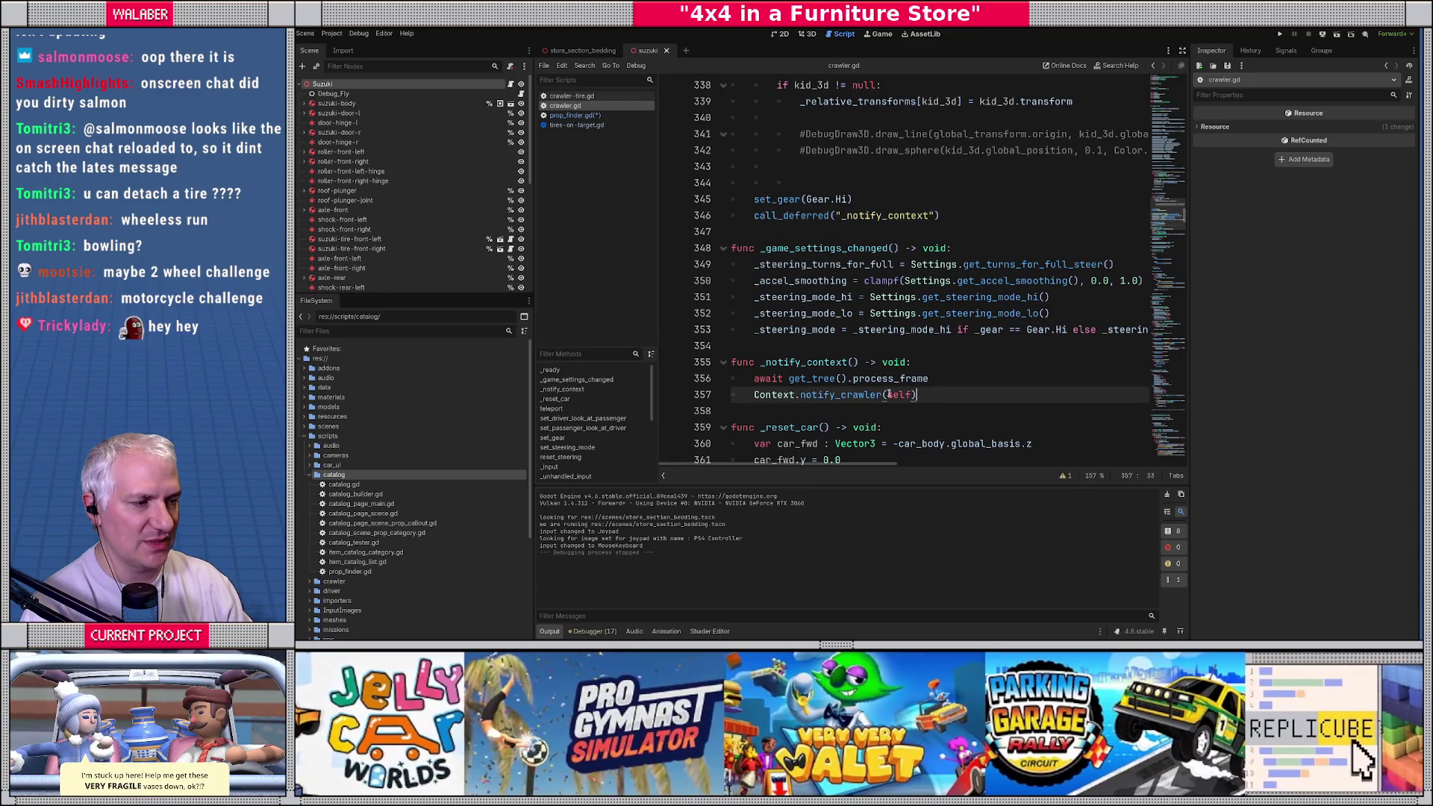
left_click(573, 115)
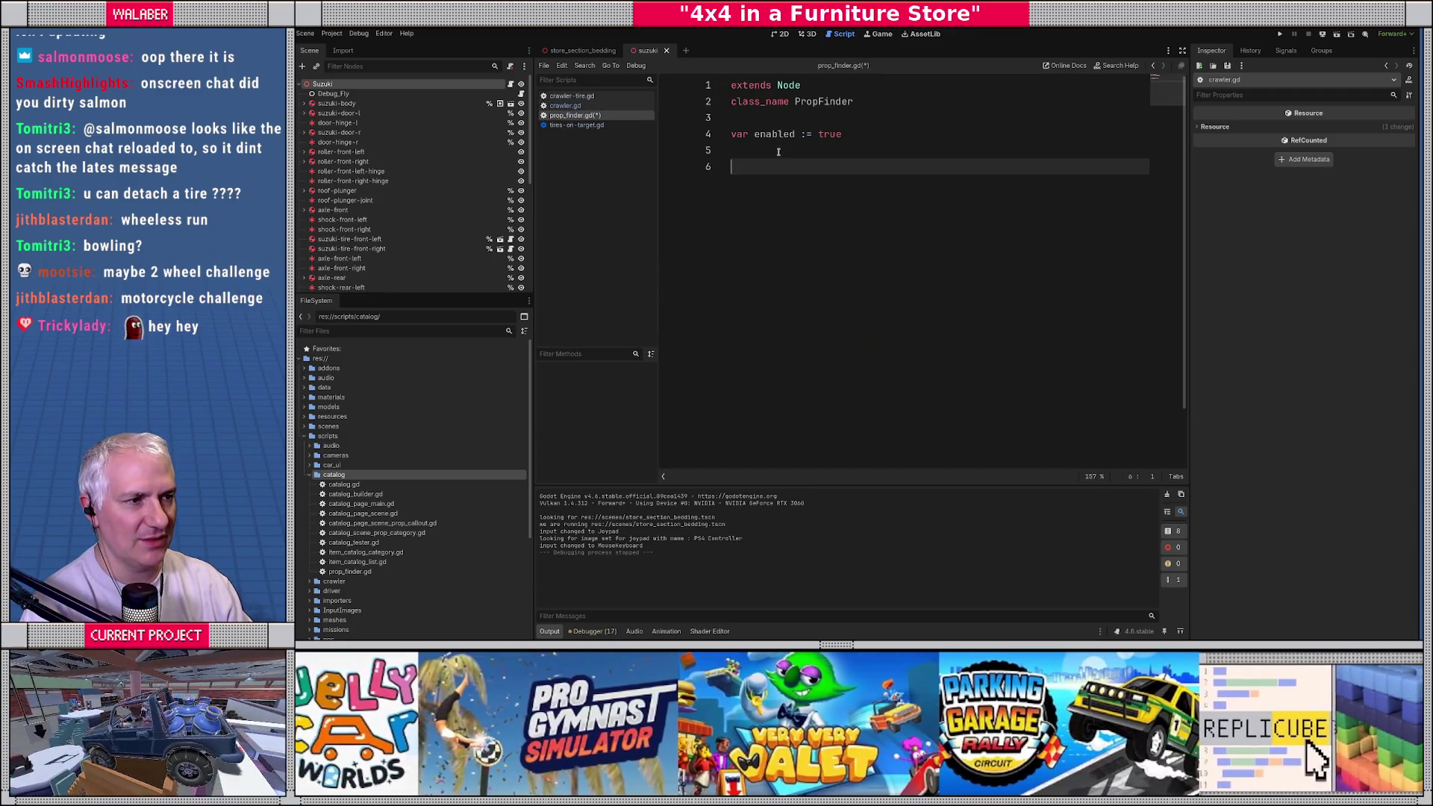
Step: Change the enabled variable's value from true to false
double_click(828, 134)
type("false")
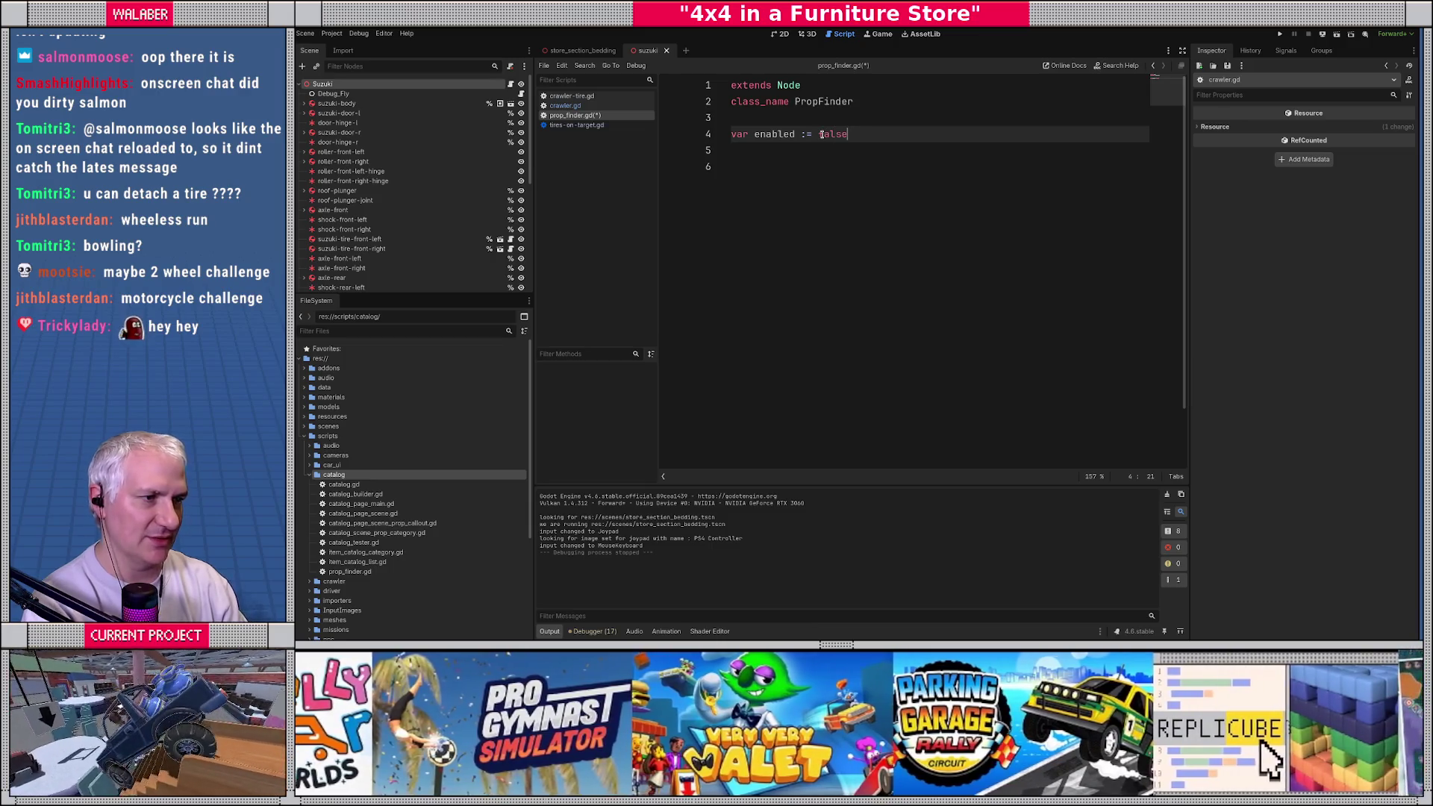
key("Return")
key("Down")
key("Up")
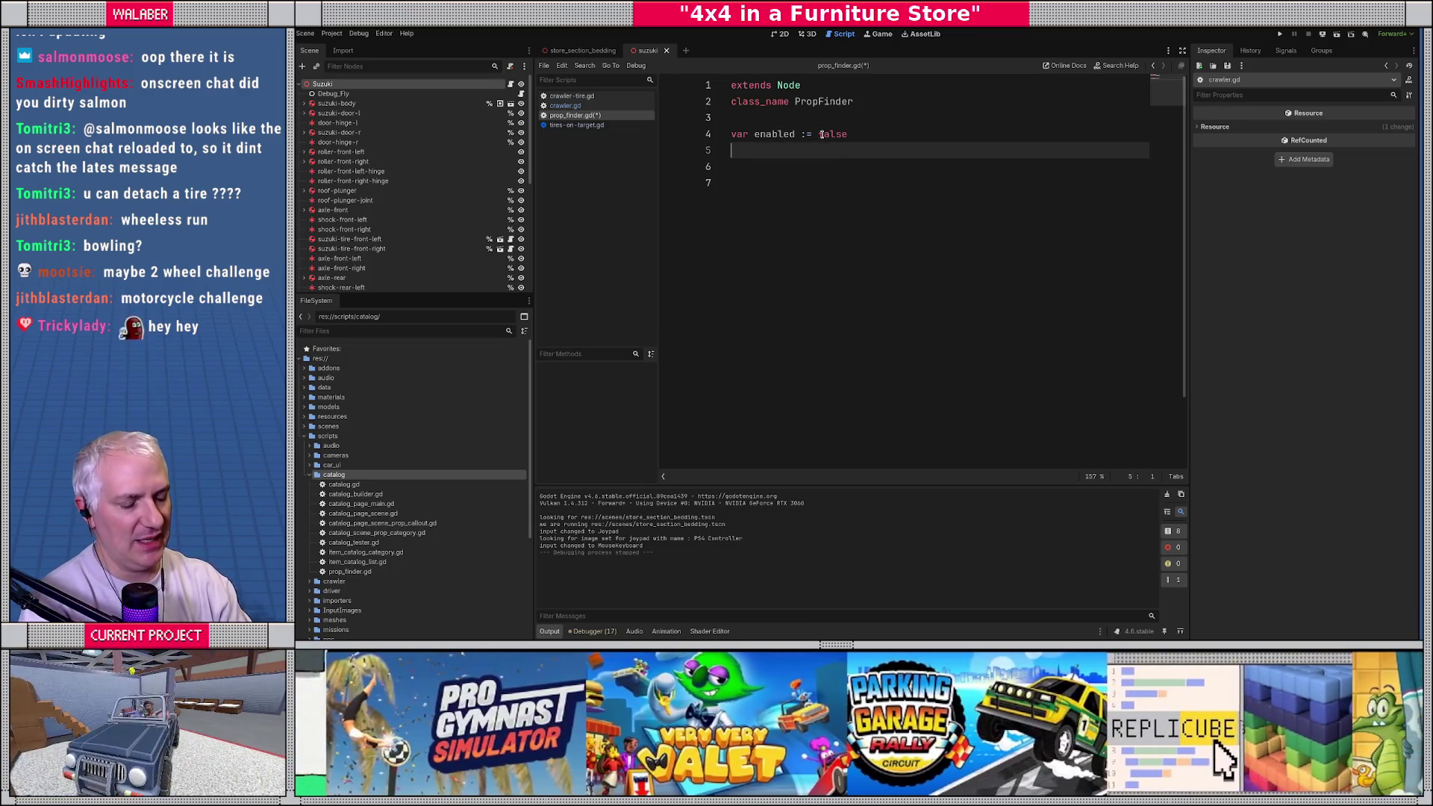
Step: Add 'var _crawler : Crawler = null' on line 5 and save the script
type("var ")
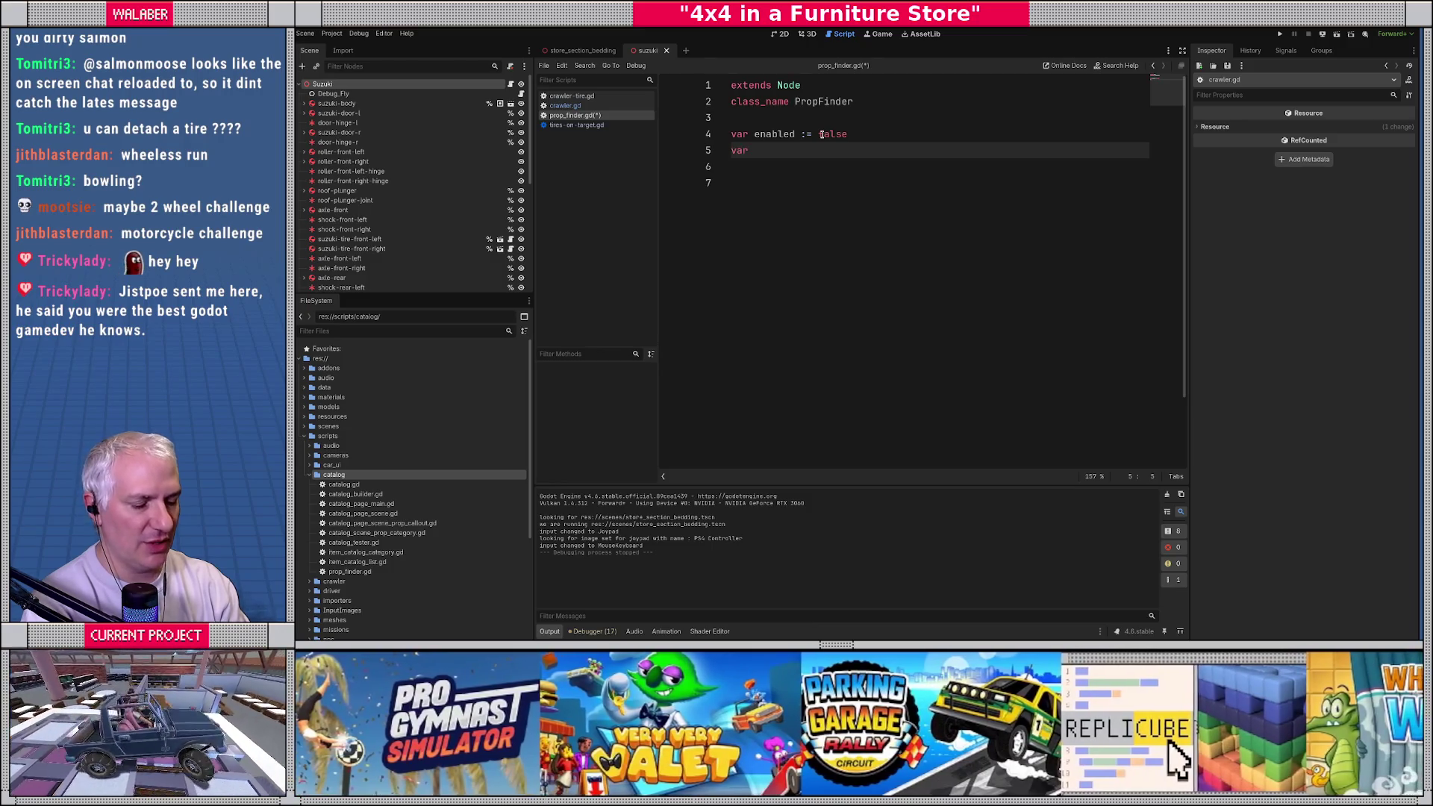
type("_crawle")
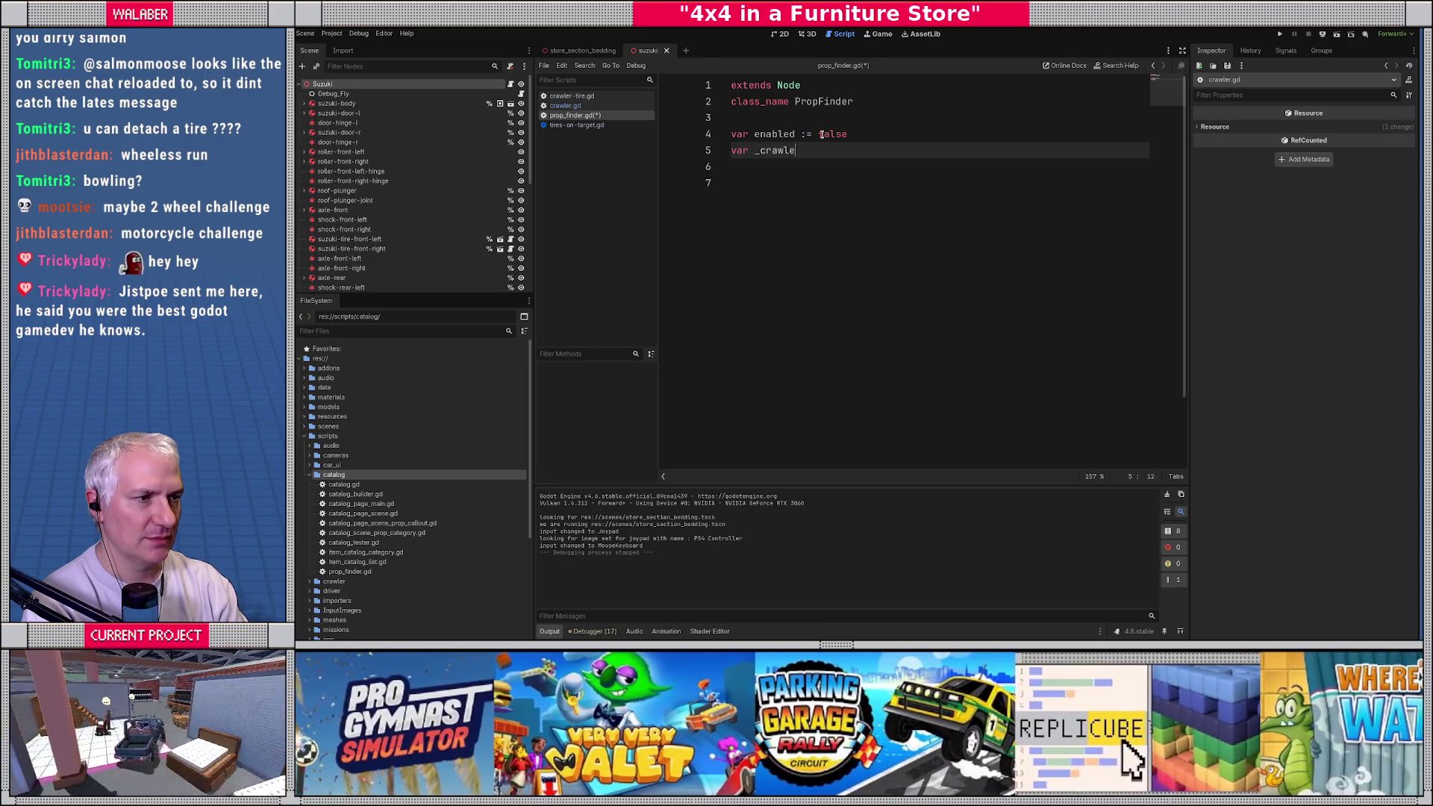
type("r : Crawler")
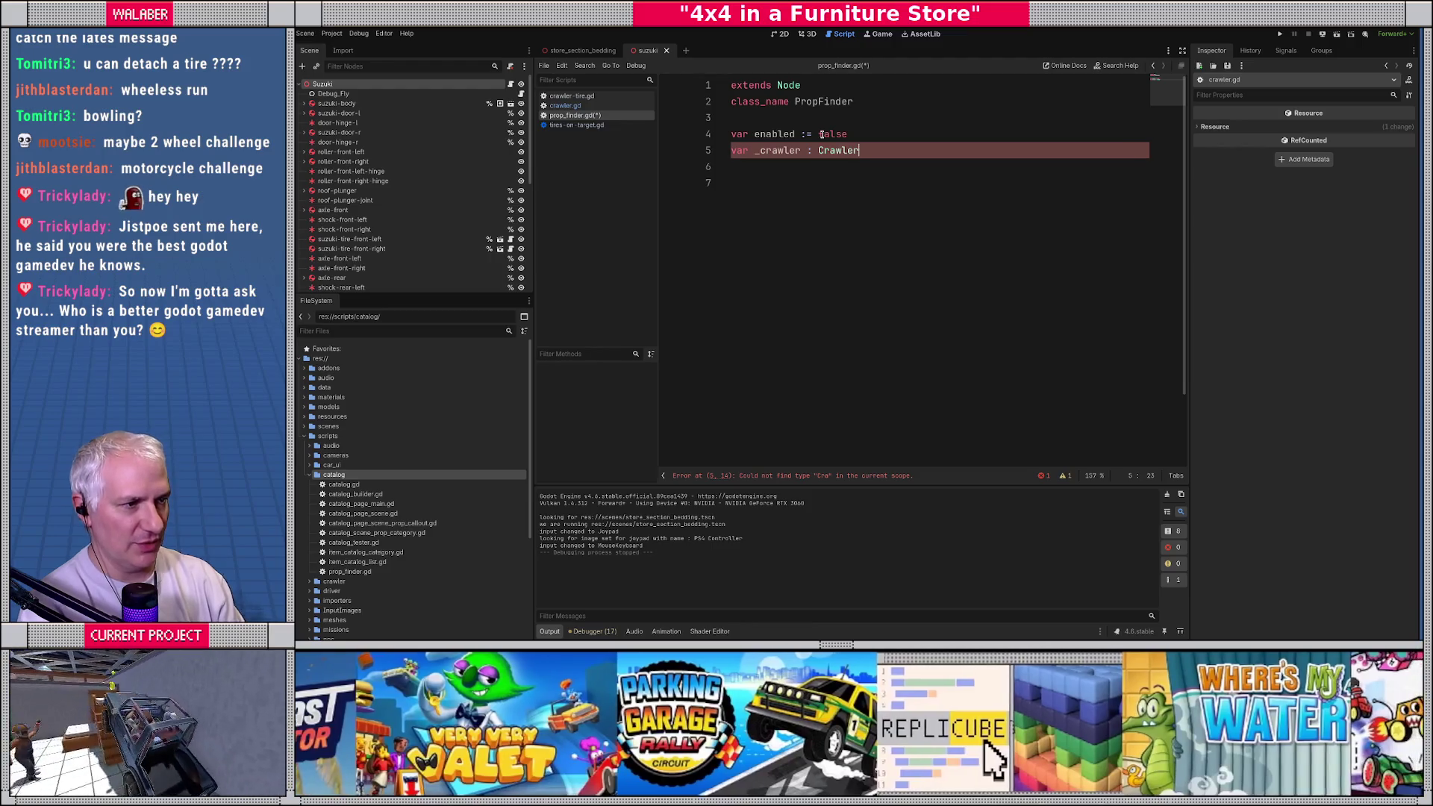
key("Return")
type("= null")
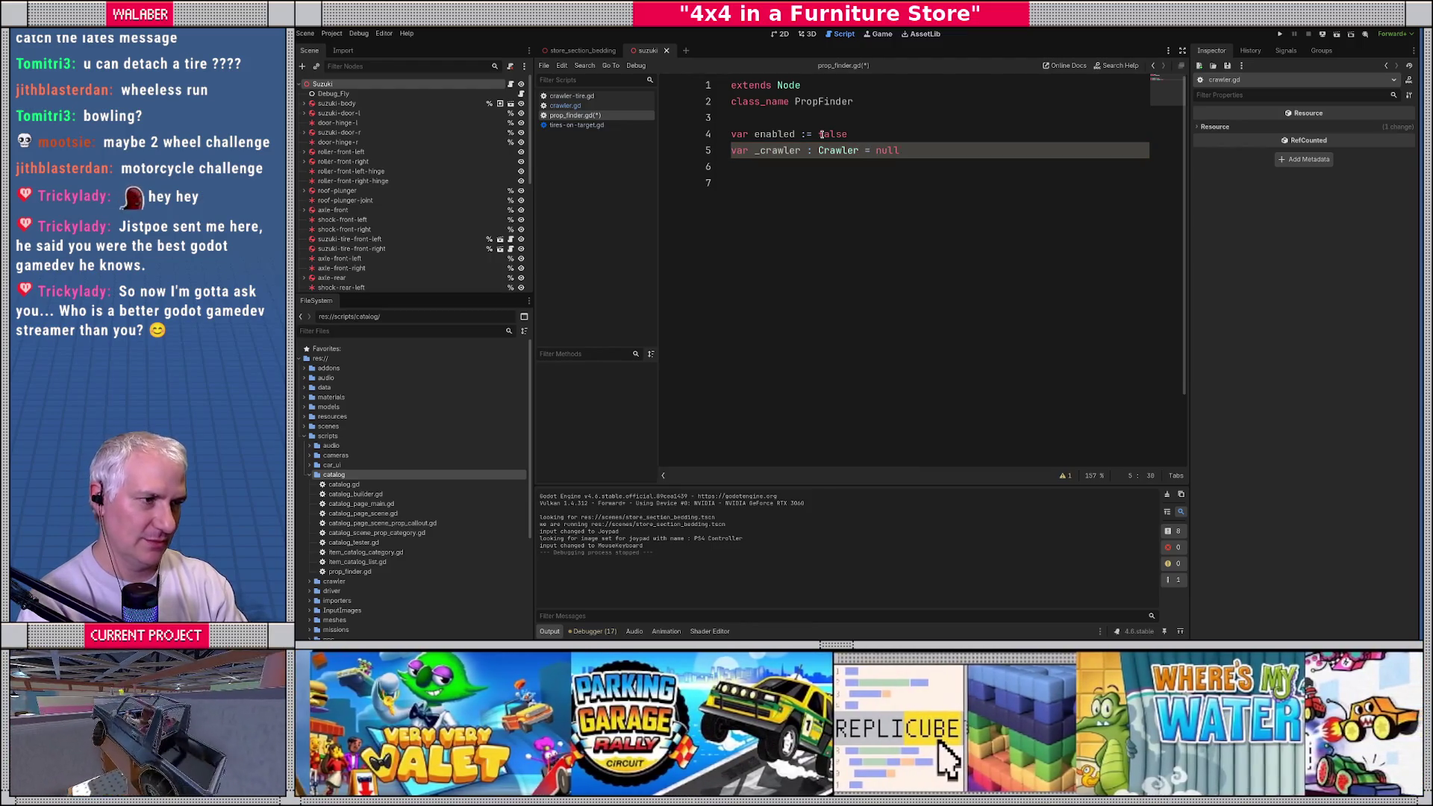
key("ctrl+s")
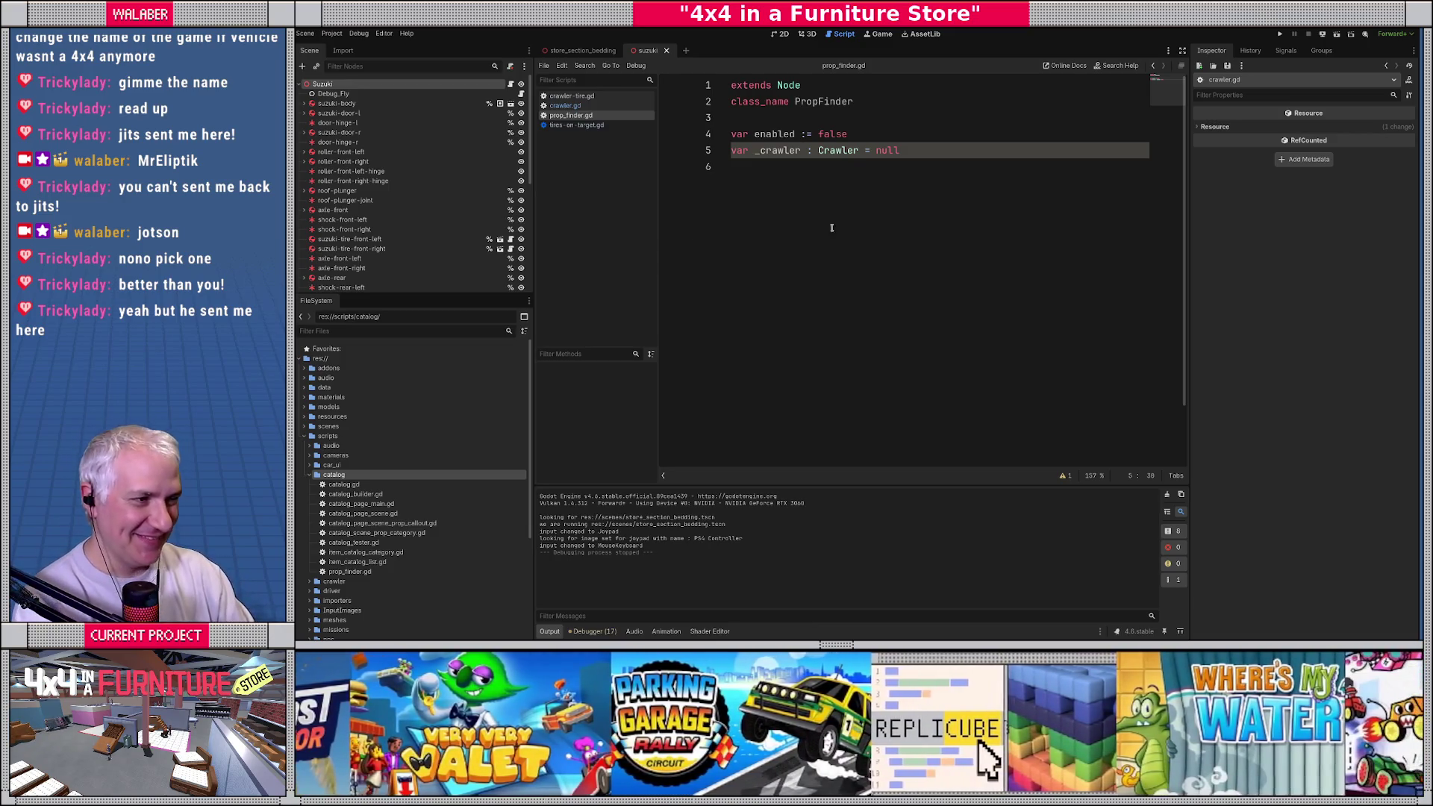
left_click(871, 159)
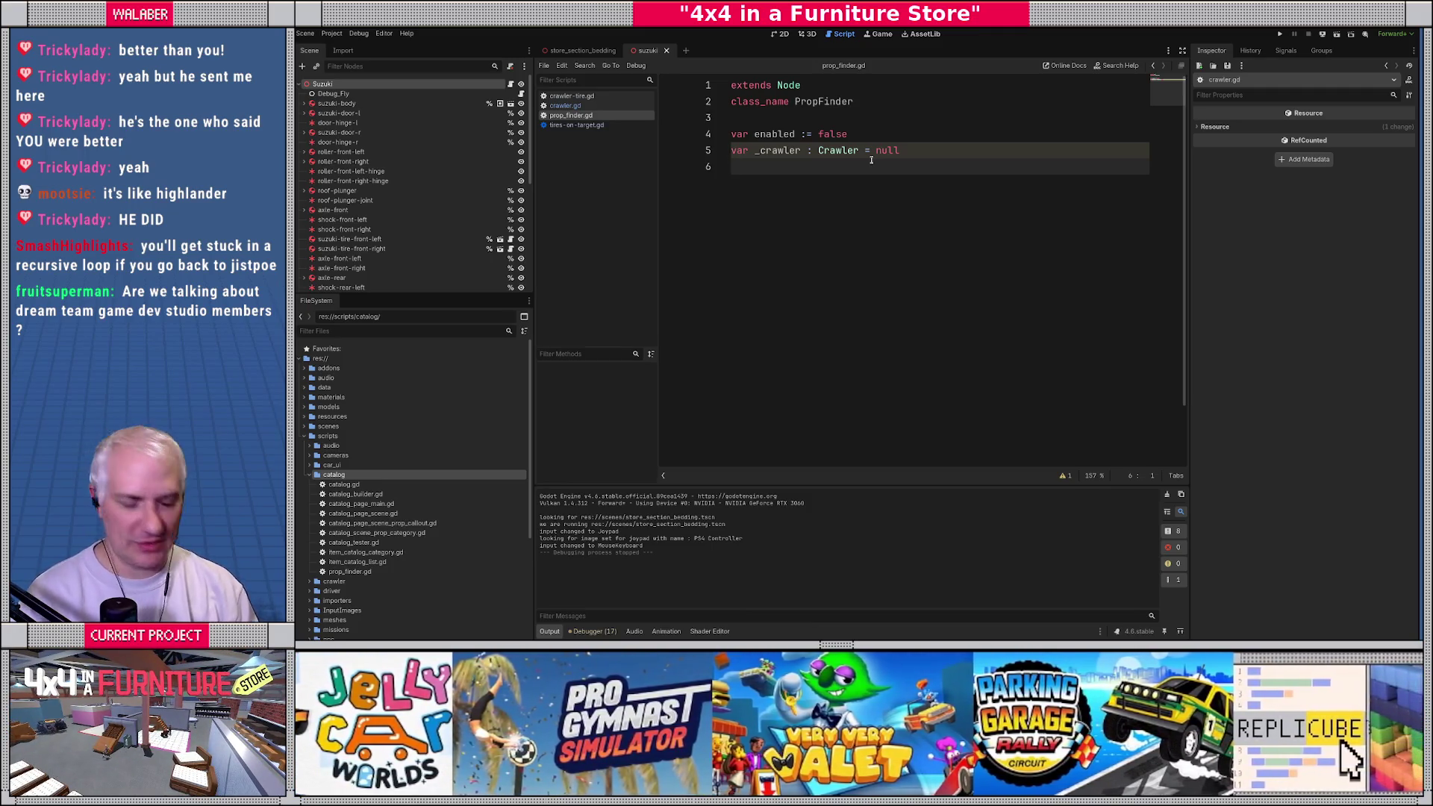
Step: Remove the stray '/shoutout' text and begin 'func notify_crawler(' on a new line 7
type("/shoutout")
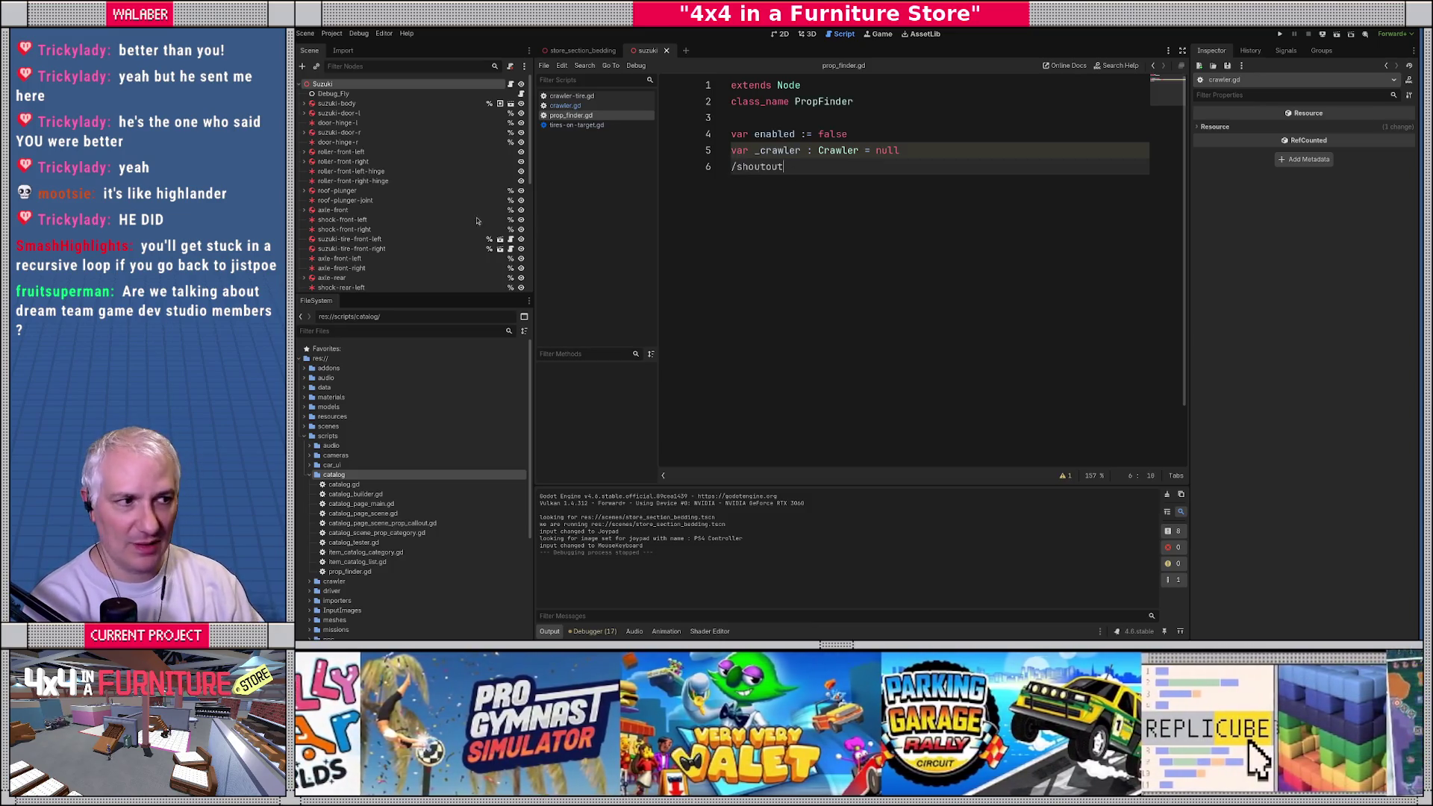
key("BackSpace")
key("BackSpace")
key("BackSpace")
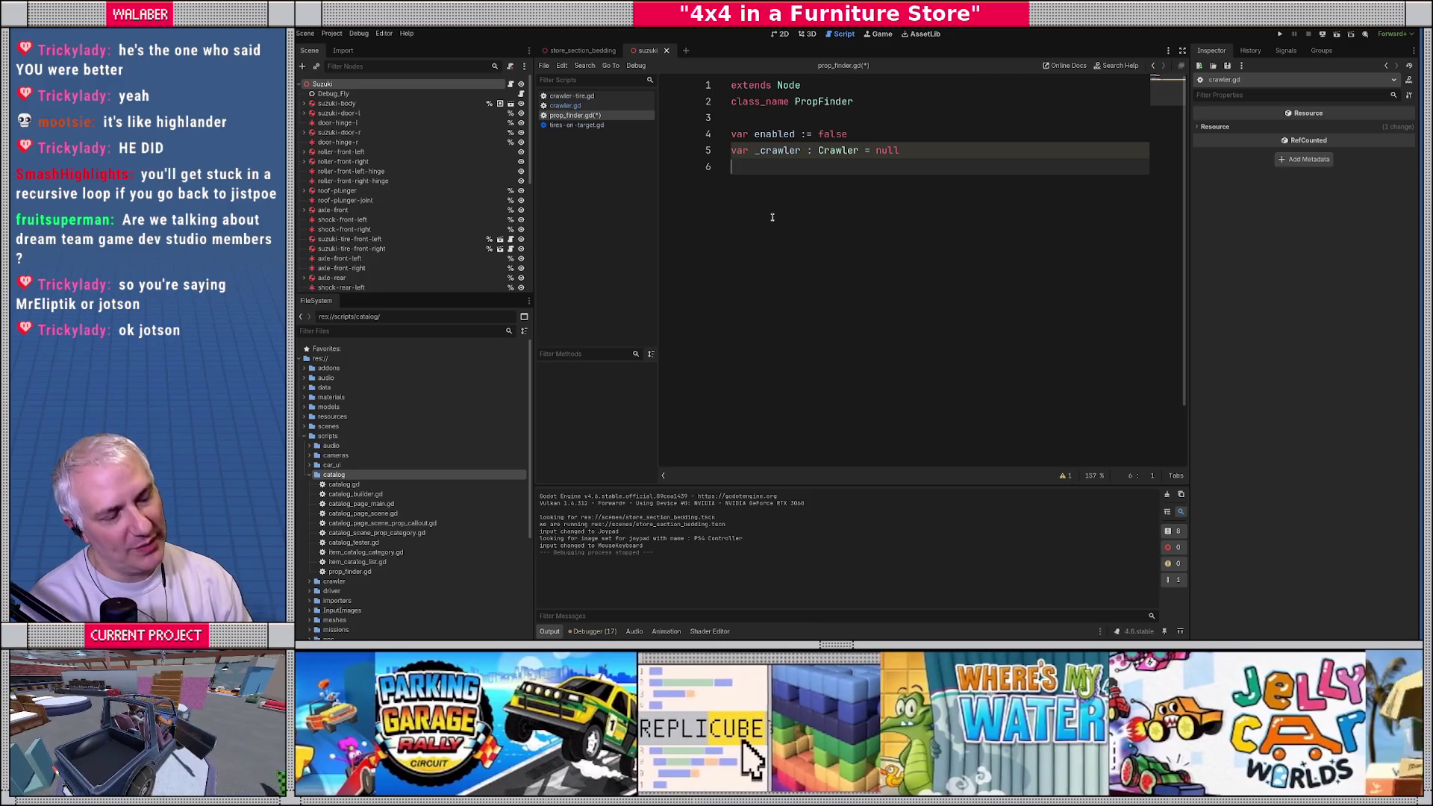
key("Return")
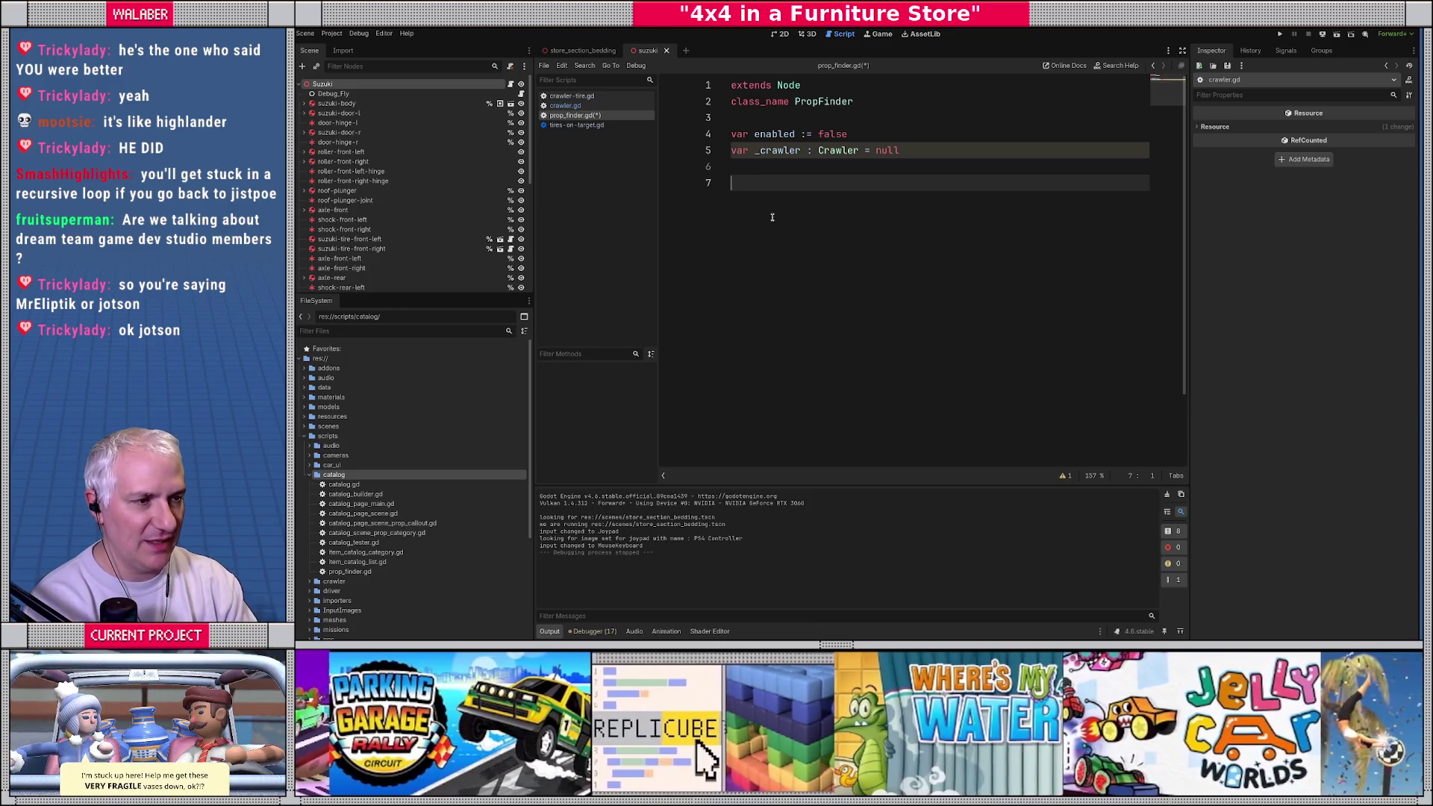
type("func notify_c")
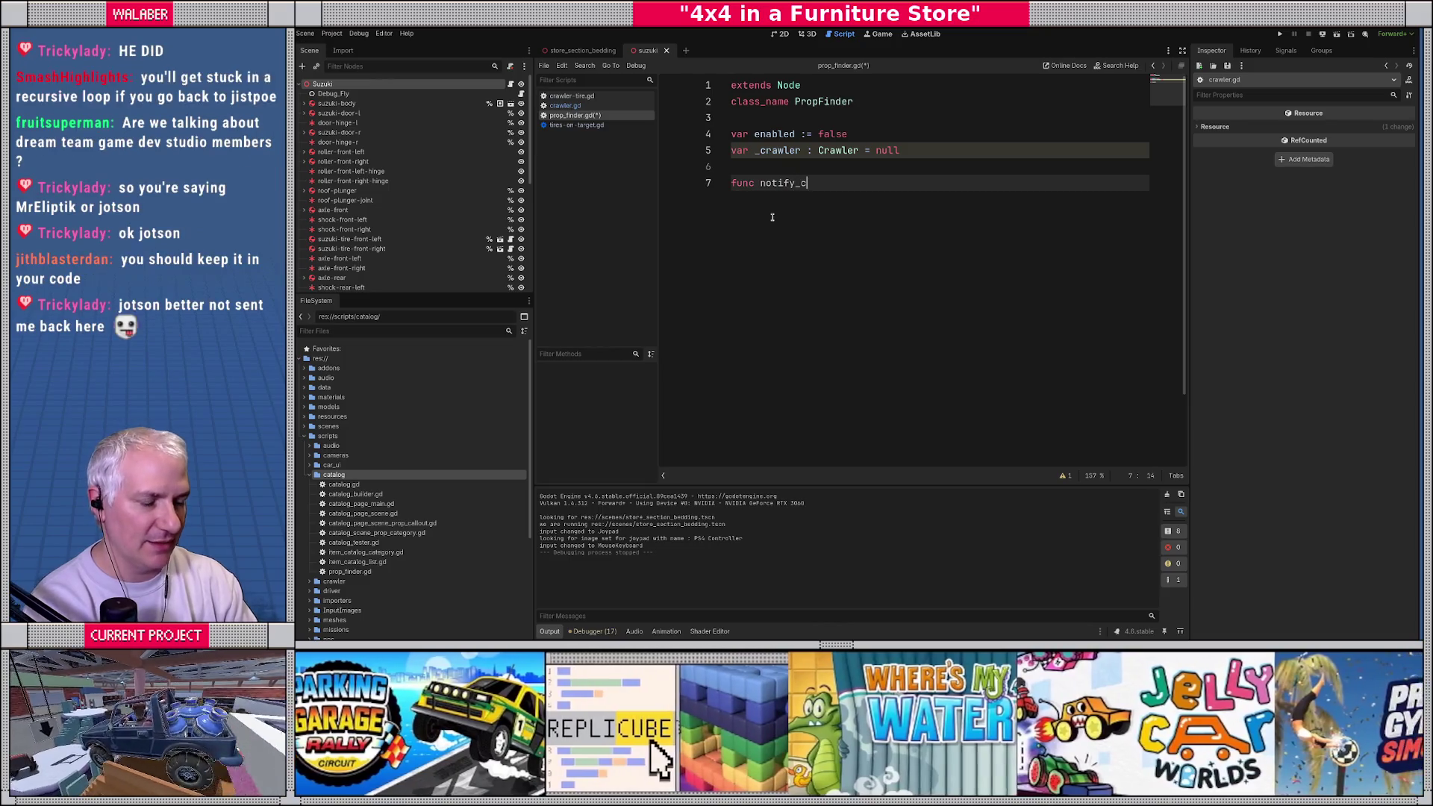
type("rawler")
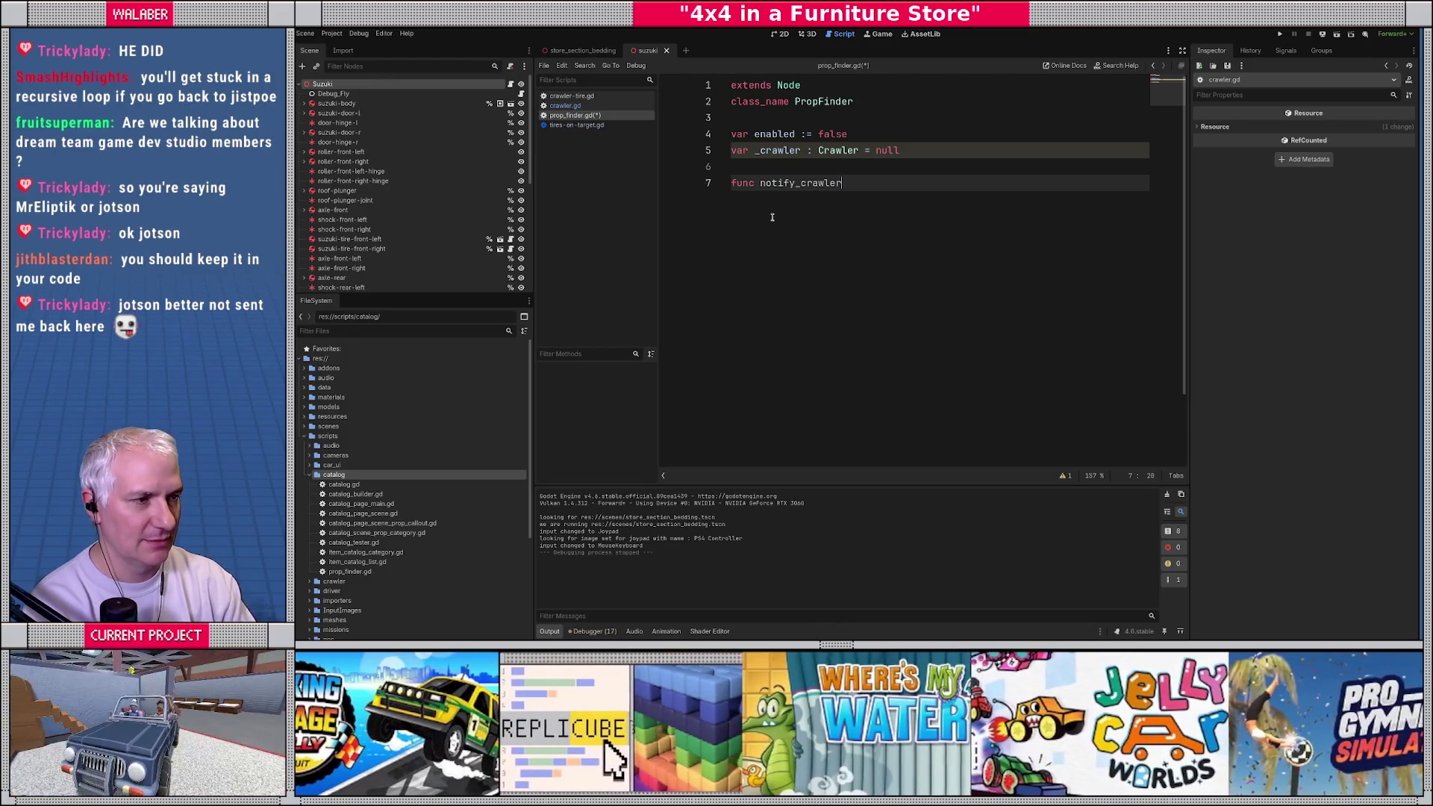
type("(c:Cr")
Step: Finish notify_crawler(c:Crawler) -> void with body lines '_crawler = c' and 'enabled = true'
type("awler) -> void:")
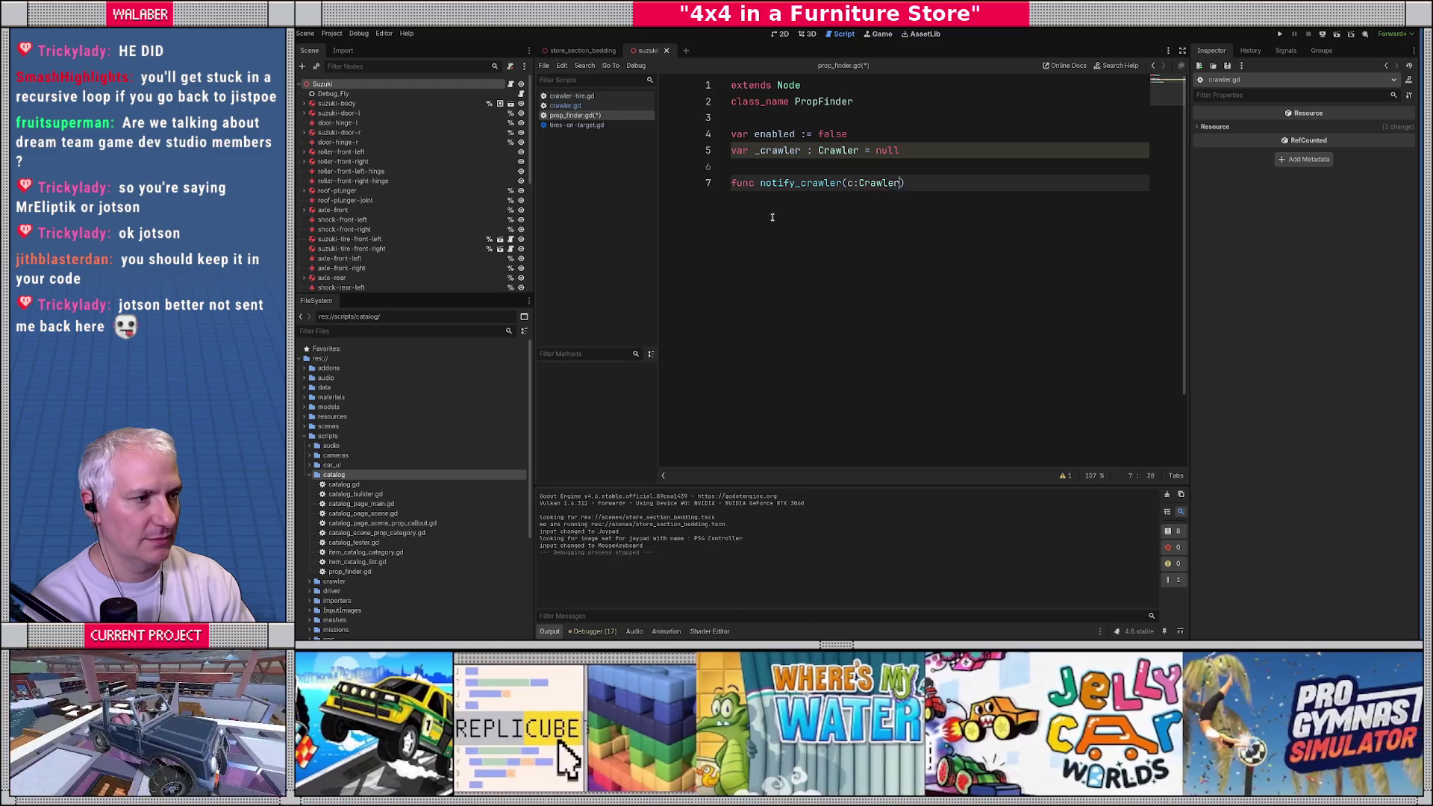
key("Return")
type("_")
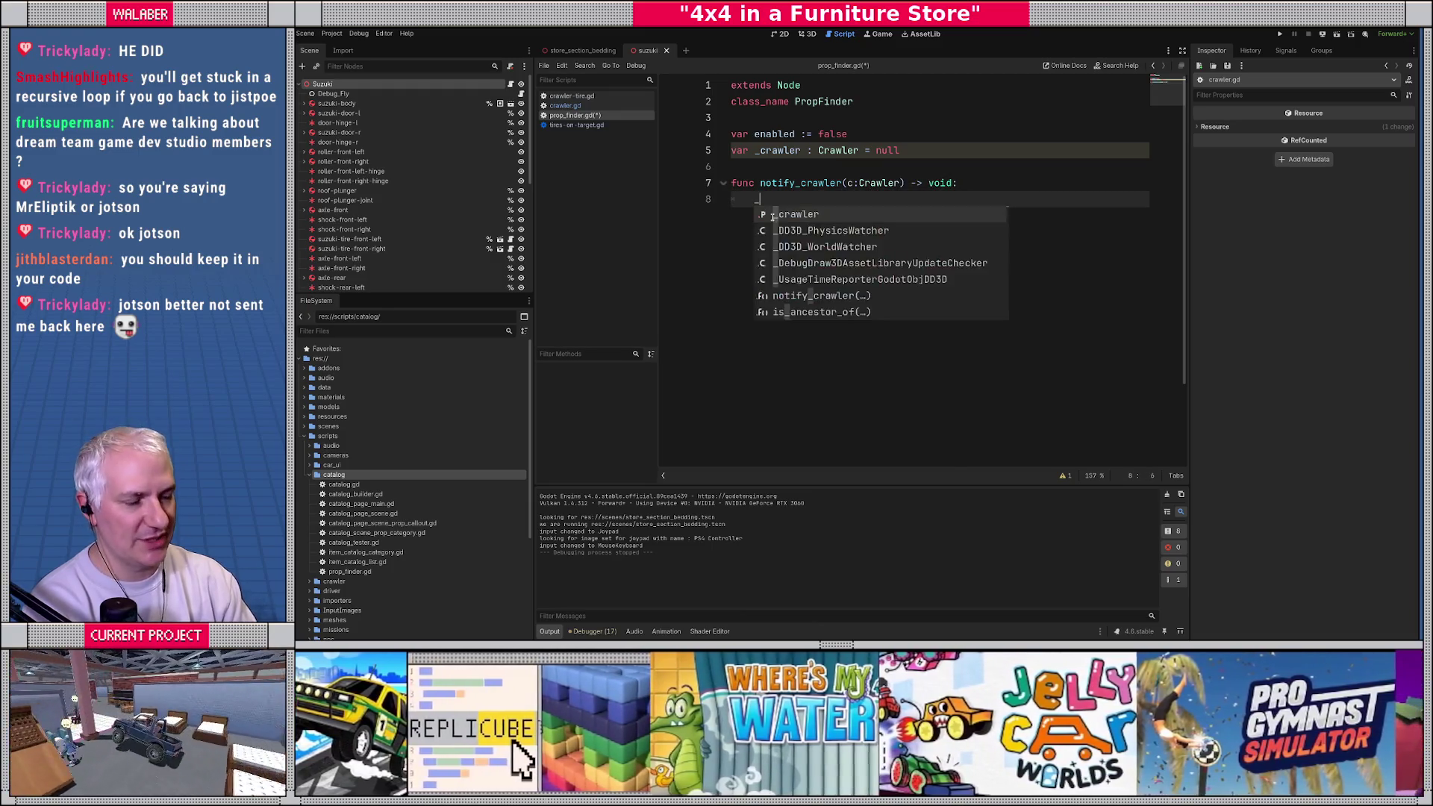
type("crawler = c")
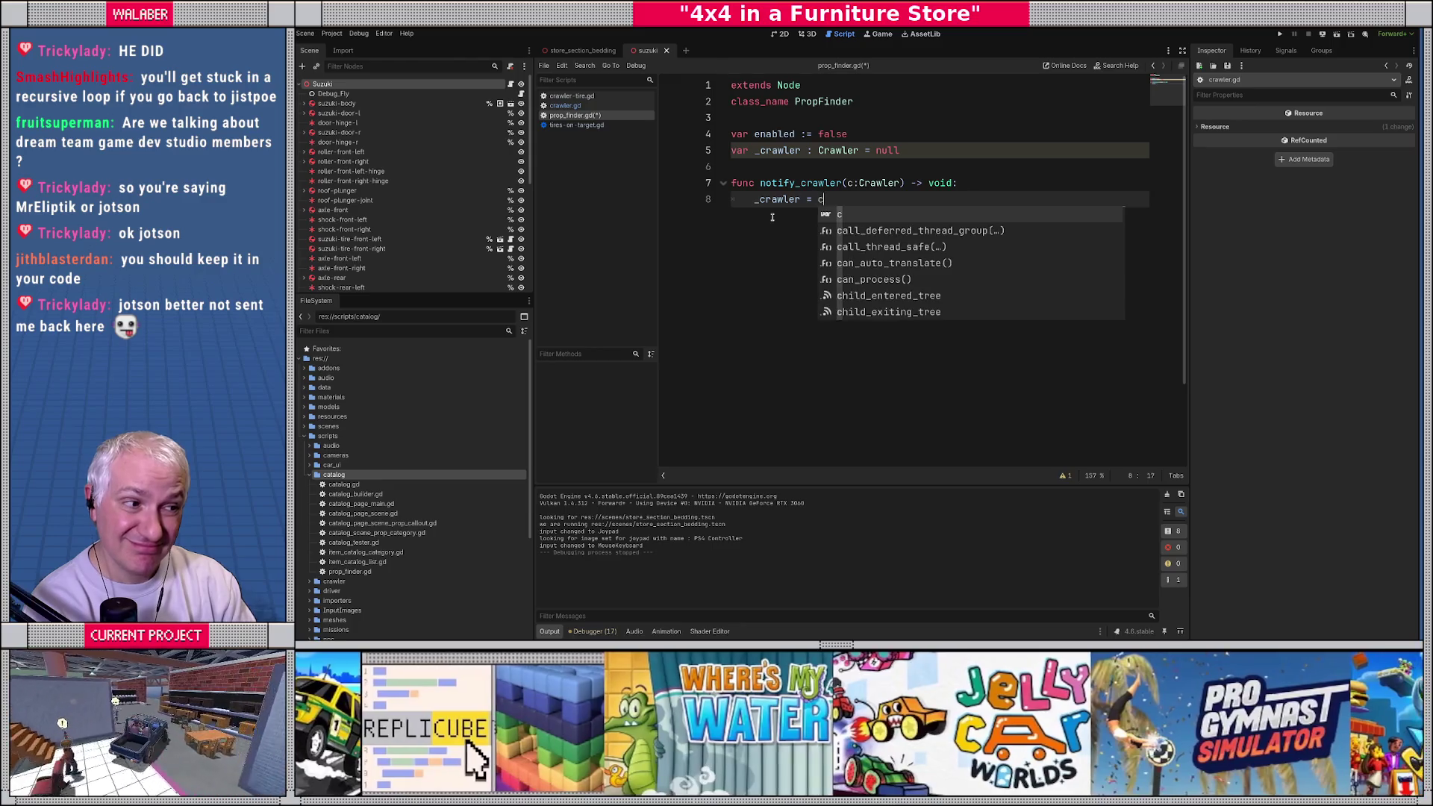
key("Return")
key("Return")
type("enab")
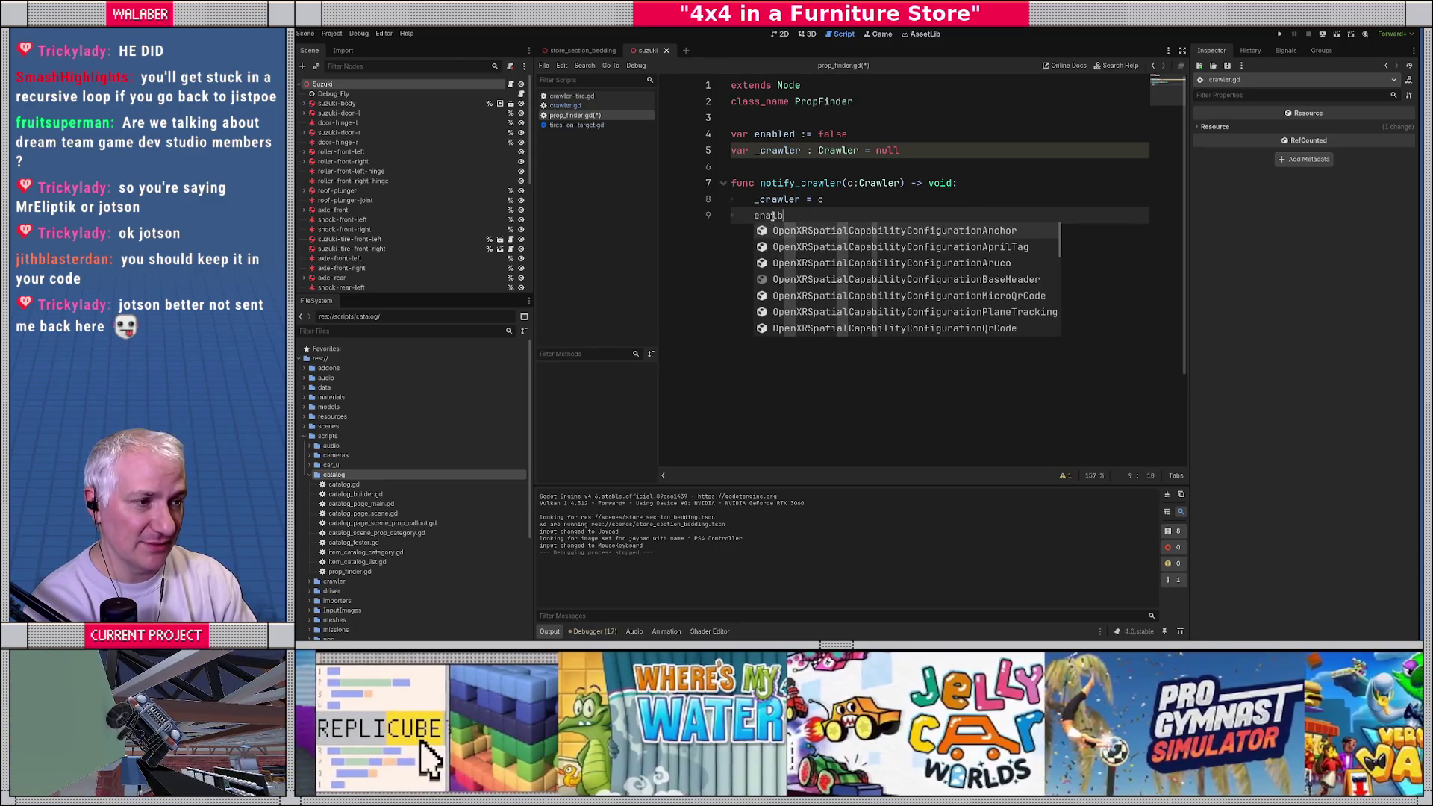
type("led = ")
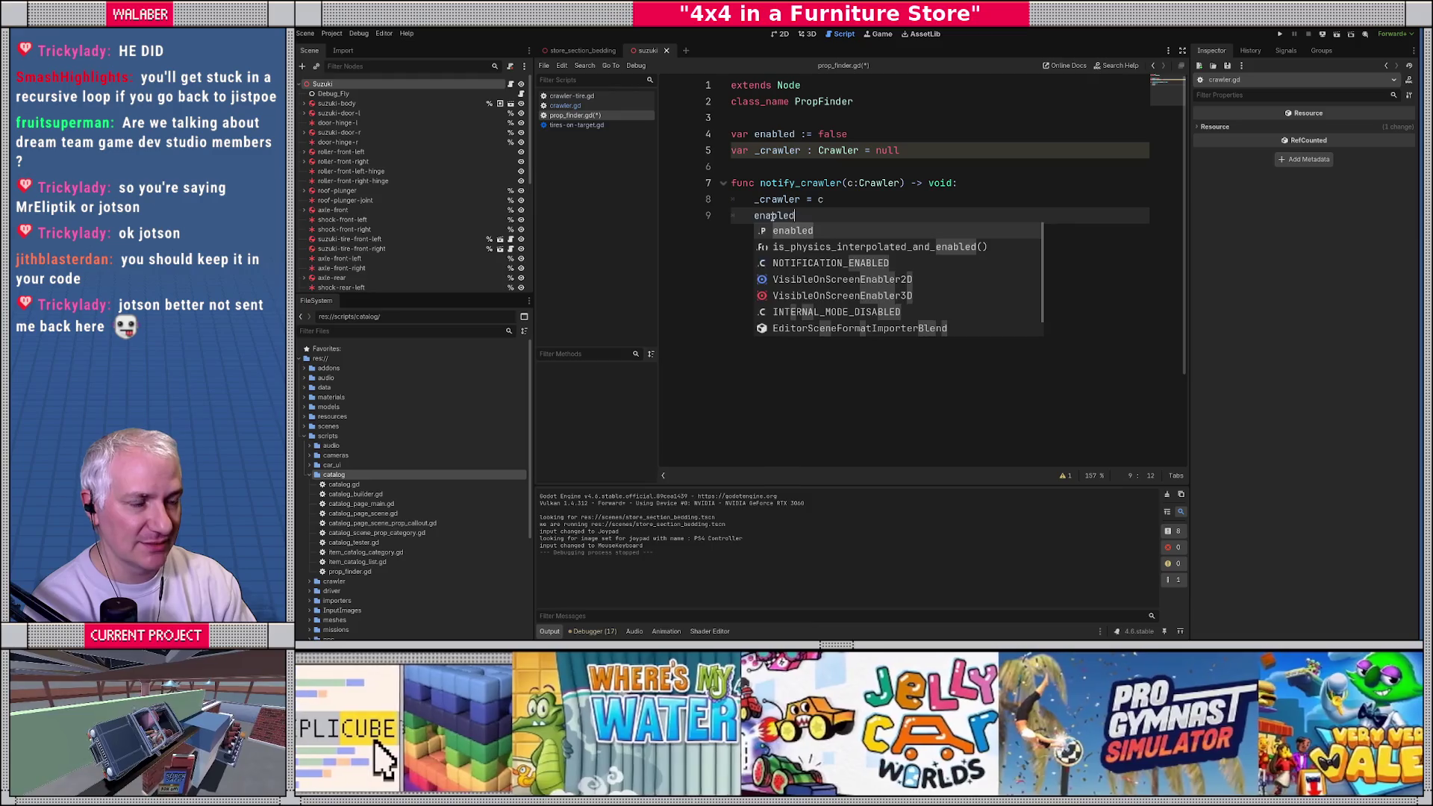
type("true")
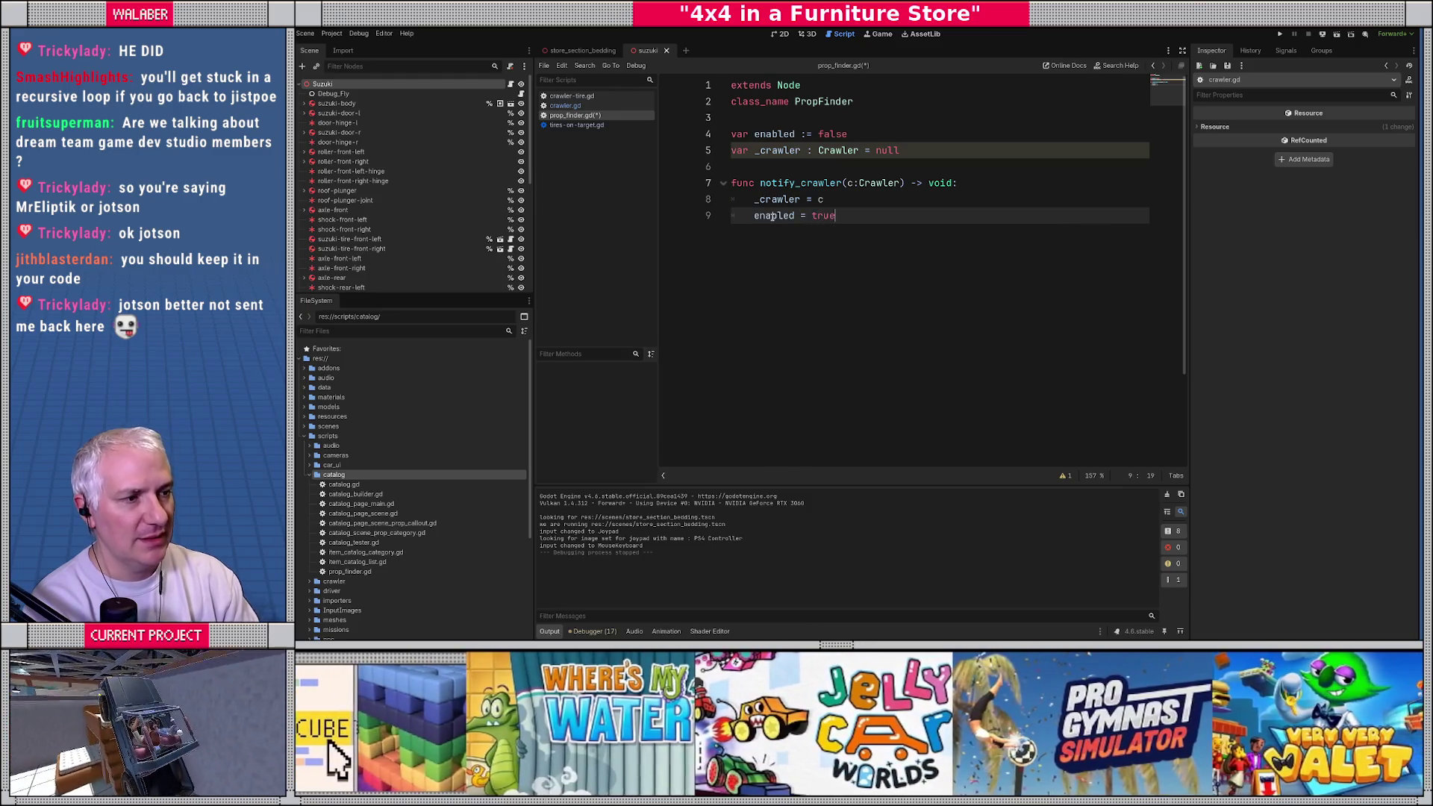
key("Return")
key("Return")
key("Return")
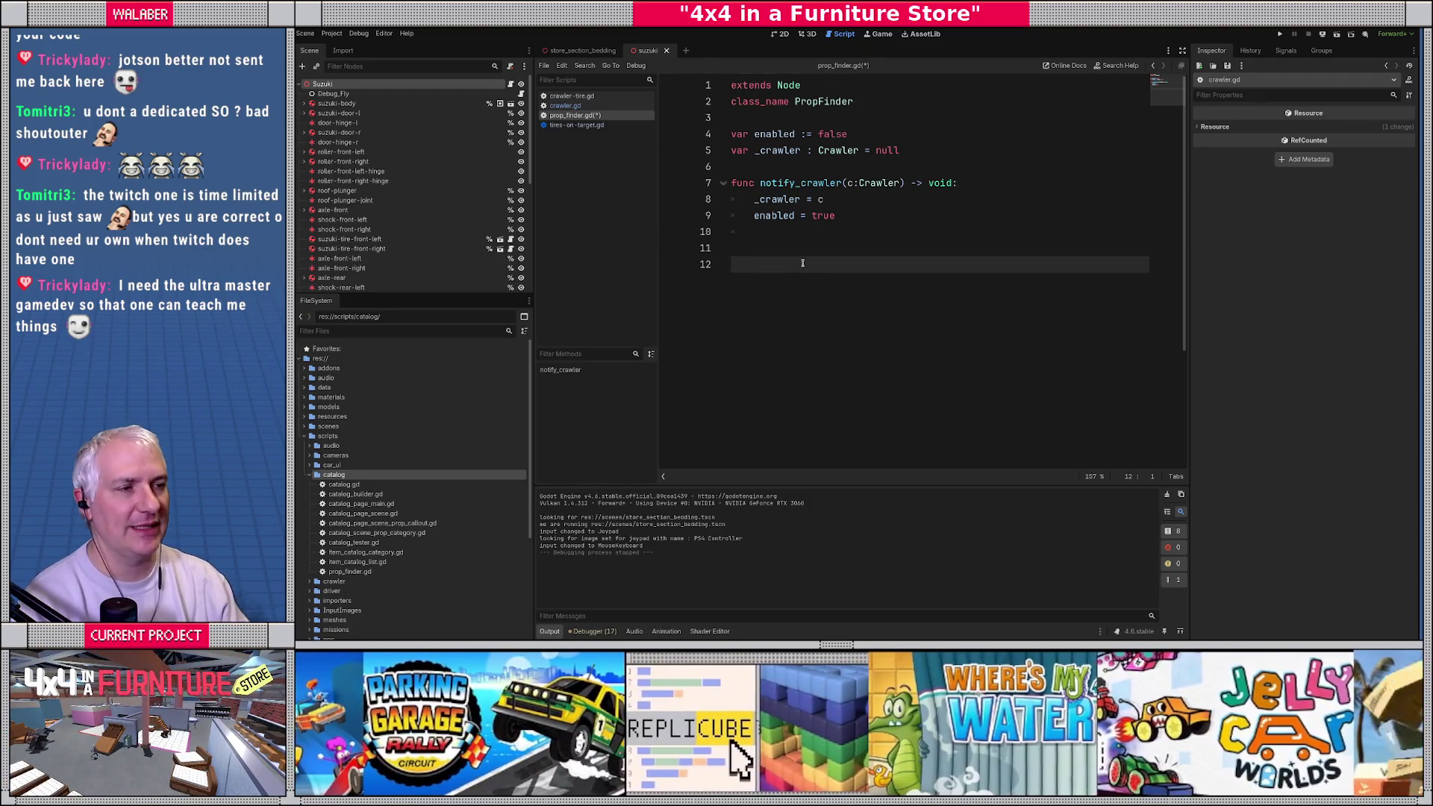
Step: Insert blank lines above notify_crawler and hide the side panels for a wider editor
left_click(938, 149)
key("Return")
key("Return")
key("Return")
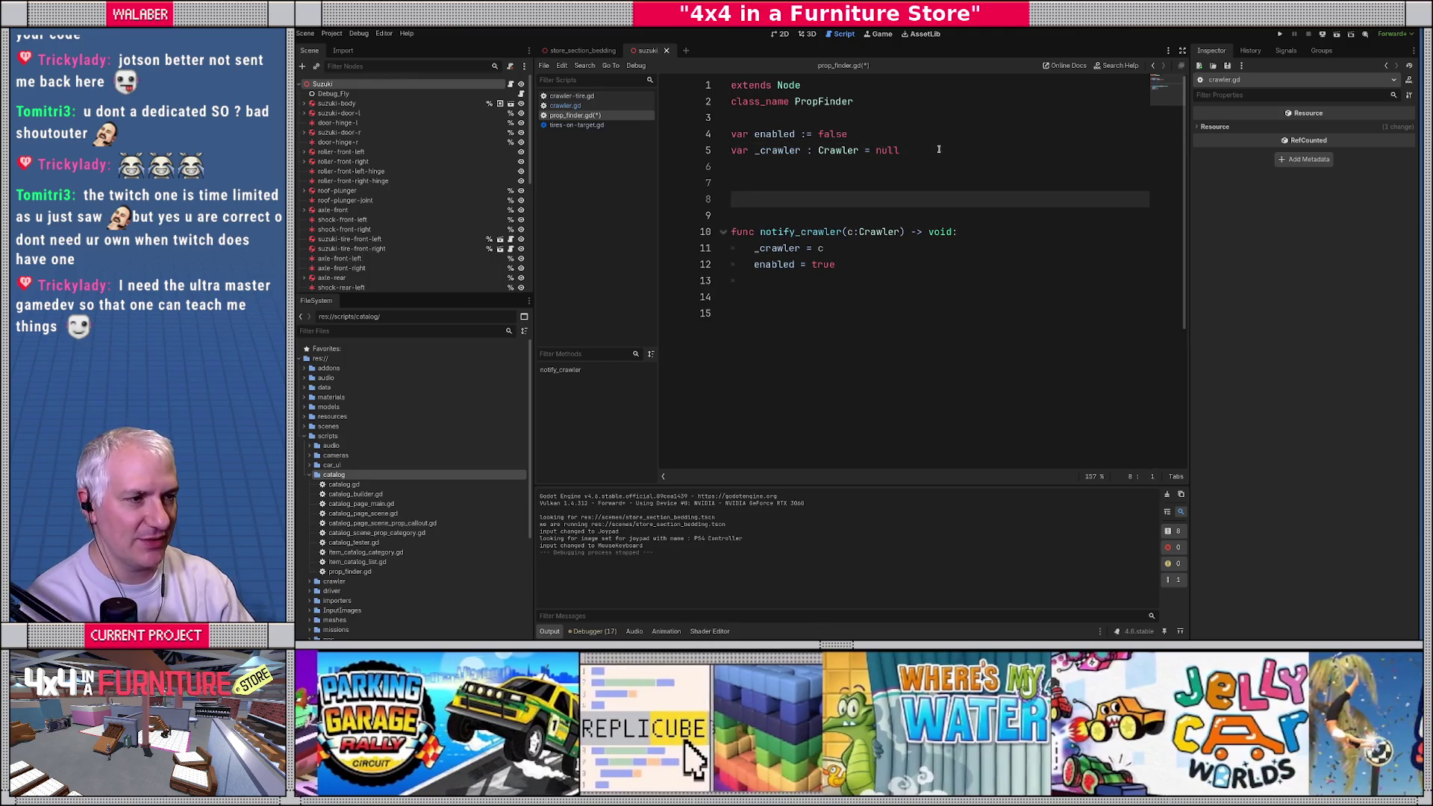
key("Up")
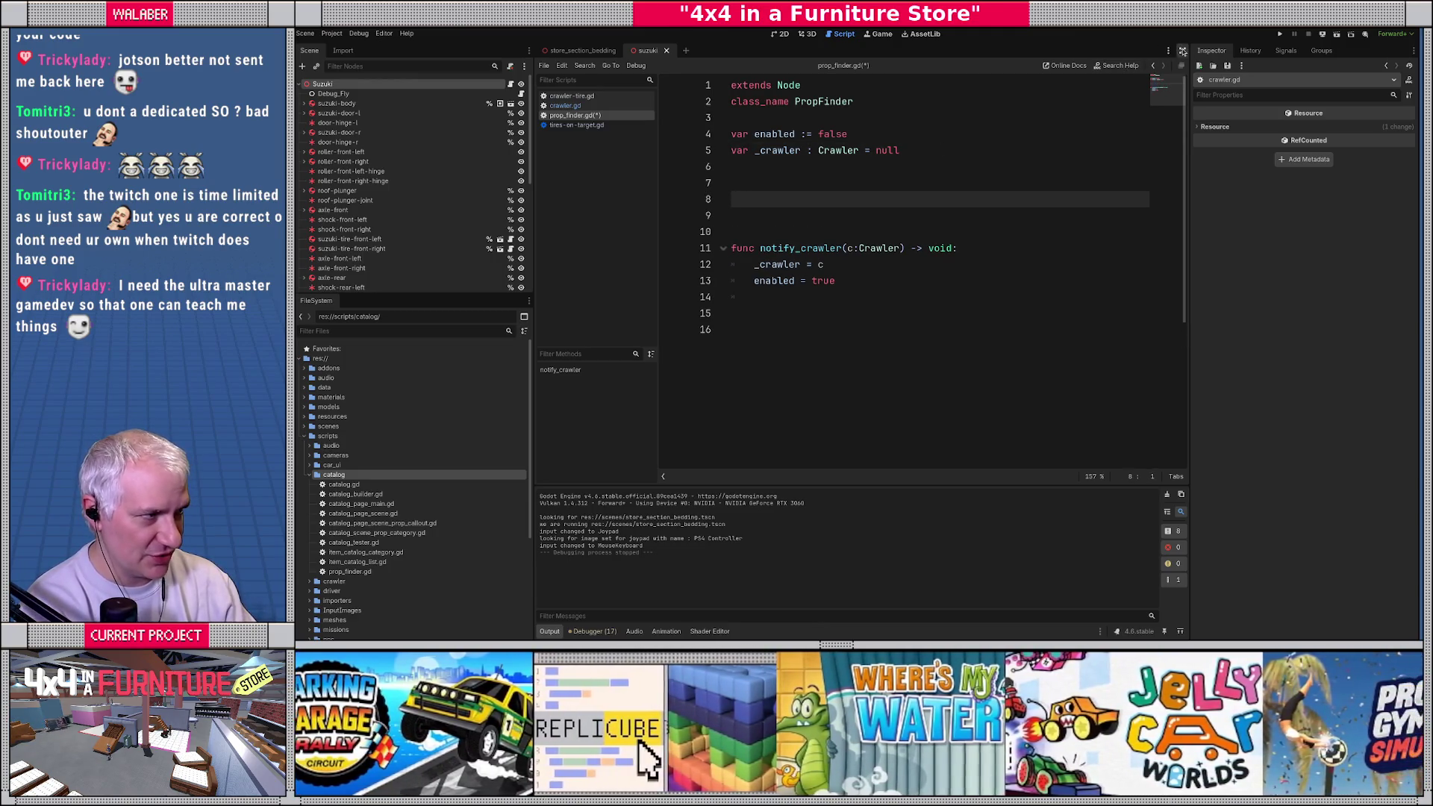
left_click(1182, 50)
Step: Declare 'class TireProp:' on line 8 above notify_crawler, ready for its indented body
left_click(585, 172)
key("Return")
key("Return")
type("class Tier")
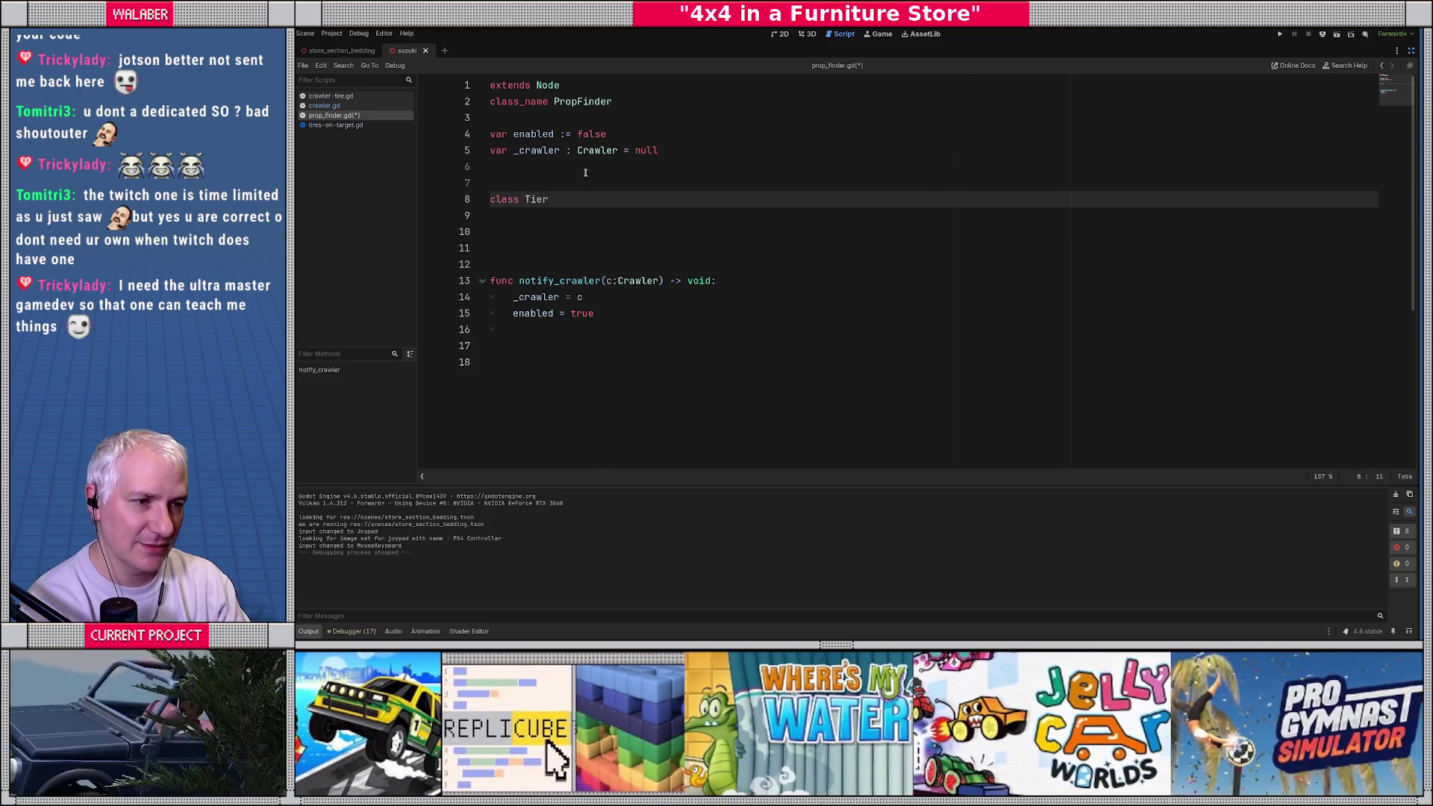
key("BackSpace")
key("BackSpace")
type("reProp:")
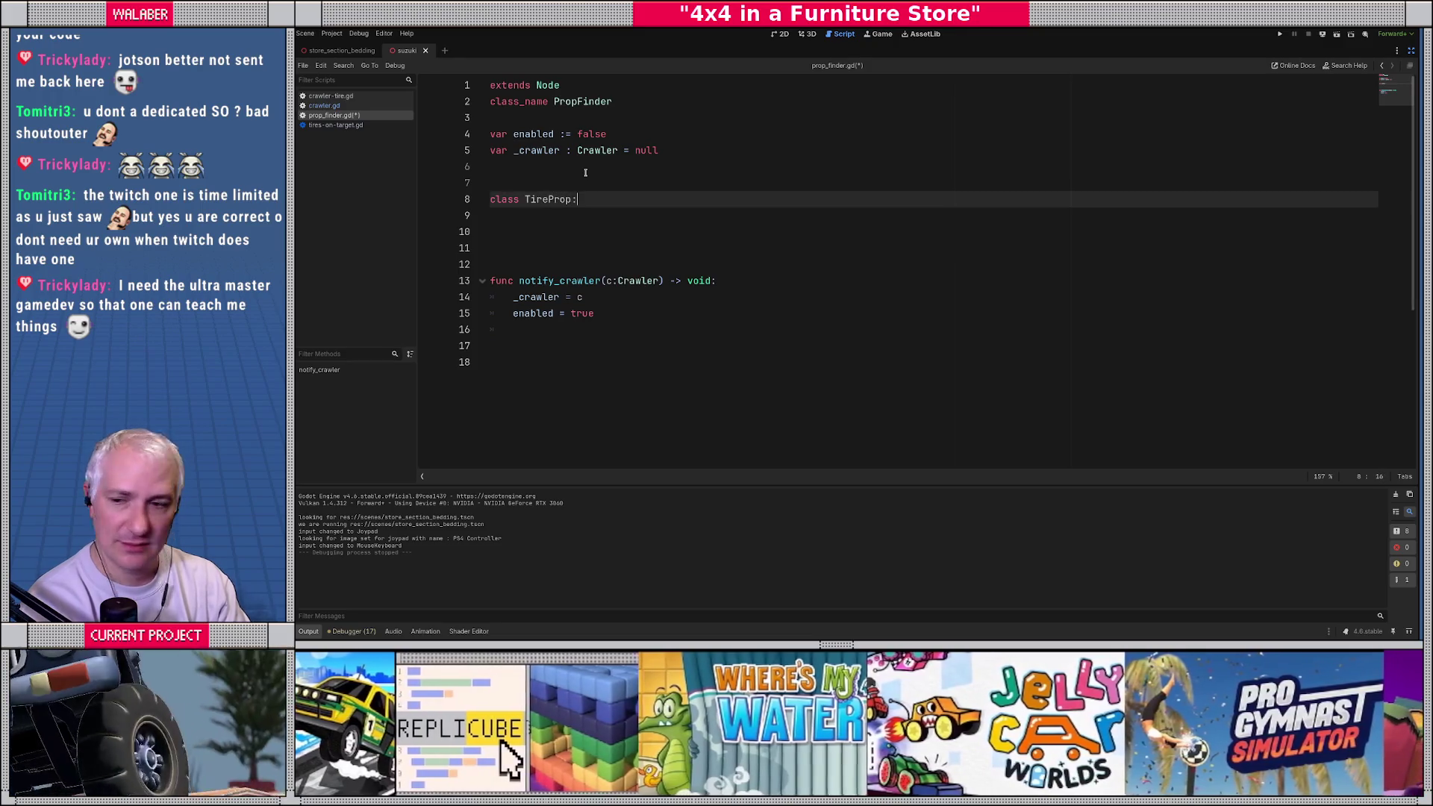
key("Return")
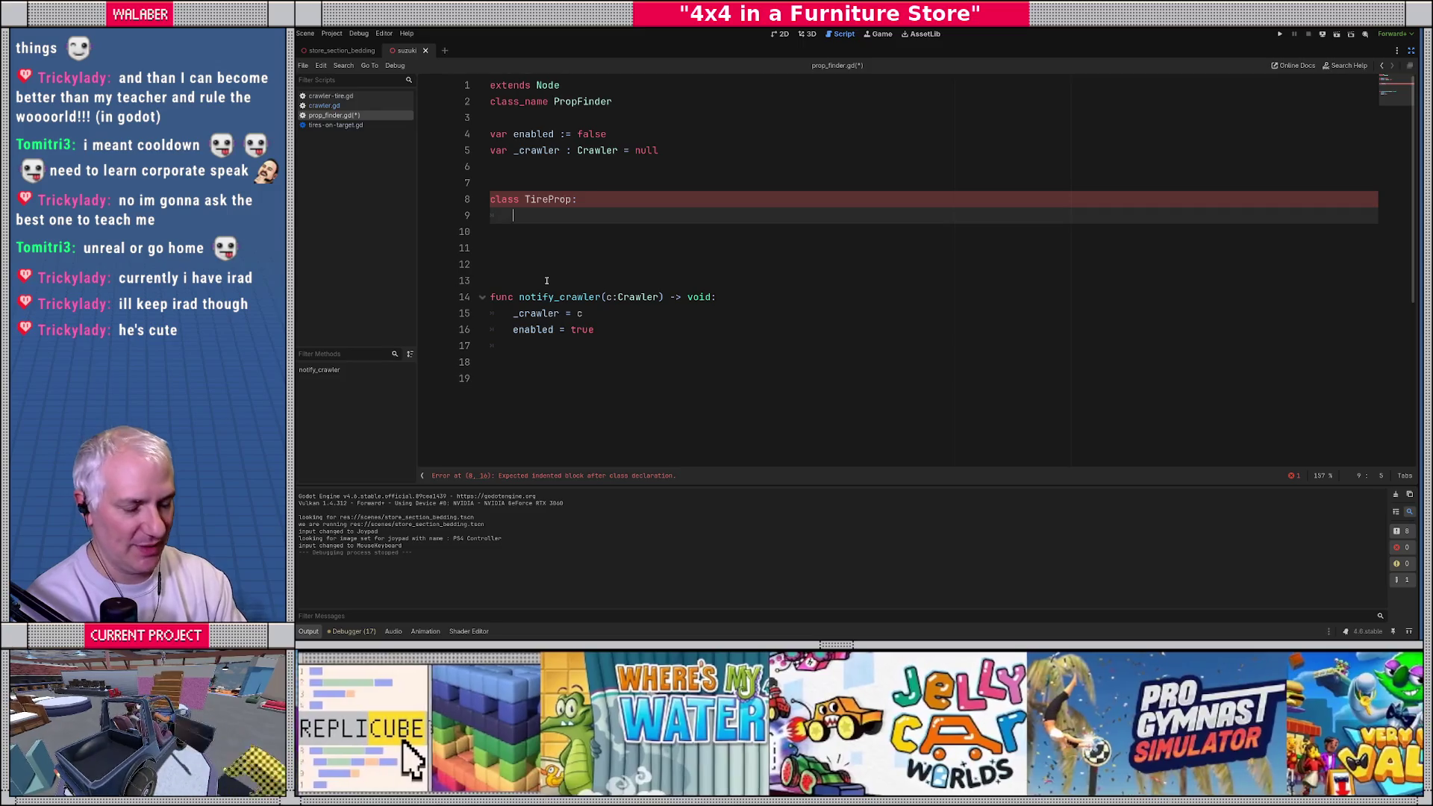
Step: Add 'var prop : Prop = null' and 'var elapsed : float = 0.0' inside TireProp
type("var p")
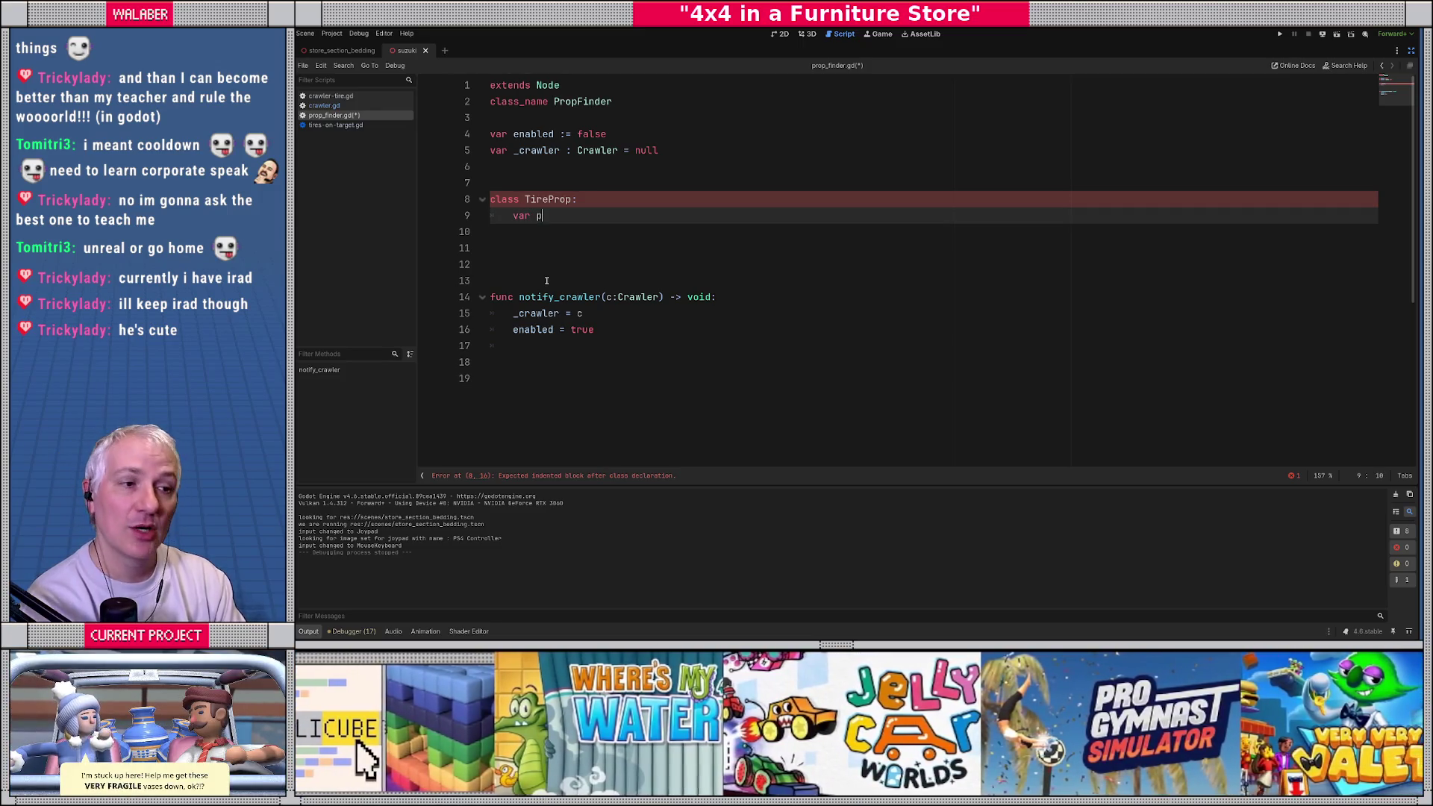
type("rop : Prop = ")
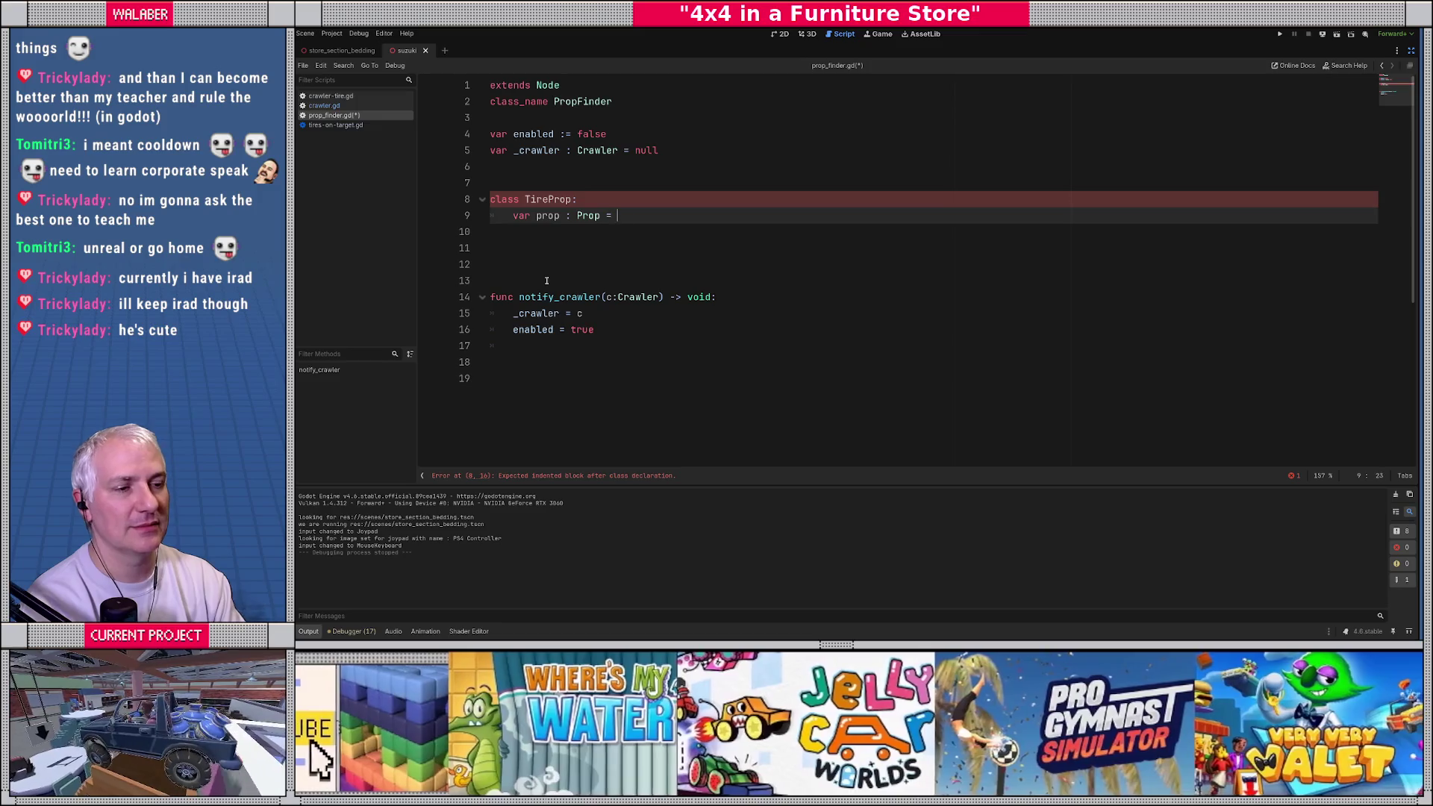
type("null")
key("Return")
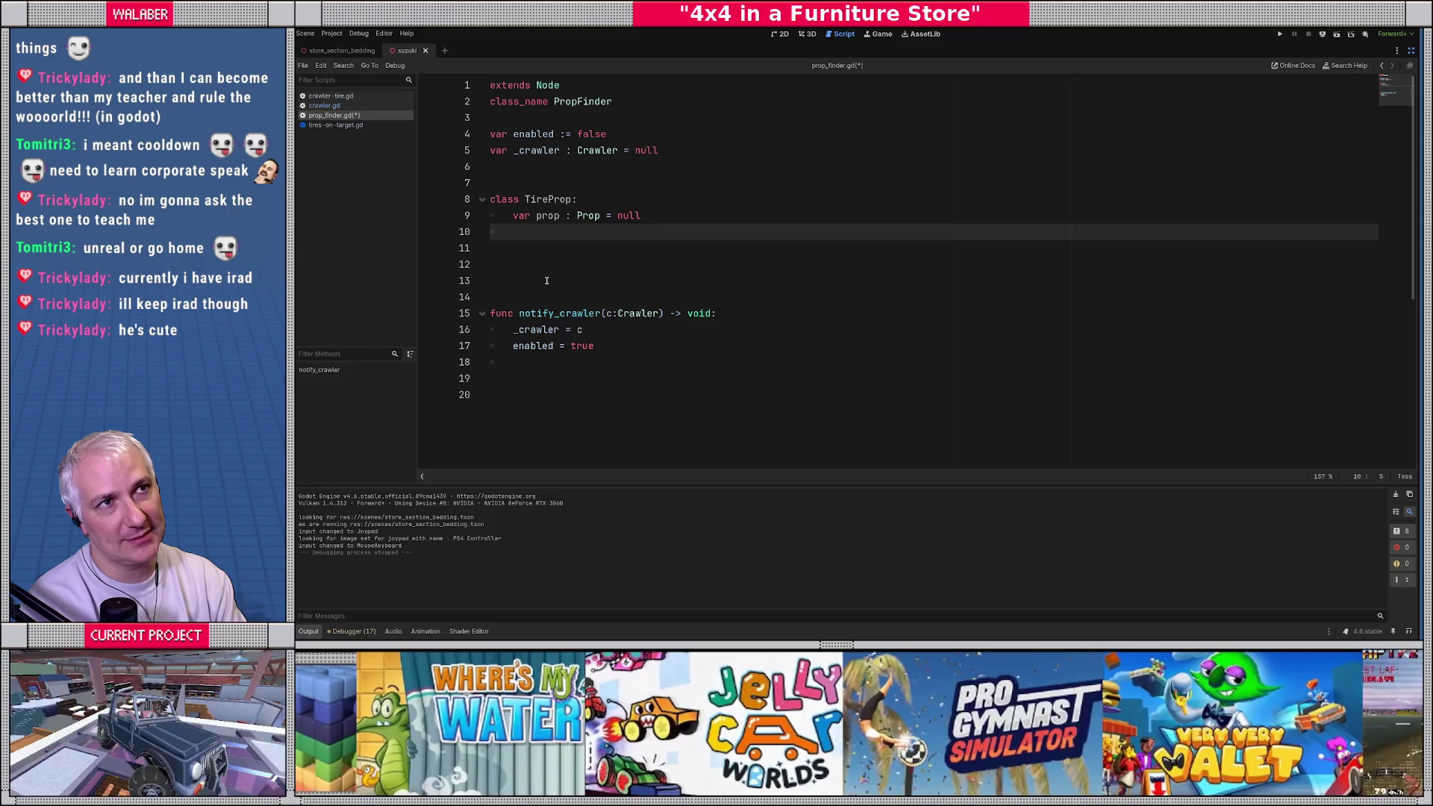
type("var ")
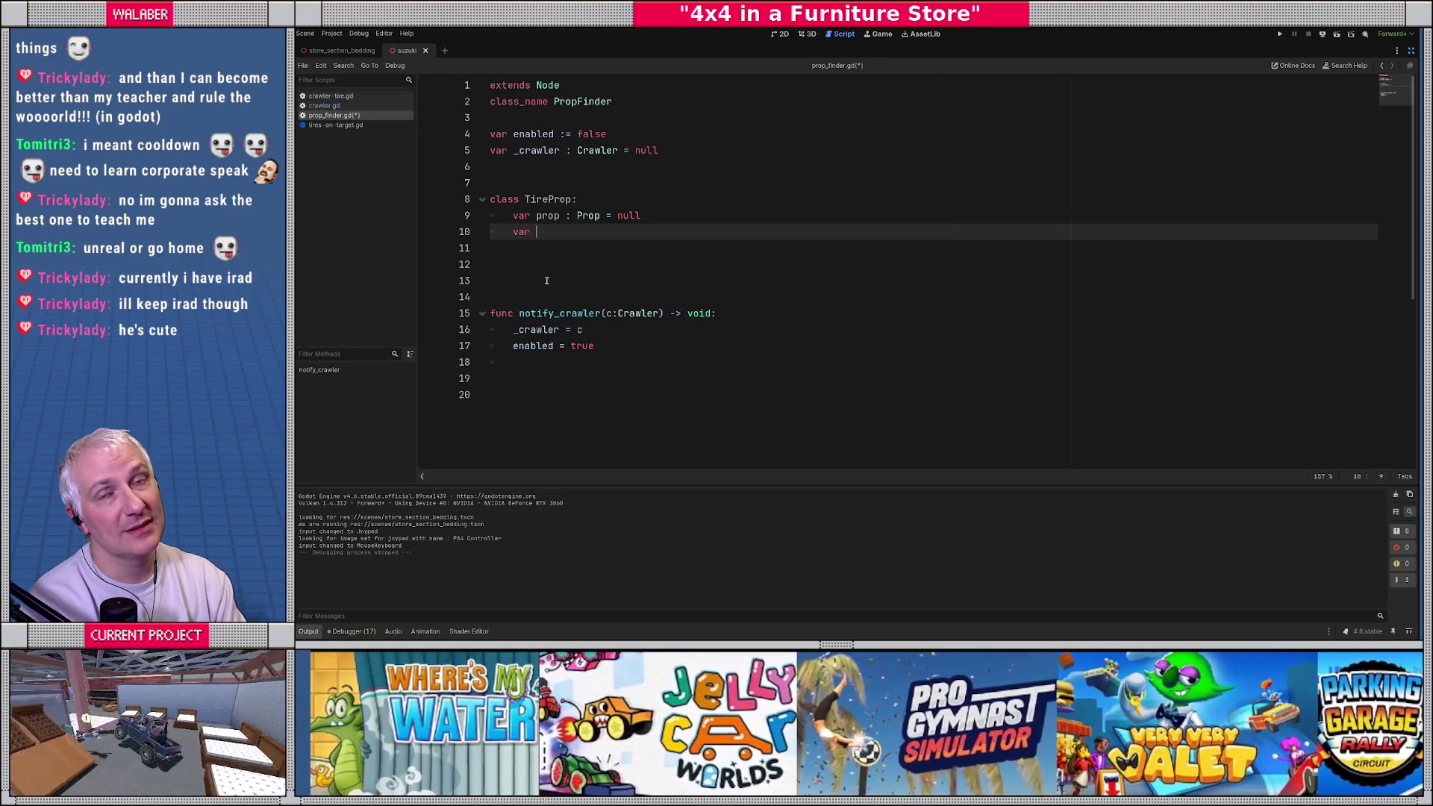
type("elapsed :")
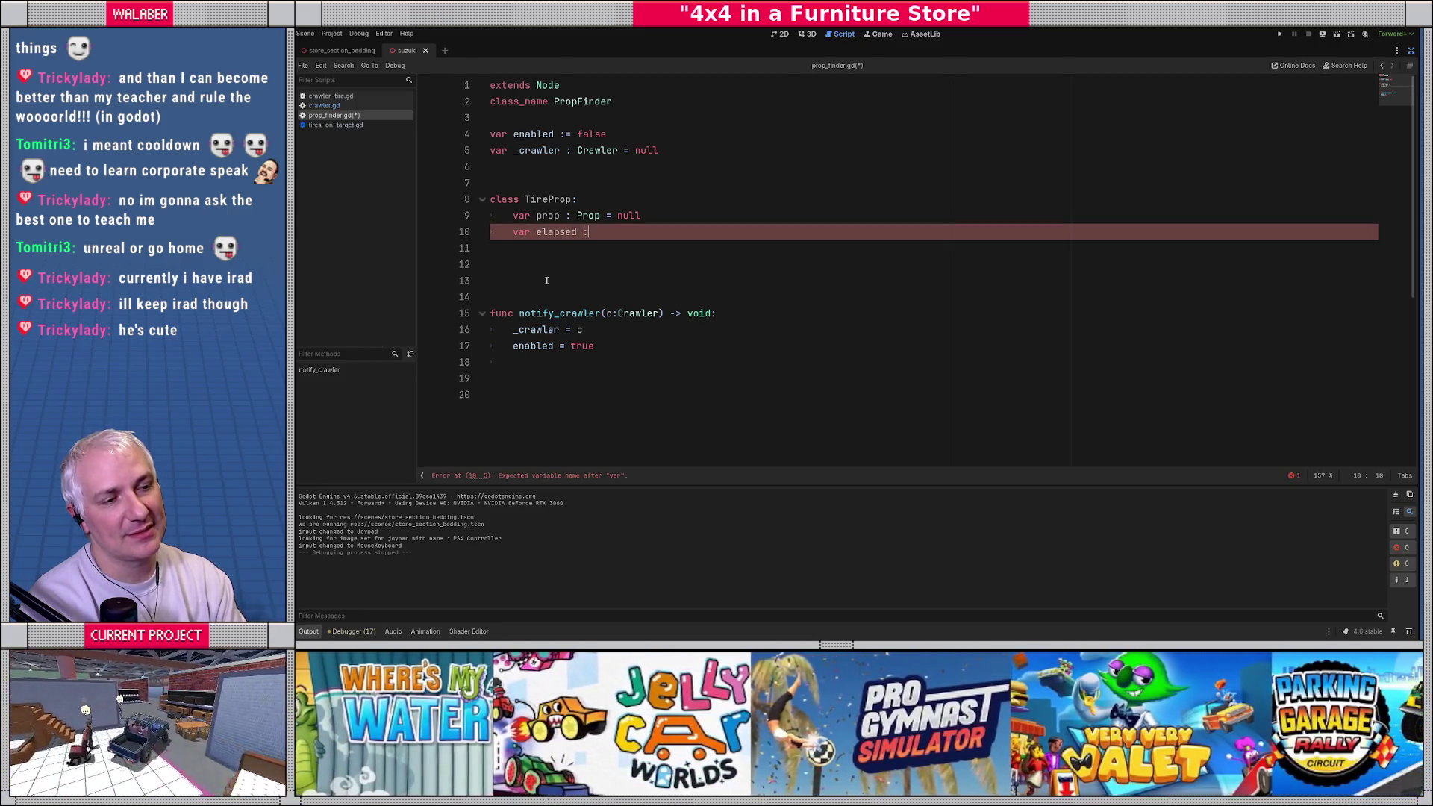
type(" float ")
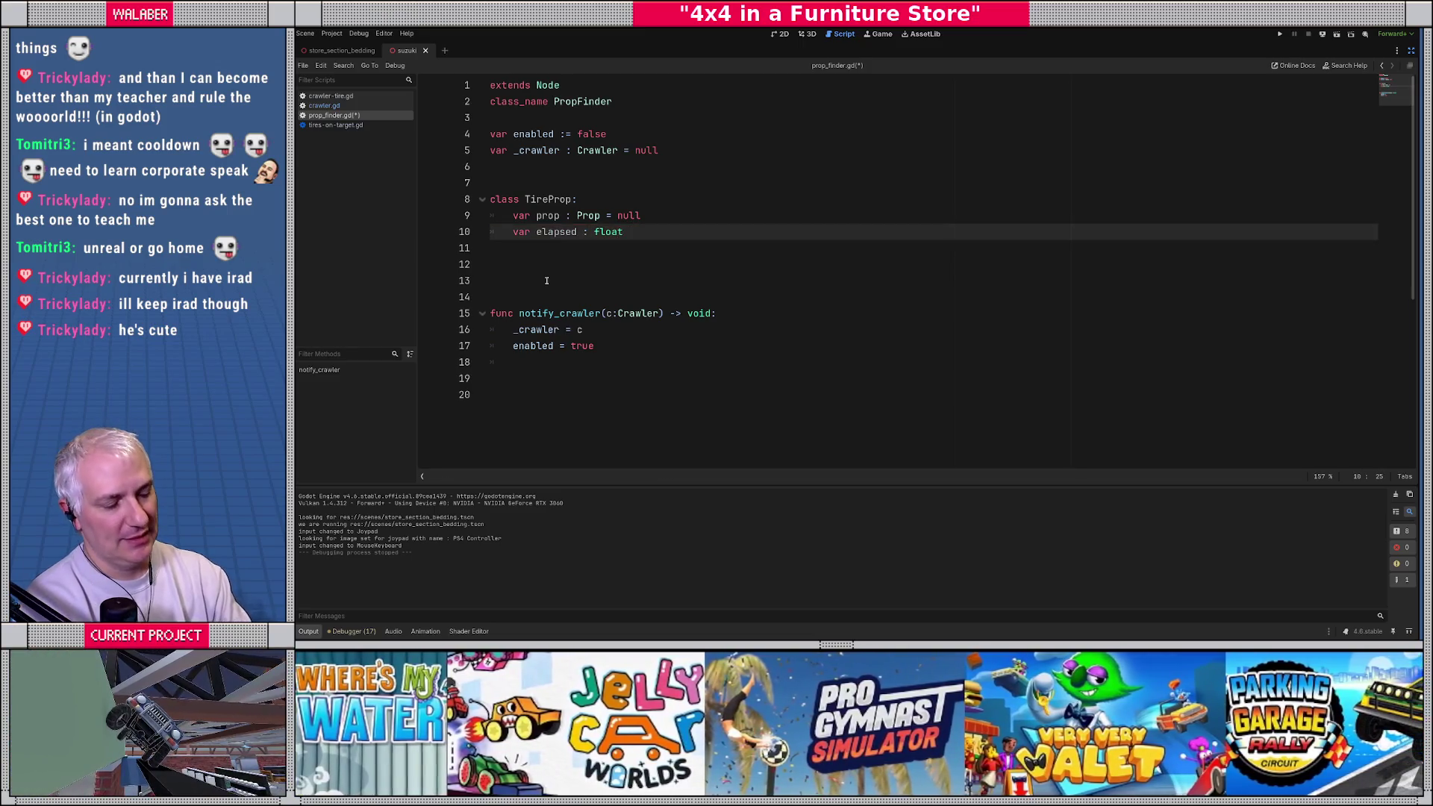
type("0.0")
key("BackSpace")
key("BackSpace")
key("BackSpace")
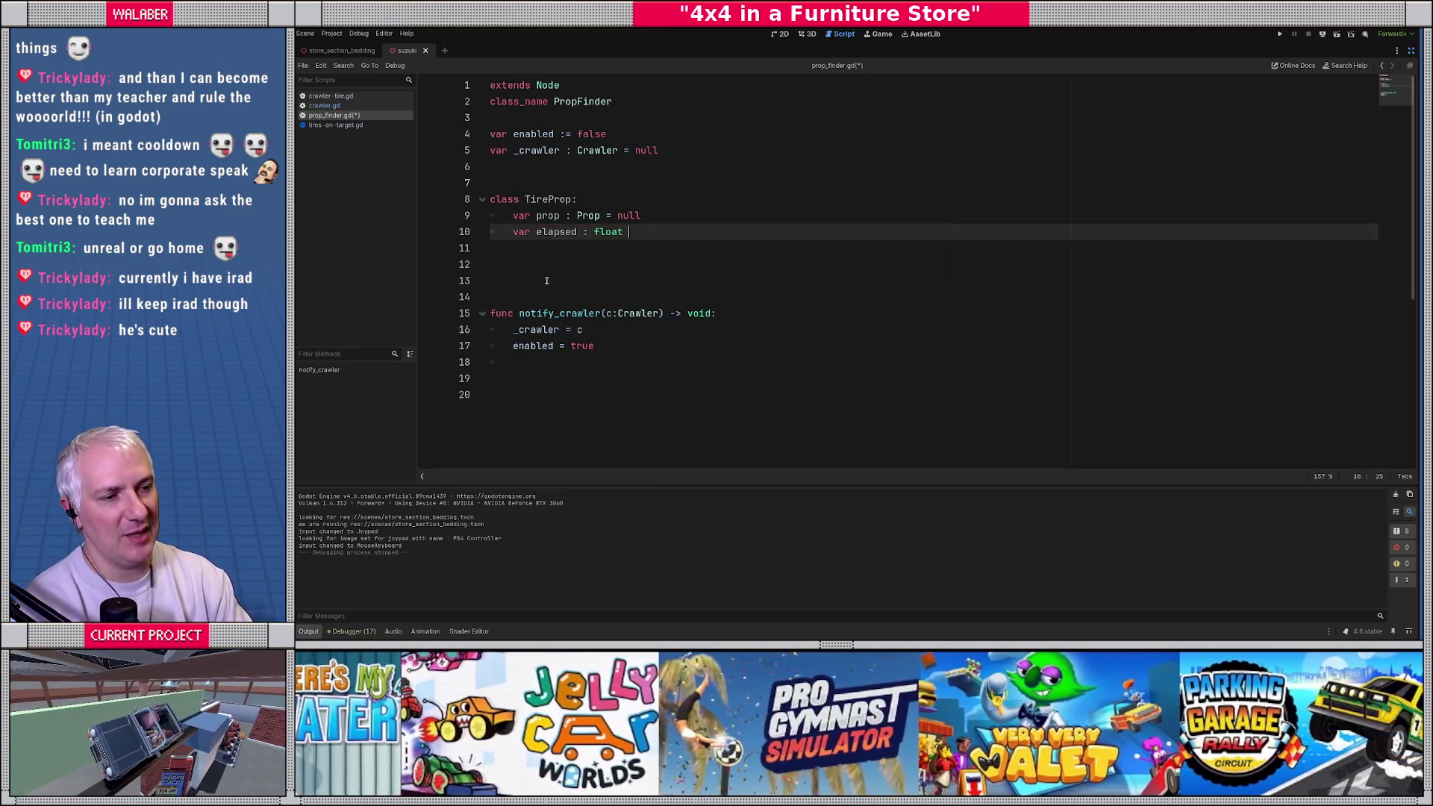
type("= 0.0")
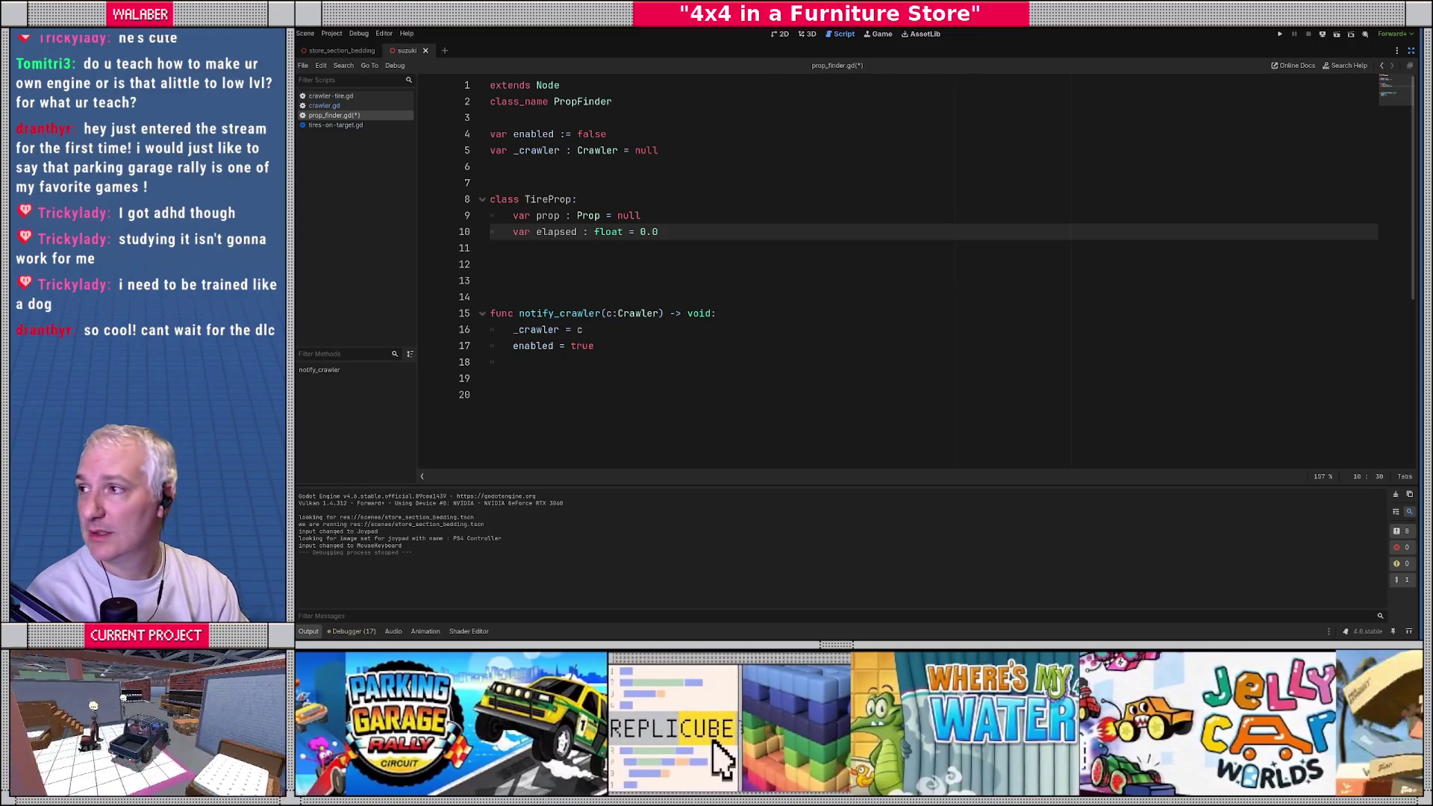
mouse_move(299, 333)
left_mouse_down()
mouse_move(567, 333)
mouse_move(882, 294)
mouse_move(805, 251)
mouse_move(294, 217)
left_mouse_up()
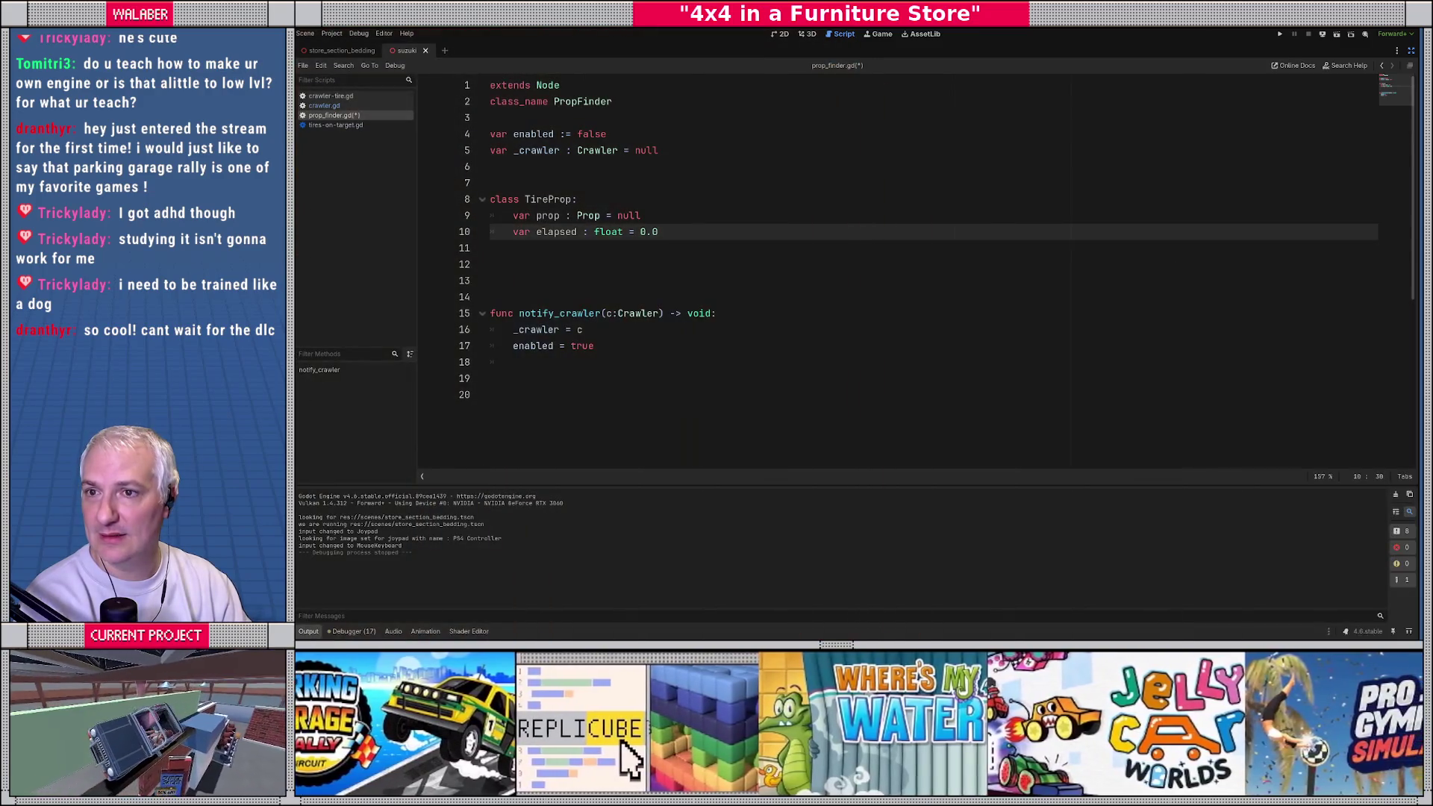
Step: Maximize the browser, accept cookies and open The Holophonics' Parking Garage Rally Circuit album page
key("super+shift+Right")
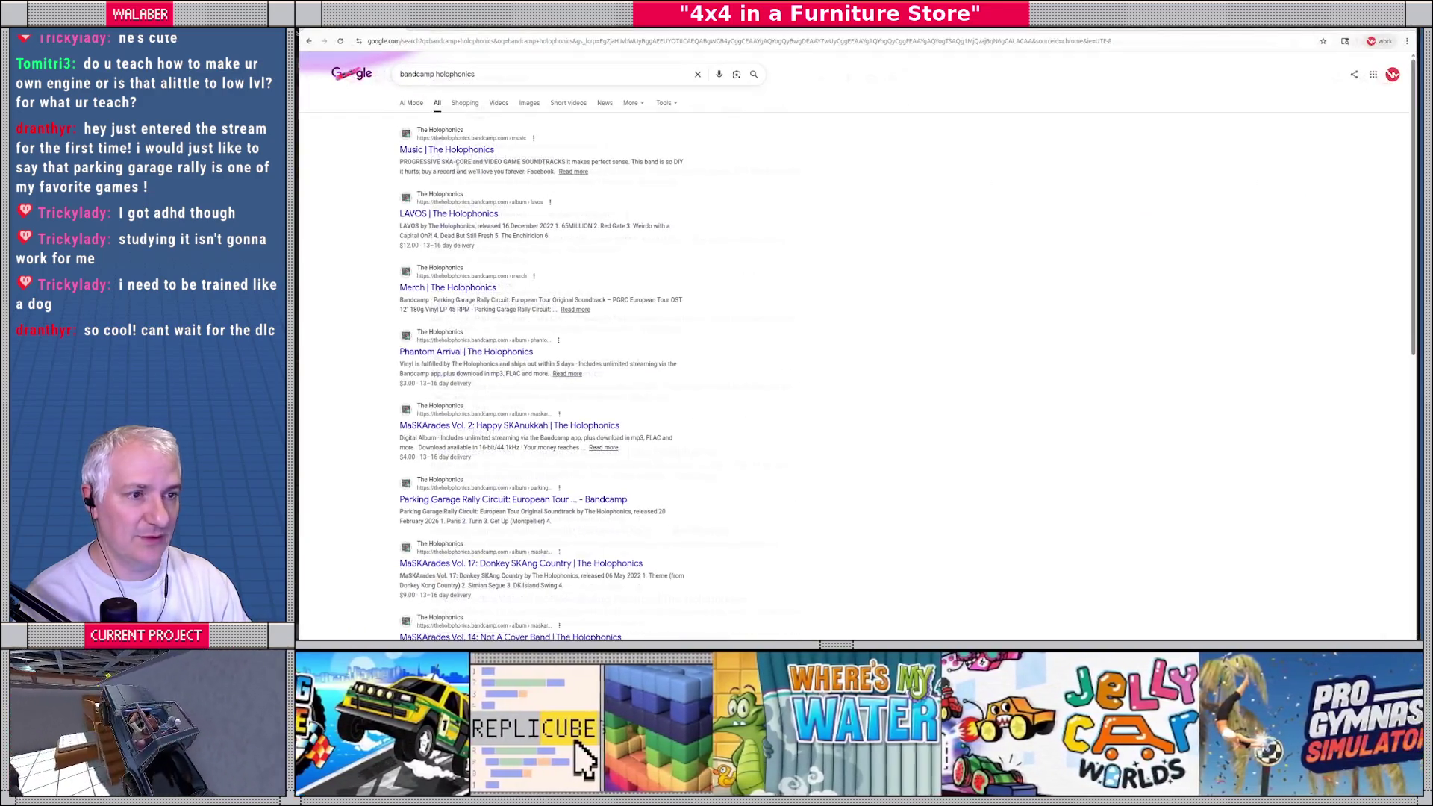
left_click(418, 146)
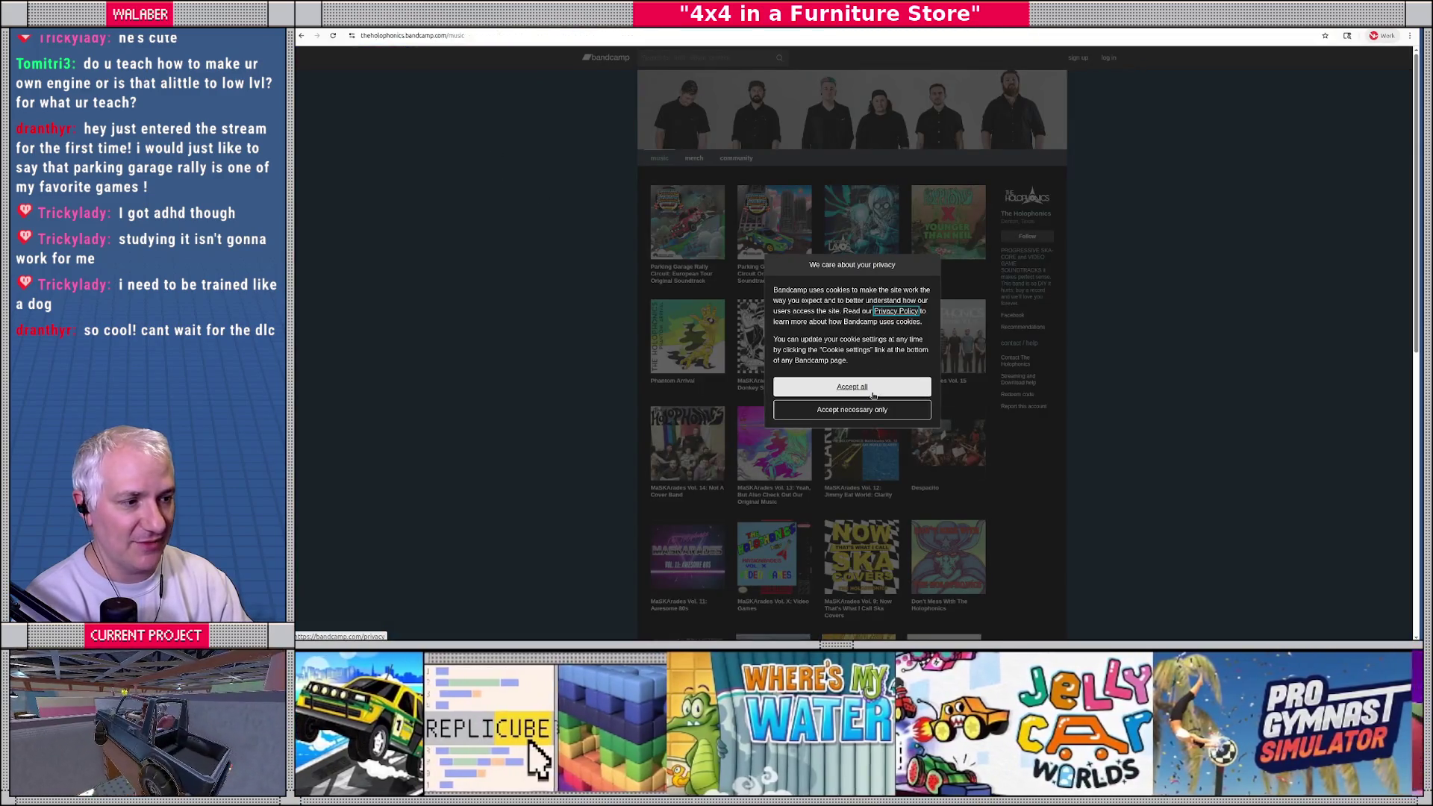
left_click(864, 387)
left_click(671, 273)
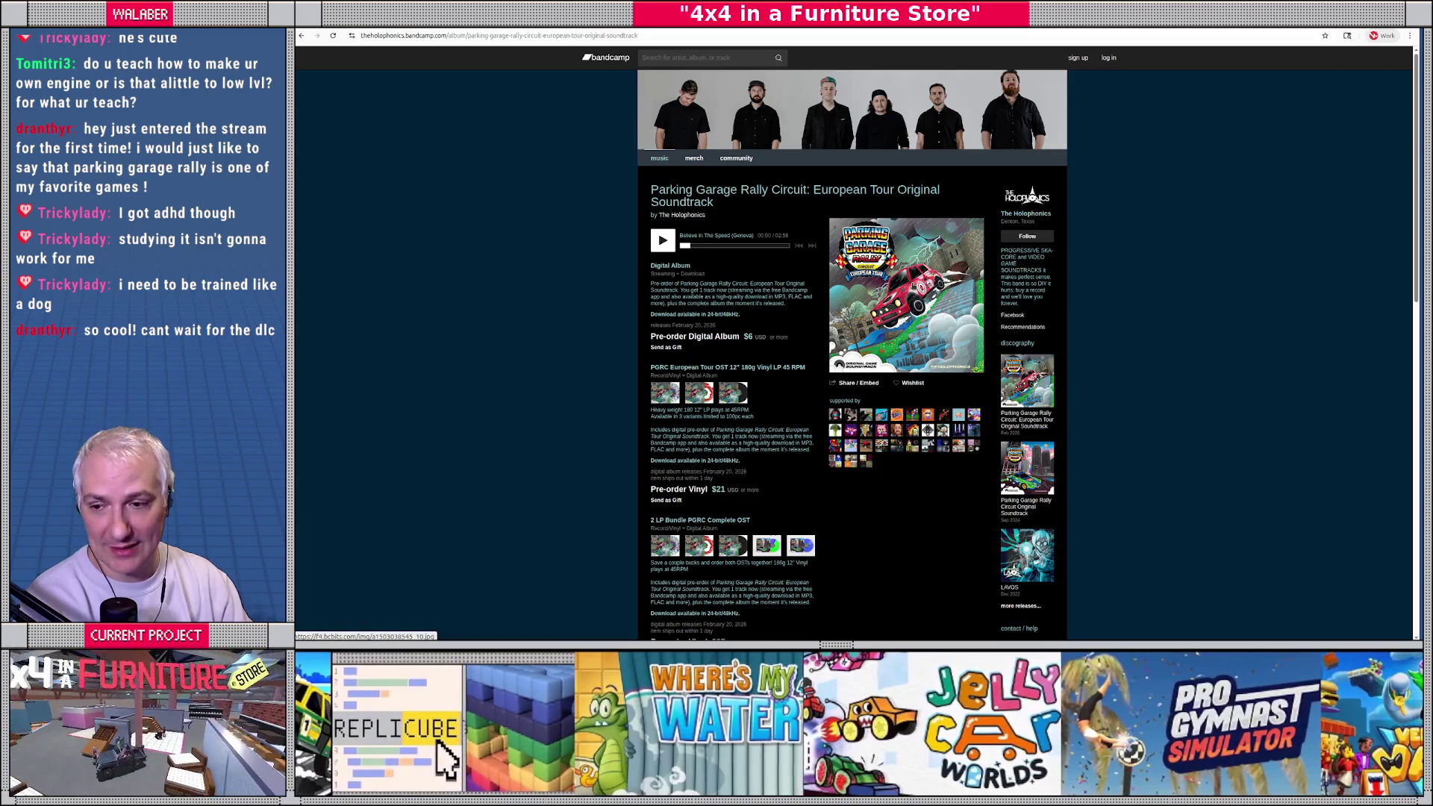
key("ctrl+plus")
key("ctrl+plus")
key("ctrl+plus")
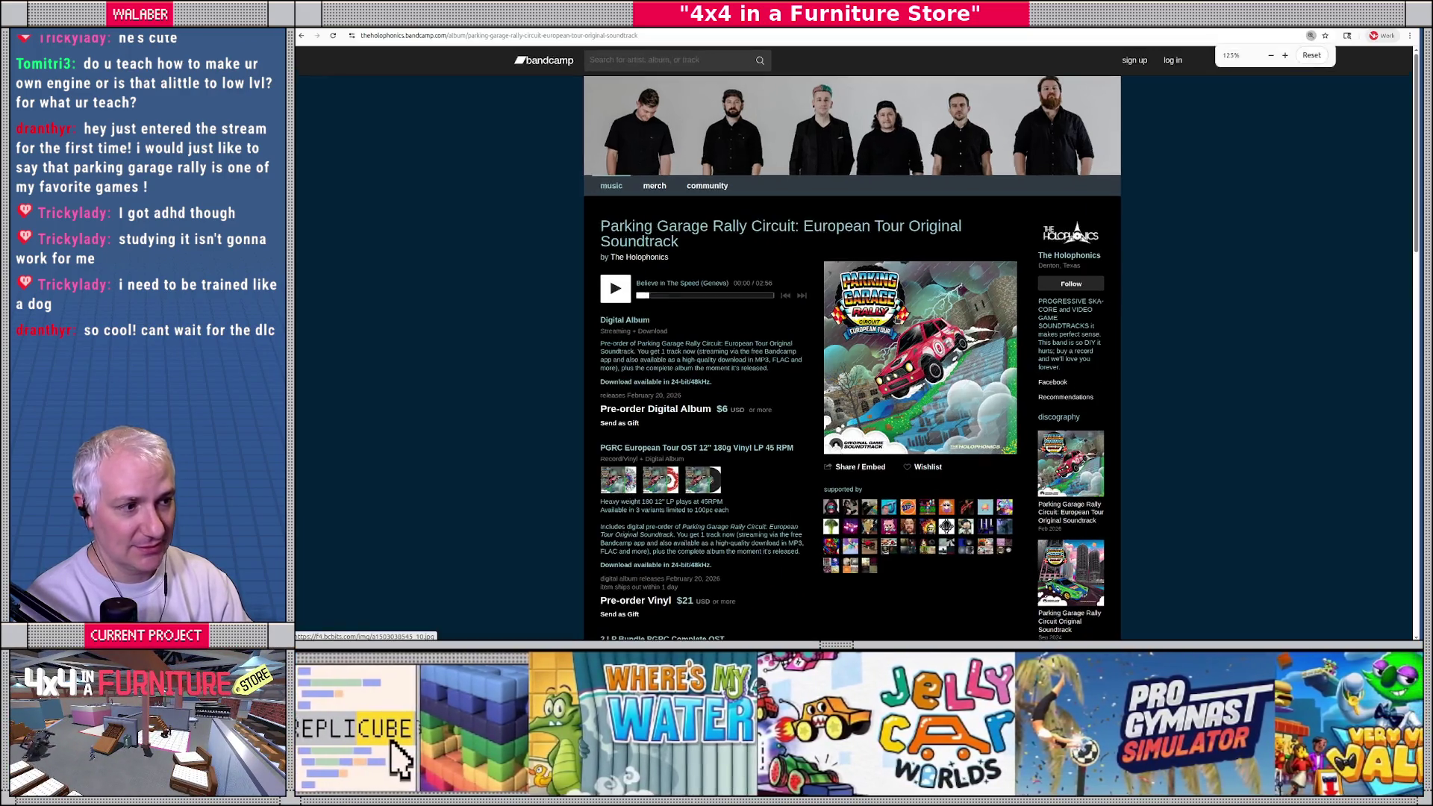
scroll(892, 325, "down", 3)
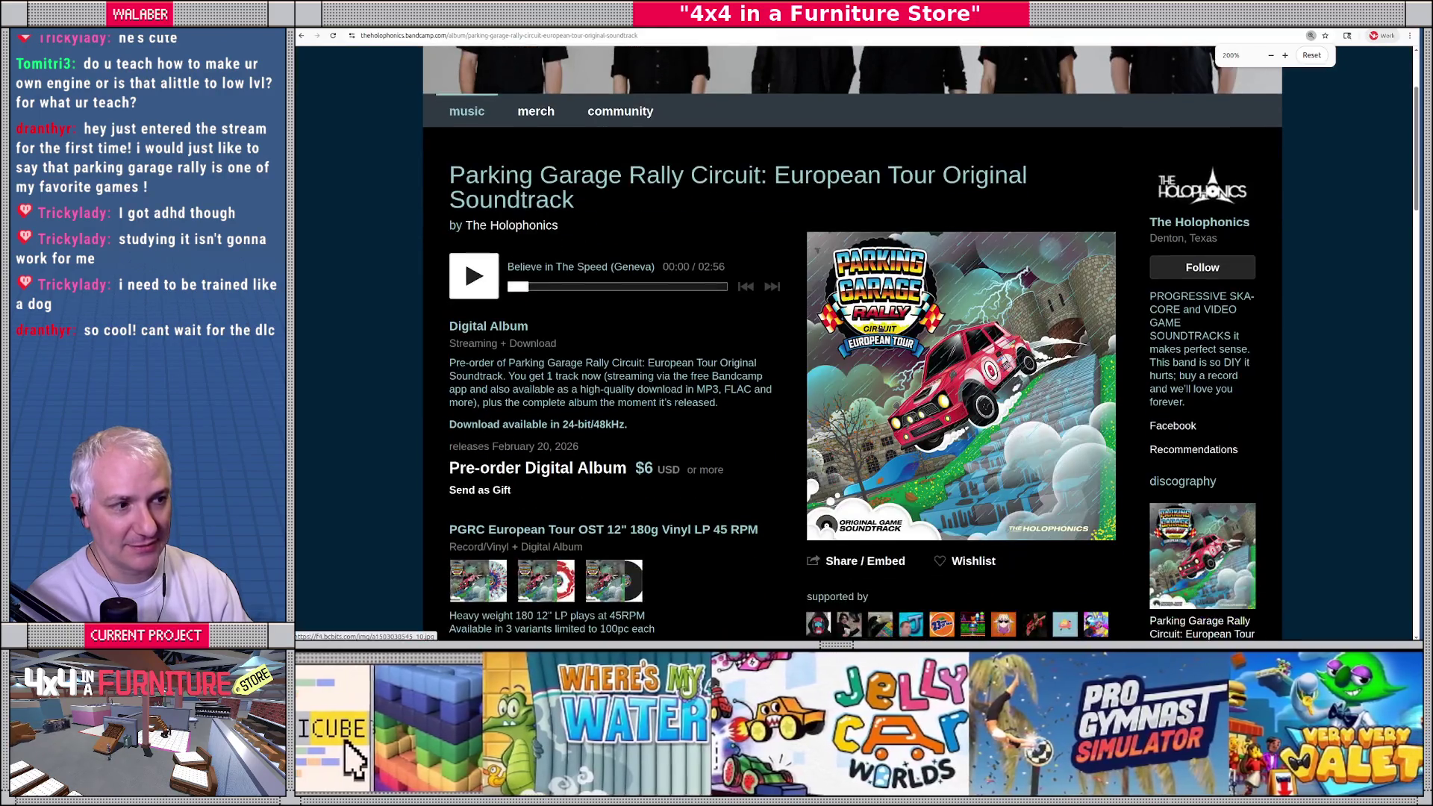
scroll(780, 332, "up", 1)
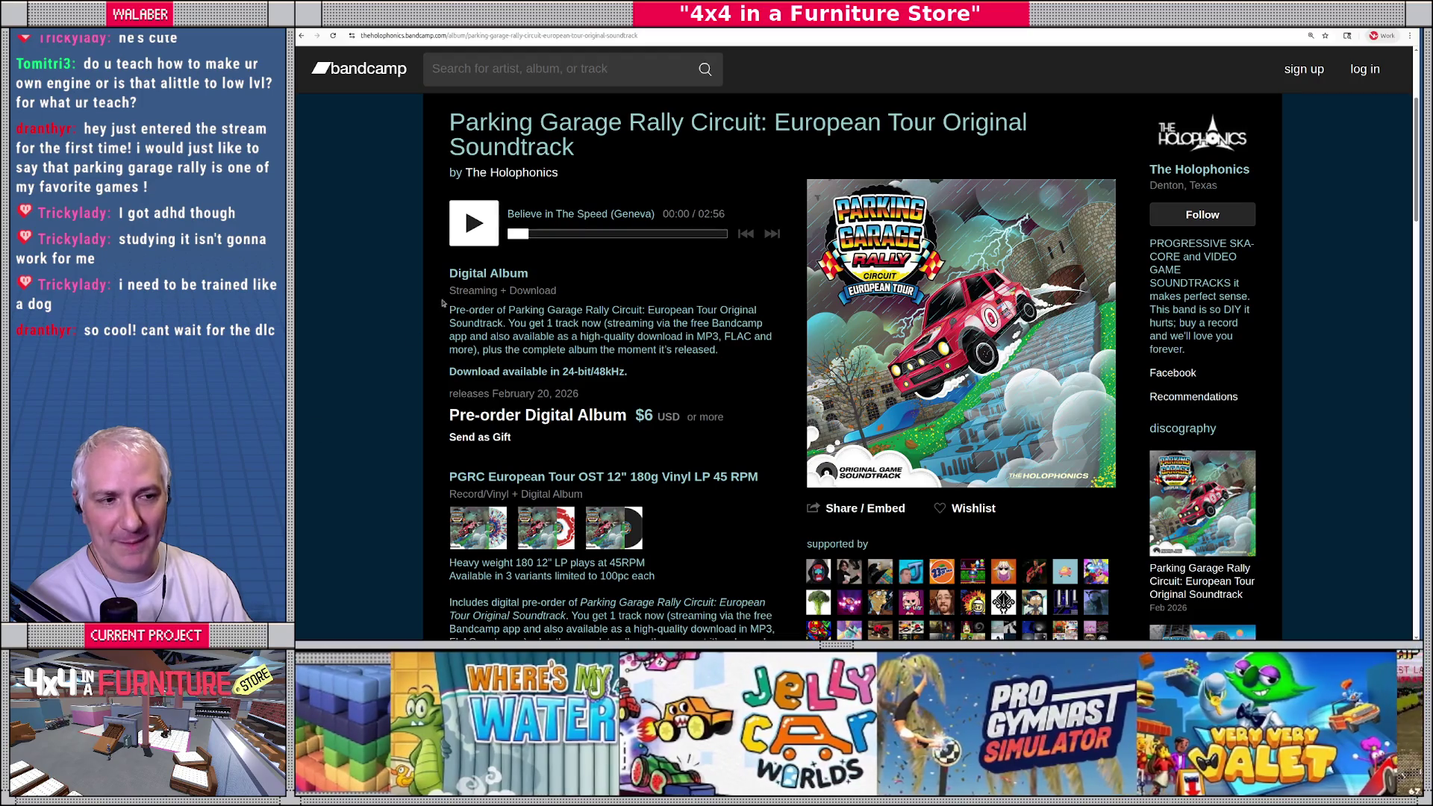
Step: Play and then pause the track 'Believe In The Speed'
left_click(474, 223)
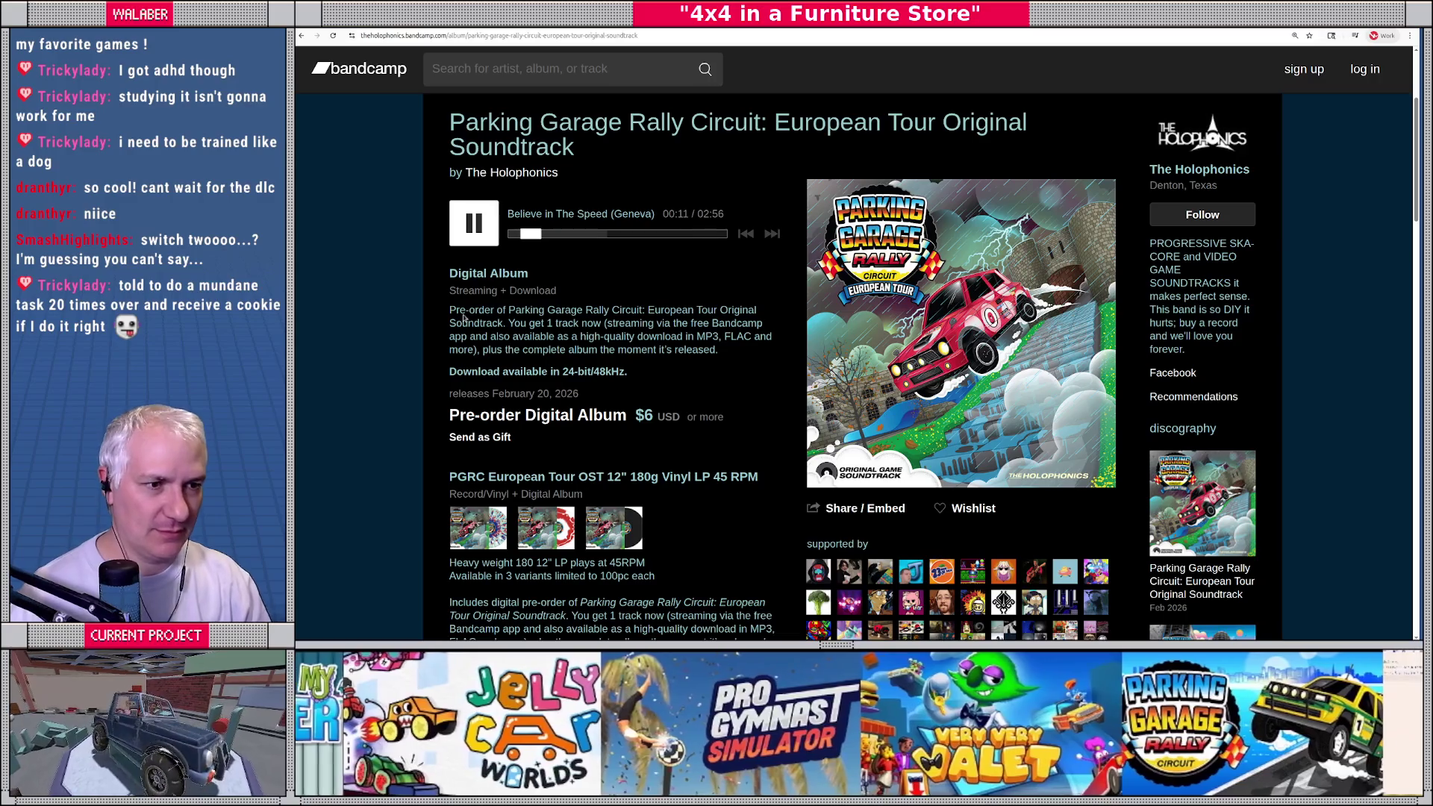
left_click(470, 217)
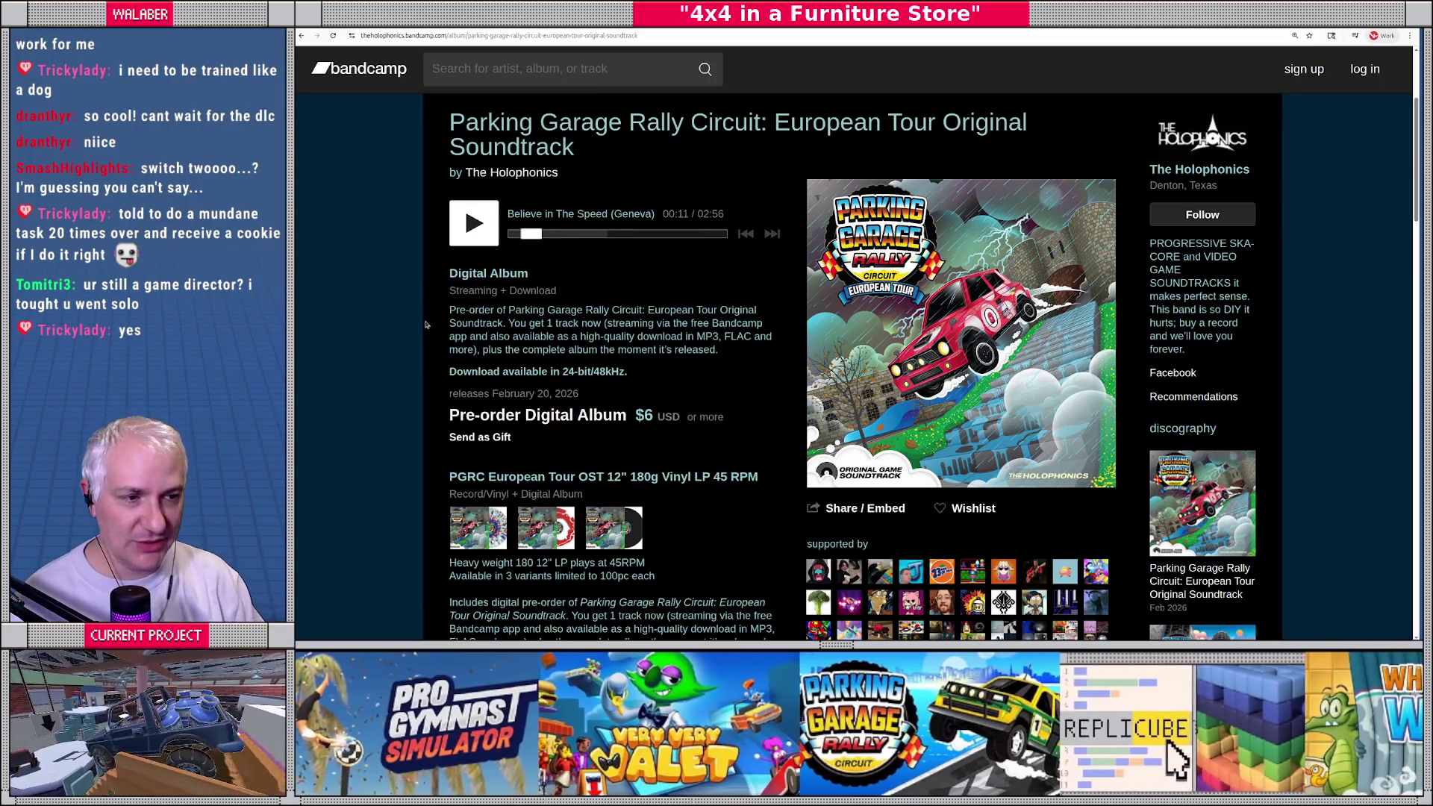
scroll(501, 249, "down", 2)
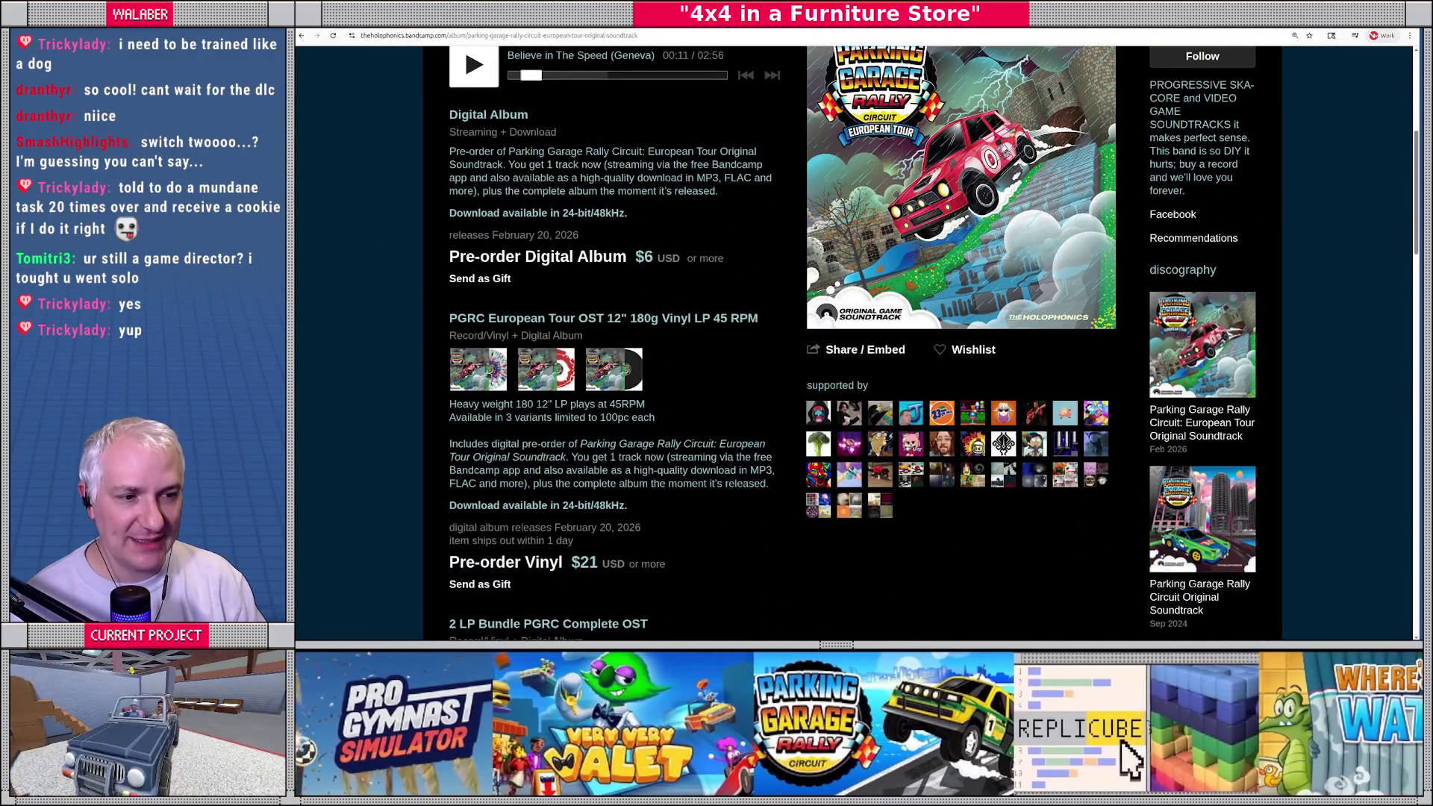
Step: View the blue-splatter, red-and-white and black vinyl edition images enlarged, then close them
left_click(493, 373)
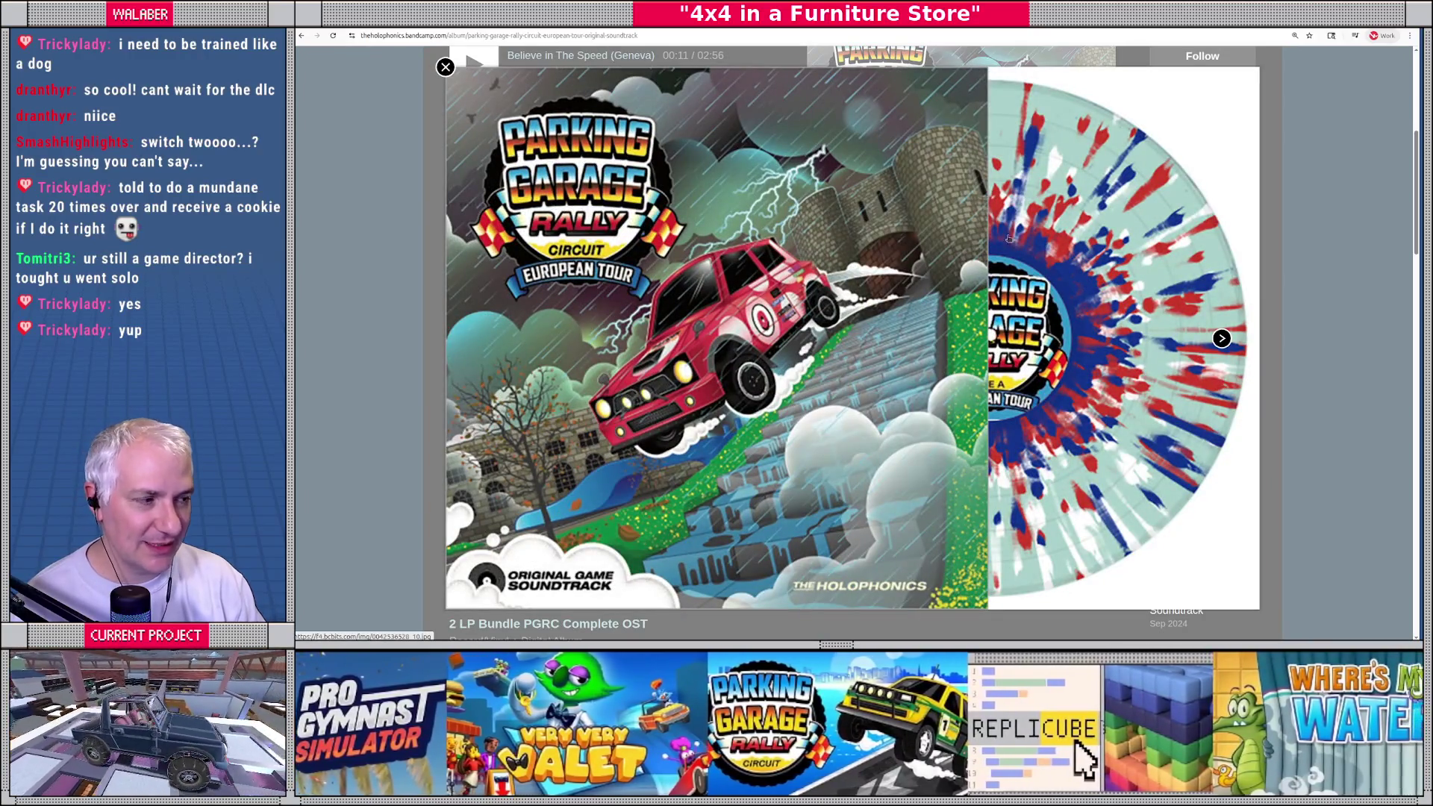
left_click(517, 445)
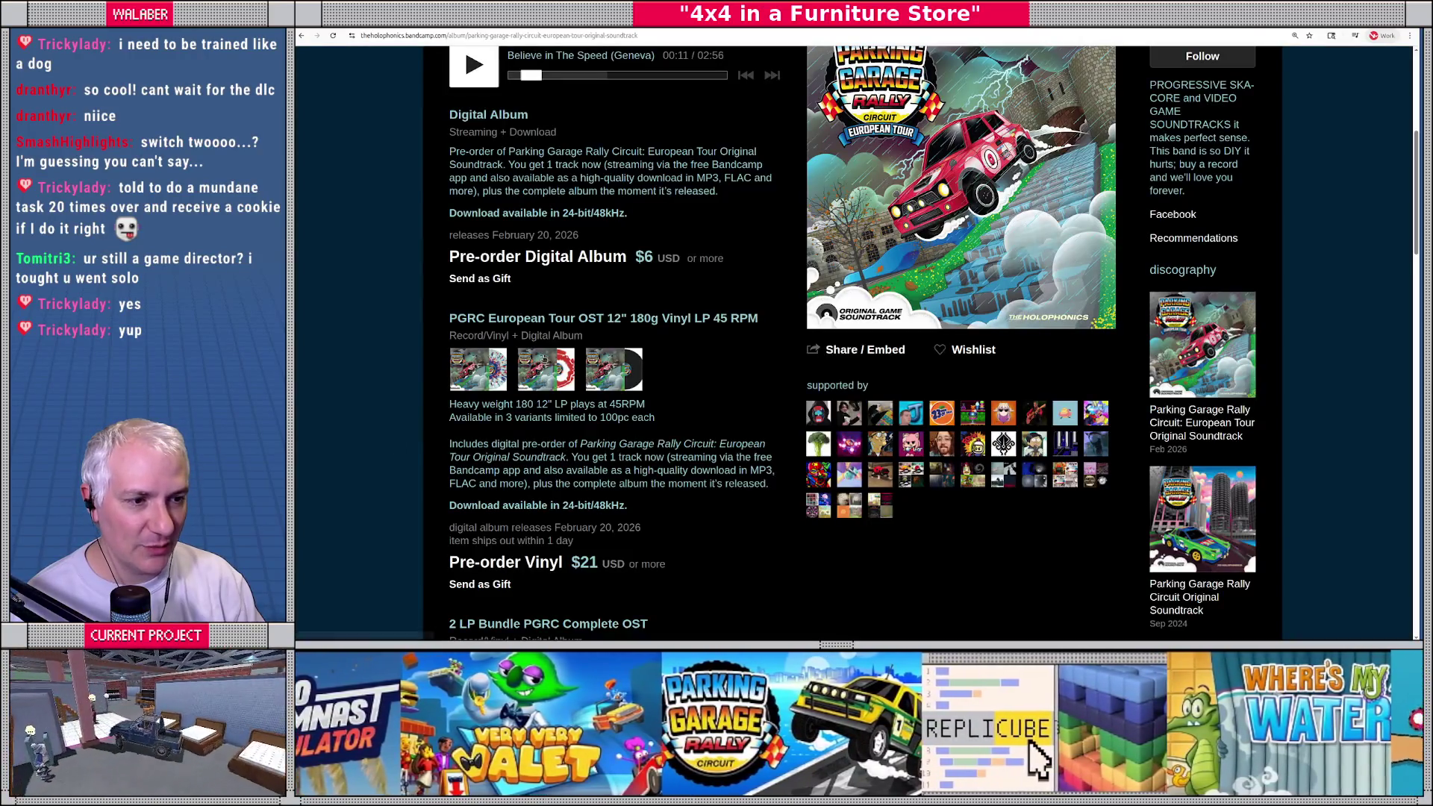
left_click(545, 369)
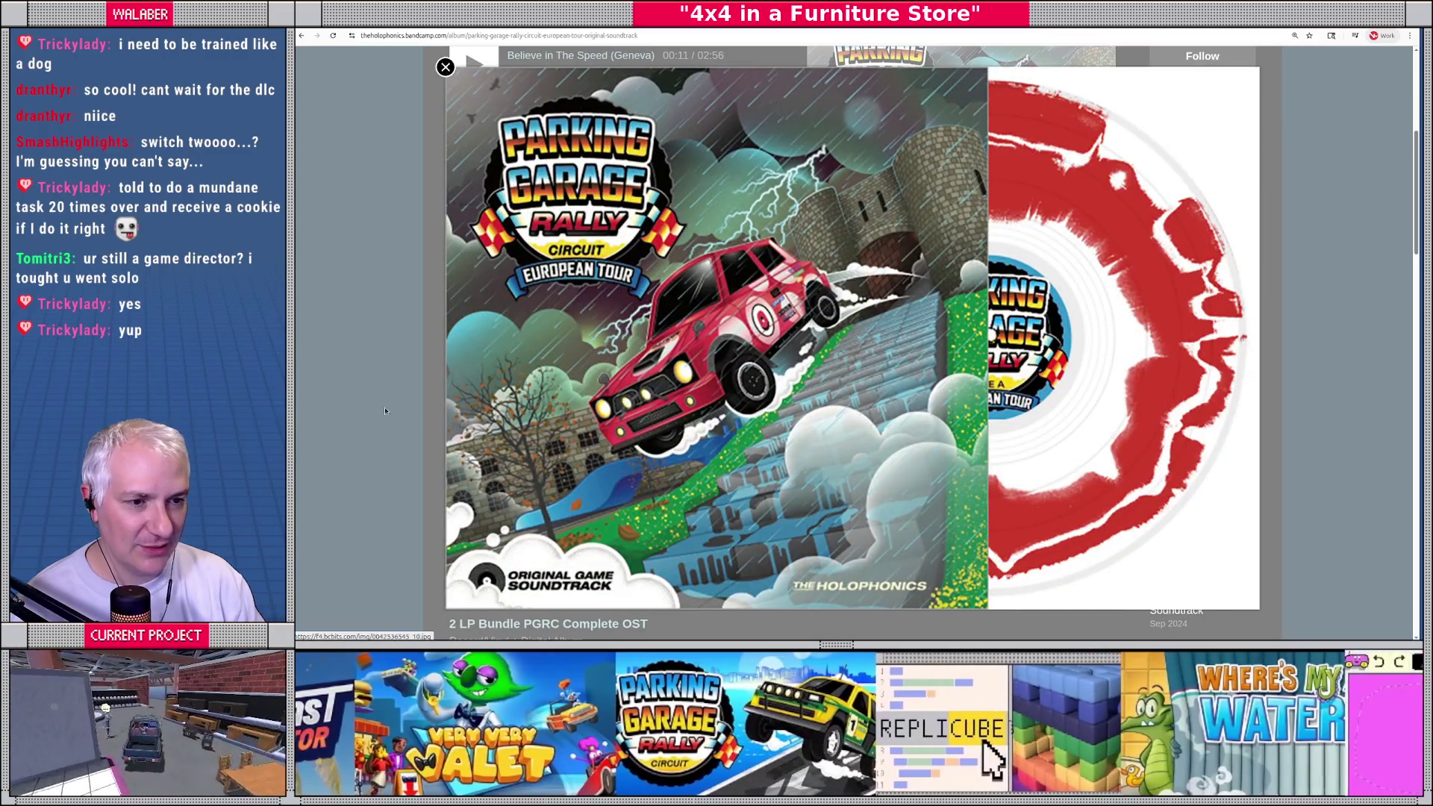
left_click(385, 411)
left_click(634, 376)
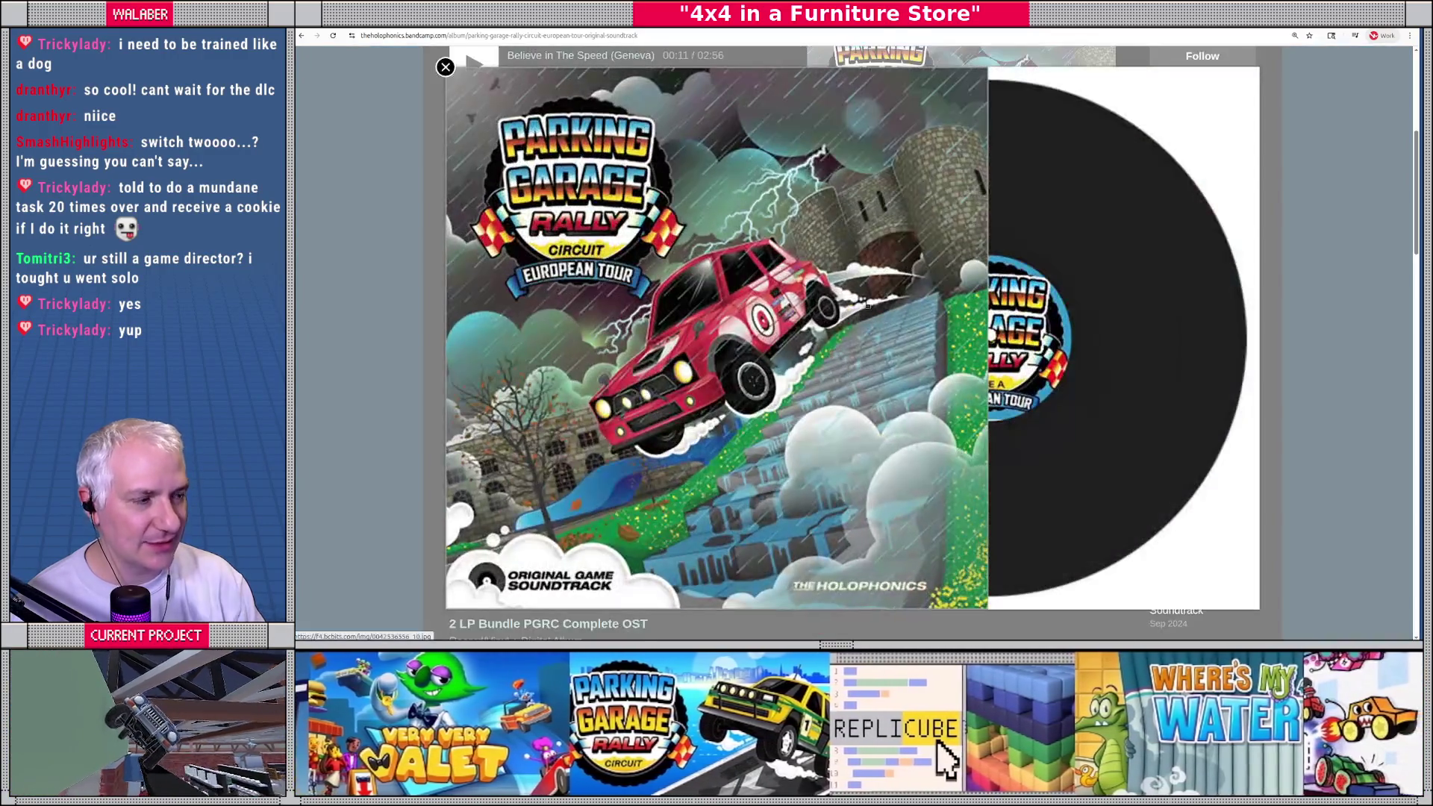
left_click(335, 284)
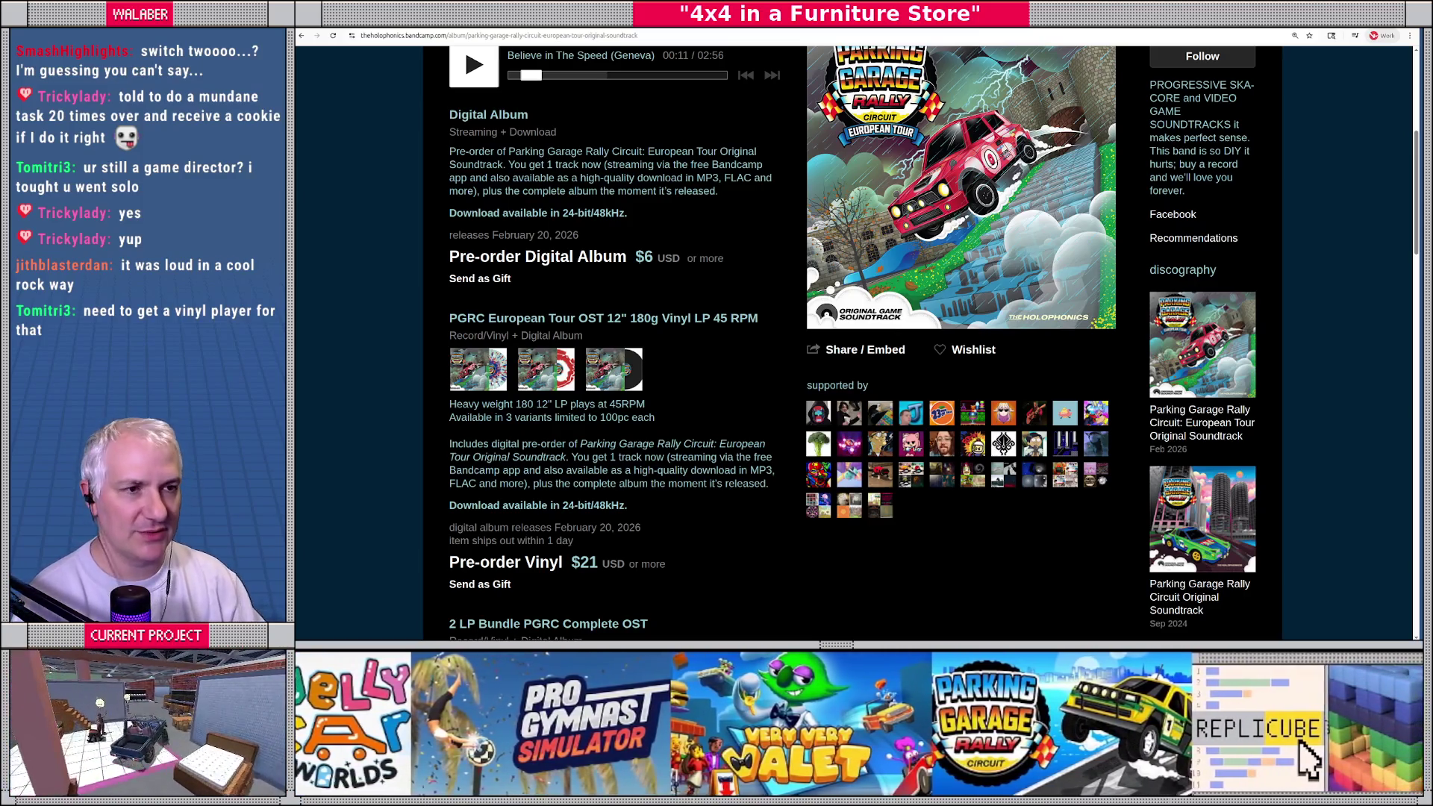
Step: Search Google for '4x4 in a furniture store'
left_click(559, 35)
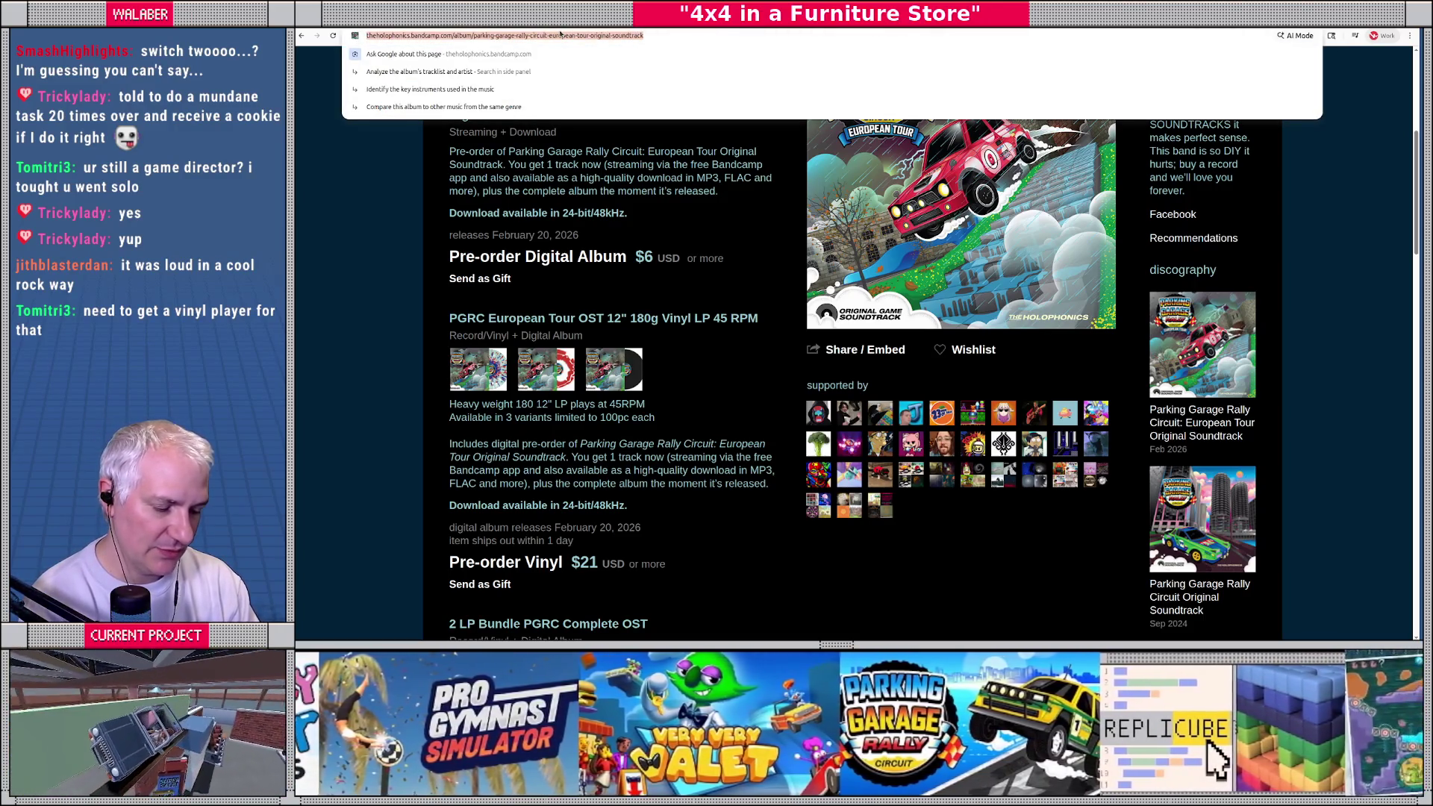
type("4x4 in a furniture sto")
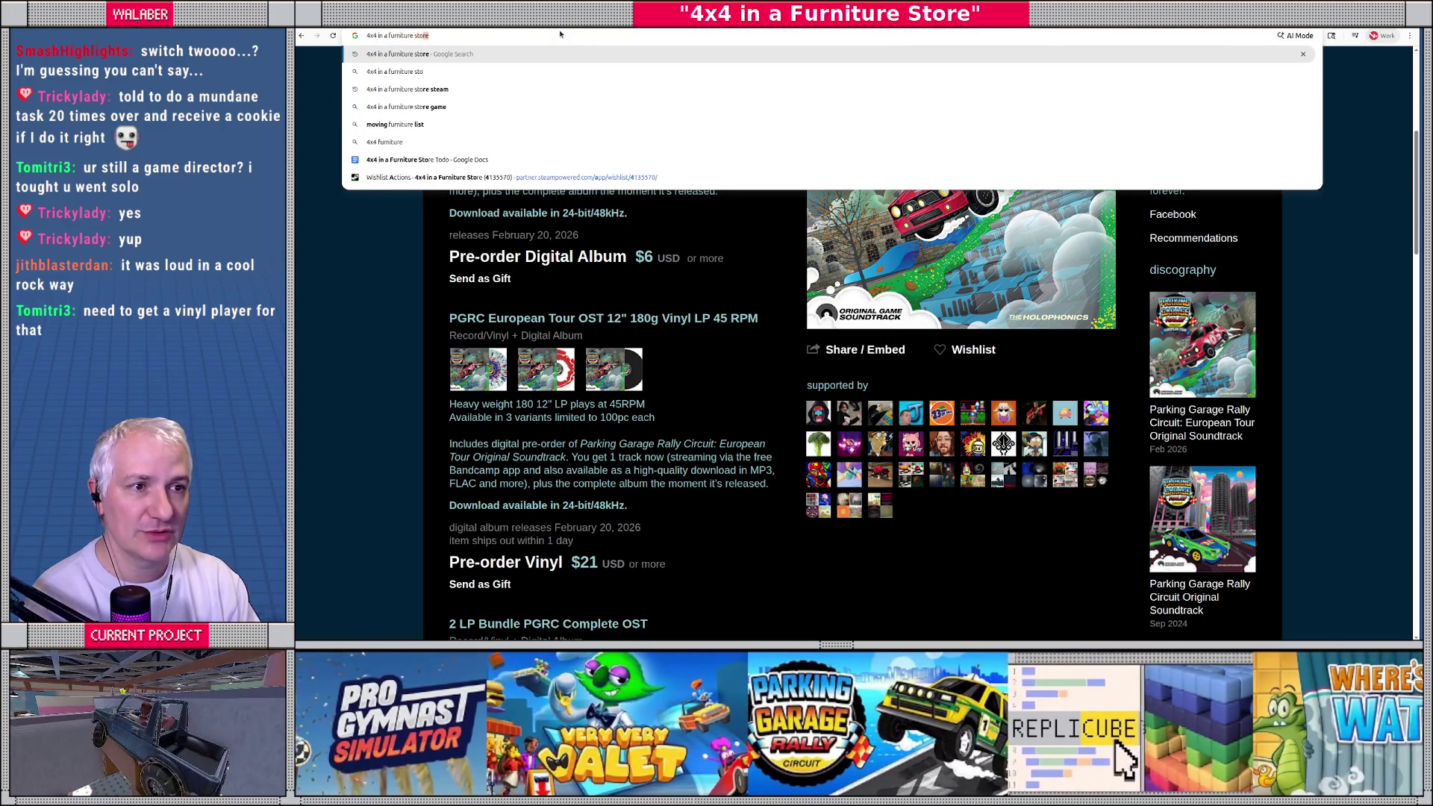
key("Return")
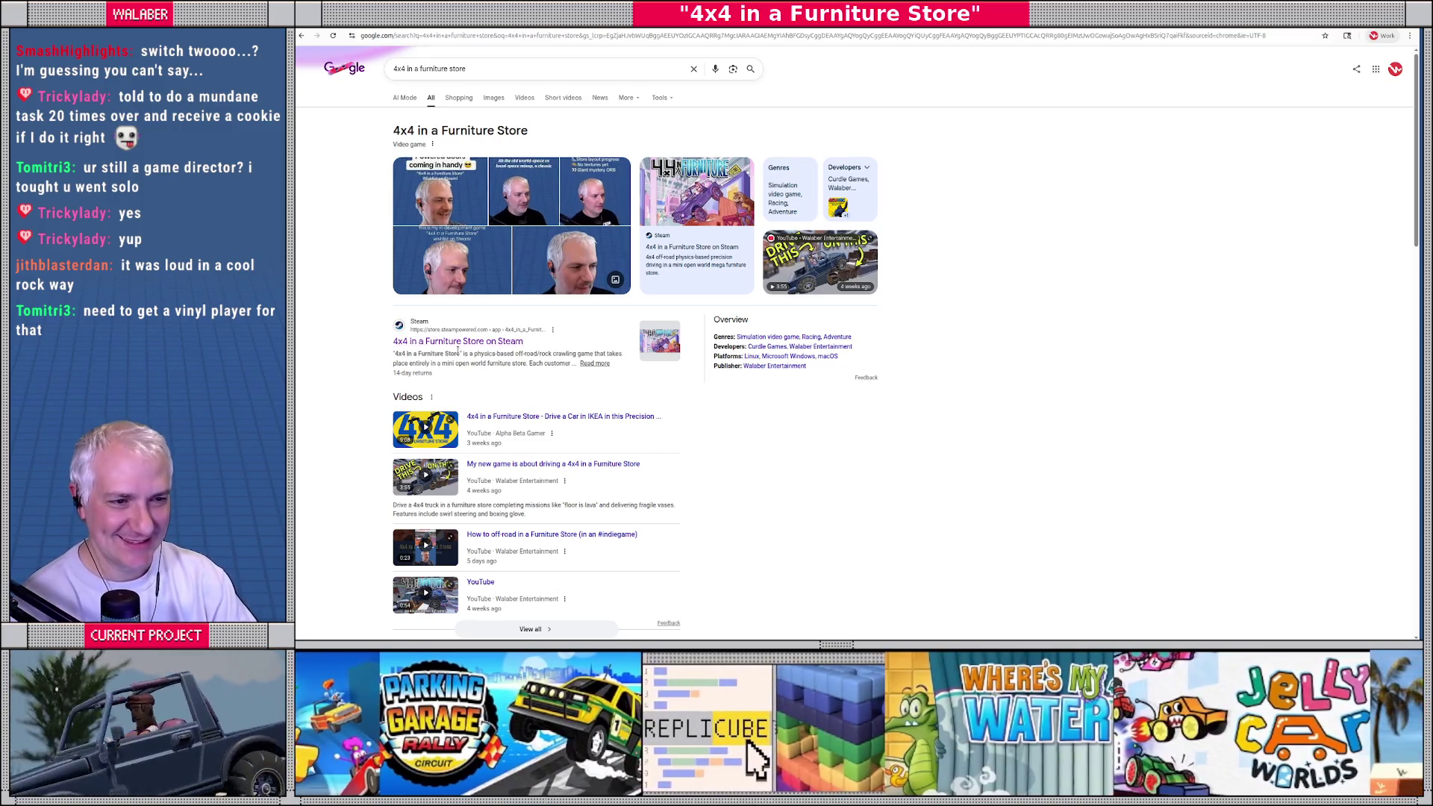
Step: Open the game's Steam store page, pause its trailer, and switch back to Godot
left_click(455, 343)
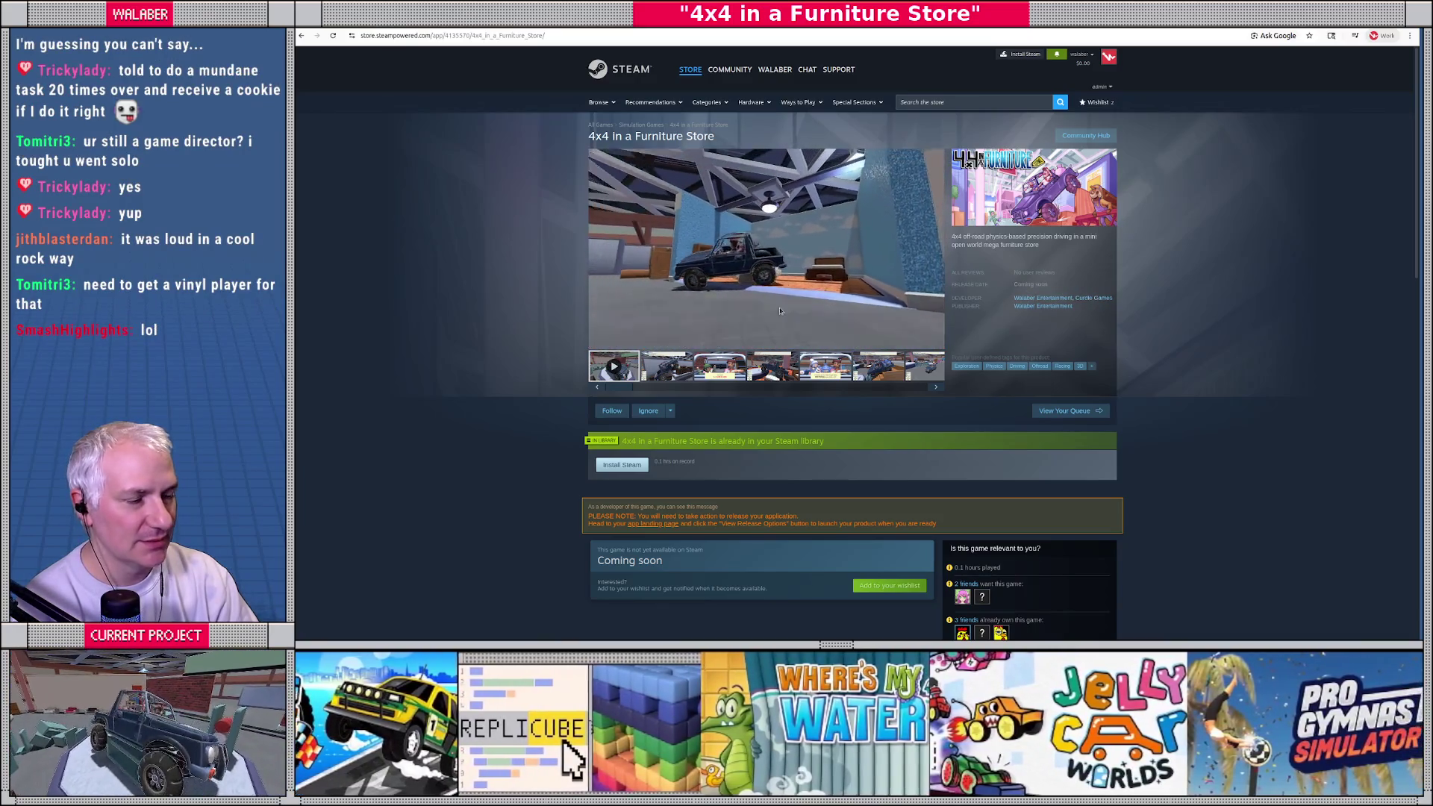
left_click(598, 340)
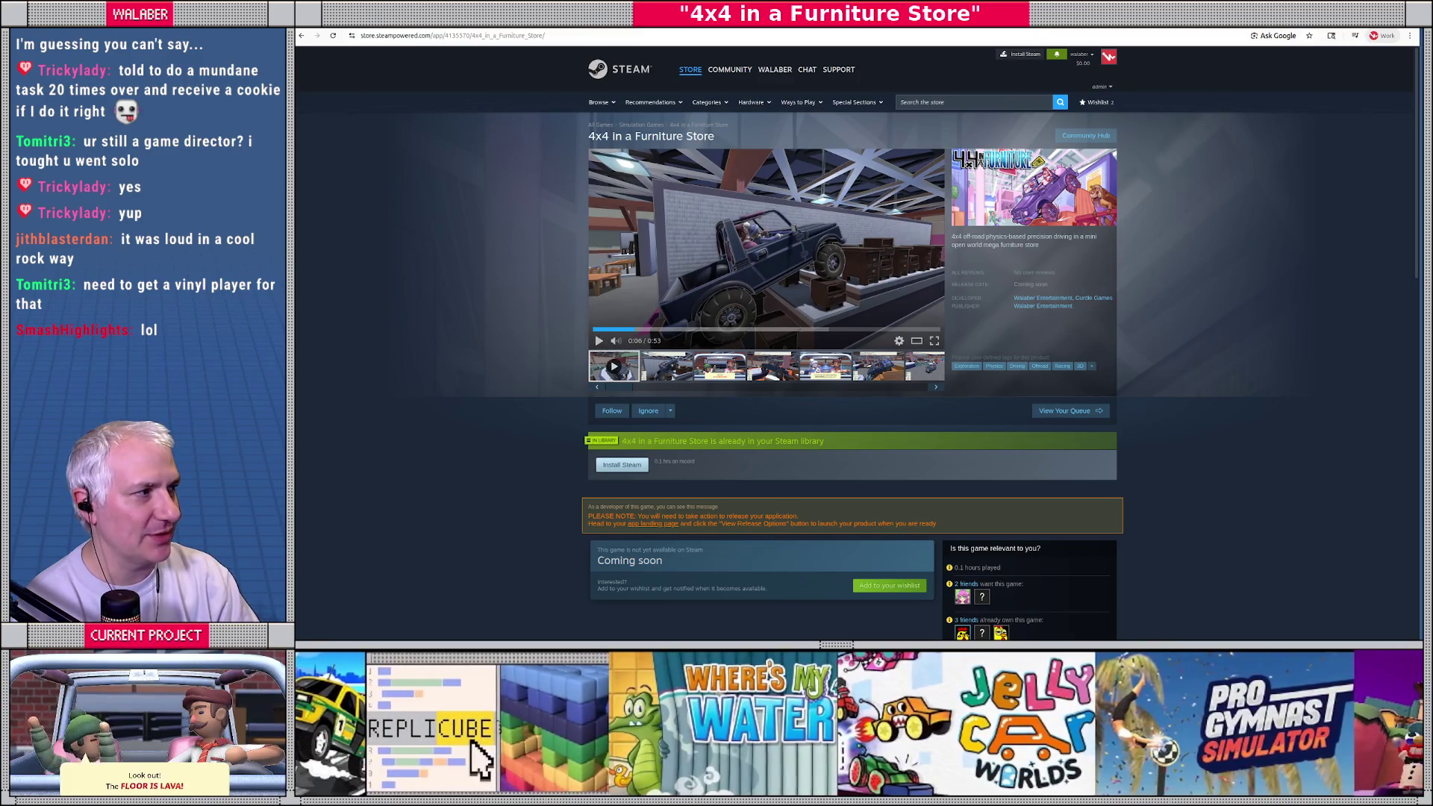
key("alt+Tab")
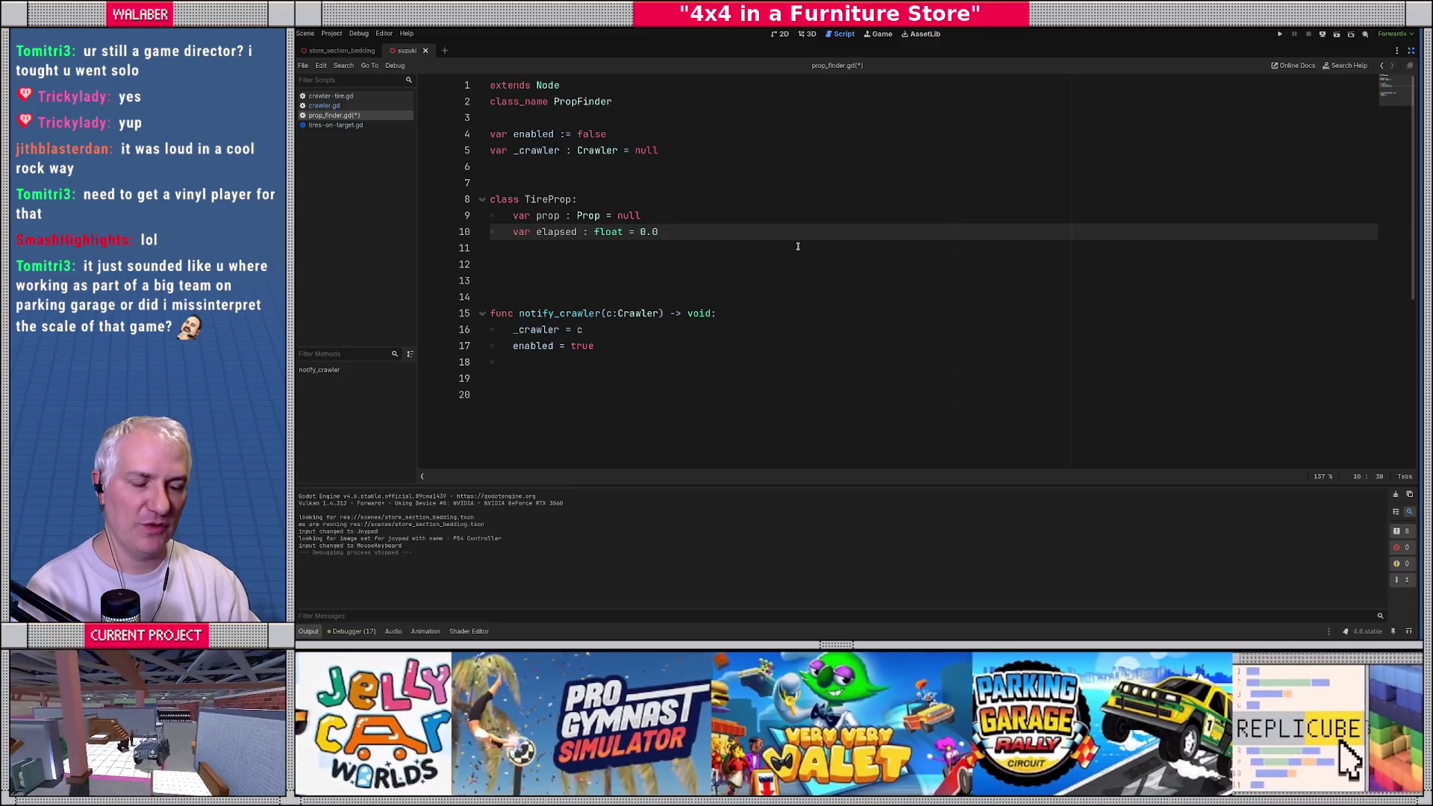
left_click(552, 249)
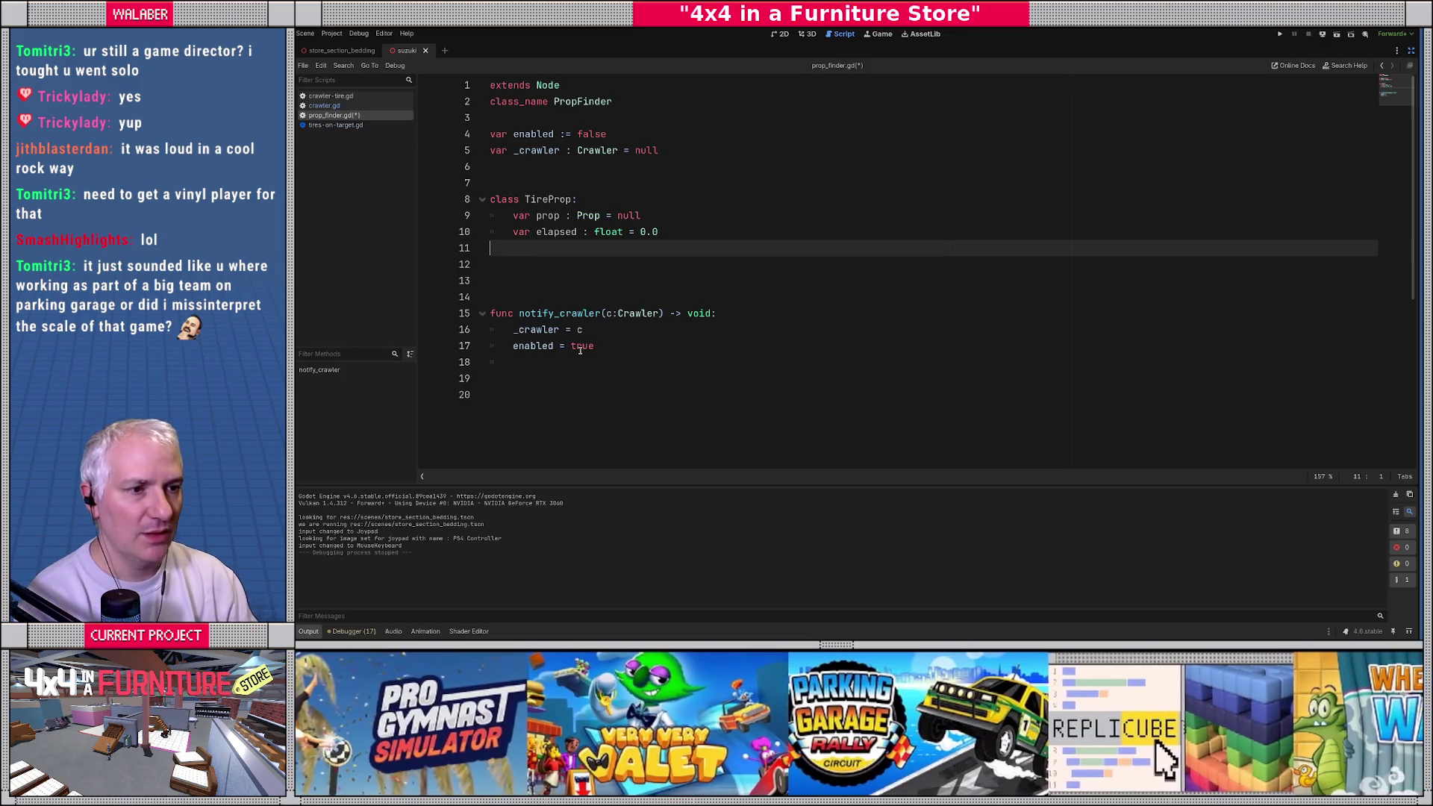
left_click(536, 262)
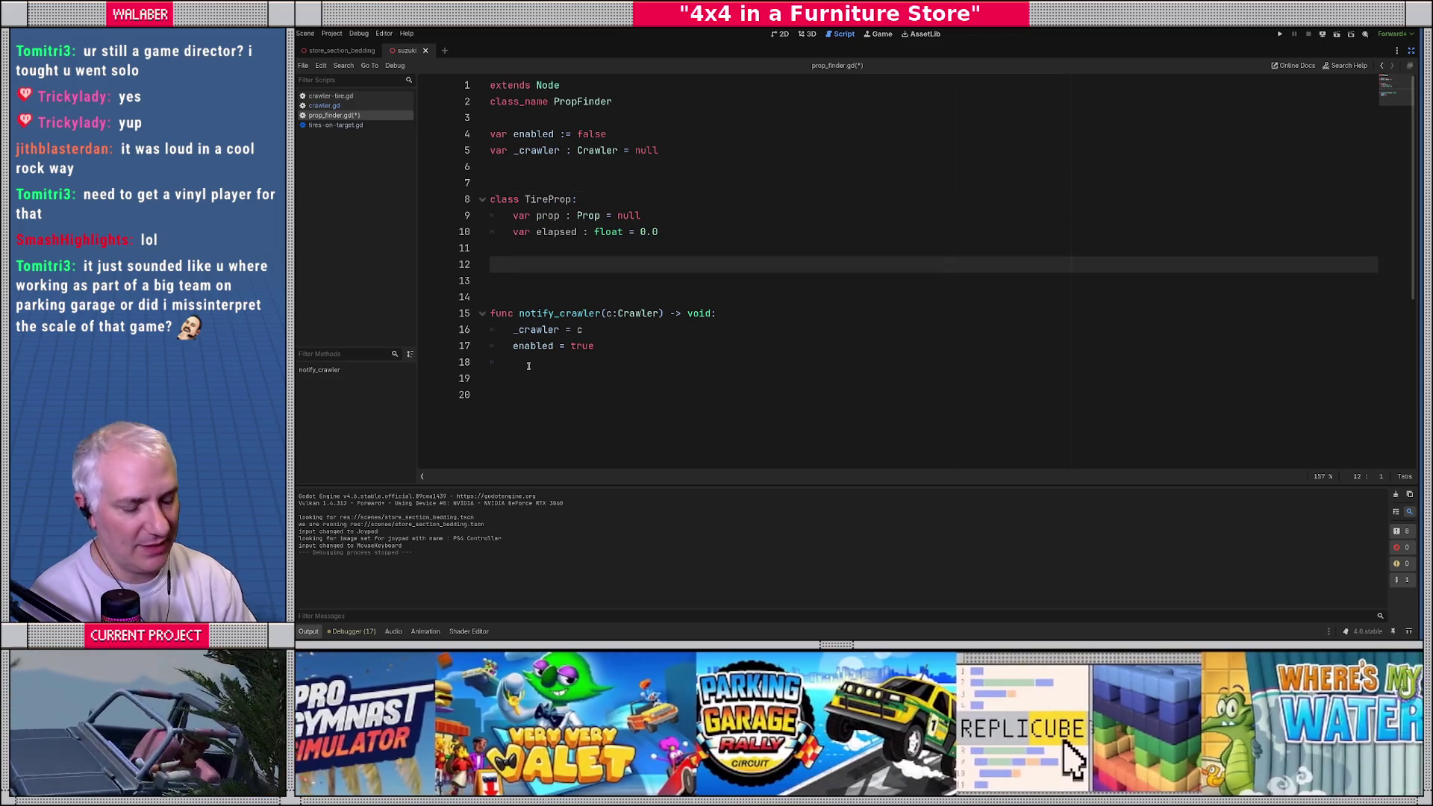
Step: Declare 'var _tire_props : Array[TireProp] = []' on line 13, below the TireProp class
key("Return")
type("var _tire_props : E")
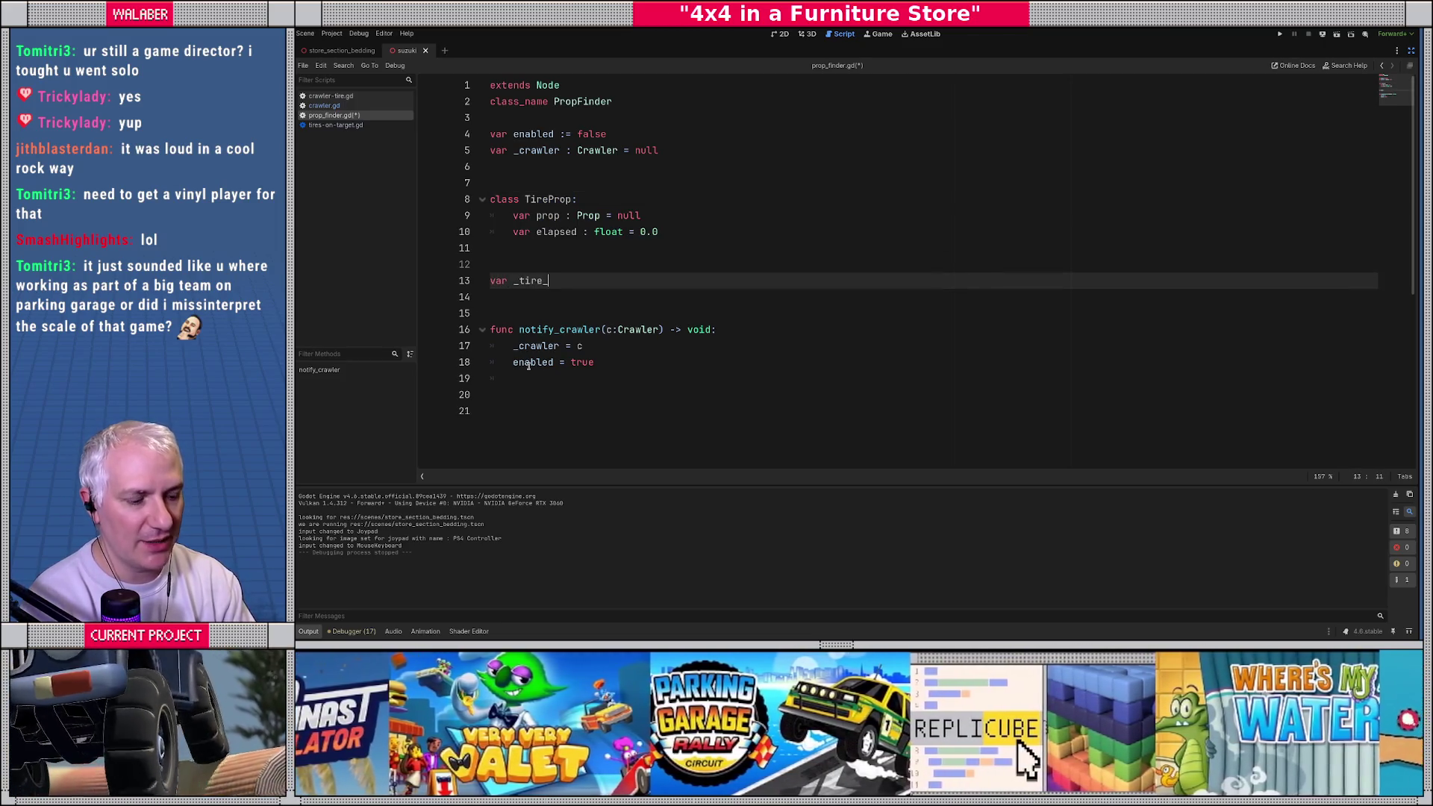
key("BackSpace")
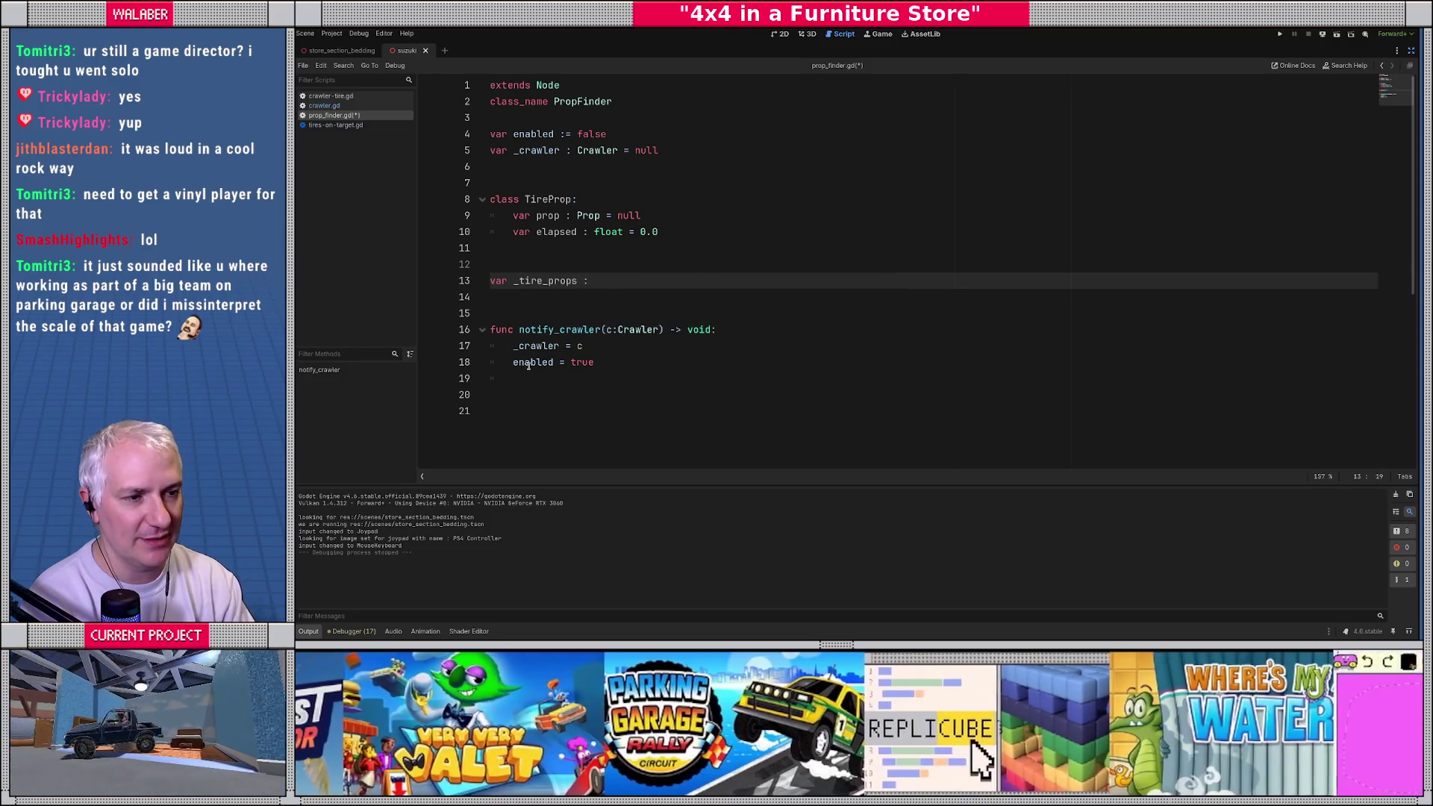
type("Di")
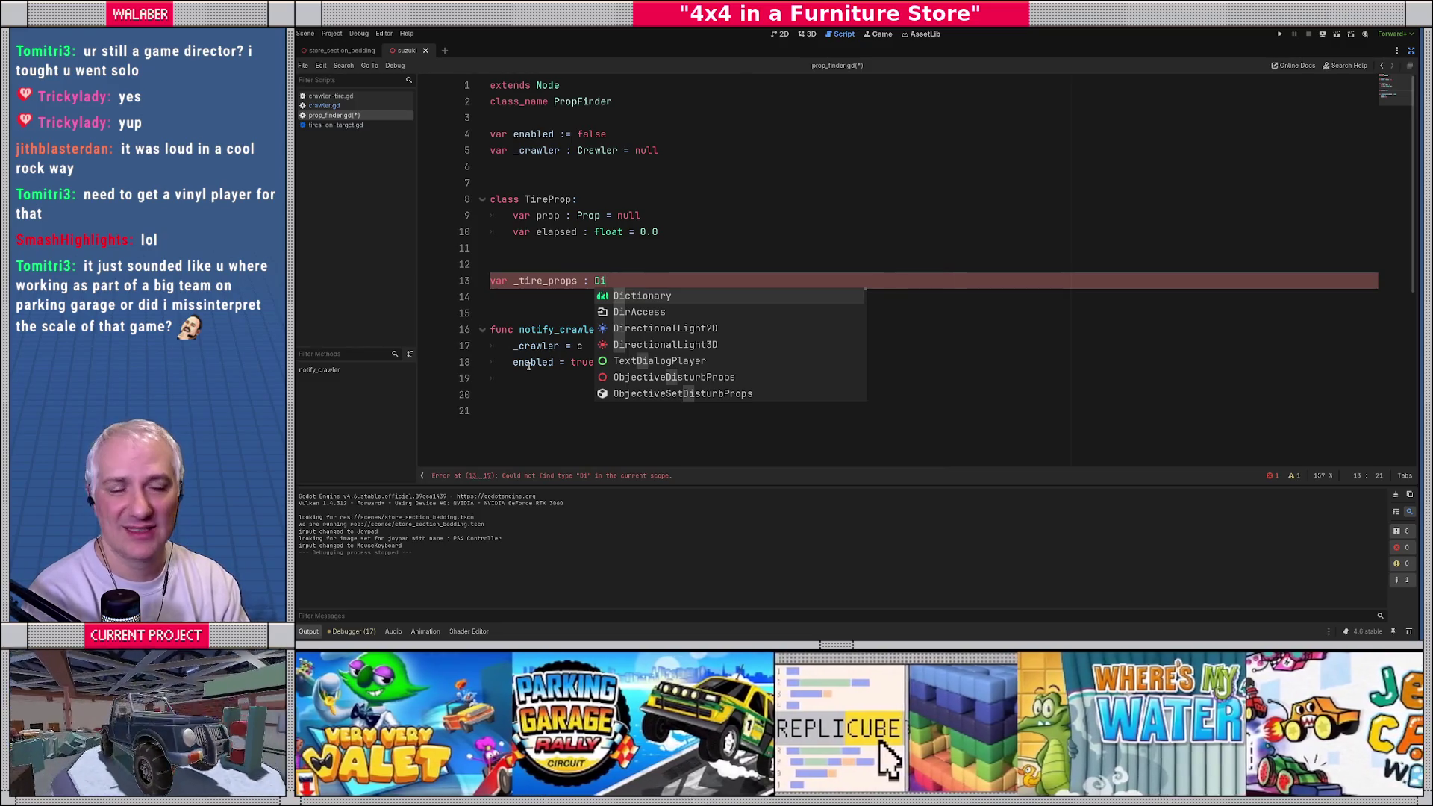
key("BackSpace")
key("BackSpace")
type("Arr")
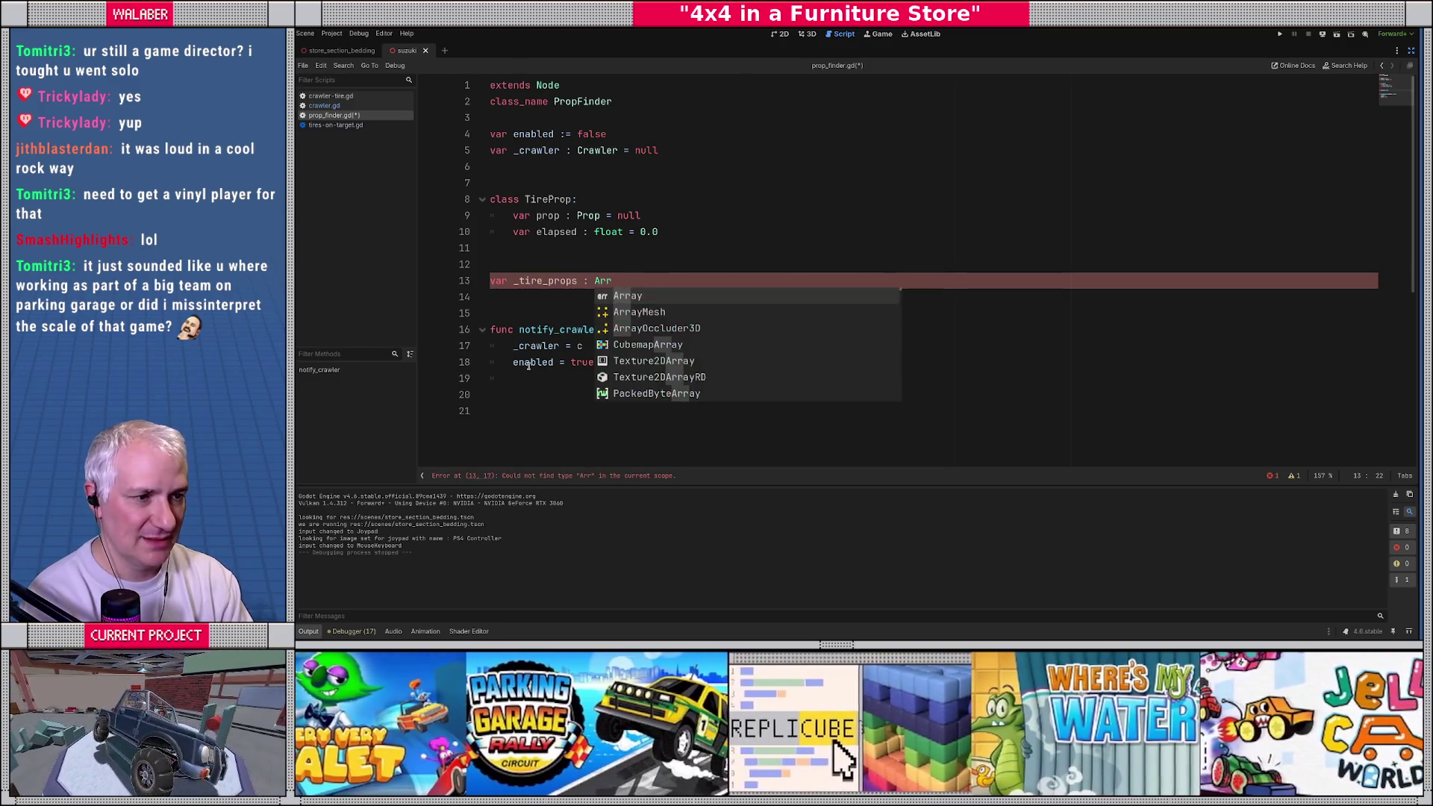
type("ay[T")
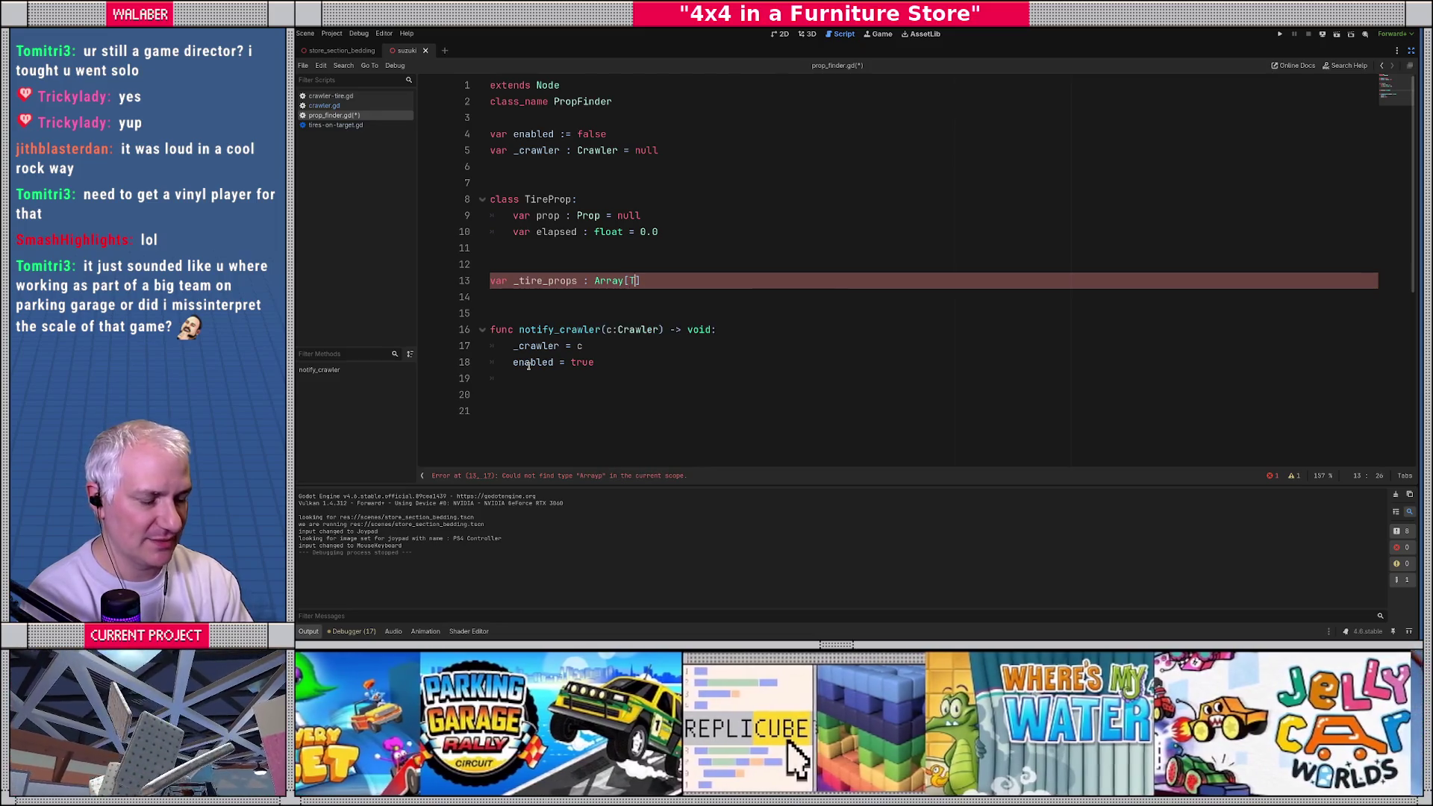
type("i")
key("Return")
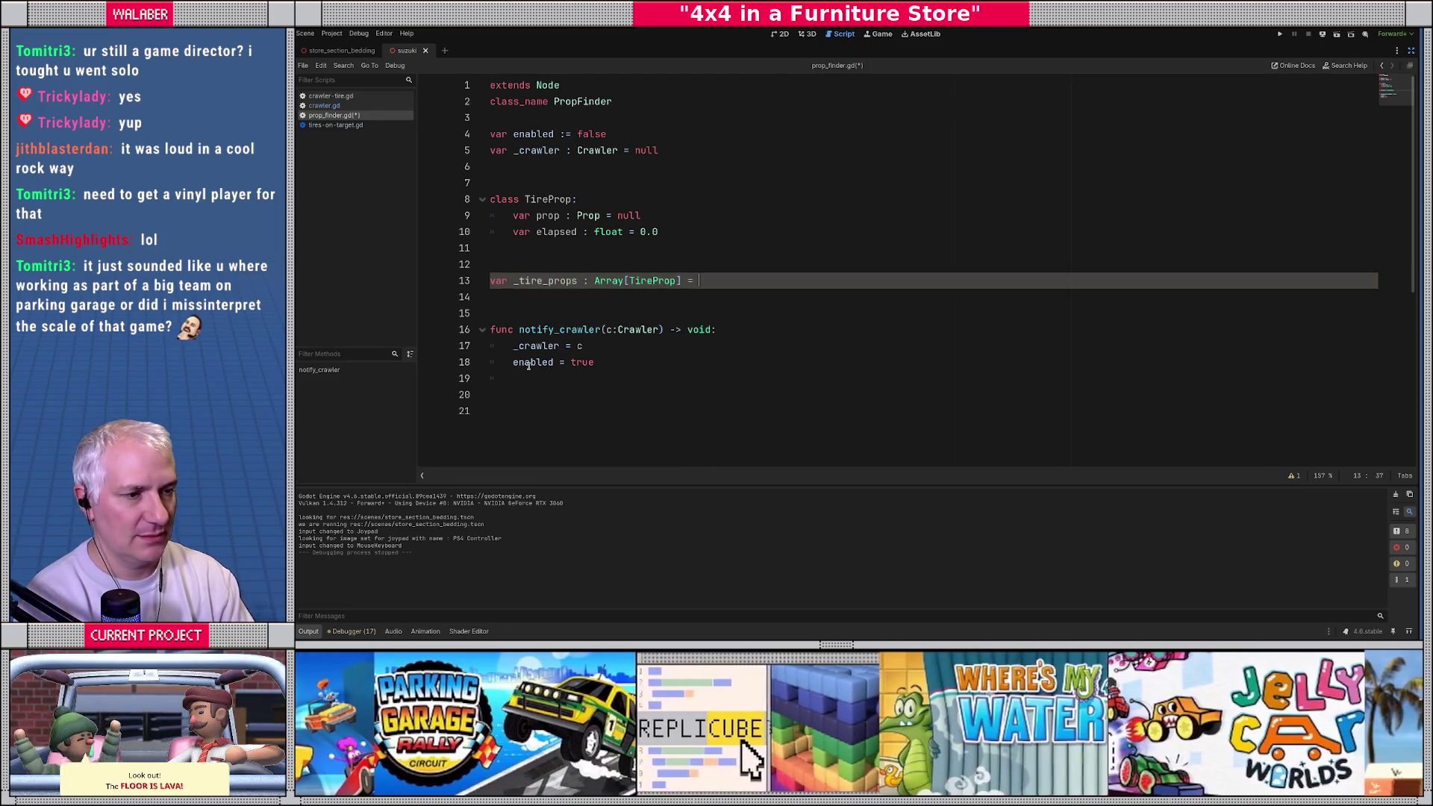
type("[]")
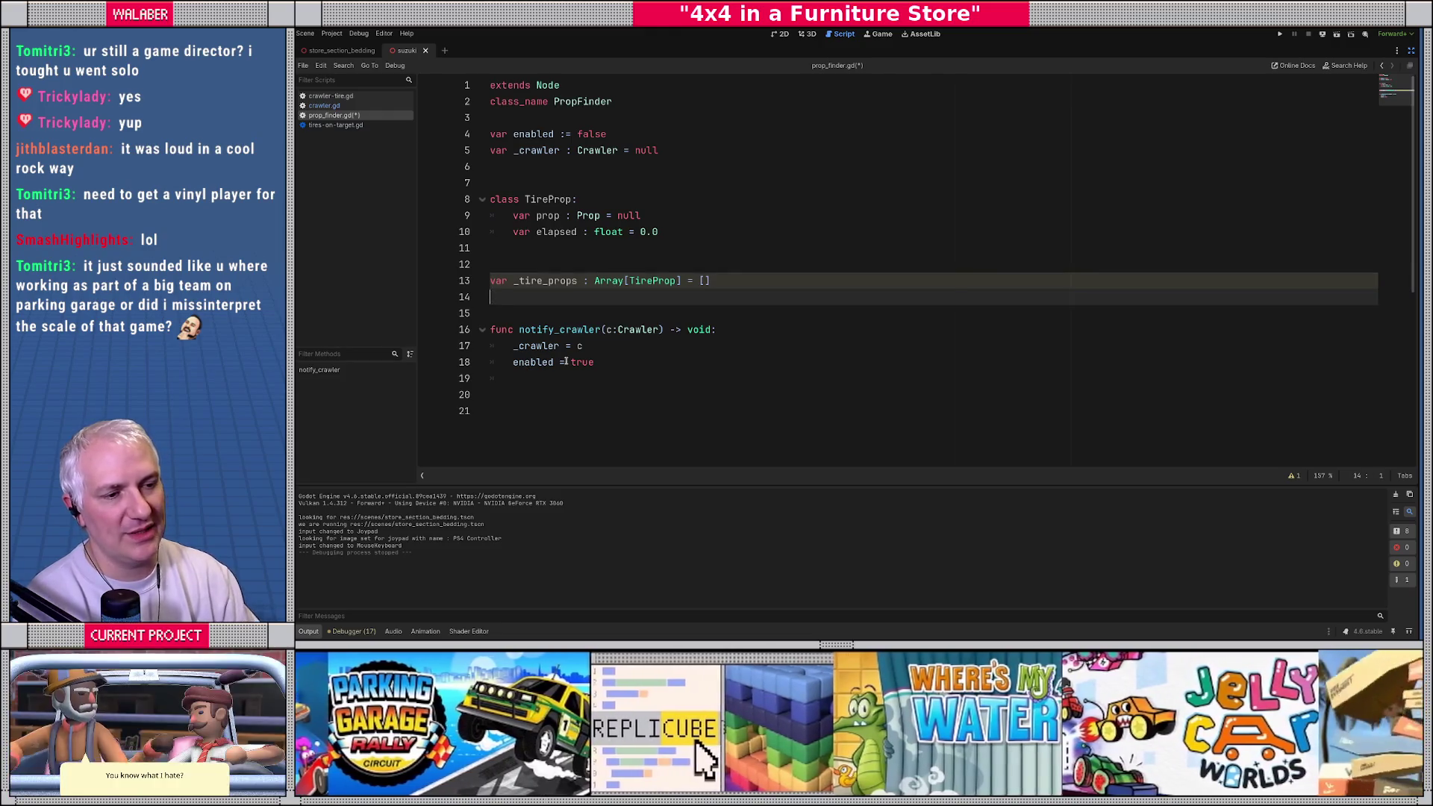
Step: Add 'for i in range(c.tires.size()):' at the end of notify_crawler
left_click(597, 378)
scroll(608, 383, "down", 2)
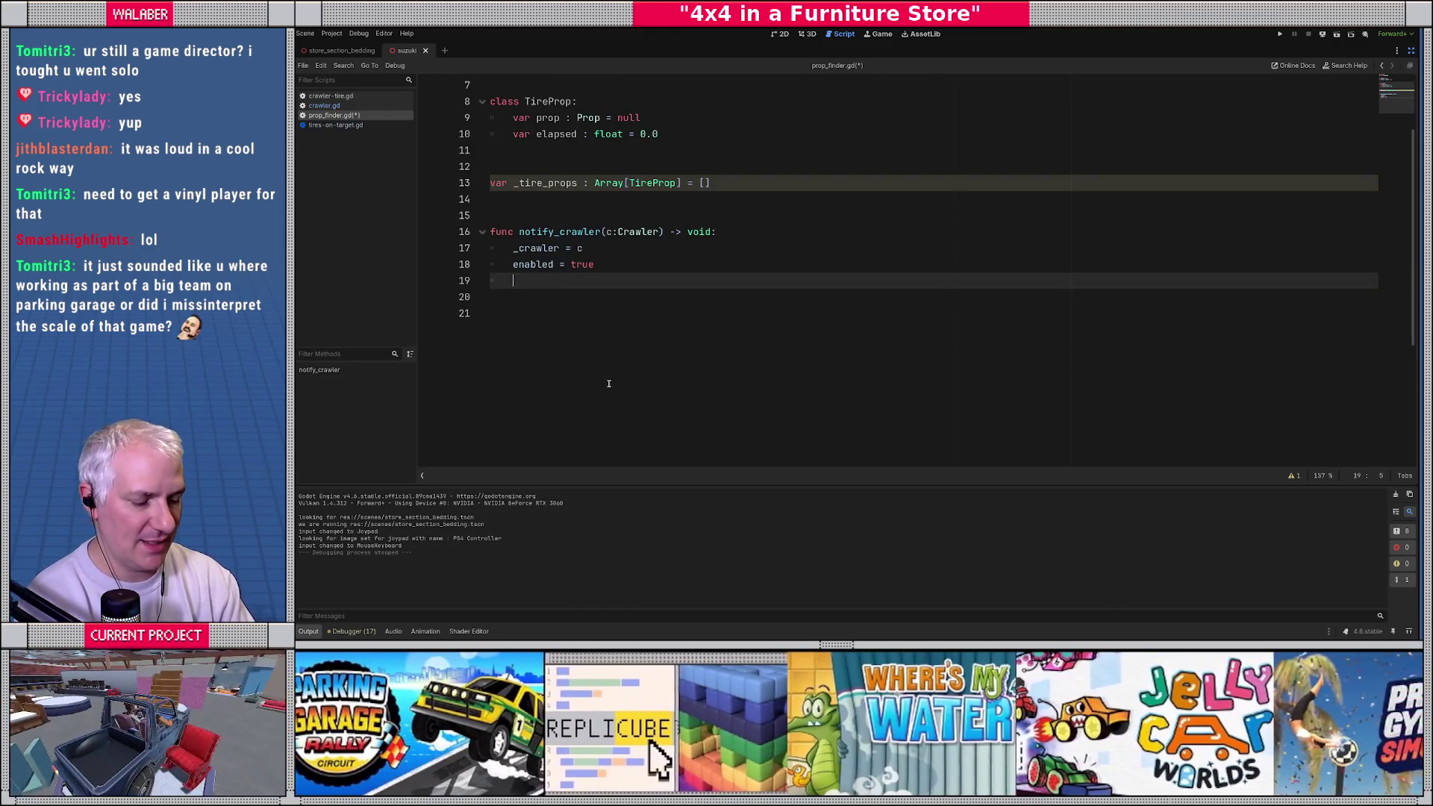
key("Return")
type("for i in range")
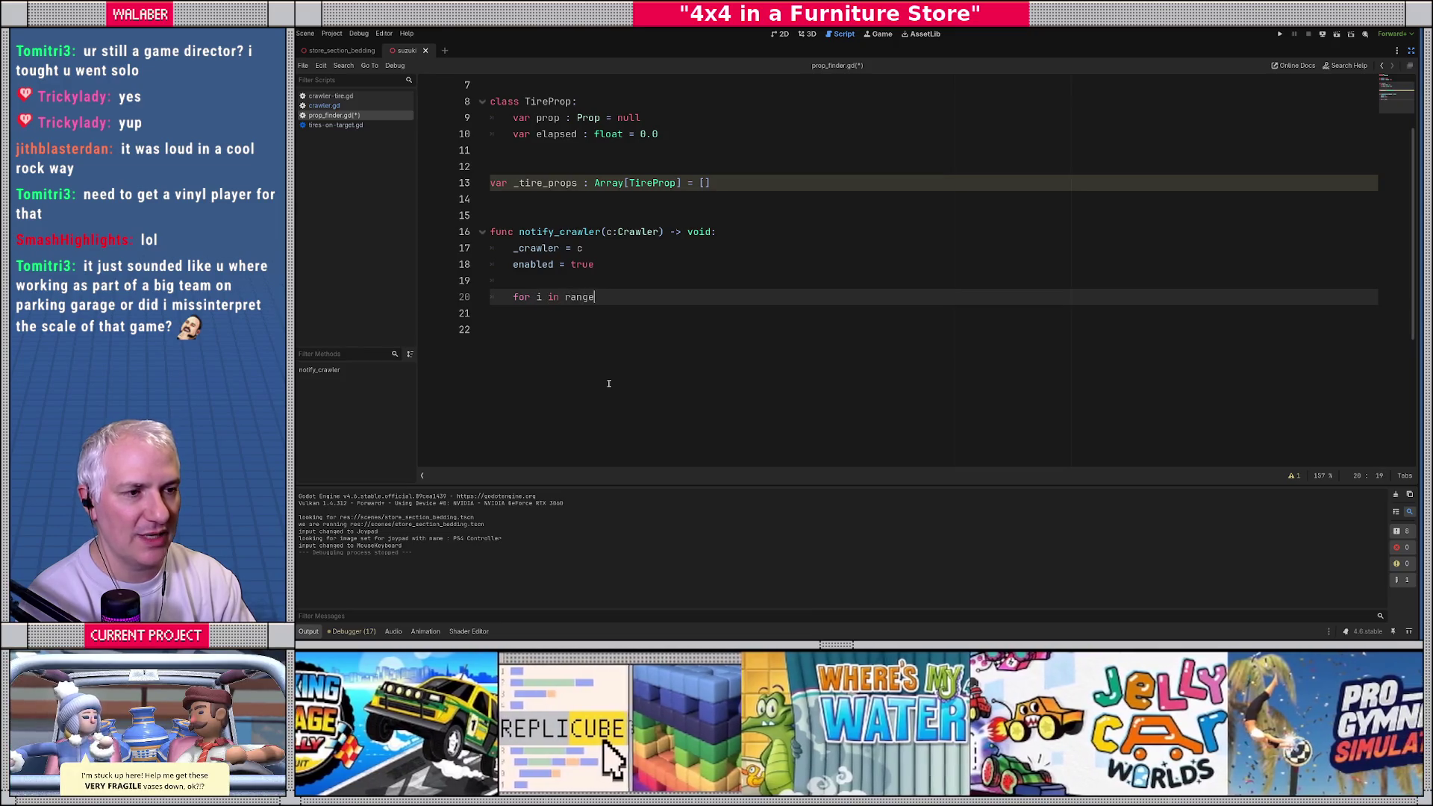
type("(c.ti")
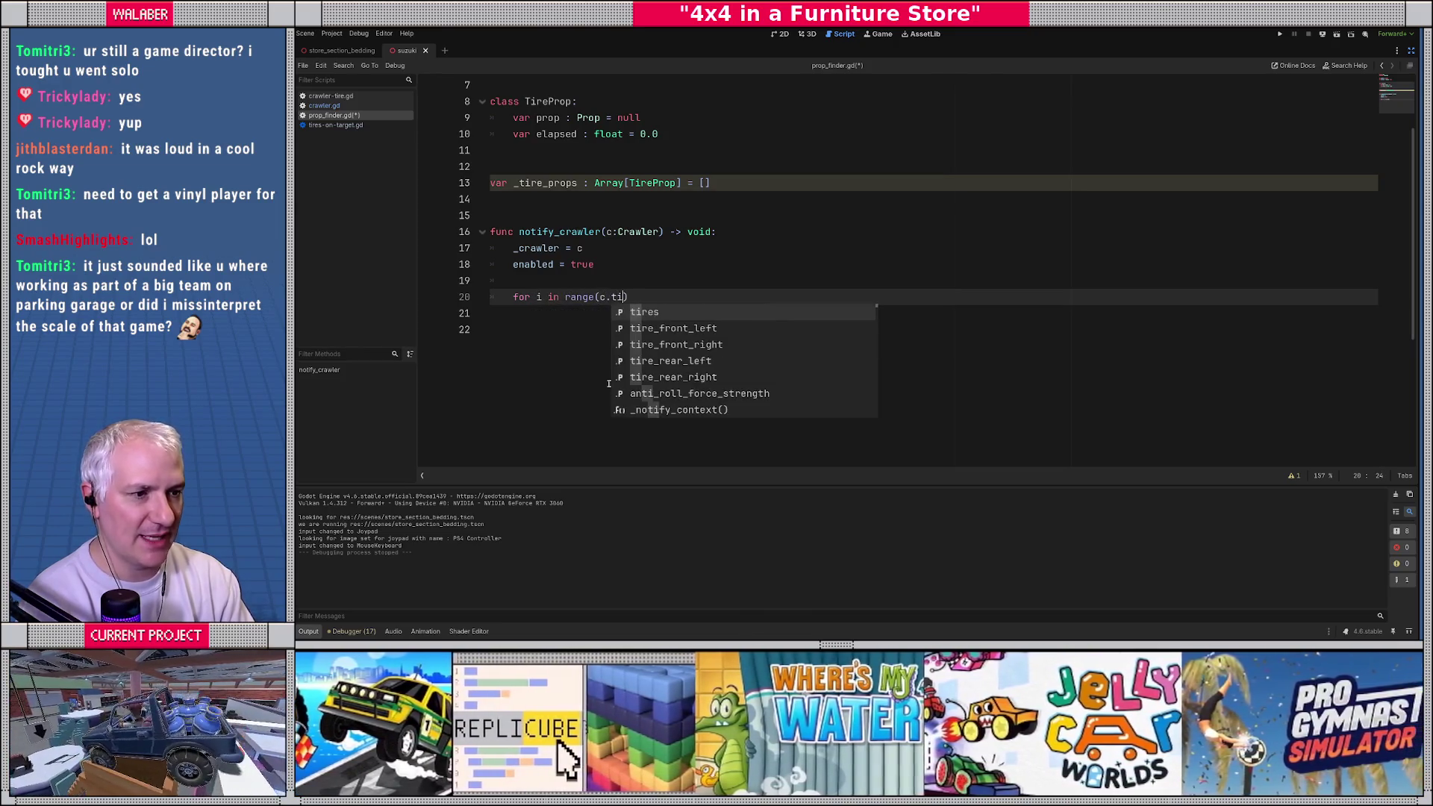
type("res.size())")
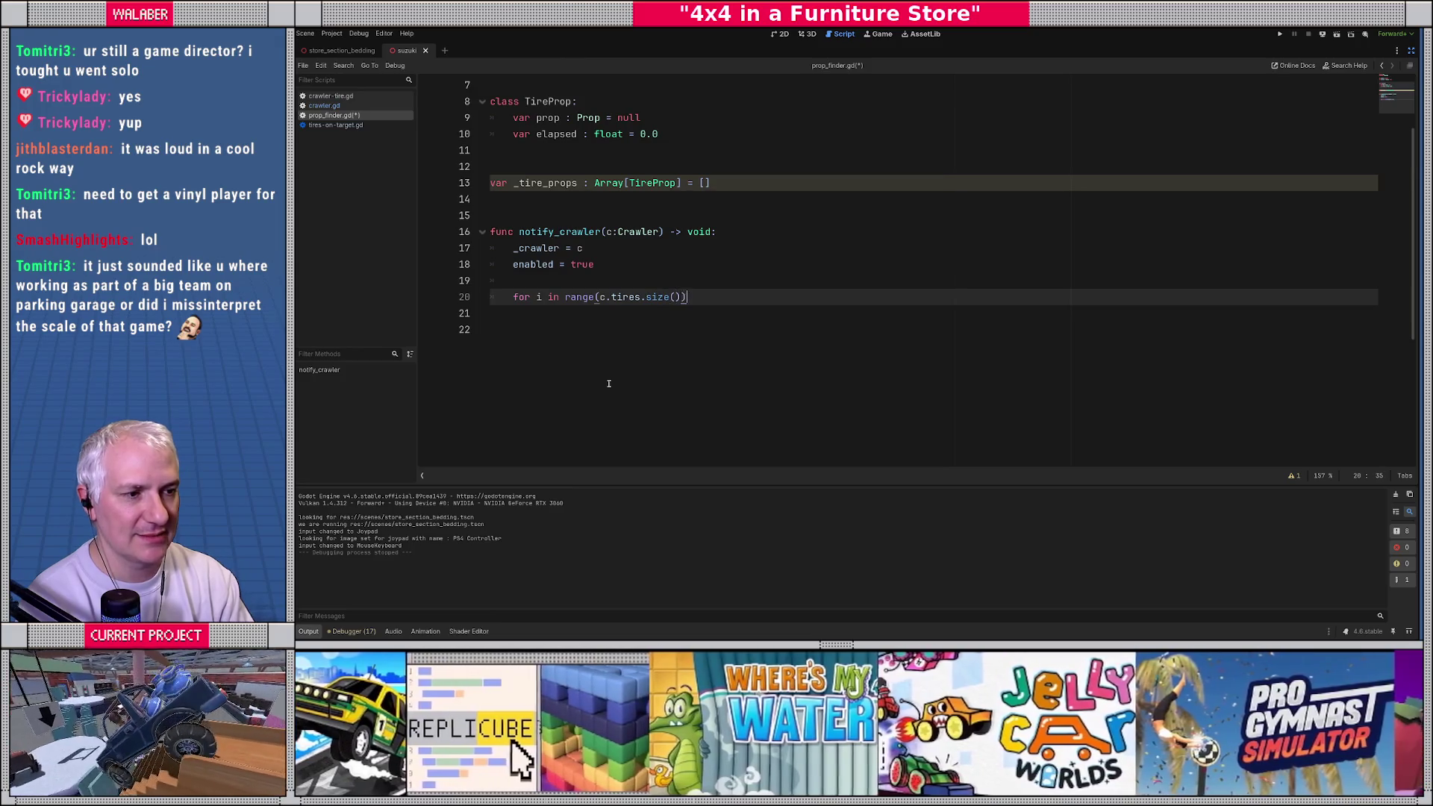
type(":")
Step: Insert '_tire_props.clear()' above the for loop, returning to the loop line's end
key("ctrl+shift+Return")
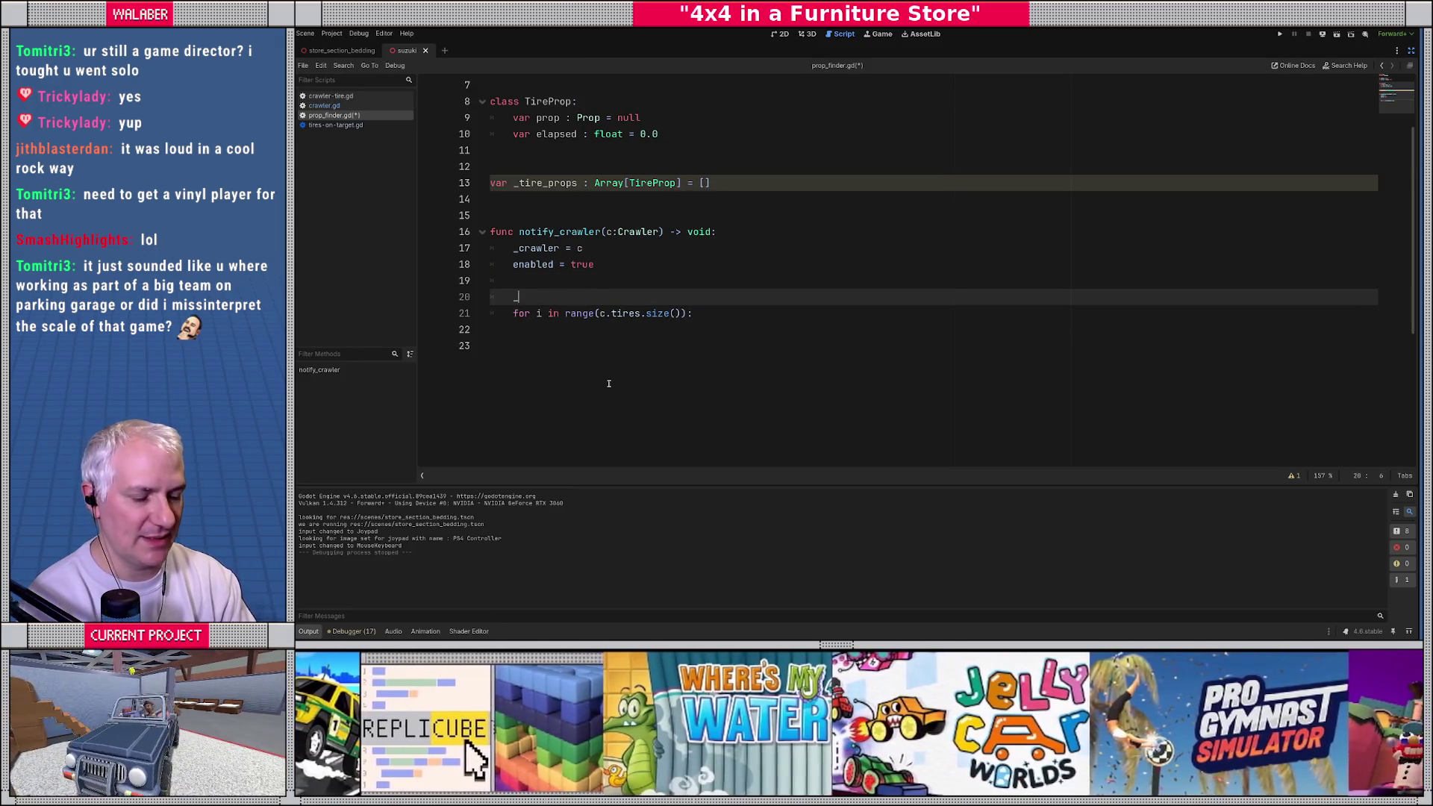
type("t")
key("Return")
type(".clear(")
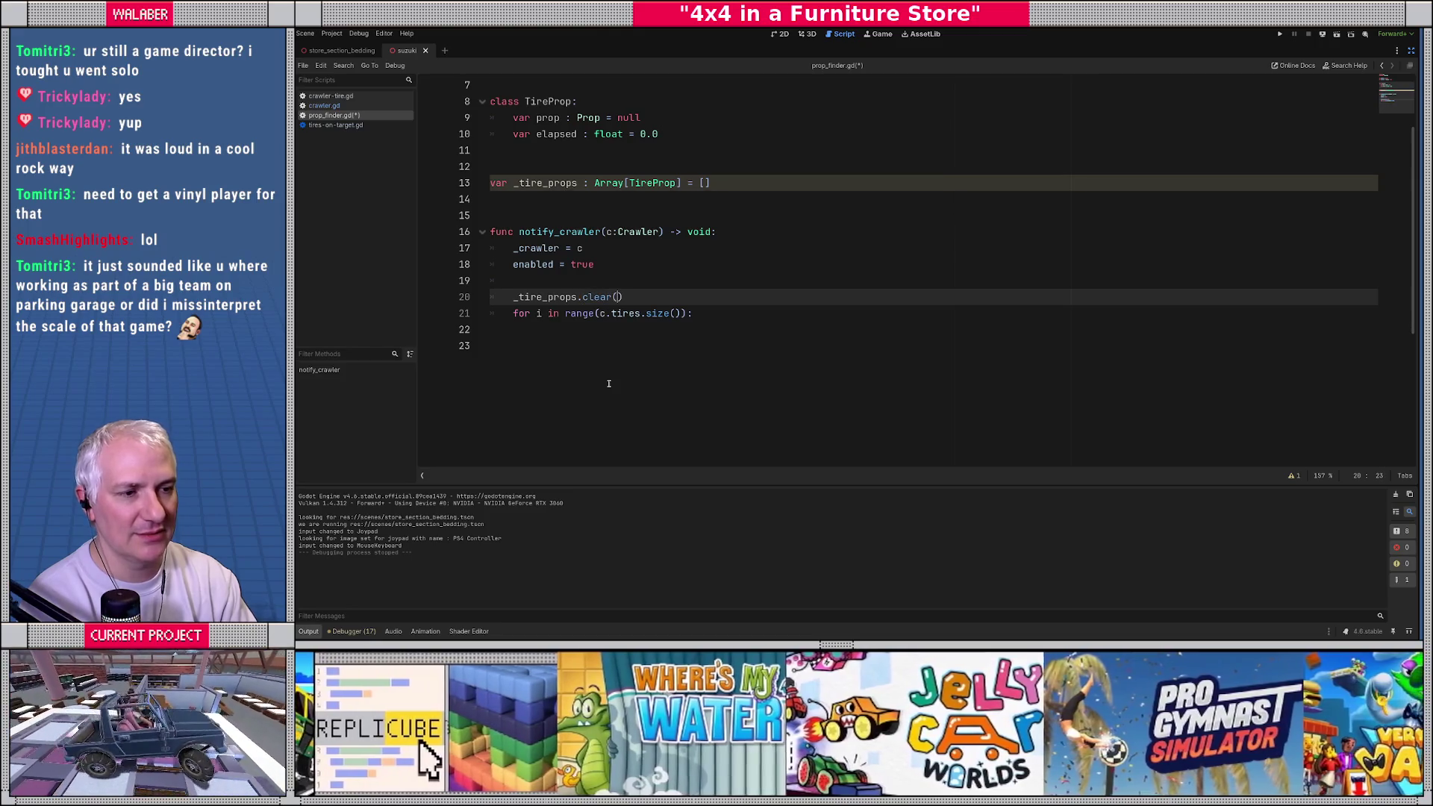
type(")")
key("Down")
key("End")
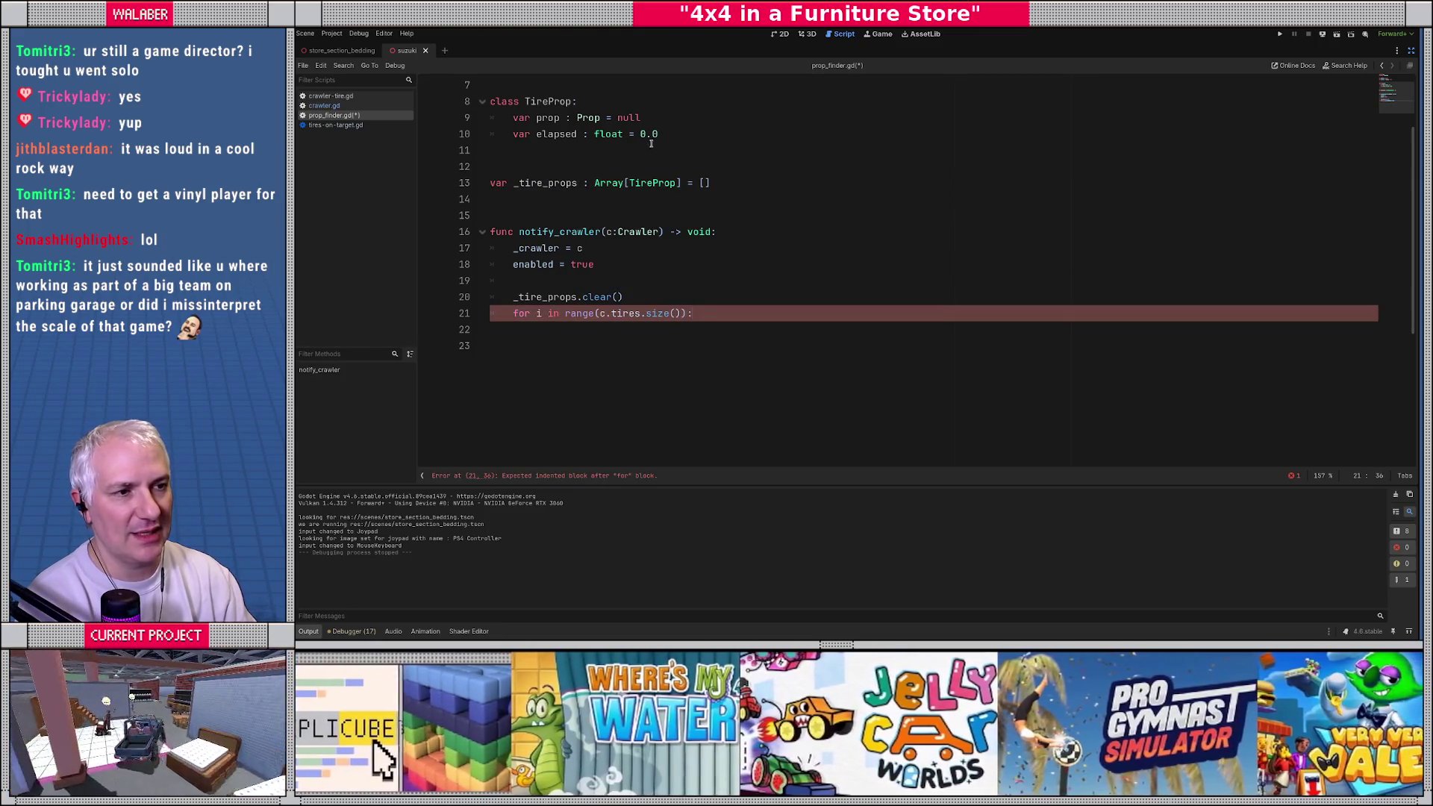
Step: Write TireProp's 'func reset() -> void:' with 'prop = null' and 'elapsed = 0.0', leaving room below
left_click(674, 137)
key("Return")
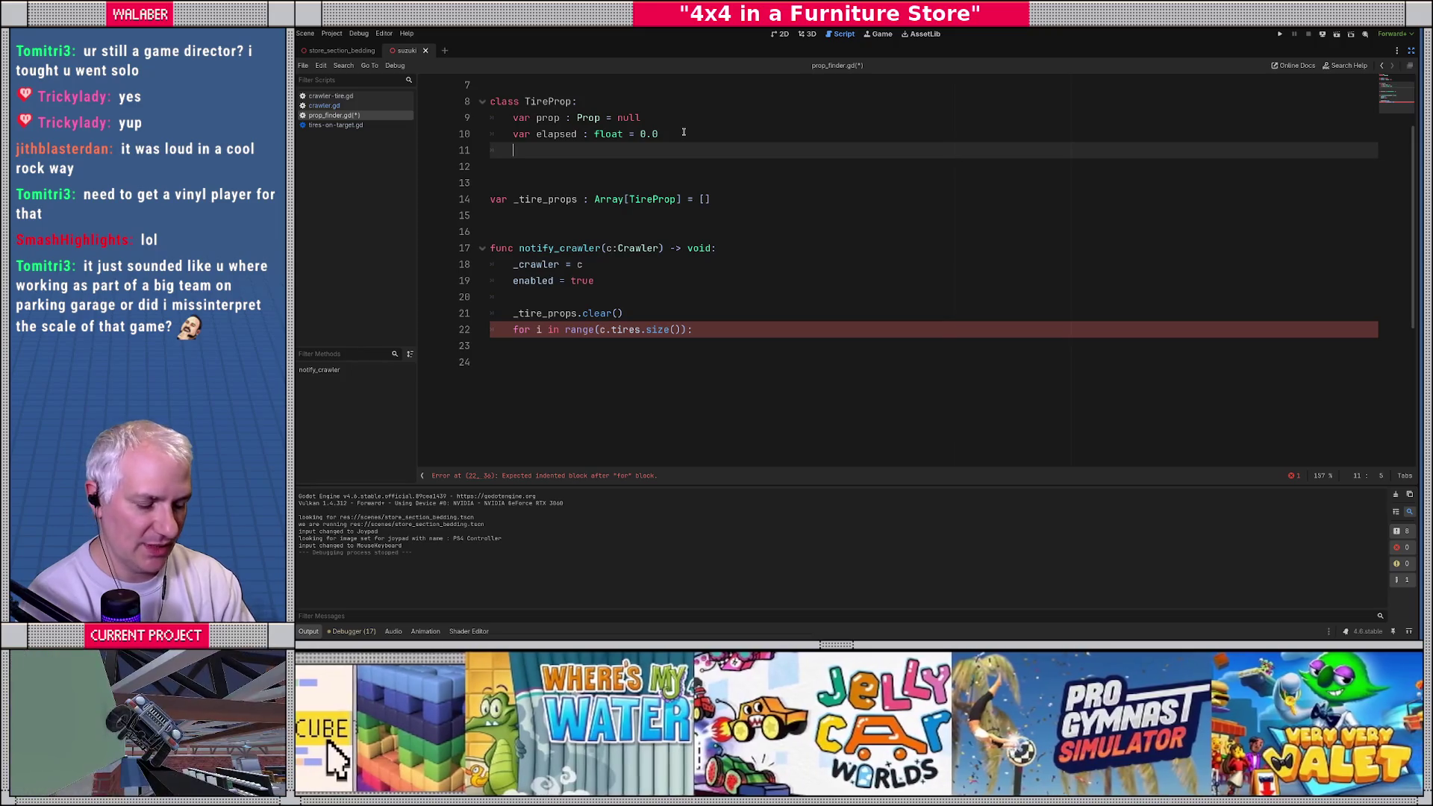
key("Return")
type("func reset() ")
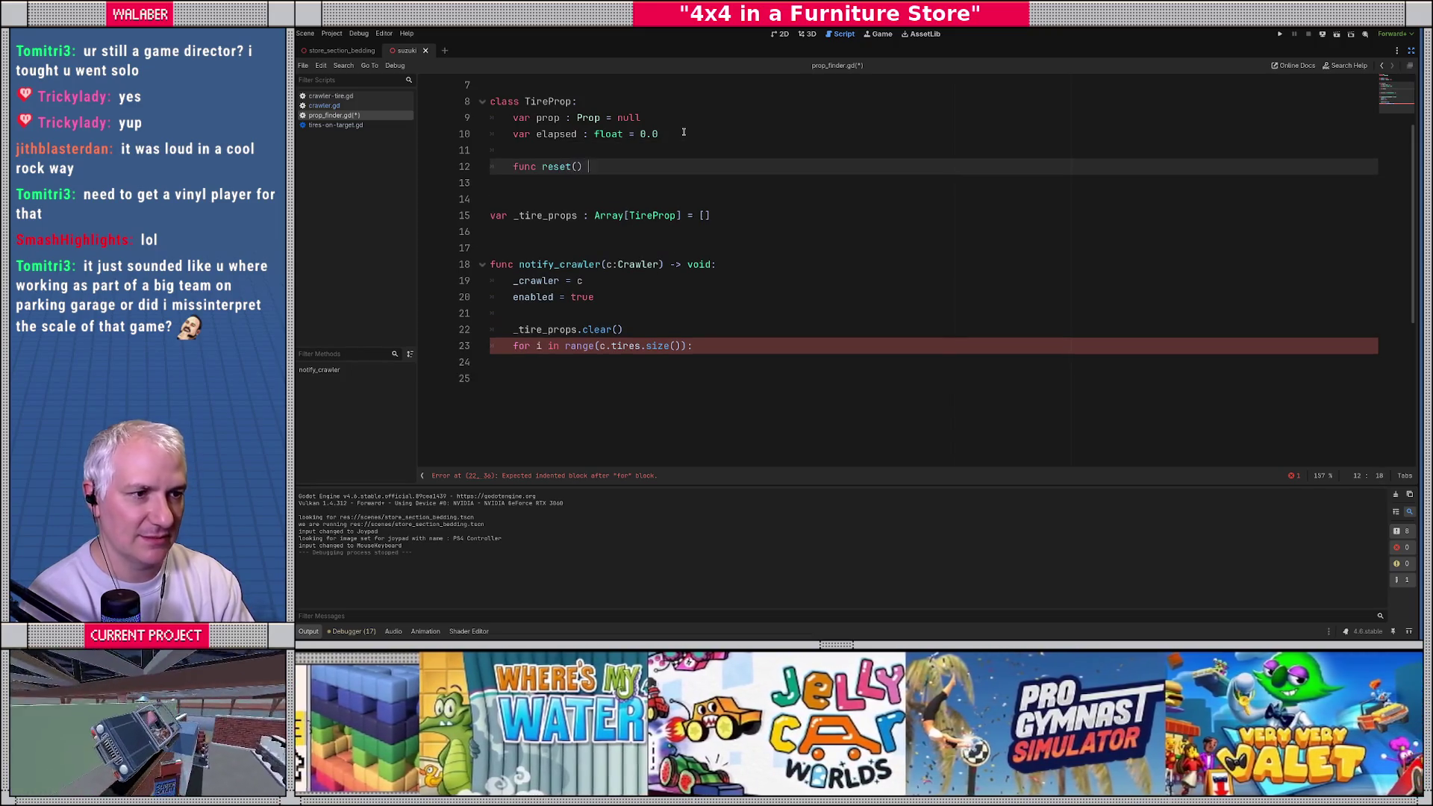
type("-> void:")
key("Return")
type("prop")
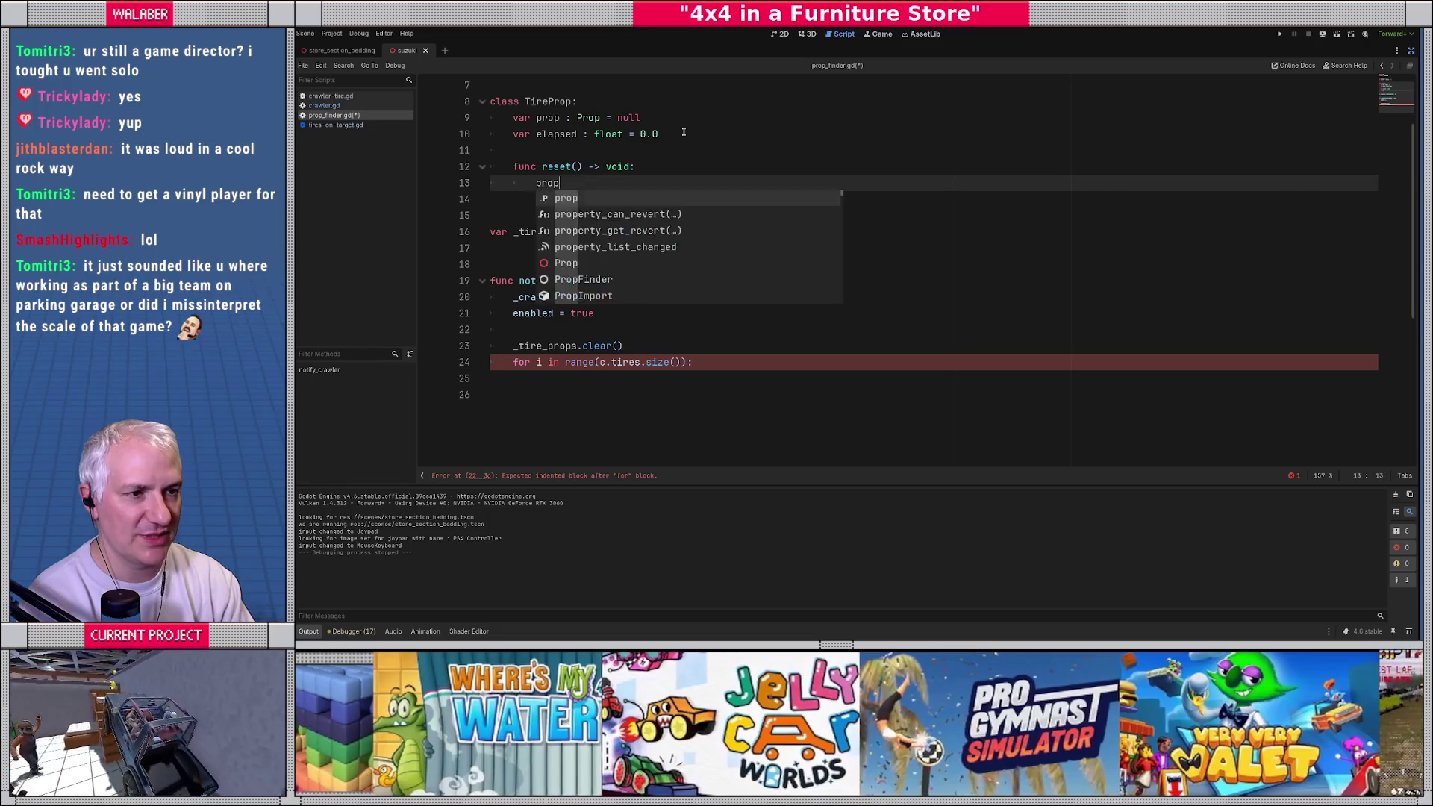
type(" = null")
key("Return")
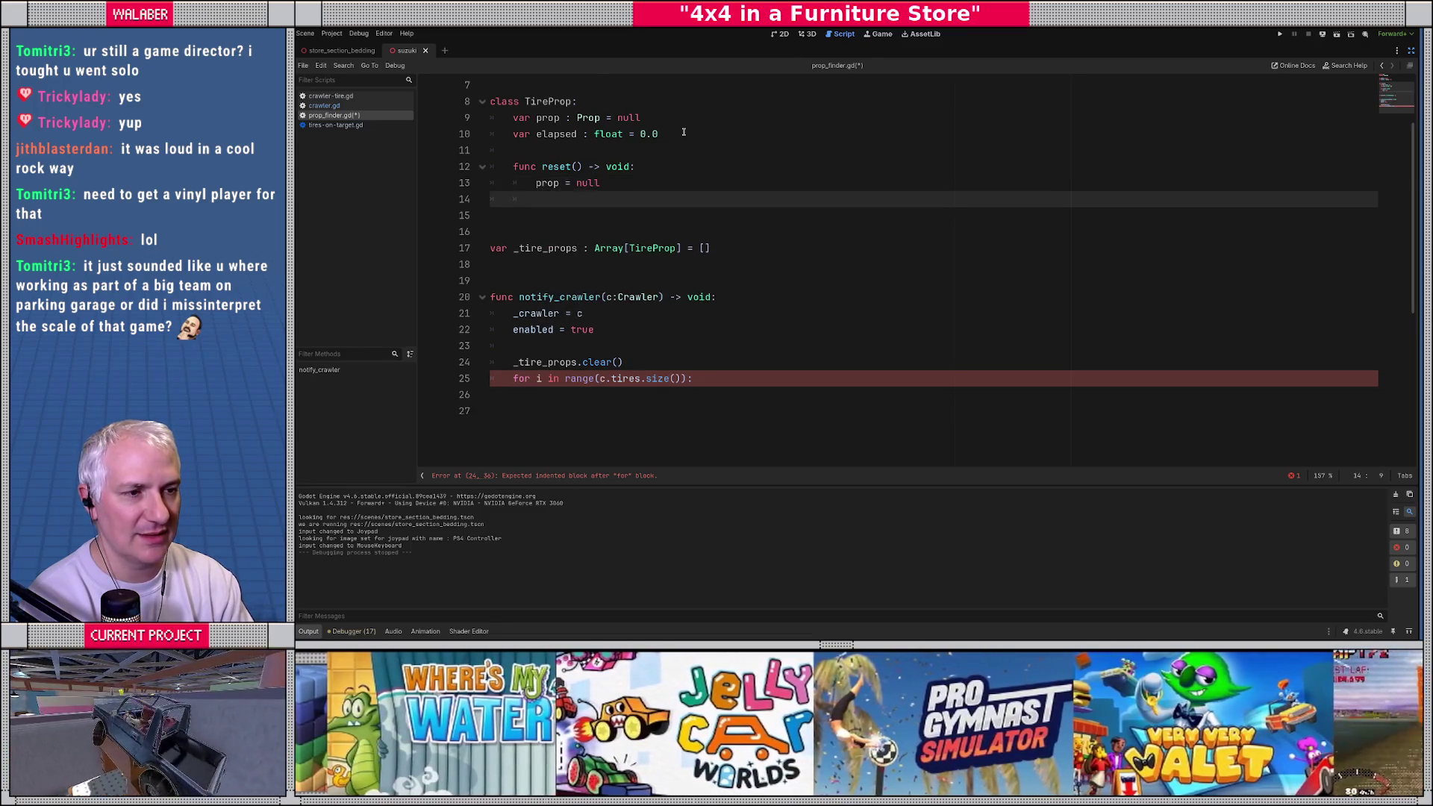
type("elapsed = 0")
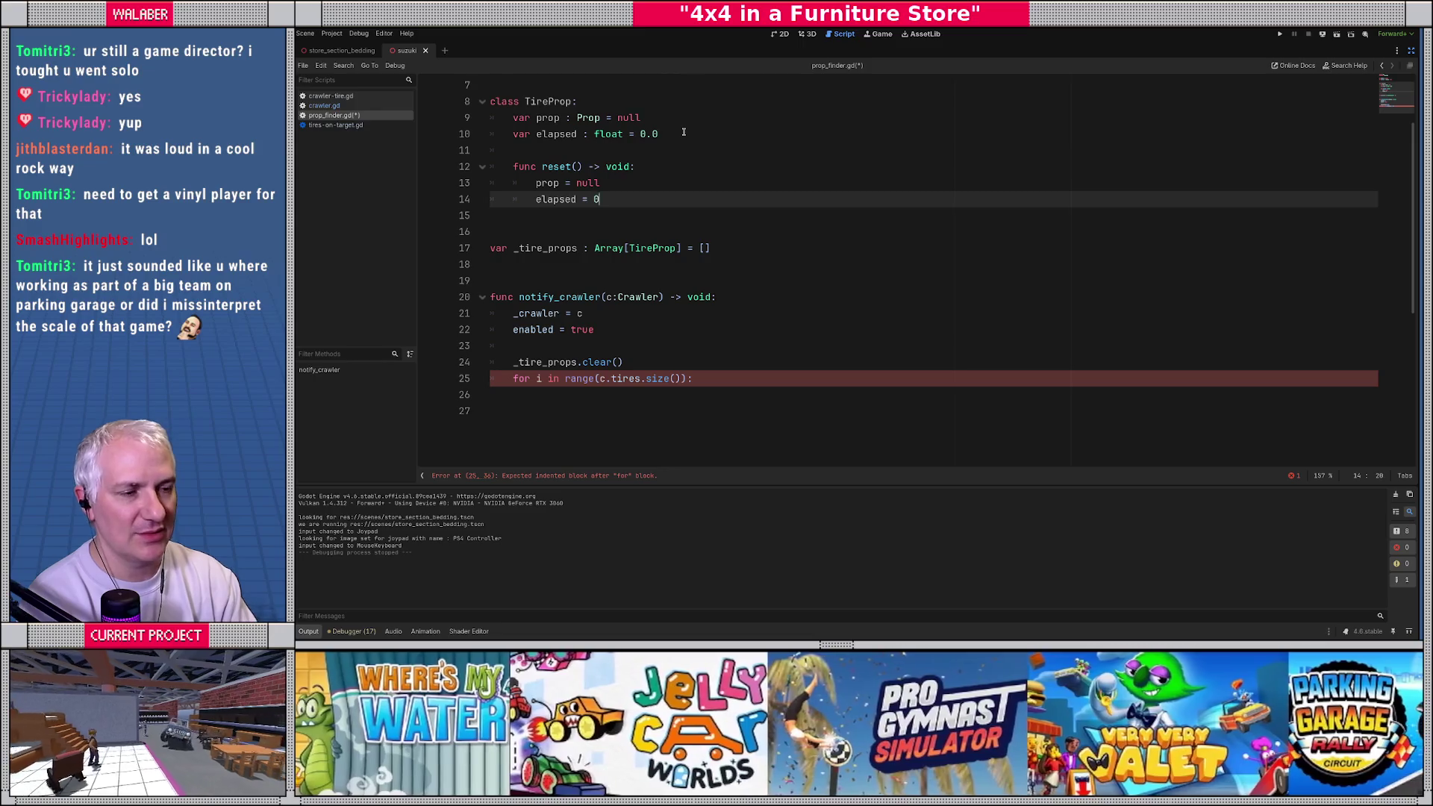
type(".0")
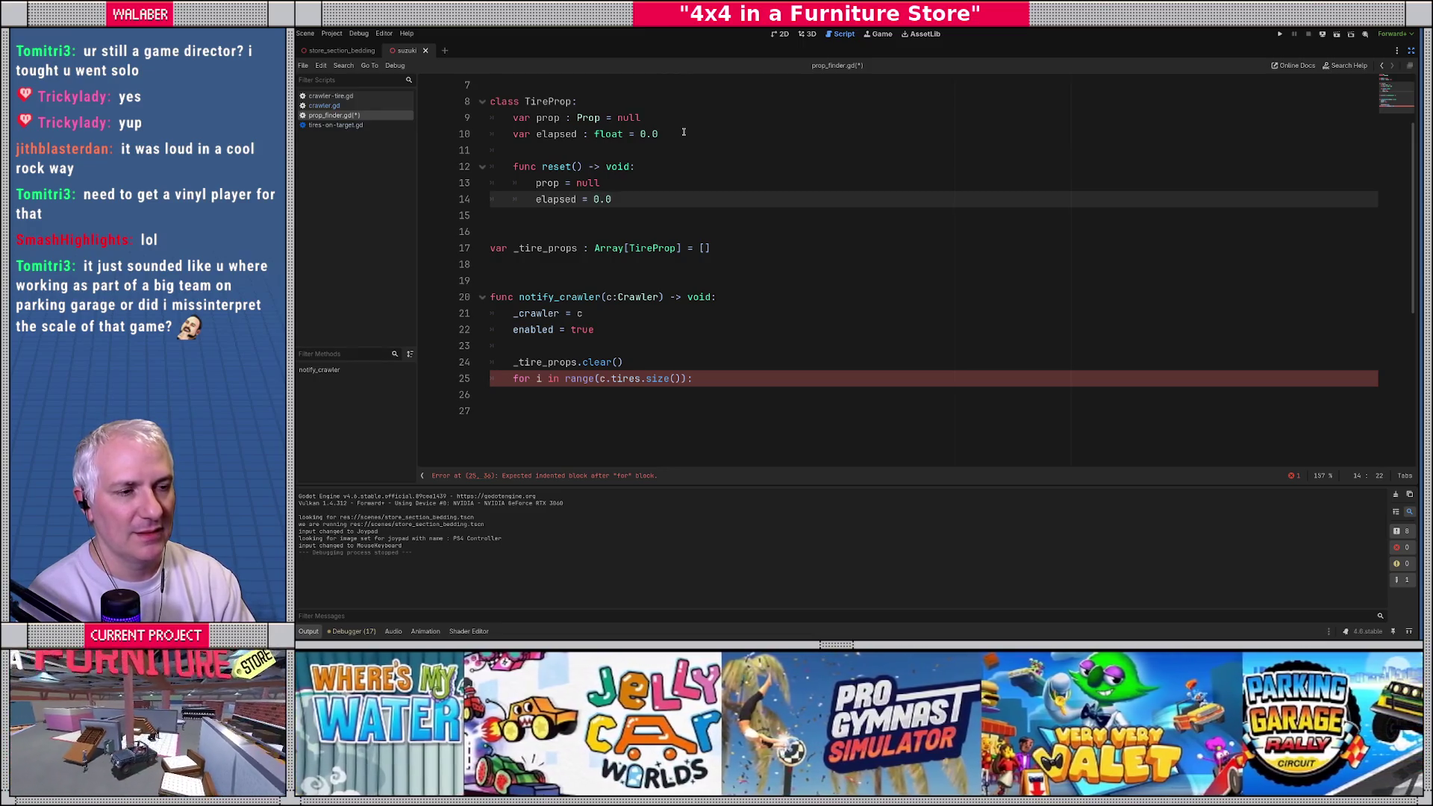
key("Return")
key("BackSpace")
key("Return")
Step: Declare 'func accumulate(p:Prop) -> bool:' in TireProp on line 16 and start its indented body
type("fun")
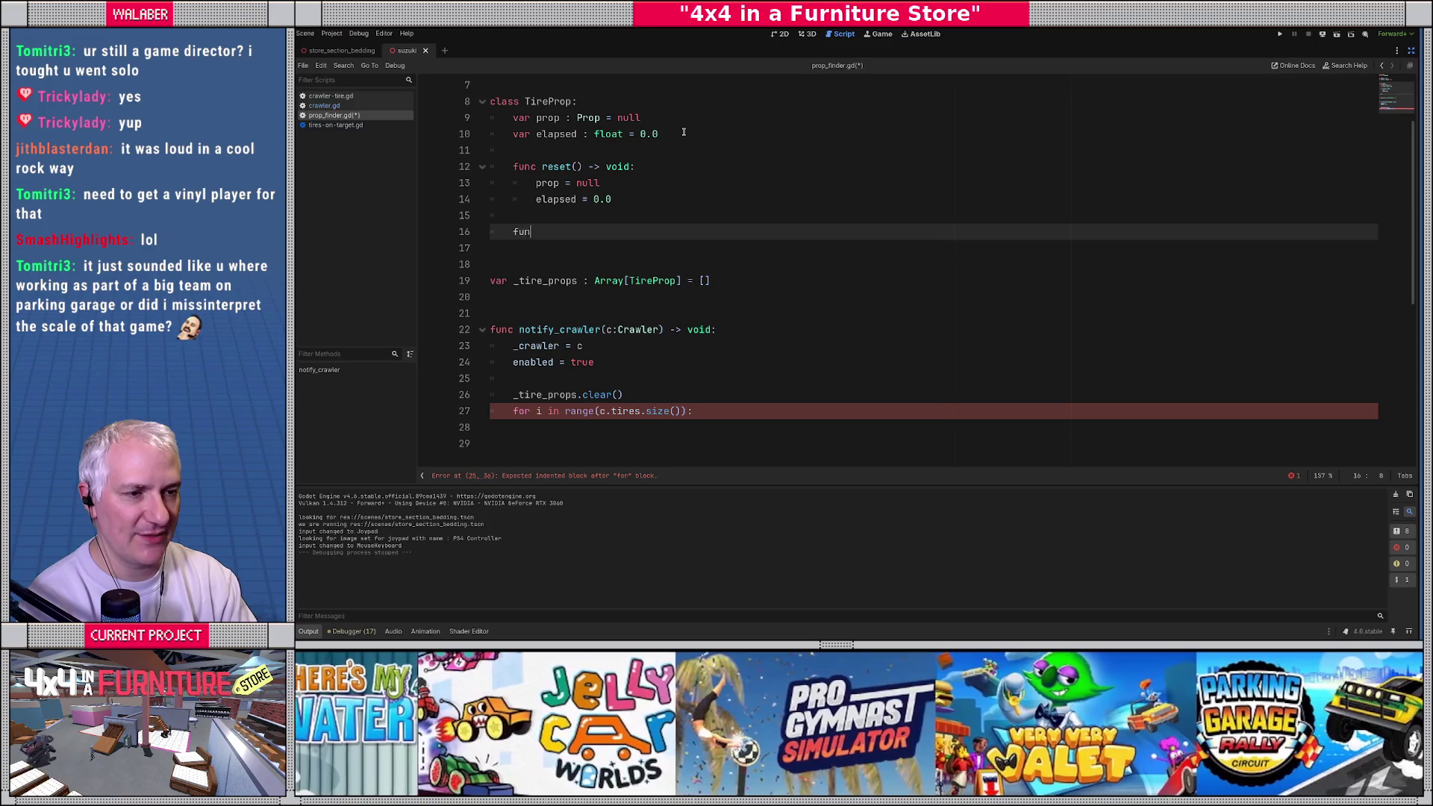
type("c accumul")
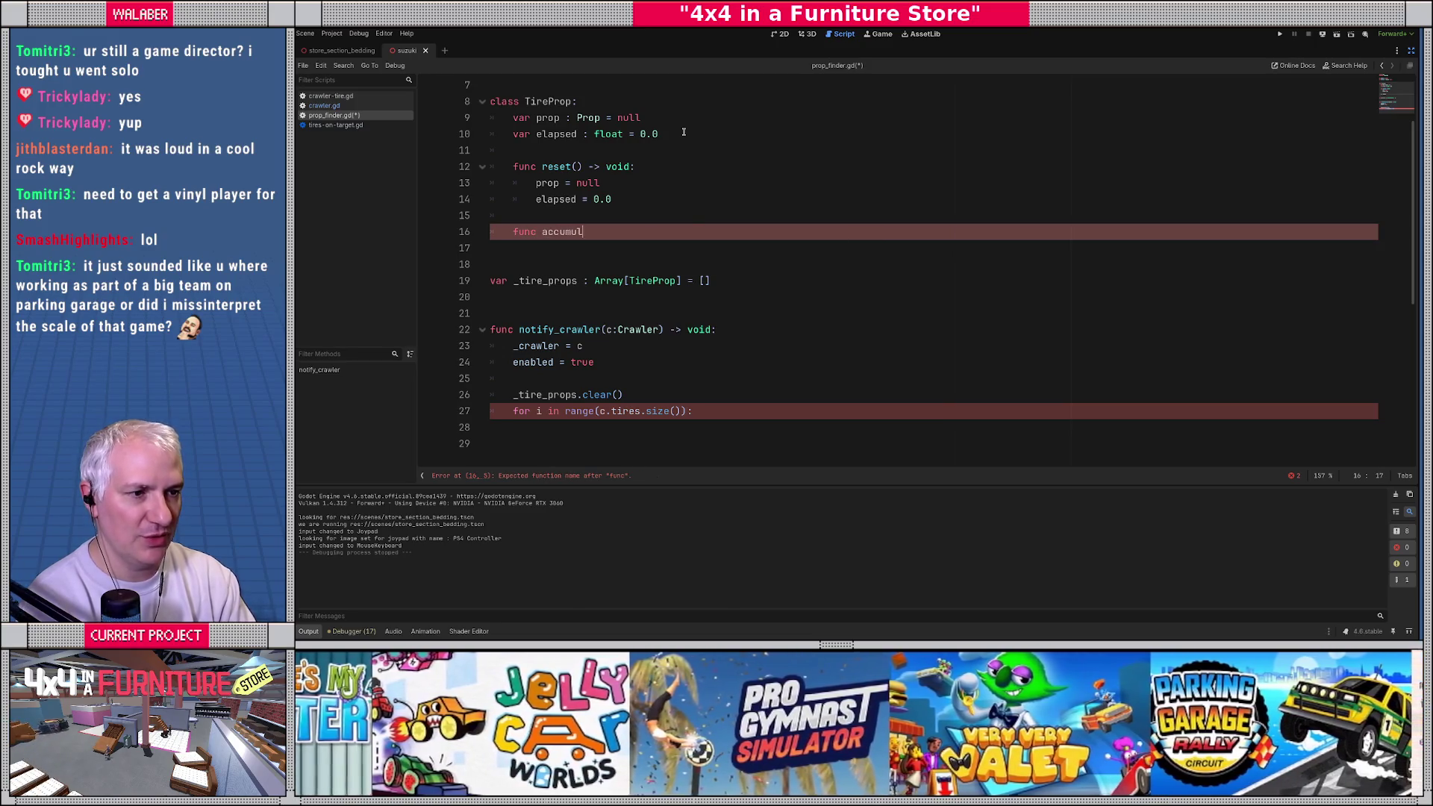
type("ate(p:Pro")
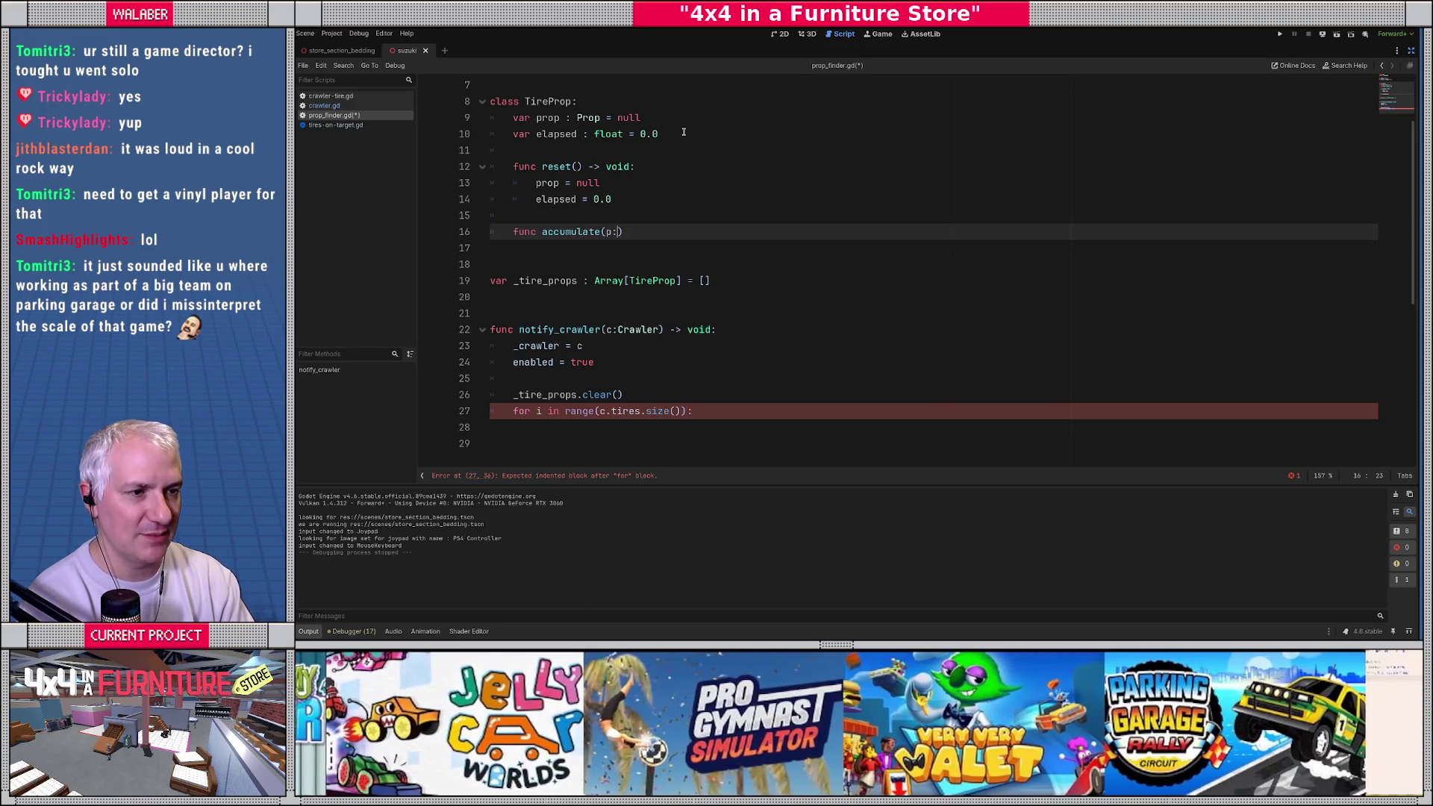
type("p) -> ")
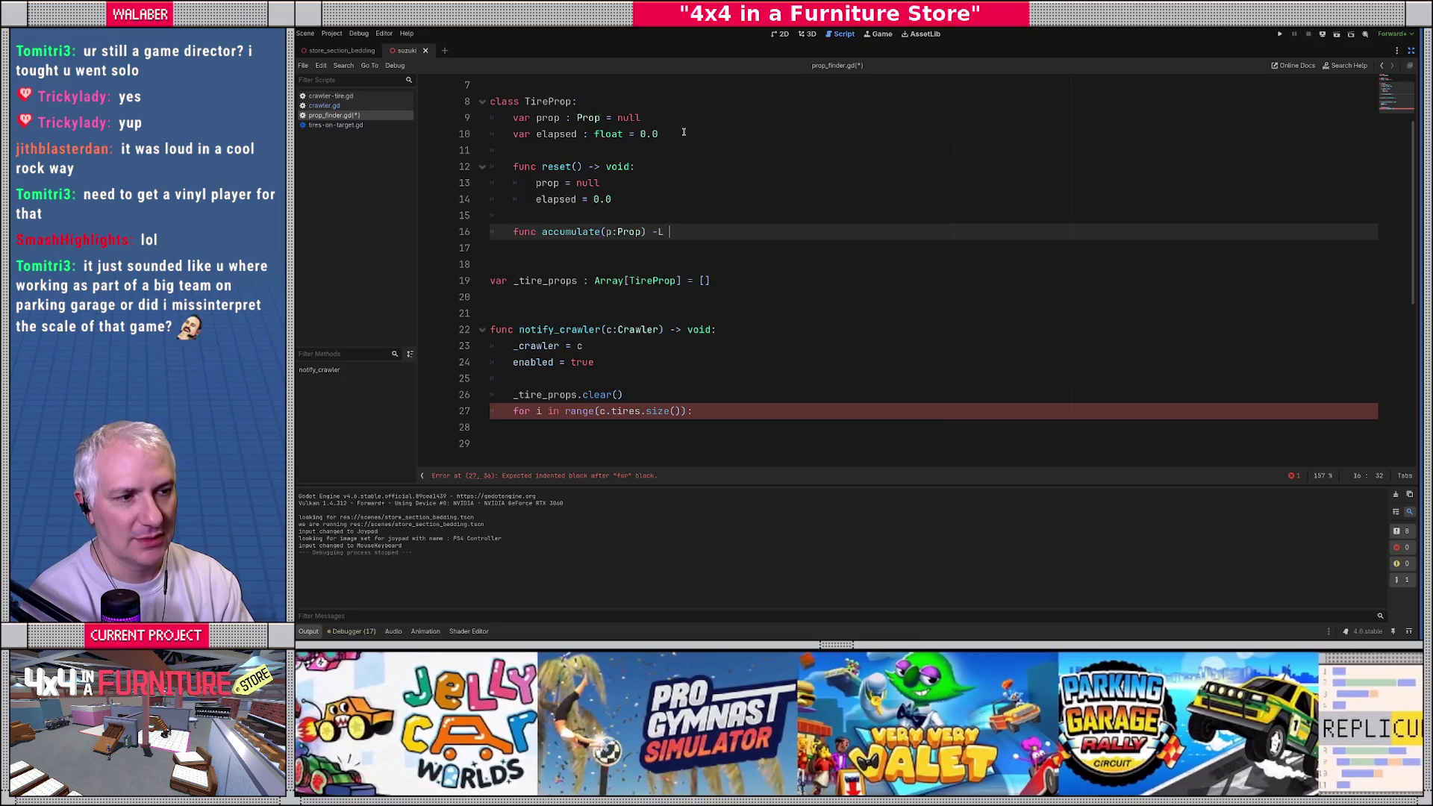
type("bool:")
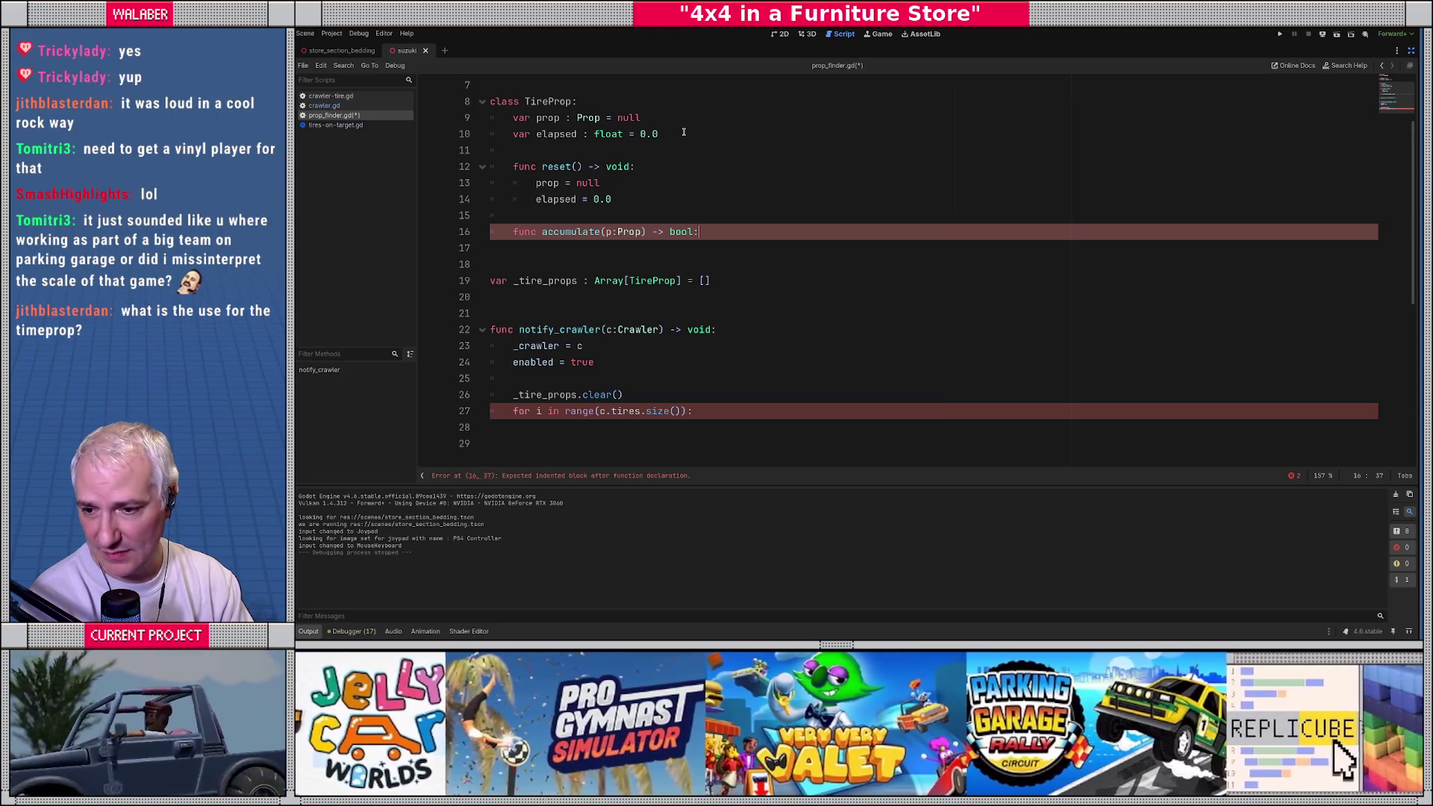
key("Return")
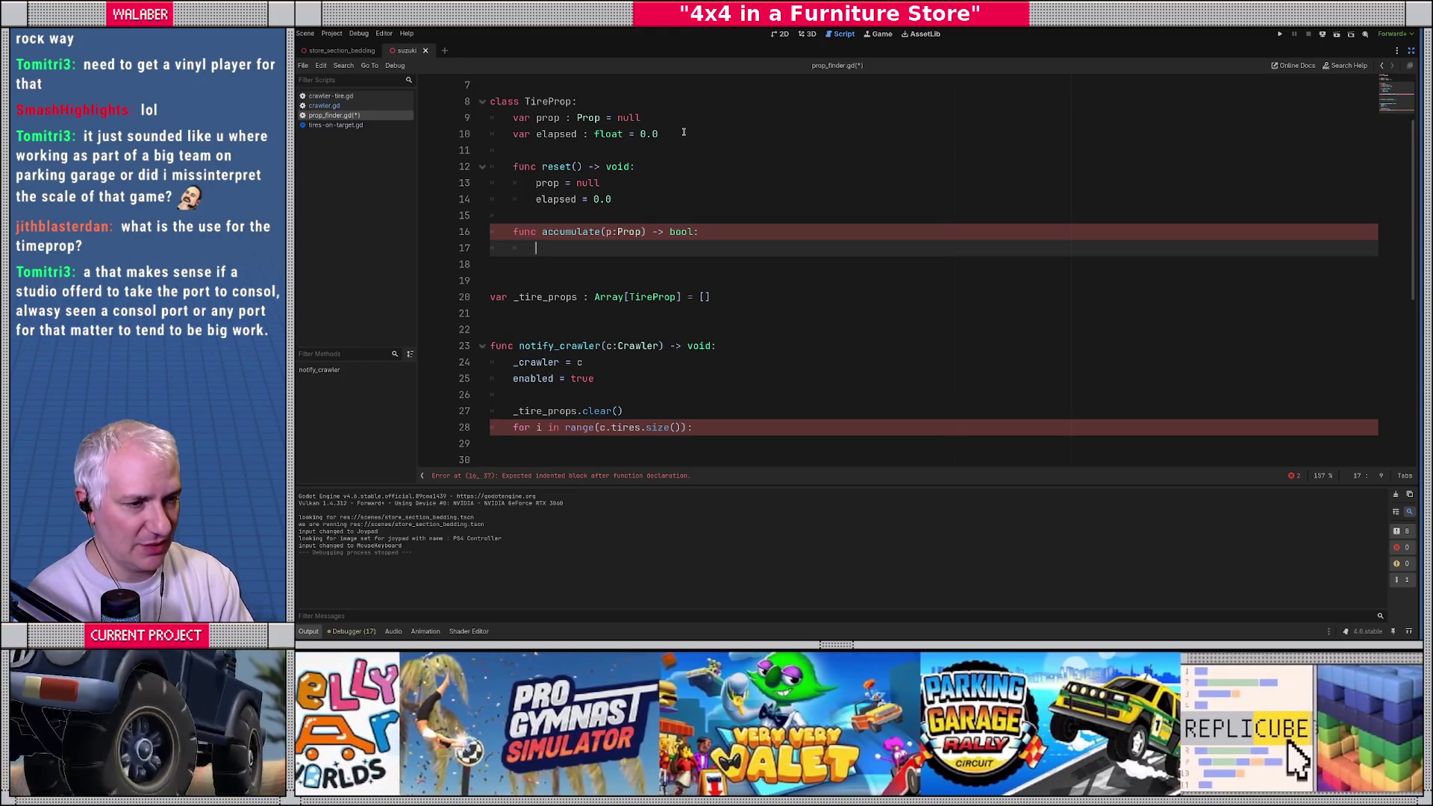
scroll(684, 133, "down", 2)
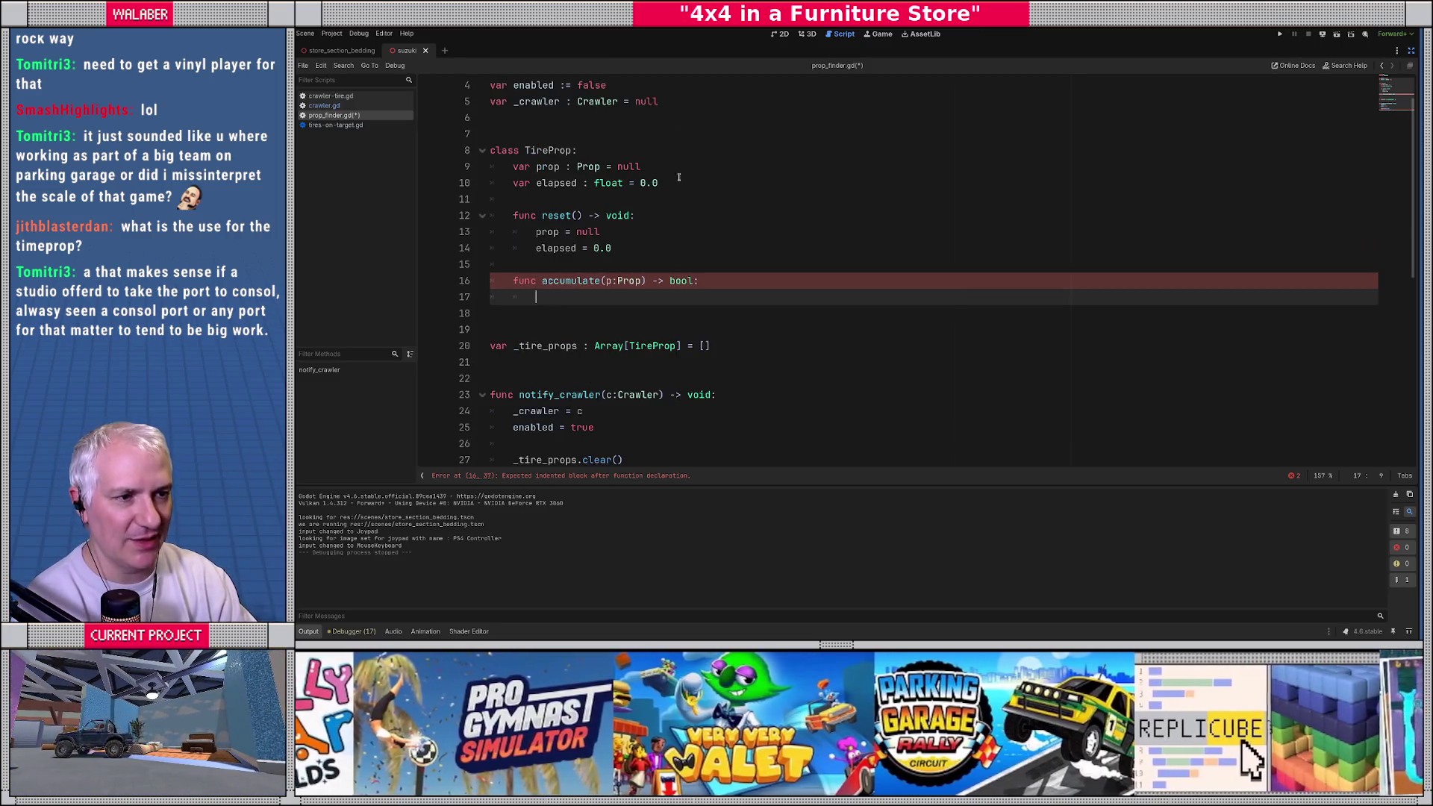
left_click(535, 248)
double_click(535, 249)
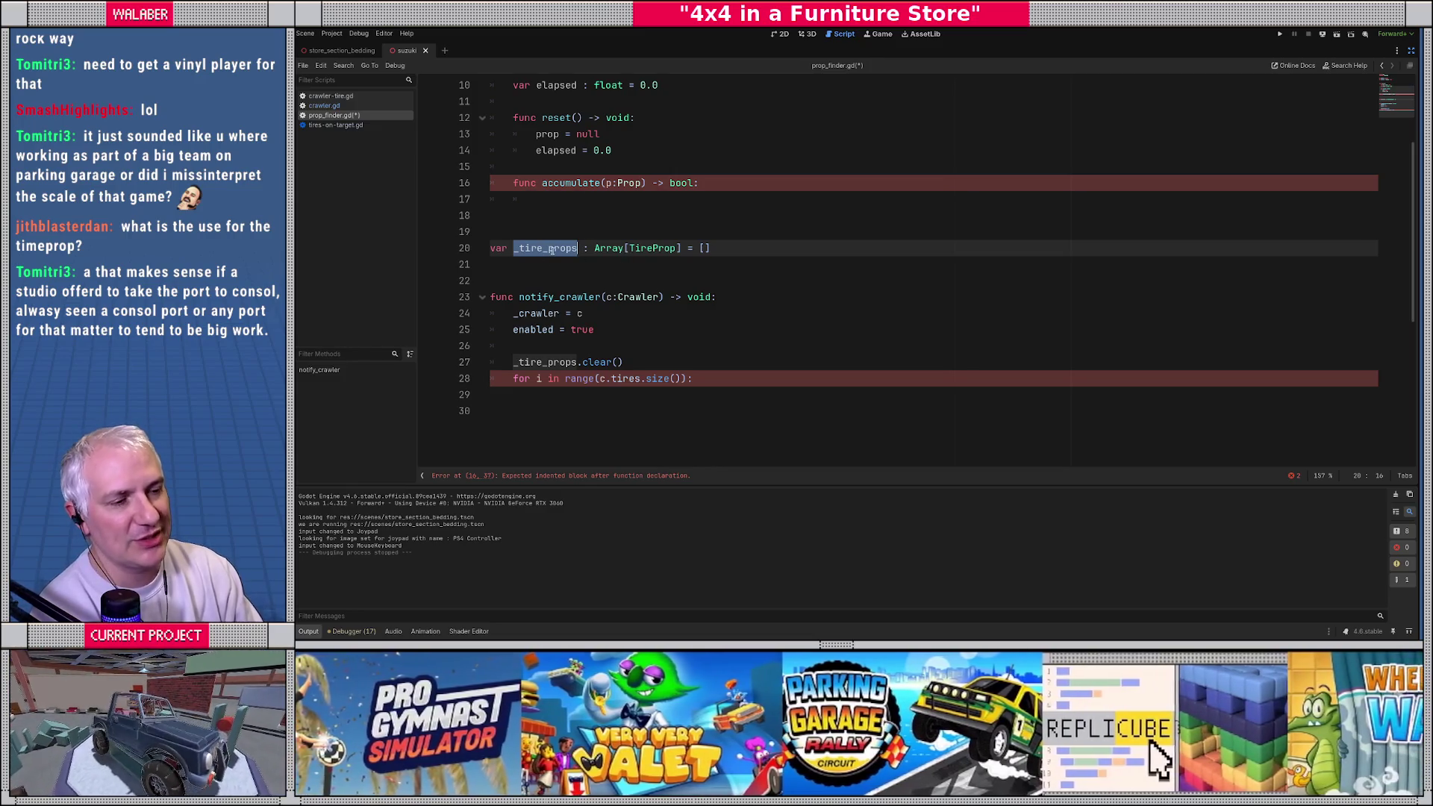
double_click(643, 249)
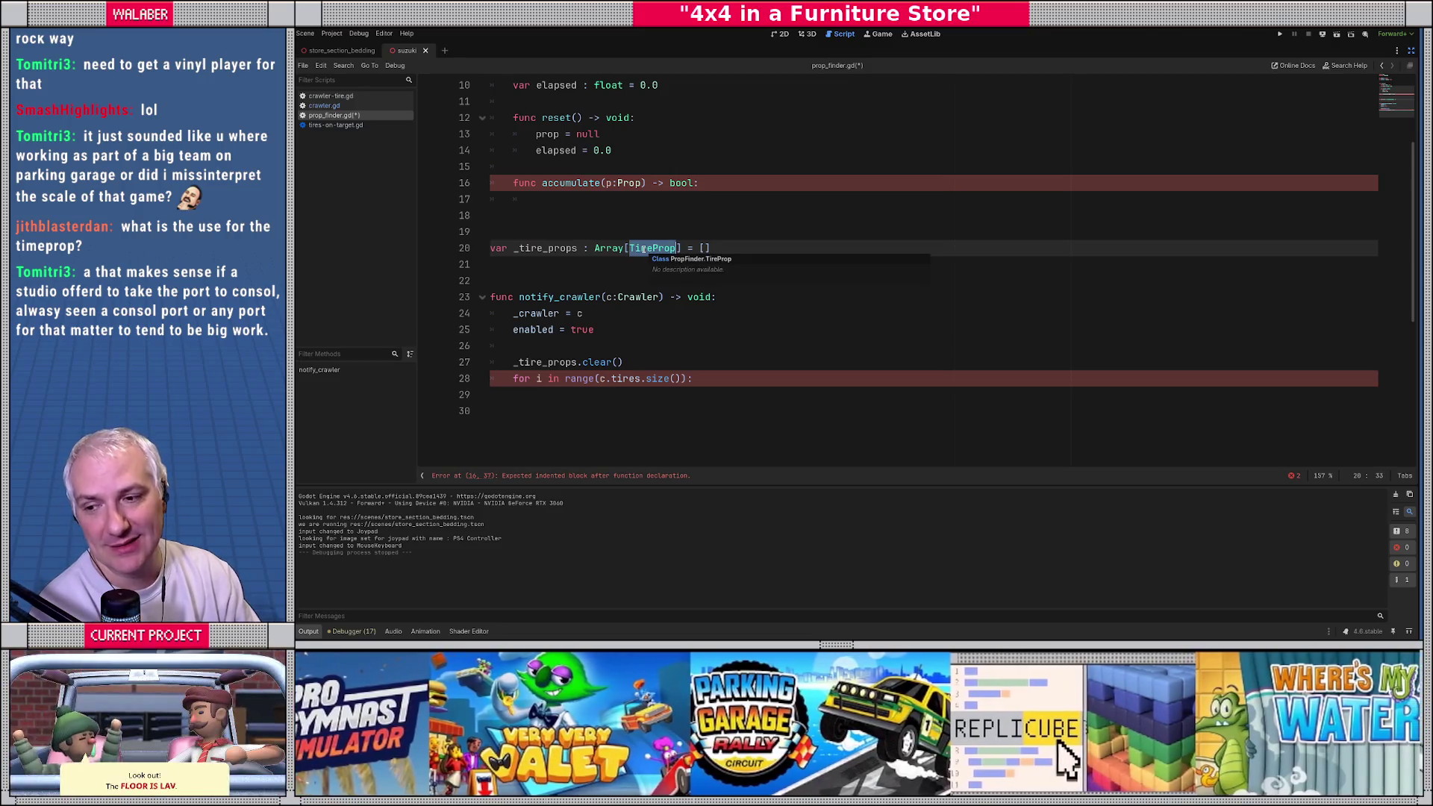
double_click(533, 250)
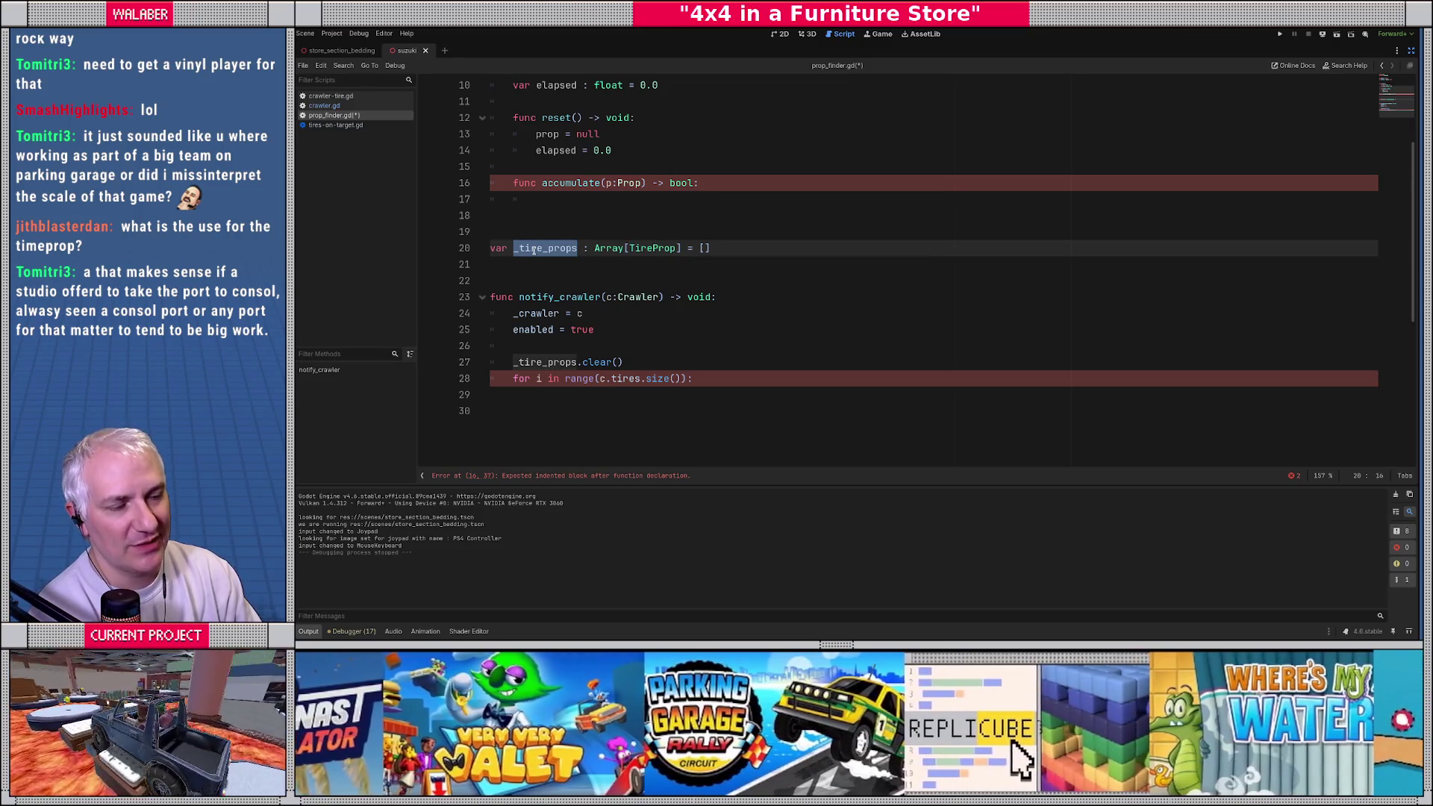
scroll(535, 250, "up", 2)
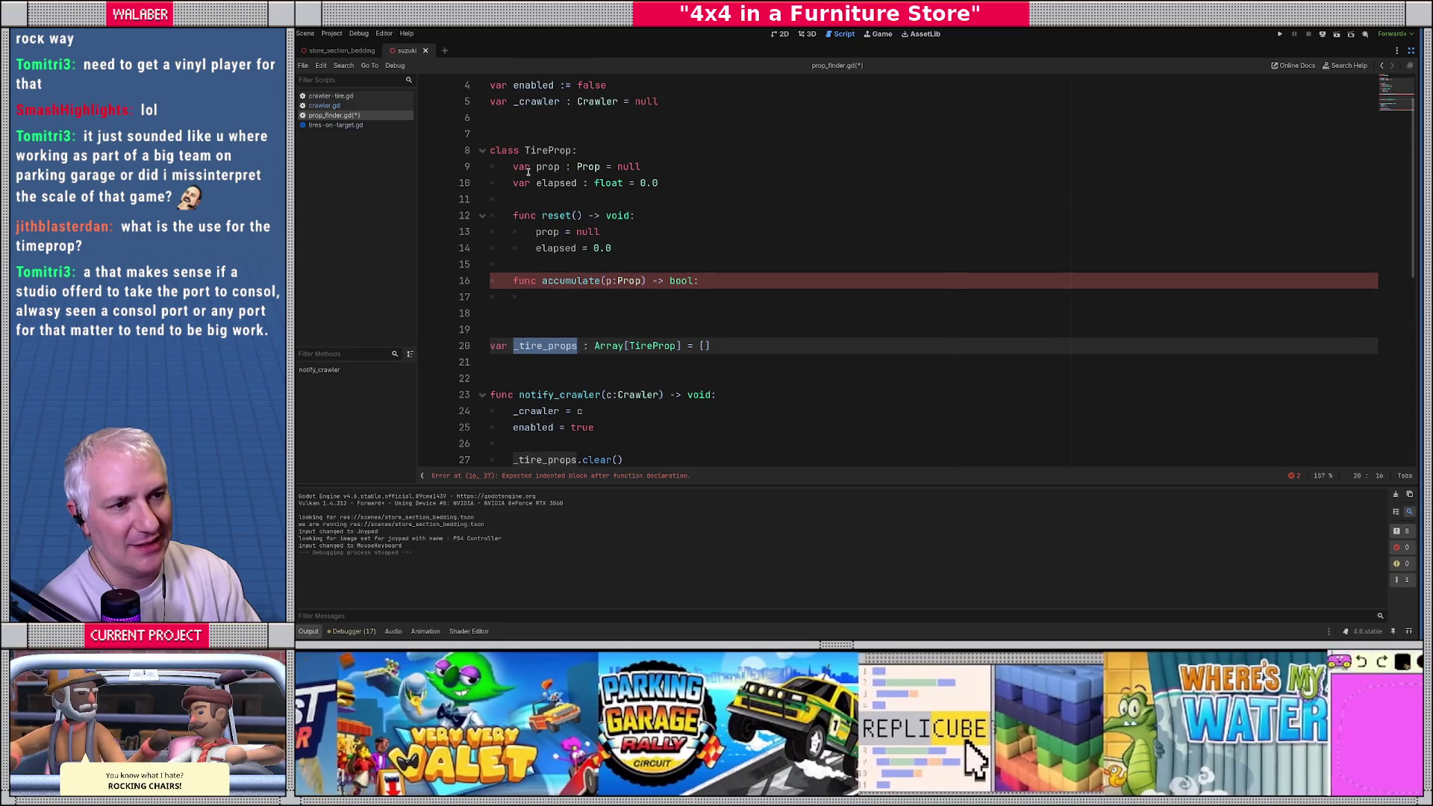
left_click_drag(528, 172, 691, 170)
left_click_drag(535, 183, 658, 182)
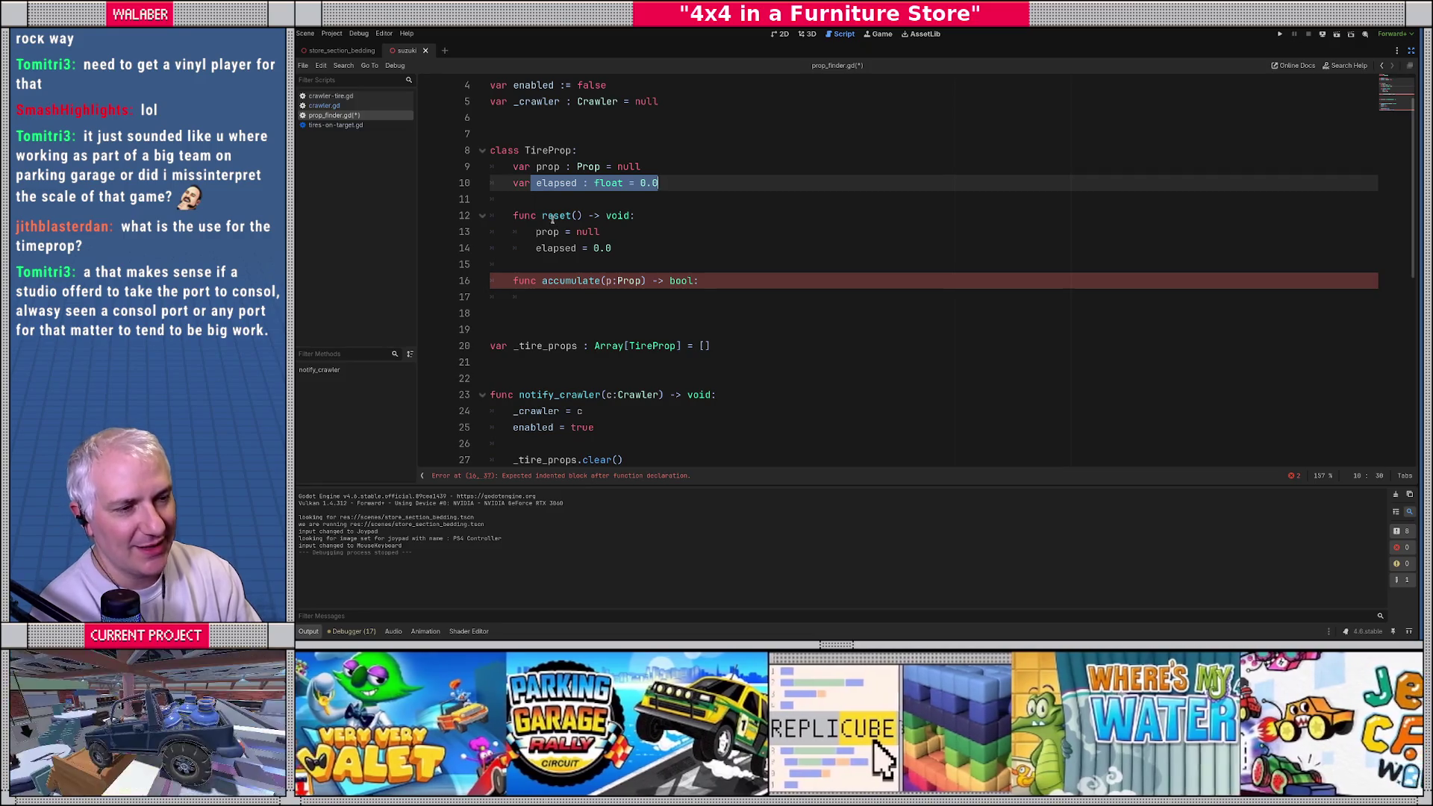
left_click_drag(541, 166, 673, 171)
left_click_drag(560, 182, 654, 183)
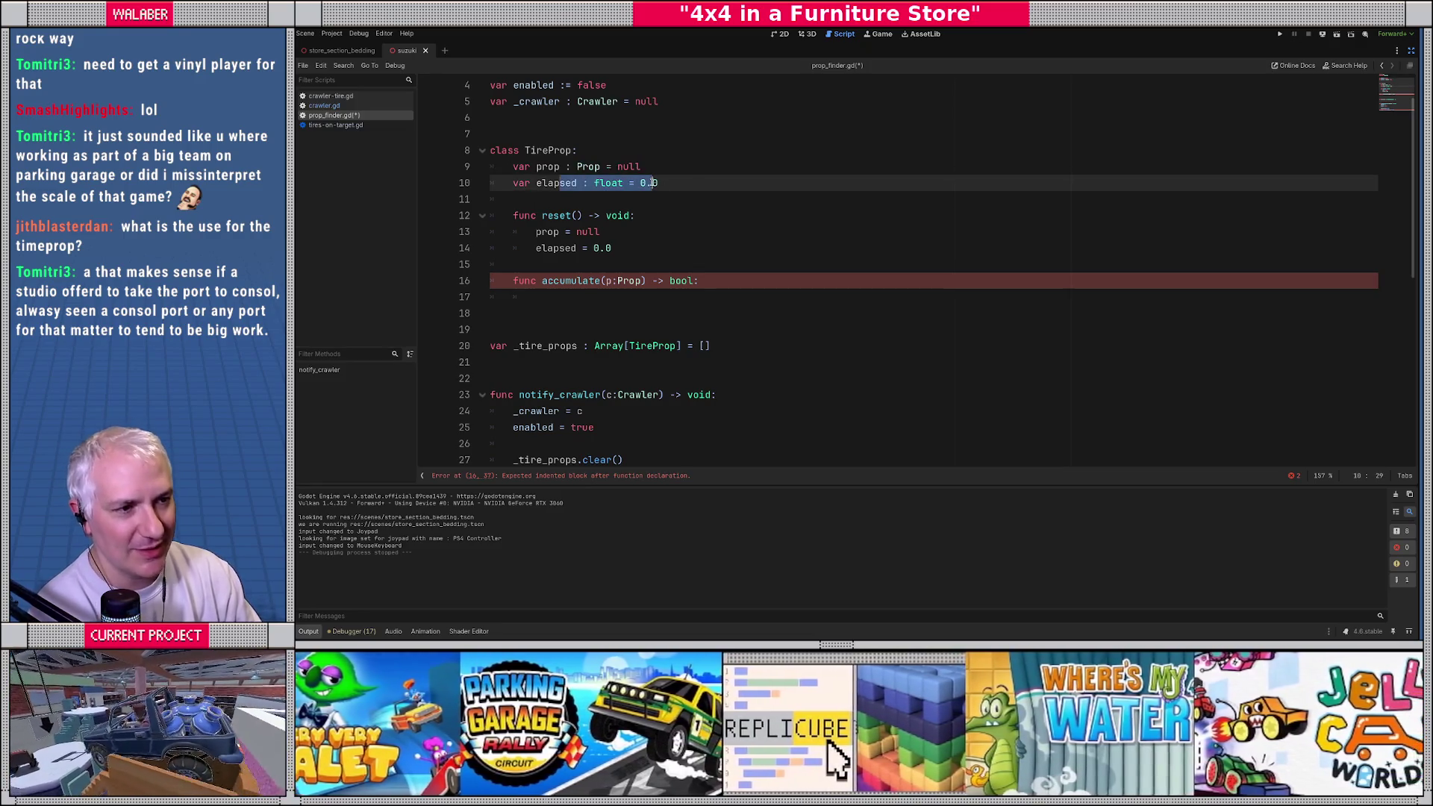
left_click_drag(535, 166, 713, 166)
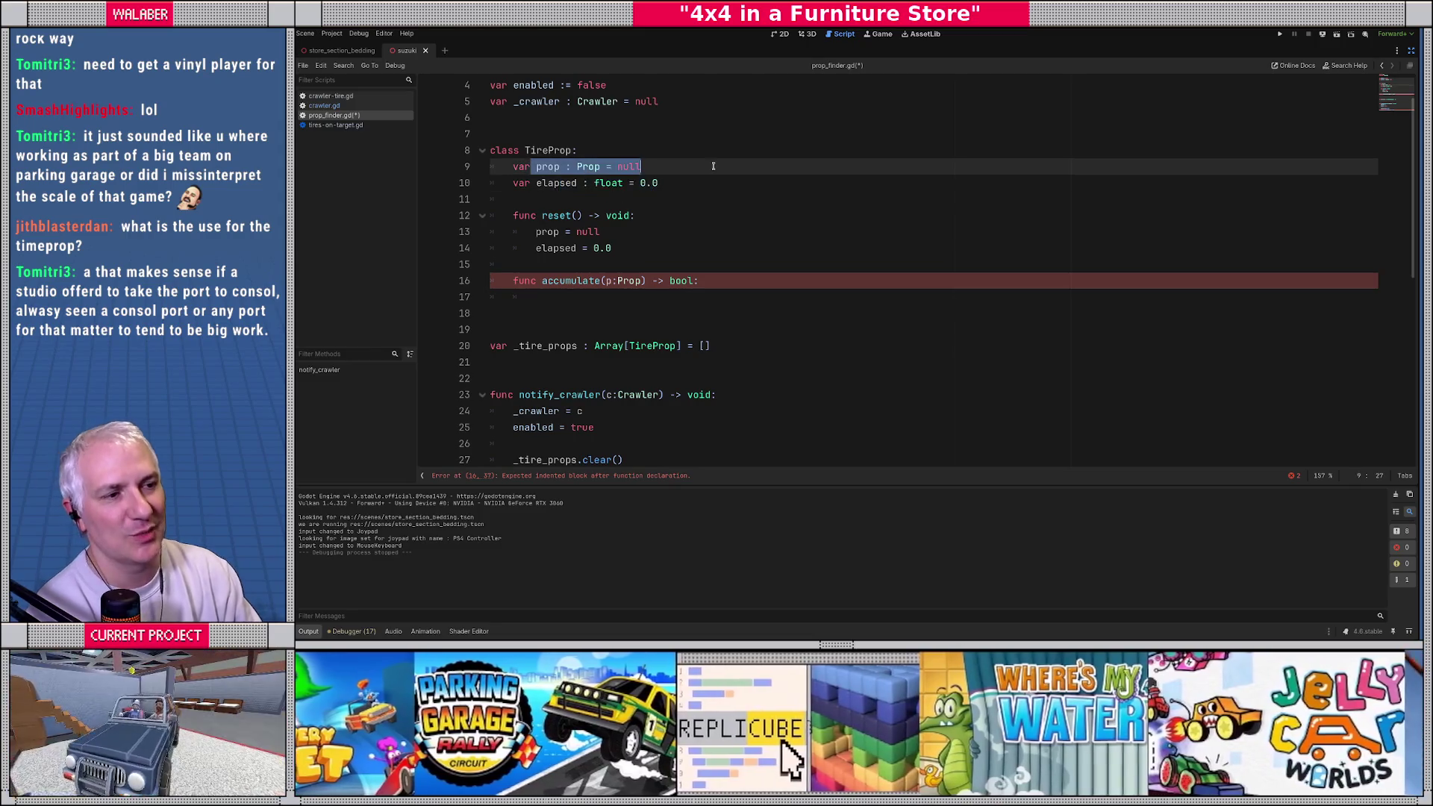
left_click_drag(545, 183, 656, 183)
left_click(535, 166)
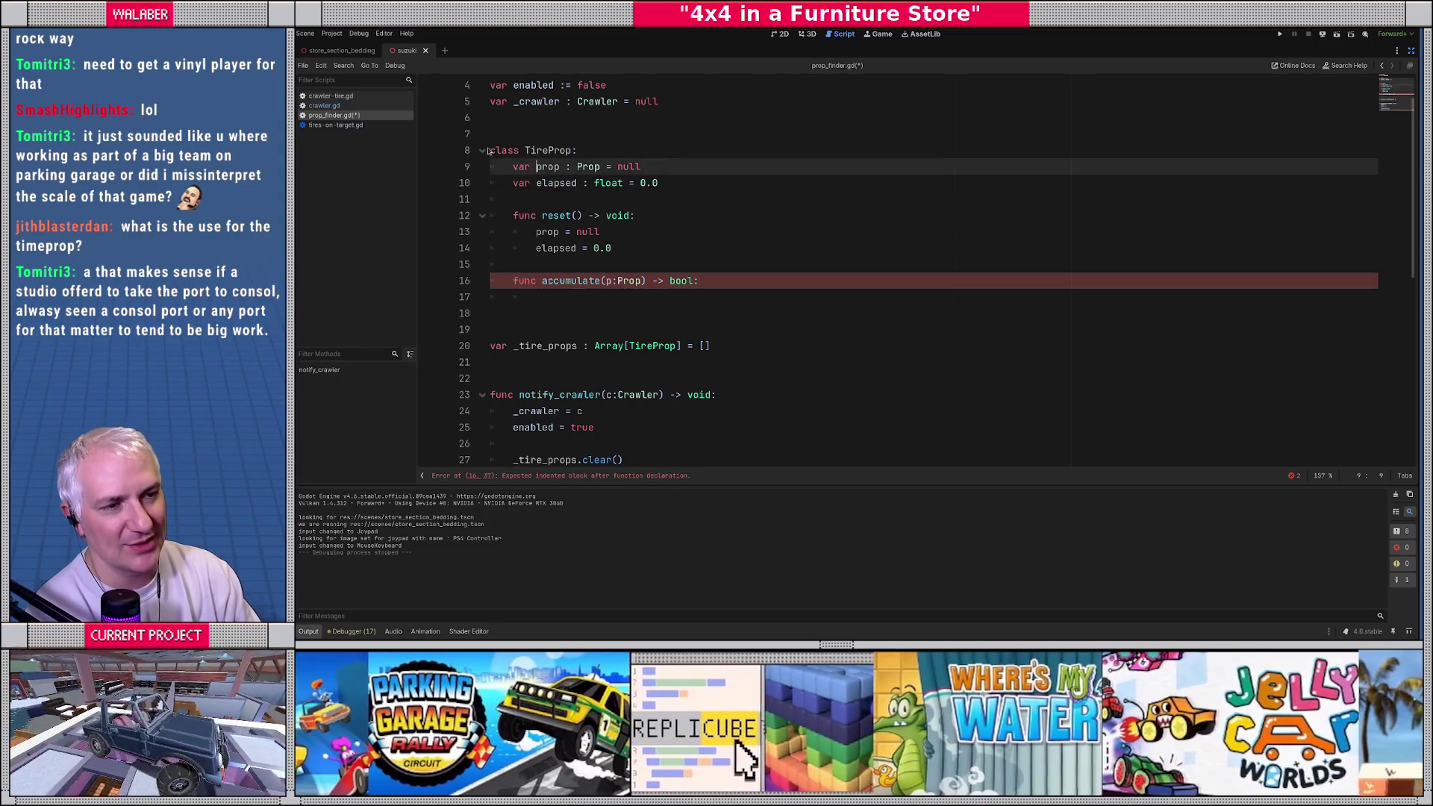
mouse_move(491, 149)
left_mouse_down()
mouse_move(552, 280)
mouse_move(582, 309)
left_mouse_up()
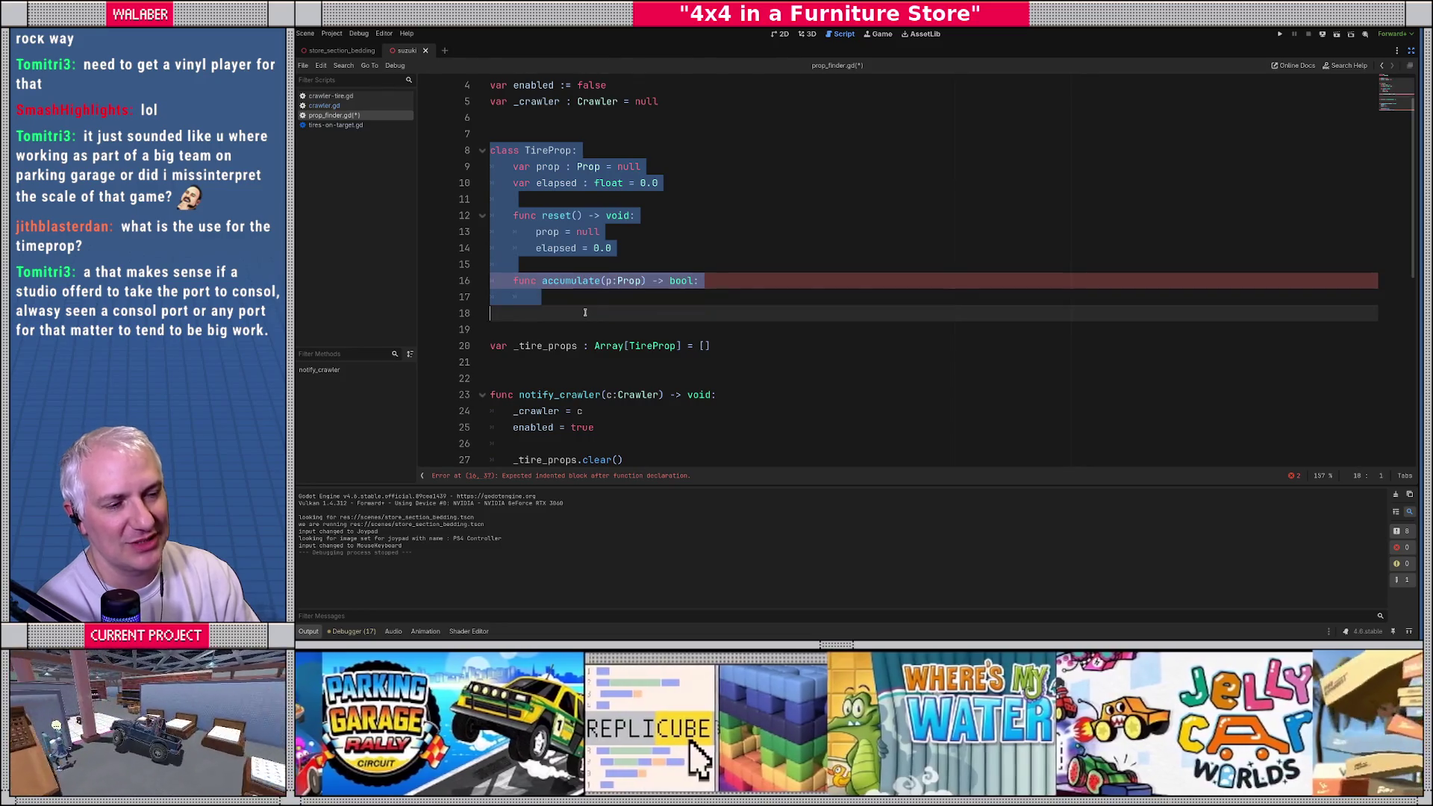
left_click(583, 309)
left_click_drag(512, 166, 709, 179)
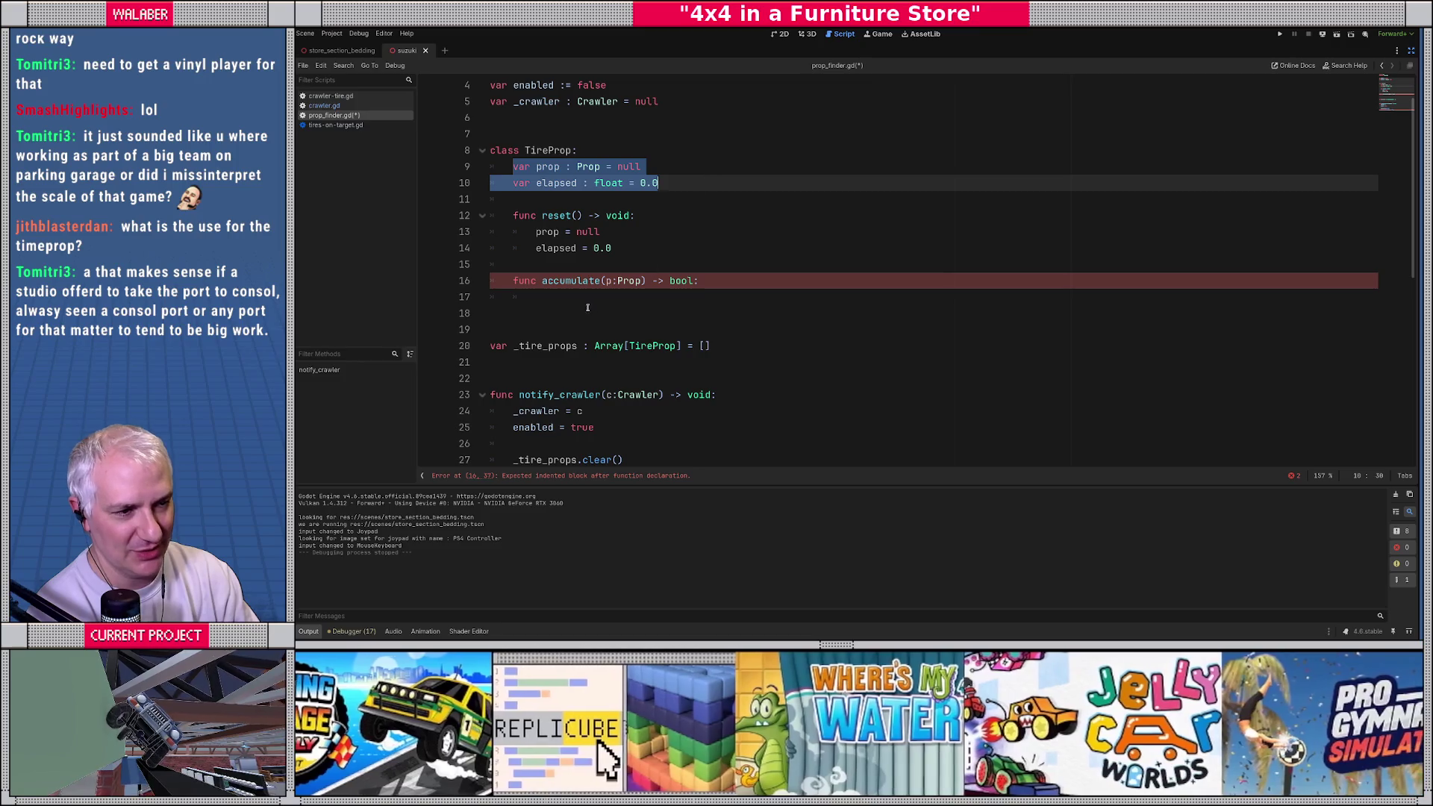
left_click(587, 304)
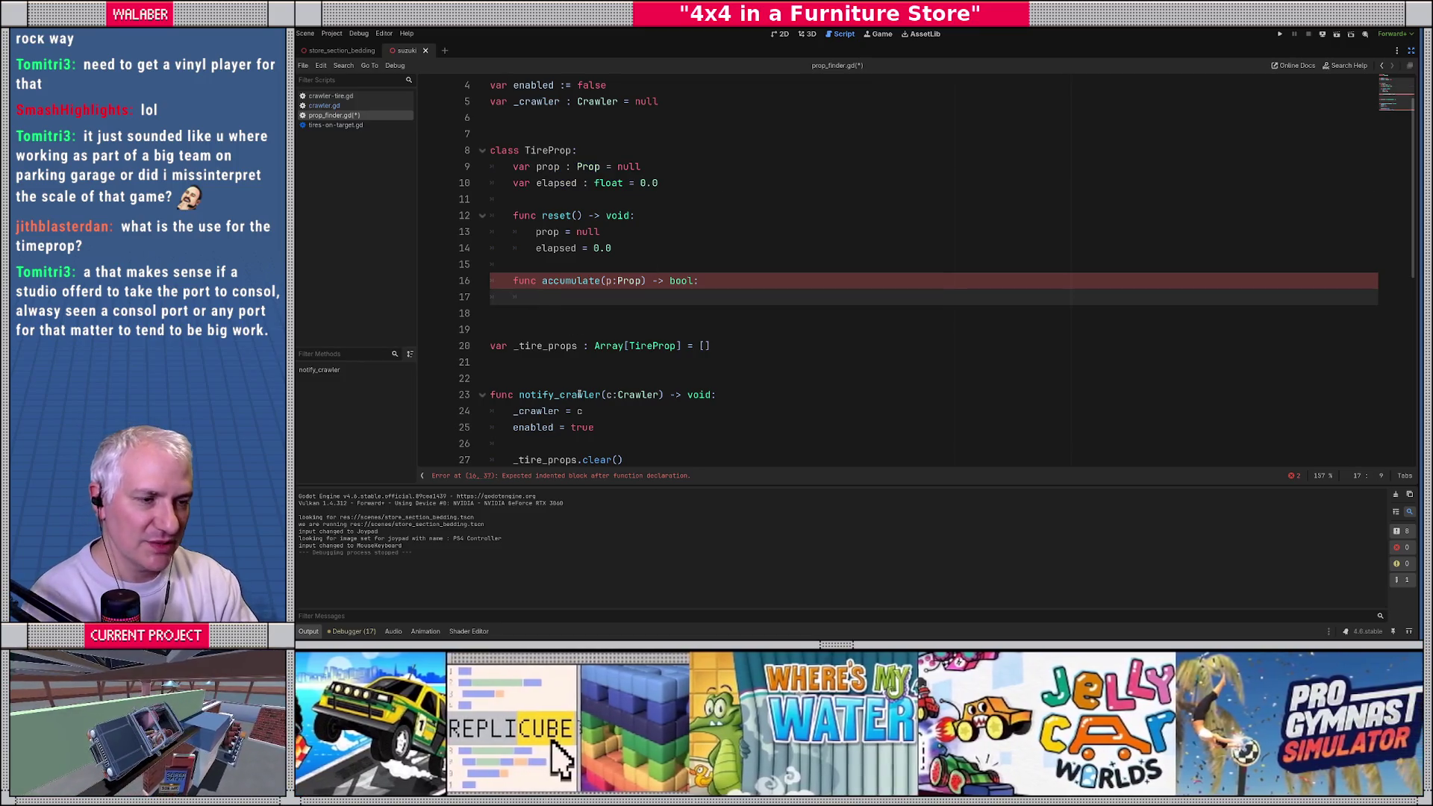
Step: Add the condition 'if p == prop and p != null:' inside accumulate
type("if")
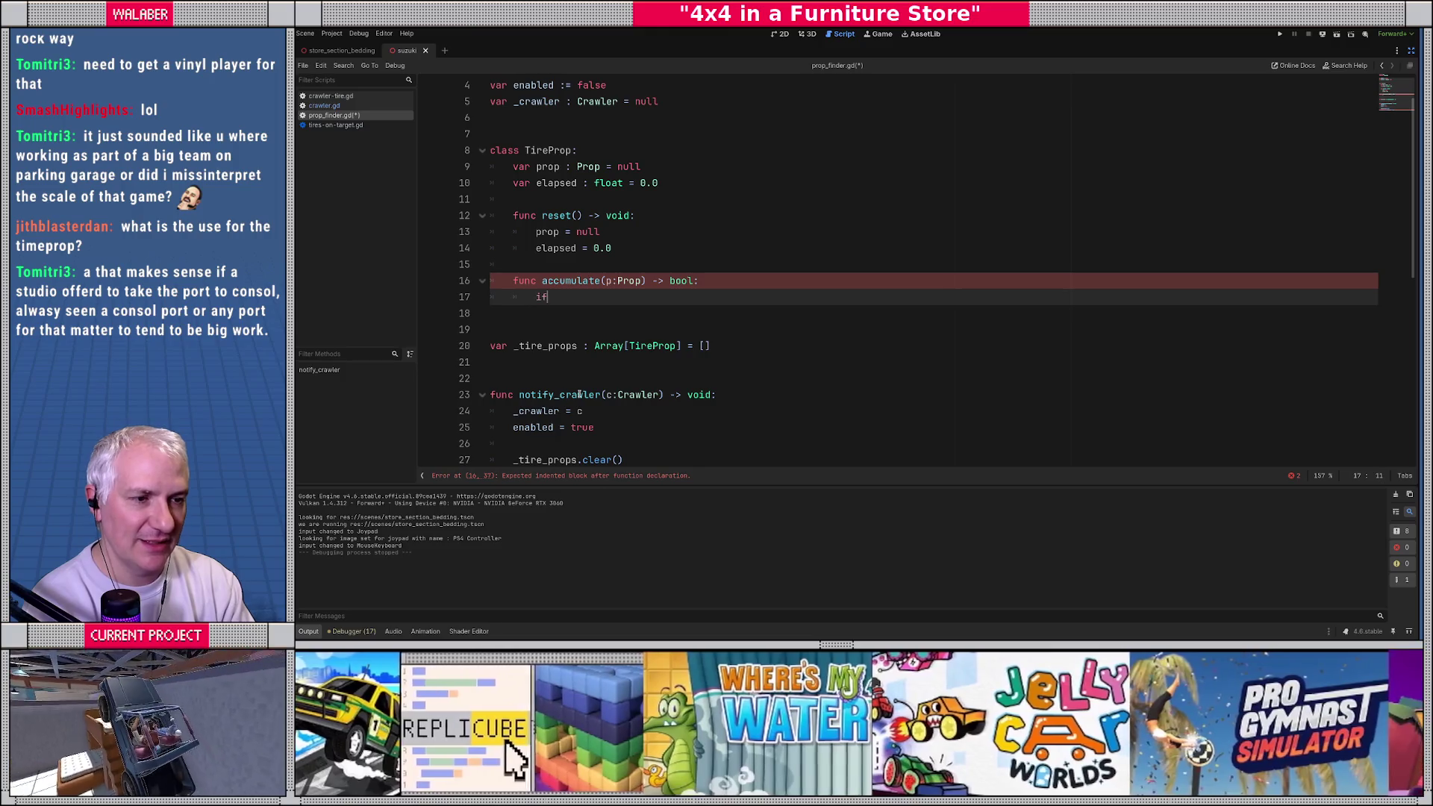
type(" p == prop:")
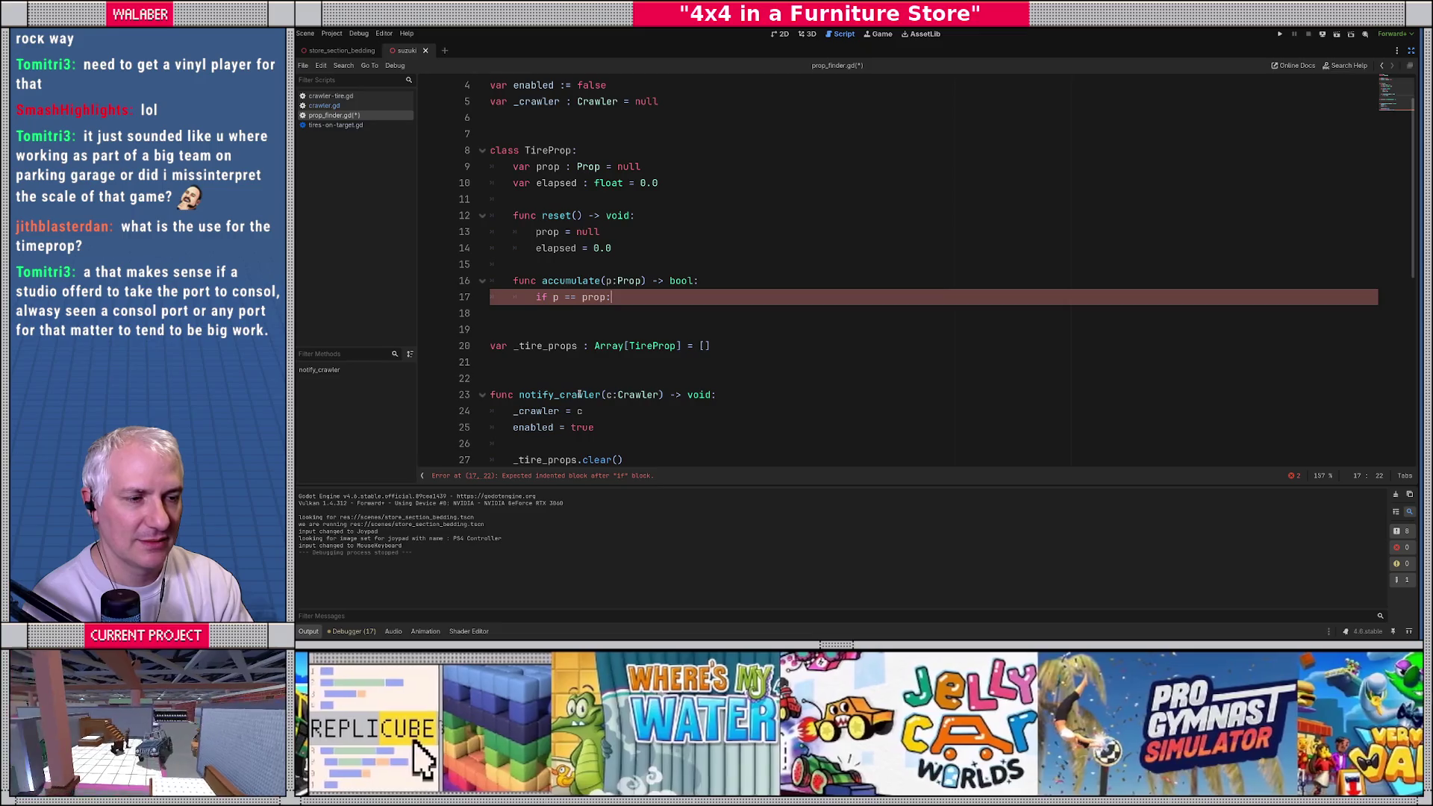
key("BackSpace")
type("and not")
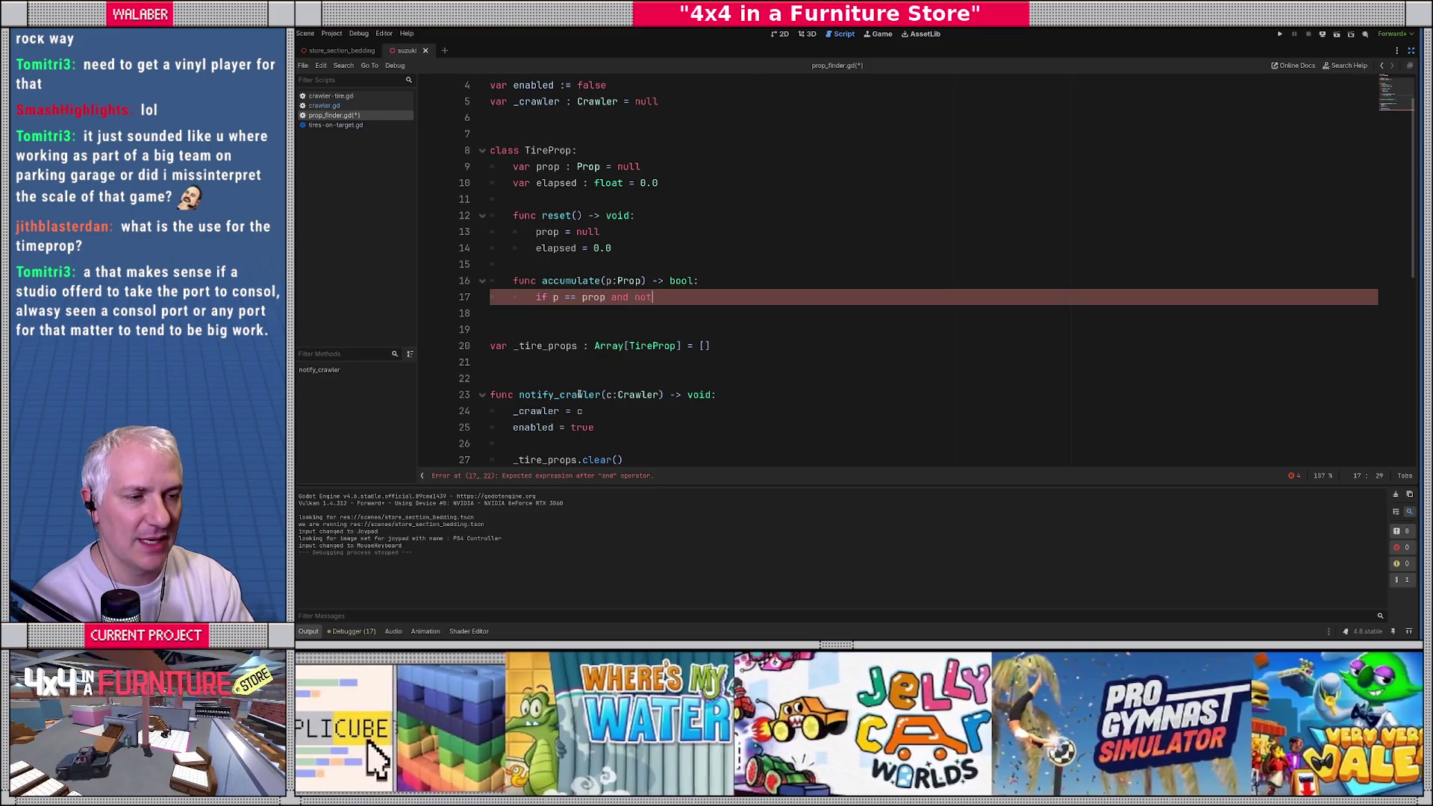
key("BackSpace")
key("BackSpace")
key("BackSpace")
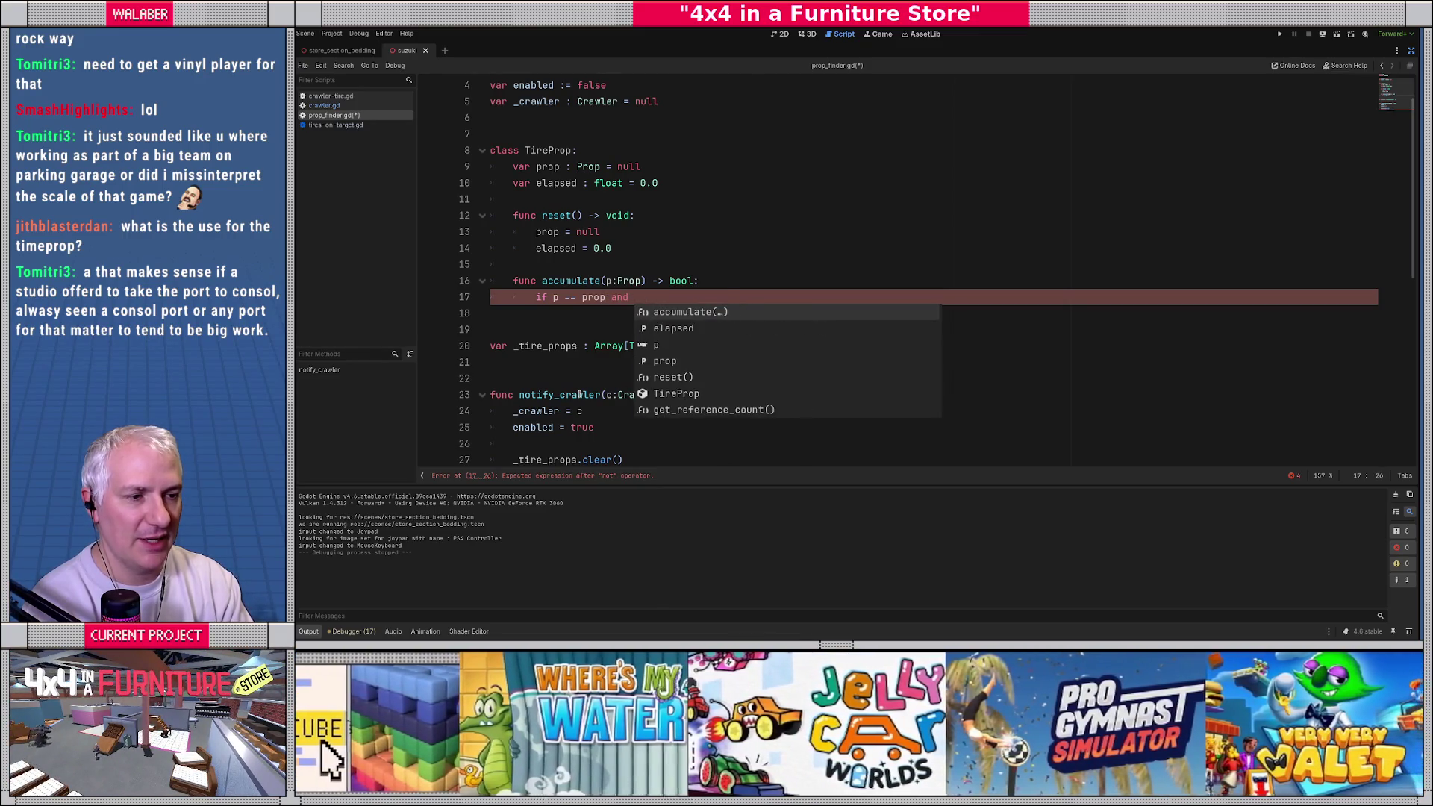
type("p != null")
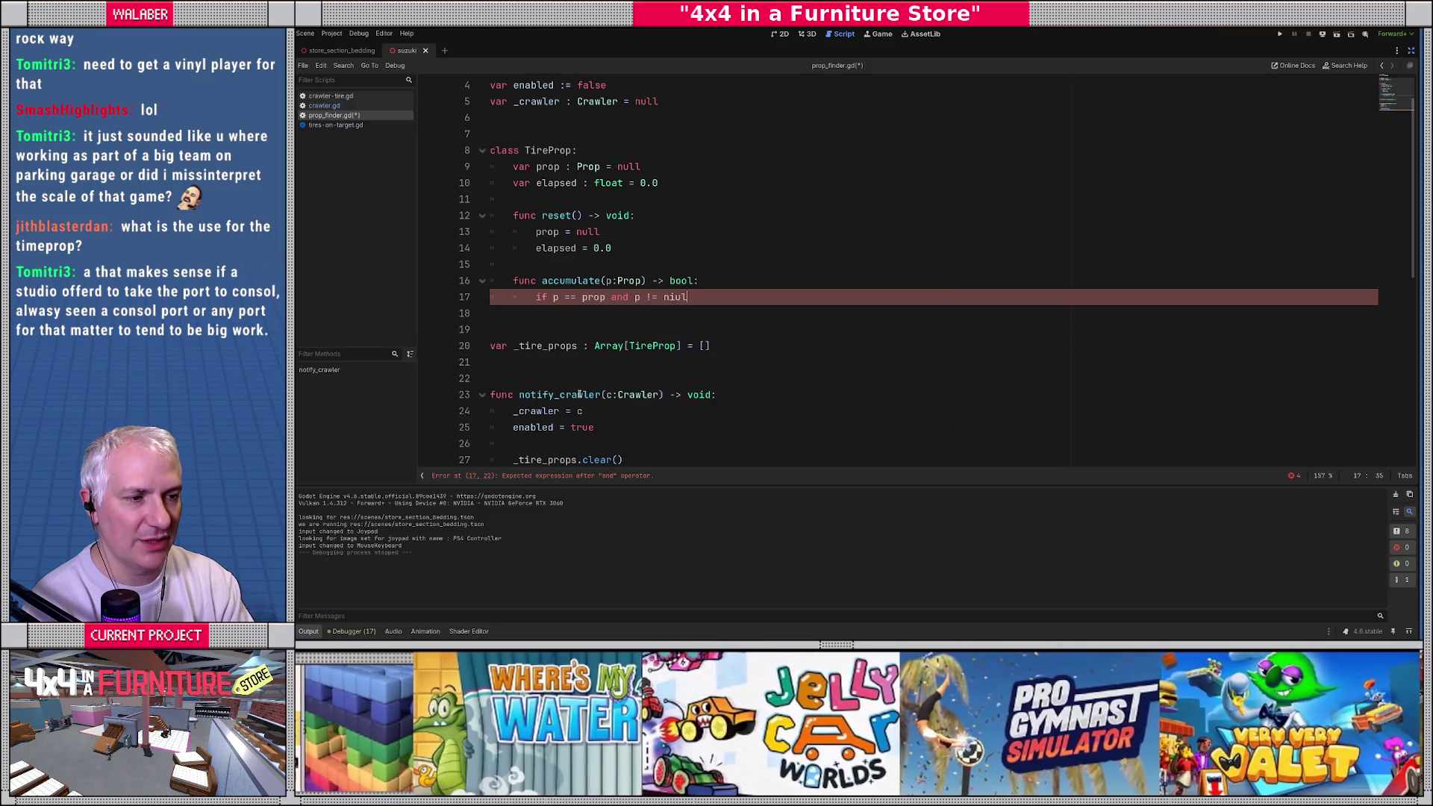
type(":")
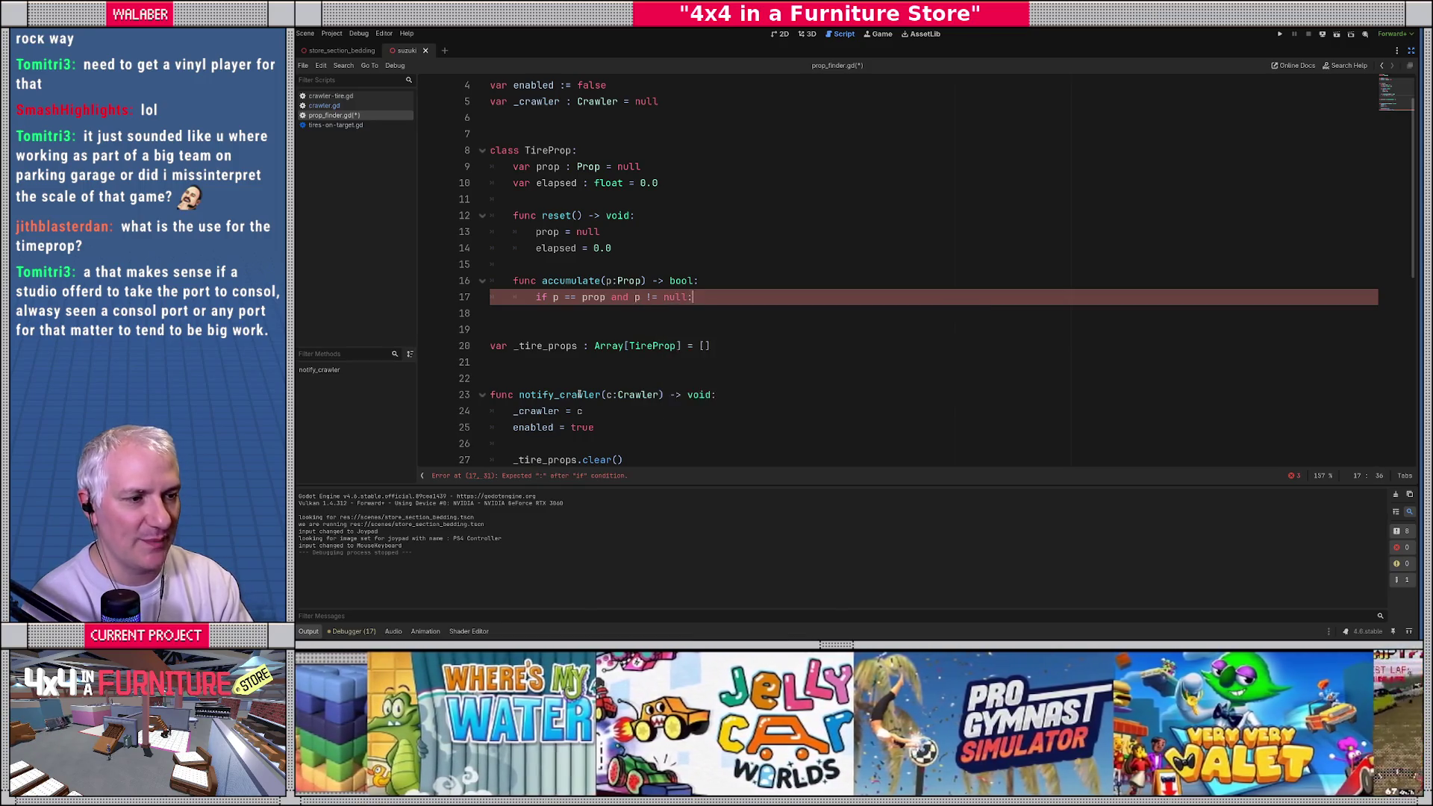
key("Return")
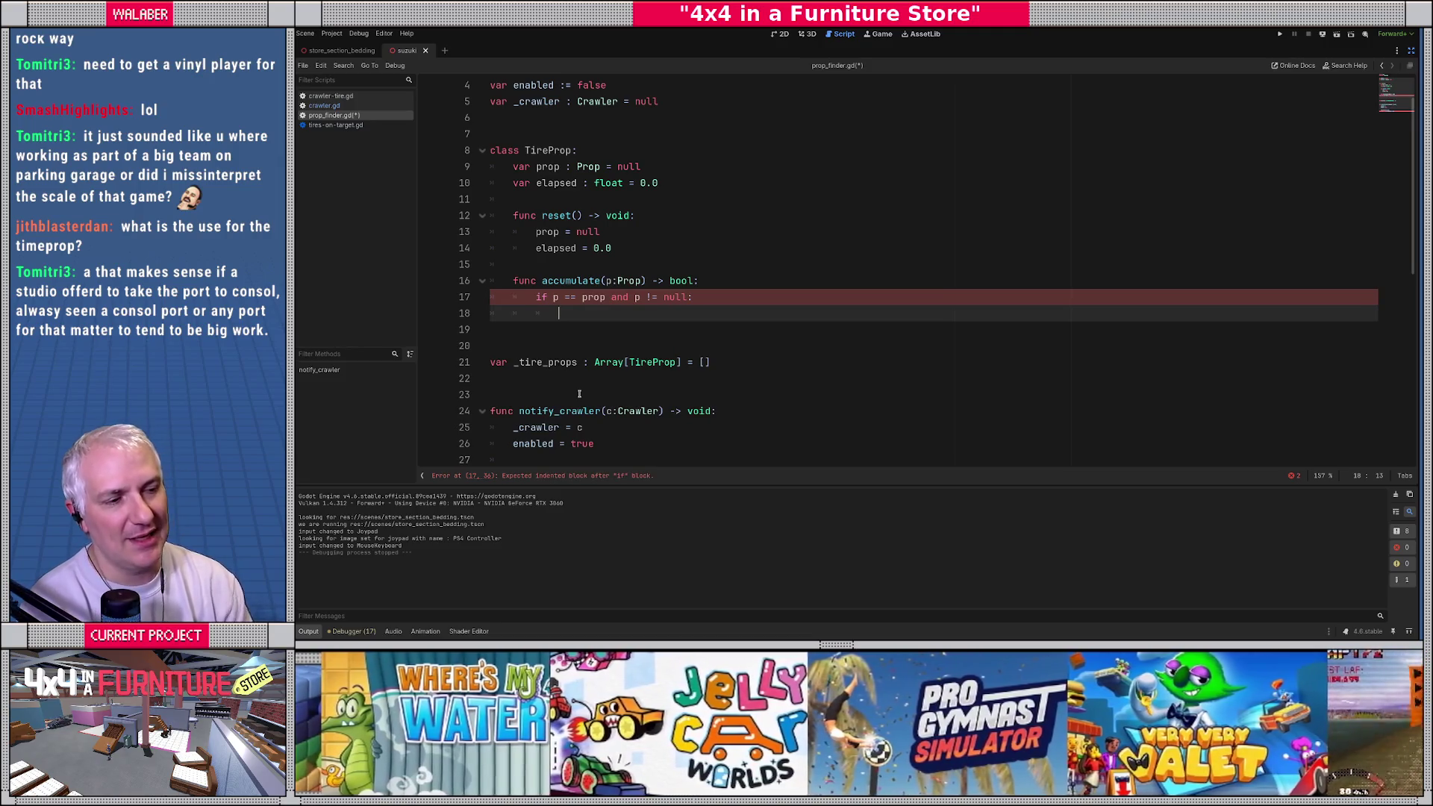
Step: Add a ', delta:float' parameter to accumulate and make the if body 'elapsed += delta'
type("ela")
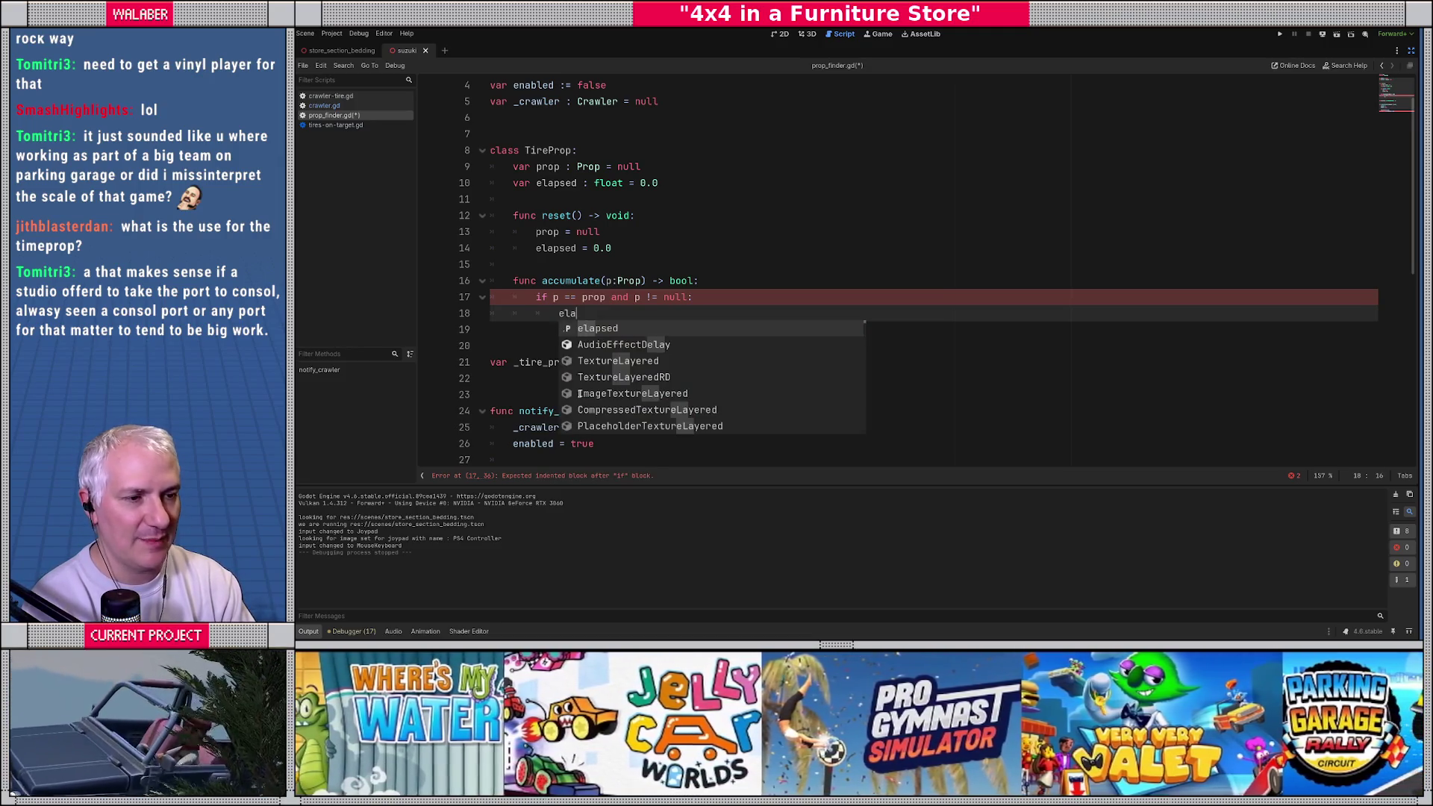
type("psed +=")
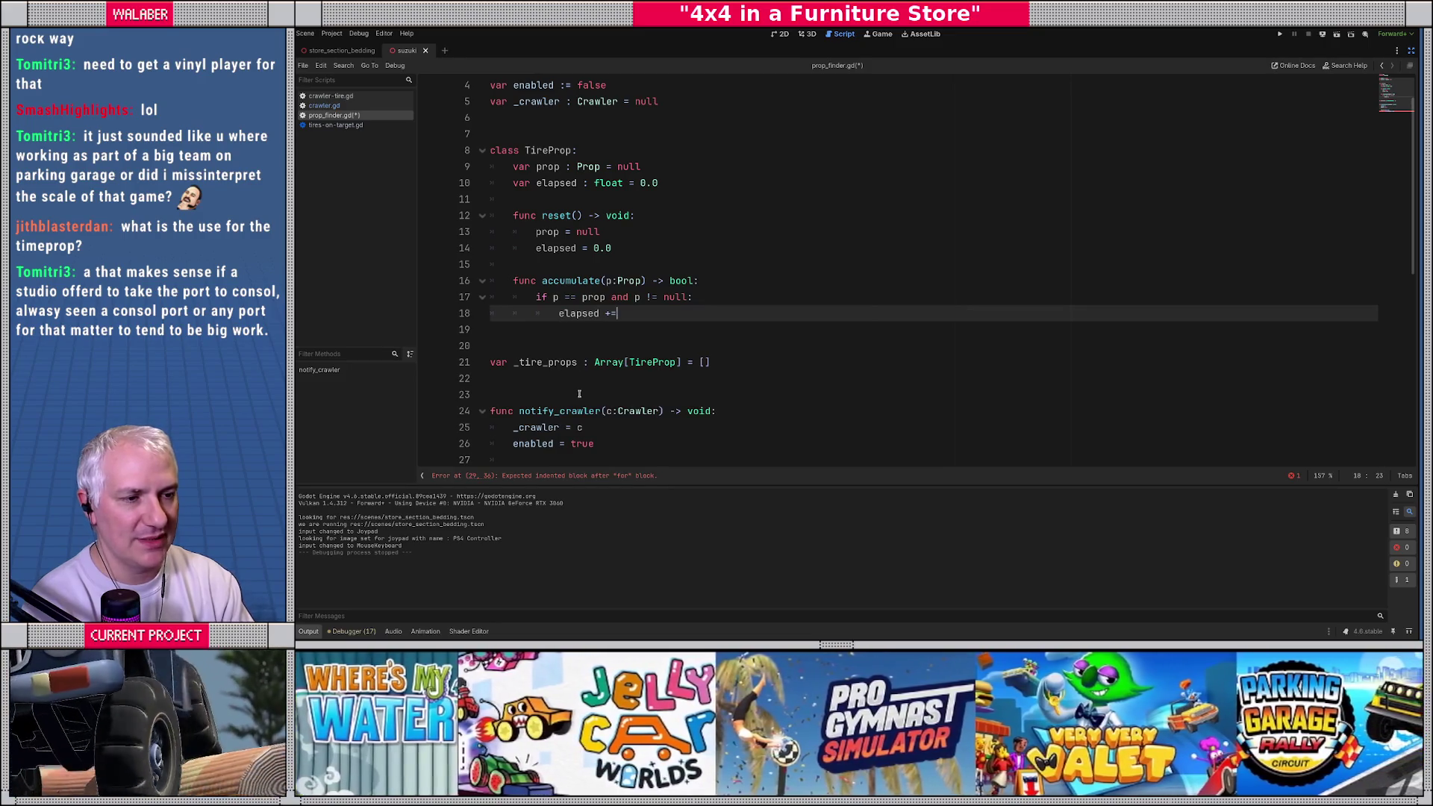
left_click(641, 288)
type(", delta:flo")
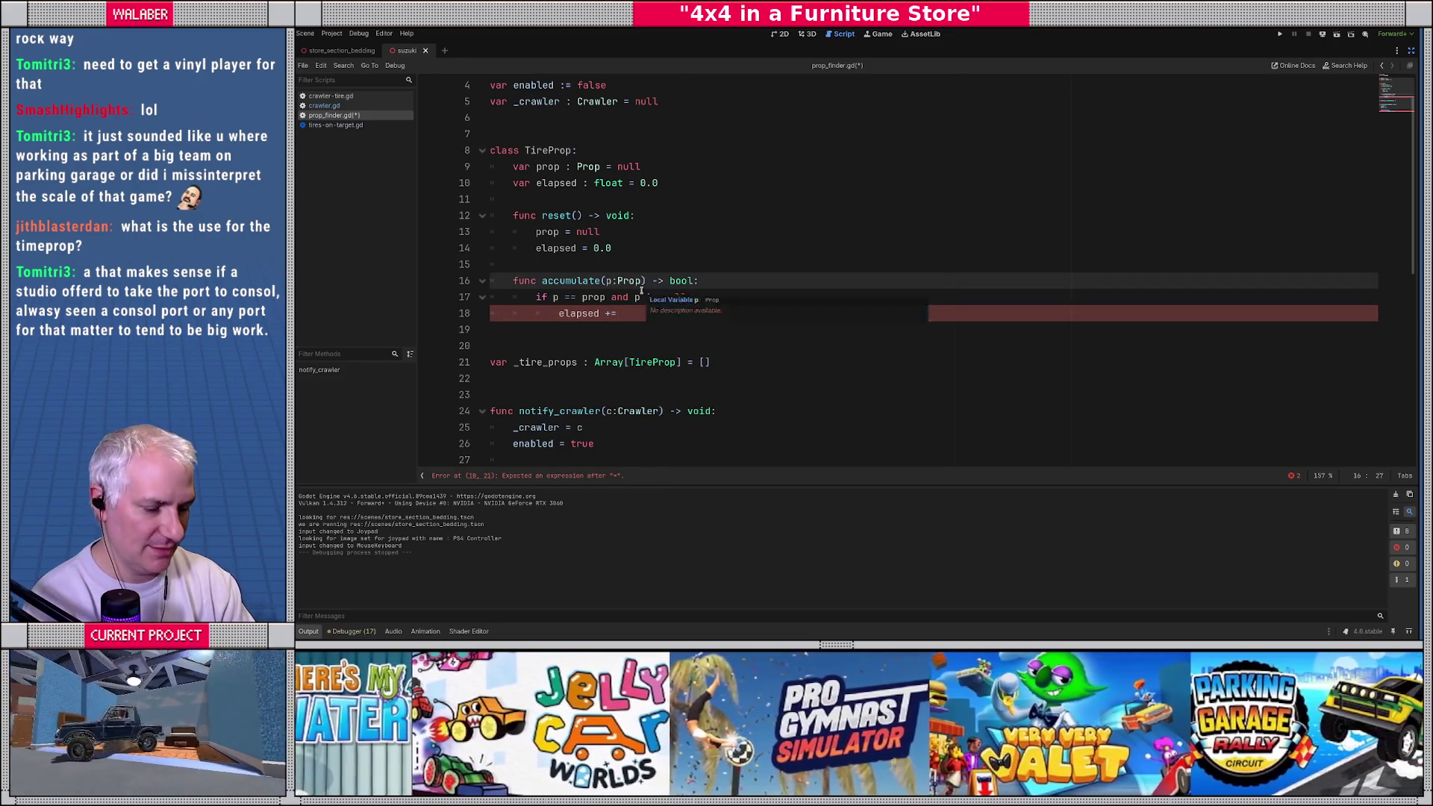
type("at")
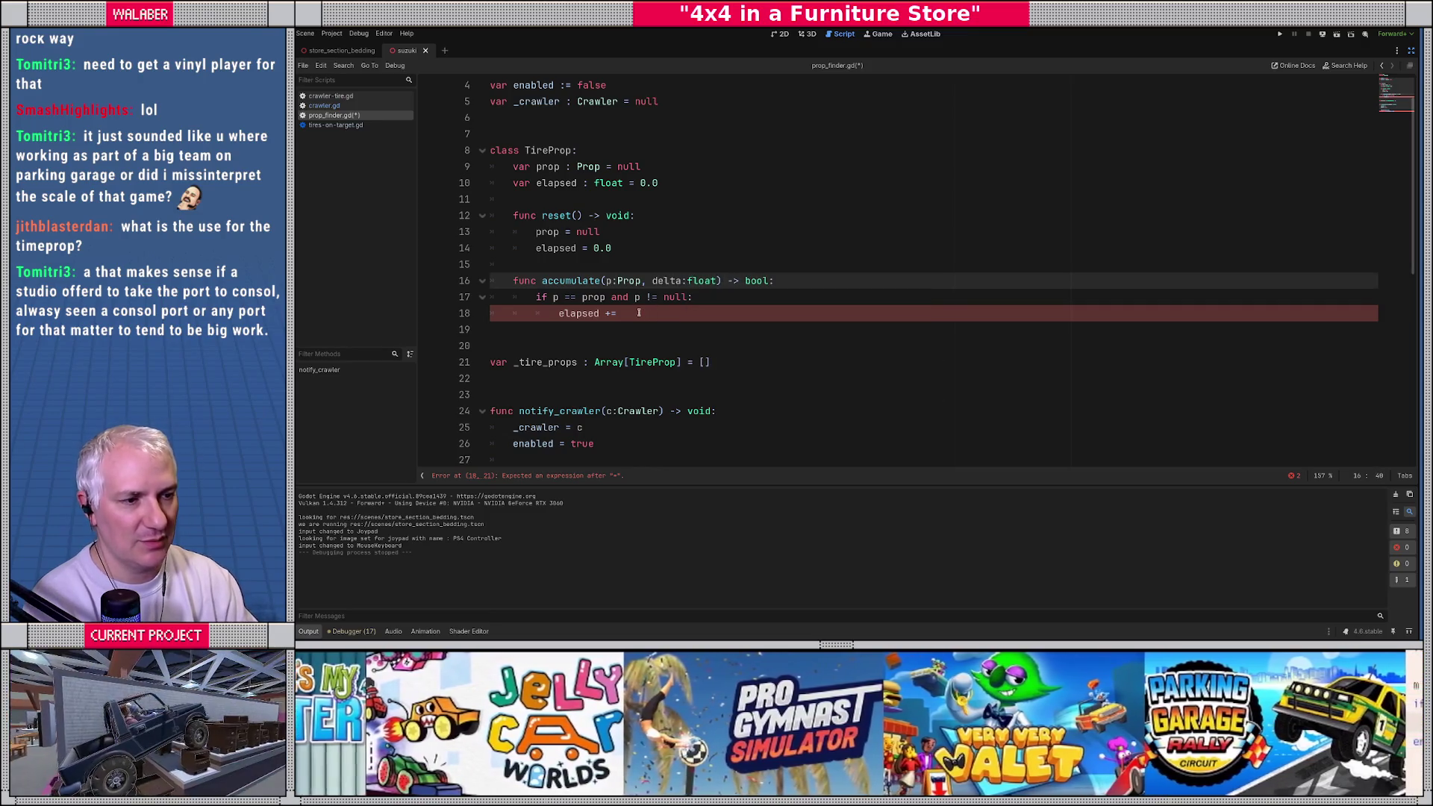
left_click(639, 313)
type("delta")
scroll(619, 283, "up", 3)
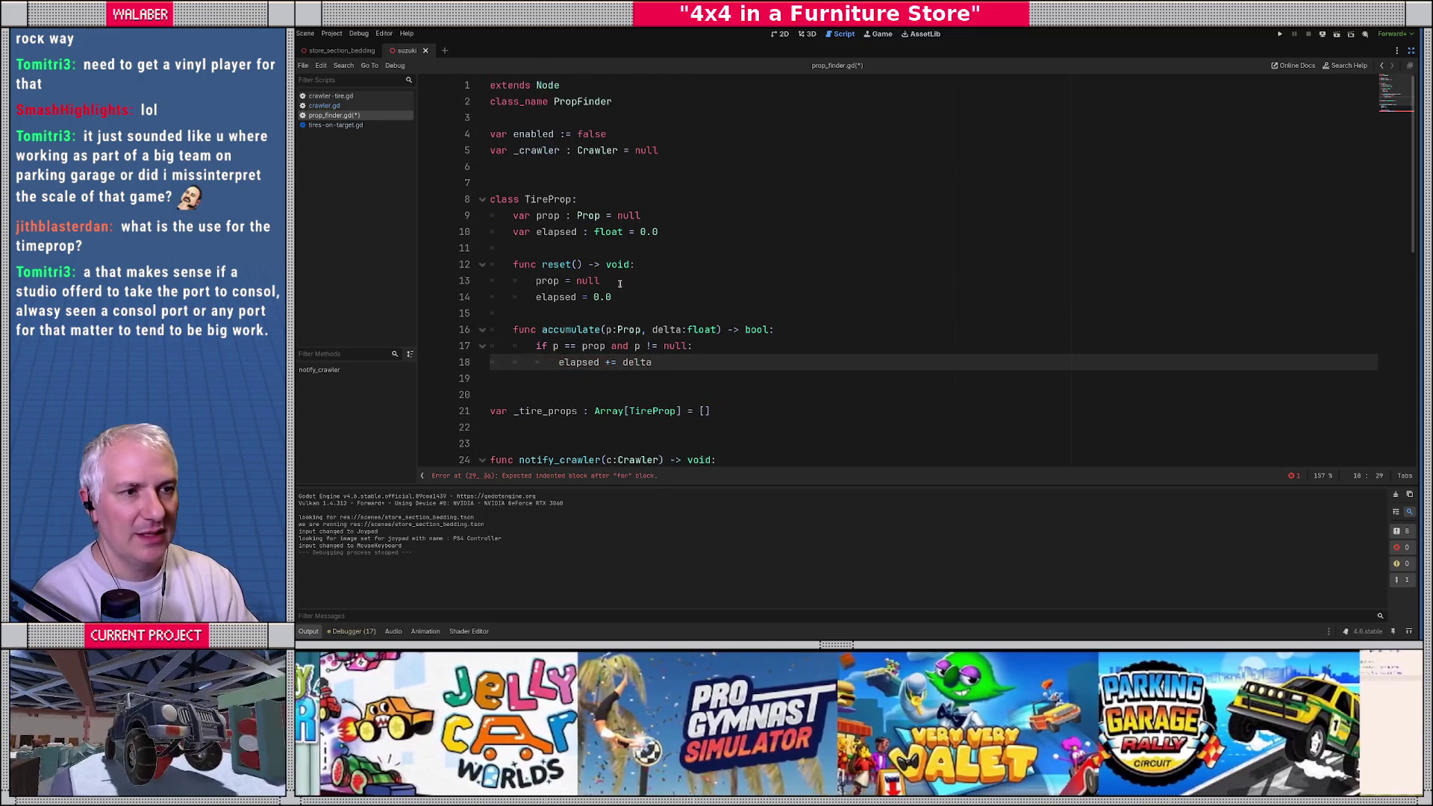
Step: Add 'const STABLE_DURATION := 1.0' on line 7 of prop_finder.gd, replacing STABLE_TIMEOUT
left_click(507, 167)
key("Return")
type("const")
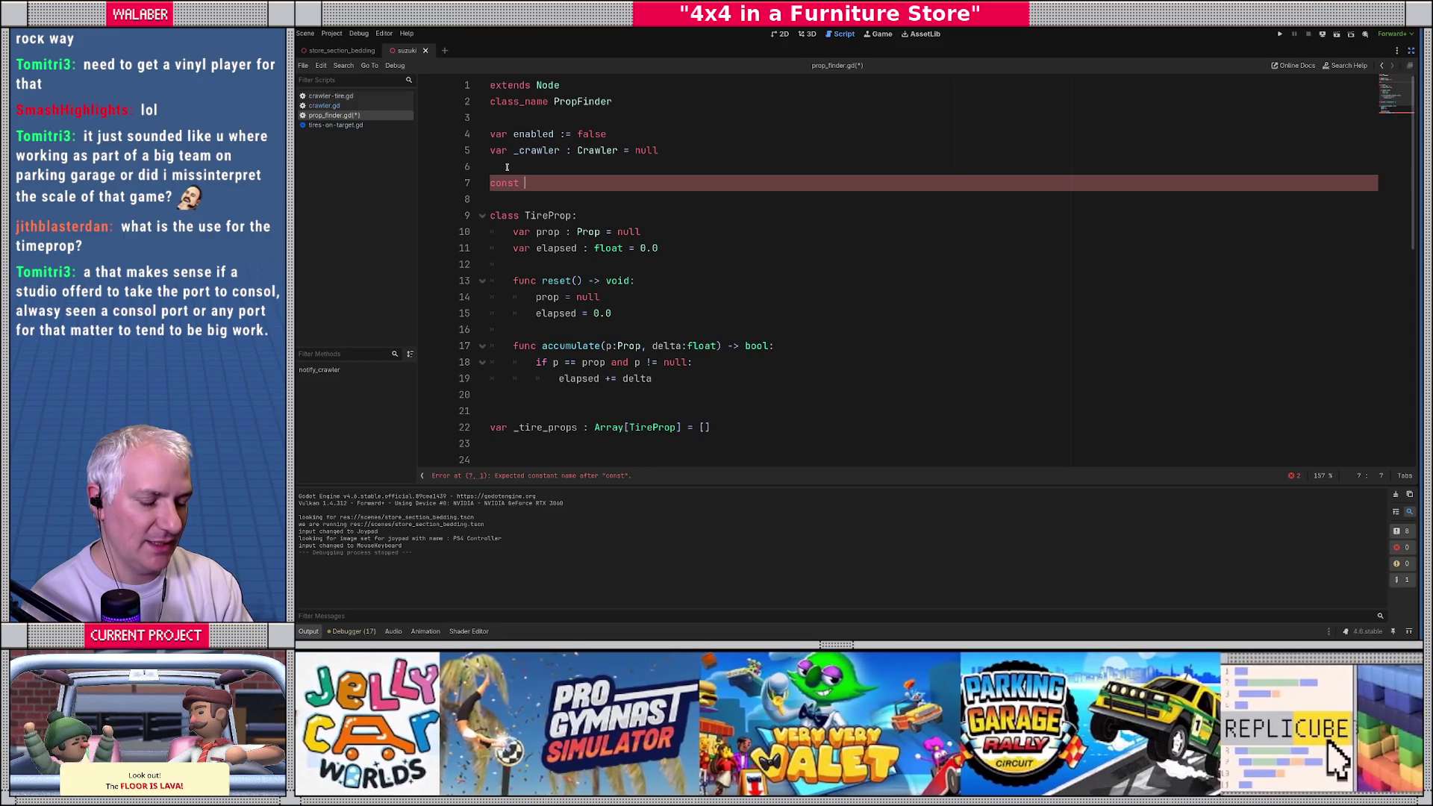
type("STABL")
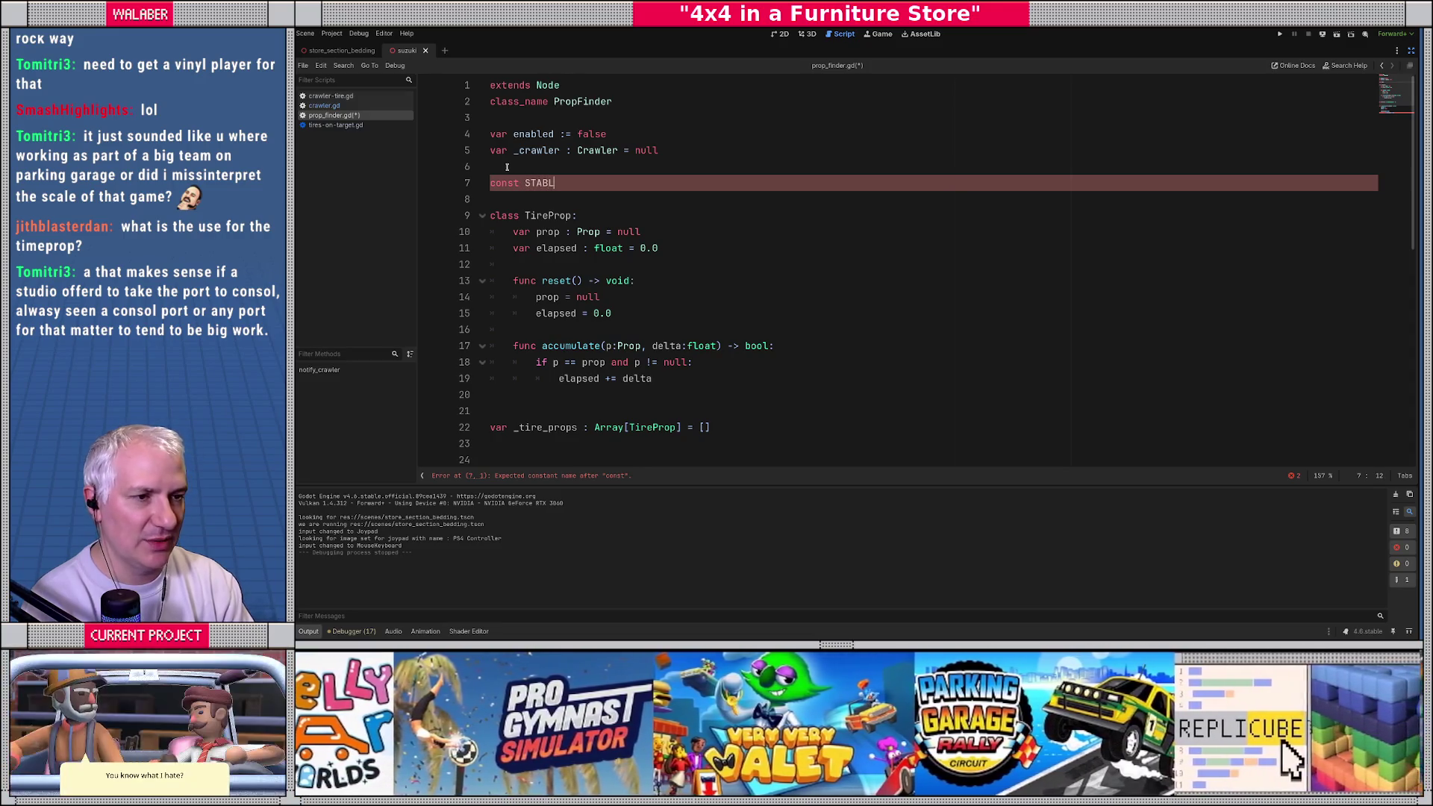
type("E_TIMEOUT :=")
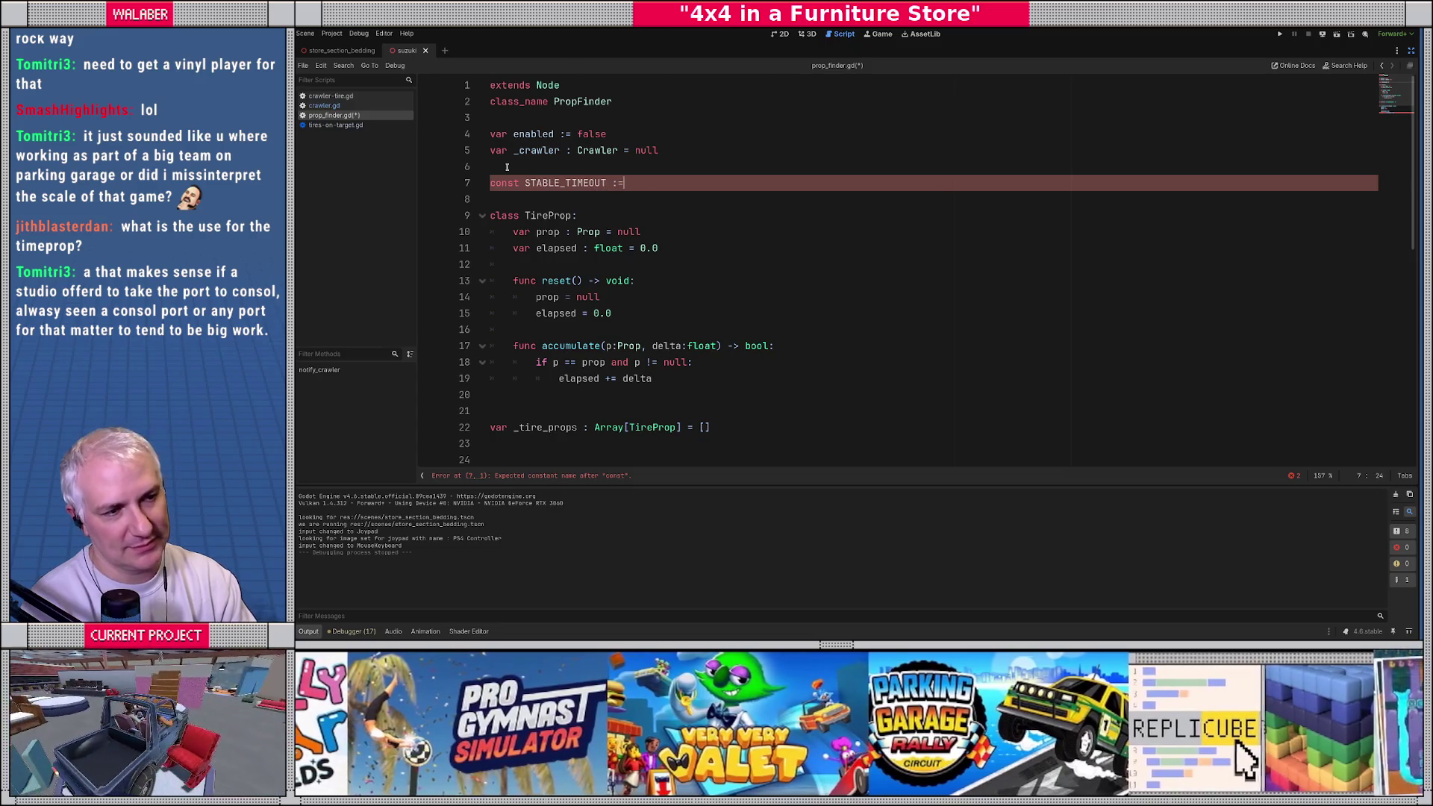
key("BackSpace")
key("BackSpace")
key("BackSpace")
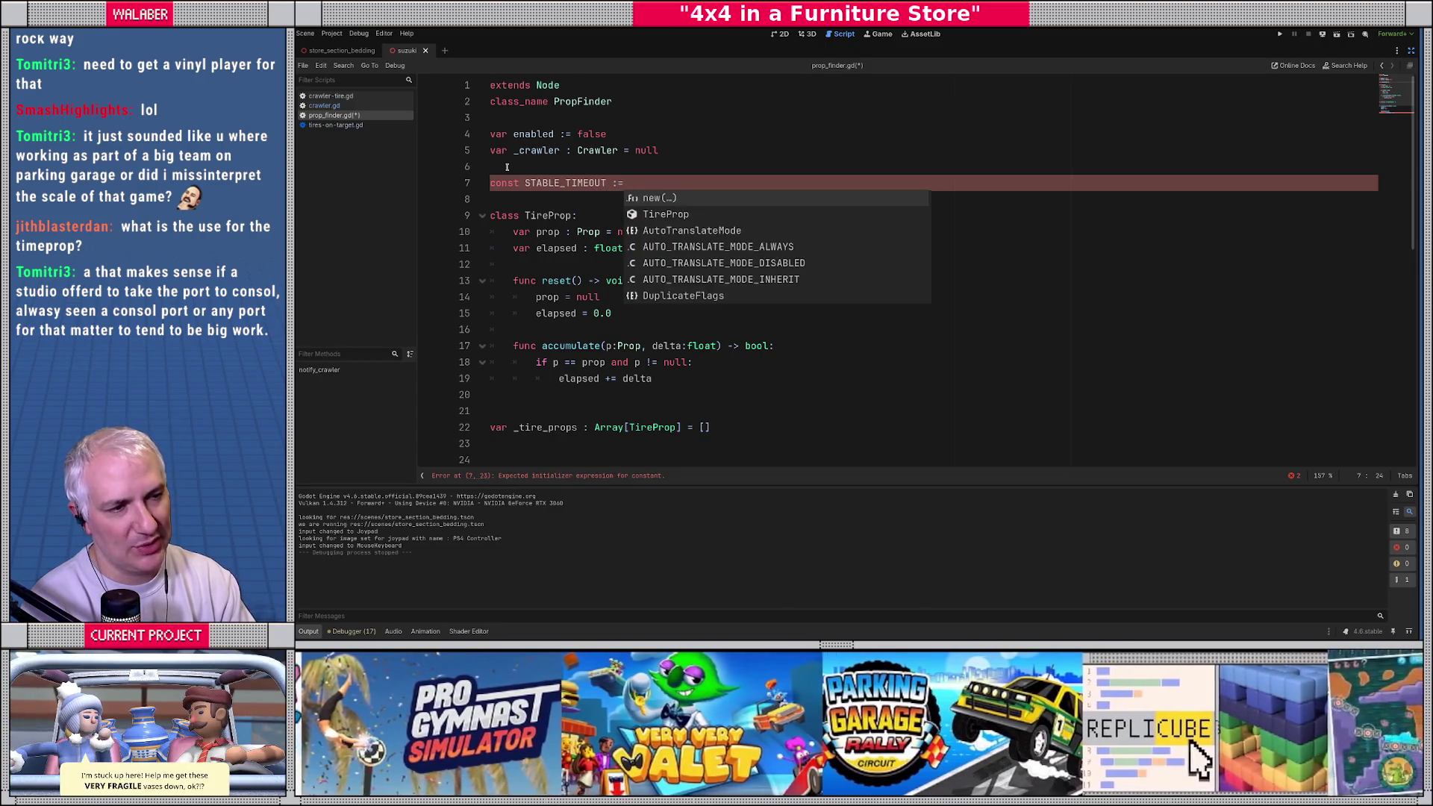
type("DURATION ")
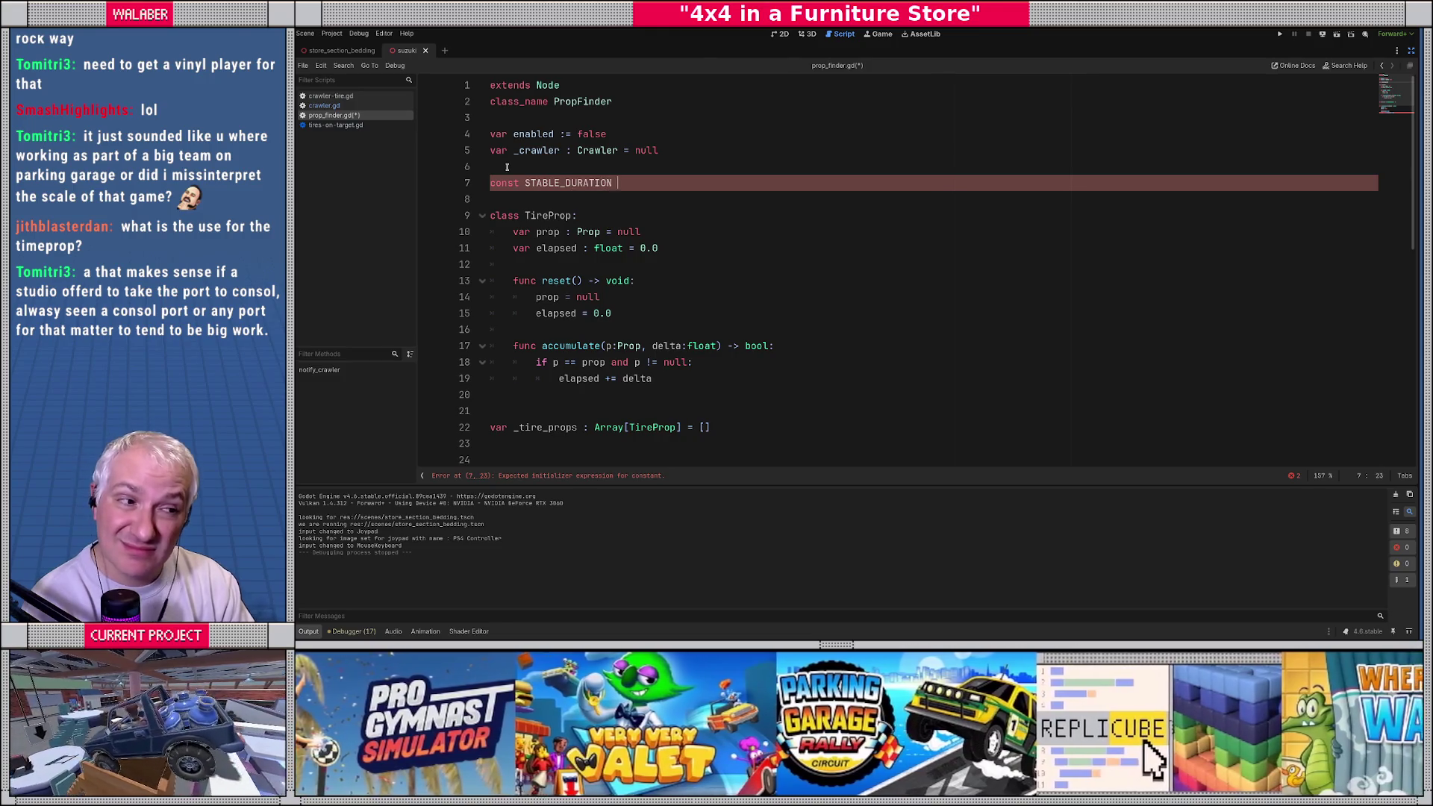
type(":= 1.0")
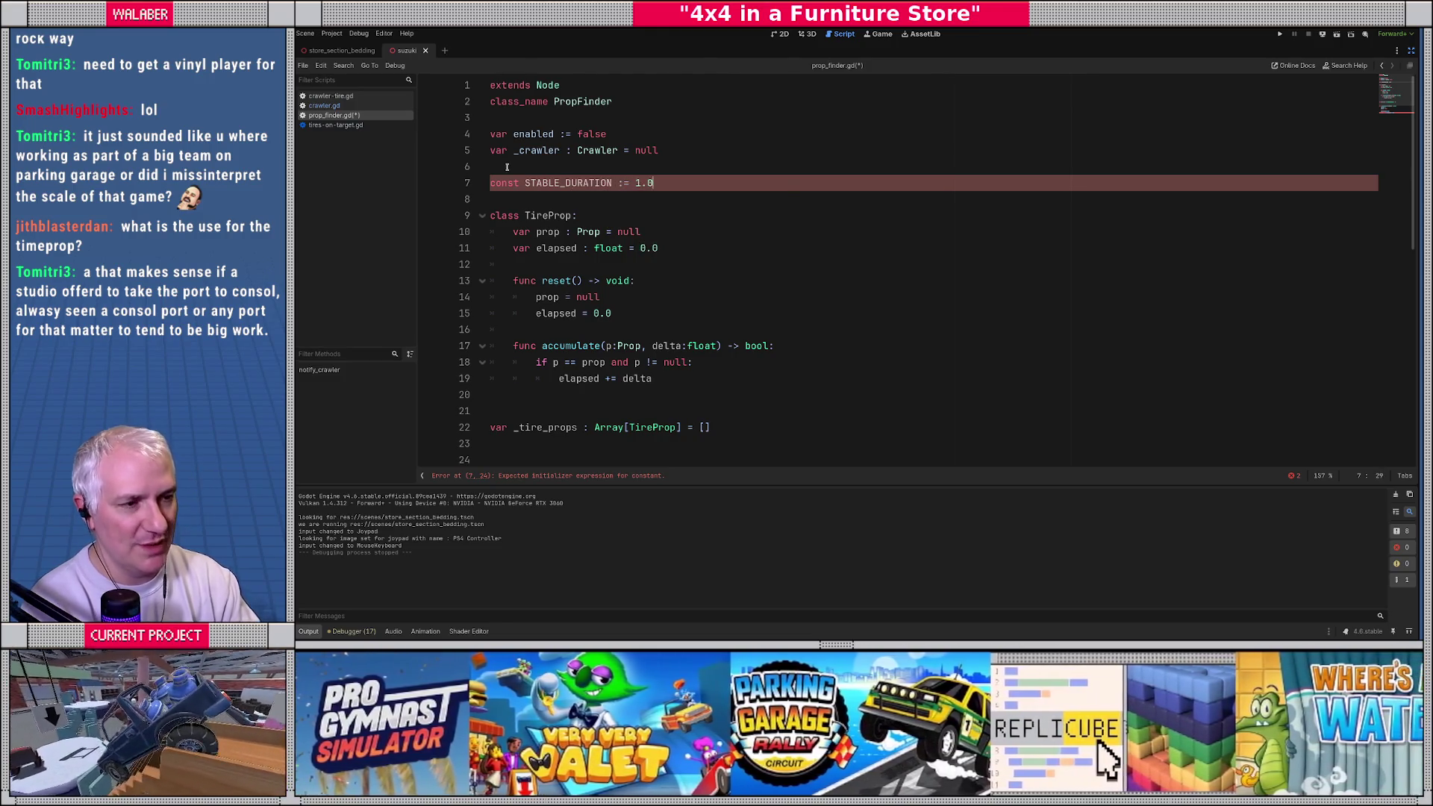
key("Return")
double_click(530, 183)
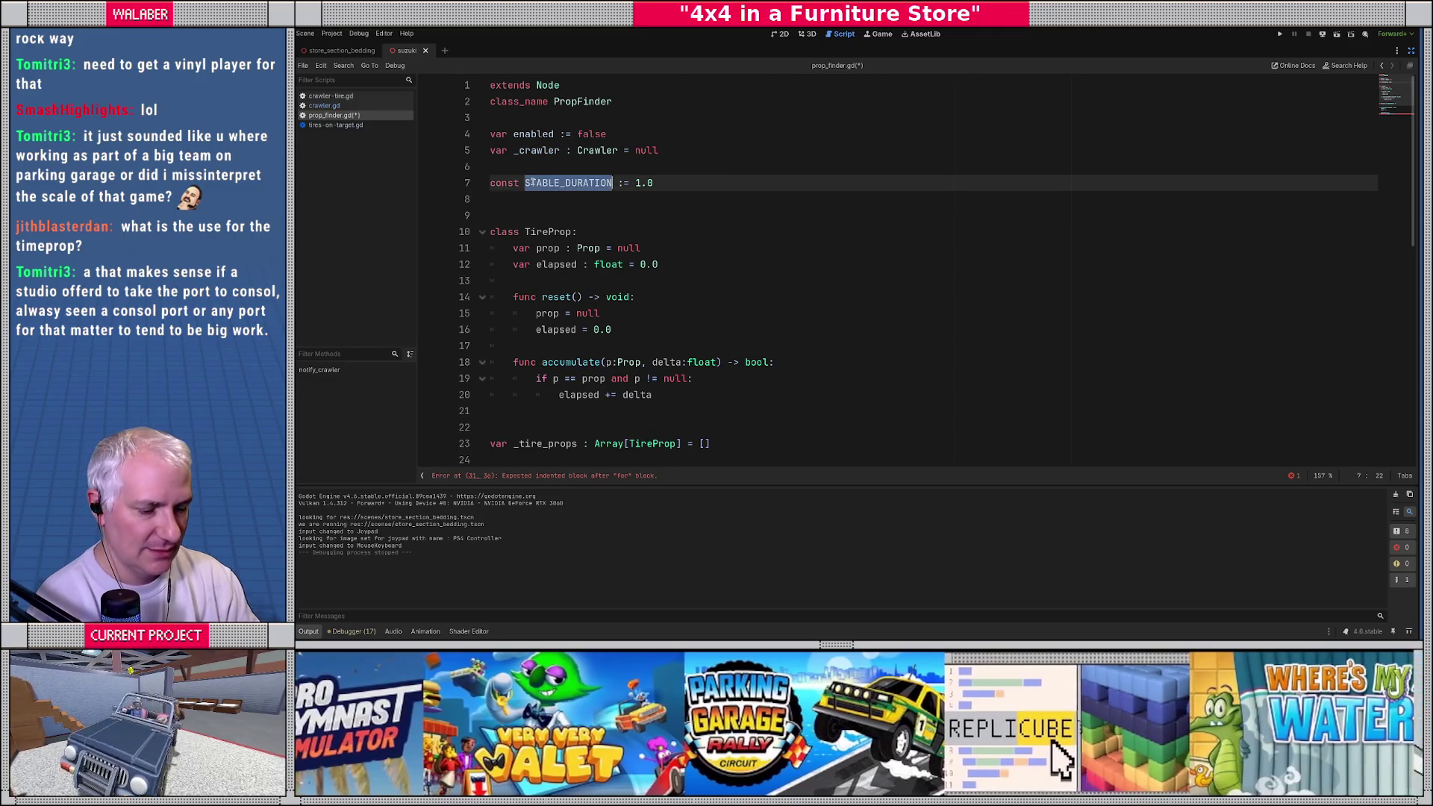
scroll(567, 299, "down", 1)
Step: End accumulate with 'return elapsed >= STABLE_DURATION'
left_click(595, 360)
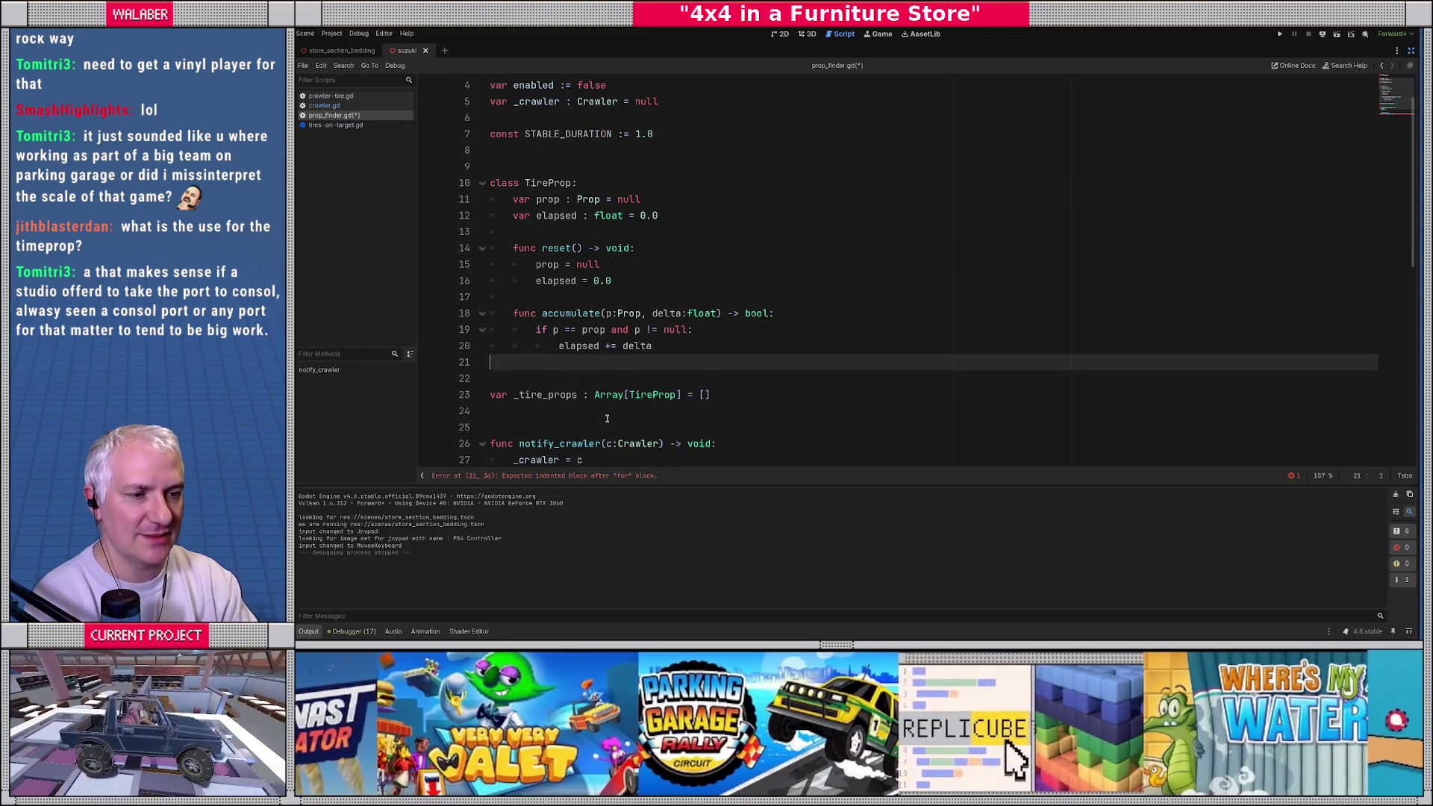
key("Return")
key("Tab")
type("return ela")
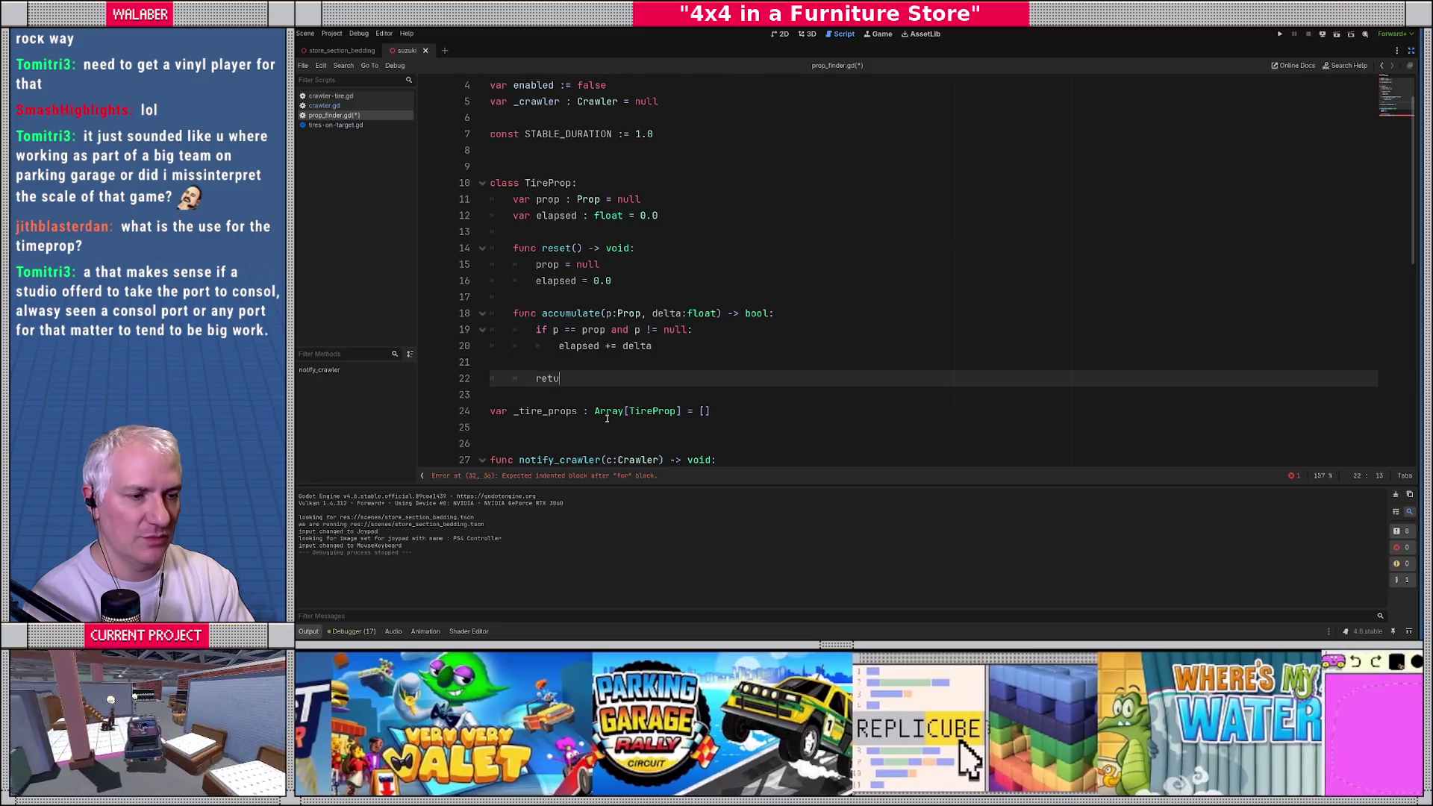
key("Return")
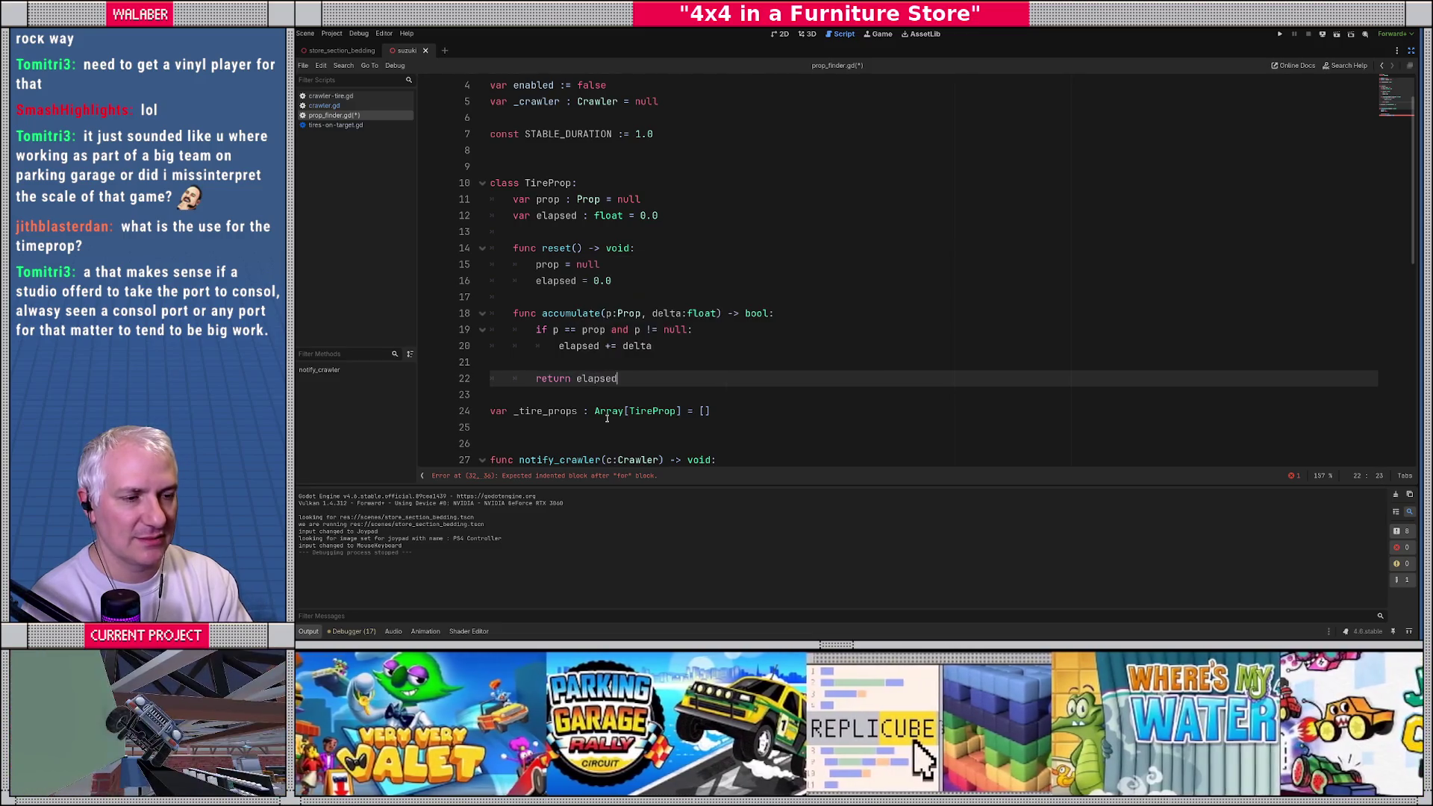
type(" >= S")
key("Return")
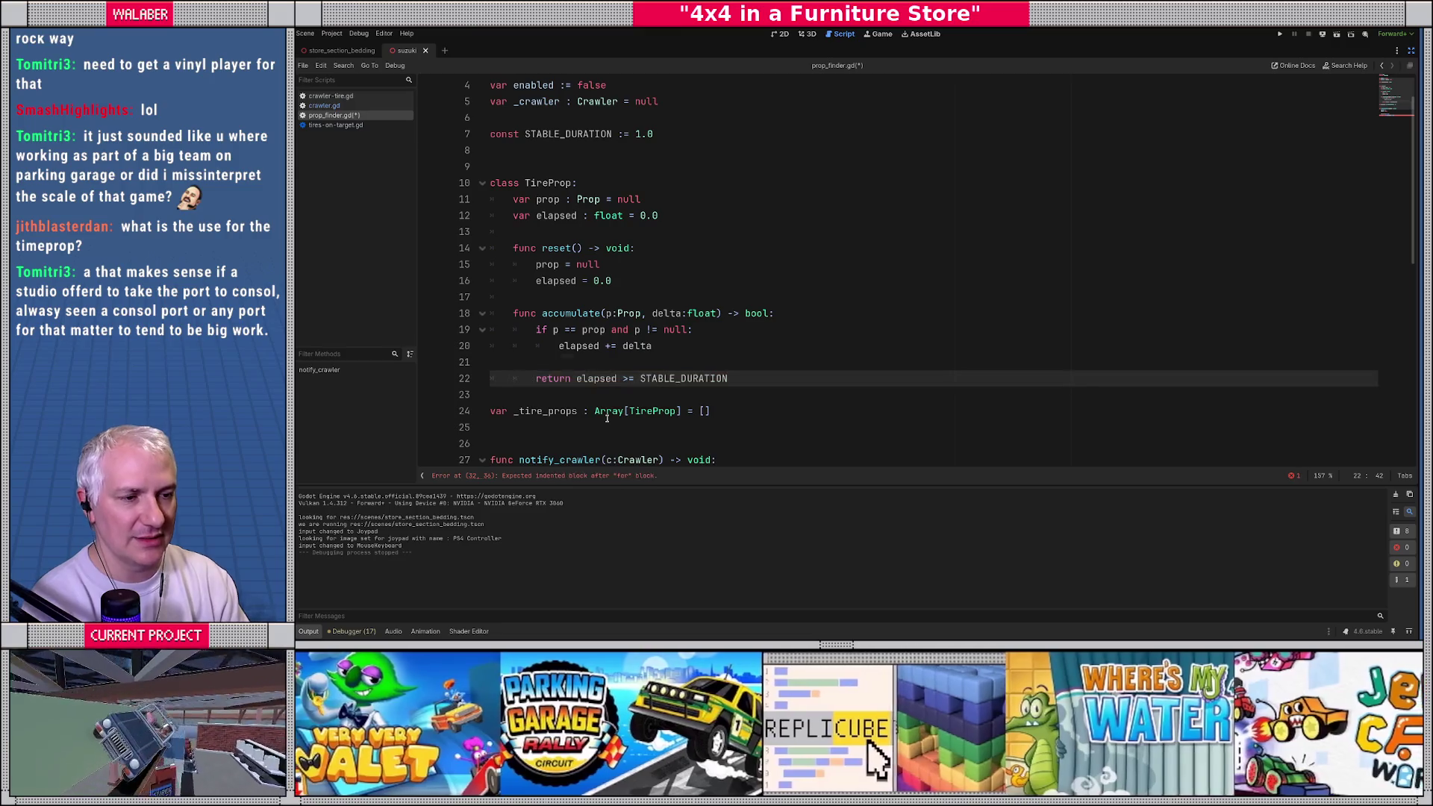
Step: Above the return, add 'if p != prop:' setting 'prop = p' and 'elapsed = 0.0'
key("Up")
key("Return")
key("Up")
key("Return")
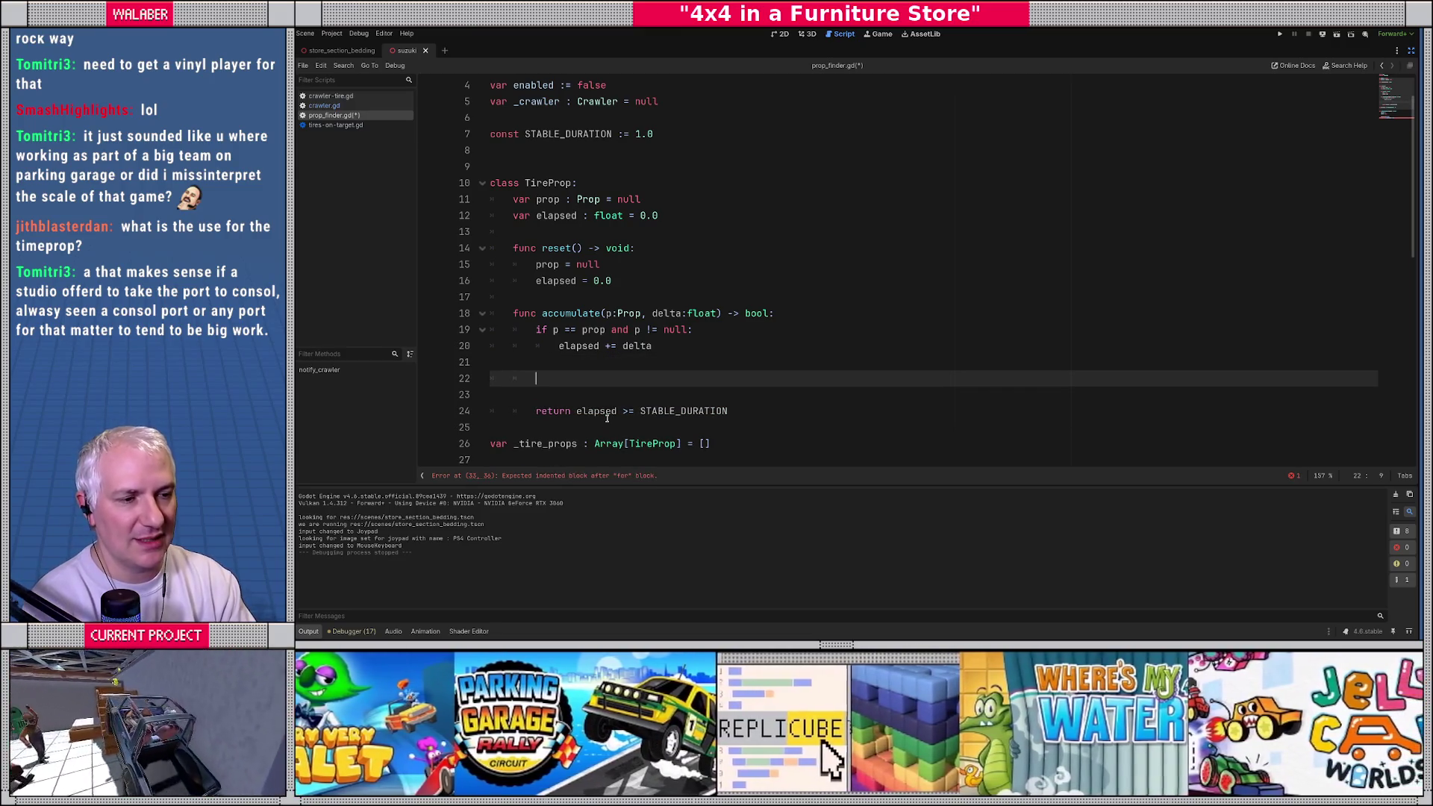
type("if o")
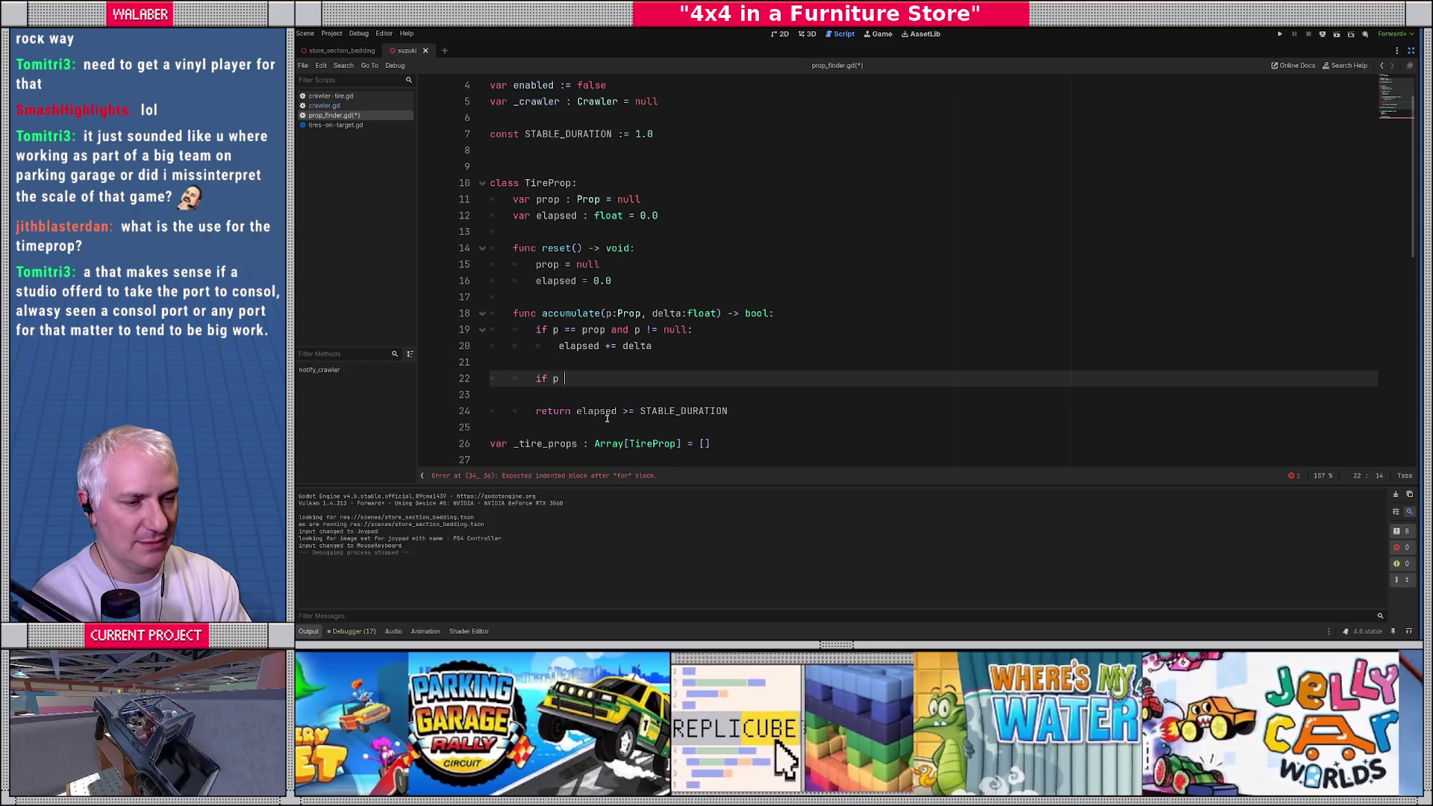
type("!")
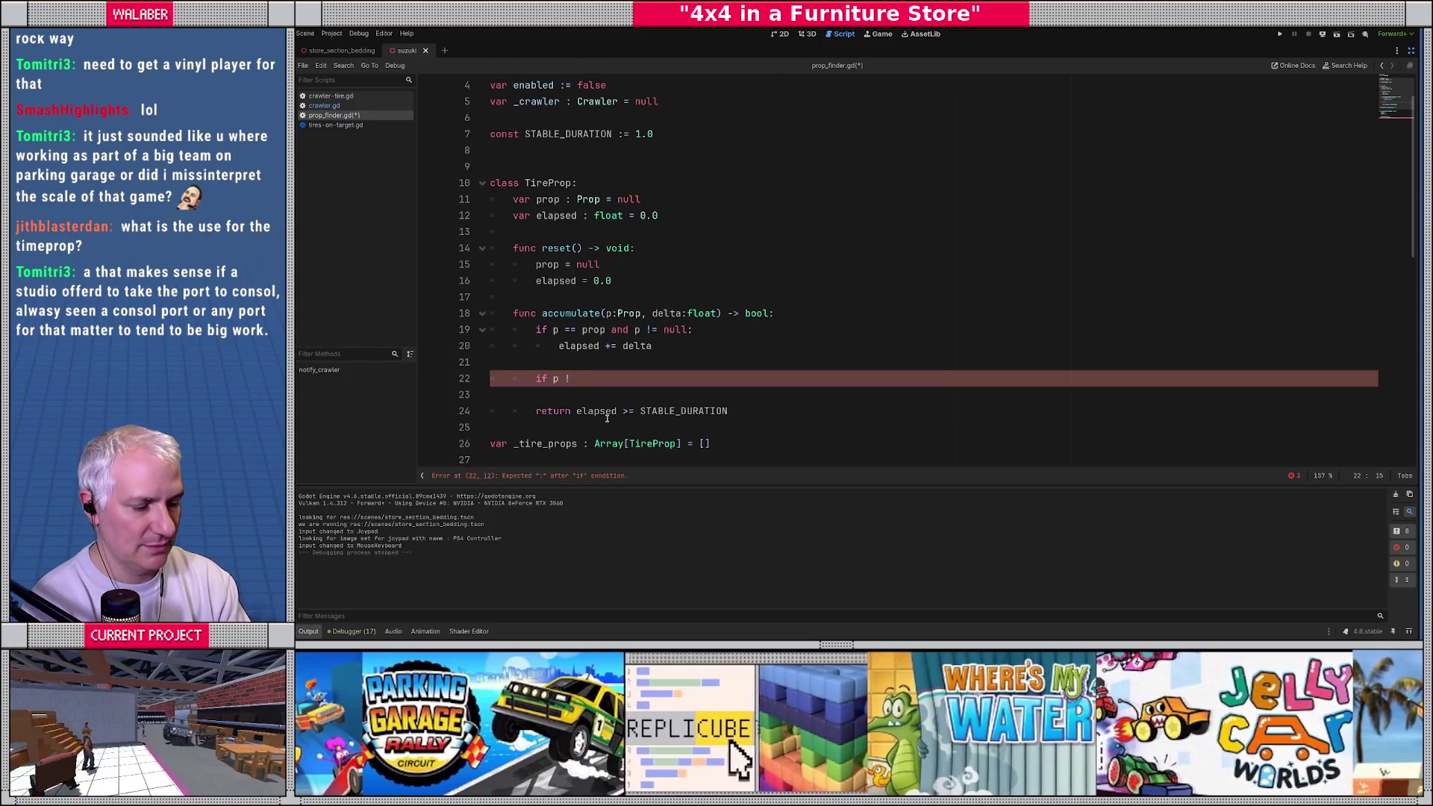
type("= prop:")
key("Return")
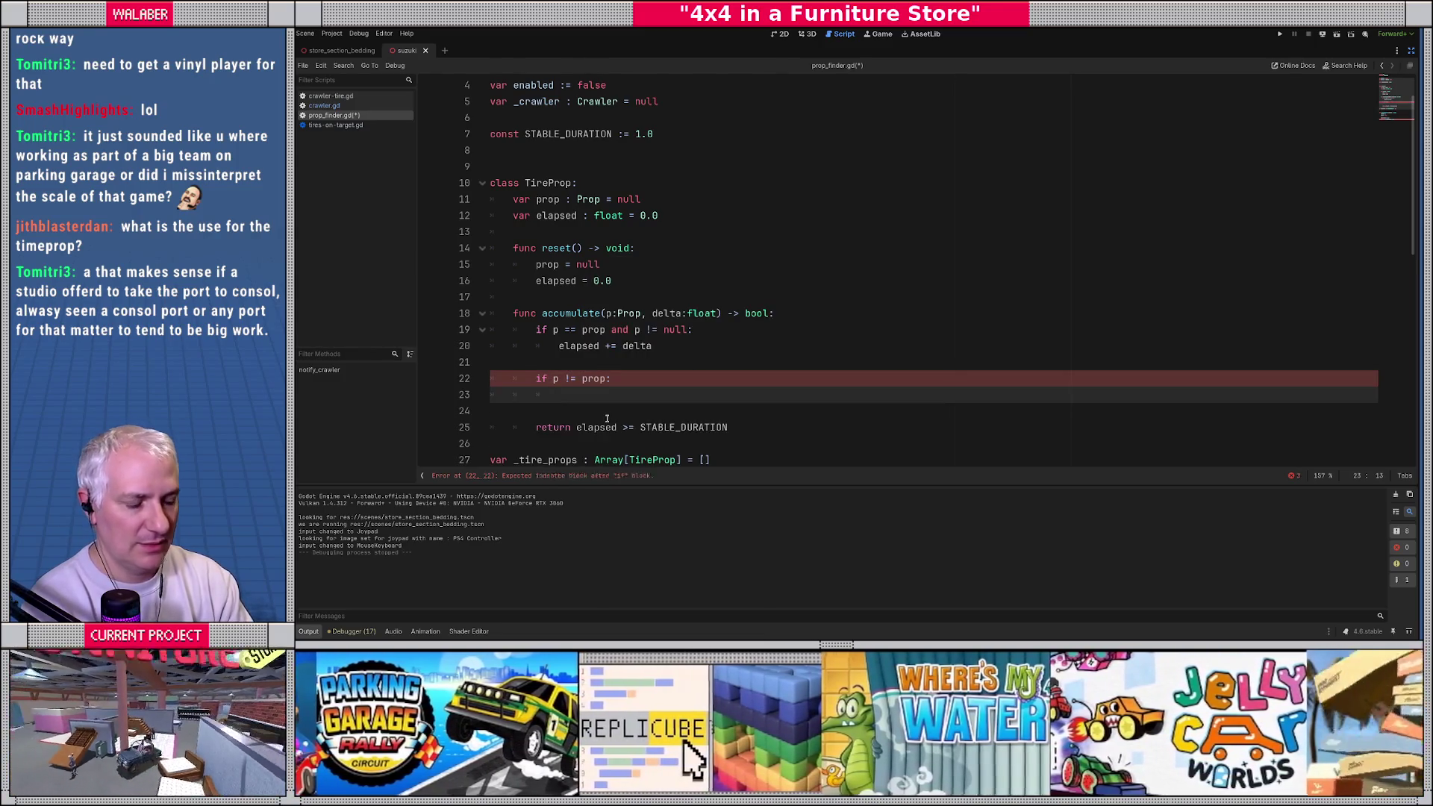
type("prop = prop")
key("BackSpace")
key("BackSpace")
key("BackSpace")
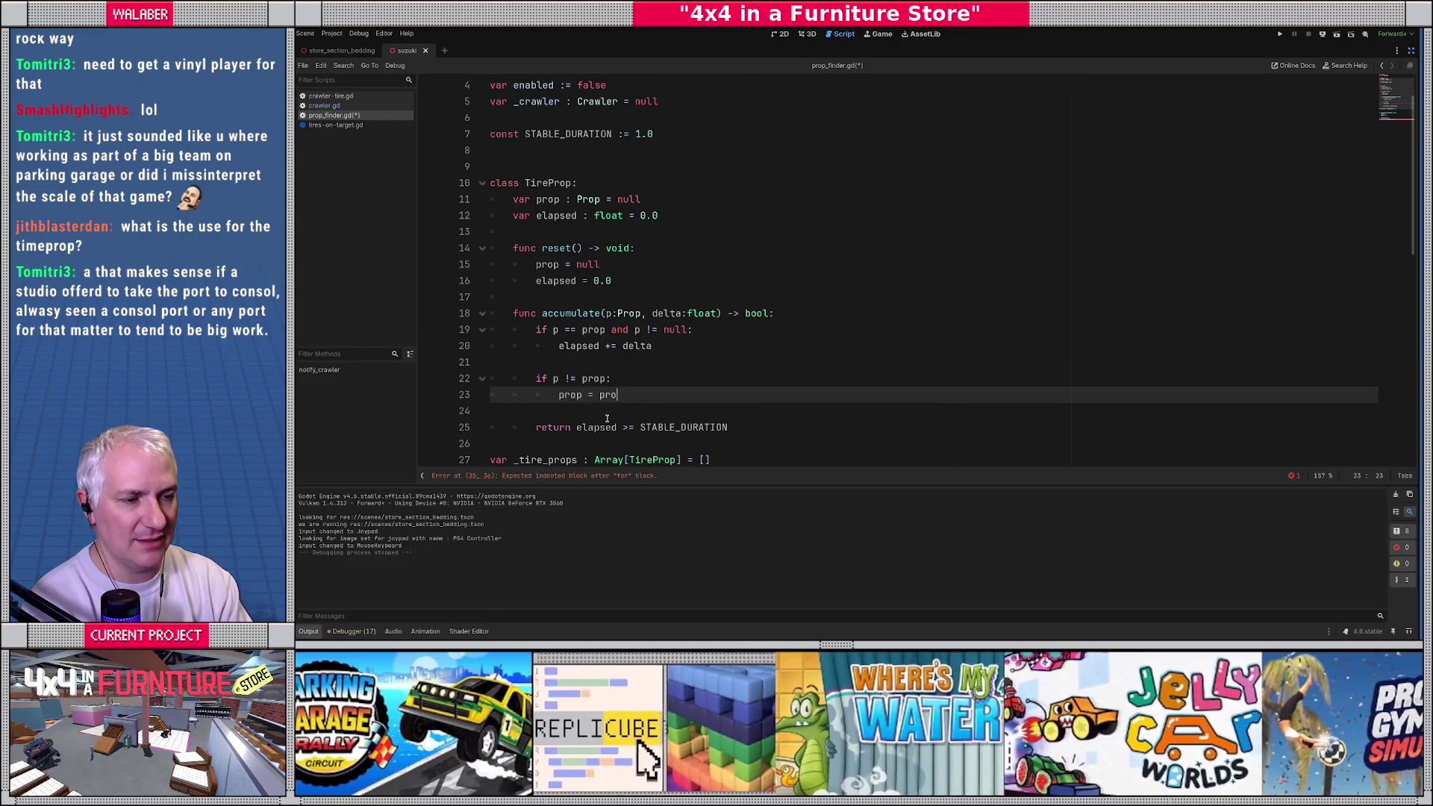
key("Return")
type("elapsed")
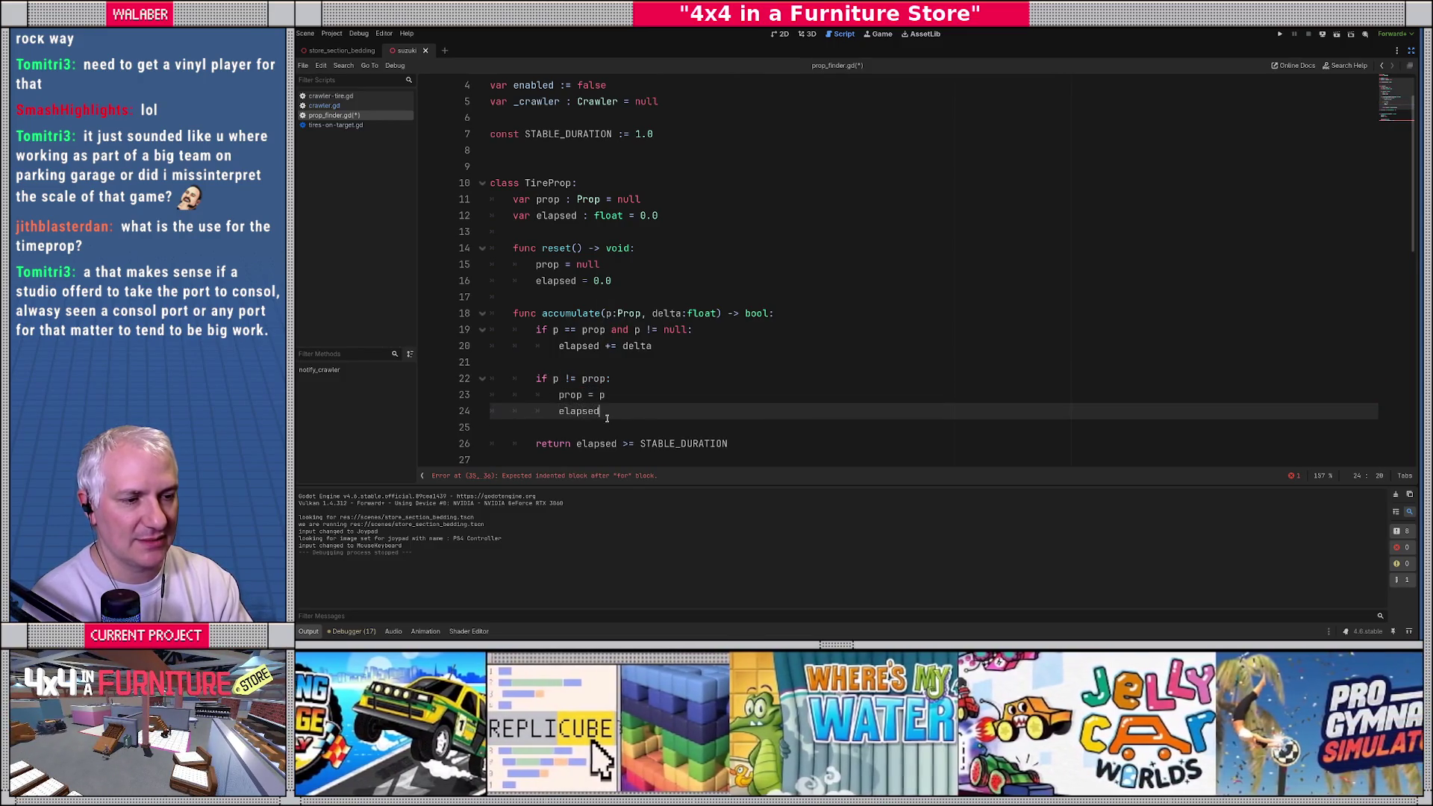
type(" = 0.0")
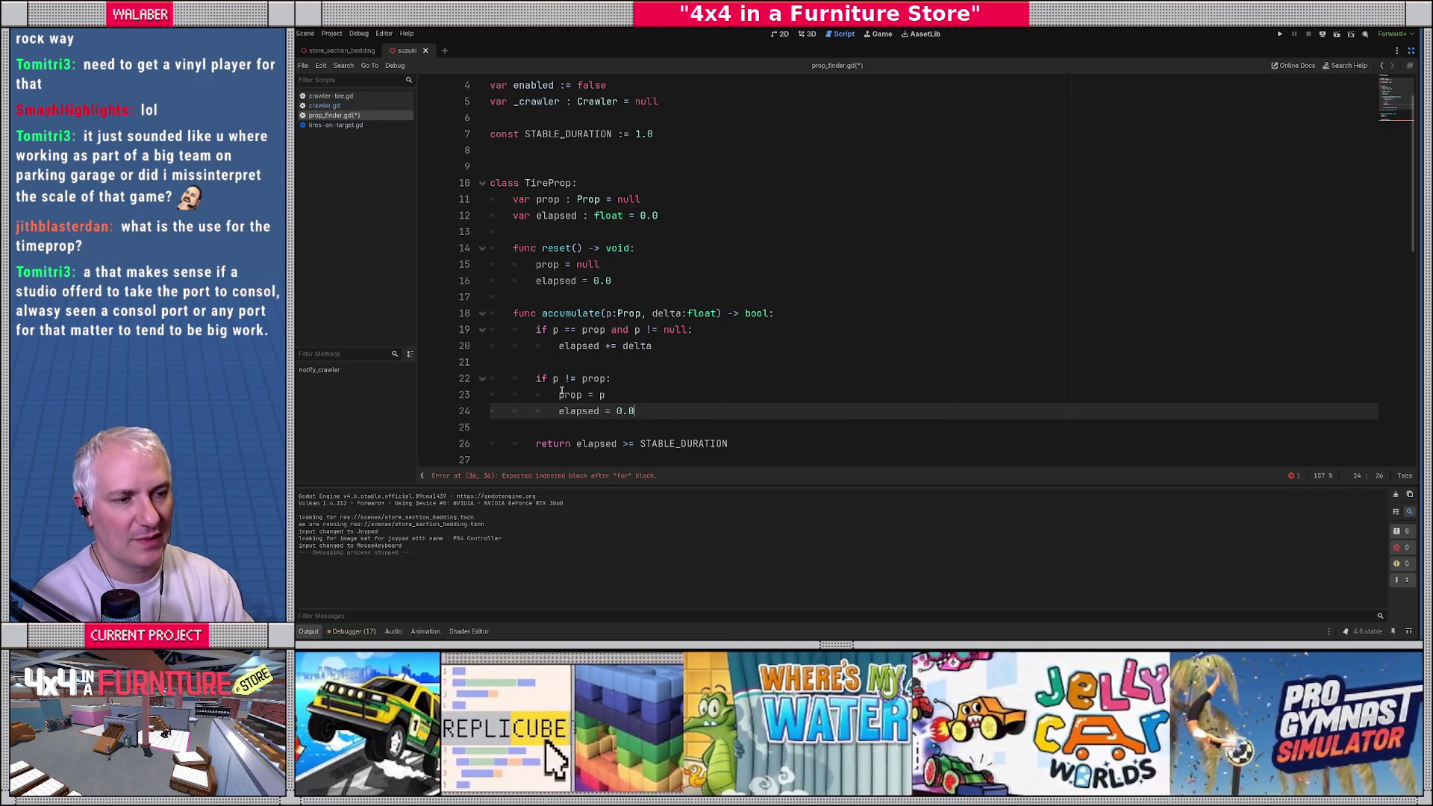
scroll(561, 391, "down", 3)
left_click(508, 312)
key("Return")
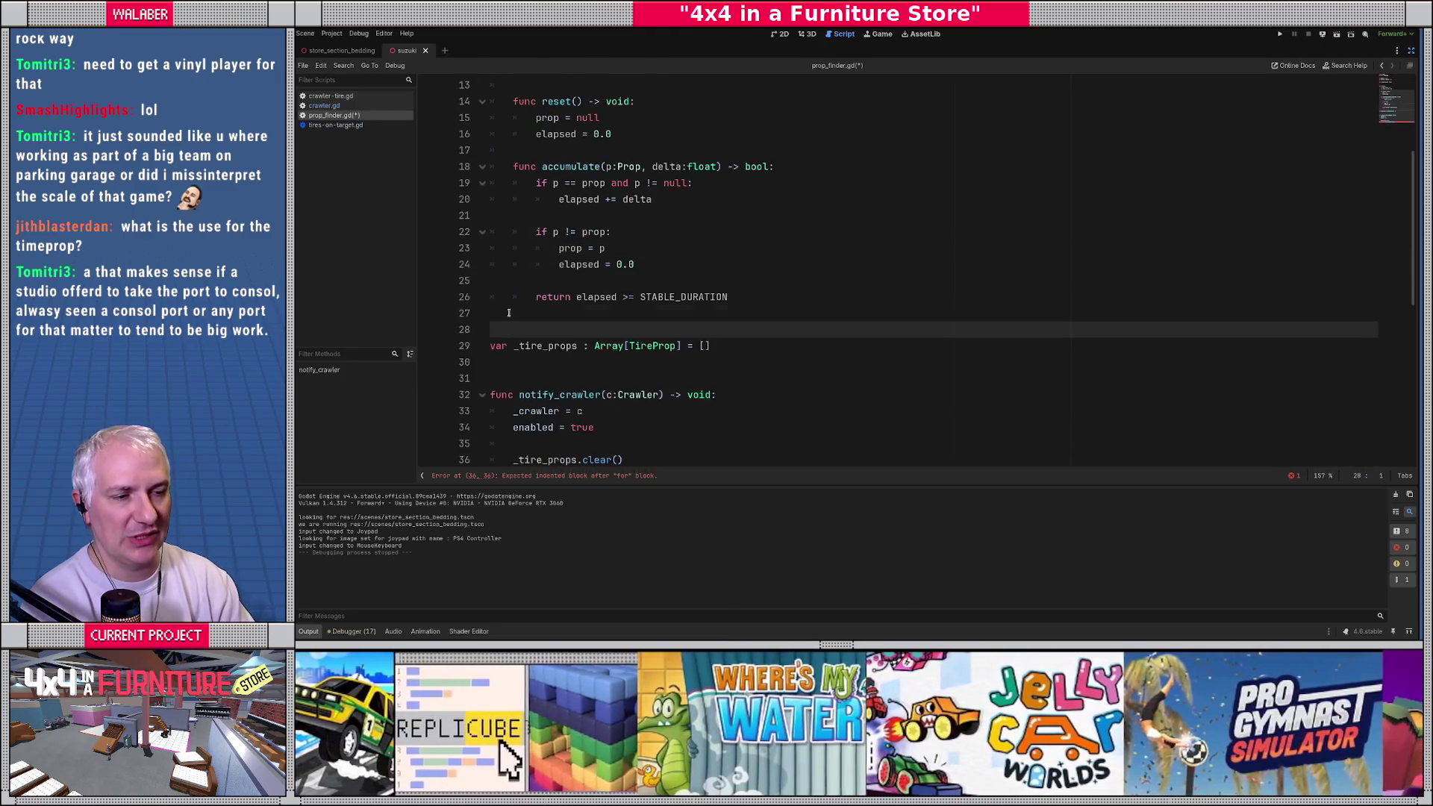
key("Return")
Step: Inside notify_crawler's for loop, add '_tire_props.append(TireProp.new())'
scroll(508, 313, "down", 3)
left_click(571, 362)
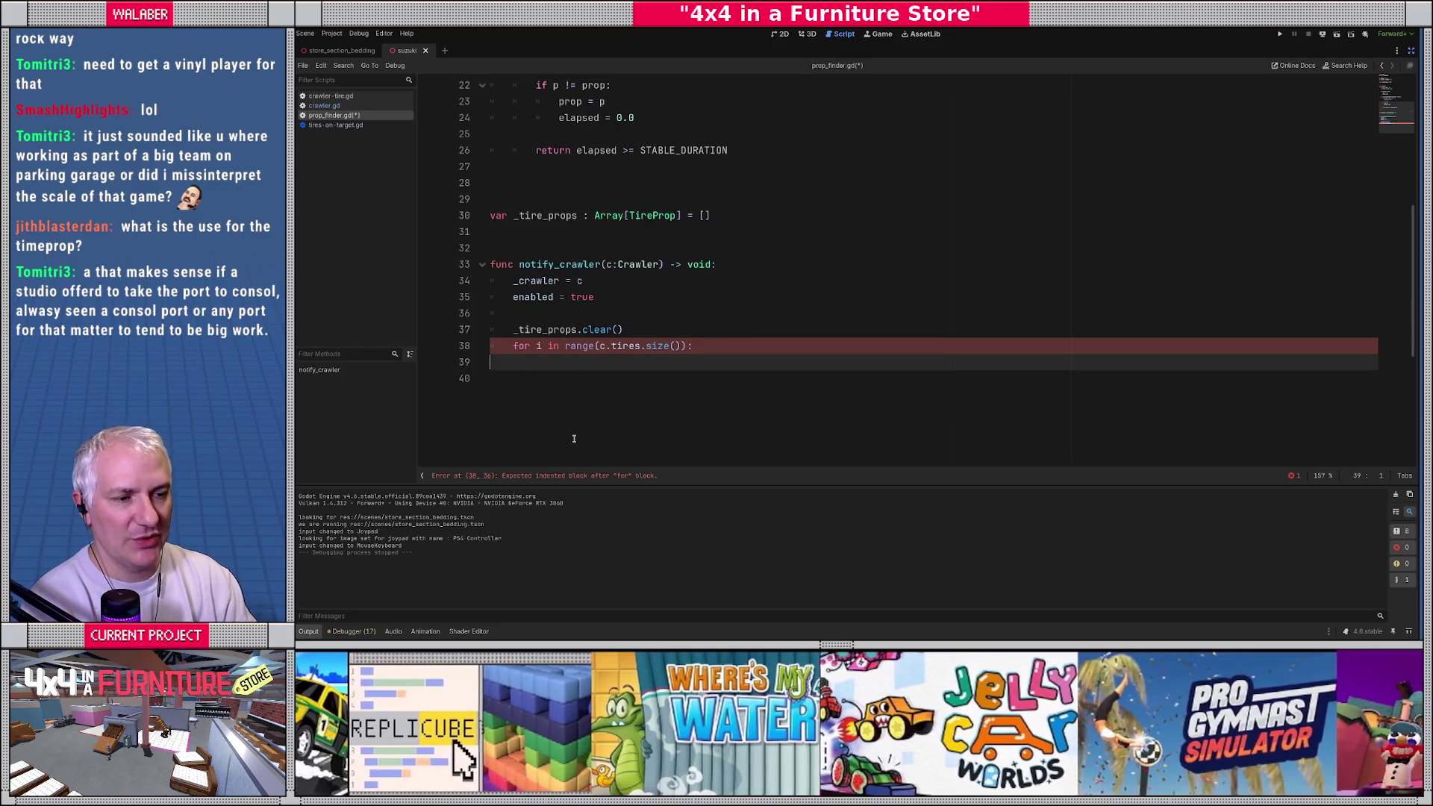
key("Tab")
type("_")
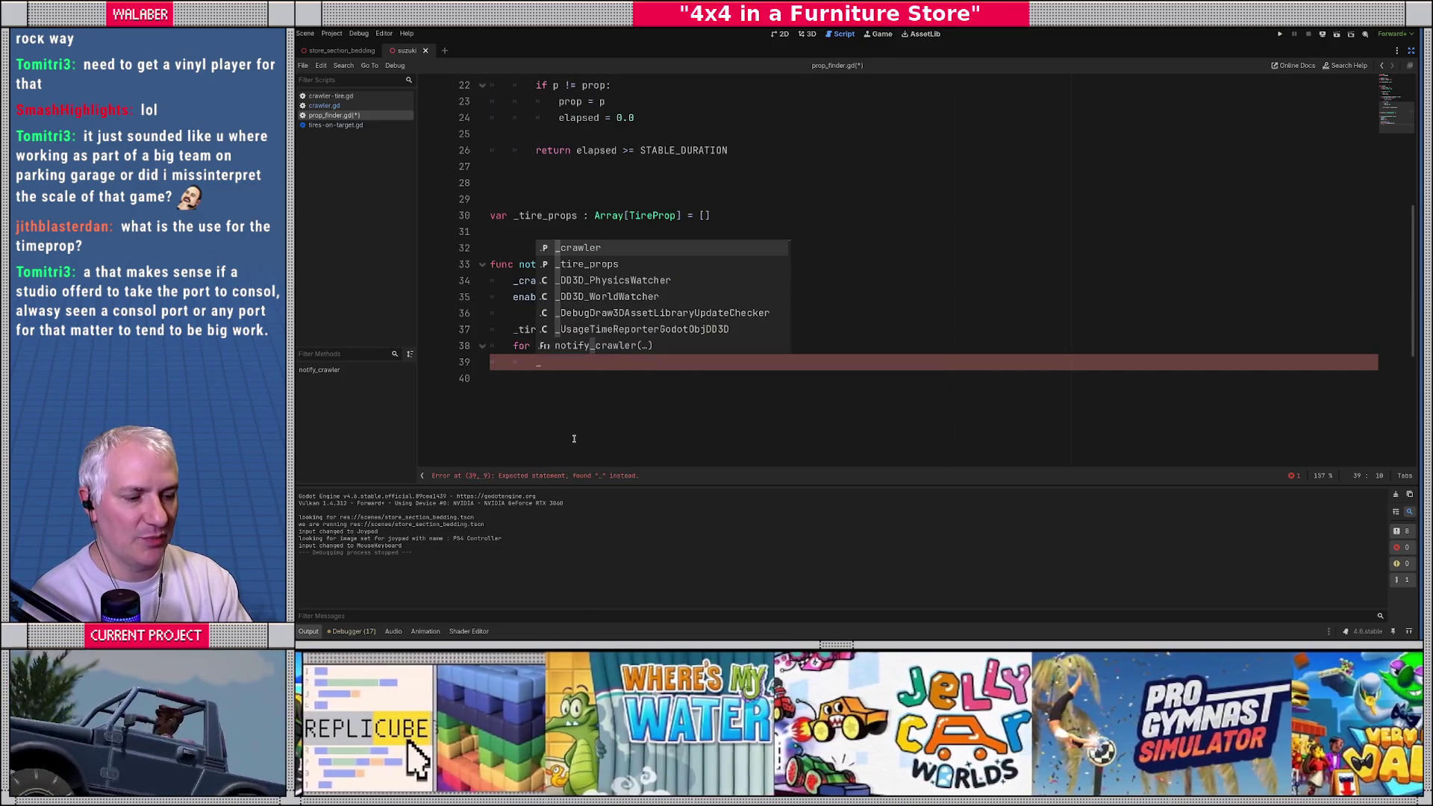
type("tire_props.appen")
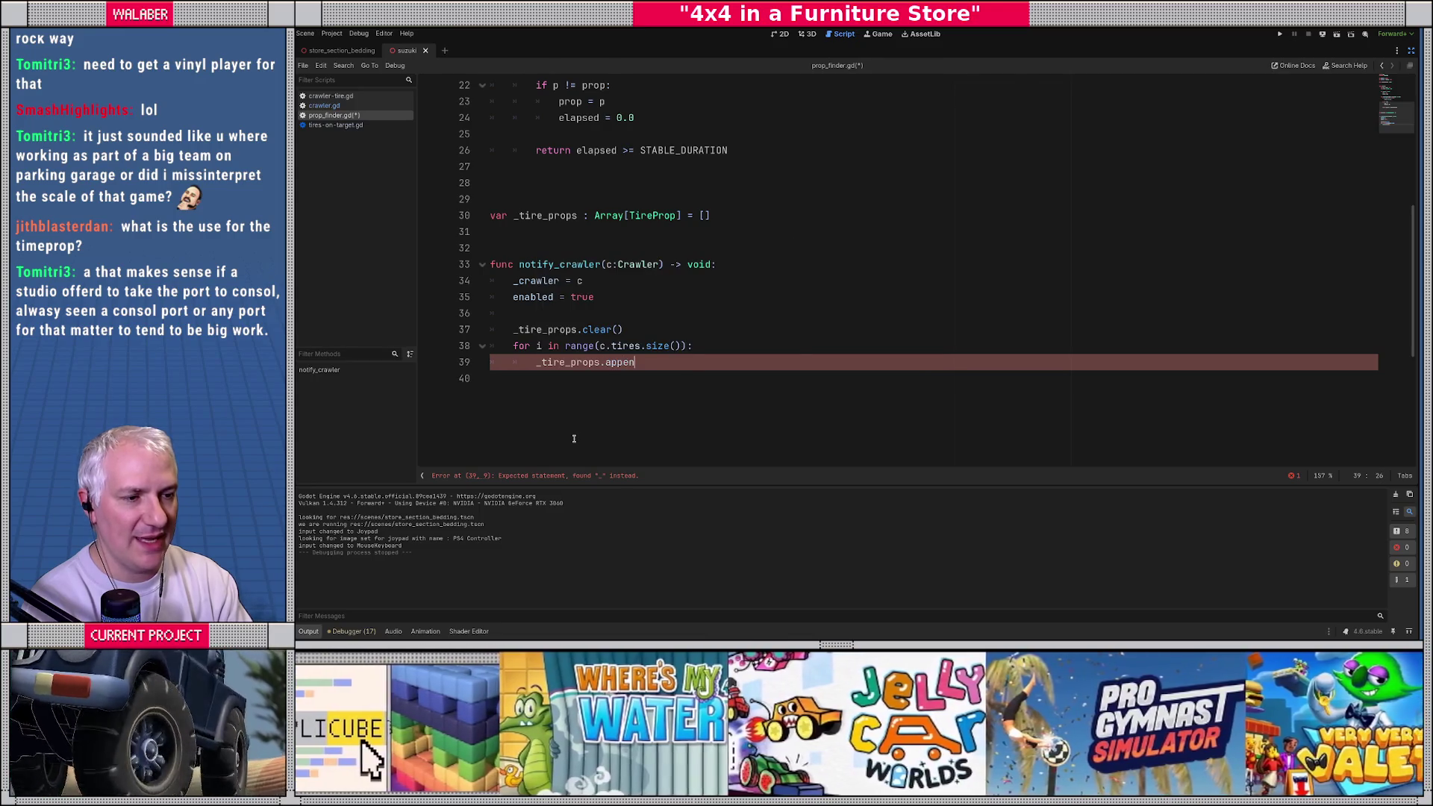
type("d(TireProp.n")
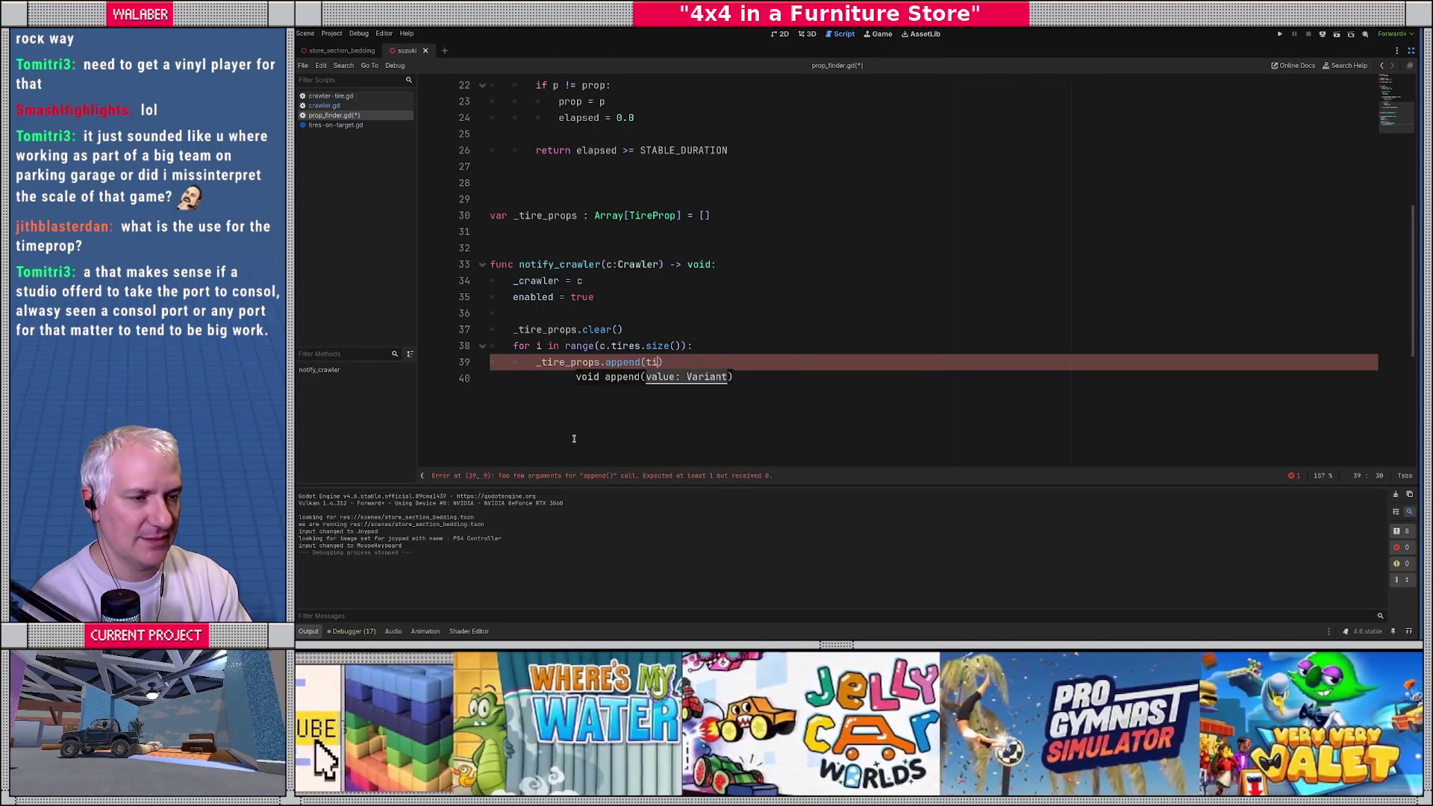
type("ew()")
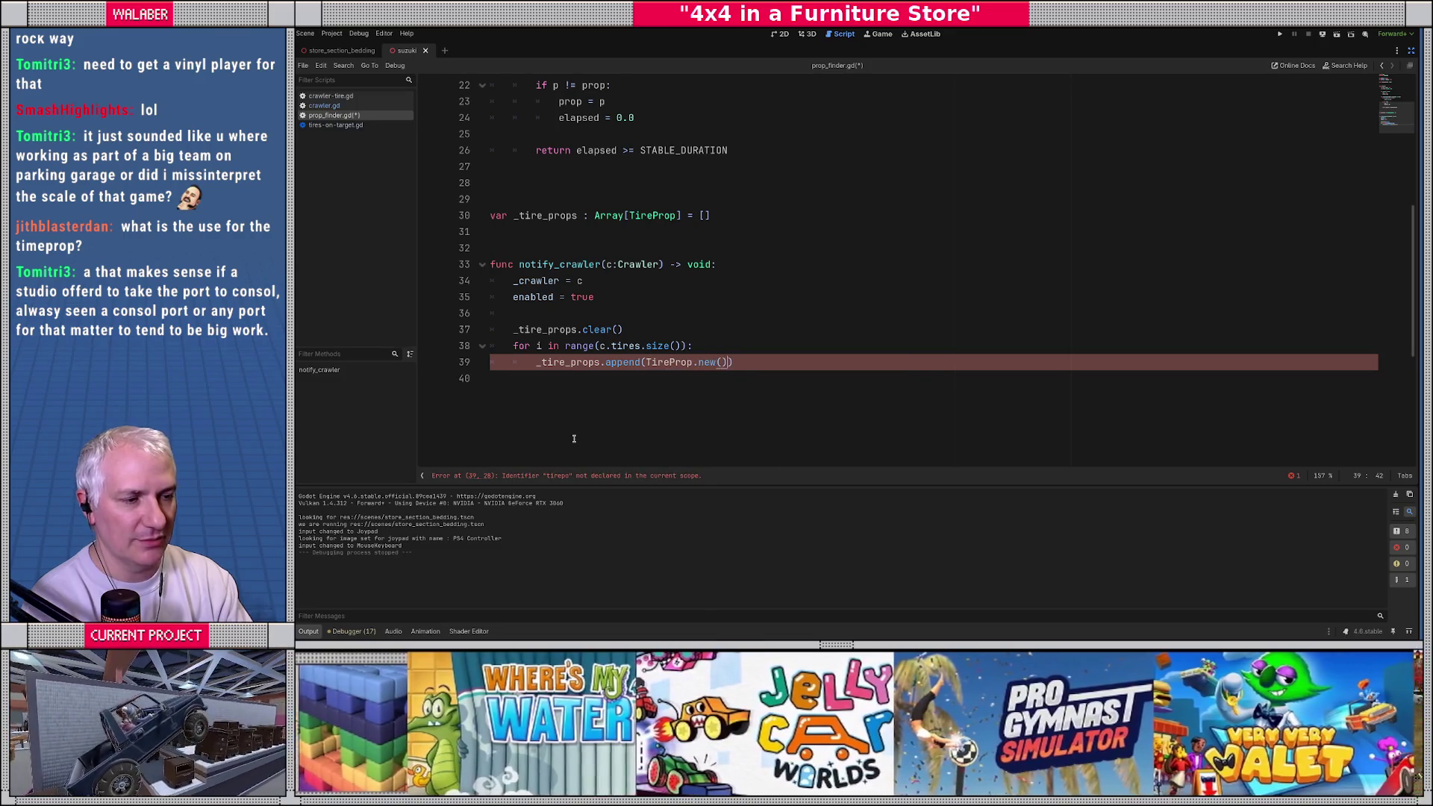
key("Return")
key("BackSpace")
key("BackSpace")
key("Return")
key("Return")
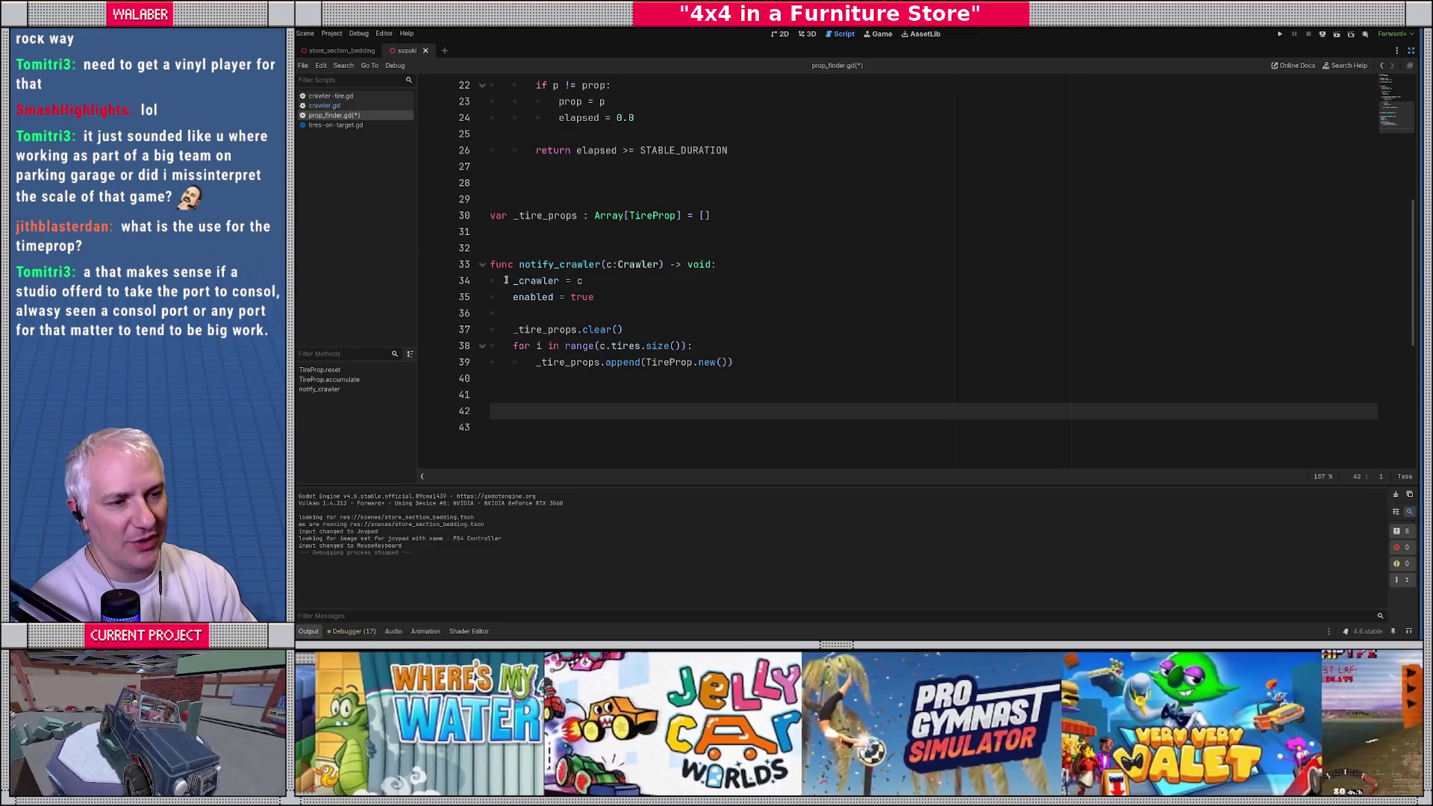
Step: Select the _crawler = c assignment, _tire_props and c.tires.size() to review notify_crawler
left_click_drag(513, 280, 663, 278)
left_click(536, 348)
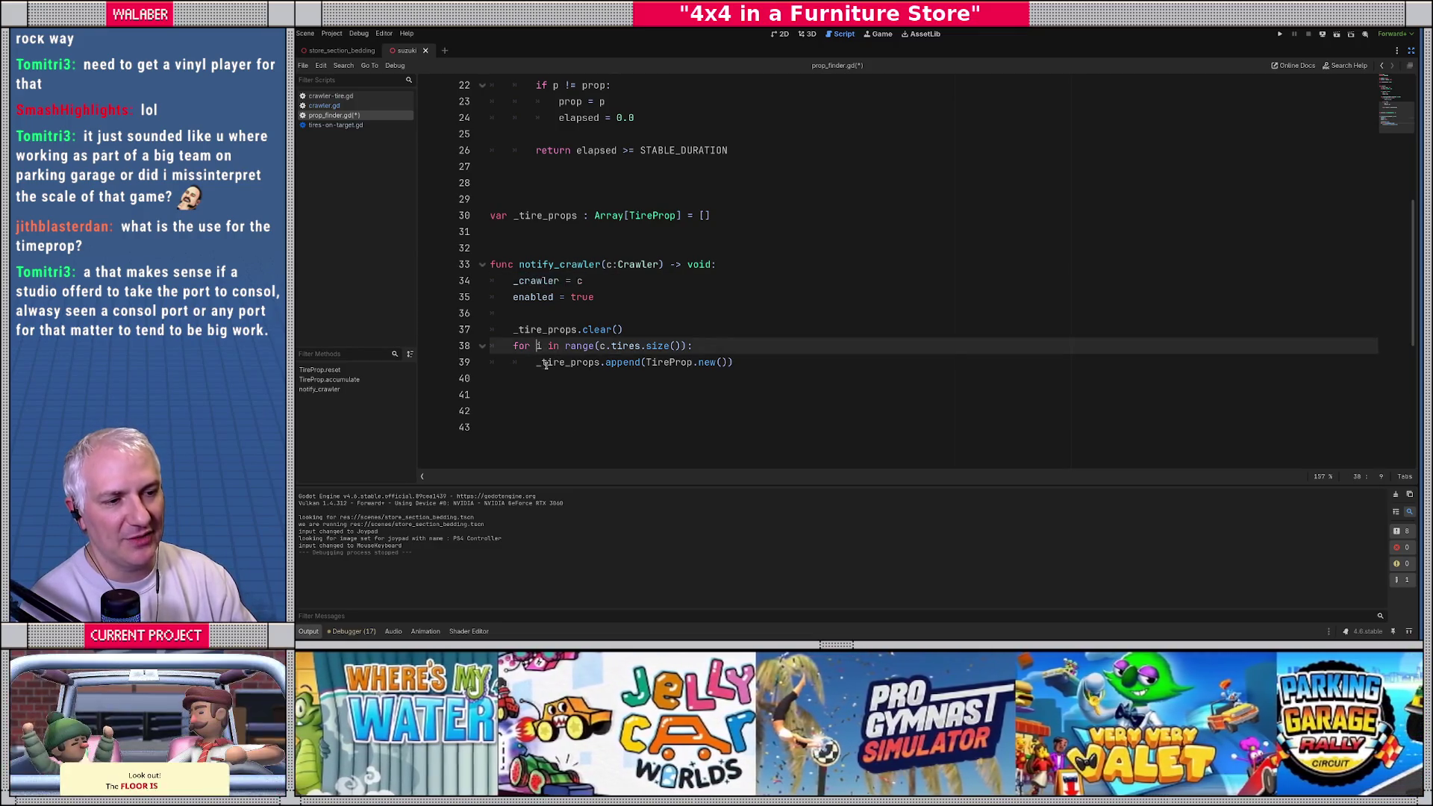
double_click(553, 361)
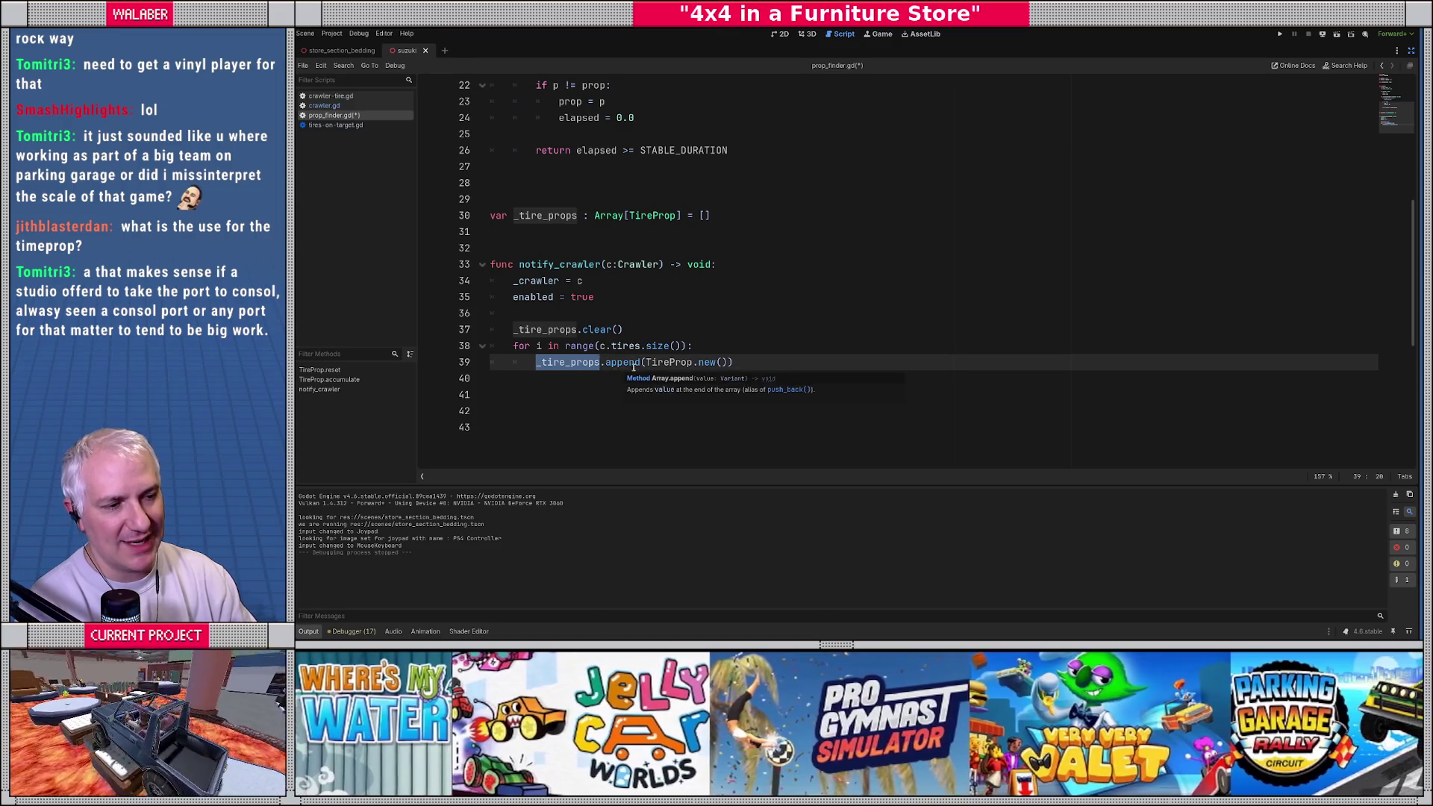
left_click_drag(600, 345, 693, 346)
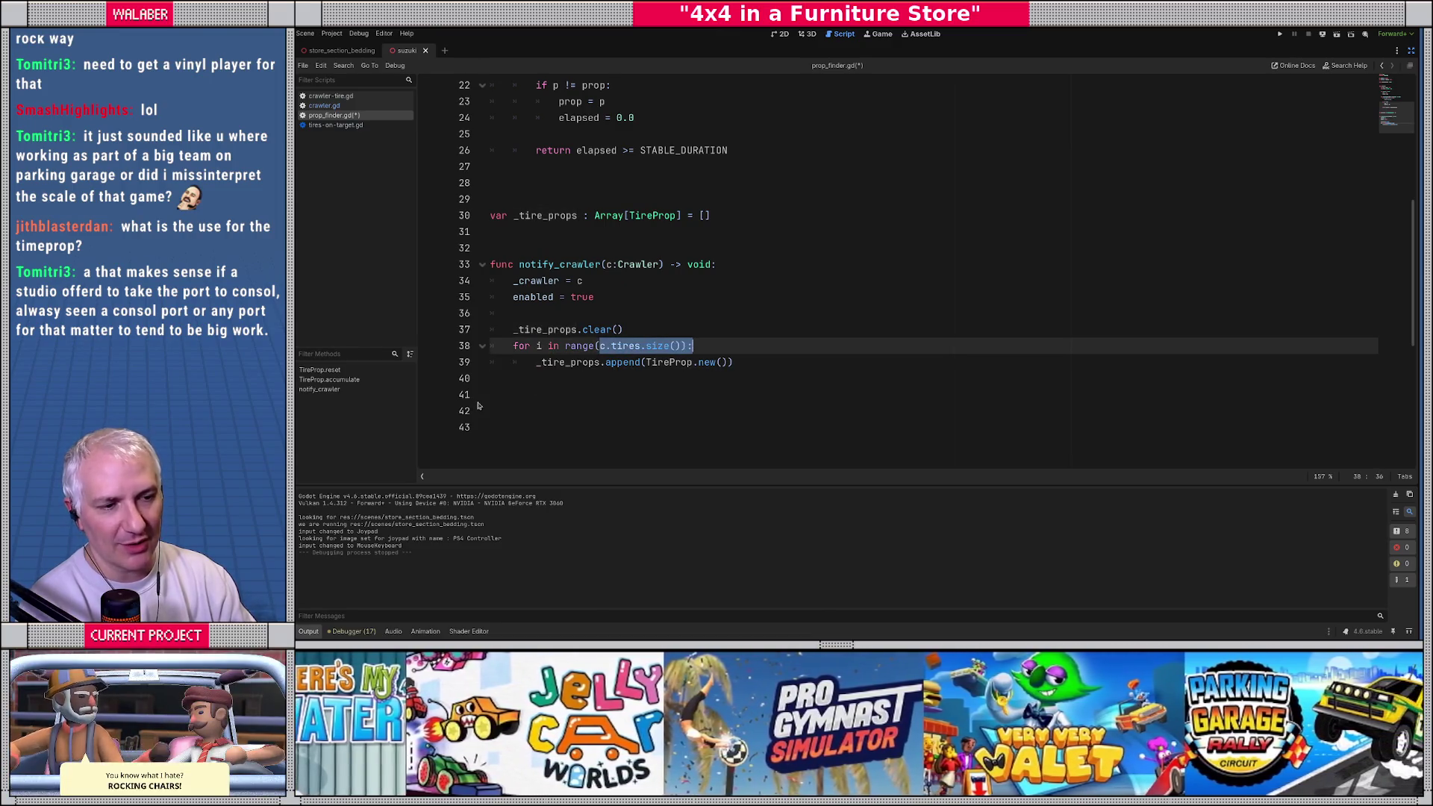
left_click(514, 400)
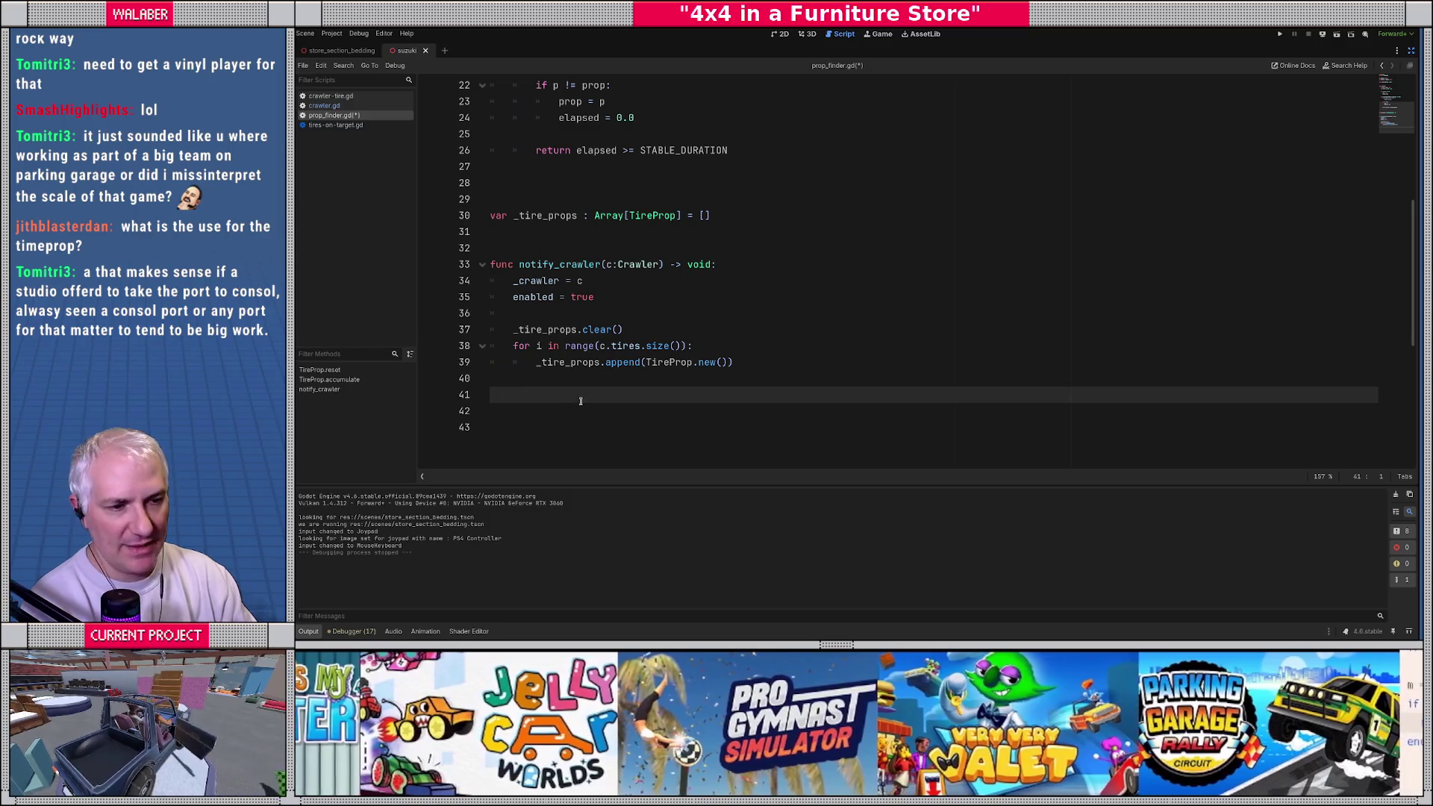
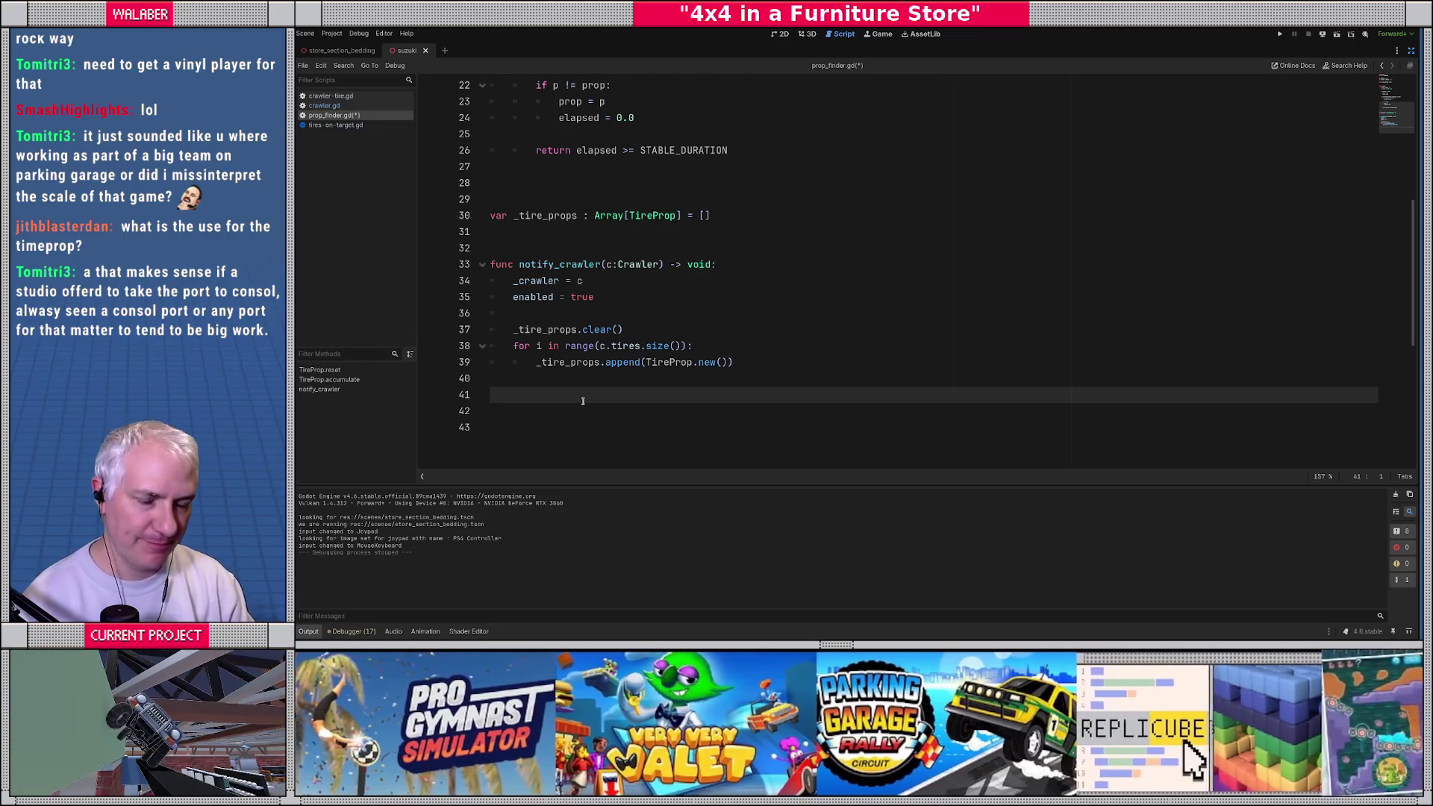
Step: Add the line 'signal prop_found(p:Prop)' under STABLE_DURATION, above the TireProp class
scroll(583, 401, "up", 7)
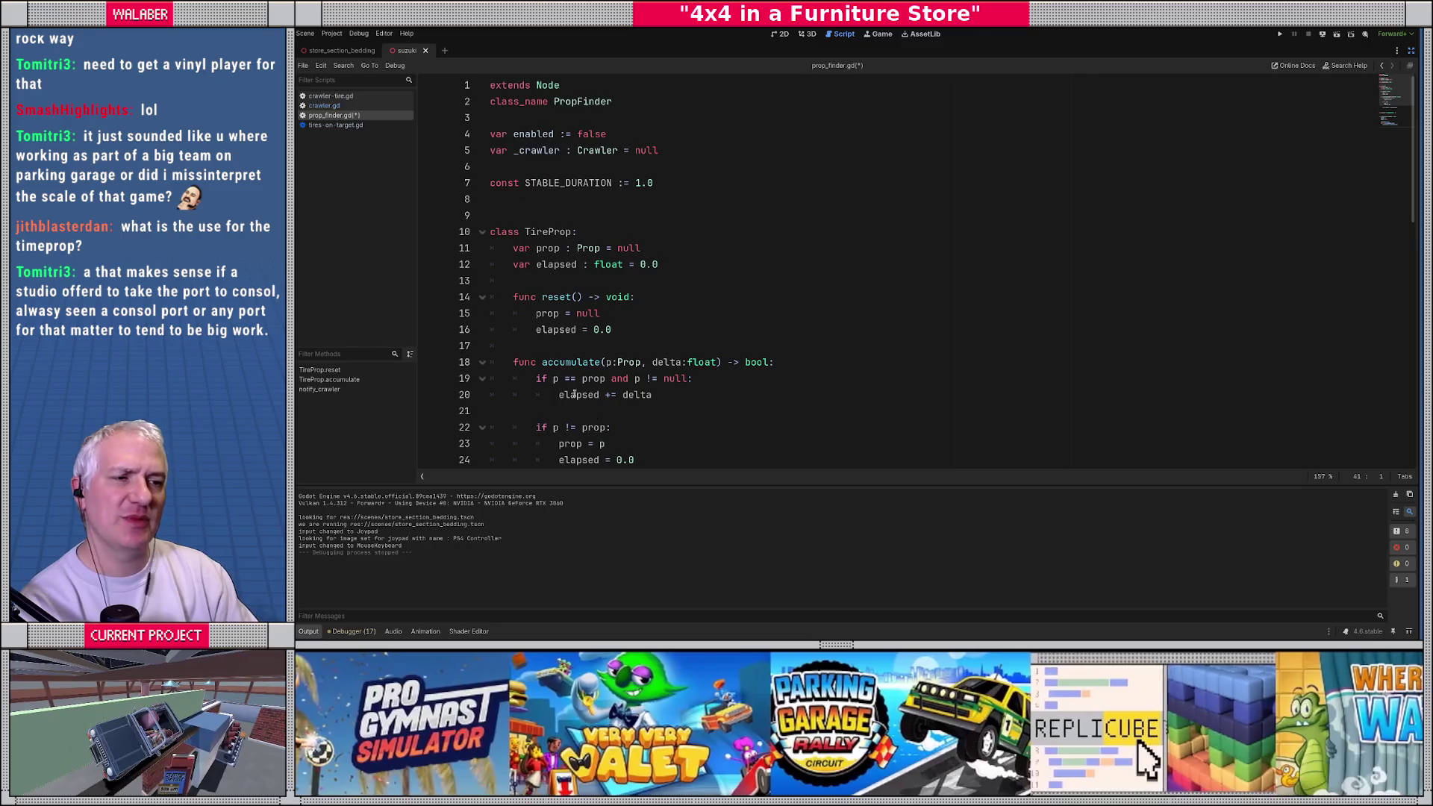
left_click(522, 200)
key("Return")
key("Return")
type("signa")
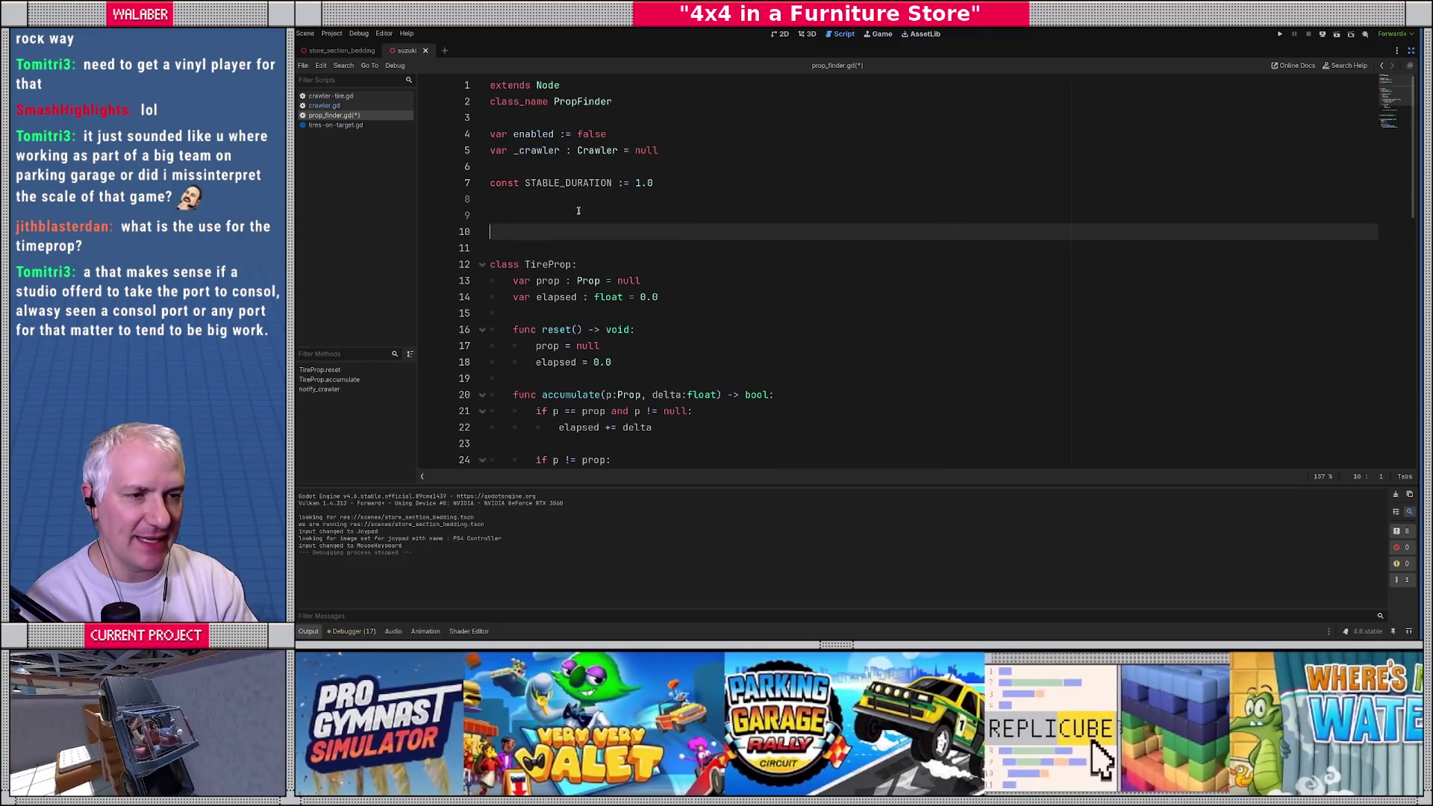
type("l ")
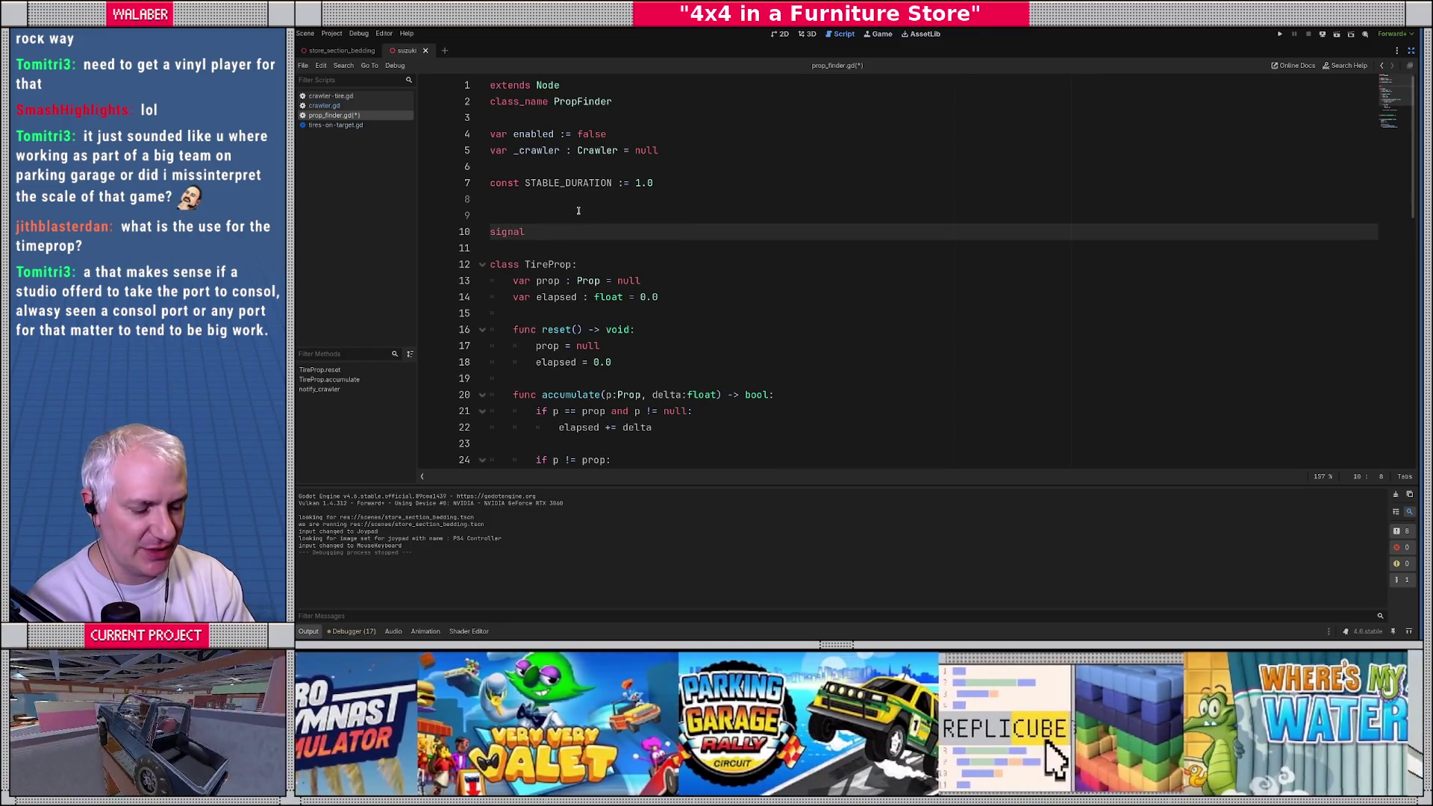
type("prop")
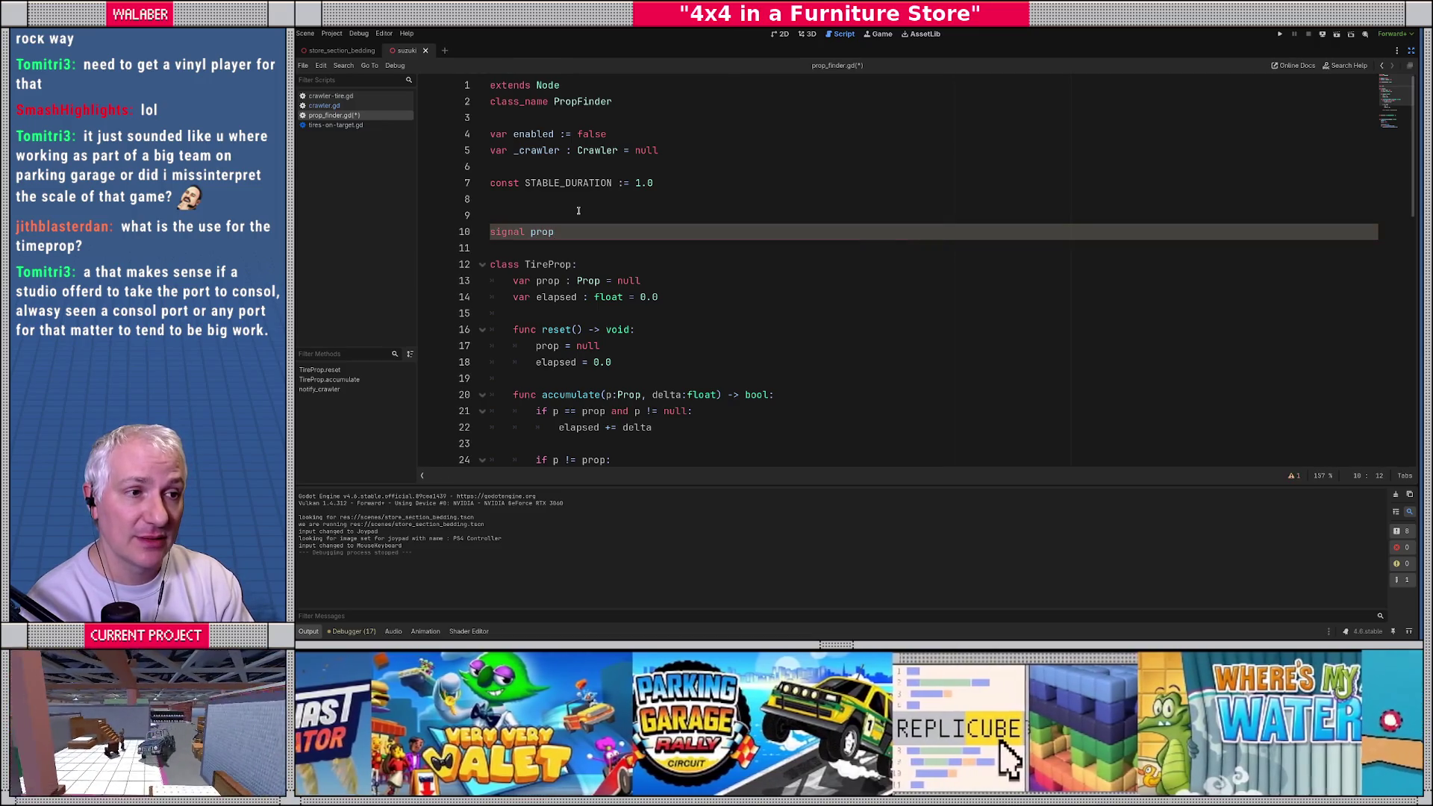
type("_found(")
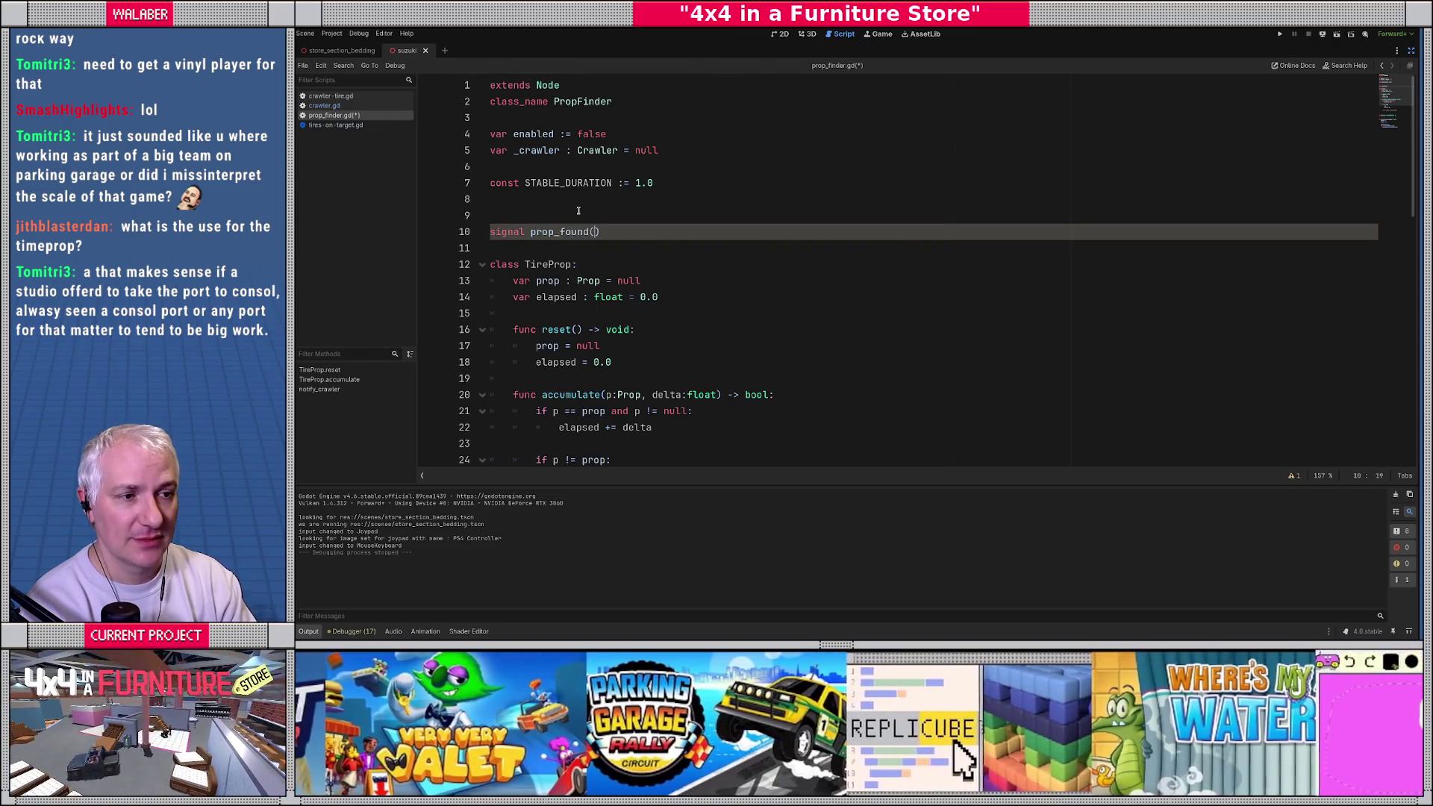
type("p:Prop)")
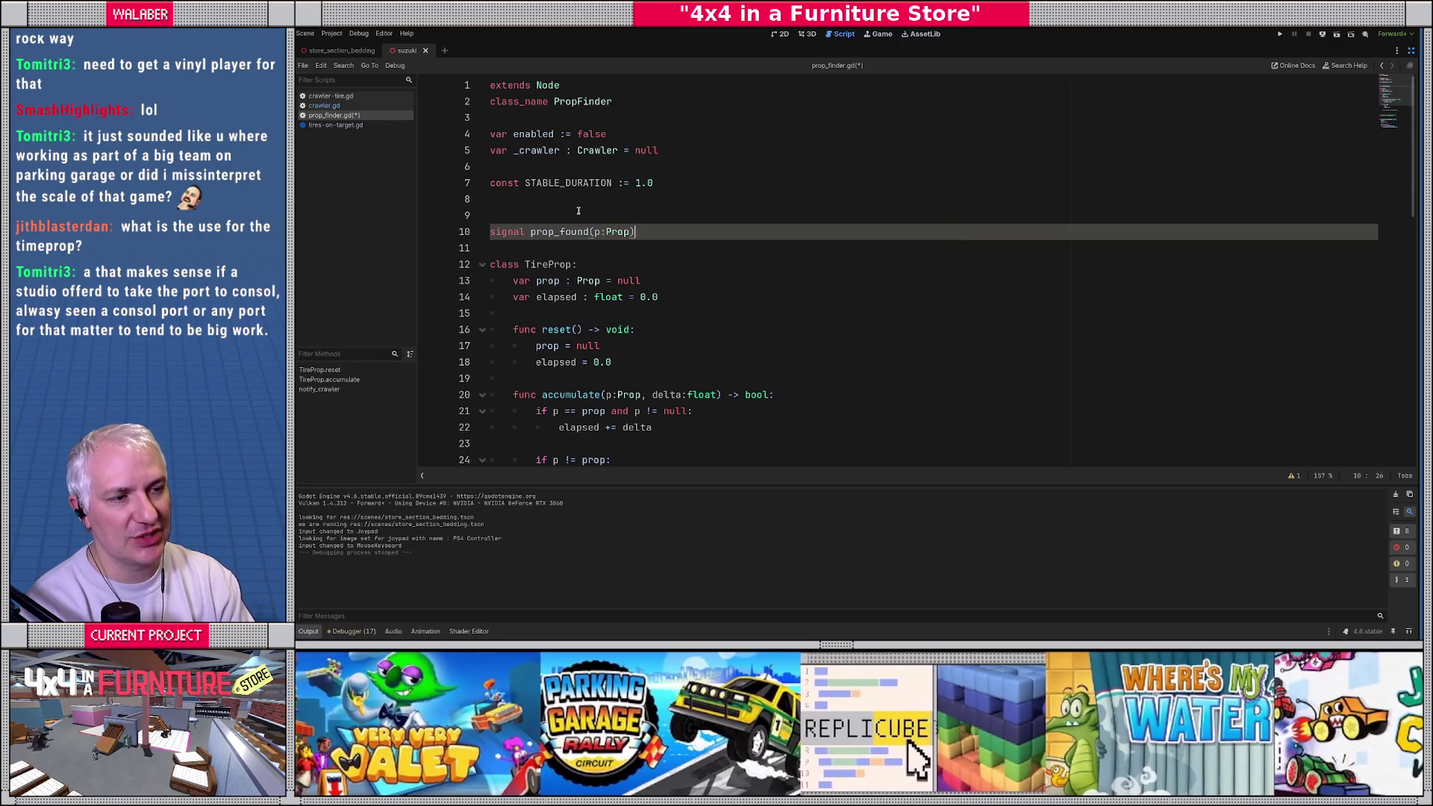
key("Return")
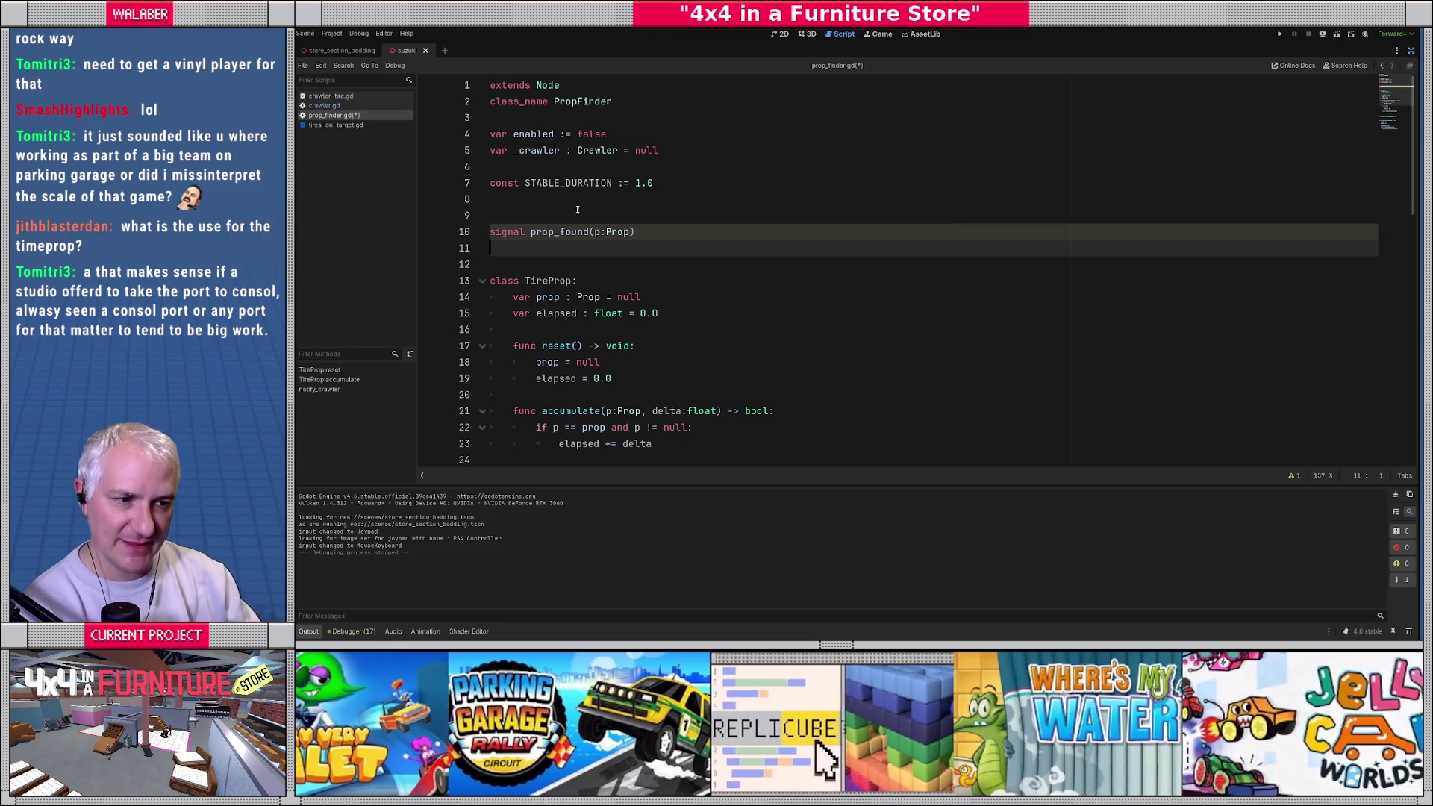
scroll(608, 311, "down", 2)
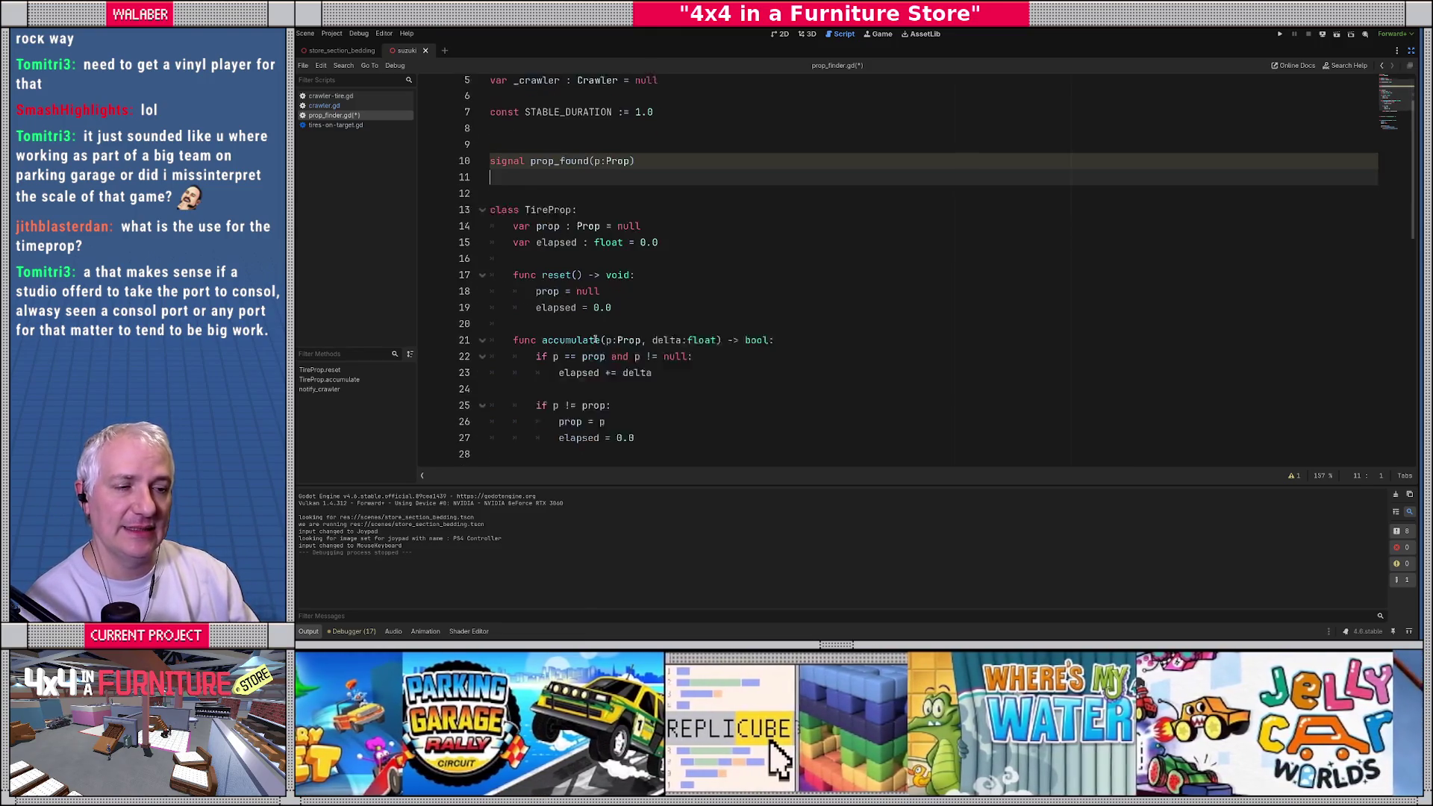
Step: Add 'var found := false' to TireProp and clear it with 'found = false' in reset()
left_click(656, 218)
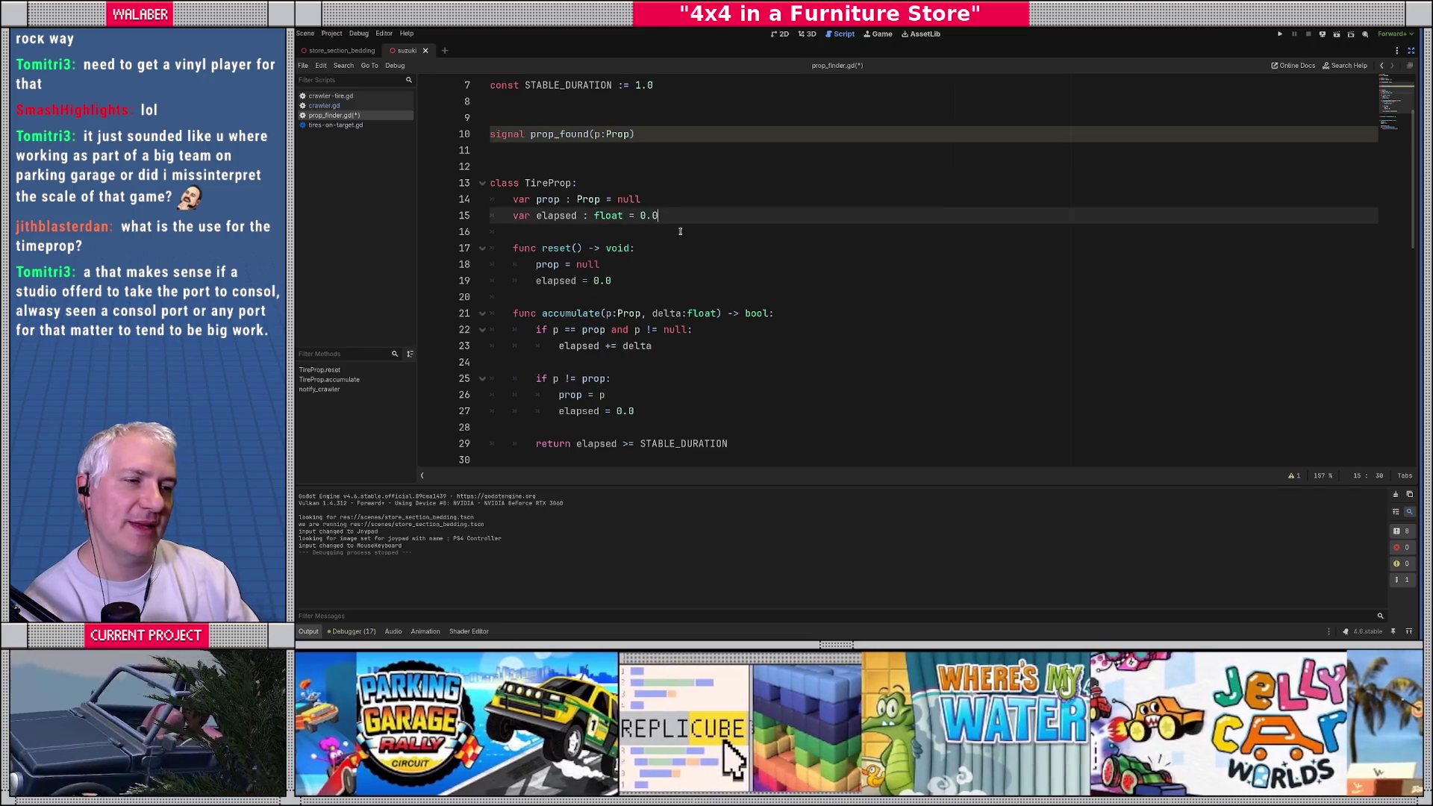
key("Return")
type("var found := false")
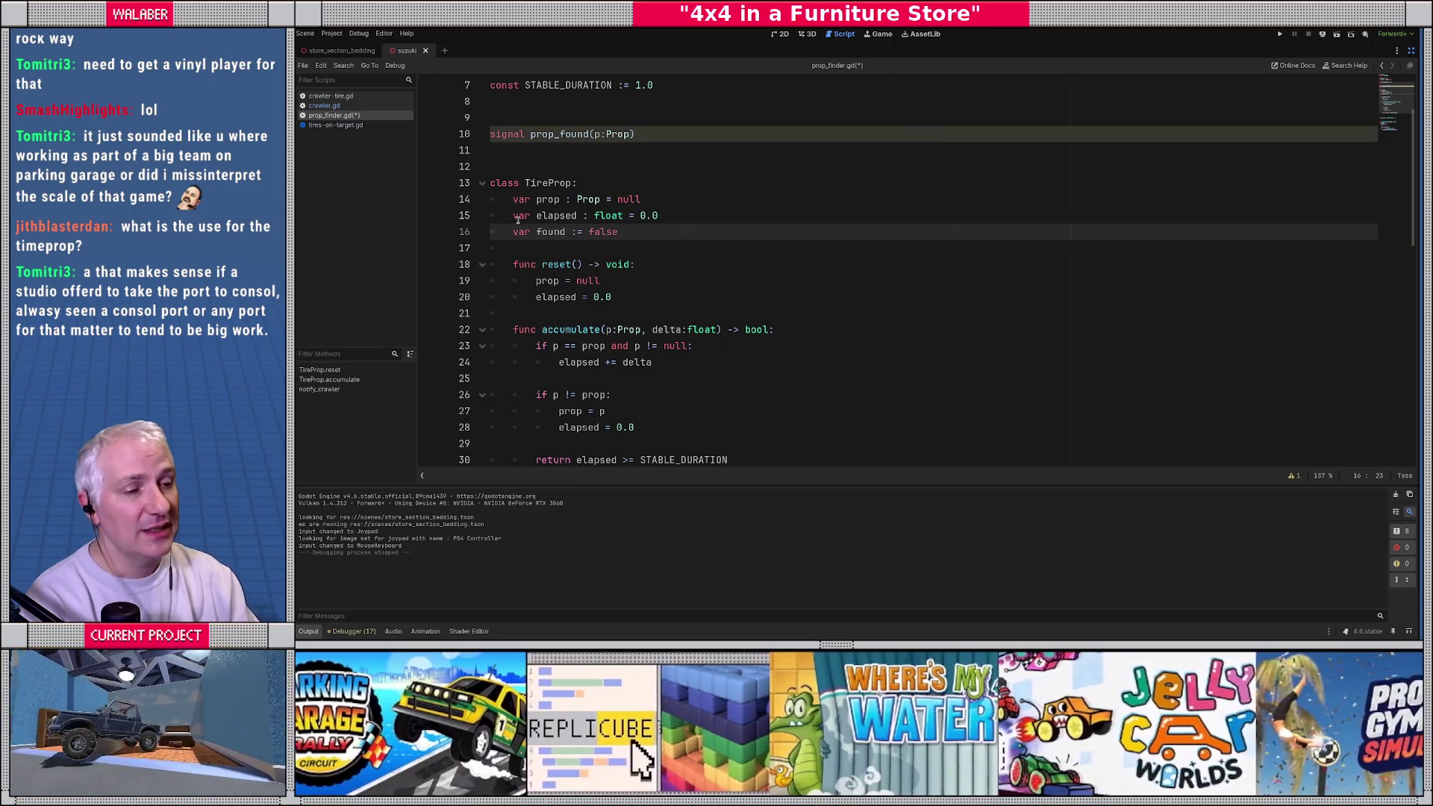
scroll(649, 239, "down", 1)
left_click(631, 246)
key("Return")
type("found = false")
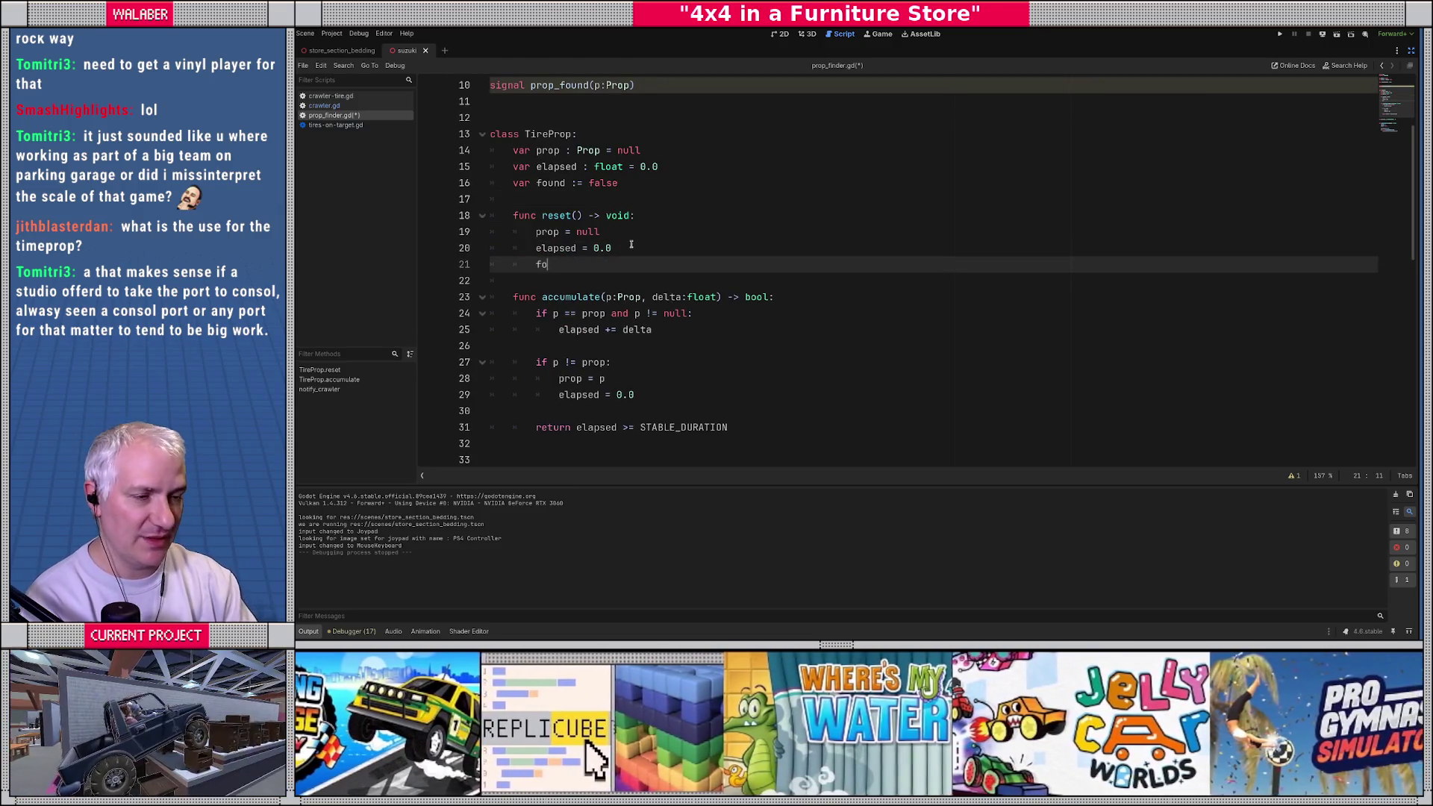
Step: In accumulate(), set found = elapsed >= STABLE_DURATION before the return
scroll(635, 252, "down", 1)
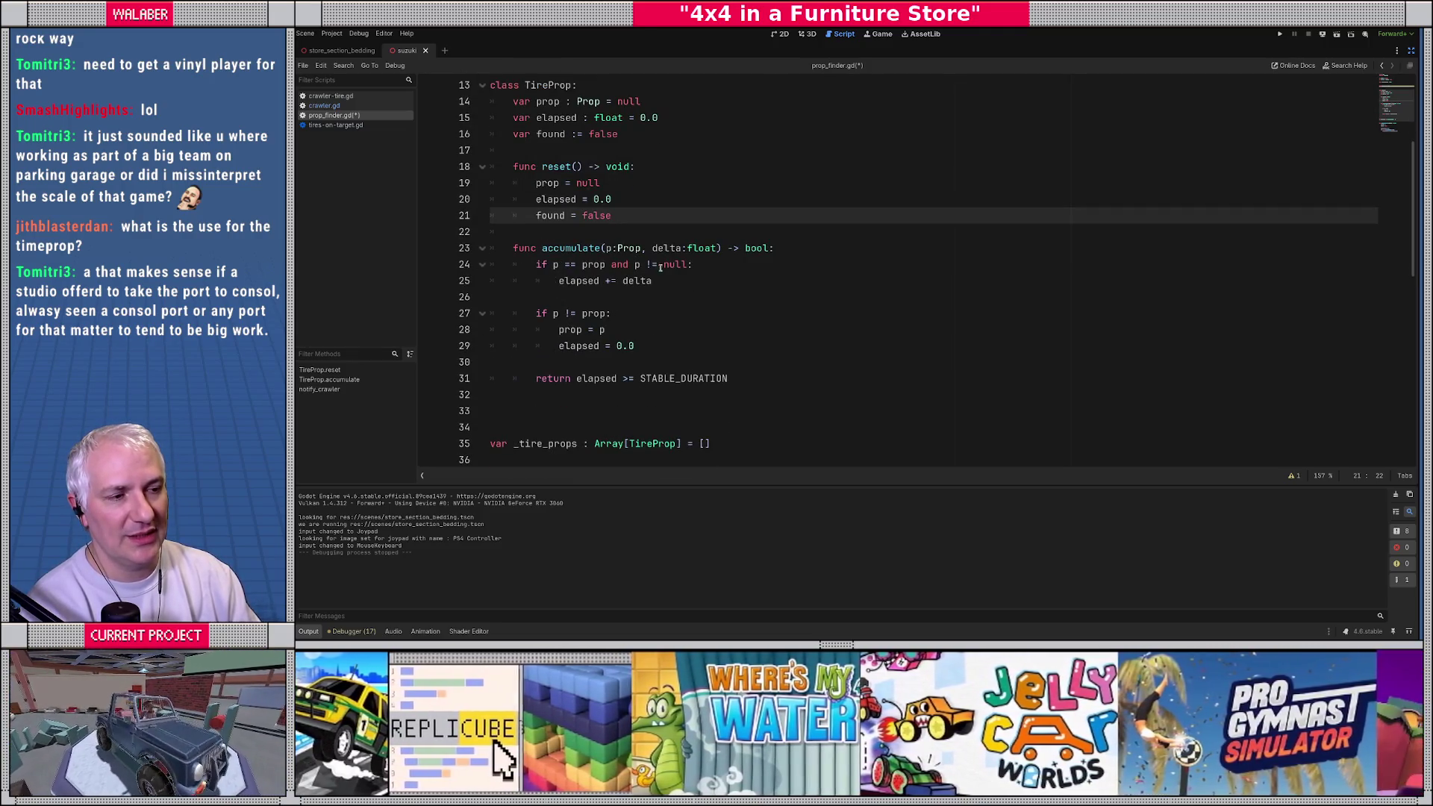
left_click_drag(560, 281, 667, 279)
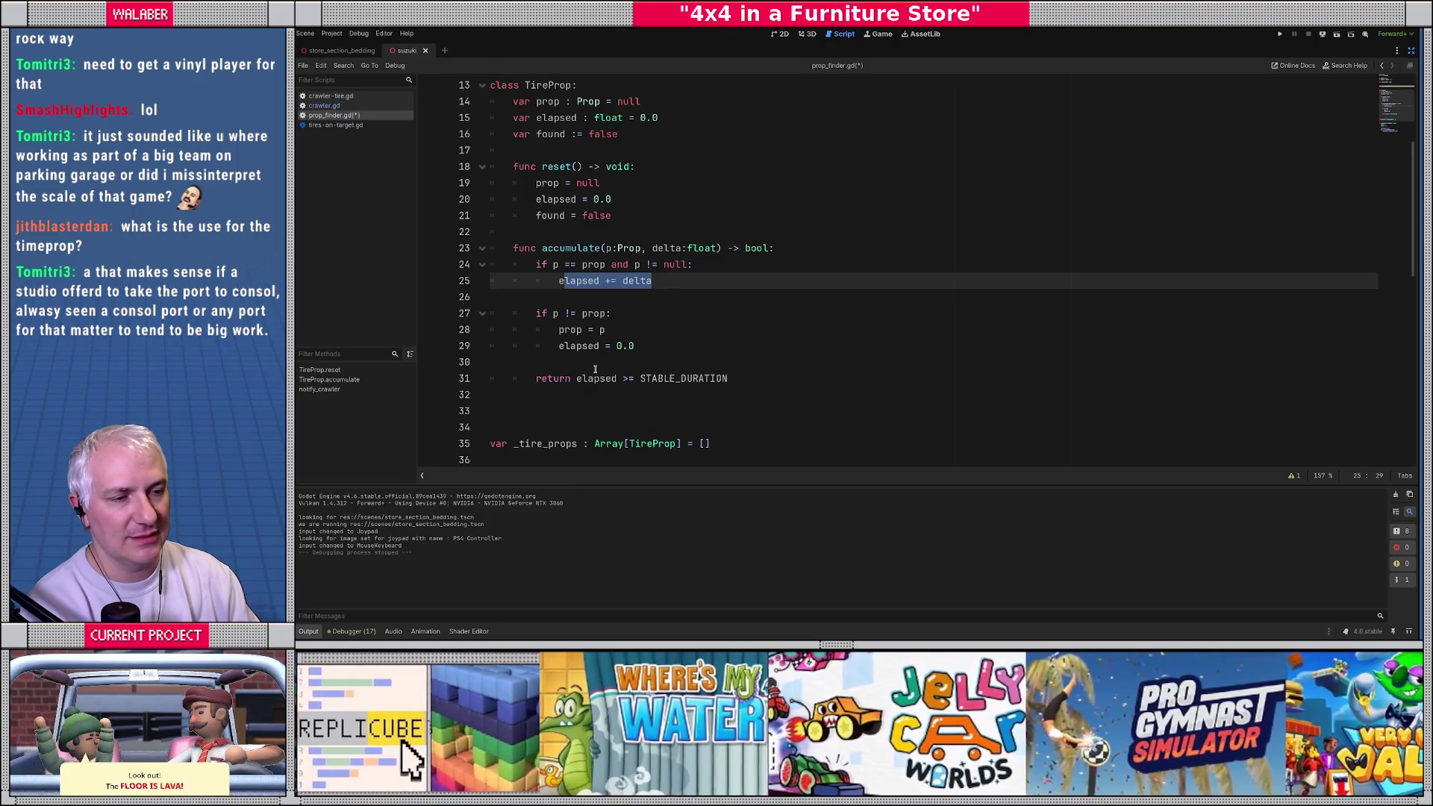
left_click(595, 369)
left_click_drag(547, 379, 705, 378)
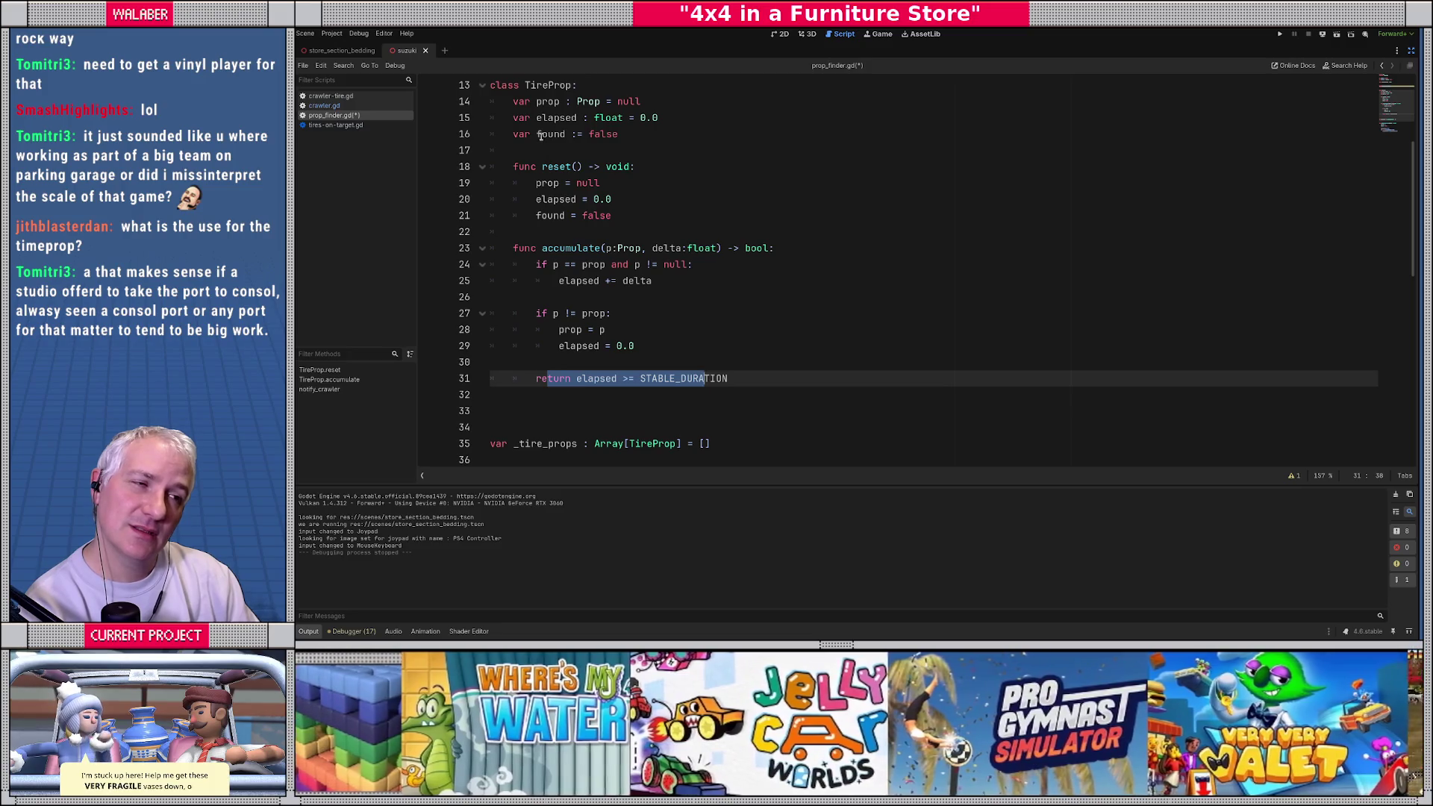
left_click(566, 297)
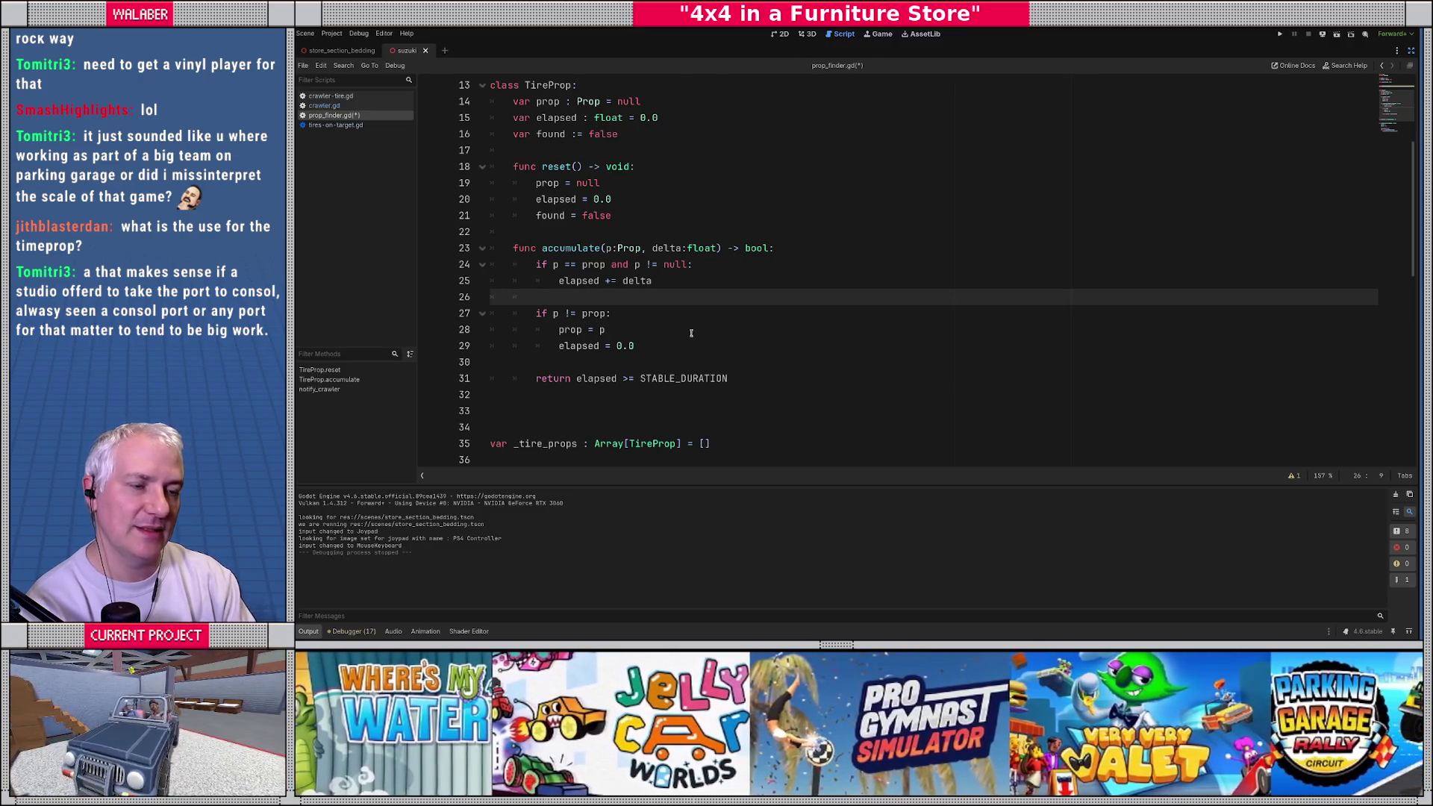
key("Down")
key("Down")
key("Down")
key("Return")
key("Return")
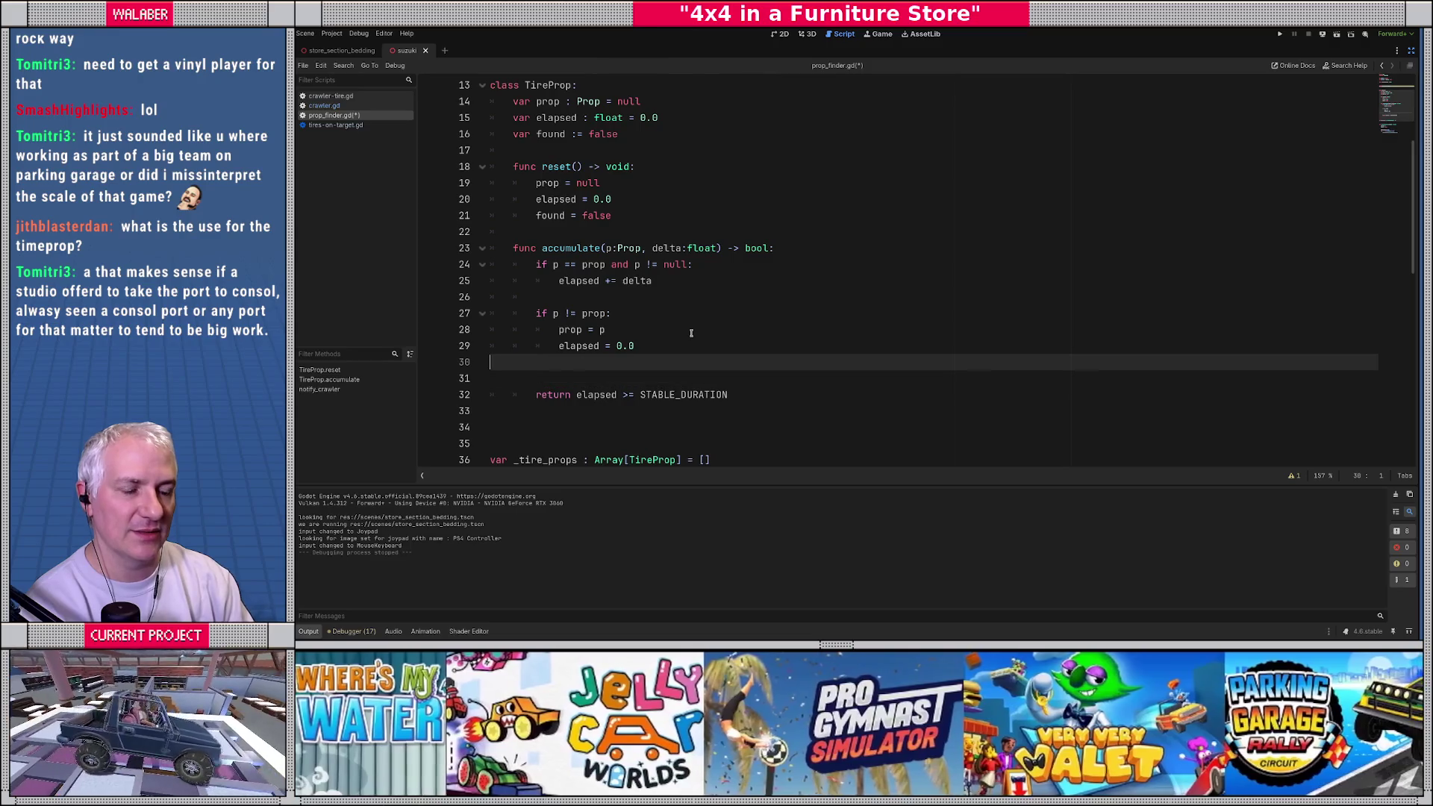
type("found")
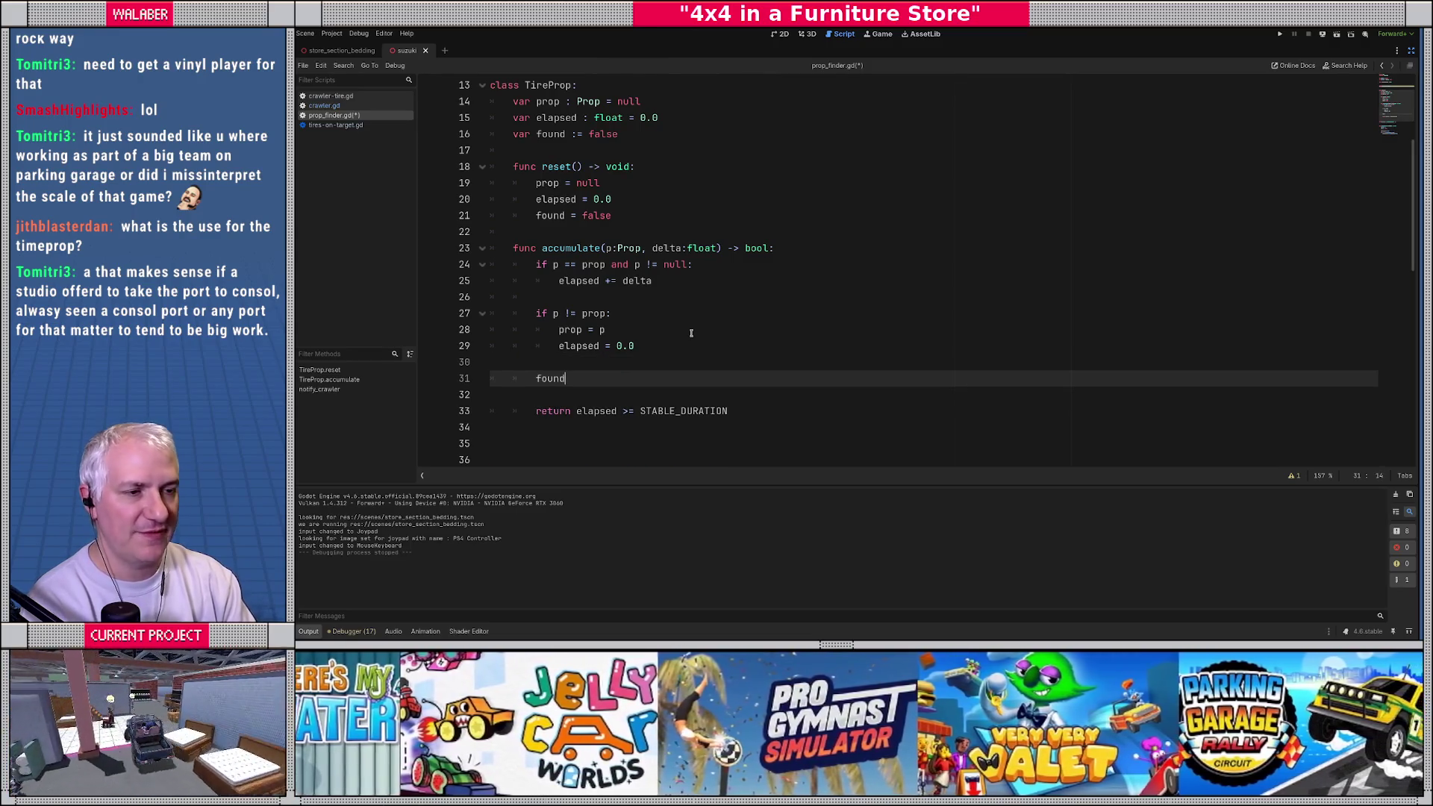
type(" =  e")
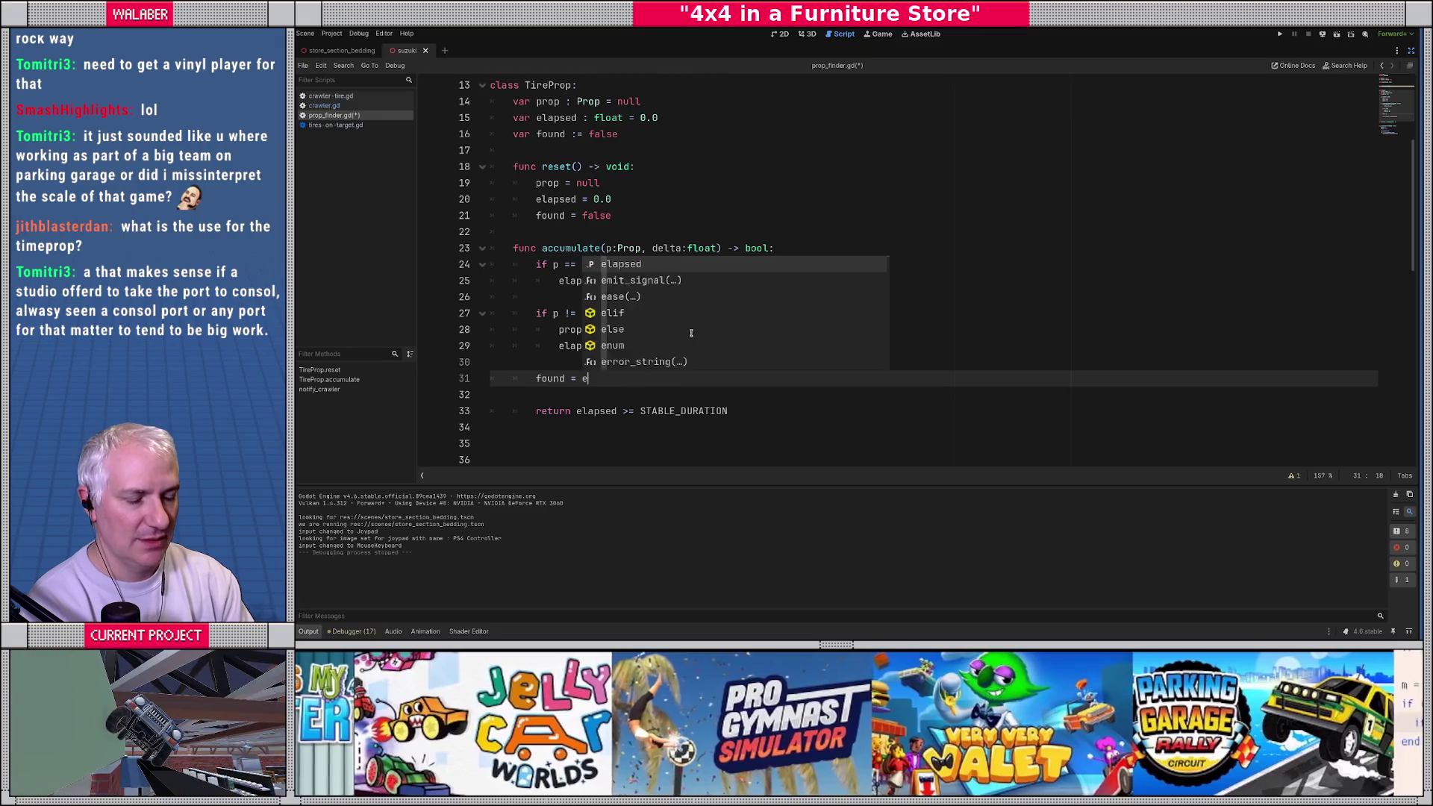
type("lapsed >= STA")
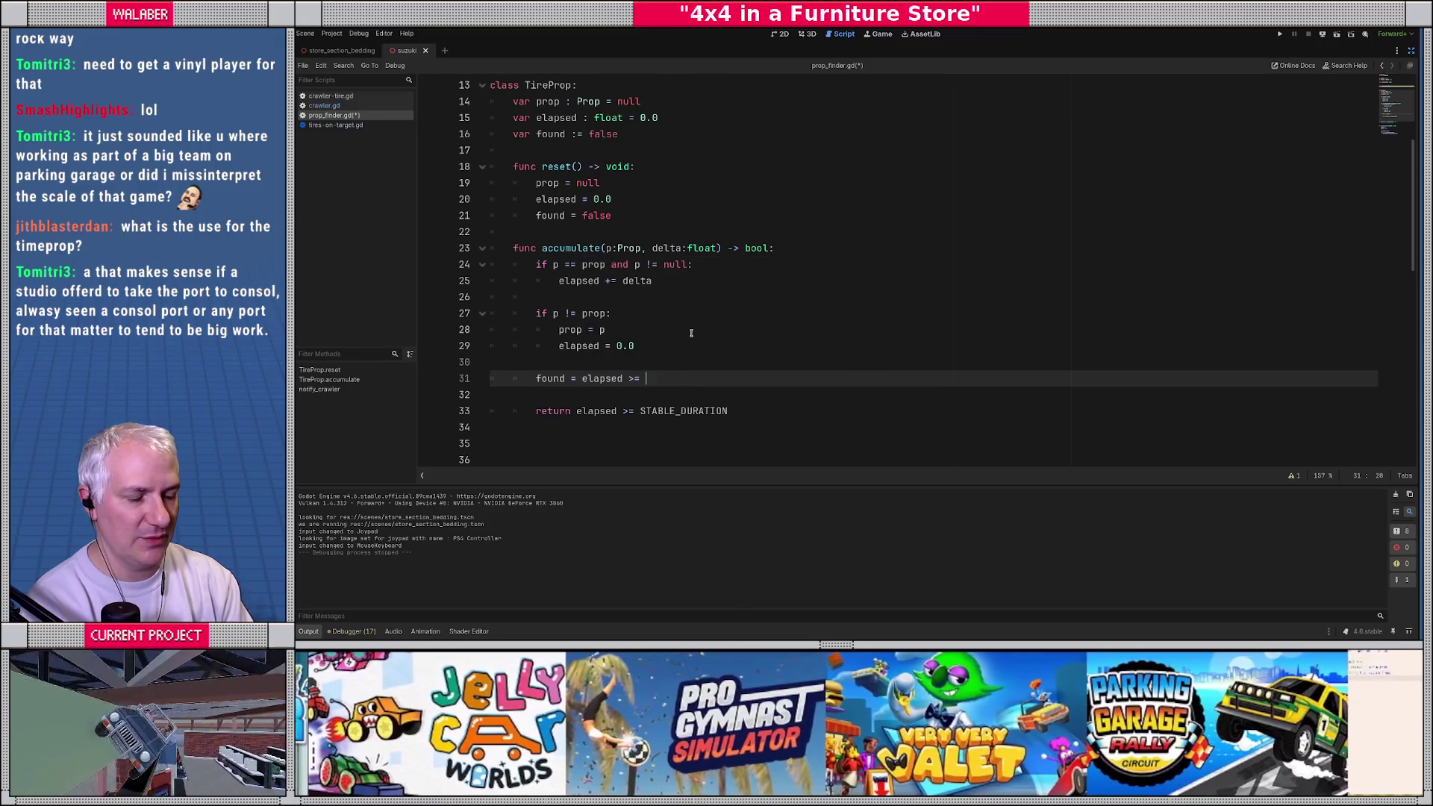
key("Return")
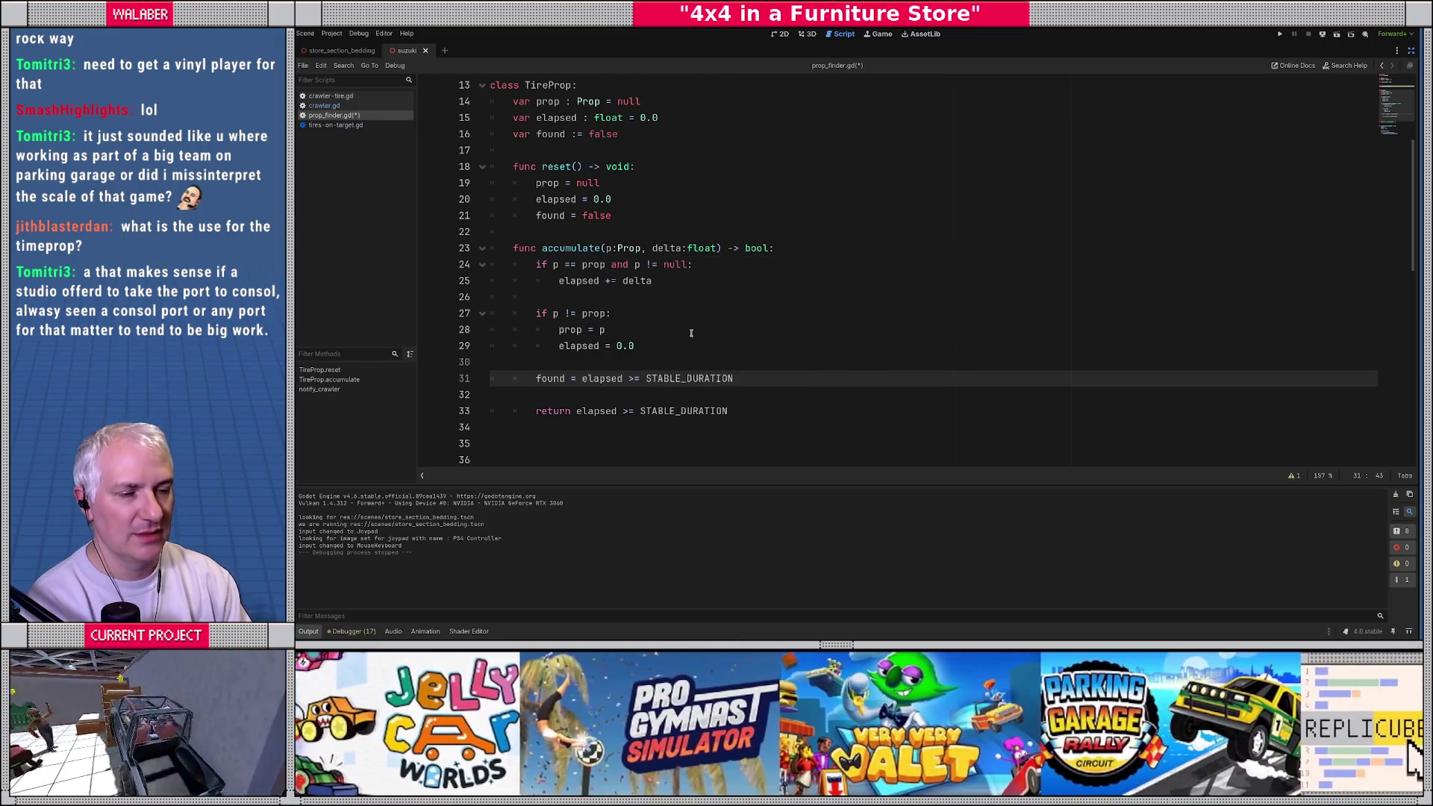
Step: Store 'var was_found := found' first and make accumulate return 'not was_found and found'
key("Up")
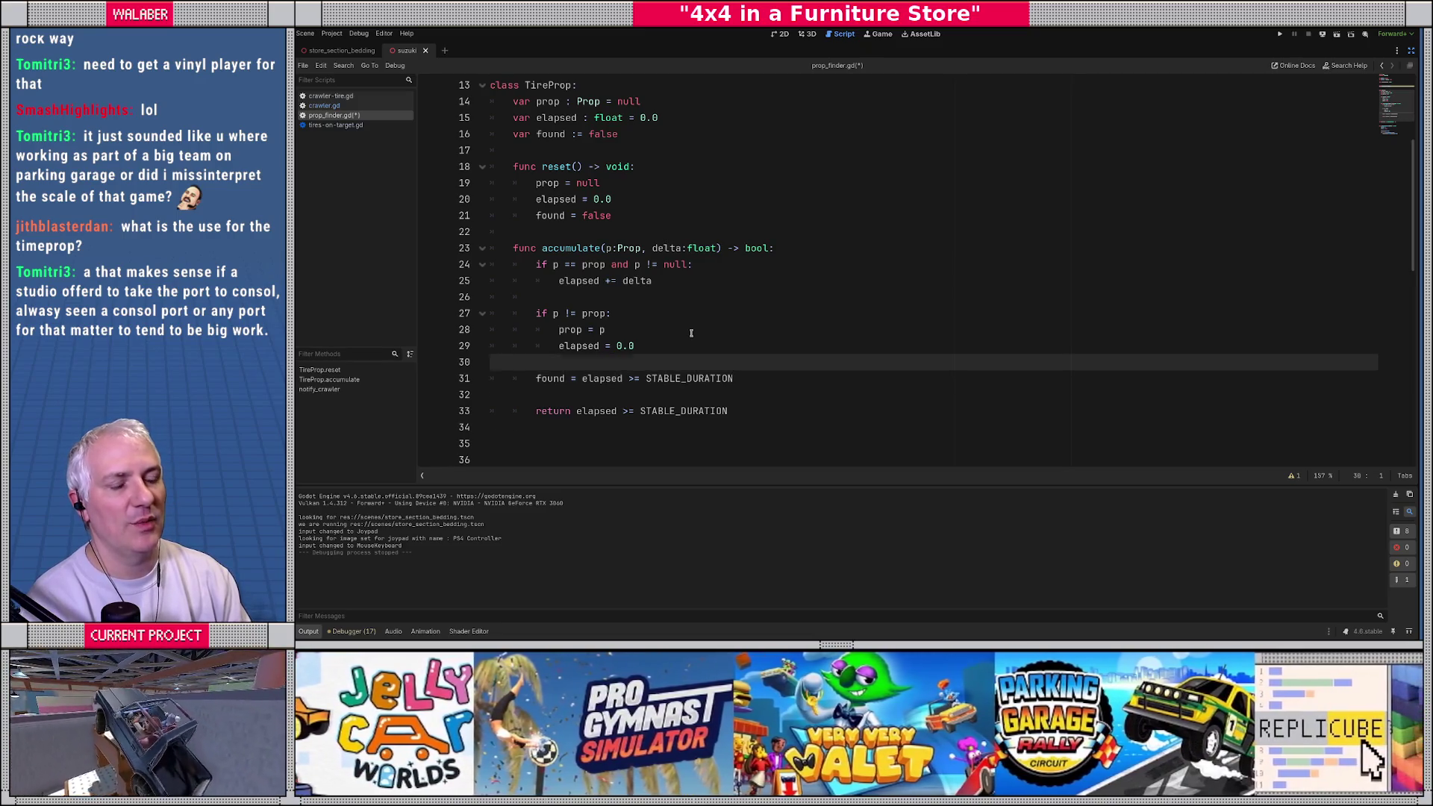
key("Return")
type("v")
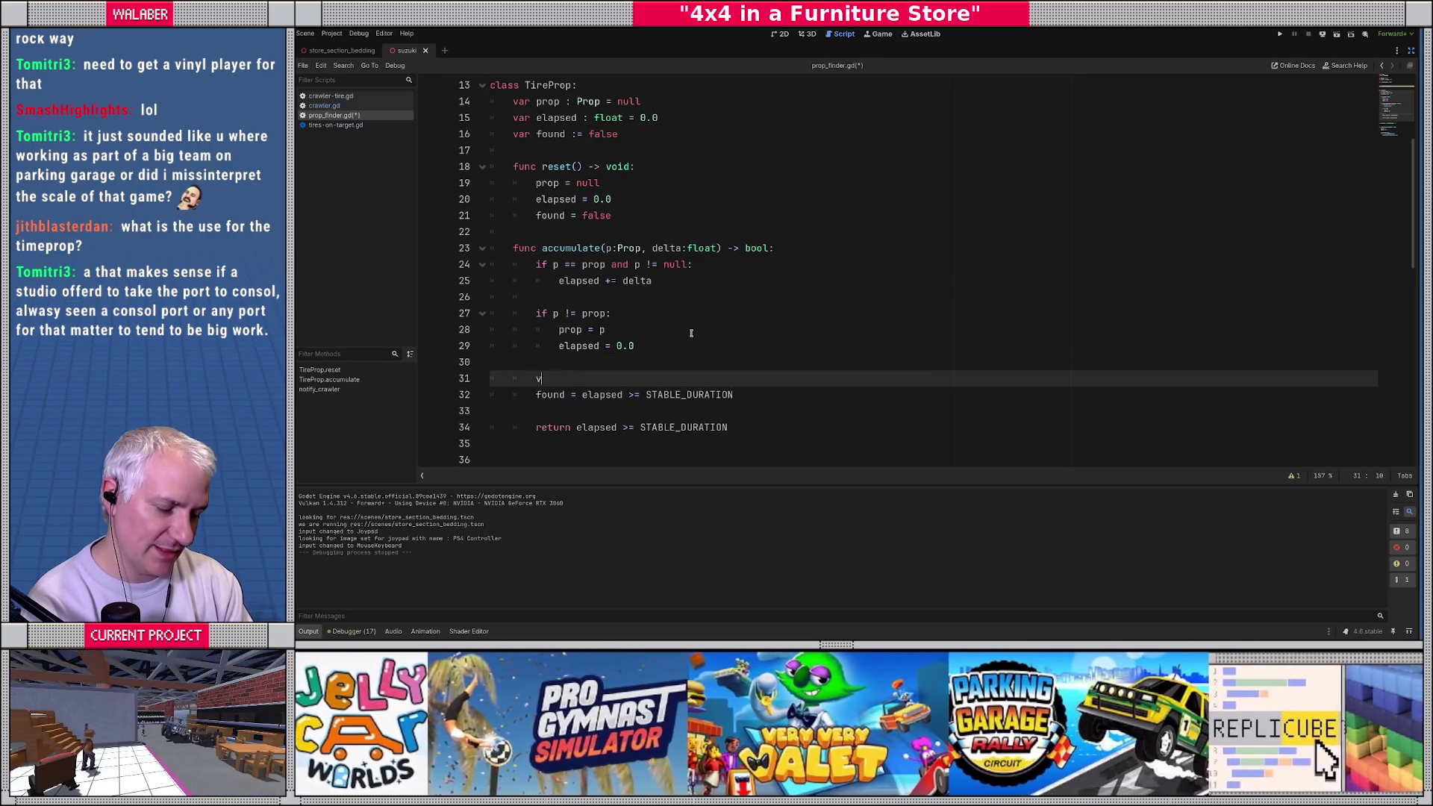
type("ar was_found := found")
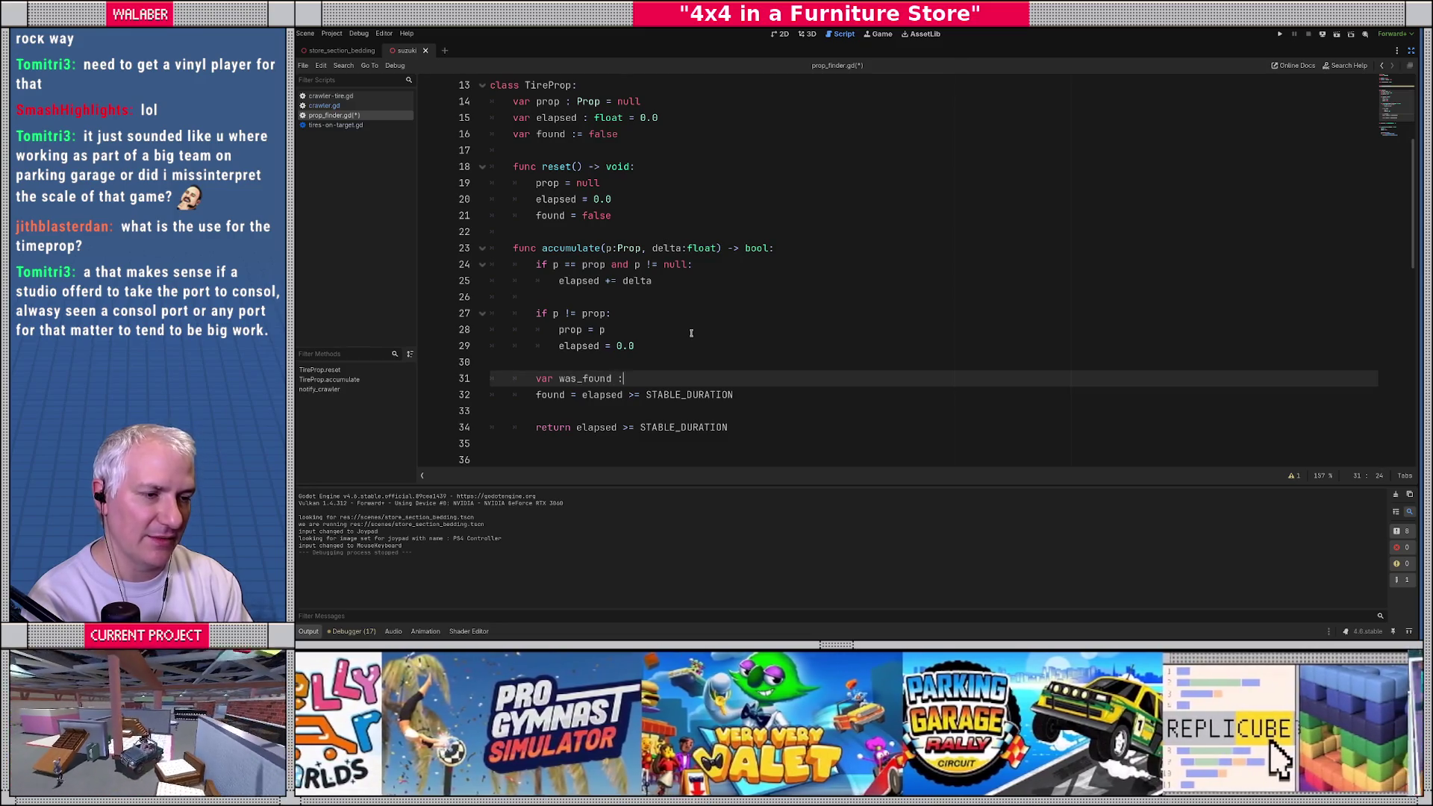
key("Return")
key("Down")
key("Down")
key("Down")
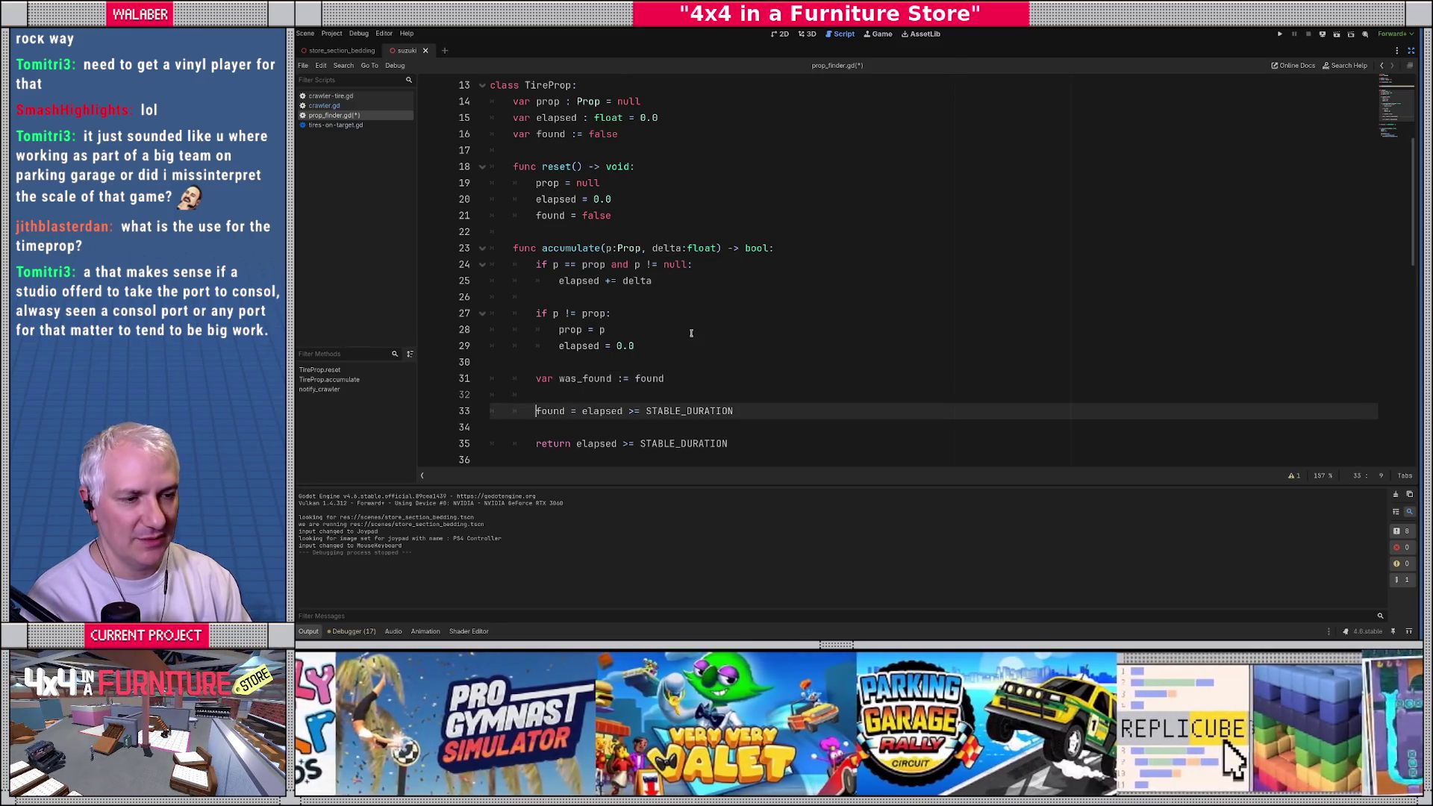
key("Right")
key("Right")
key("Right")
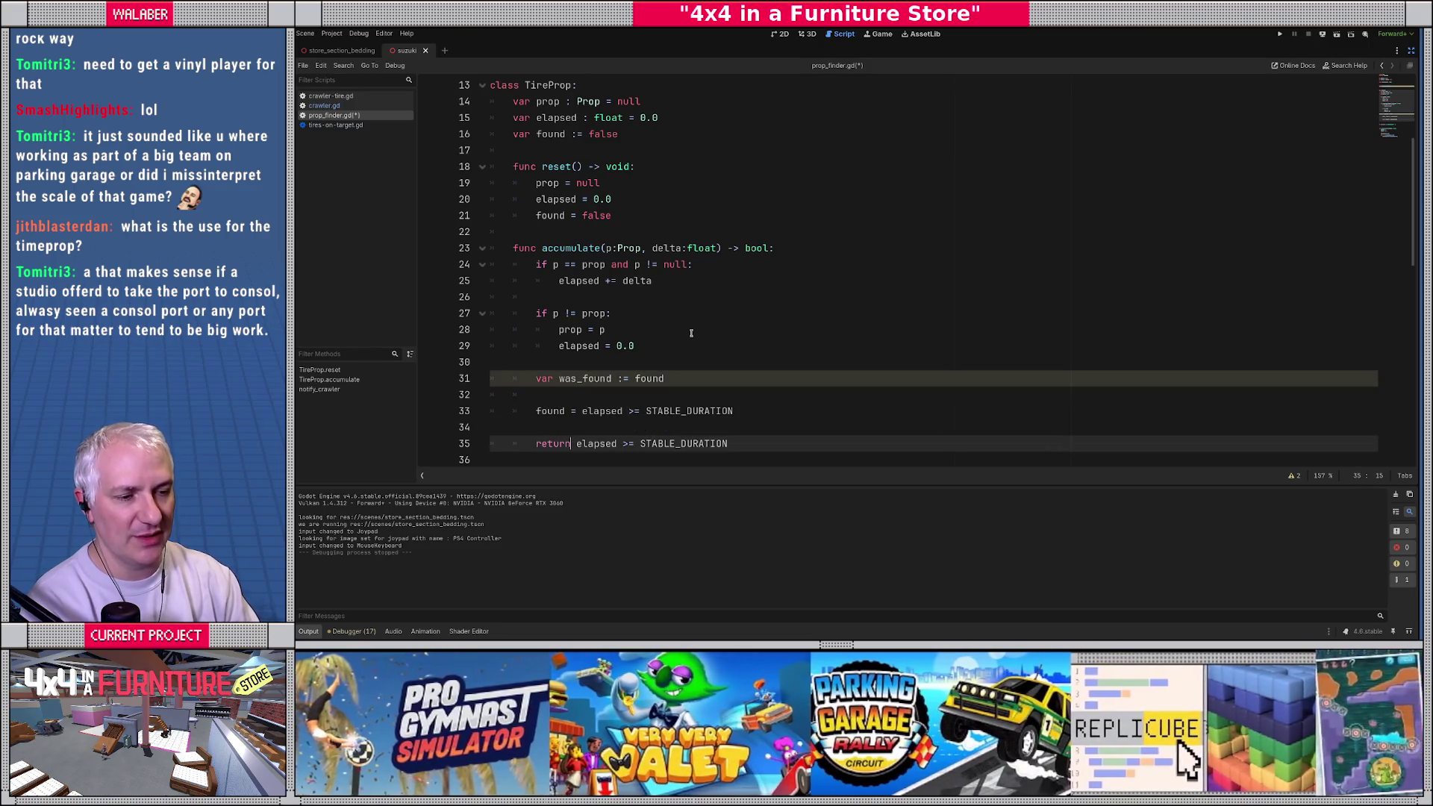
key("Right")
key("shift+End")
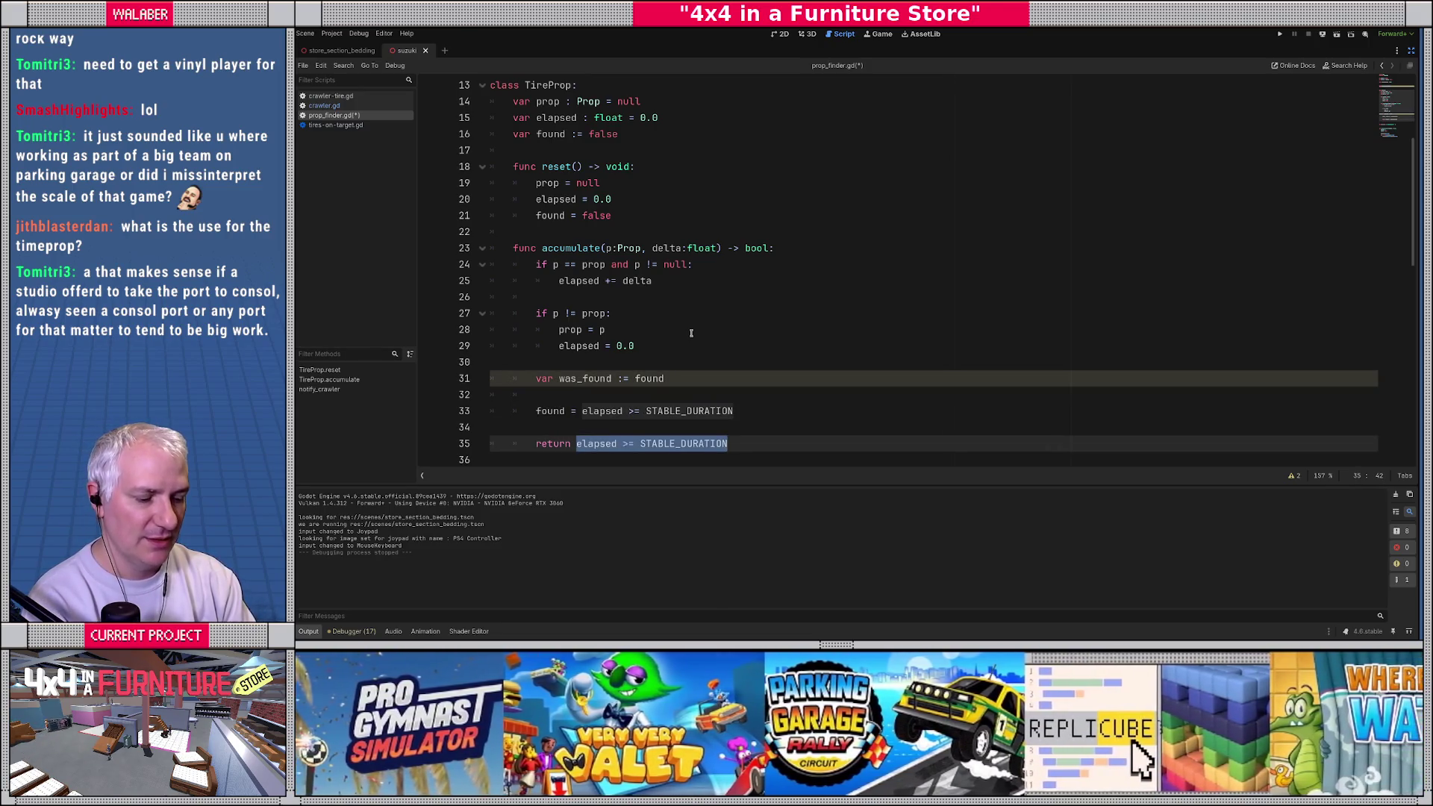
type("not was_")
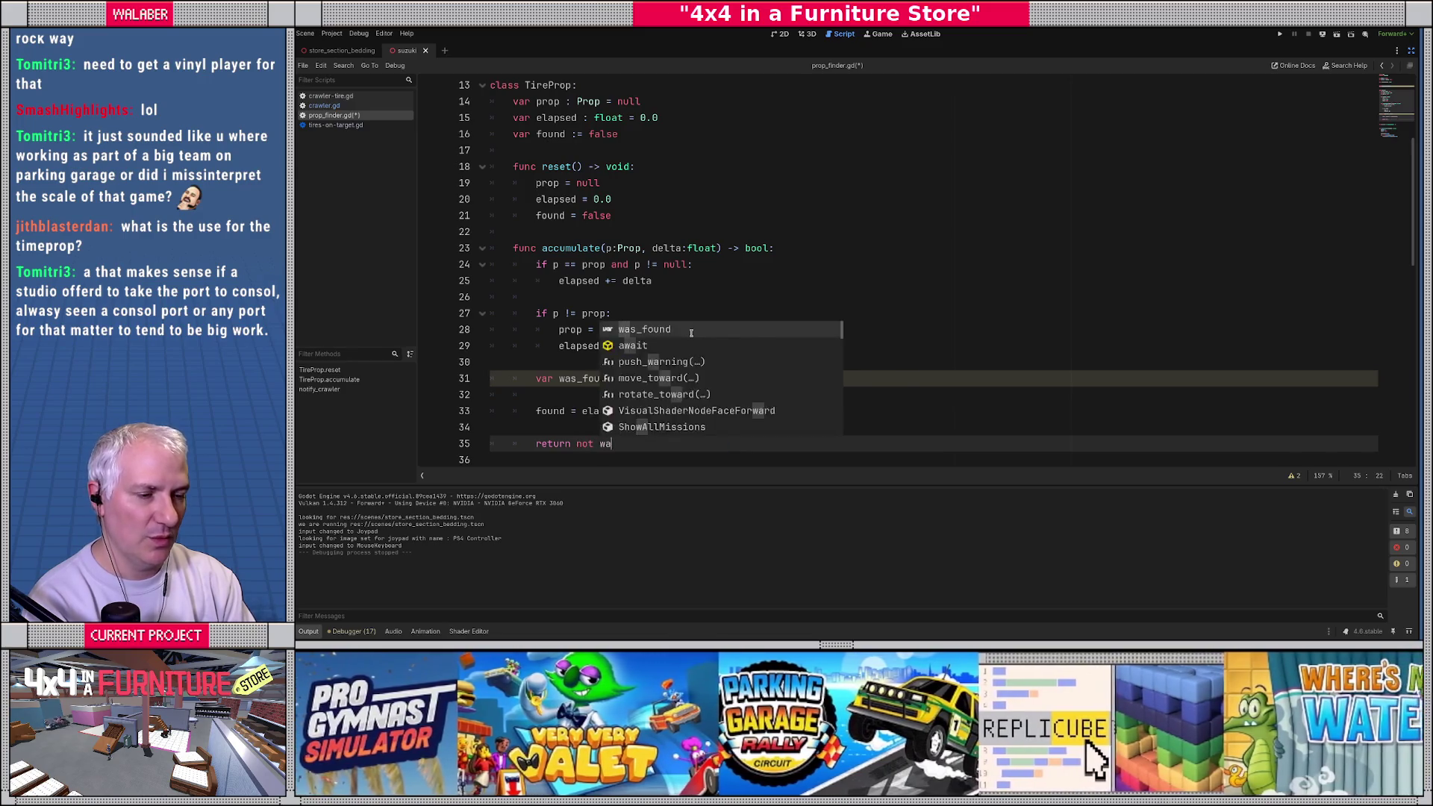
key("Return")
type("and found")
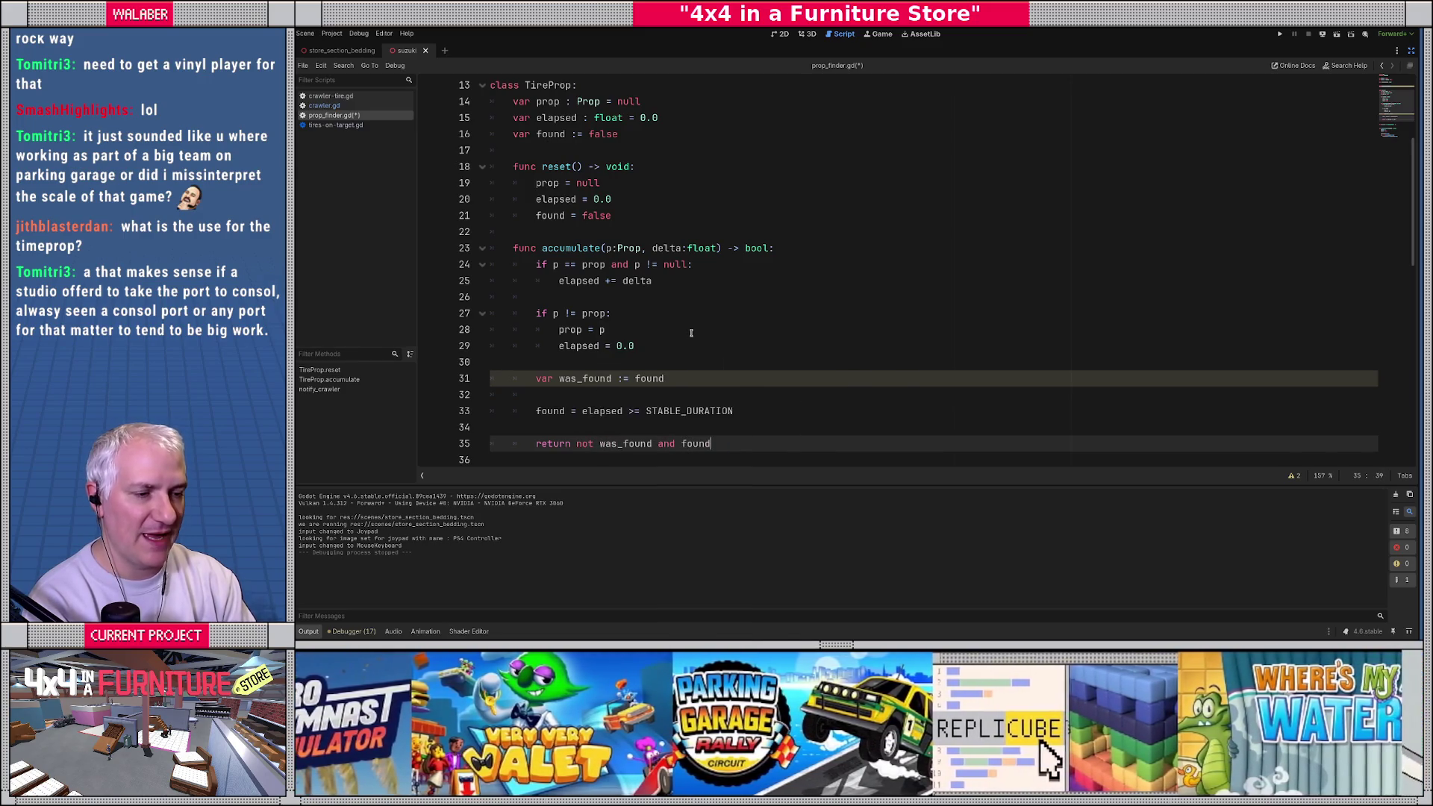
key("Up")
Step: Remove the blank lines around the found update at the end of accumulate
scroll(596, 343, "down", 1)
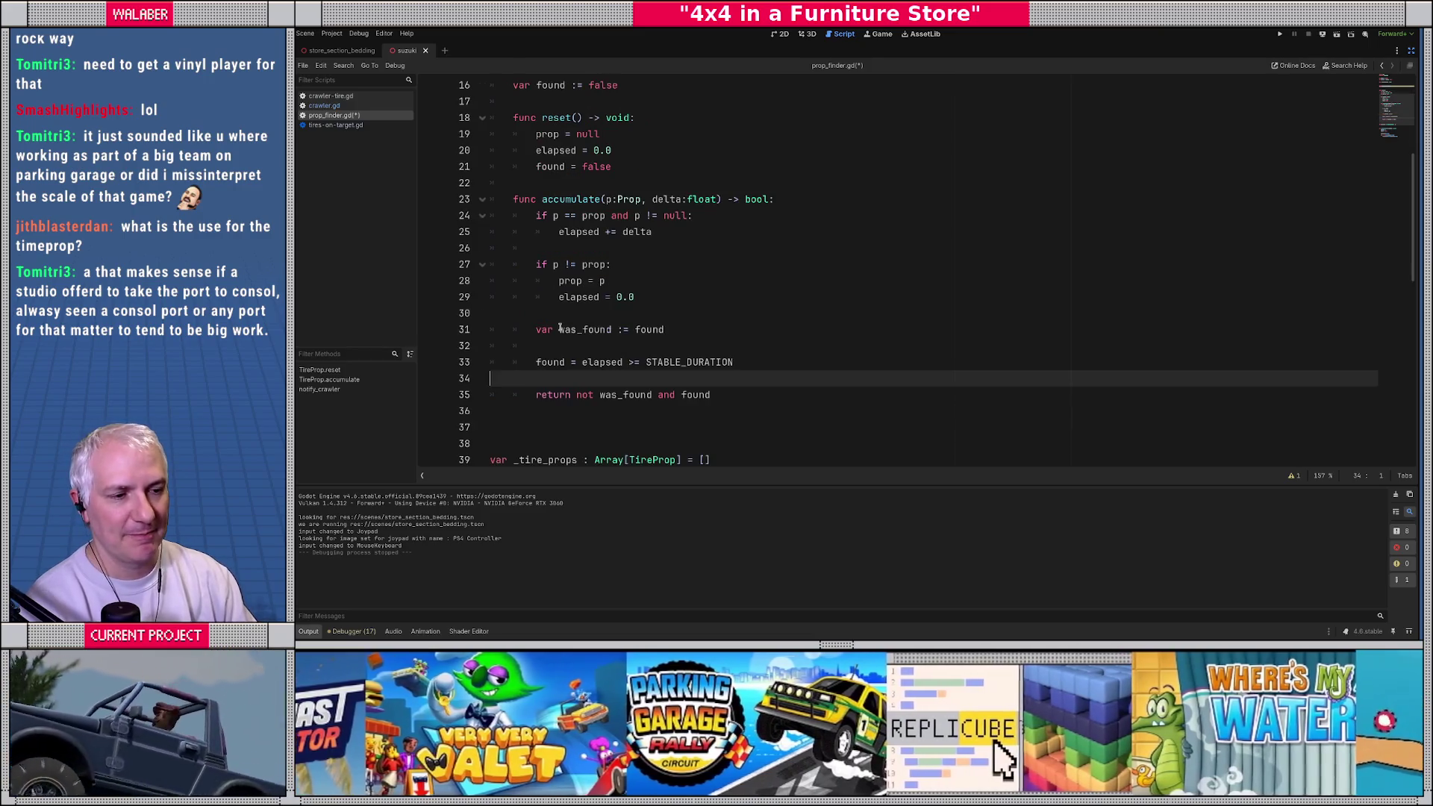
left_click(554, 347)
key("BackSpace")
key("BackSpace")
key("Down")
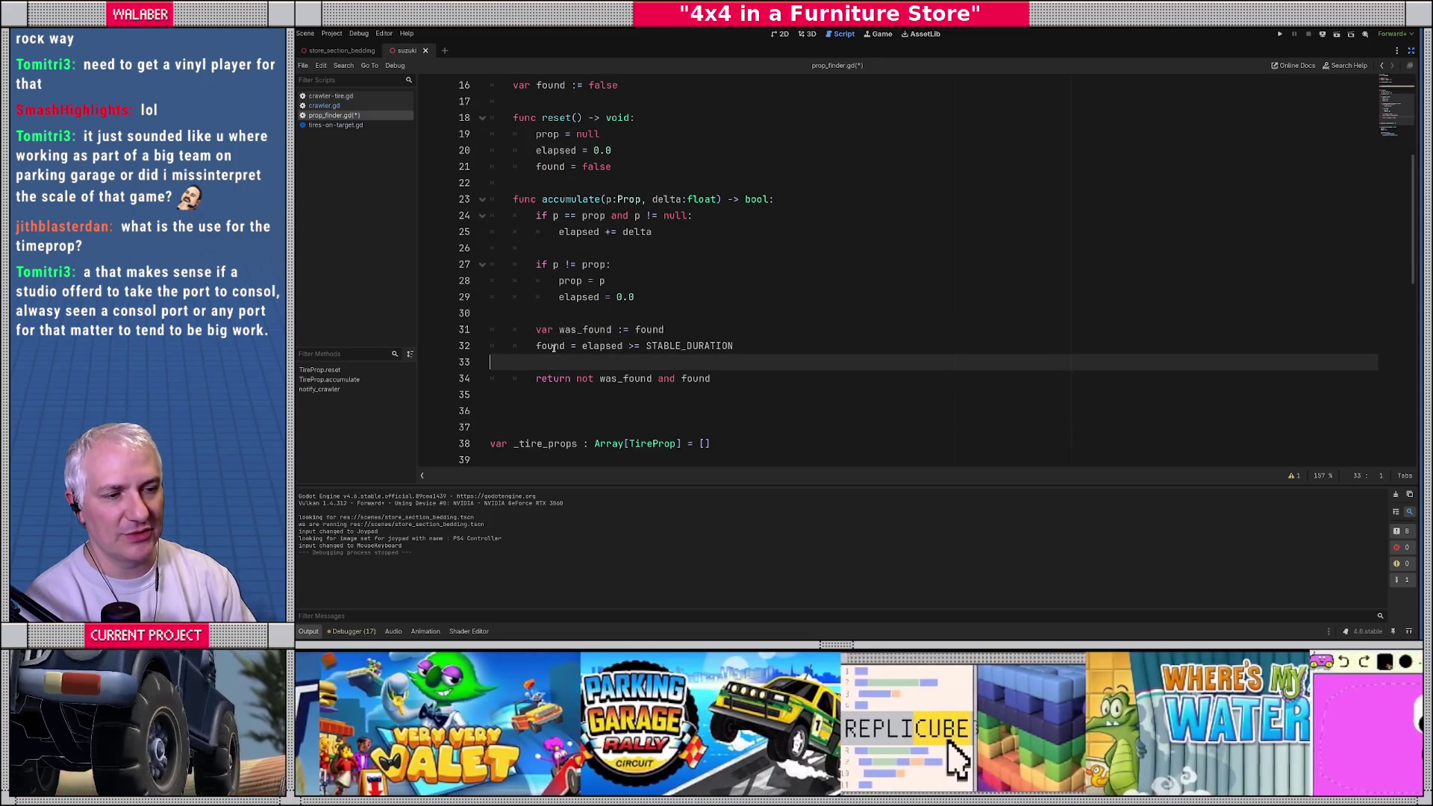
key("End")
key("Delete")
left_click_drag(544, 329, 713, 363)
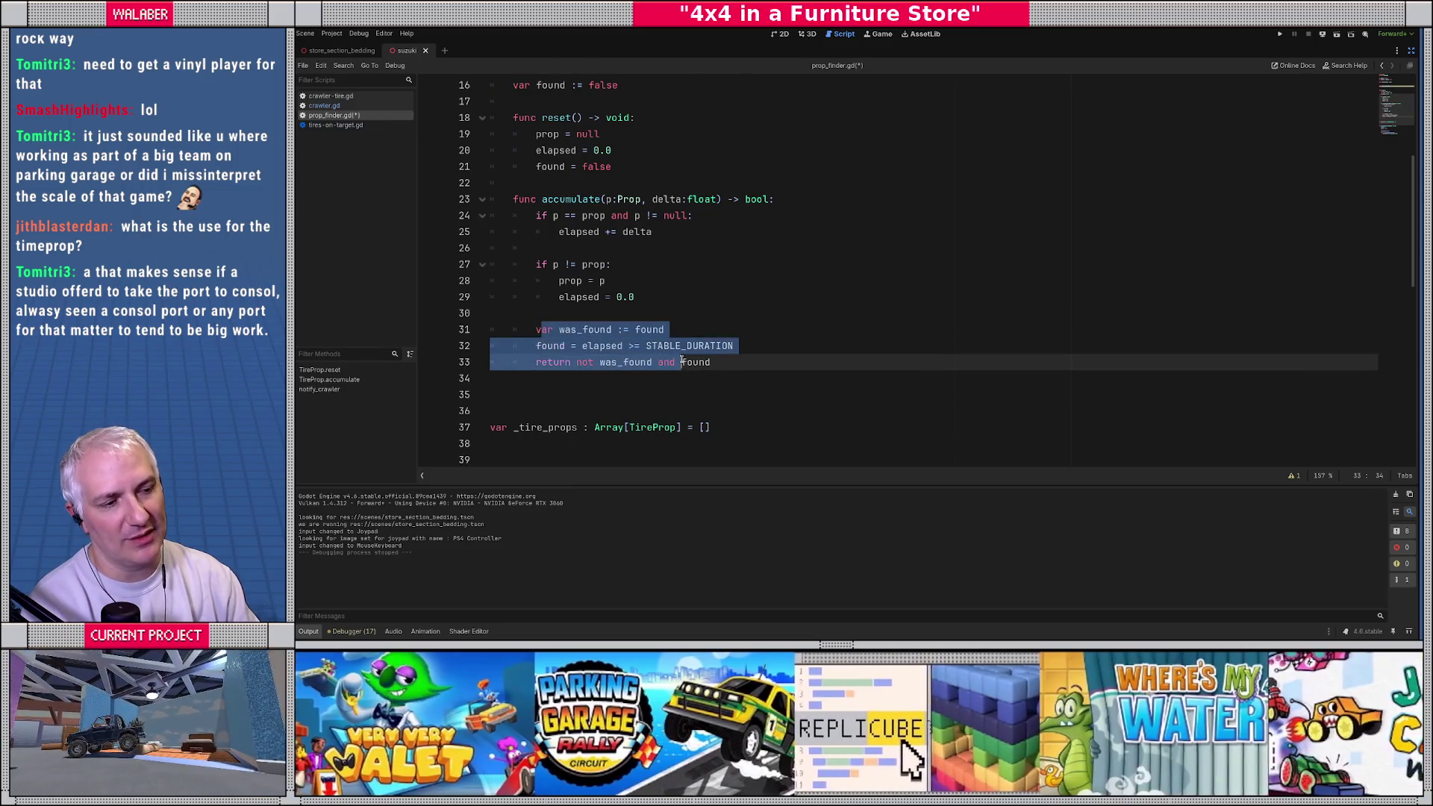
left_click(713, 363)
left_click_drag(553, 199, 714, 199)
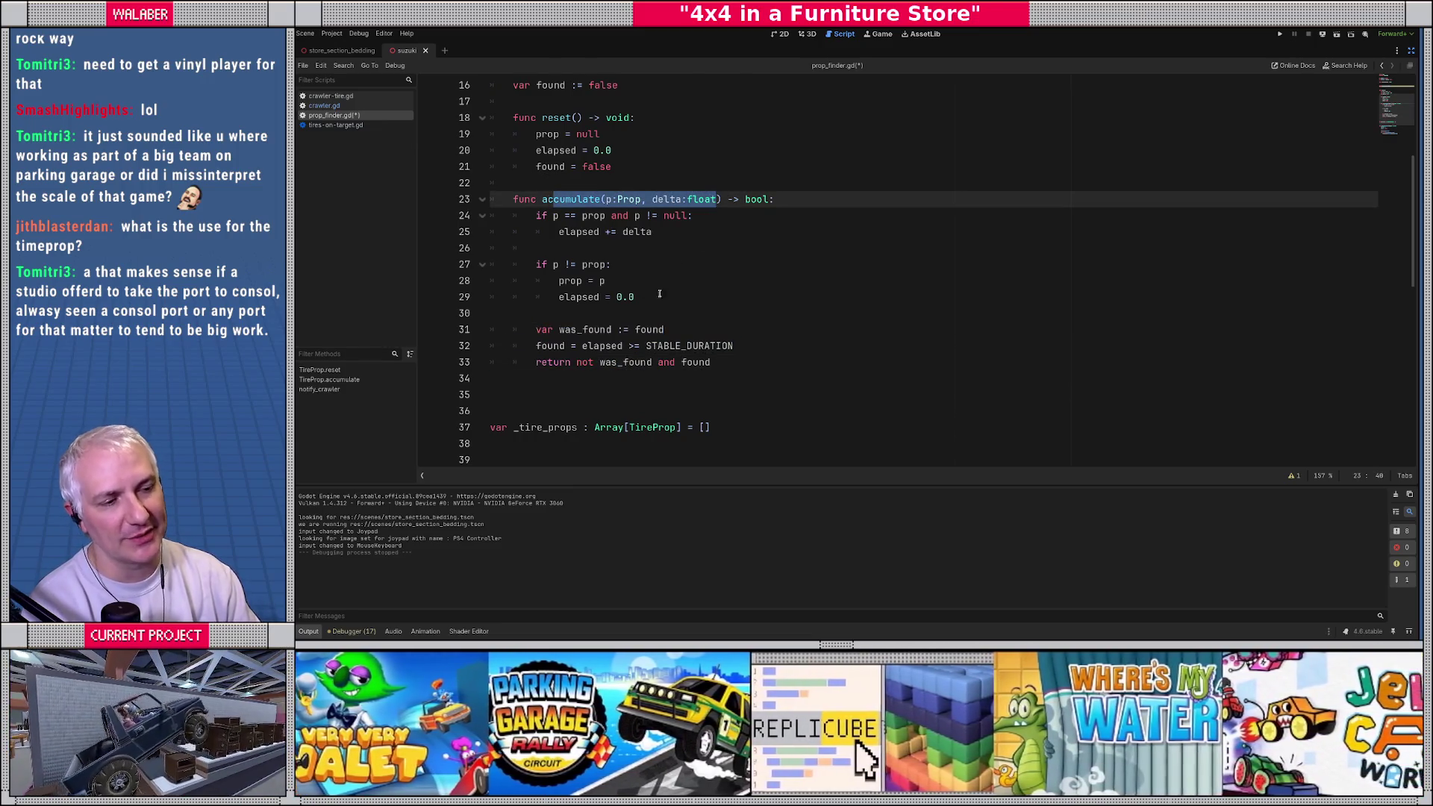
left_click(661, 307)
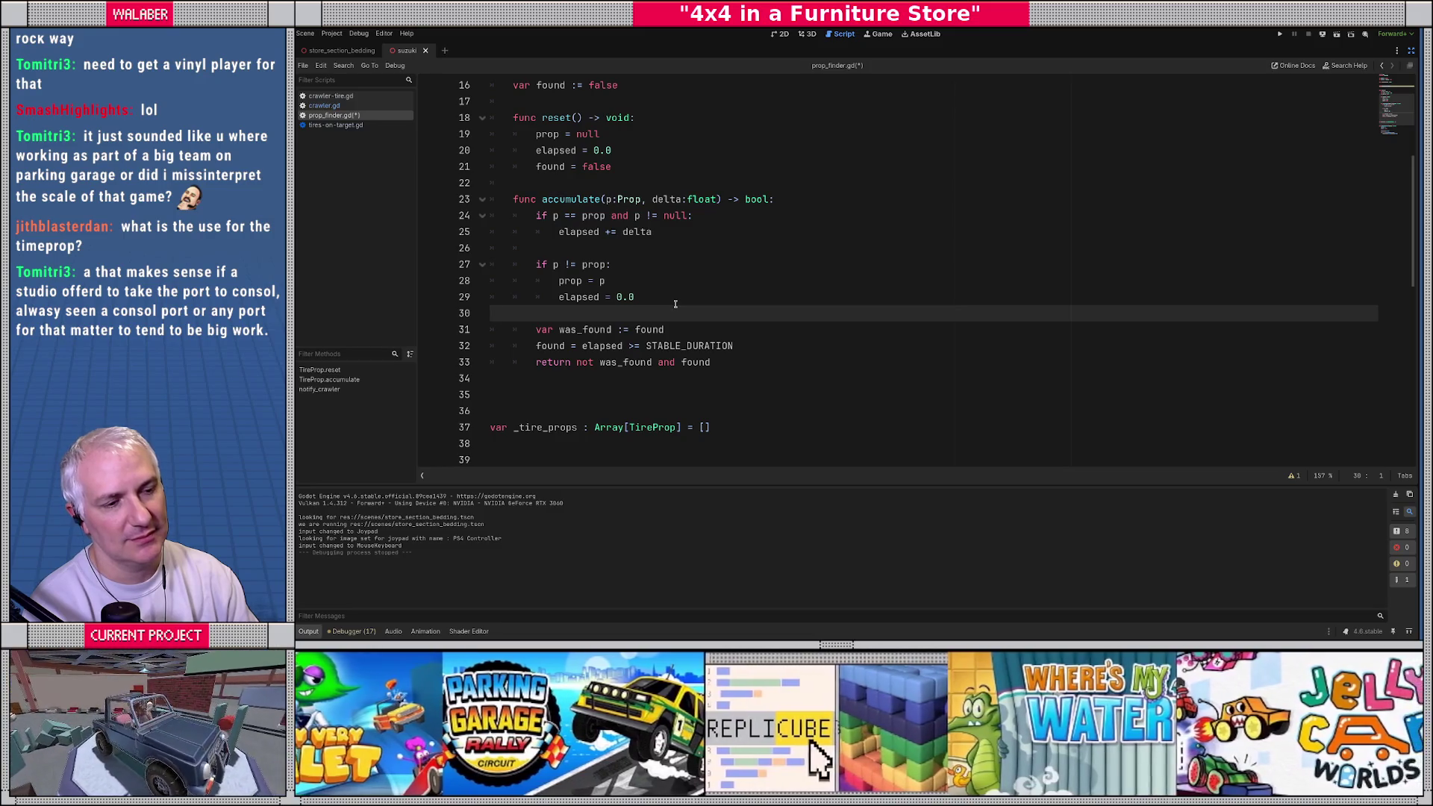
key("Up")
key("End")
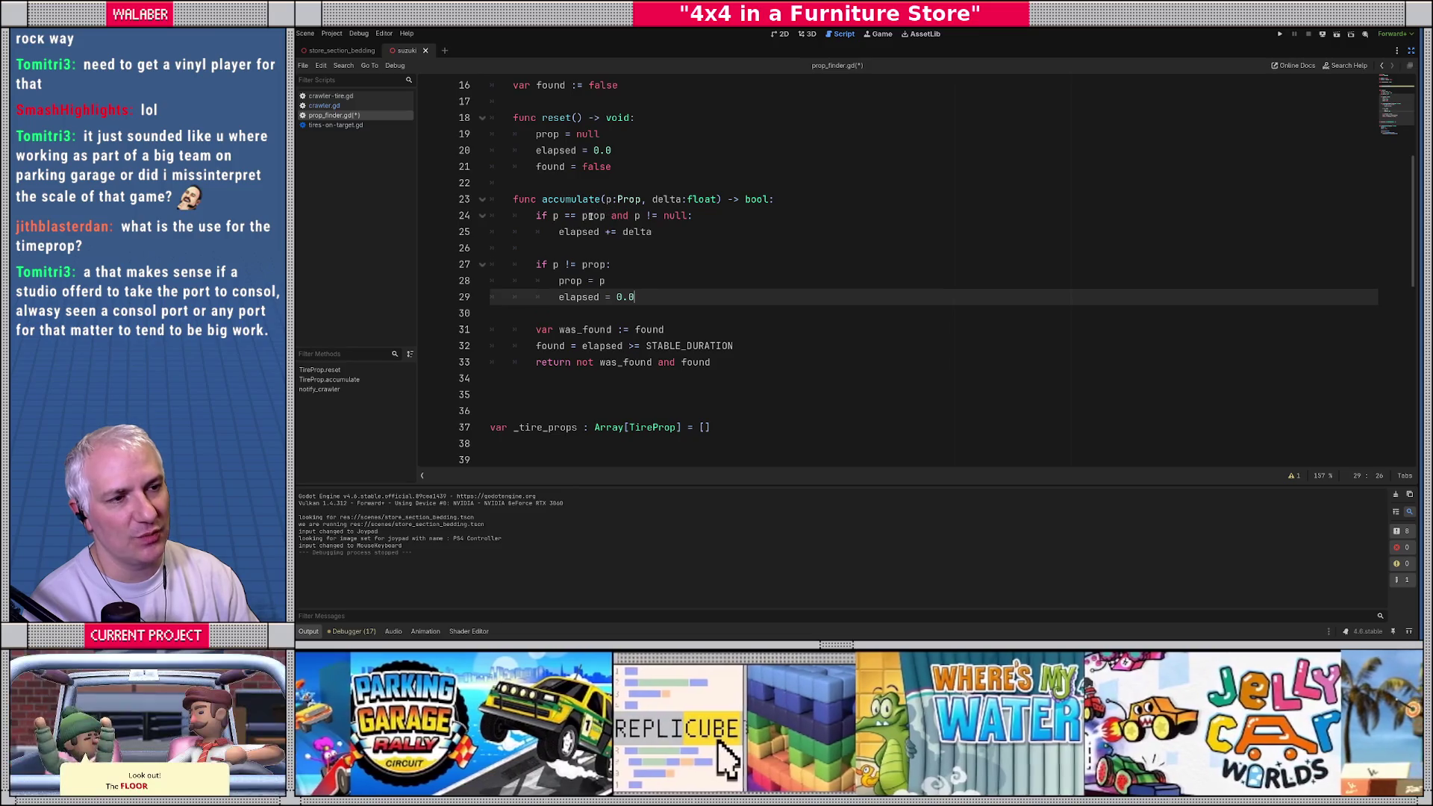
Step: Under 'elapsed = 0.0', add 'found = Saver.has_found_catalog_item(p.get_identifier())'
left_click_drag(589, 199, 629, 199)
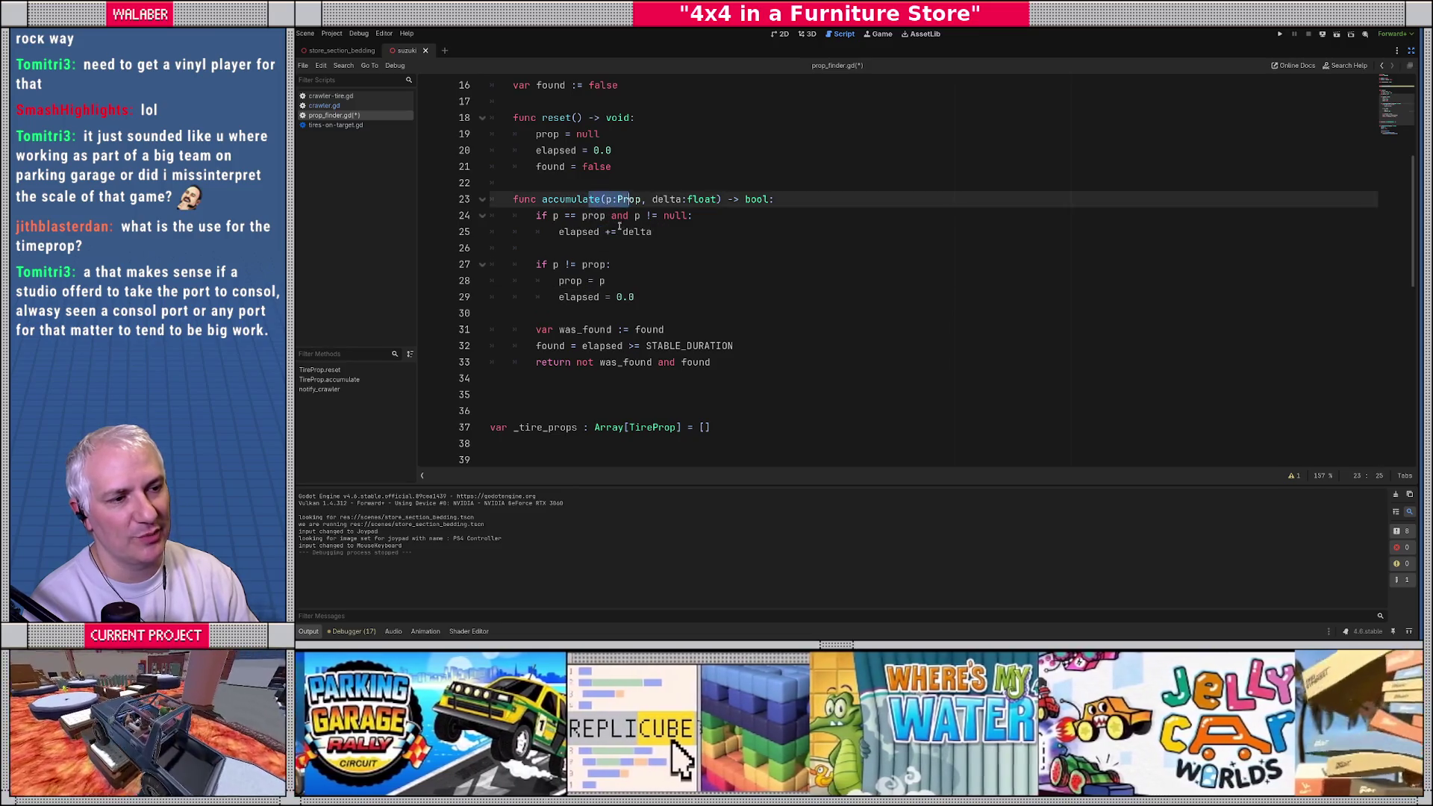
left_click(619, 281)
key("Down")
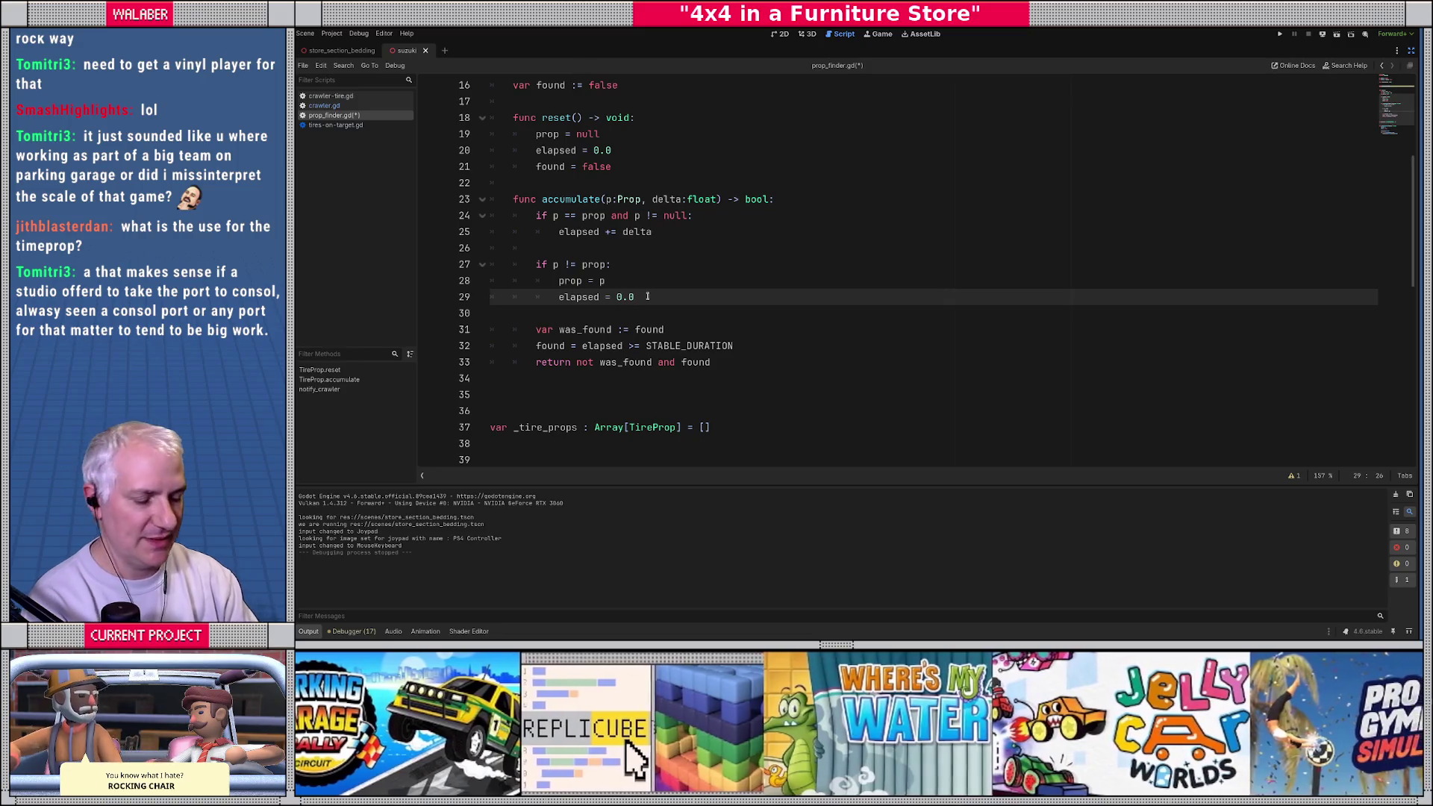
key("Return")
type("found = ")
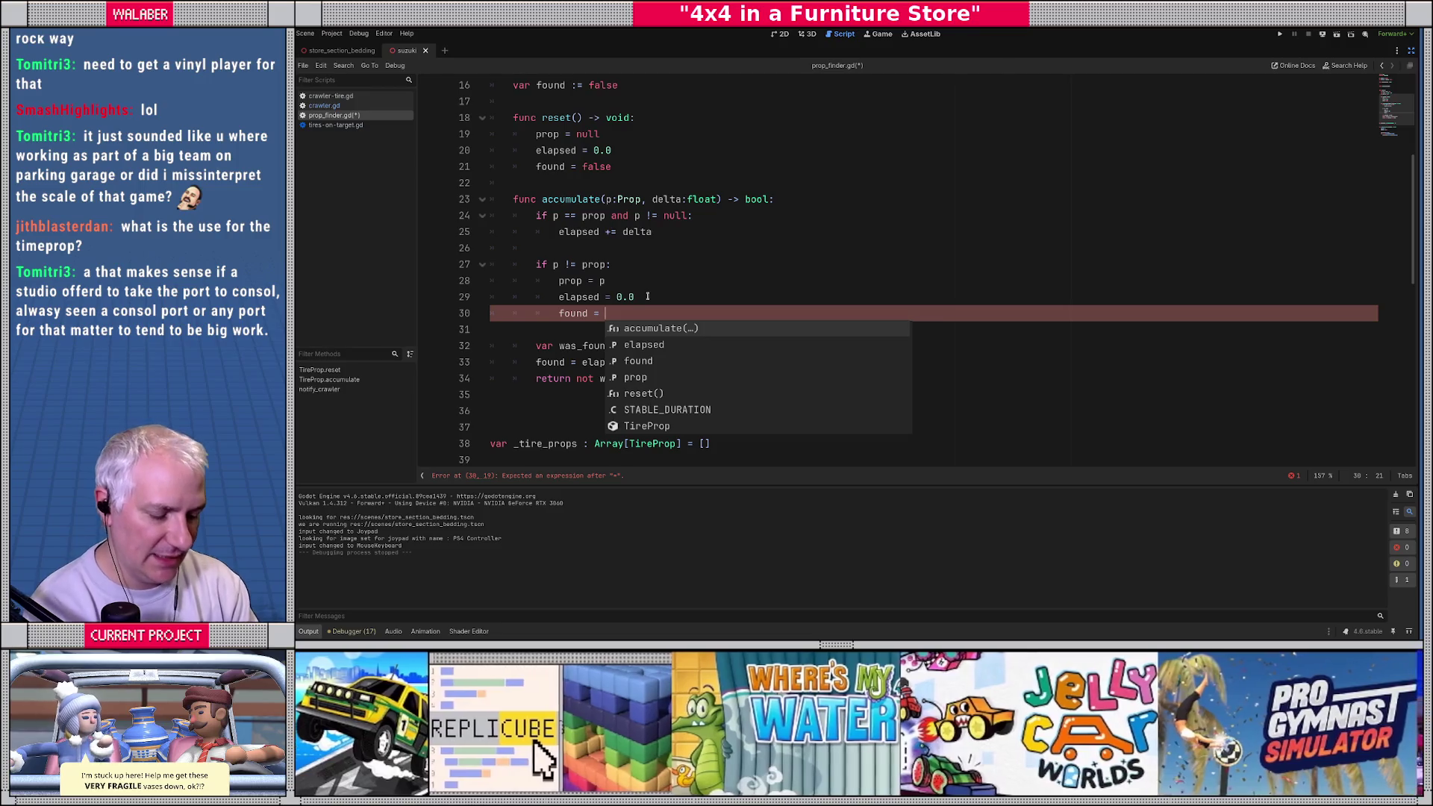
type("Saver.")
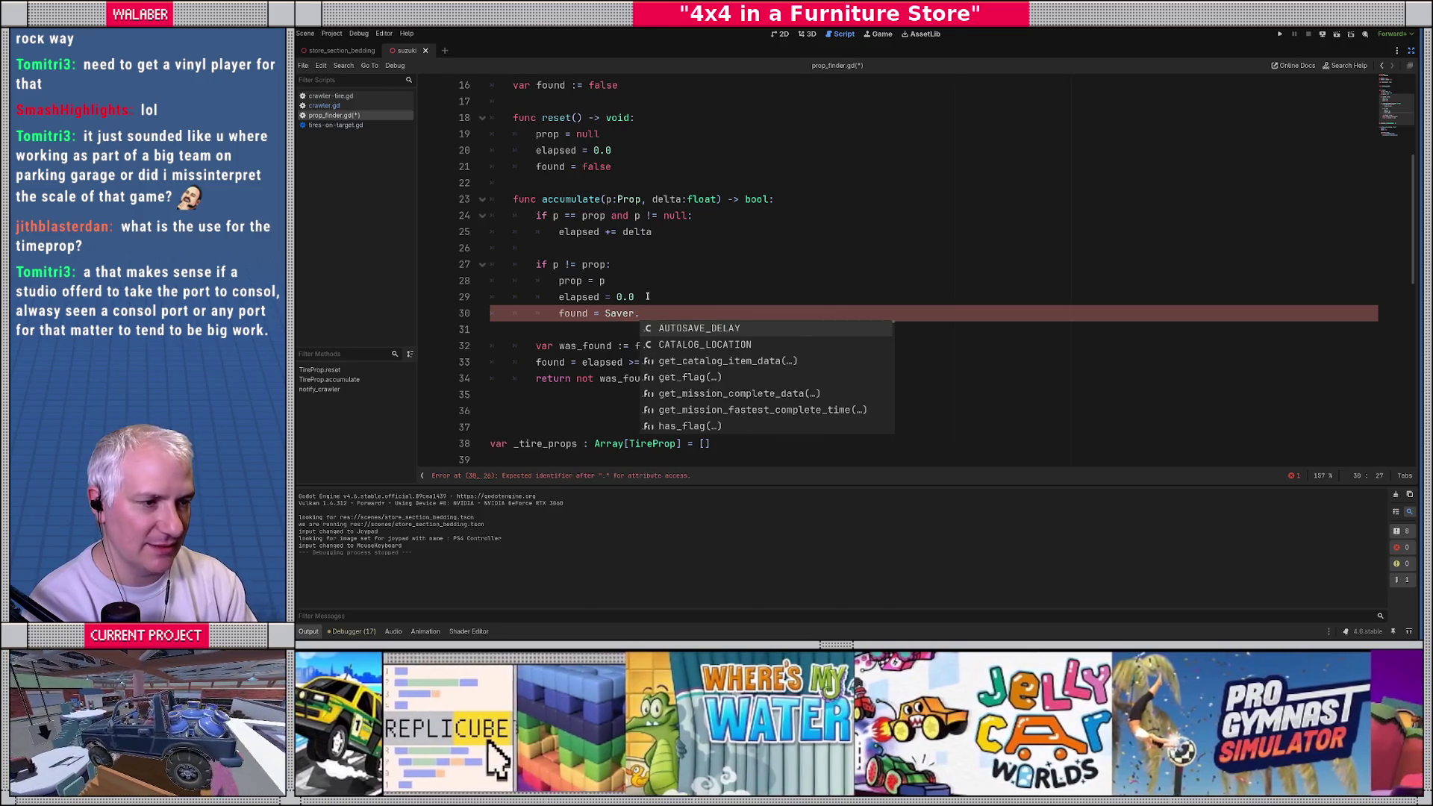
type("has")
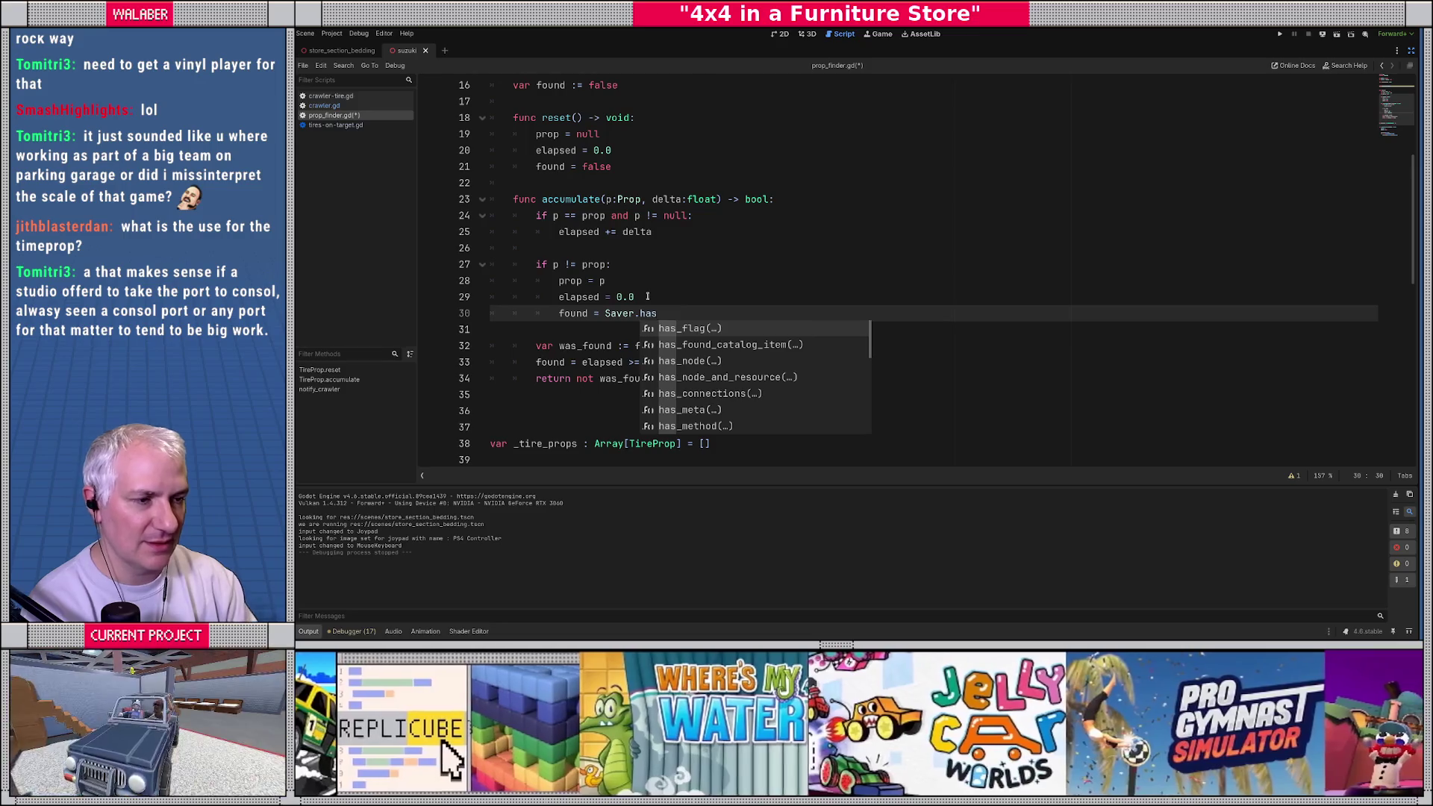
key("BackSpace")
key("BackSpace")
key("BackSpace")
type("foun")
key("Return")
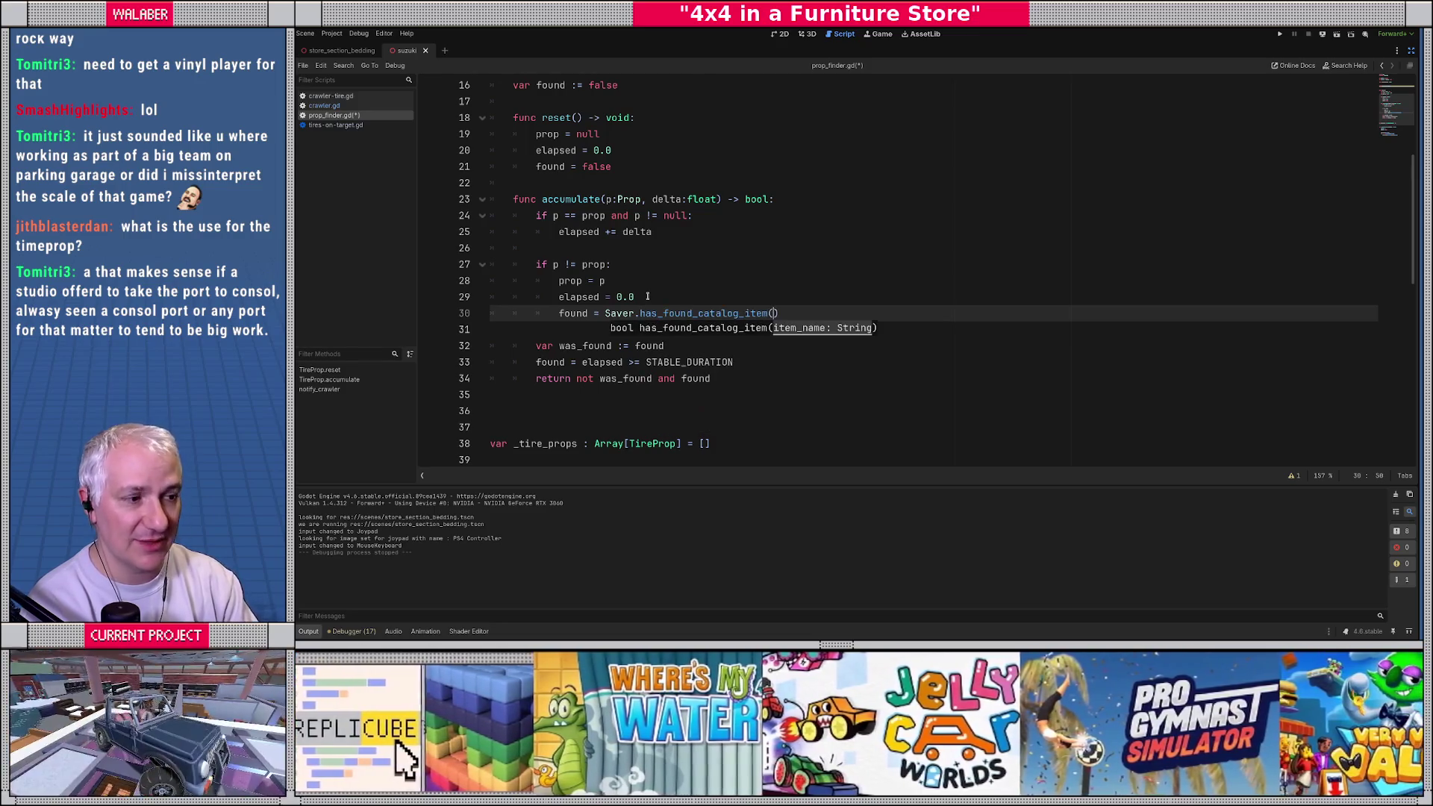
type("p.get_i")
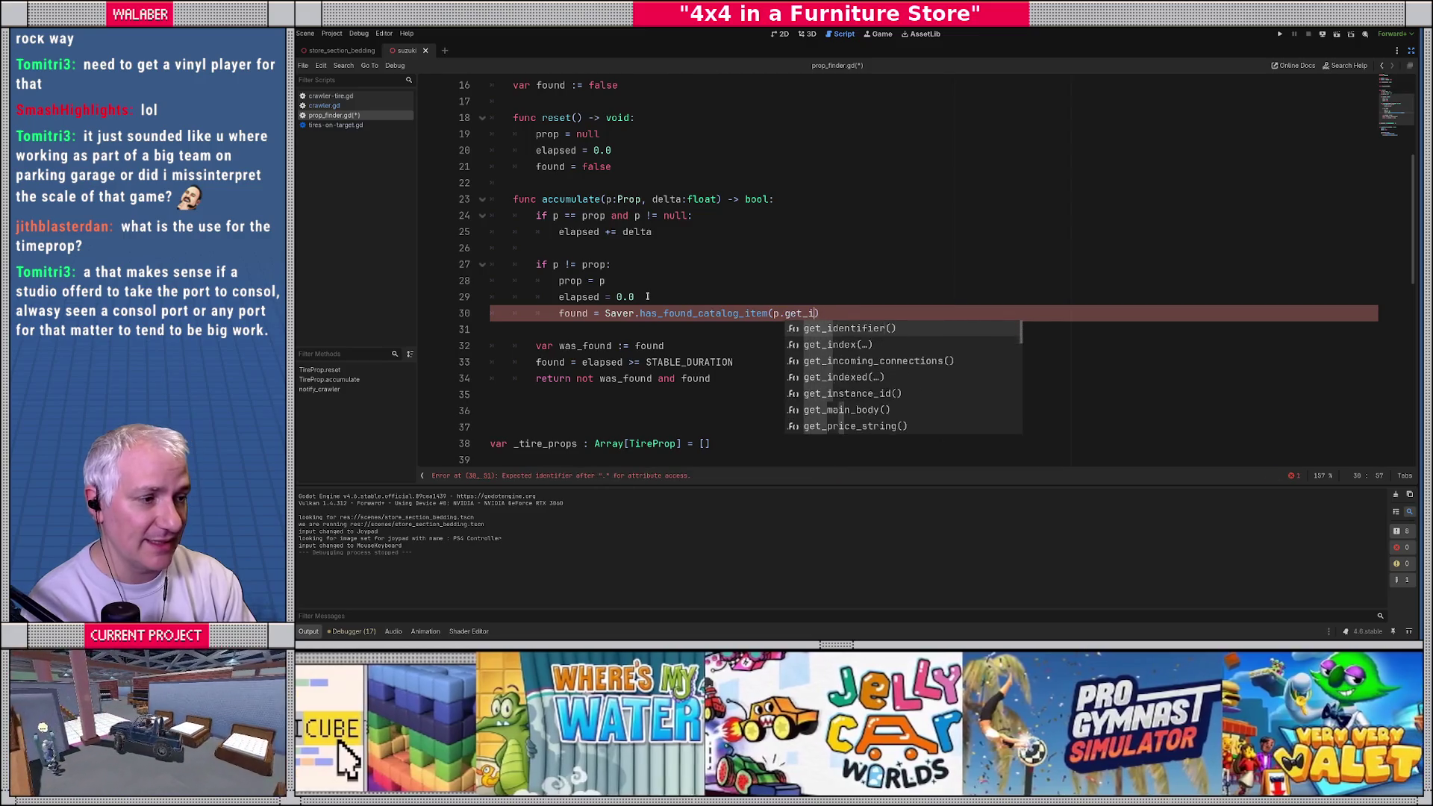
key("Return")
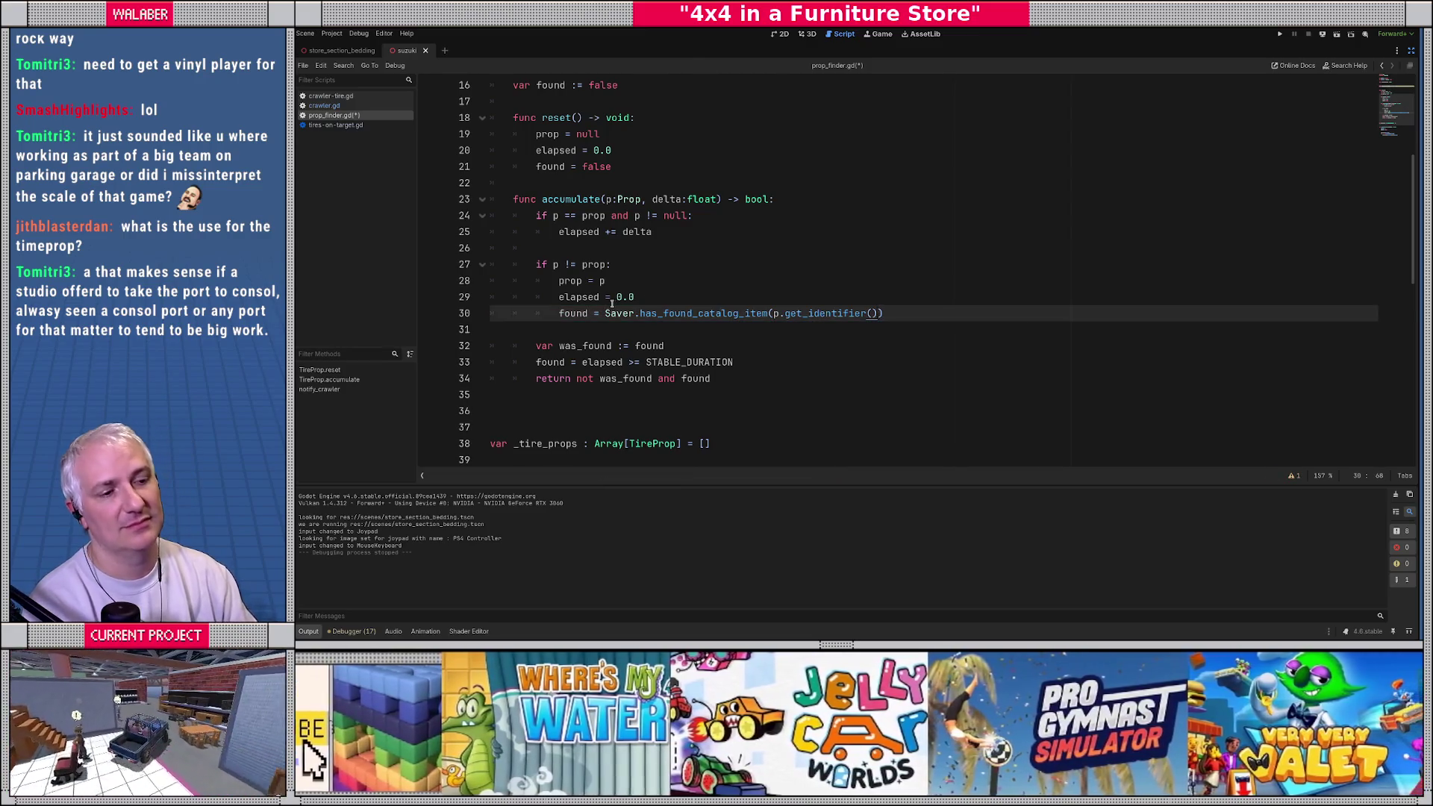
scroll(612, 304, "down", 7)
left_click(552, 280)
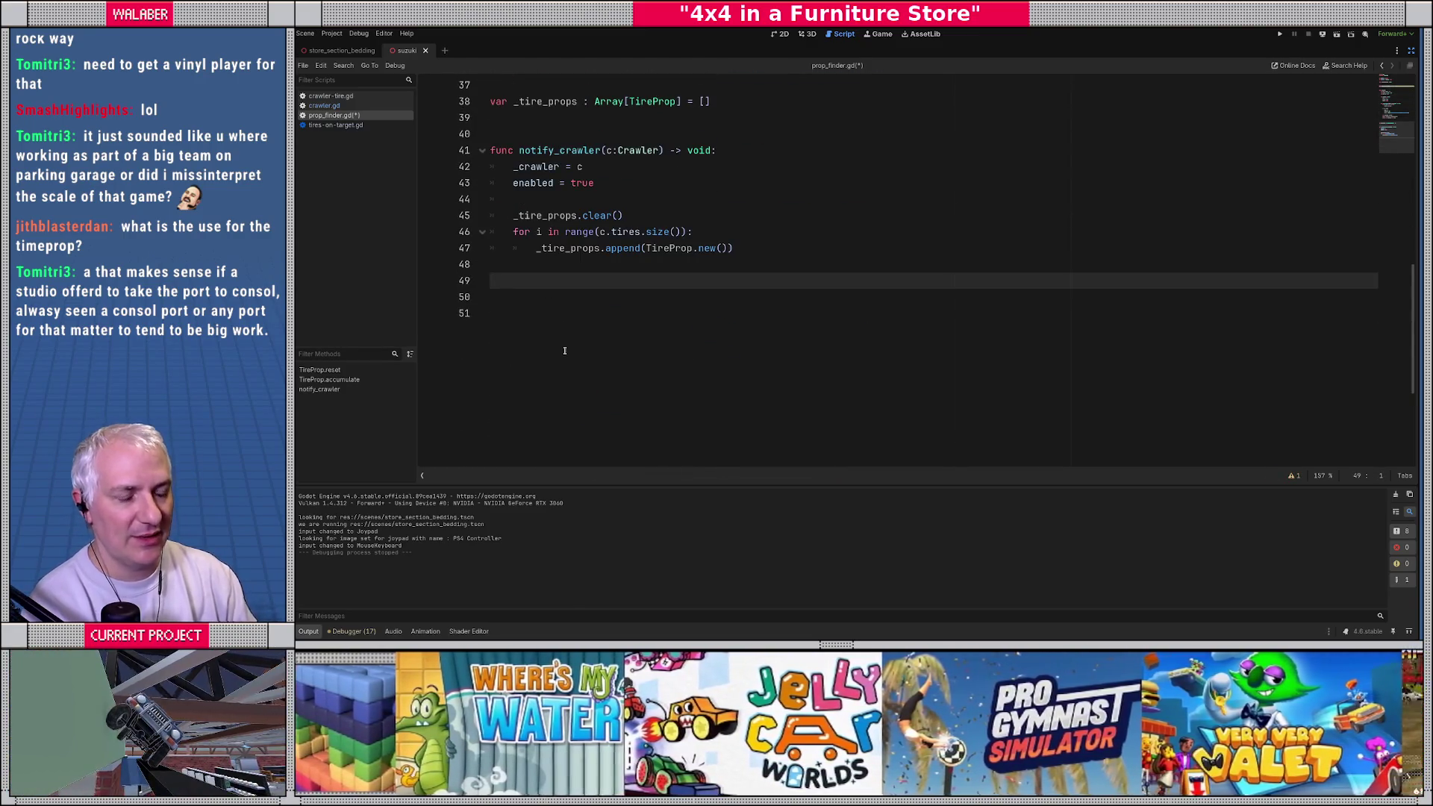
Step: Create func _physics_process(delta) below notify_crawler with 'if not enabled: return'
key("Return")
key("Return")
type("func ")
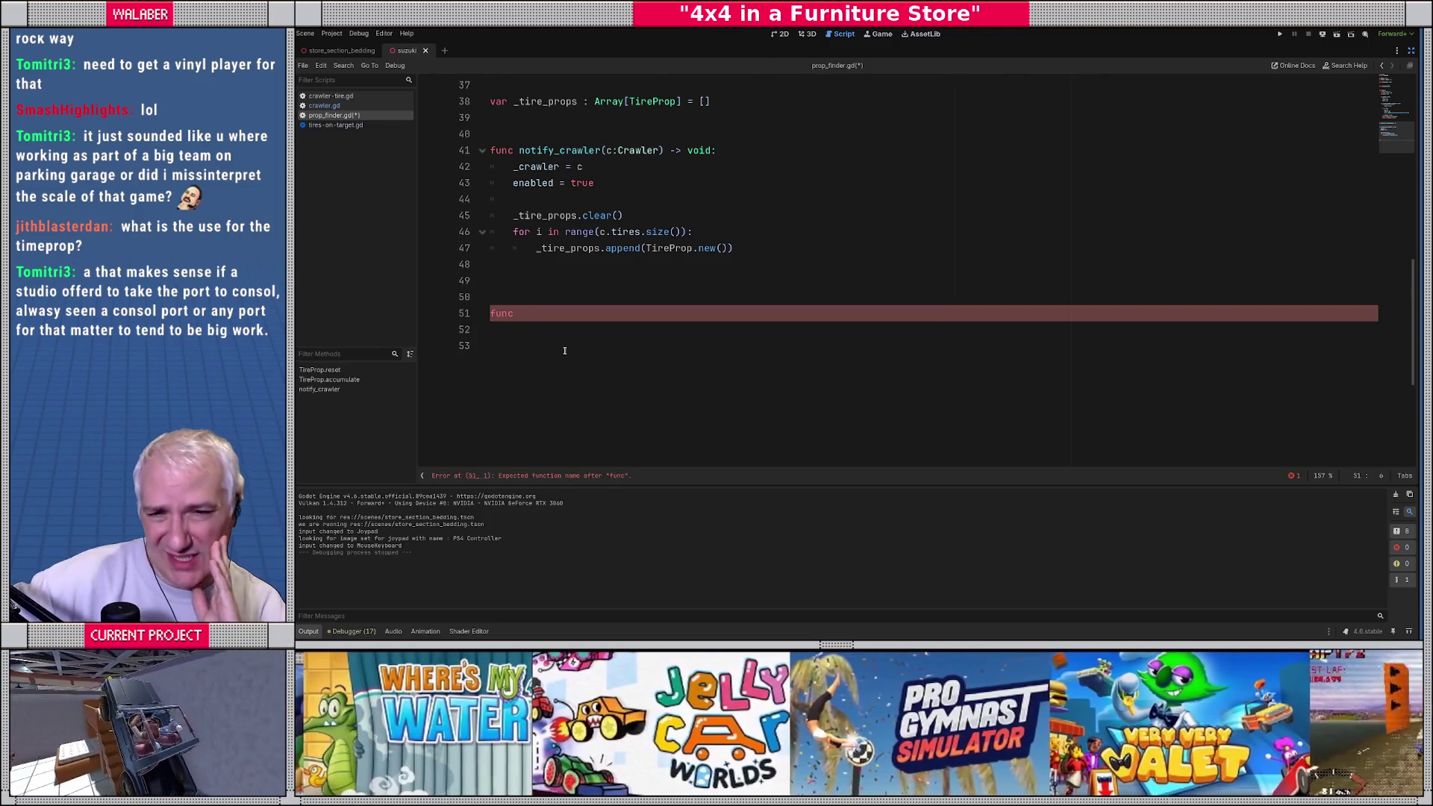
type("_")
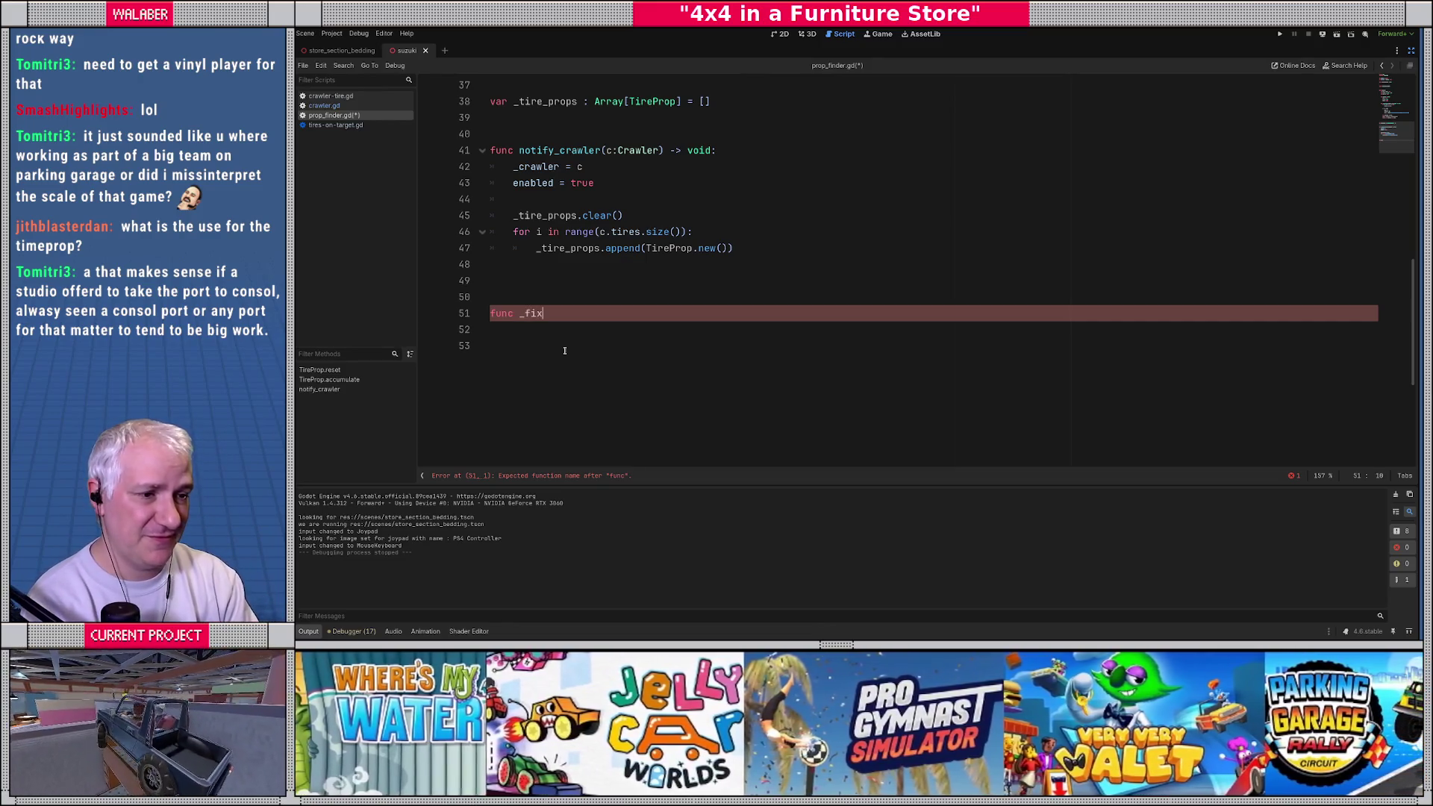
type("ph")
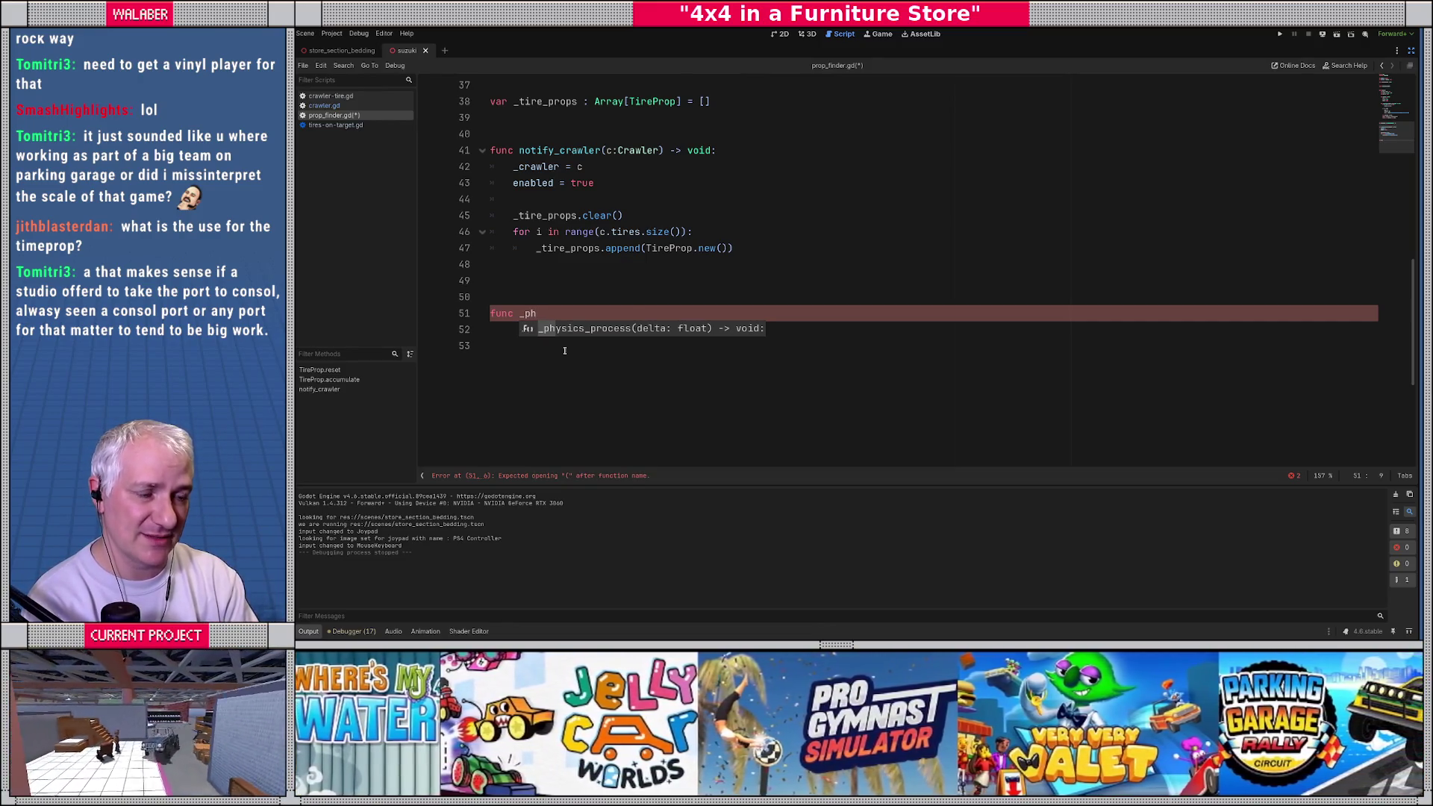
key("Return")
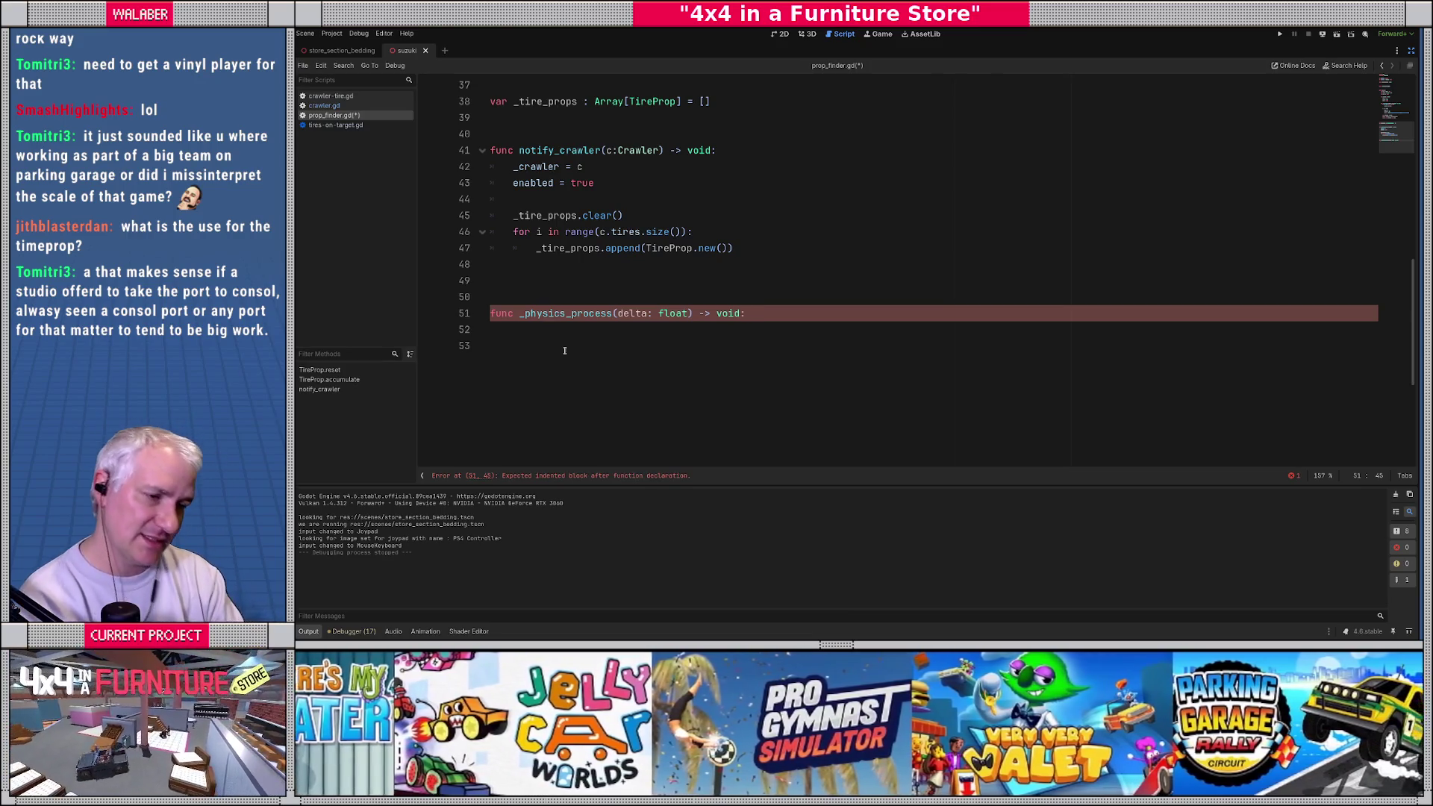
key("Return")
type("if")
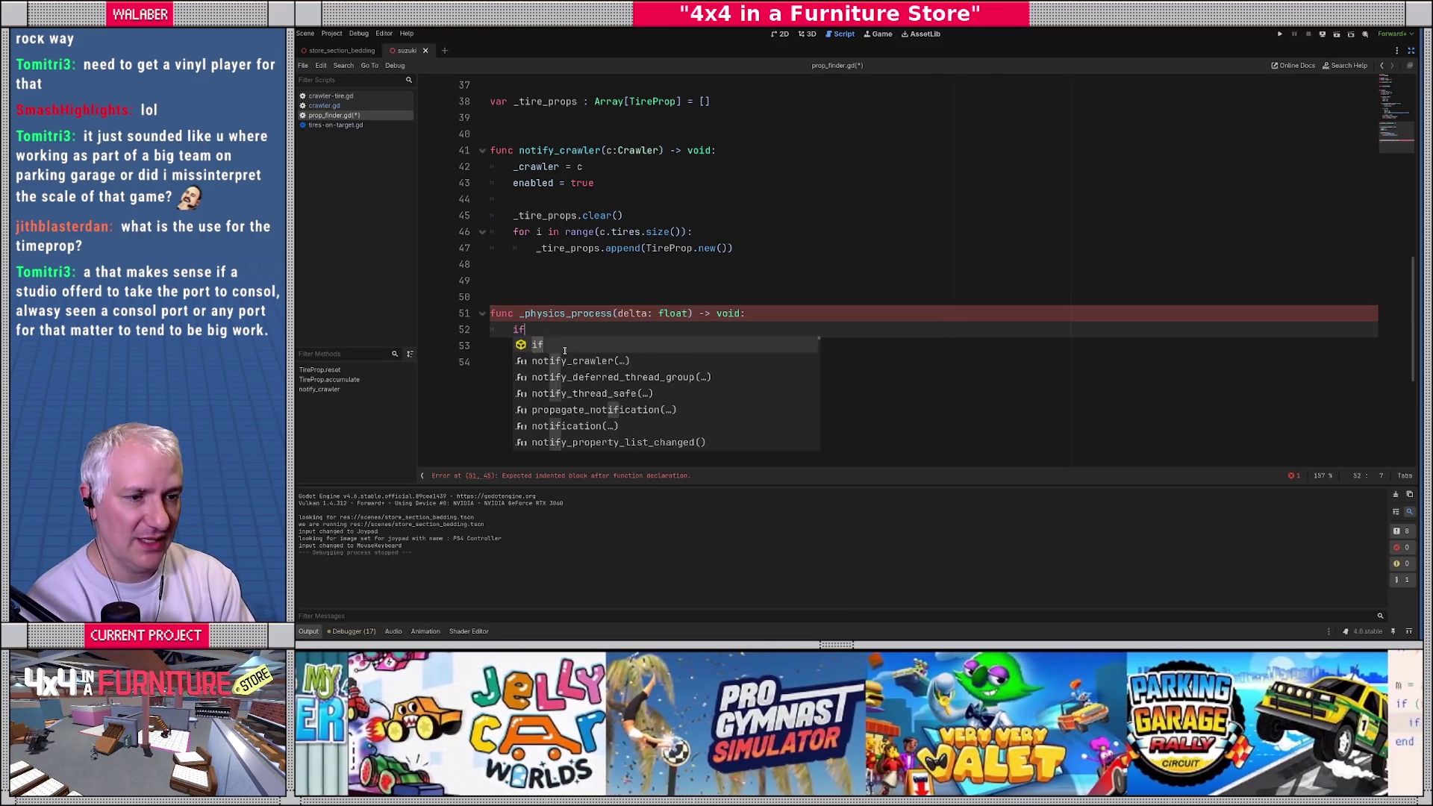
type(" not enabled:")
key("Return")
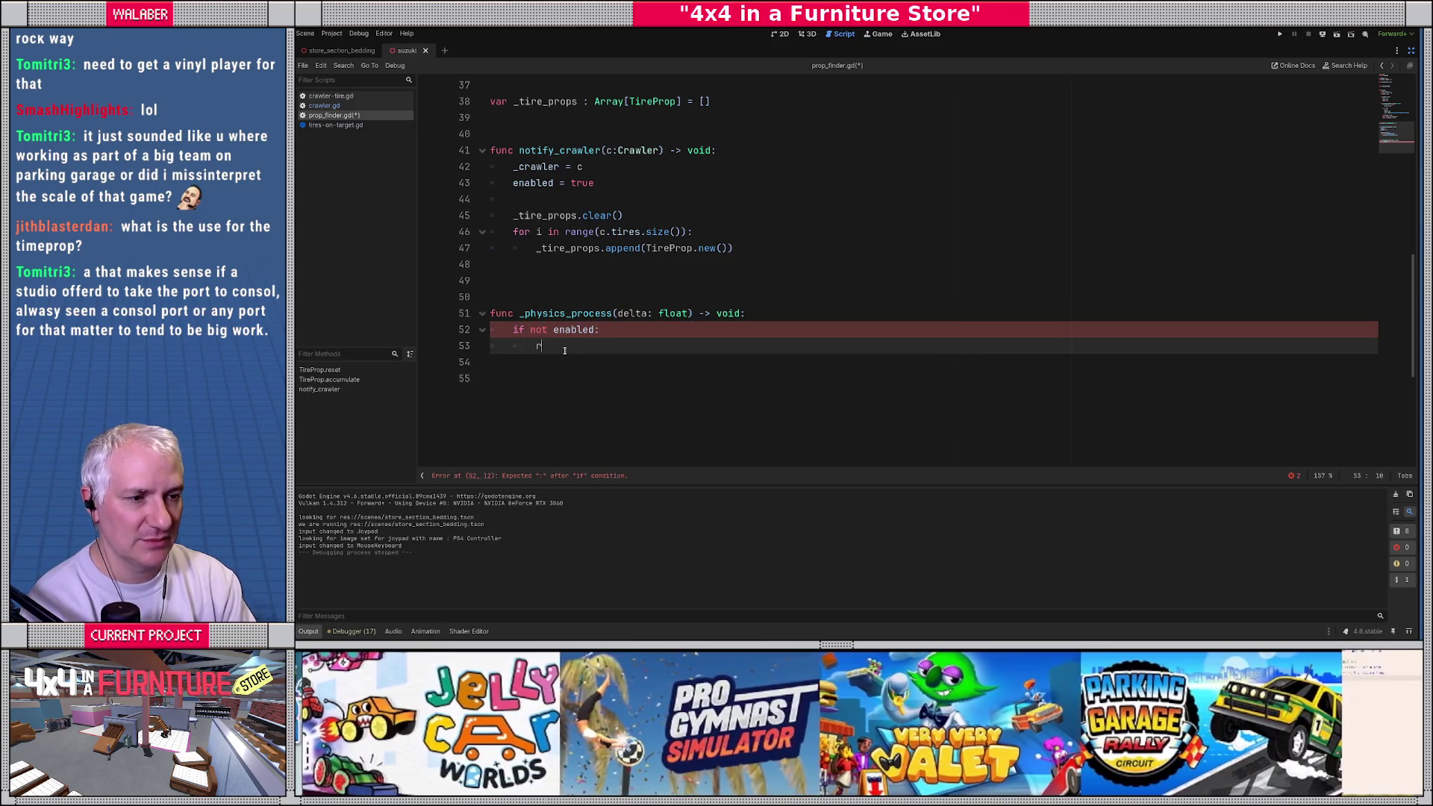
type("return")
key("Return")
key("Return")
Step: Add a second guard, 'if _crawler == null: return', to _physics_process
type("if ")
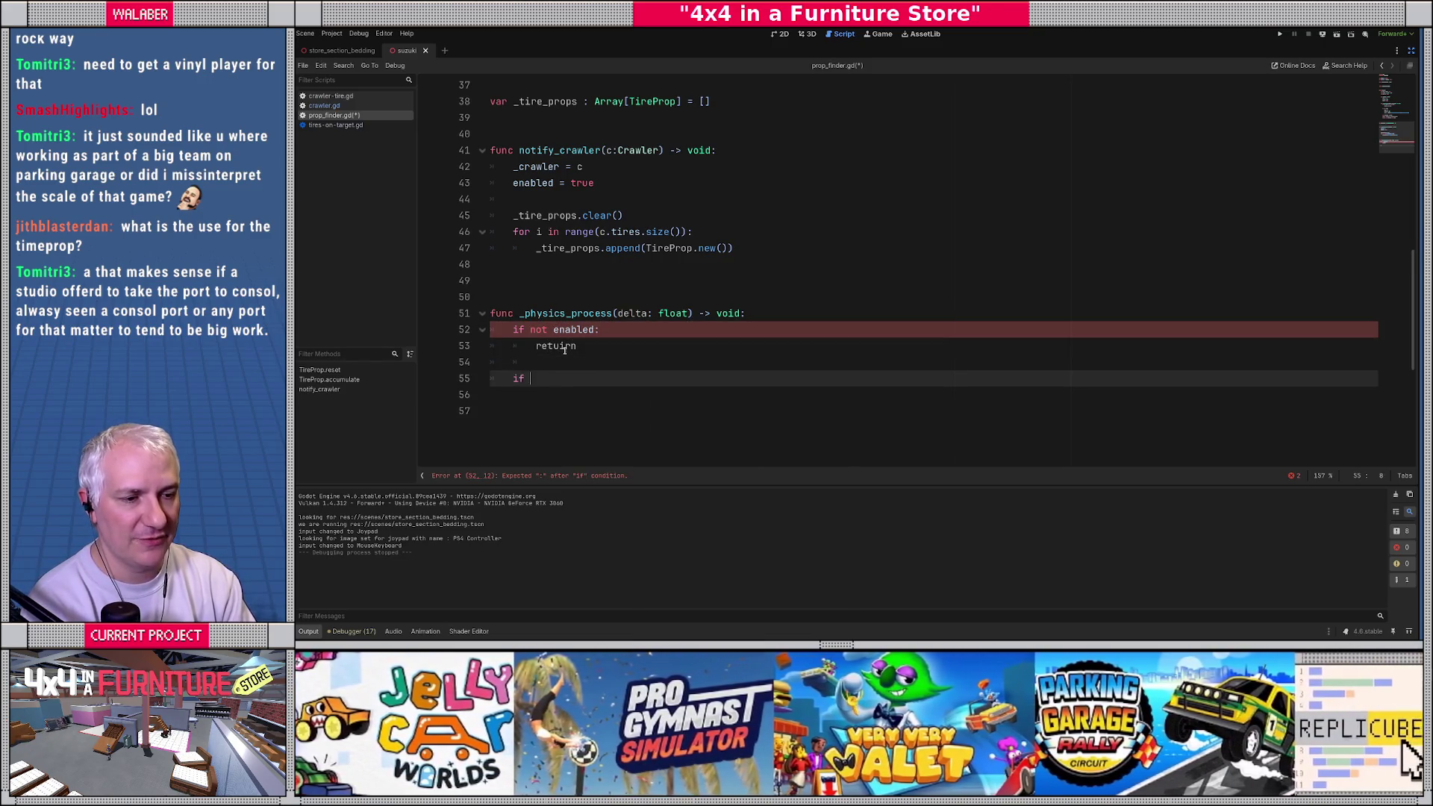
type("_crawler == null:")
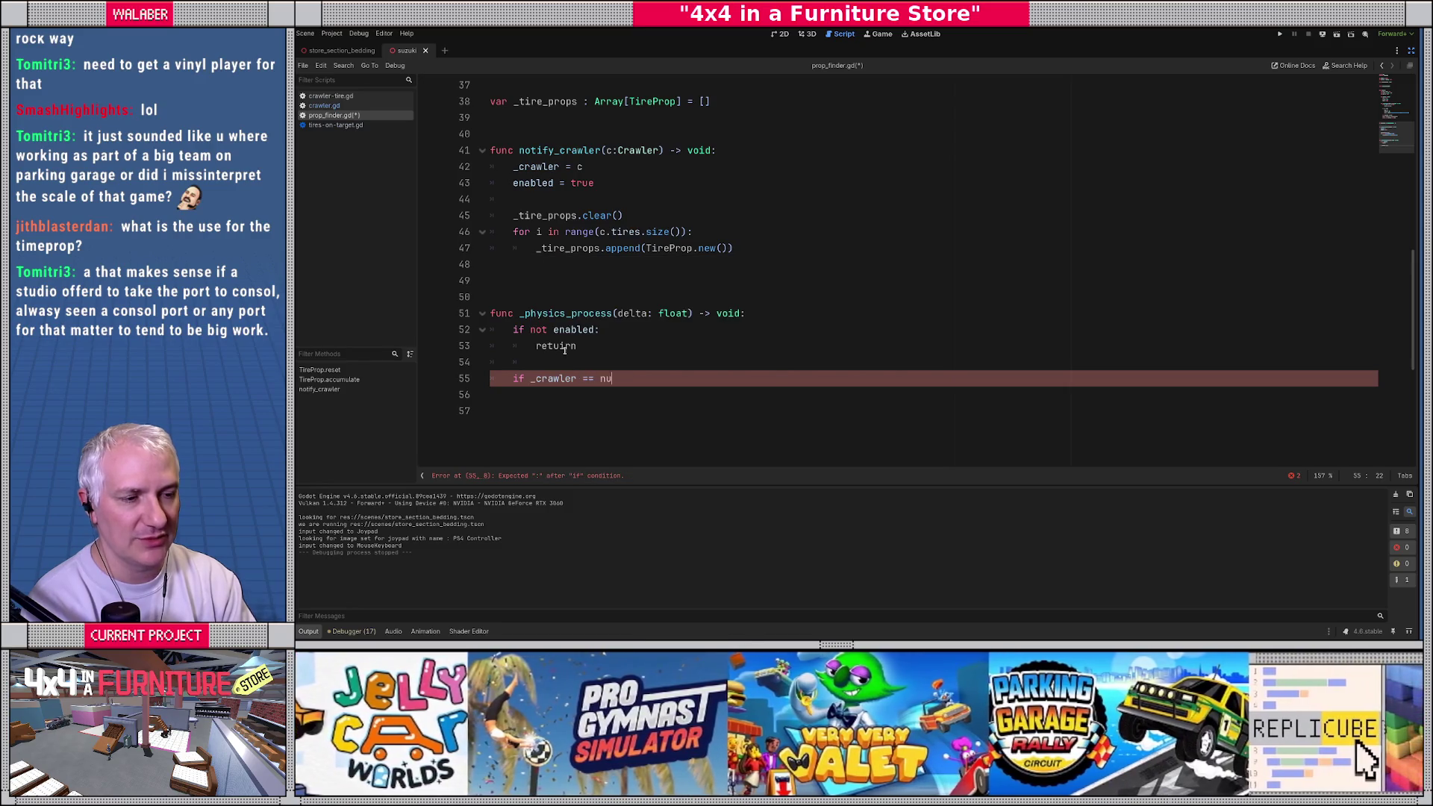
key("Return")
type("return")
key("Return")
left_click(565, 347)
type("i")
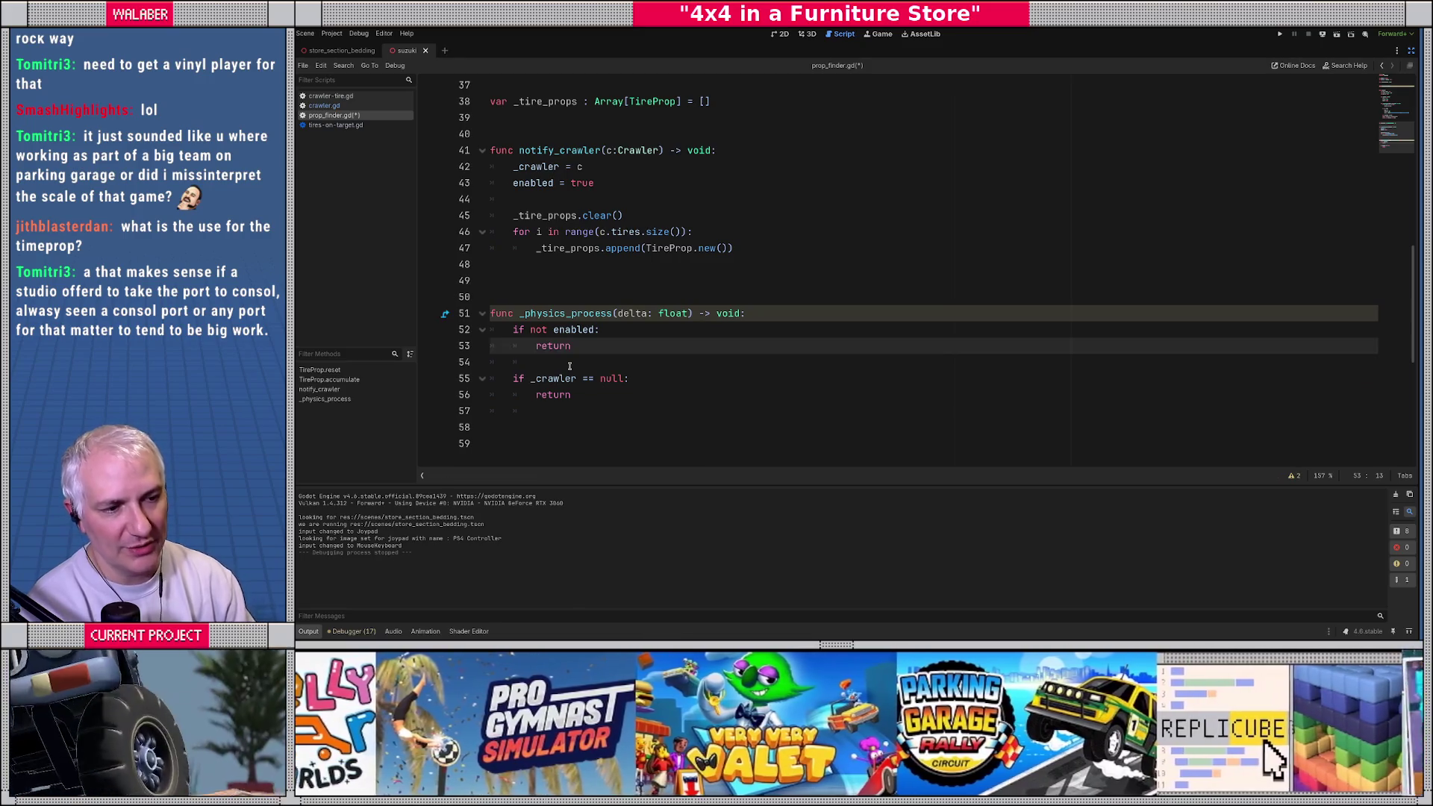
left_click(524, 423)
scroll(552, 373, "down", 5)
Step: Add 'for i in range(_crawler.tires.size()):' with 'var t : CrawlerTire = _crawler.tires[i]'
scroll(579, 335, "up", 2)
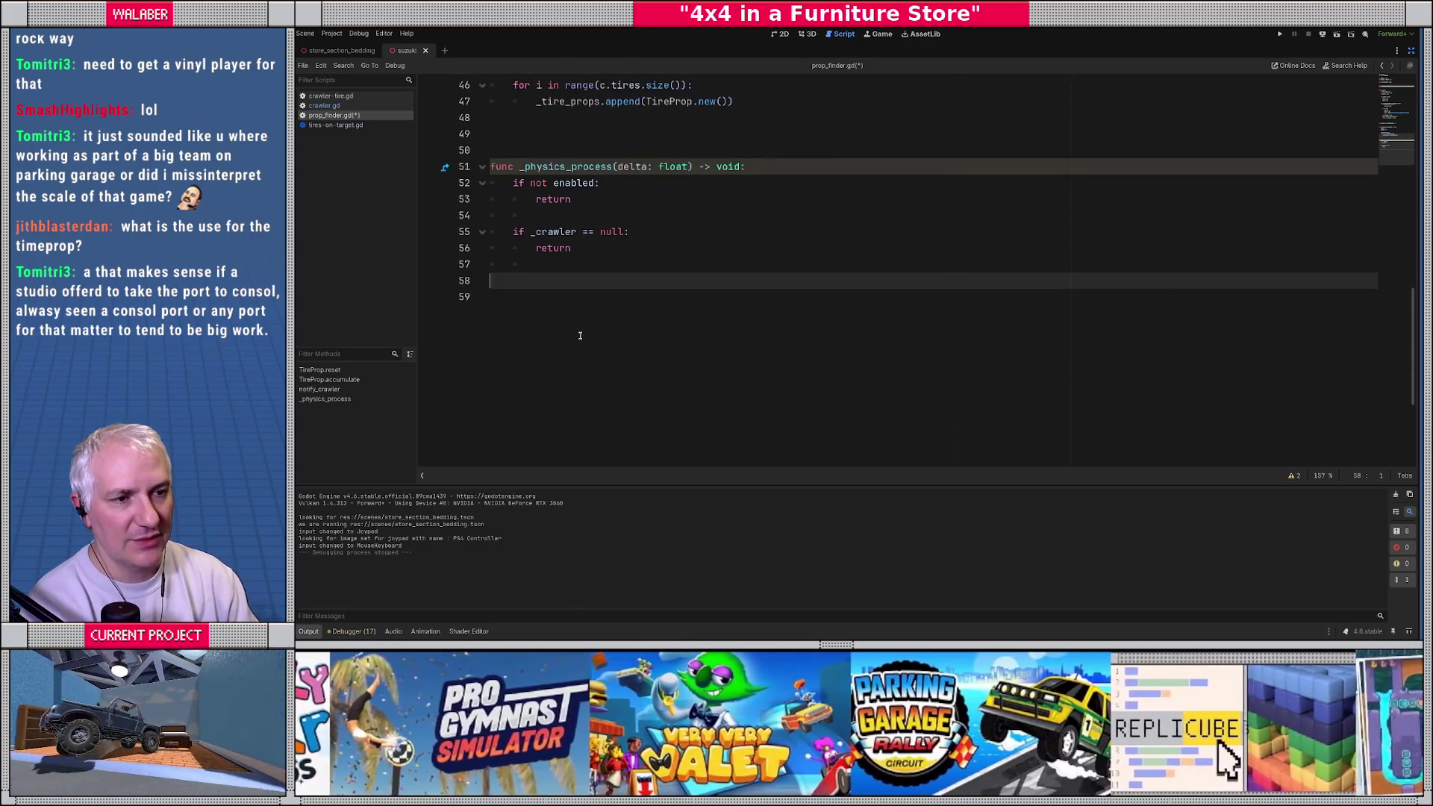
key("Return")
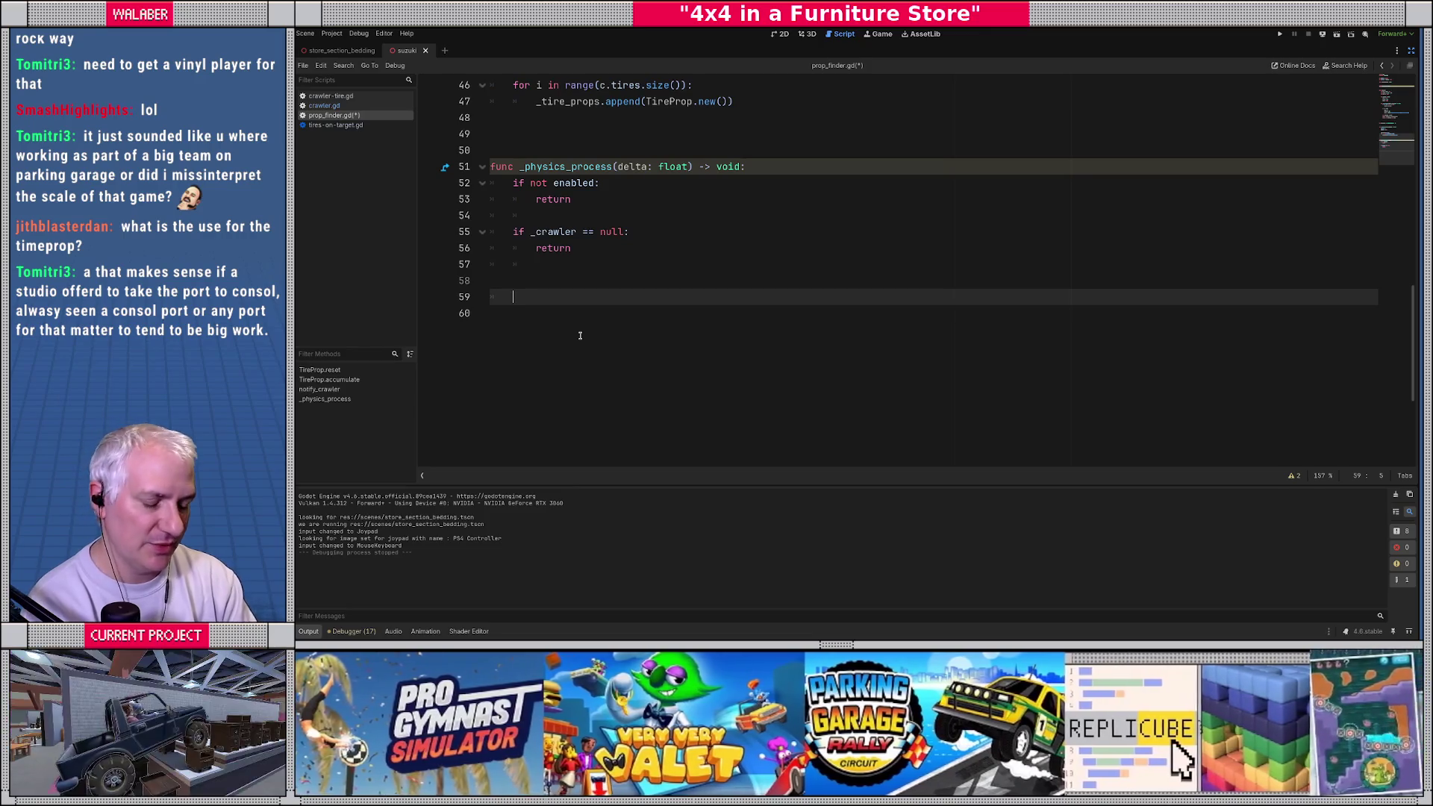
type("for i in r")
type("ange(_crawler")
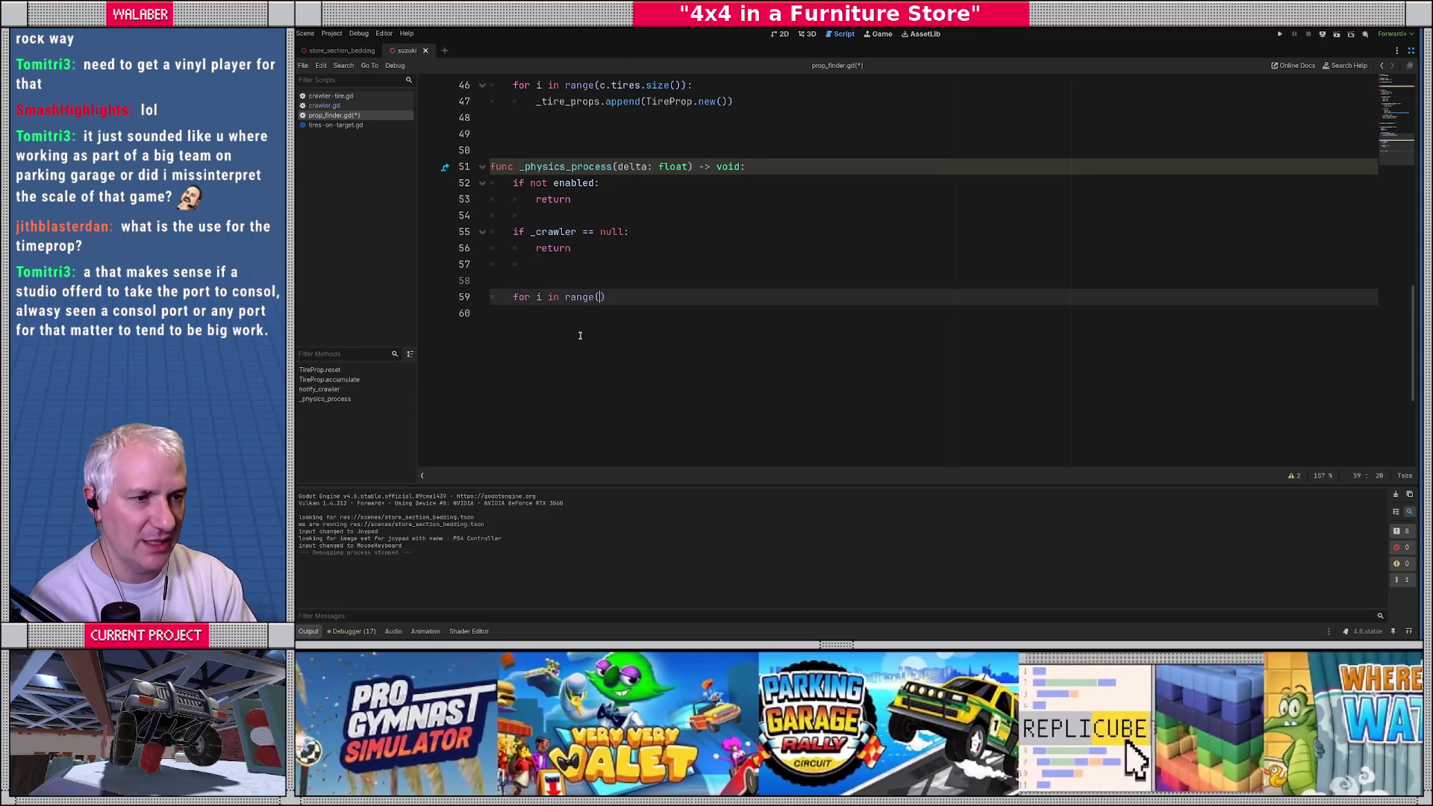
type(".tires")
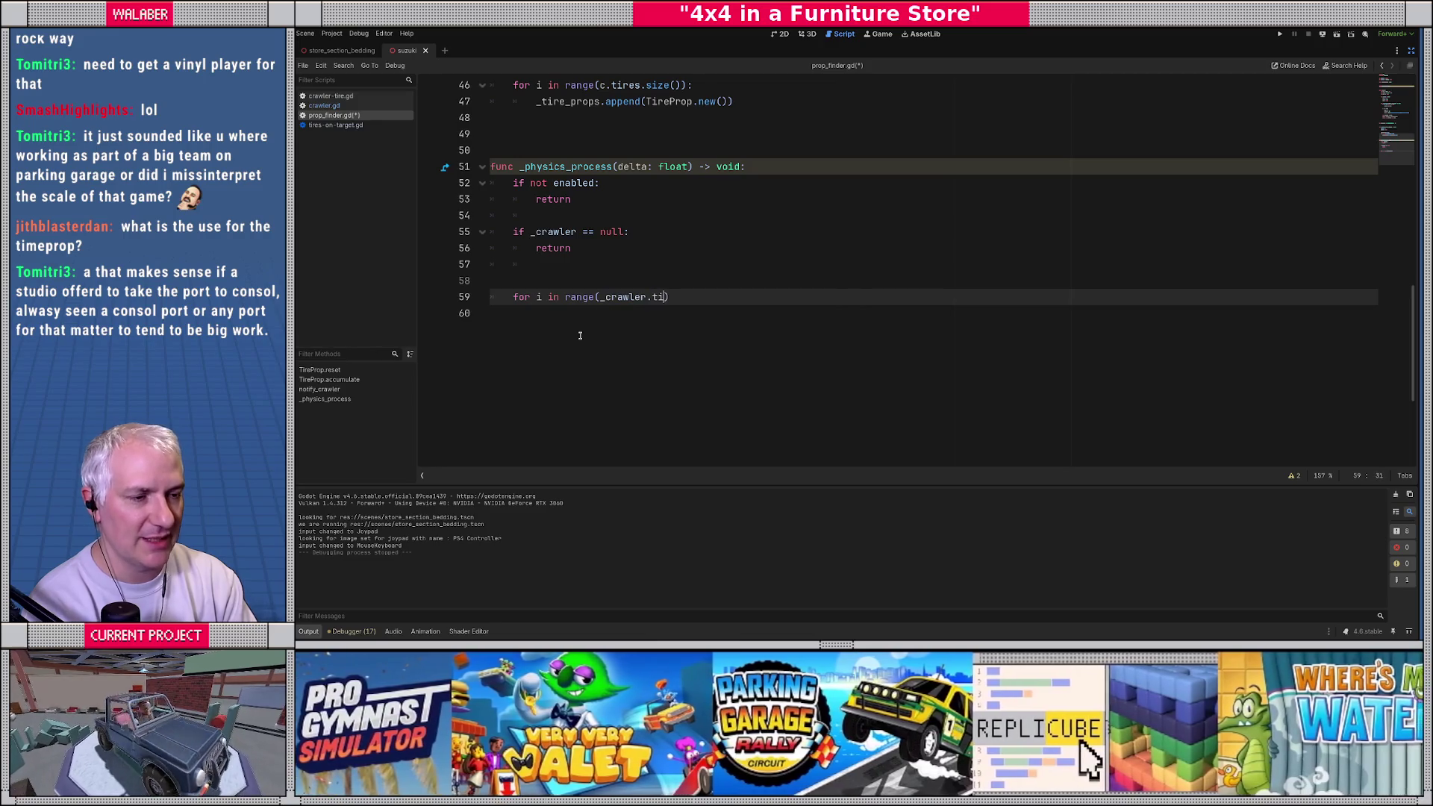
type(".size()")
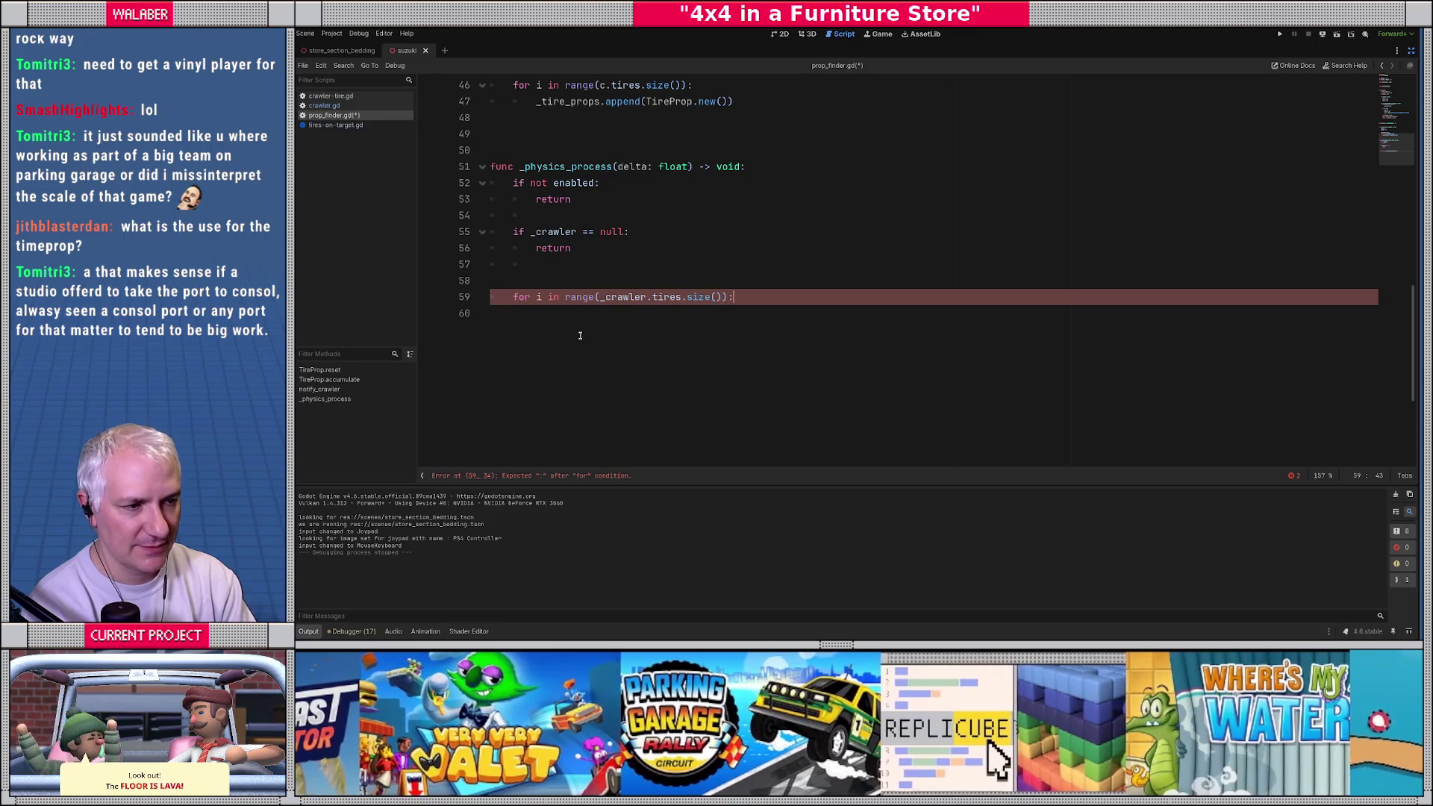
type("):")
key("Return")
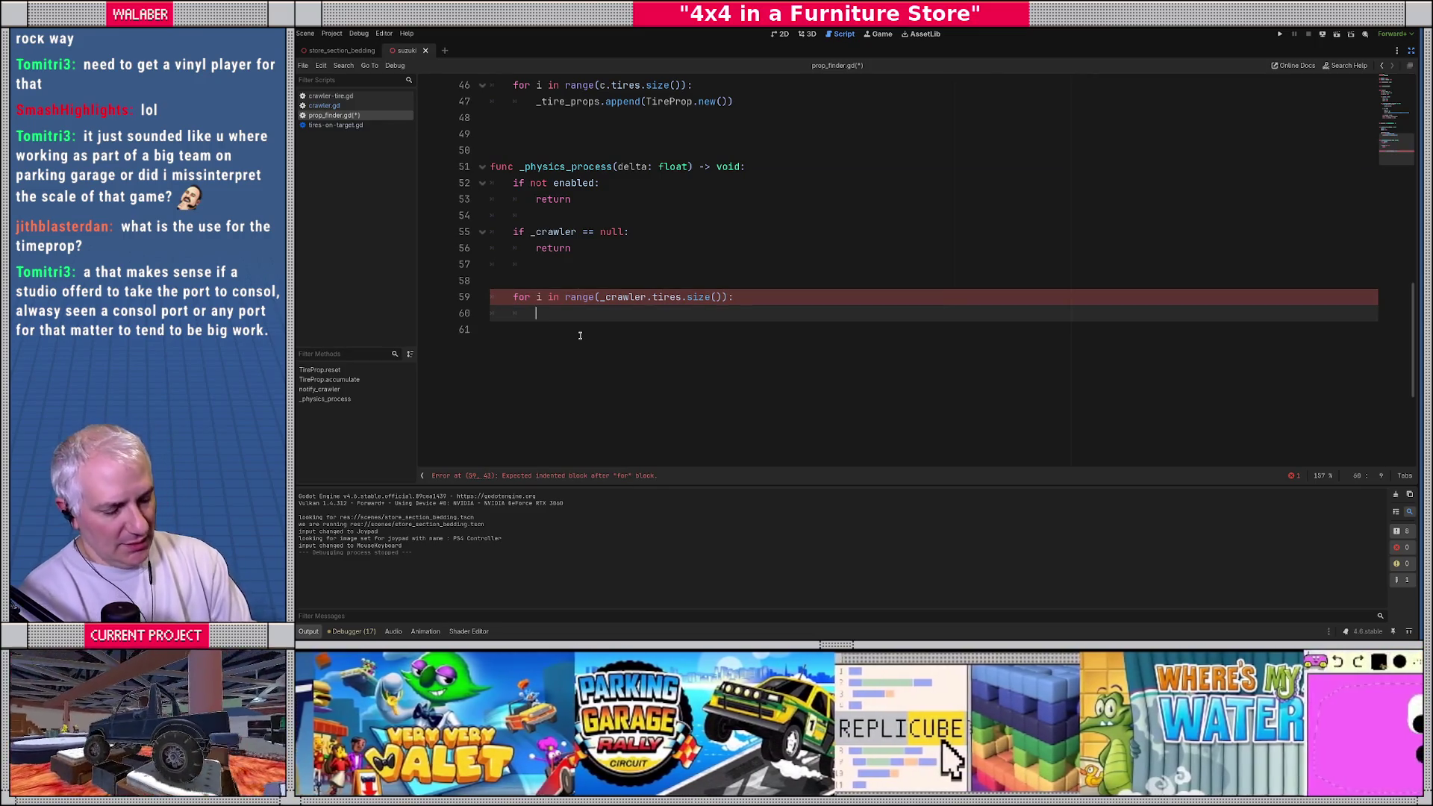
type("var t : Crawler")
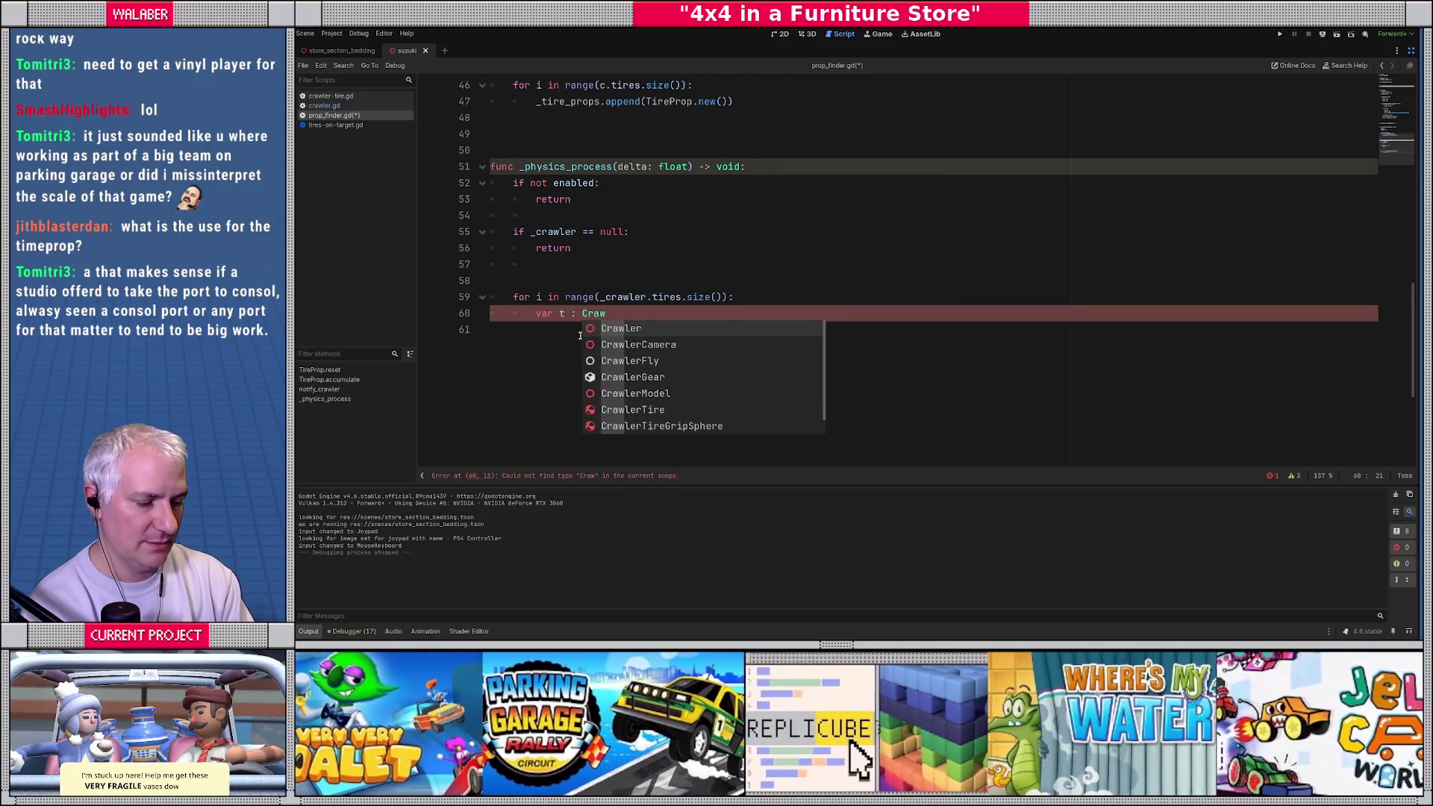
type("T")
key("Return")
type("= _c")
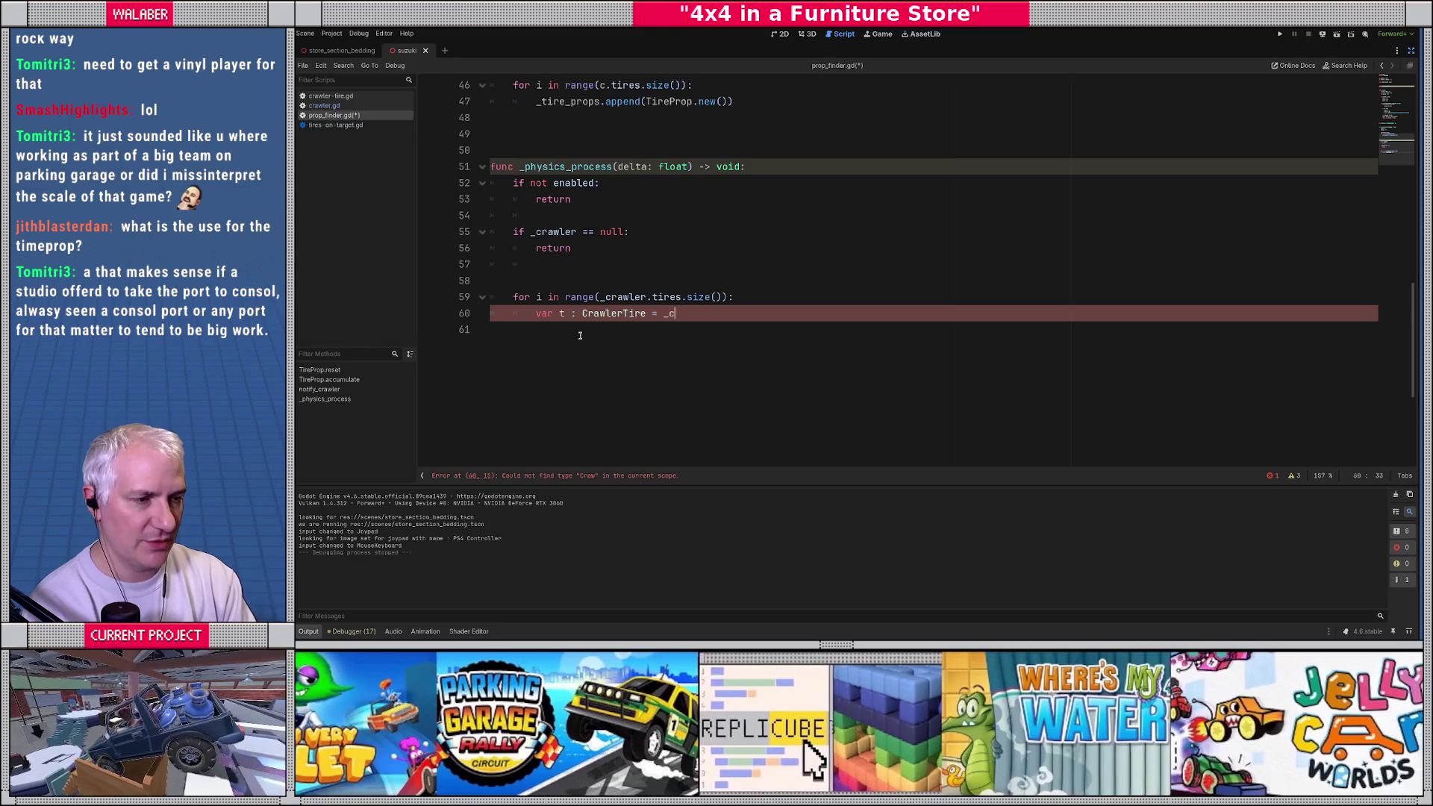
type("rawler.tires[")
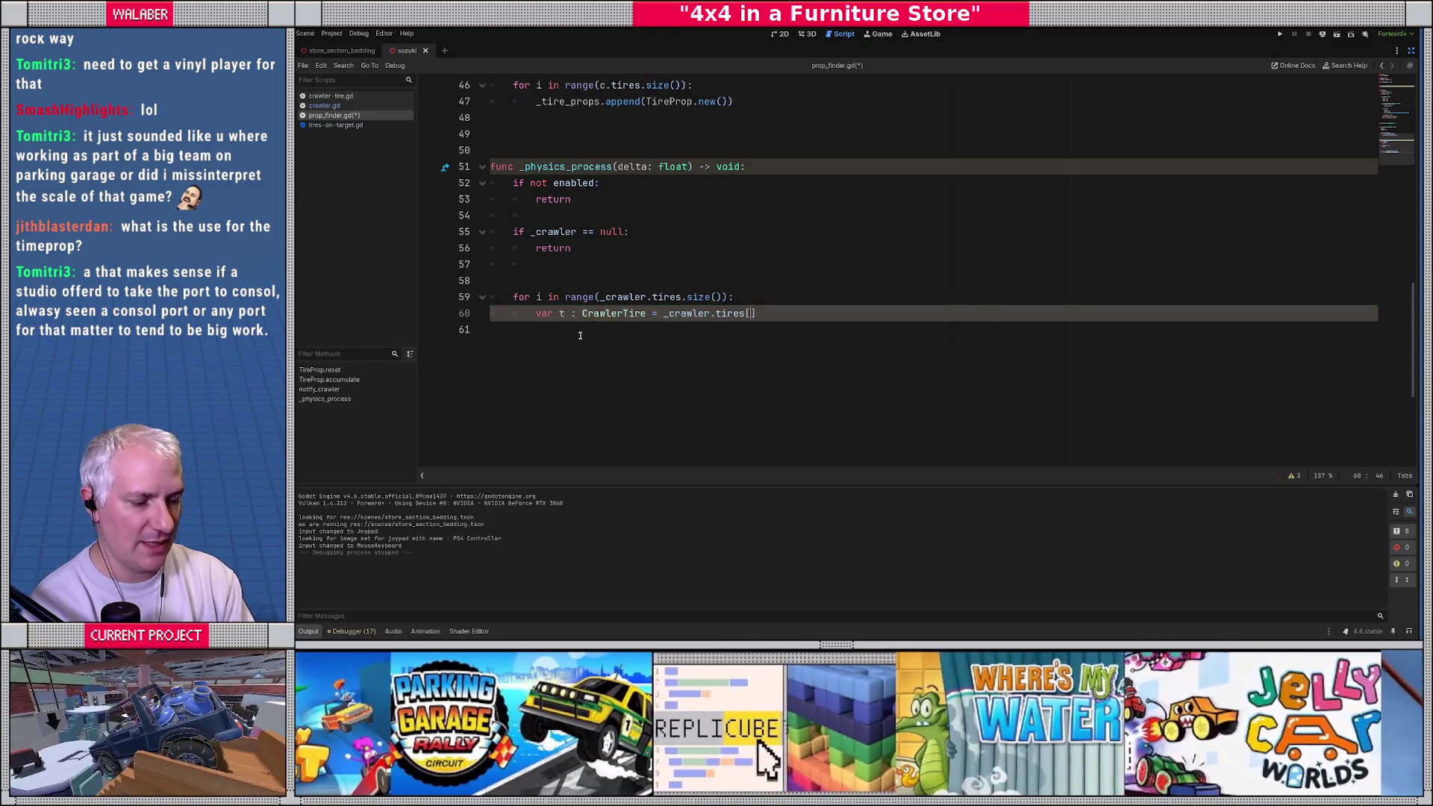
type("i")
key("Return")
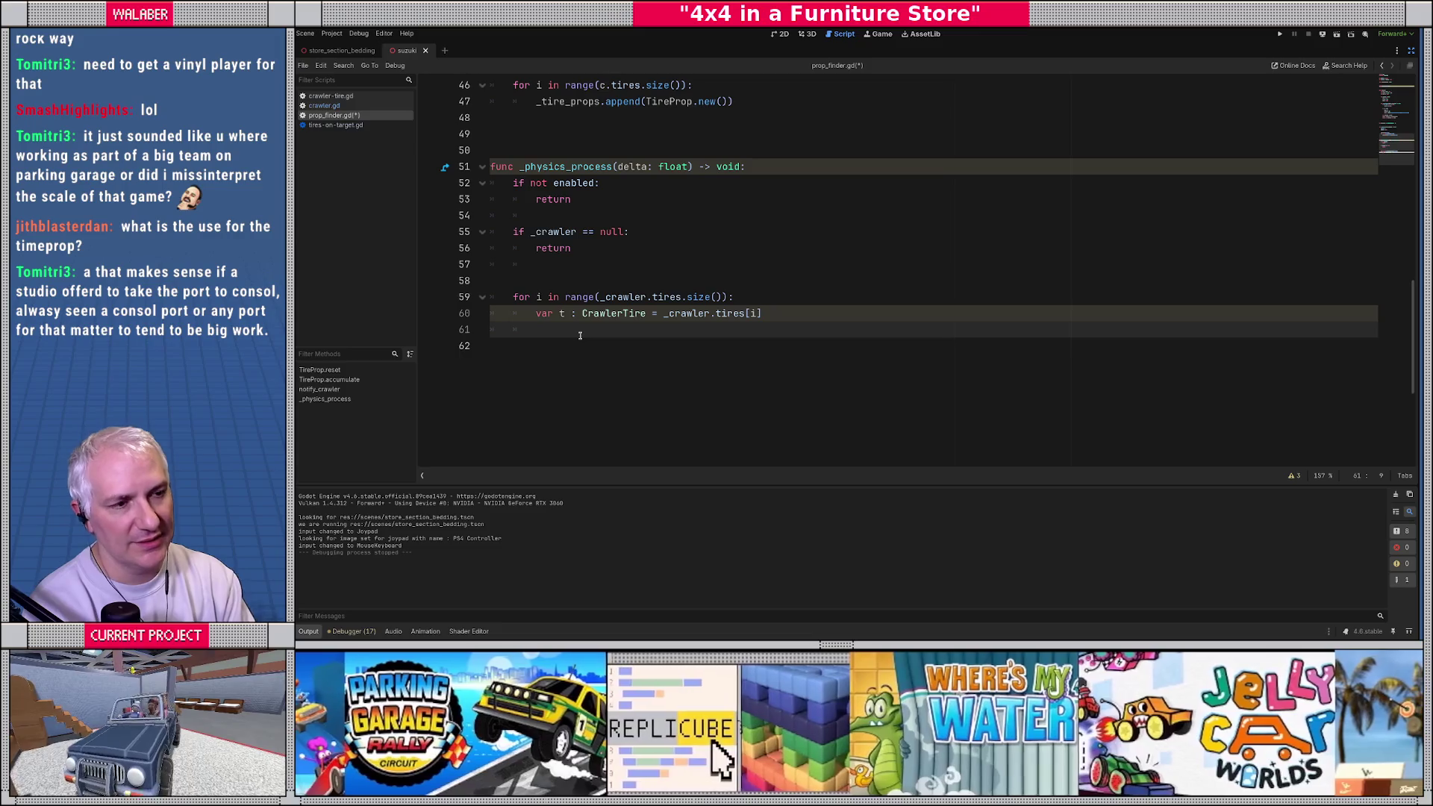
Step: Fetch the matching prop state with 'var tp : TireProp = _tire_props[i]'
type("var ")
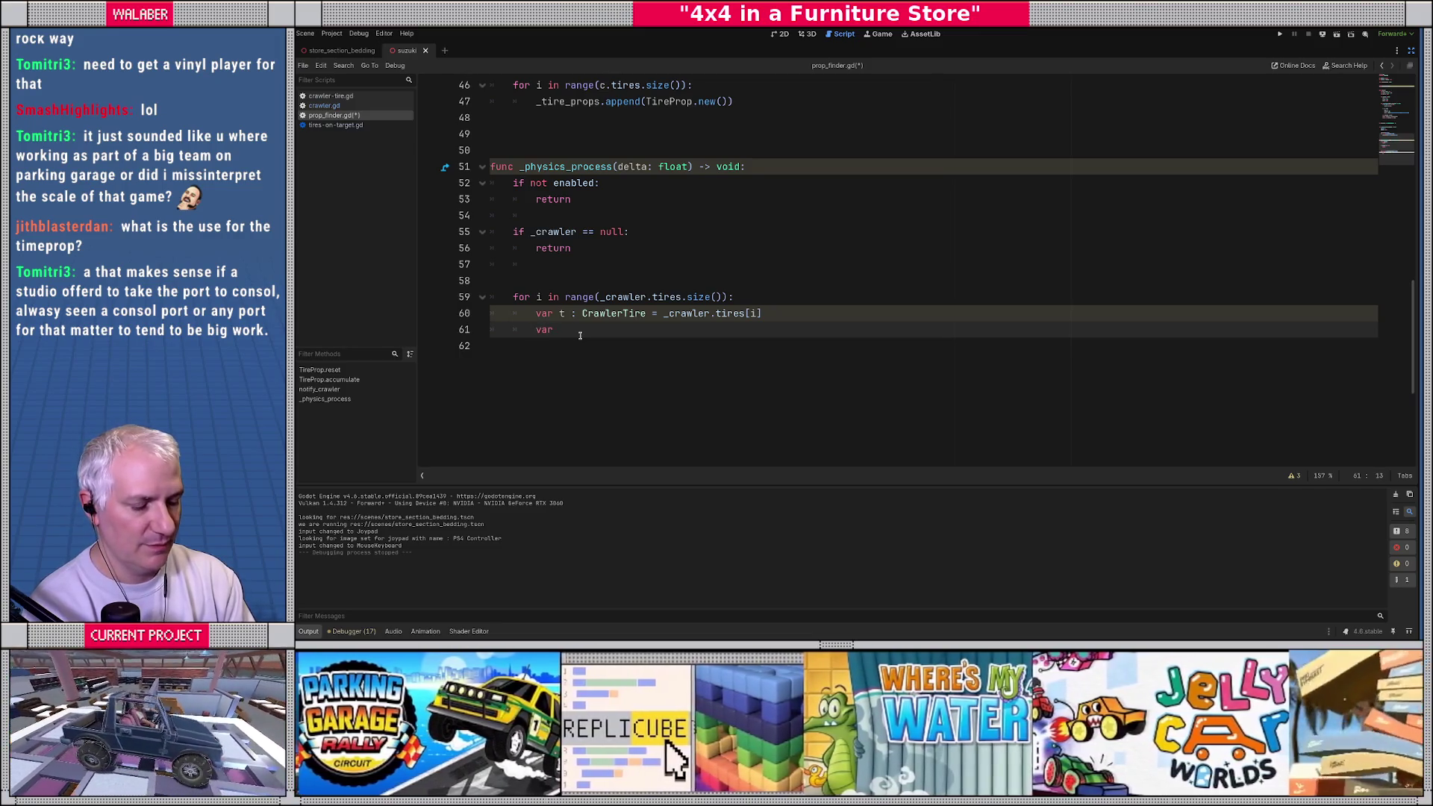
type("tp : TireP")
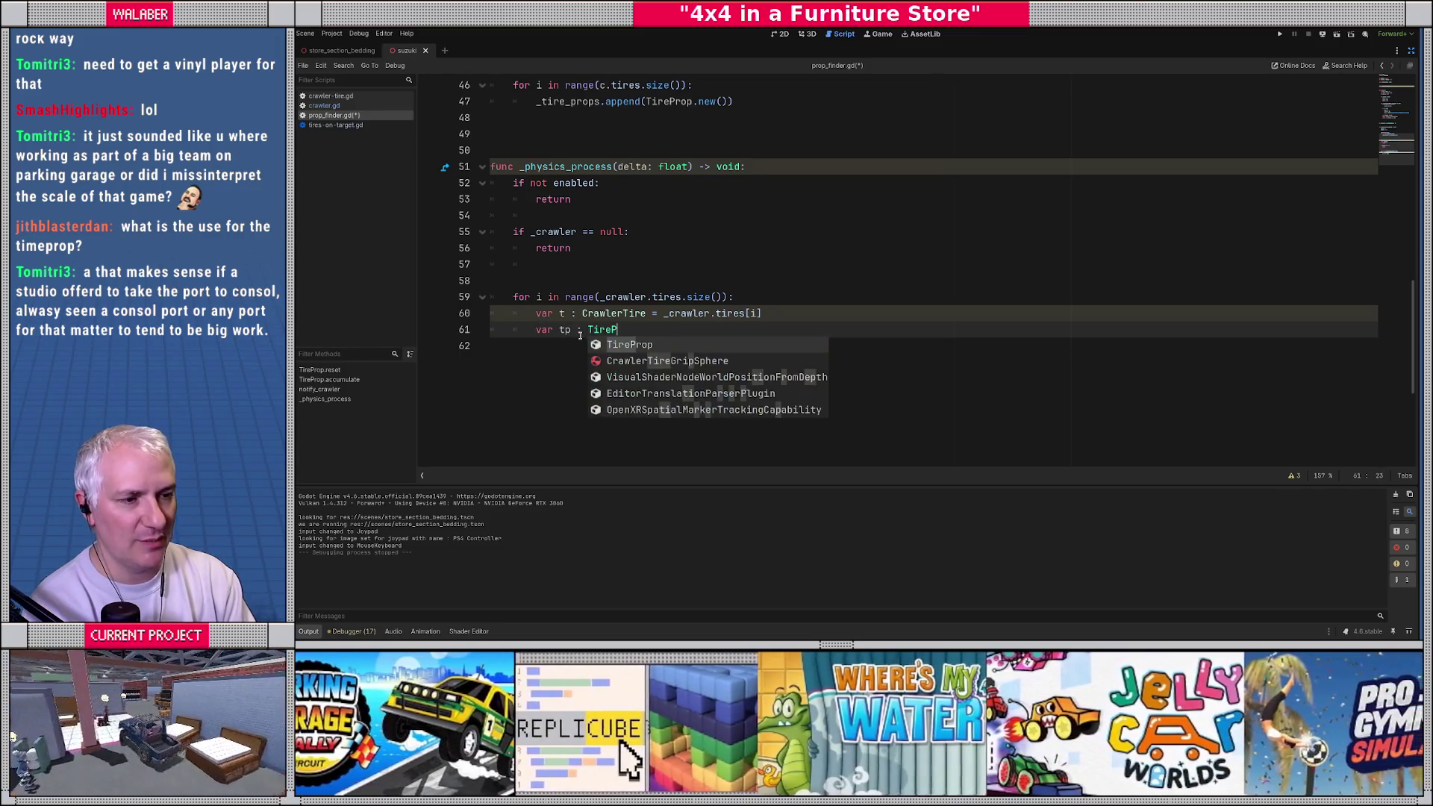
key("Return")
type("= _ri")
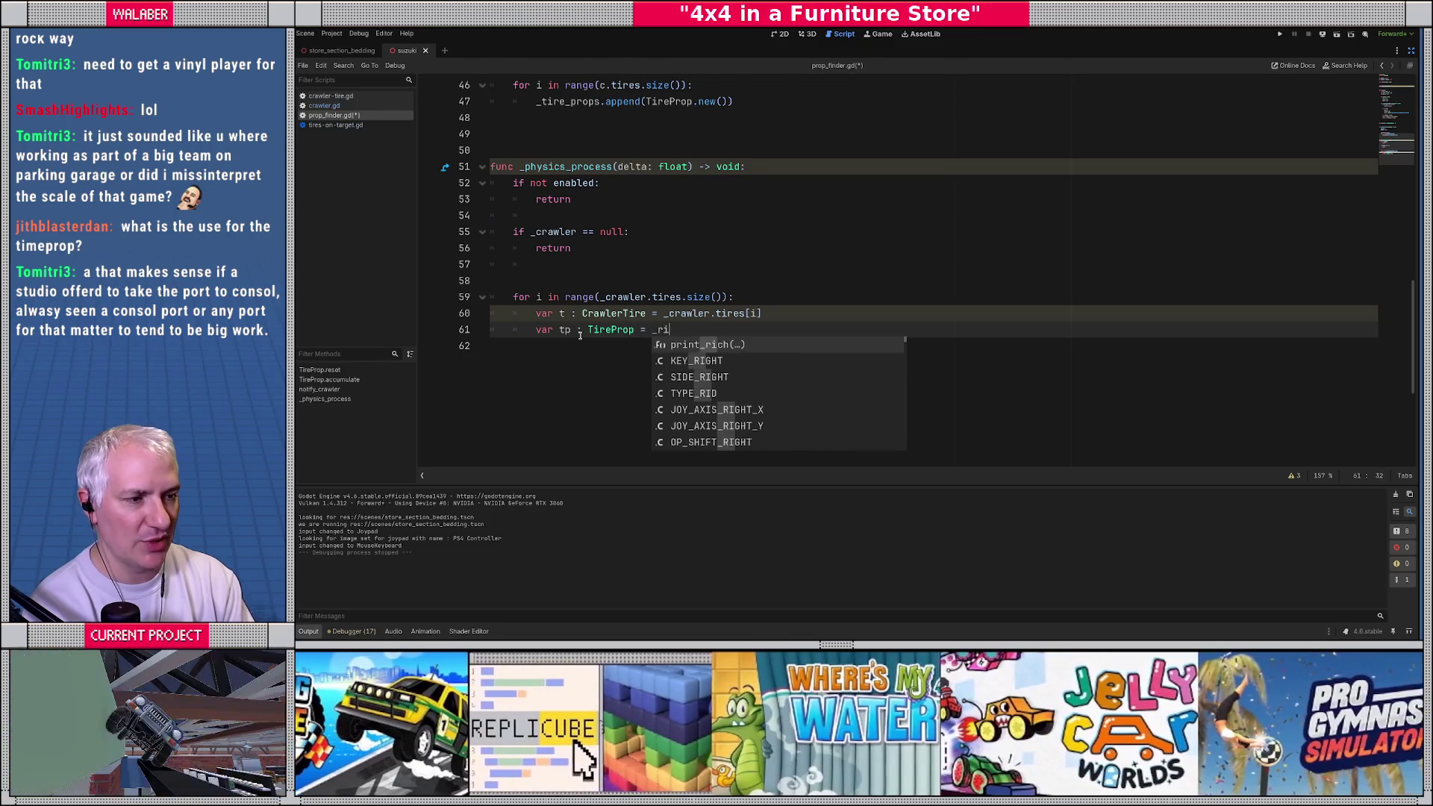
key("BackSpace")
key("BackSpace")
type("tire")
key("Return")
type("[i]")
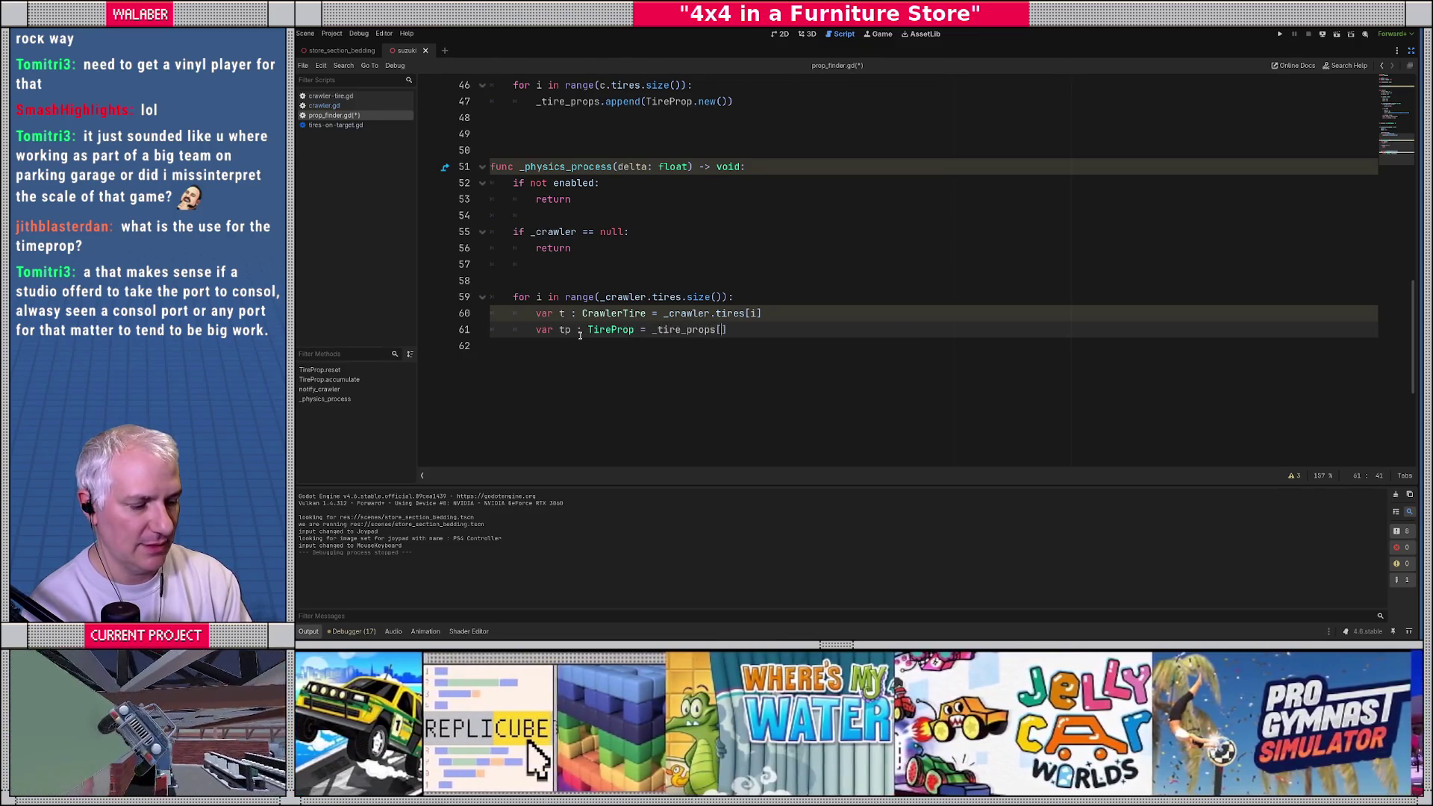
key("Return")
key("Return")
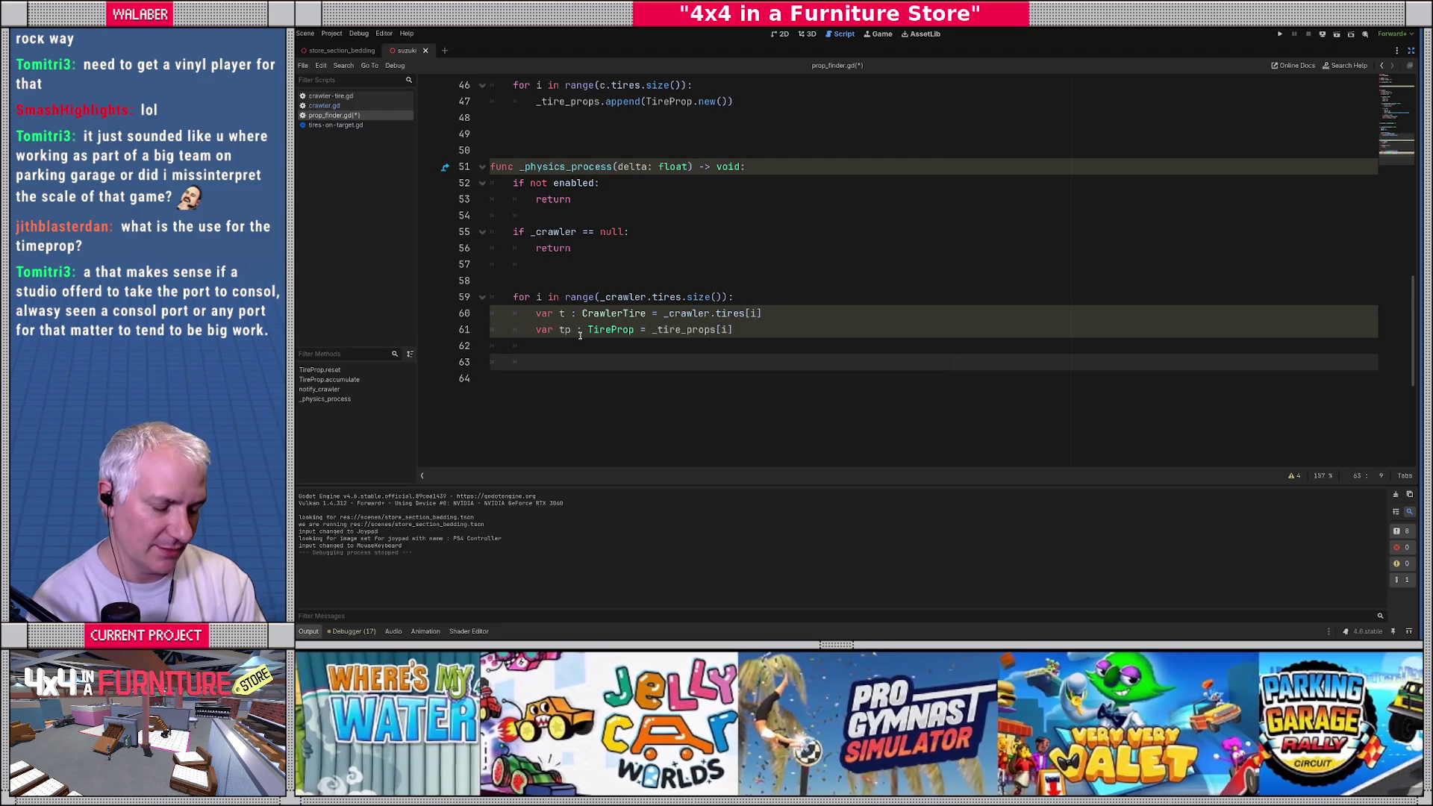
Step: Declare 'var best_prop : Prop = null' after the tp line in the tire loop
type("var ")
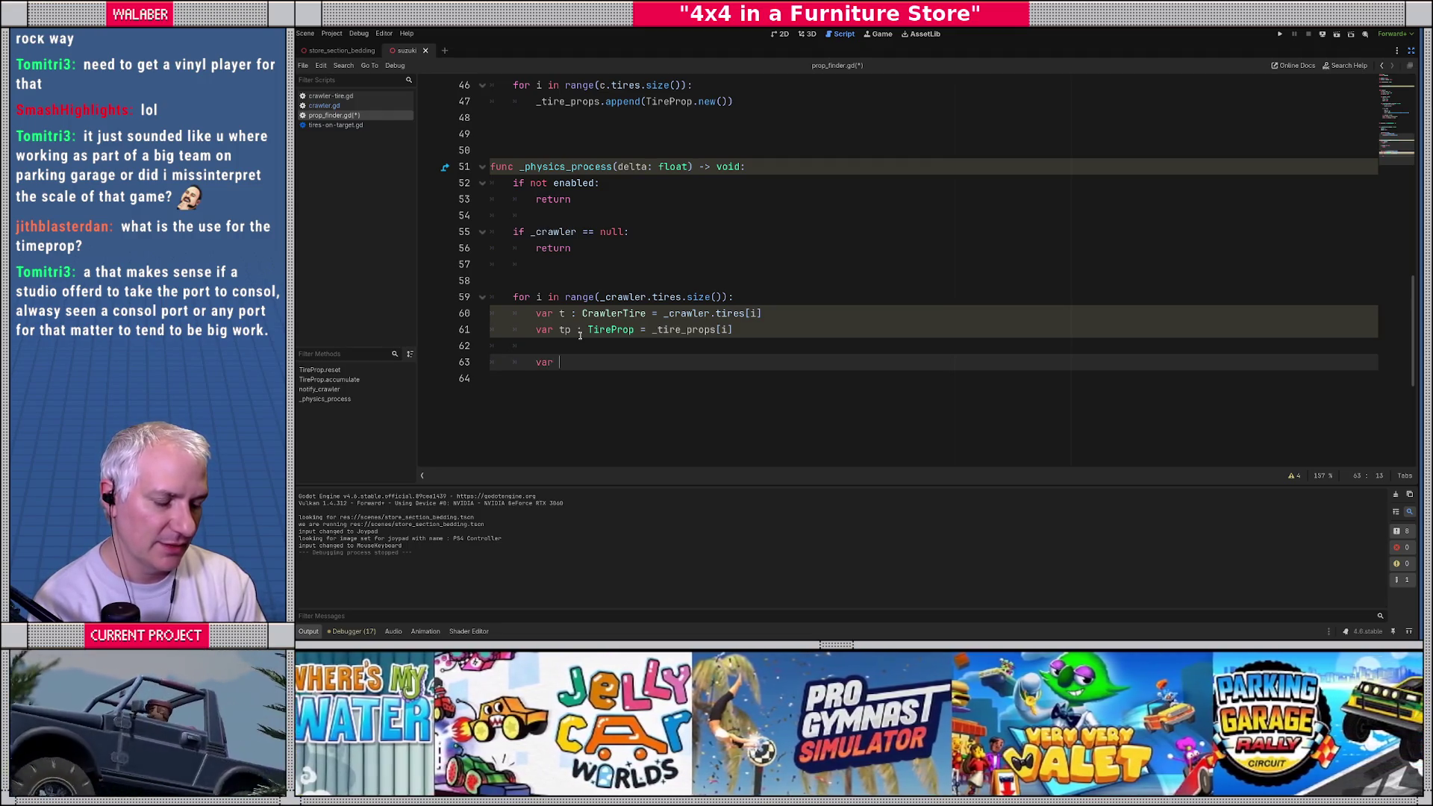
type("valid_p")
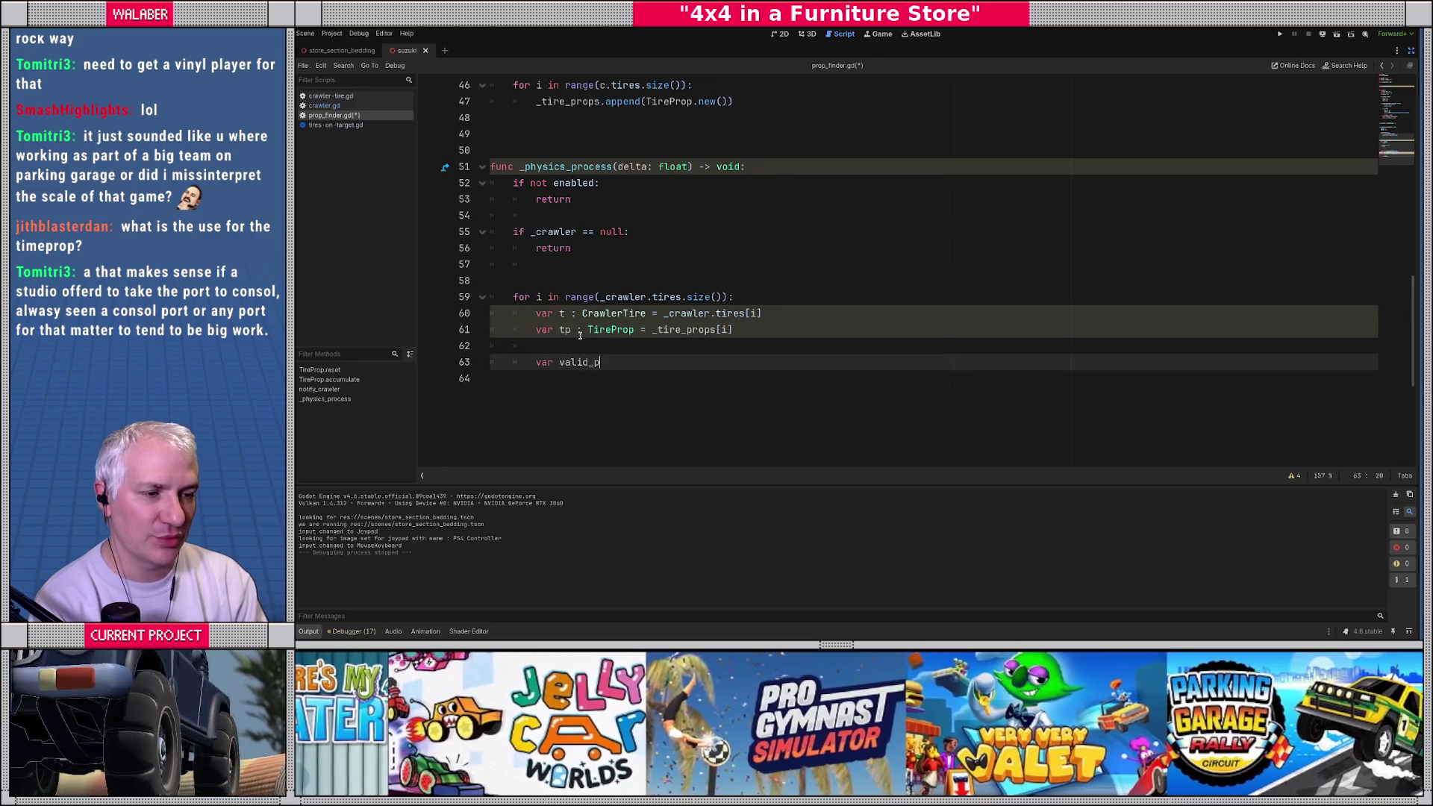
type("rop")
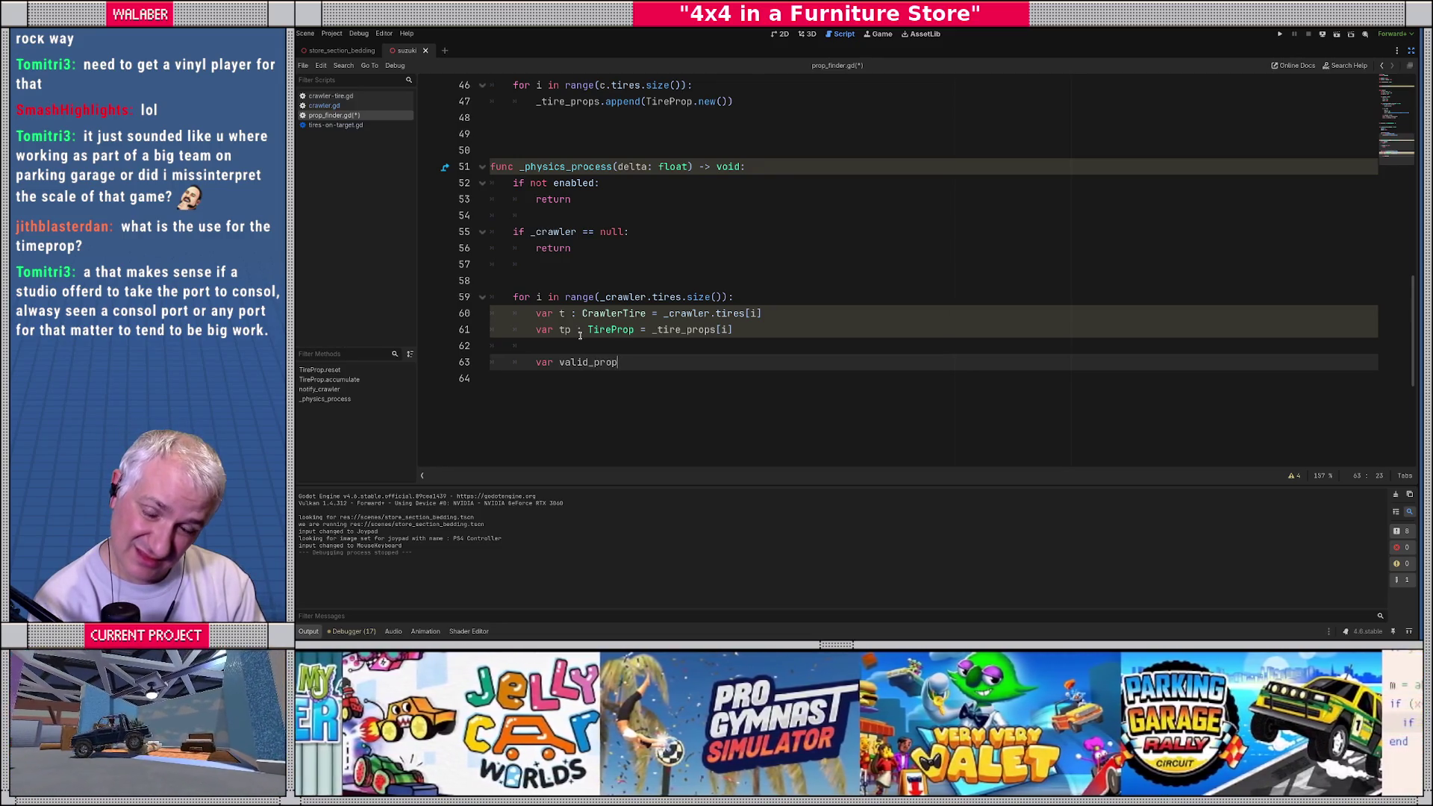
key("BackSpace")
key("BackSpace")
key("BackSpace")
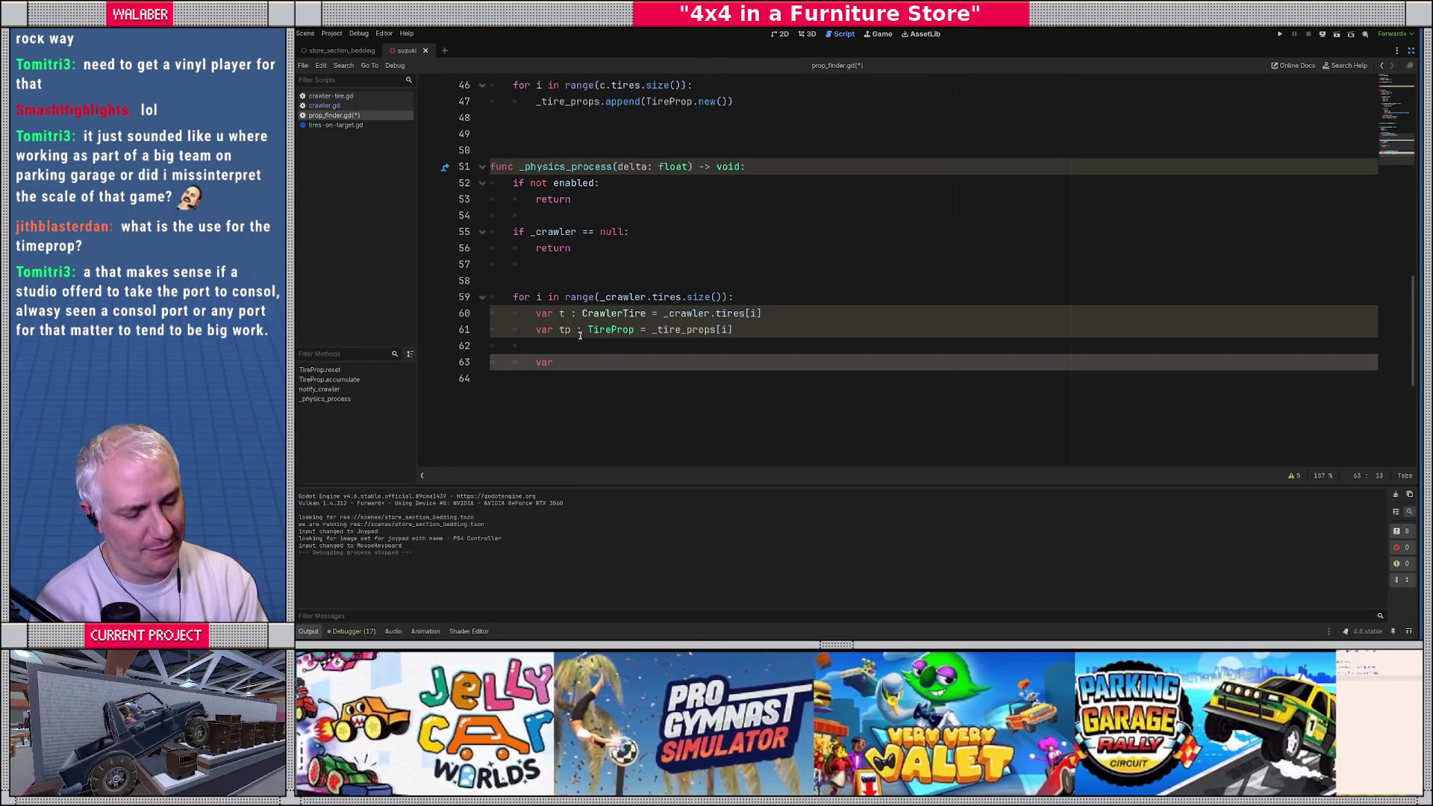
type("best_prop : P")
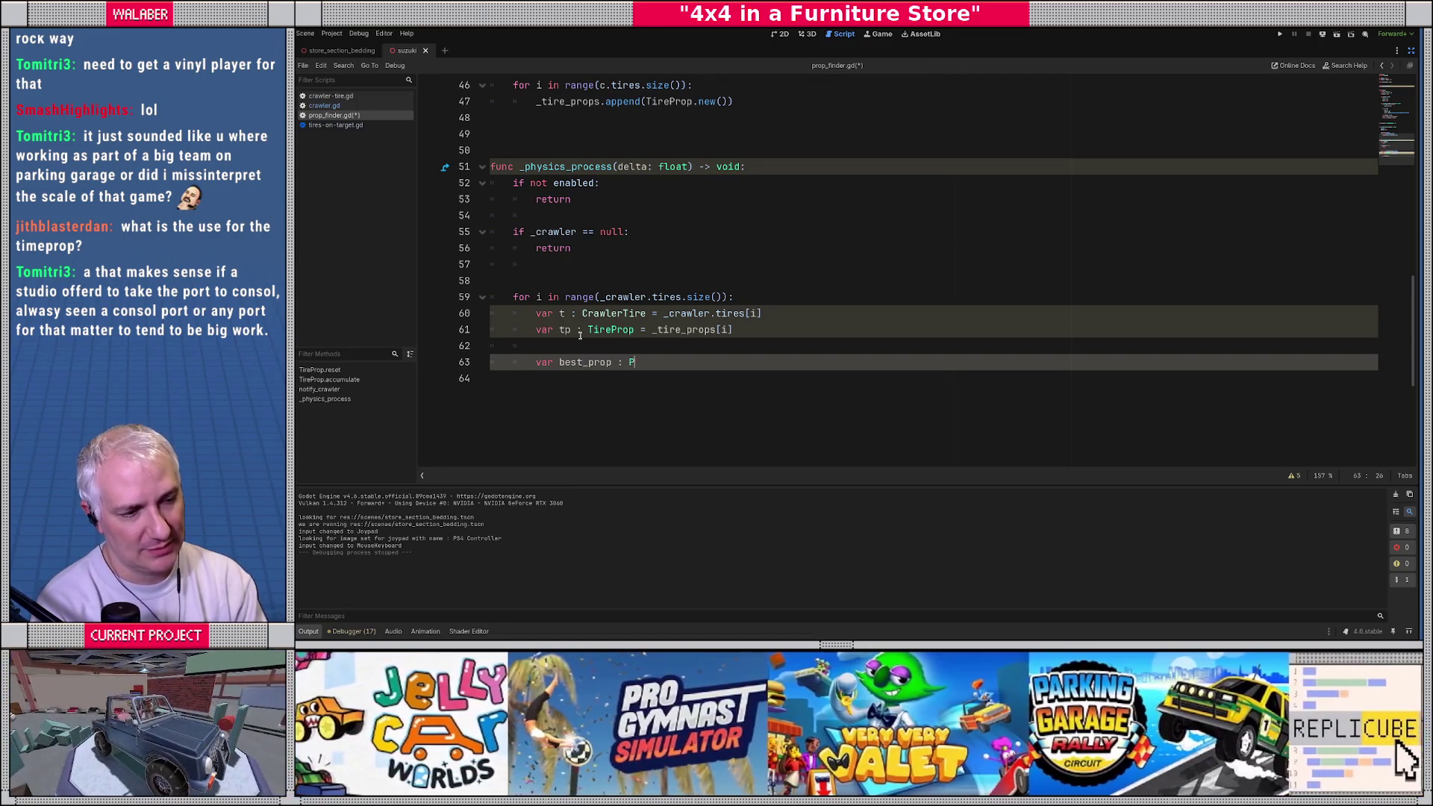
type("rop = null")
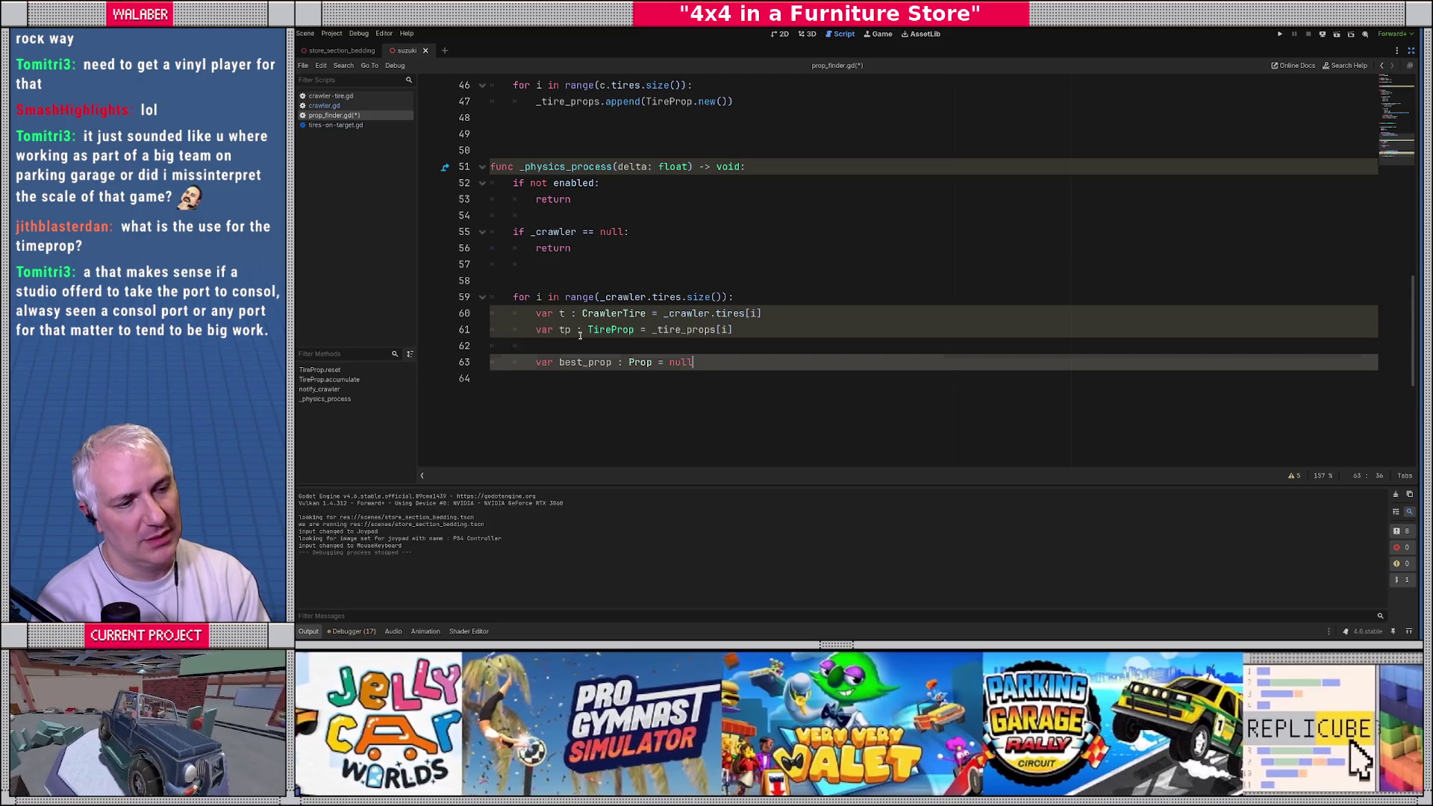
key("Return")
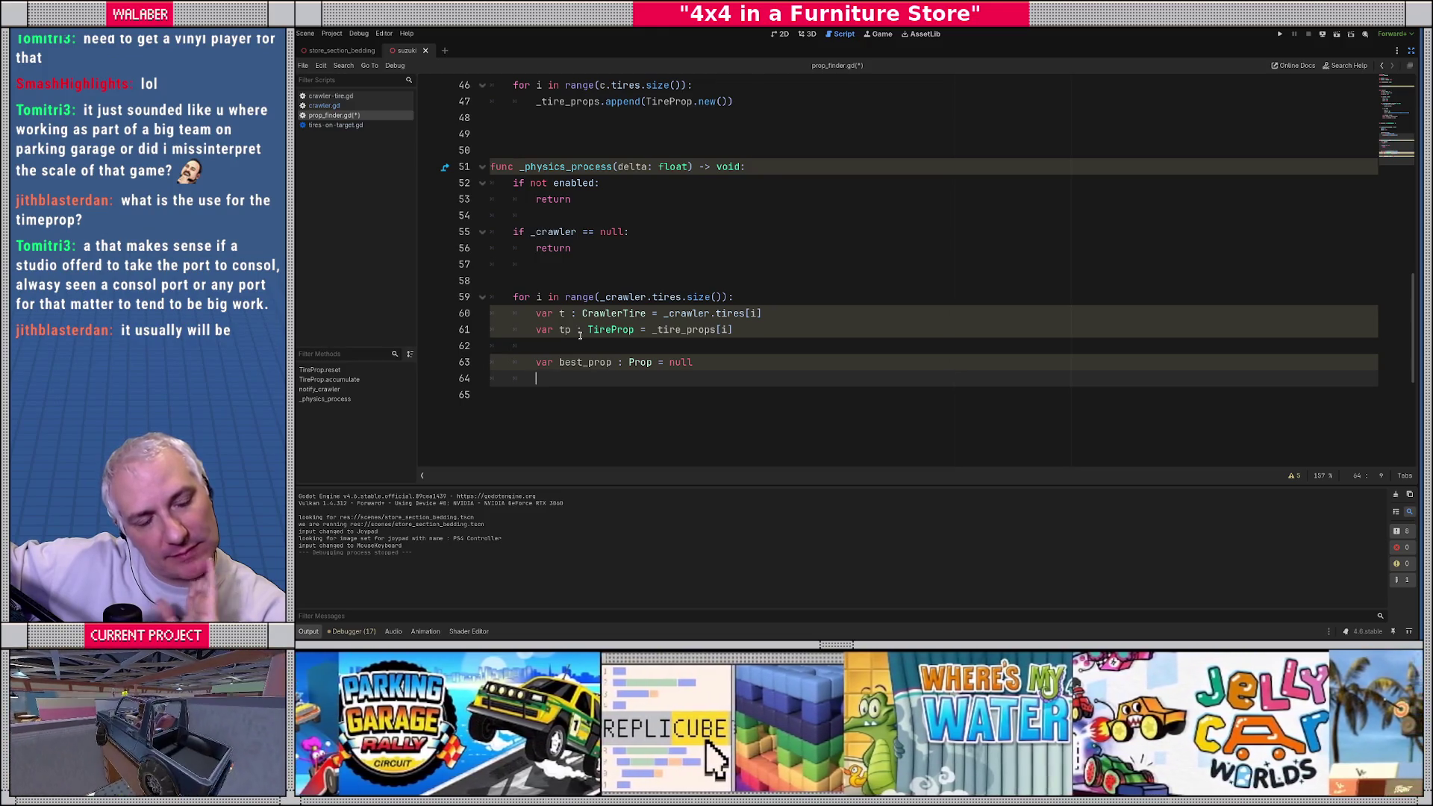
scroll(575, 321, "up", 15)
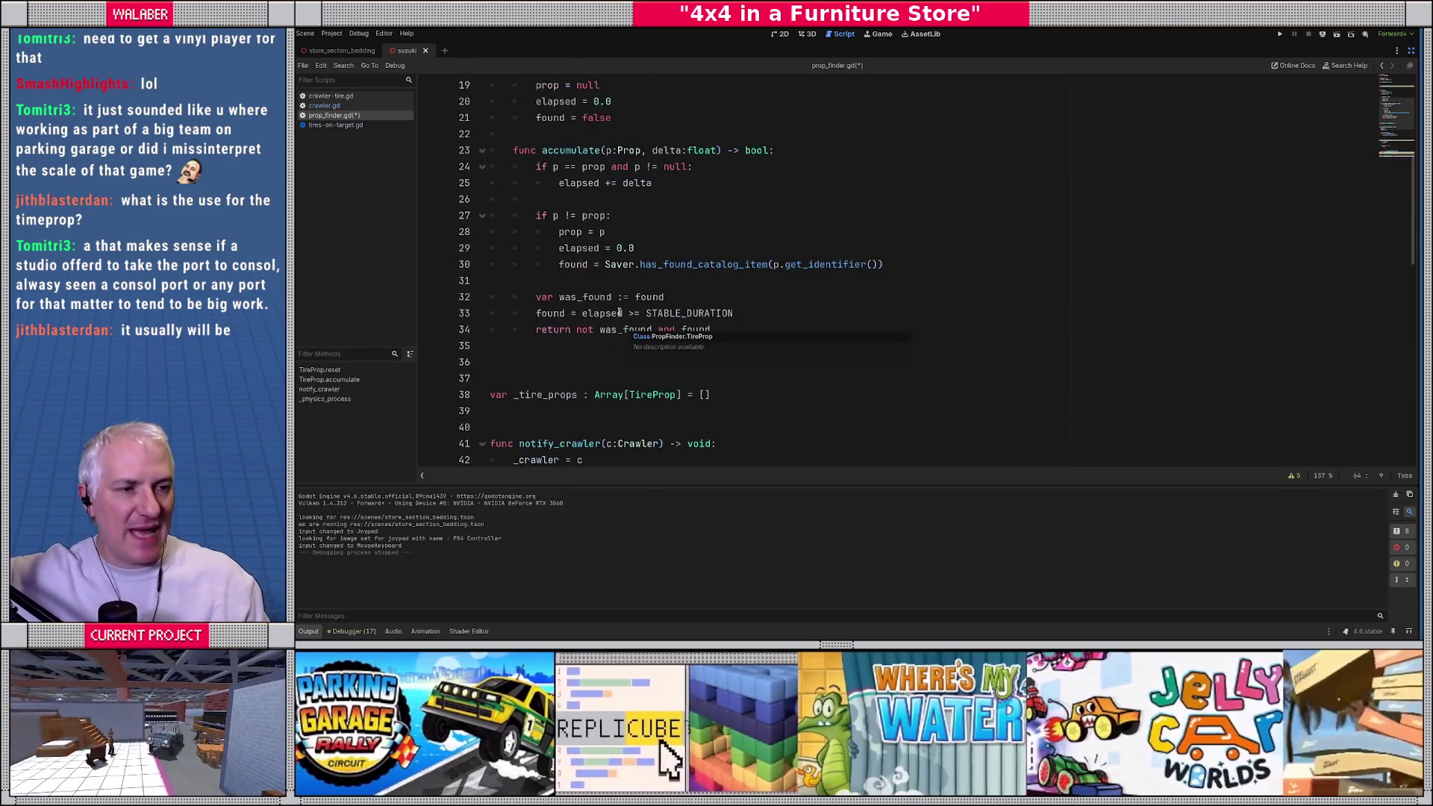
left_click(530, 217)
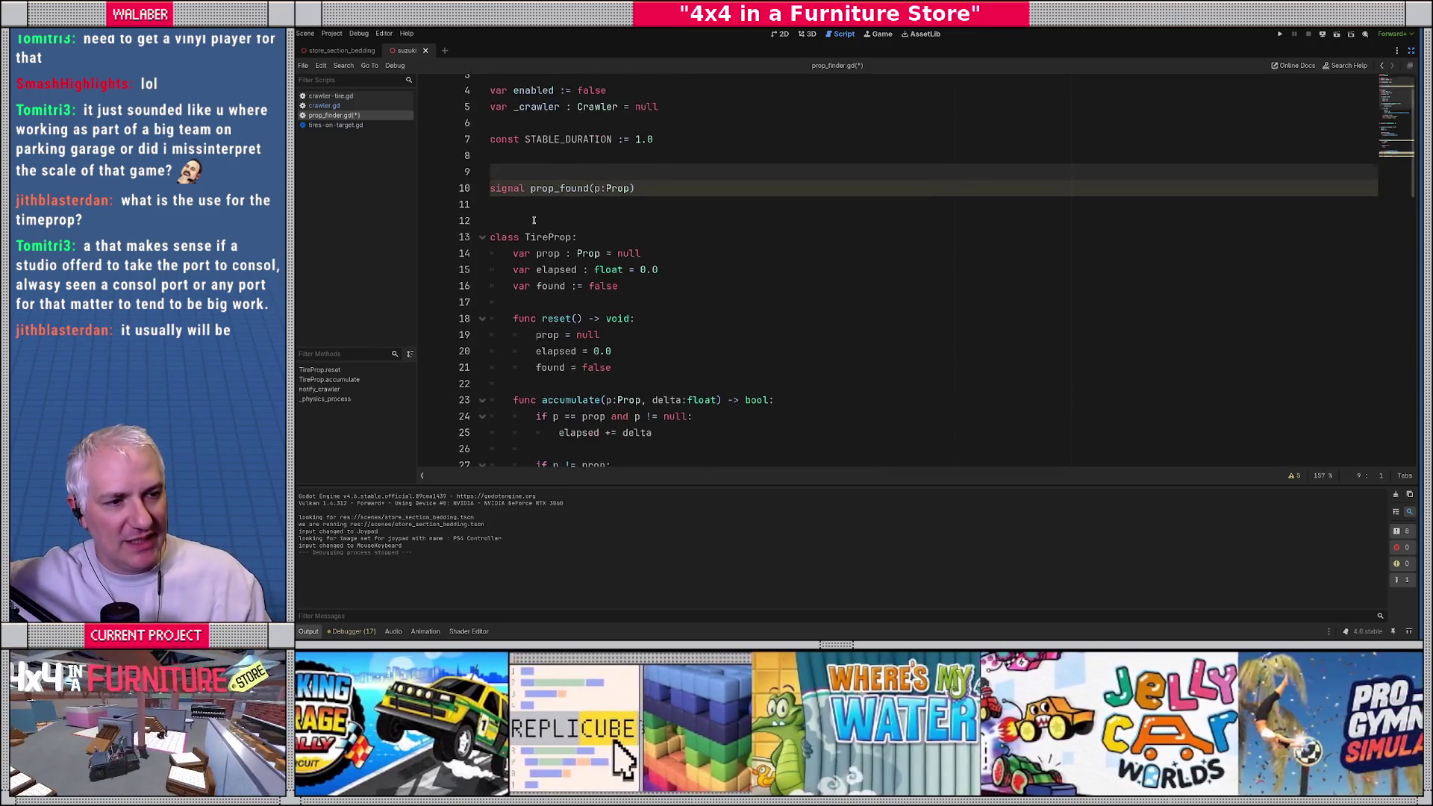
scroll(537, 298, "down", 2)
left_click_drag(514, 200, 646, 233)
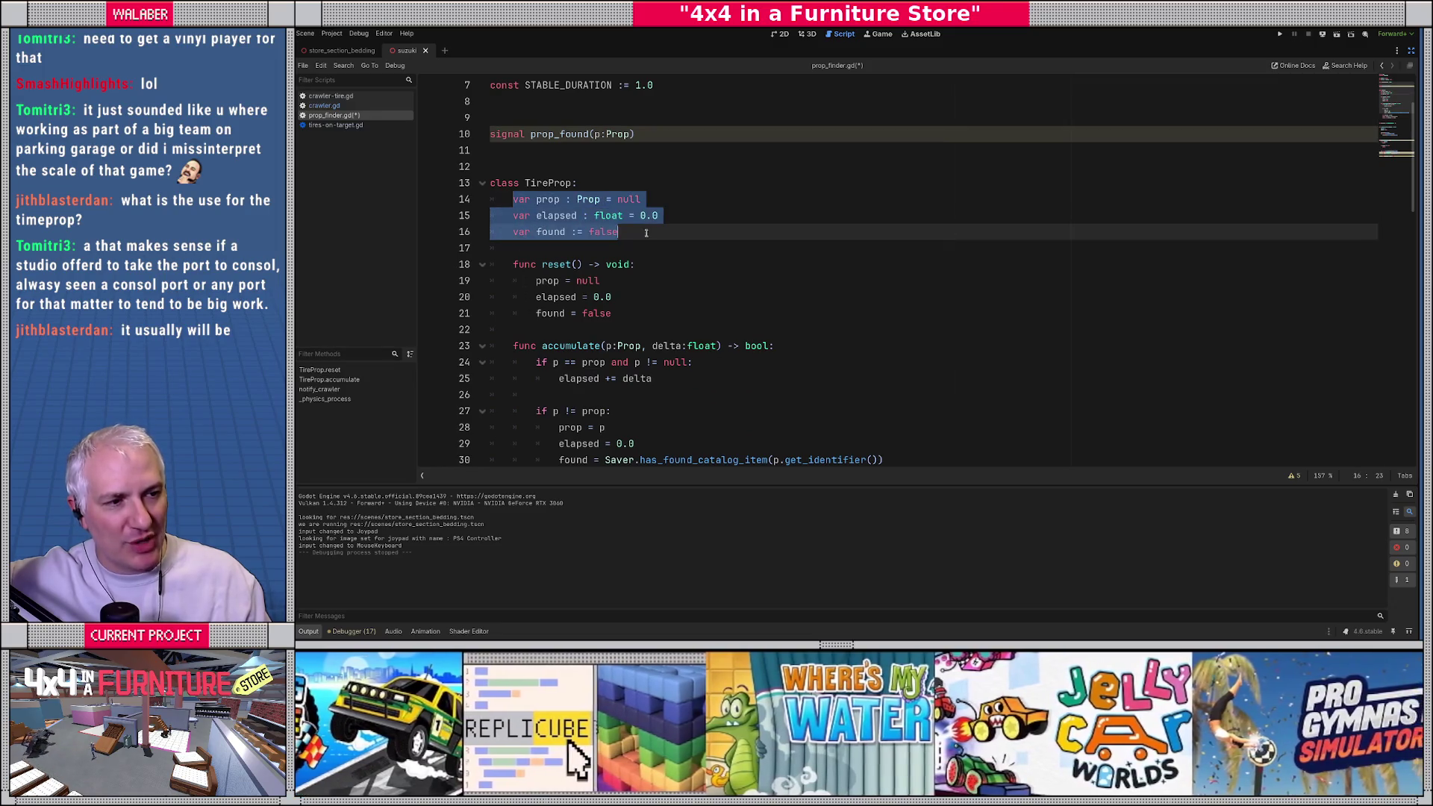
left_click(658, 242)
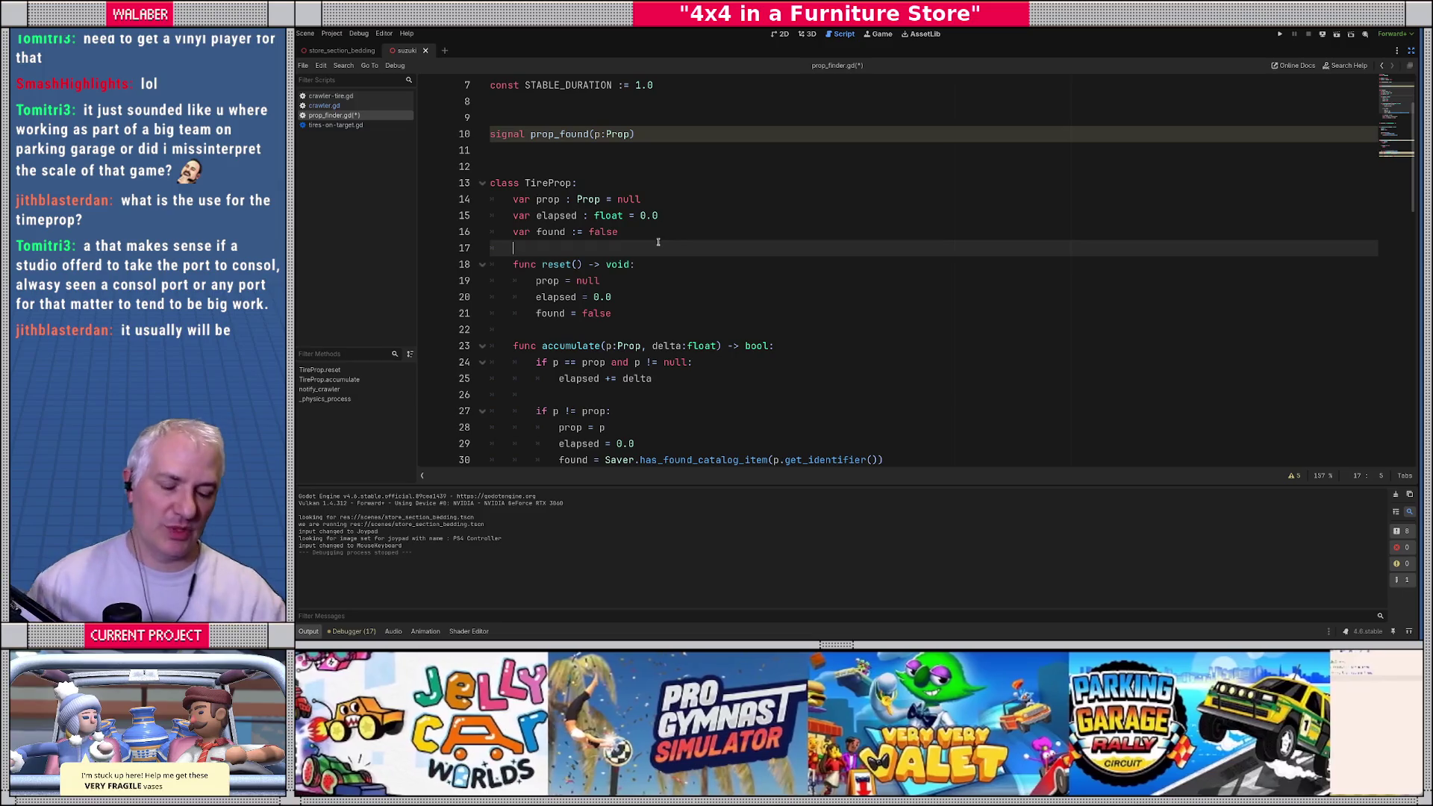
left_click(549, 179)
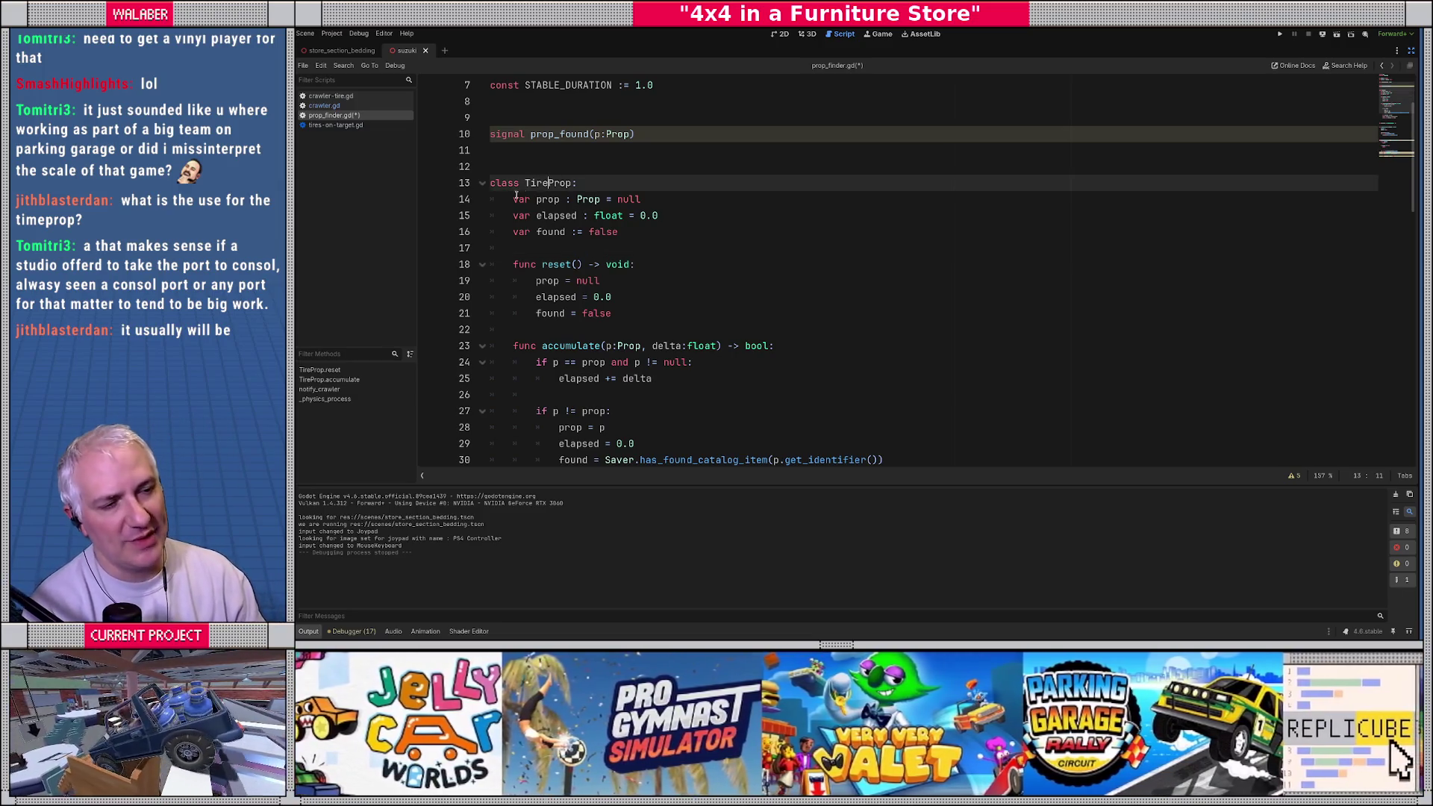
left_click_drag(512, 199, 635, 244)
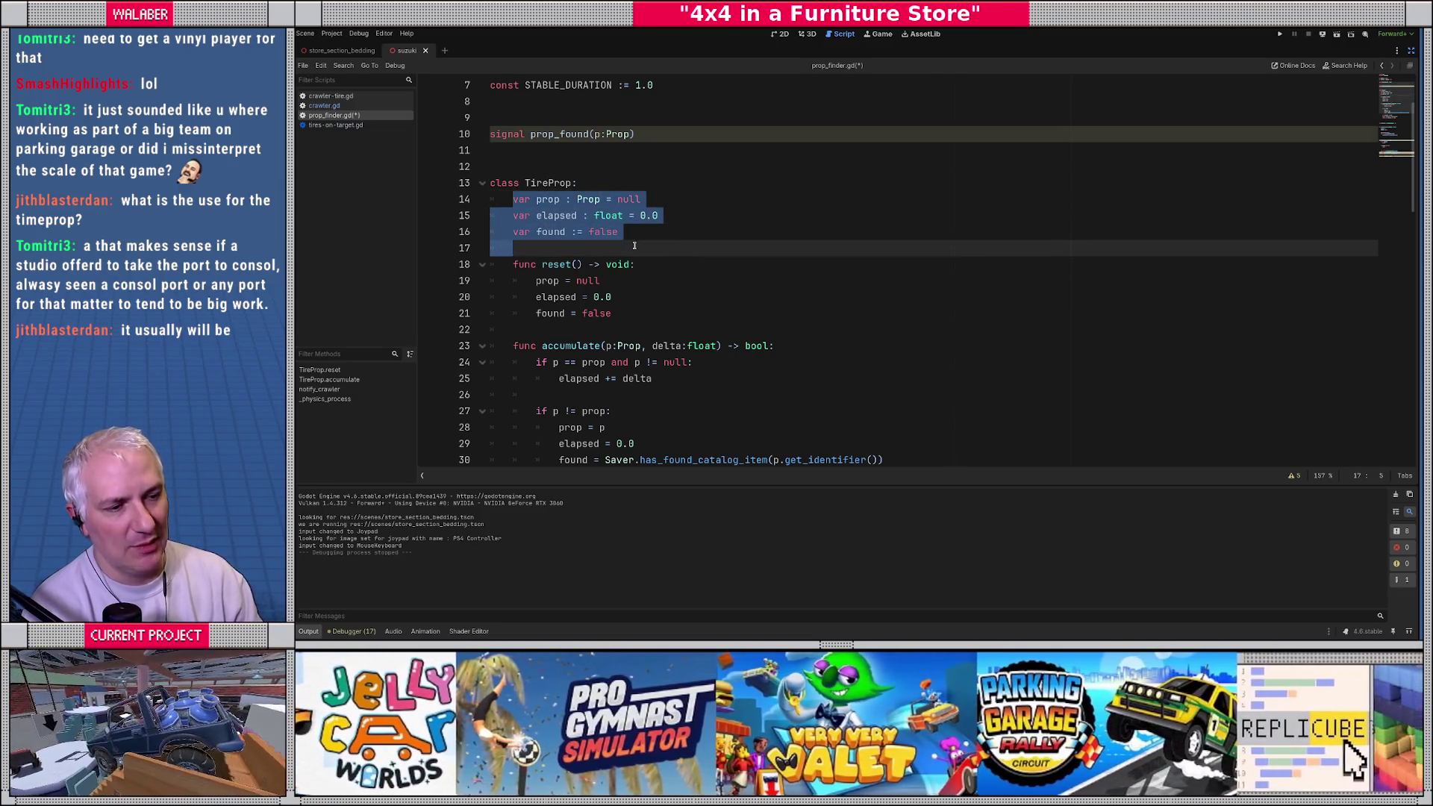
left_click(634, 245)
scroll(567, 254, "down", 7)
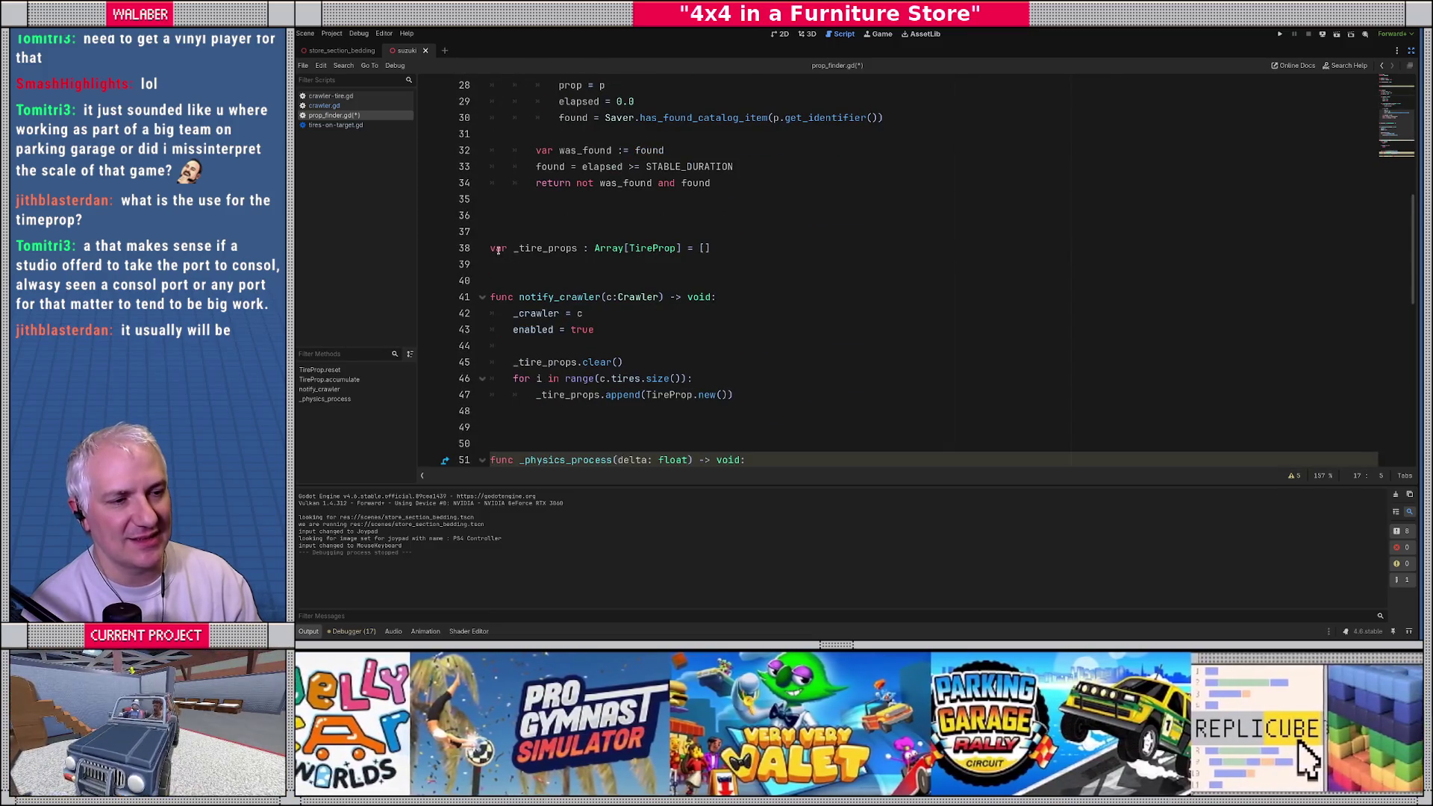
left_click_drag(498, 250, 786, 250)
left_click(523, 249)
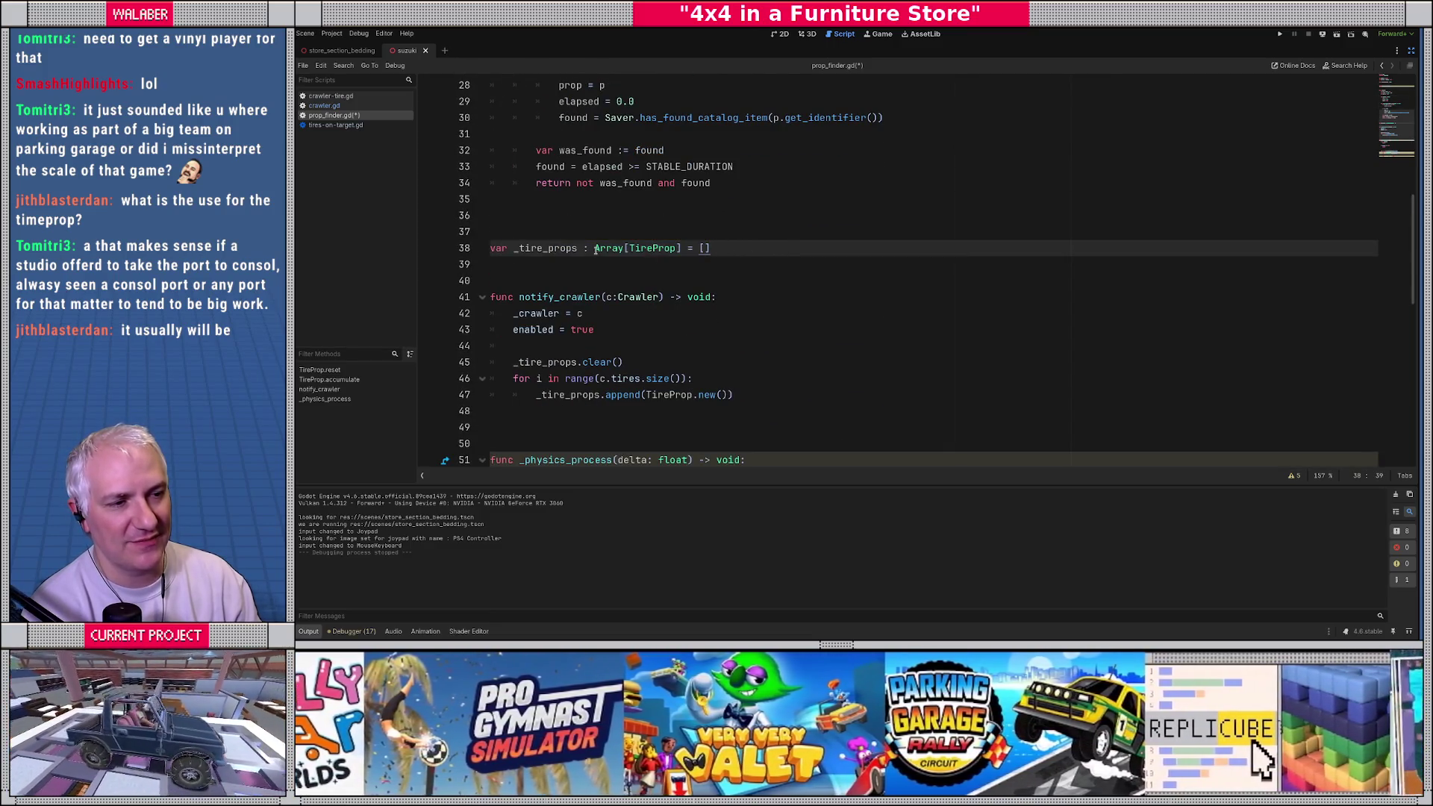
key("Up")
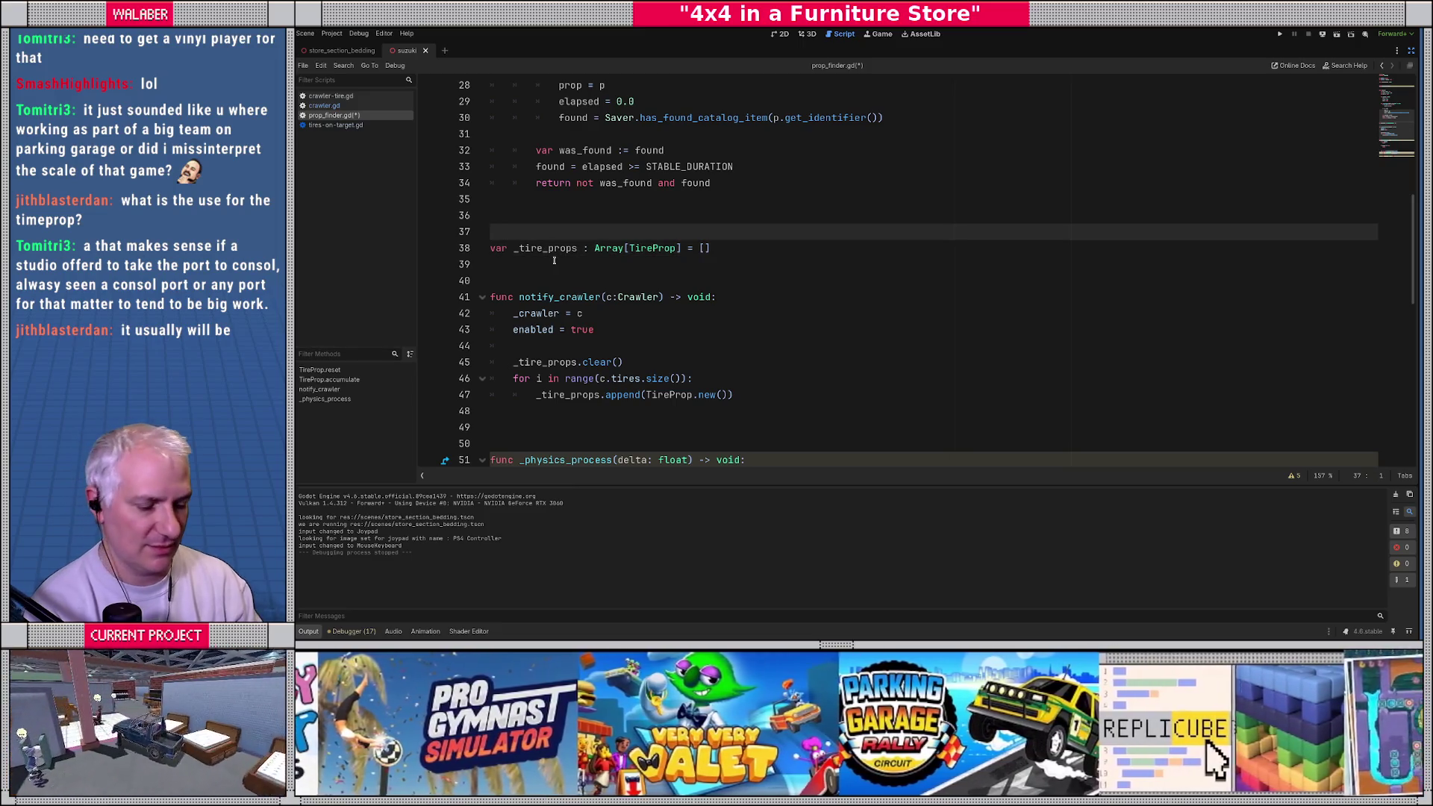
key("Return")
type("3")
key("BackSpace")
type("# al")
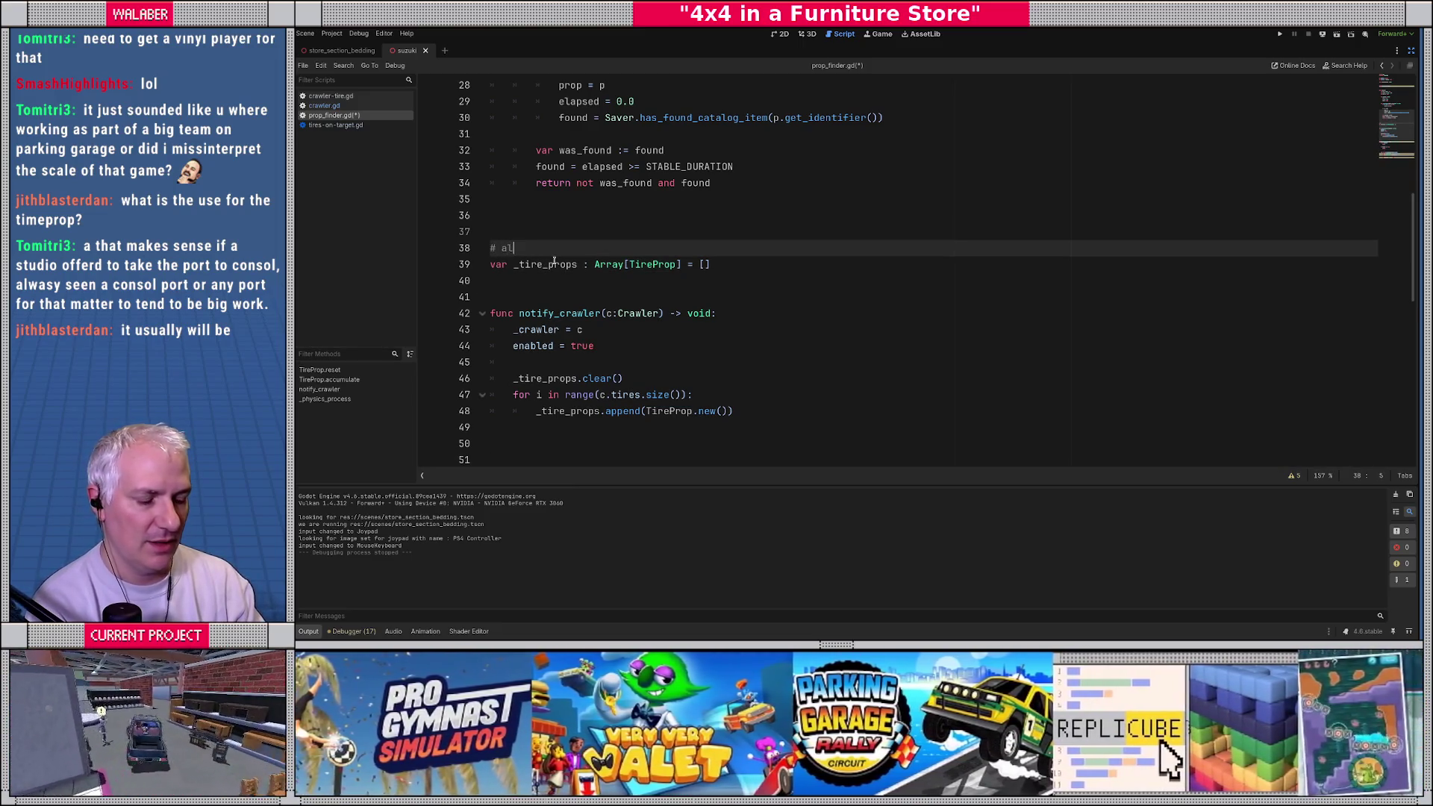
type("l the pending props t")
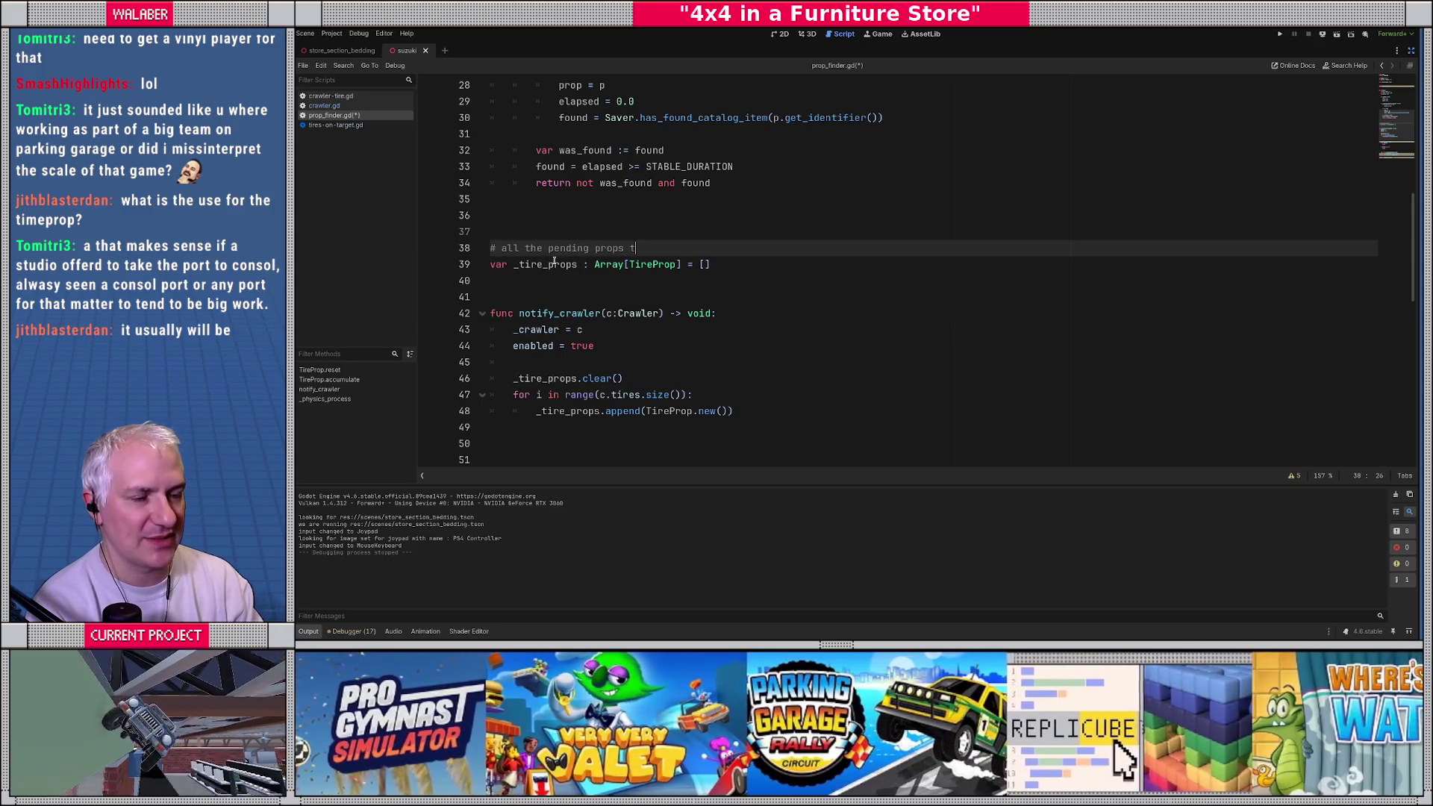
type("hat have a tire on th")
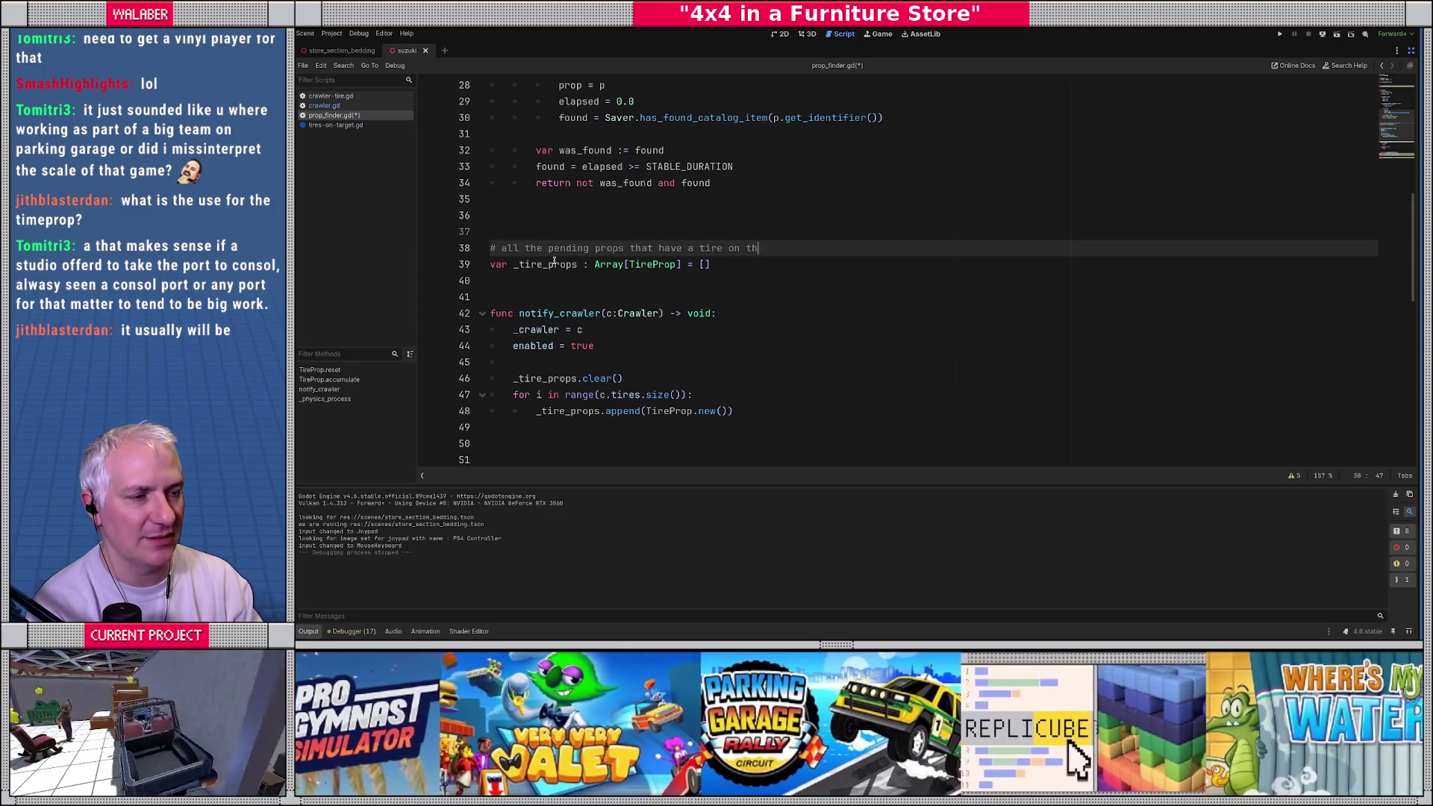
type("em *right now*")
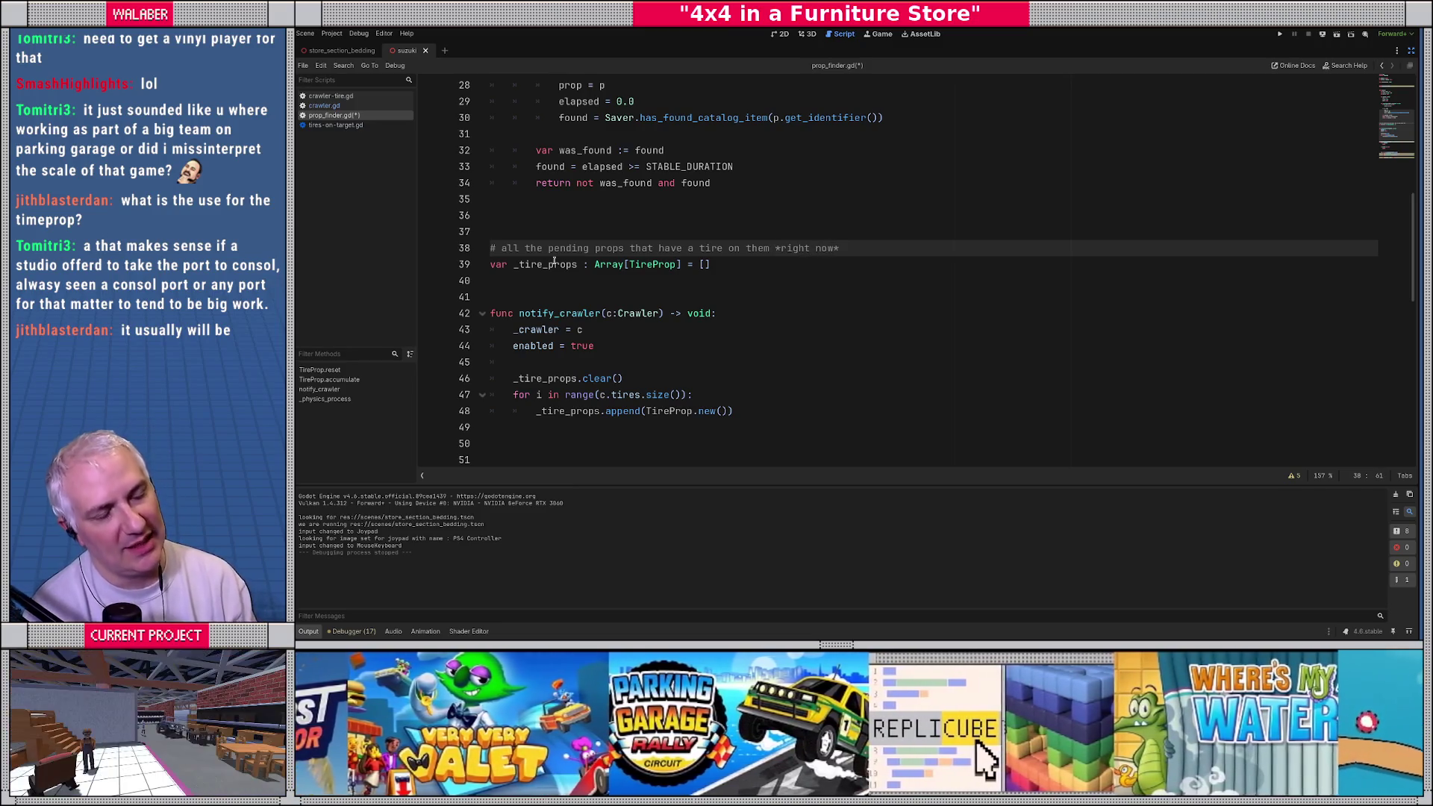
Step: Check usages of _tire_props and accumulate, then retype _tire_props's Array as Dictionary[Prop, float]
double_click(557, 265)
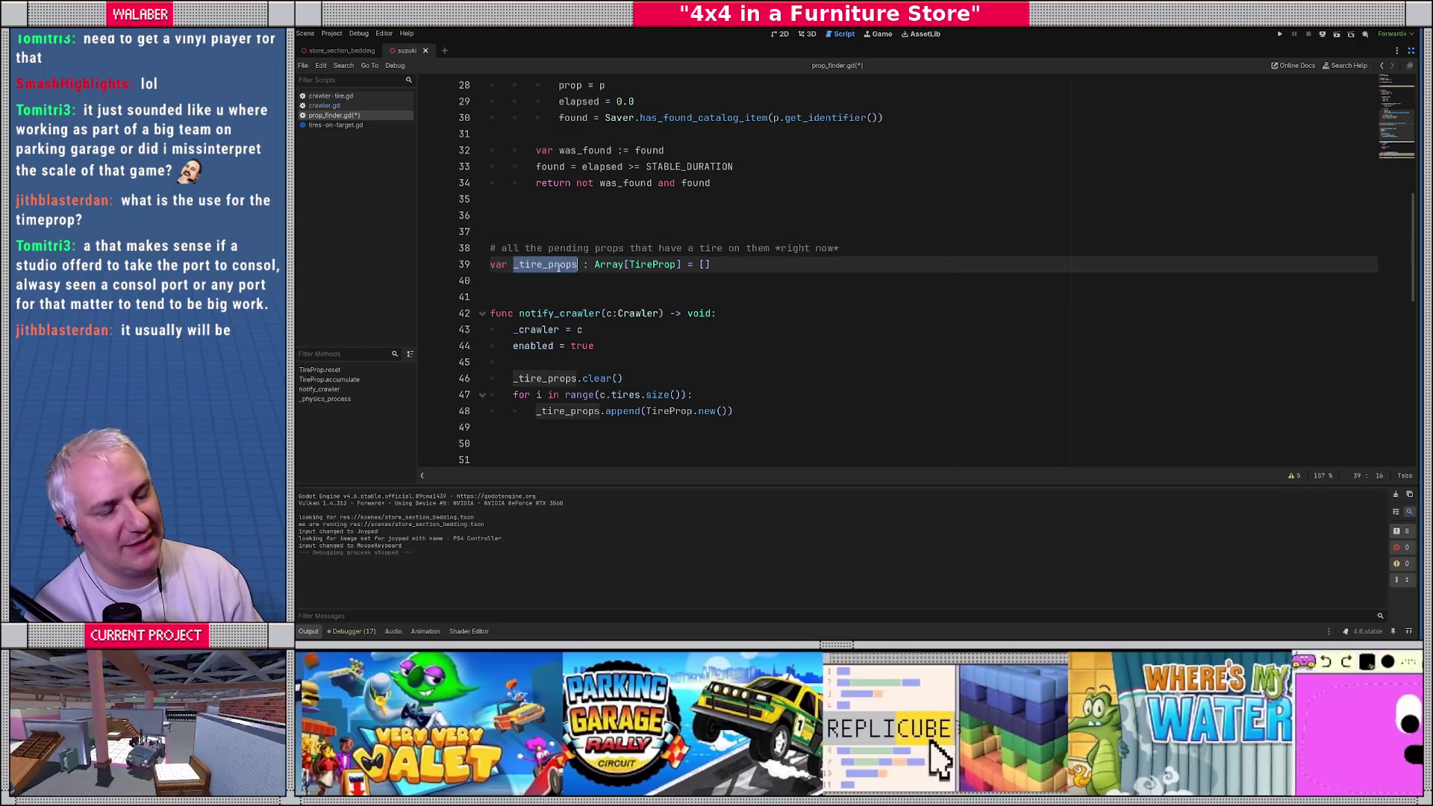
scroll(574, 248, "up", 3)
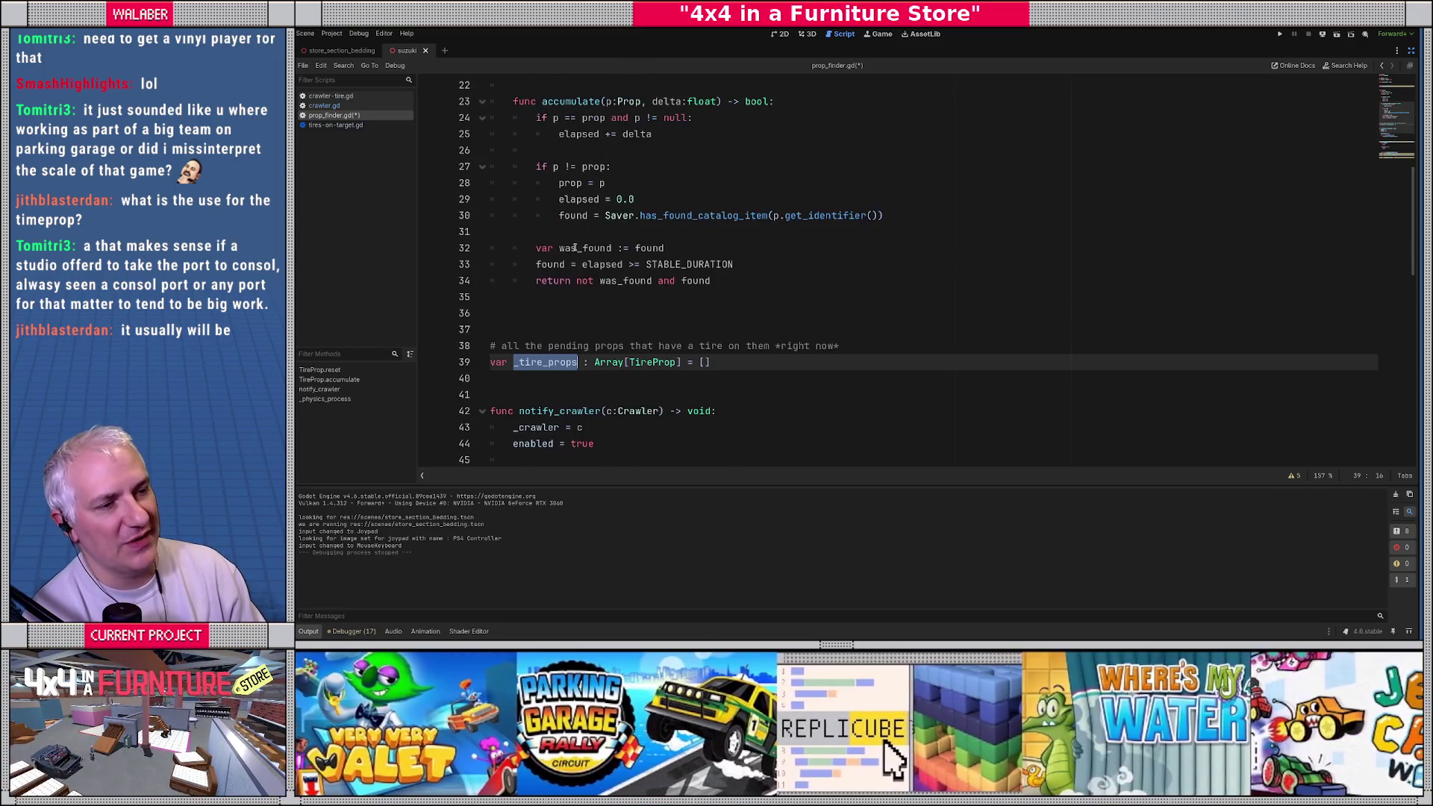
double_click(557, 152)
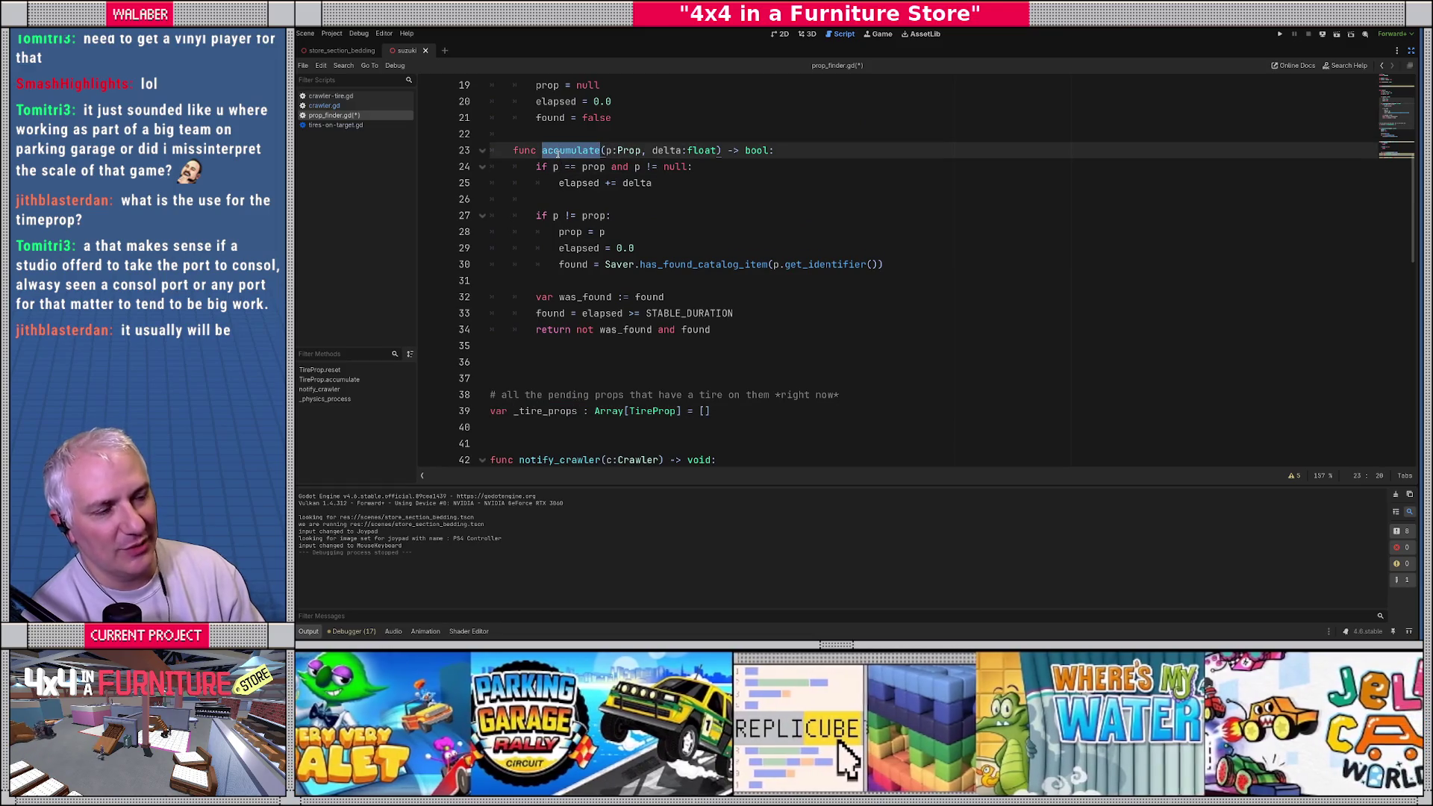
scroll(620, 201, "up", 3)
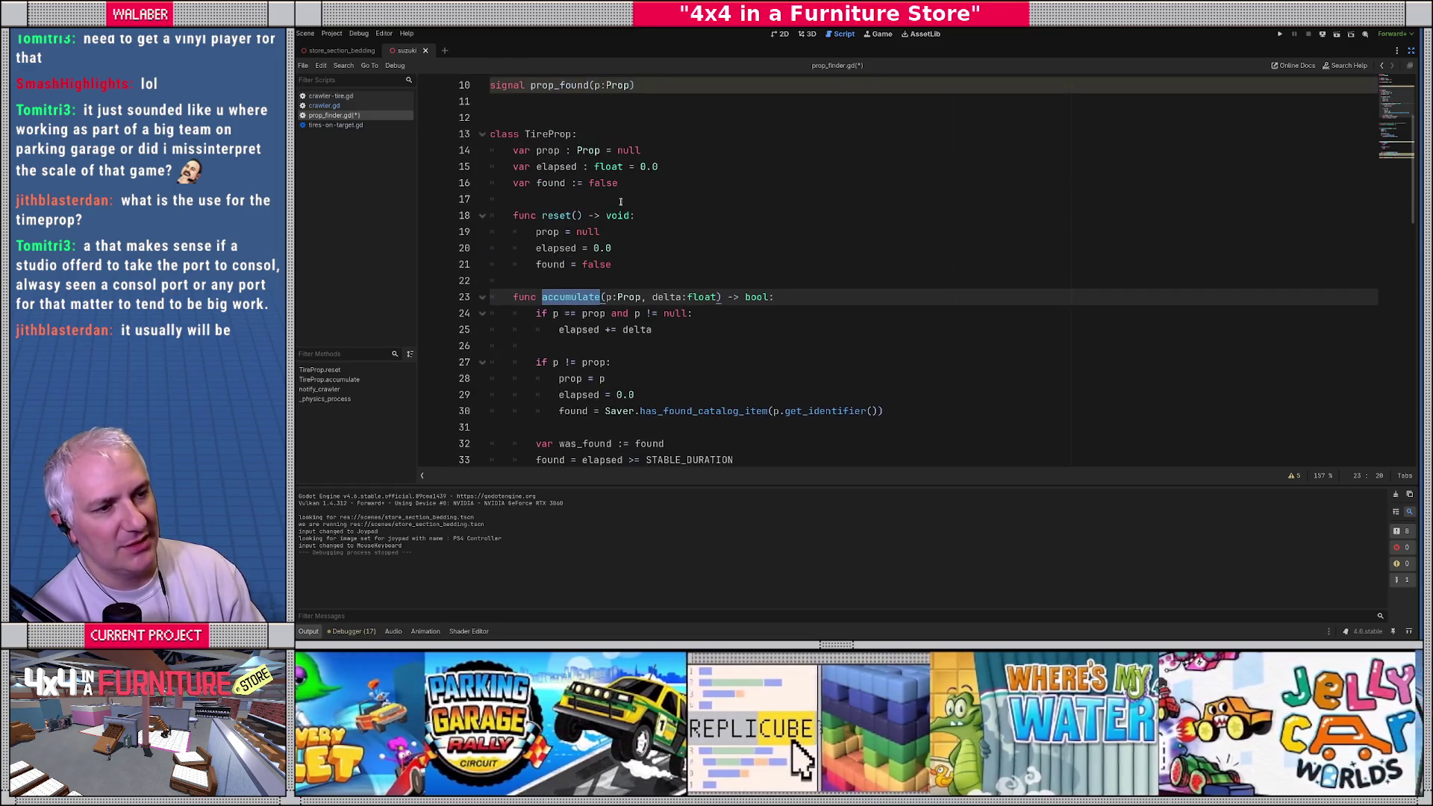
scroll(522, 195, "down", 5)
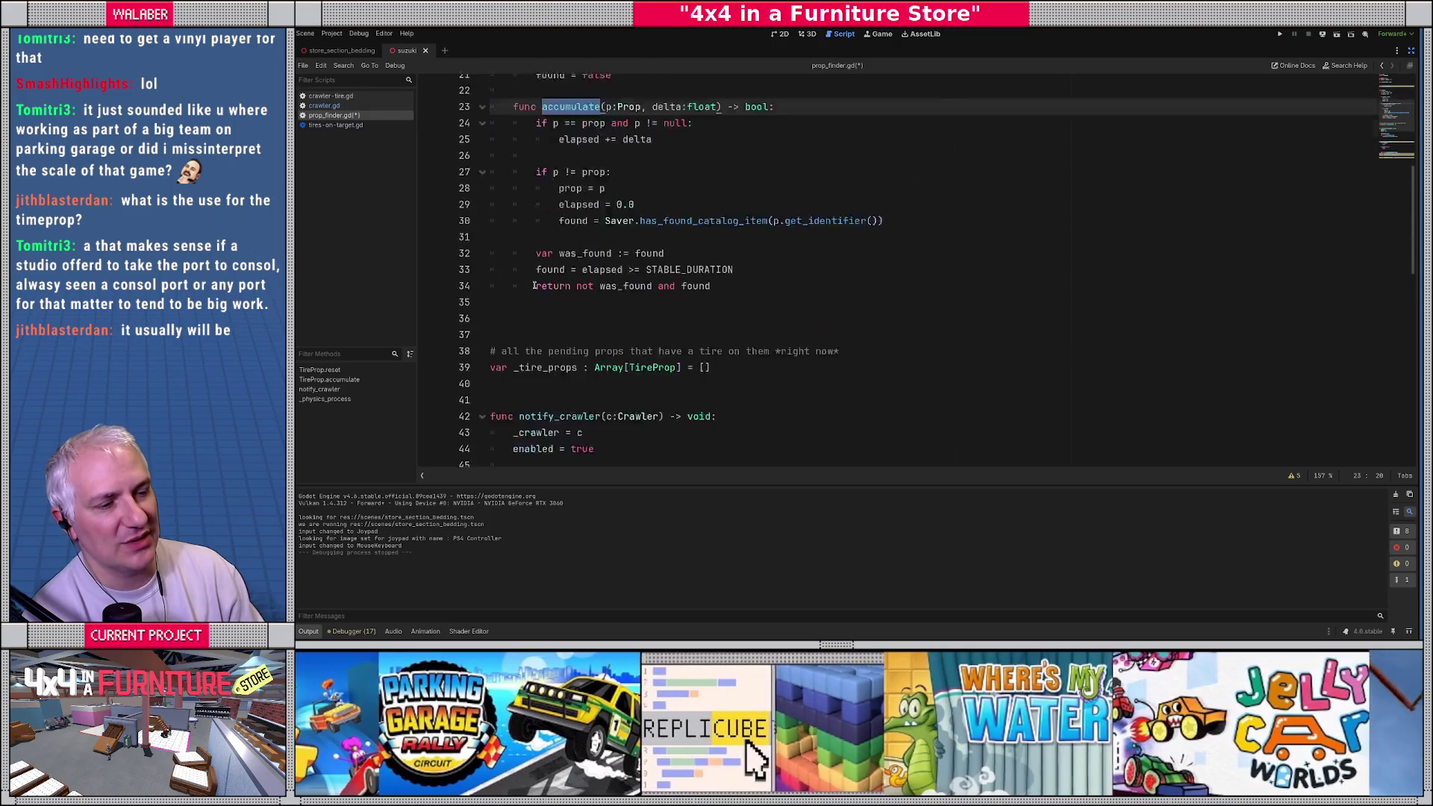
double_click(606, 314)
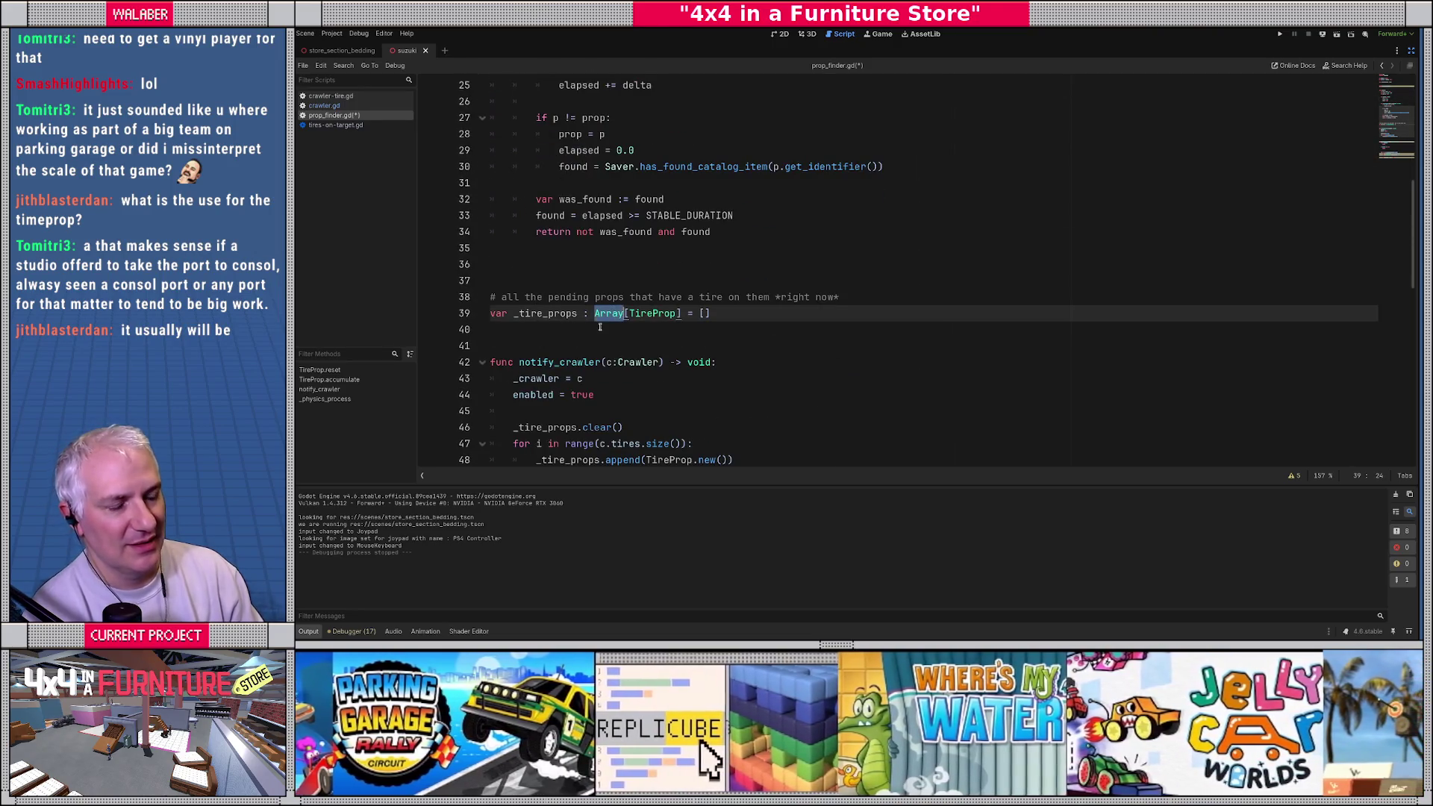
type("Dictionary")
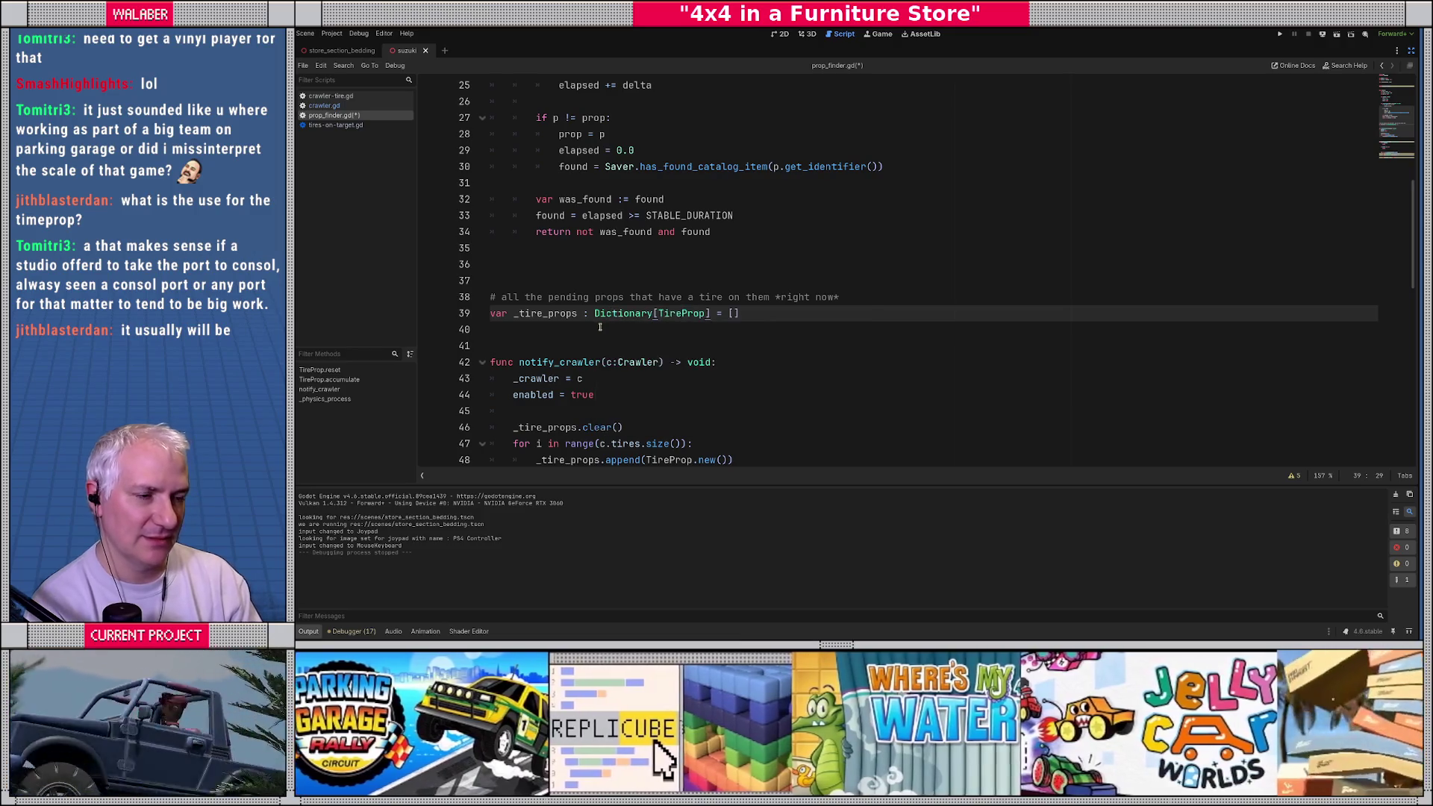
type("[")
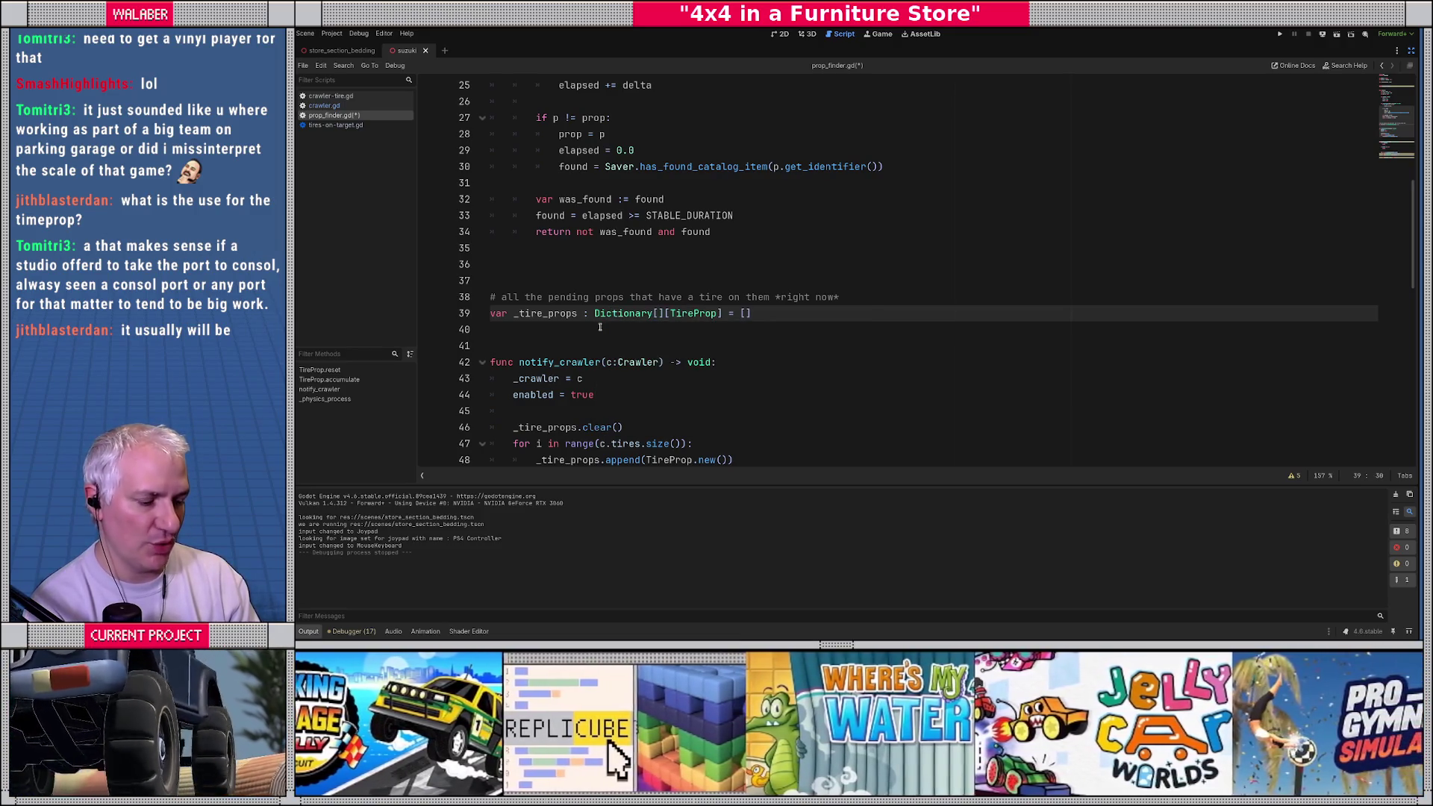
type("Prop, ")
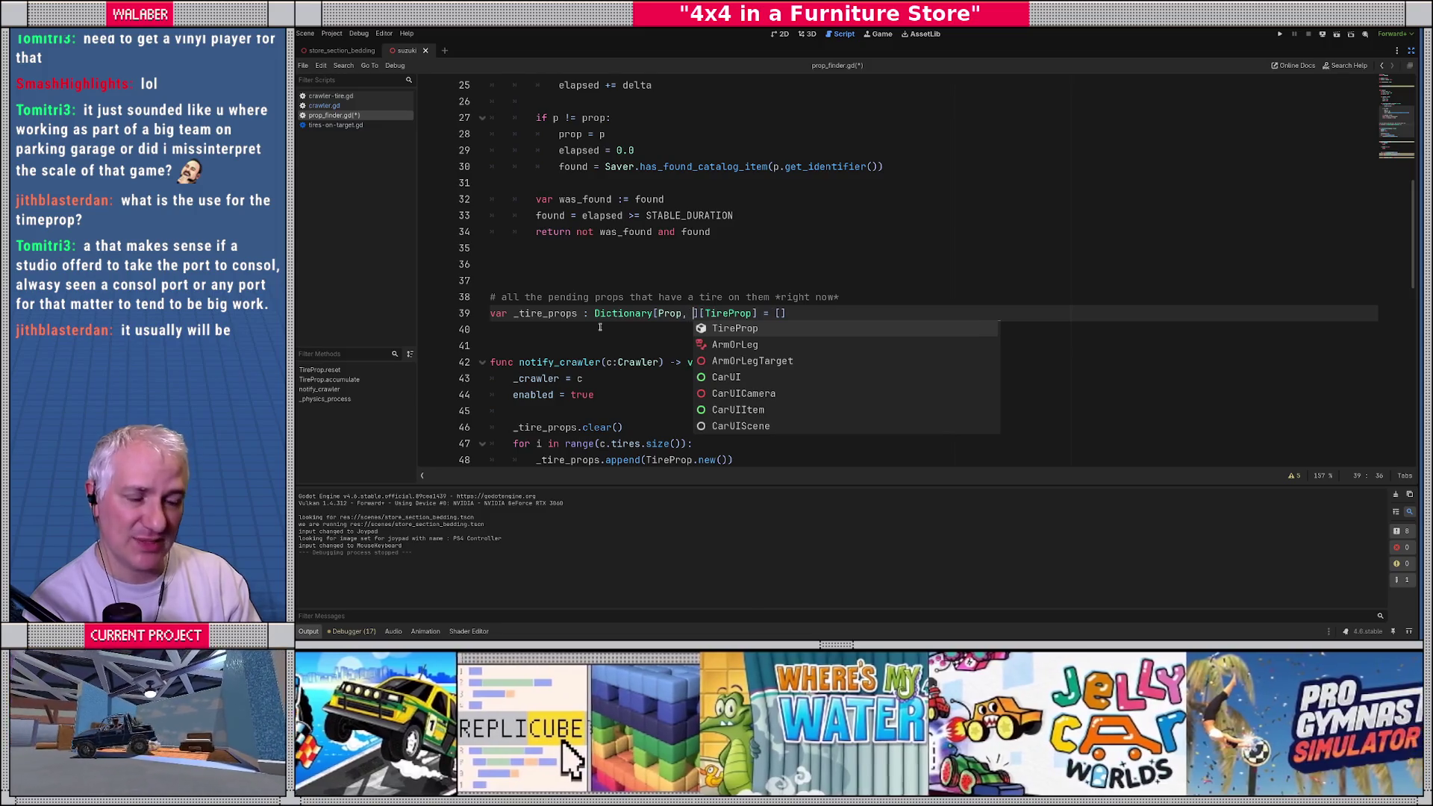
type("float]")
Step: Trim the _tire_props line to Dictionary[Prop, float] and delete the whole TireProp class
key("shift+End")
key("Delete")
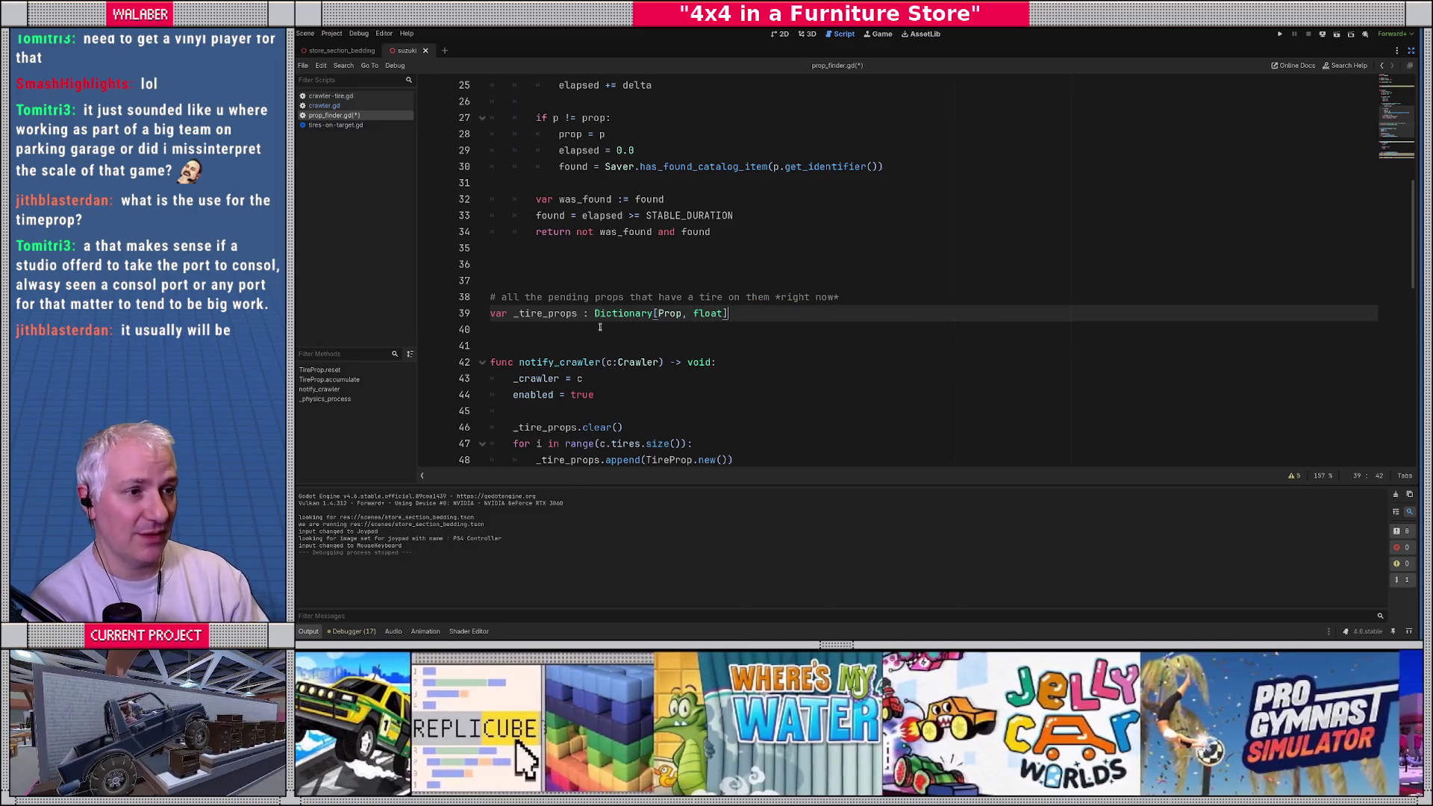
scroll(582, 366, "up", 5)
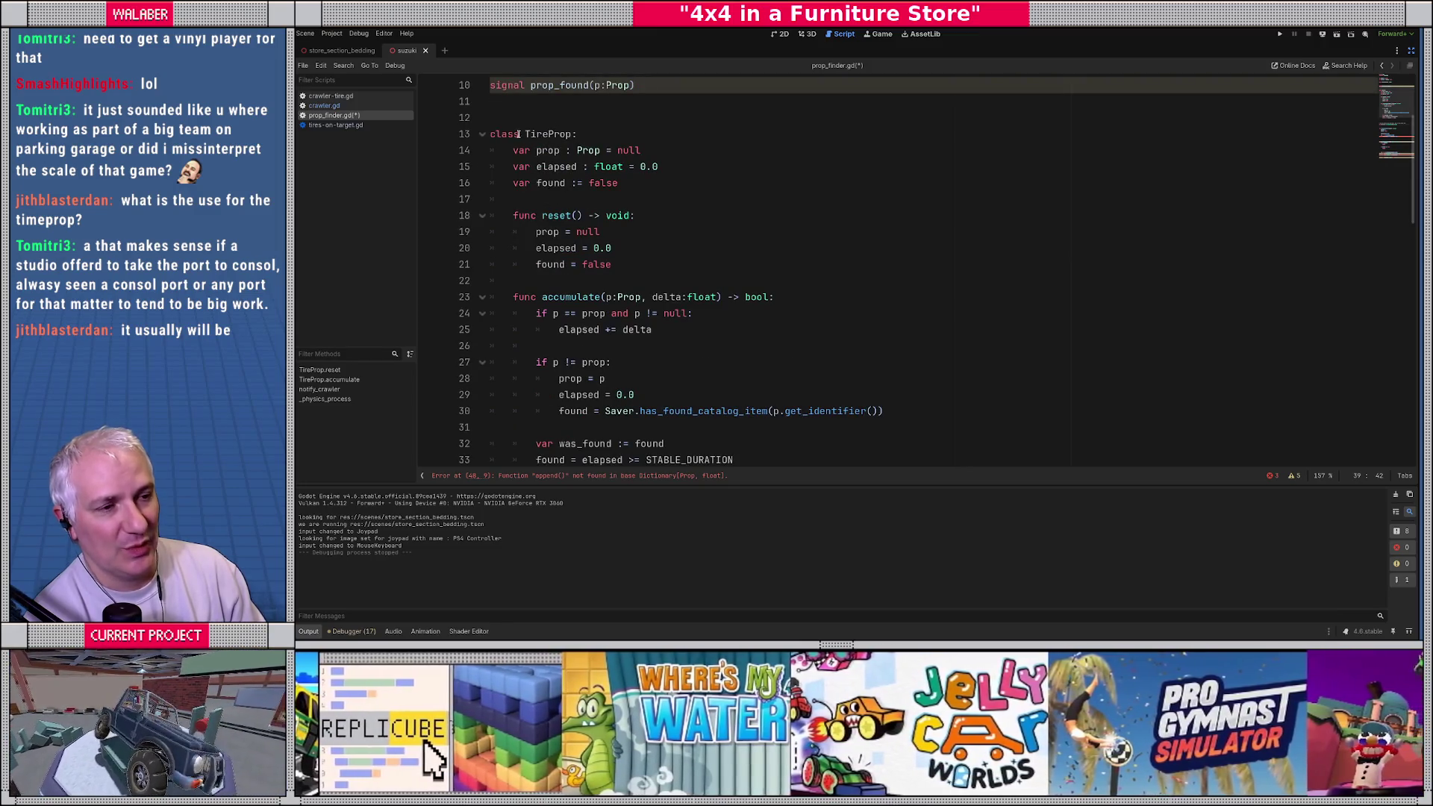
left_click(518, 118)
scroll(537, 262, "down", 3)
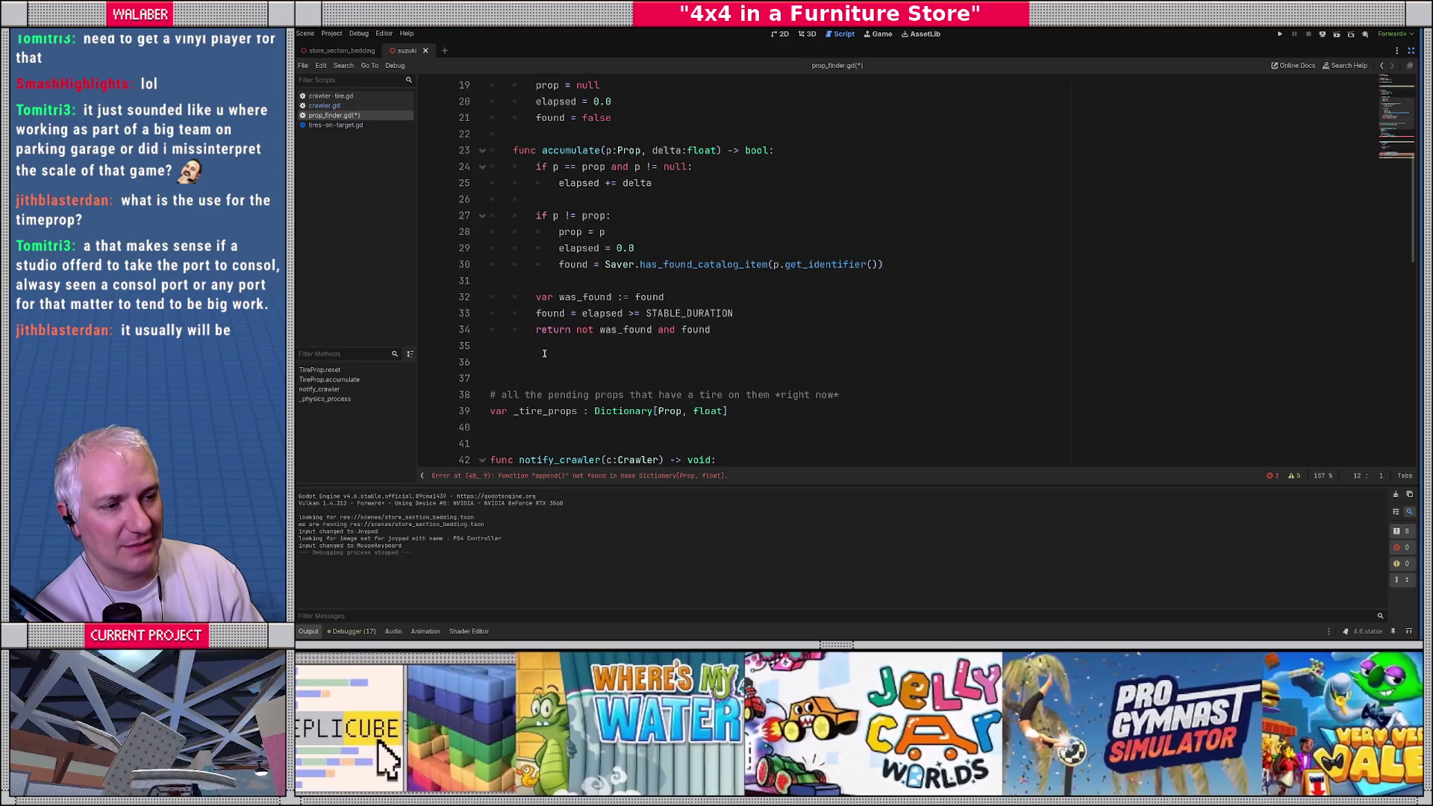
left_click(544, 353, "shift")
key("Delete")
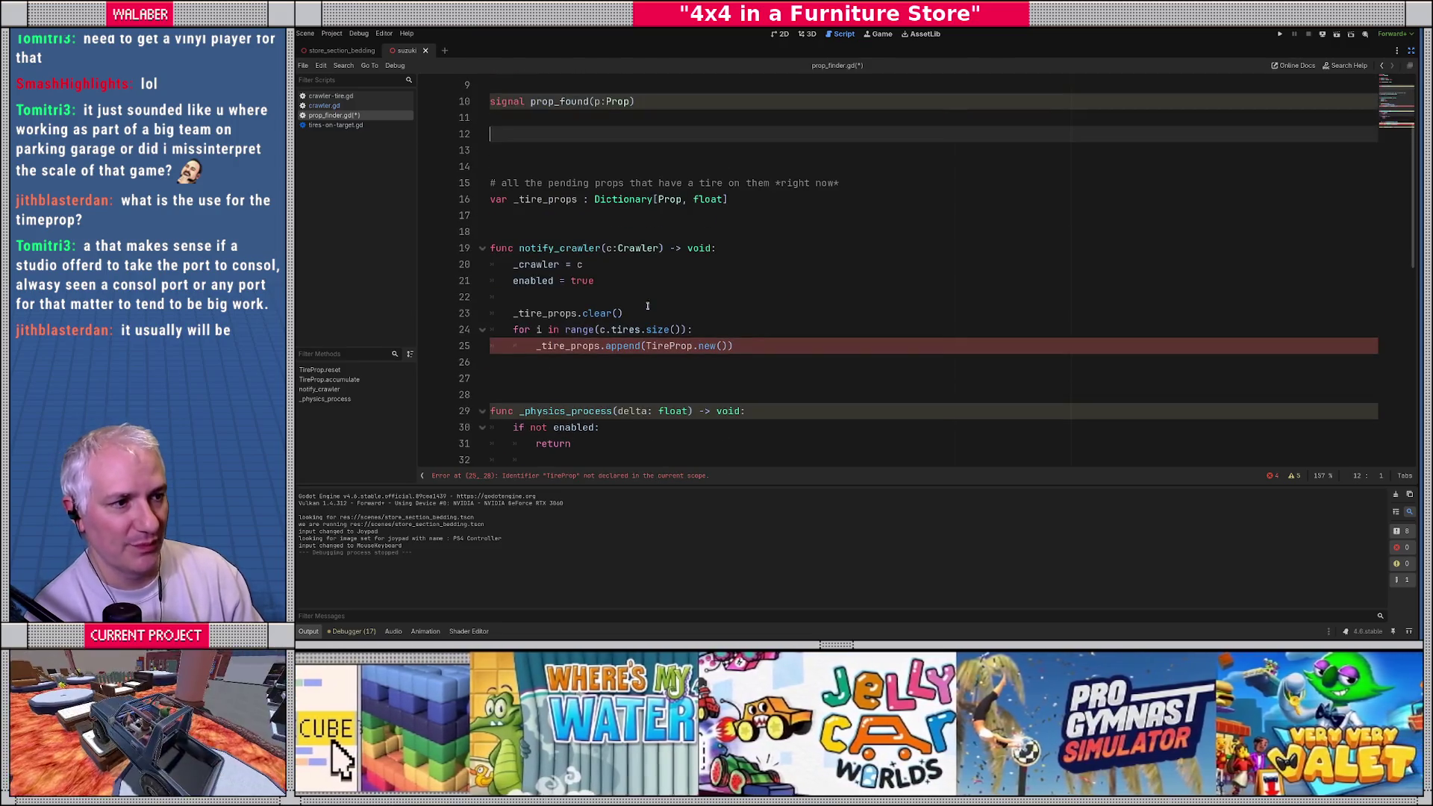
Step: Initialise _tire_props to {} and delete the clear-and-append loop in notify_crawler
left_click(739, 199)
type("= {}")
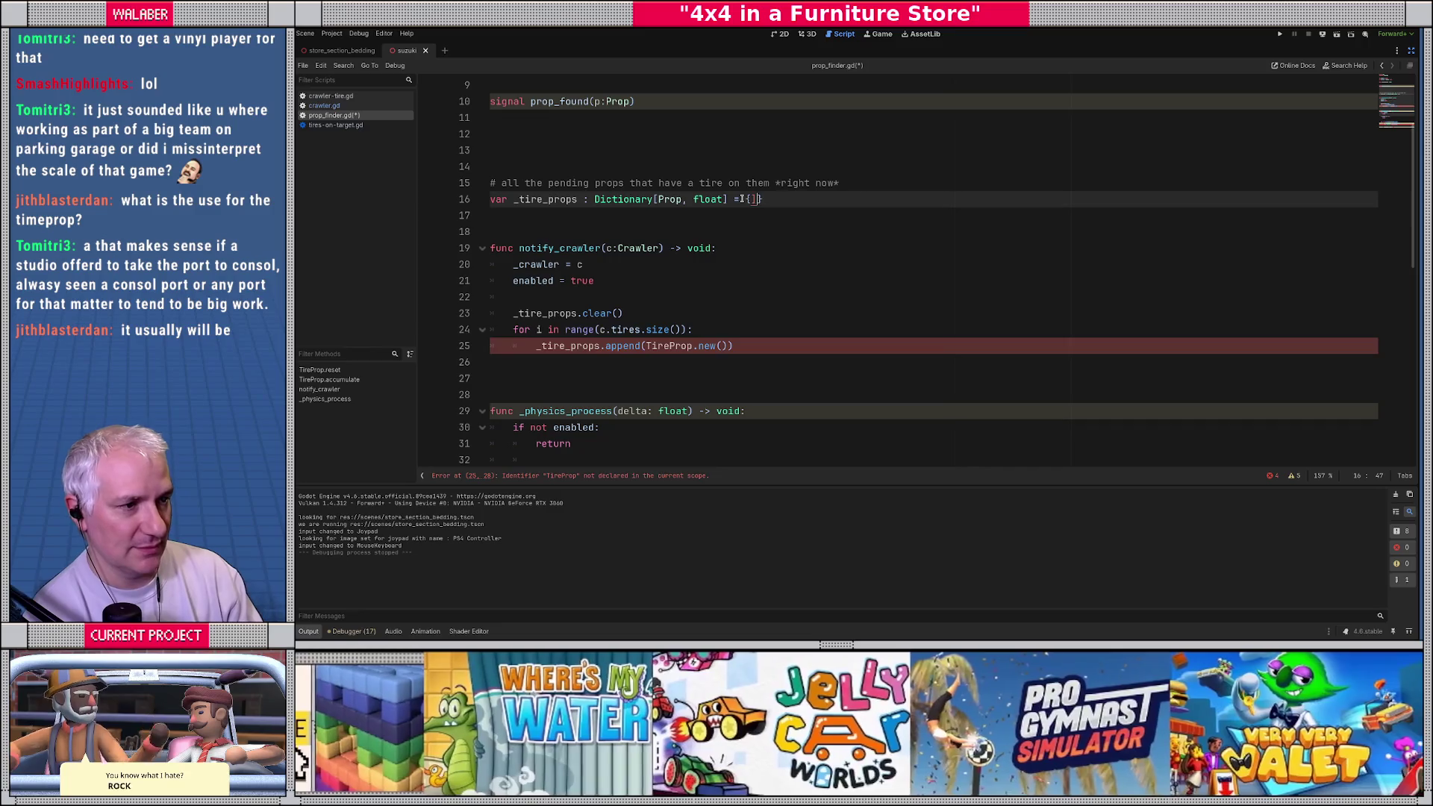
key("Left")
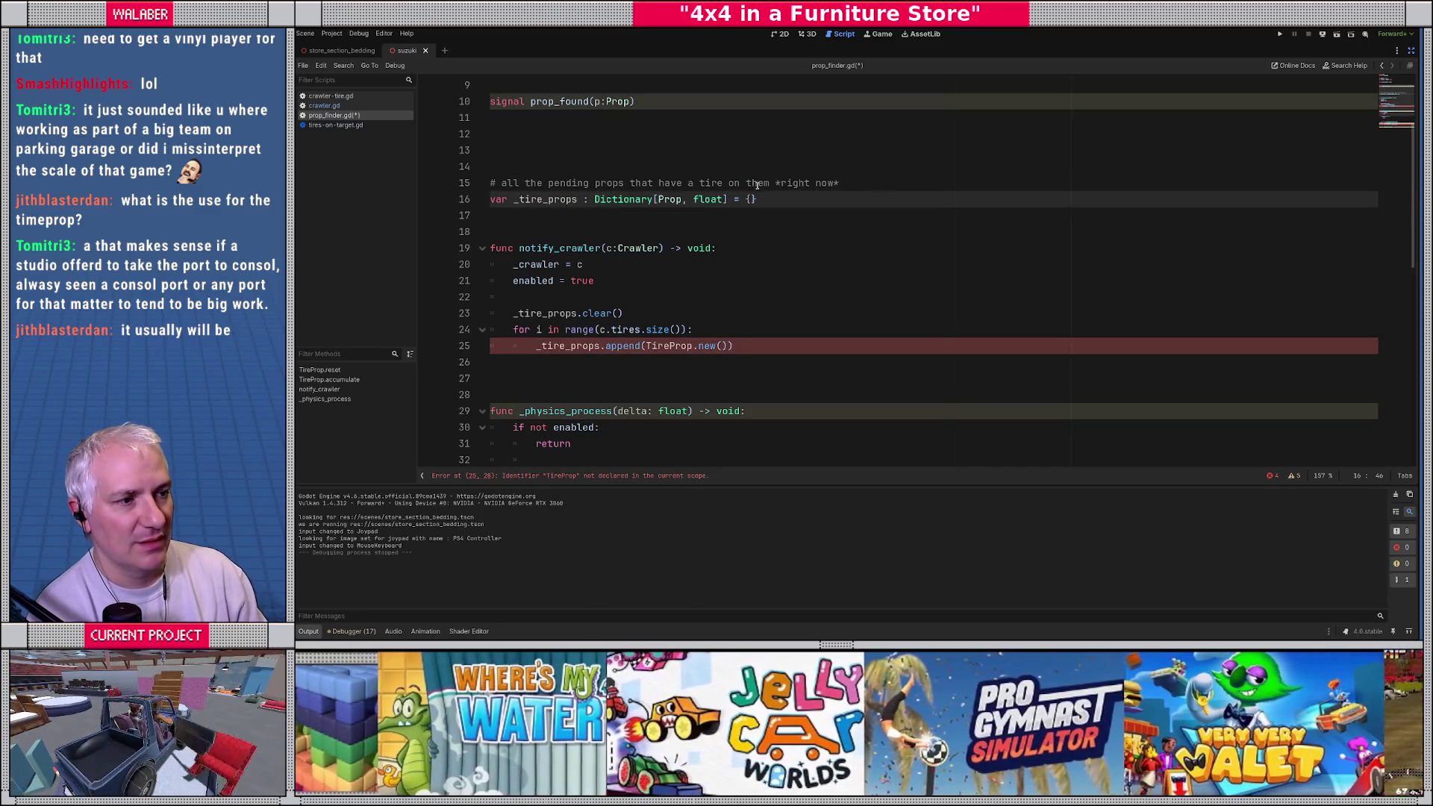
left_click(553, 216)
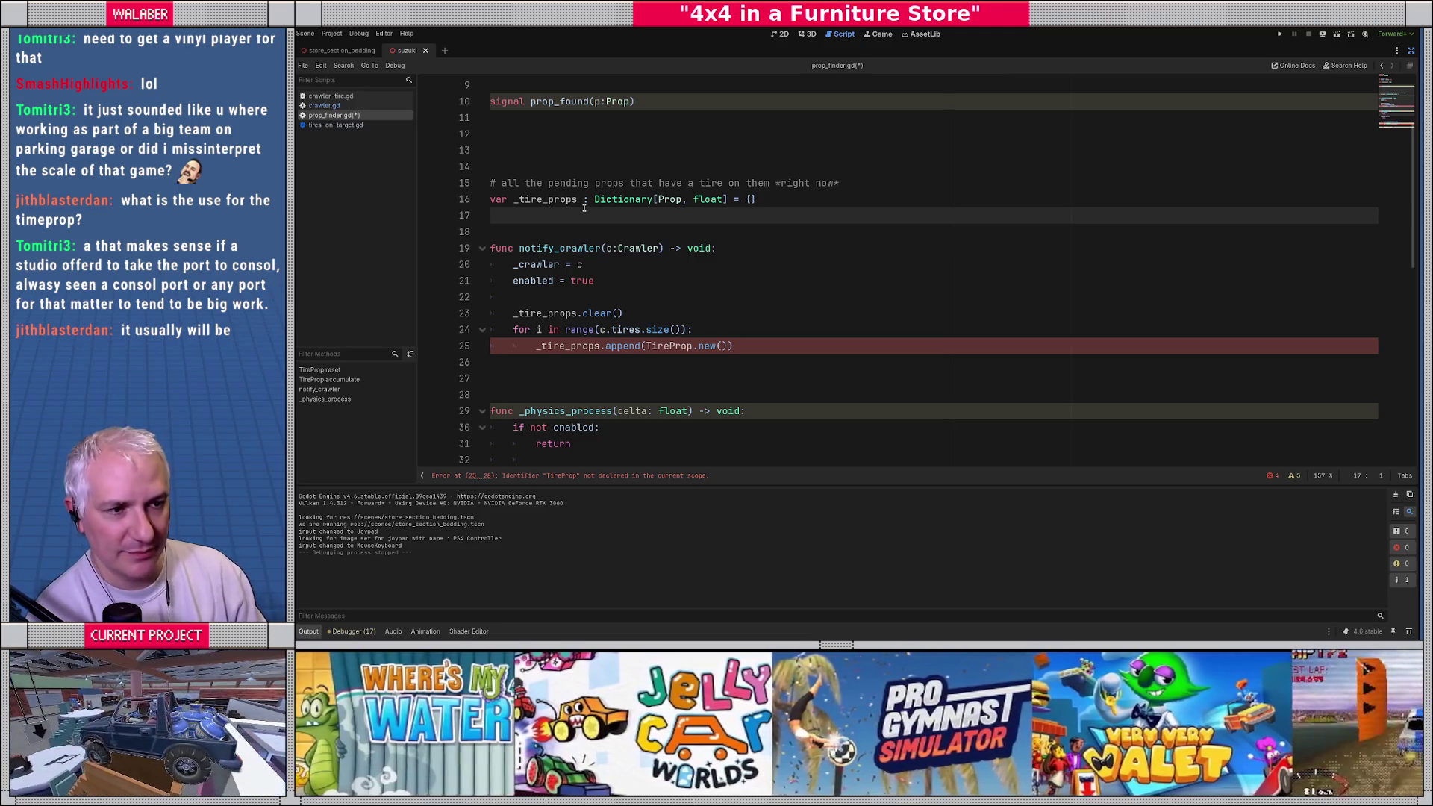
left_click_drag(491, 362, 466, 300)
key("Delete")
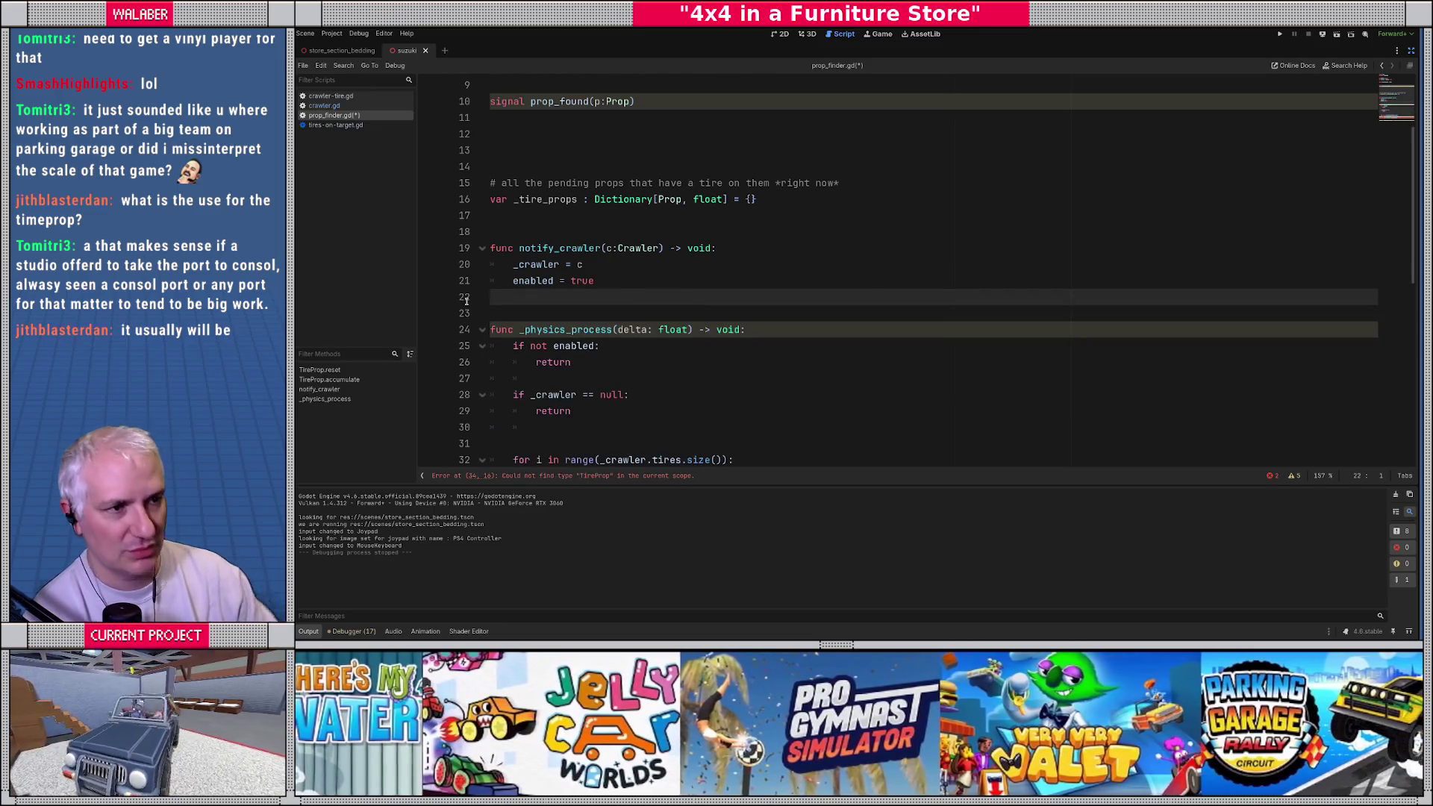
Step: Remove a surplus blank line near the top and review the script warnings list
scroll(503, 287, "up", 3)
left_click(502, 287)
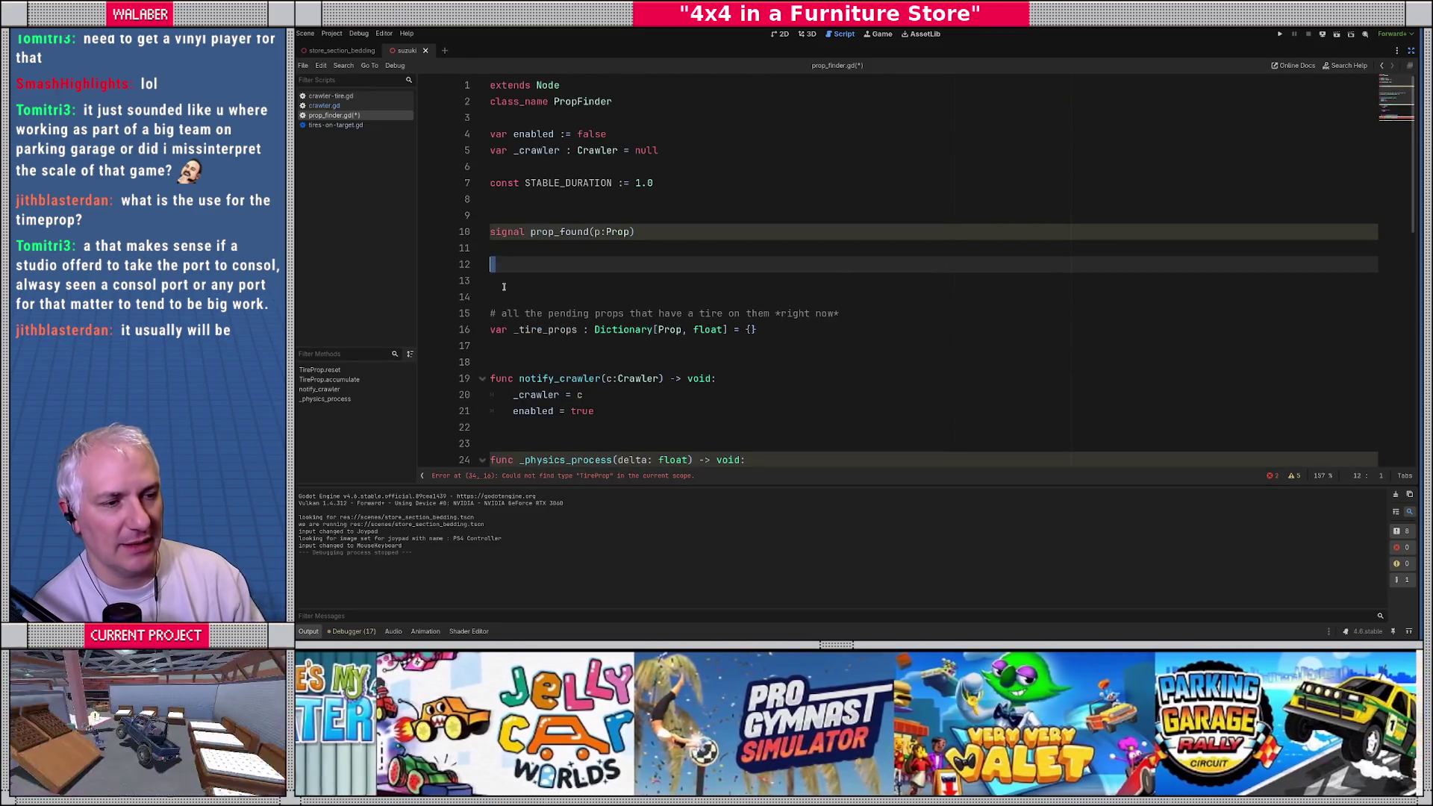
key("BackSpace")
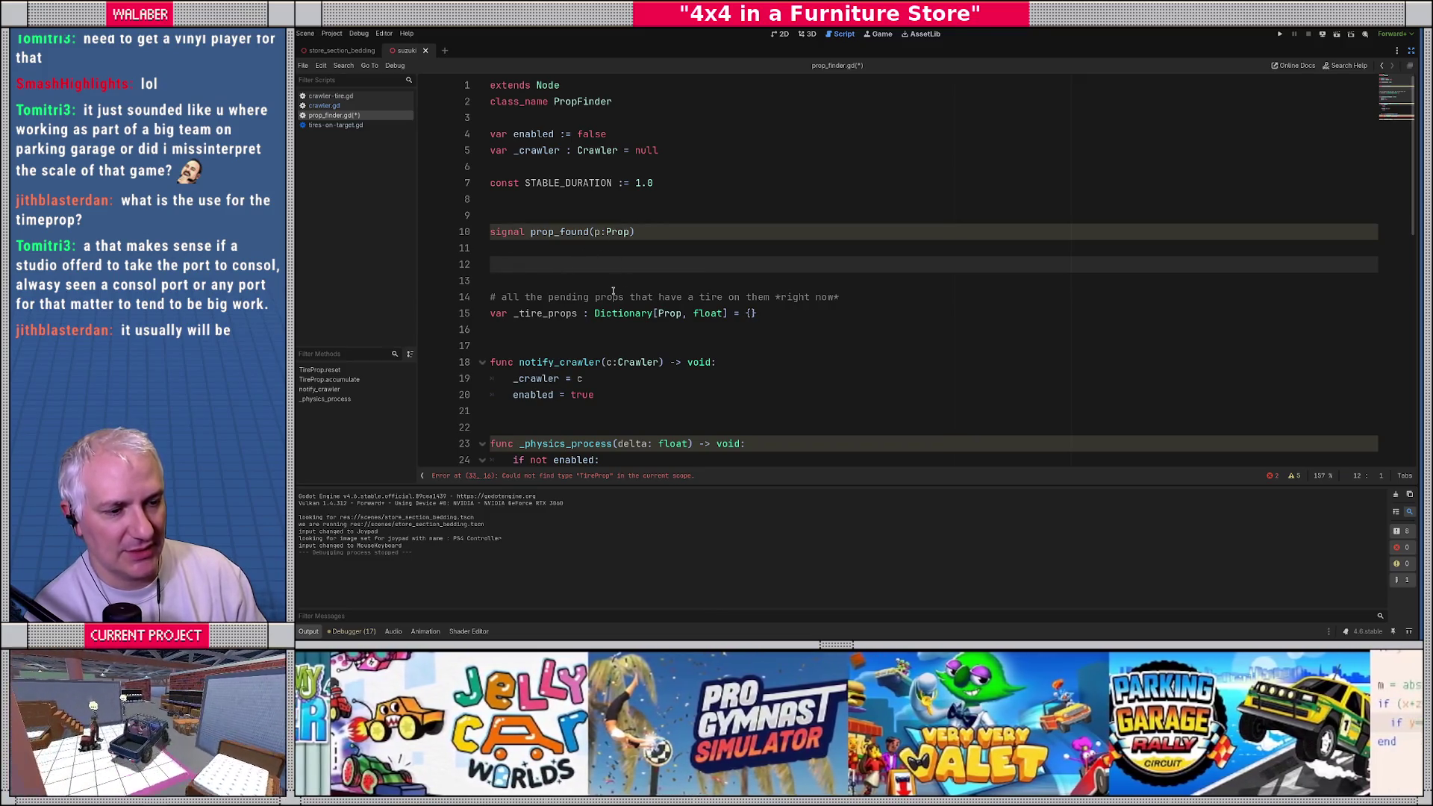
left_click(1293, 475)
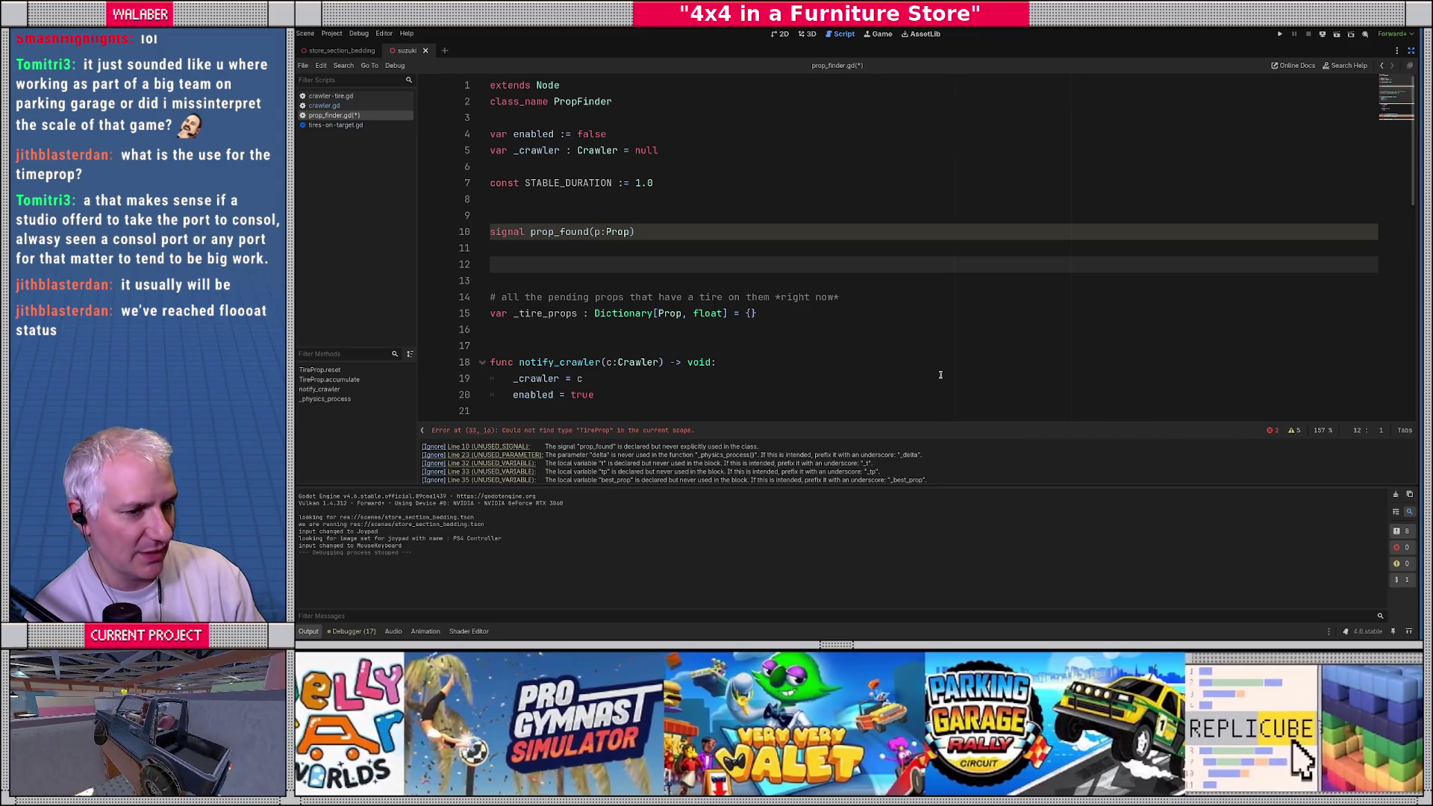
left_click(937, 377)
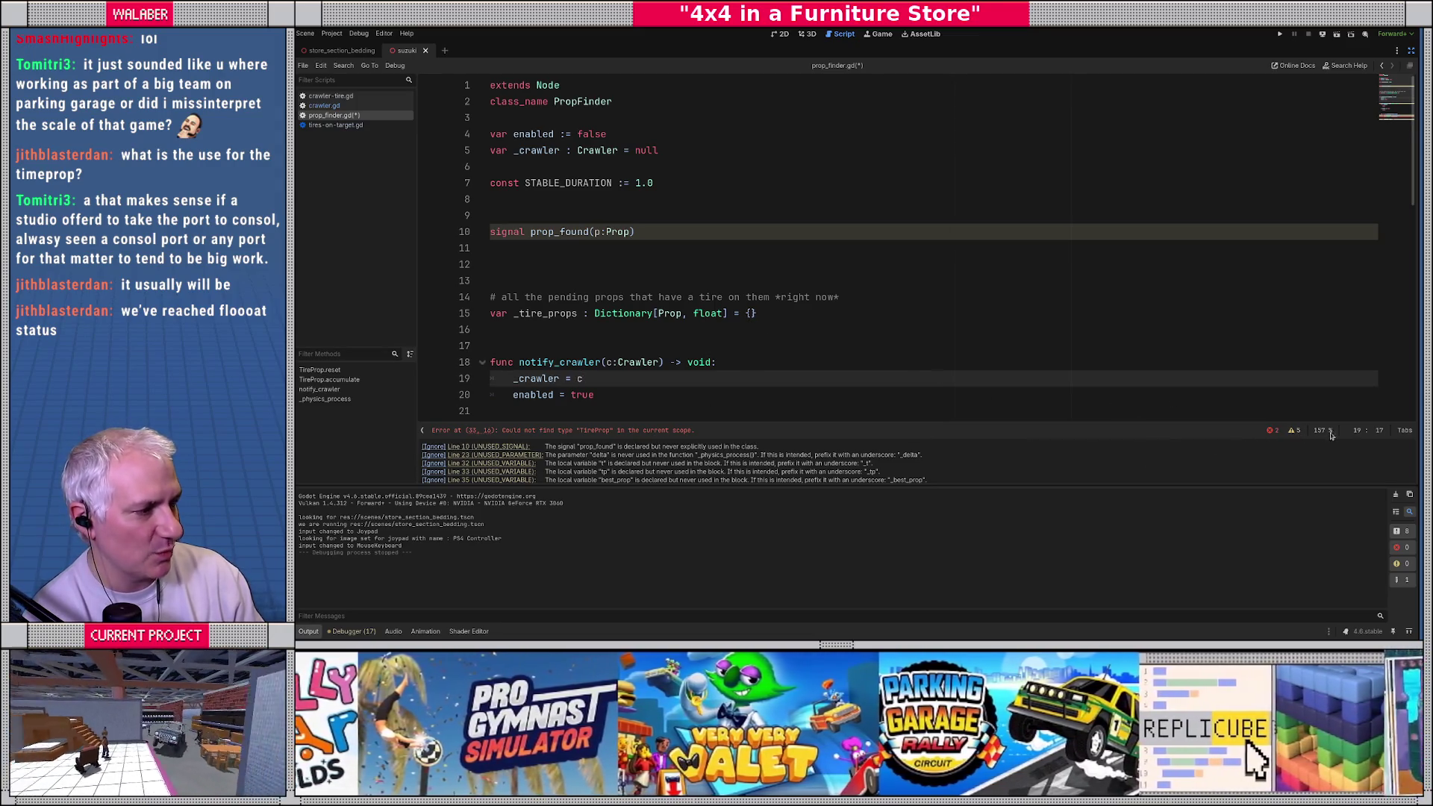
left_click(1294, 430)
scroll(592, 273, "down", 2)
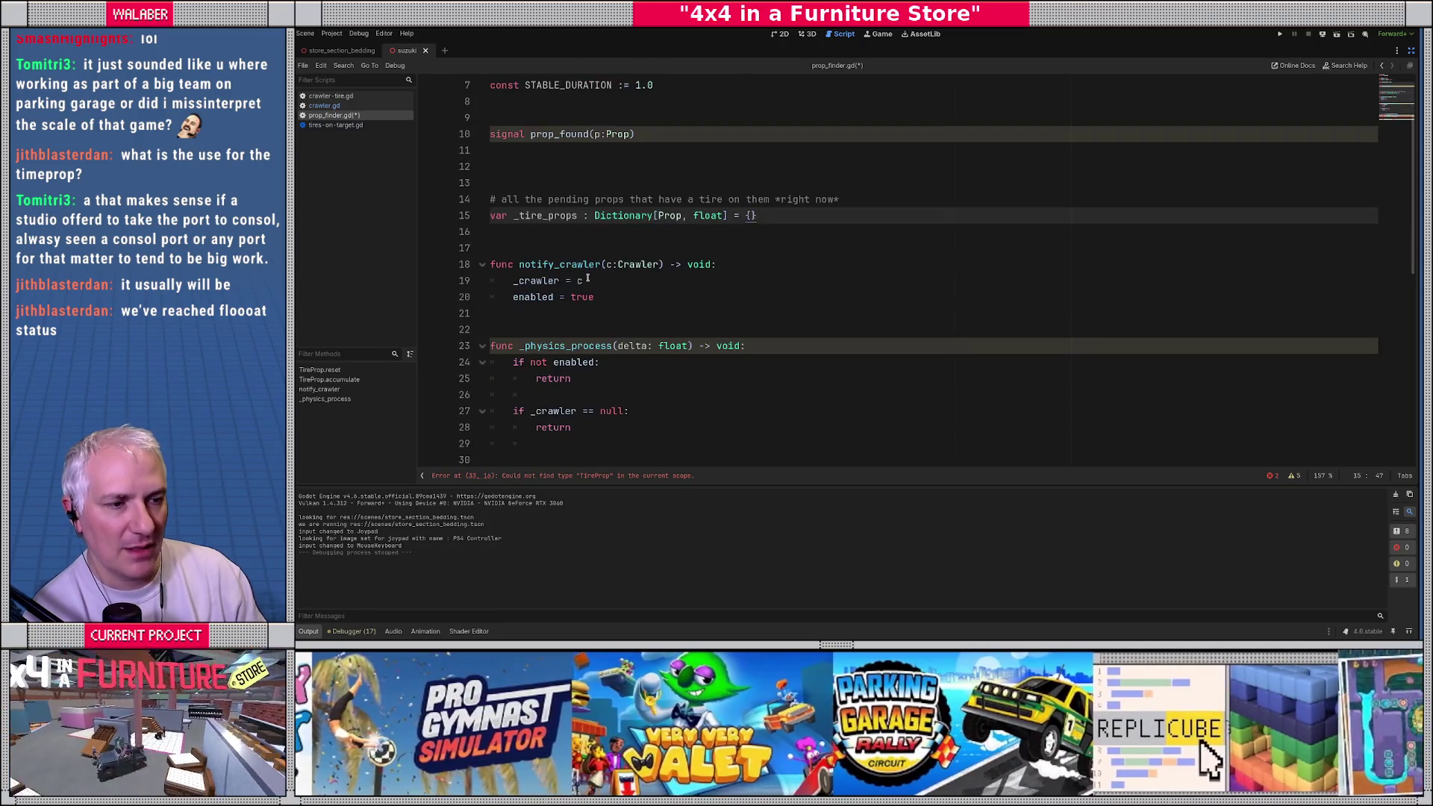
scroll(548, 291, "down", 3)
Step: After the null check, add 'var _now_props : Array[Prop] = []' commented '# props under the tires RIGHT NOW'
left_click(548, 291)
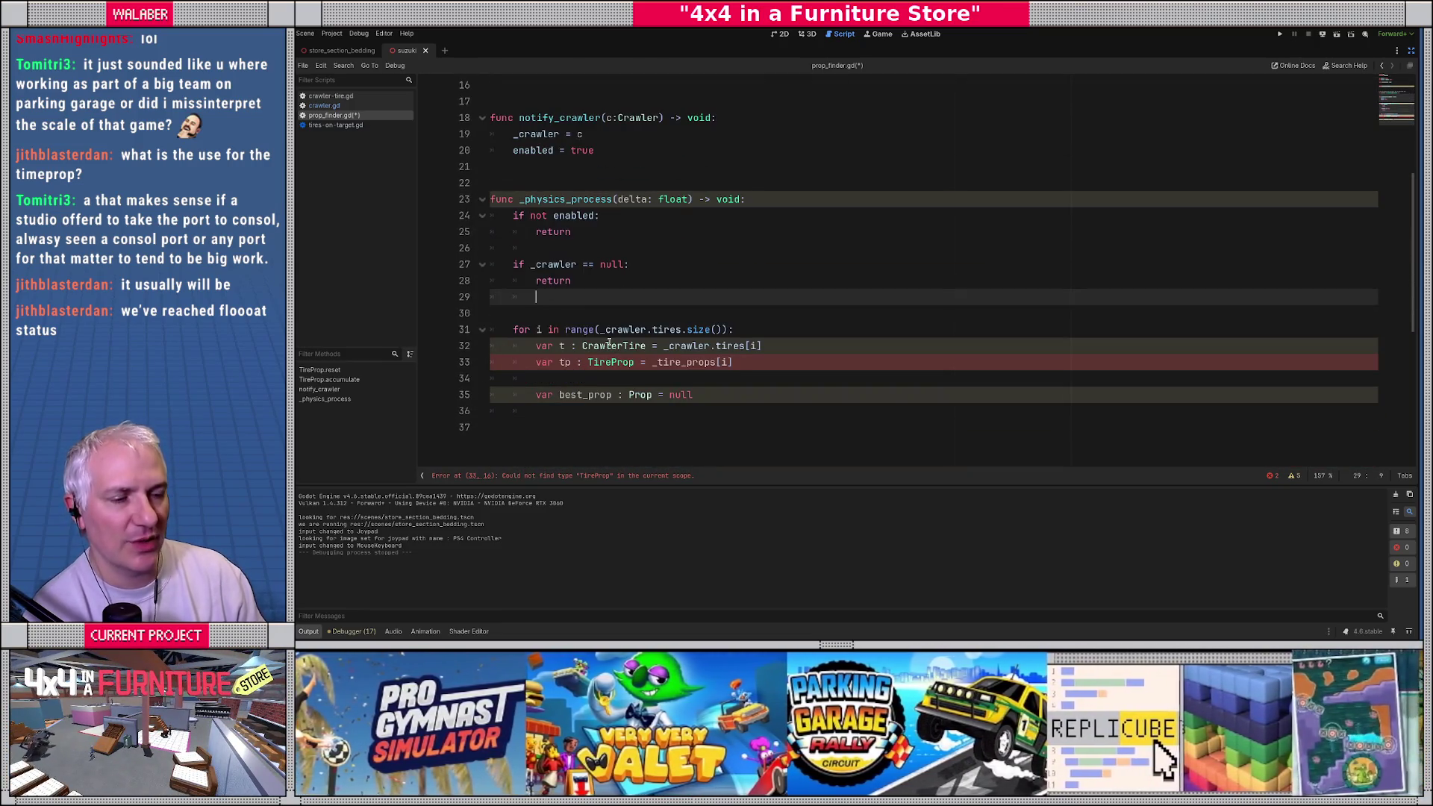
key("Return")
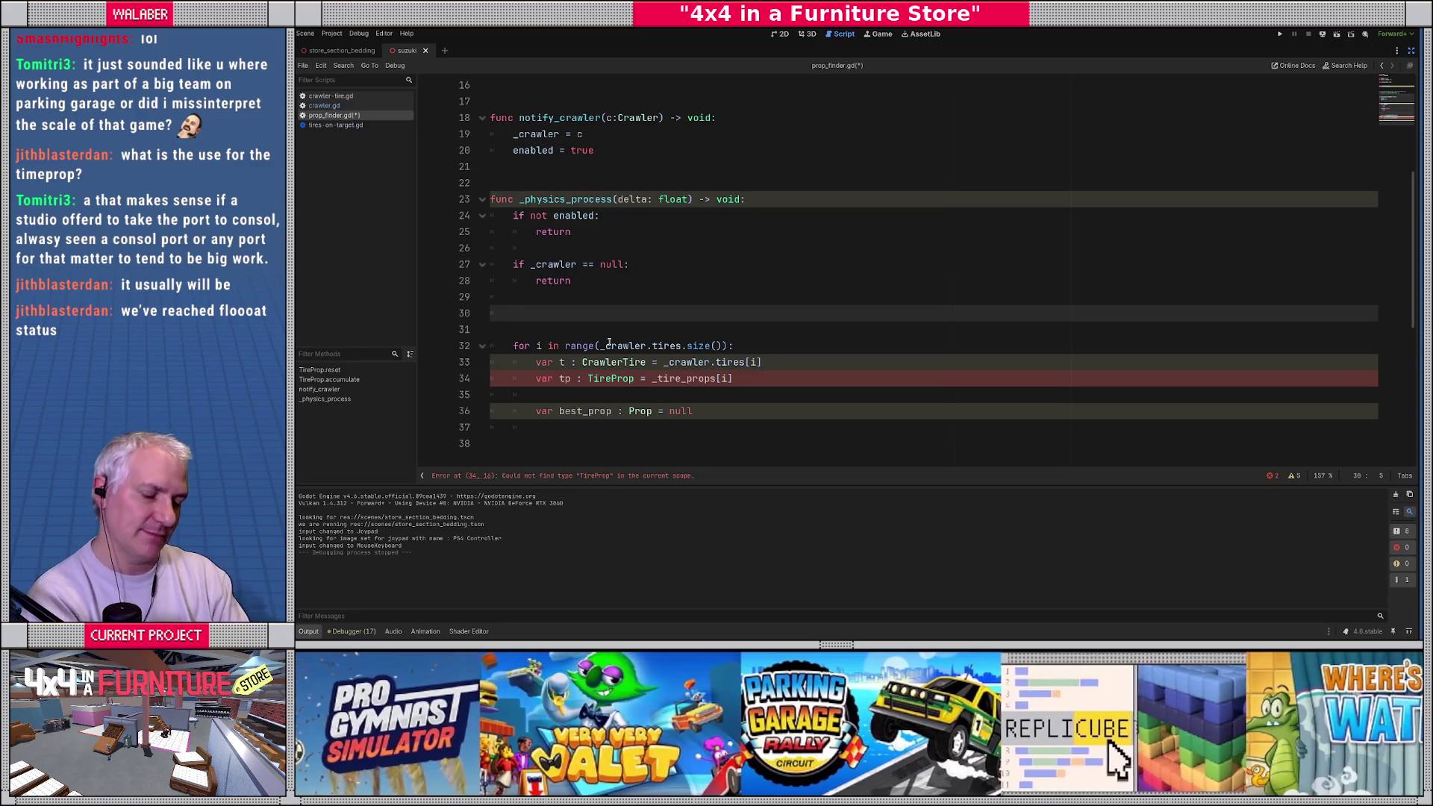
type("var _")
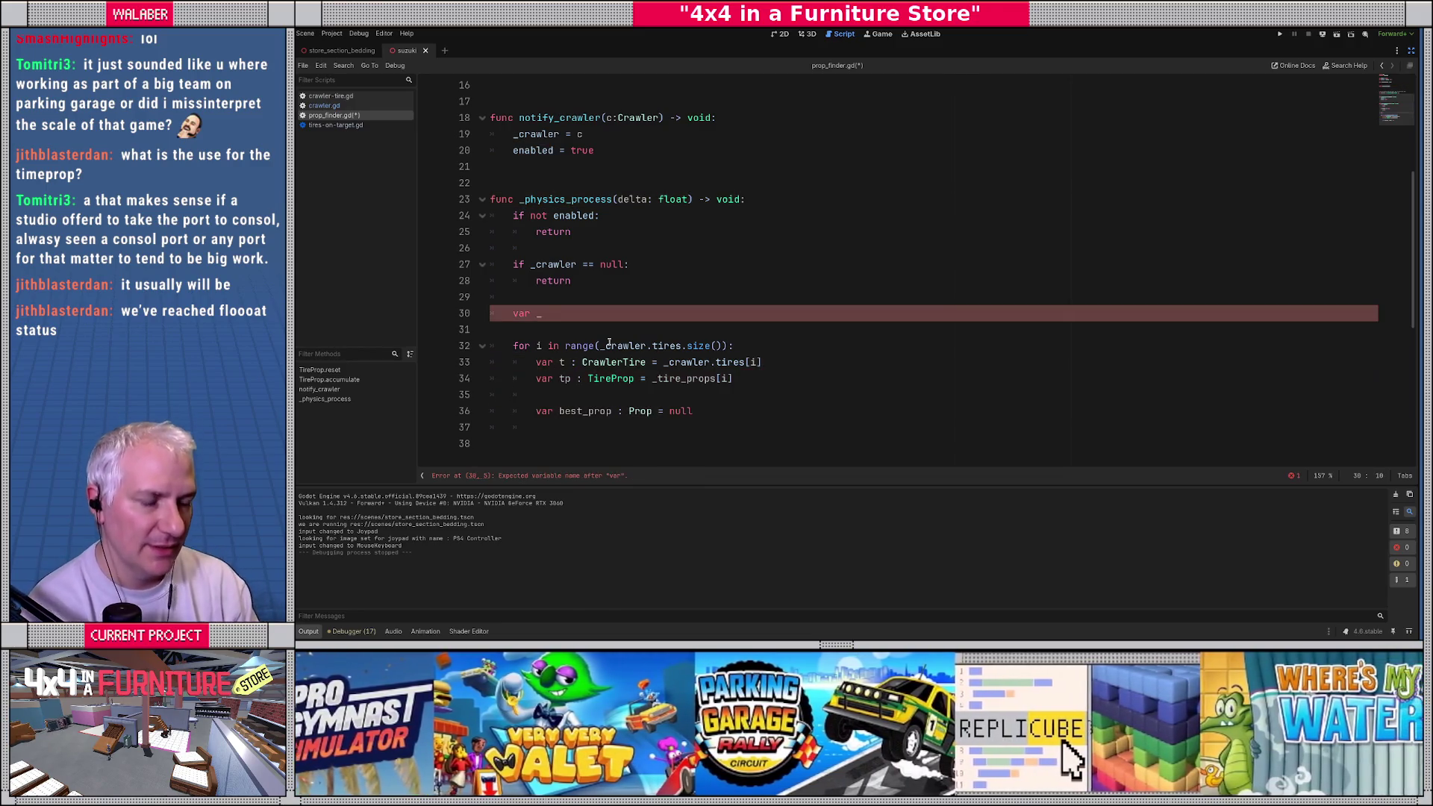
type("now_props ")
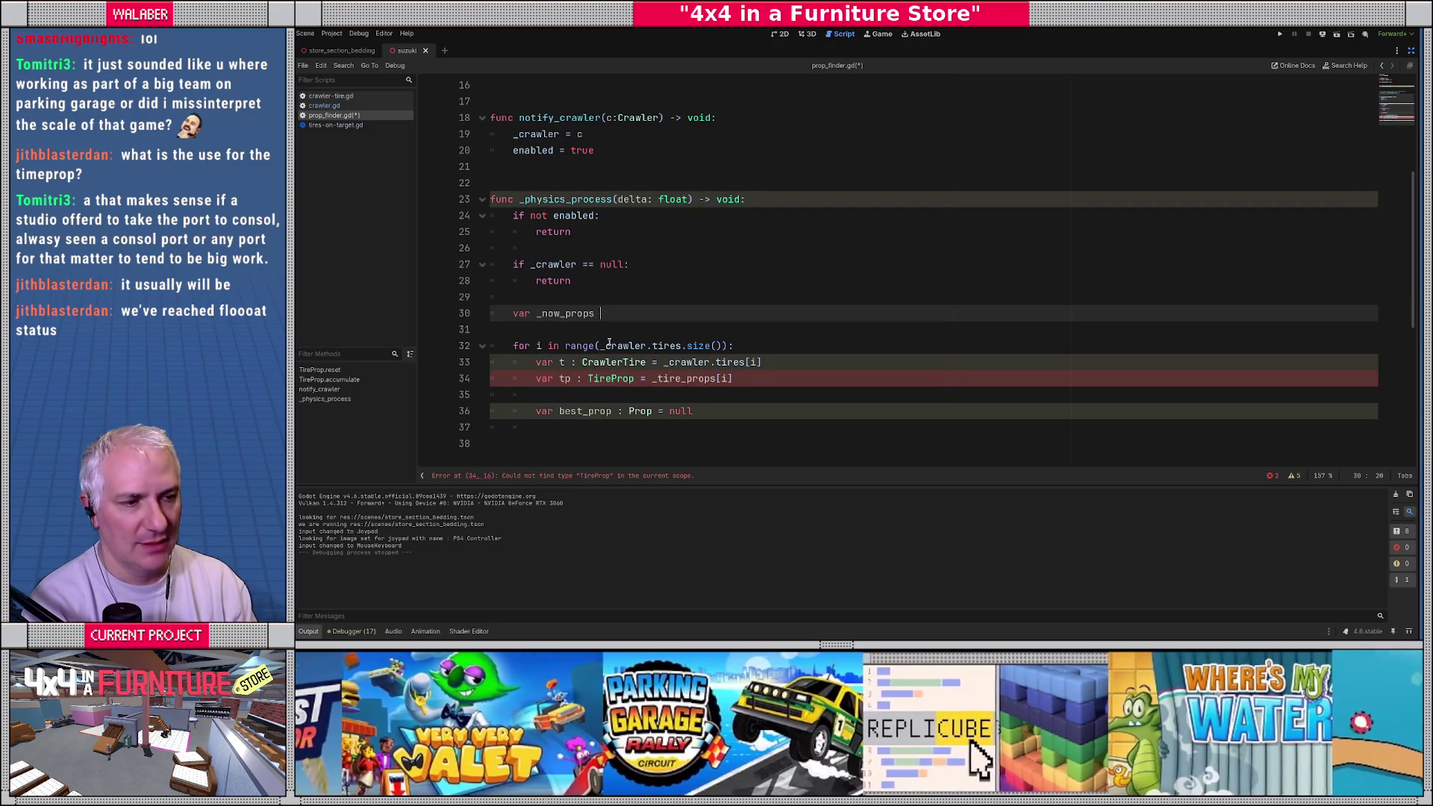
type(":")
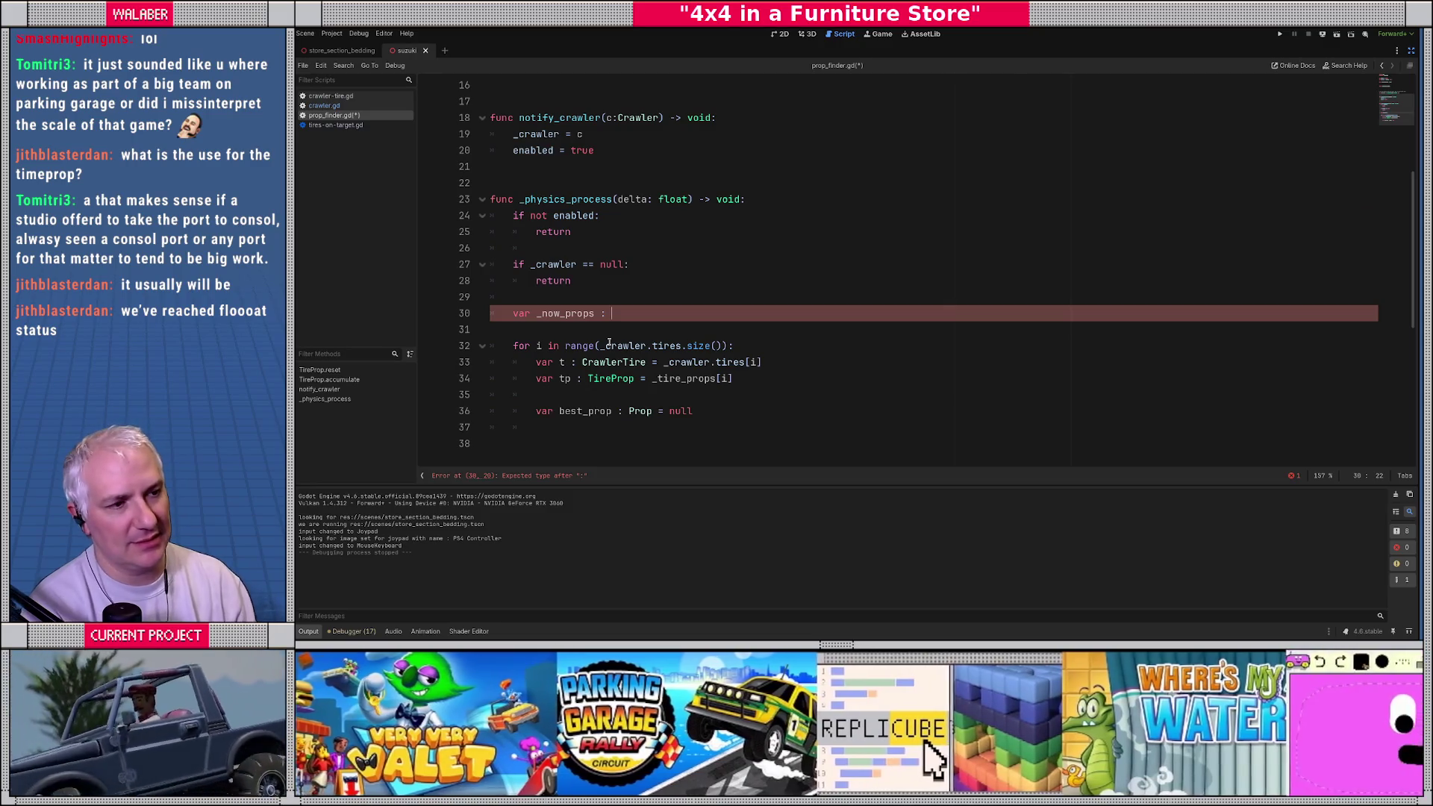
scroll(609, 342, "up", 5)
scroll(627, 337, "down", 6)
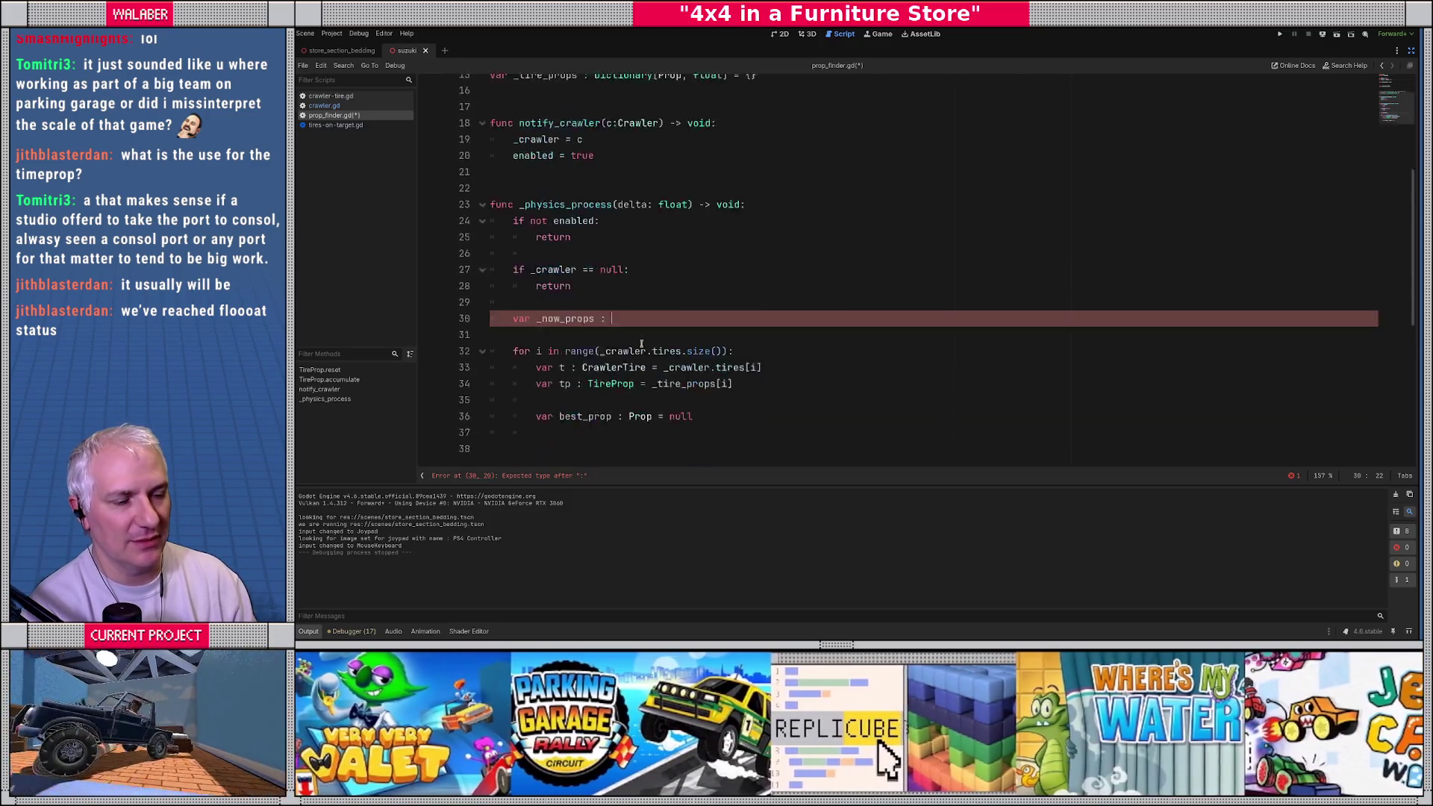
type("Arra")
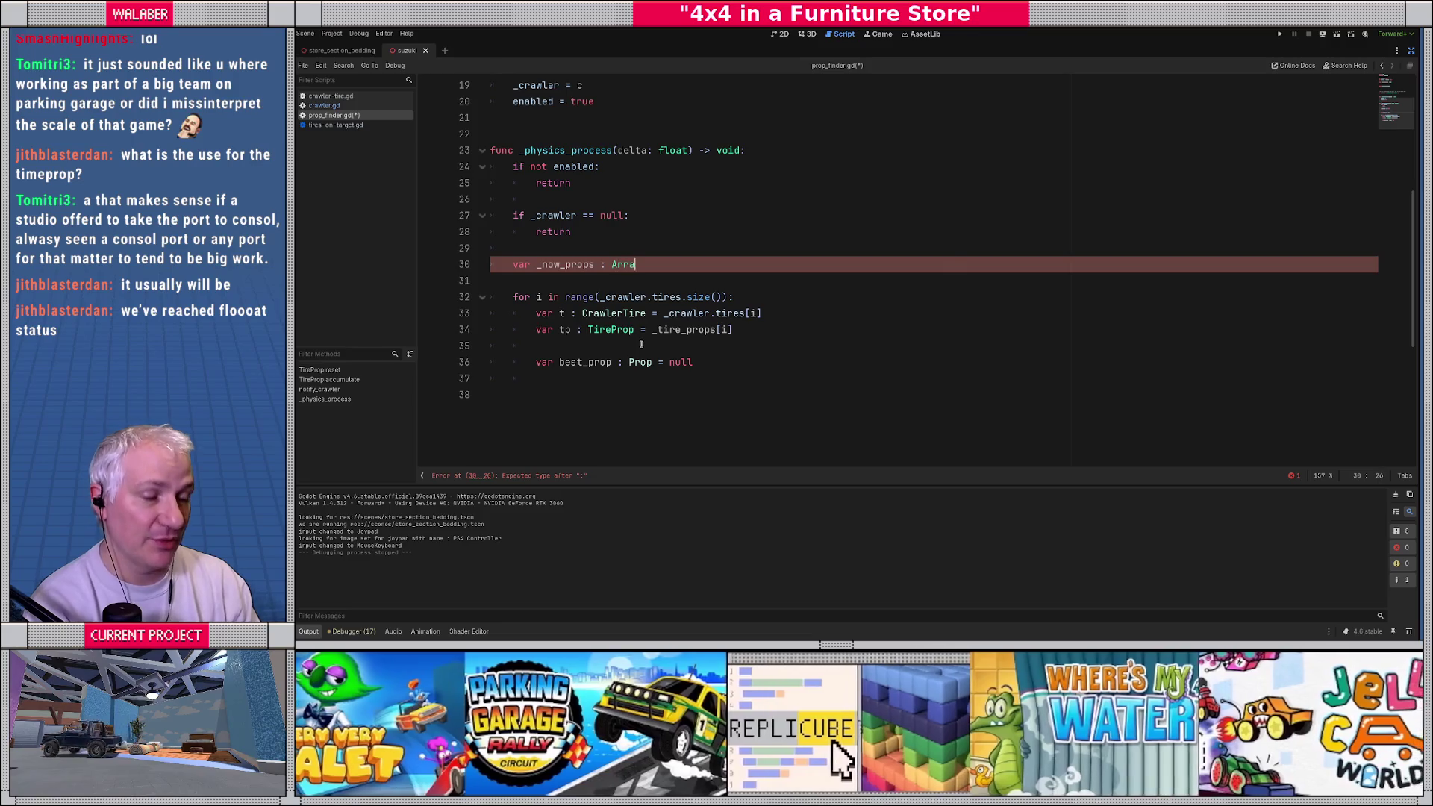
type("y[Prop] = ")
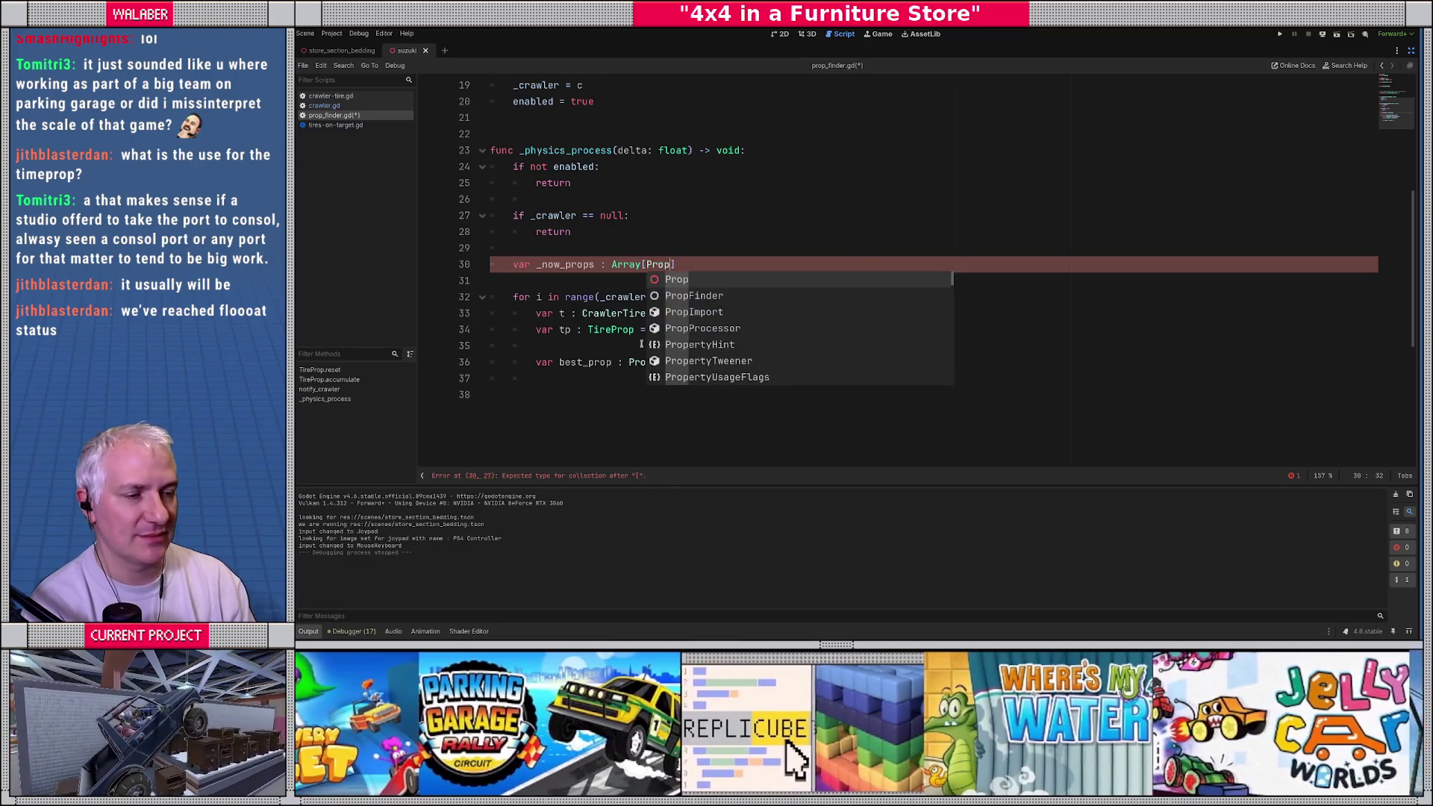
type("[")
key("ctrl+shift+Return")
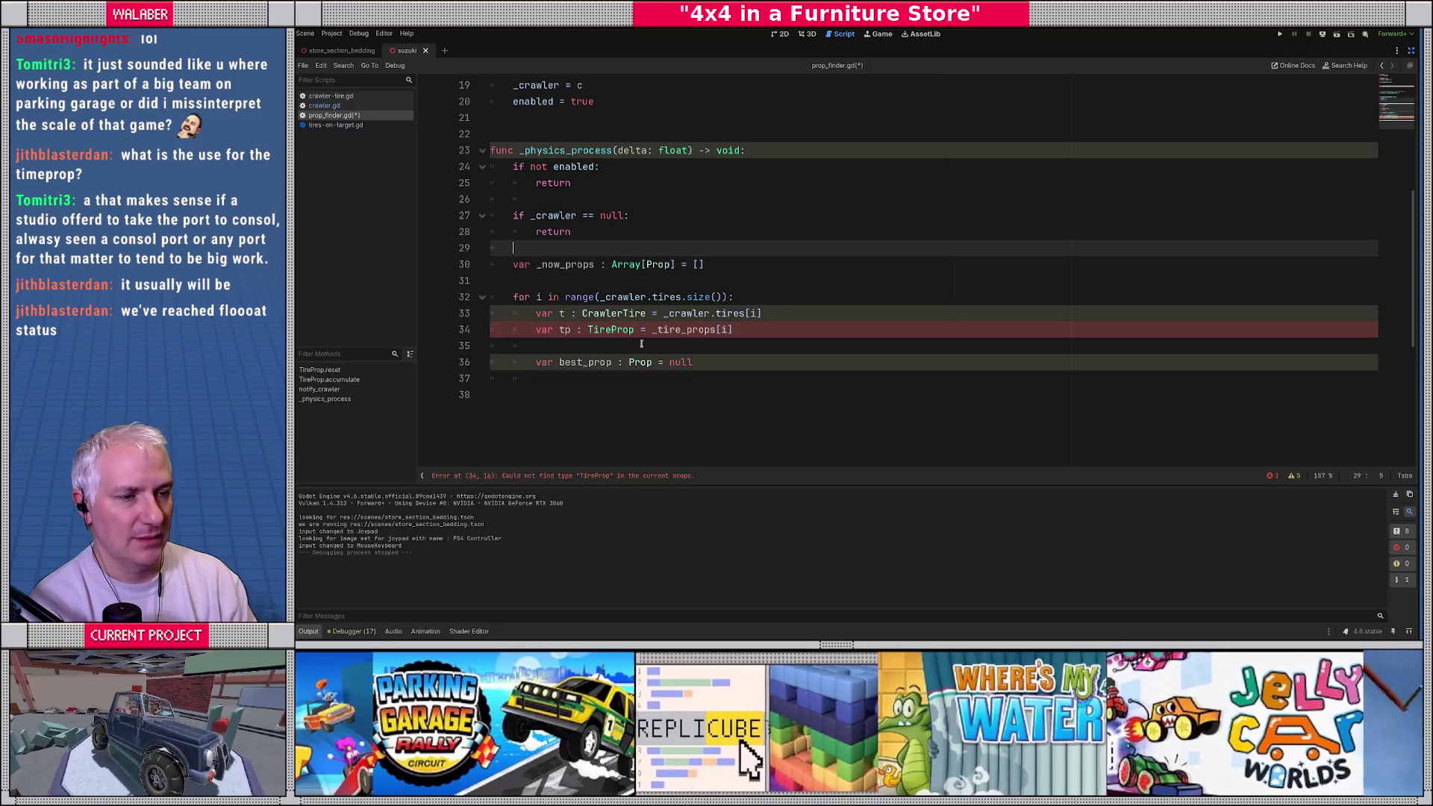
type("# props under the ")
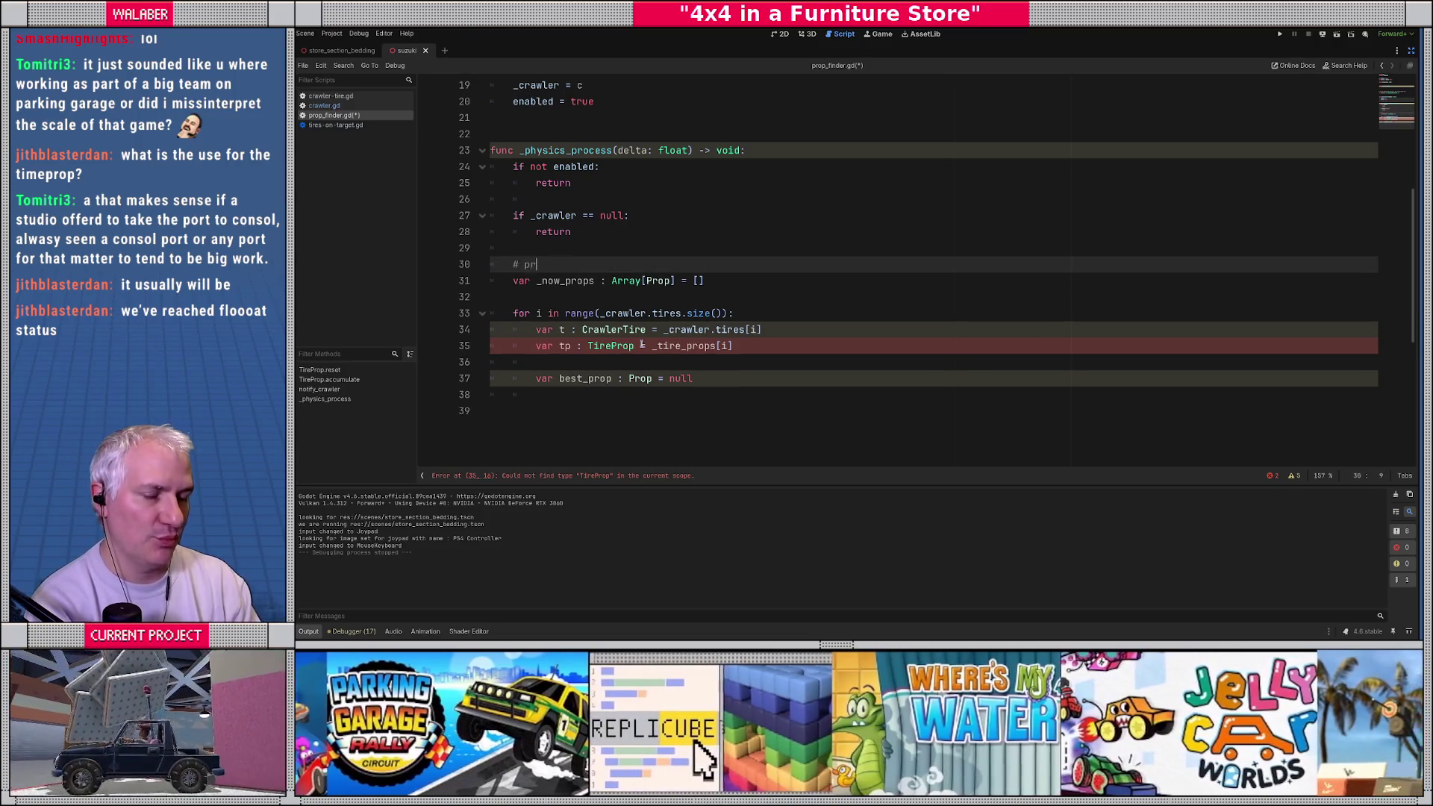
type("tir")
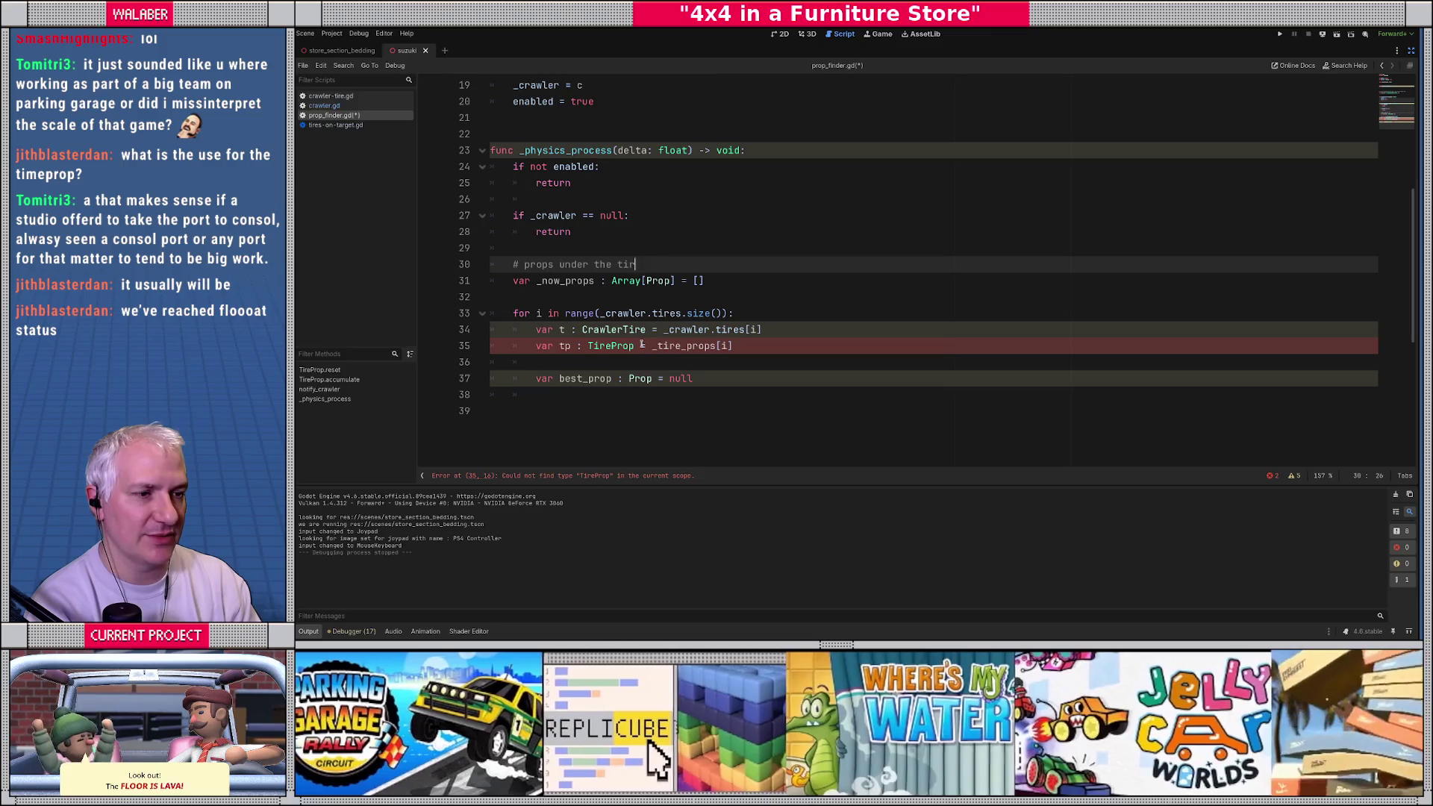
type("es RIGHT NOW")
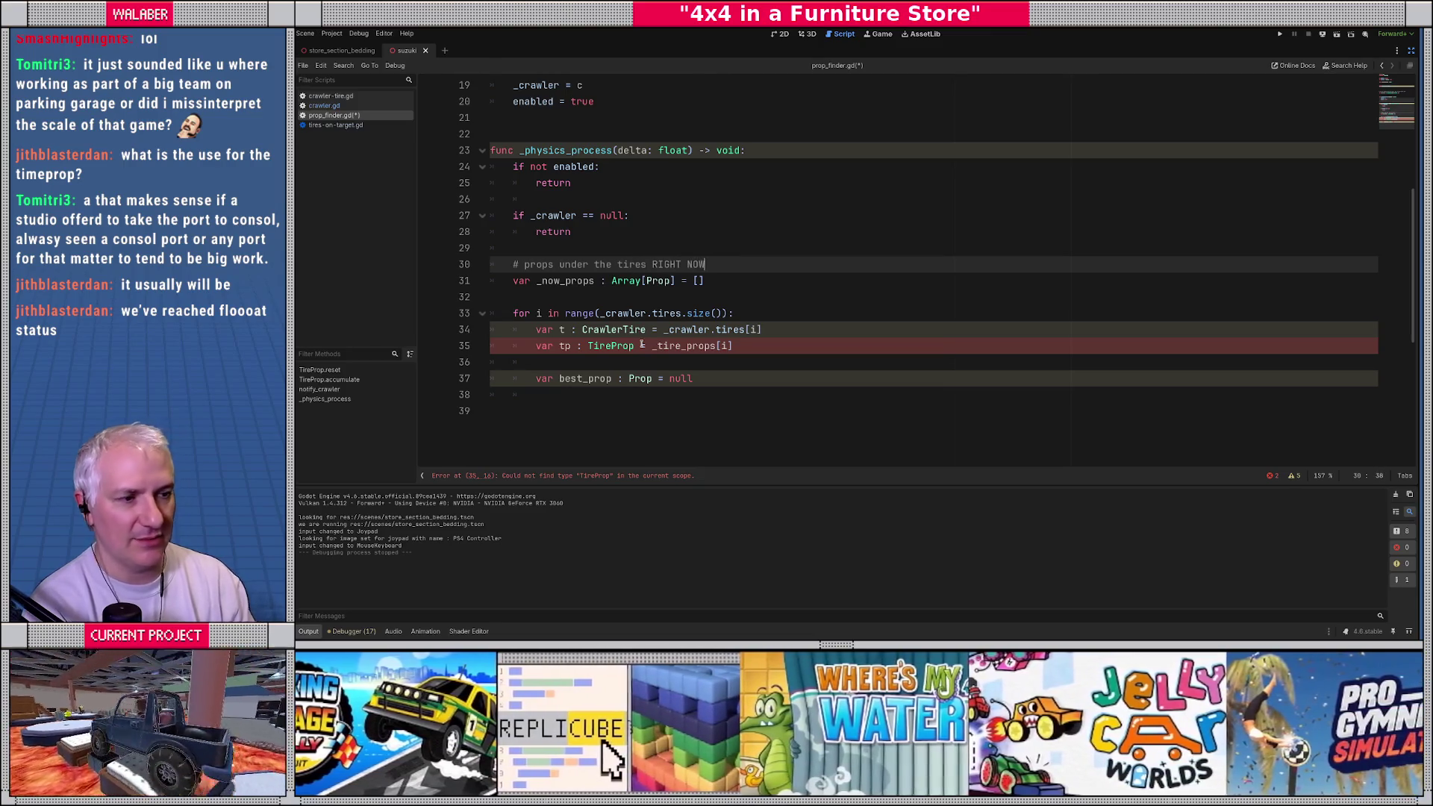
key("Down")
key("Return")
key("Return")
key("Return")
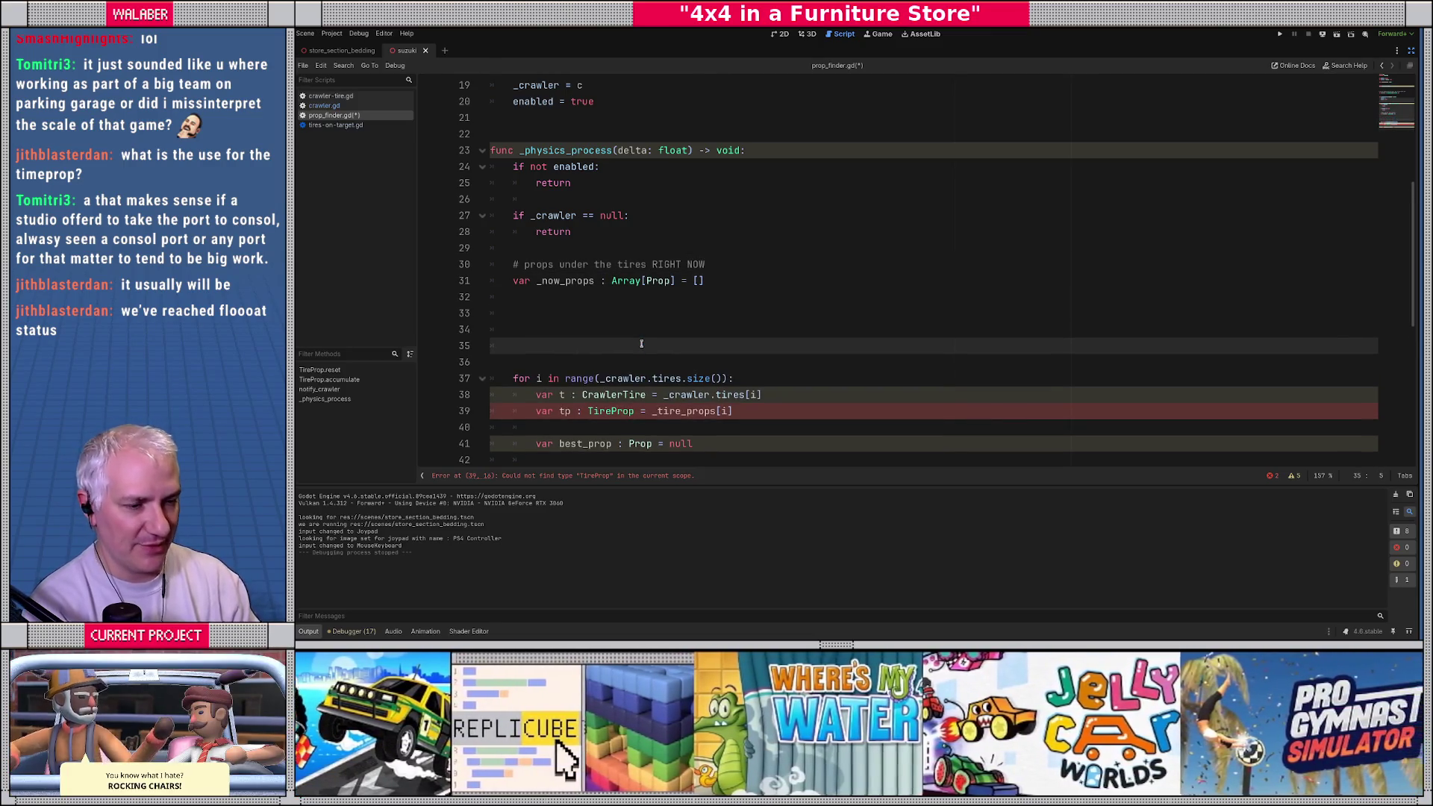
scroll(641, 343, "down", 3)
Step: Clear the old tire loop and review the _now_props and _tire_props declarations
left_click(535, 310, "shift")
type("=")
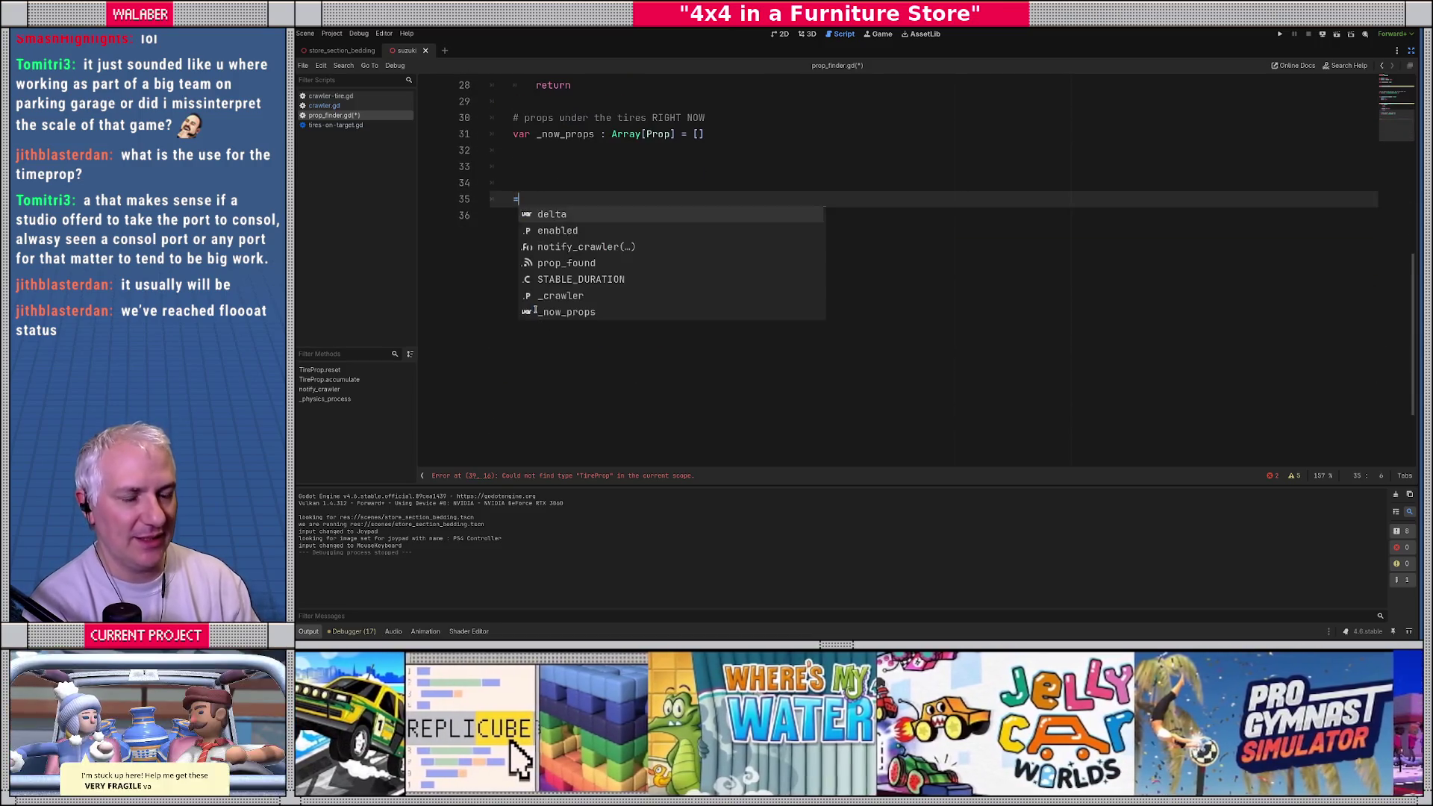
key("BackSpace")
key("Return")
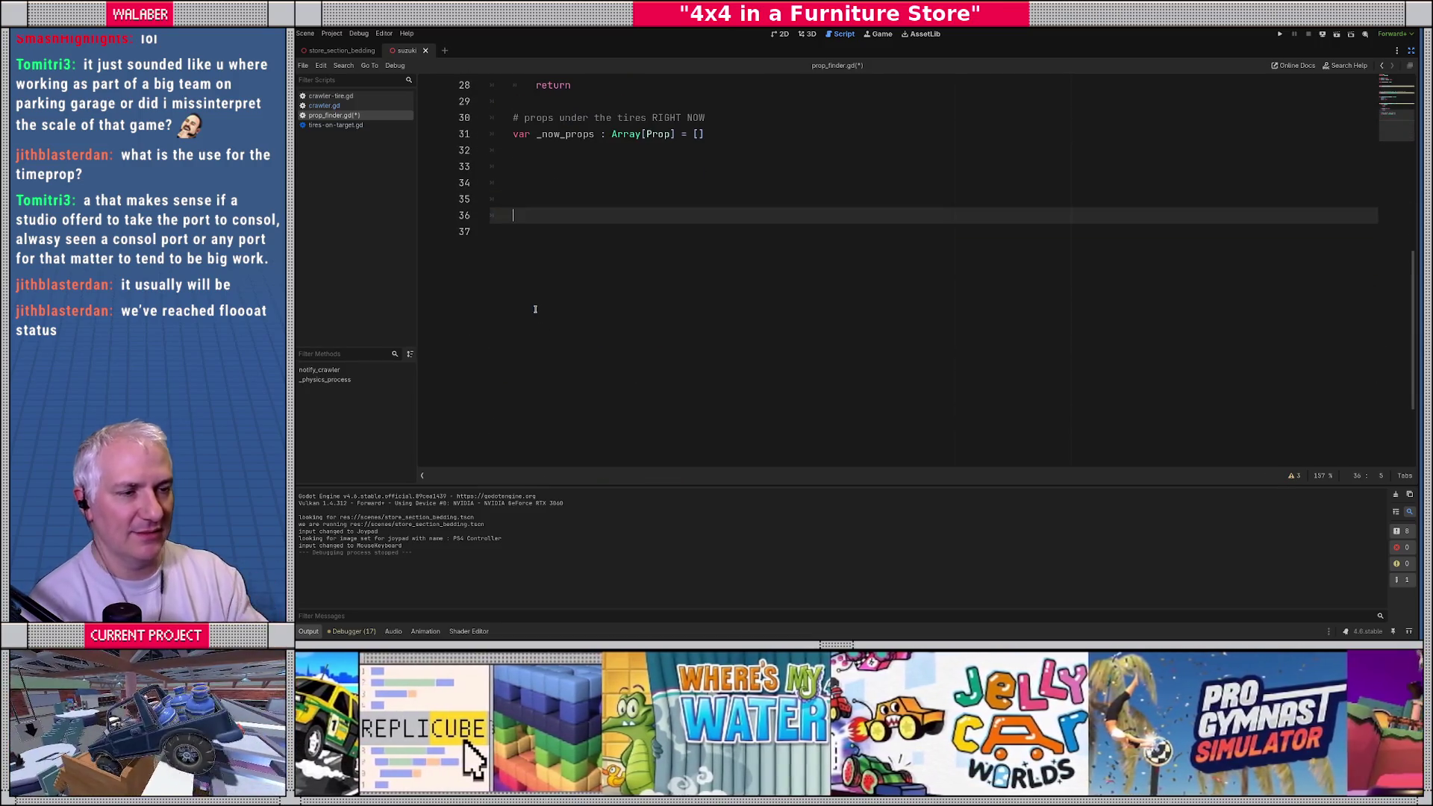
scroll(636, 266, "up", 3)
triple_click(527, 280)
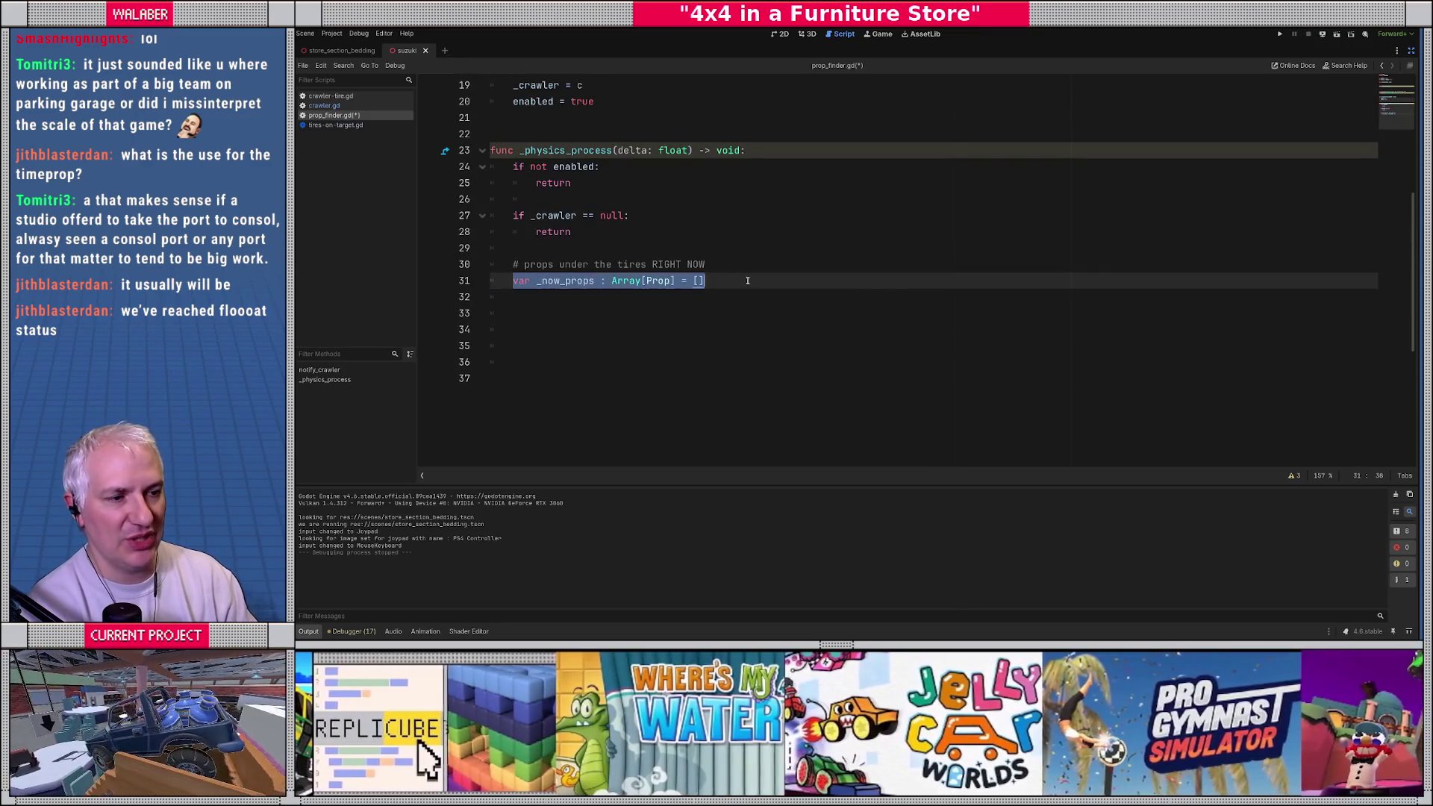
scroll(530, 276, "up", 5)
left_click(539, 265)
left_click_drag(539, 264, 766, 265)
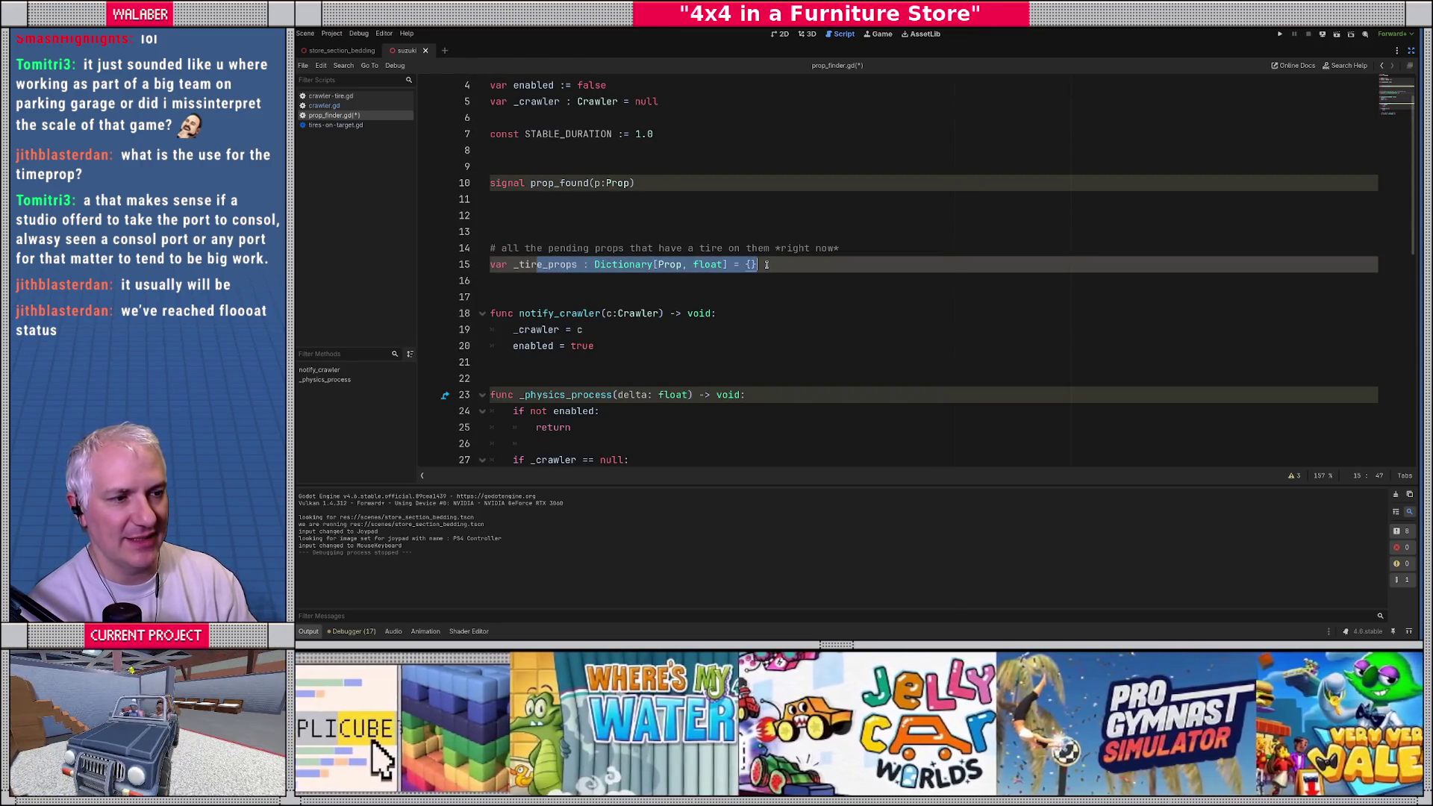
left_click(549, 286)
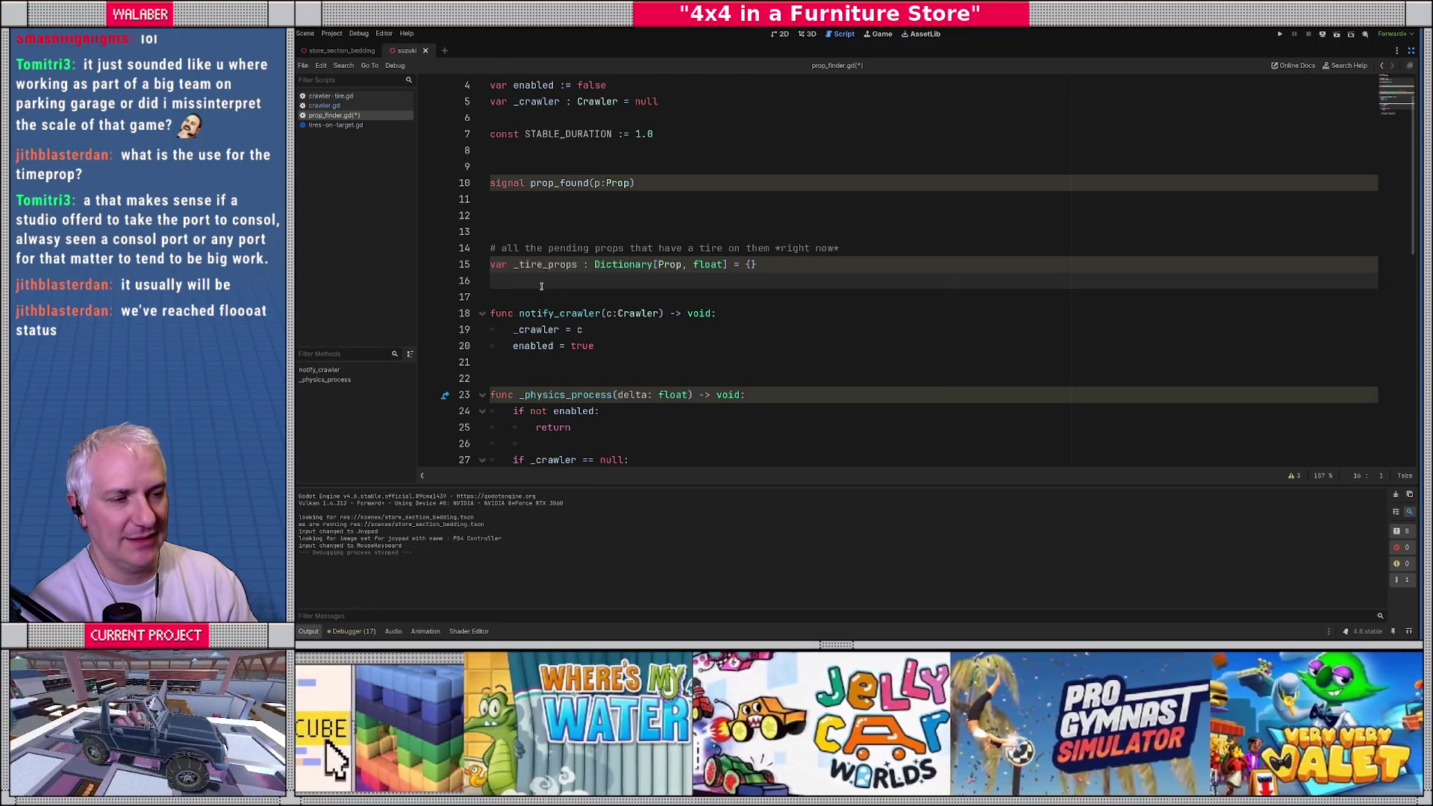
scroll(531, 329, "down", 6)
left_click(531, 297)
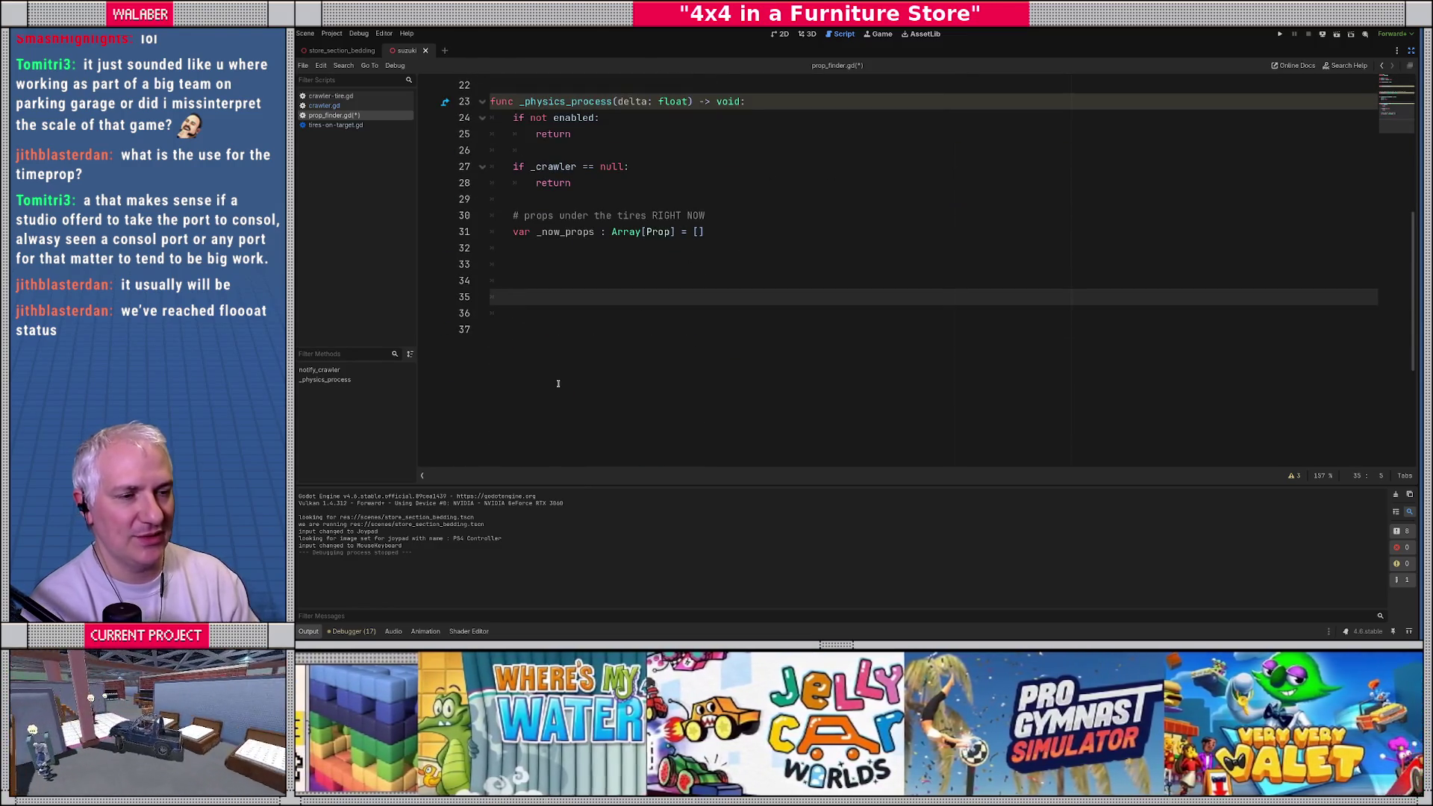
Step: Add the comments '# accumulate time!' and '# removed lost' in _physics_process
type("# accumulate tim")
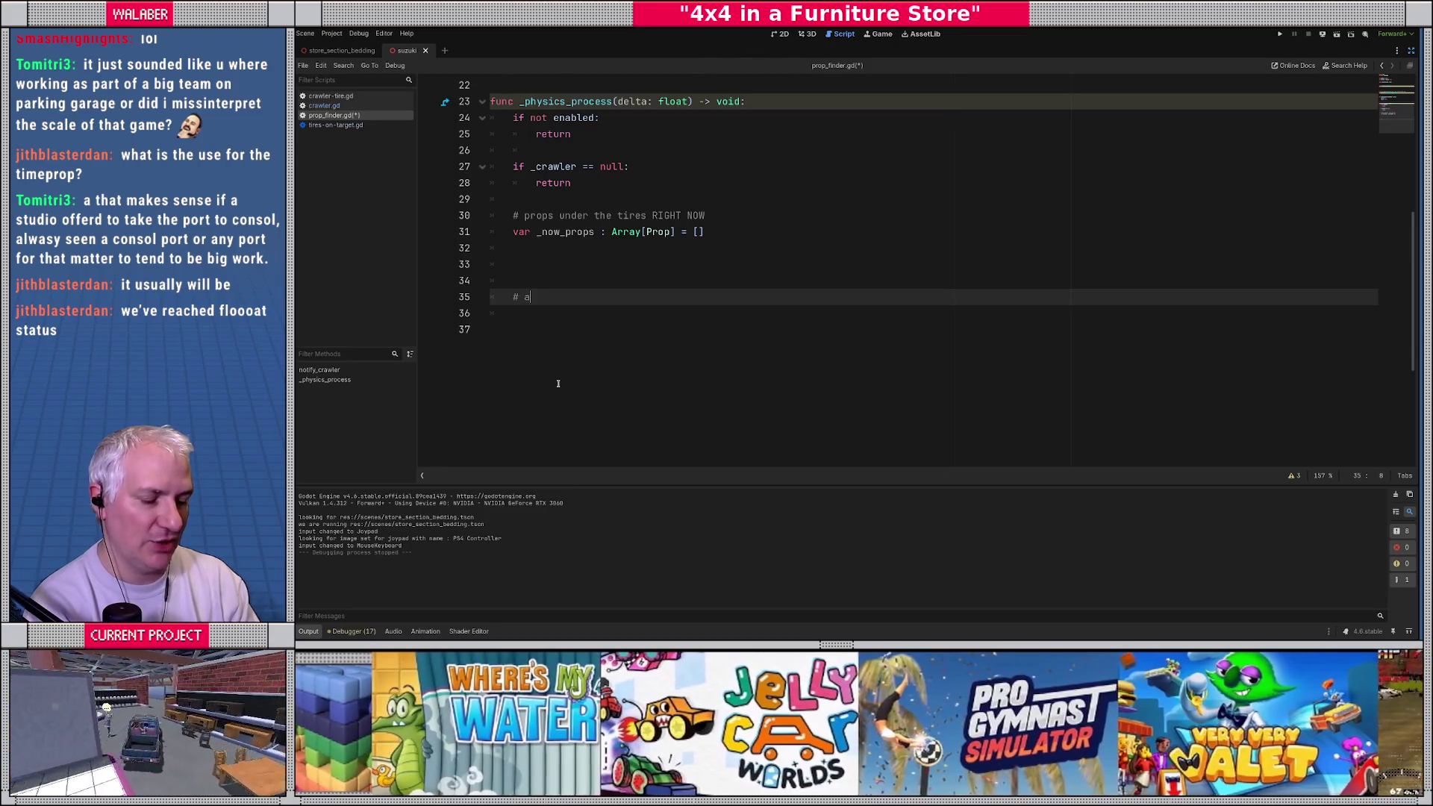
type("e for all")
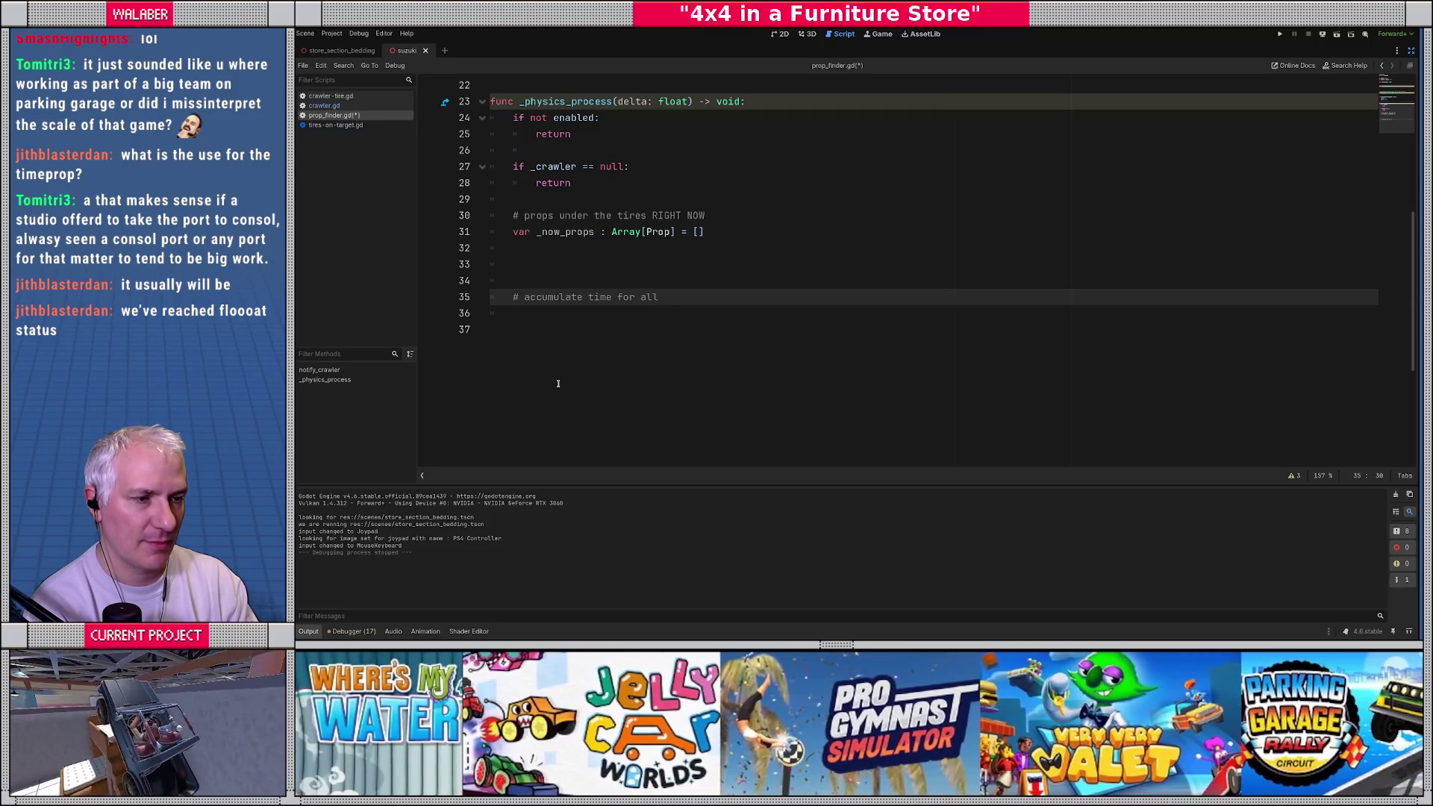
key("BackSpace")
key("BackSpace")
key("BackSpace")
type("!")
key("Return")
key("Return")
key("Return")
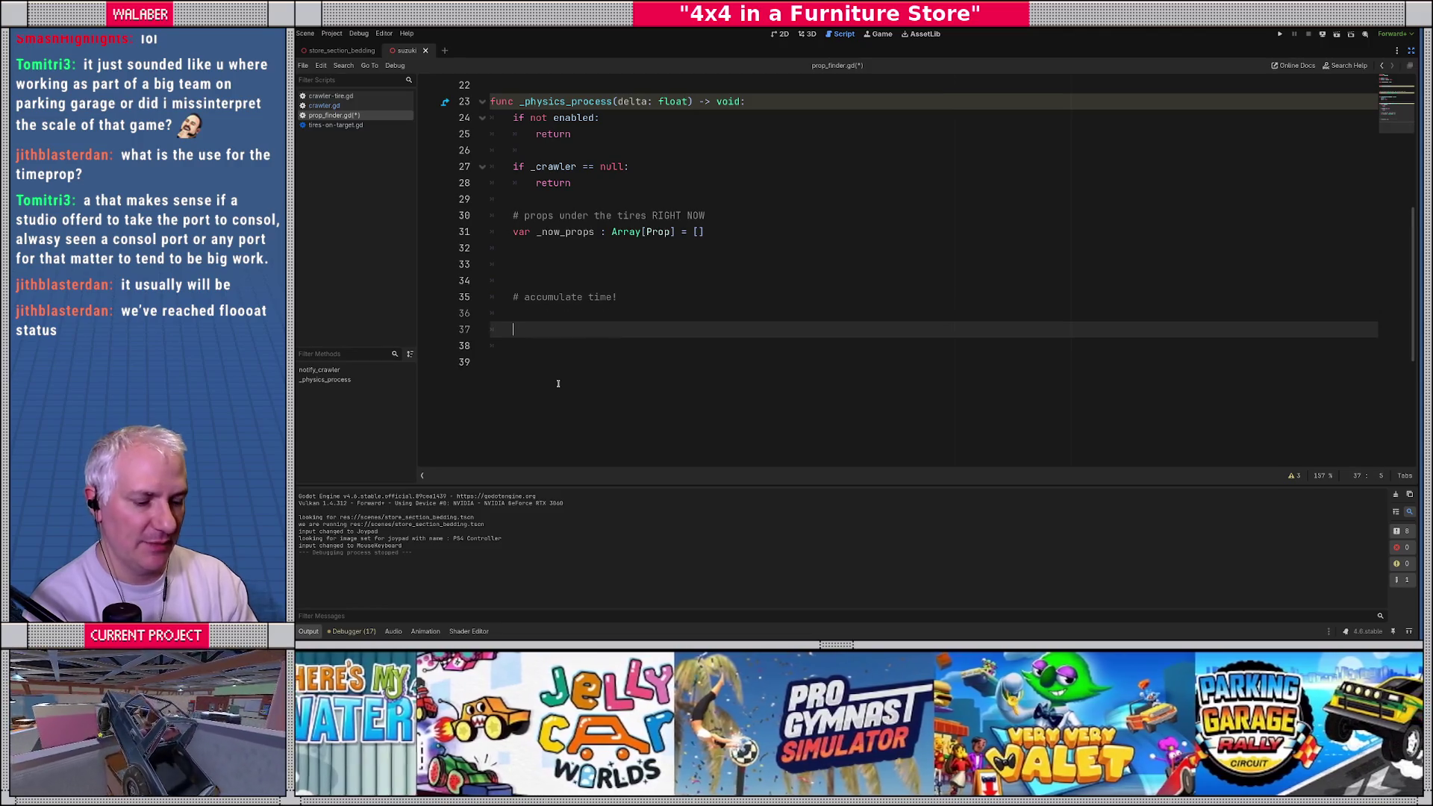
type("# removed")
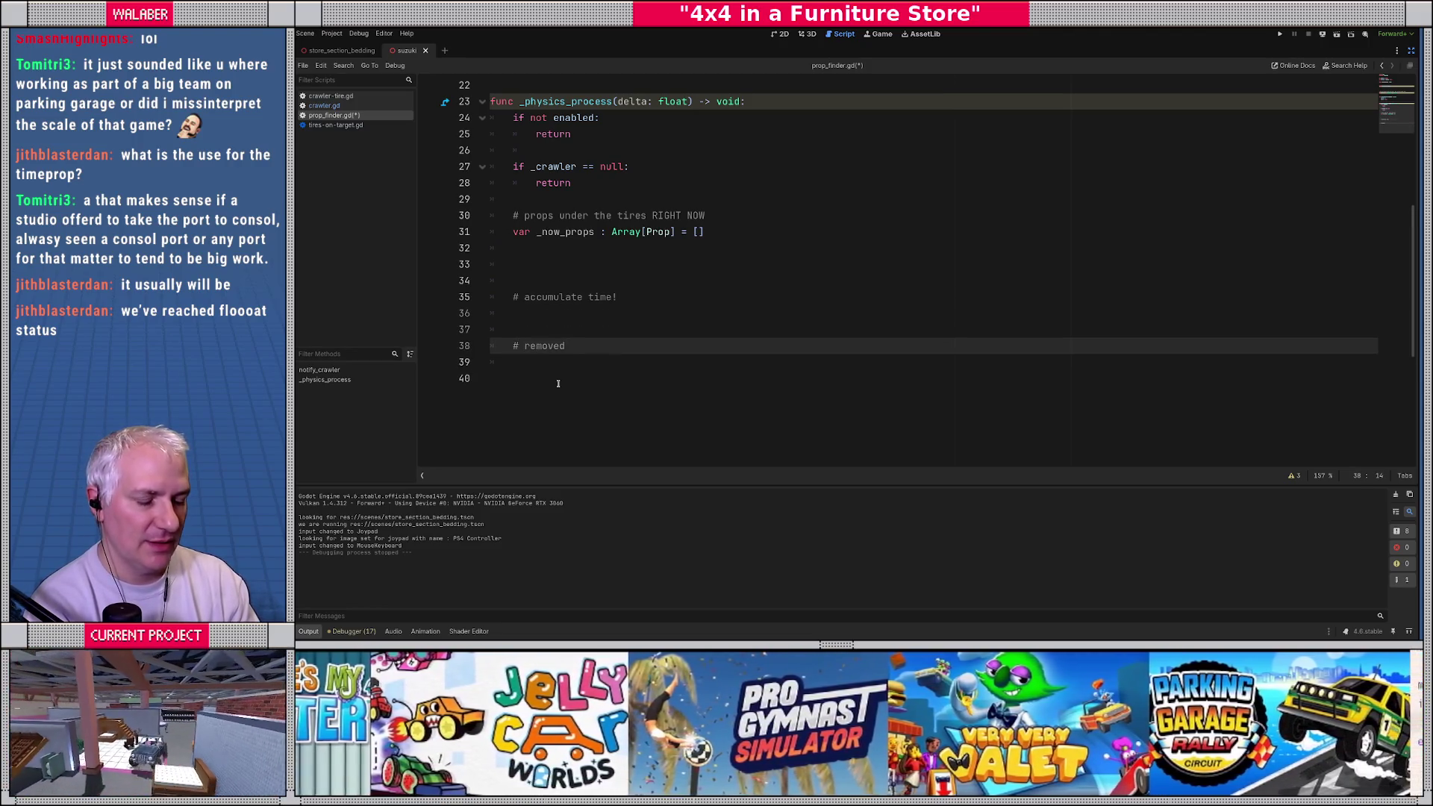
type(" lost")
key("Up")
key("Up")
key("Up")
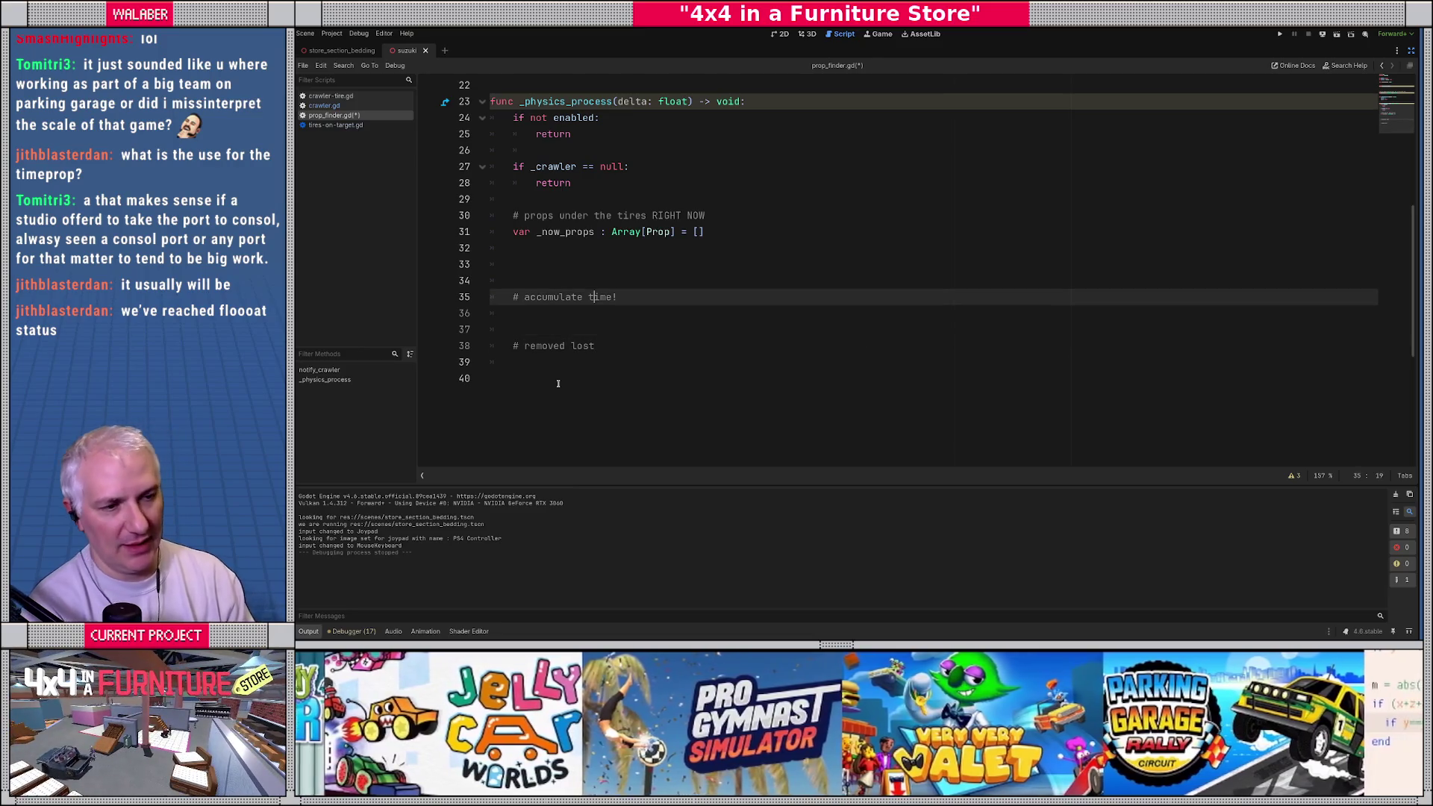
key("Down")
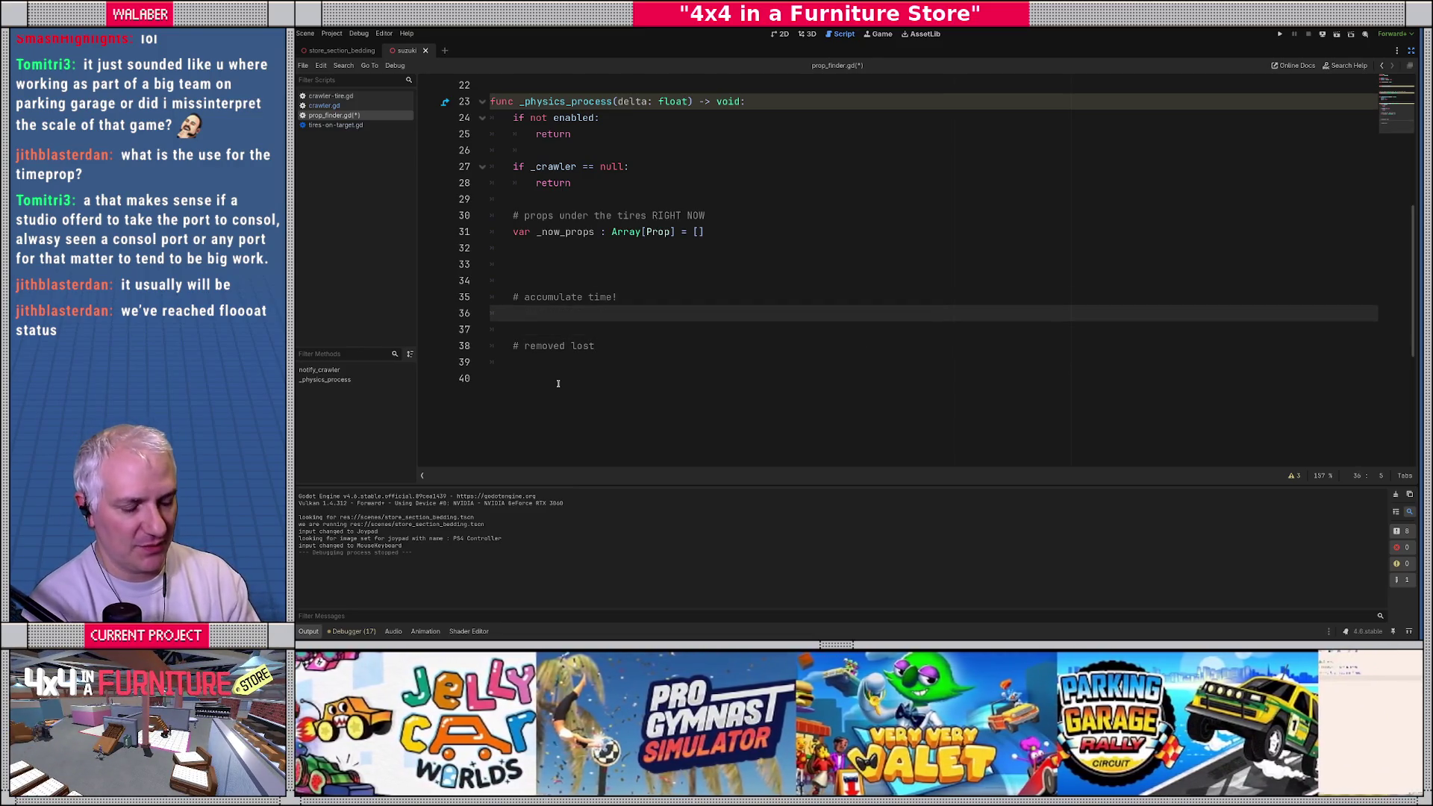
Step: Start the loop 'for p : Prop in _now_props:' and begin an 'if _tire_props' check
type("for")
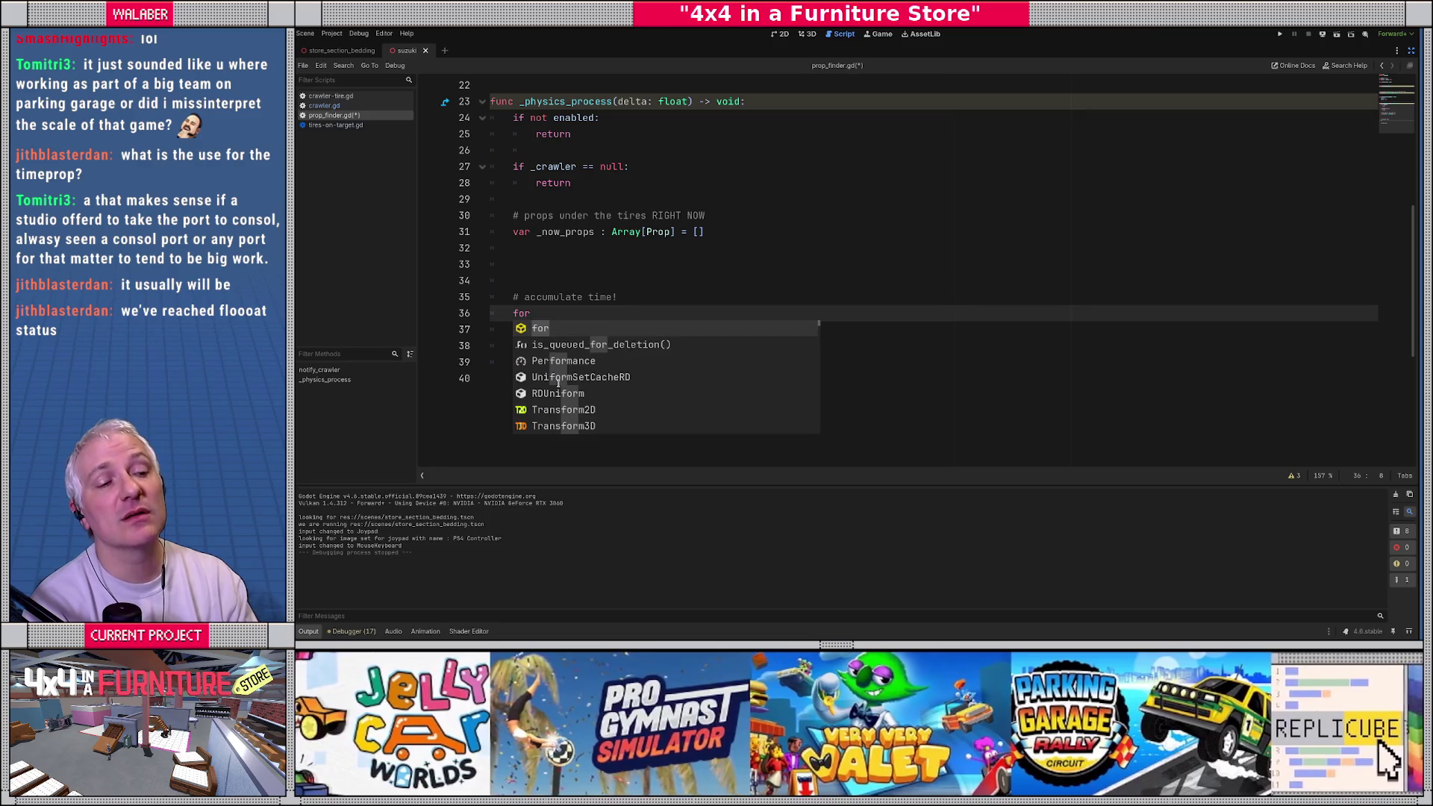
type(" p : P")
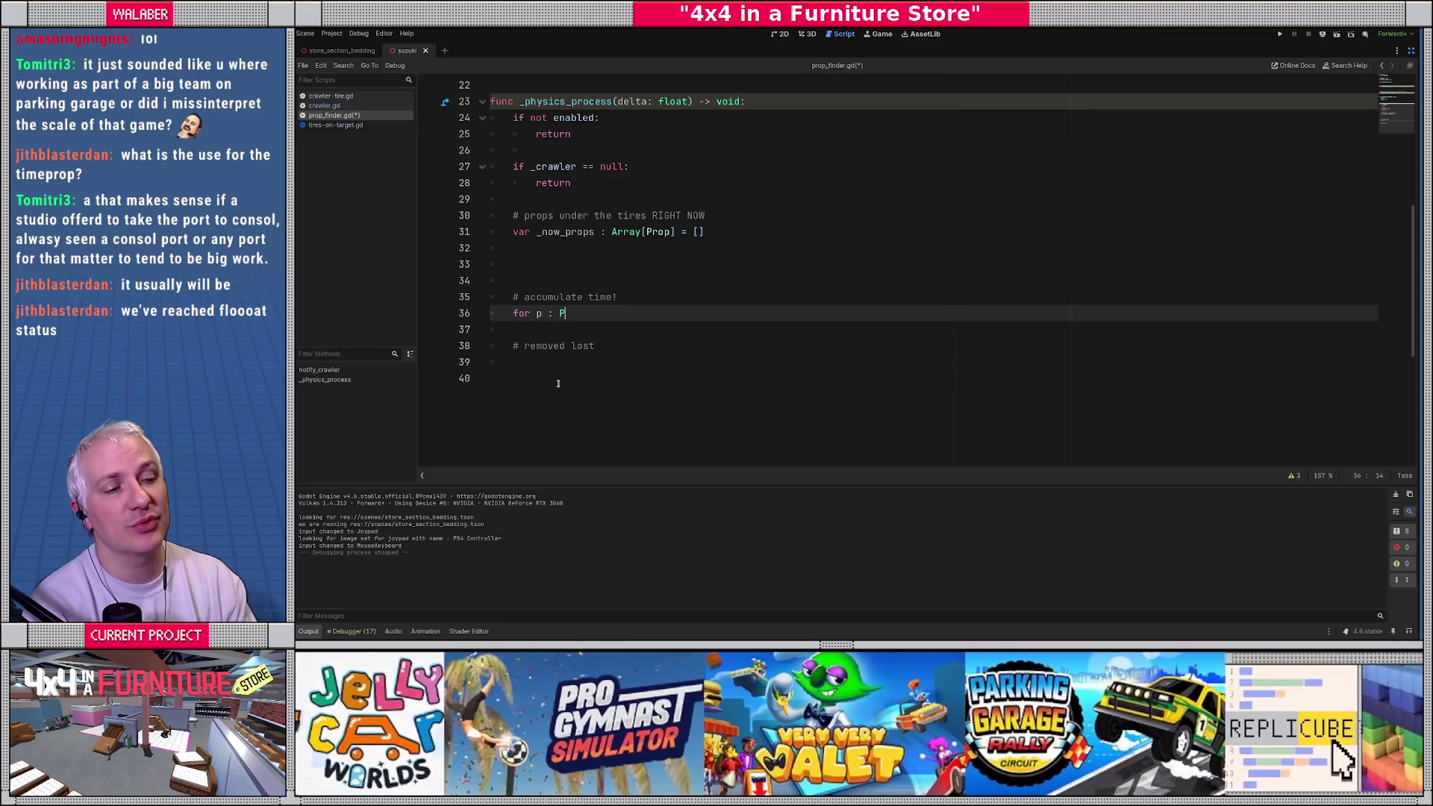
type("rop in _no")
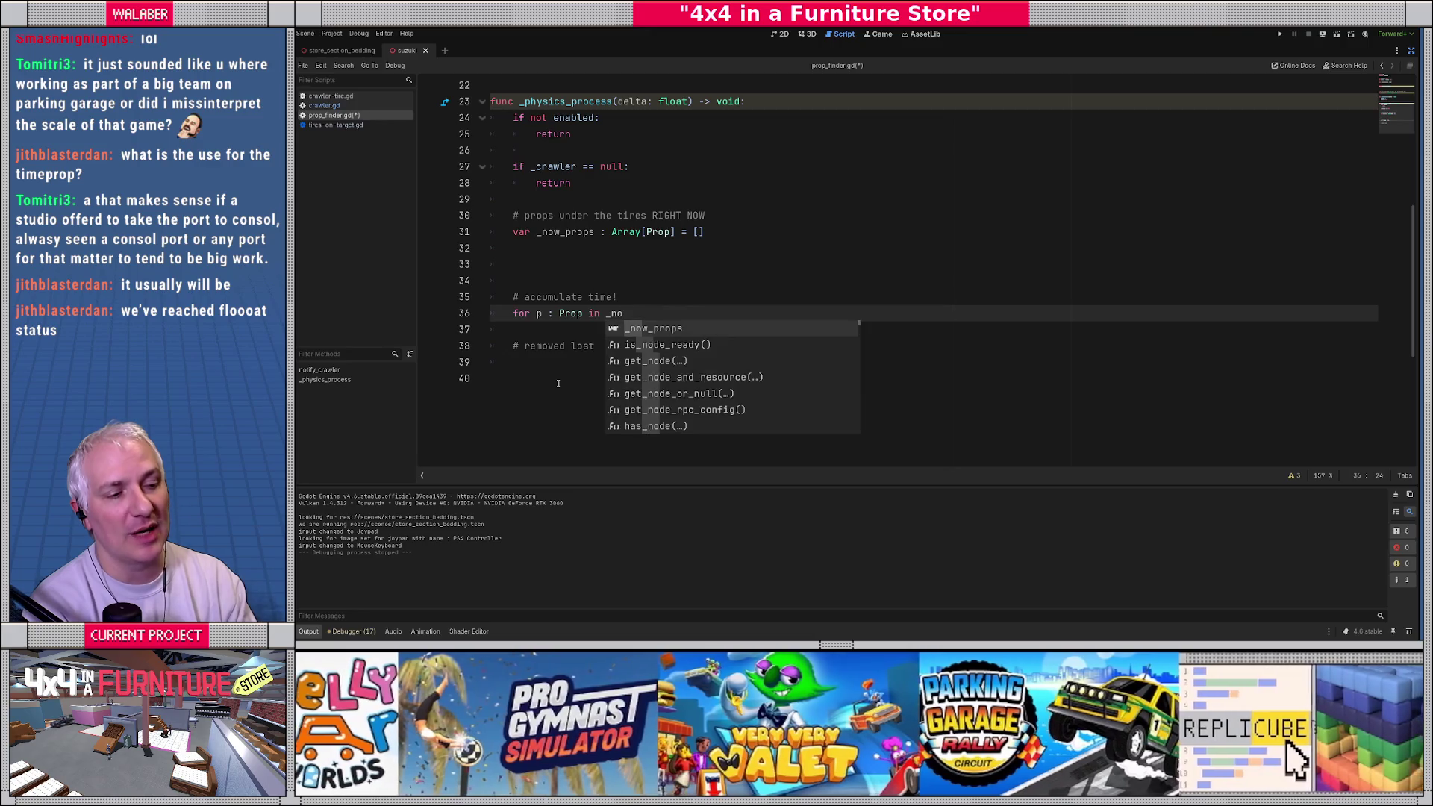
key("Return")
type(":")
key("Return")
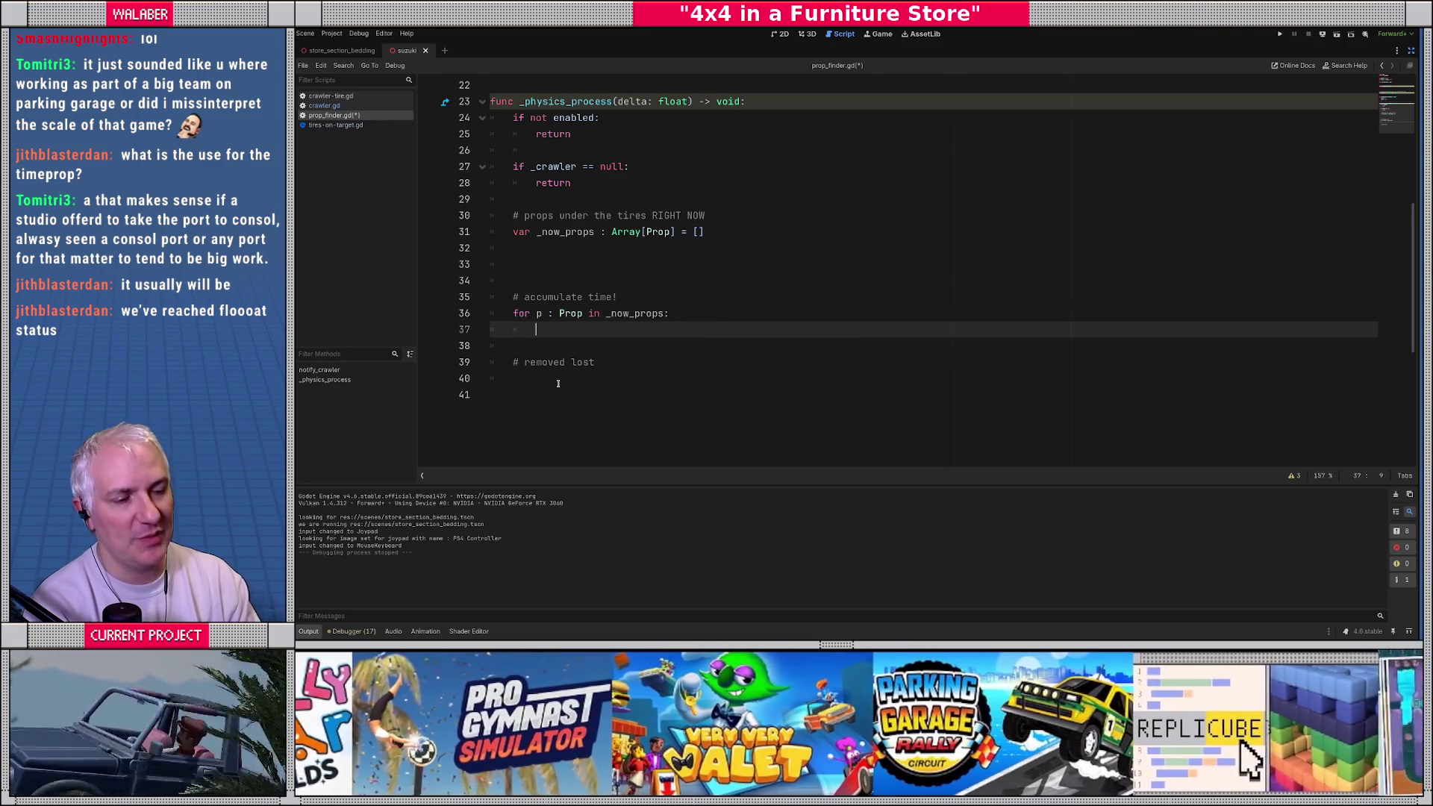
scroll(557, 383, "up", 4)
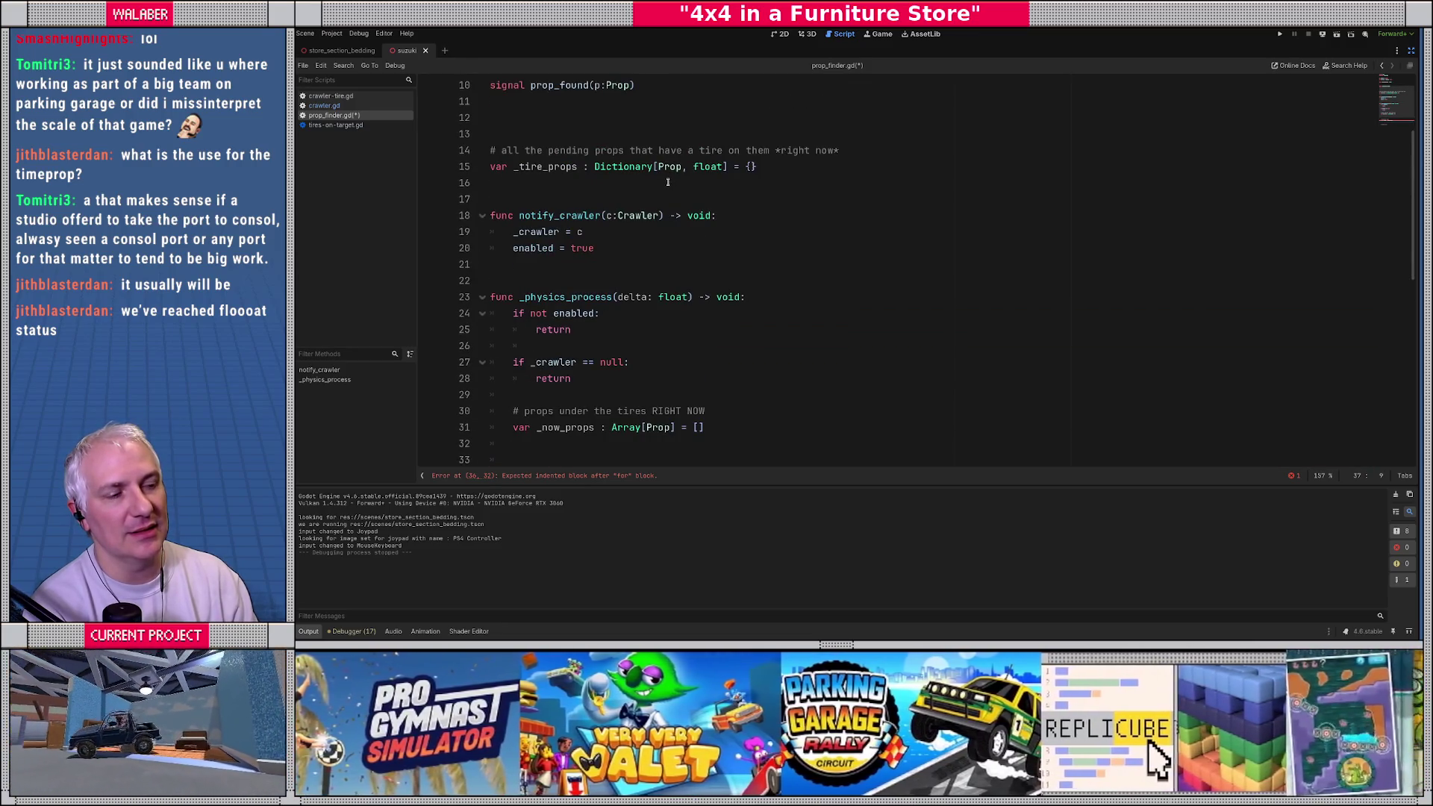
scroll(668, 186, "down", 3)
type("i")
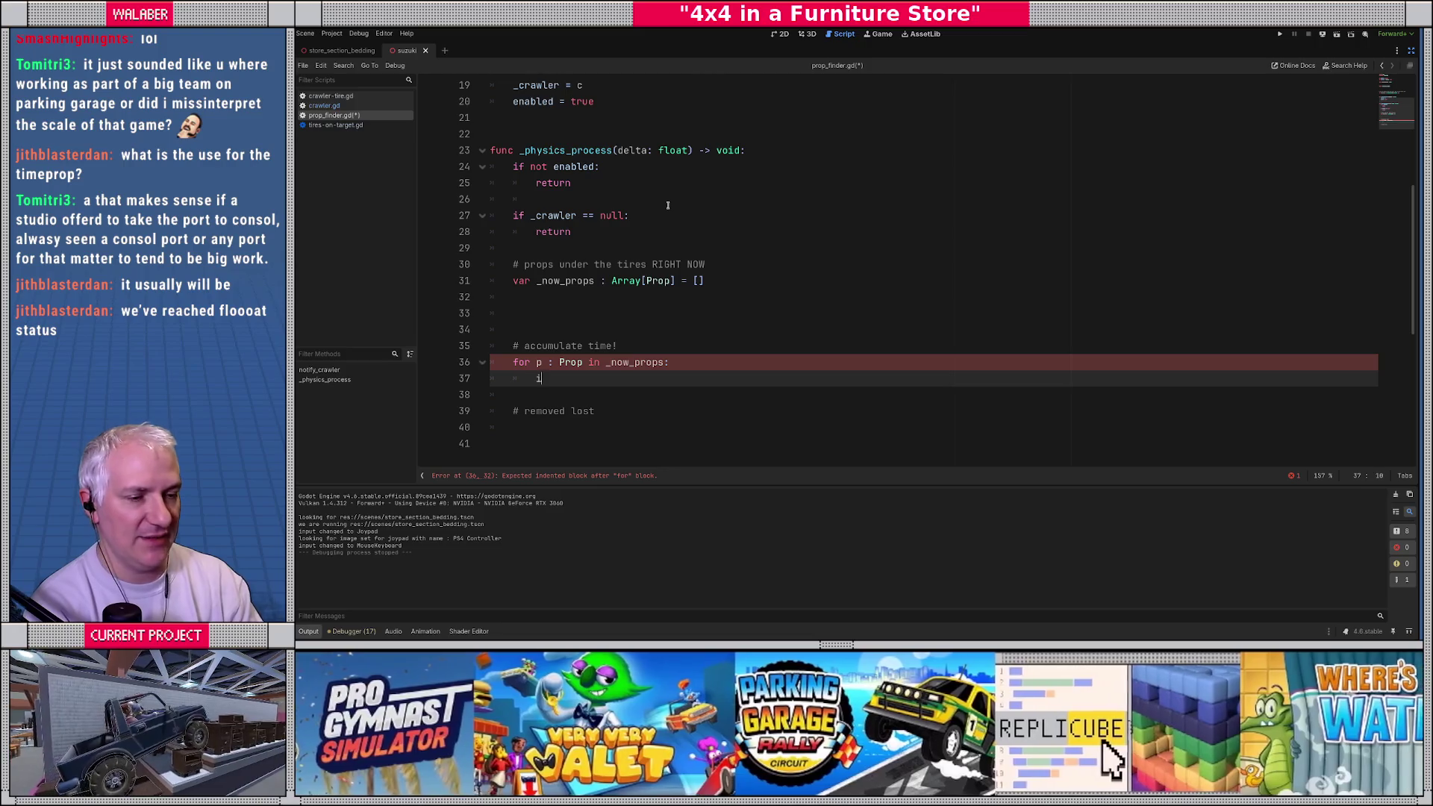
type("f _ti")
key("Return")
Step: Remove the unfinished 'if _tire_props.has(p)' line from the loop
type(".h")
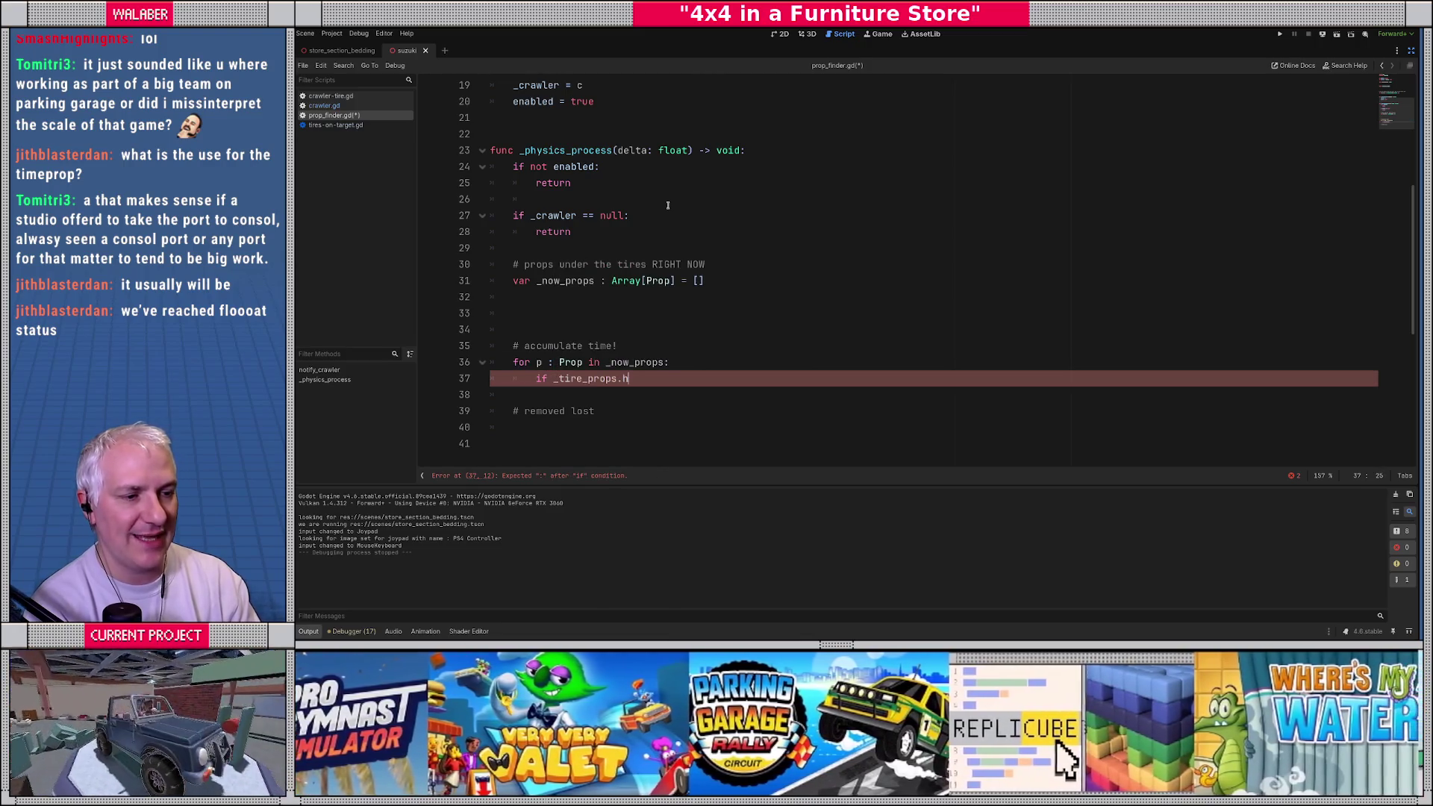
type("as(")
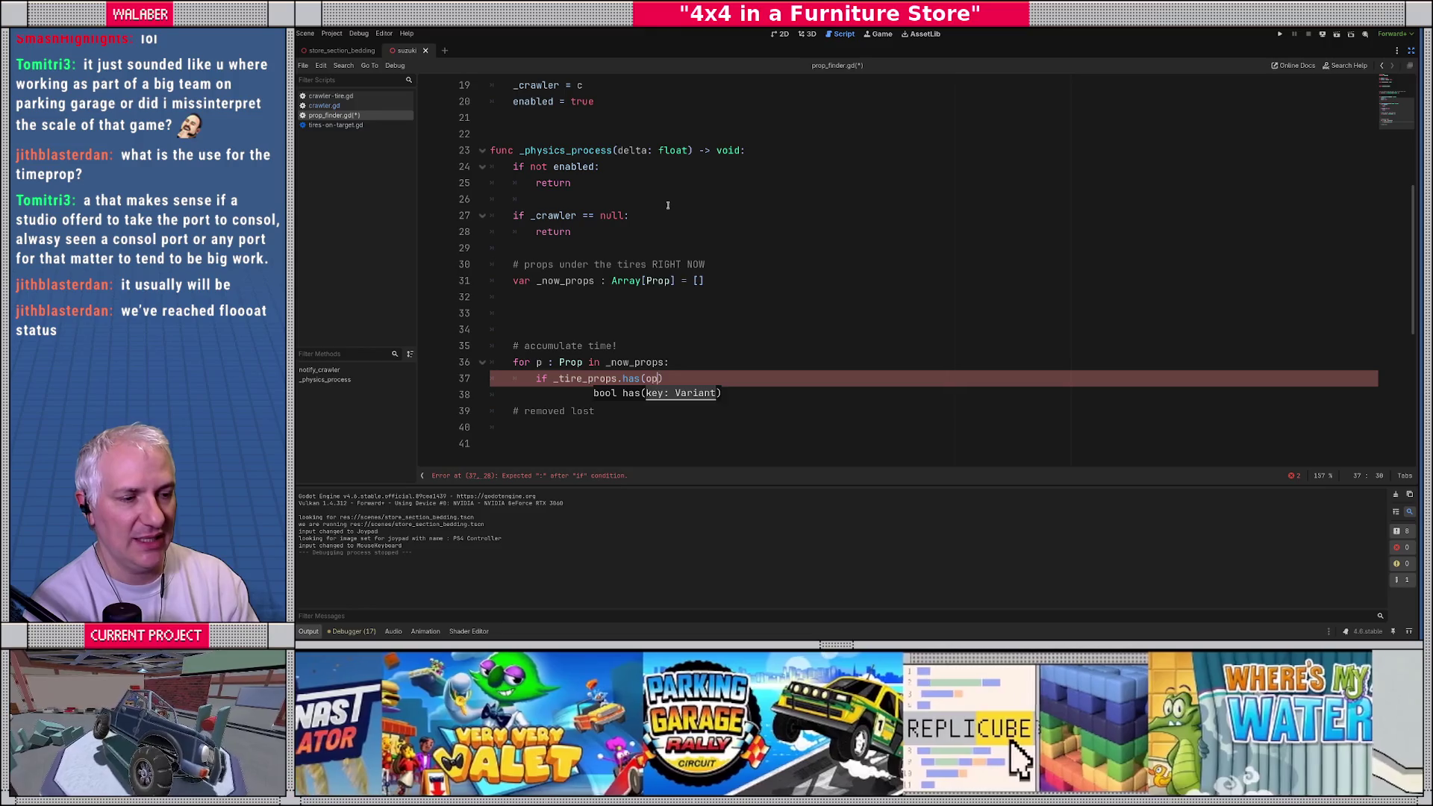
type("p")
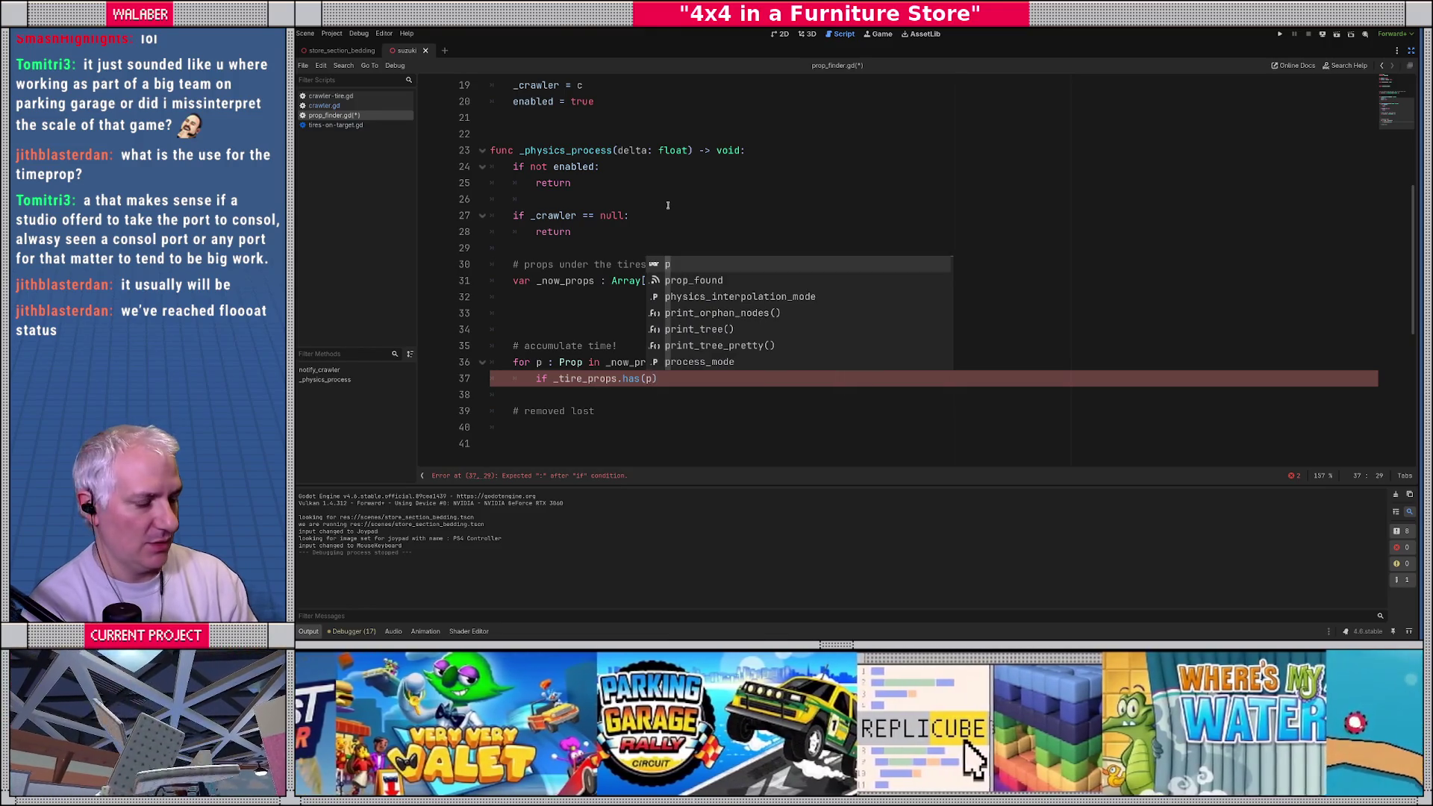
key("Escape")
key("shift+Home")
key("BackSpace")
scroll(680, 213, "down", 1)
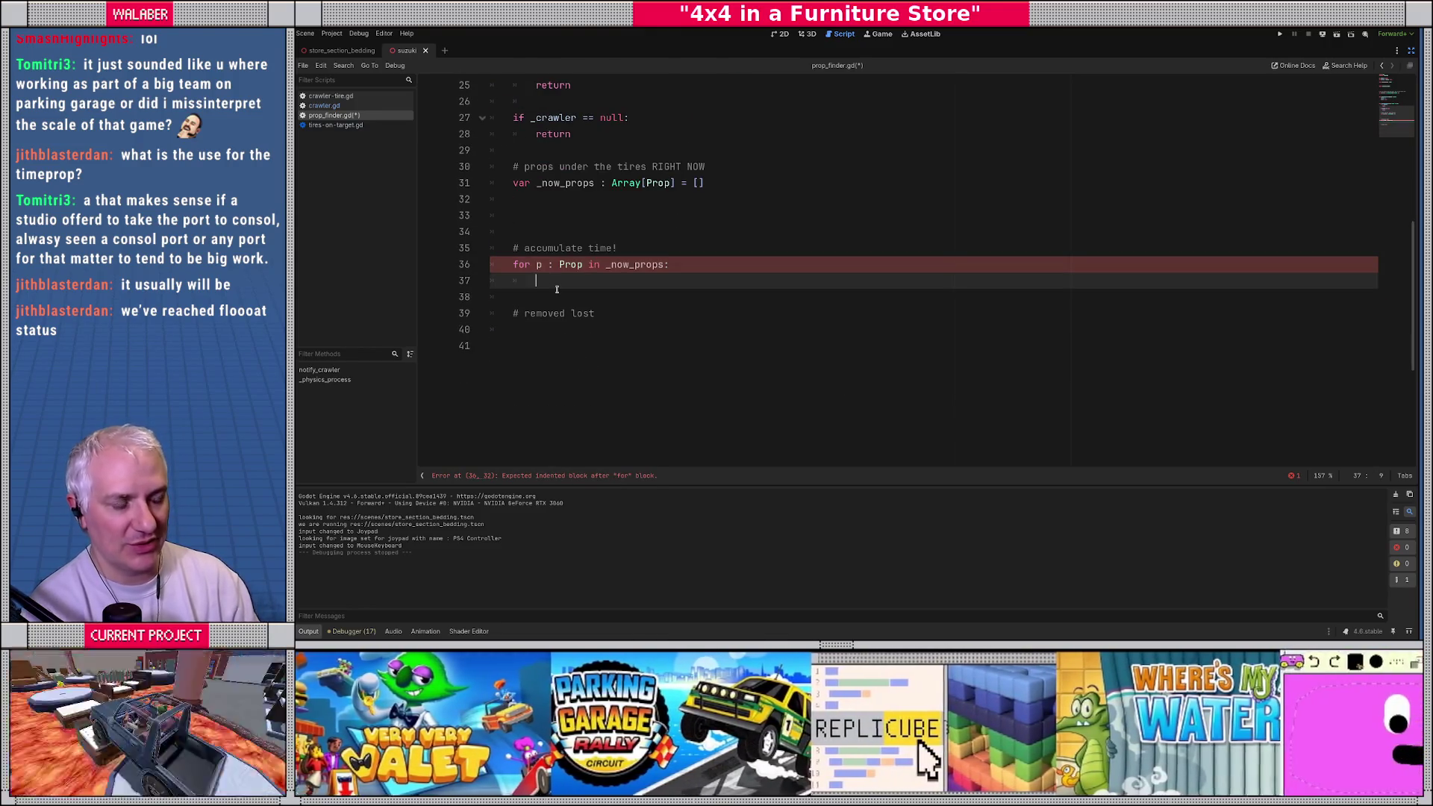
Step: Write 'var accumulated_time : float = _tire_props.get(p, 0.0)' followed by 'accumulated_time += delta'
type("var ela")
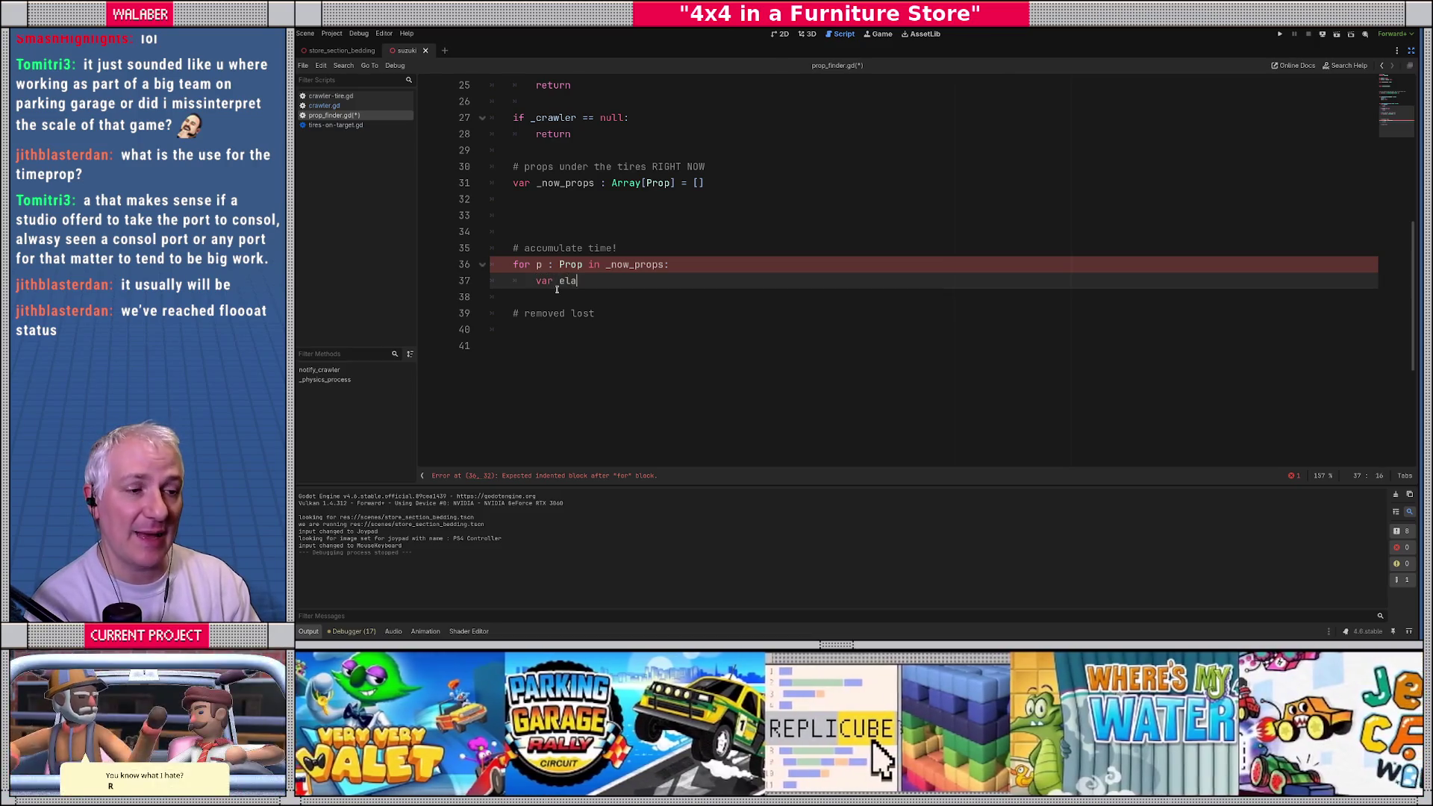
key("BackSpace")
key("BackSpace")
key("BackSpace")
type("accumu")
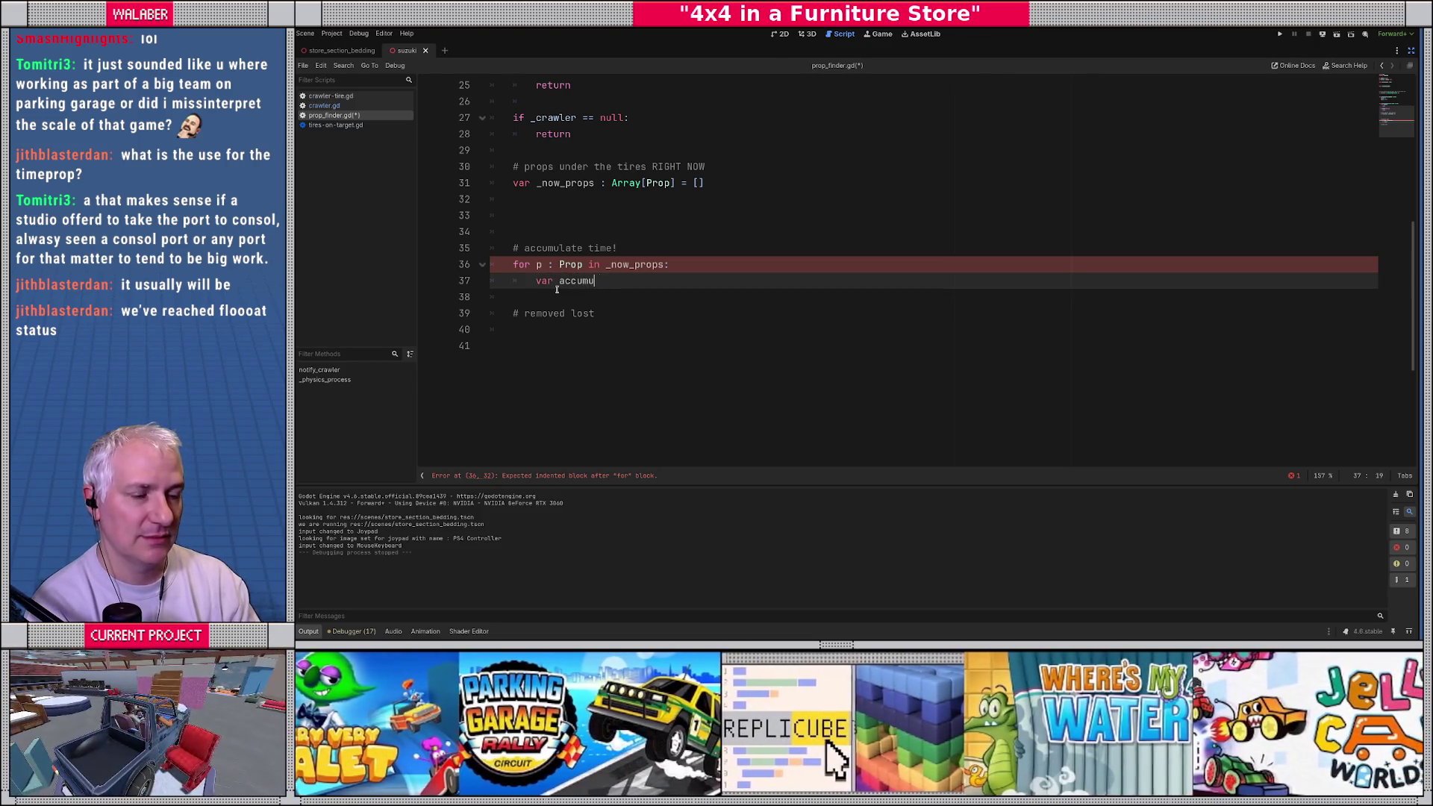
type("lated")
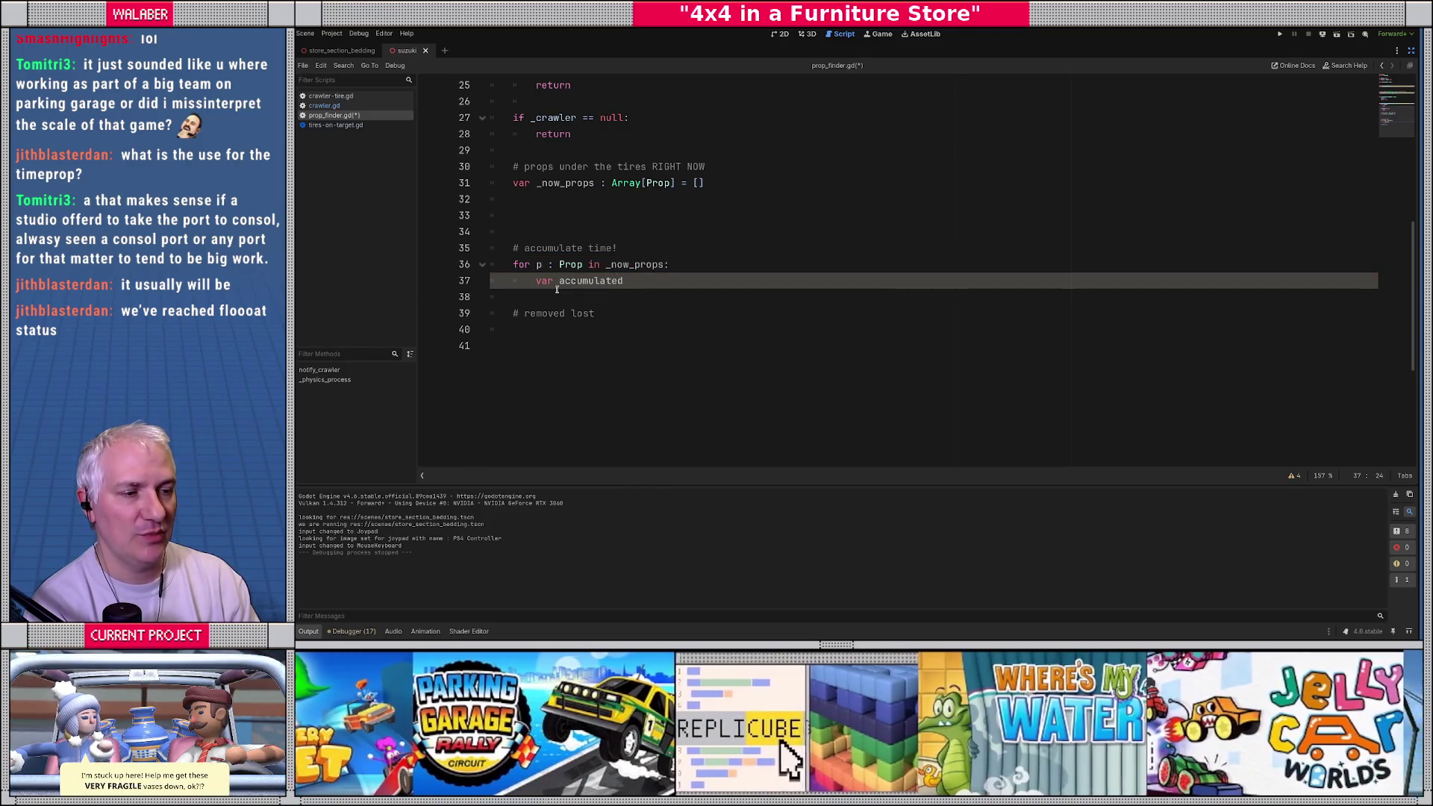
type("_time : flo")
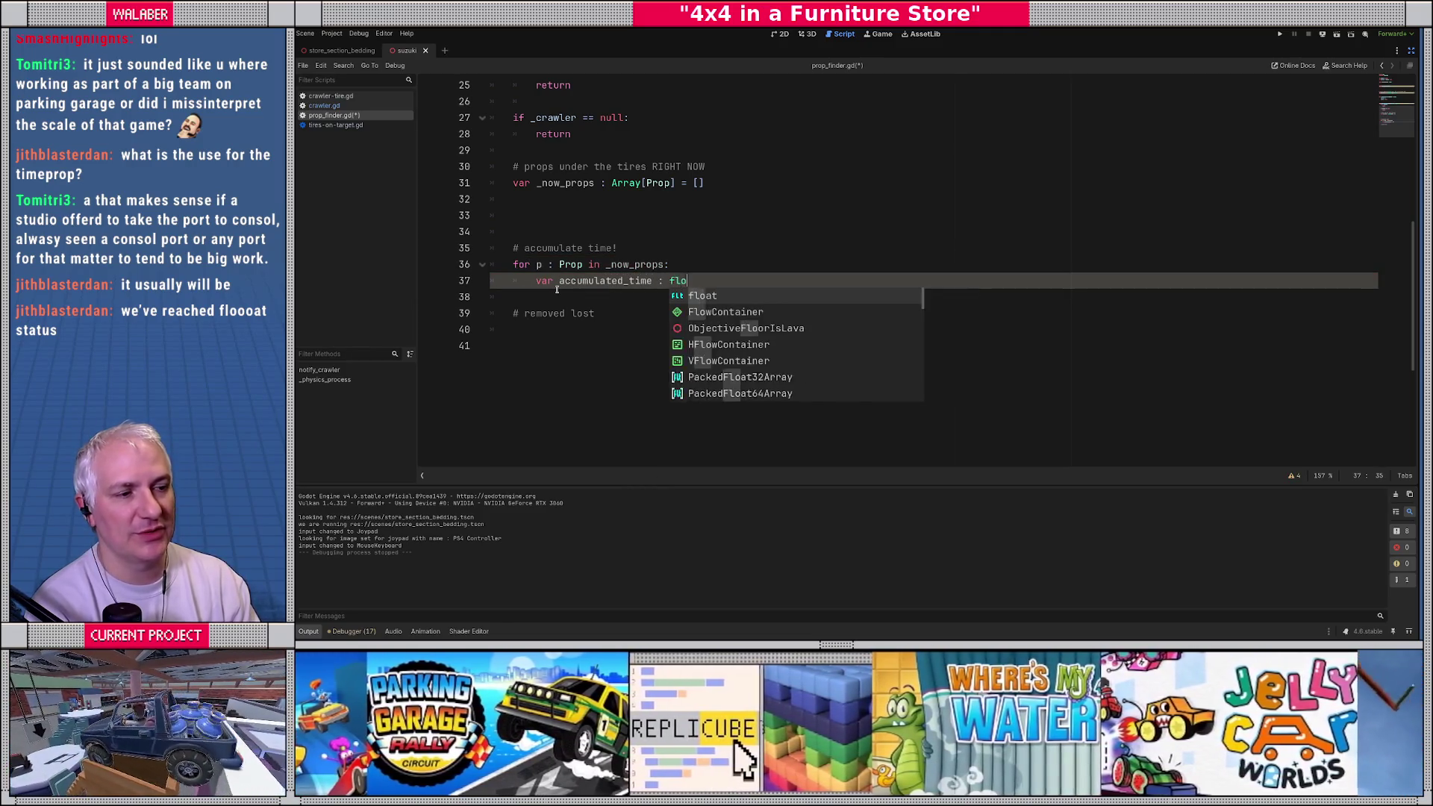
type("at = _p")
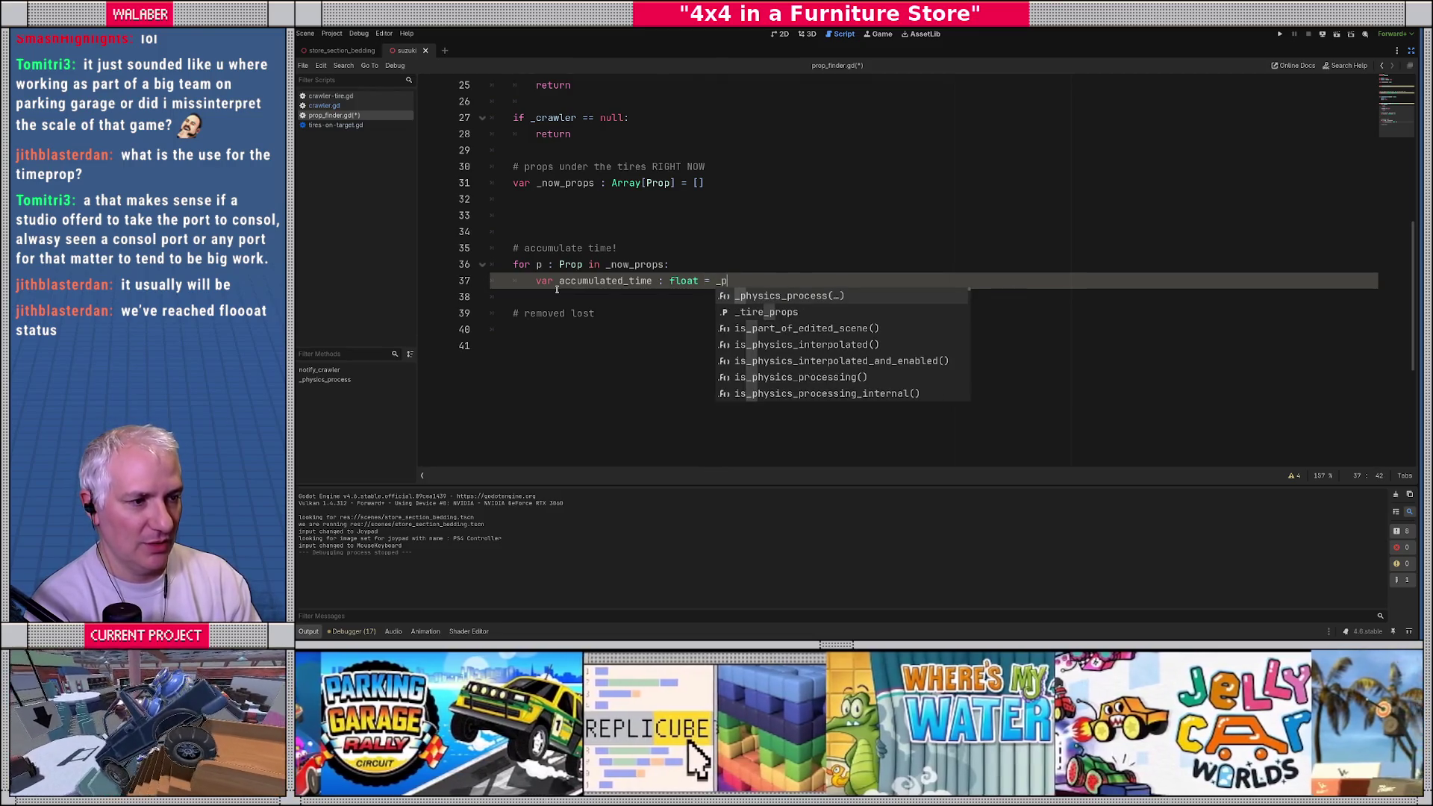
key("BackSpace")
type("ti")
key("Return")
type(".")
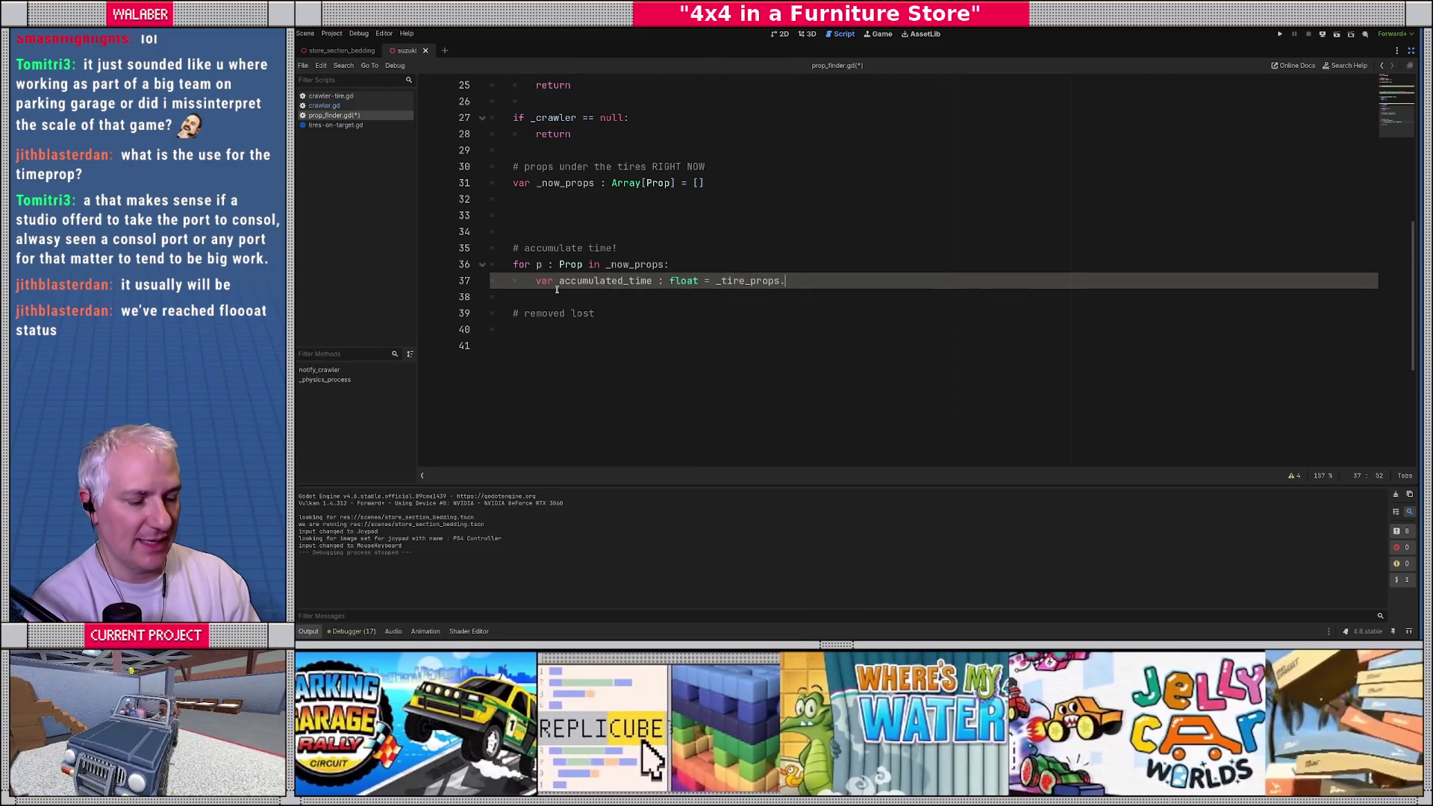
type("get(p, 0")
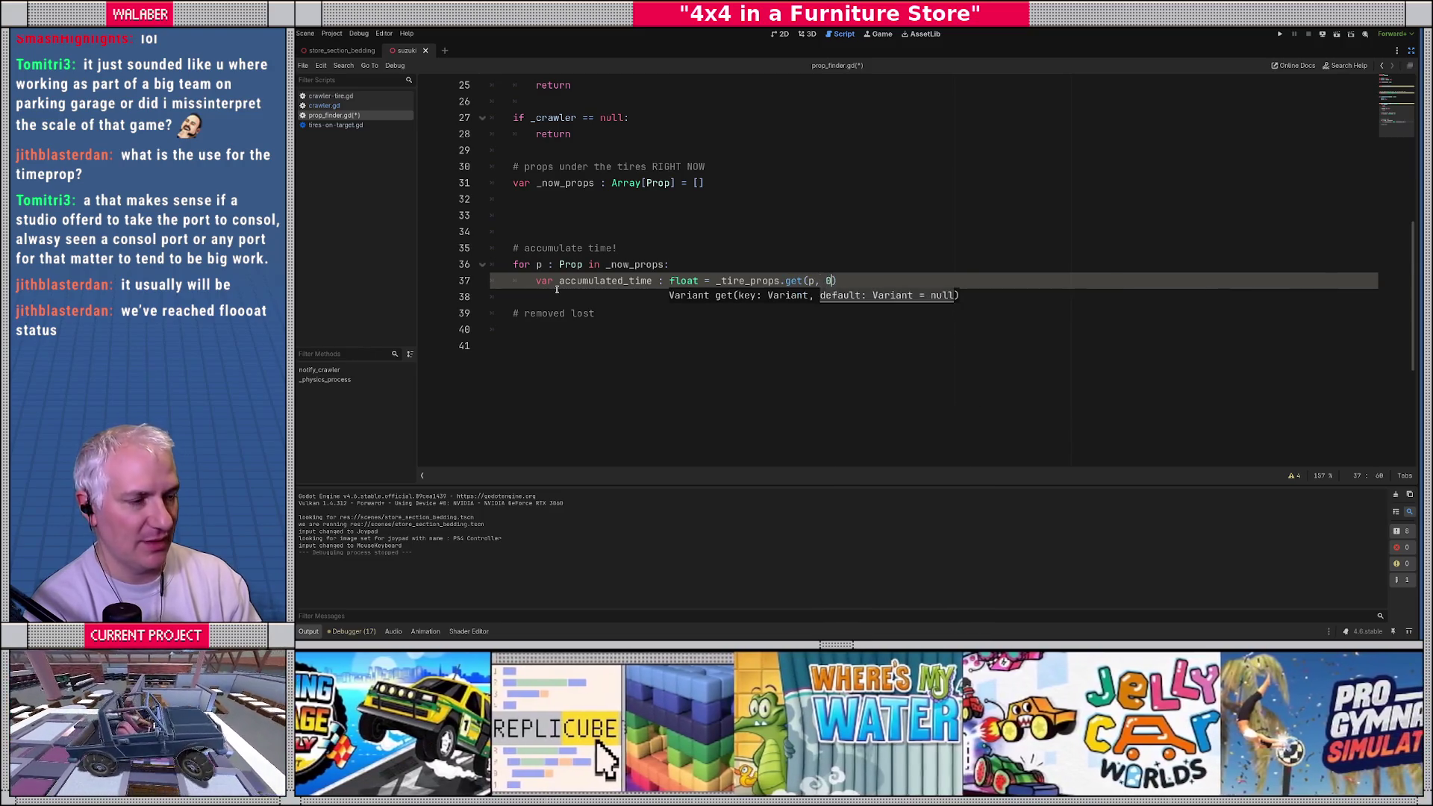
type(".0)")
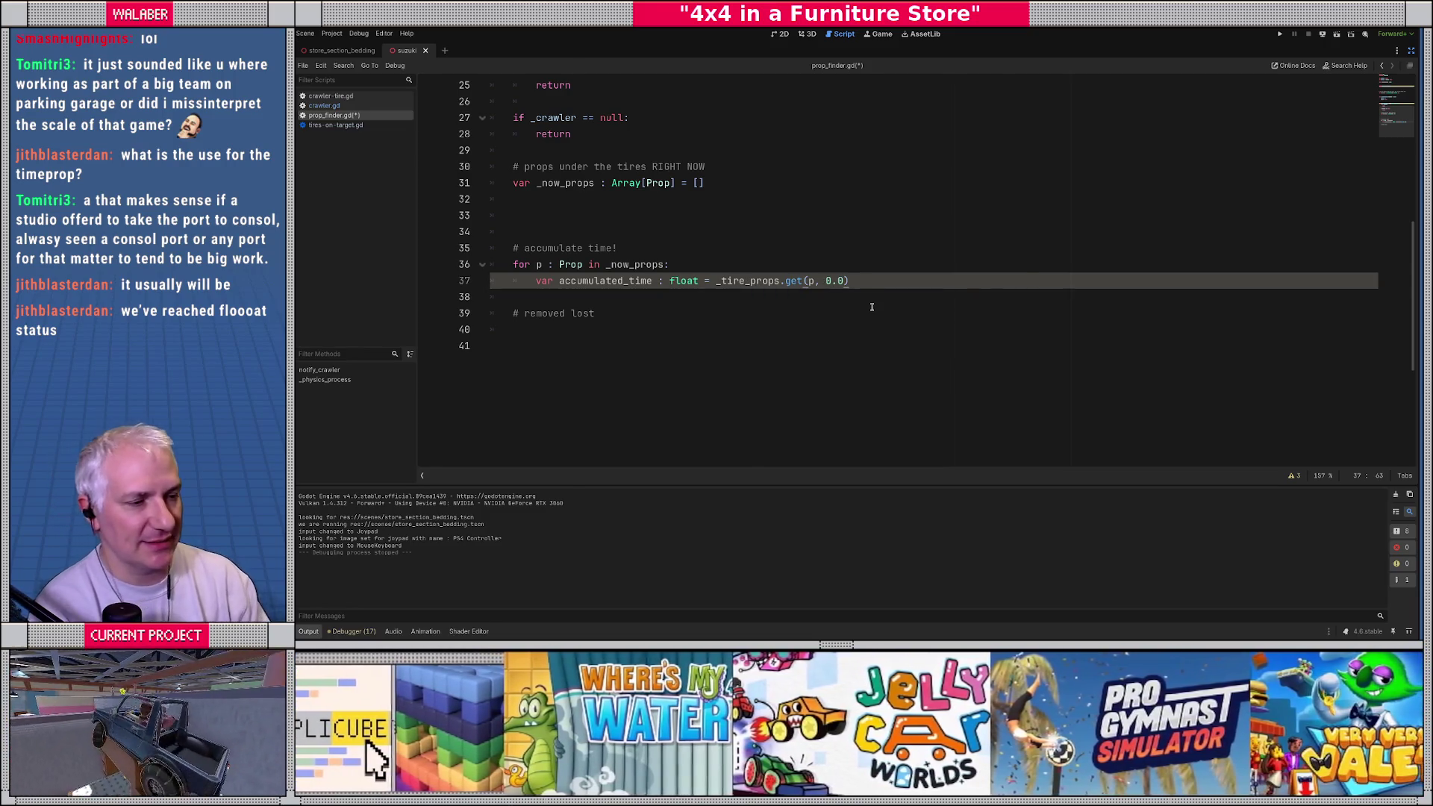
key("Return")
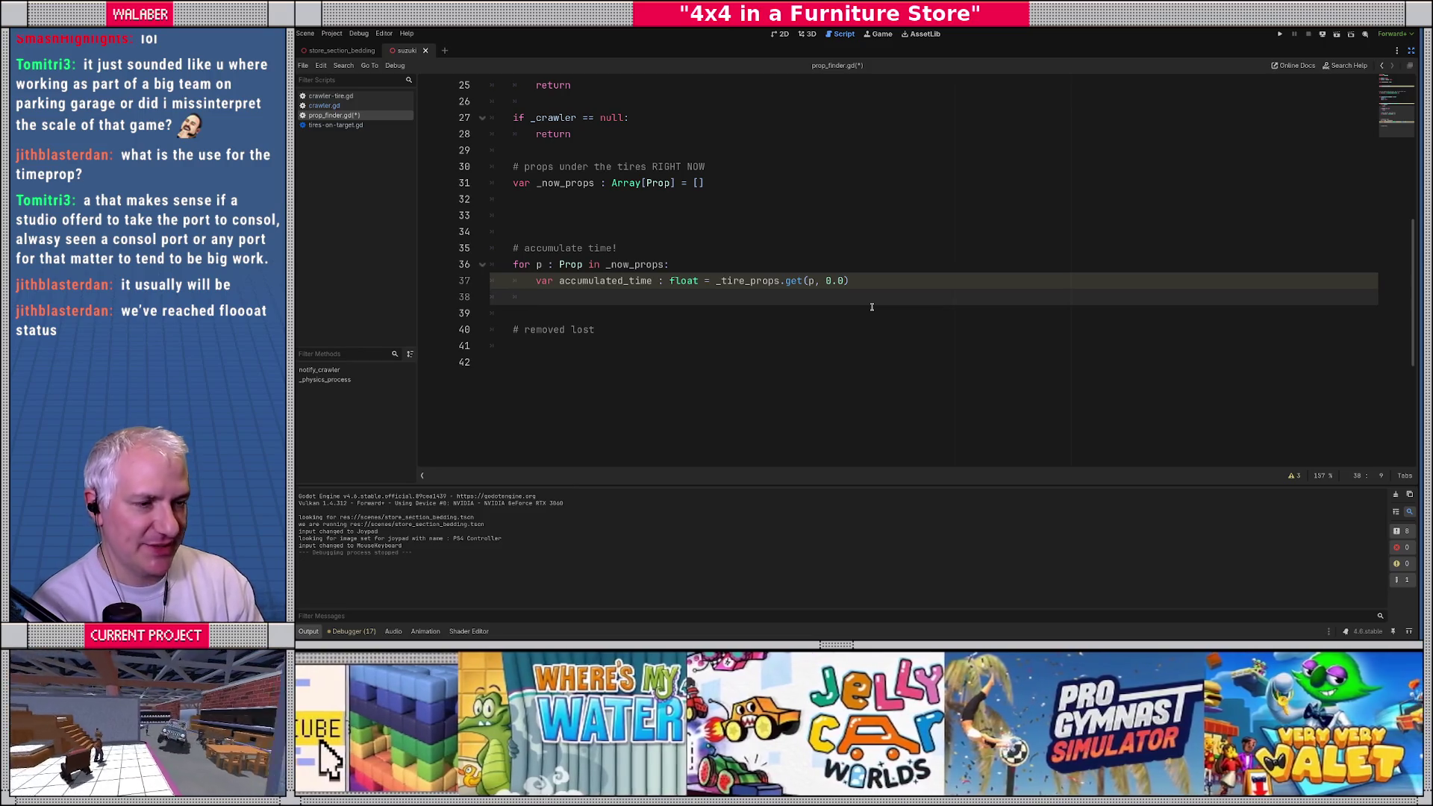
type("accumulated_time += ")
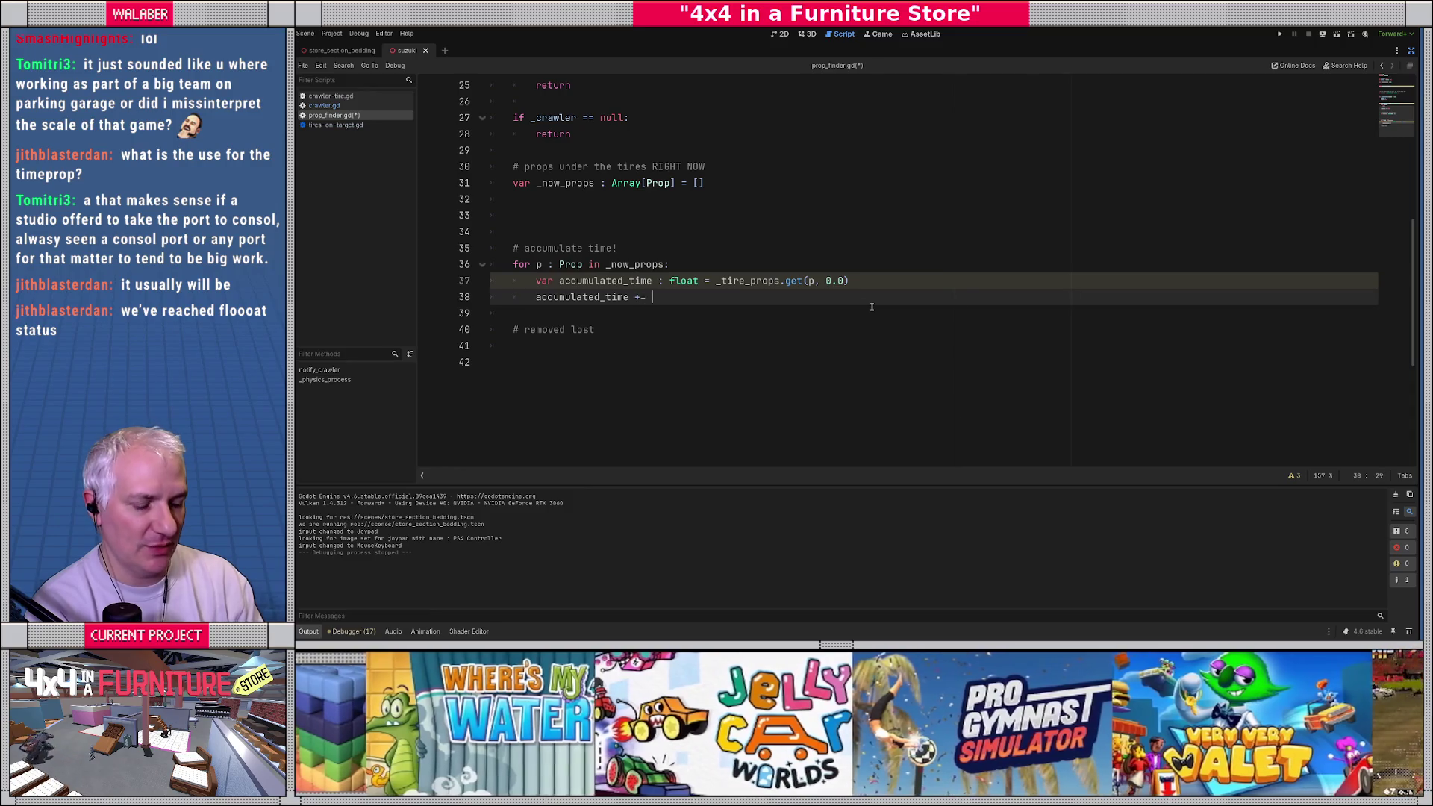
type("delta")
Step: Drop a stray _tire_props line and open a blank line above the delta increment
scroll(847, 293, "up", 2)
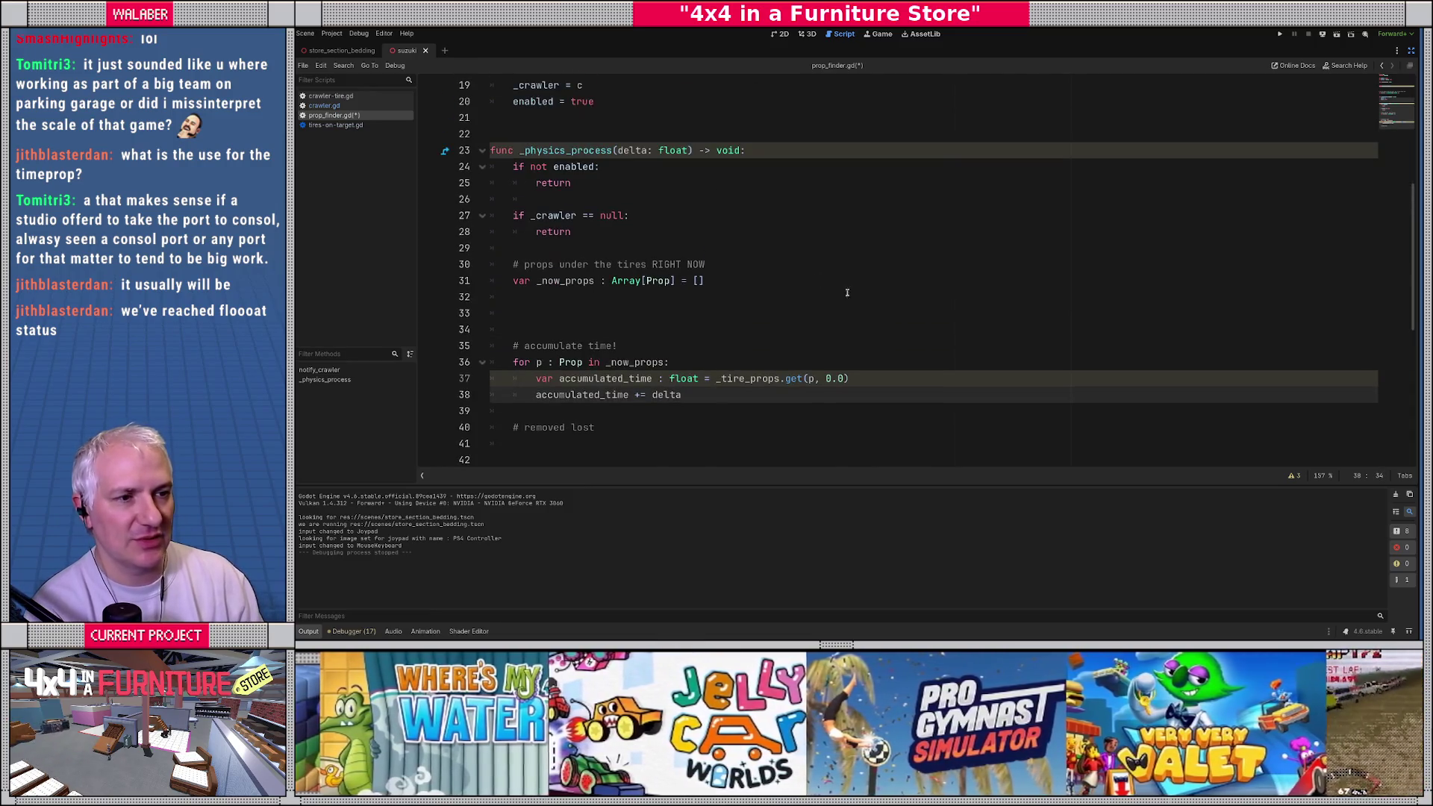
scroll(671, 283, "down", 2)
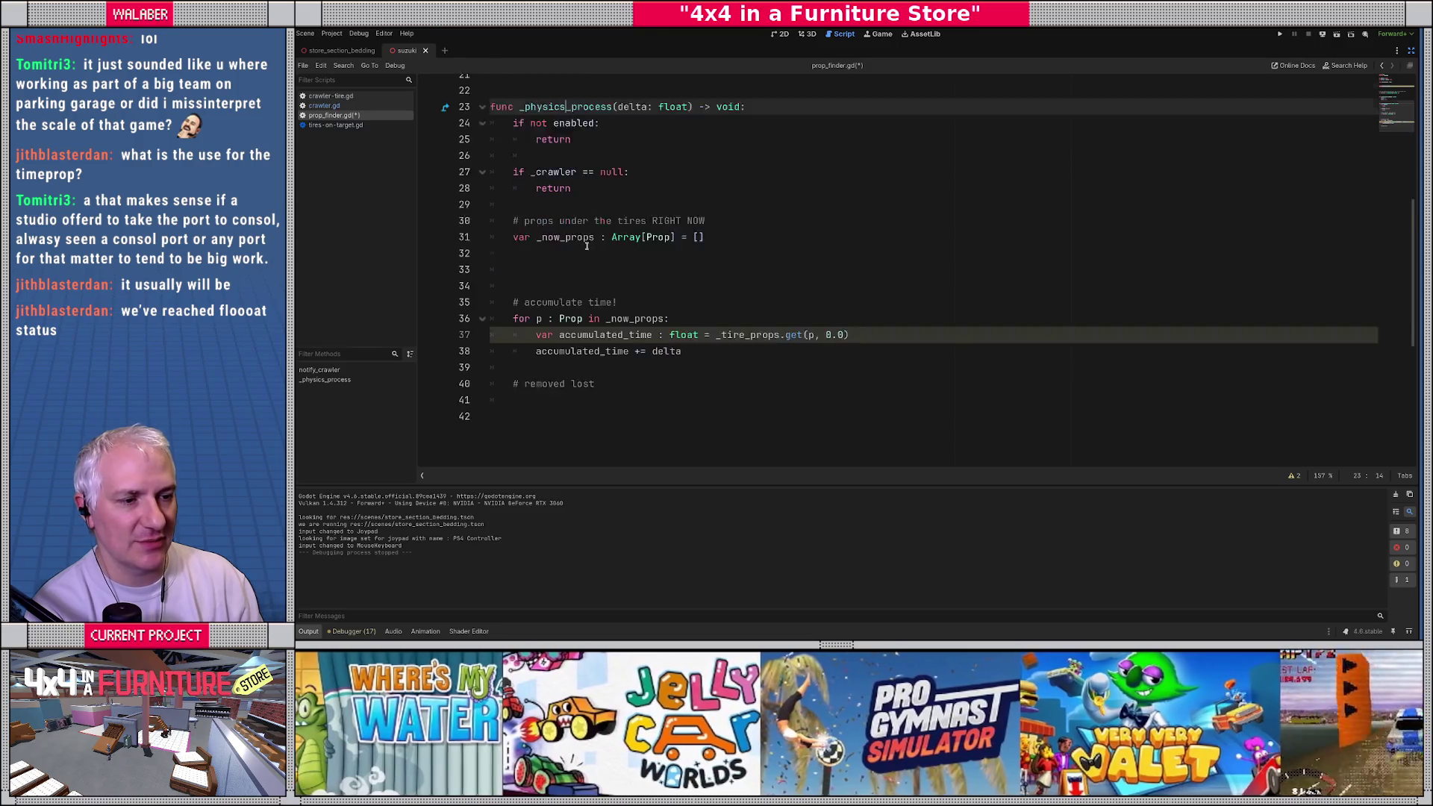
key("Return")
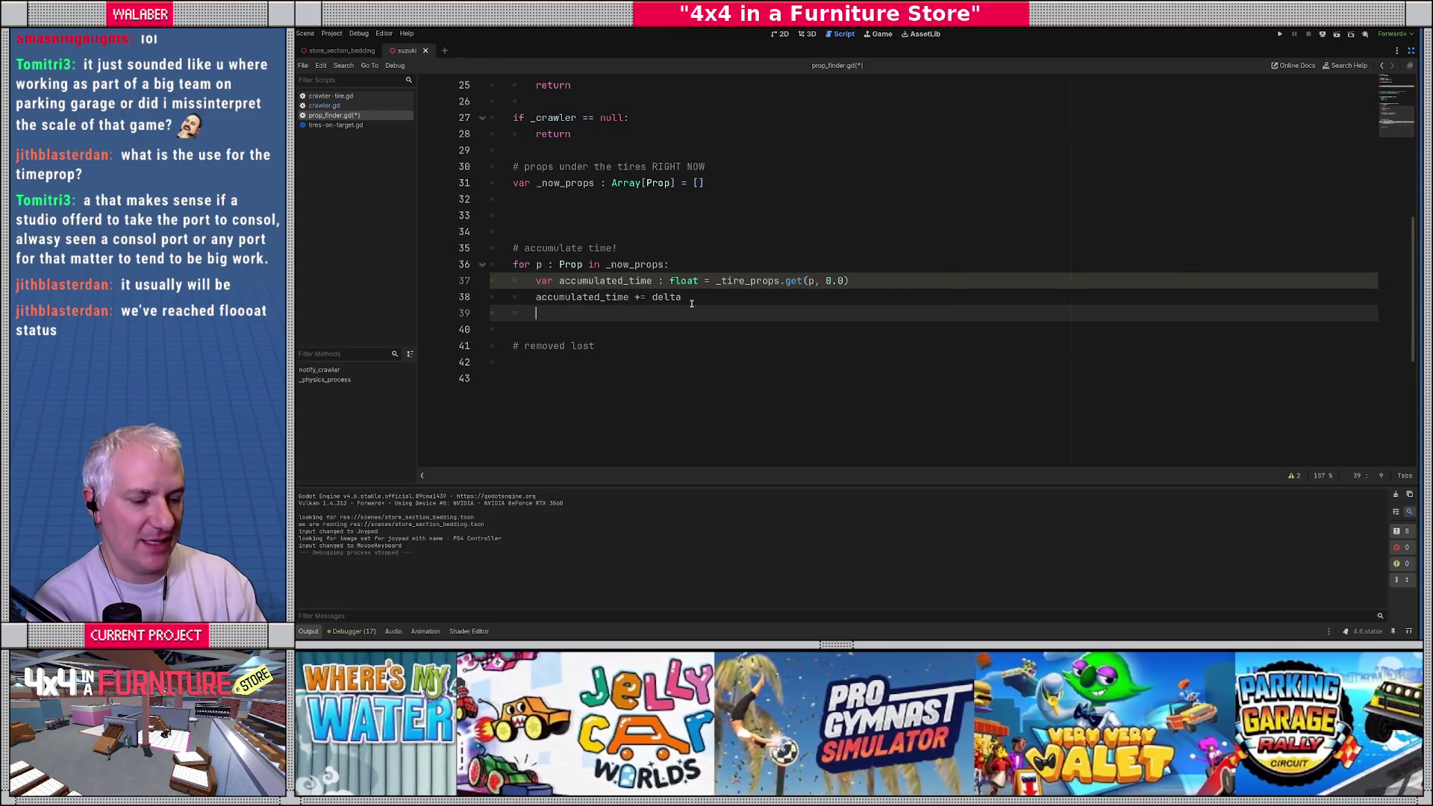
type("_tire")
key("Return")
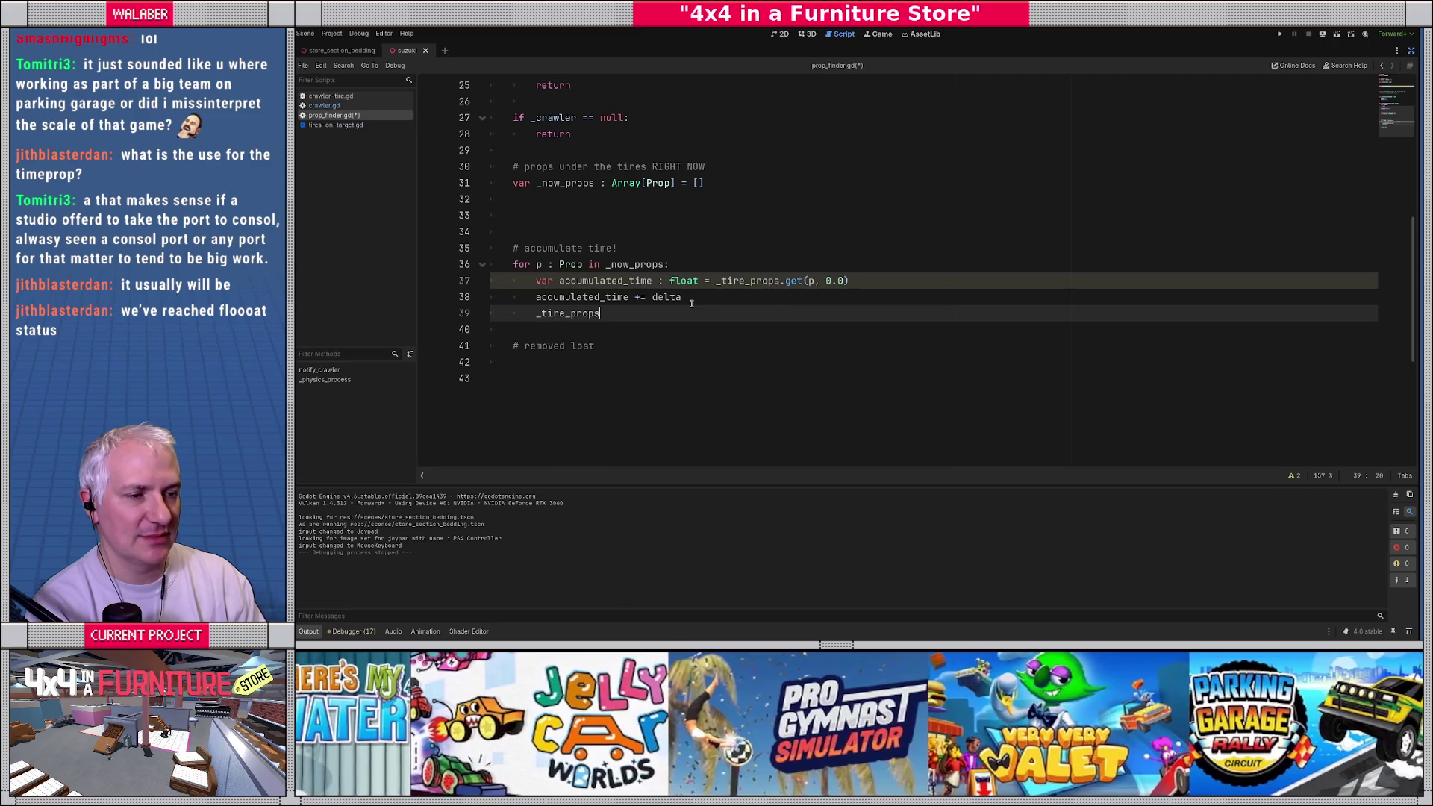
key("ctrl+BackSpace")
key("Return")
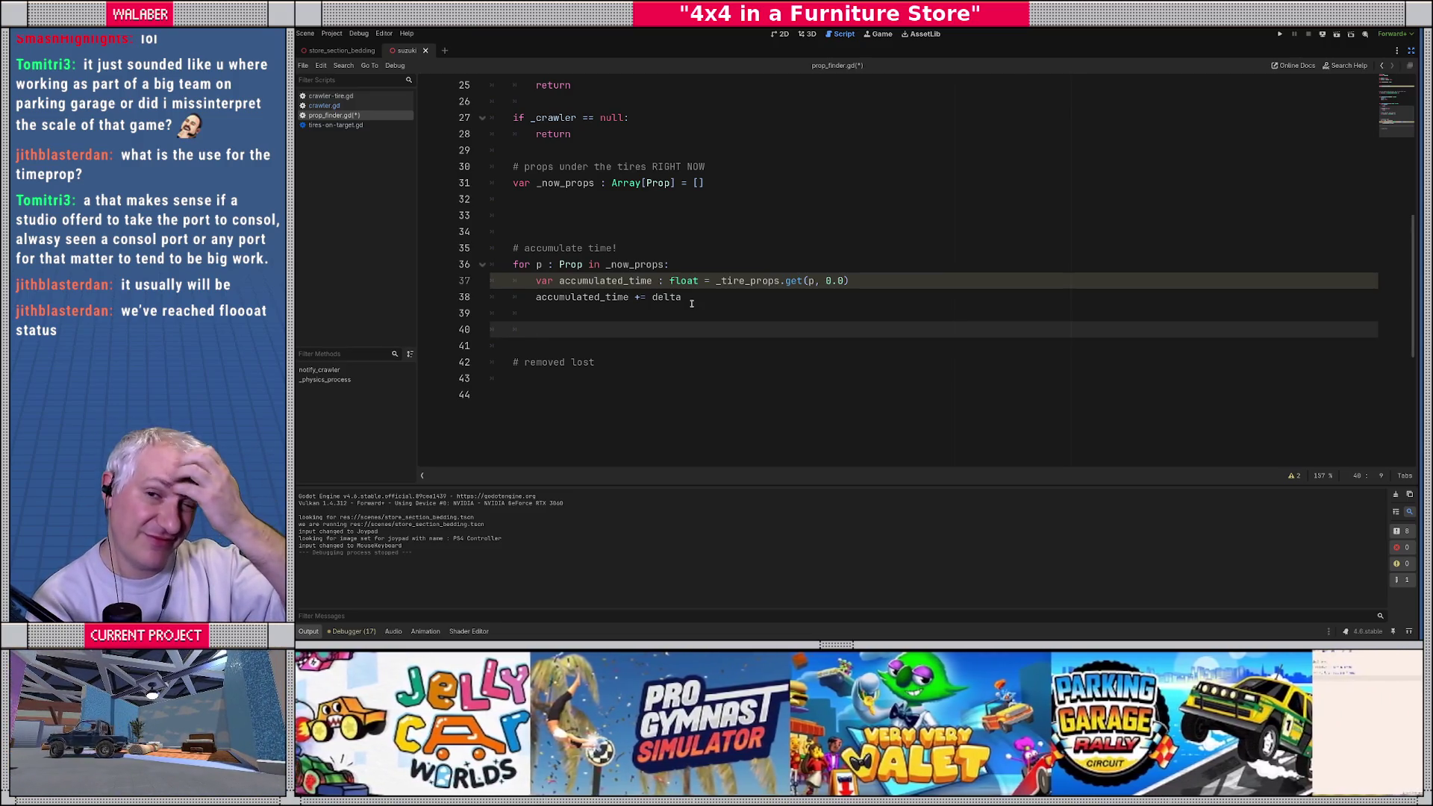
key("Up")
key("Up")
key("Return")
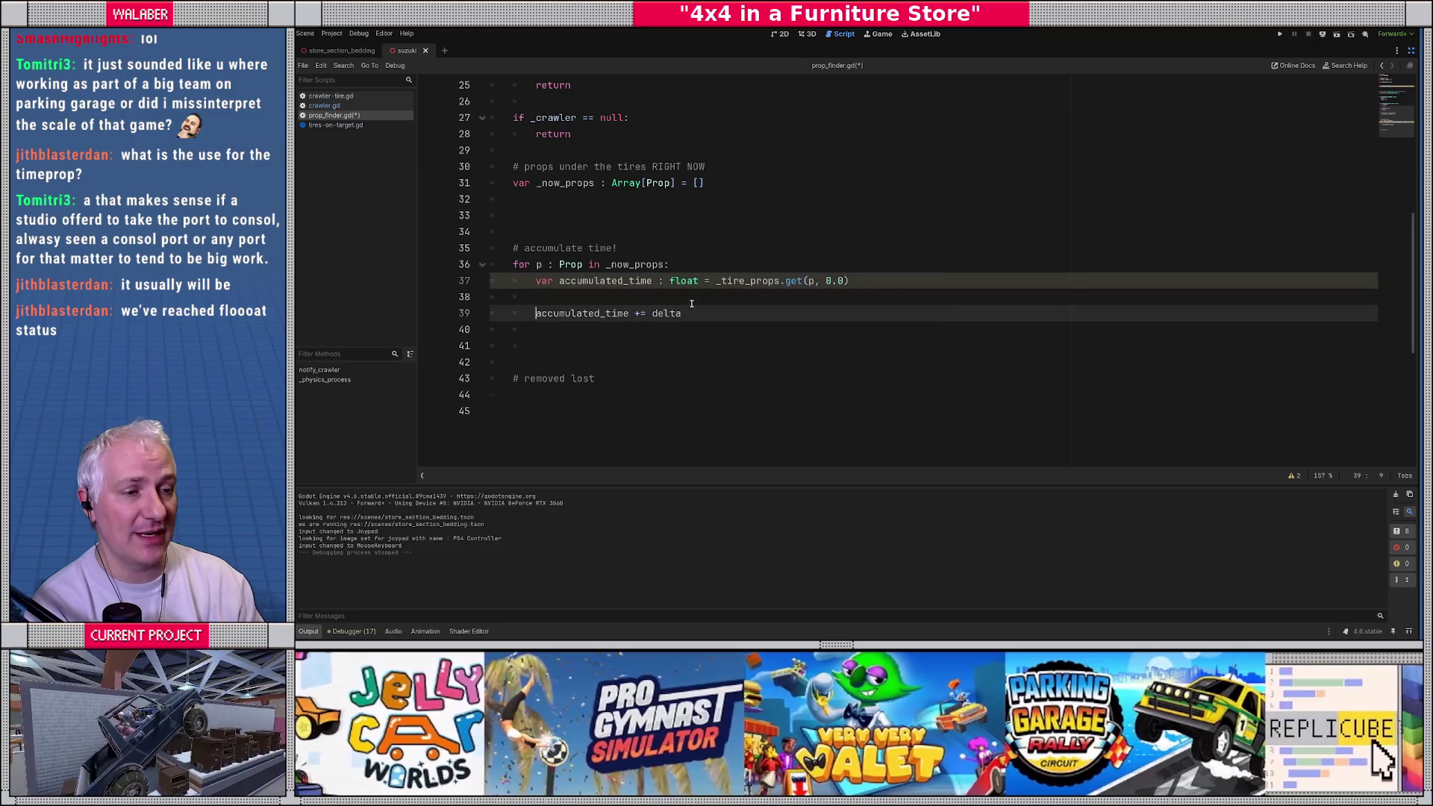
key("Up")
key("Return")
key("Return")
Step: Insert 'var prev_time := accumulated_time' above 'accumulated_time += delta'
type("var pre")
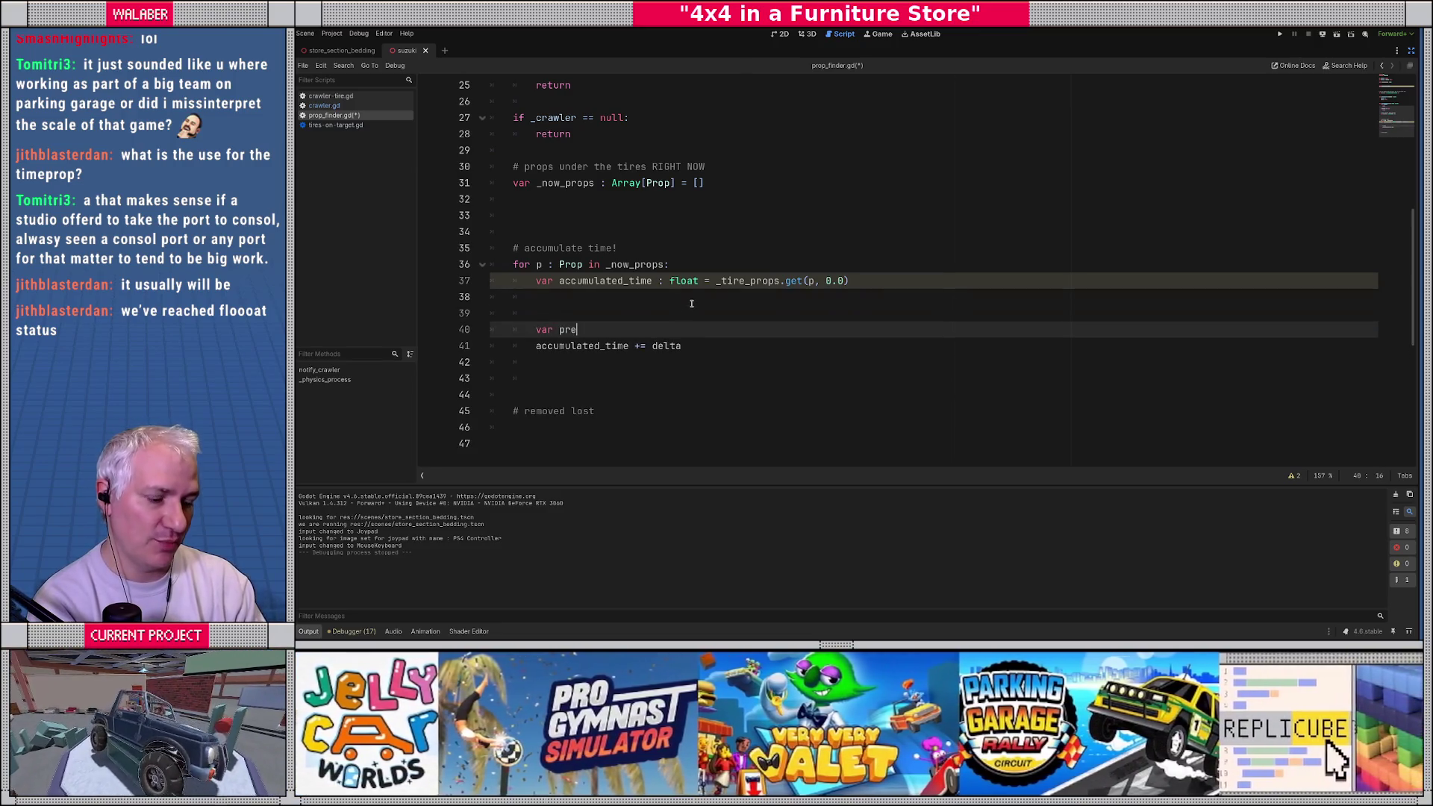
type("v_time := ")
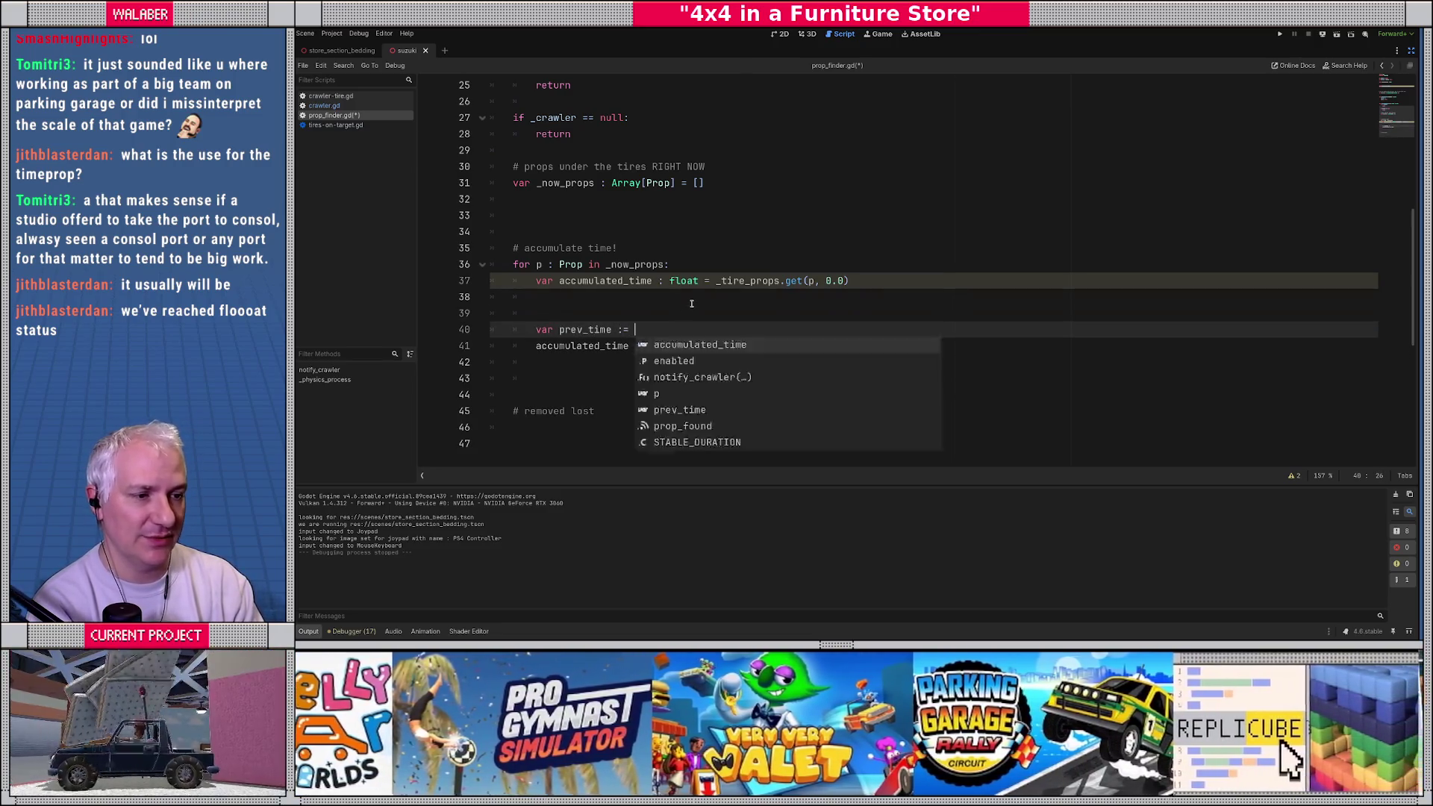
type("acc")
key("Return")
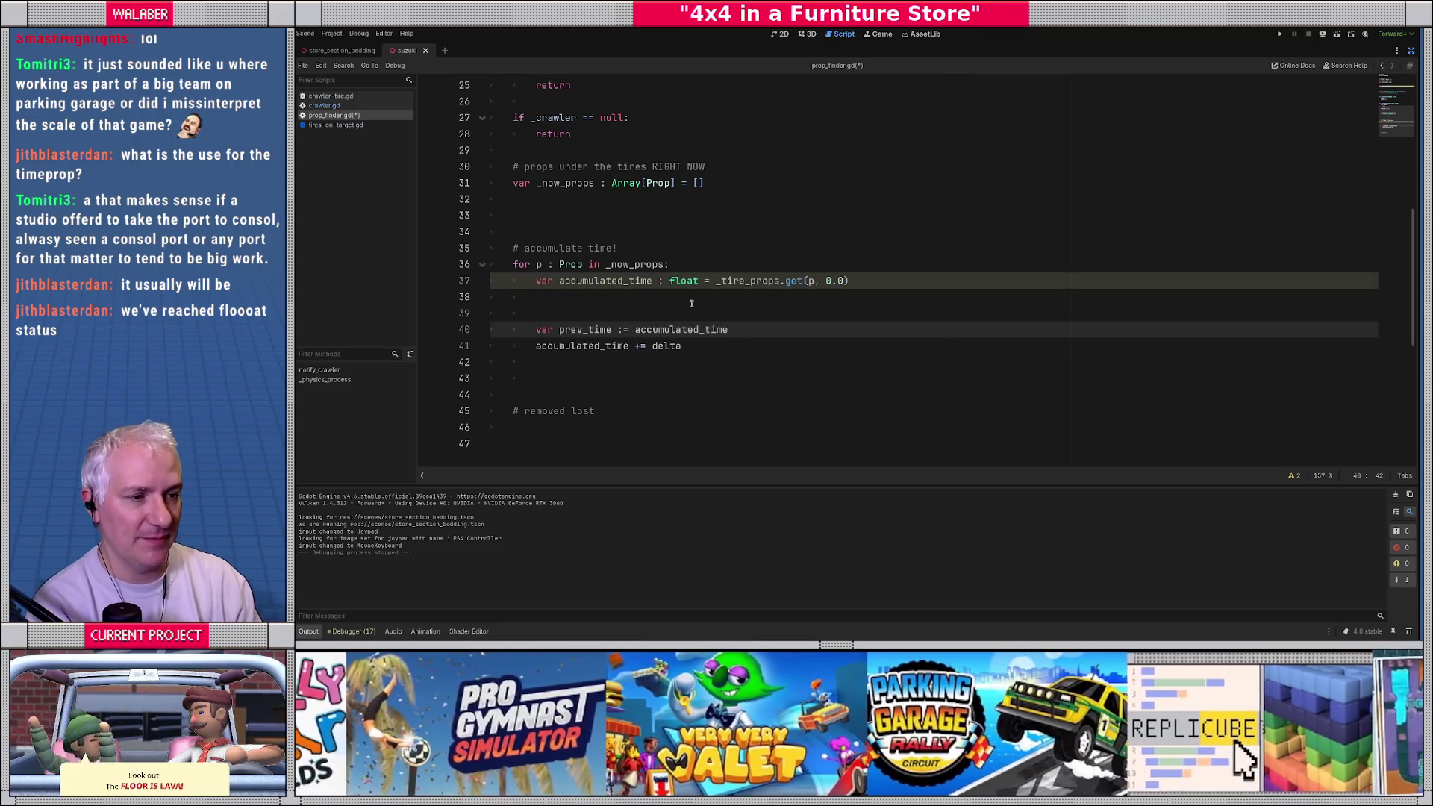
key("Return")
left_click(692, 303)
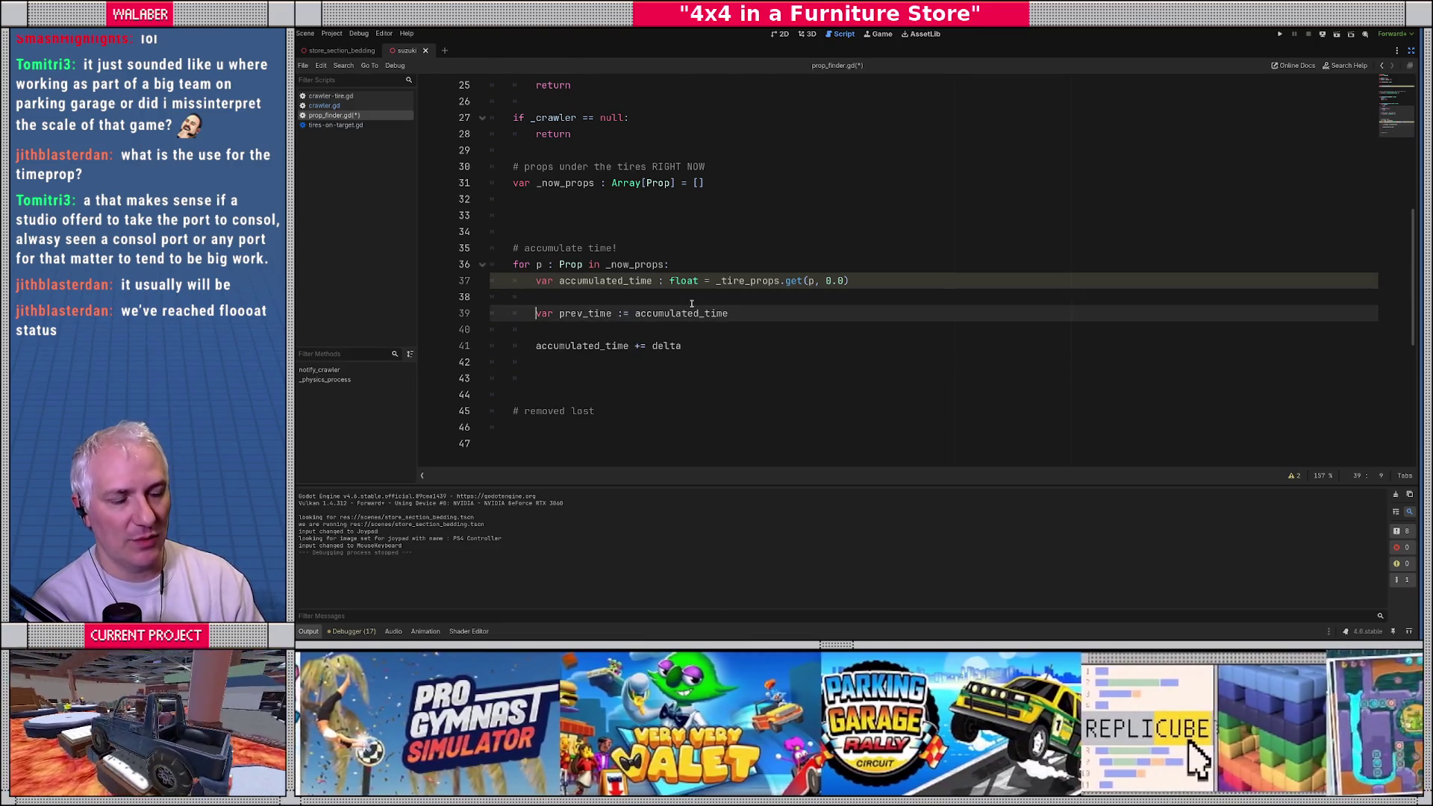
key("Delete")
Step: Tidy the blank lines around the delta increment and begin 'if prev_time < STAB'
key("Down")
key("Down")
key("shift+Down")
key("shift+End")
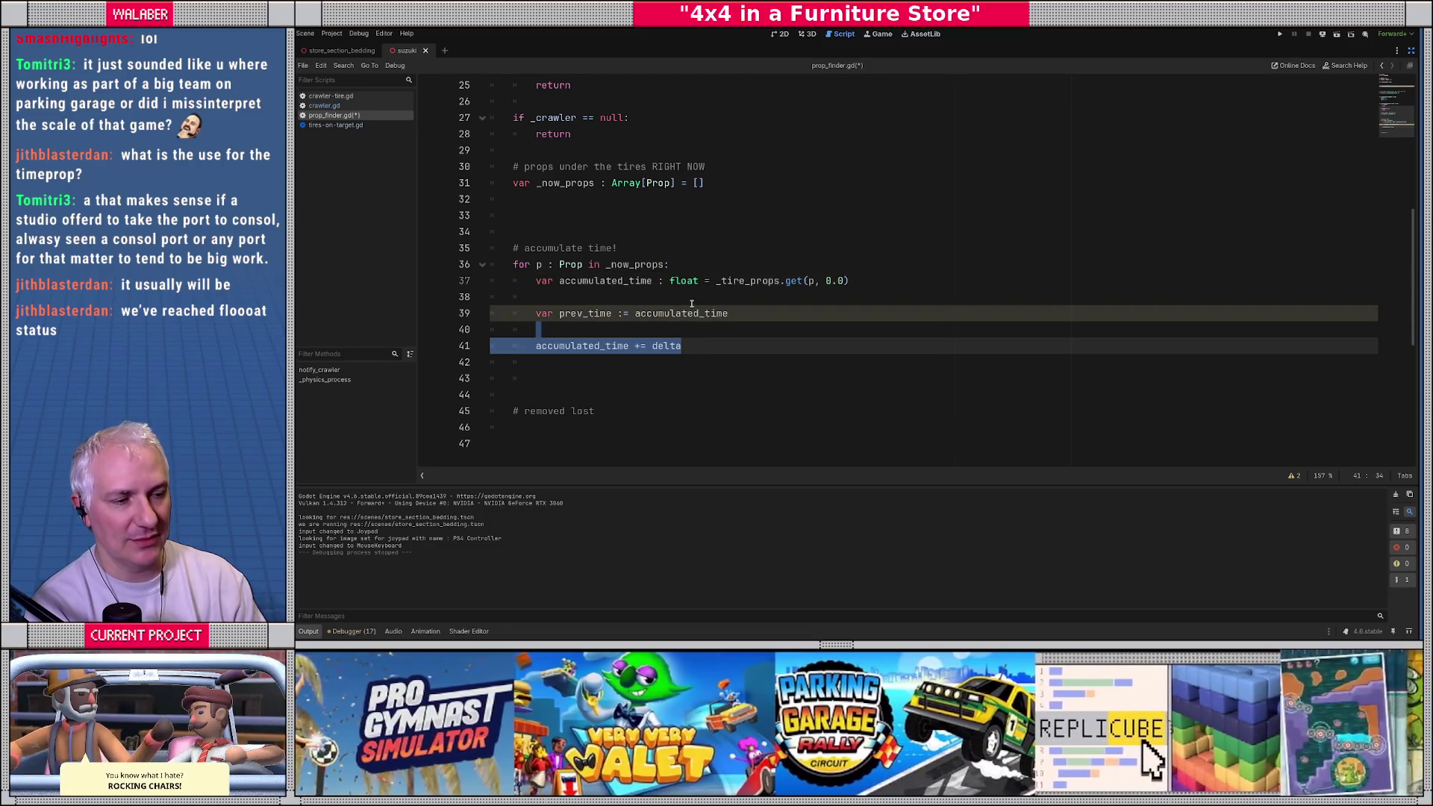
key("Left")
key("BackSpace")
key("BackSpace")
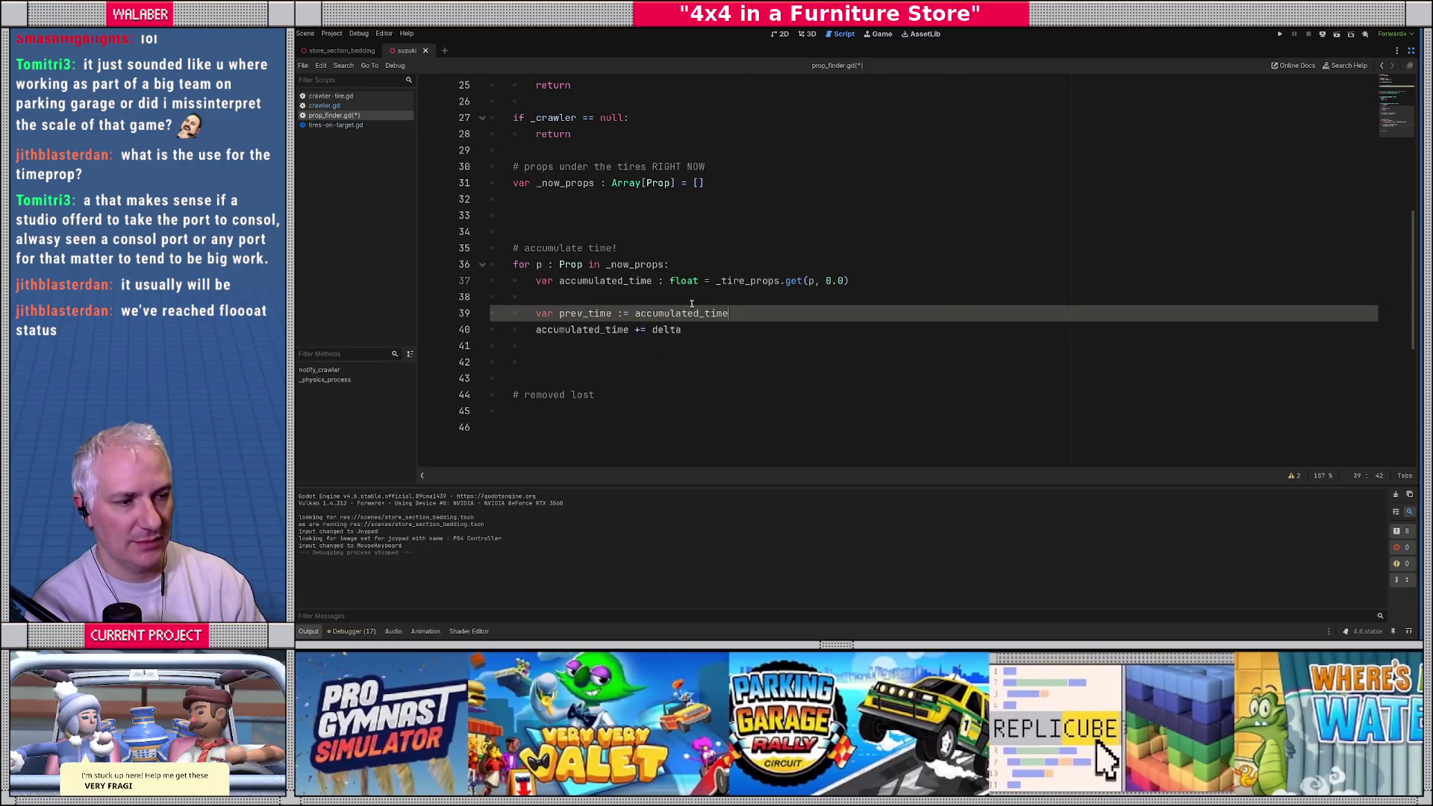
key("Down")
key("Return")
key("Return")
type("if ")
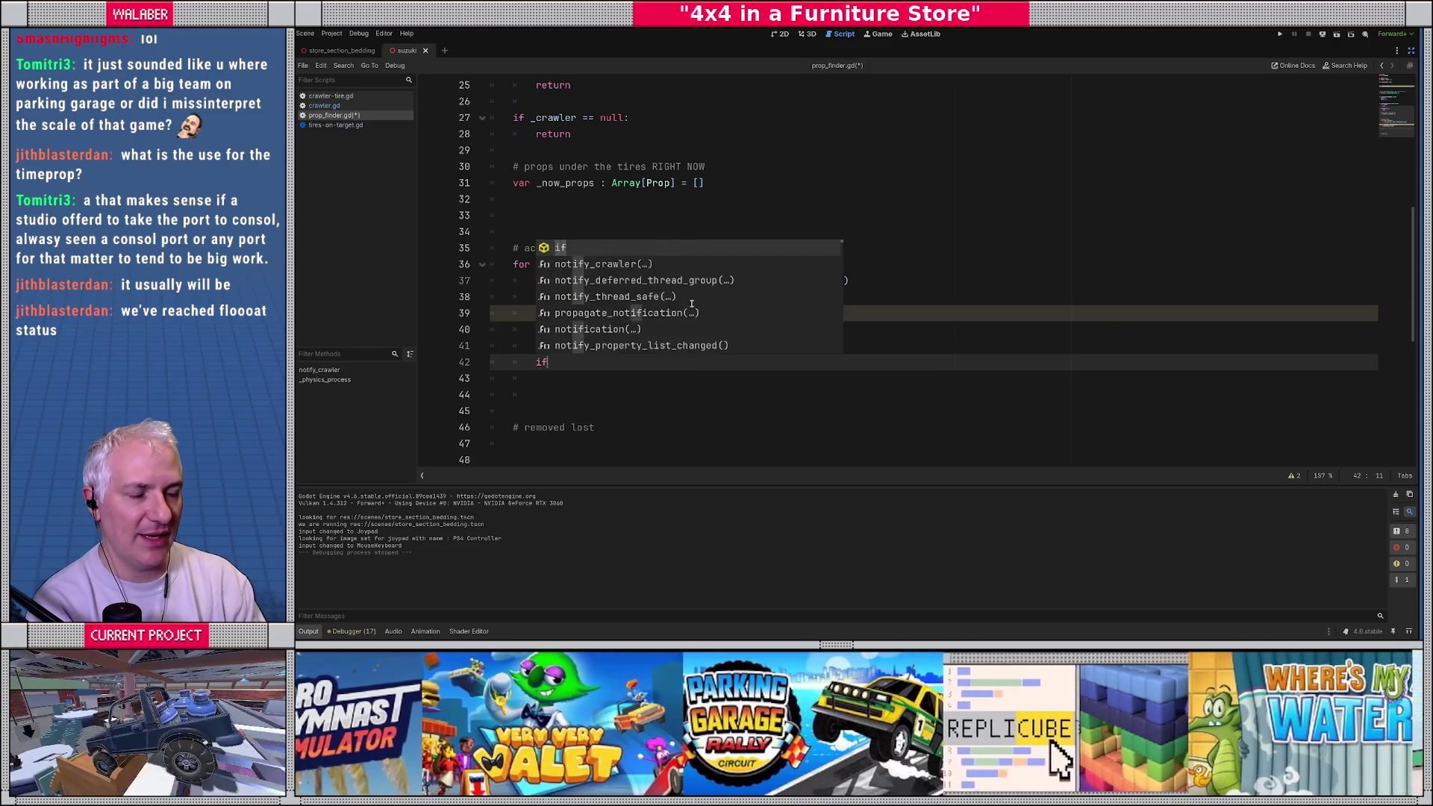
type("prev_time < ")
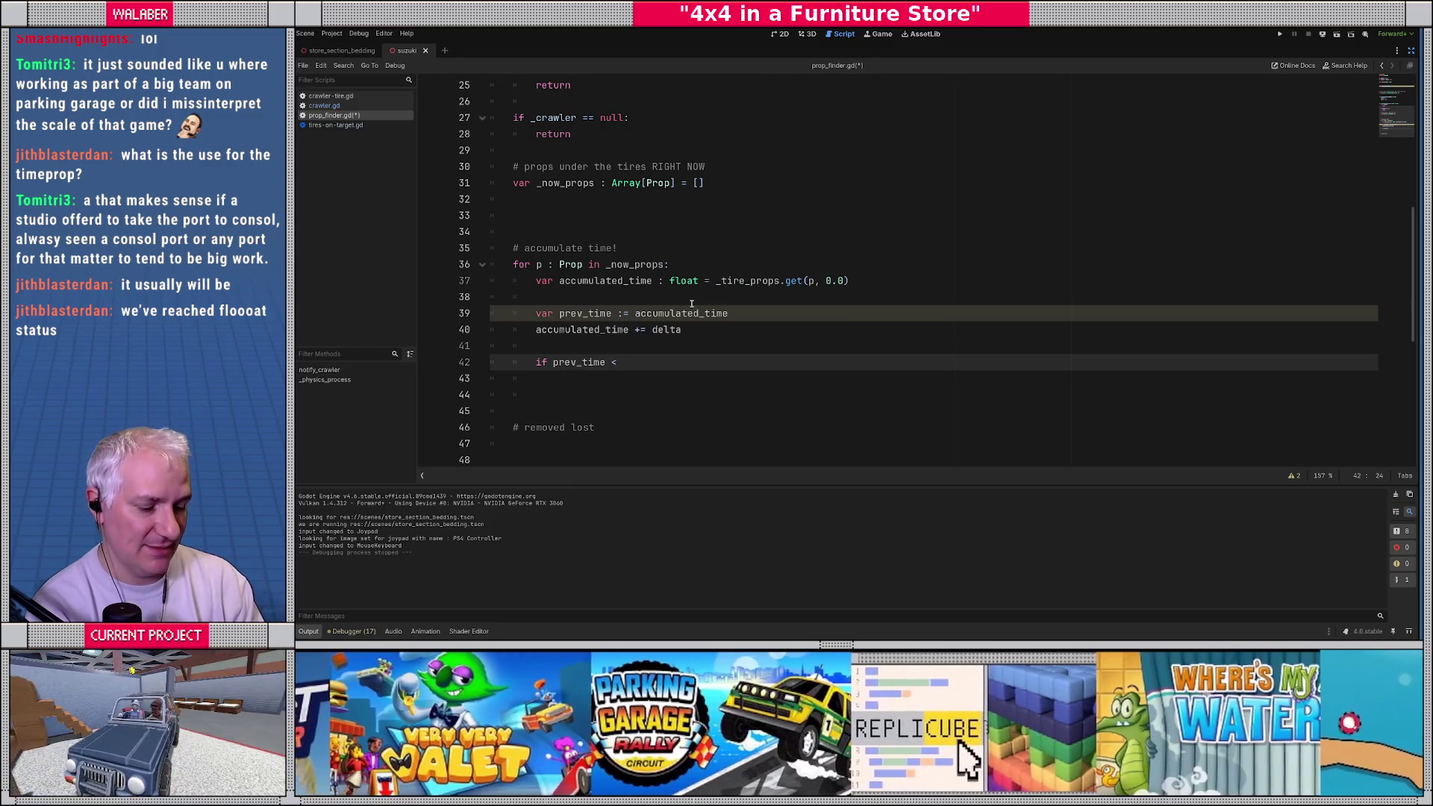
type("STAB")
Step: Complete the condition 'if prev_time < STABLE_DURATION and accumulated_time >= STABLE_DURATION:'
key("Return")
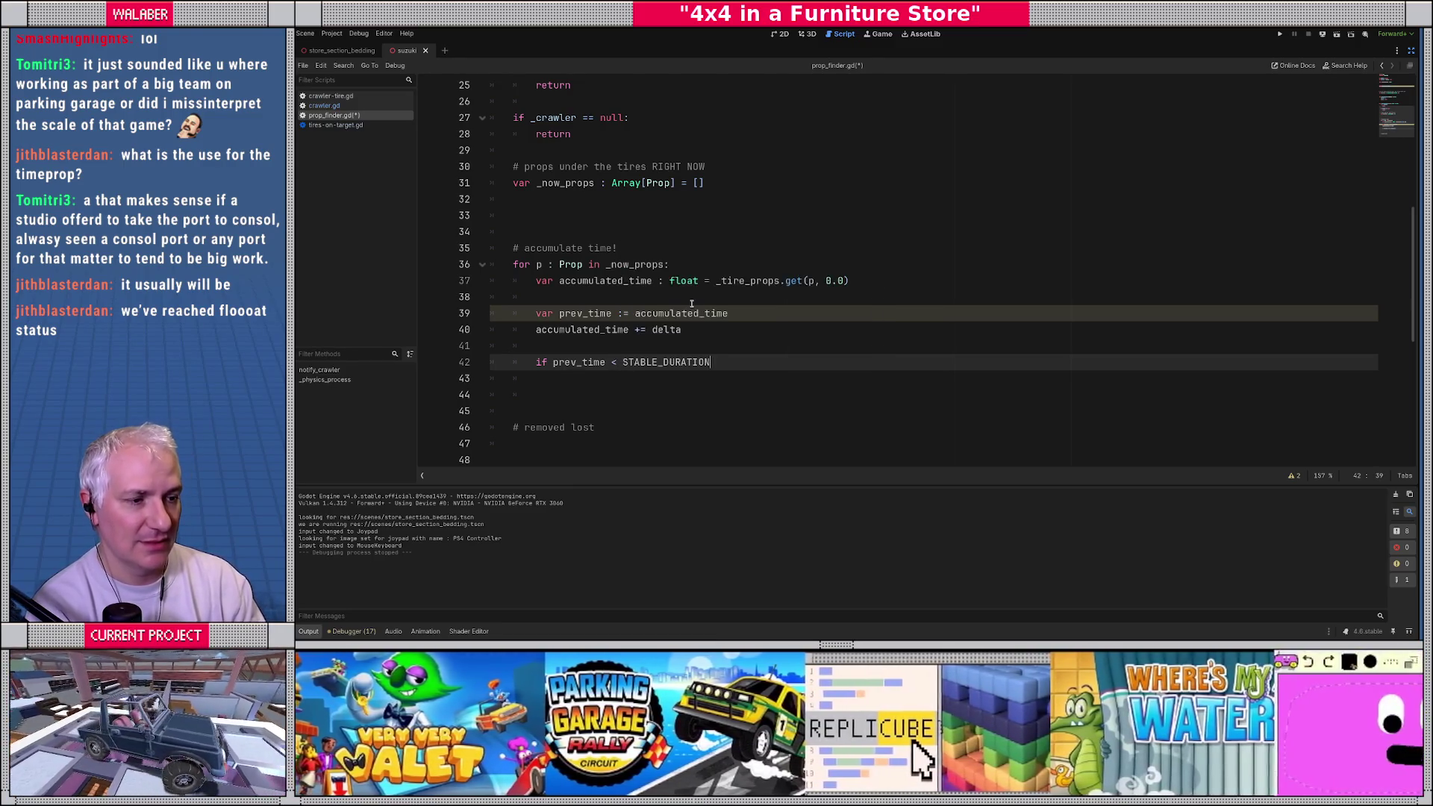
type(" and ac")
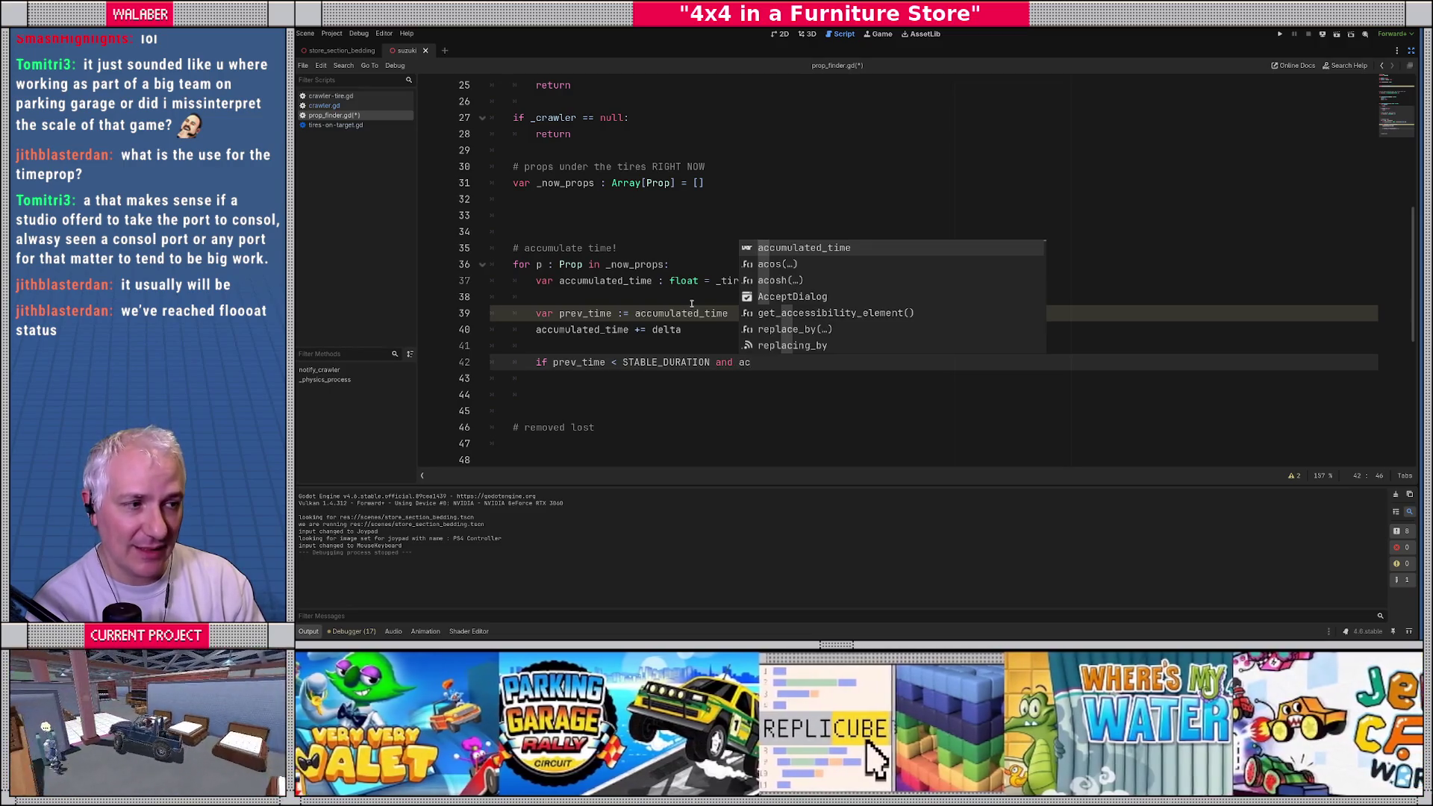
key("Return")
type(">= DU")
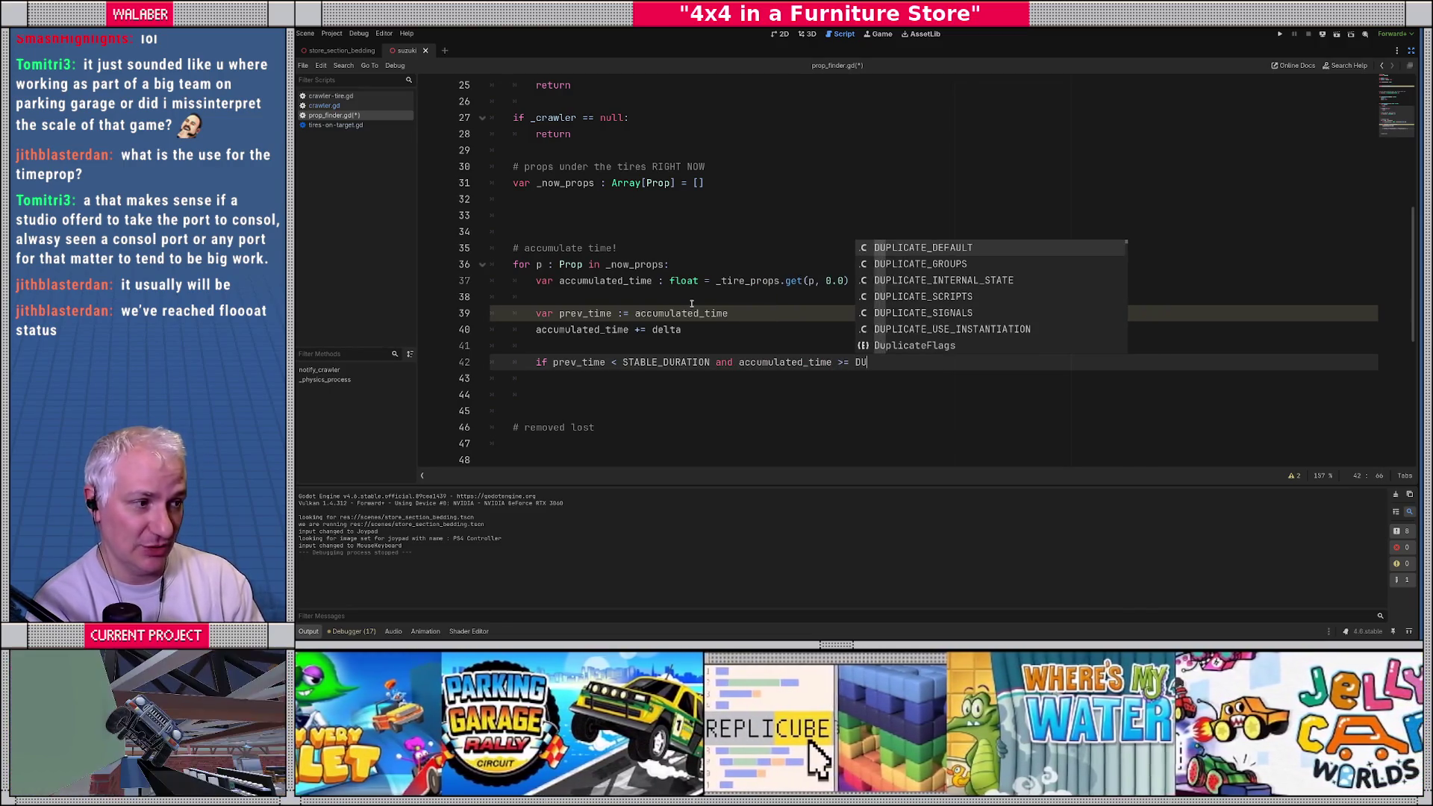
key("BackSpace")
type("STAB")
key("Return")
type(":")
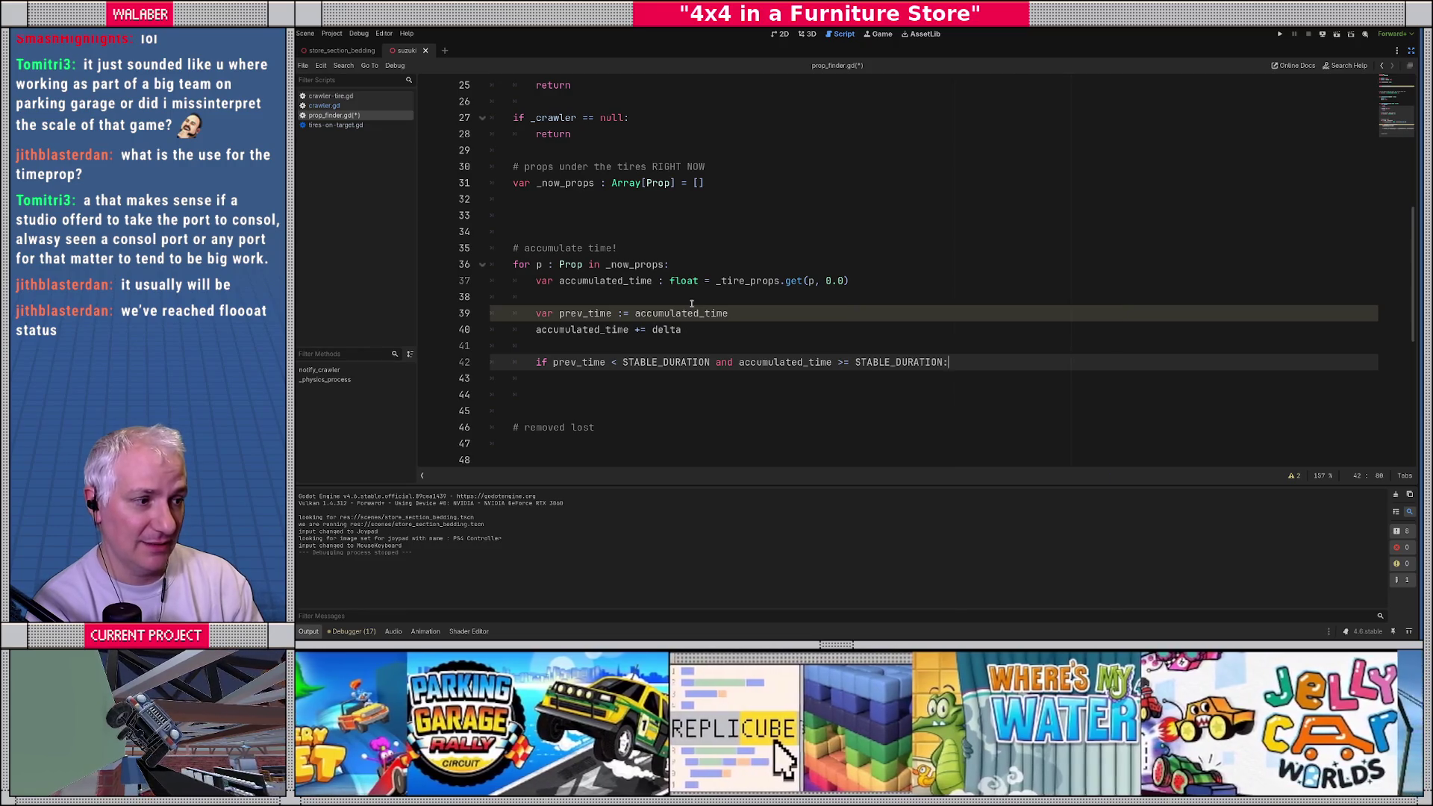
key("Return")
Step: Add the comment '# od dang, we just found this prop!' with an indented line below it
type("# o")
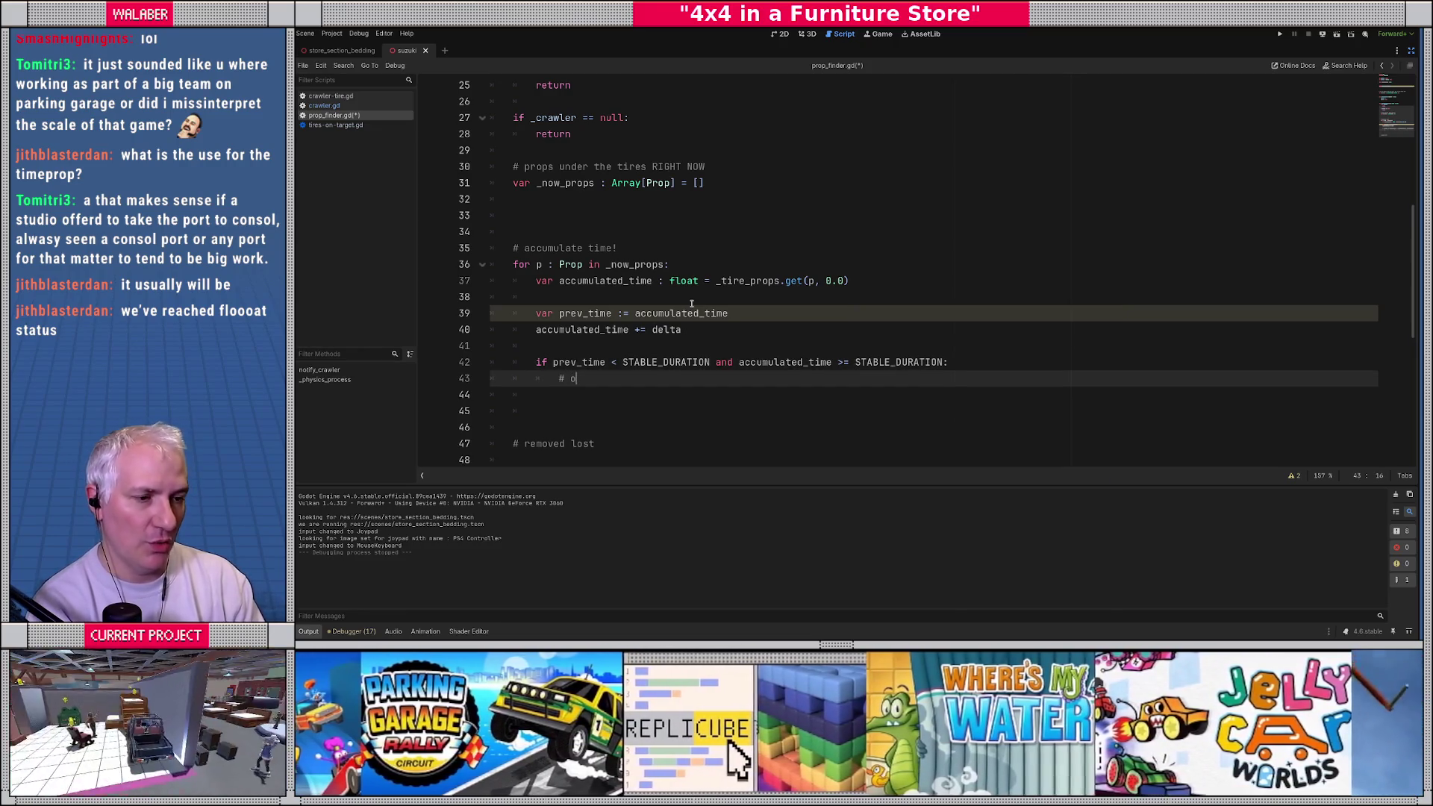
type("h d")
type(" dan")
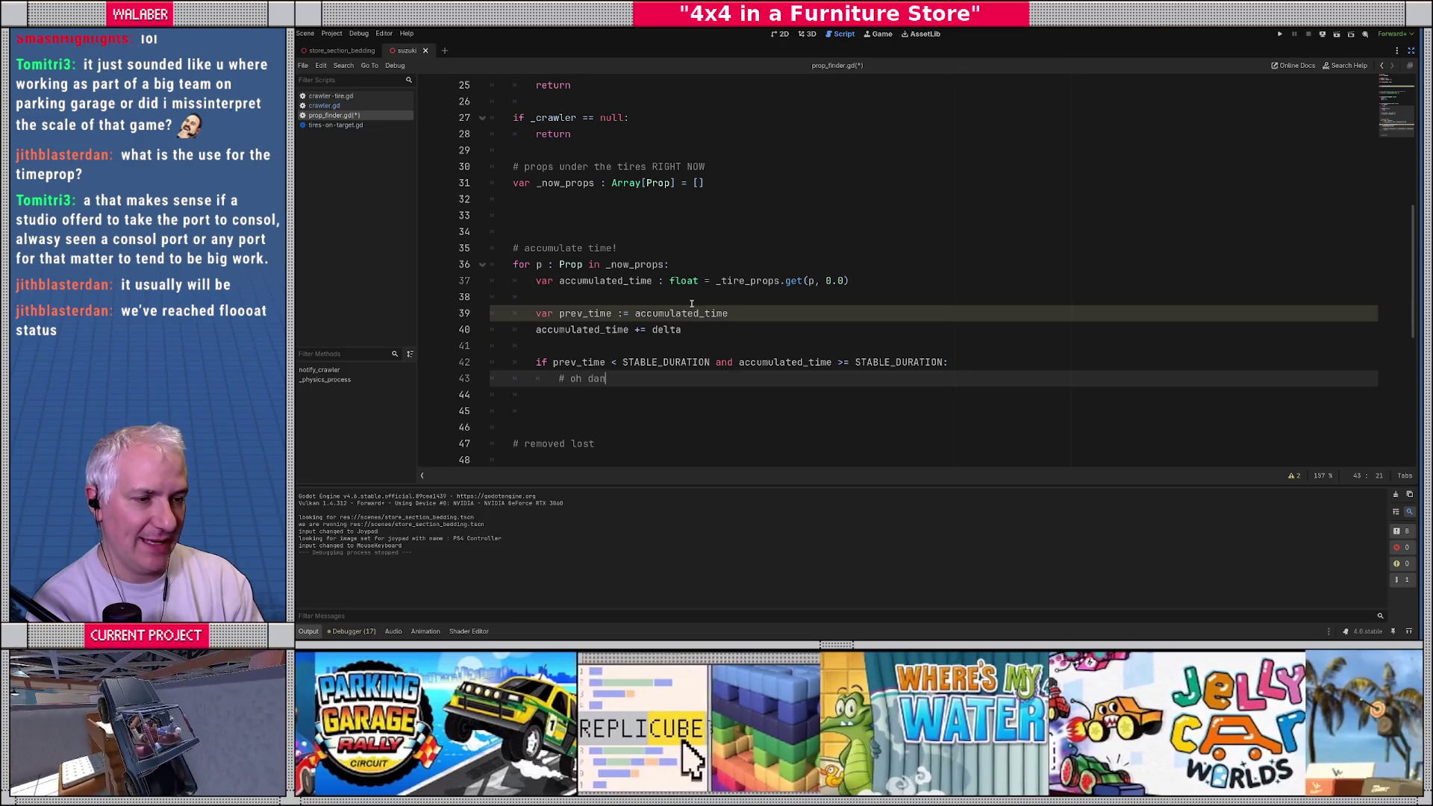
type("g, we just col")
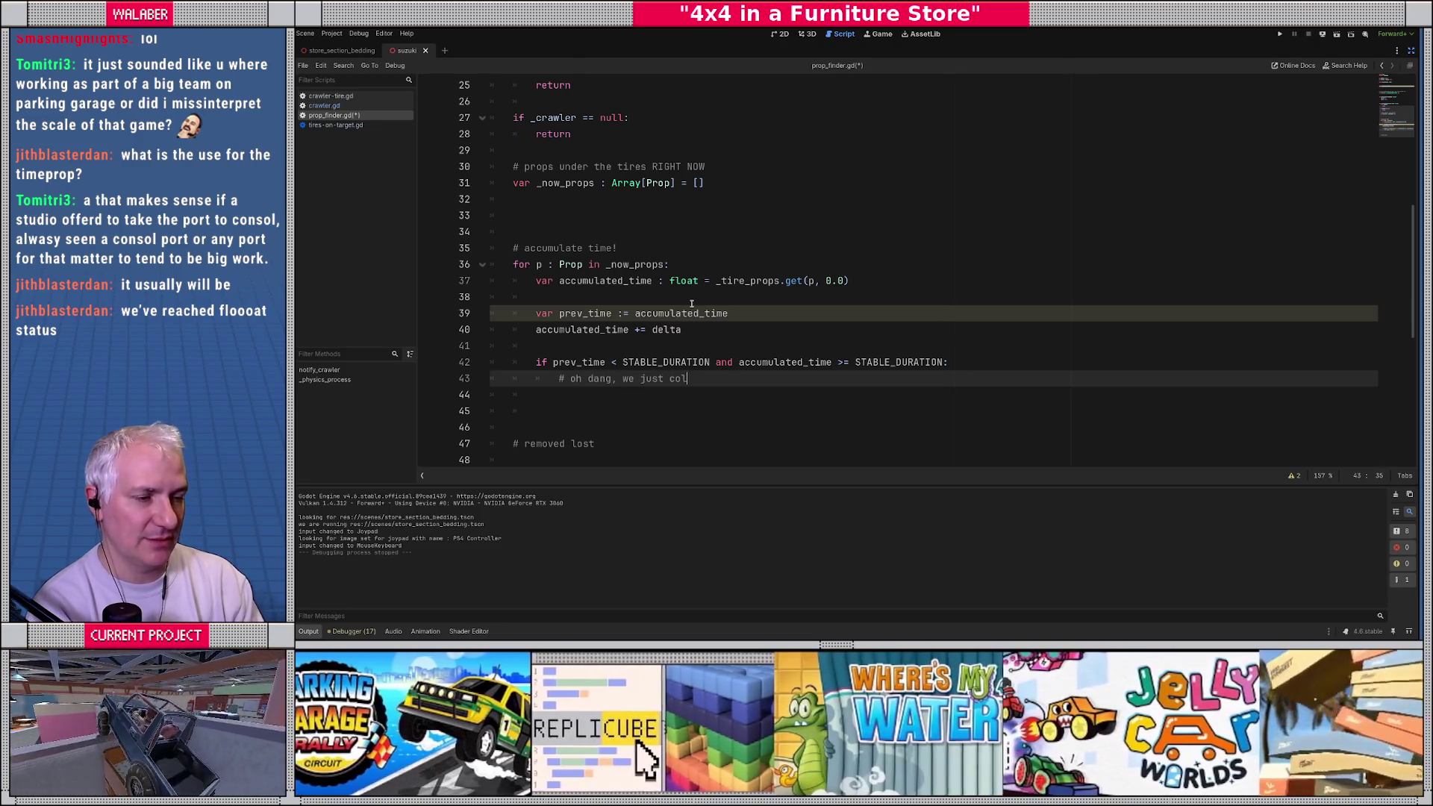
type("lected this prop!")
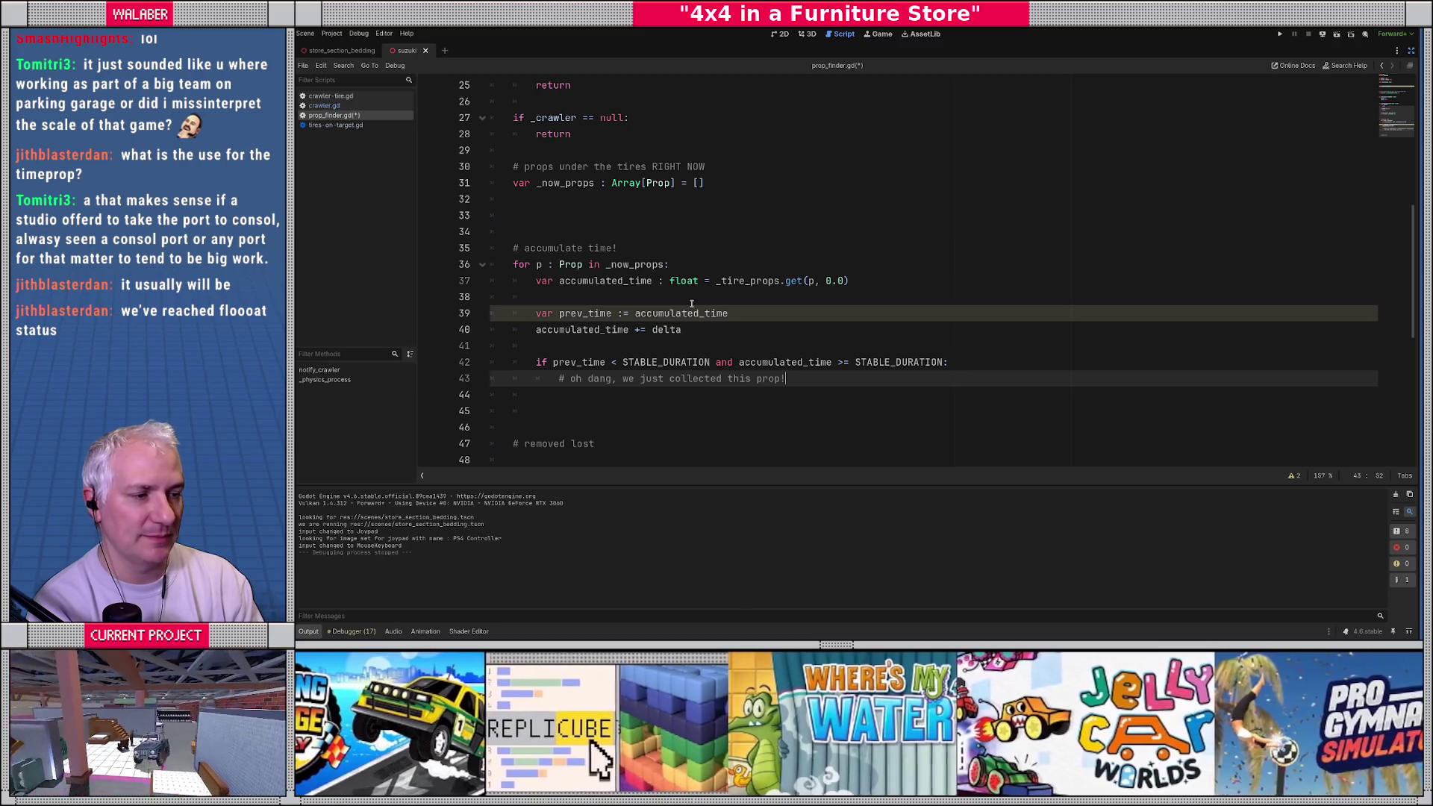
double_click(698, 379)
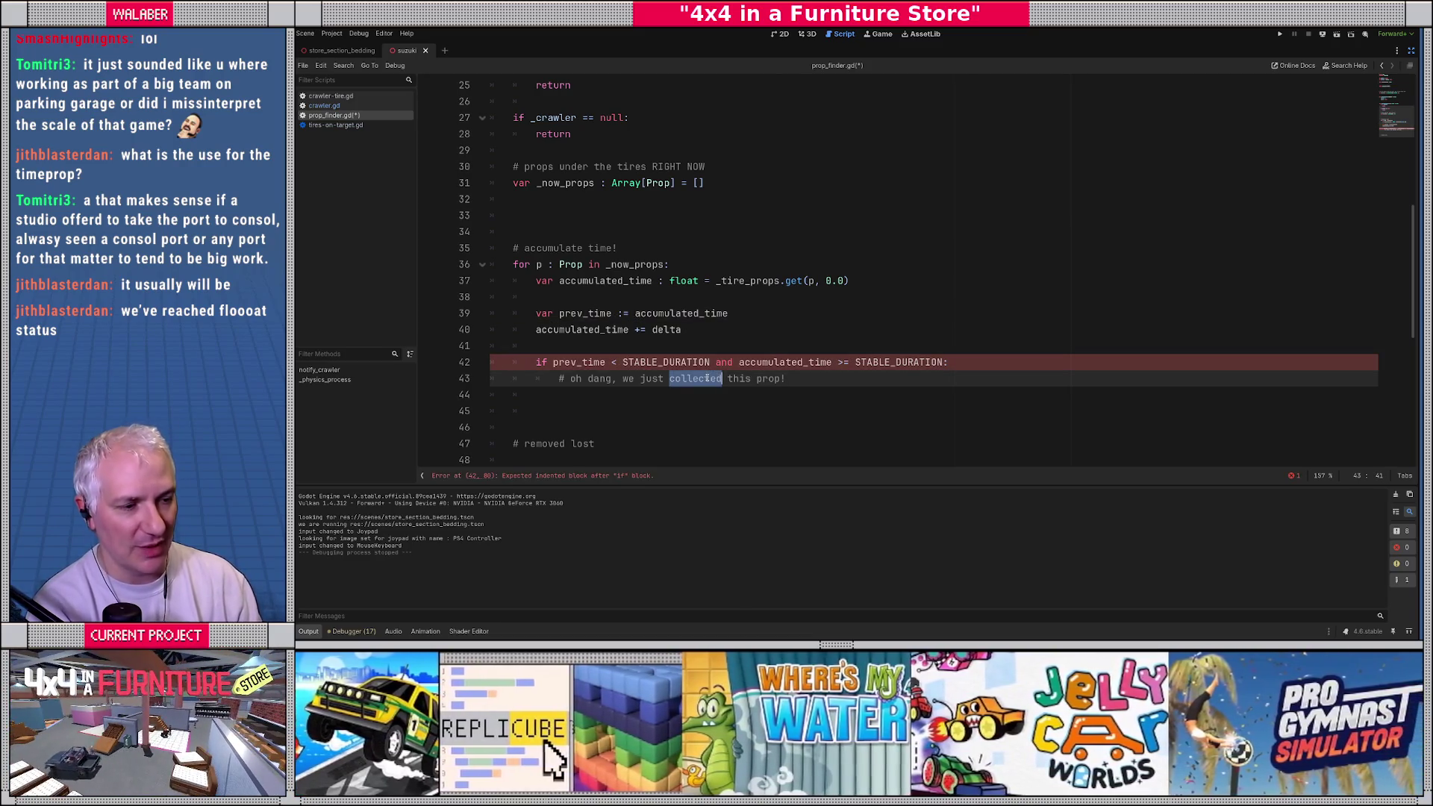
type("found")
key("End")
key("Return")
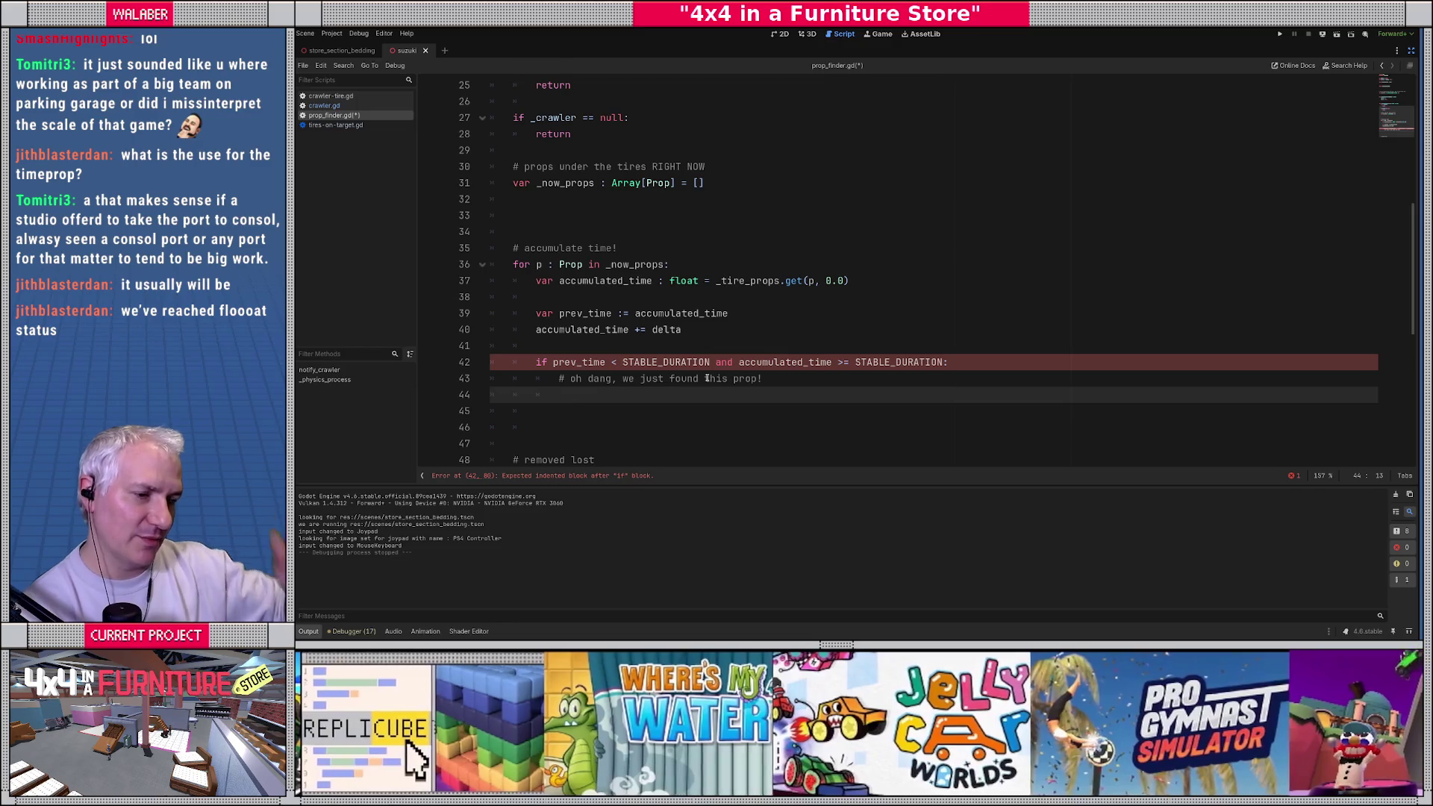
scroll(724, 386, "down", 1)
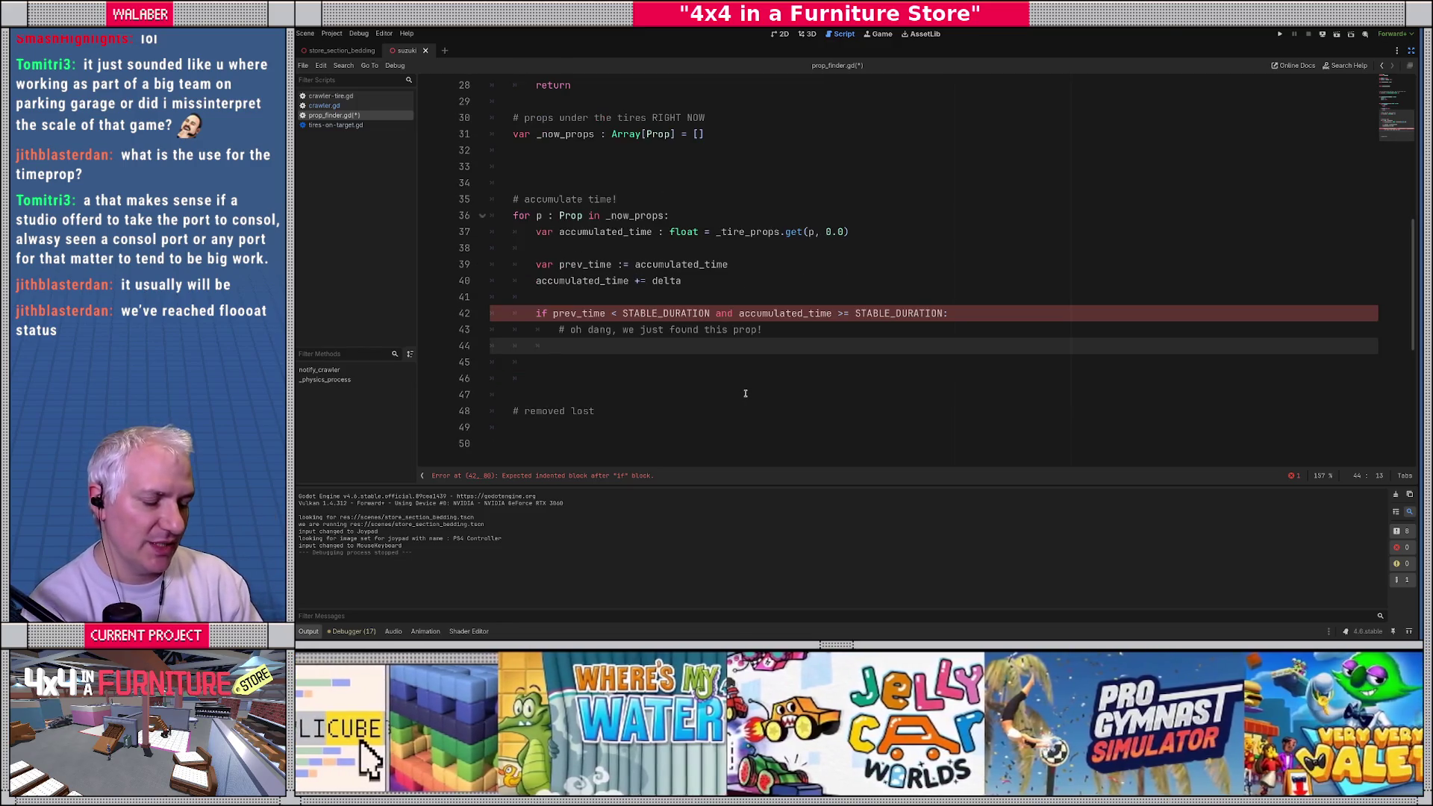
scroll(744, 393, "up", 9)
Step: Emit the found signal with 'prop_found.emit(p)' inside the stable-duration check
scroll(740, 388, "down", 7)
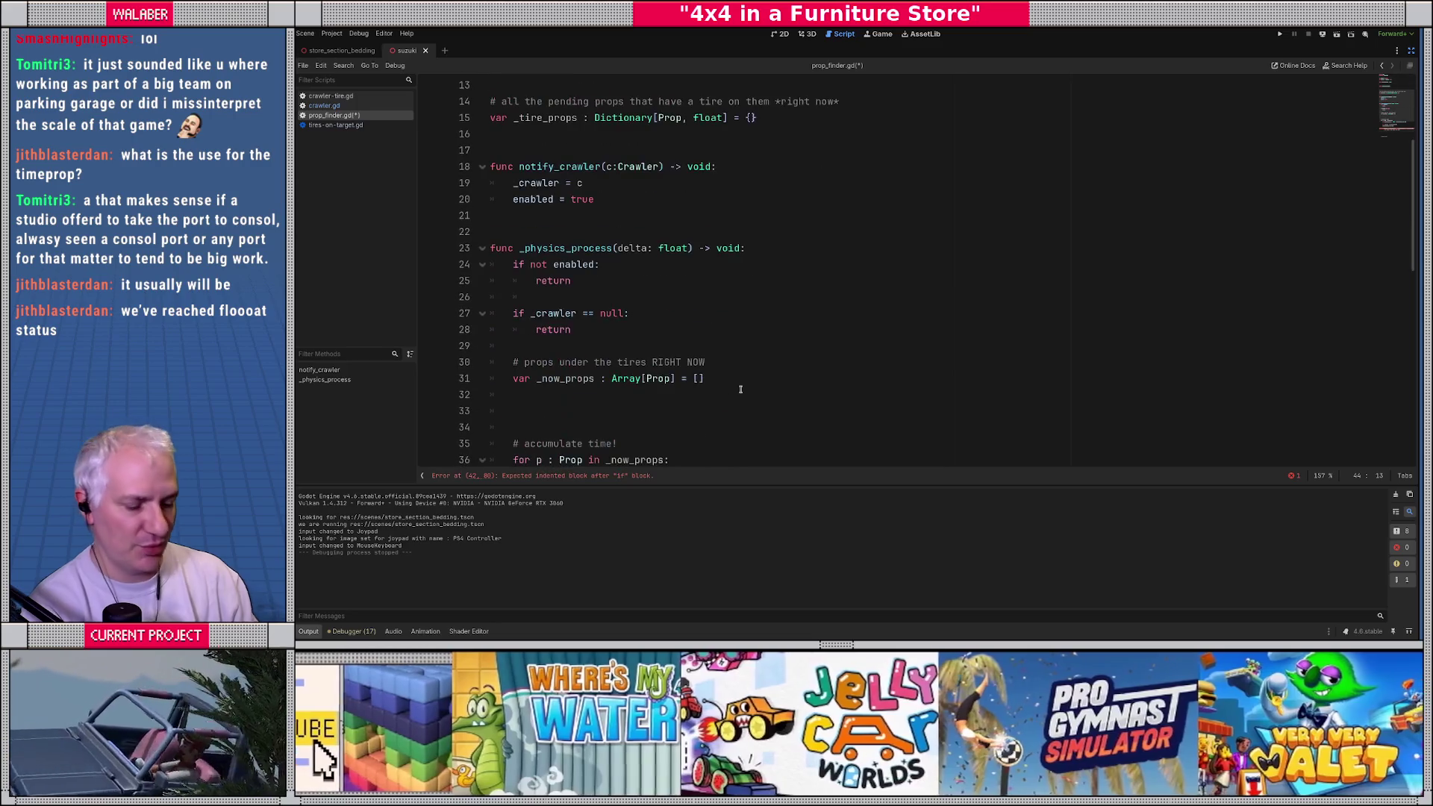
type("prop_found.emit(")
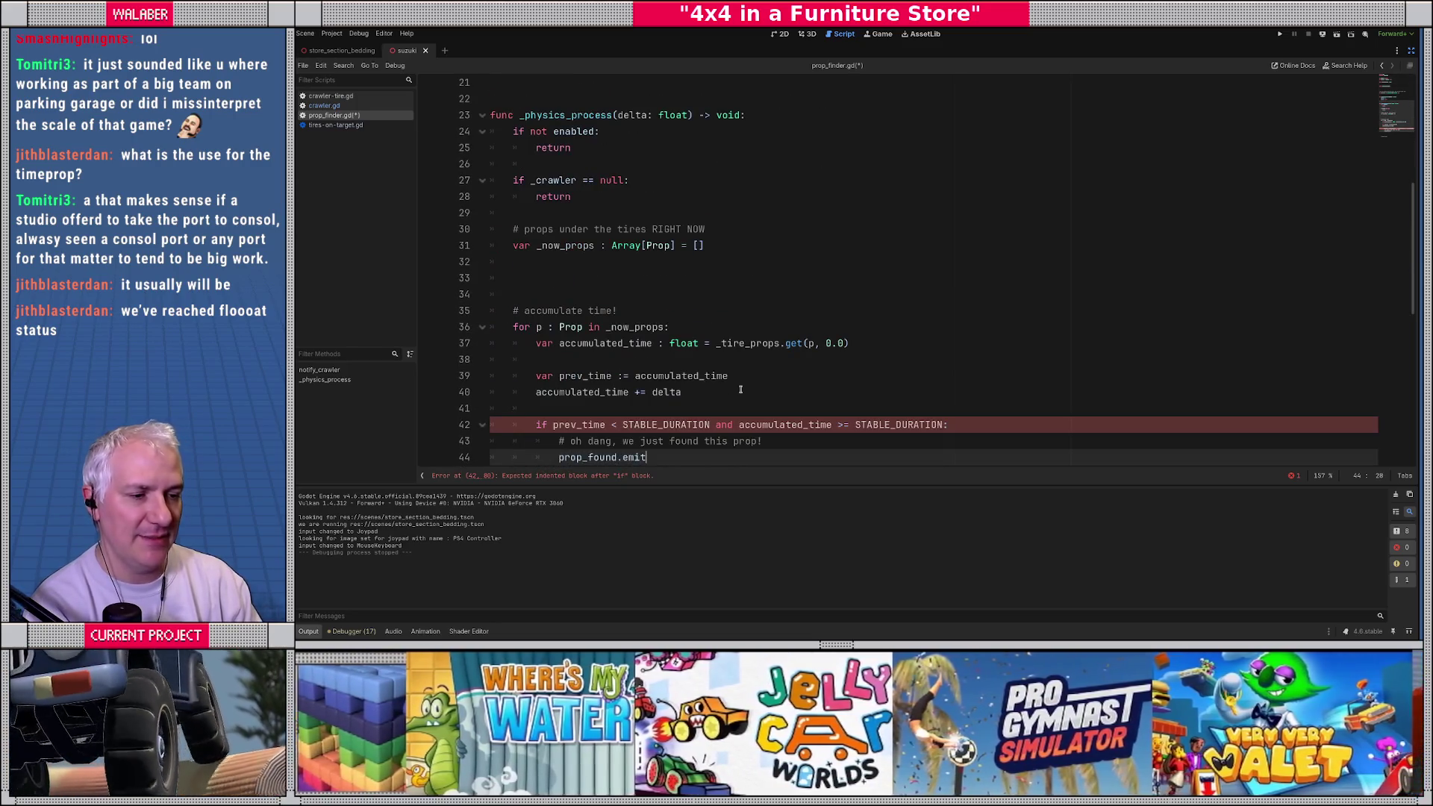
scroll(835, 369, "down", 3)
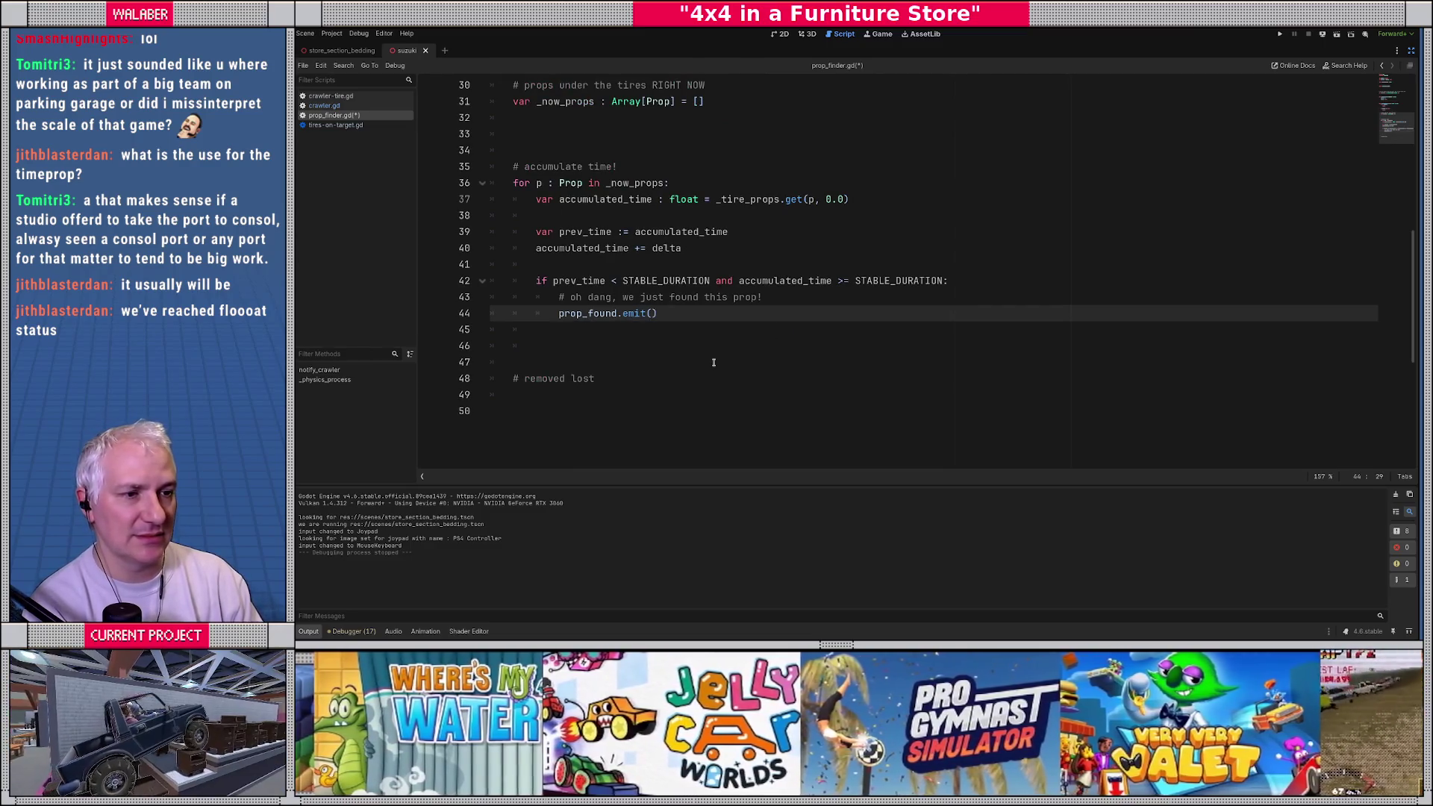
type("p)")
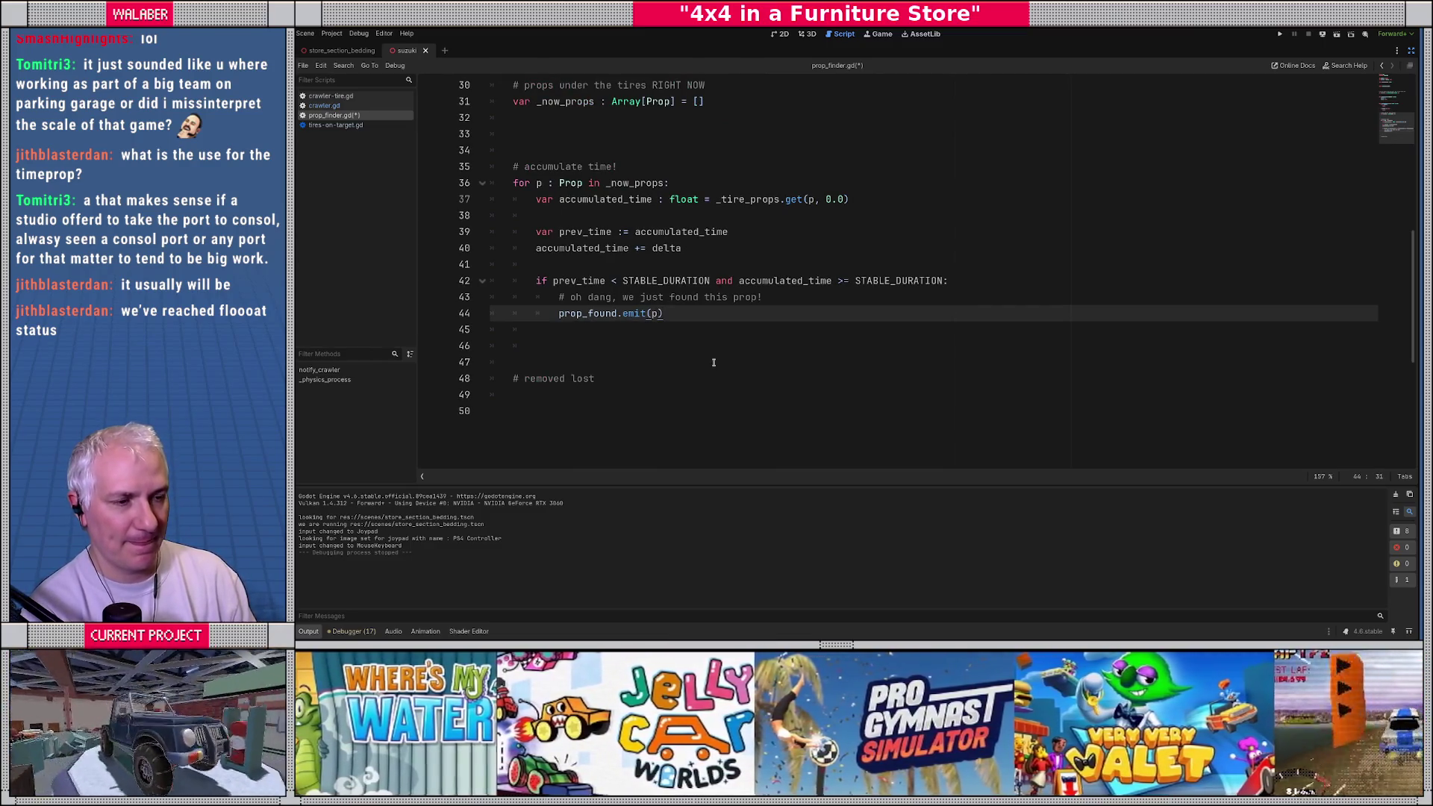
key("Return")
key("Return")
key("BackSpace")
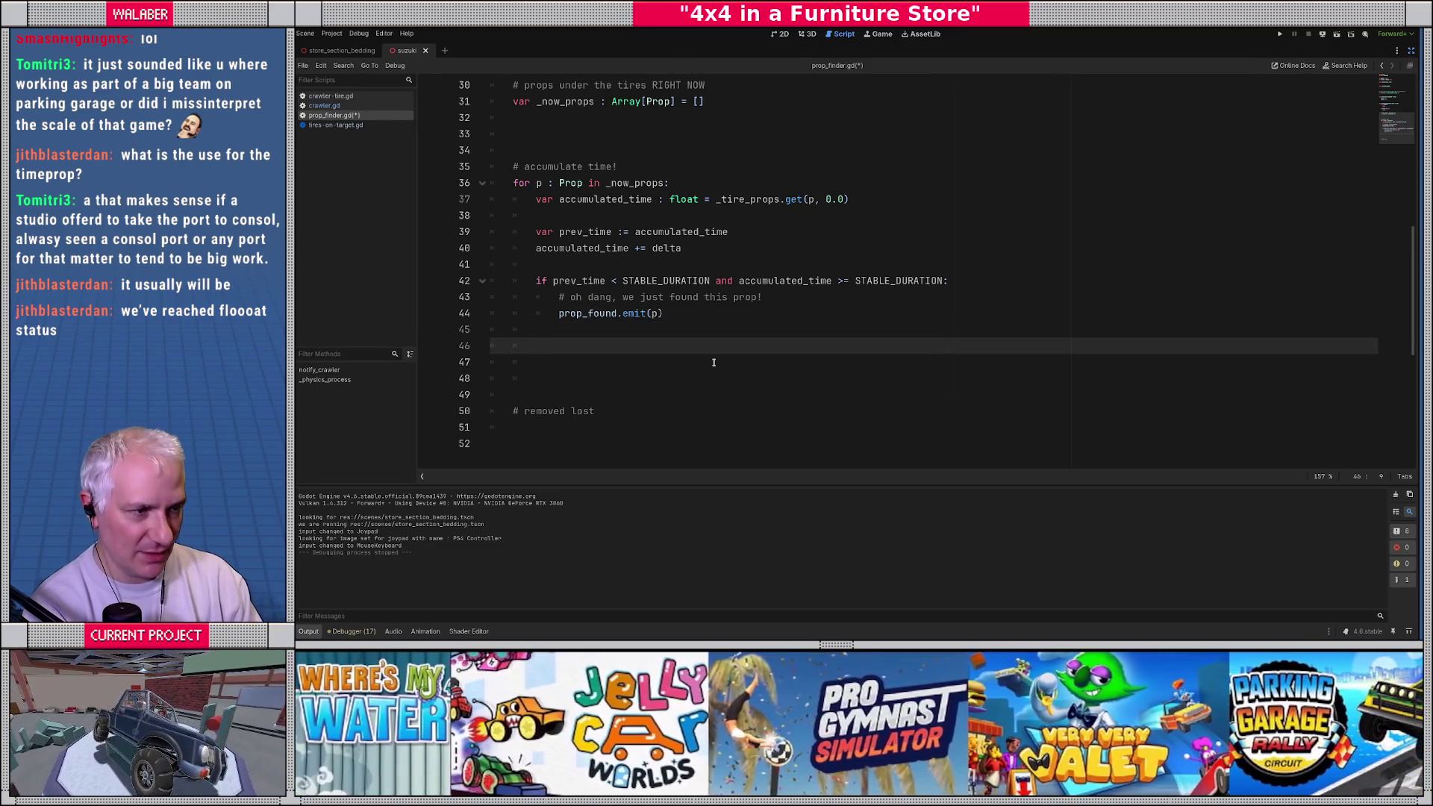
Step: Store the time back with '_tire_props.set(p, accumulated_time)'
type("_t")
key("Return")
type(".set(")
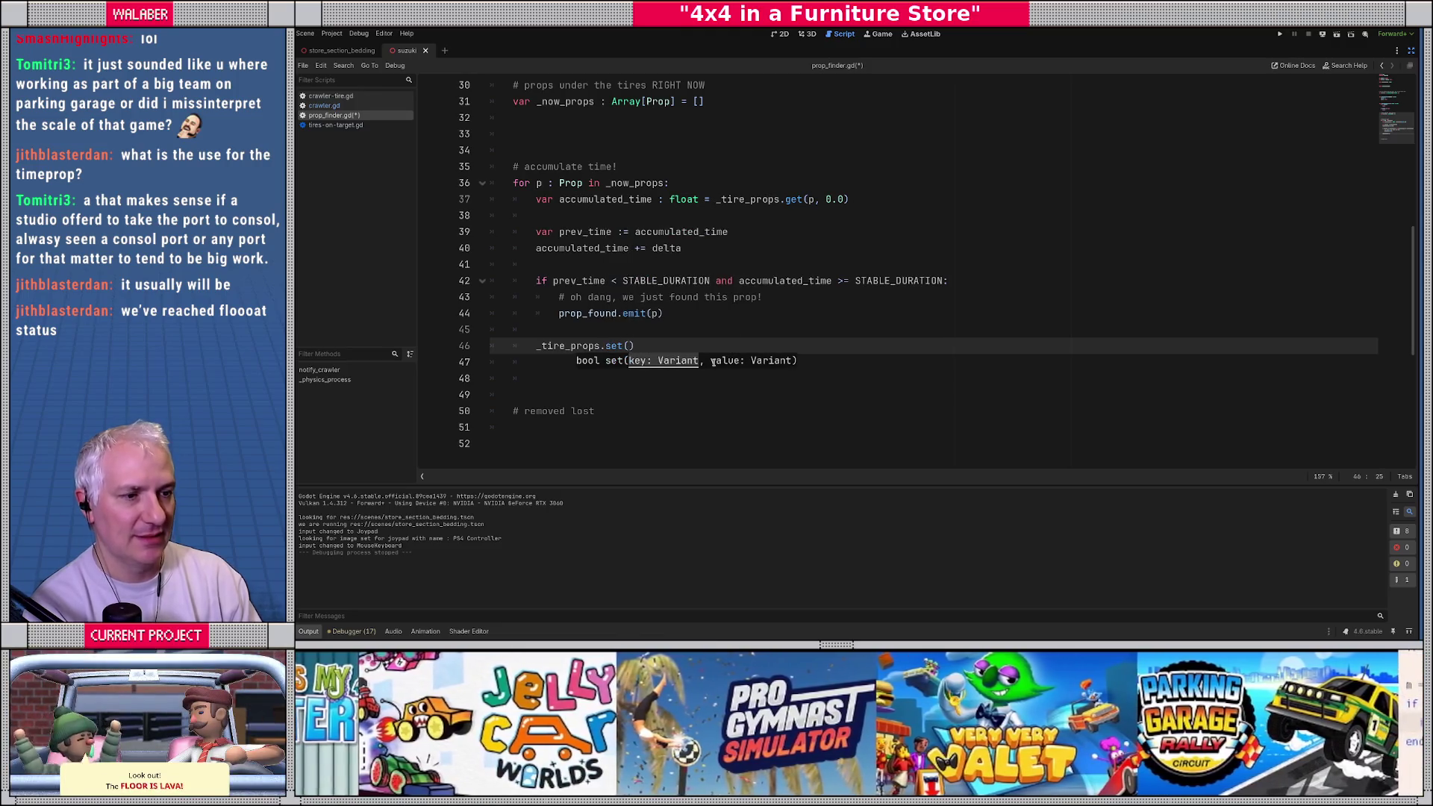
type("p, ")
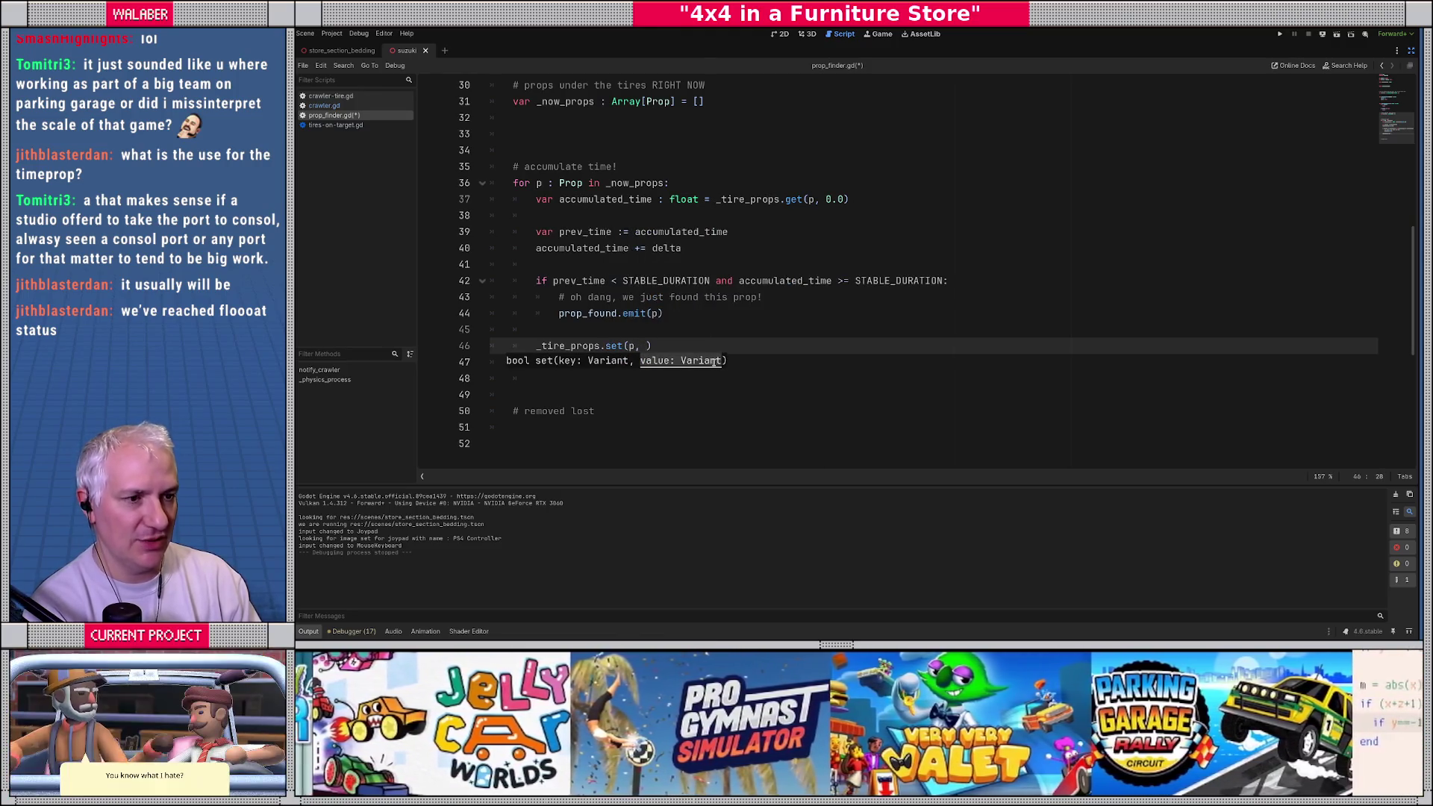
type("acc")
key("Return")
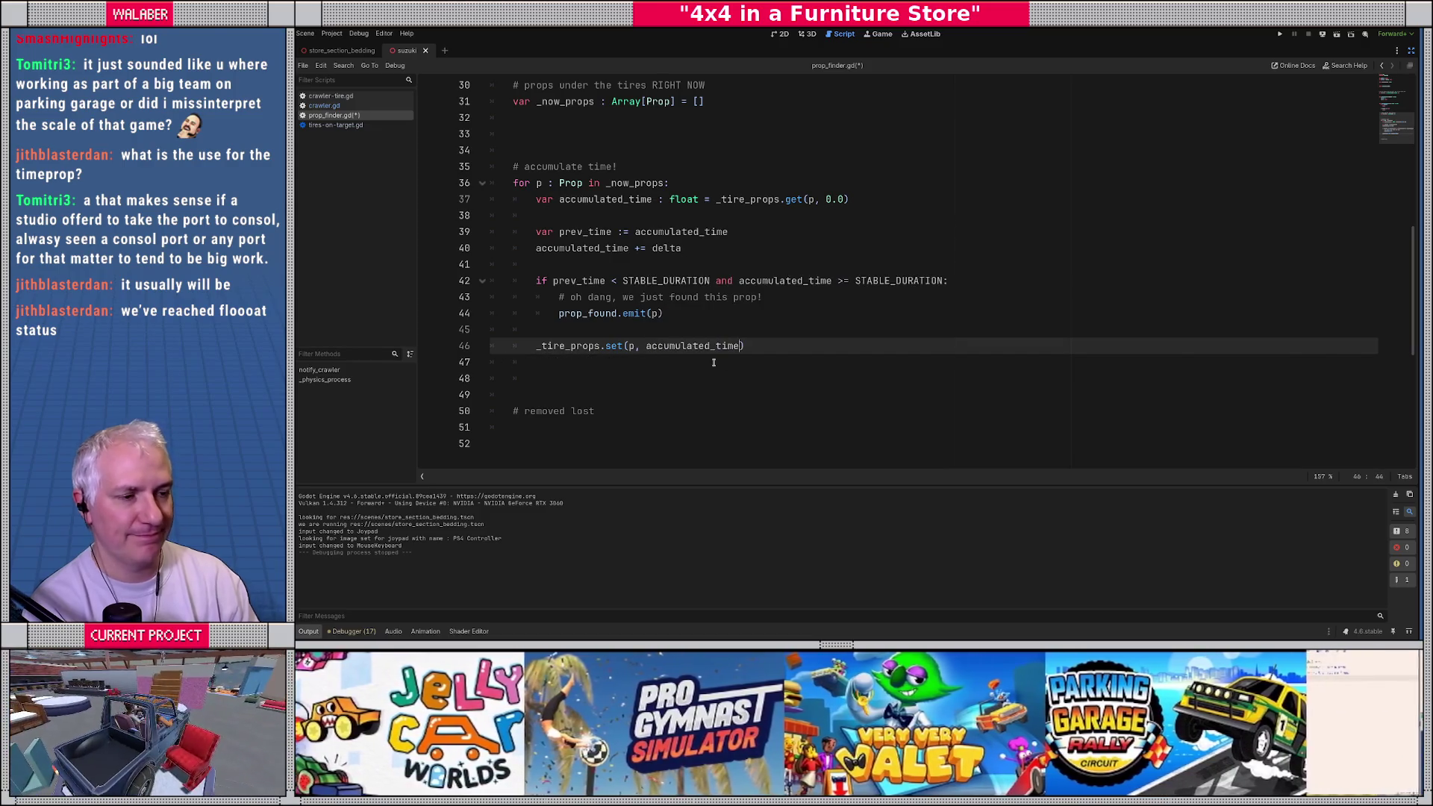
key("Down")
key("Down")
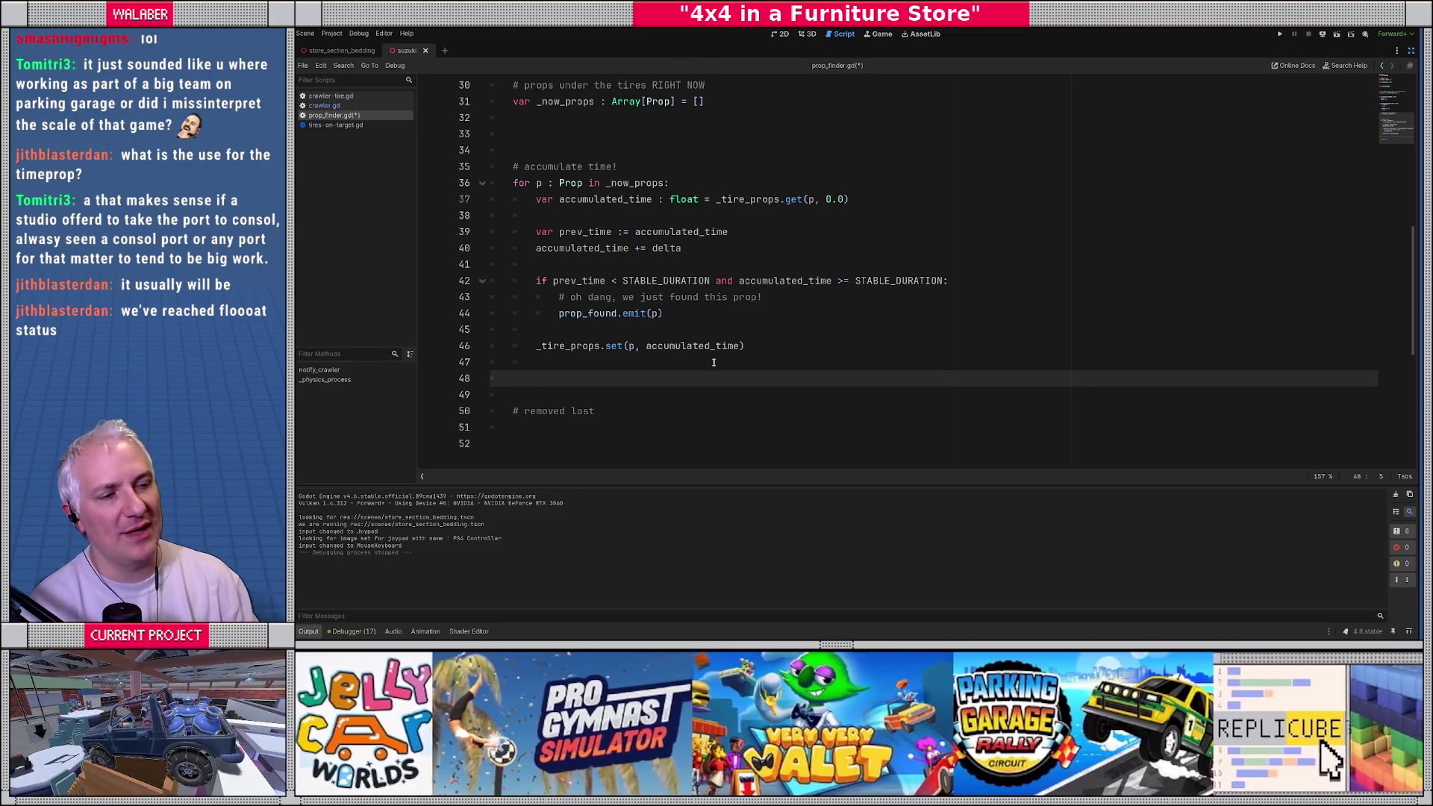
Step: Review the _now_props and _tire_props references, then go to the empty line under '# removed lost'
left_click_drag(721, 200, 864, 200)
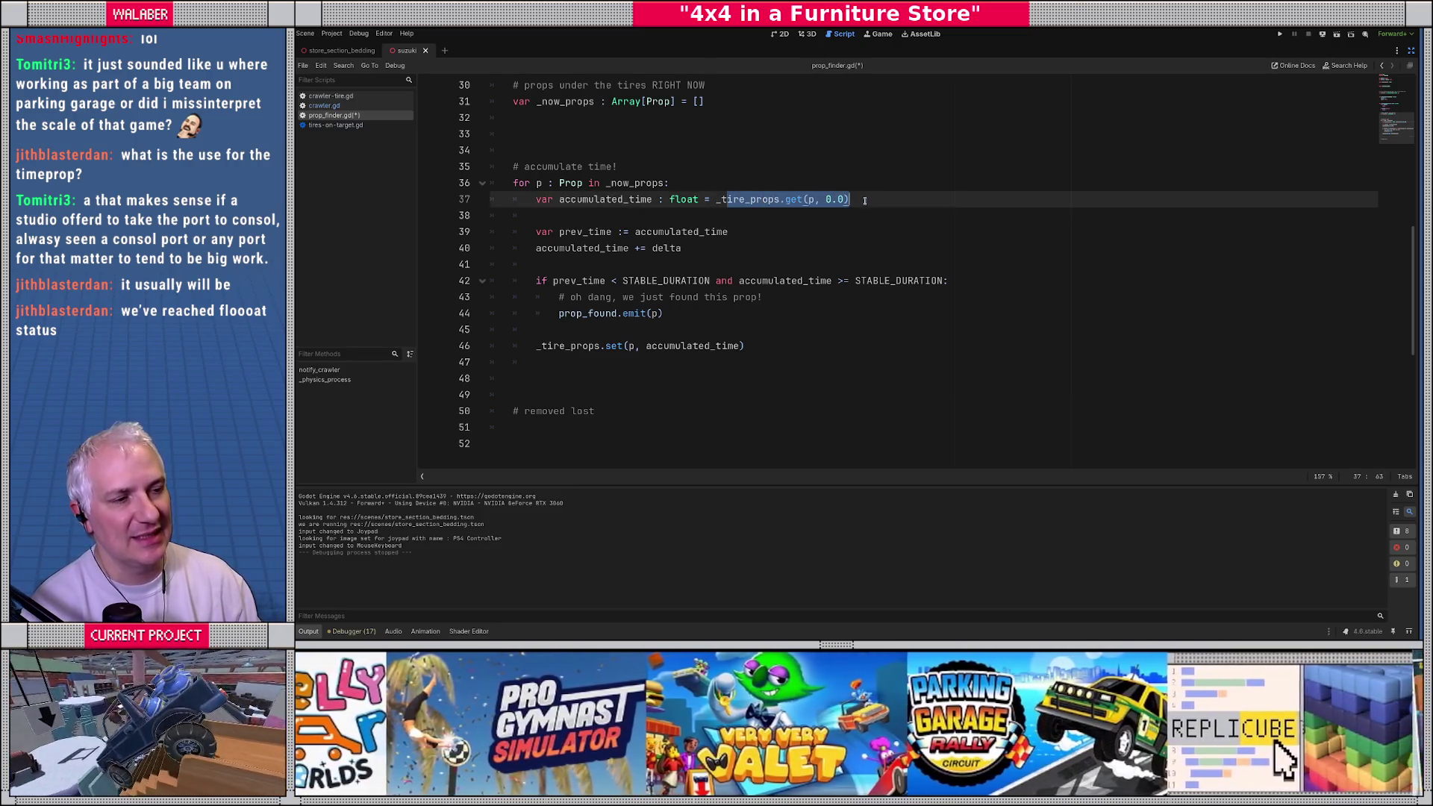
left_click(669, 247)
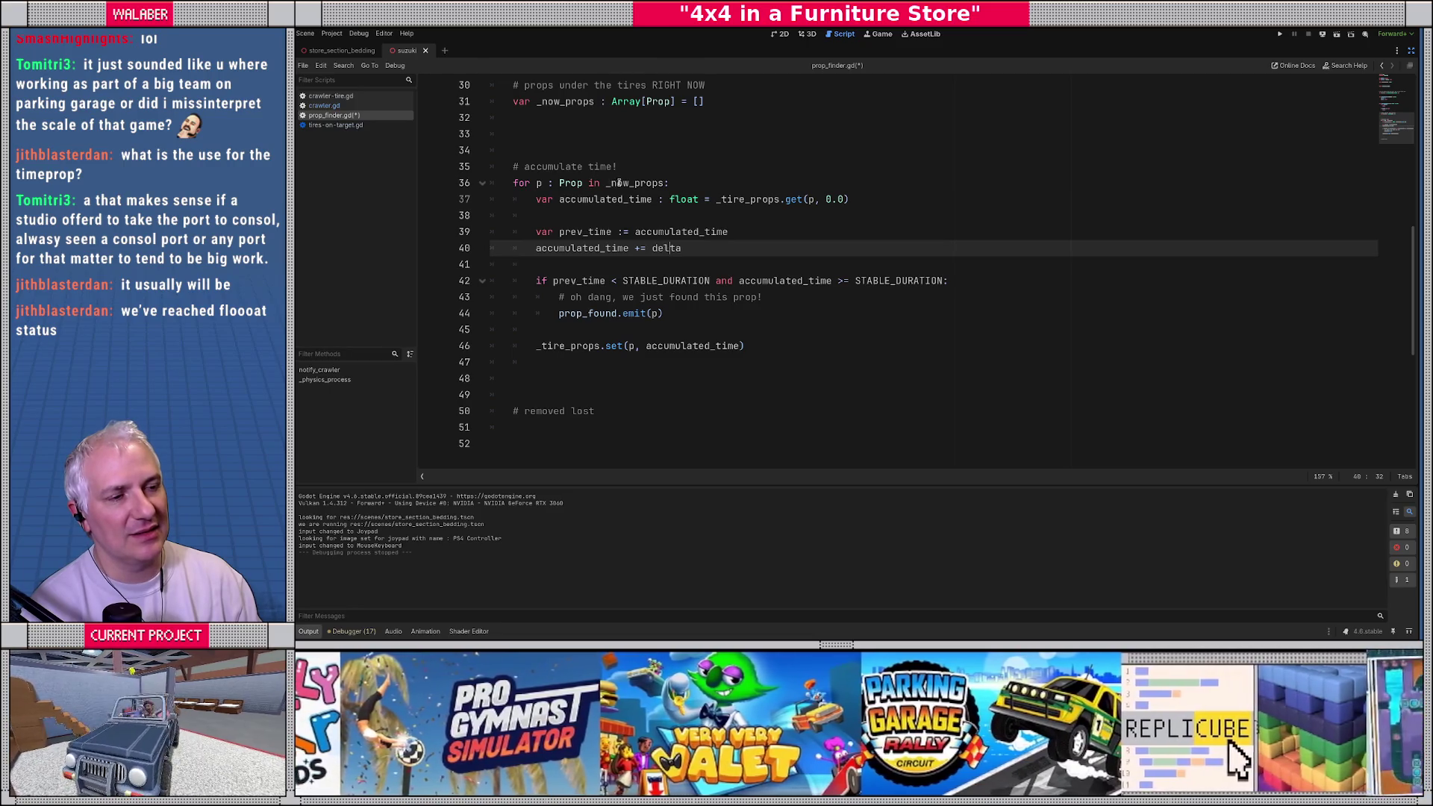
left_click_drag(609, 182, 654, 183)
double_click(586, 345)
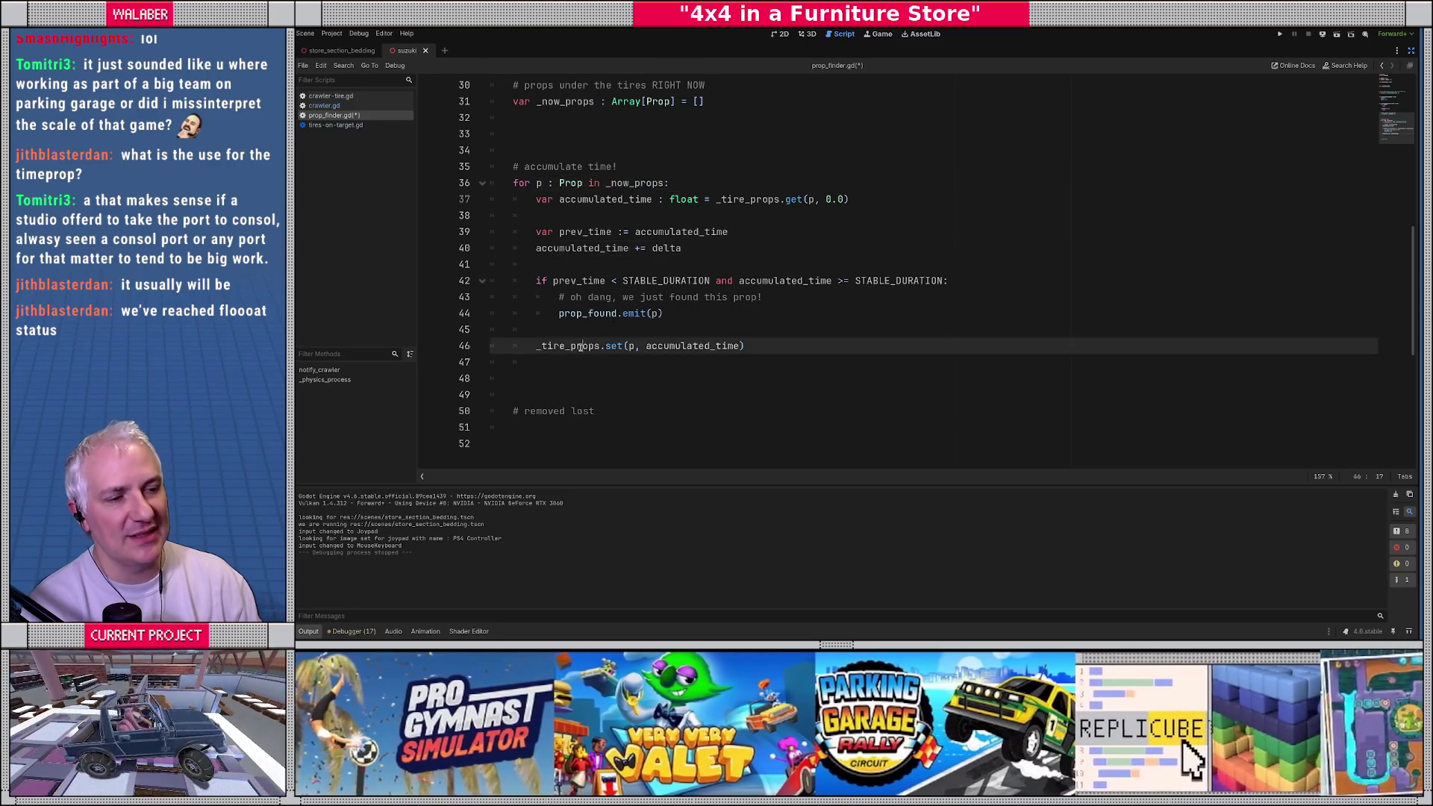
double_click(632, 184)
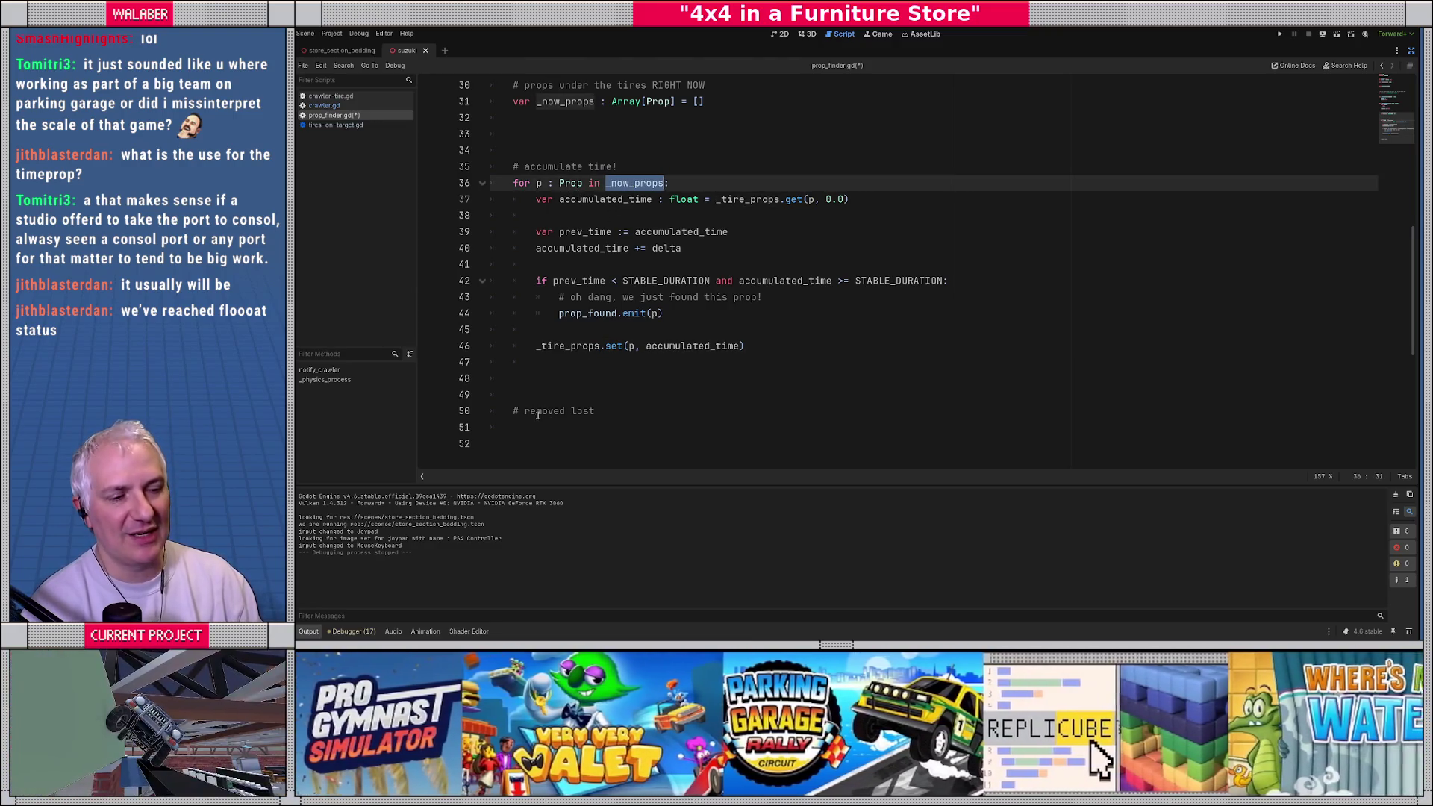
left_click(536, 413)
left_click(543, 427)
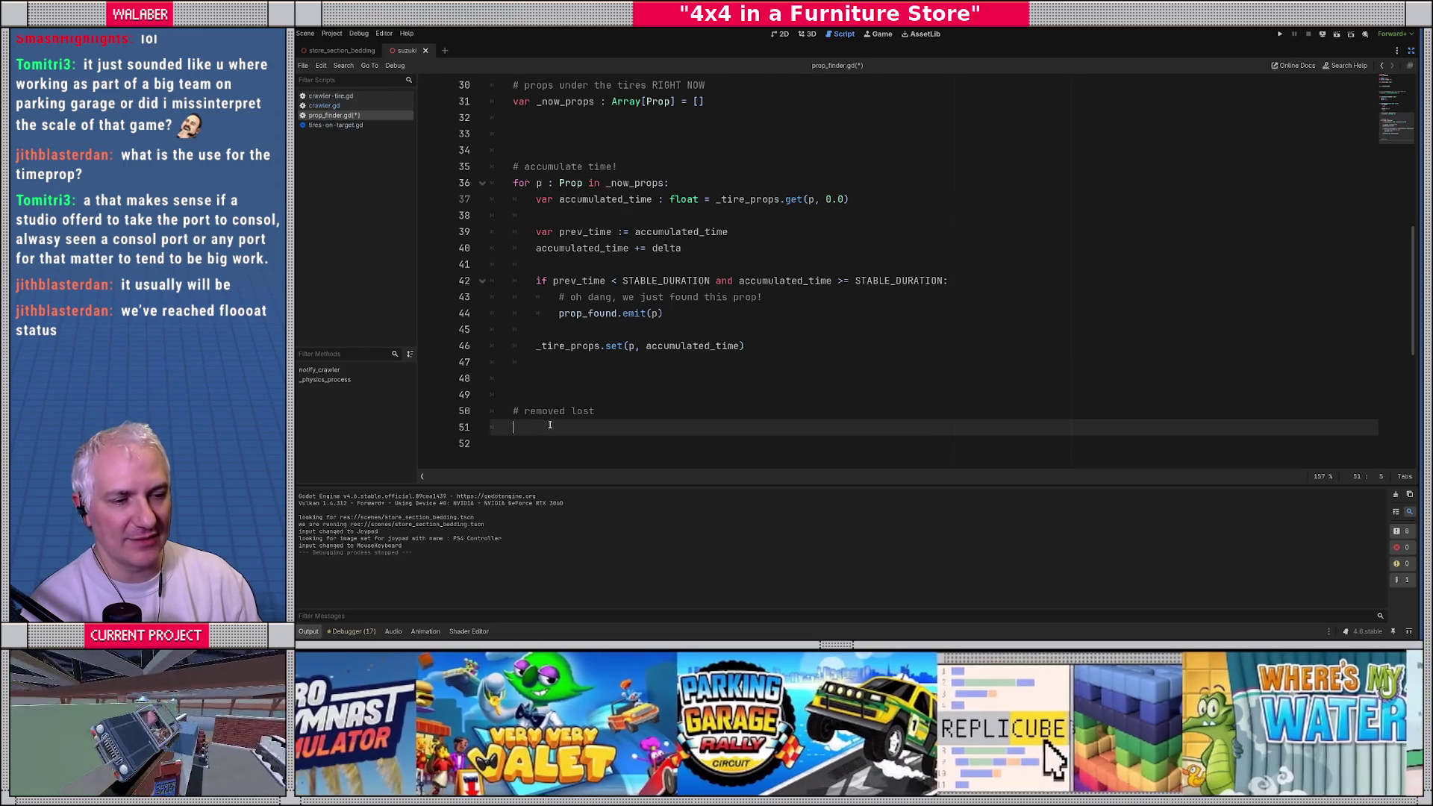
scroll(656, 374, "down", 1)
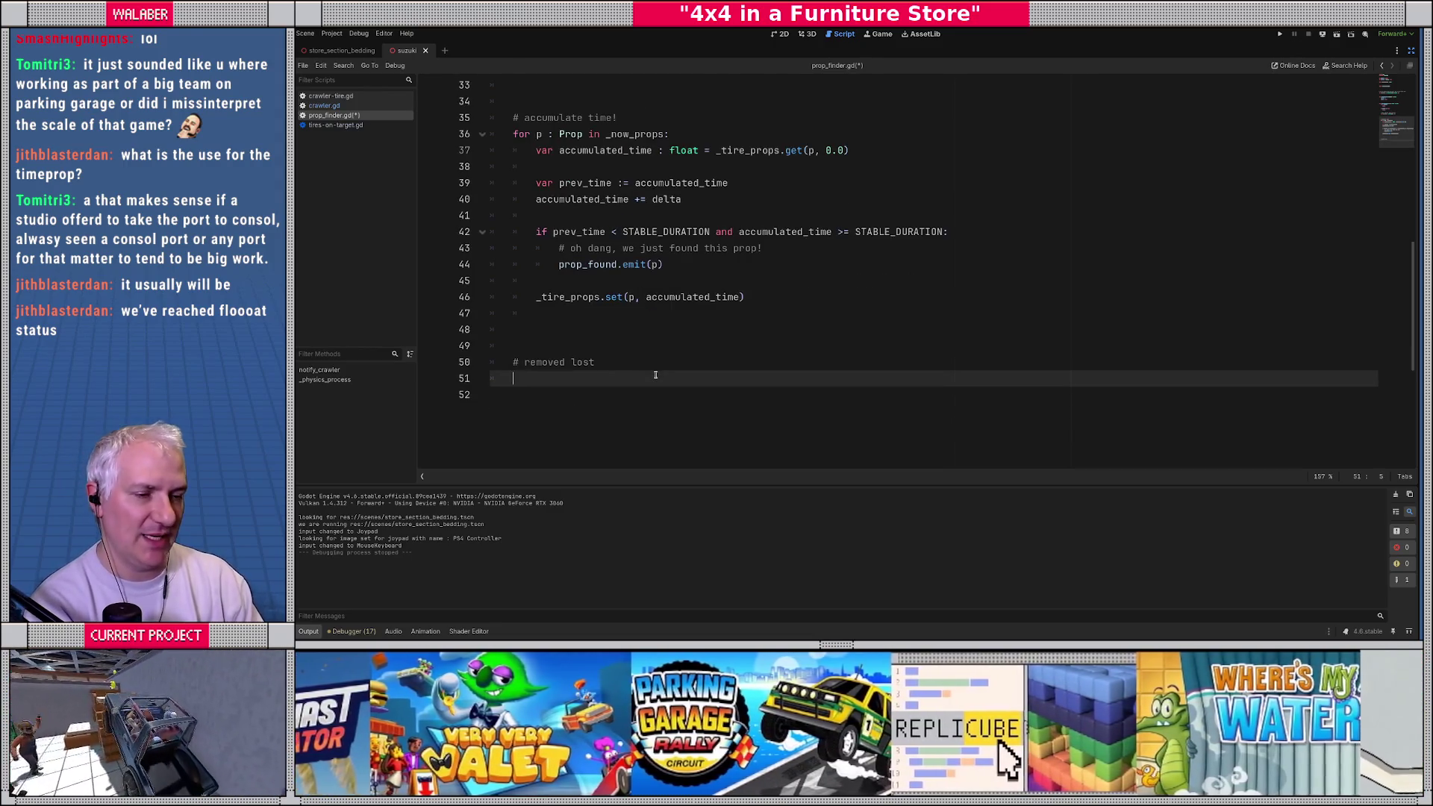
Step: Write 'for p : Prop in _tire_props:' containing 'if not _now_props.has(p):'
type("for p : ")
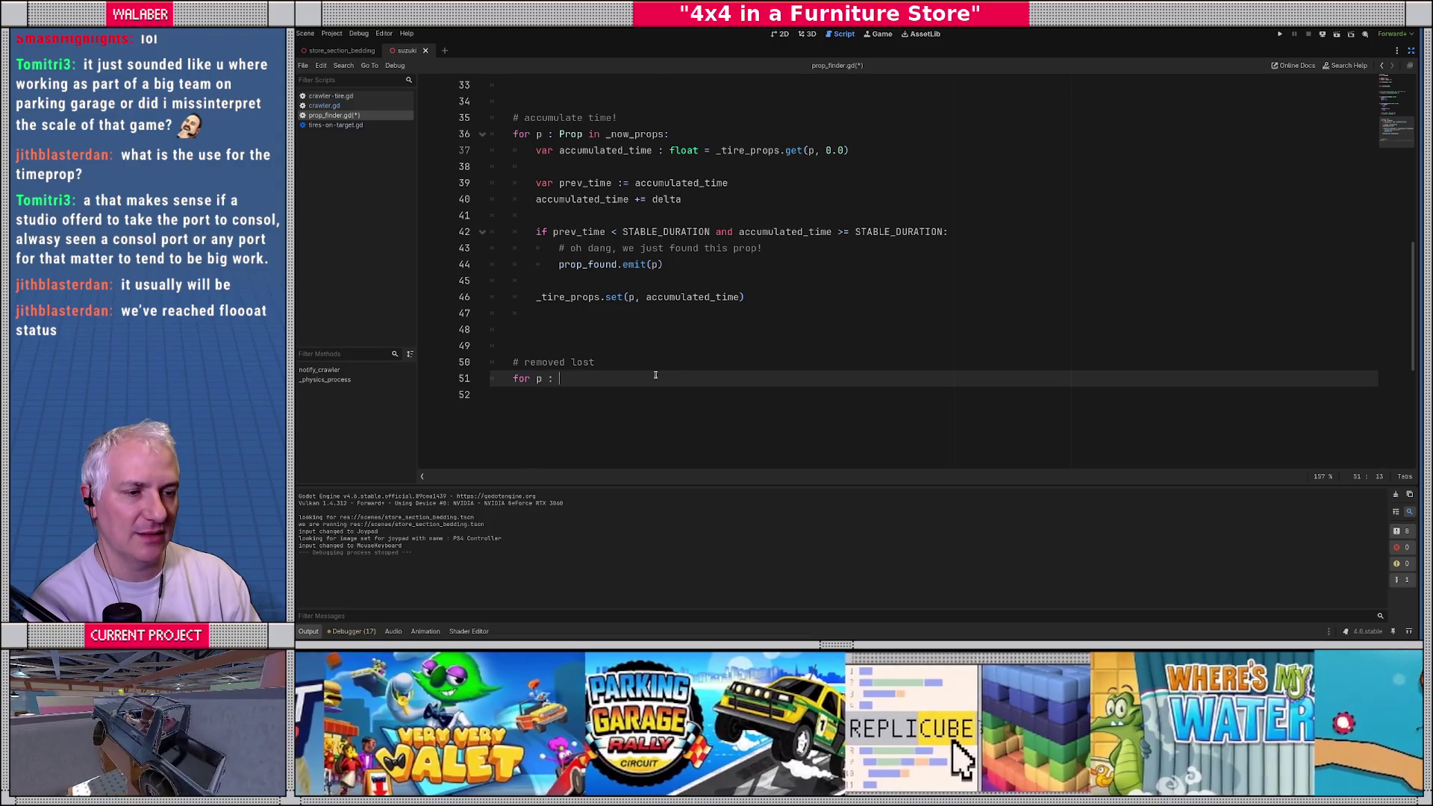
type("Prop in _pr")
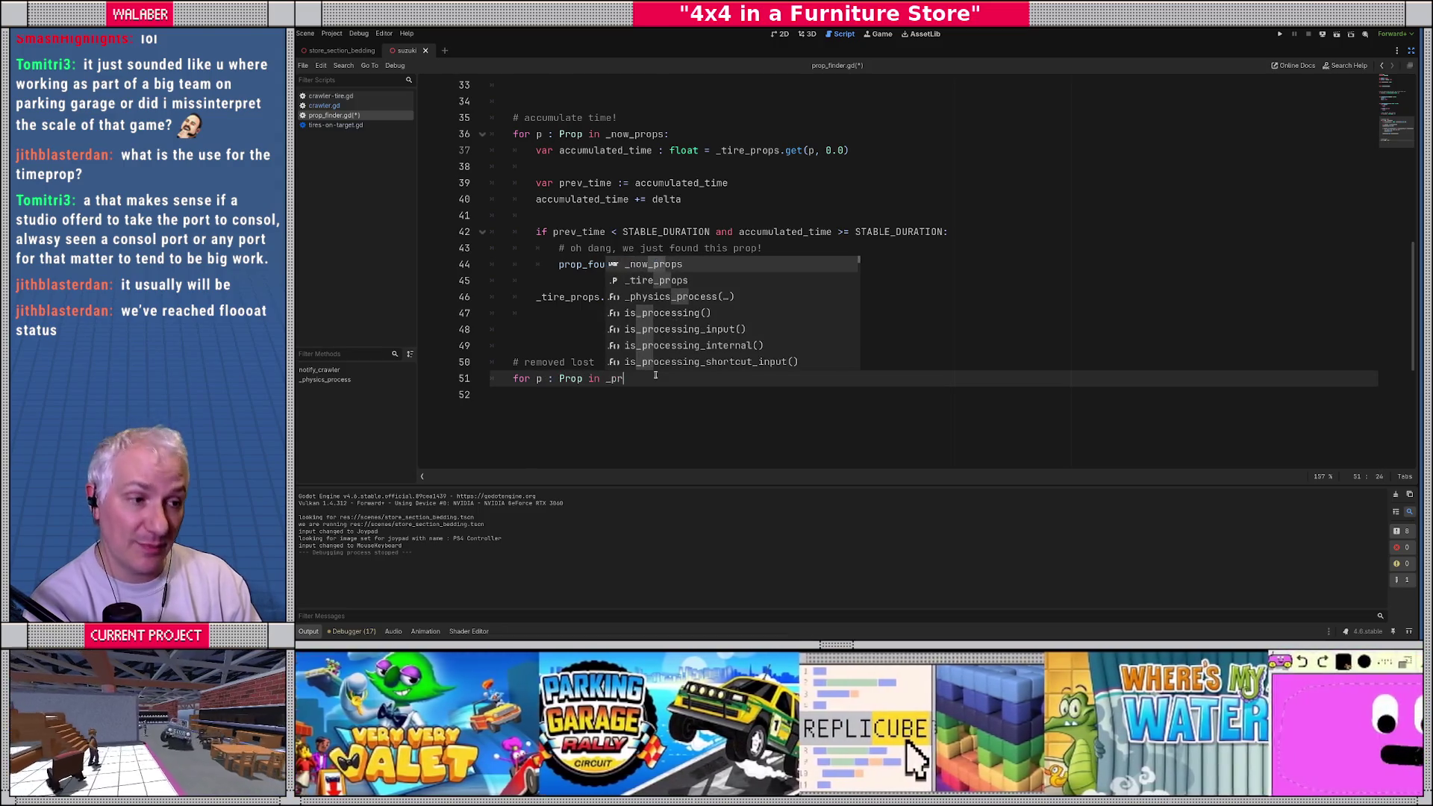
key("Down")
key("Return")
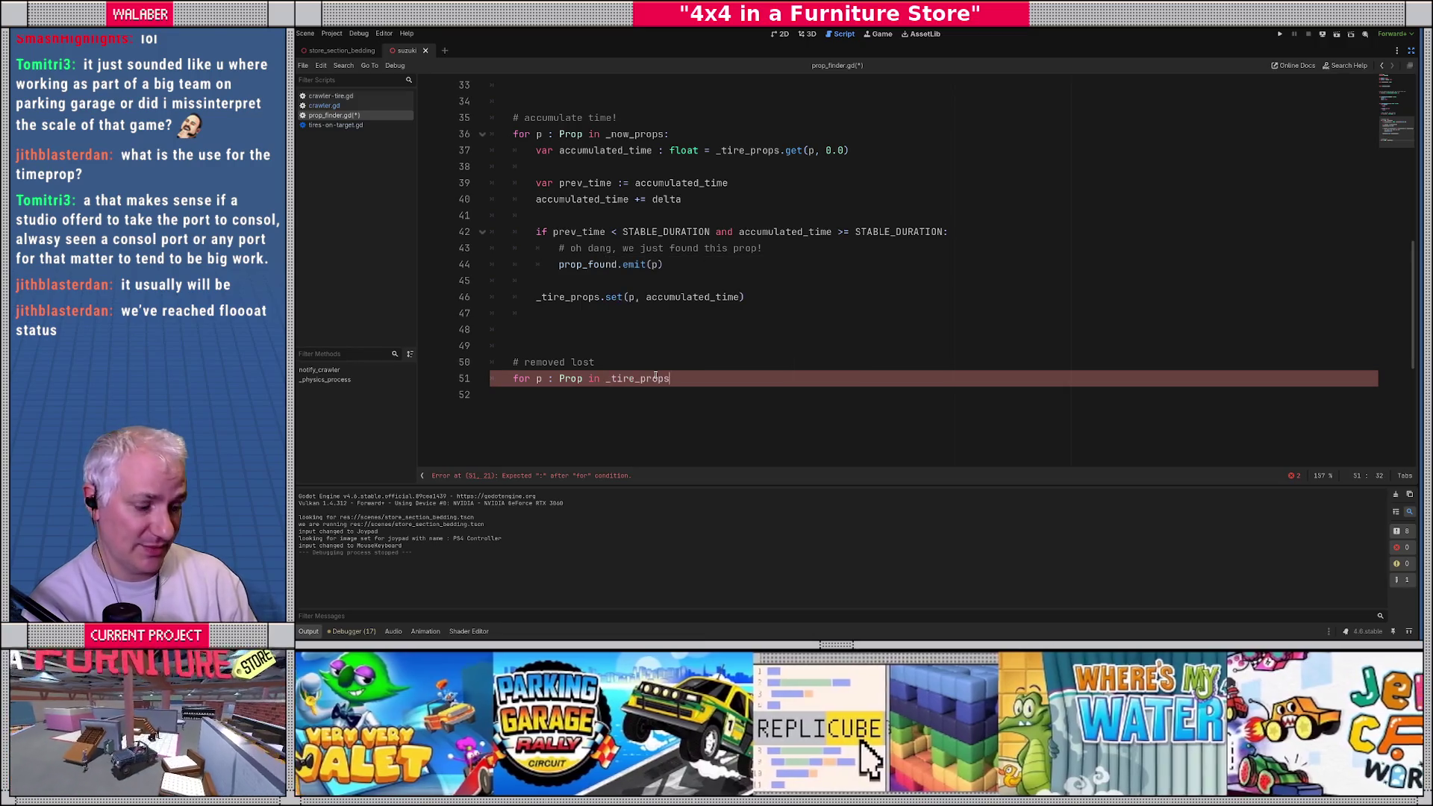
type(":")
key("Return")
scroll(656, 375, "down", 1)
type("i")
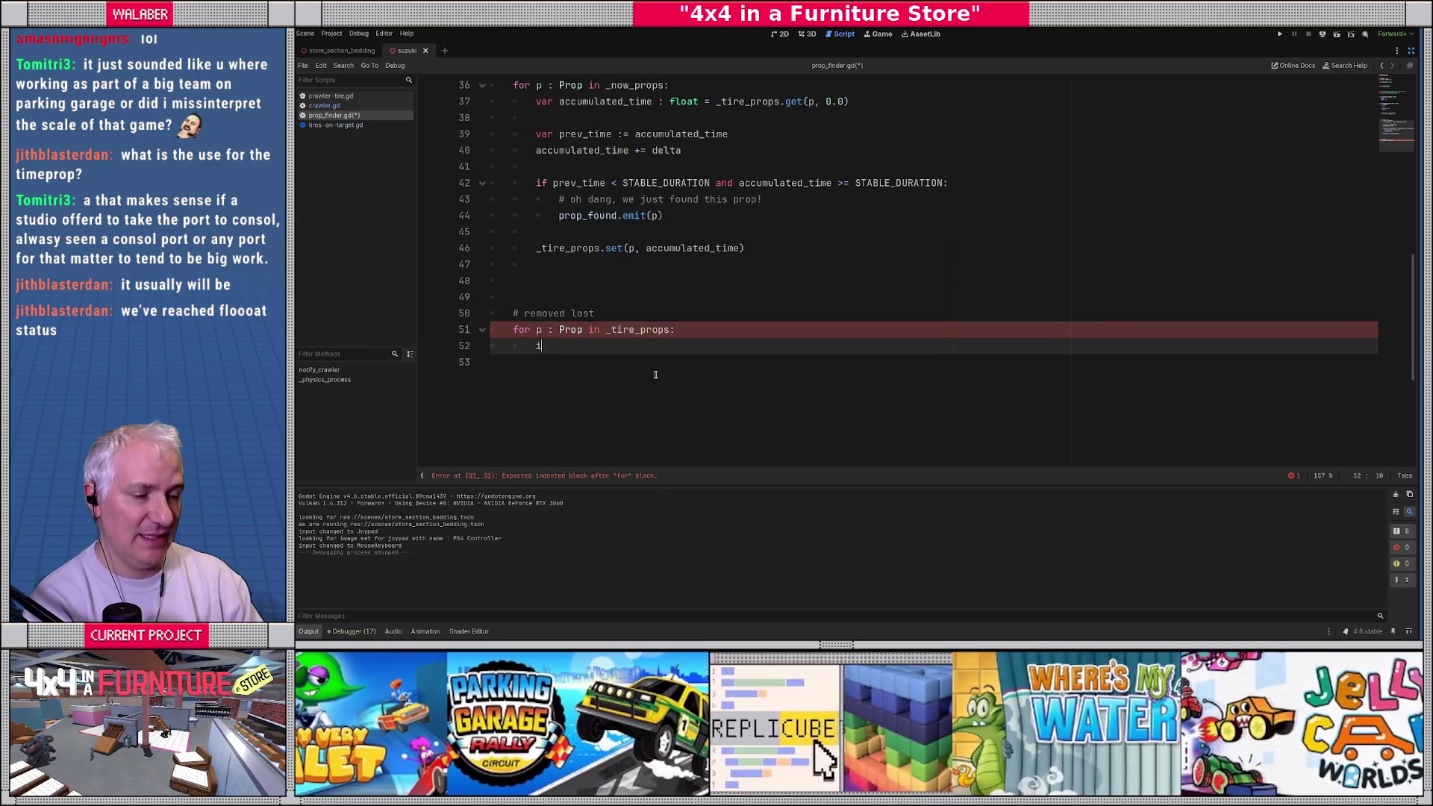
type("f not _no")
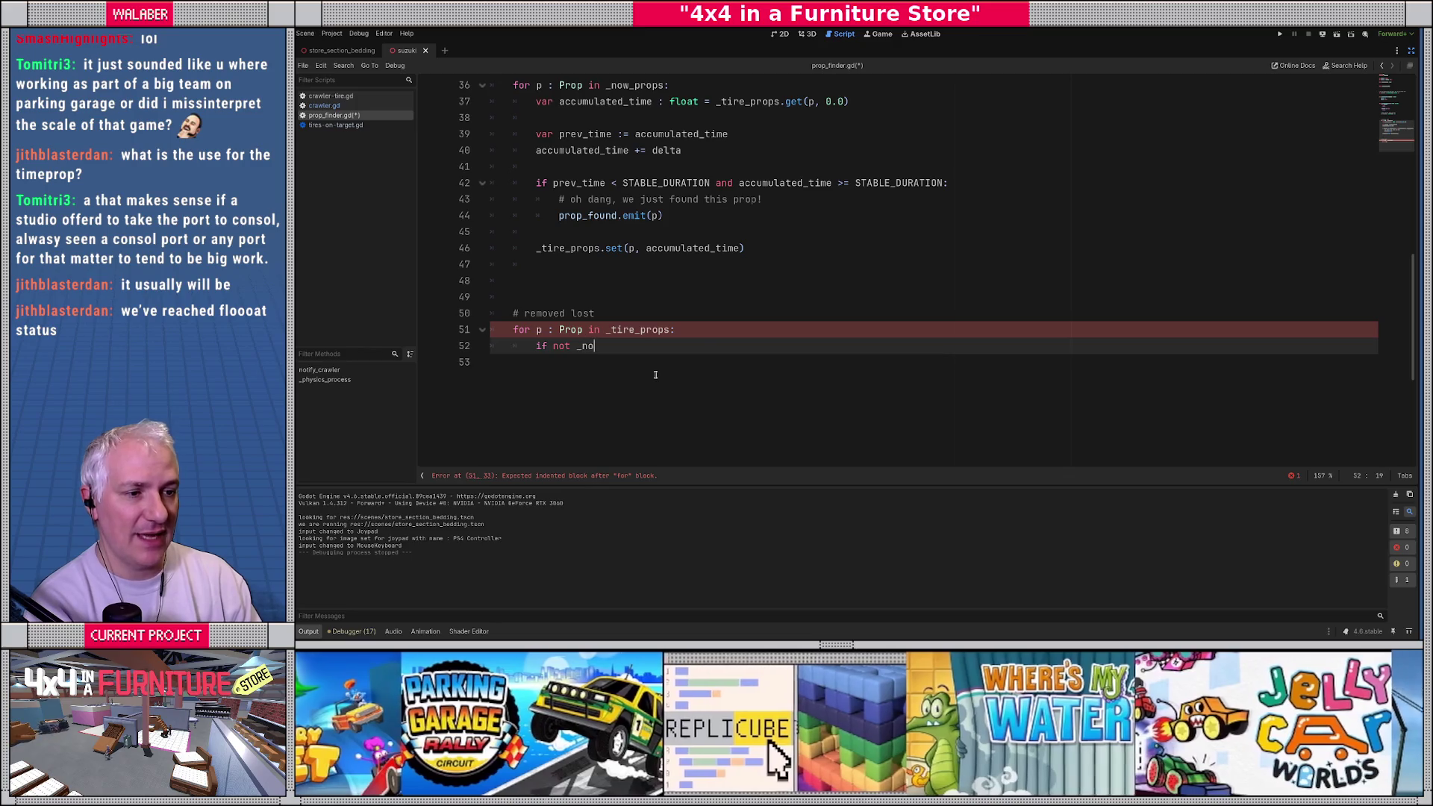
key("Return")
type(".has(p):")
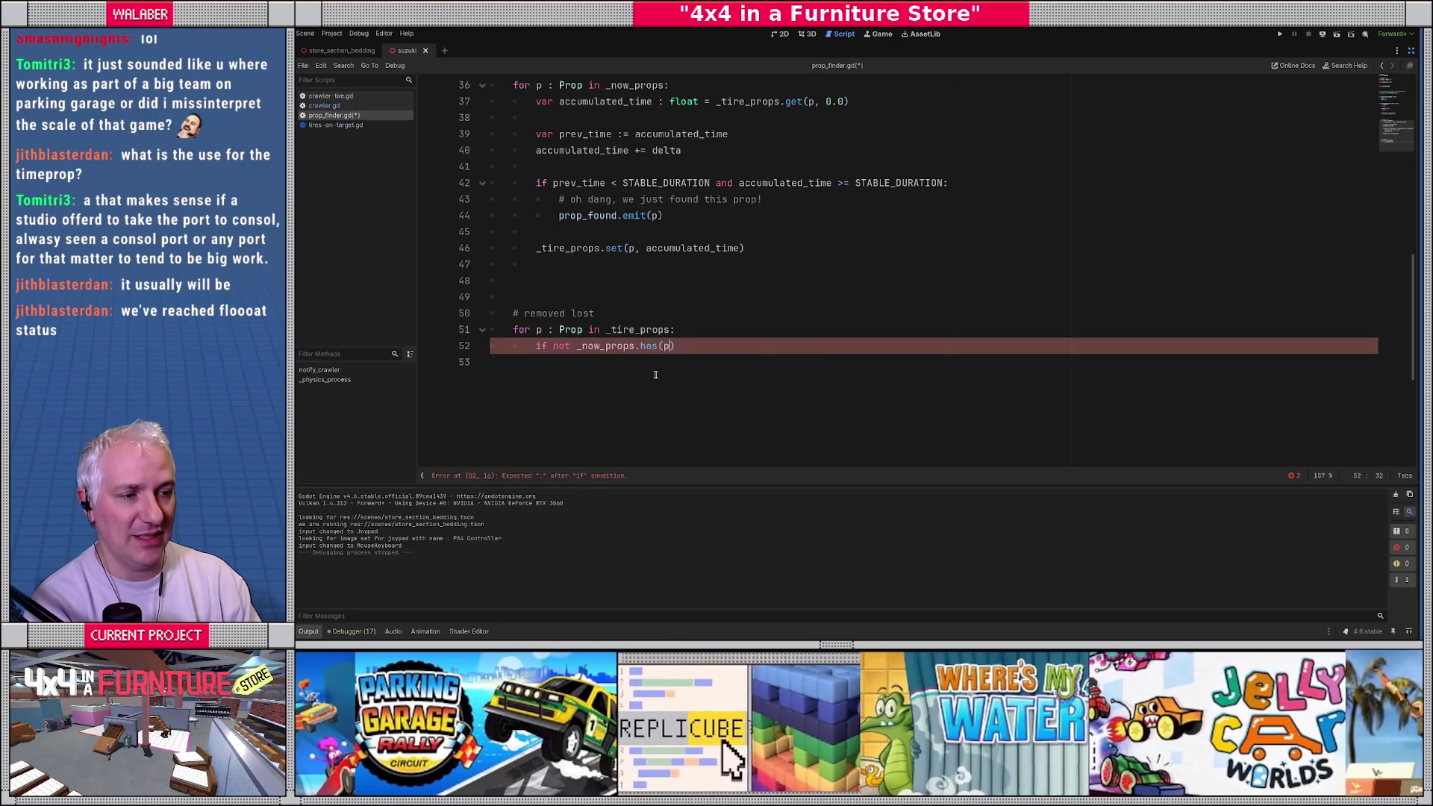
key("Return")
Step: Erase the lost prop with '_tire_props.erase(p)' in the if block
type("_t")
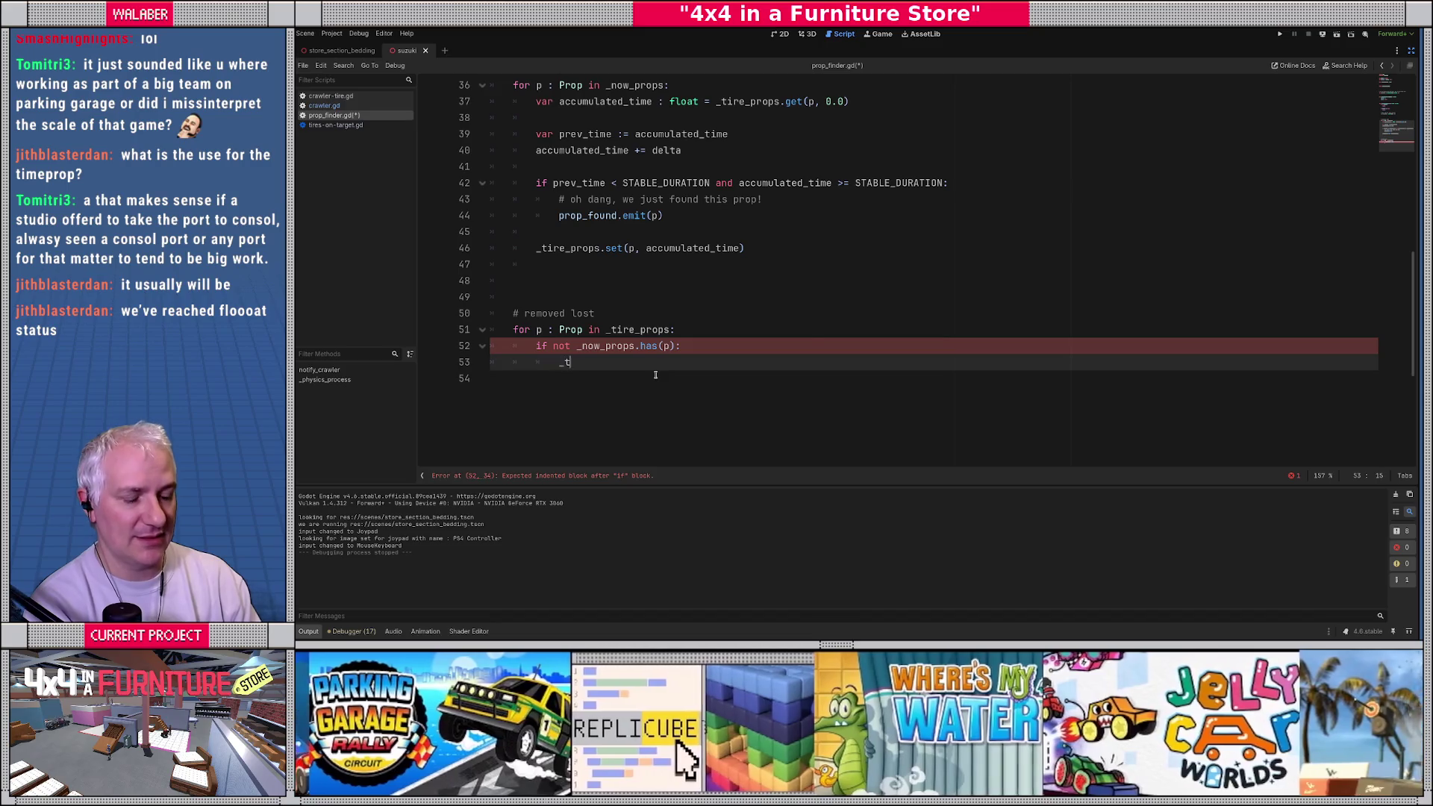
key("Return")
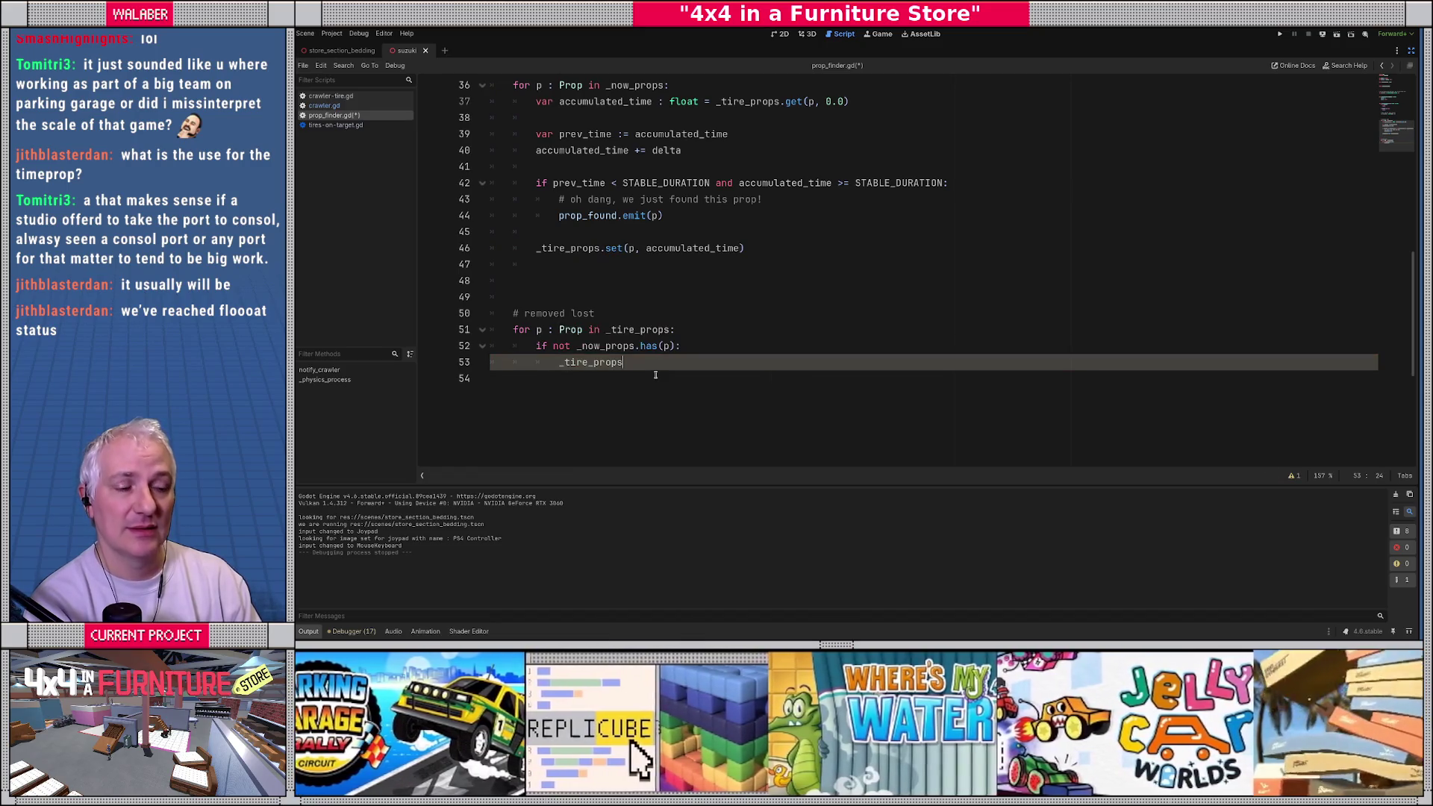
type(".er")
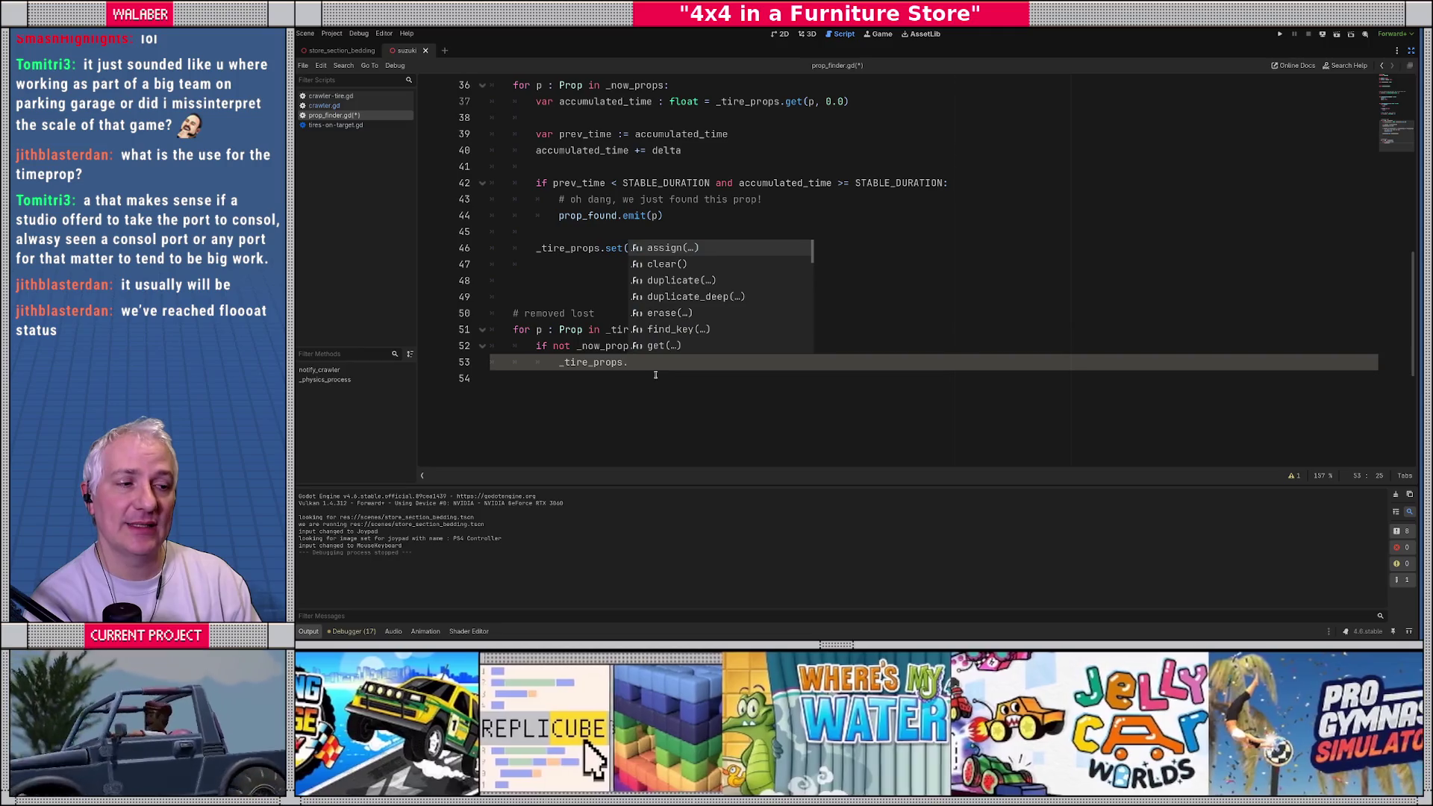
key("Return")
type("p")
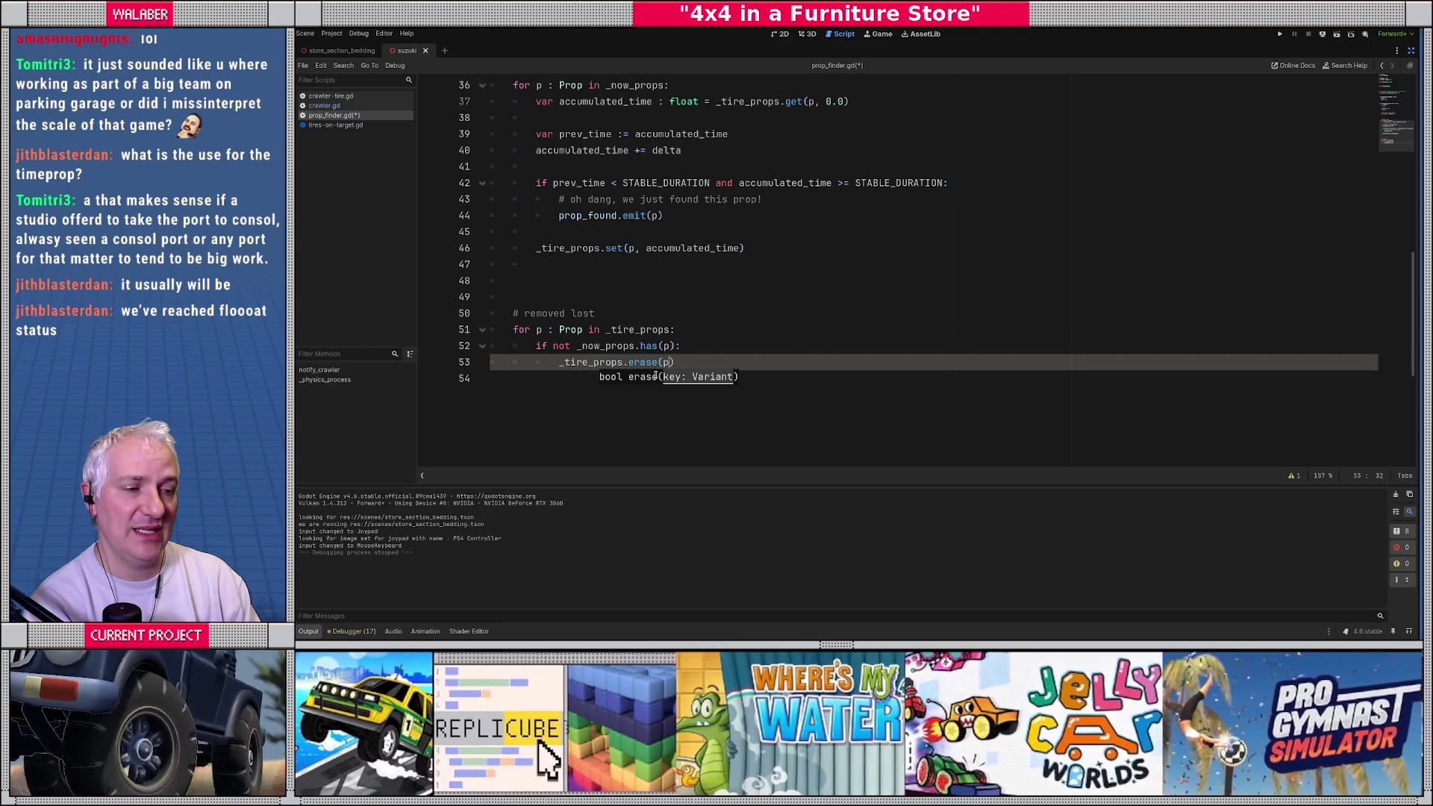
key("Escape")
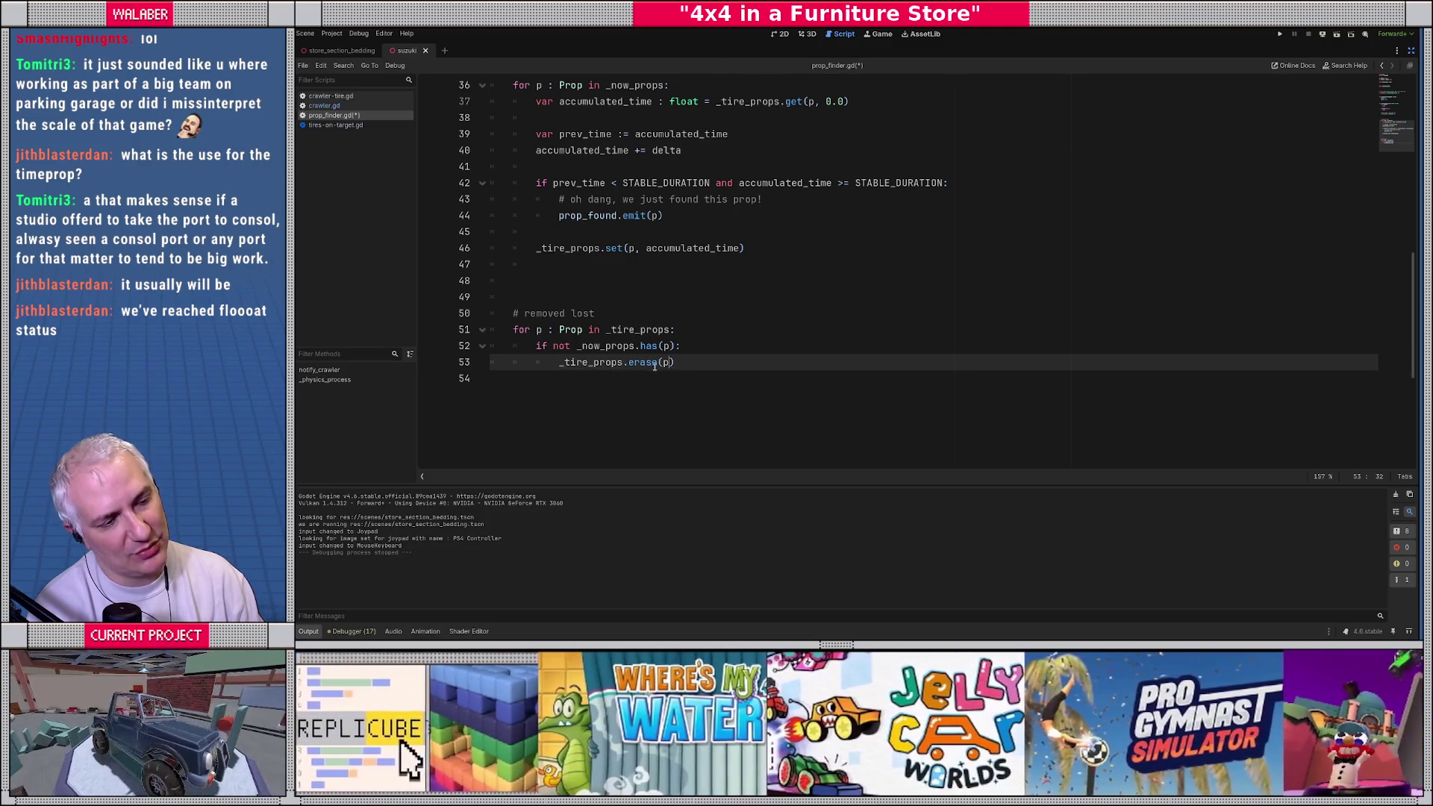
Step: Change the loop header to iterate over '_tire_props.keys()'
triple_click(531, 329)
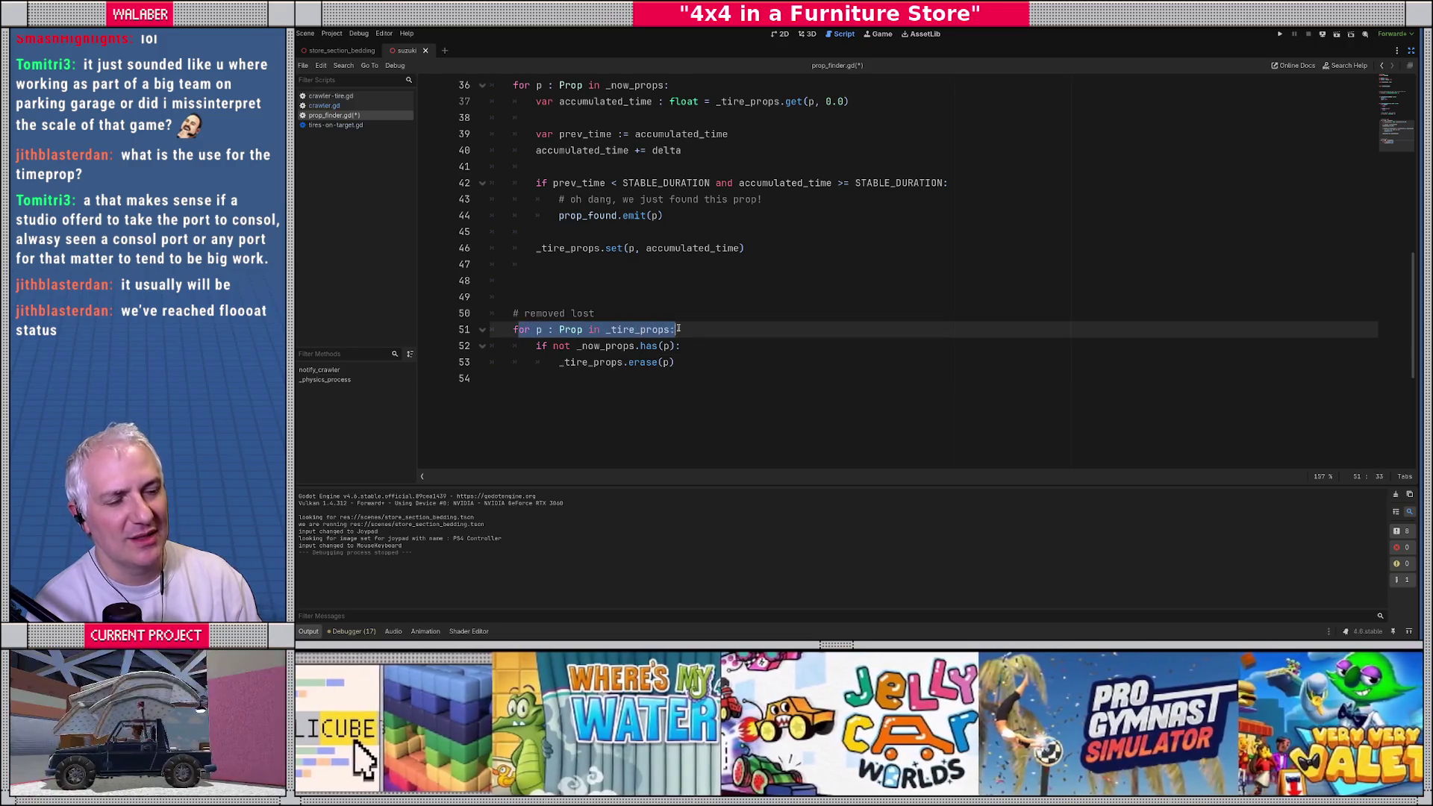
double_click(629, 329)
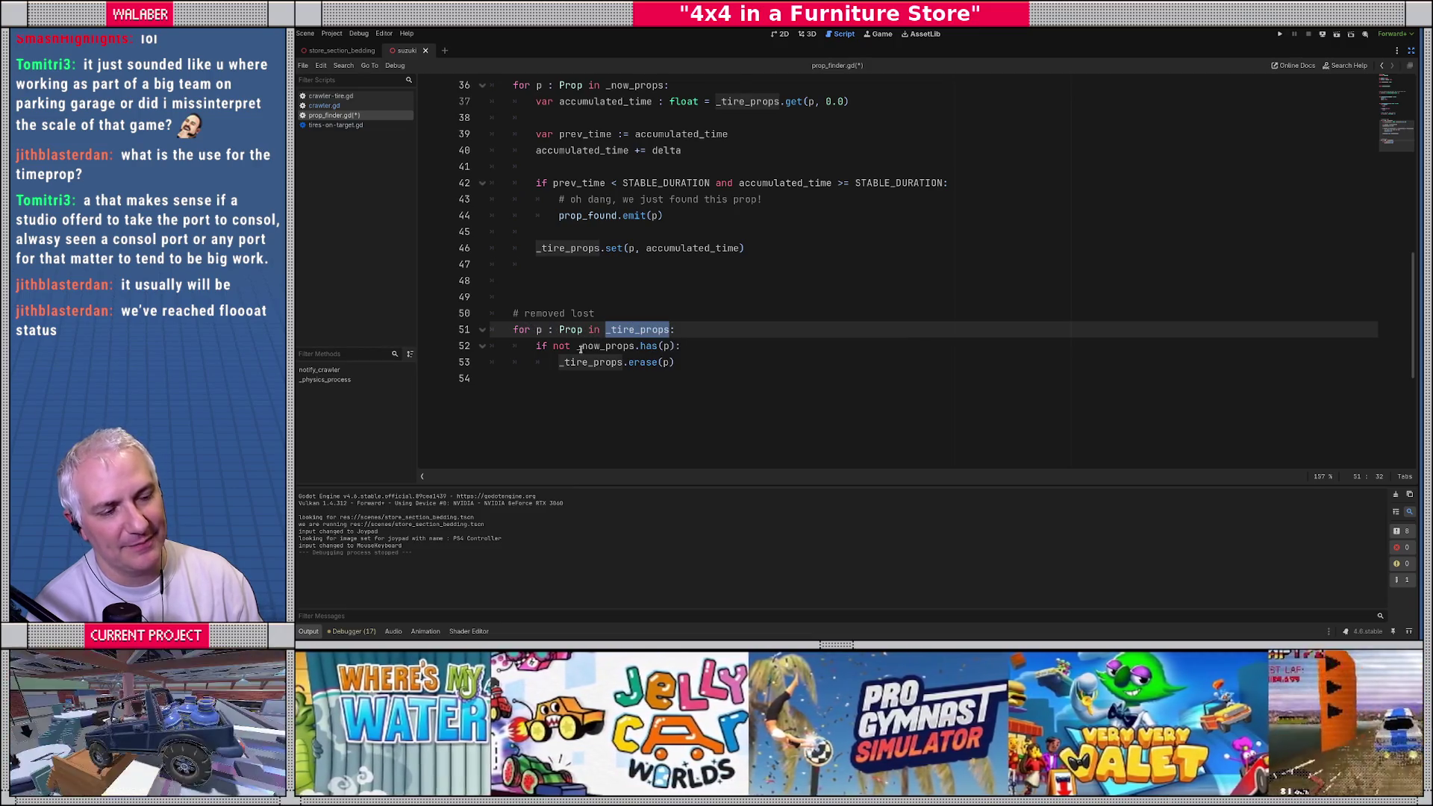
left_click(670, 329)
type(".")
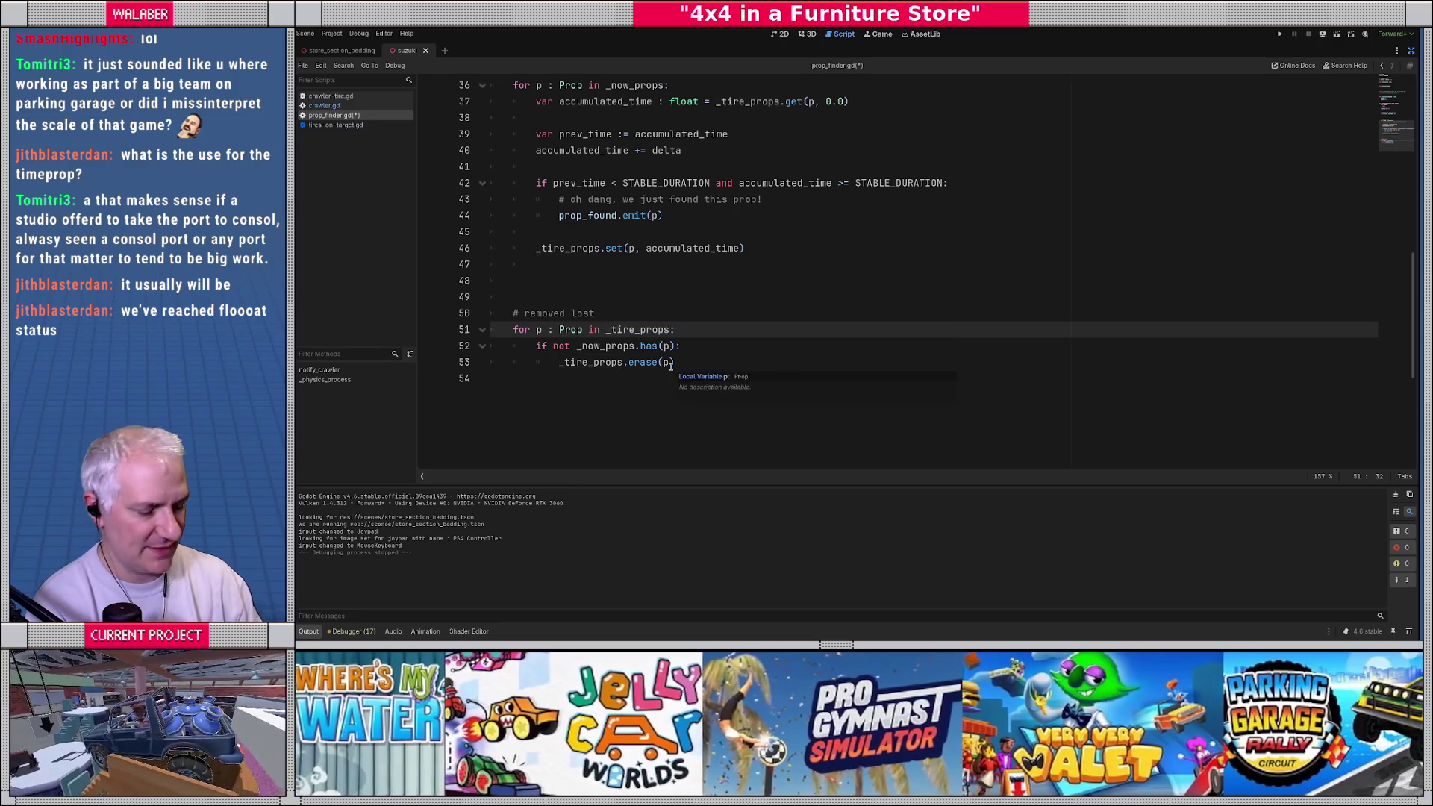
type("get_")
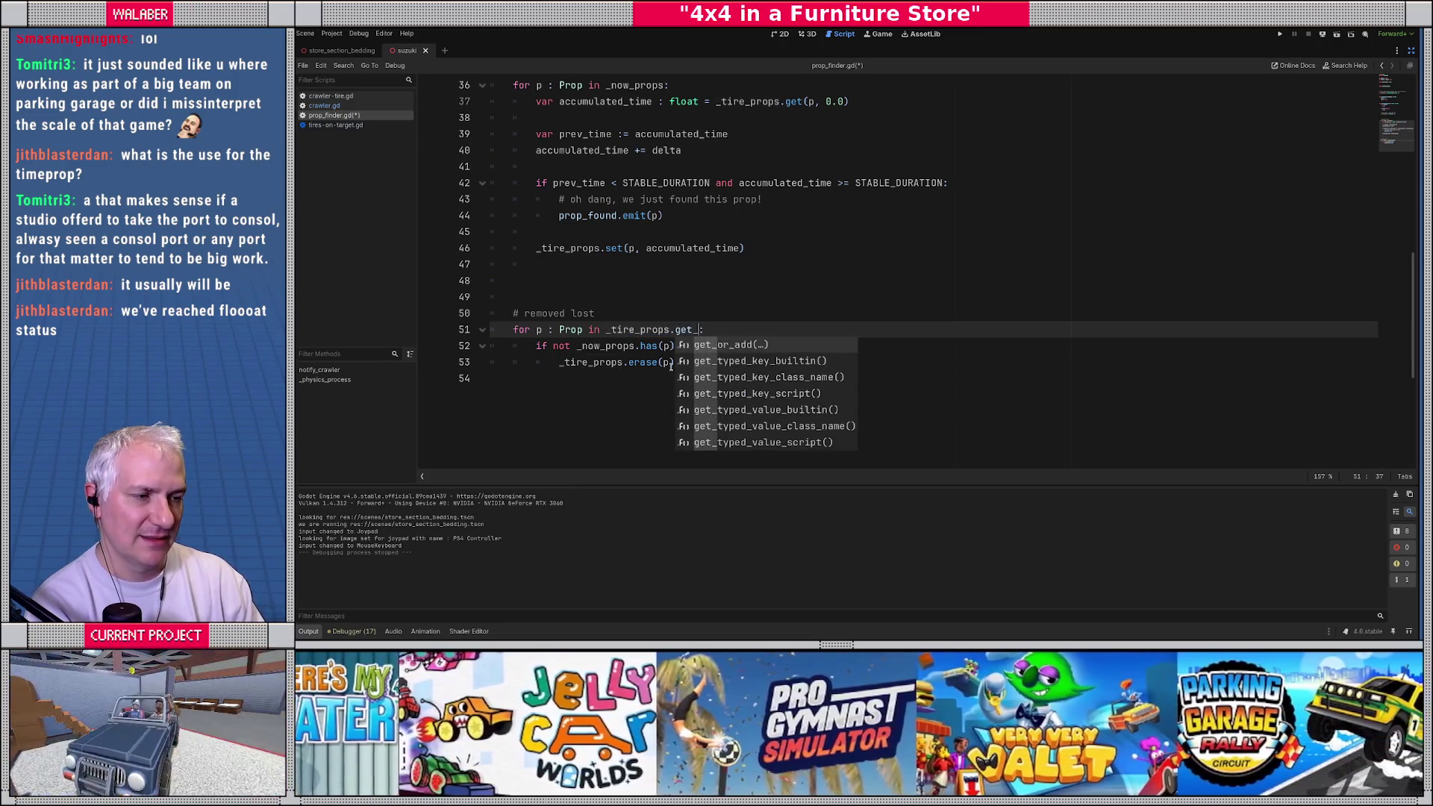
key("BackSpace")
key("BackSpace")
key("BackSpace")
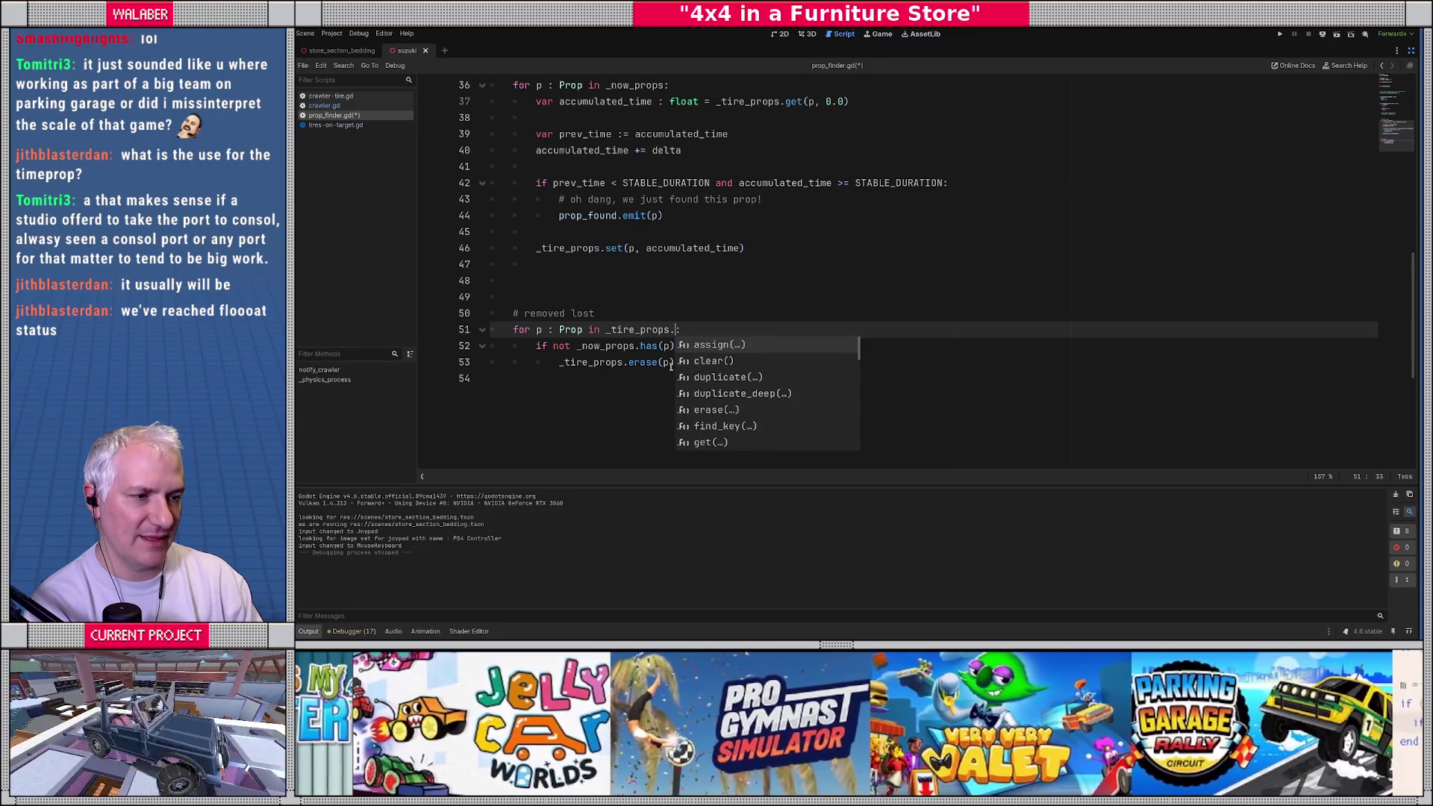
type("key")
key("Return")
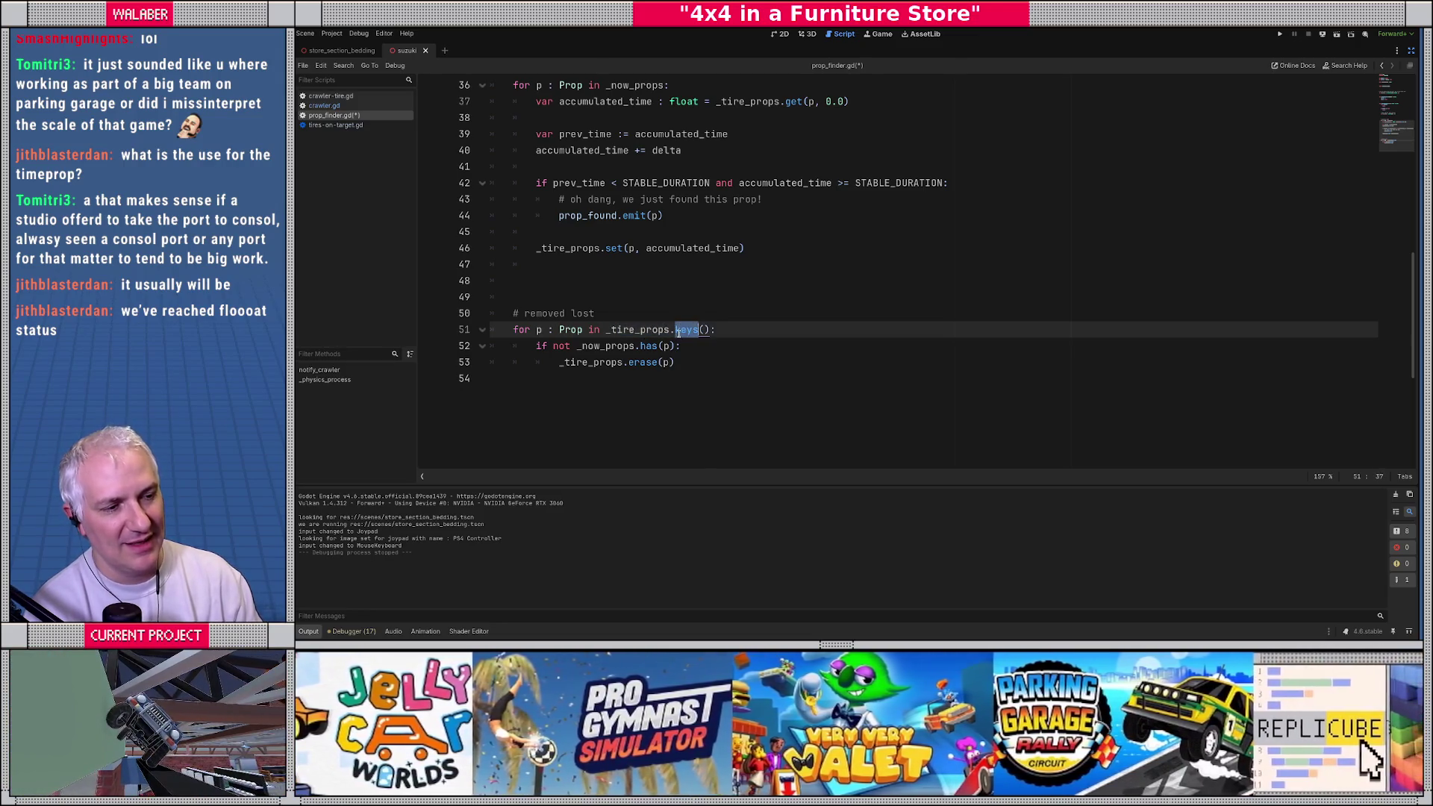
double_click(685, 329)
double_click(606, 362)
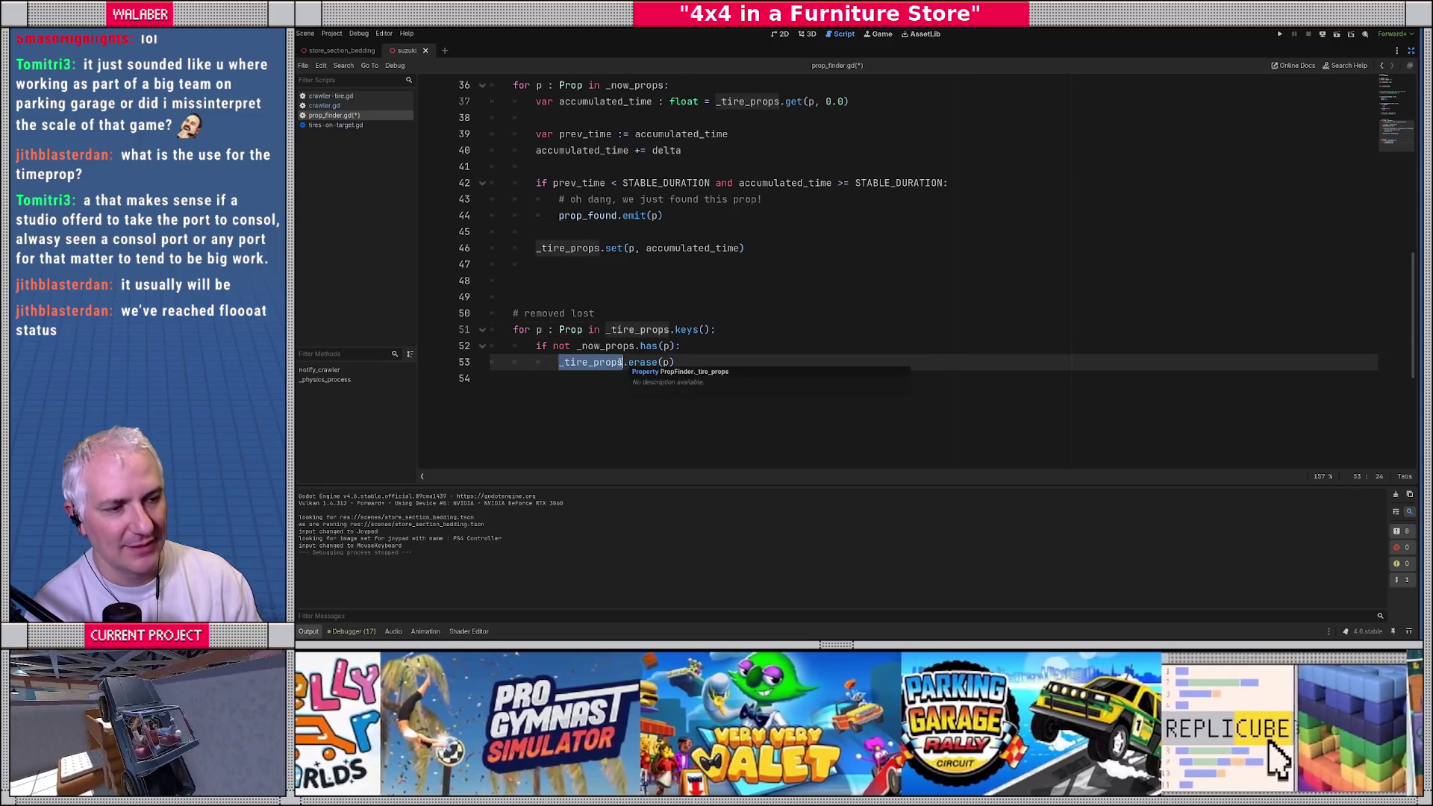
Step: Delete the extra blank line above the '# removed lost' comment
key("Up")
key("Down")
key("Down")
left_click(513, 298)
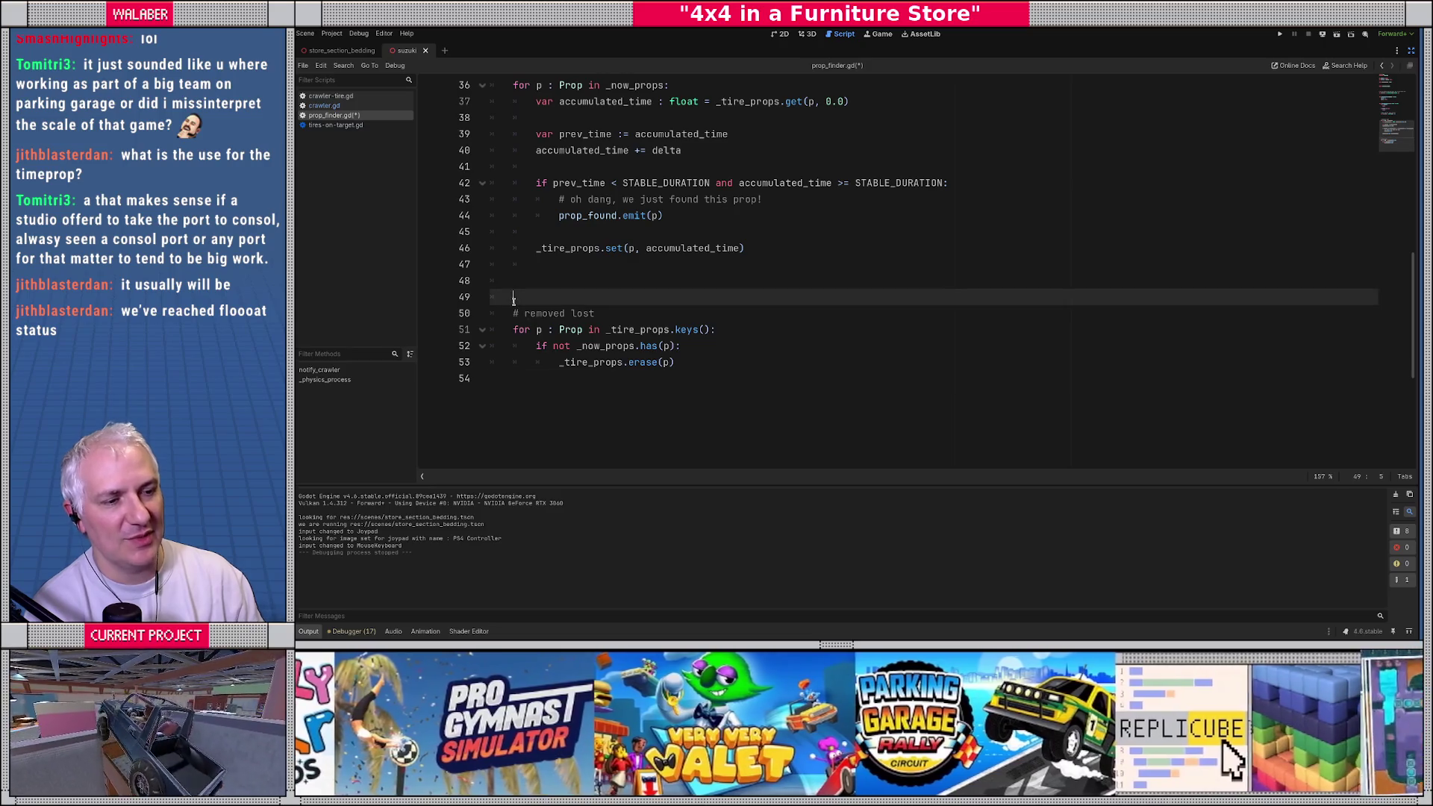
key("BackSpace")
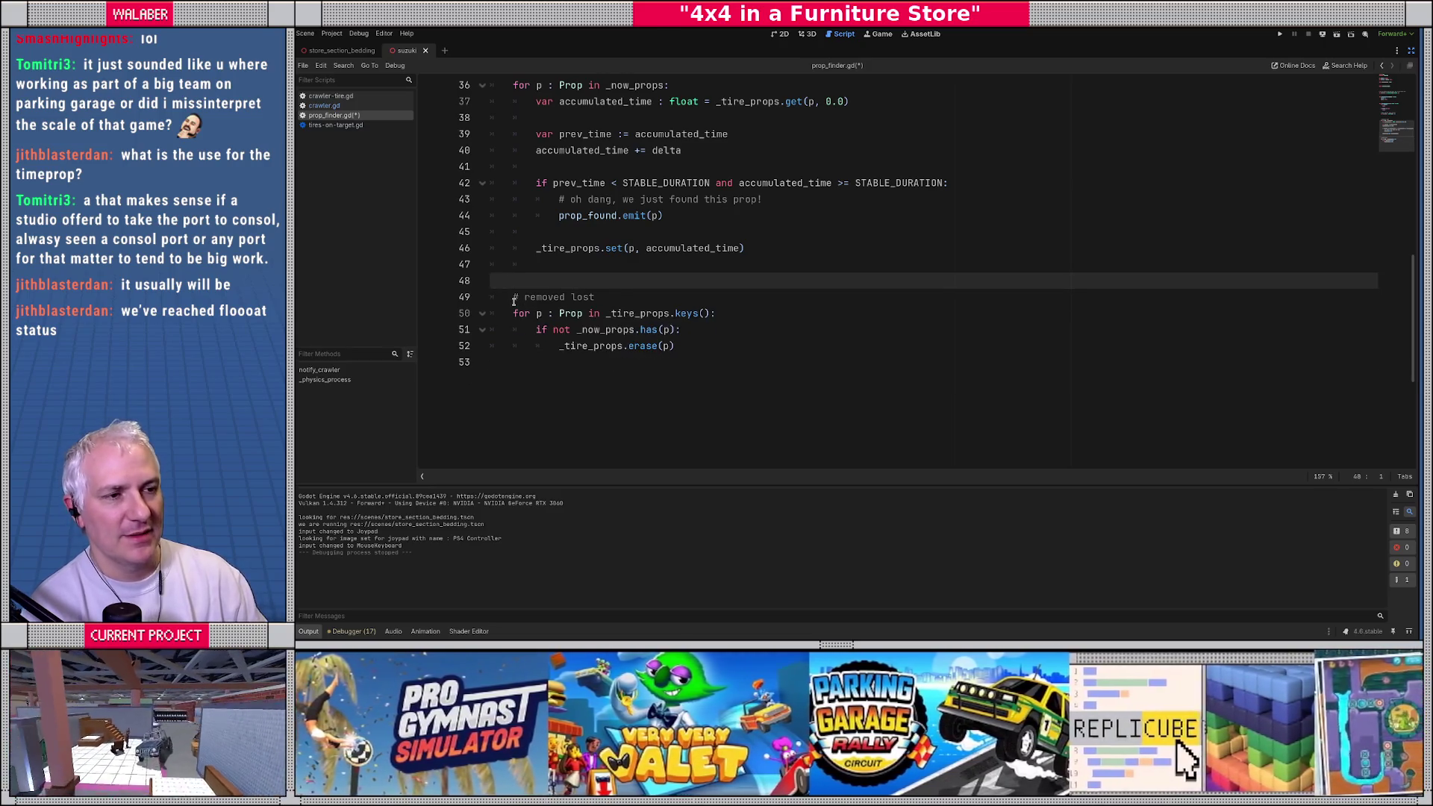
Step: On line 33, write the loop header 'for t : CrawlerTire in _crawler.tires:'
scroll(514, 300, "up", 7)
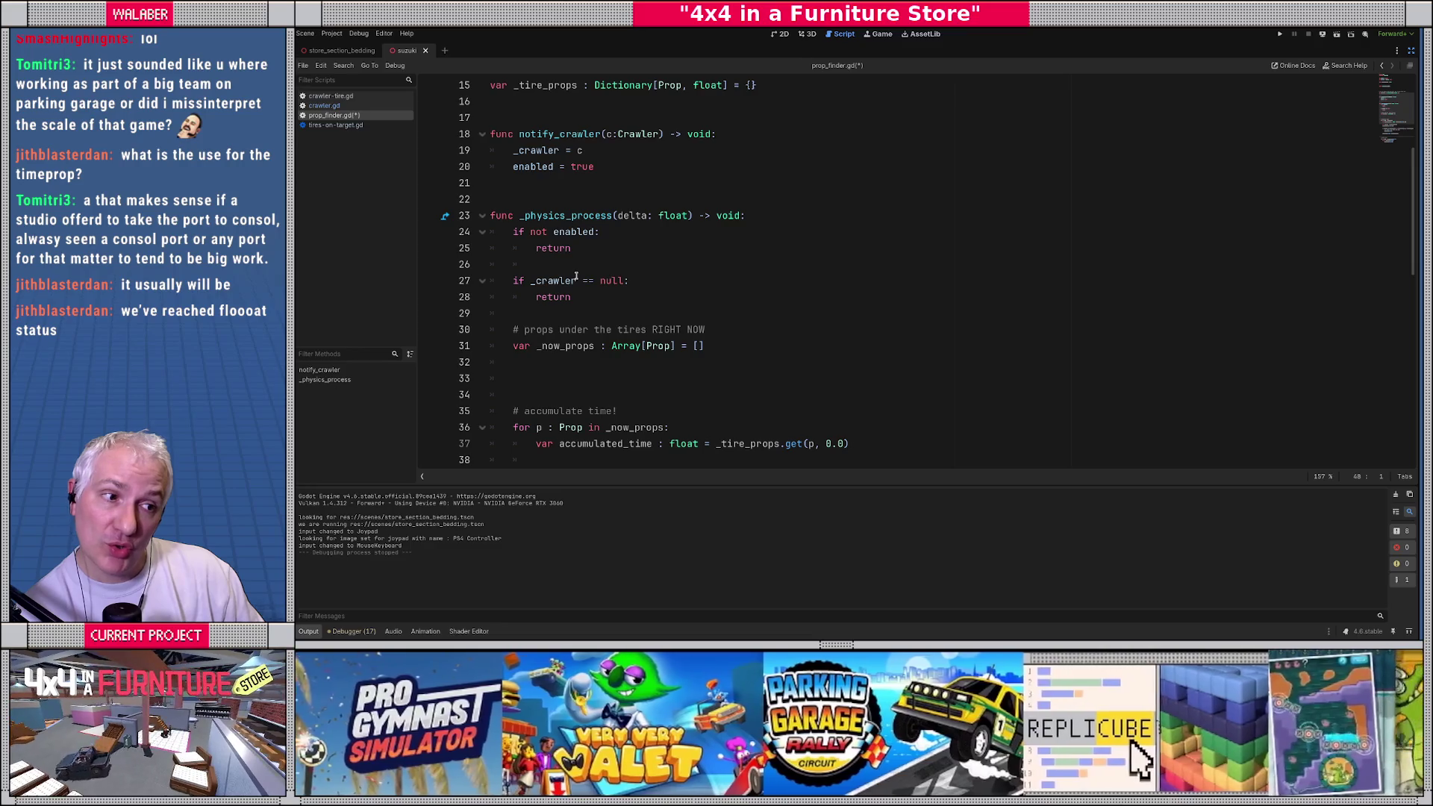
scroll(576, 276, "down", 2)
left_click(525, 276)
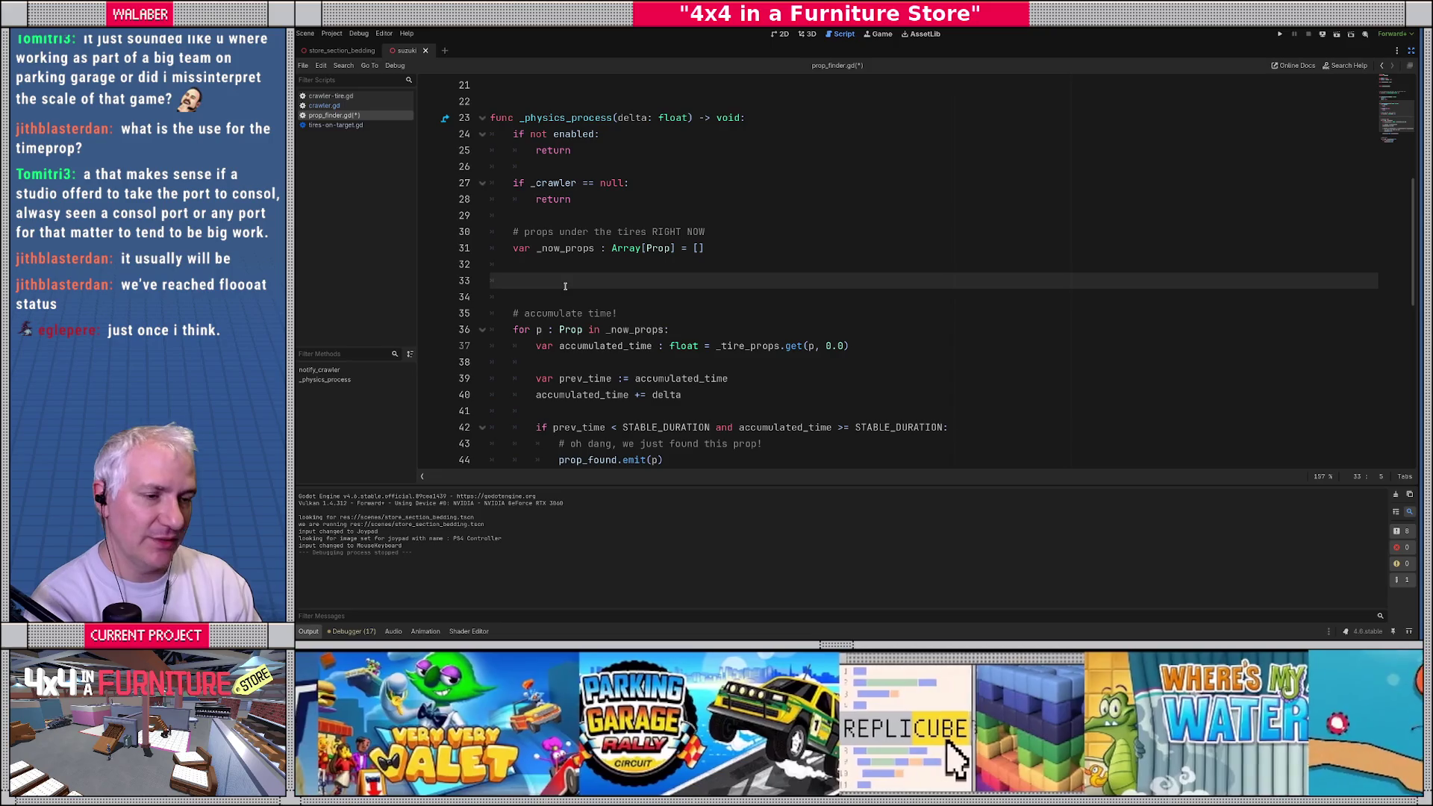
type("for t : Craw")
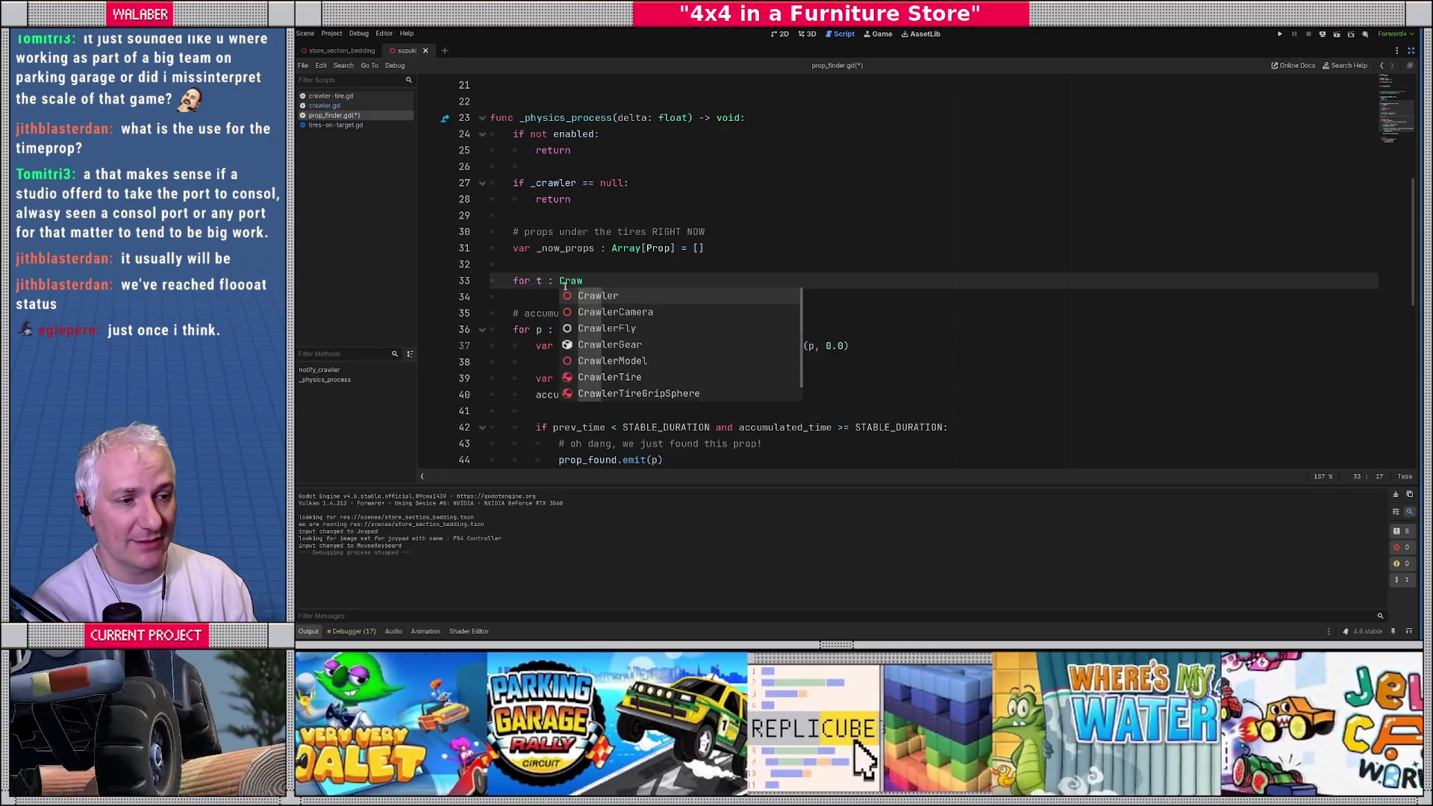
key("Down")
key("Down")
key("Down")
key("Return")
type("in ")
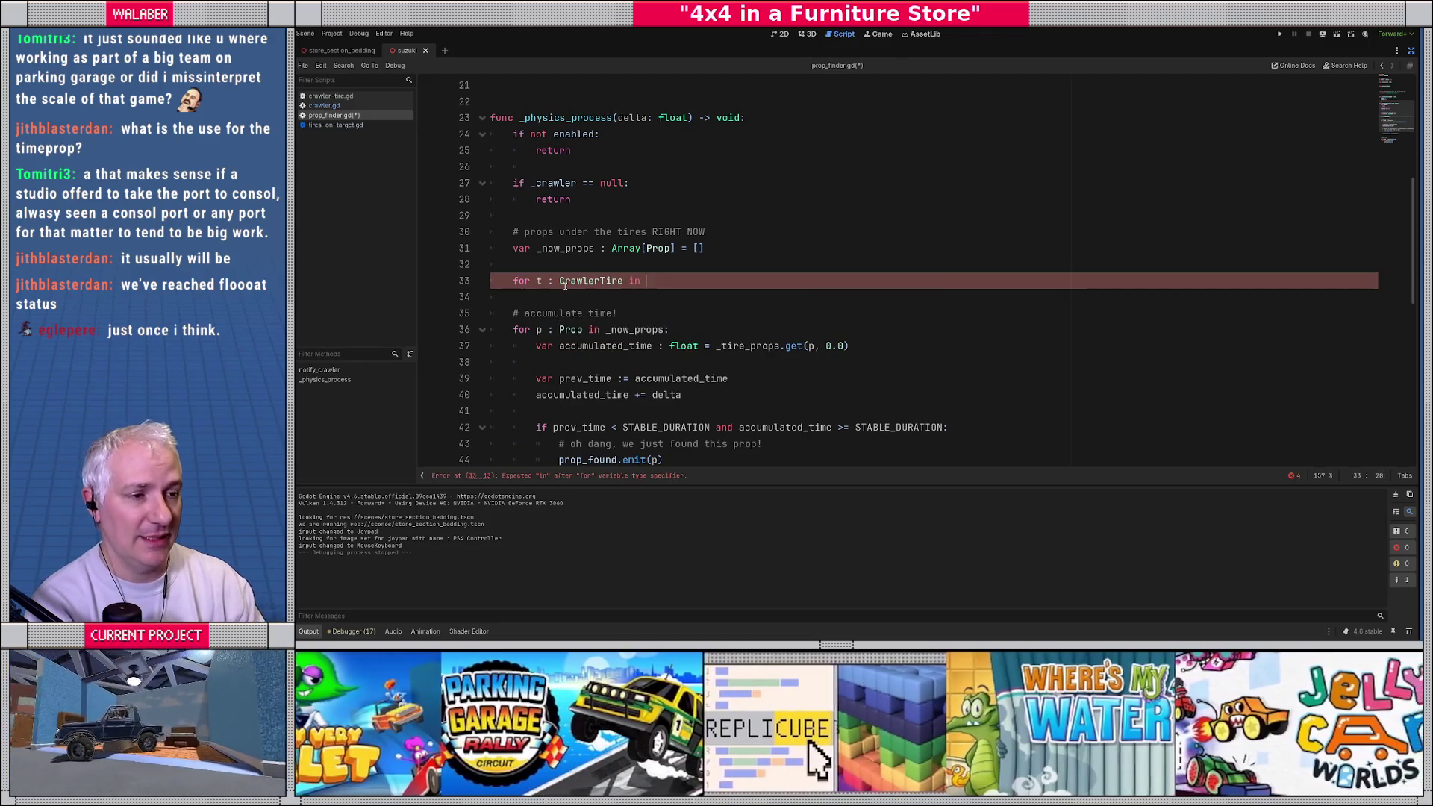
type("_crawler.tires:")
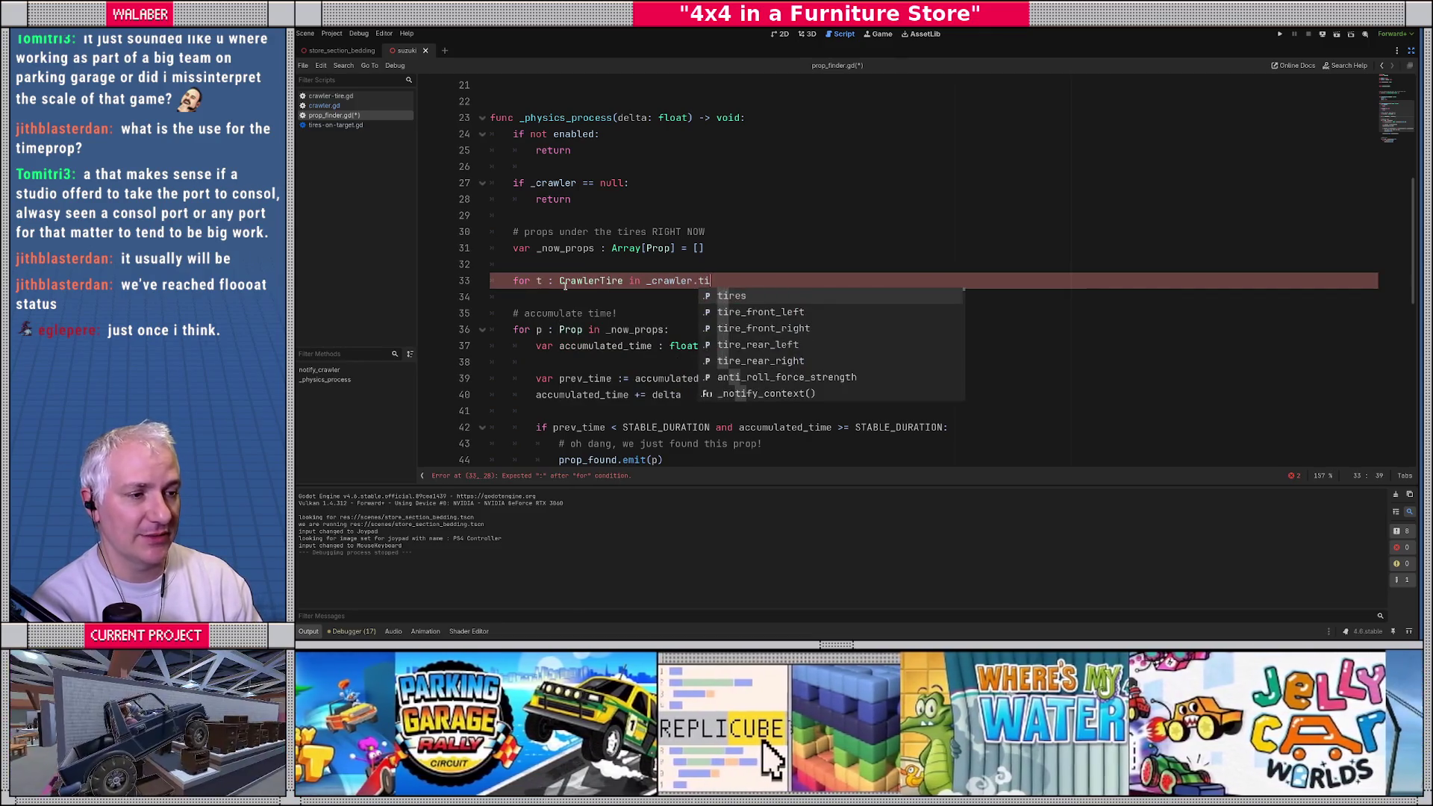
key("Return")
Step: Nest 'for gs : CrawlerTireGripSphere in t._grip_spheres' inside it and open the CrawlerTireGripSphere script
scroll(647, 309, "down", 1)
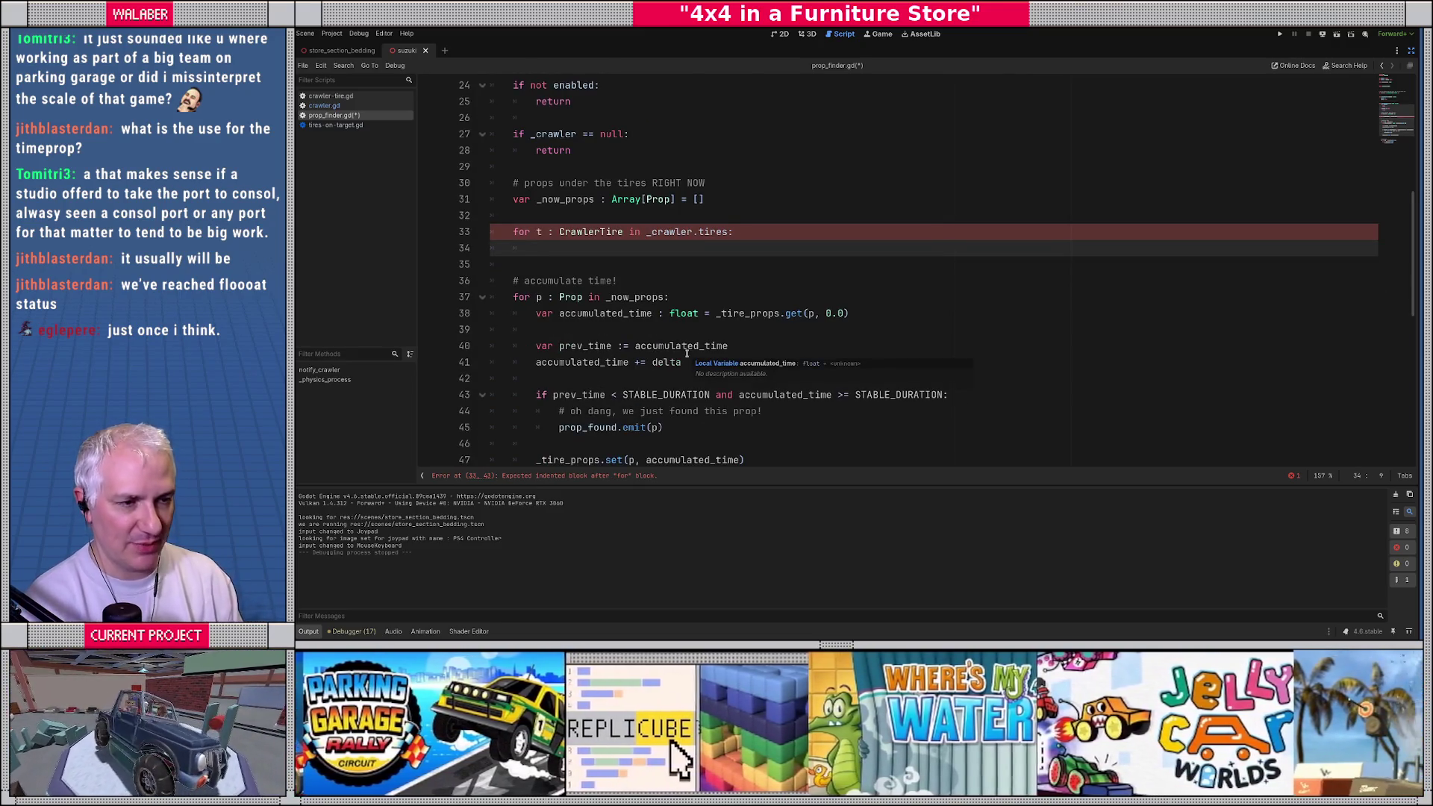
type("for g")
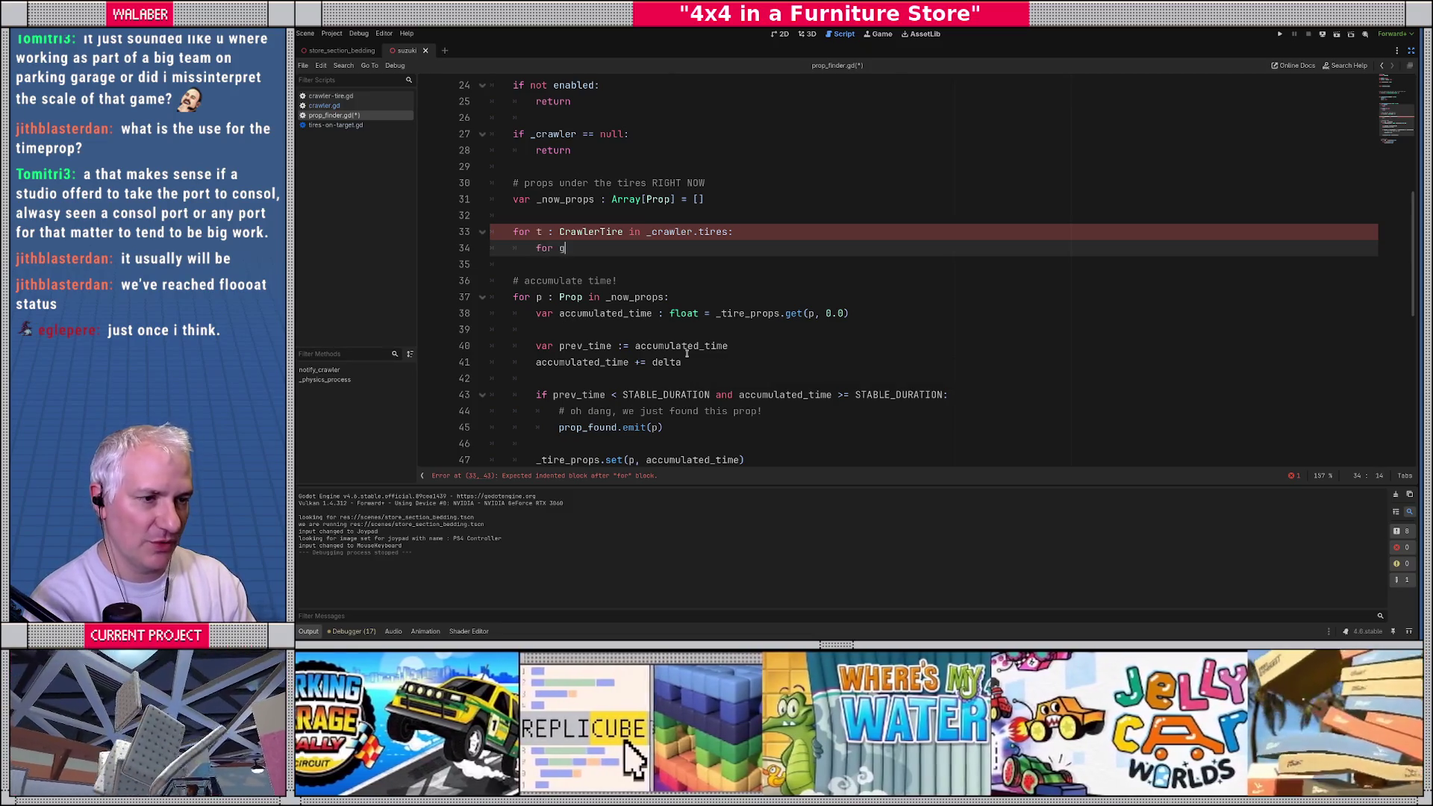
type("s : Crawl")
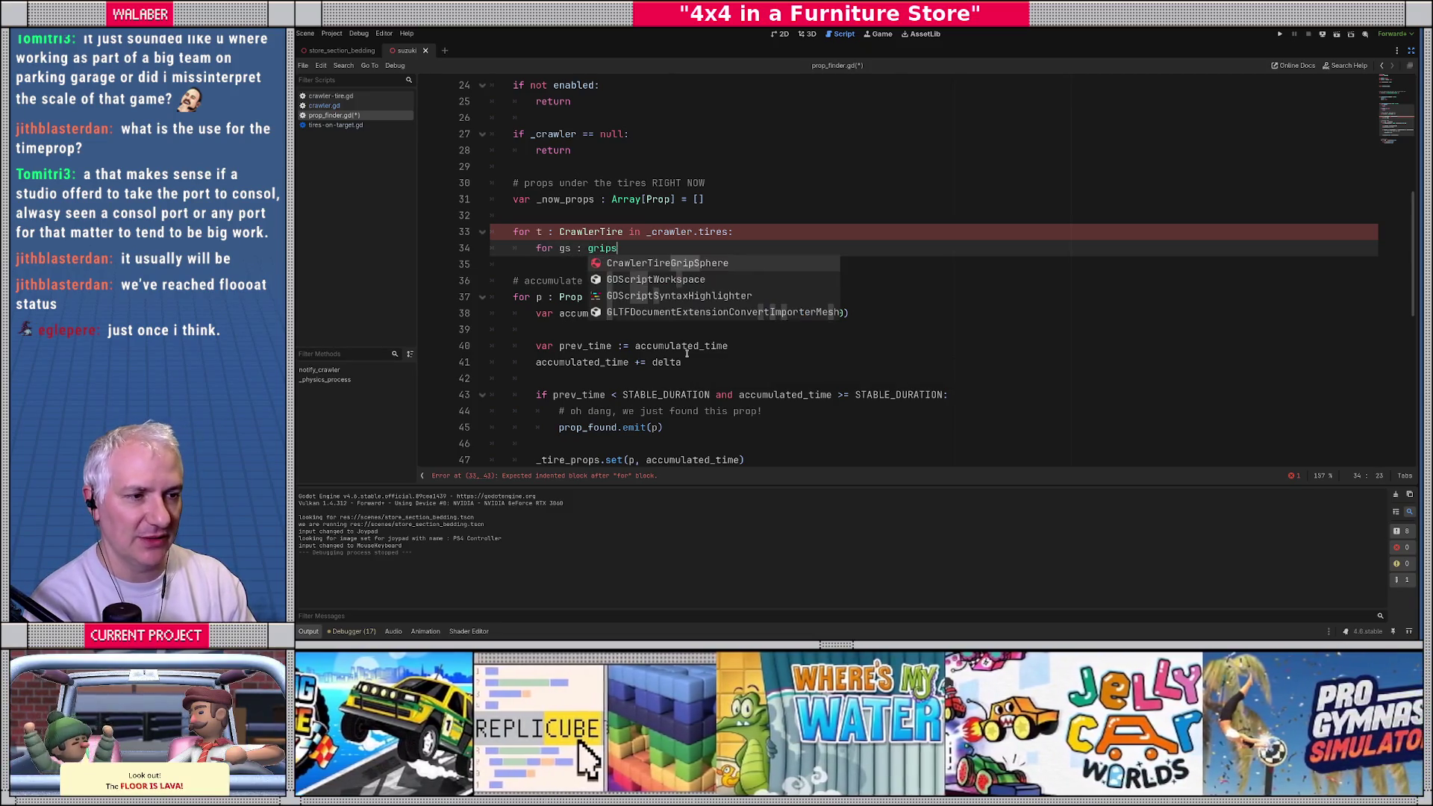
key("Return")
type("in t.g")
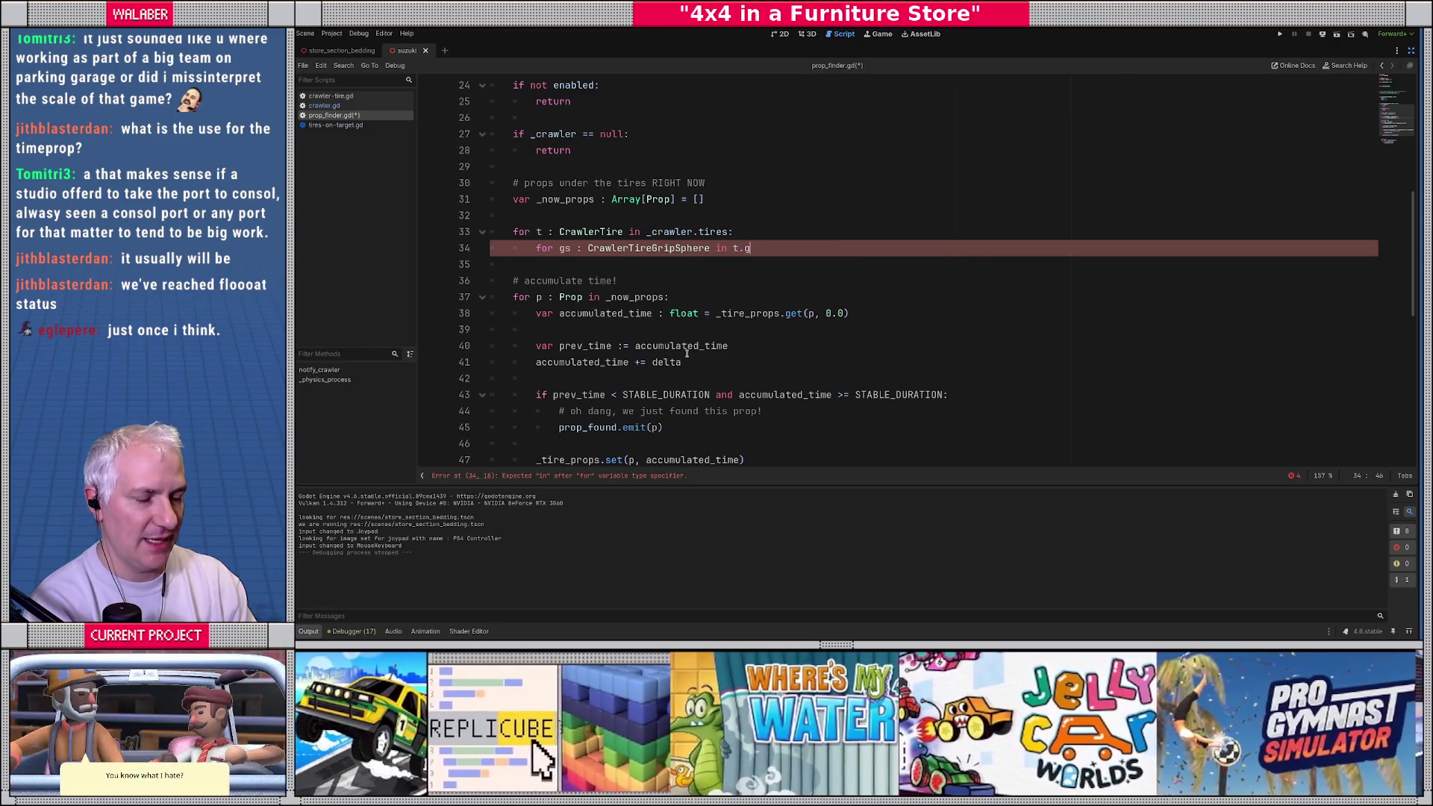
type("rip_sph")
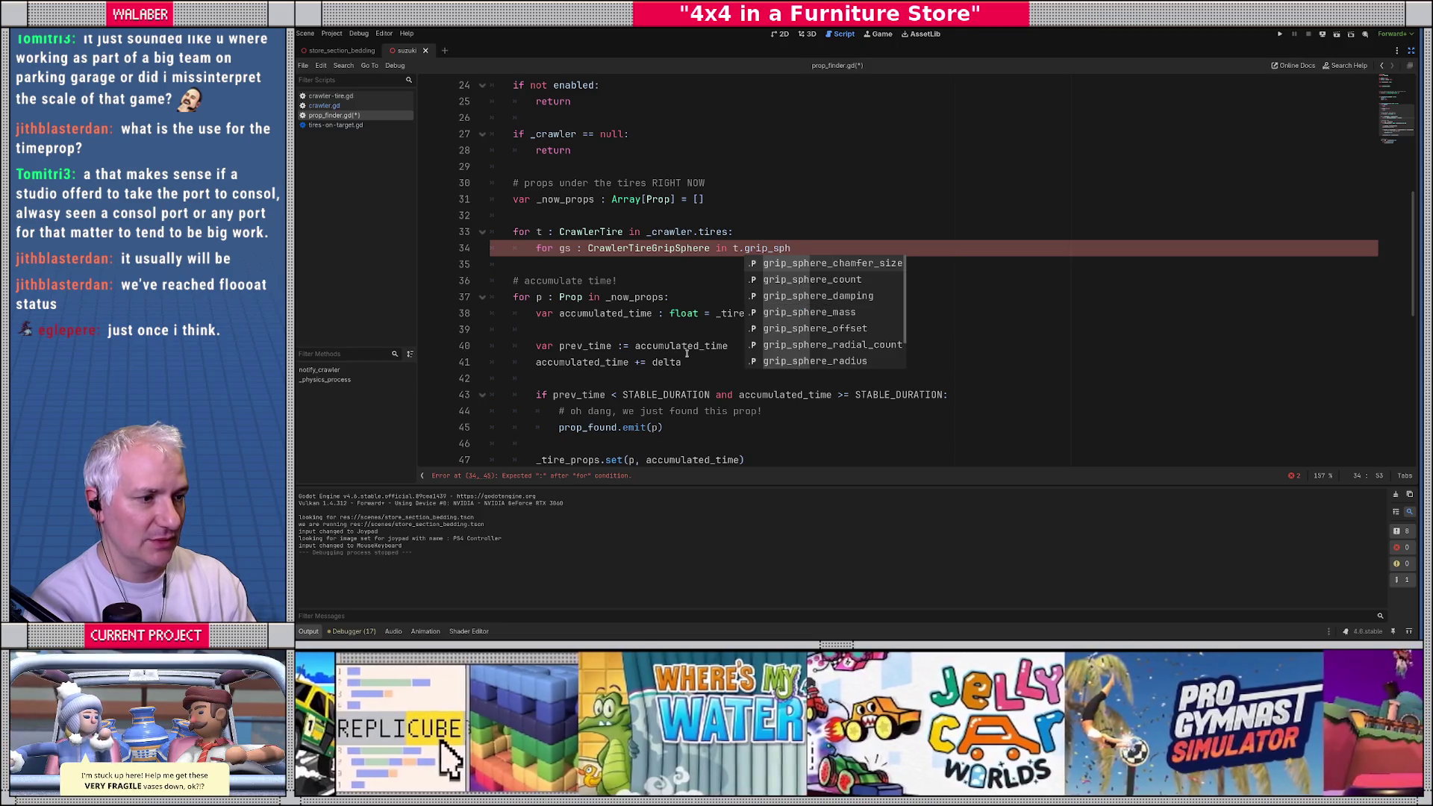
type("eres")
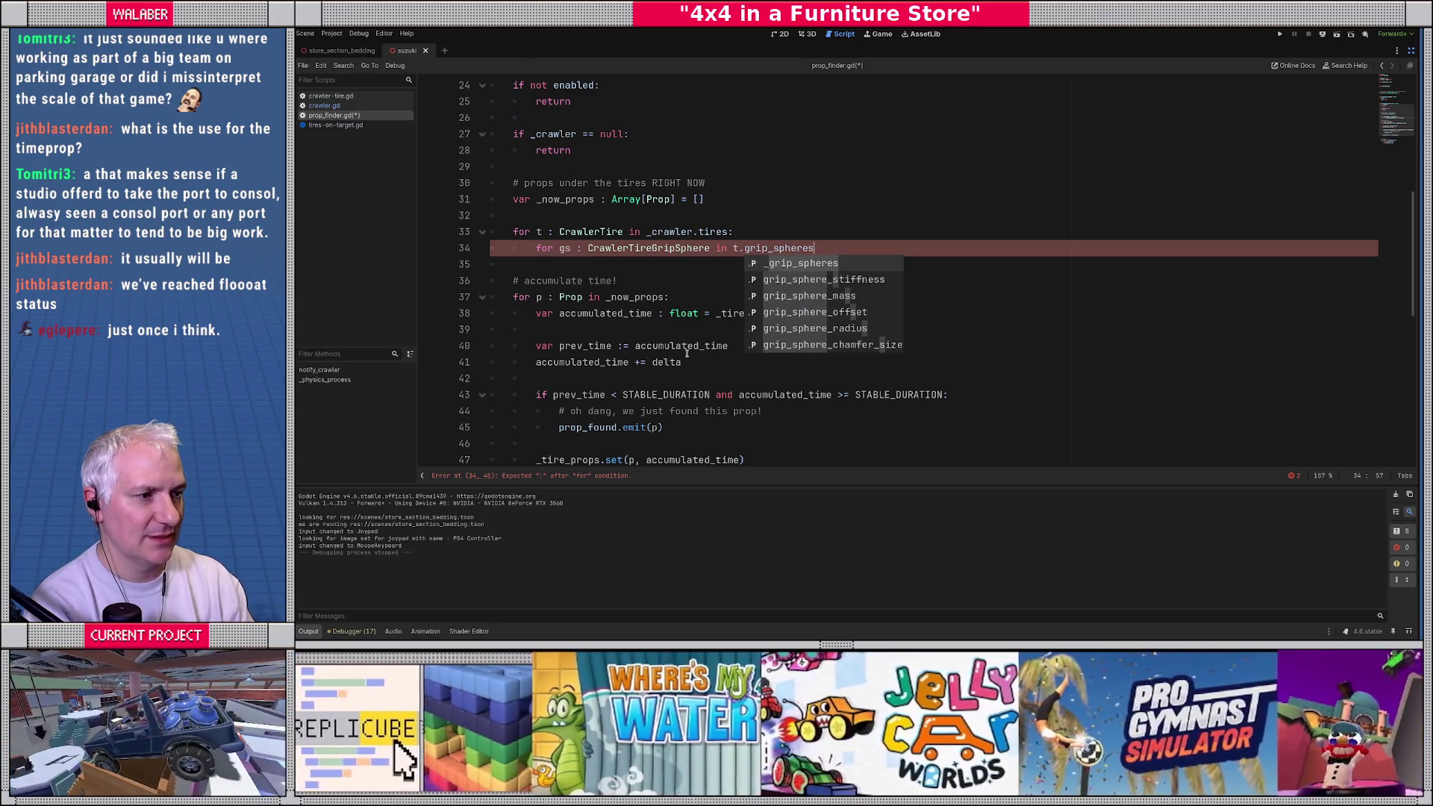
key("Return")
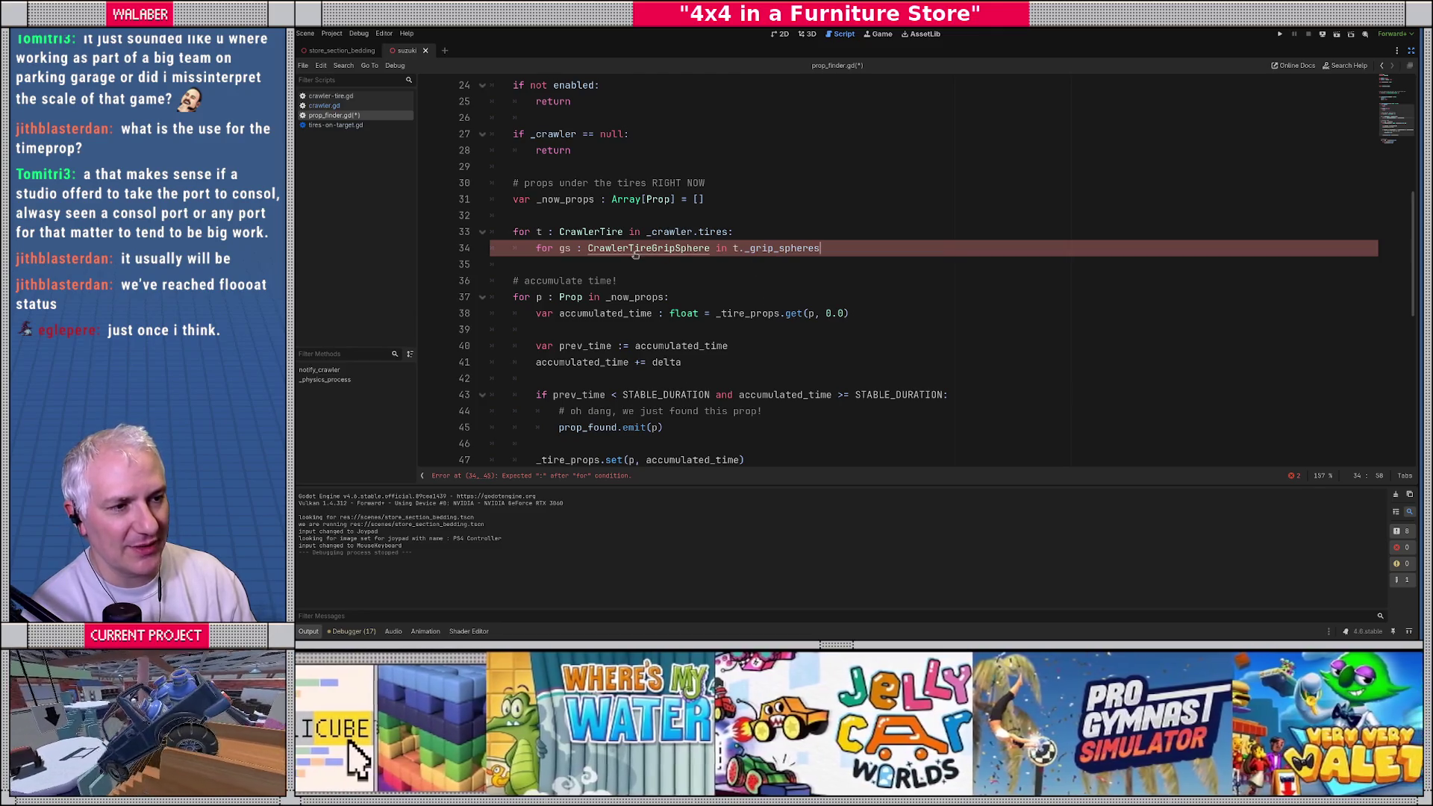
left_click(635, 250, "ctrl")
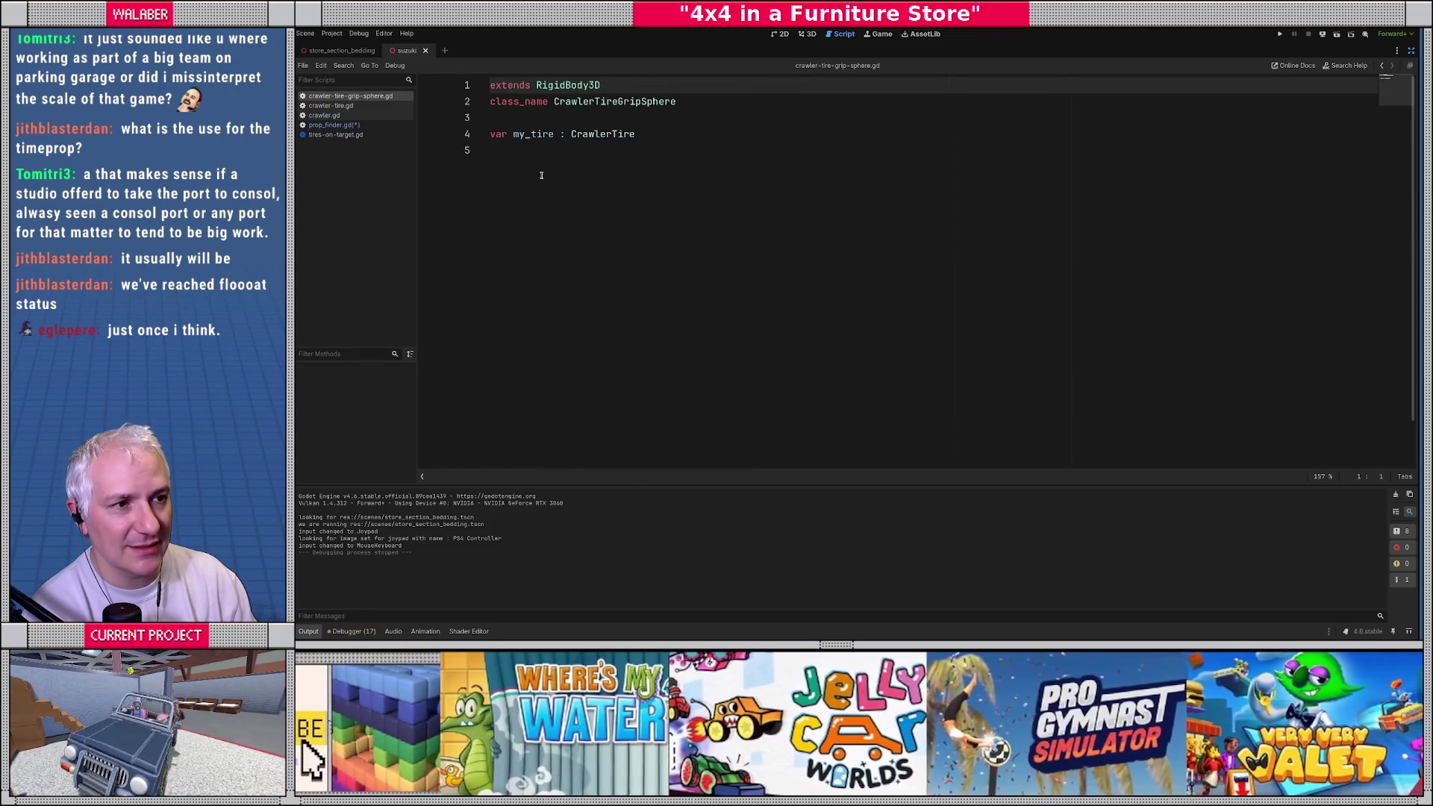
Step: Go back to prop_finder.gd, then open crawler-tire.gd via CrawlerTire and scroll up through it
left_click(590, 123)
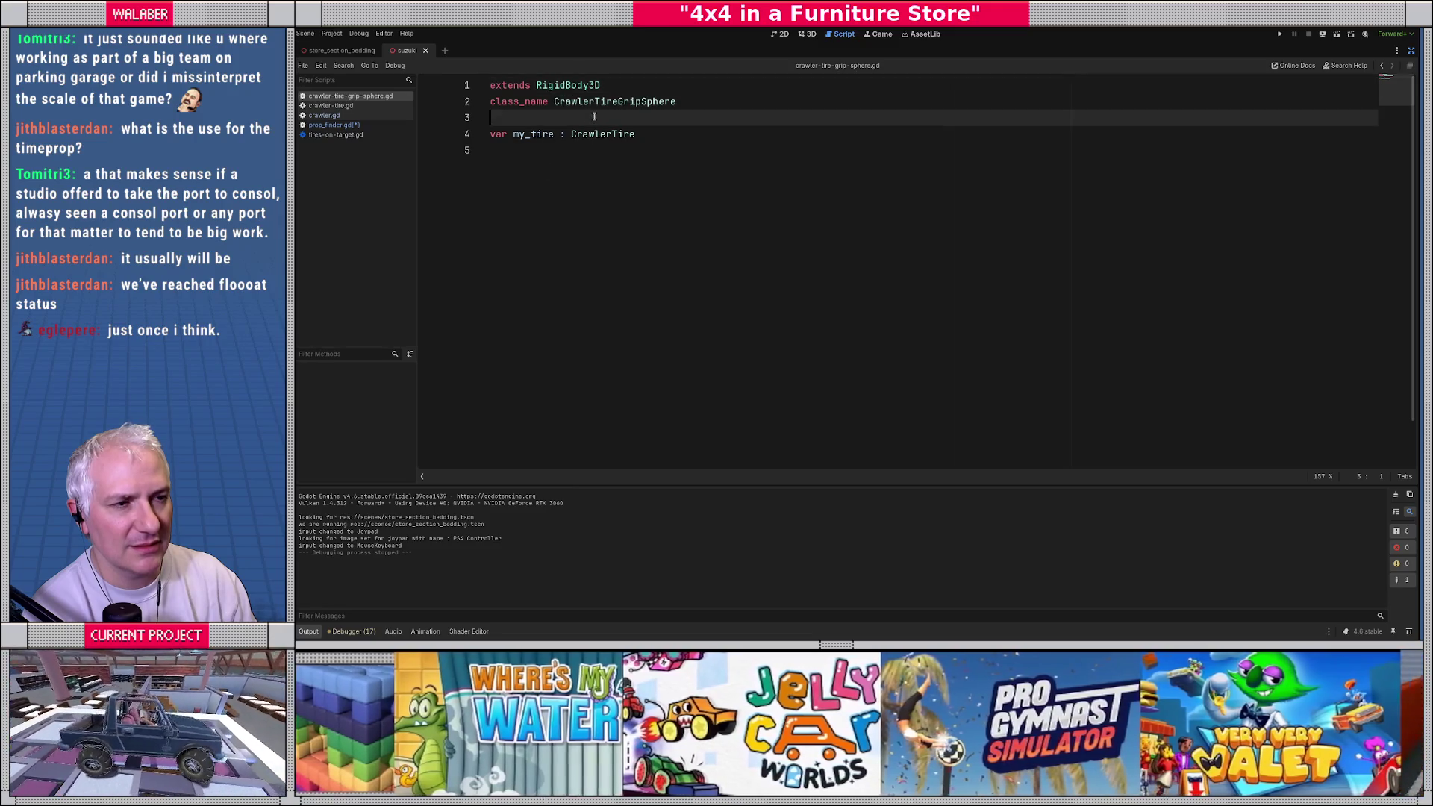
key("alt+Left")
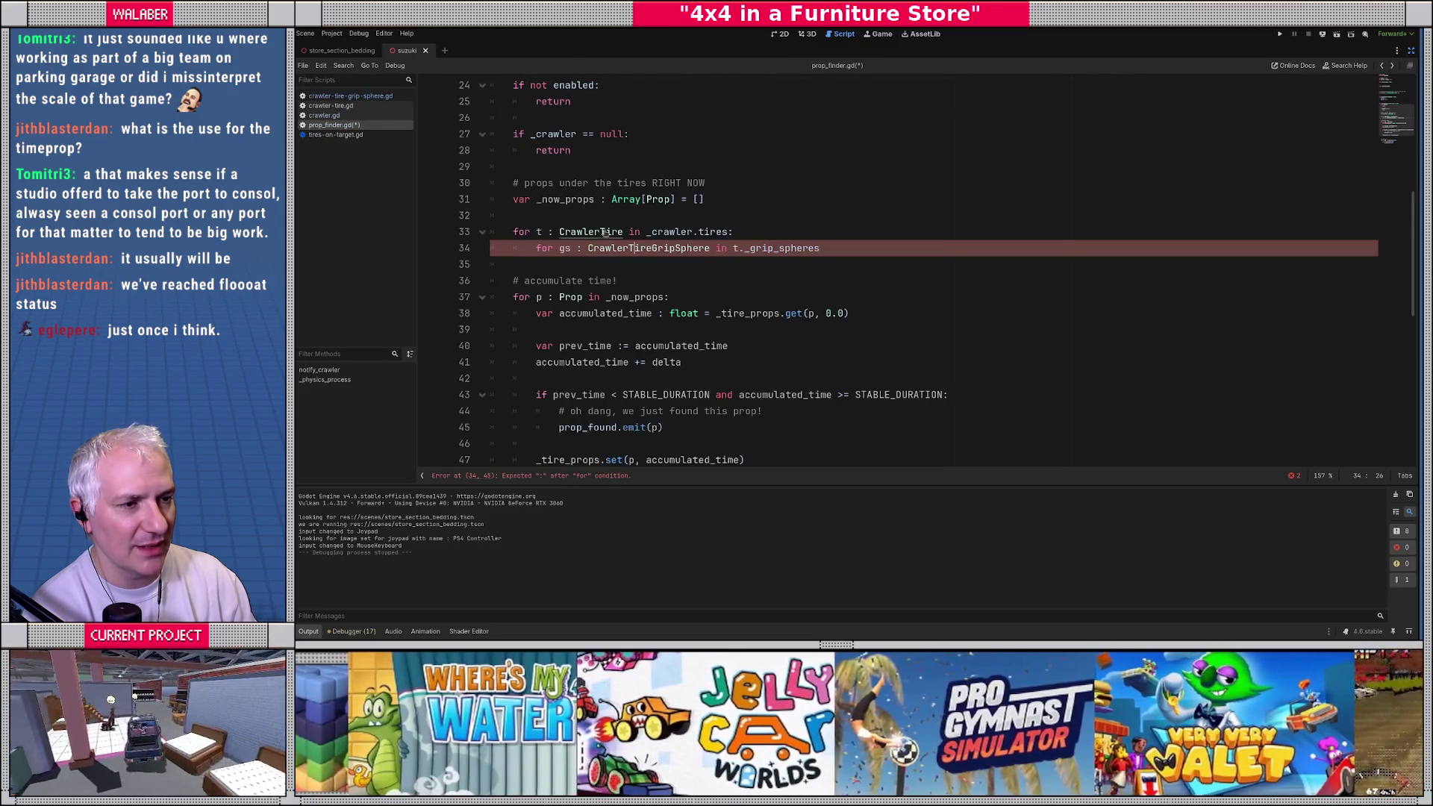
left_click(589, 232, "ctrl")
scroll(610, 275, "up", 10)
Step: Check the _grip_spheres array declaration on line 25, then return to line 50
scroll(611, 274, "up", 20)
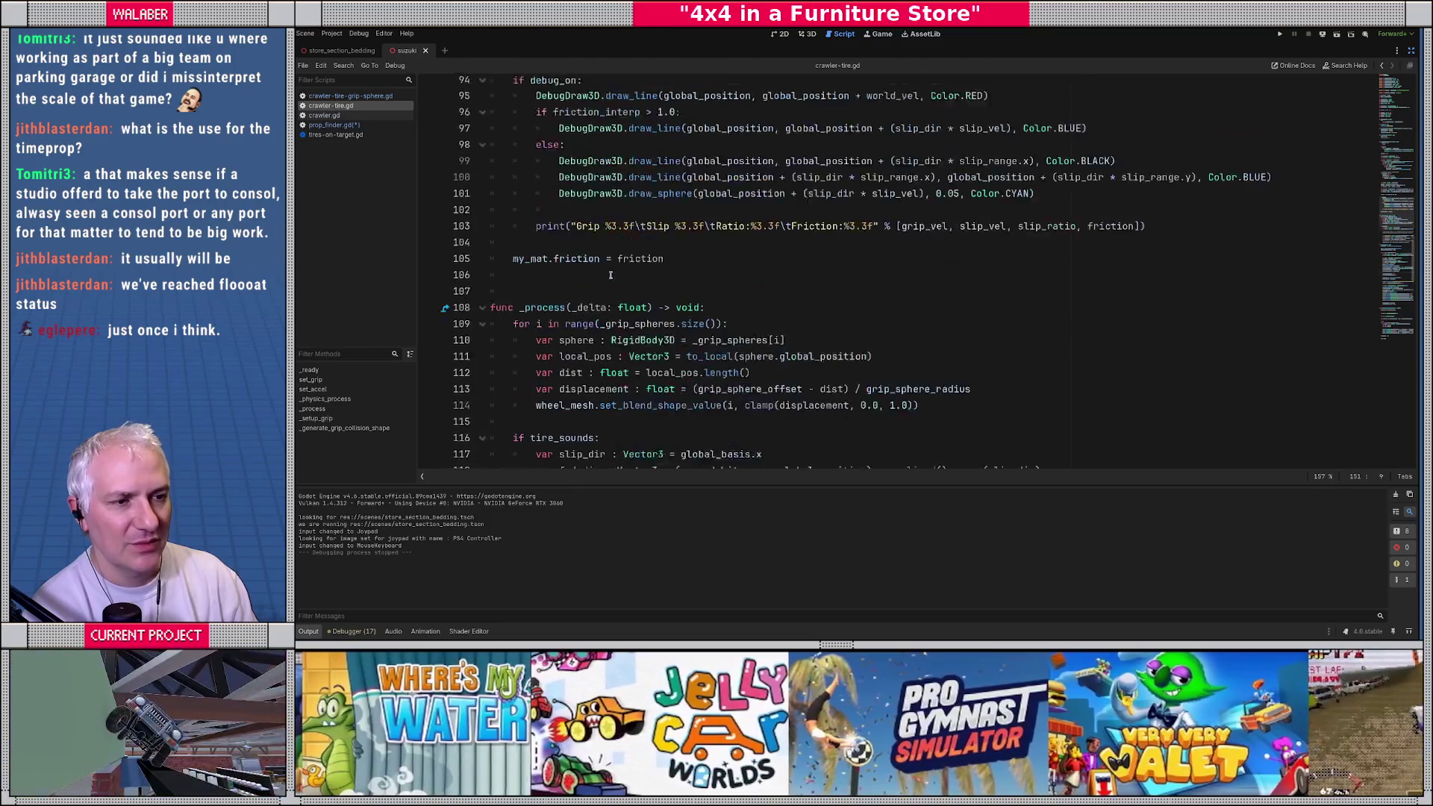
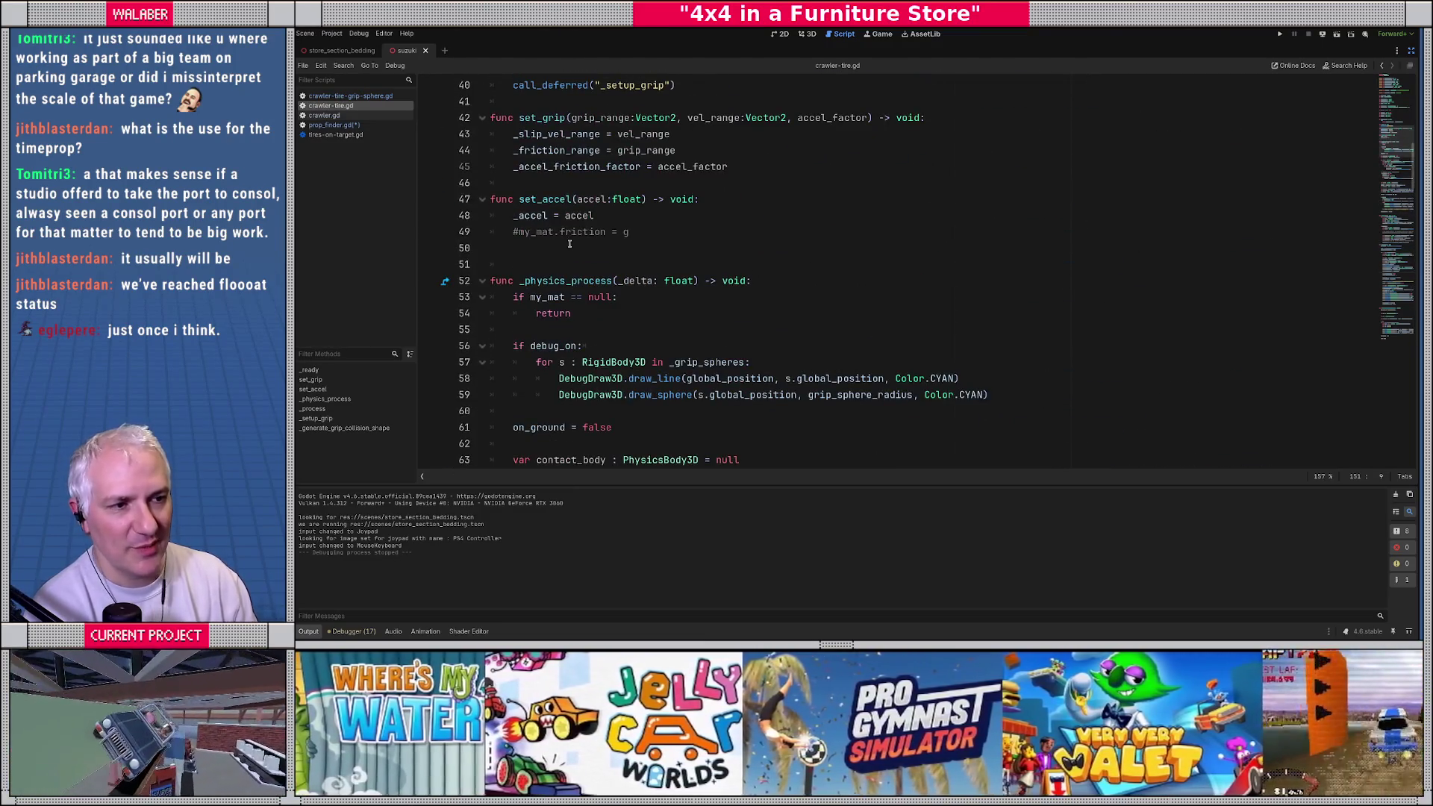
Step: Check the _grip_spheres array declaration on line 25, then return to line 50
scroll(569, 244, "up", 4)
scroll(542, 272, "up", 3)
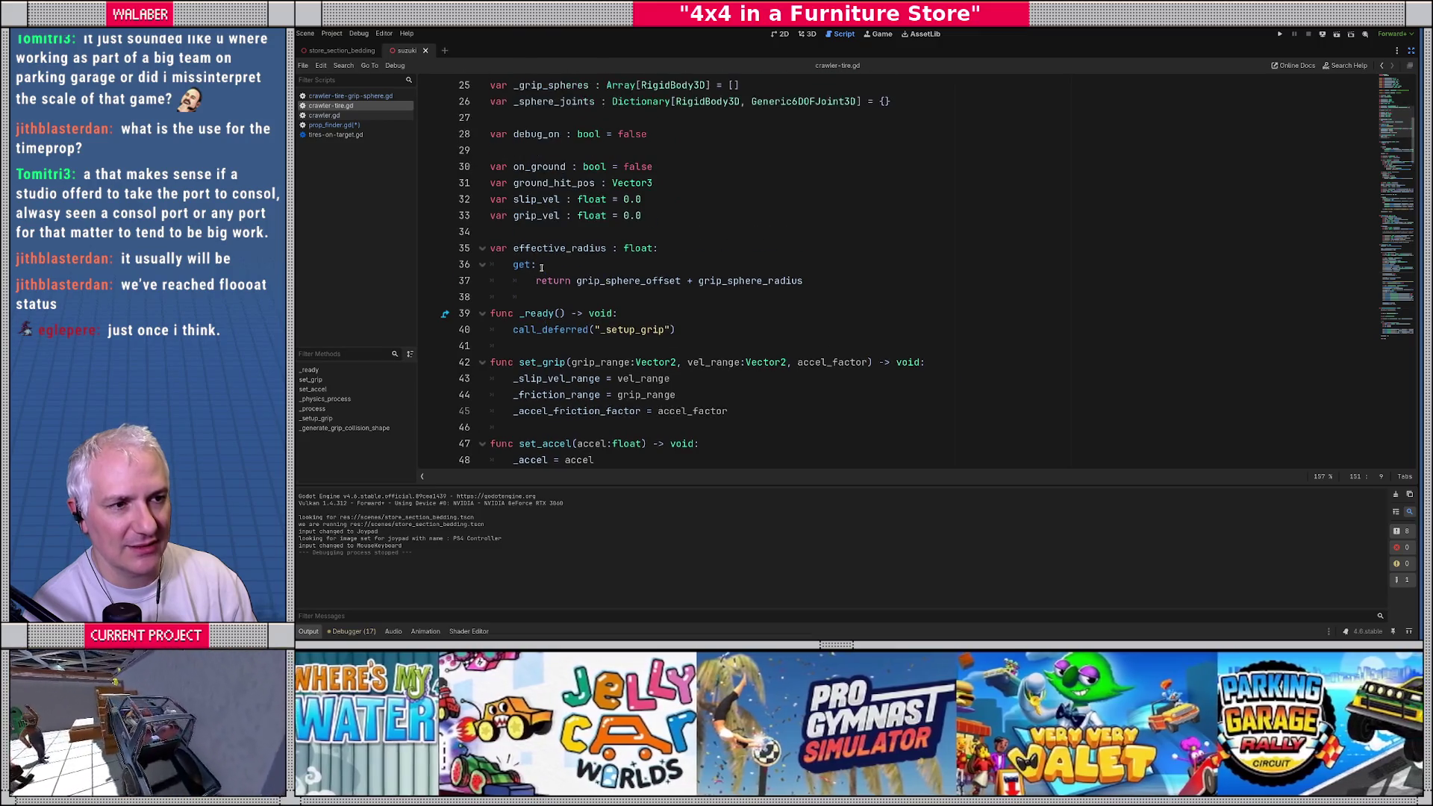
left_click_drag(495, 182, 794, 179)
left_click(543, 216)
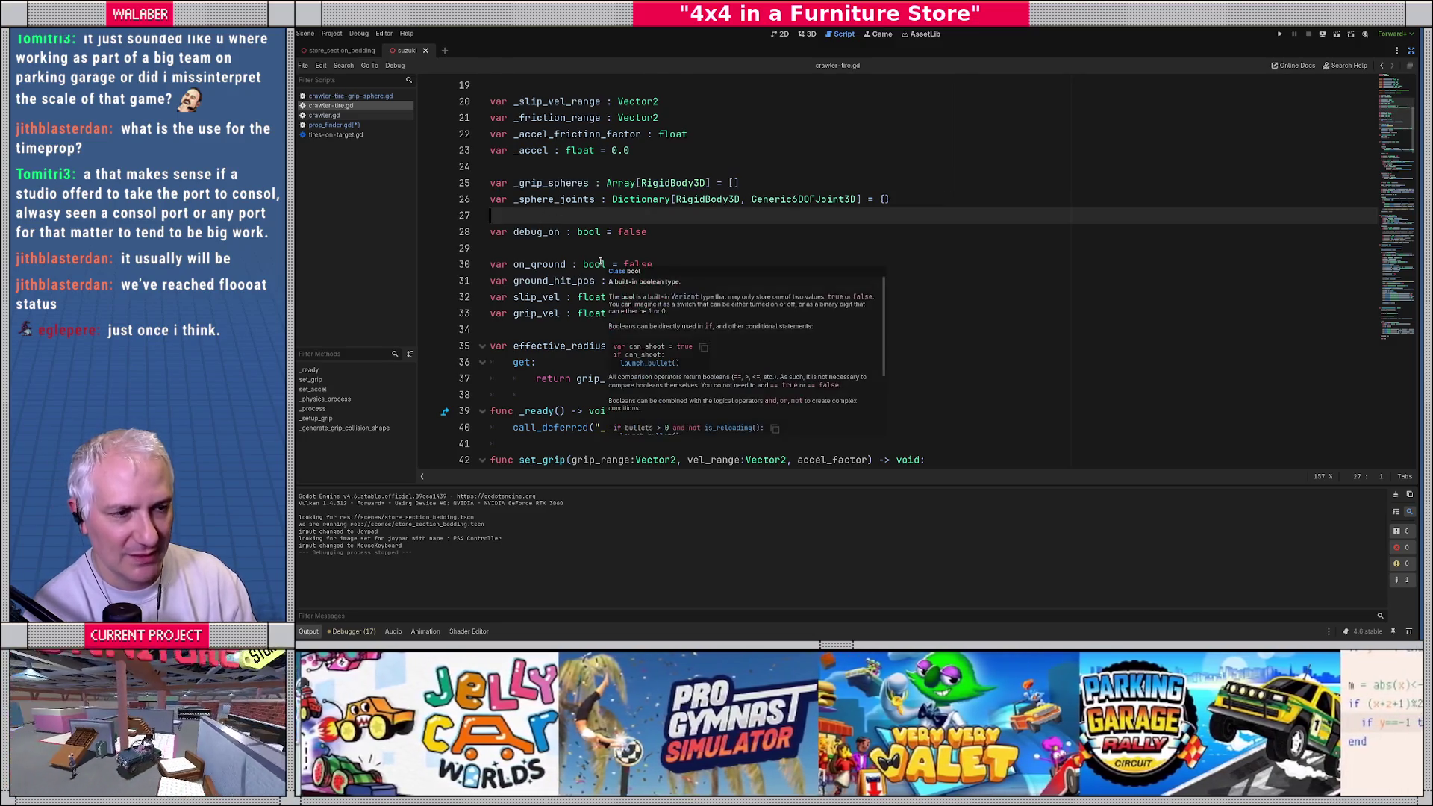
key("Up")
key("Up")
key("Right")
key("Right")
key("Right")
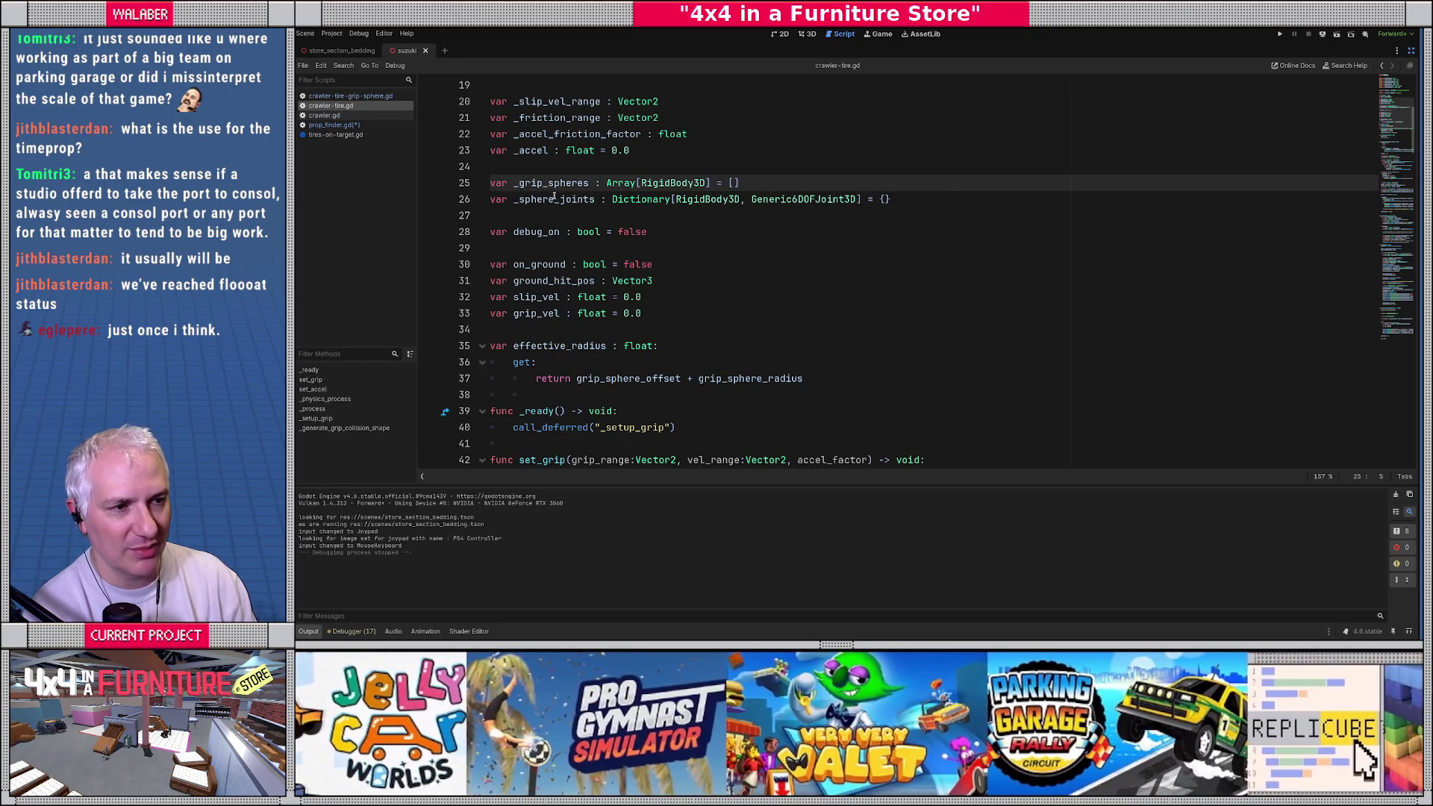
double_click(552, 183)
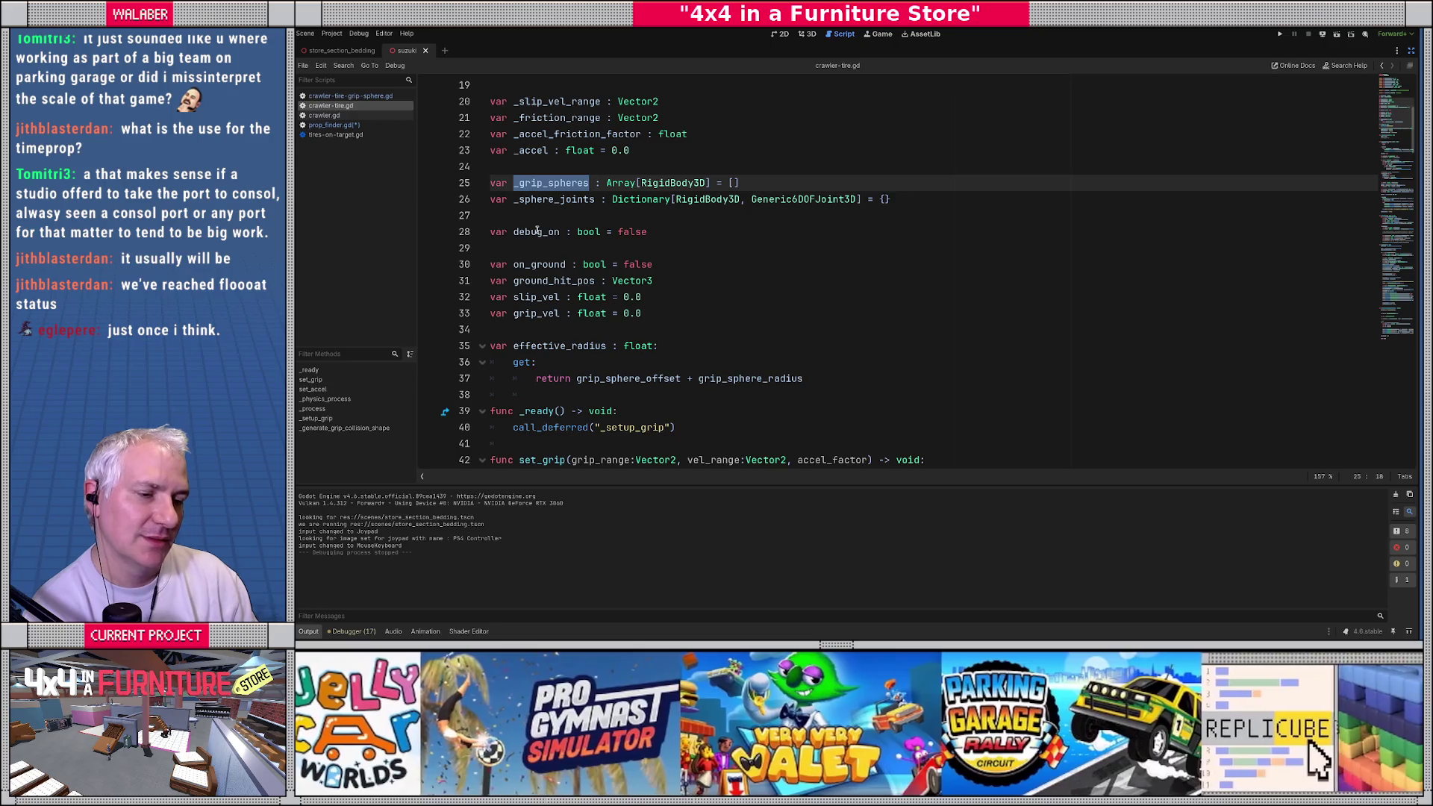
scroll(538, 231, "down", 2)
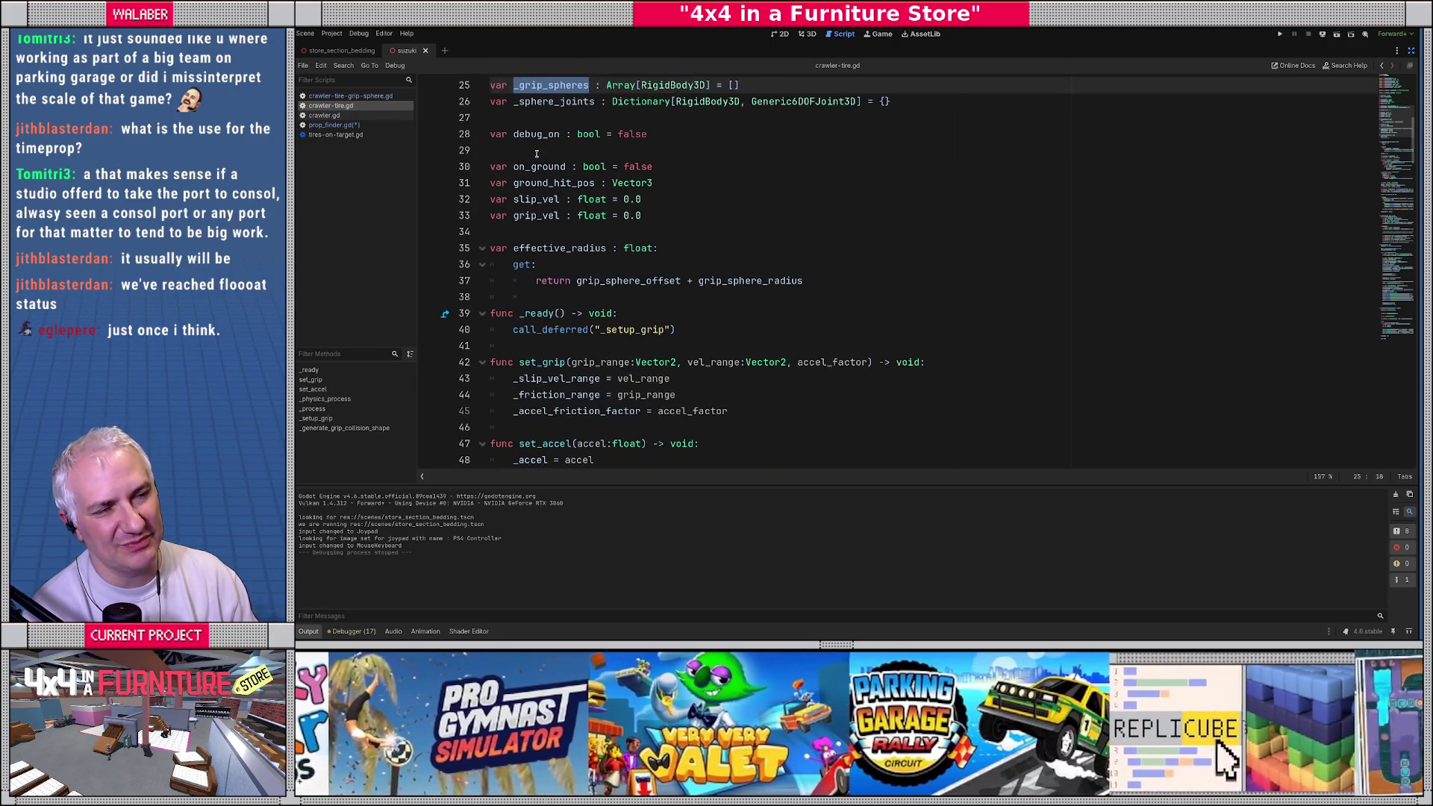
left_click(712, 327)
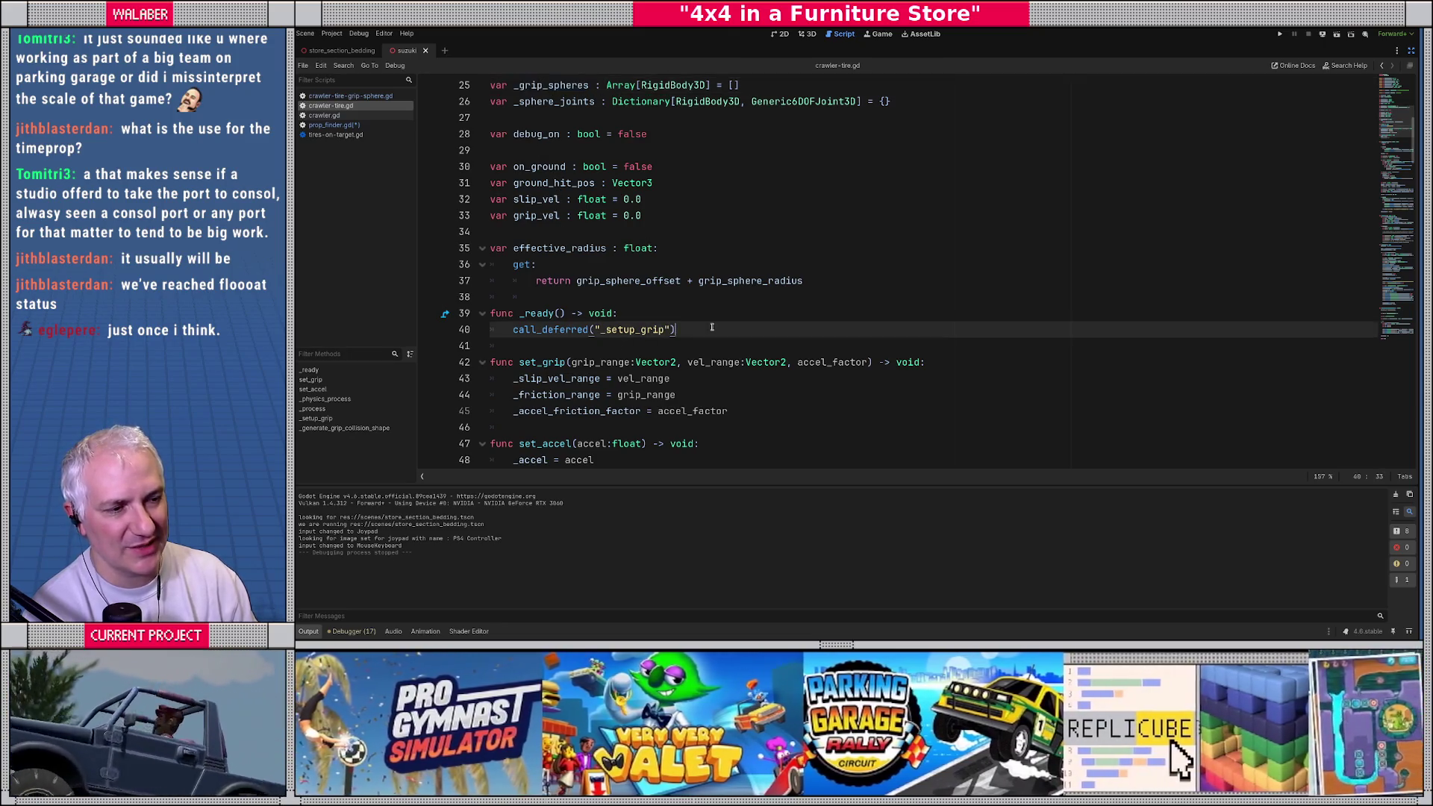
scroll(522, 302, "down", 4)
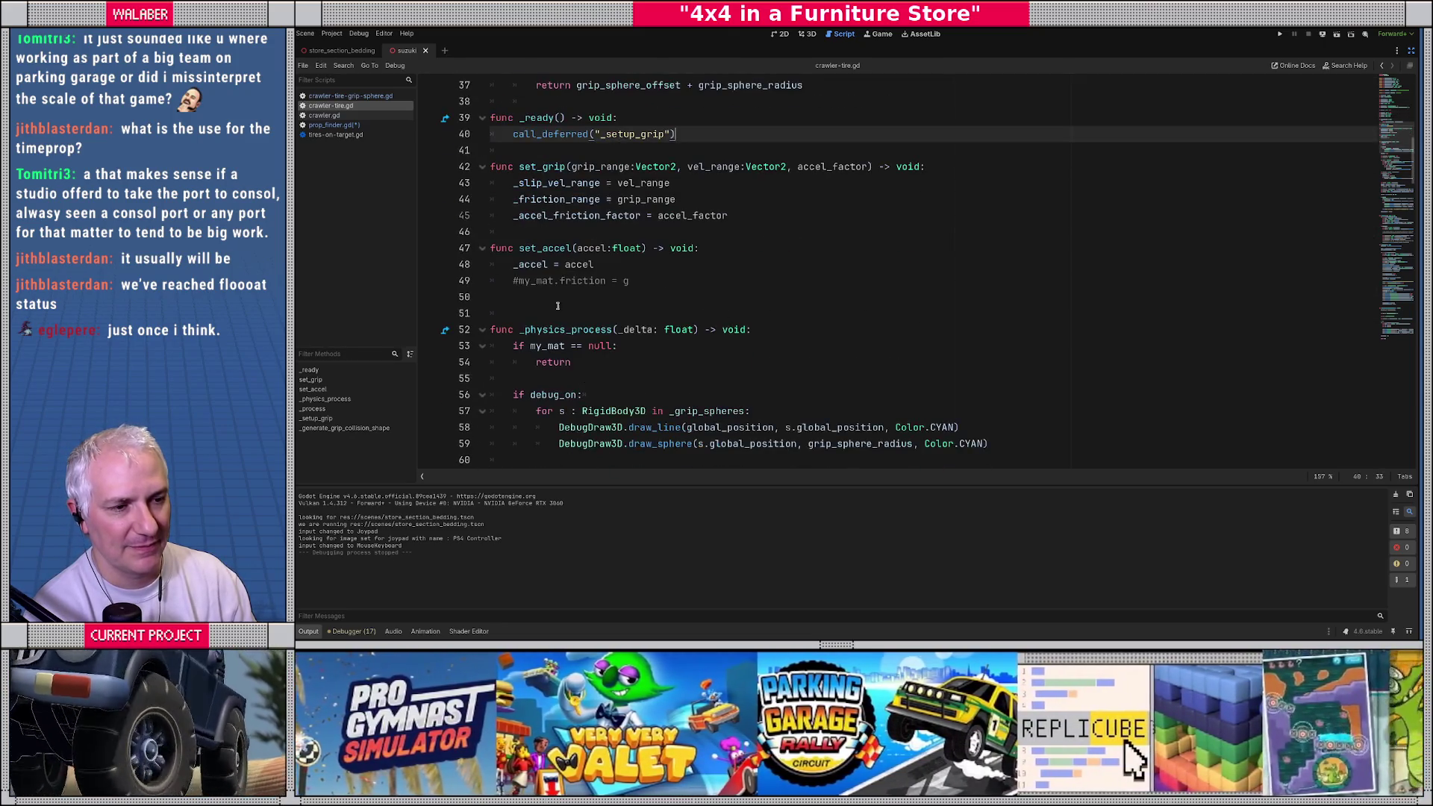
Step: Add var grip_sphere_count: int with a getter returning _grip_spheres.size()
left_click(523, 302)
key("Return")
type("func")
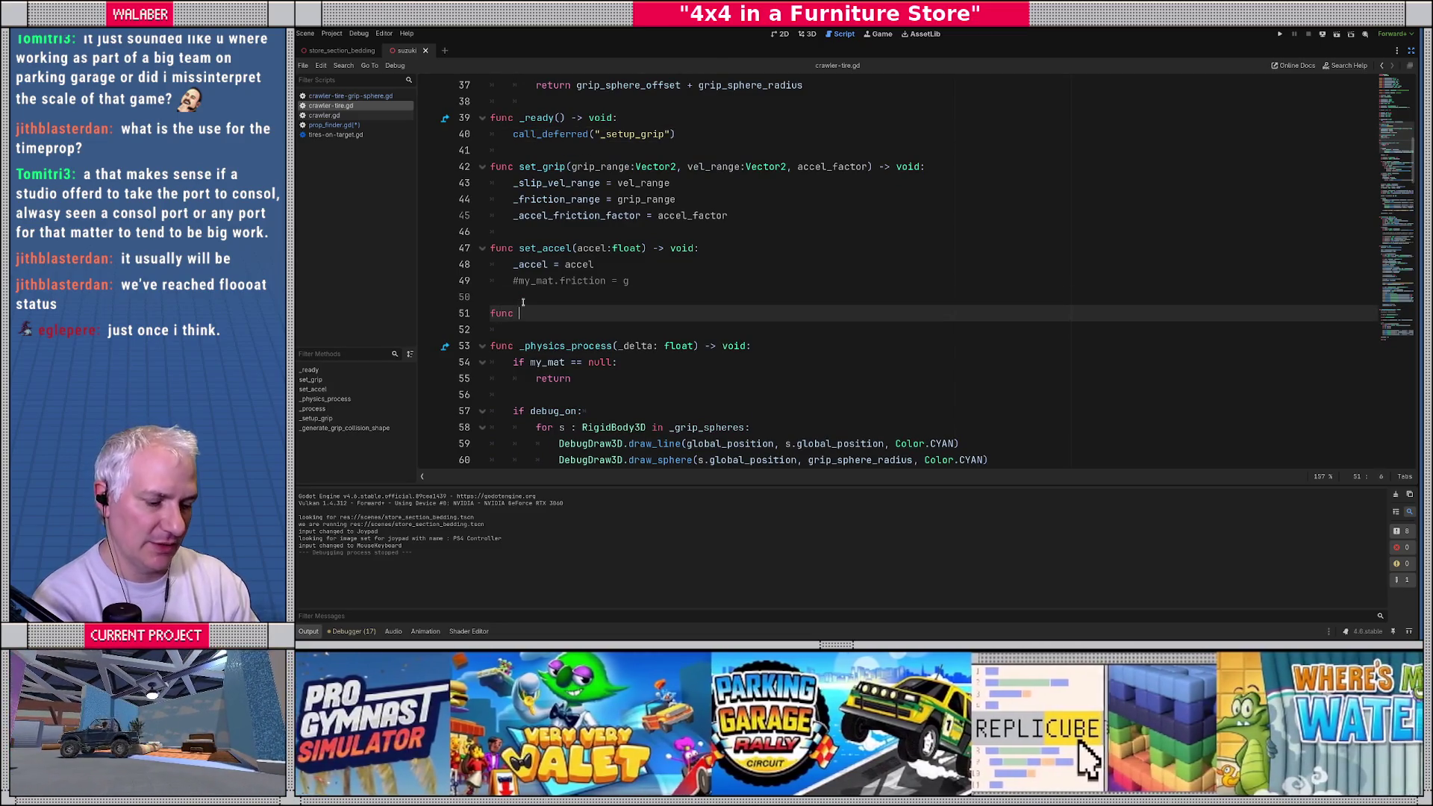
key("BackSpace")
key("BackSpace")
key("BackSpace")
type("var gt")
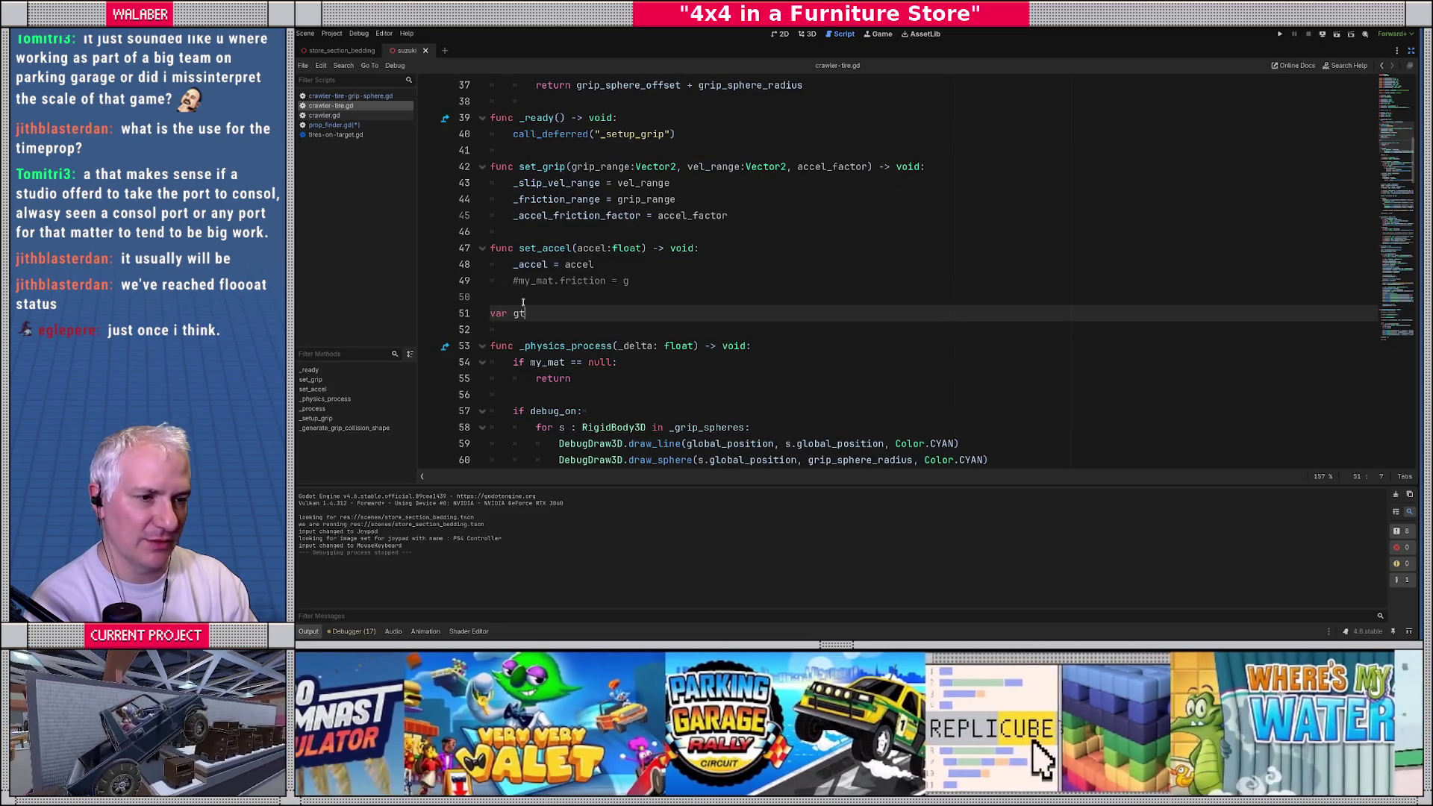
key("BackSpace")
key("BackSpace")
type("grip_sphe")
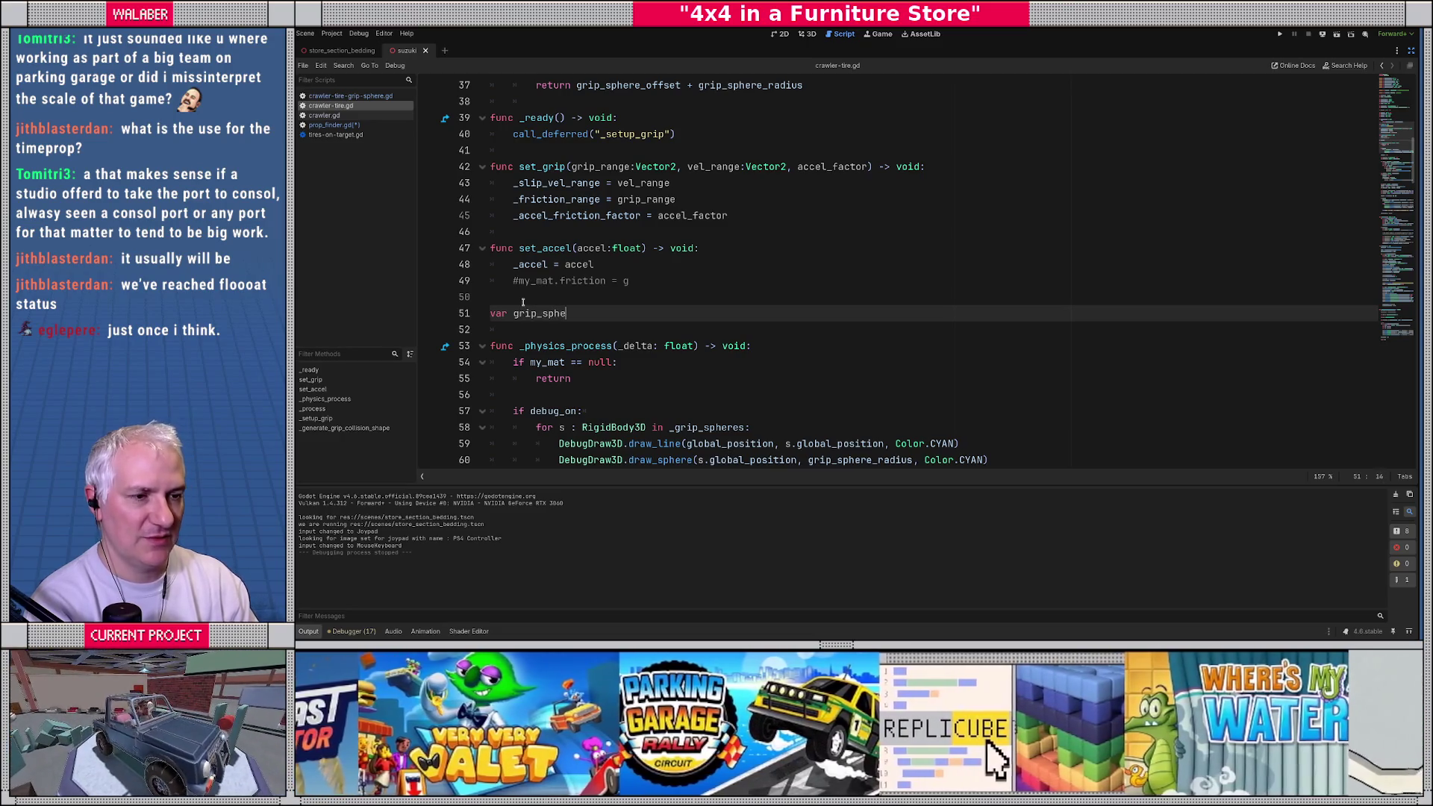
type("re_count: ")
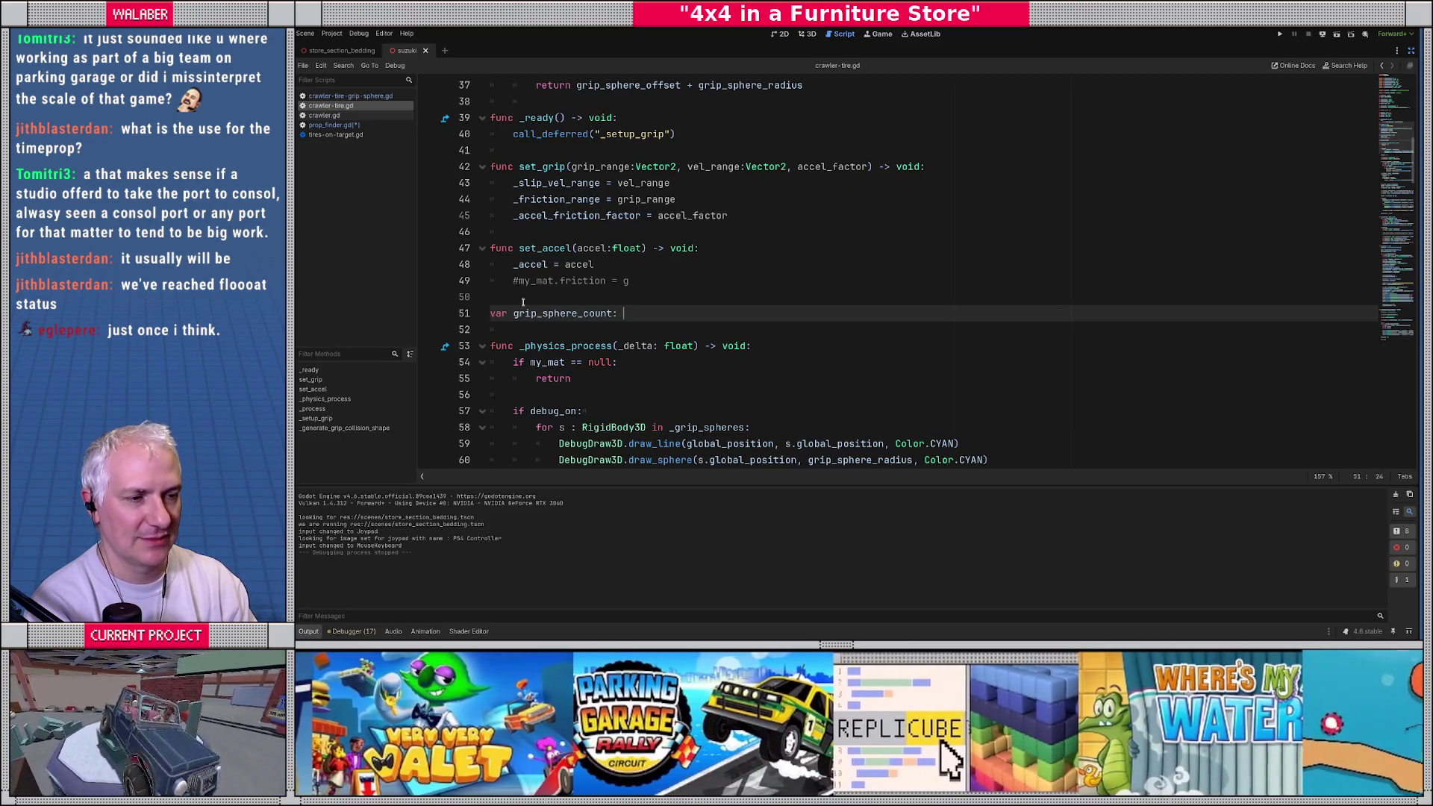
type("int:")
key("Return")
type("get:")
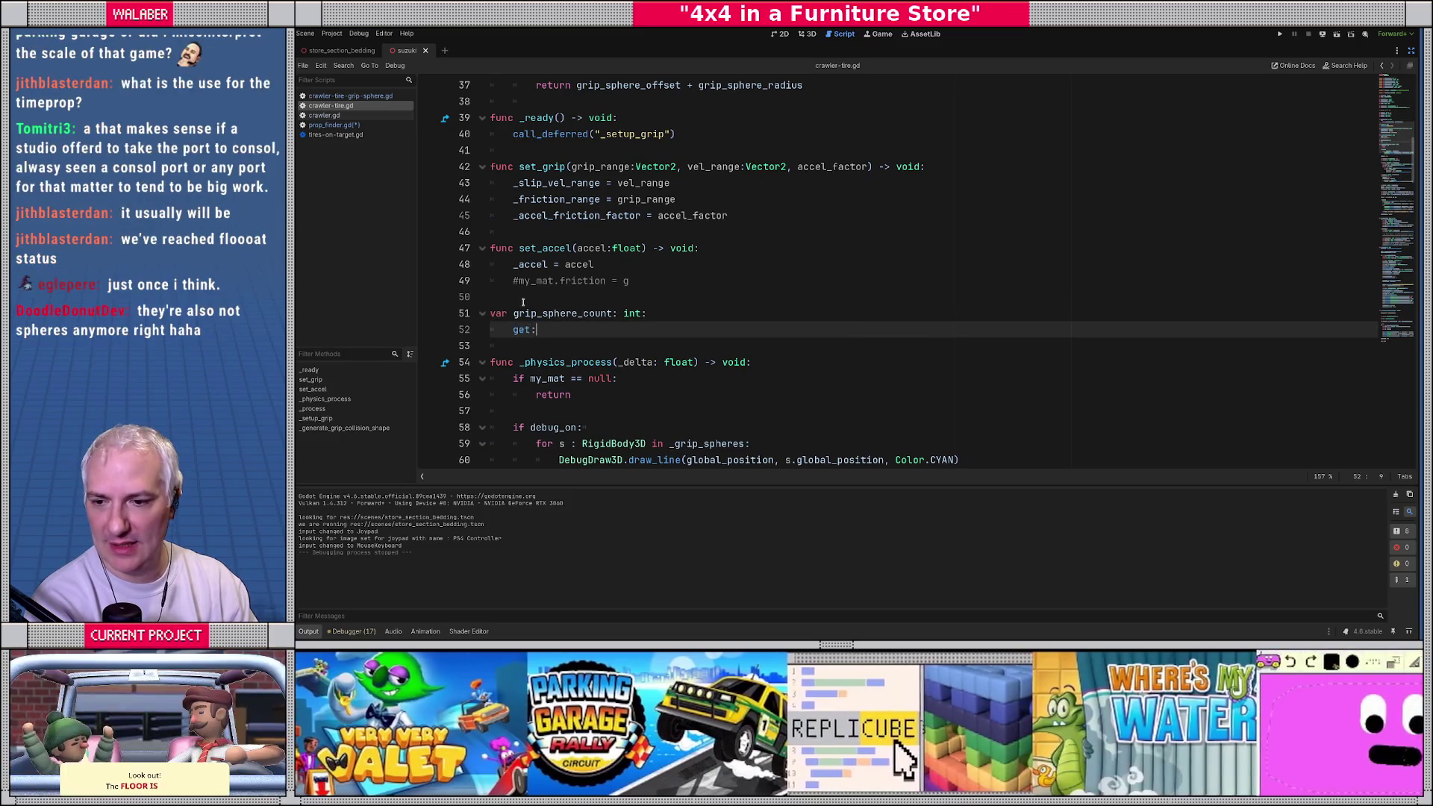
key("Return")
type("return _gri")
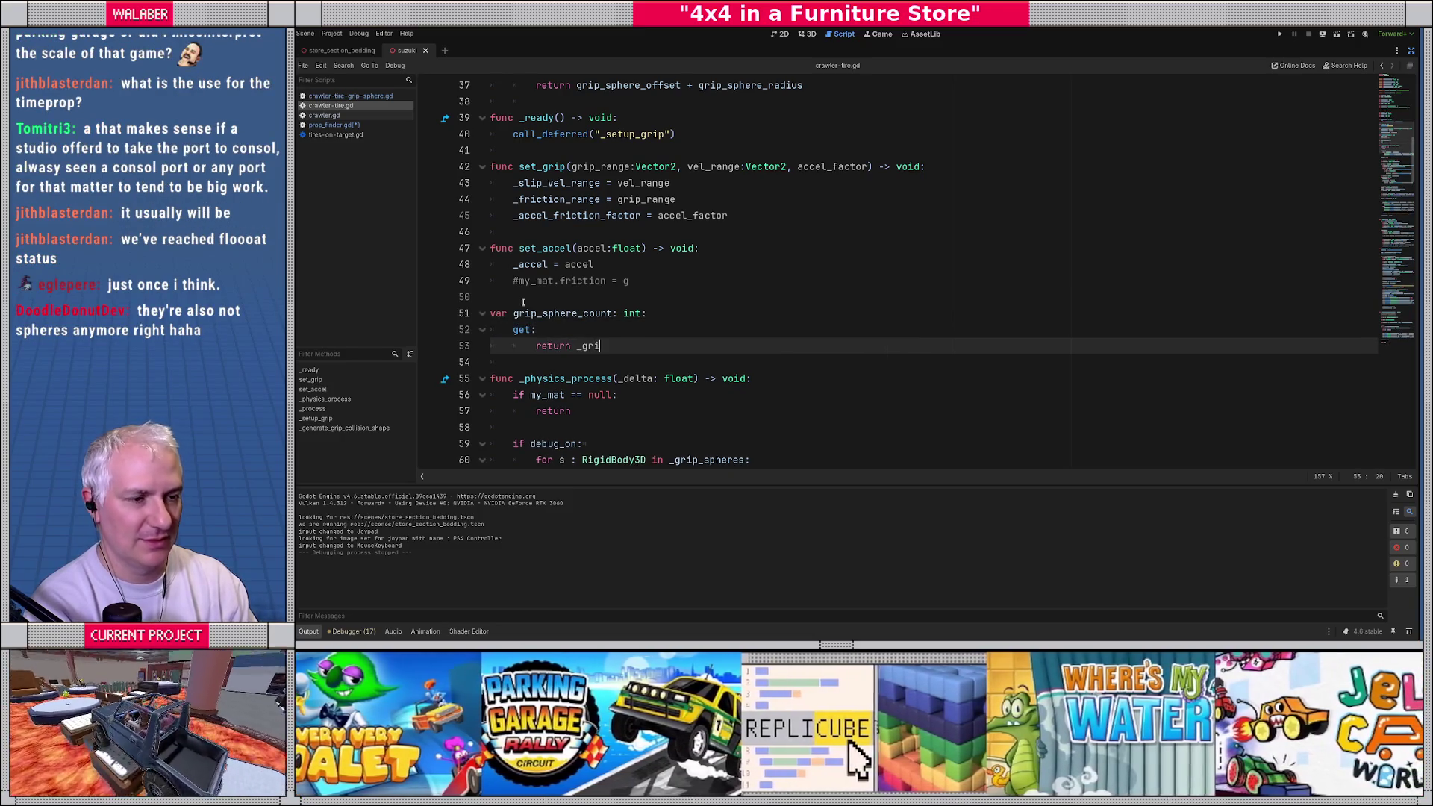
key("Return")
type(".size(")
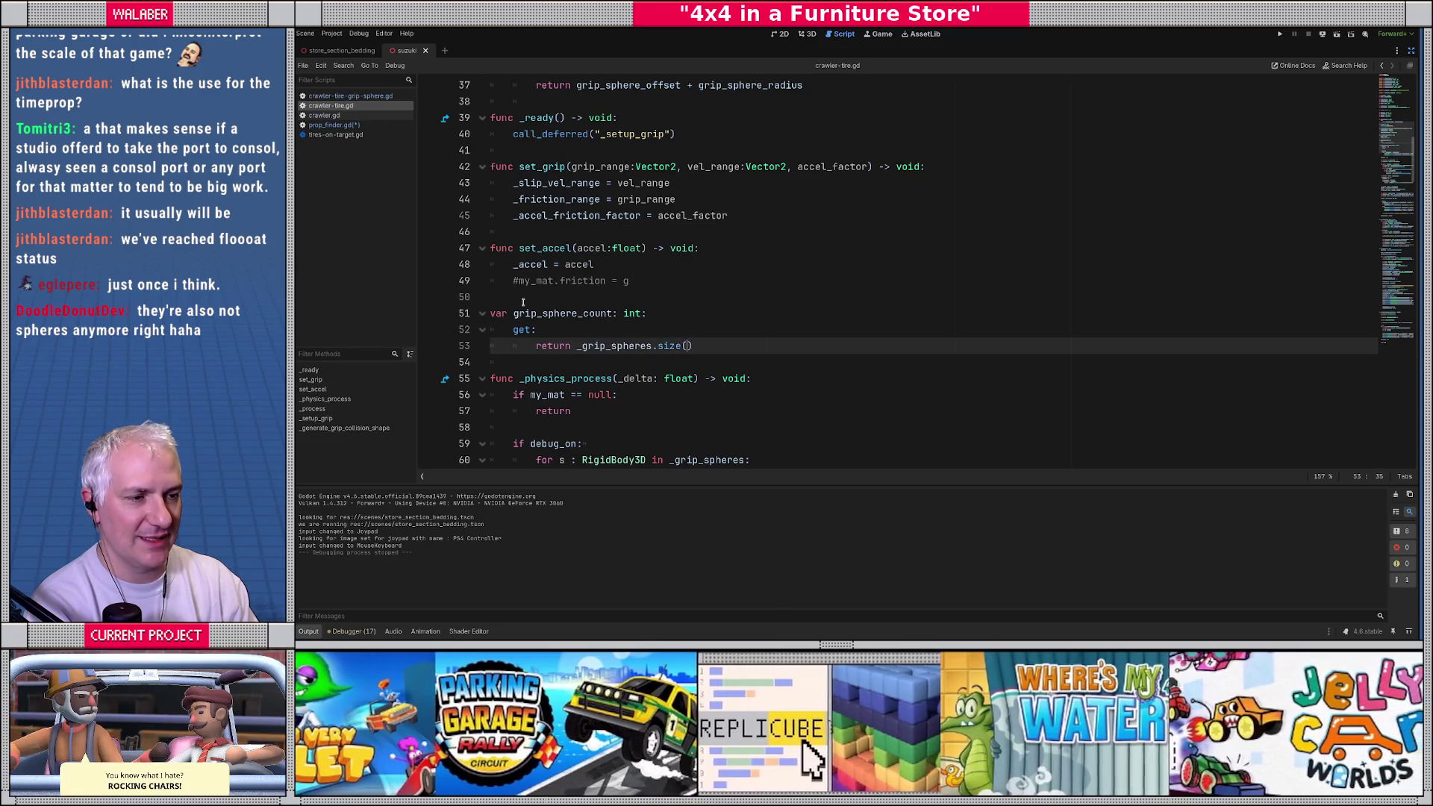
key("End")
key("Return")
key("Return")
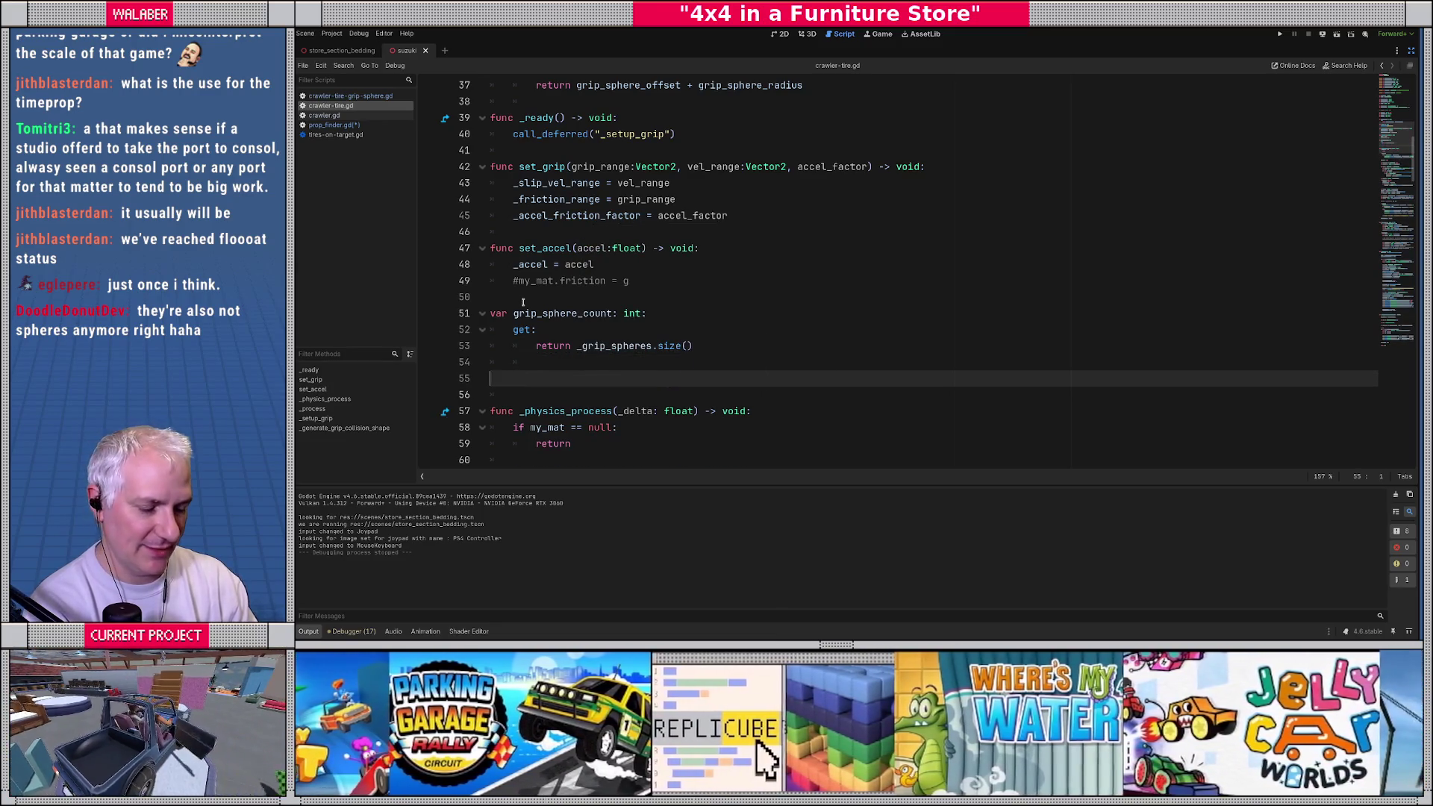
Step: Start get_grip_sphere(idx:int) -> RigidBody3D, its body beginning with return _grip
type("var get_grip")
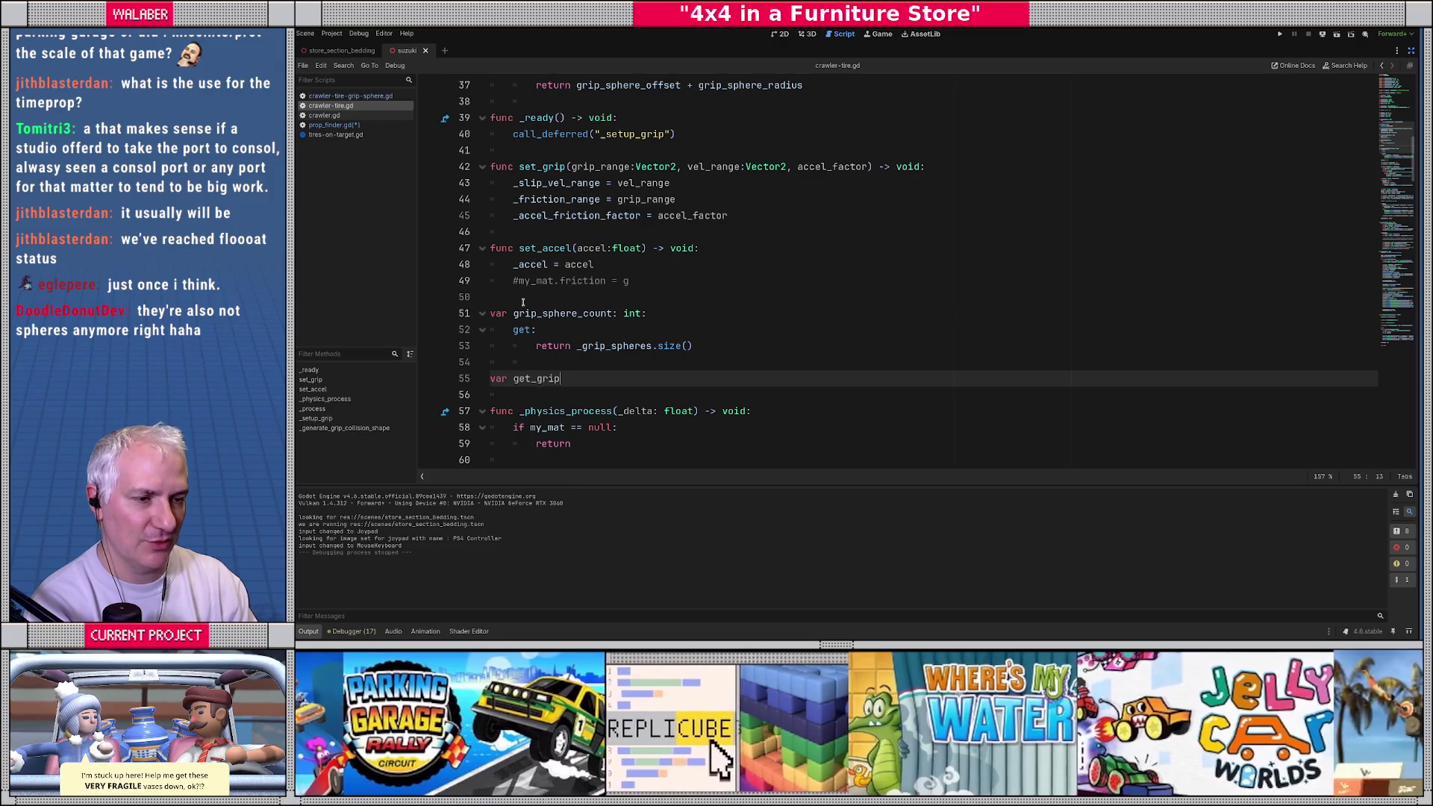
type("_sphere(")
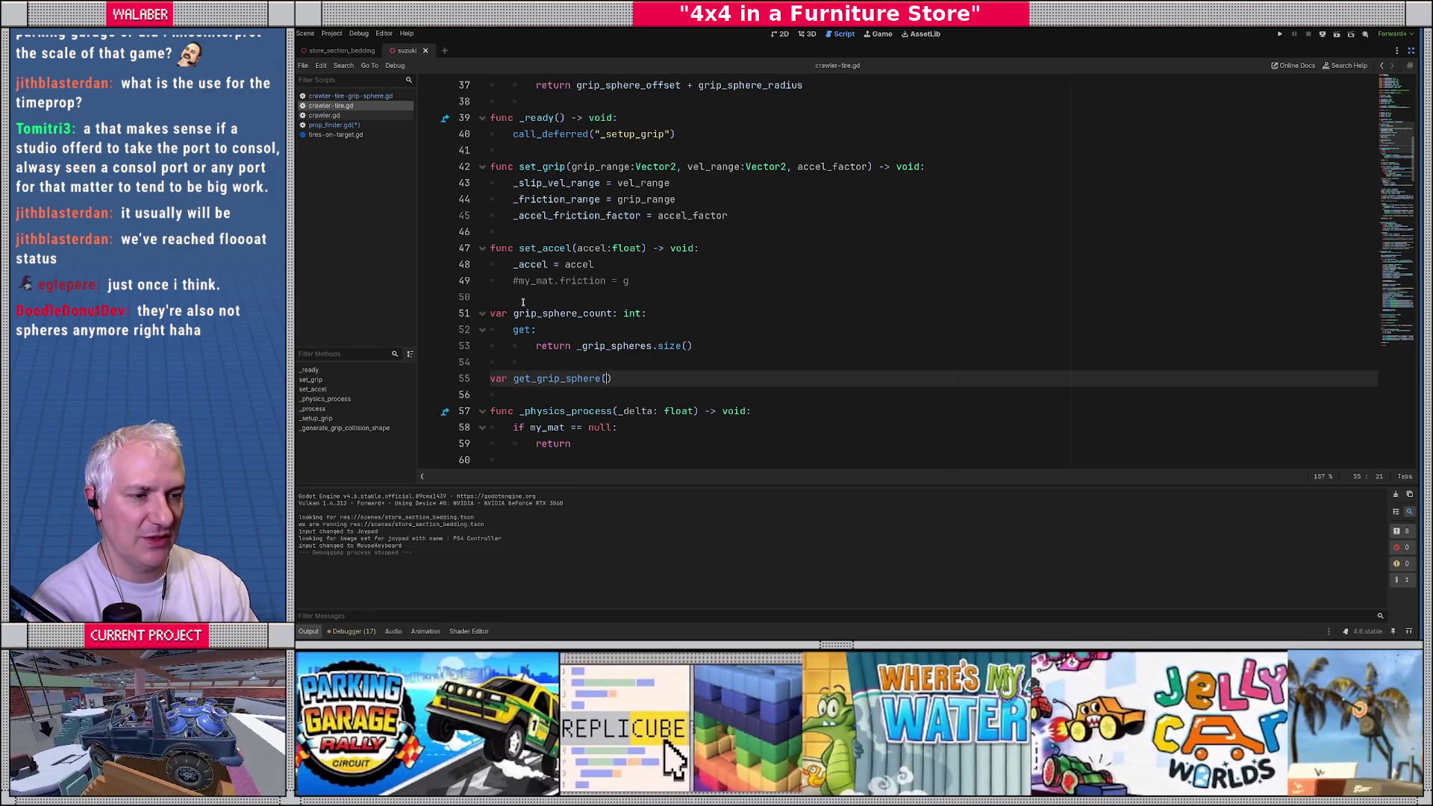
type("idx:int) -> ")
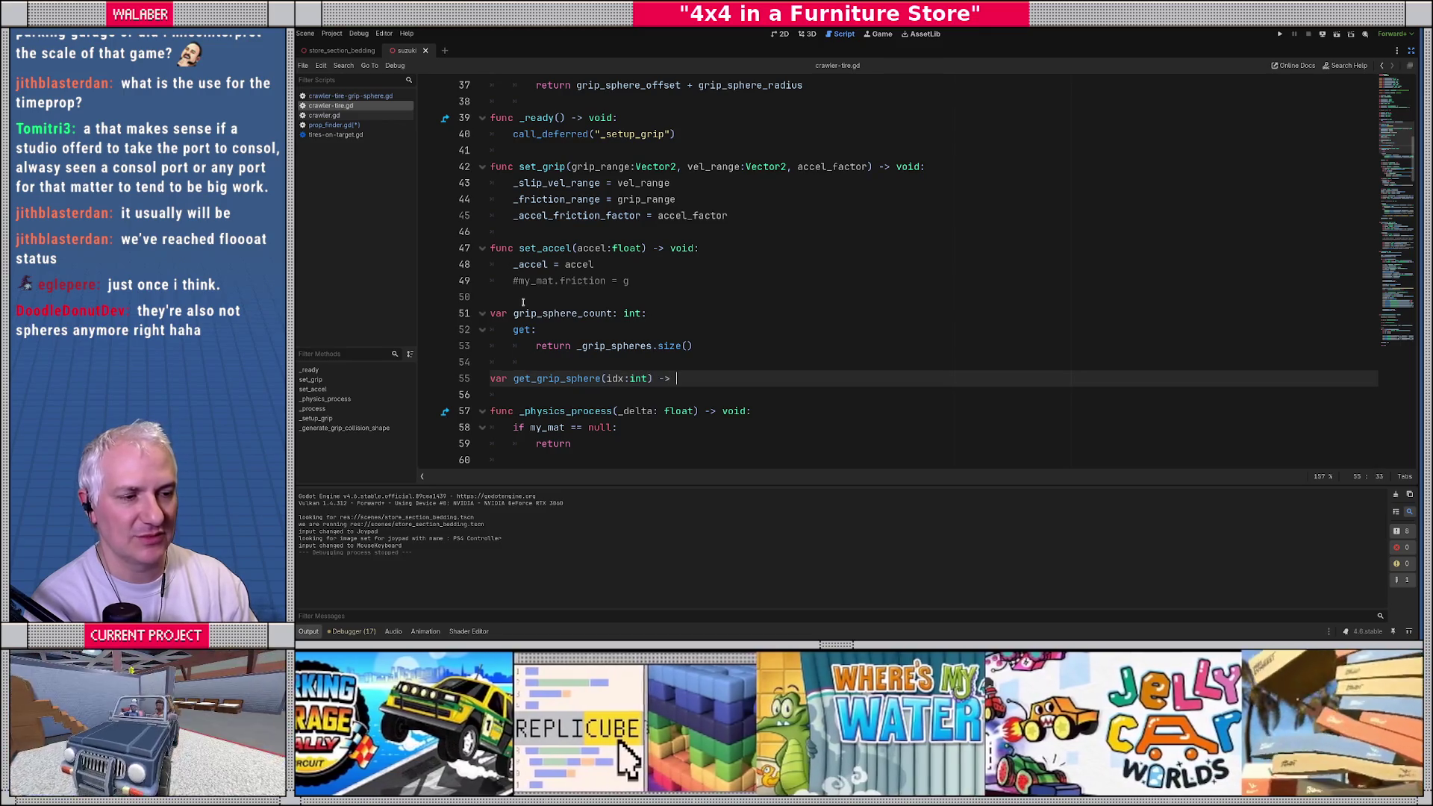
type("GripS")
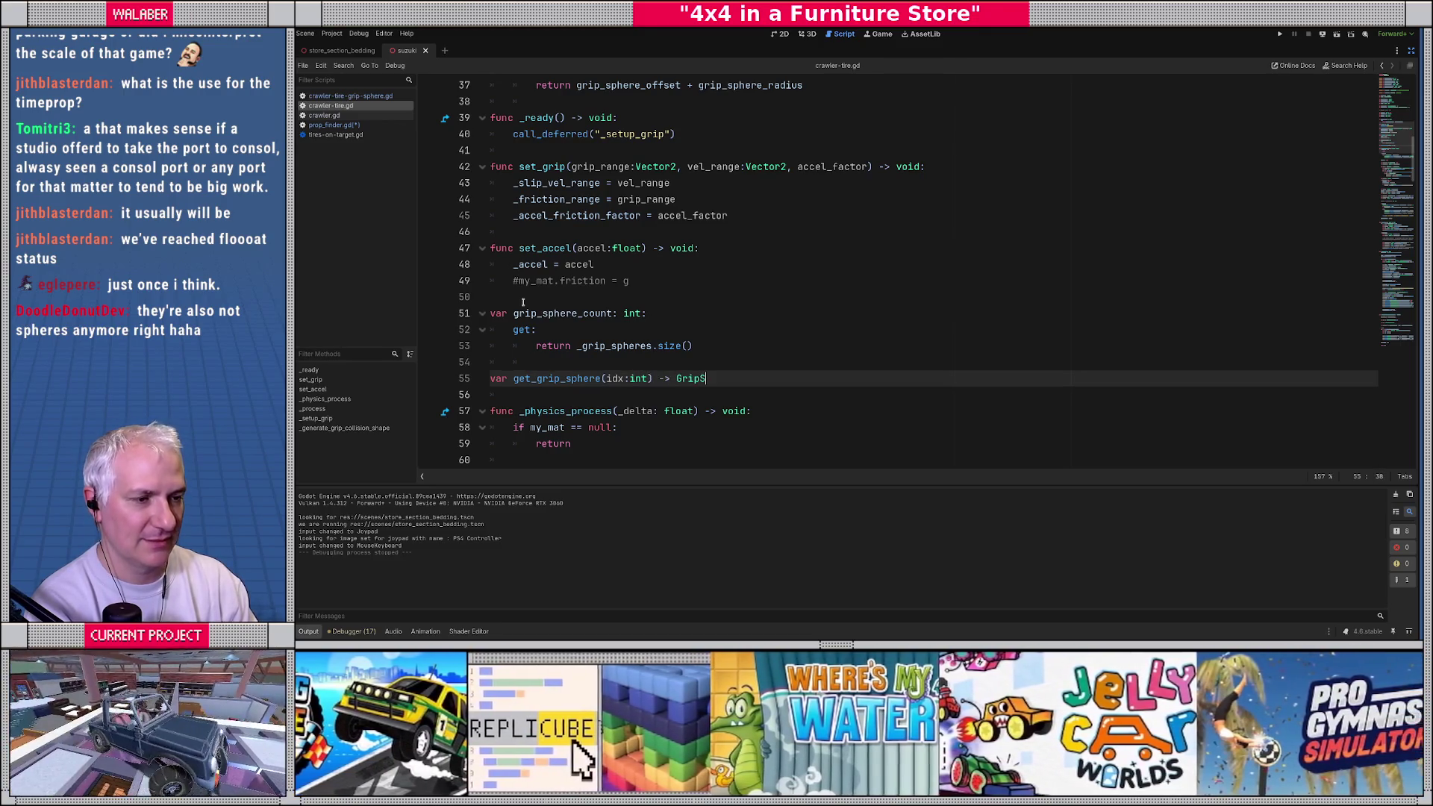
key("BackSpace")
key("BackSpace")
key("BackSpace")
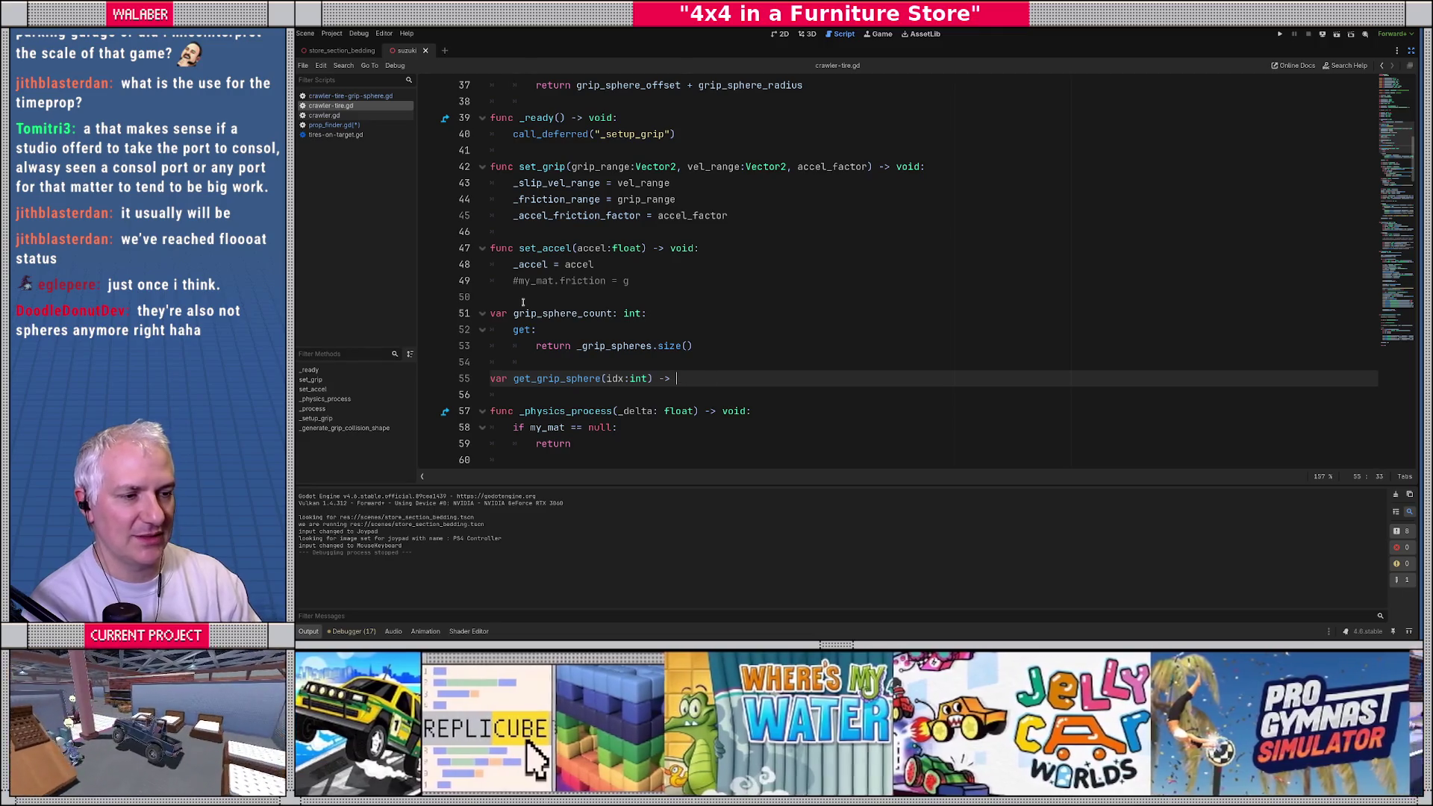
scroll(517, 295, "up", 9)
scroll(515, 295, "up", 2)
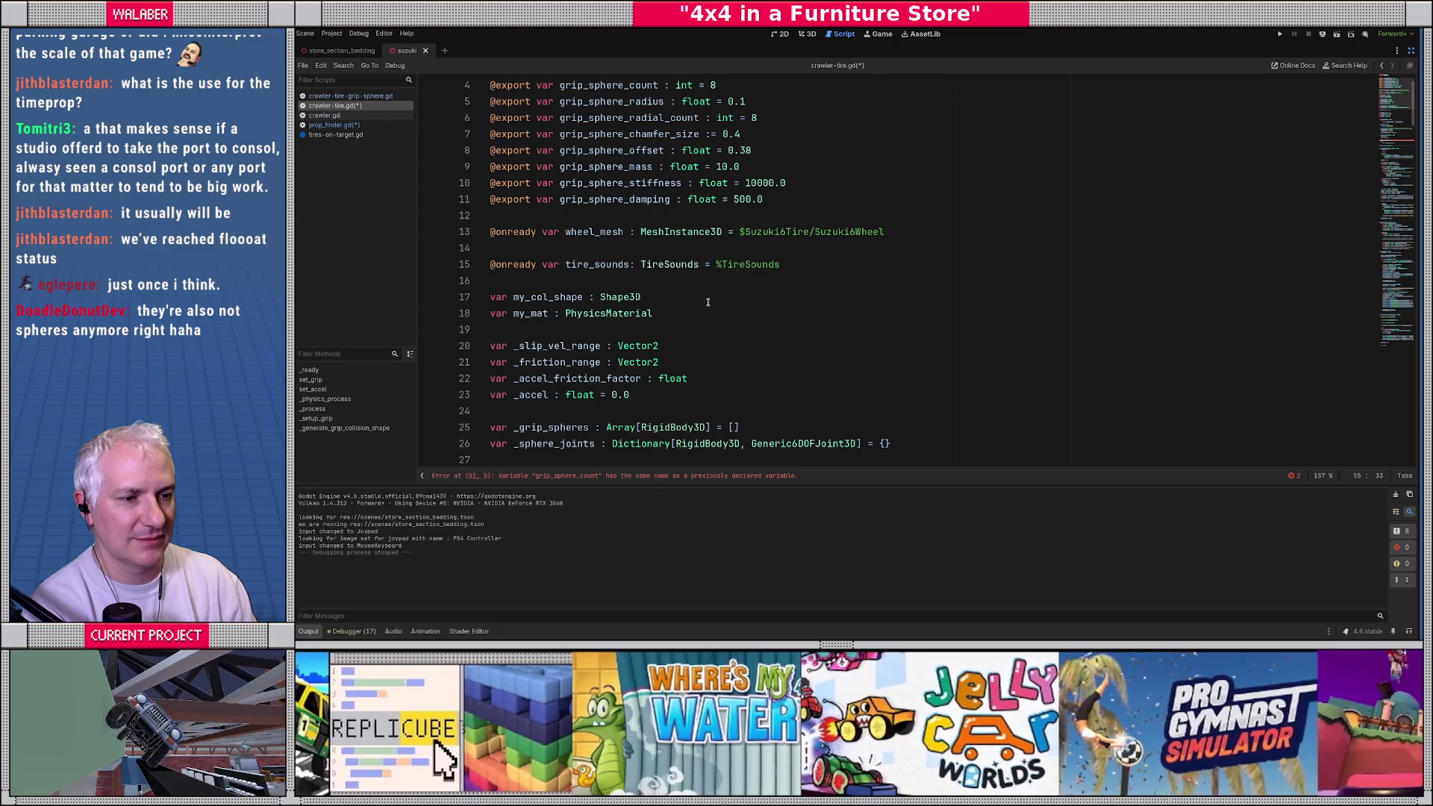
scroll(708, 302, "down", 3)
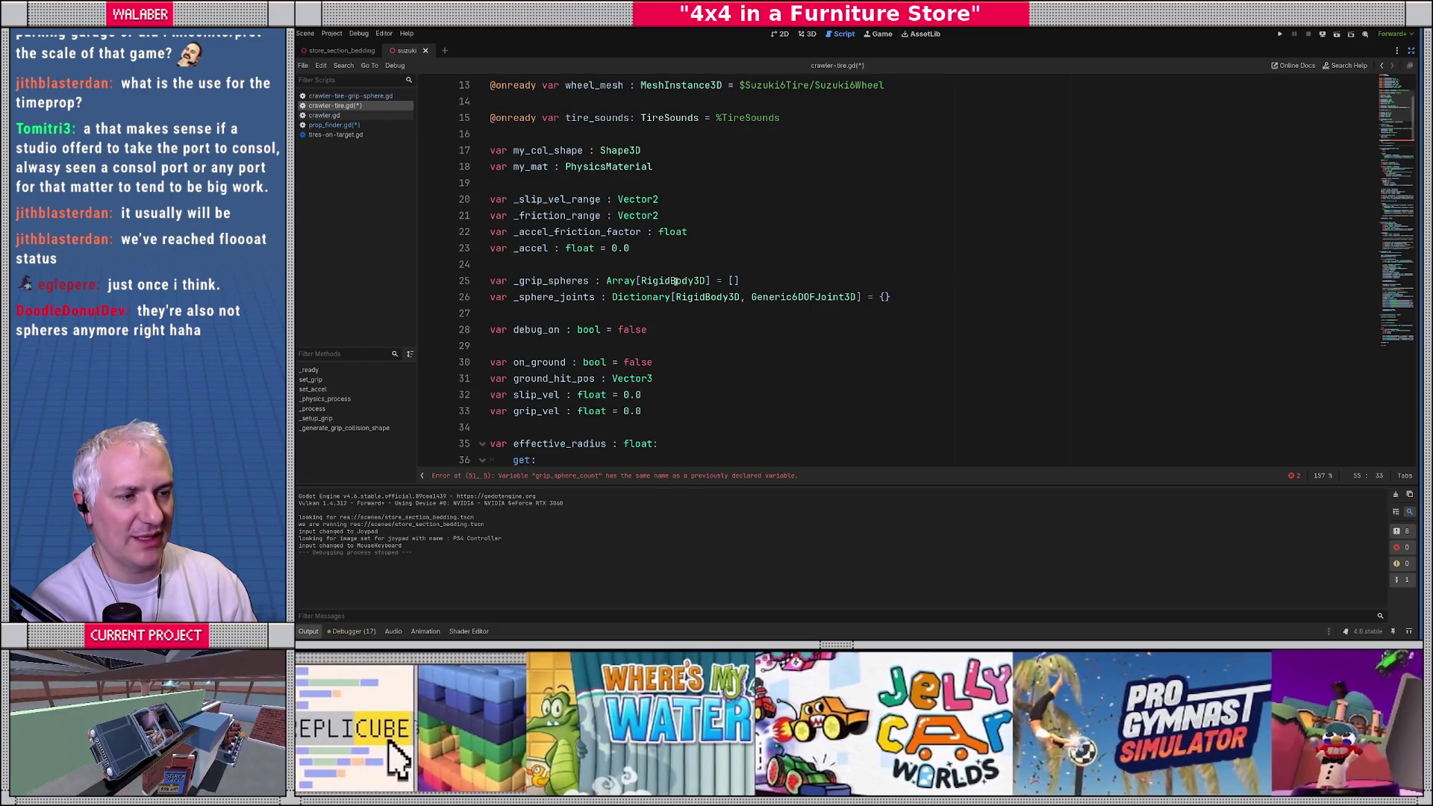
scroll(626, 344, "down", 7)
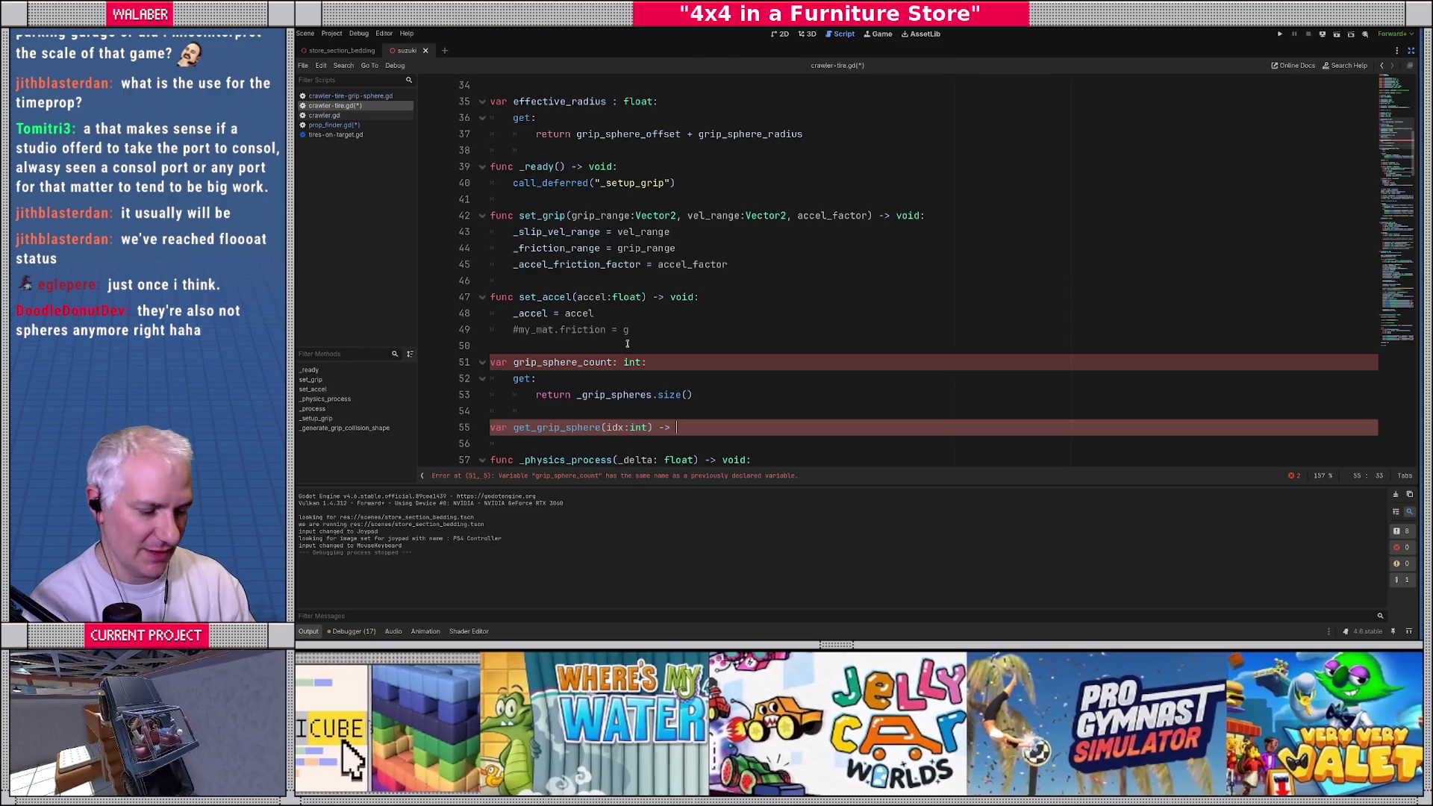
type("Rigidb")
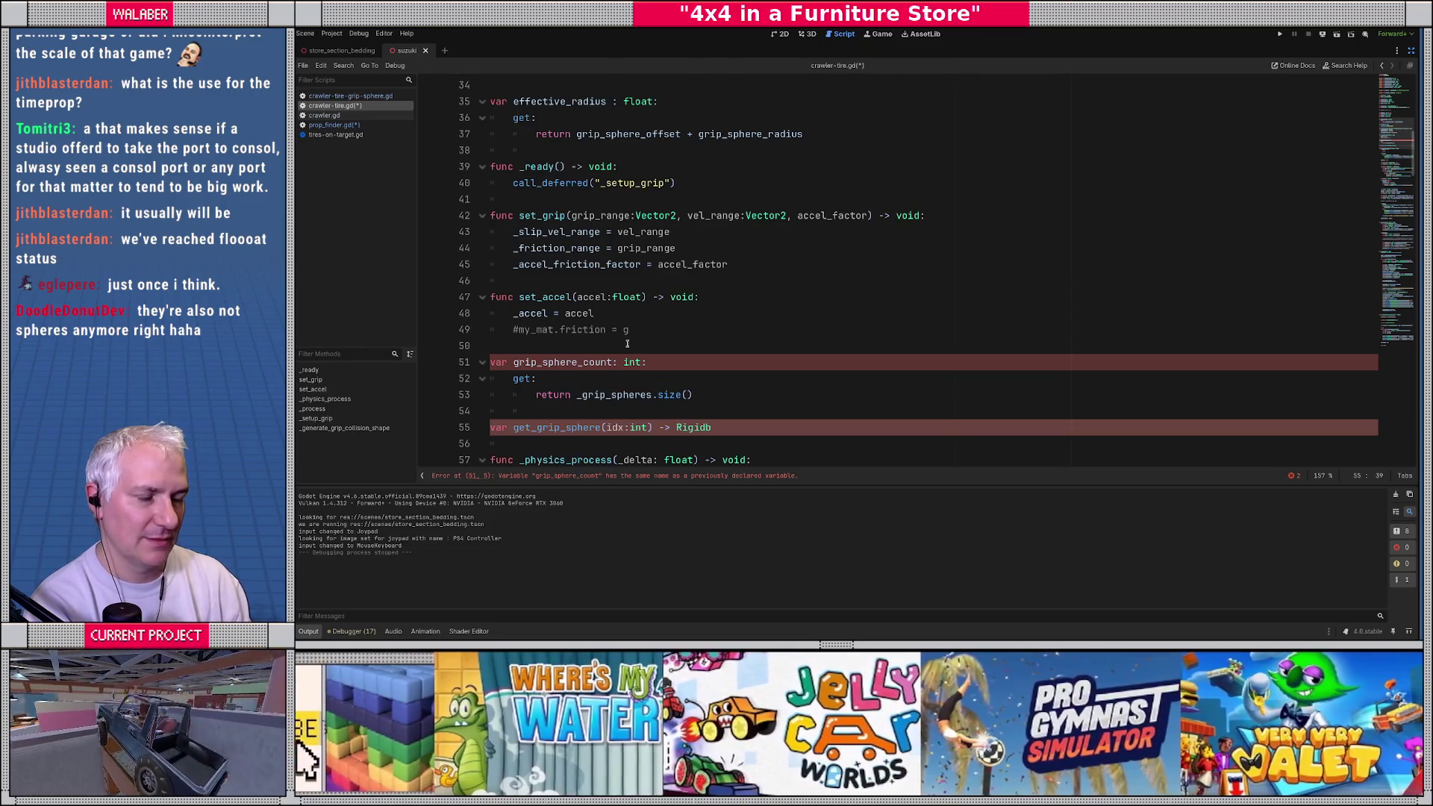
key("BackSpace")
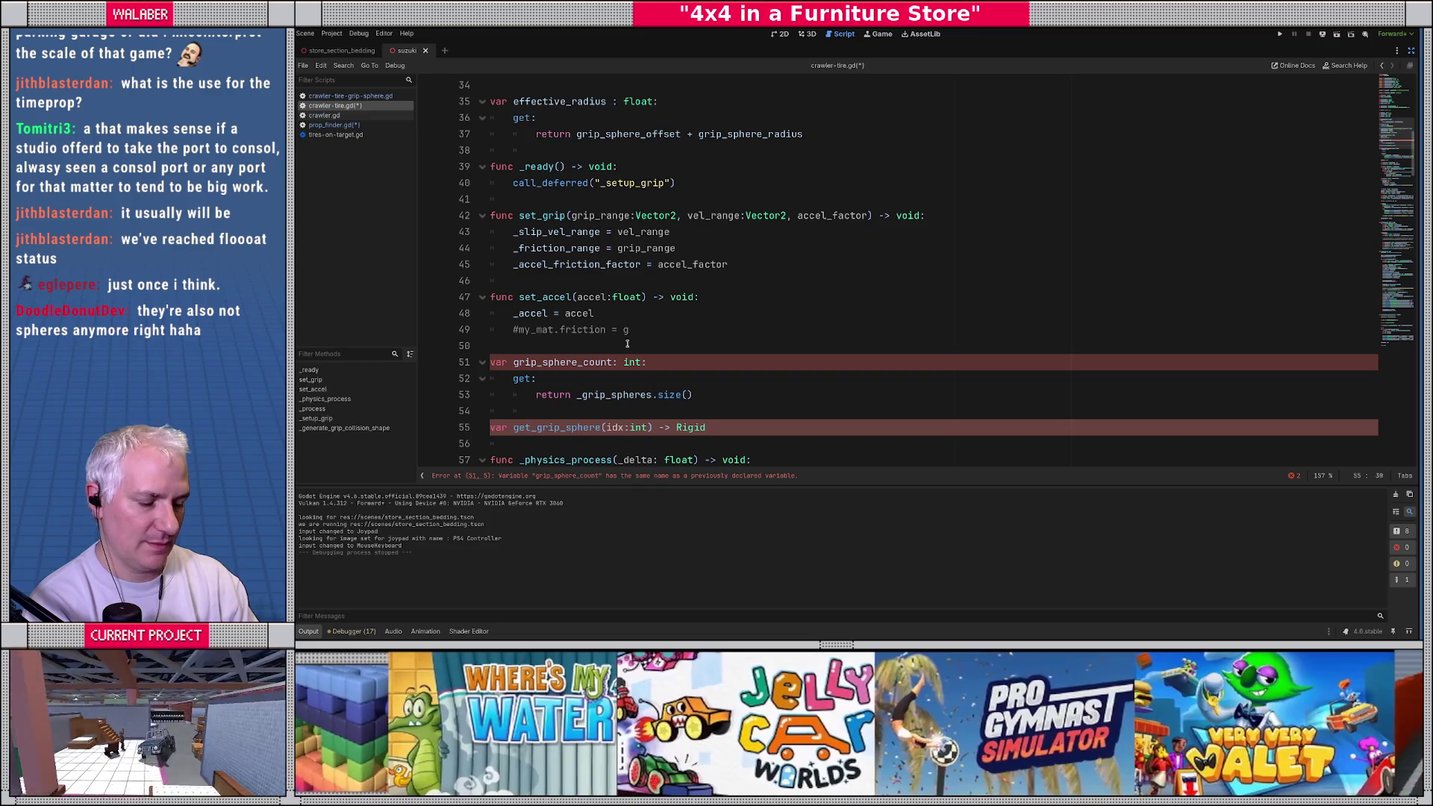
type("Body3D:")
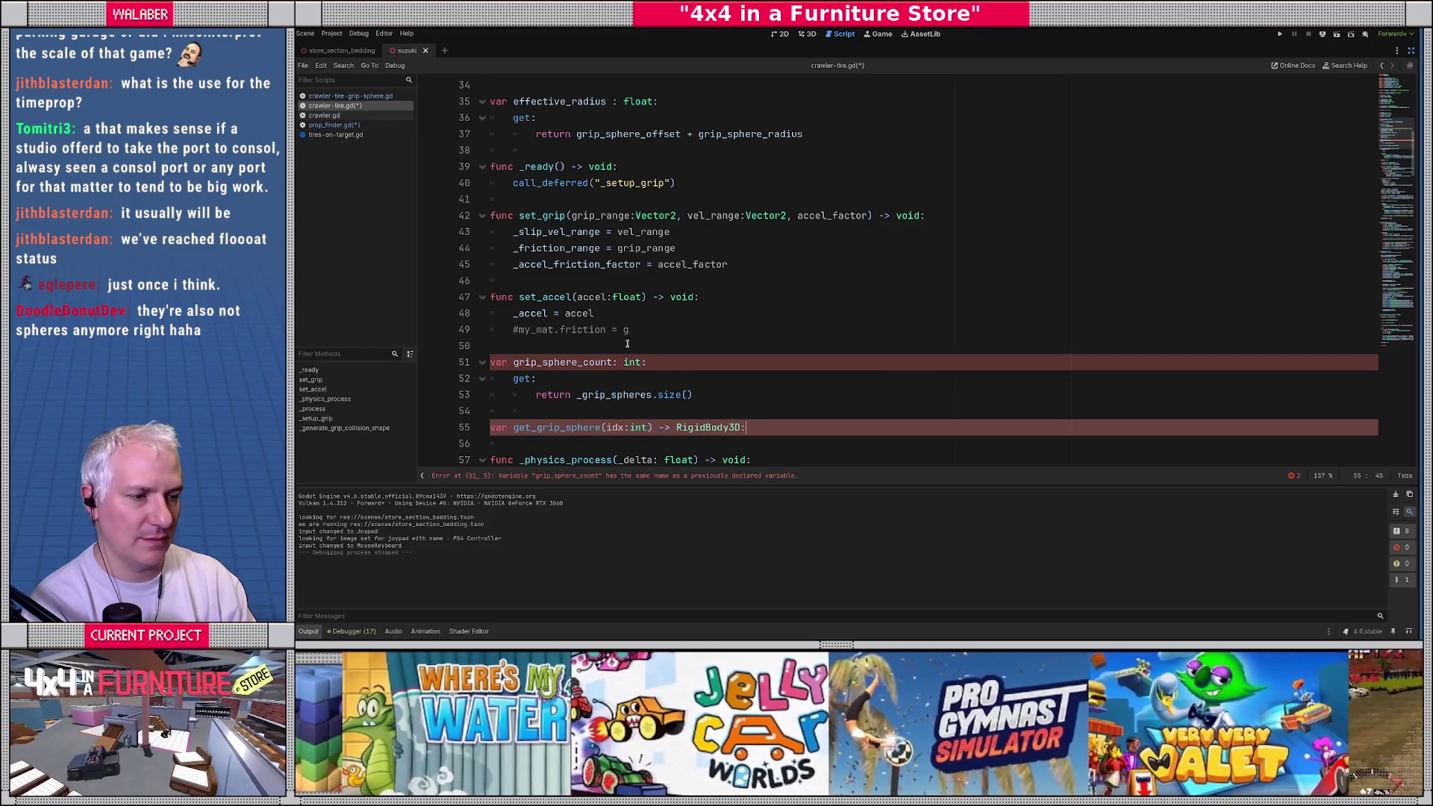
key("Return")
type("return _")
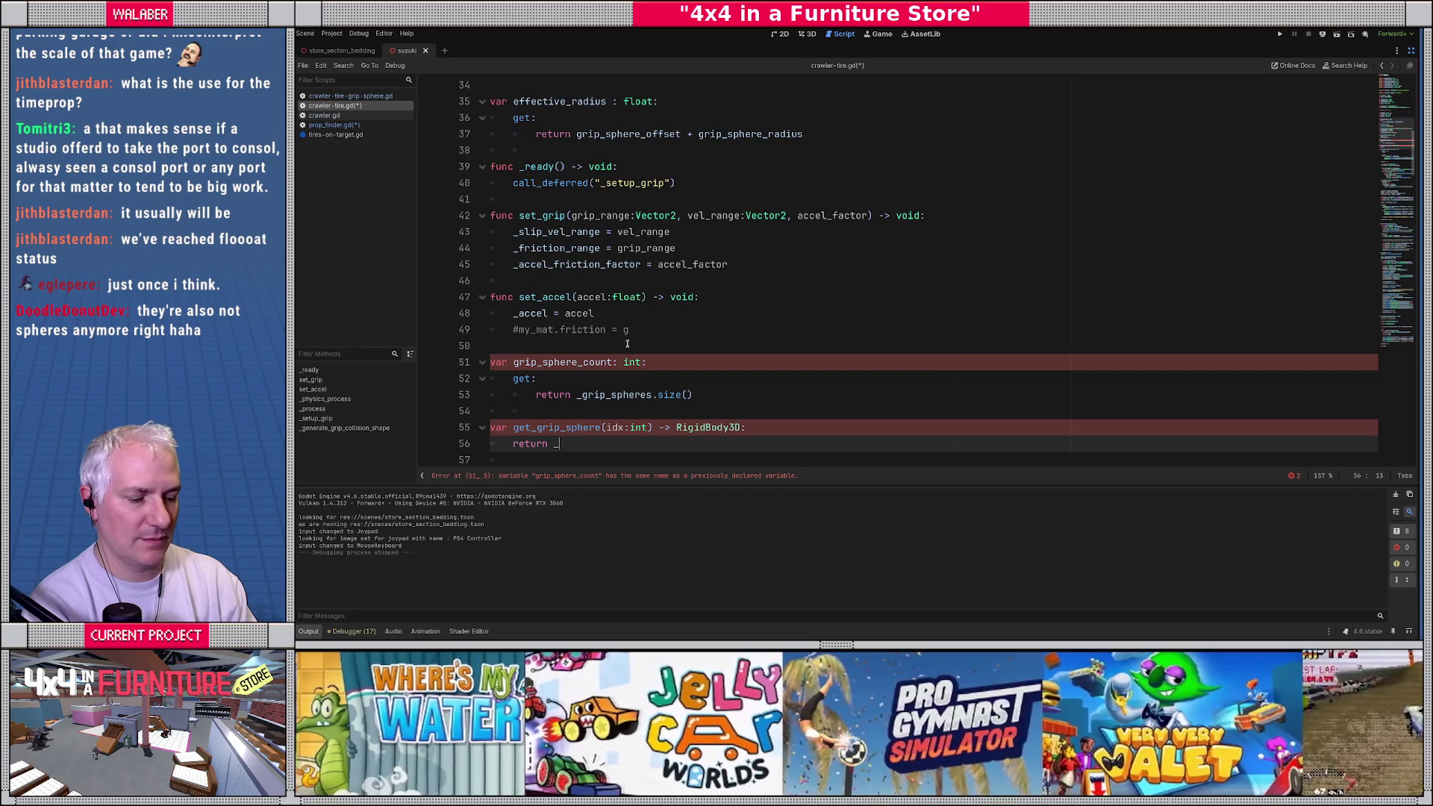
type("grip")
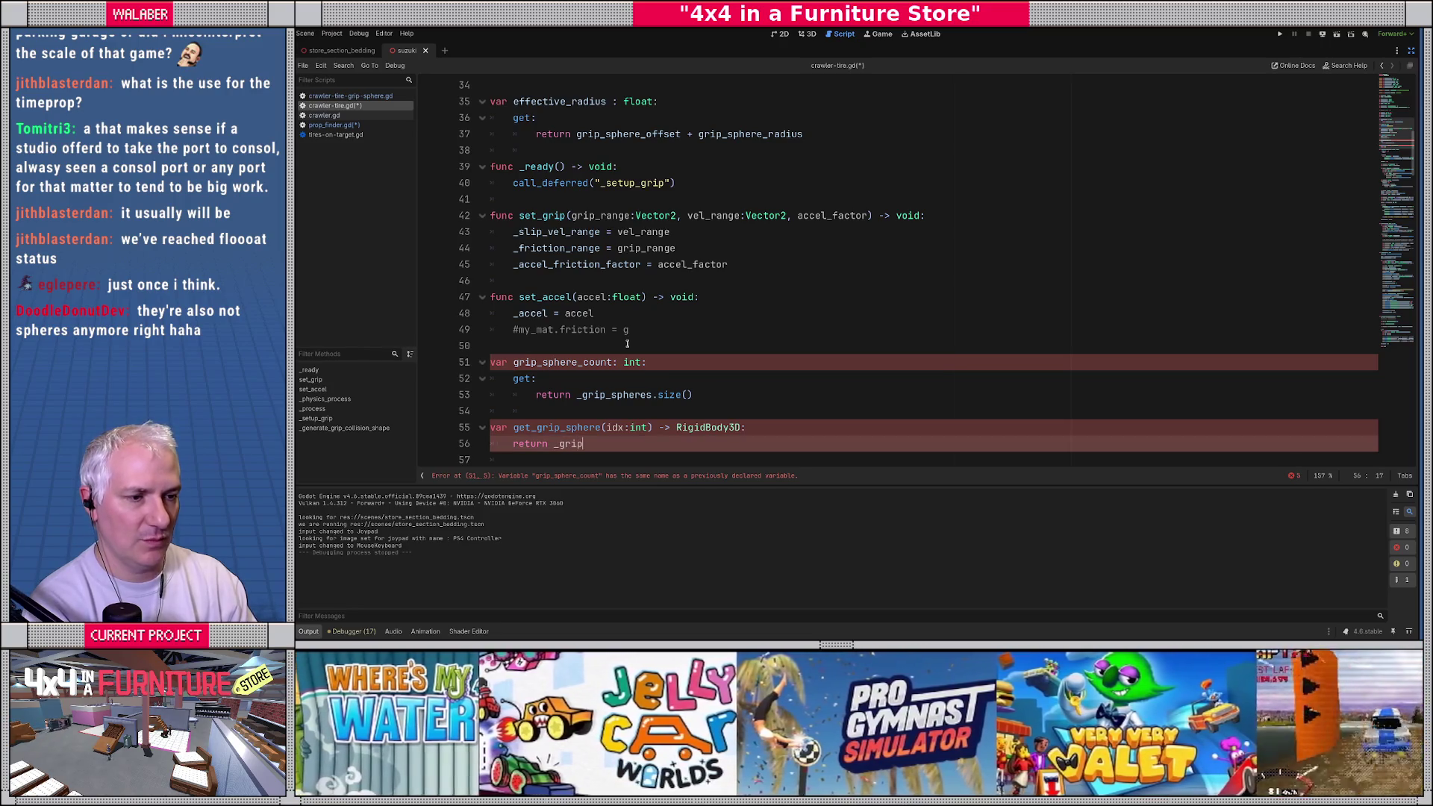
scroll(627, 343, "down", 2)
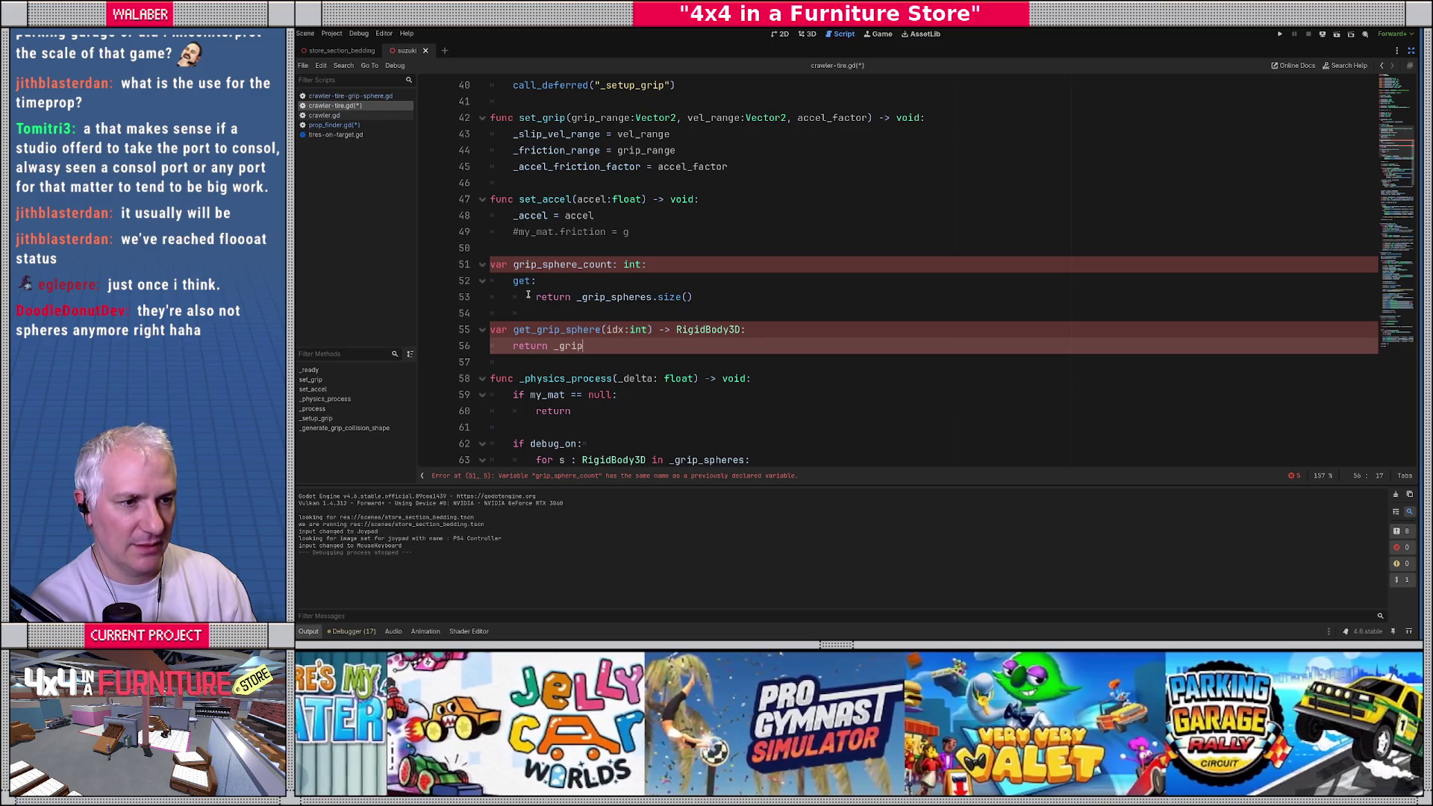
Step: Find and delete the duplicate grip_sphere_count getter
double_click(556, 265)
key("ctrl+f")
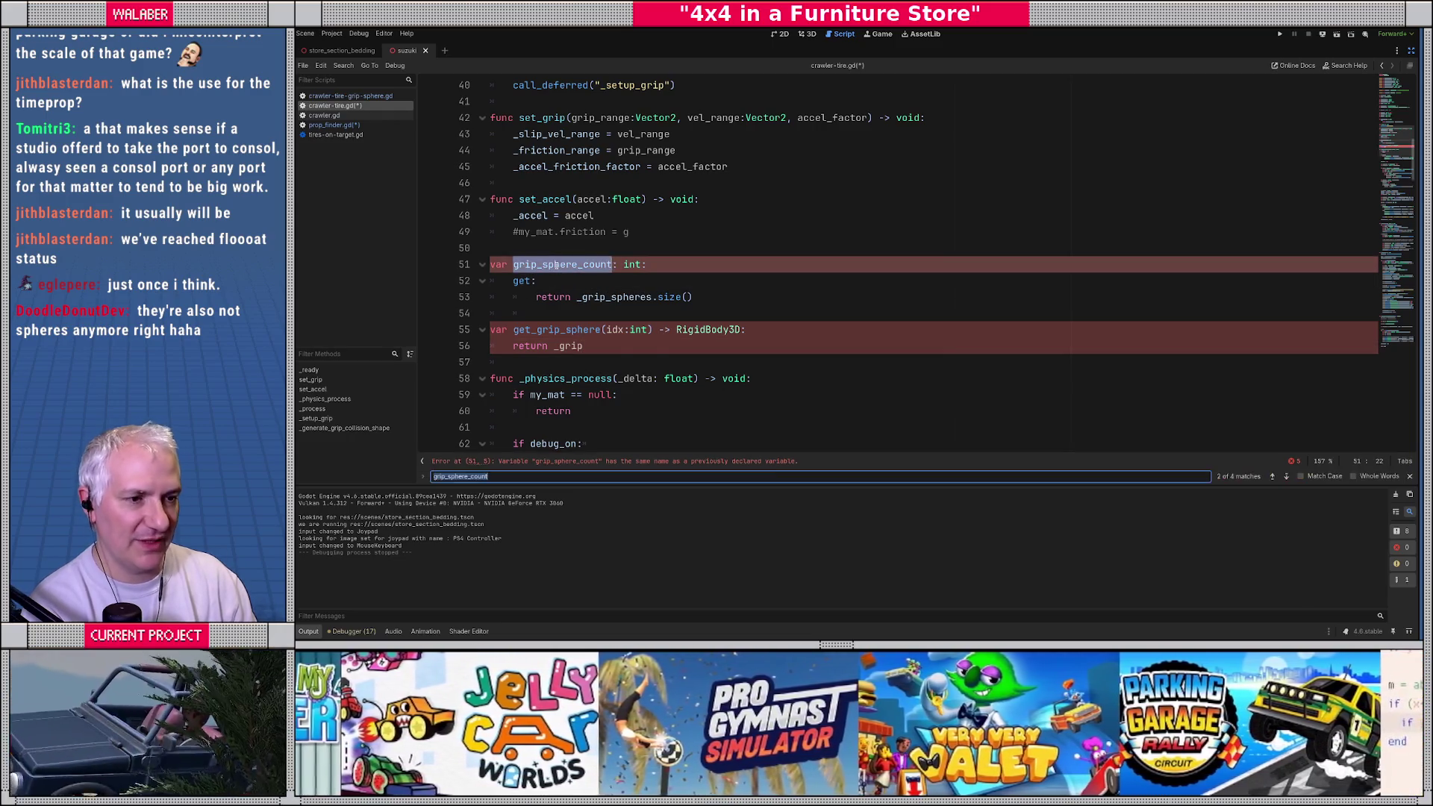
key("Return")
key("Return")
key("Return")
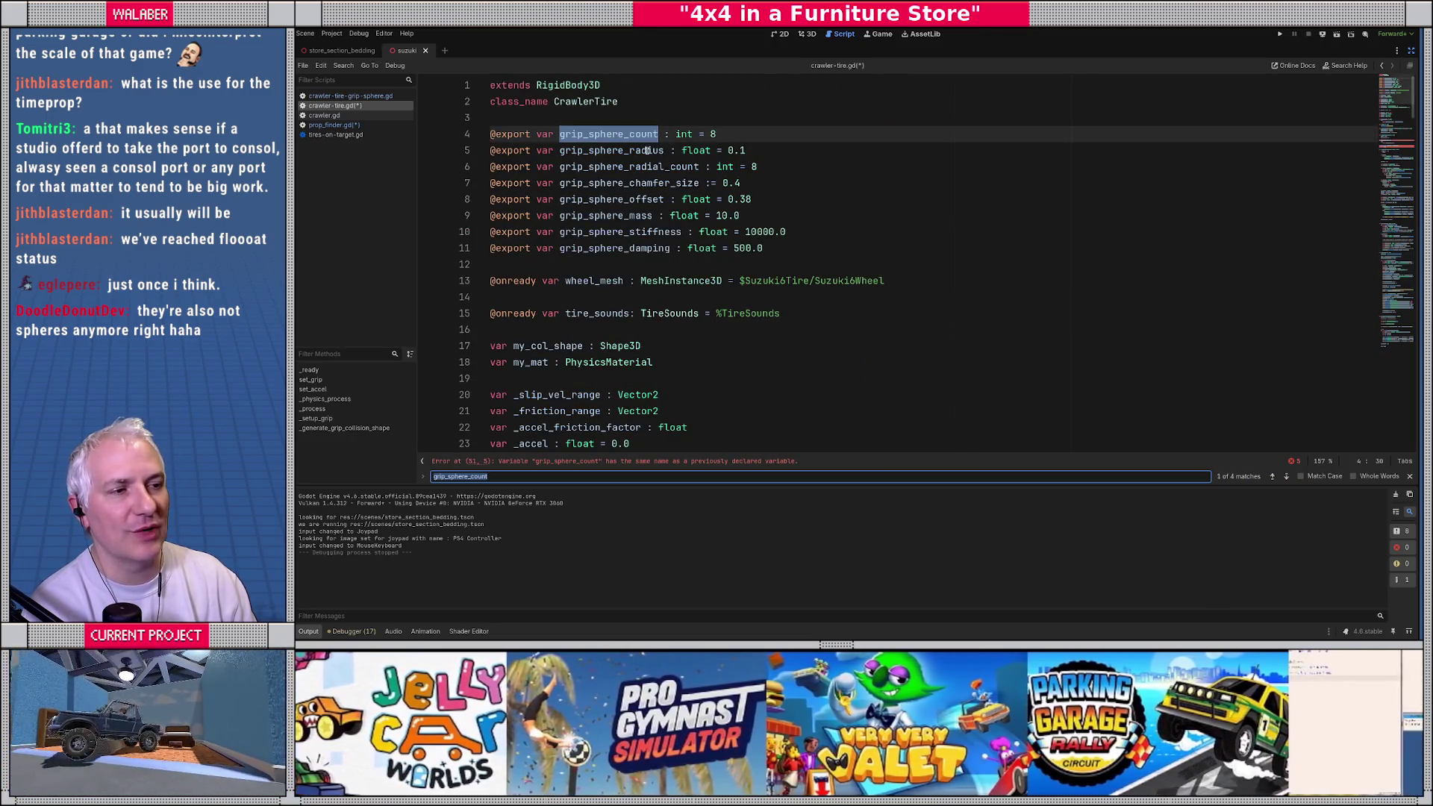
scroll(648, 150, "down", 10)
left_click(553, 346)
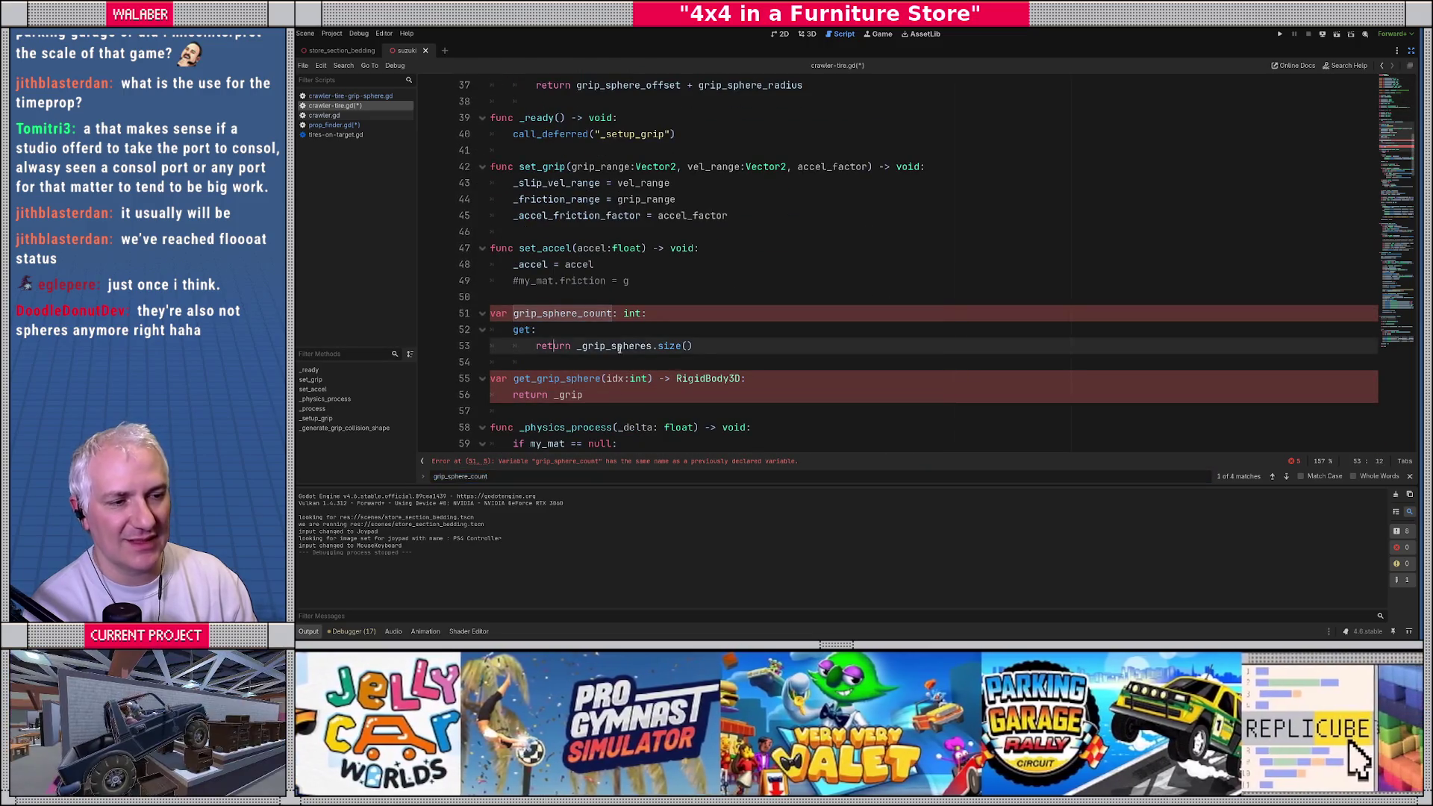
left_click(448, 297, "shift")
key("BackSpace")
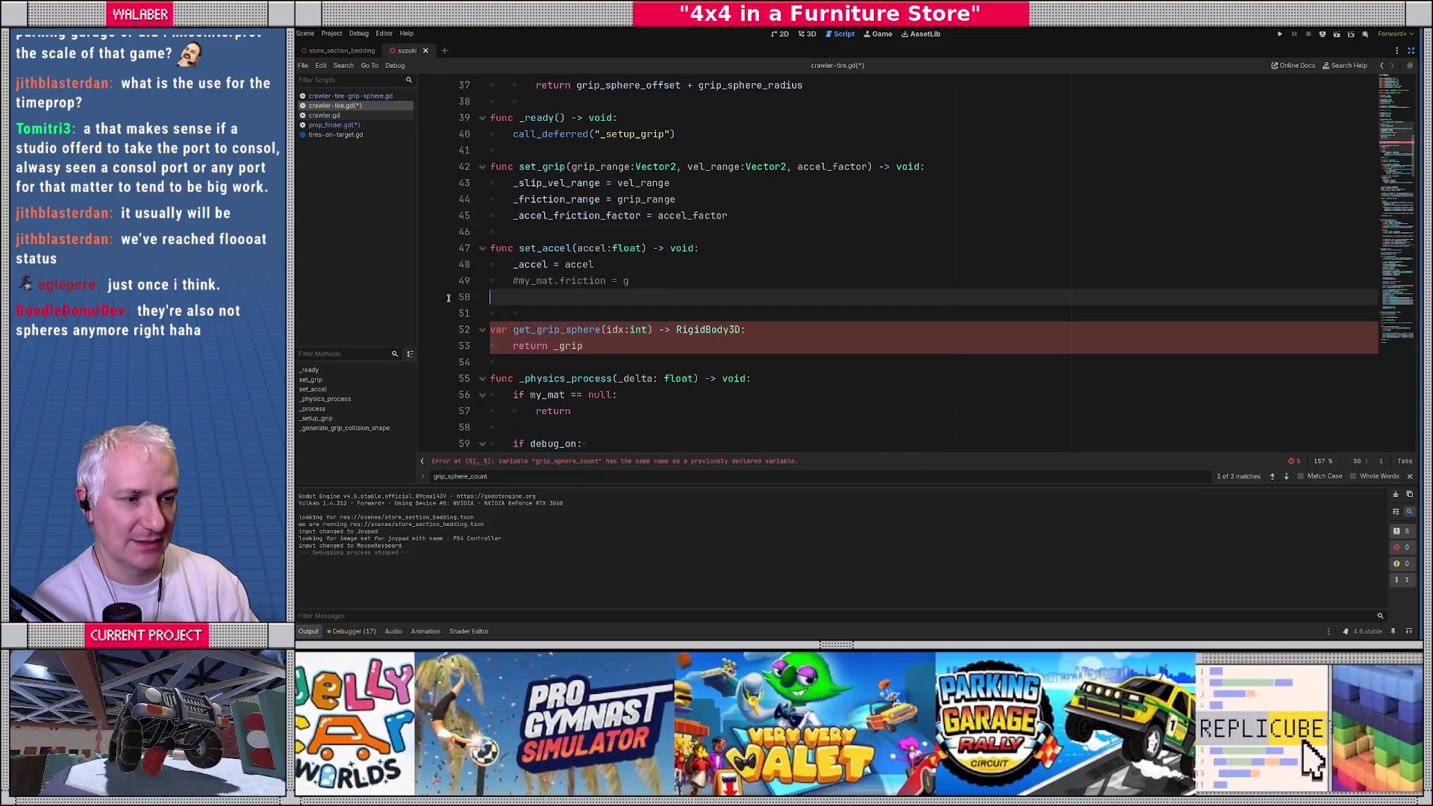
Step: Make get_grip_sphere a func returning _grip_spheres[idx], save, and open prop_finder.gd
left_click(612, 346)
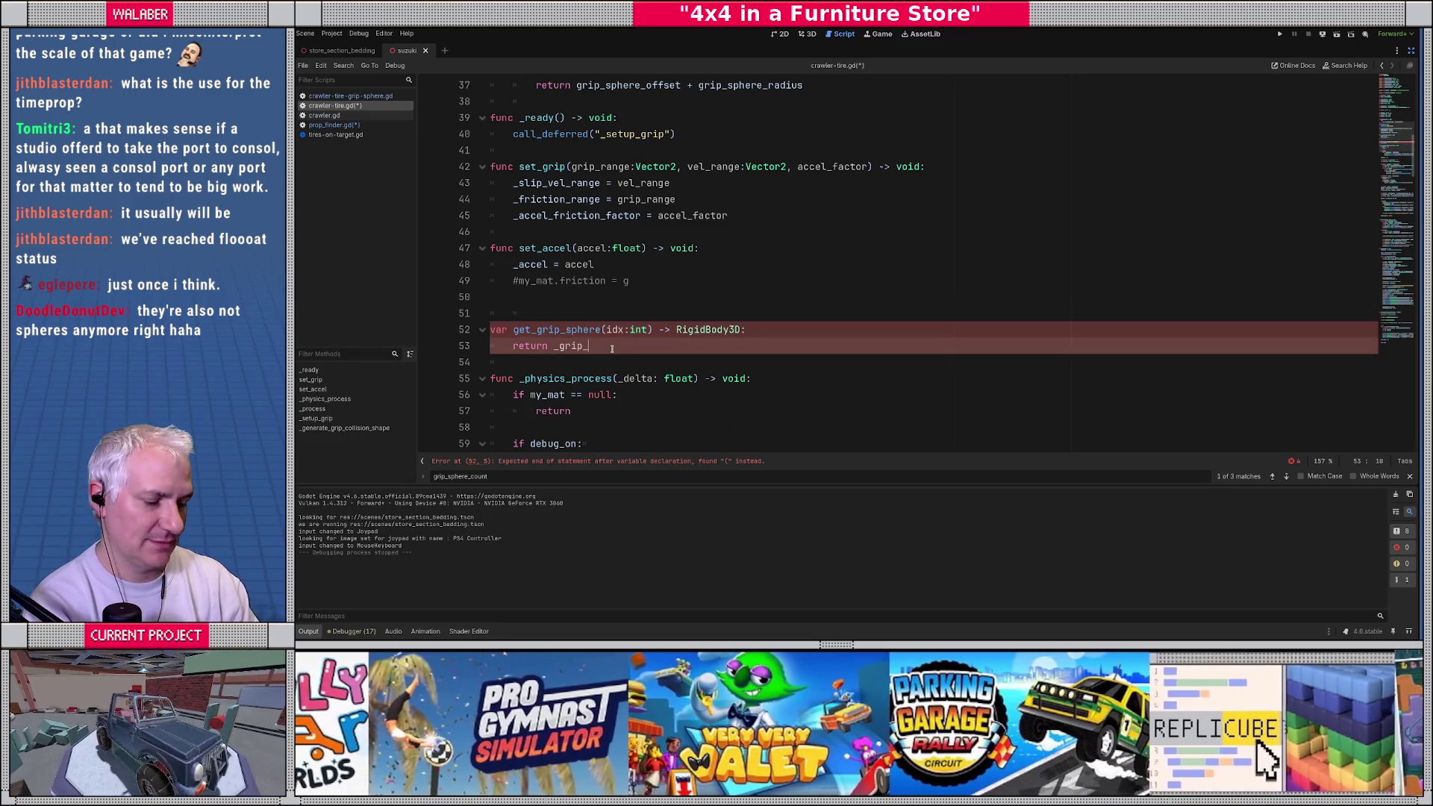
type("_spheres[idx]")
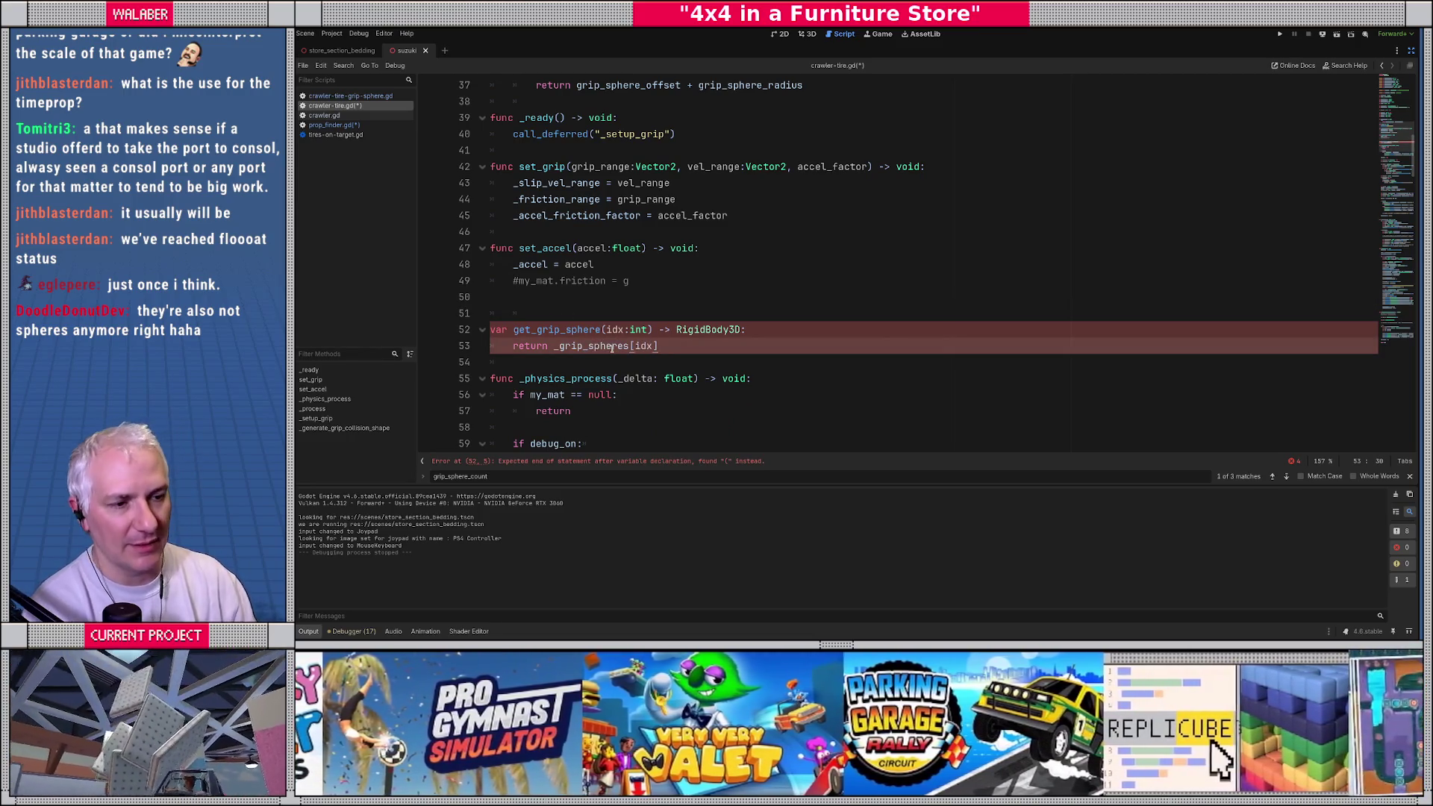
left_click(520, 363)
key("Return")
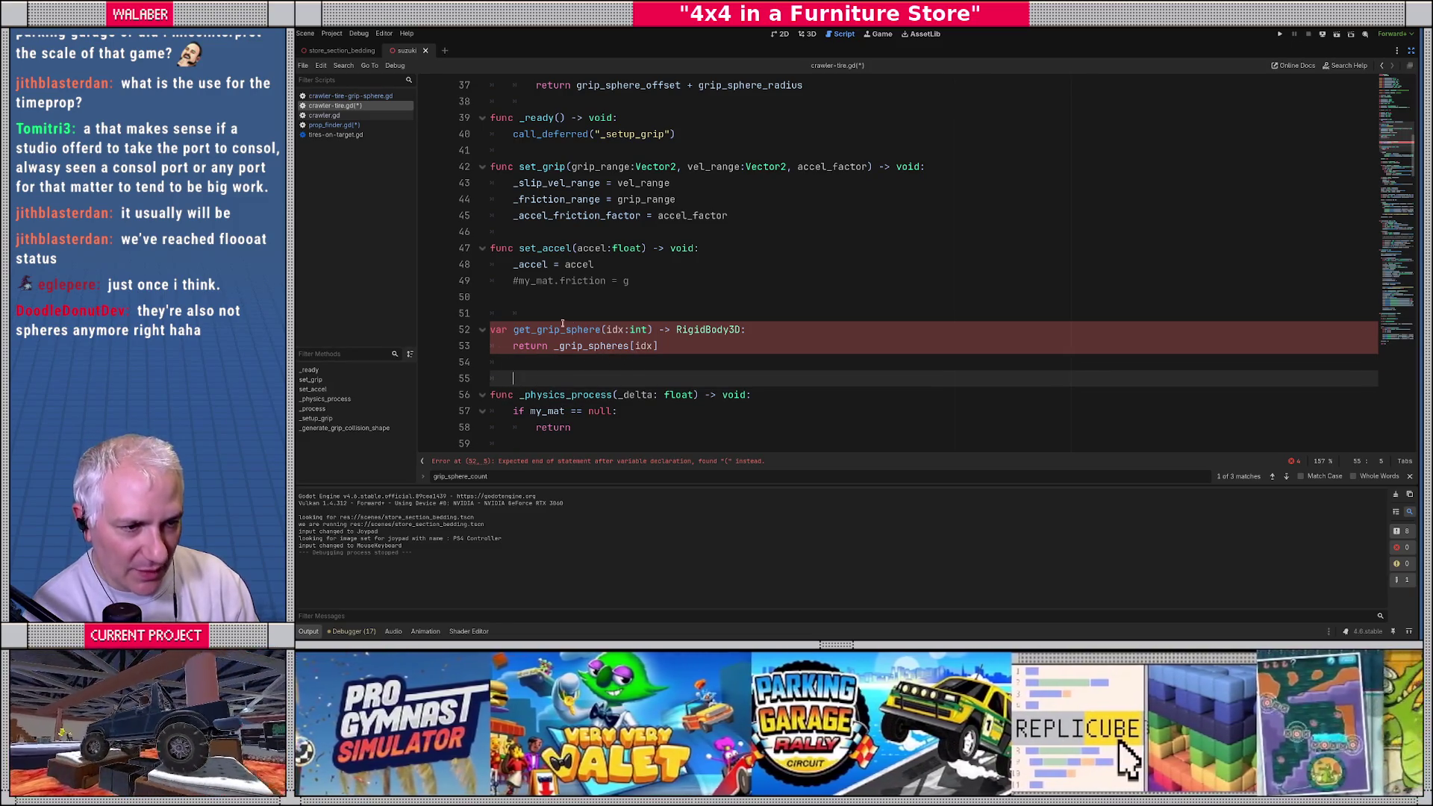
left_click(563, 321)
left_click(496, 332)
type("func")
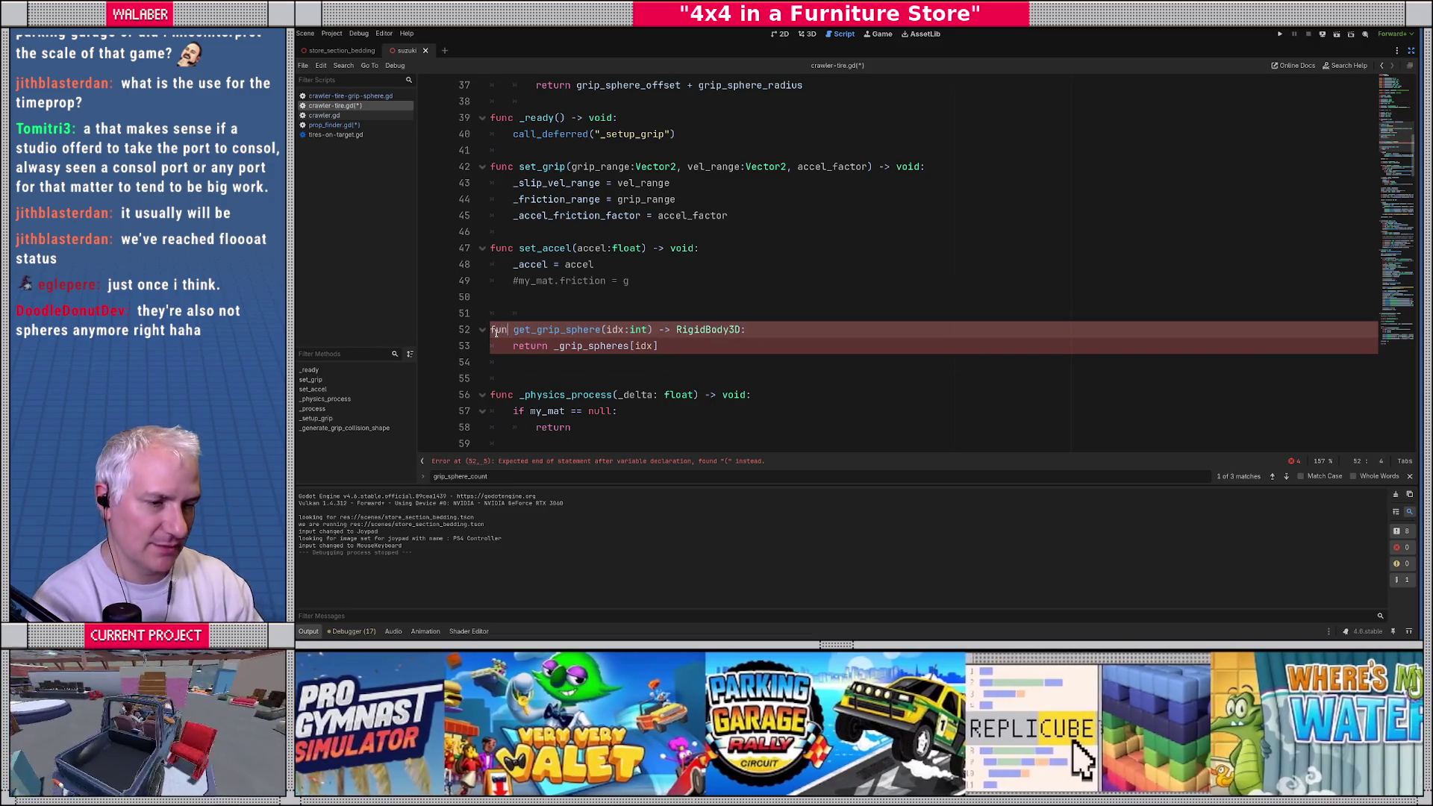
left_click(526, 311)
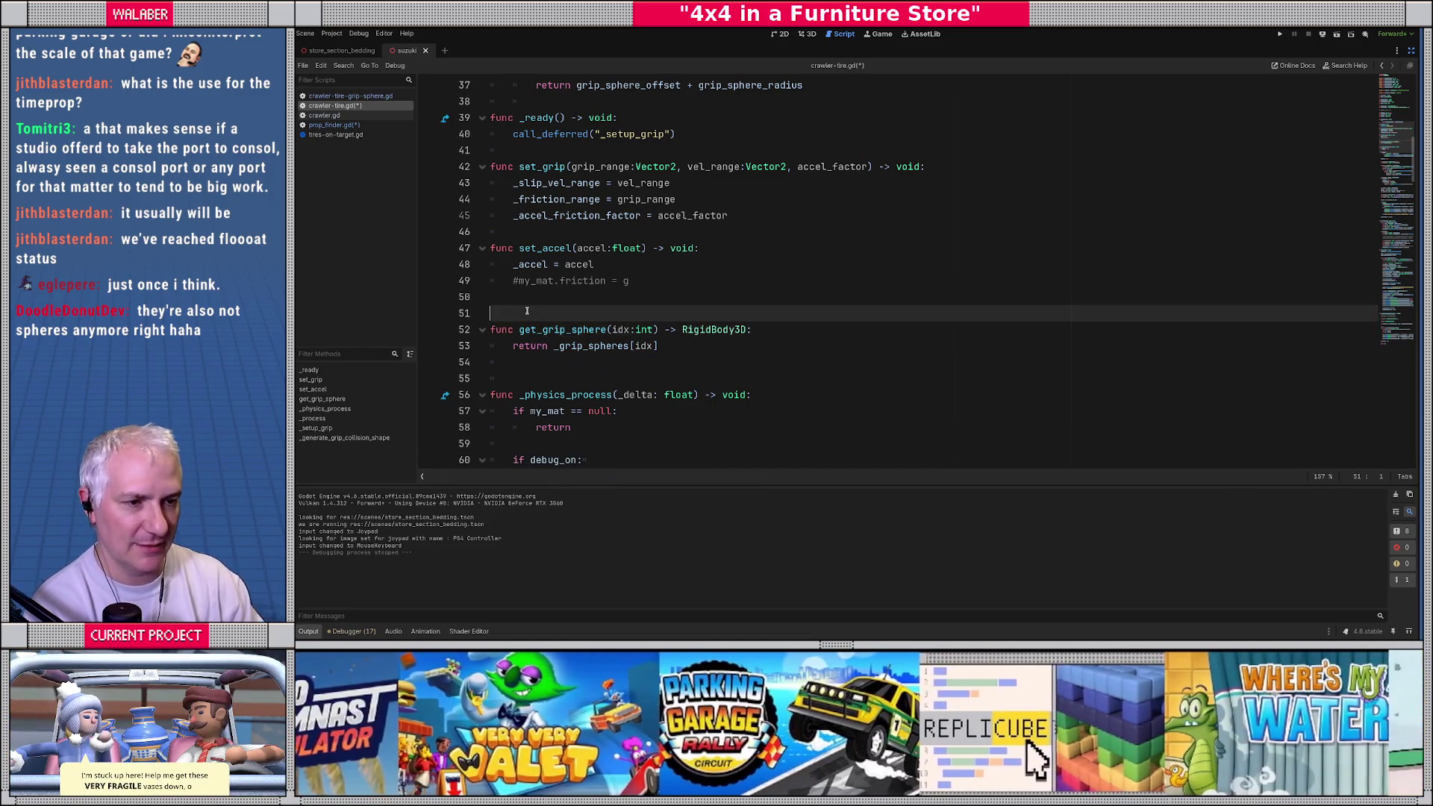
key("ctrl+s")
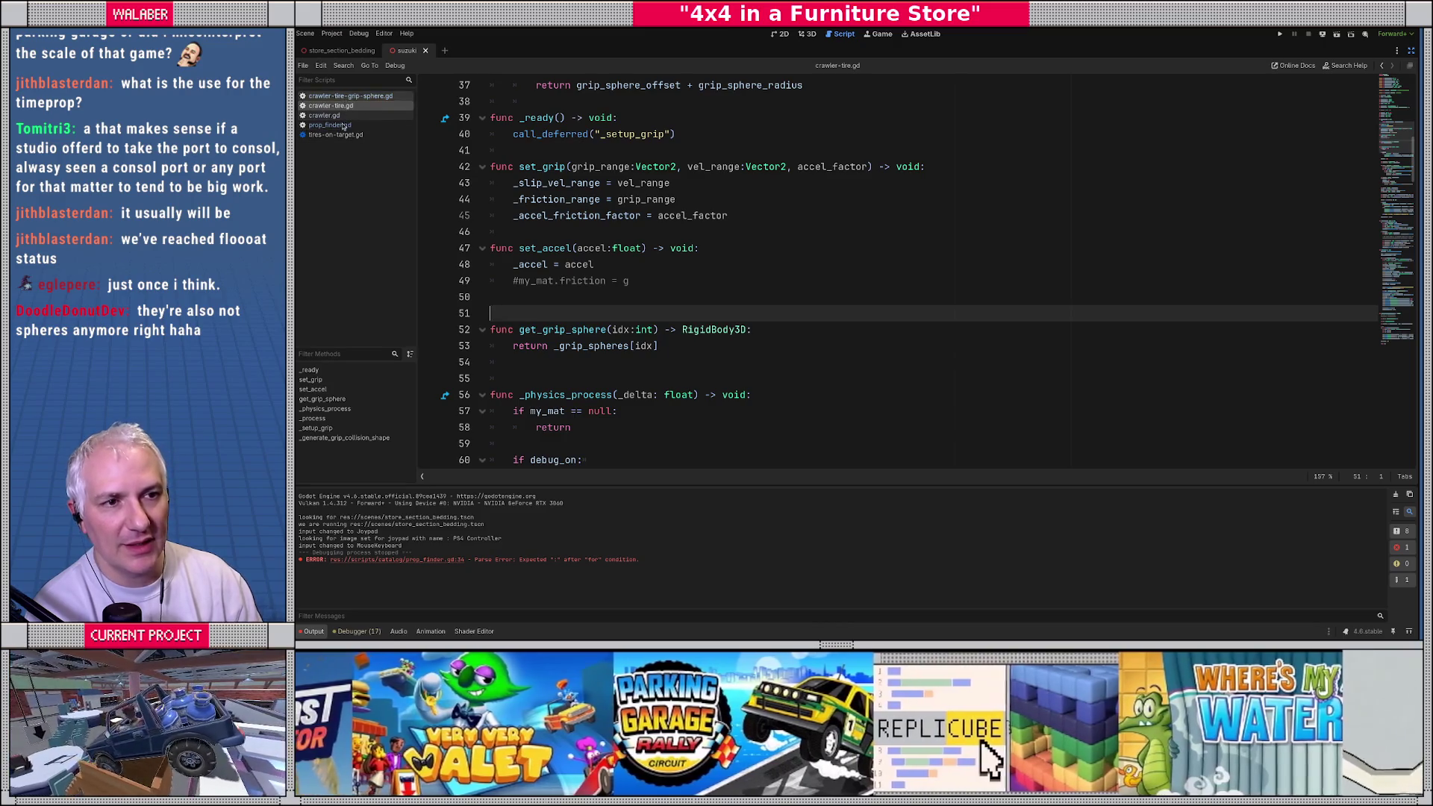
left_click(331, 125)
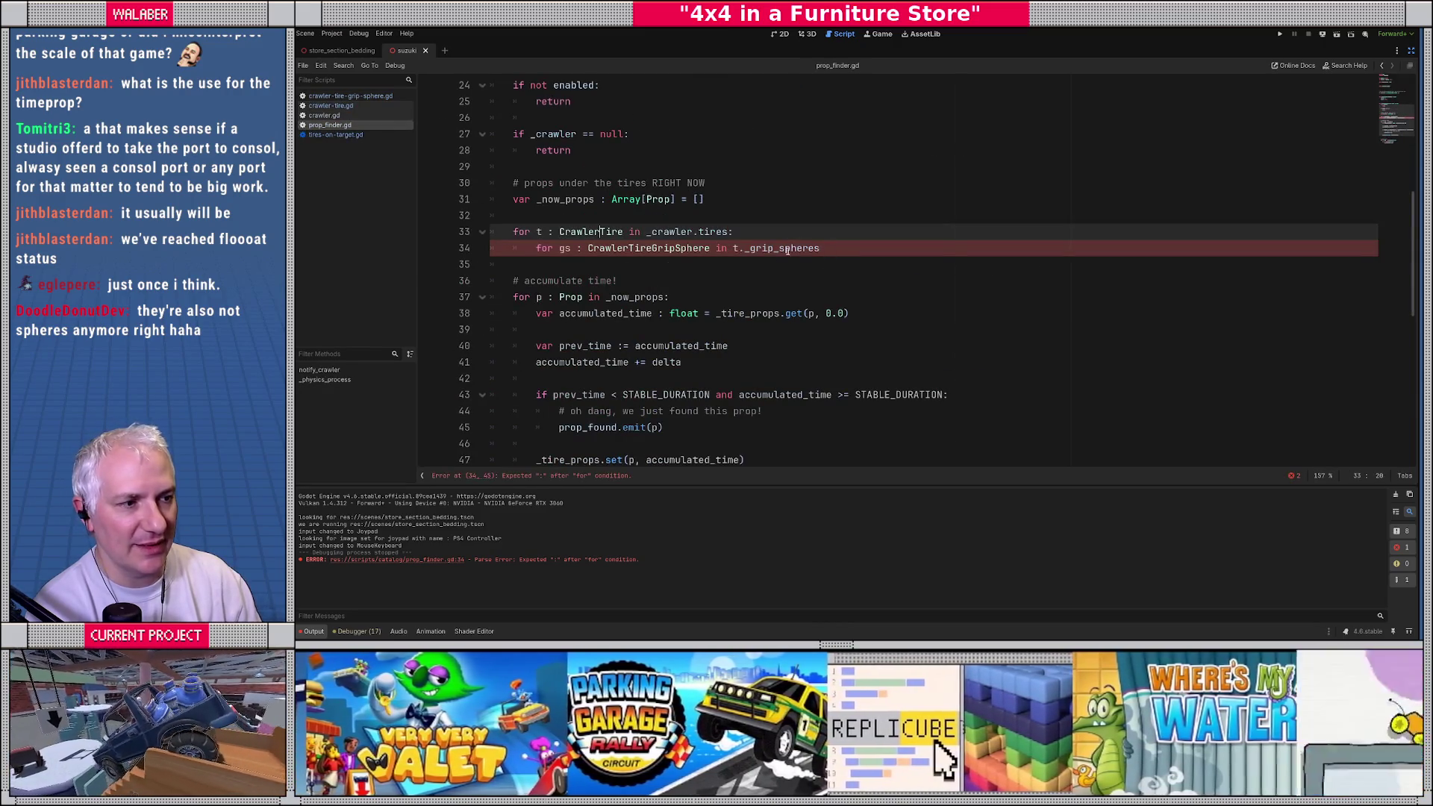
Step: Rewrite the line 34 loop header as for g in range(t.grip_sphere_count):
double_click(785, 250)
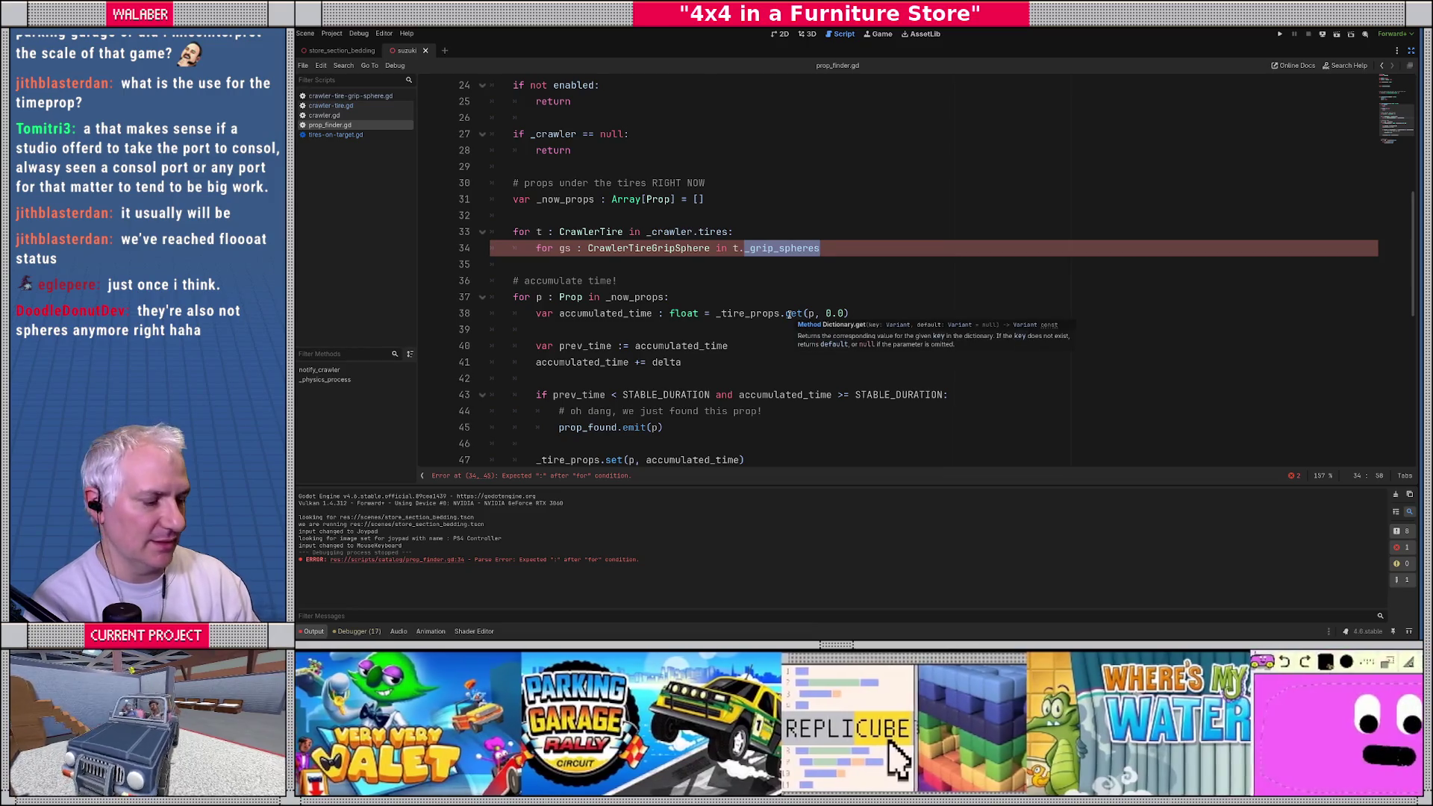
key("BackSpace")
key("shift+Home")
key("BackSpace")
type("for ")
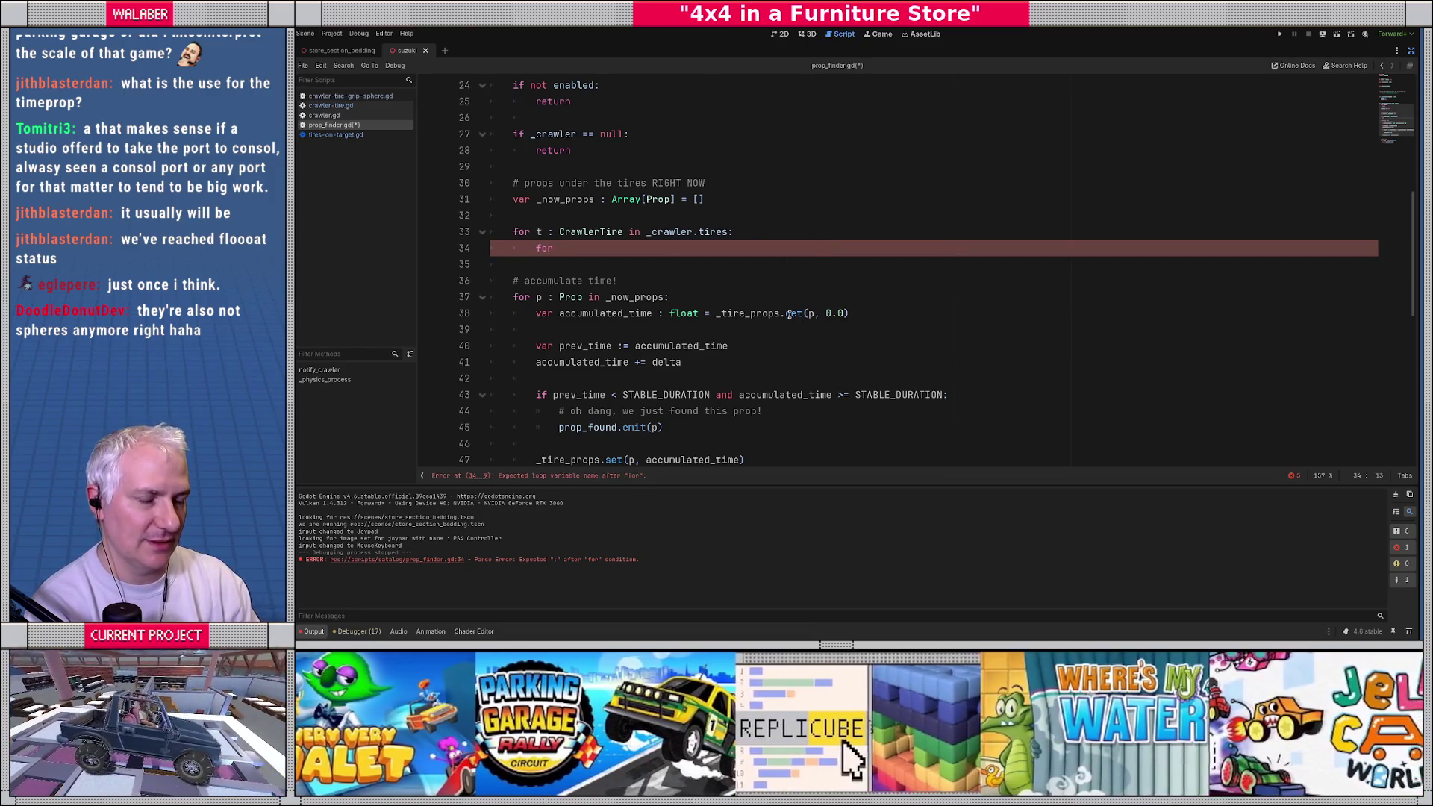
type("g in ran")
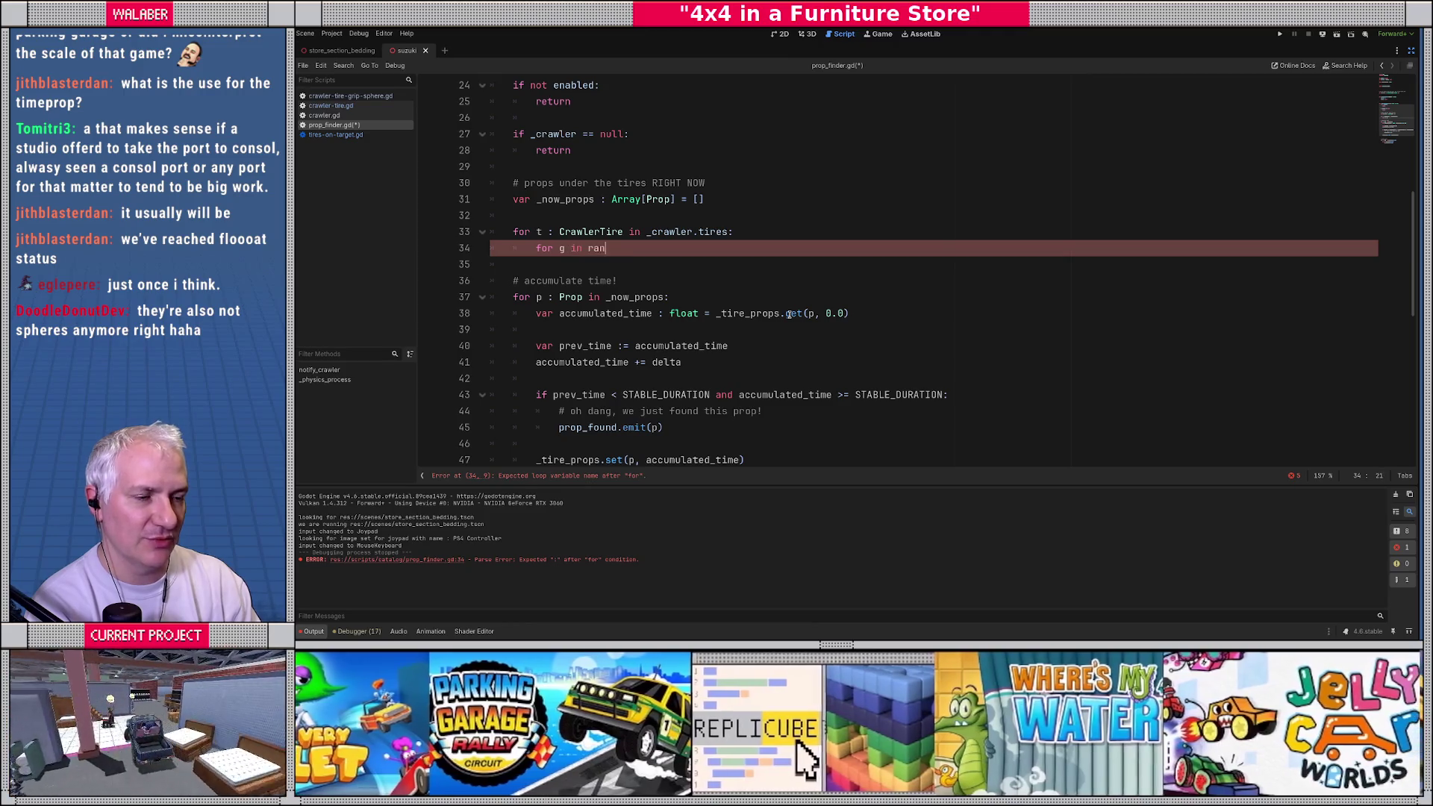
type("ge(_Cra")
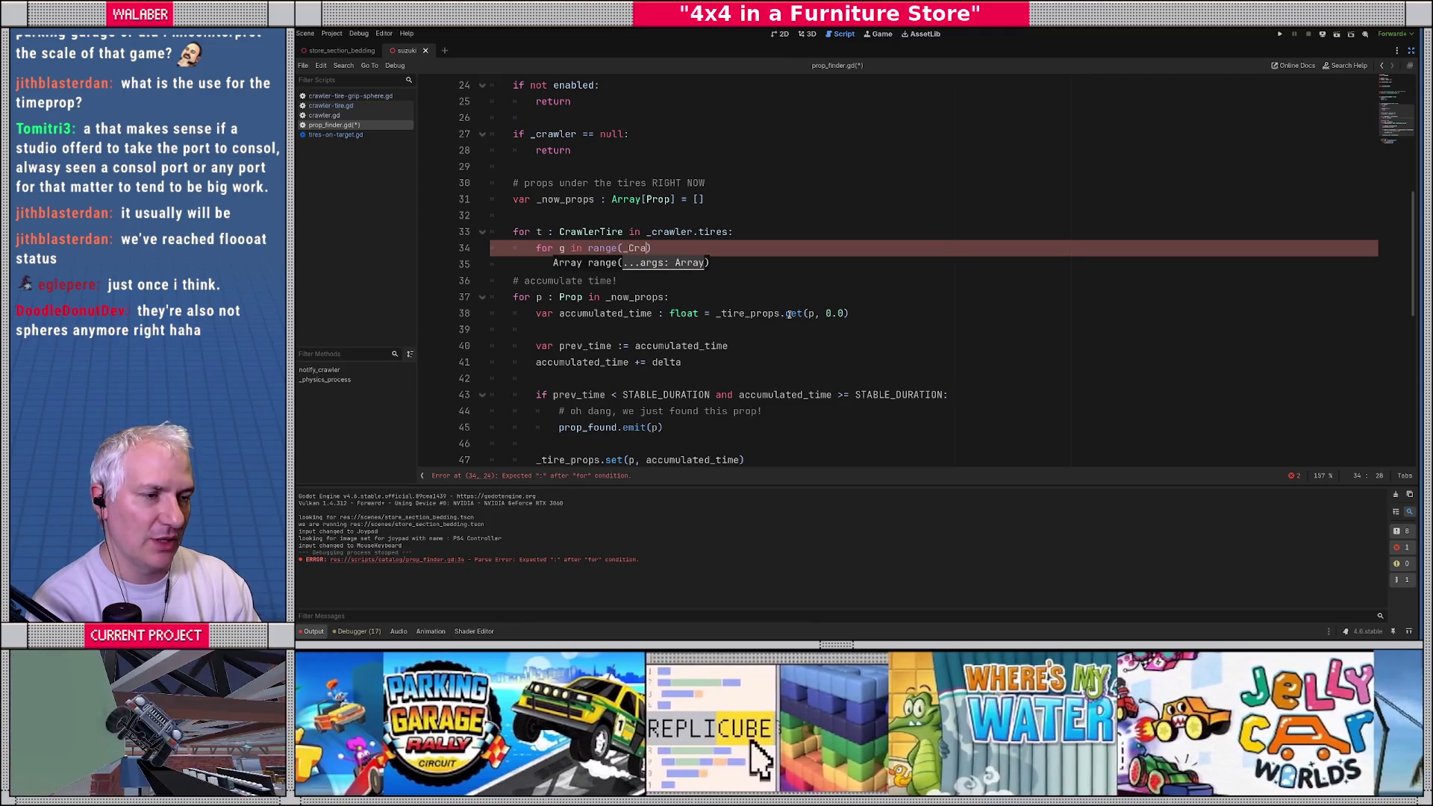
key("BackSpace")
key("BackSpace")
key("BackSpace")
type("t.gr")
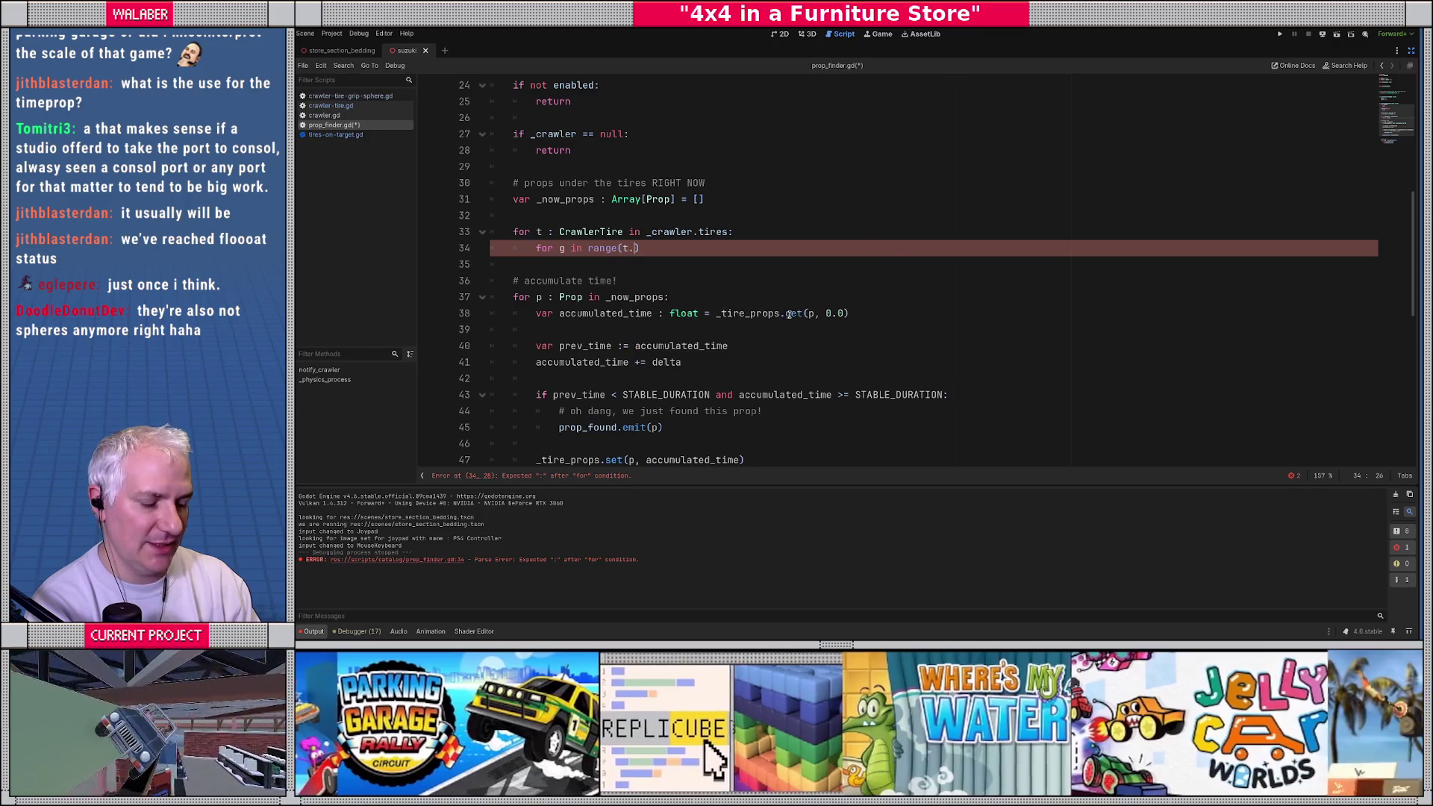
key("Down")
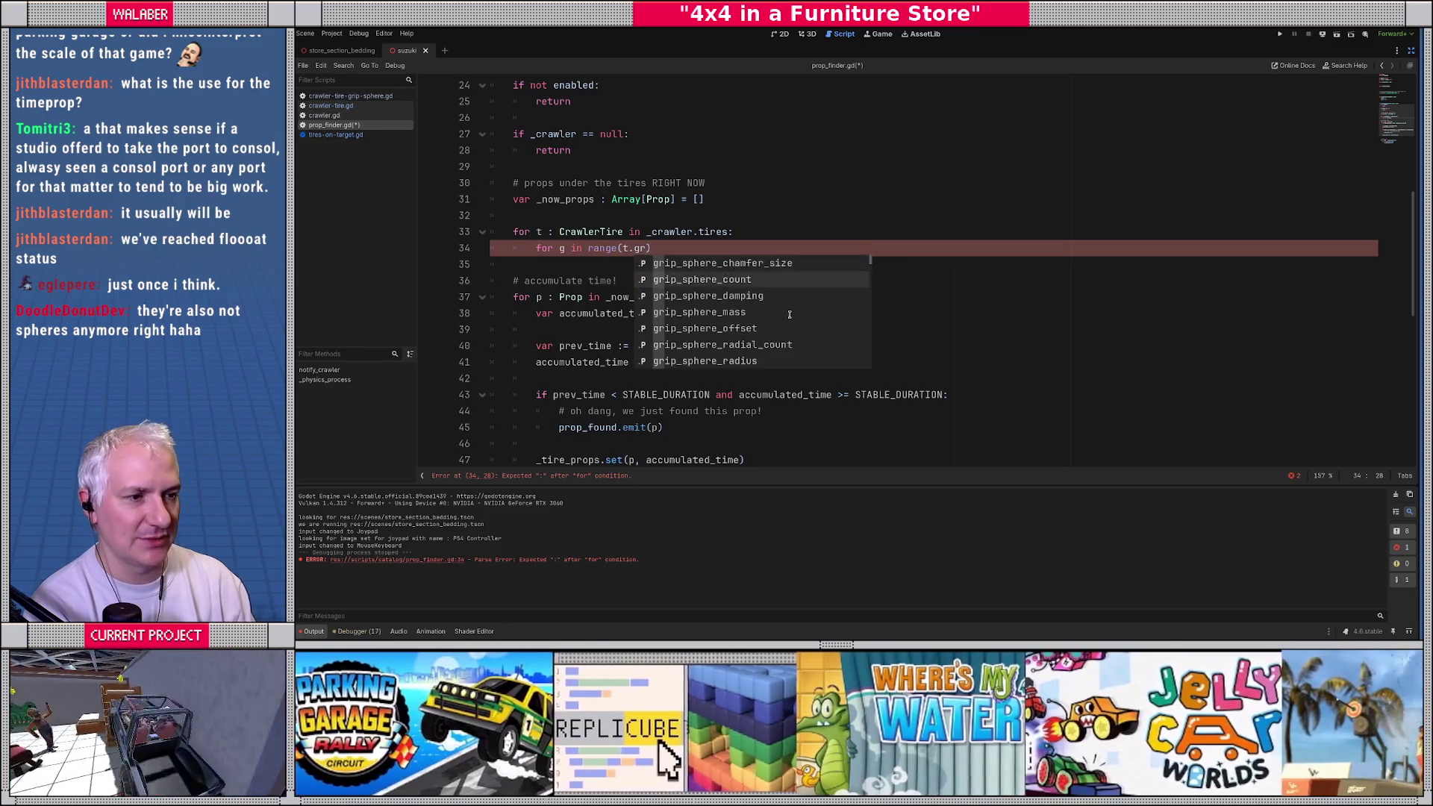
key("Return")
type(":")
Step: Inside the loop, declare var gs : RigidBody3D = t.get_grip_sphere(g)
key("Return")
type("v")
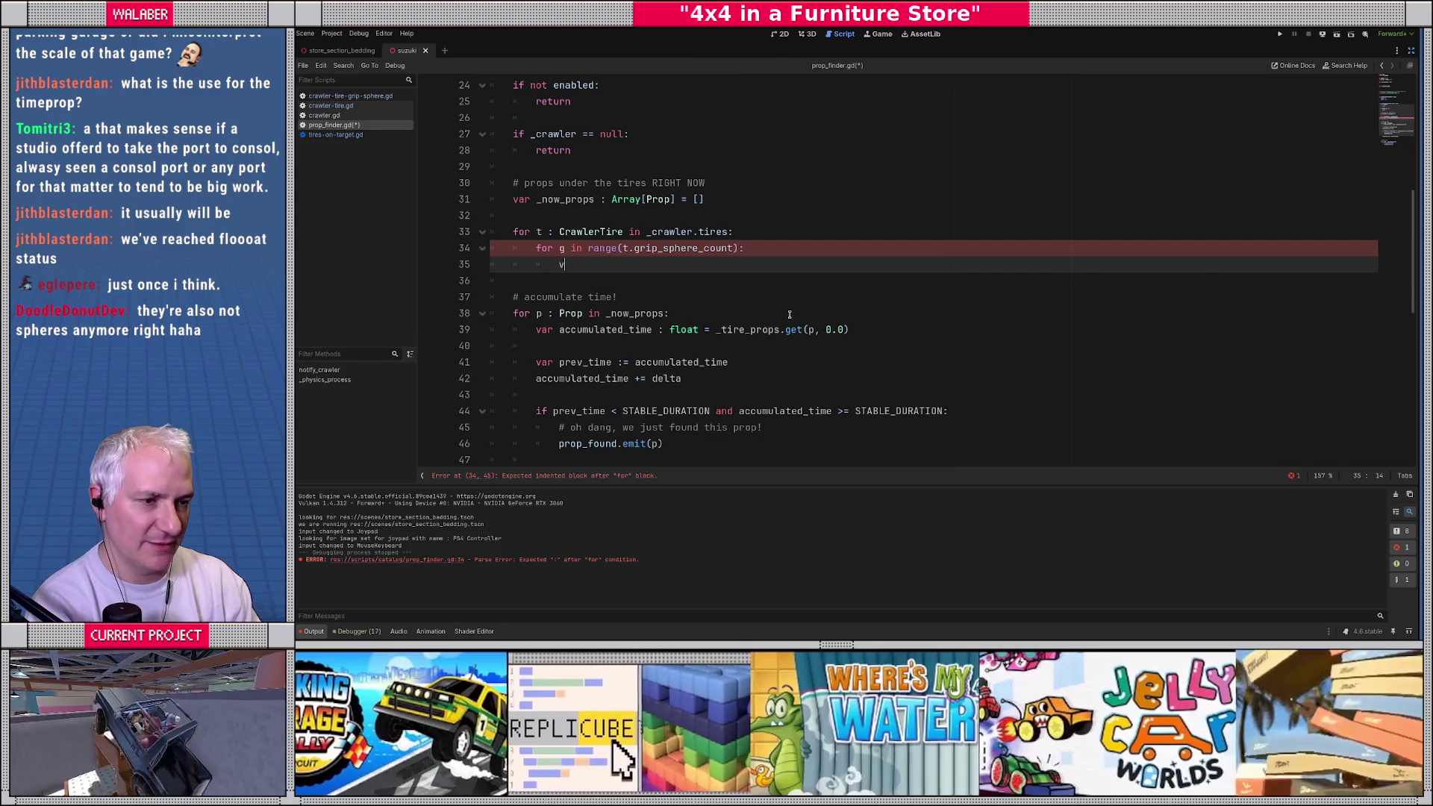
type("ar gs : Rigi")
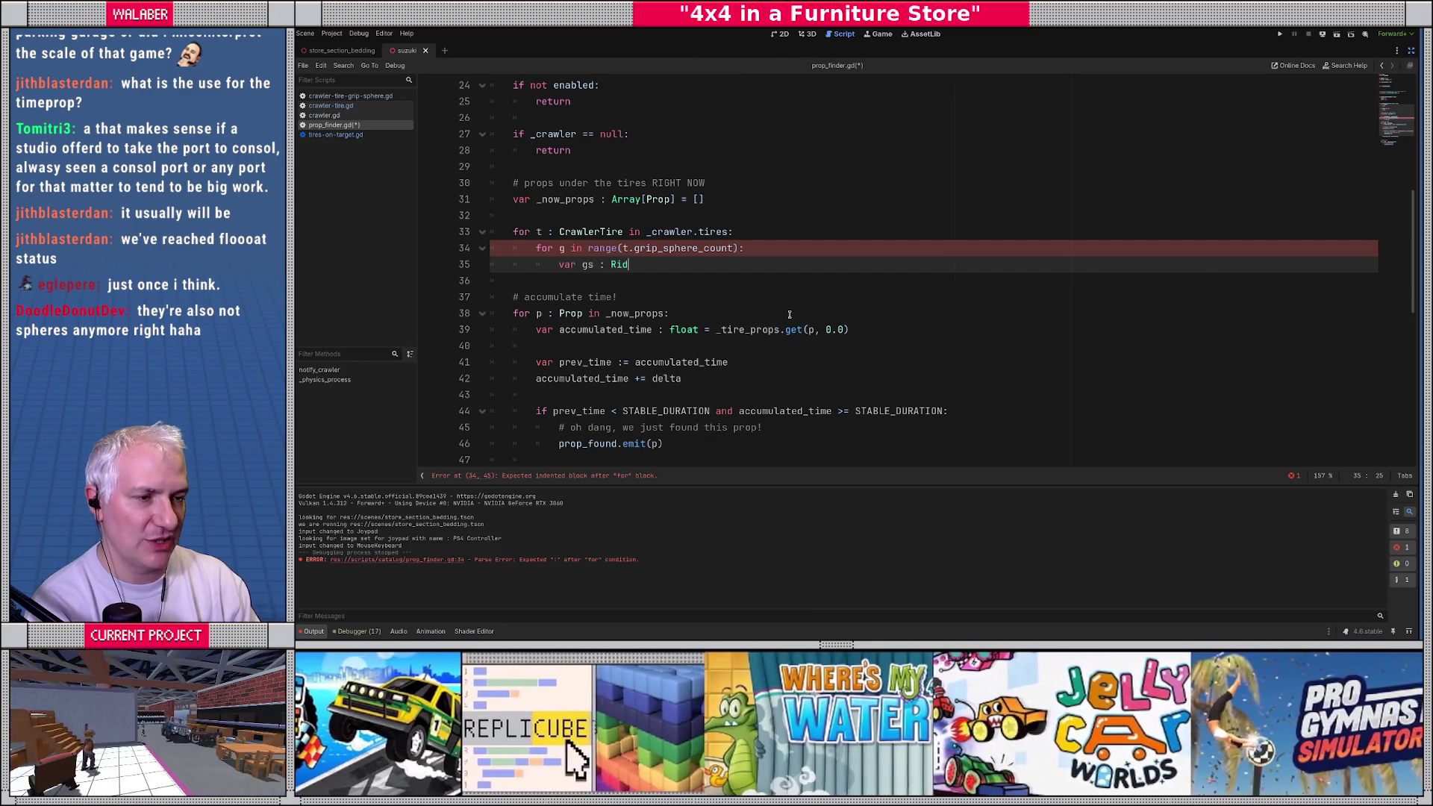
key("Down")
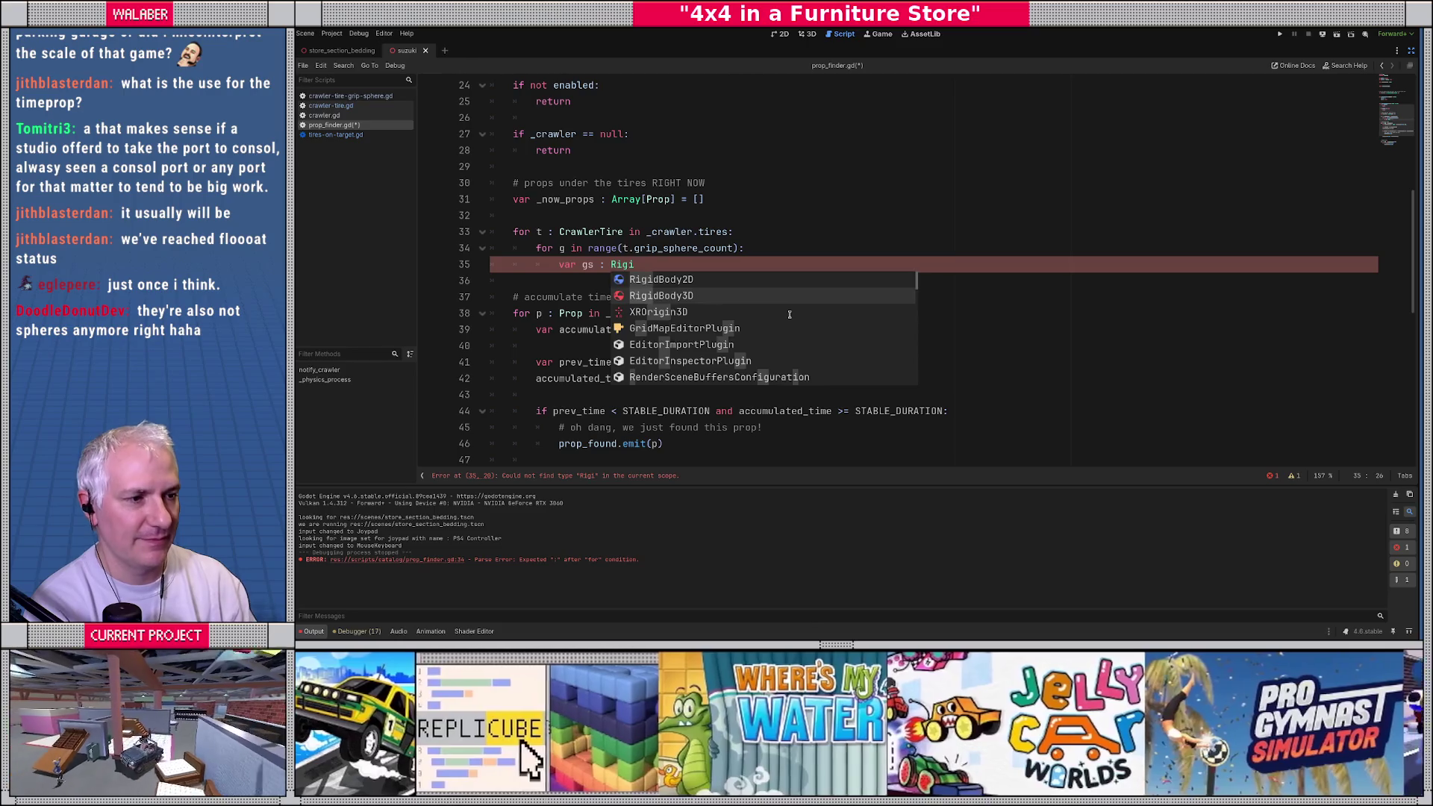
key("Return")
type("= t.get_")
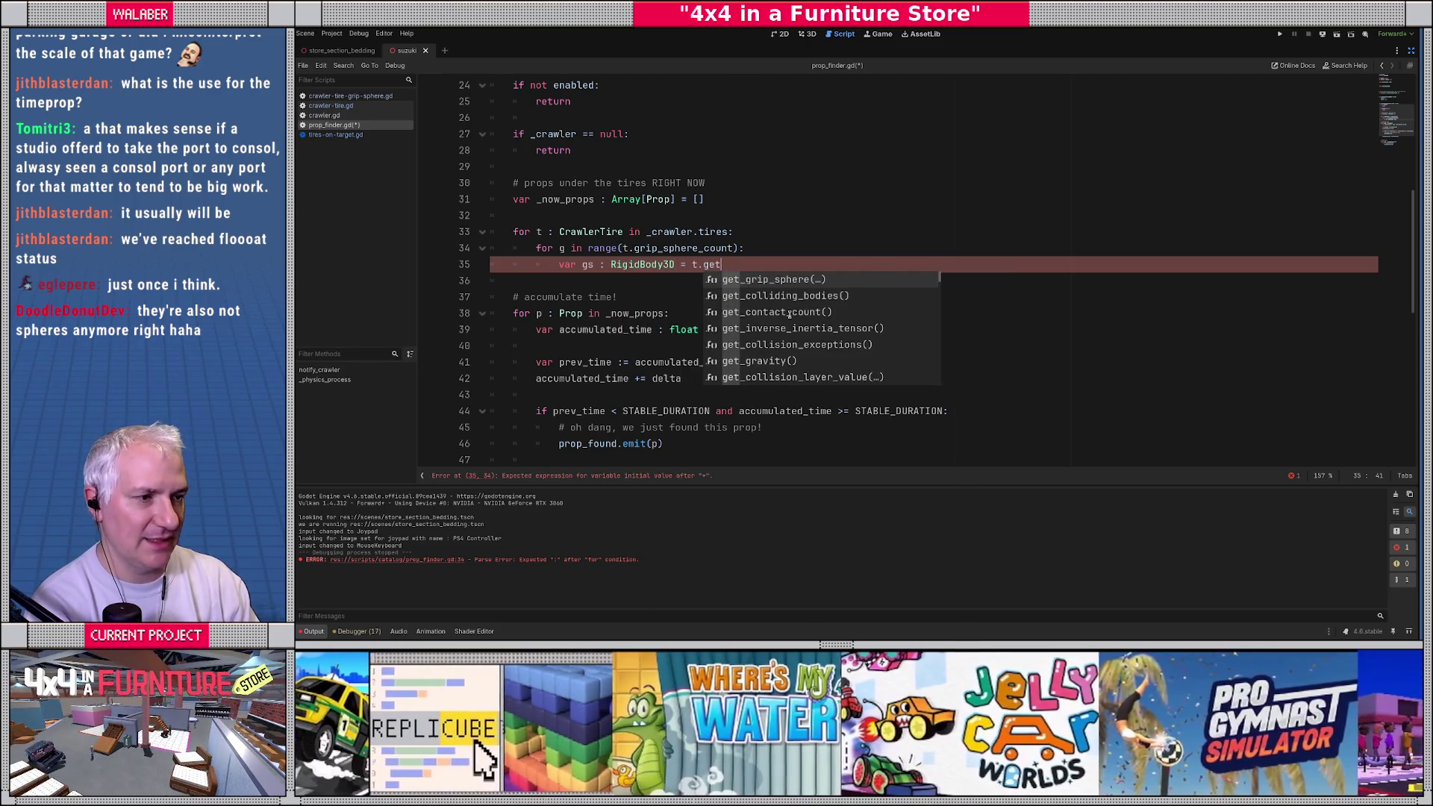
key("Return")
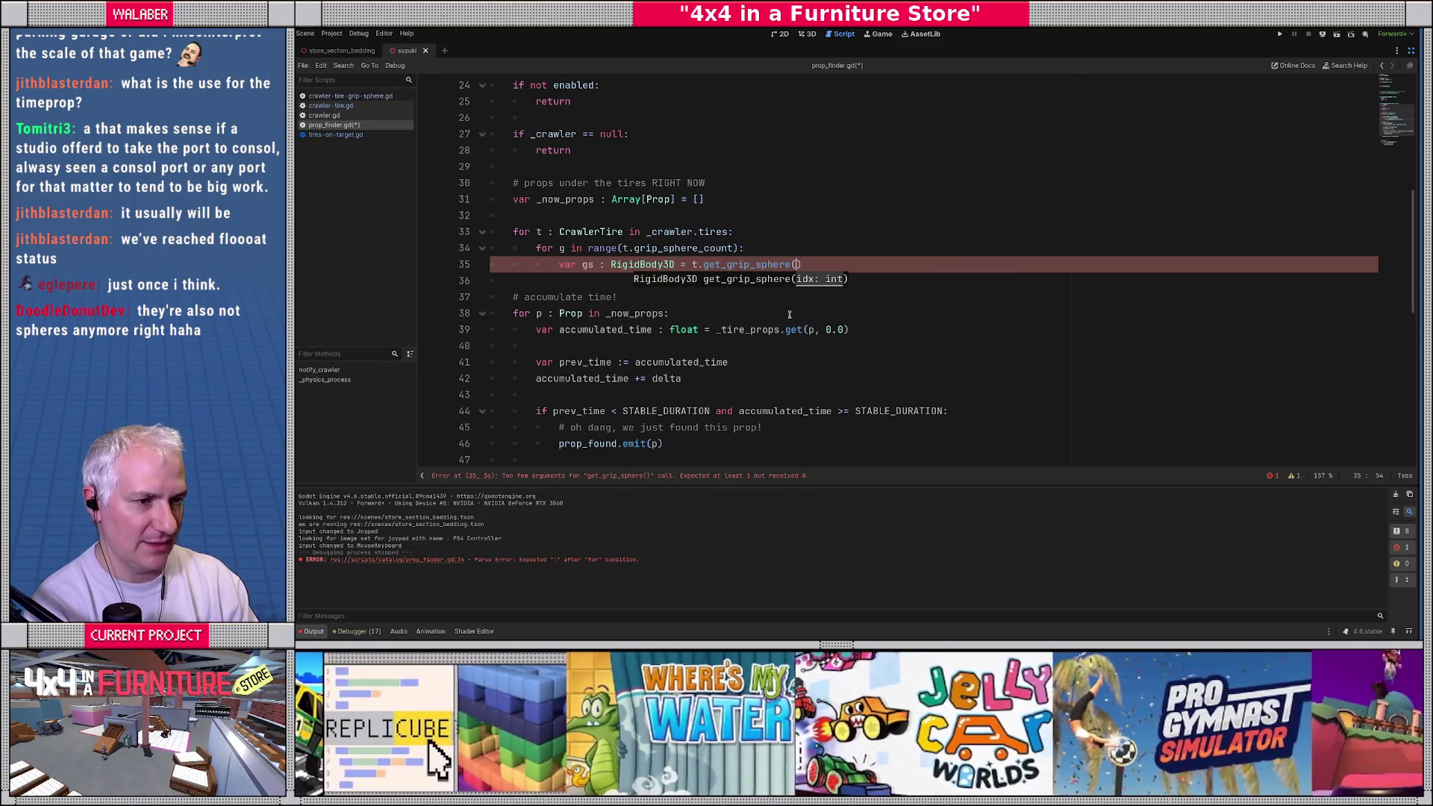
type("g)")
Step: Start a state line: var state := PhysicsServer3D.body_get_du=
key("Return")
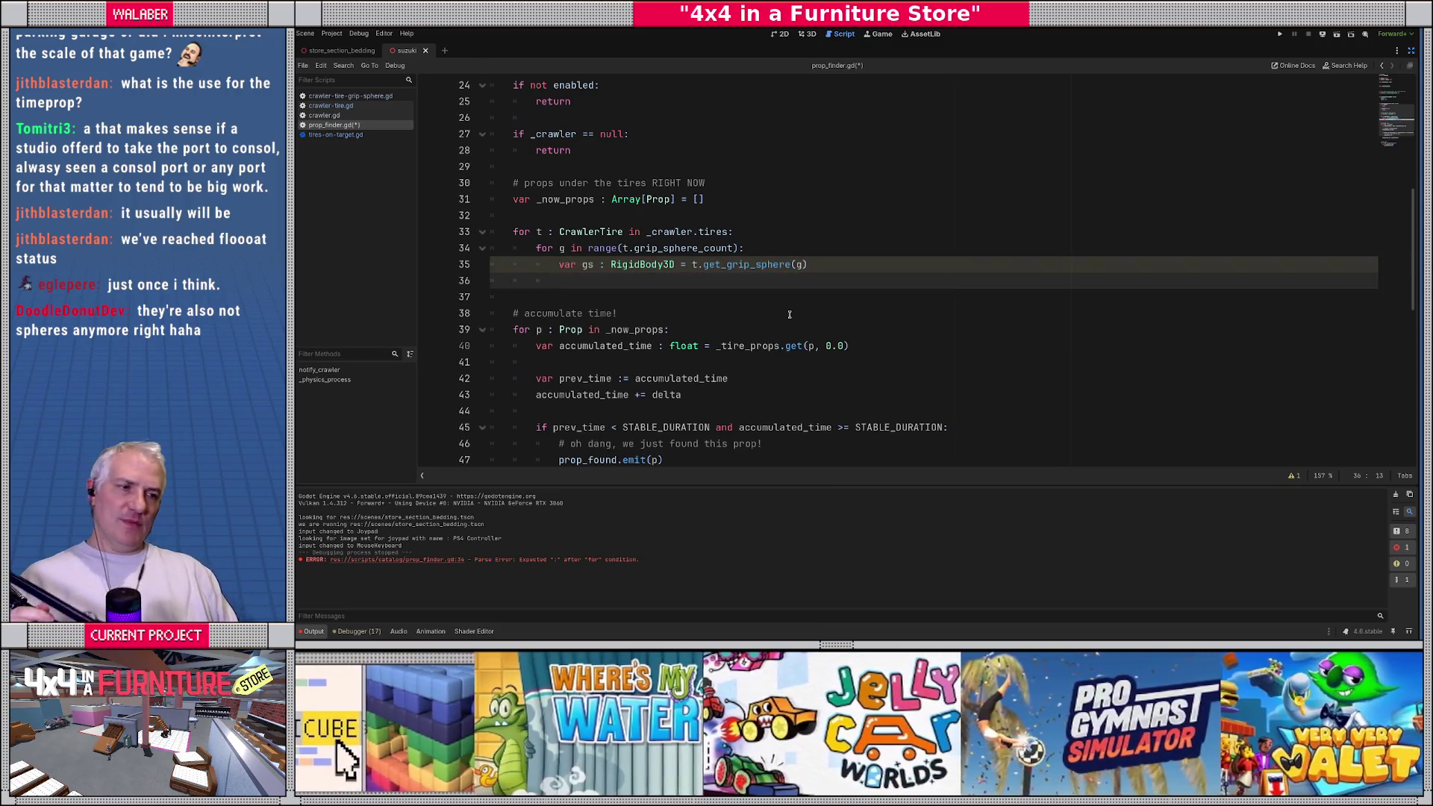
type("gs.")
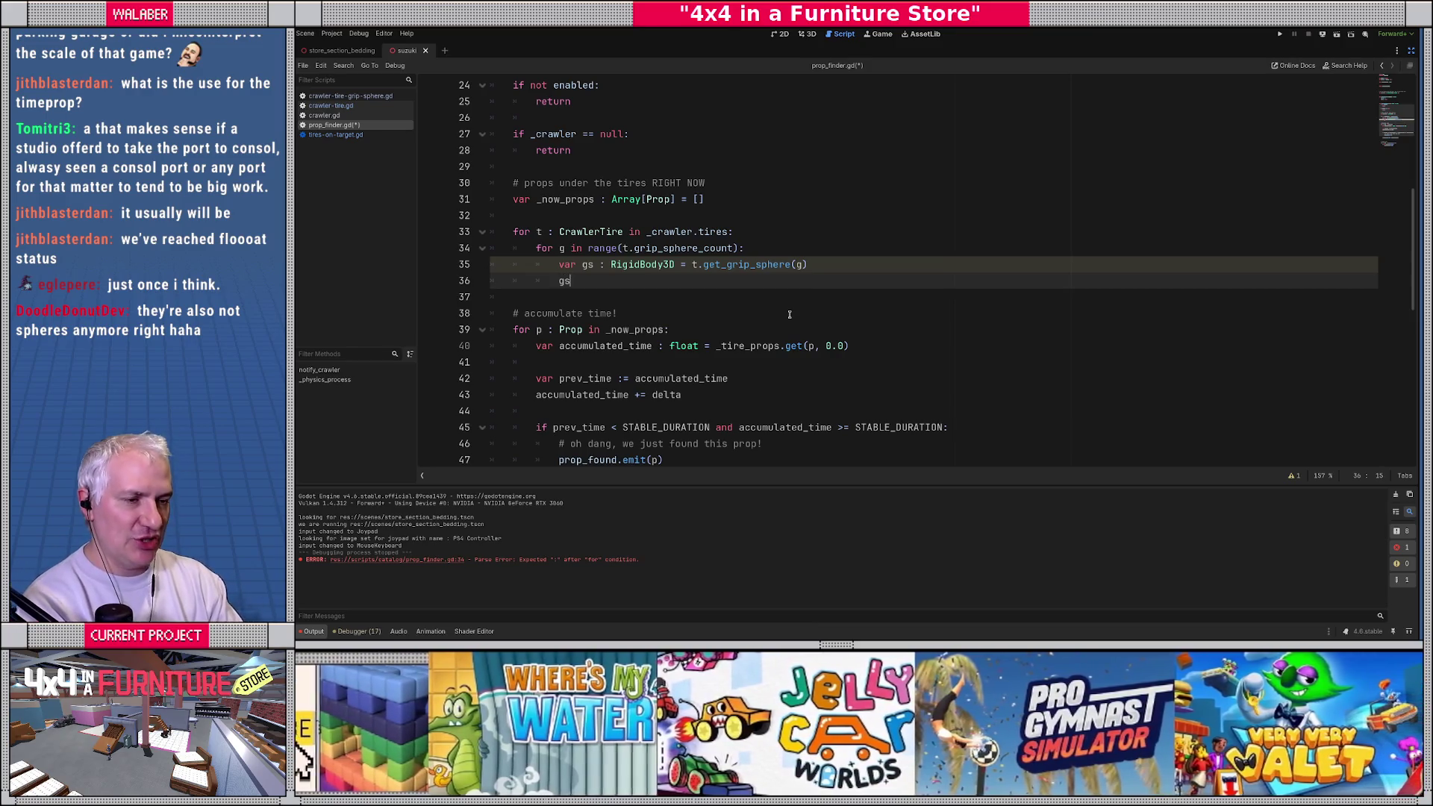
key("BackSpace")
key("BackSpace")
key("BackSpace")
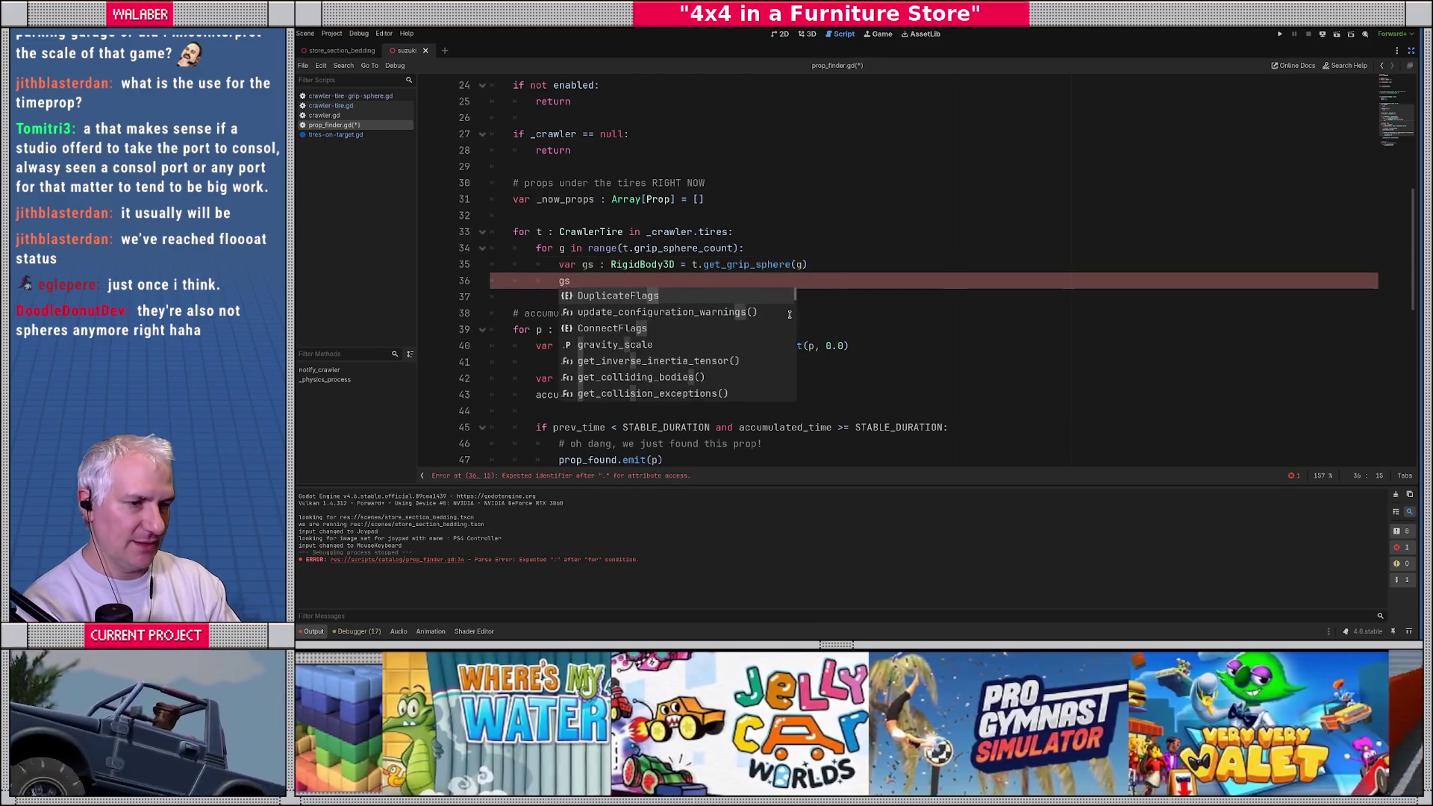
type("Physics")
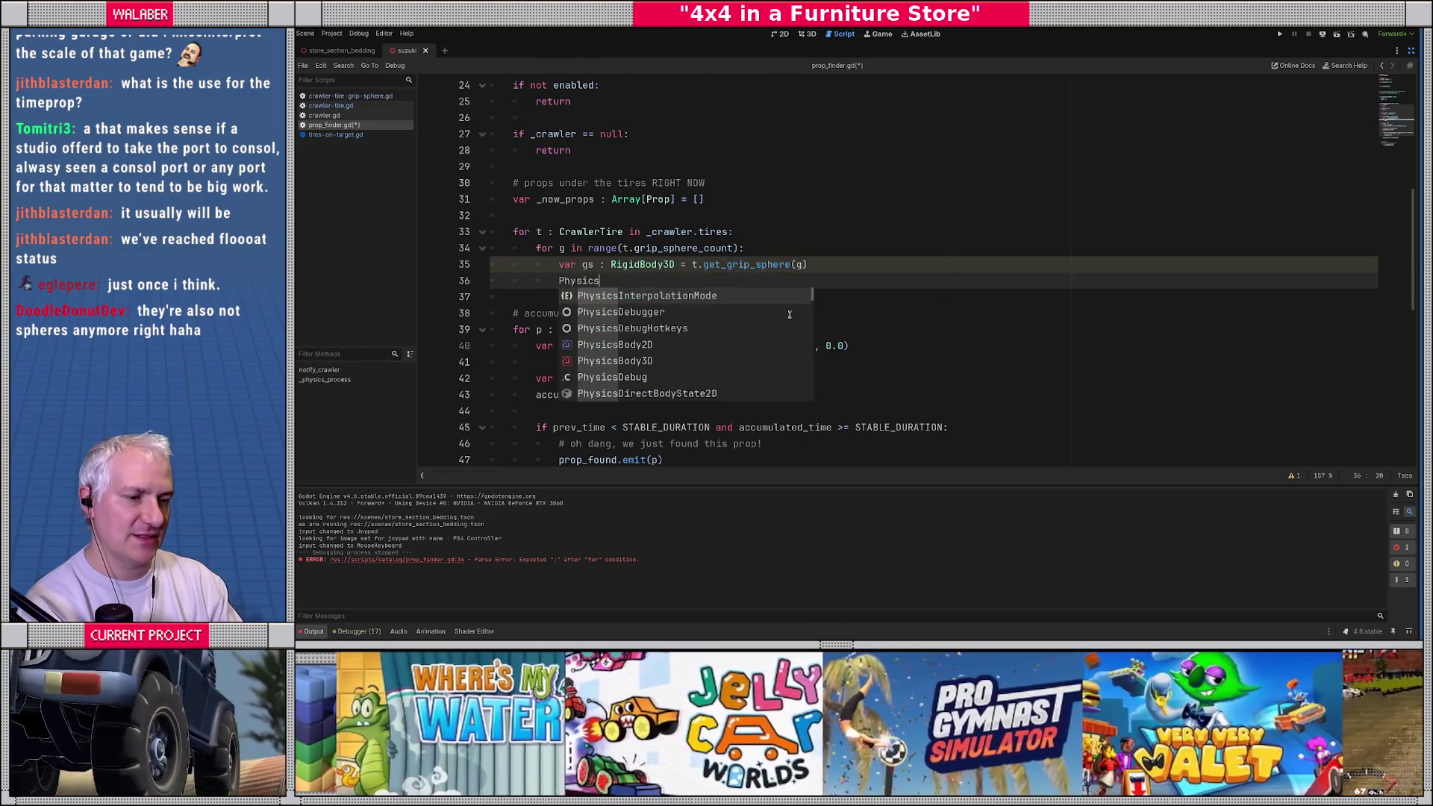
key("BackSpace")
key("BackSpace")
key("BackSpace")
type("gs.body_sta")
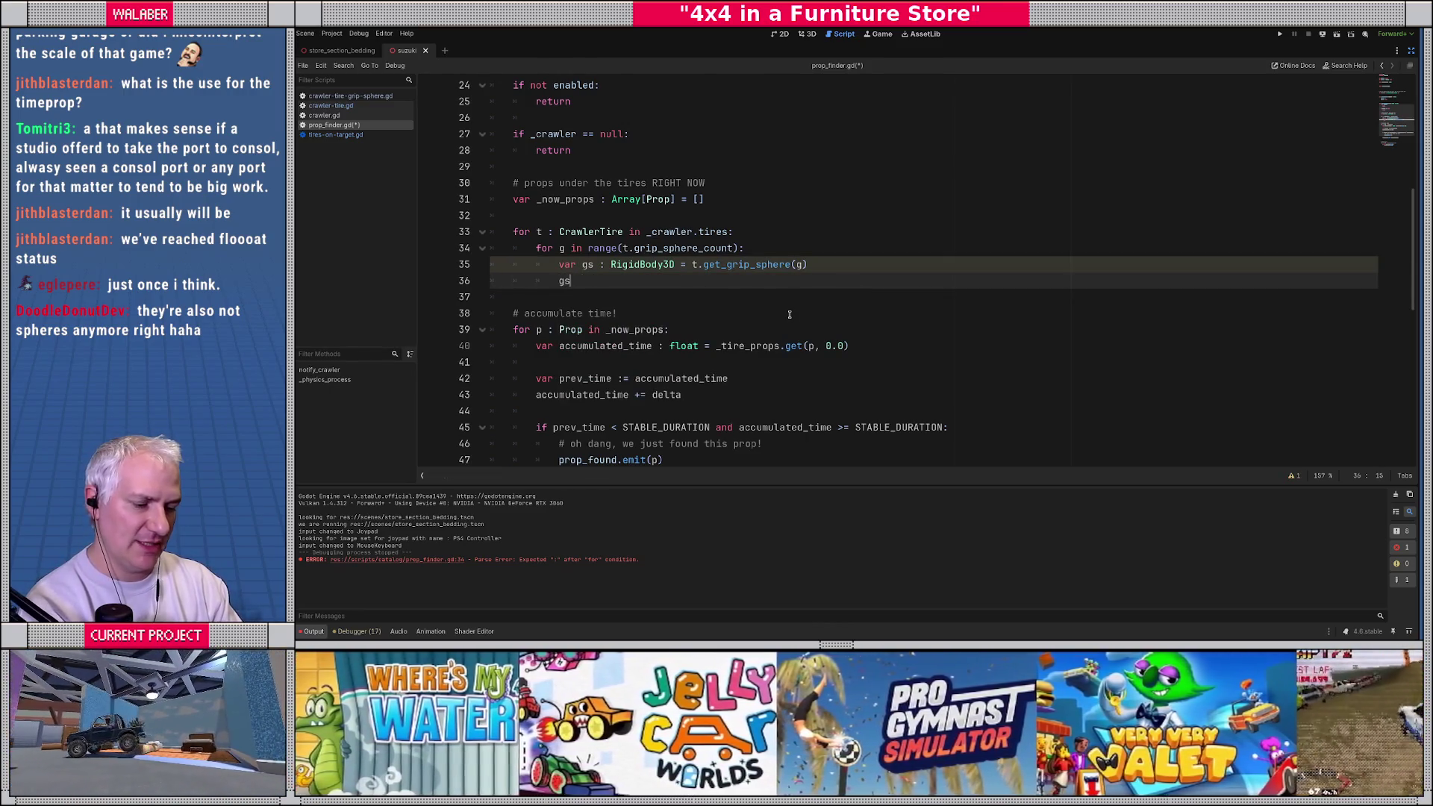
key("BackSpace")
key("BackSpace")
key("BackSpace")
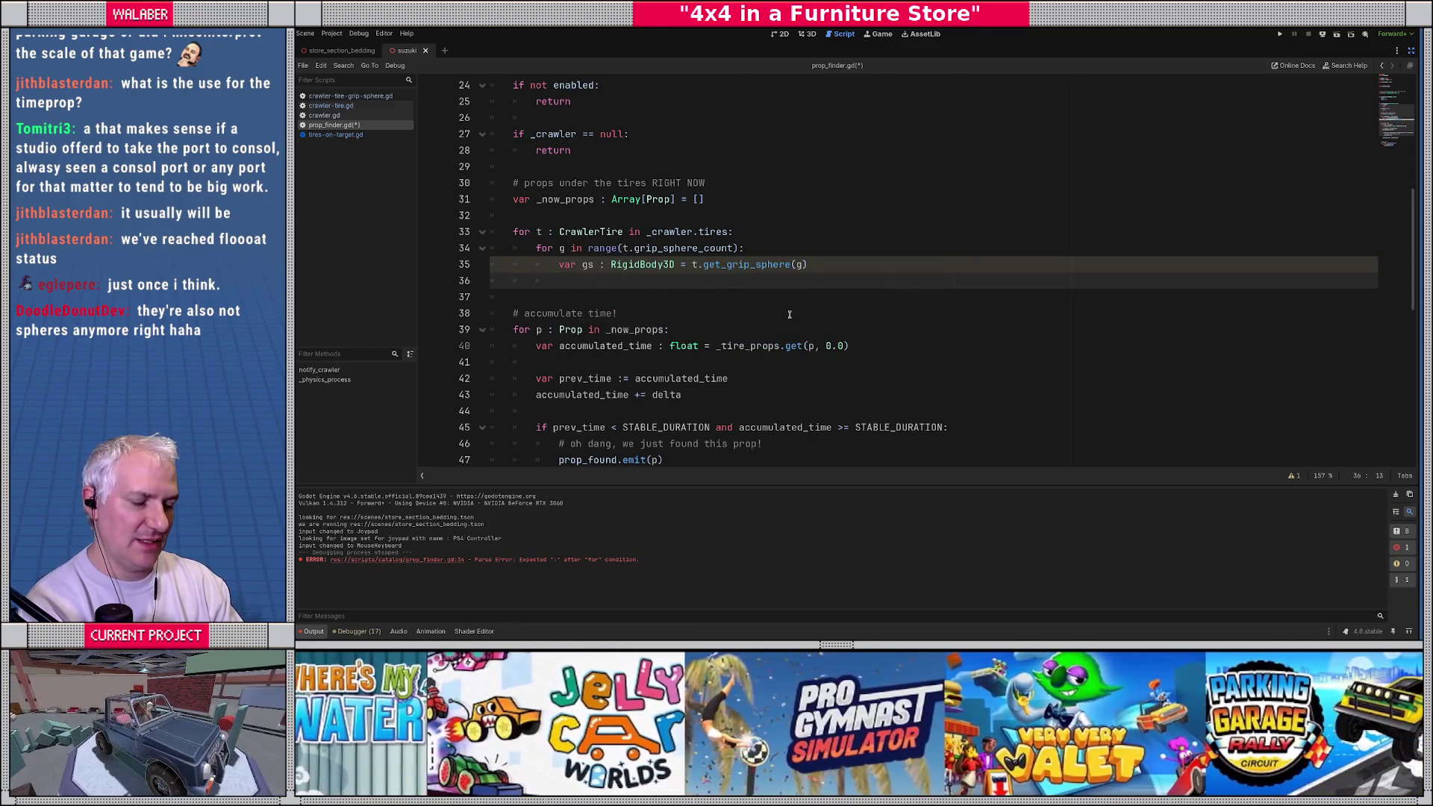
type("var state :")
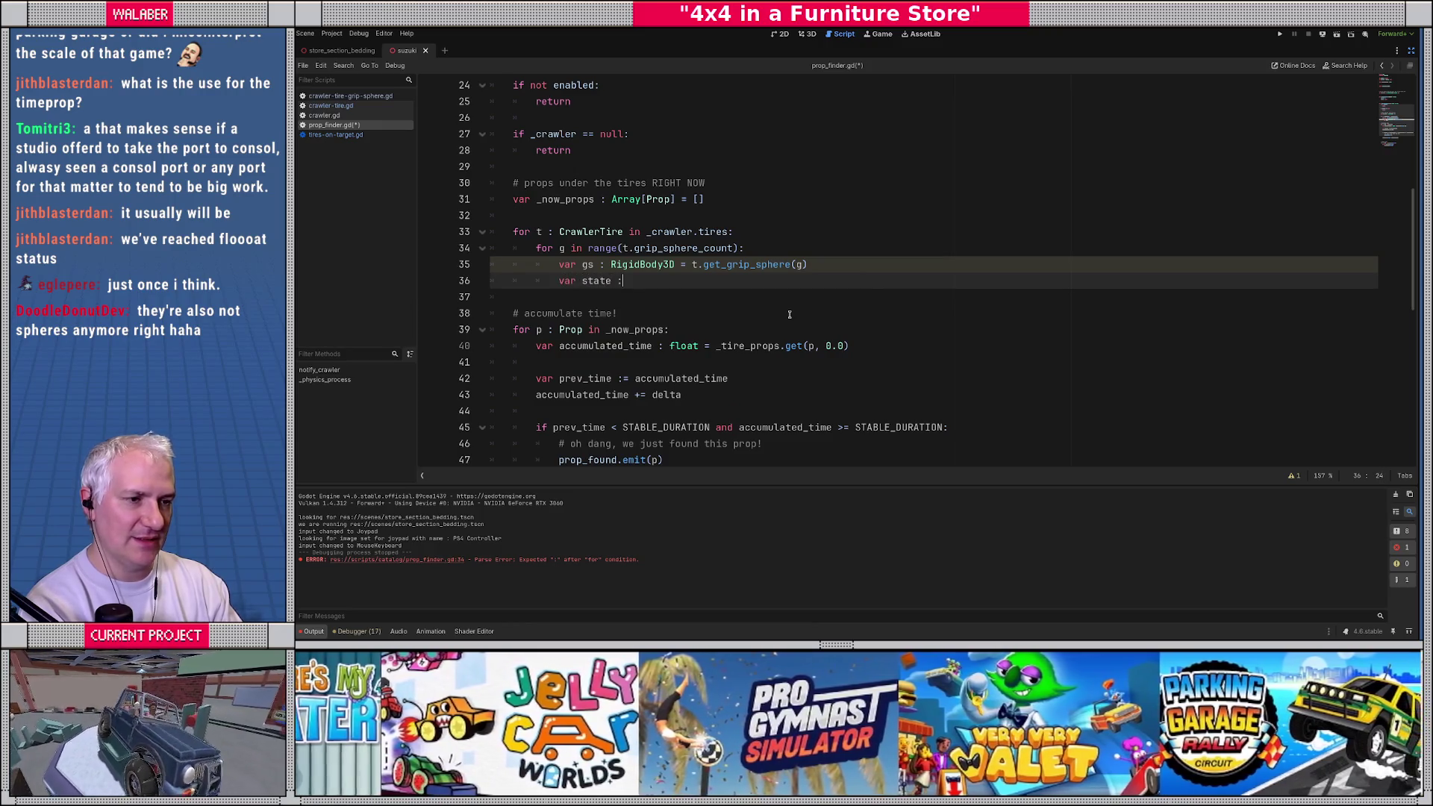
type("= PhysicsS")
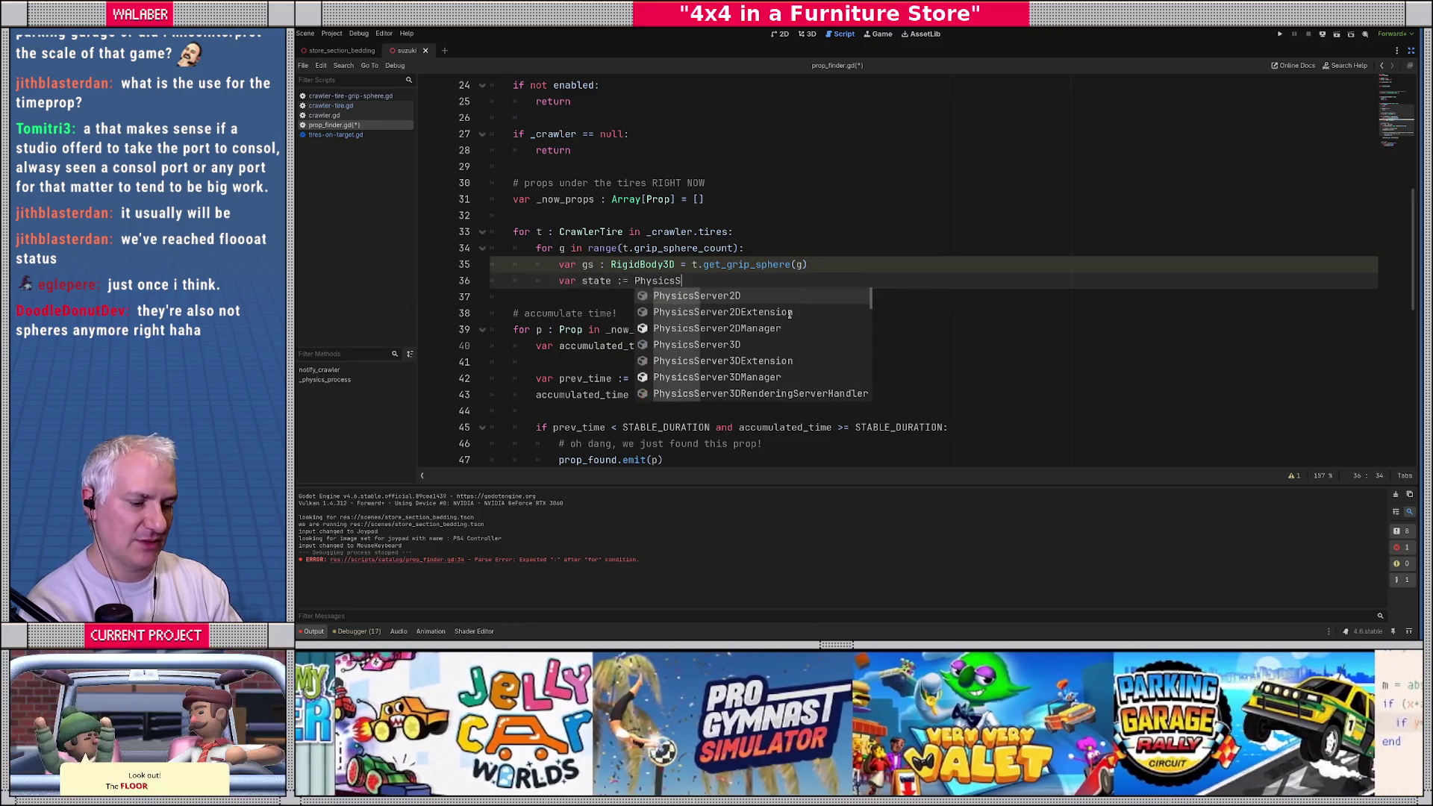
type("erver3D.g")
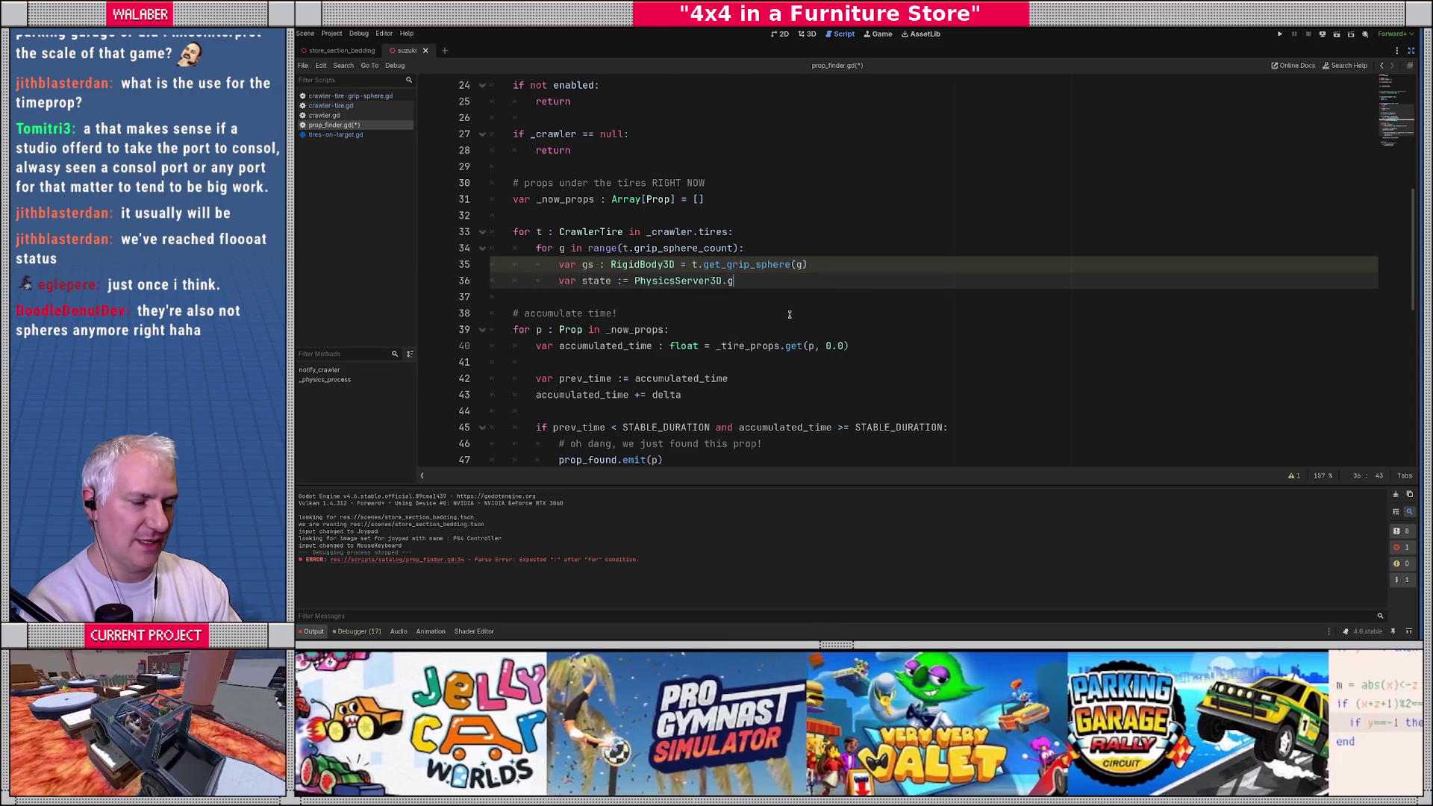
type("et_bo")
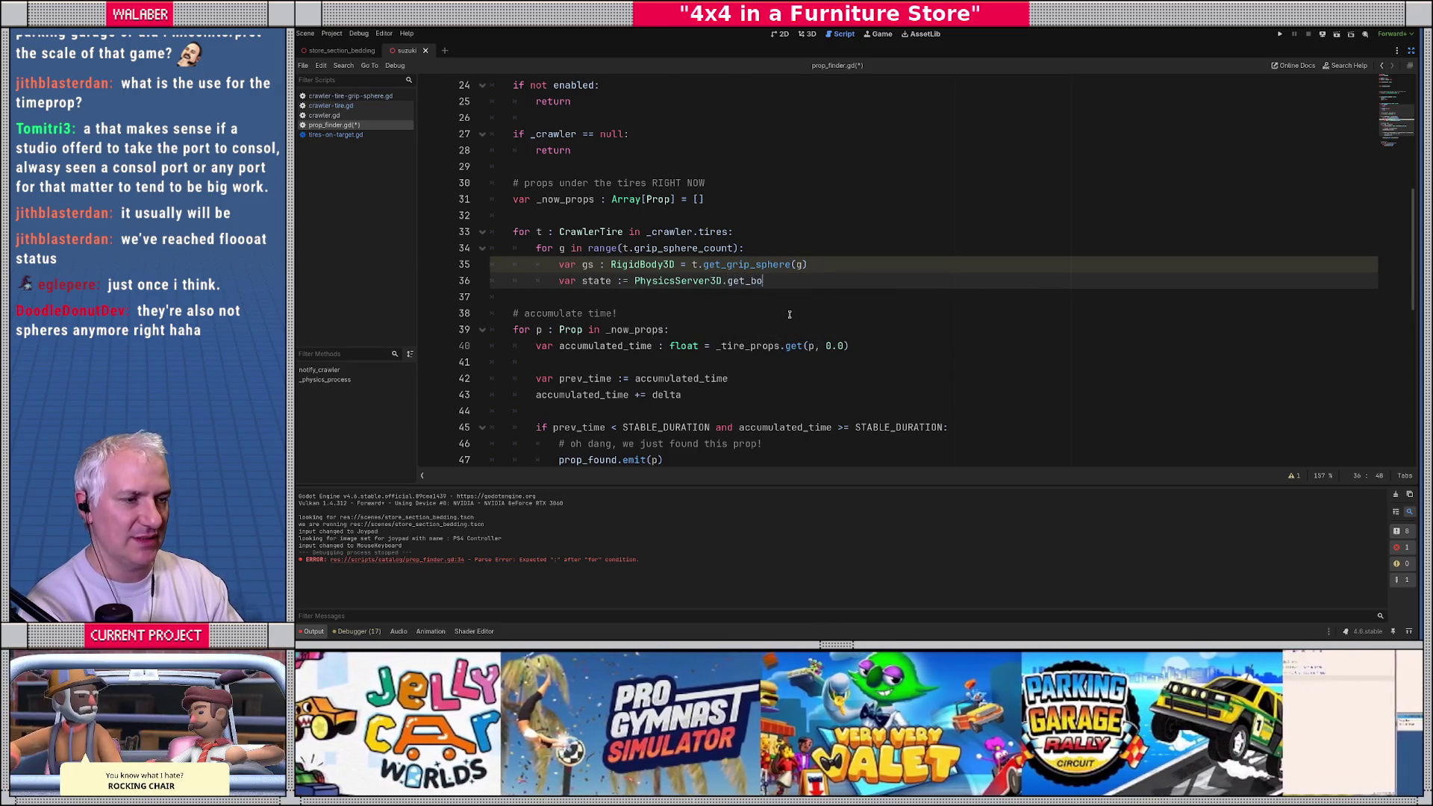
key("BackSpace")
key("BackSpace")
key("BackSpace")
key("BackSpace")
key("BackSpace")
key("BackSpace")
type("body_")
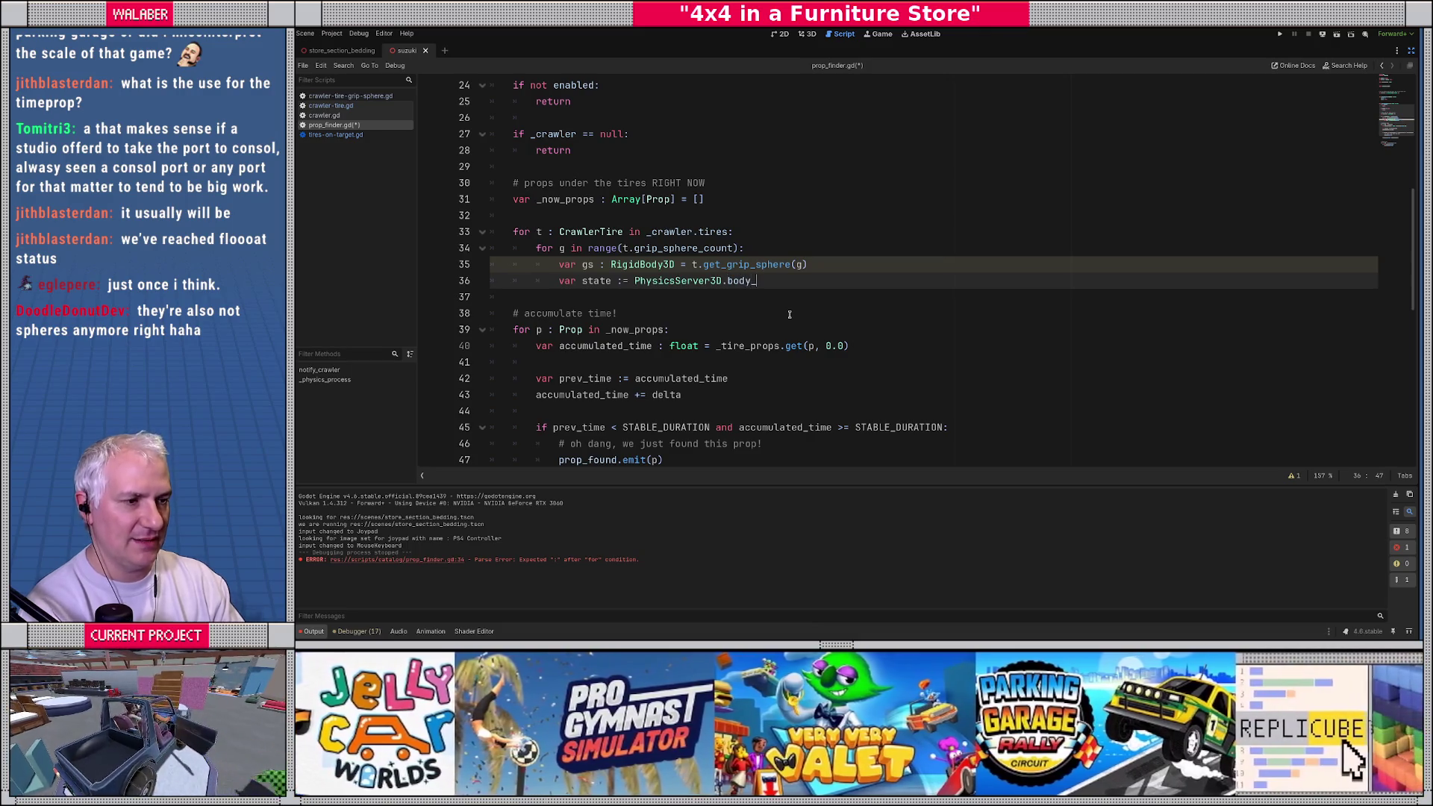
type("get_du=")
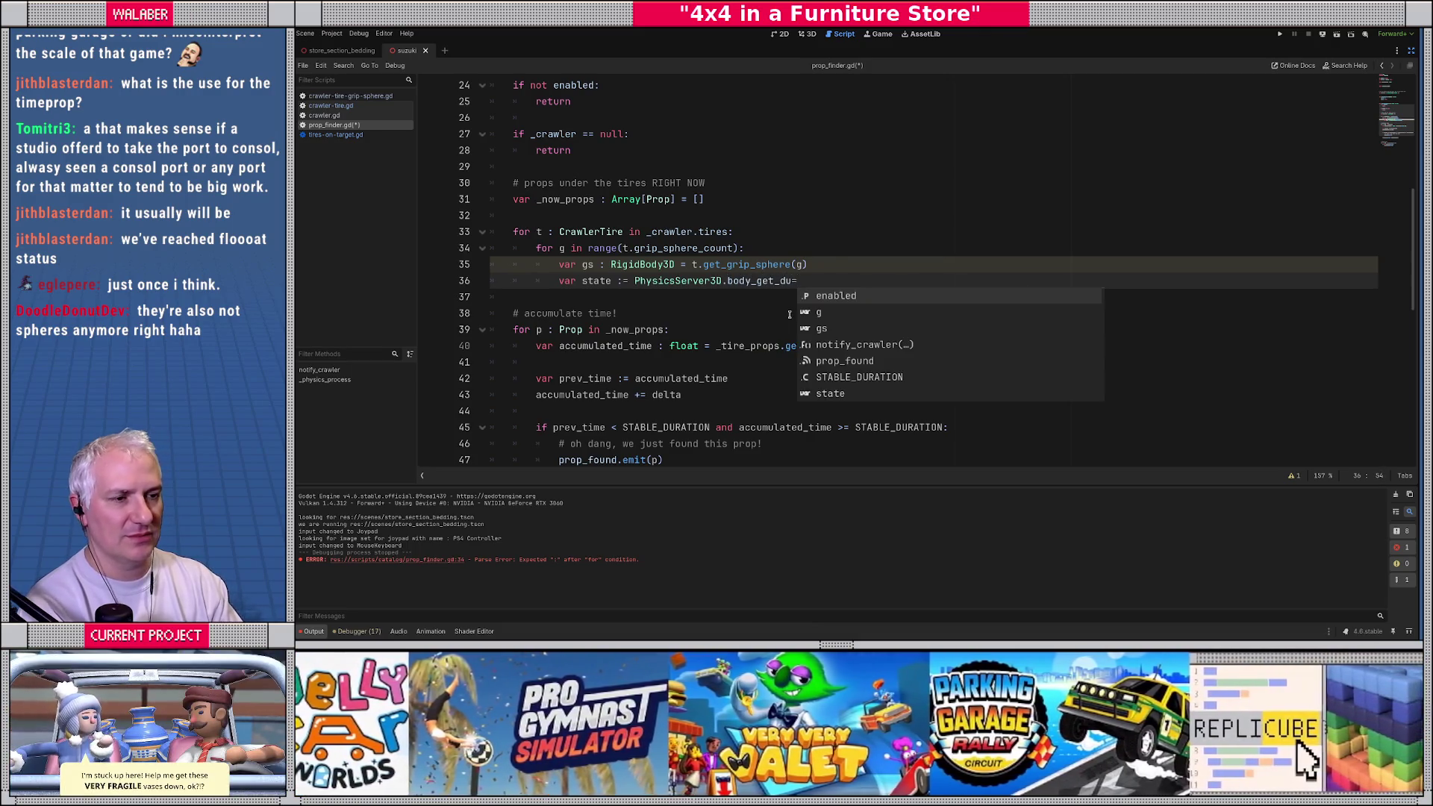
Step: Try gs.direct_ on a new line above, then delete it
key("Escape")
key("Up")
key("Return")
type("gs.")
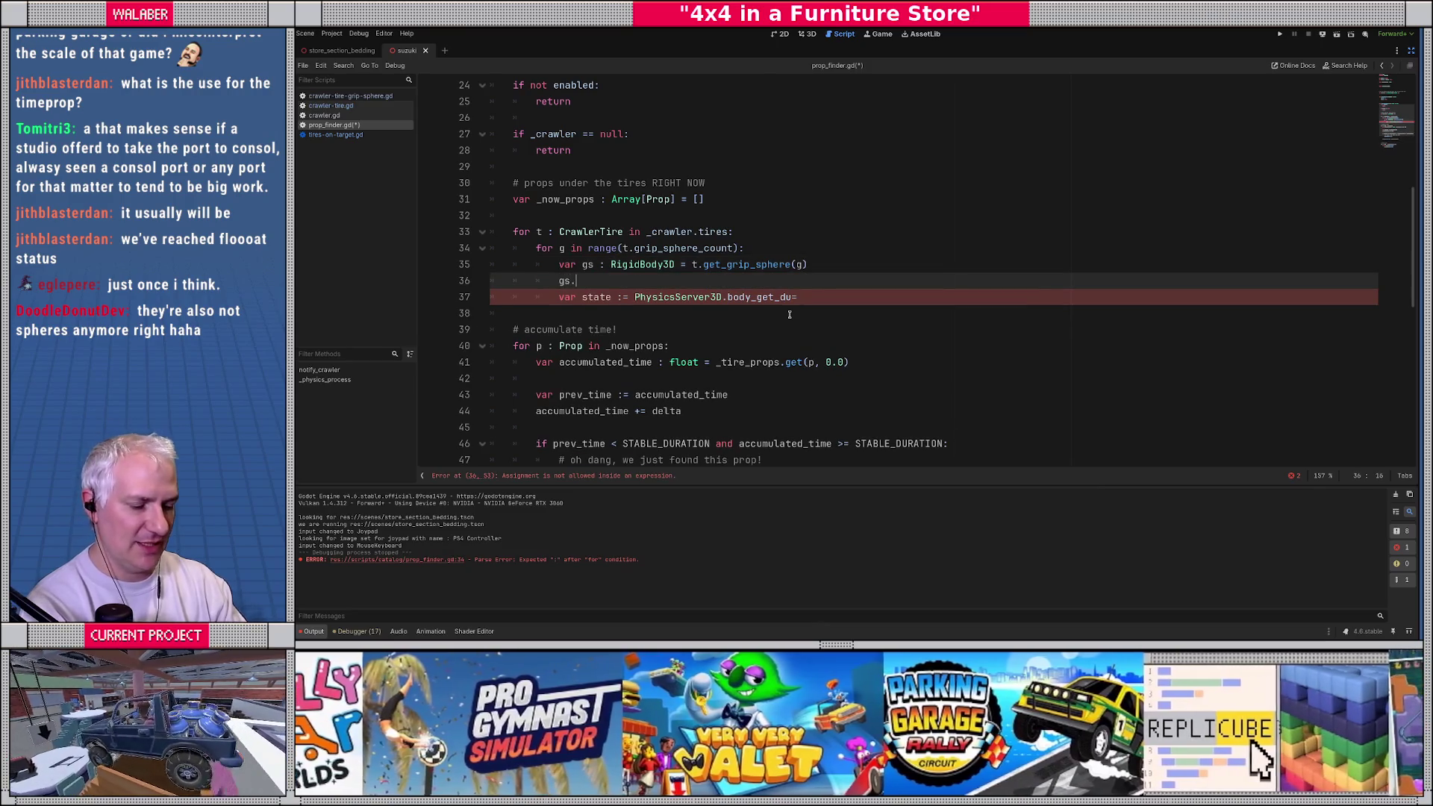
type("direct_")
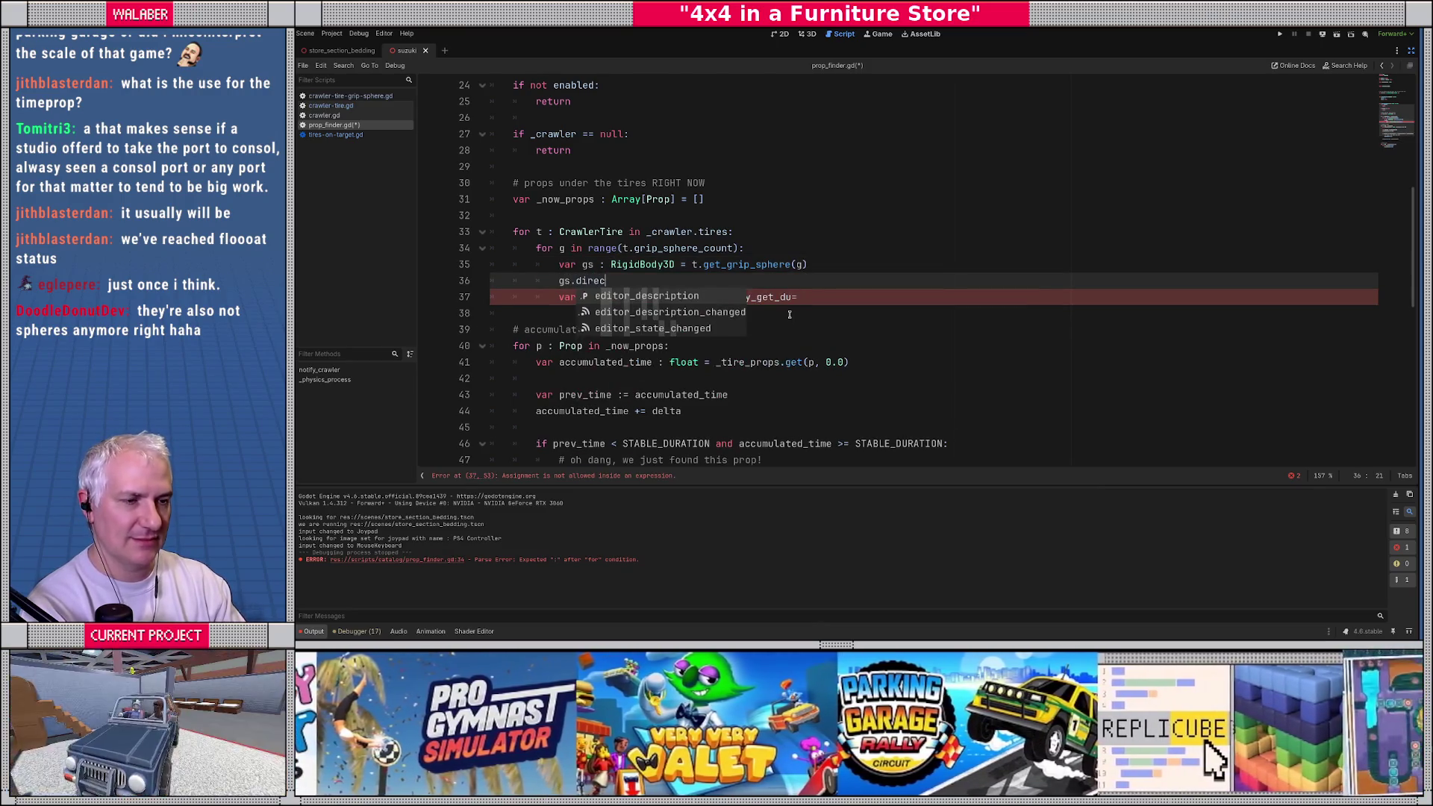
key("shift+Home")
key("BackSpace")
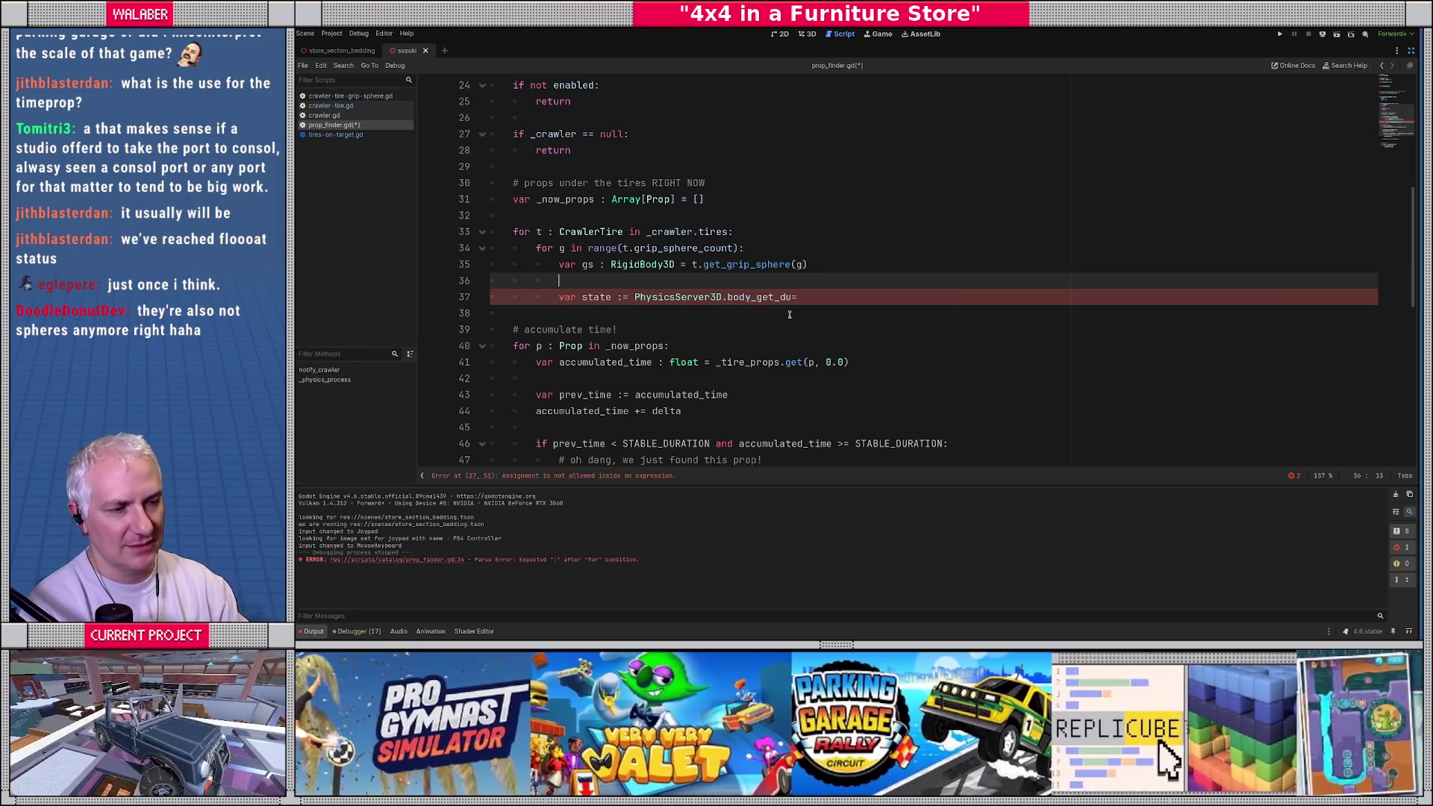
Step: Read the RigidBody3D class reference, then return to prop_finder.gd
left_click(671, 265, "ctrl")
scroll(789, 298, "down", 5)
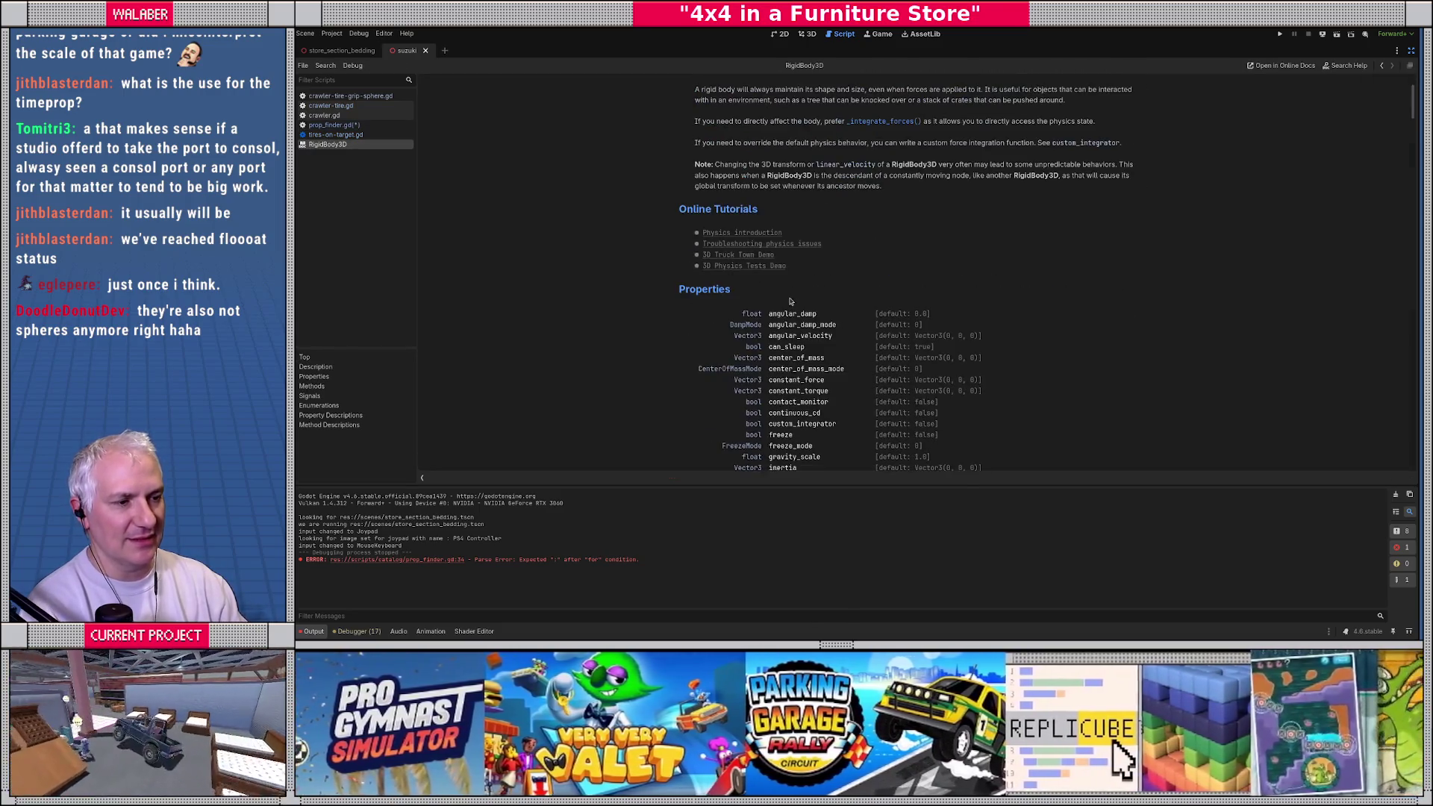
scroll(731, 349, "down", 3)
scroll(693, 341, "down", 2)
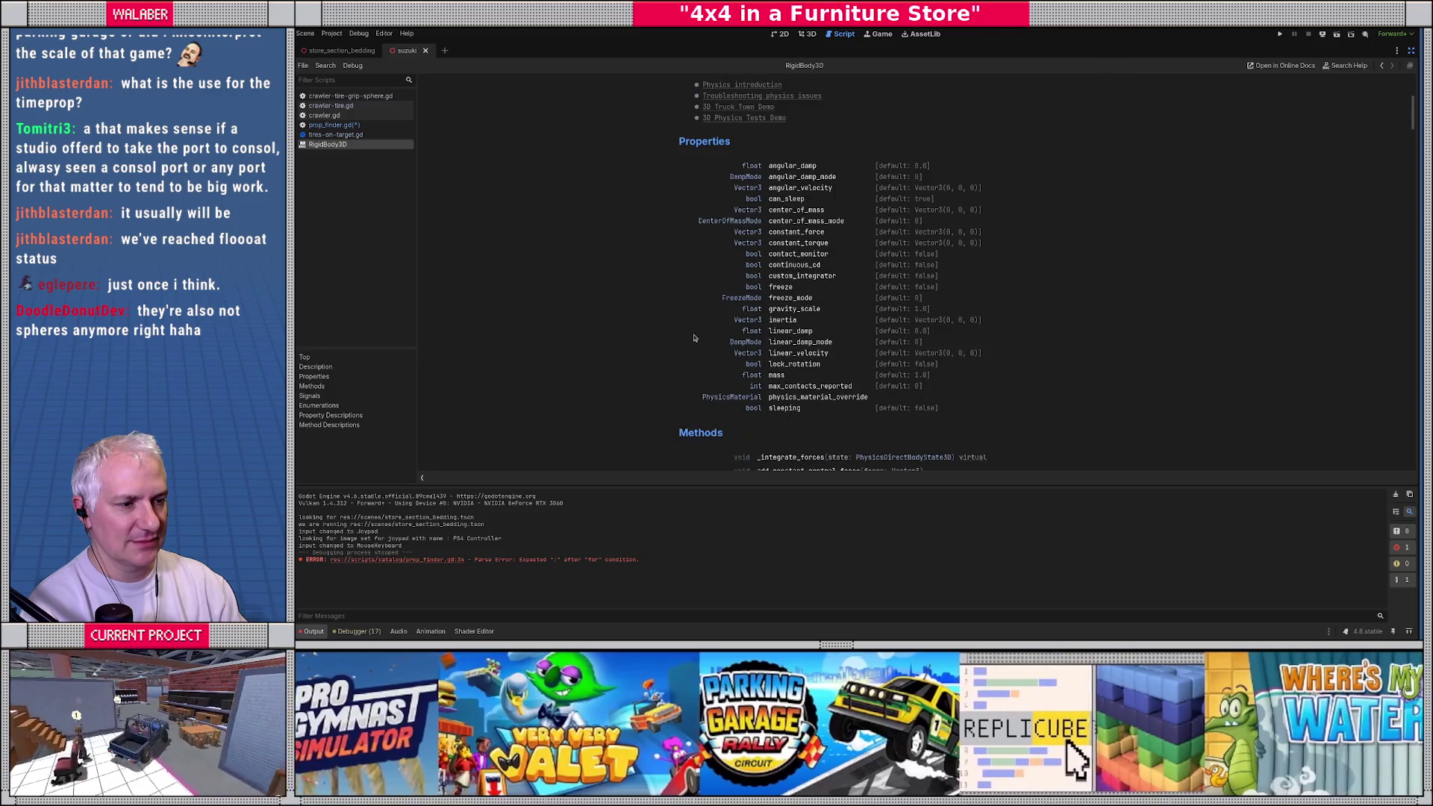
scroll(693, 337, "down", 10)
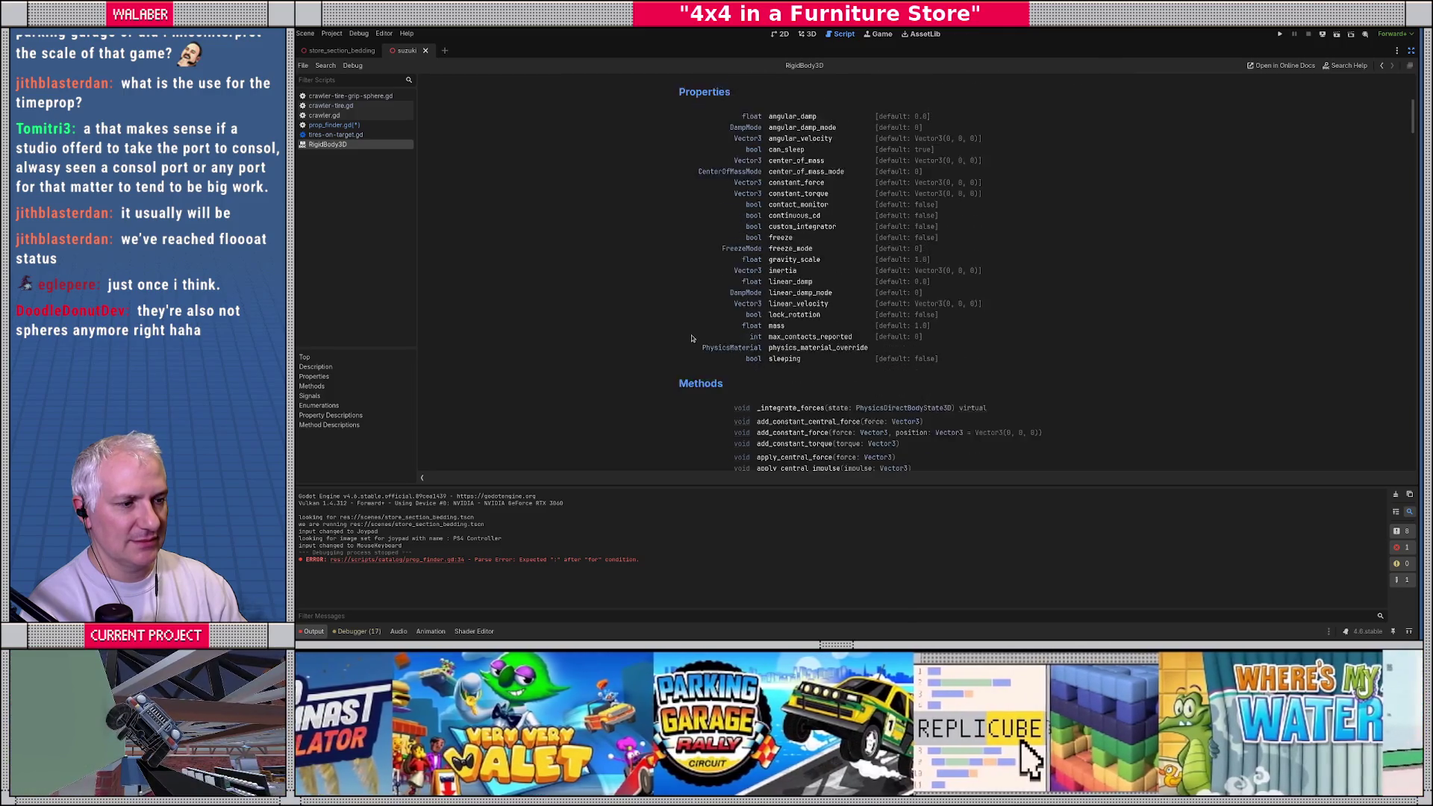
key("alt+Left")
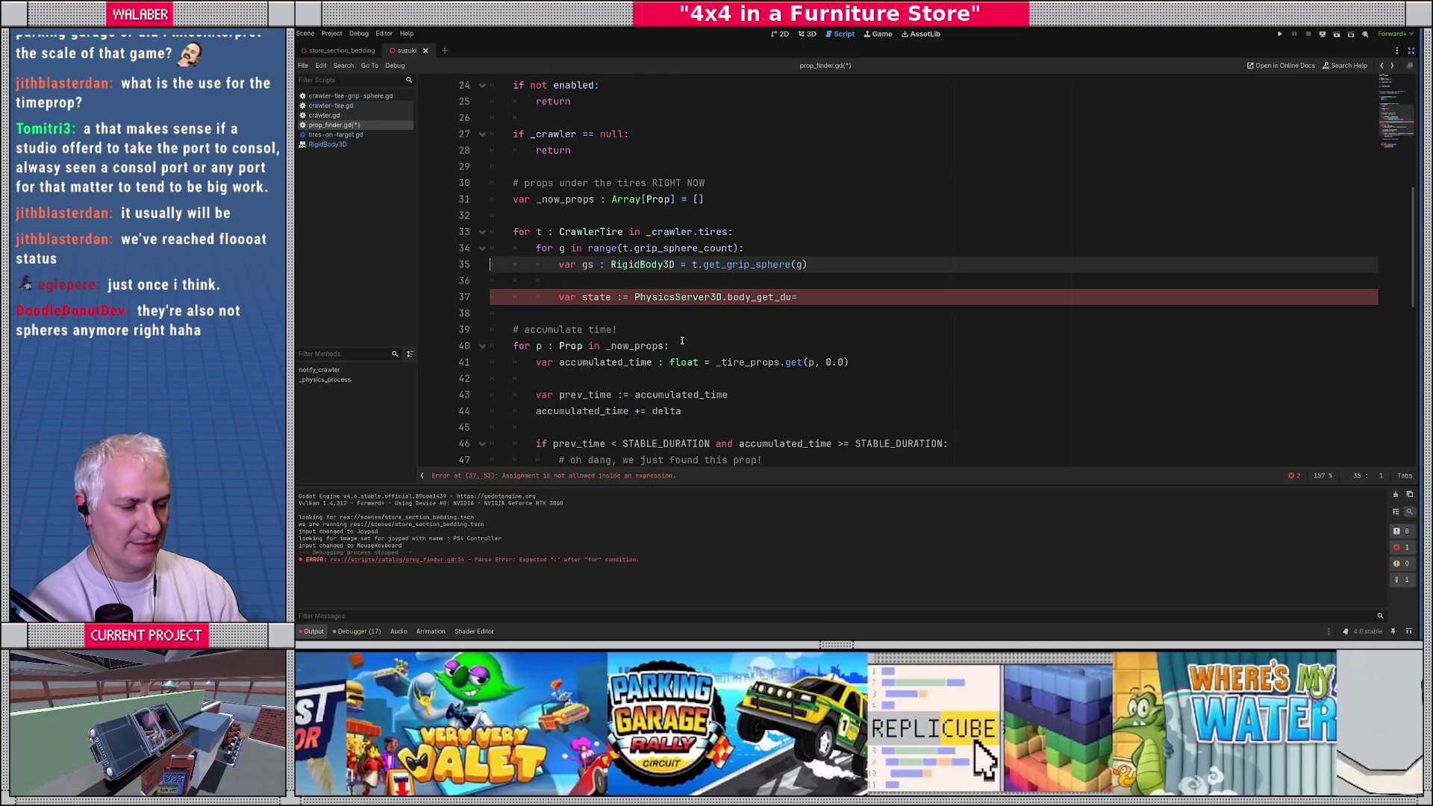
Step: Search all project files for direct_State usages
key("ctrl+shift+f")
type("direct_State")
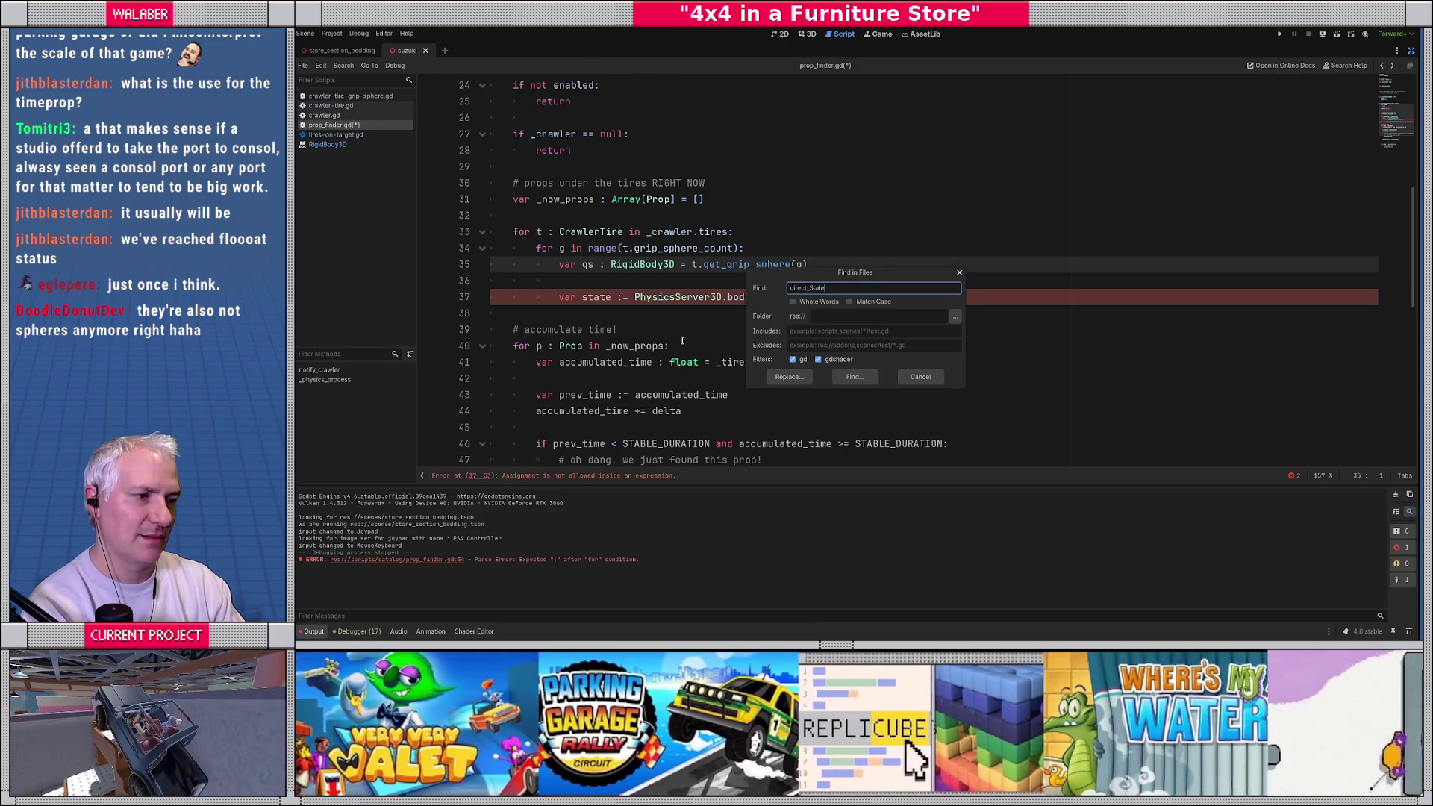
key("Return")
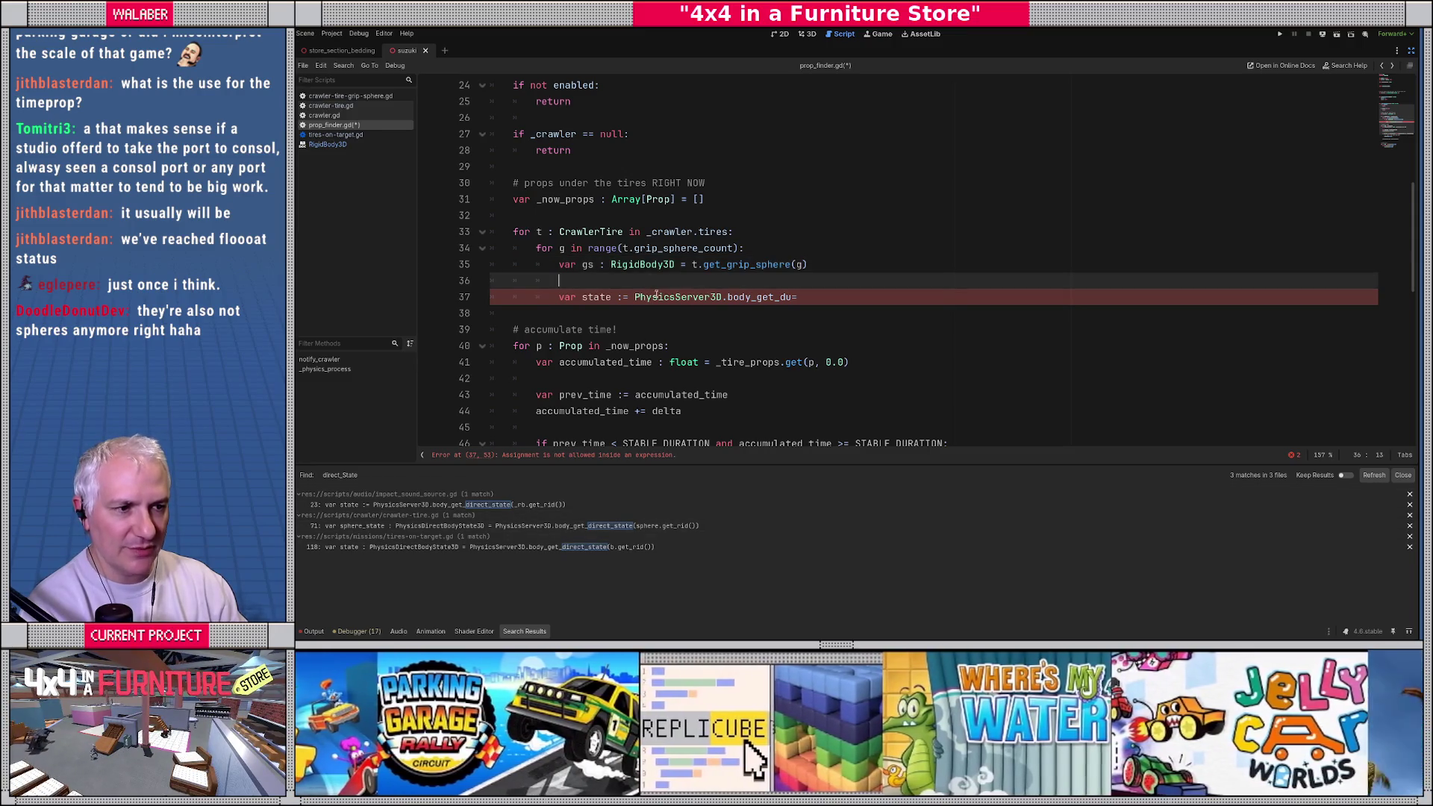
Step: Complete line 37 as PhysicsServer3D.body_get_direct_state(gs.get_rid()) and start a new line
double_click(746, 298)
type("body_get_")
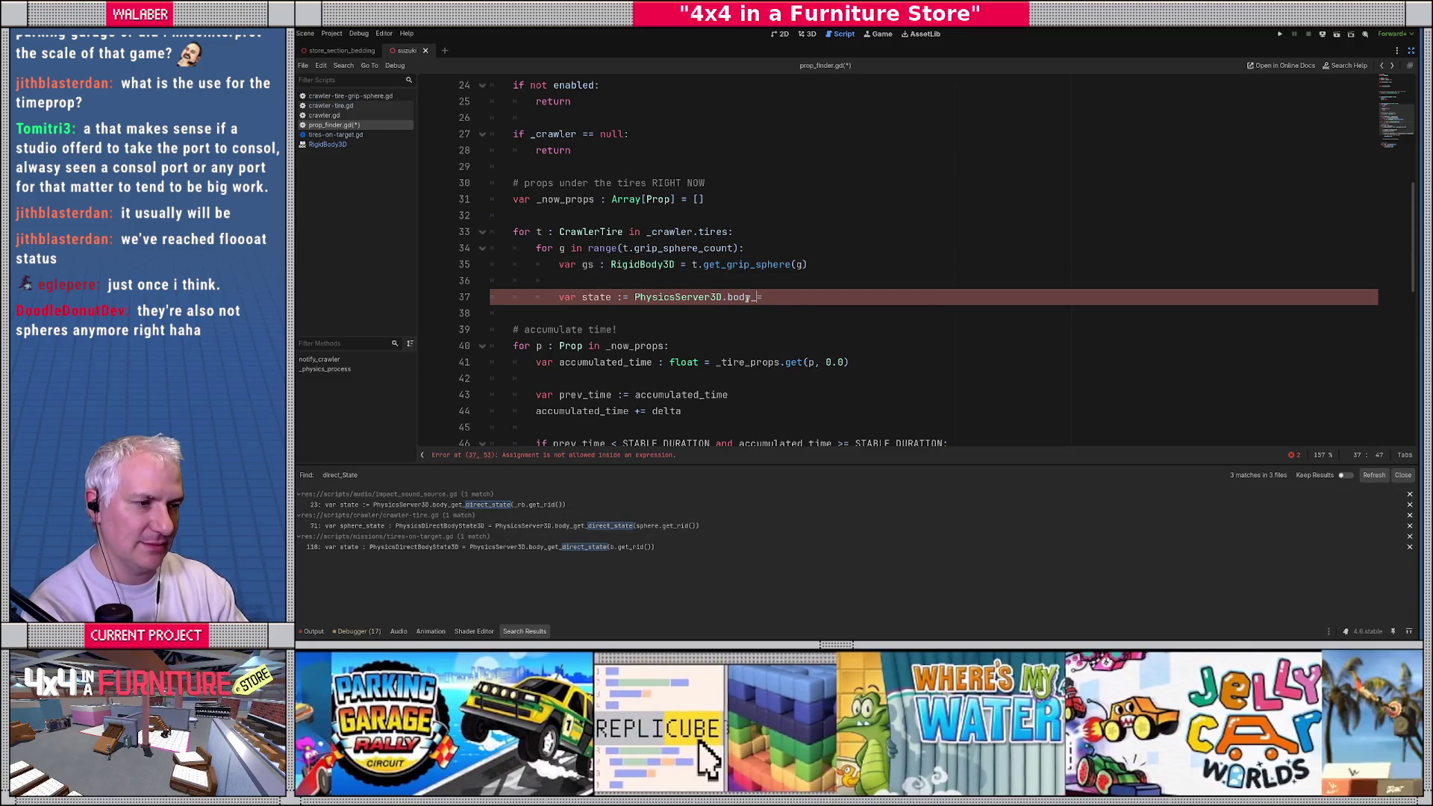
type("dir")
key("Return")
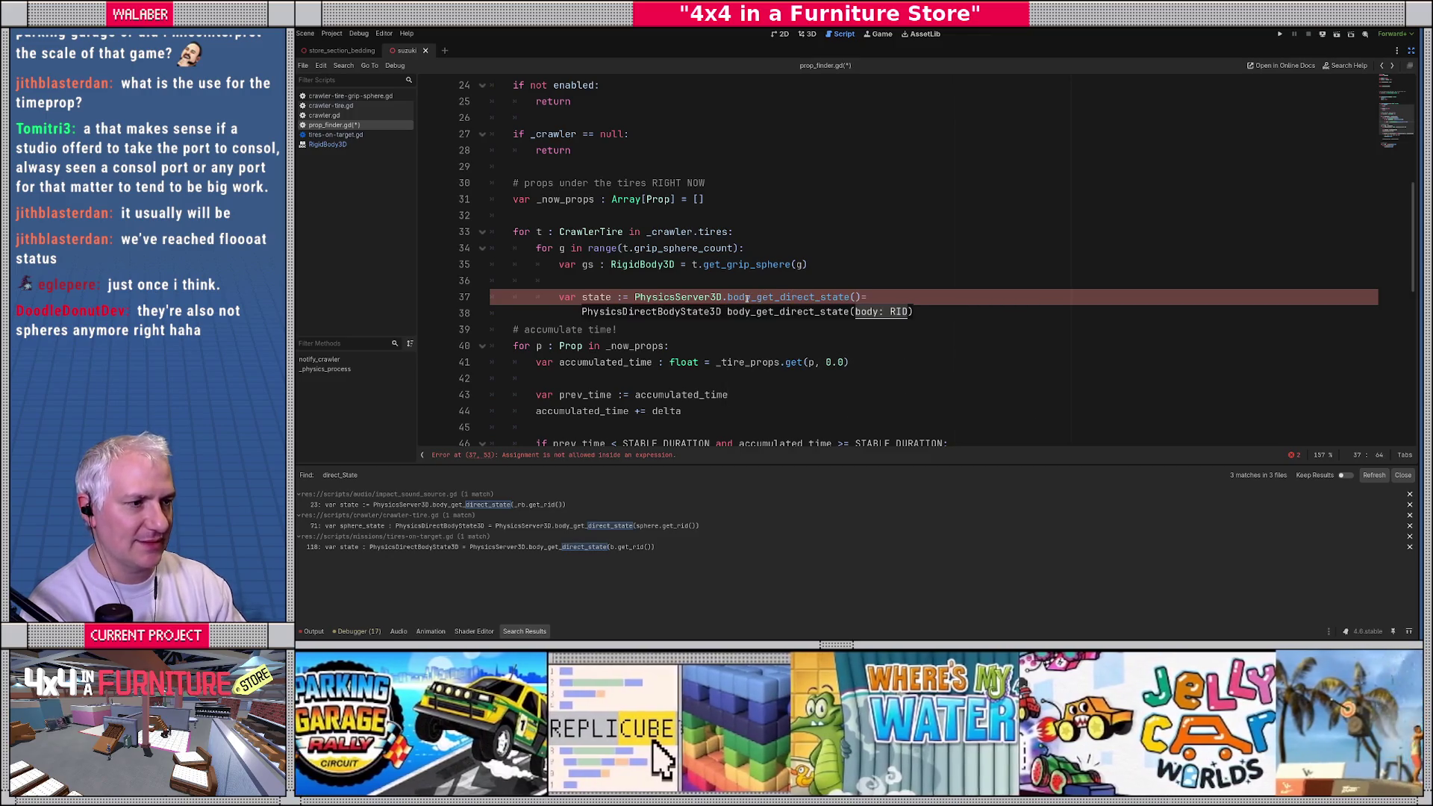
key("BackSpace")
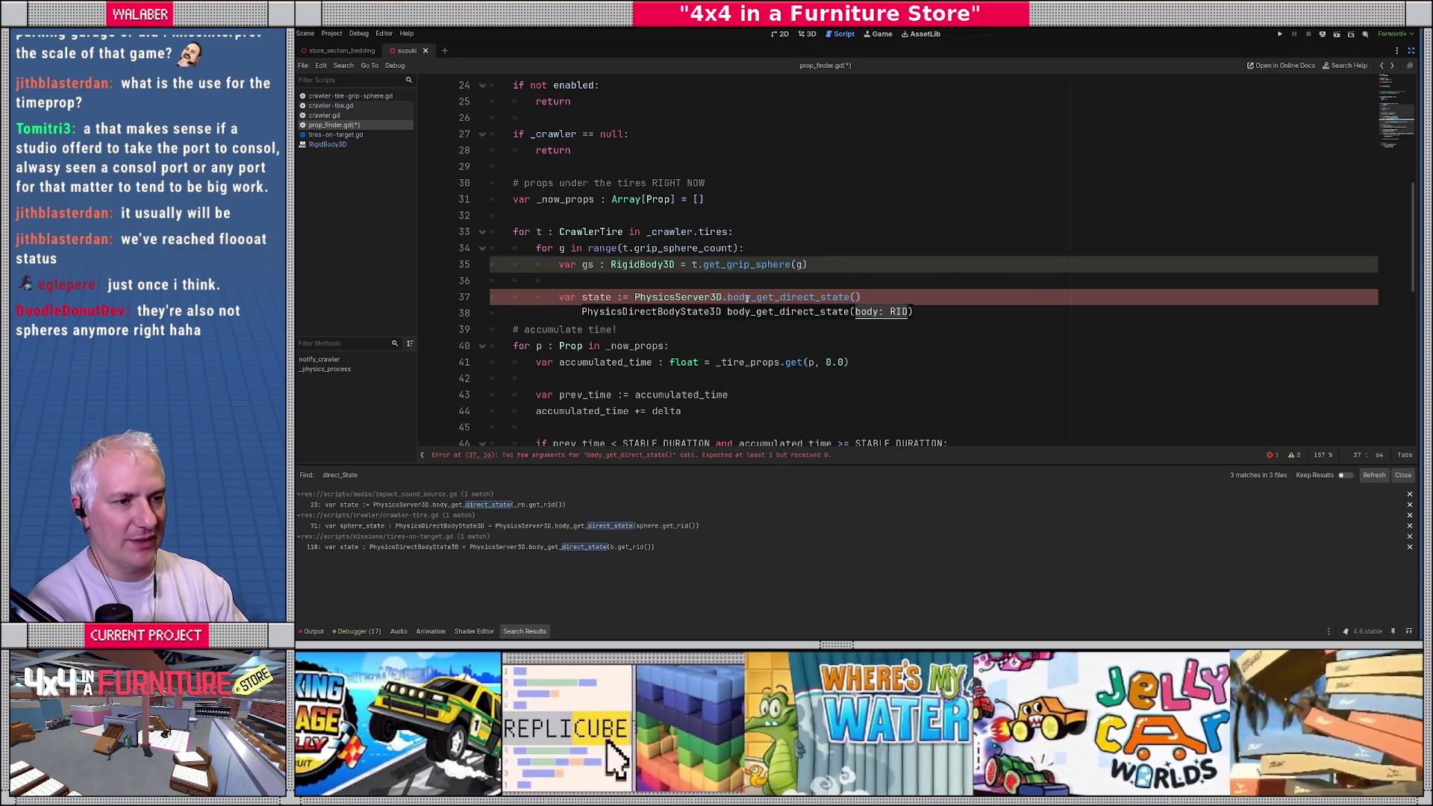
type("gs.g")
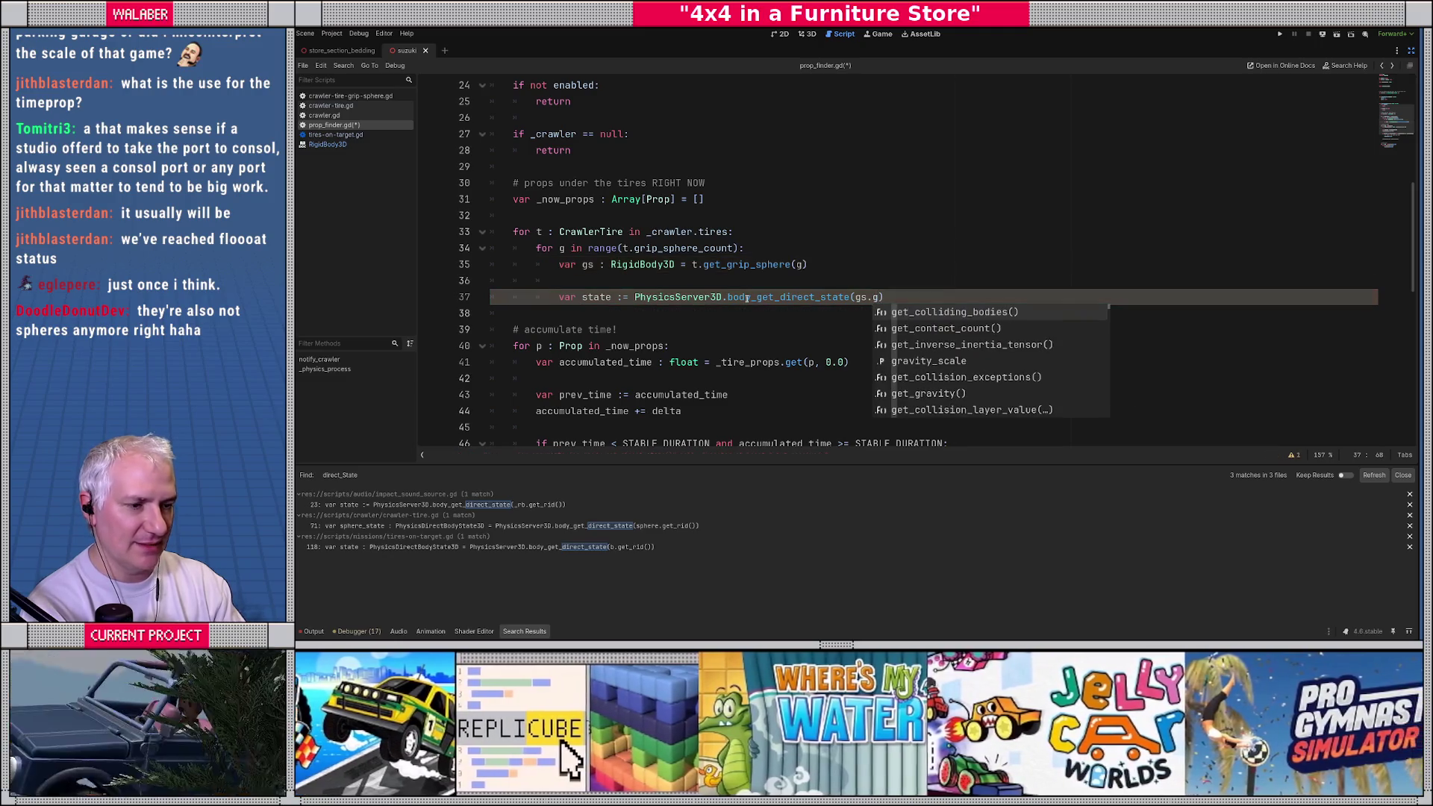
type("et_r")
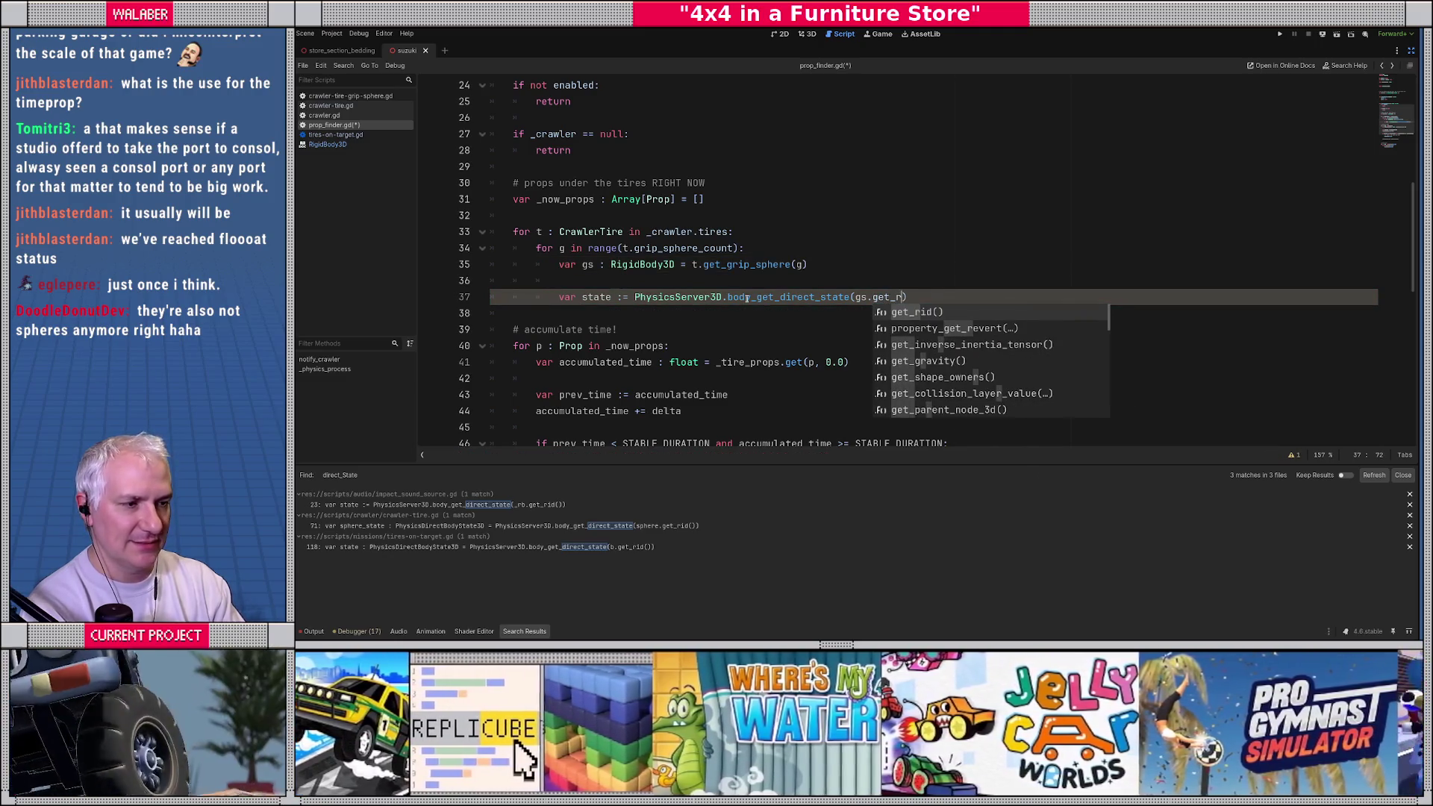
key("Return")
key("End")
key("Return")
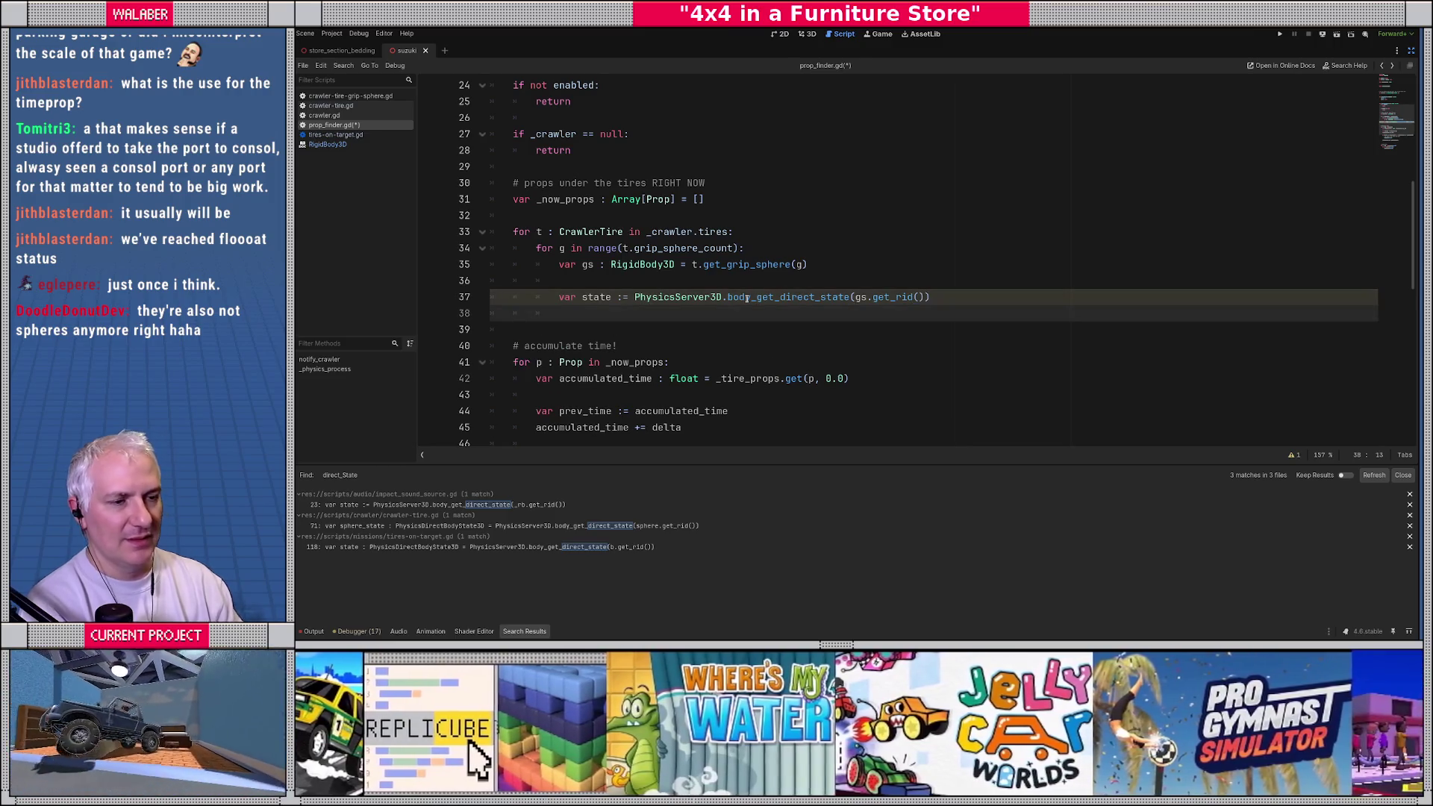
scroll(747, 298, "down", 1)
left_click(746, 248, "ctrl")
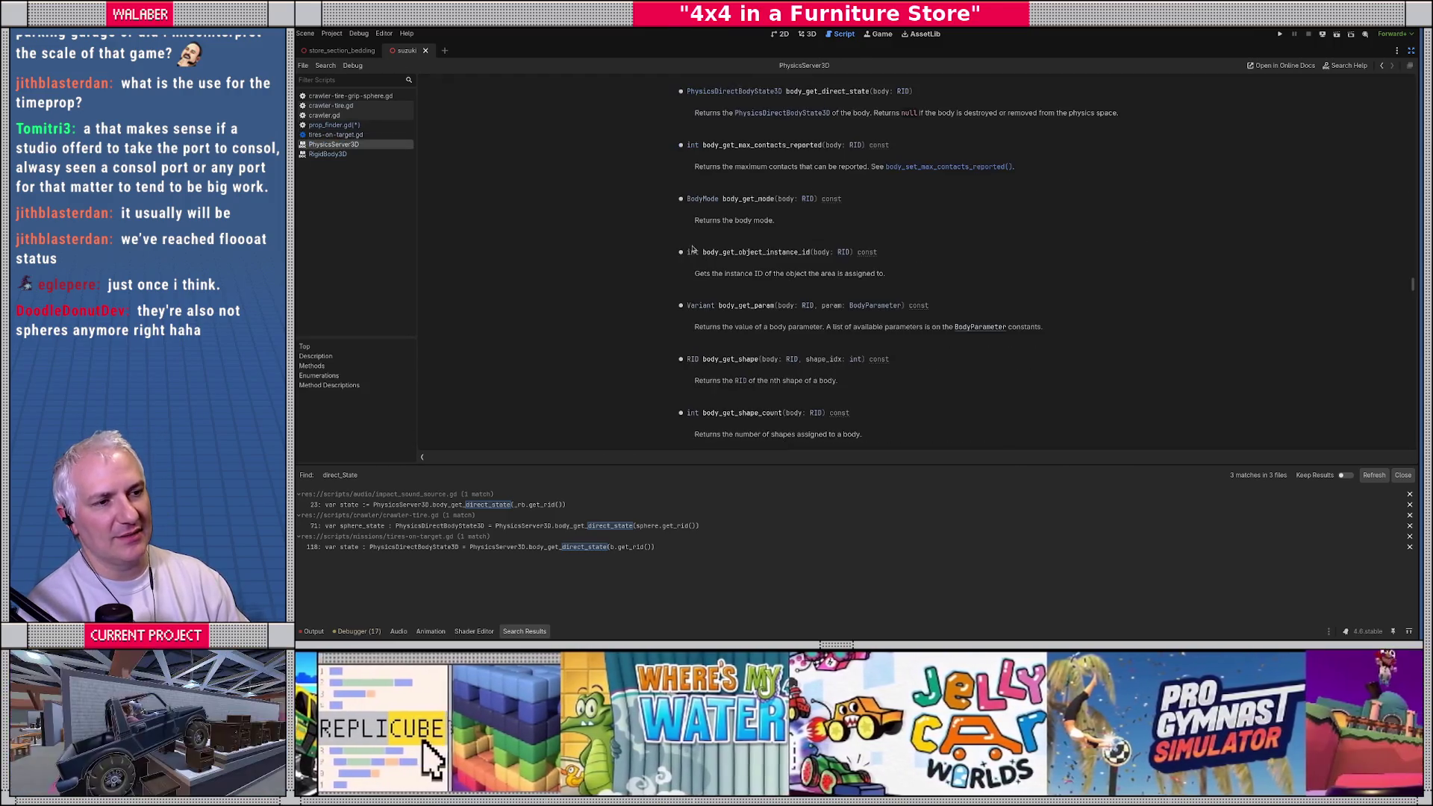
left_click(736, 92)
scroll(801, 323, "down", 3)
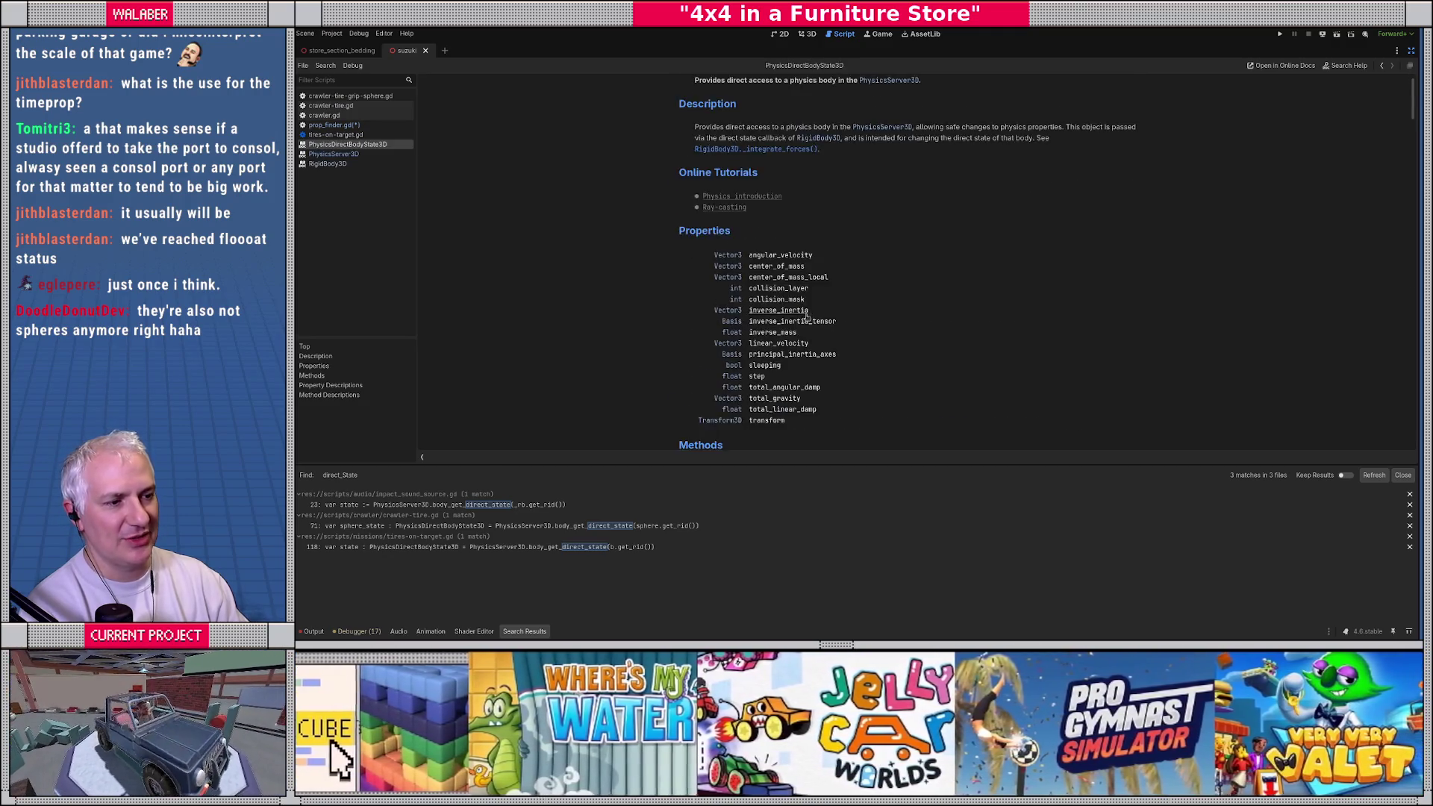
scroll(800, 323, "down", 2)
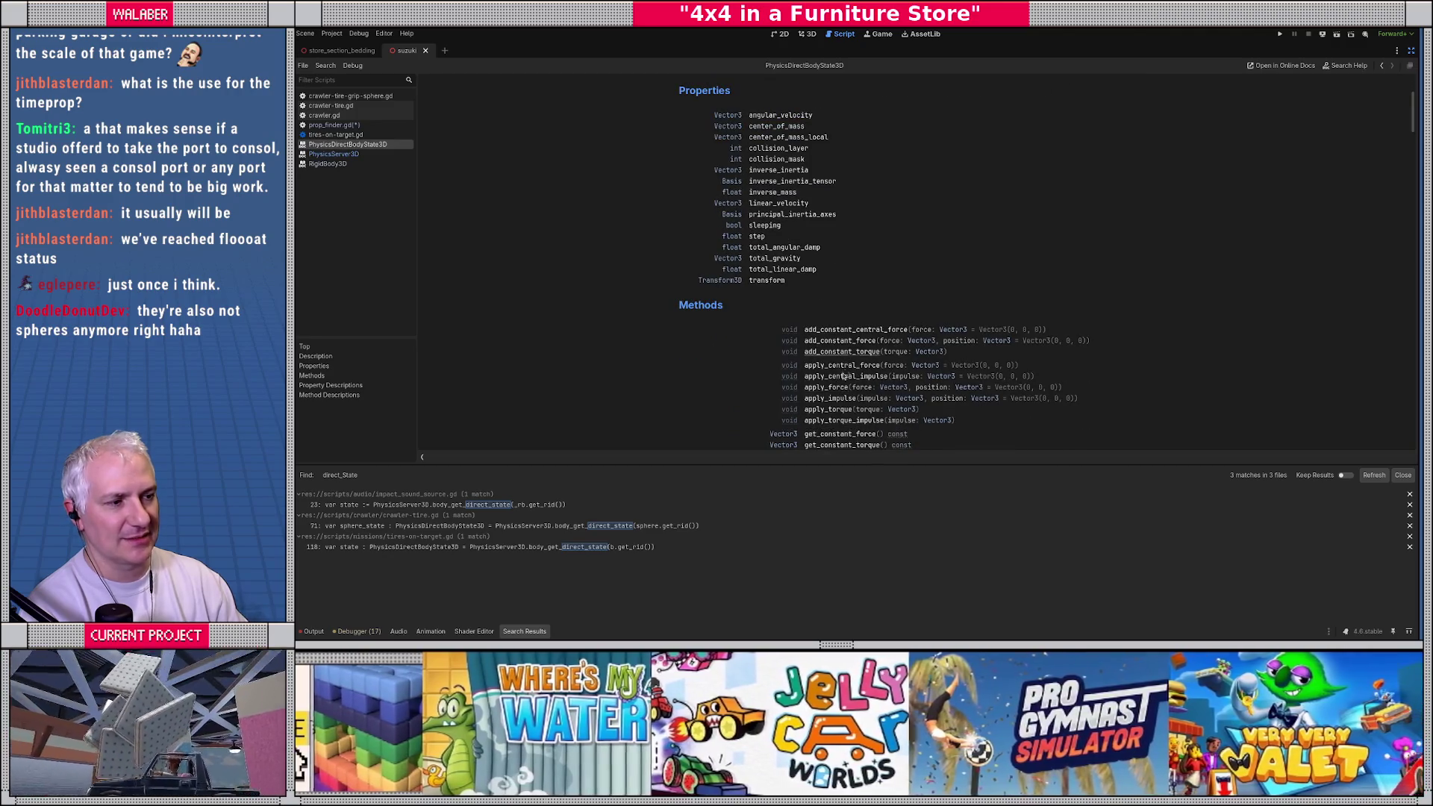
scroll(853, 377, "down", 2)
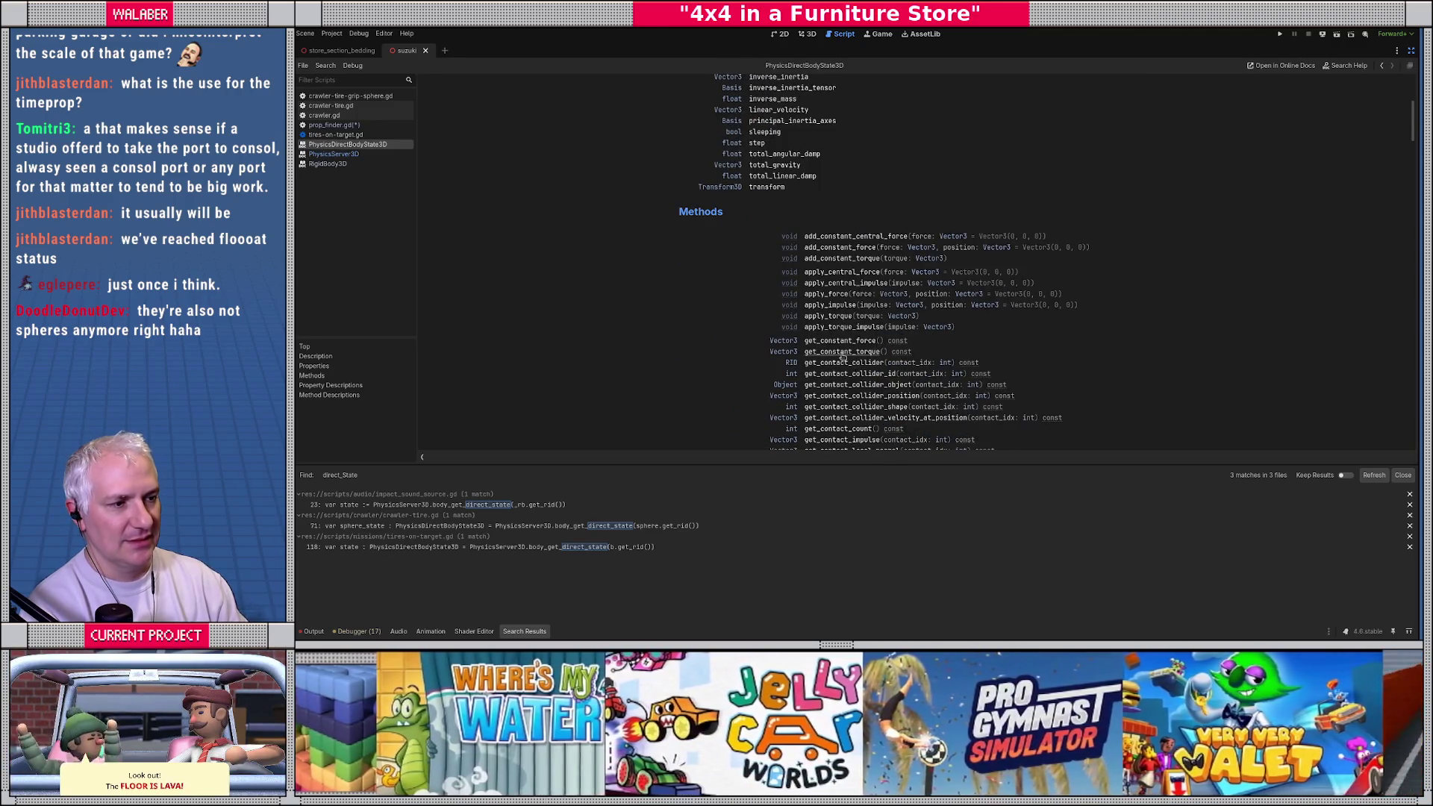
key("alt+Left")
key("alt+Left")
left_click(611, 260)
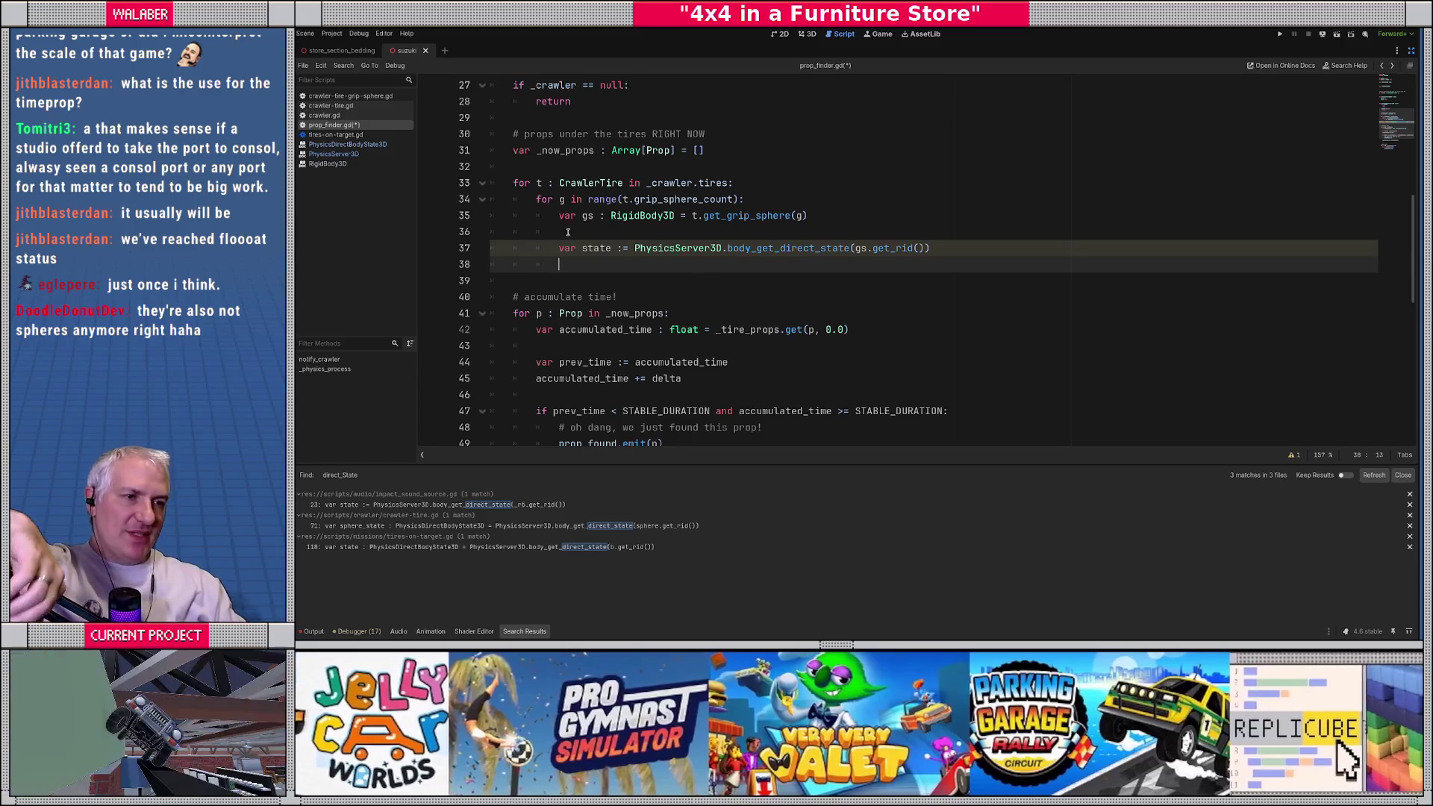
Step: Select the CrawlerTire loop header on line 33, then open tires-on-target.gd at line 118
left_click_drag(509, 183, 831, 187)
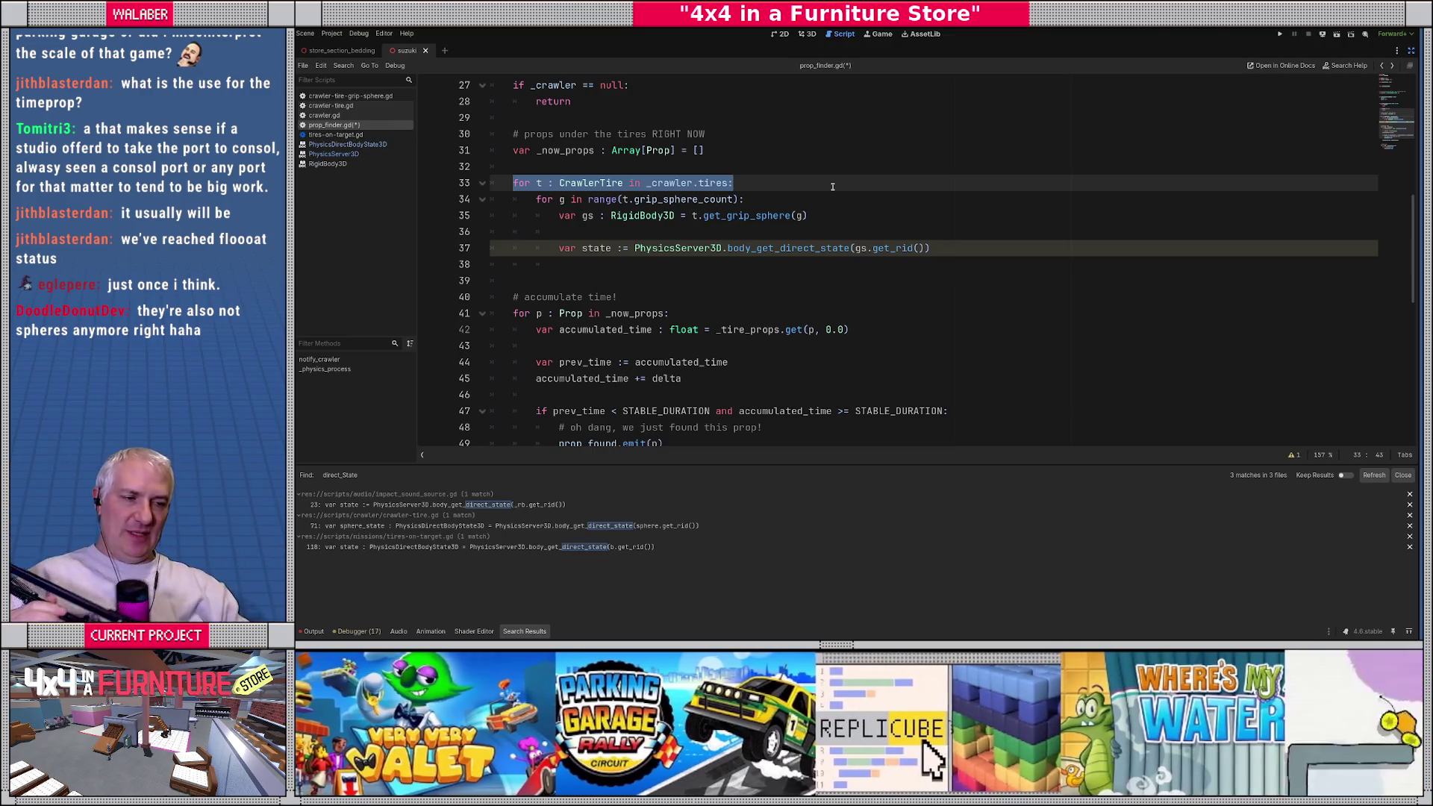
left_click(433, 548)
Step: Copy the contact-handling loop code and paste it over lines 41–44 of prop_finder.gd
mouse_move(535, 101)
left_mouse_down()
mouse_move(635, 187)
mouse_move(649, 235)
mouse_move(709, 315)
left_mouse_up()
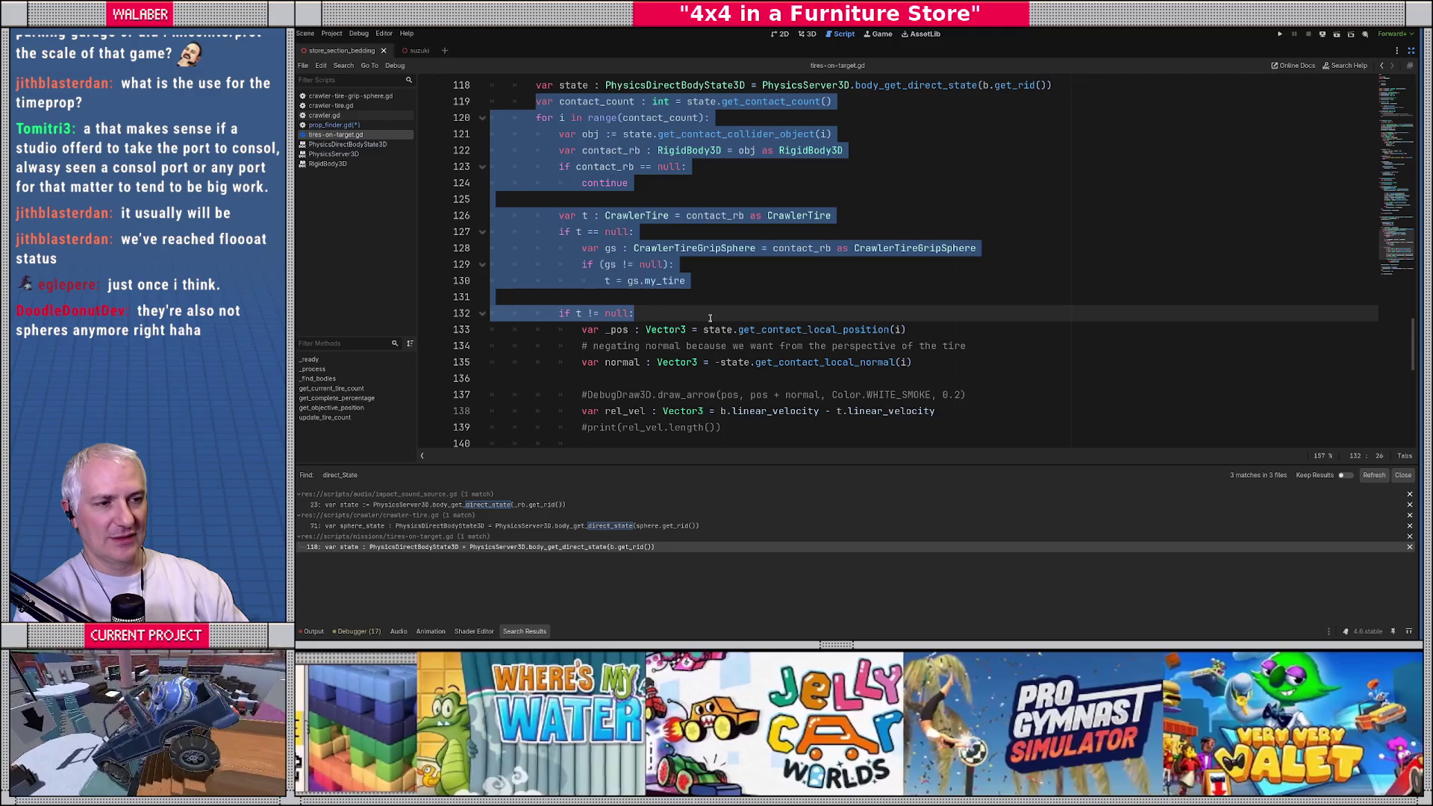
mouse_move(709, 318)
left_mouse_down()
mouse_move(729, 364)
mouse_move(985, 427)
mouse_move(995, 411)
left_mouse_up()
key("ctrl+c")
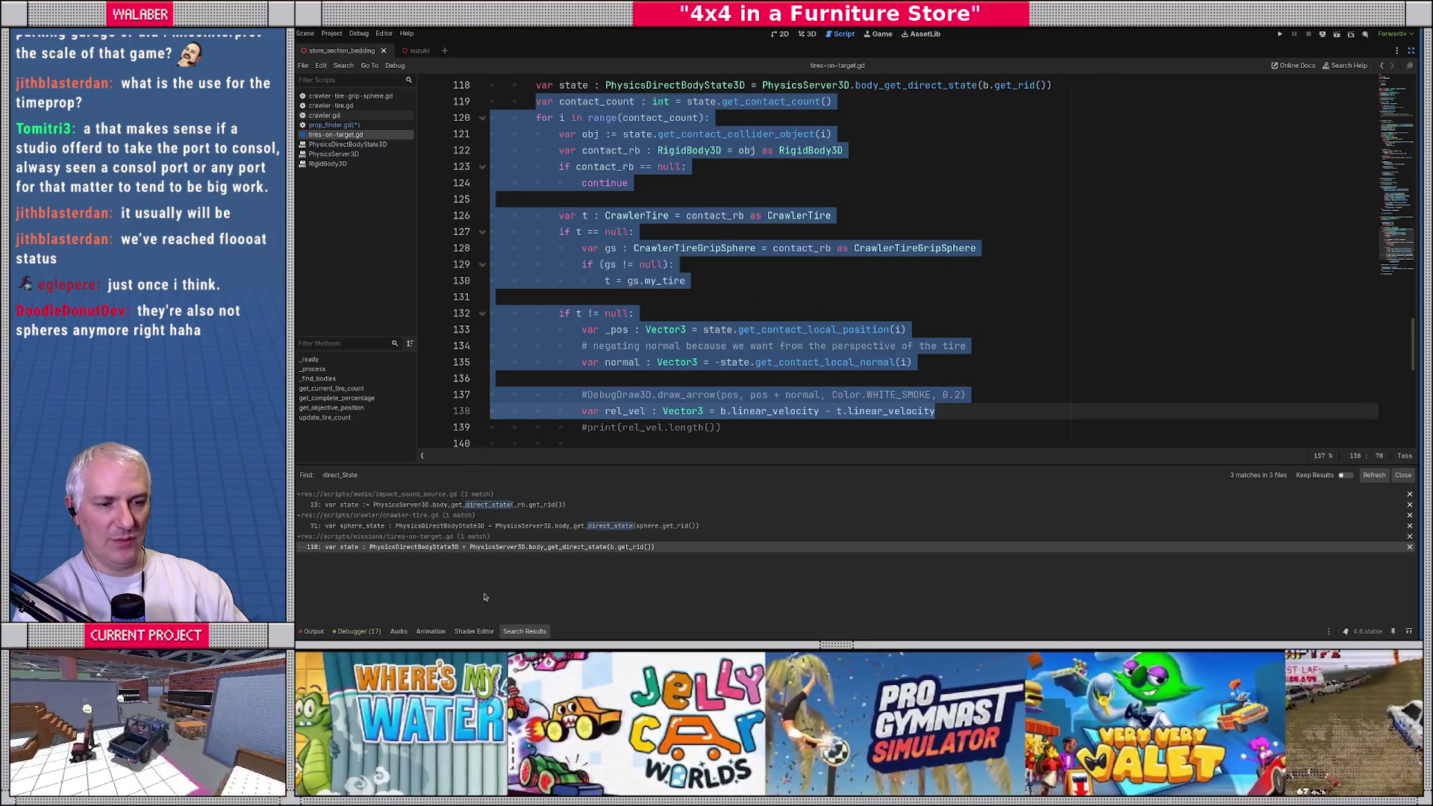
key("alt+Left")
left_click(620, 261)
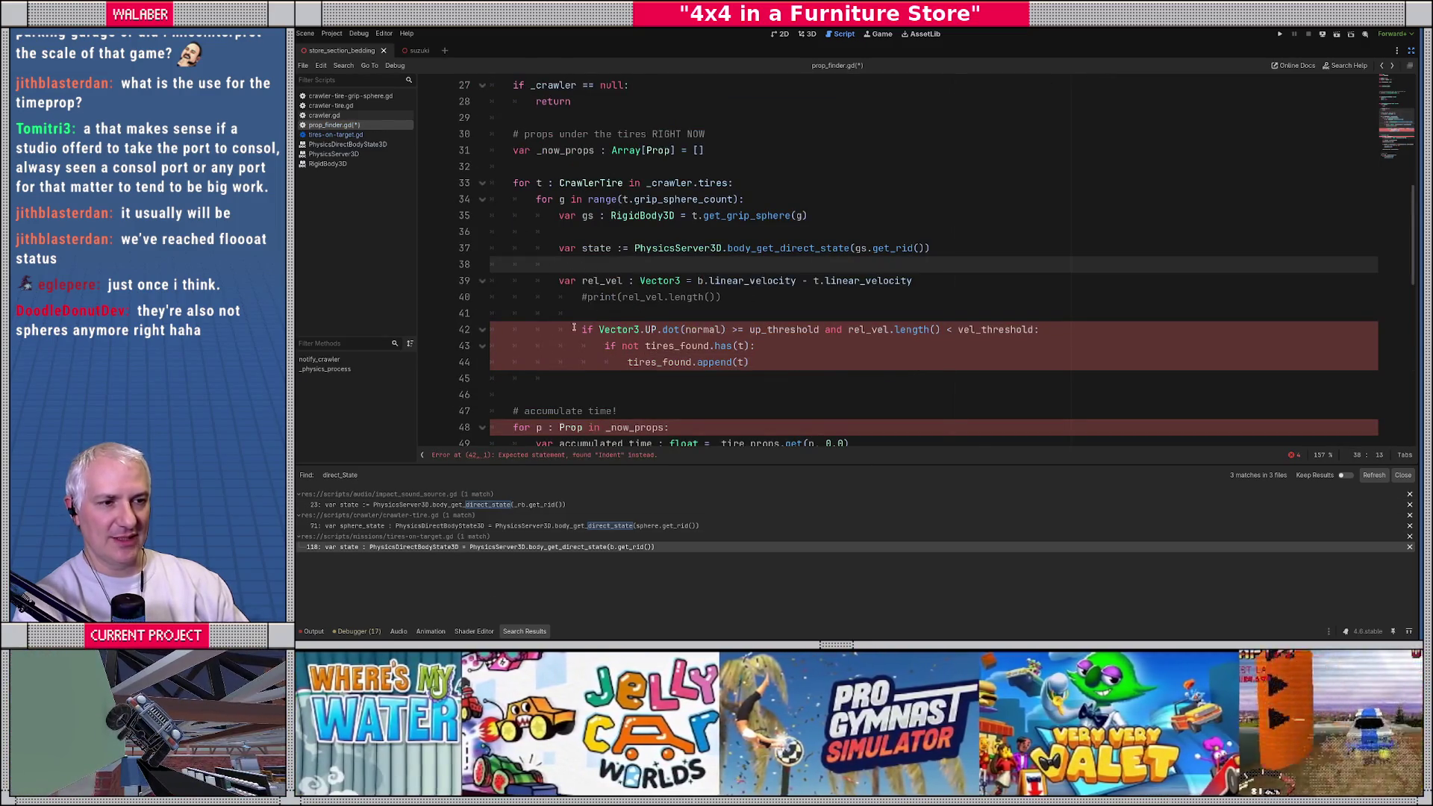
left_click_drag(561, 319, 792, 358)
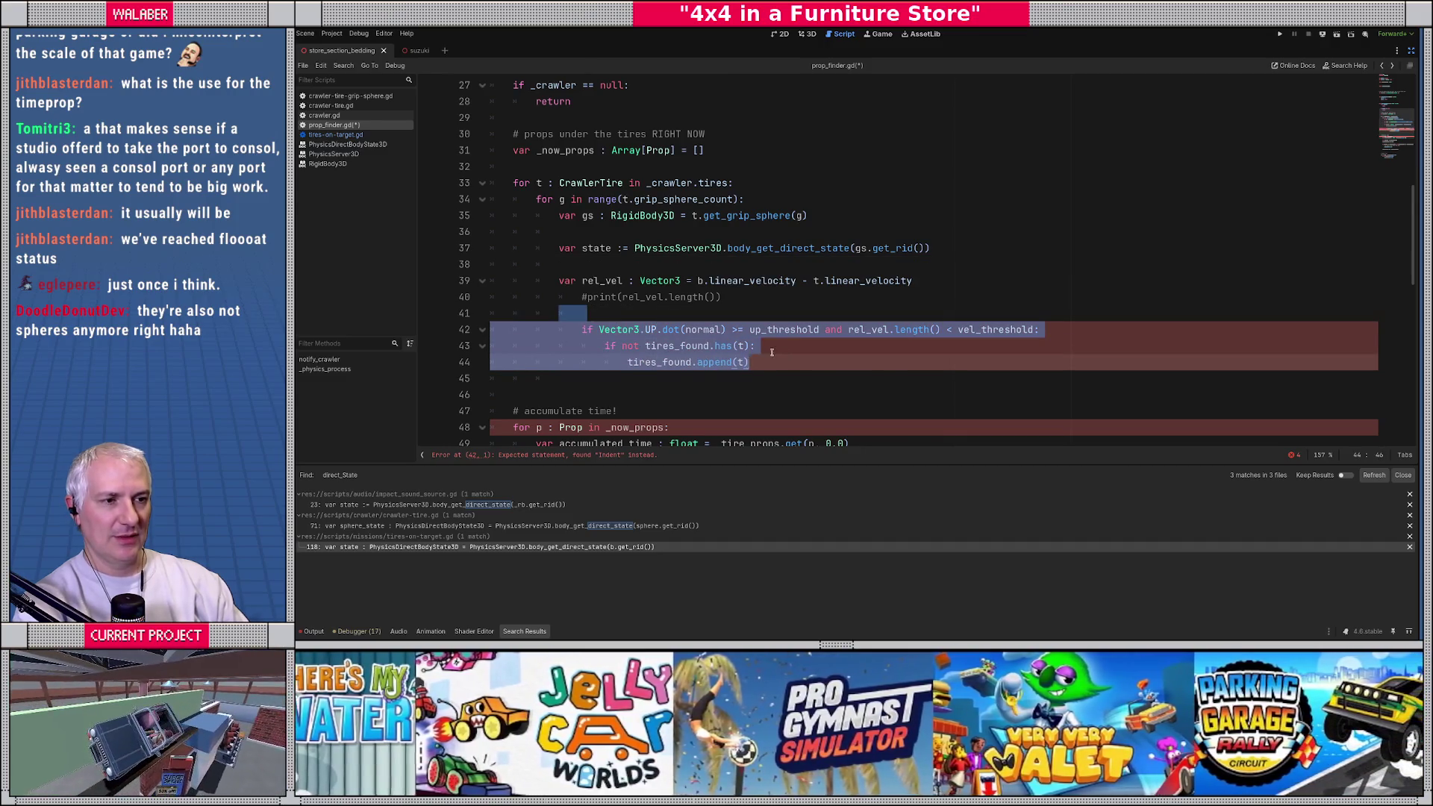
key("ctrl+v")
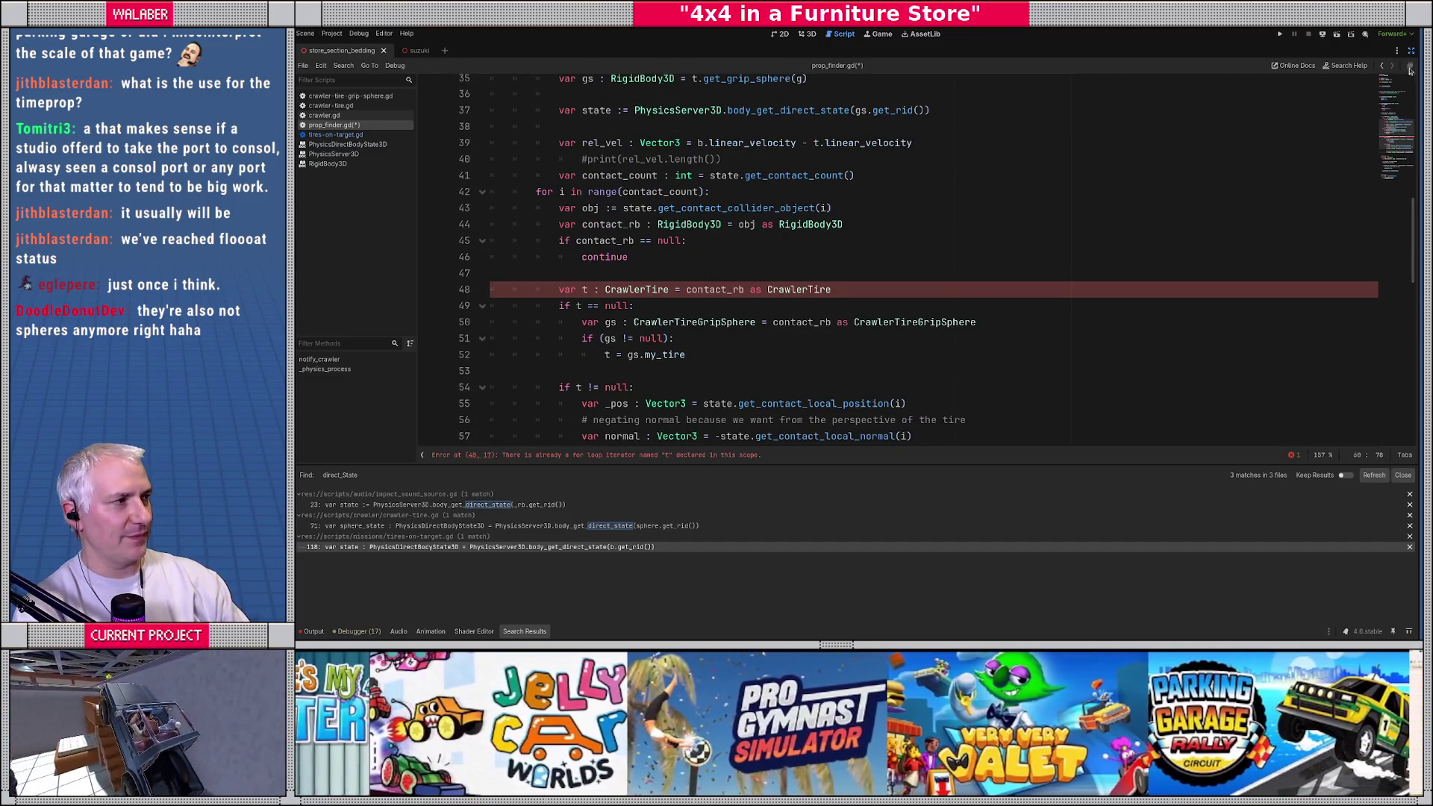
Step: Hide the docks and search results, then add a blank line above the contact loop and indent it
left_click(1410, 50)
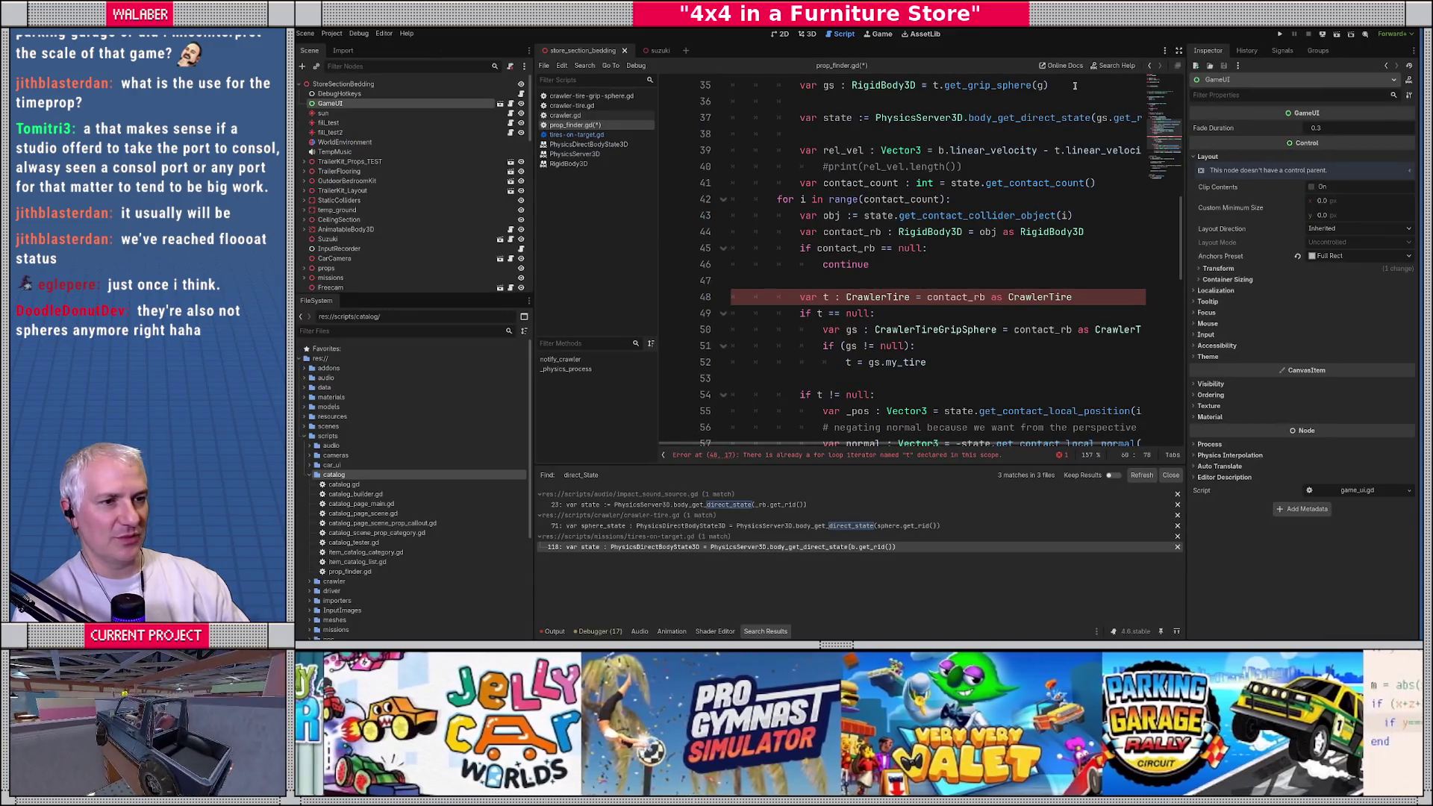
left_click(1177, 52)
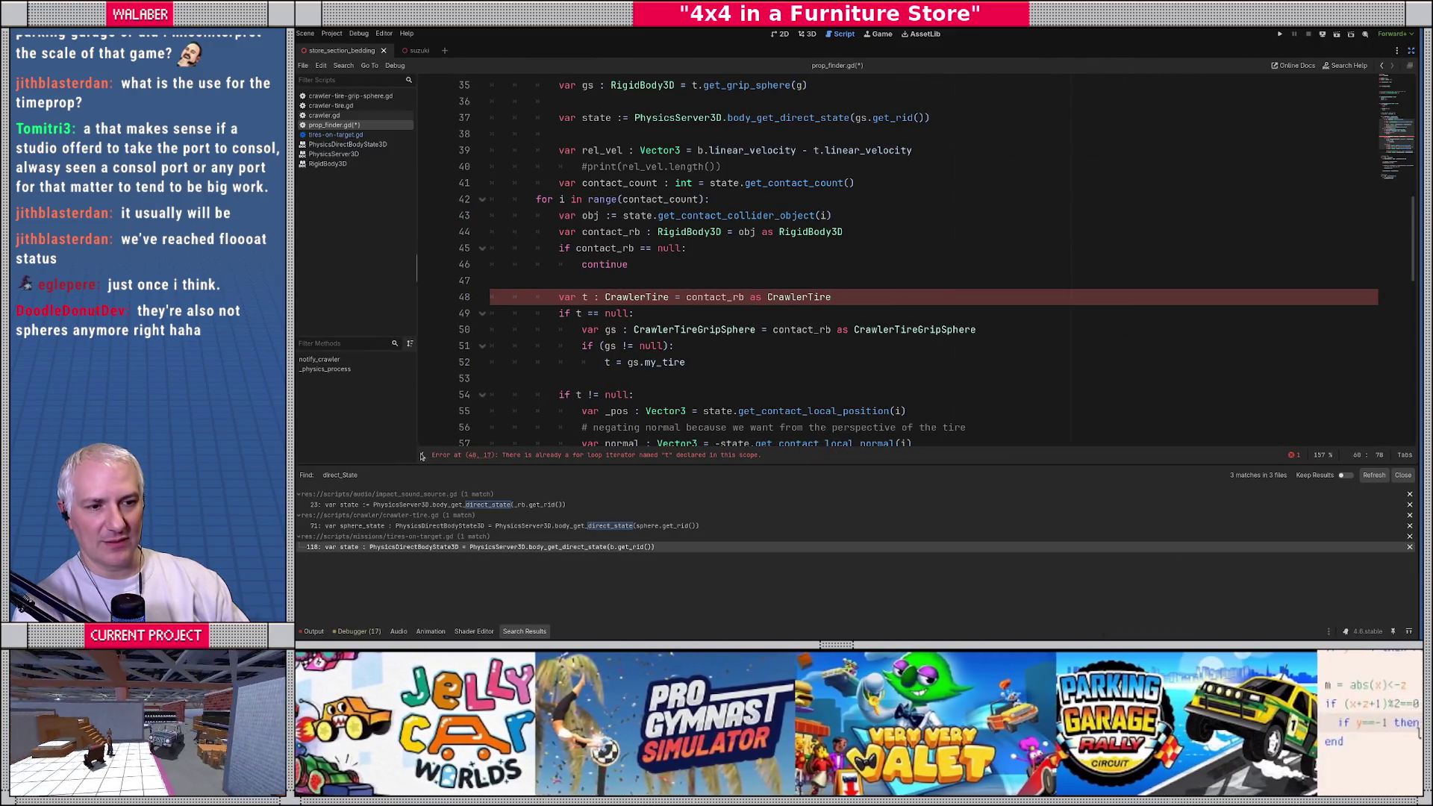
left_click(518, 634)
left_click(476, 366)
scroll(477, 366, "up", 1)
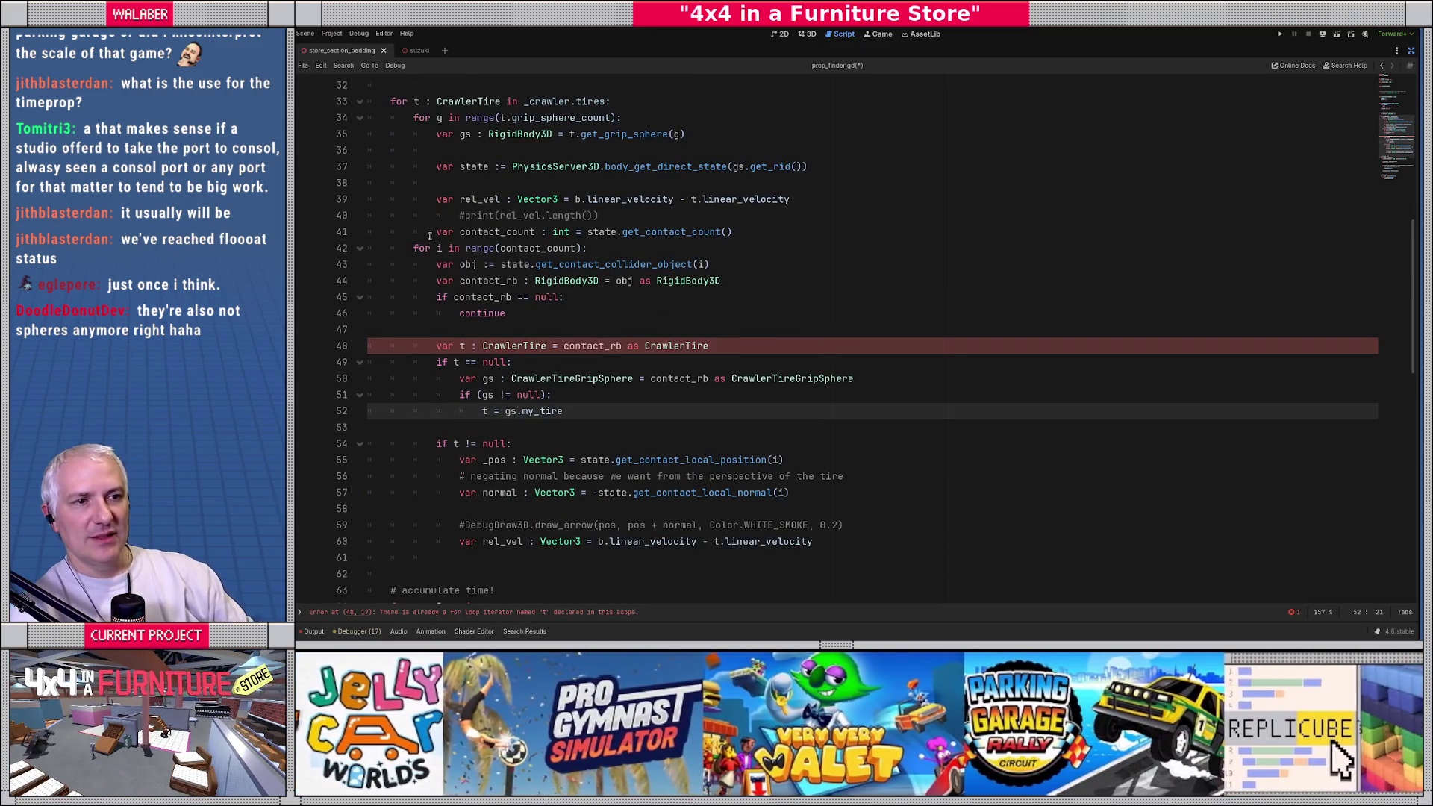
left_click(410, 247)
key("Return")
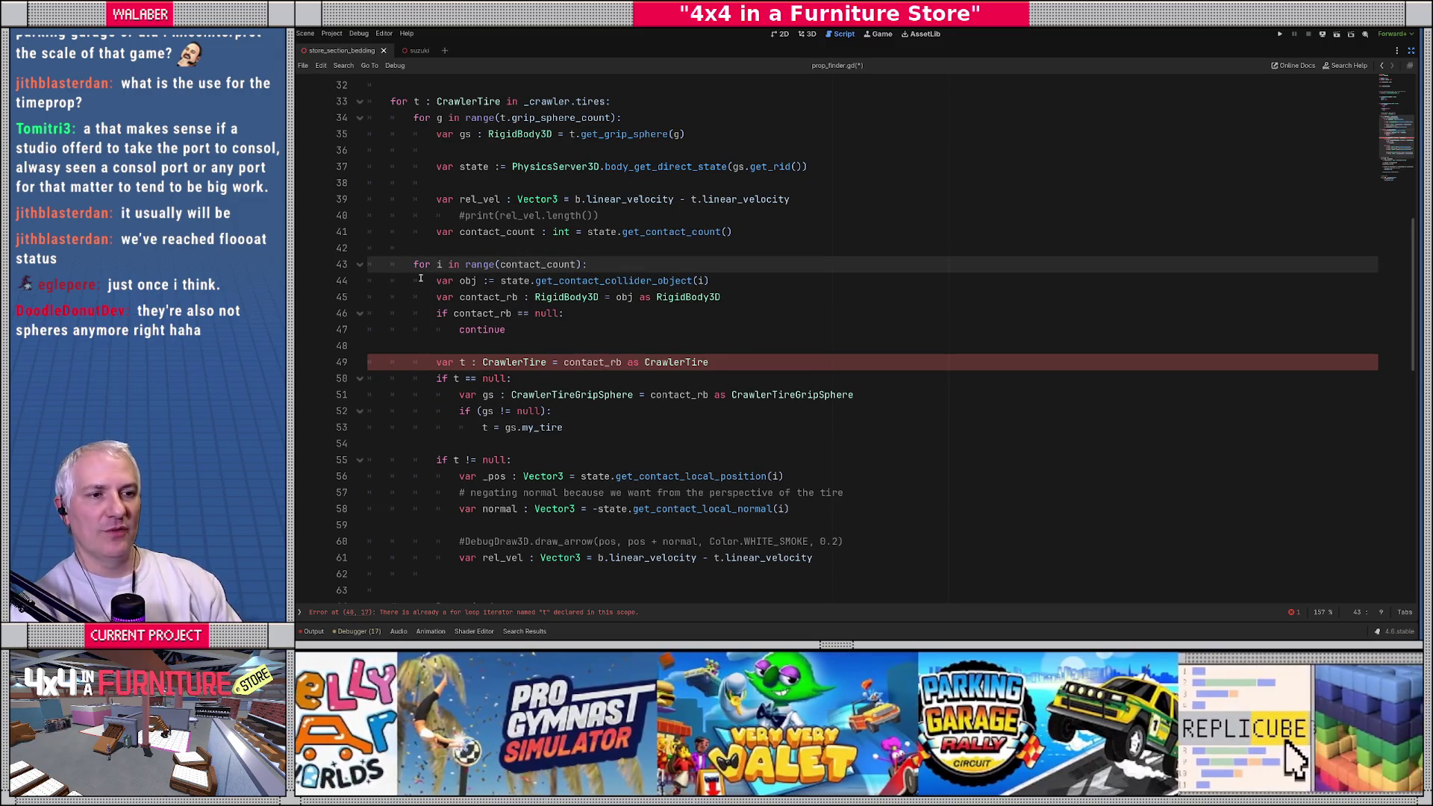
key("Tab")
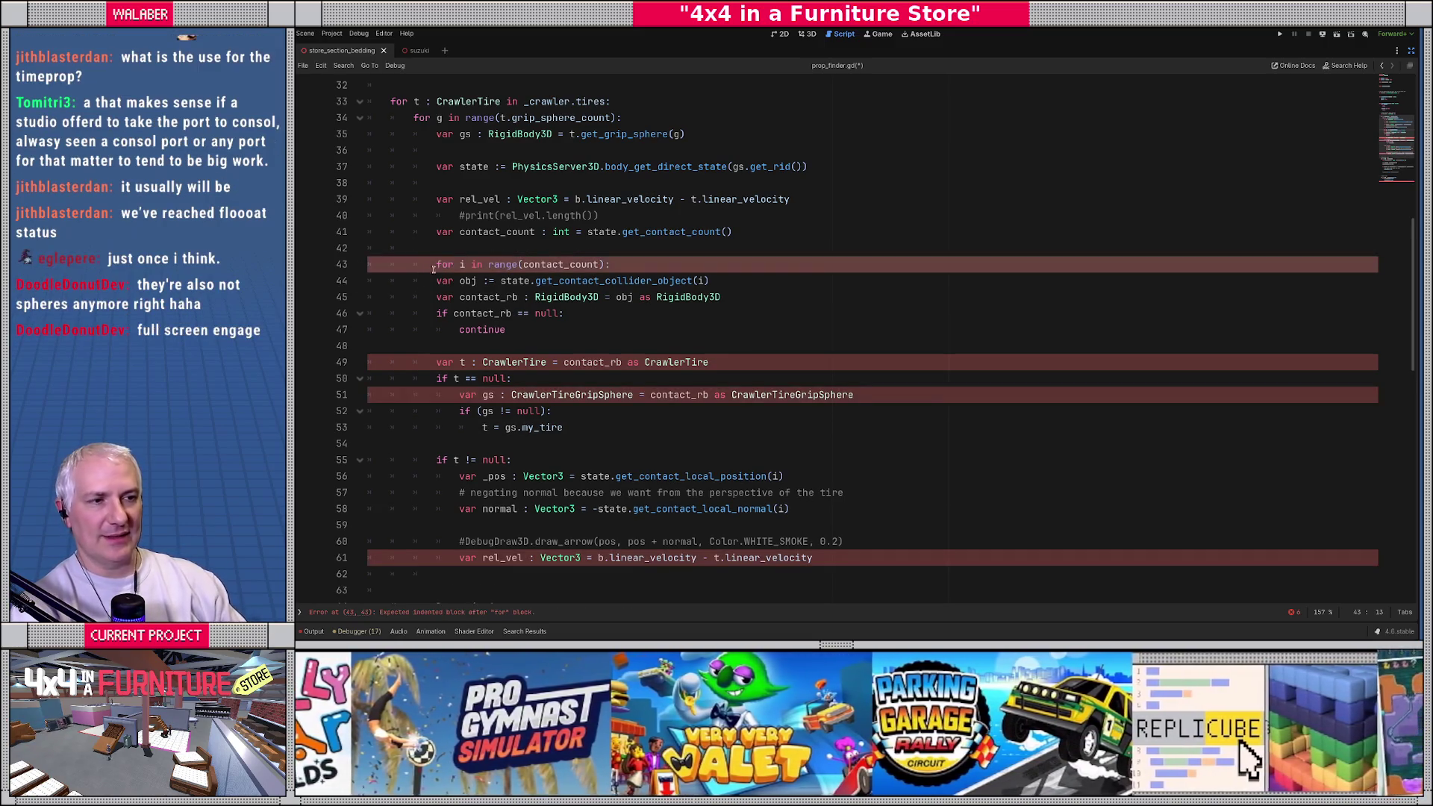
Step: Delete the unused rel_vel and commented print lines, pulling the contact loop up under contact_count
left_click(434, 199)
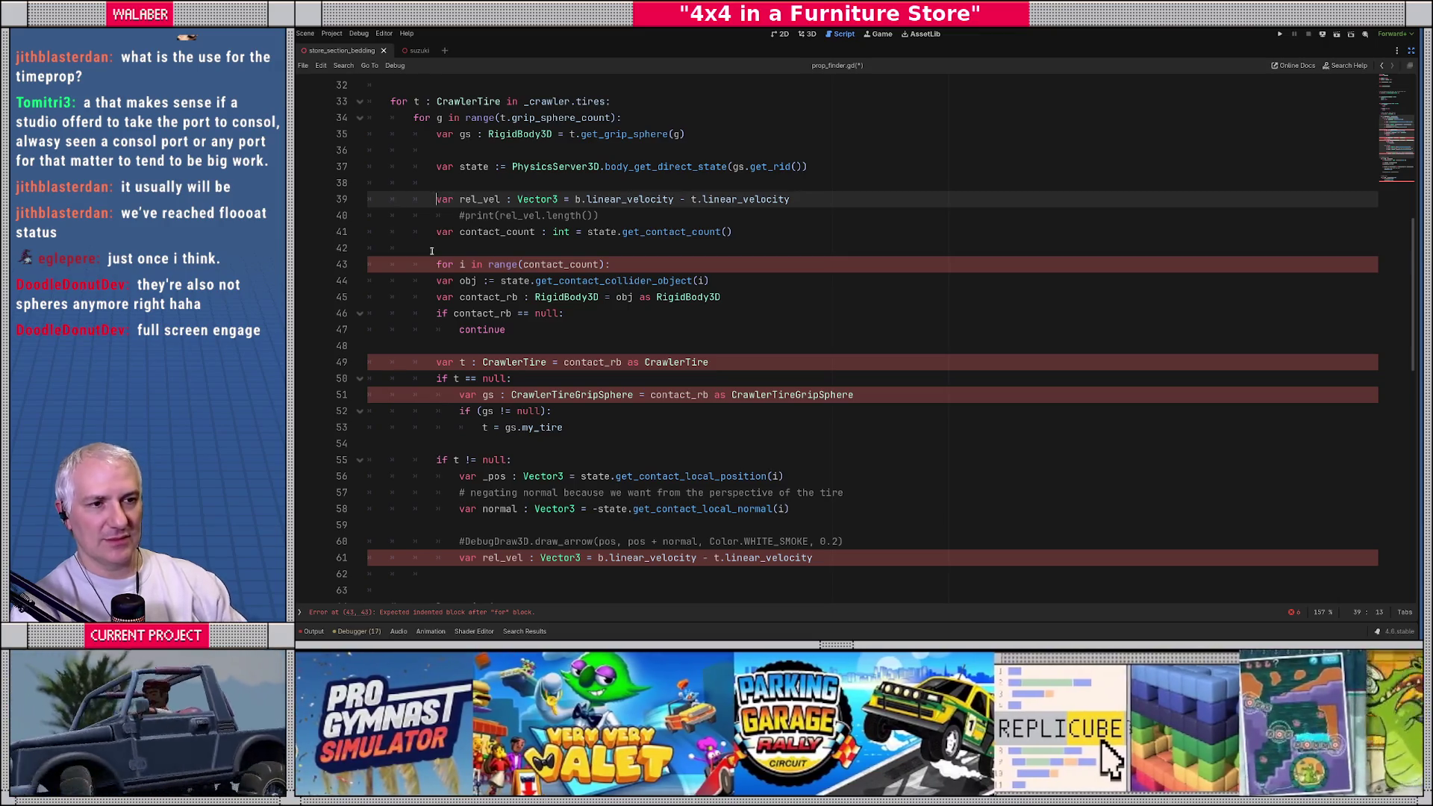
scroll(507, 466, "down", 1)
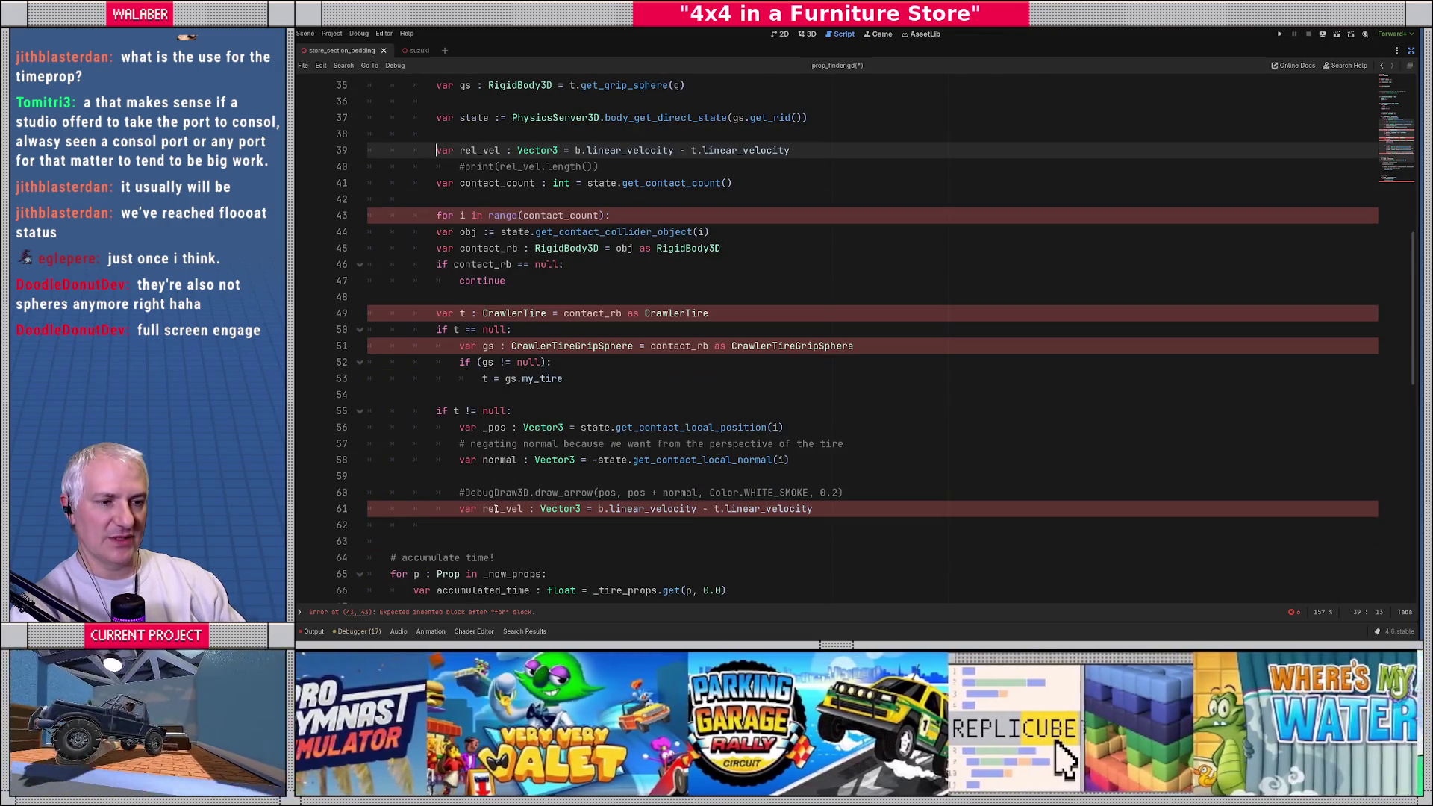
double_click(496, 509)
left_click(442, 150)
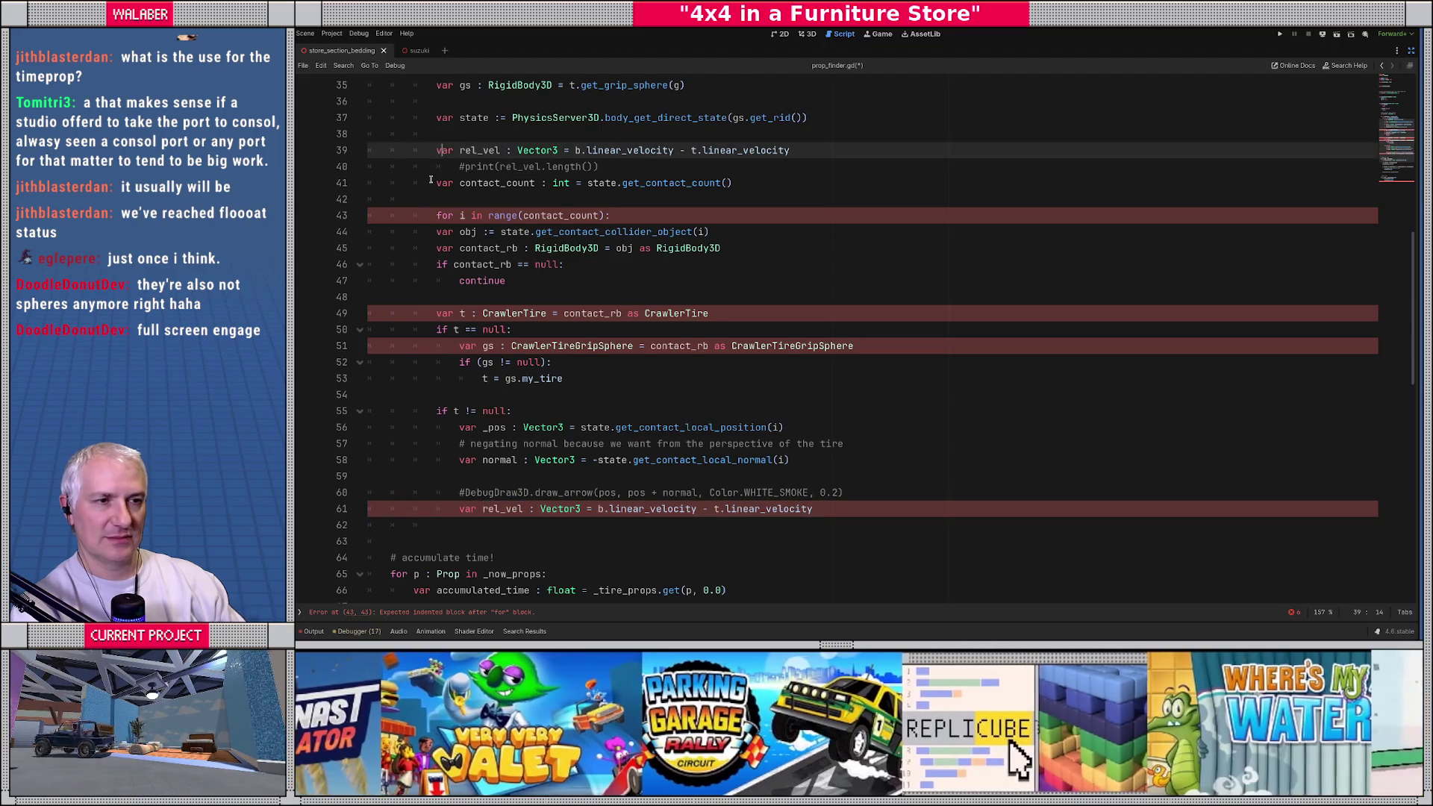
key("shift+Down")
key("Delete")
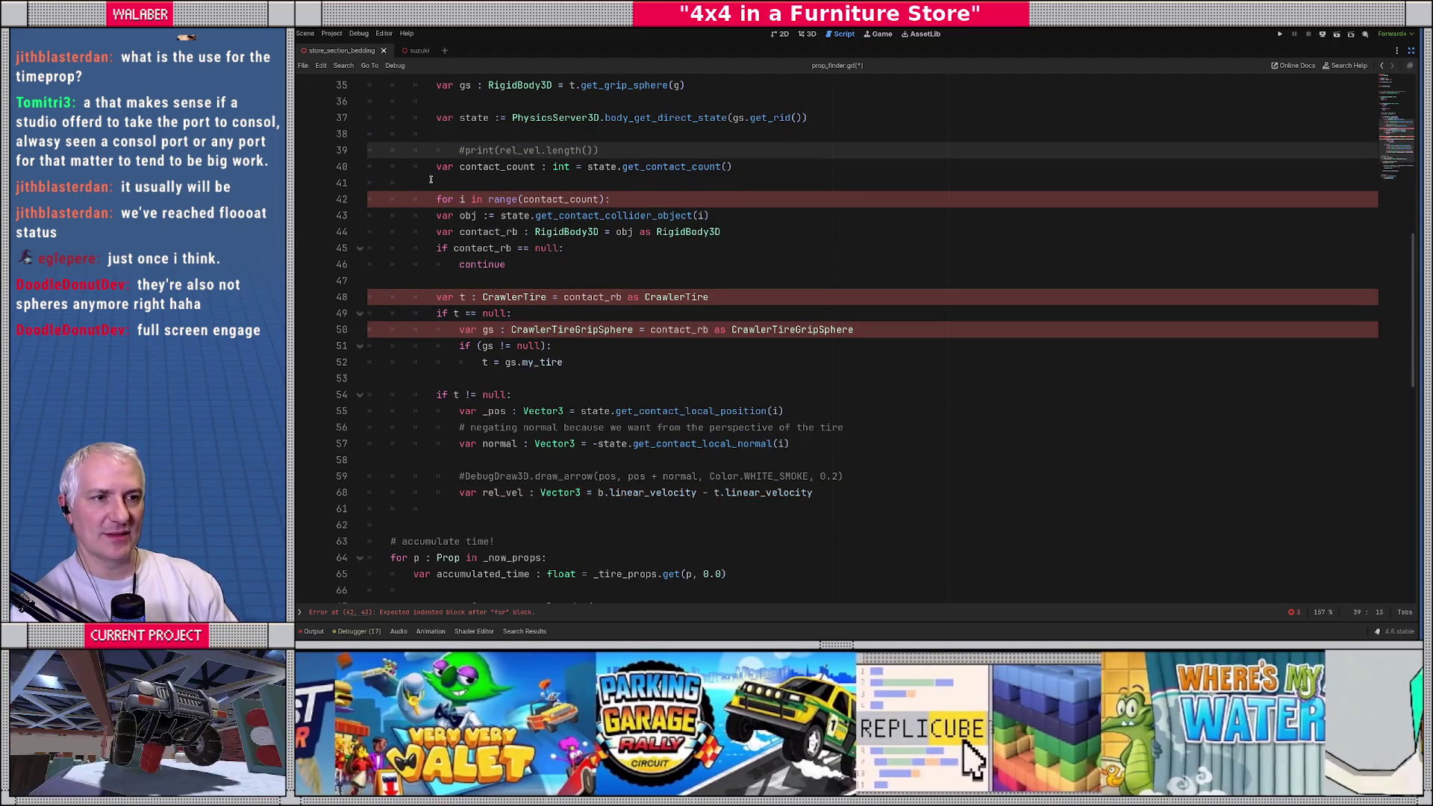
key("shift+Down")
key("Delete")
key("Down")
key("Down")
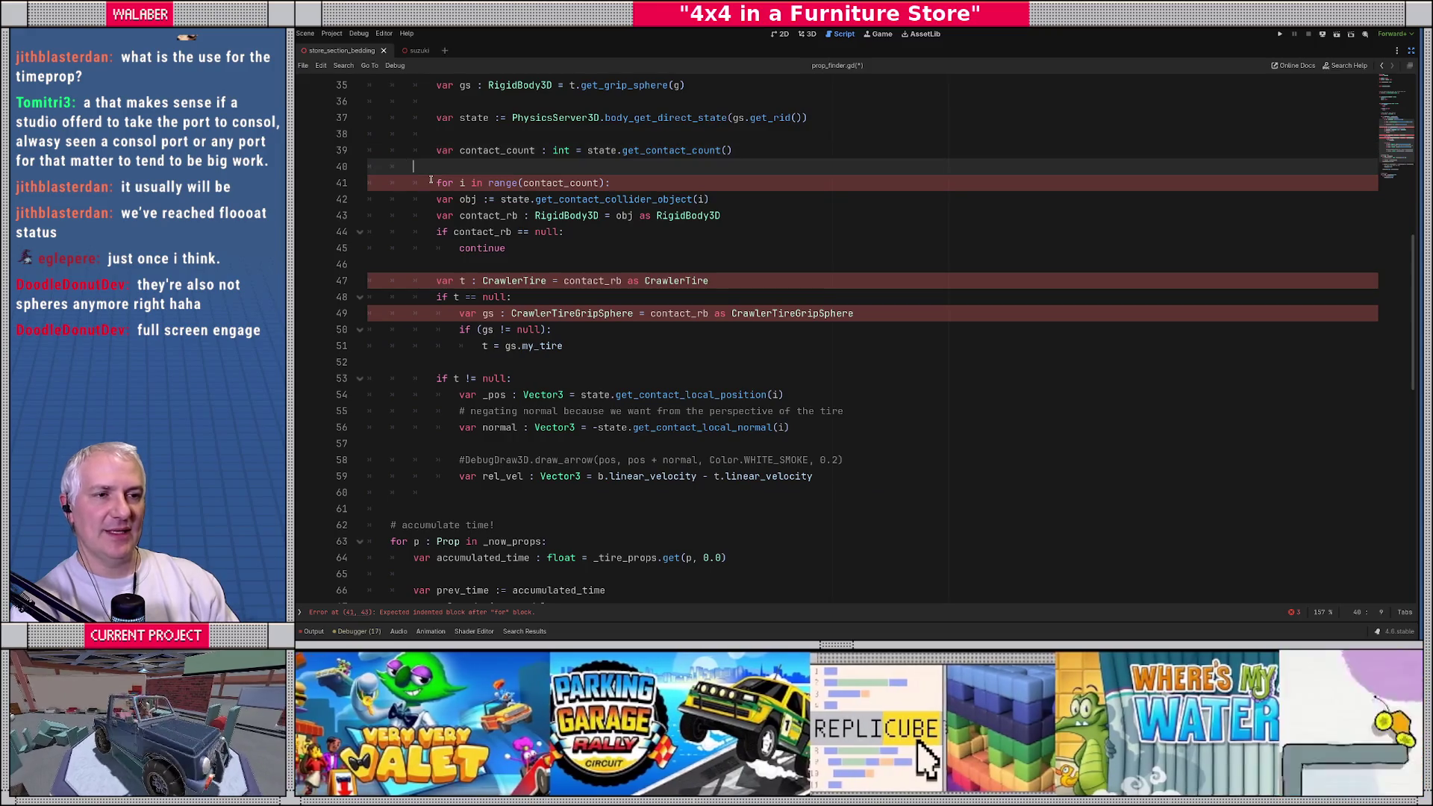
key("ctrl+BackSpace")
scroll(431, 180, "up", 3)
key("Tab")
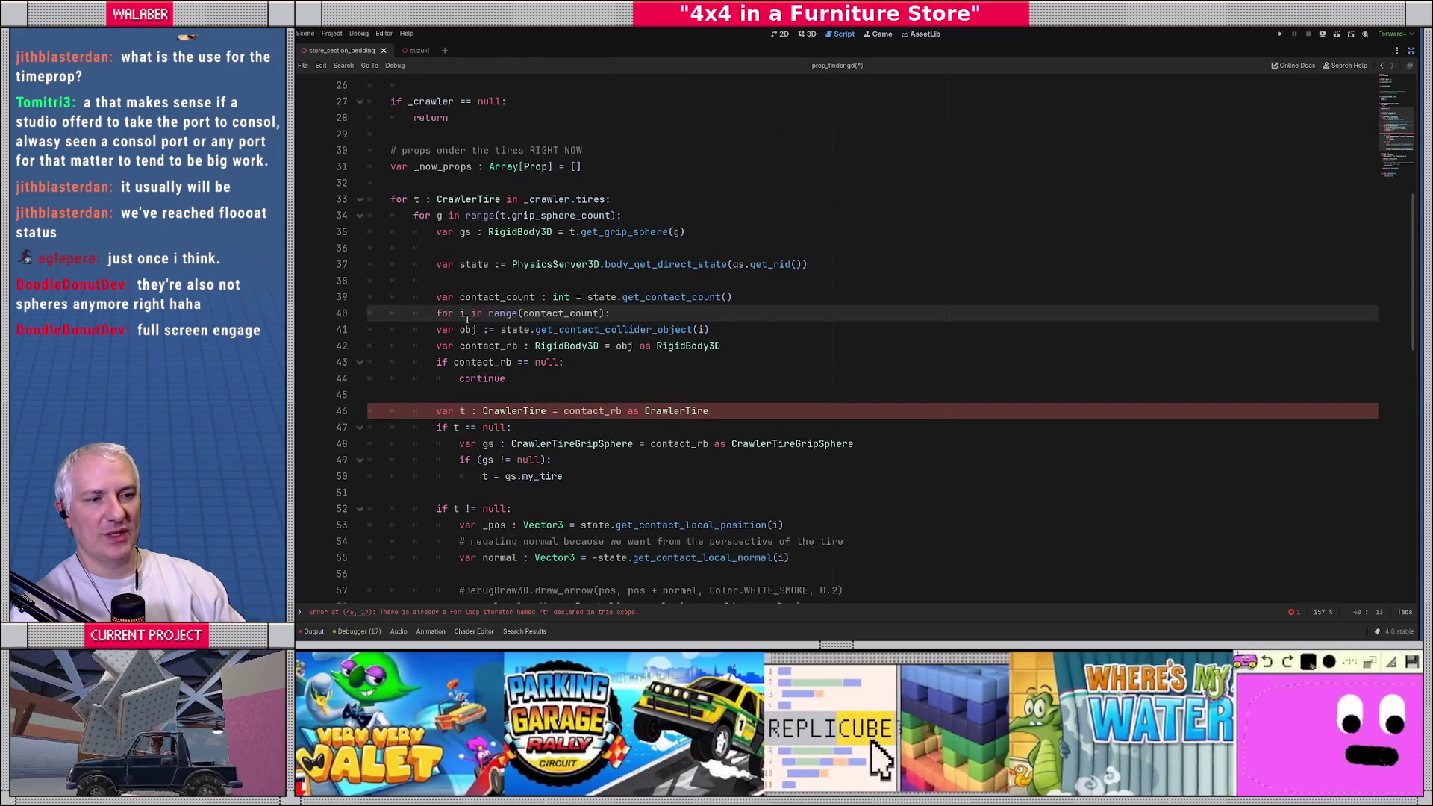
Step: Indent the obj, contact_rb and null-check lines into the loop body
left_click(435, 329)
scroll(440, 332, "down", 2)
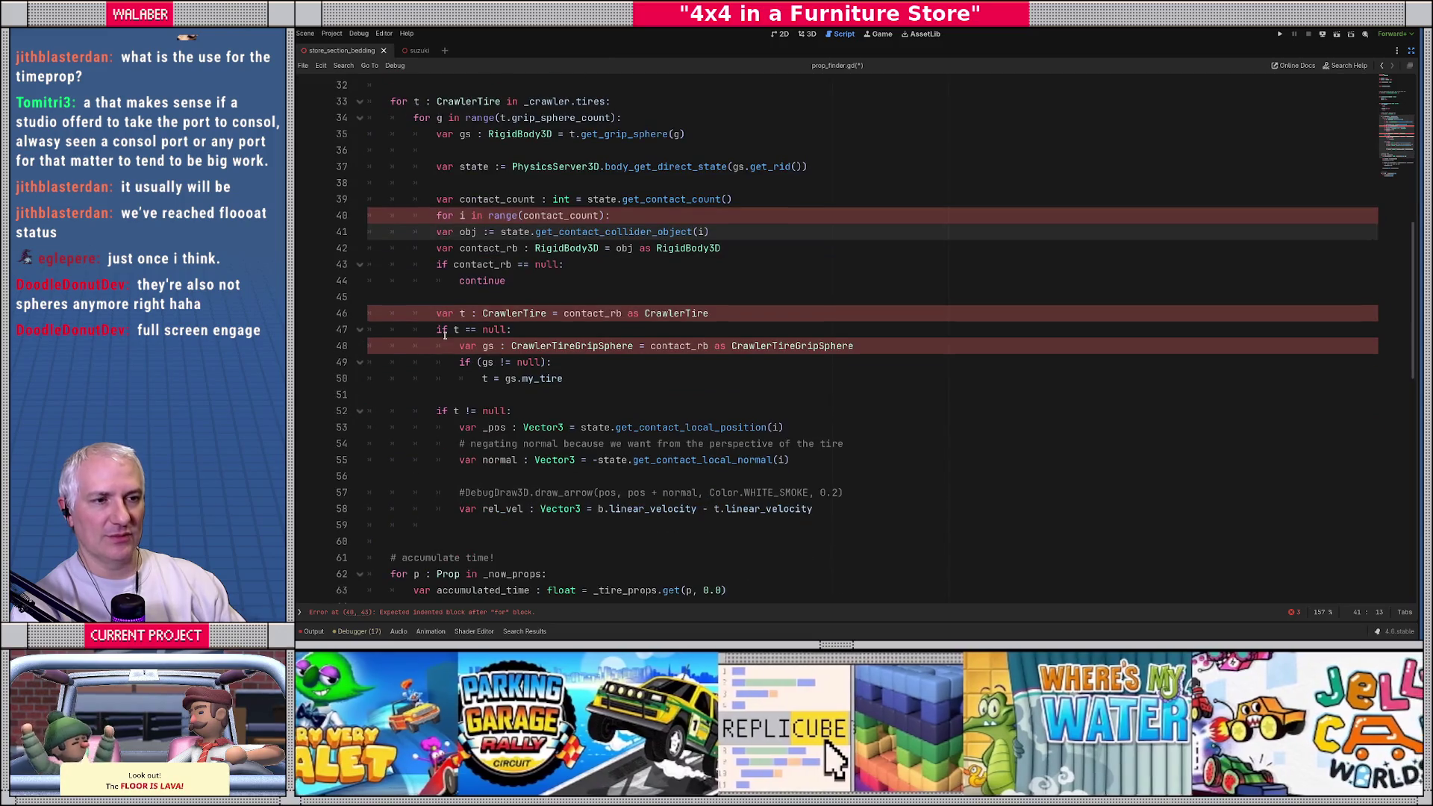
key("Tab")
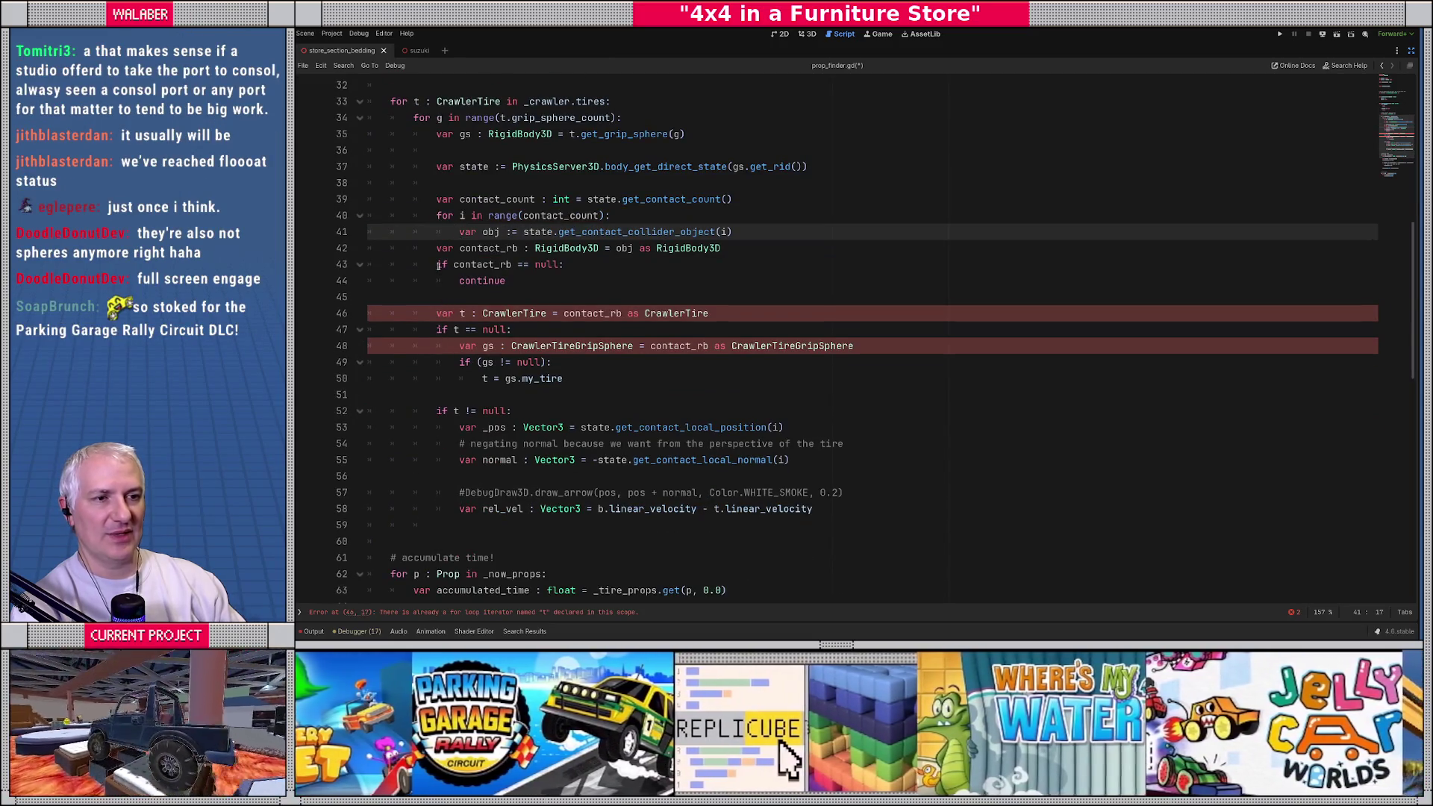
left_click_drag(437, 248, 530, 281)
key("Tab")
left_click(549, 280)
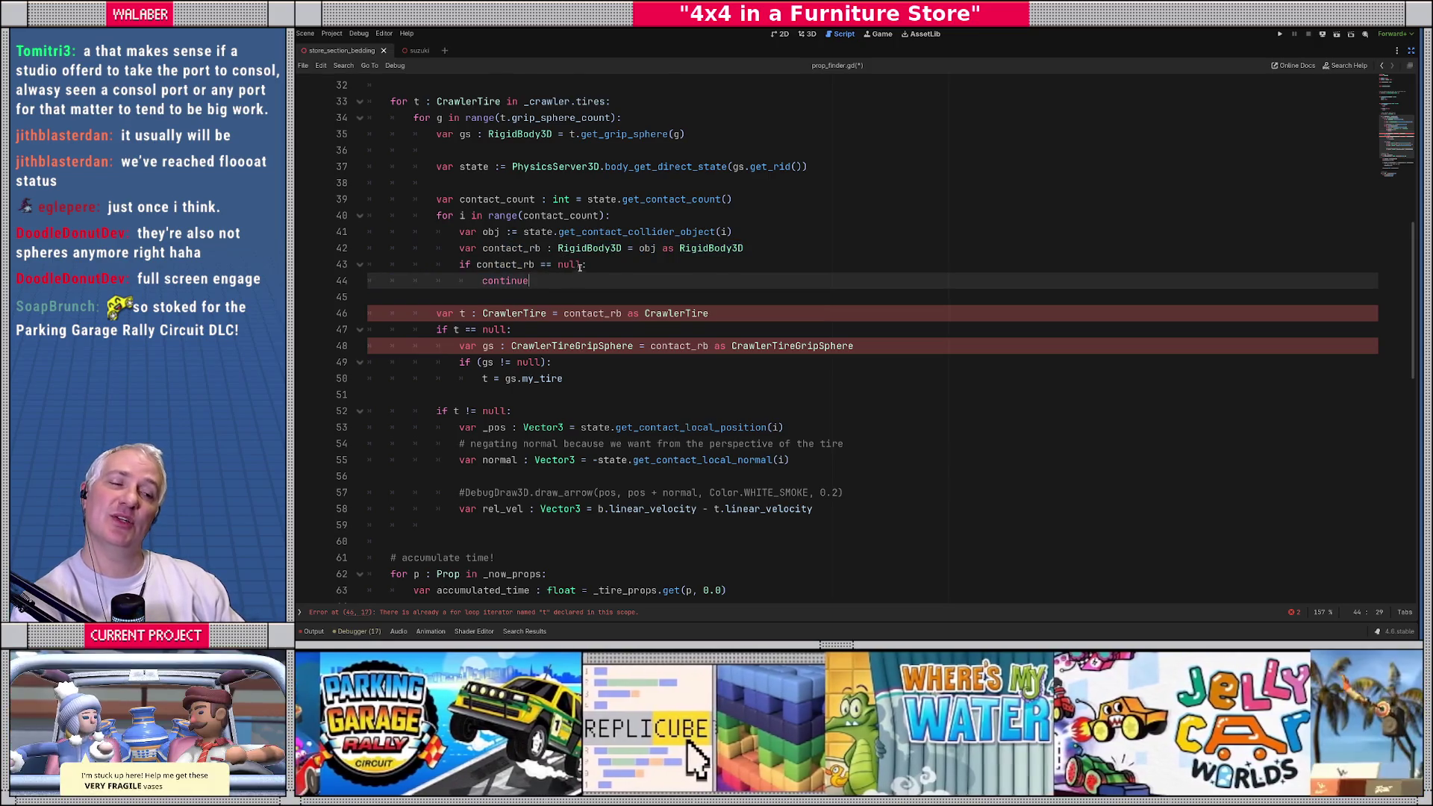
double_click(594, 249)
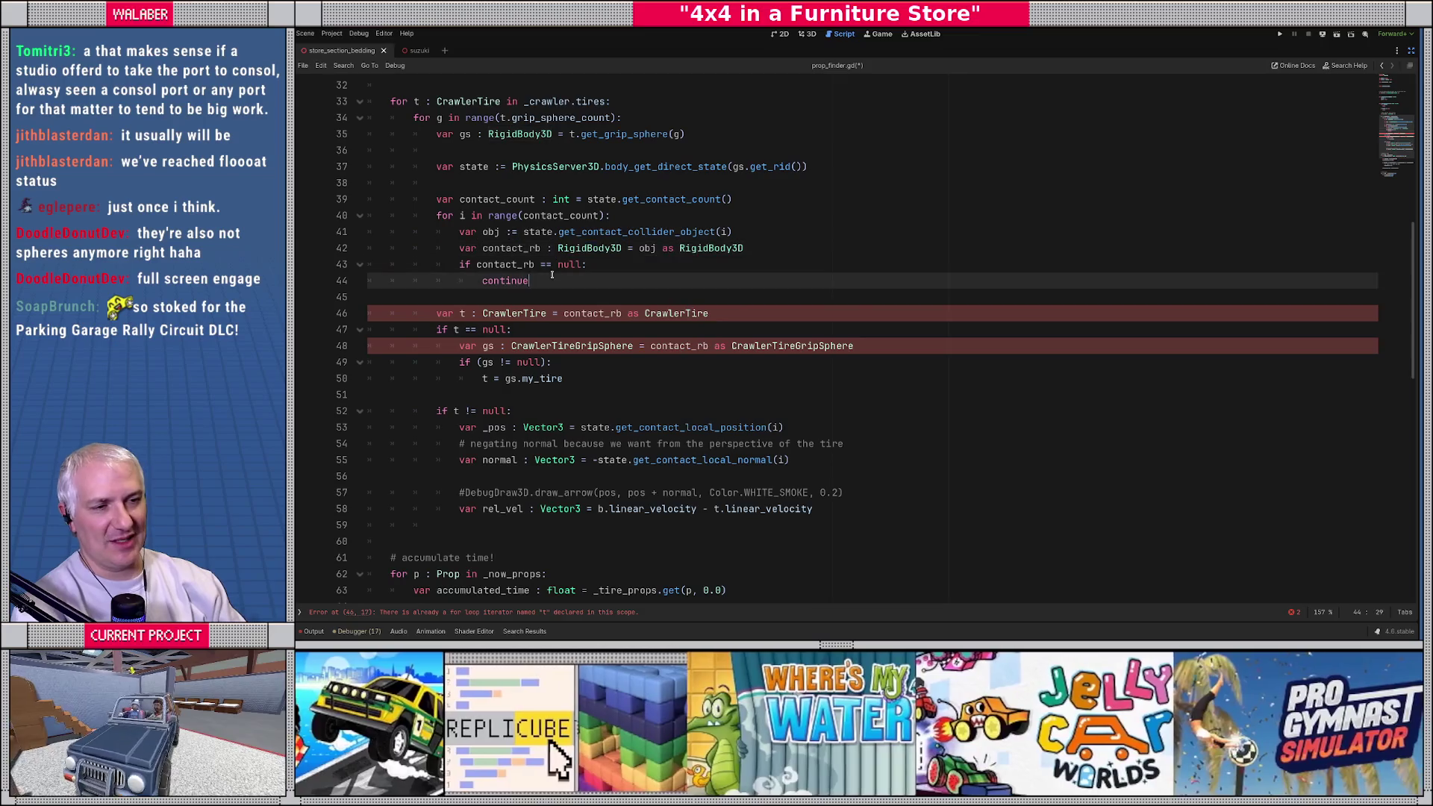
Step: Indent the CrawlerTire tire-handling block into the contact loop
left_click(436, 313)
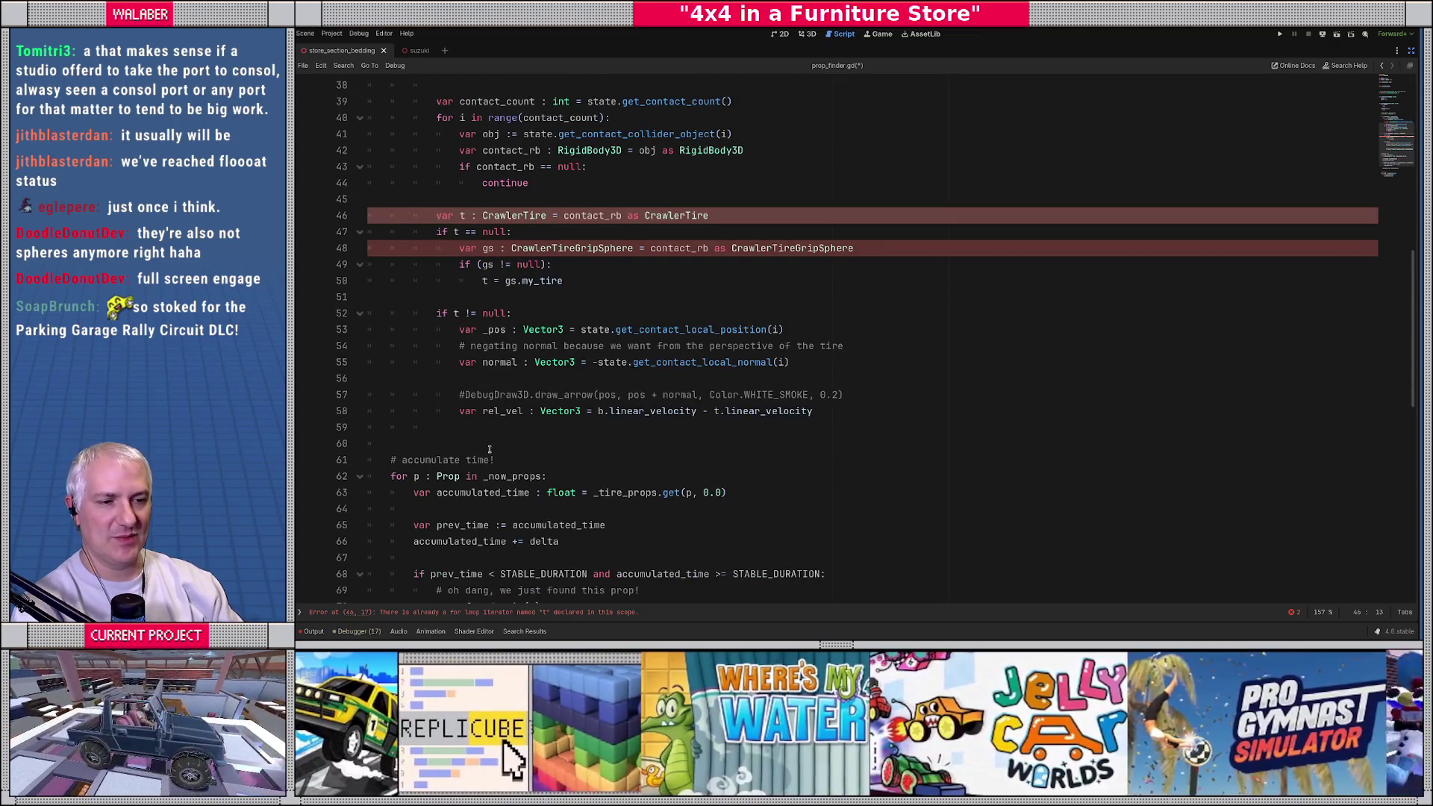
left_click(489, 448, "shift")
key("Tab")
left_click(540, 198)
scroll(541, 258, "up", 2)
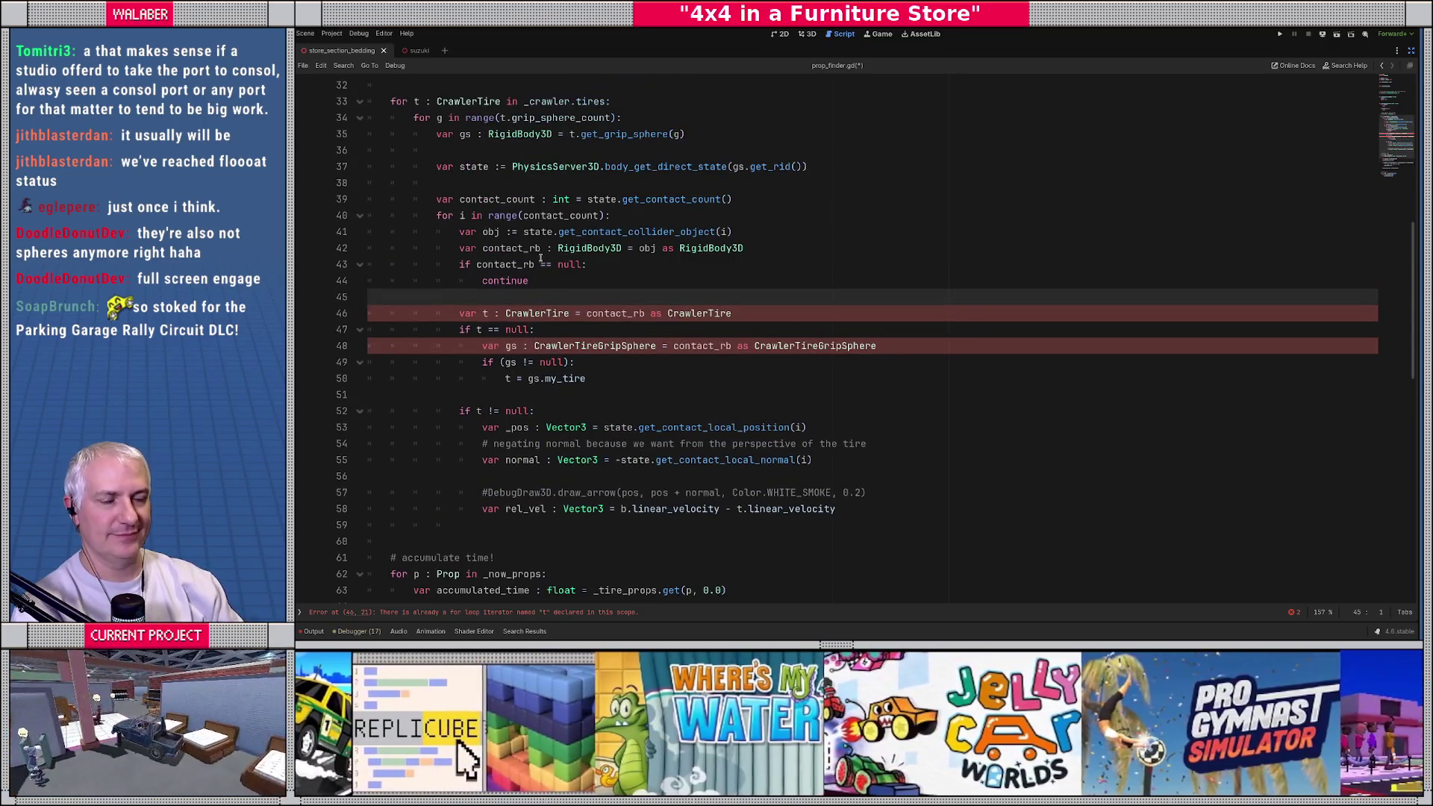
left_click(557, 274)
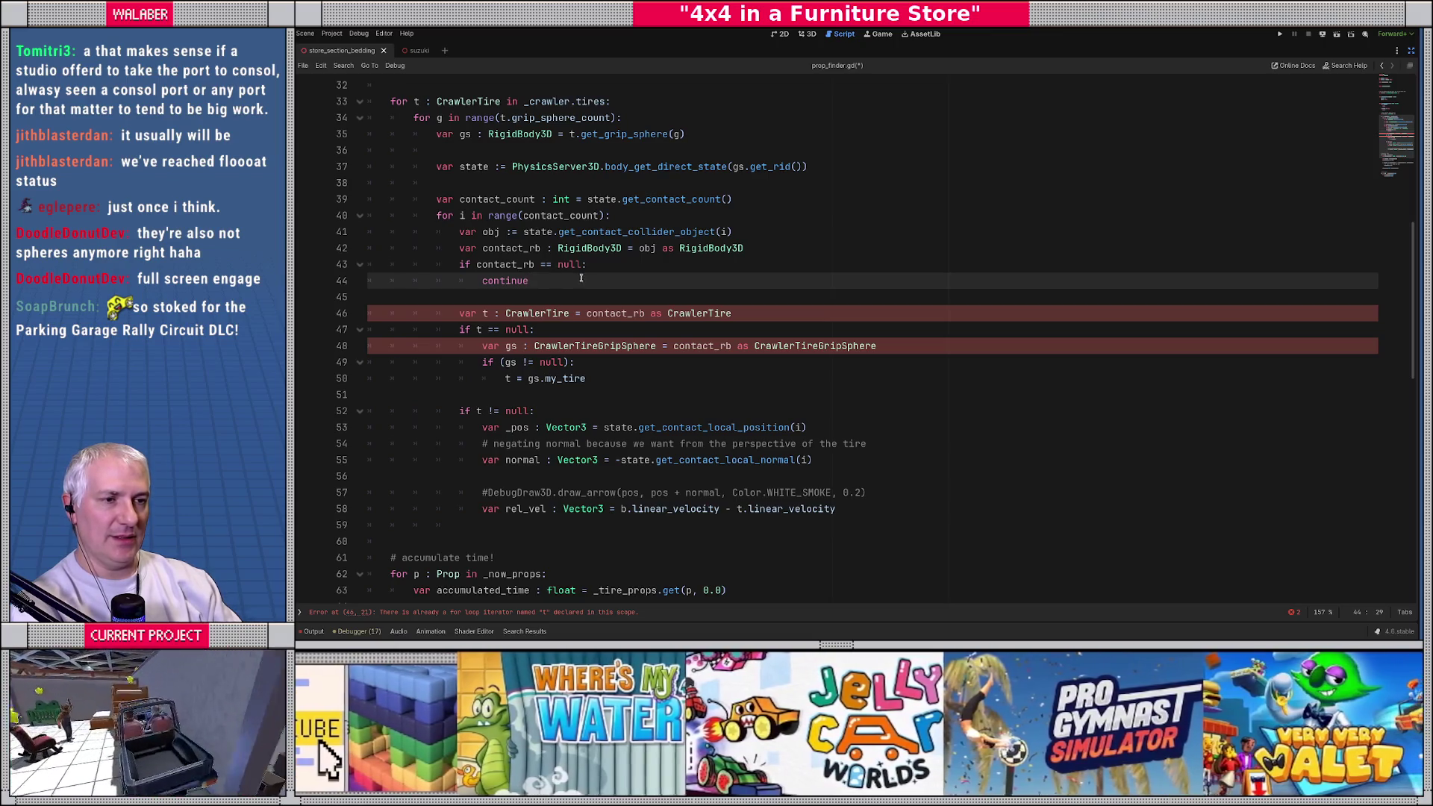
double_click(566, 249)
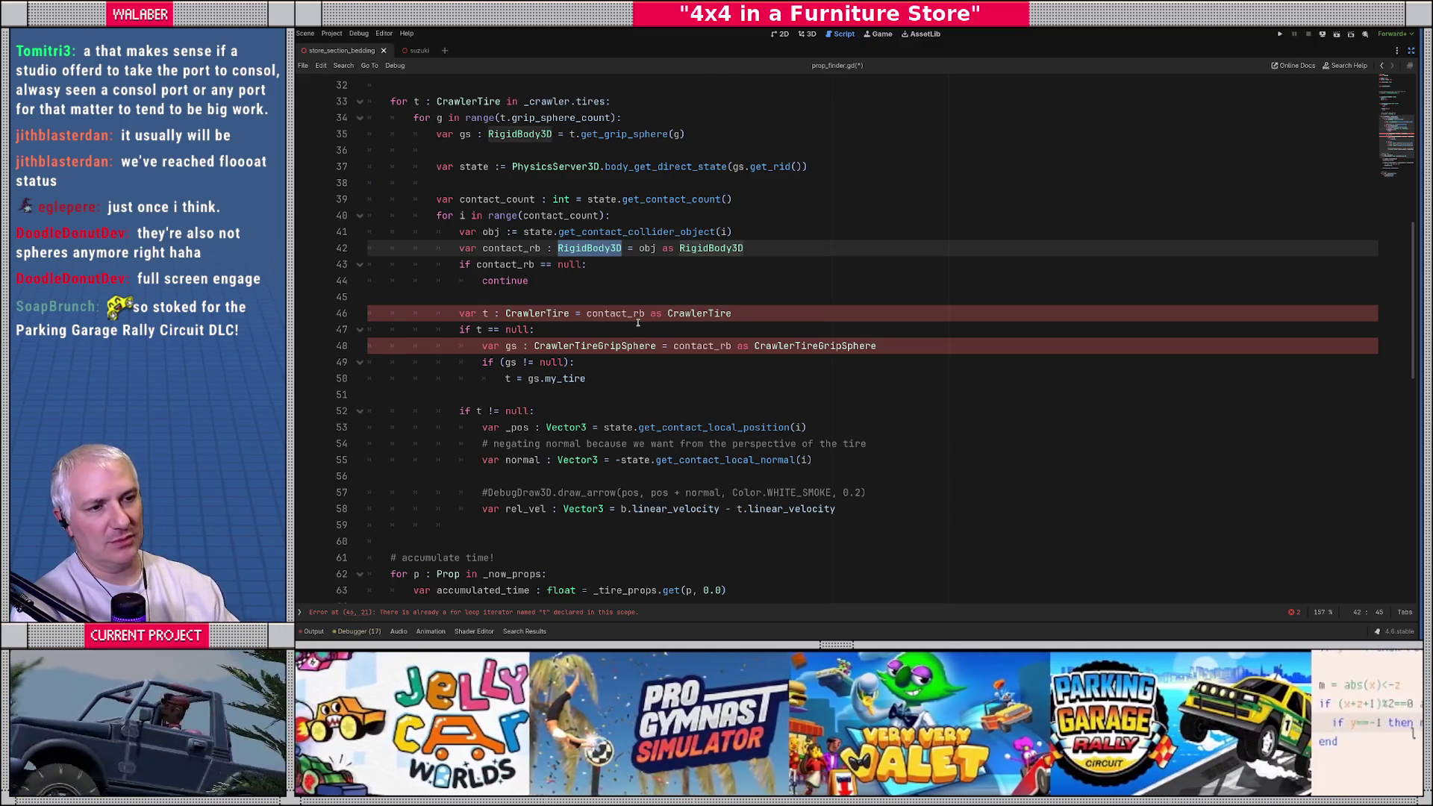
Step: Rename contact_rb to contact_b on line 42 and type it as PhysicsBody3D
left_click(589, 288)
double_click(589, 249)
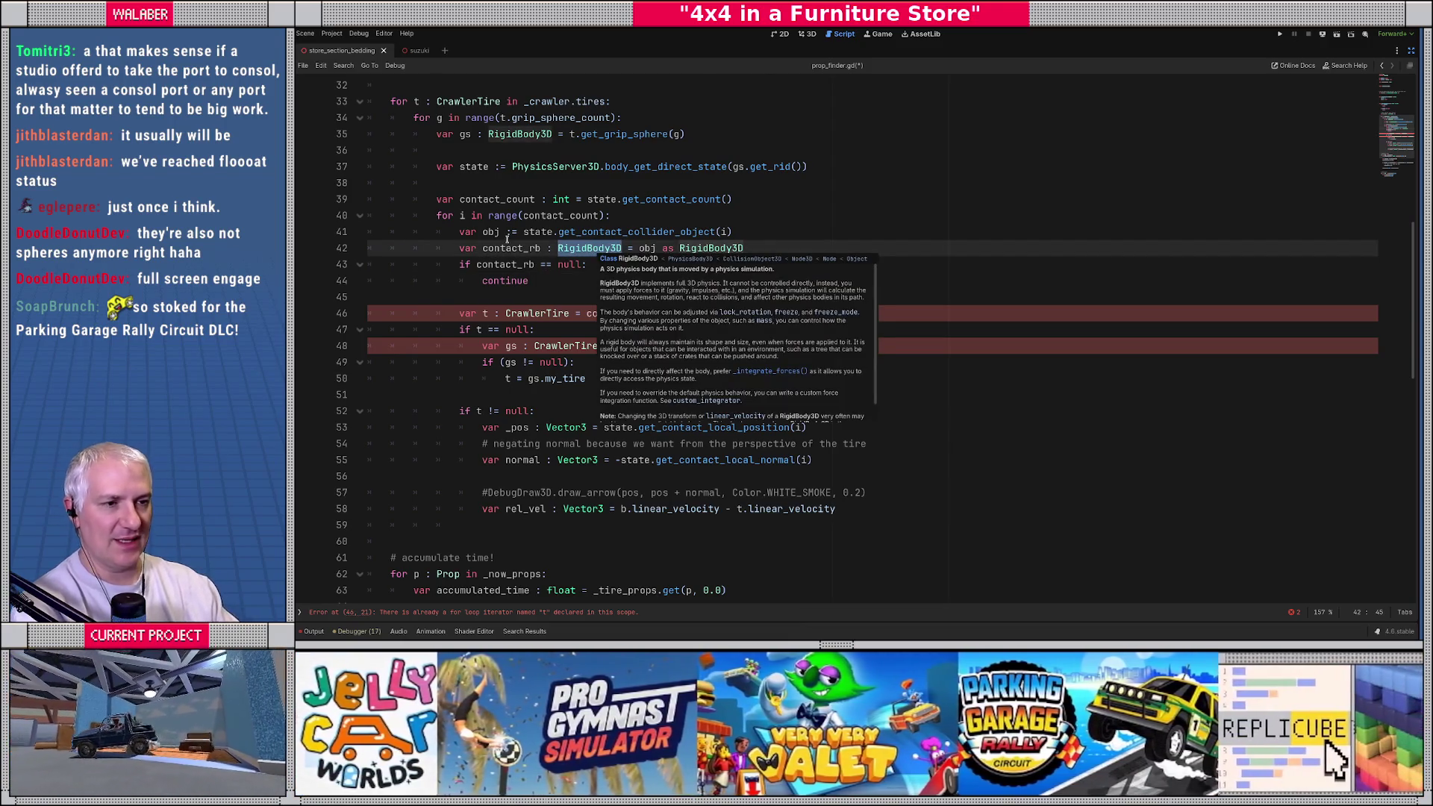
left_click(534, 248)
key("BackSpace")
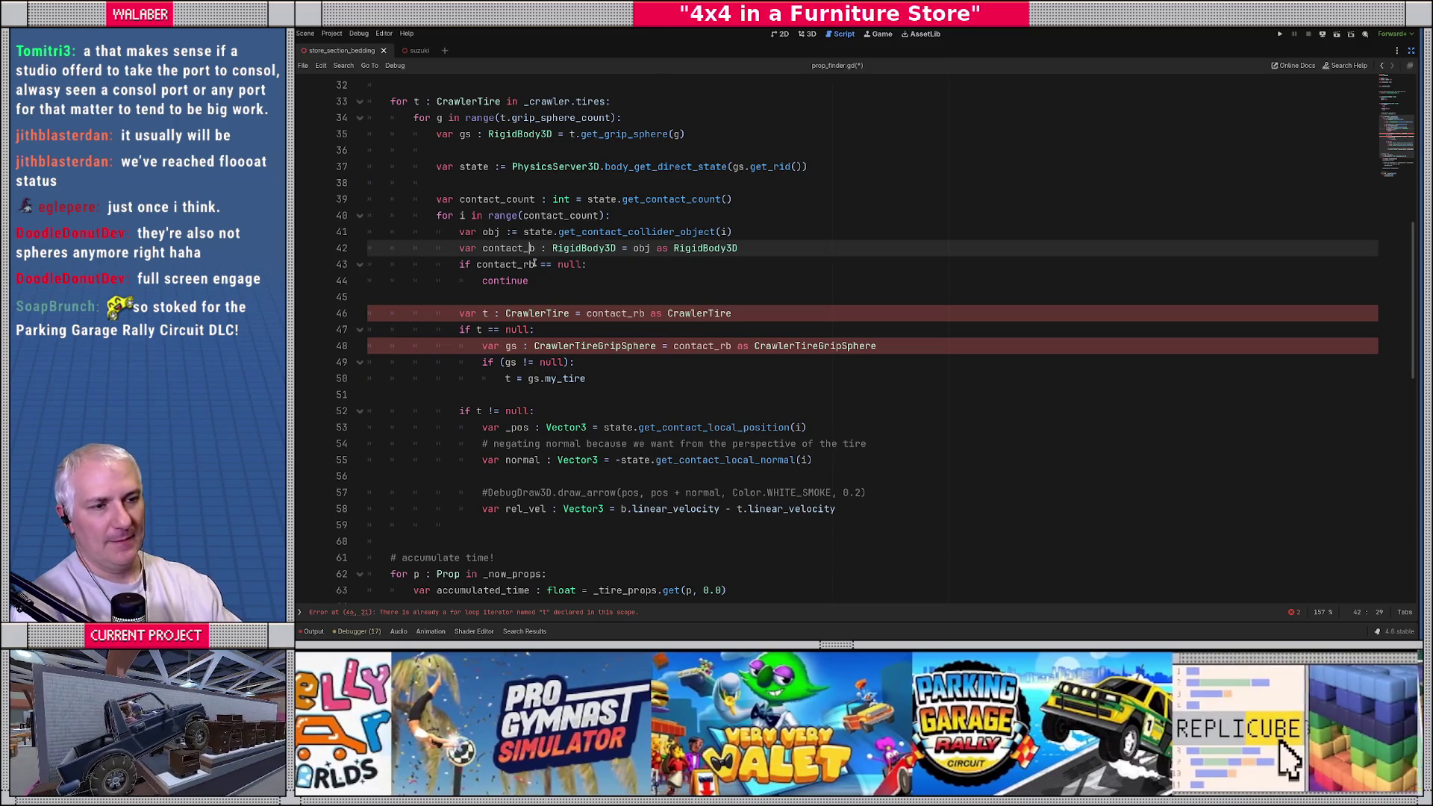
double_click(578, 249)
type("physics")
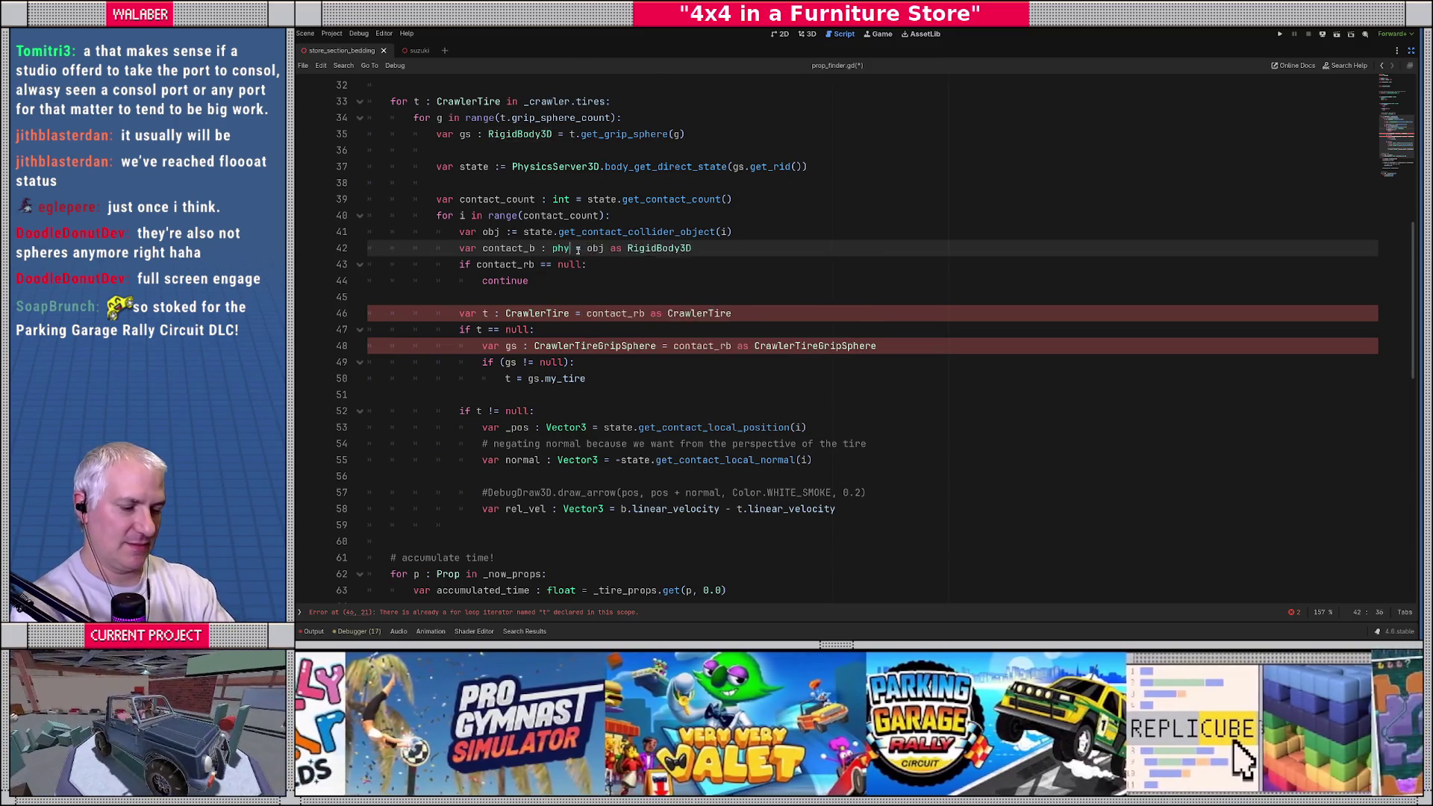
type("bo")
key("Down")
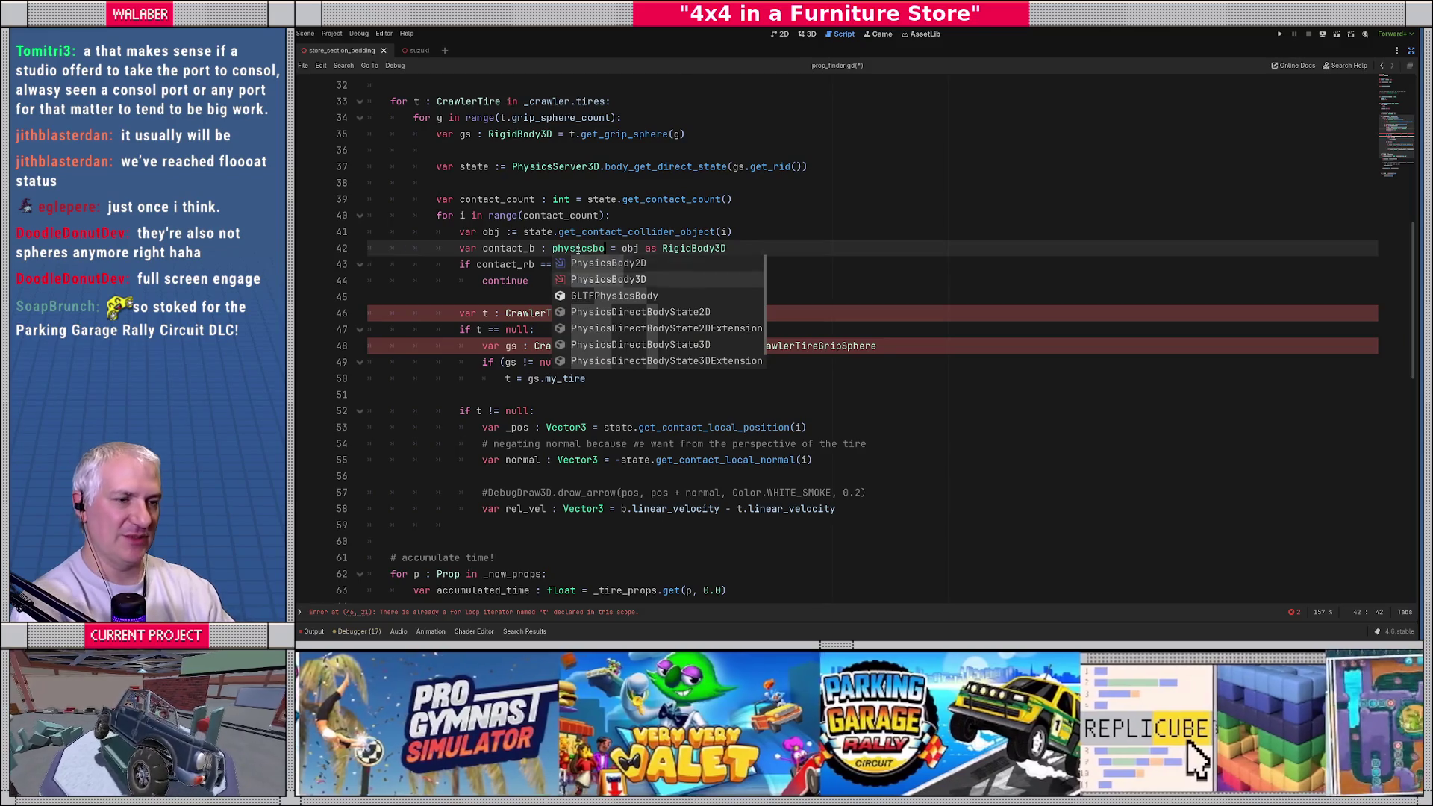
key("Return")
Step: Change the obj cast to PhysicsBody3D and rename contact_rb to contact_b in the null check
left_click_drag(541, 231, 714, 232)
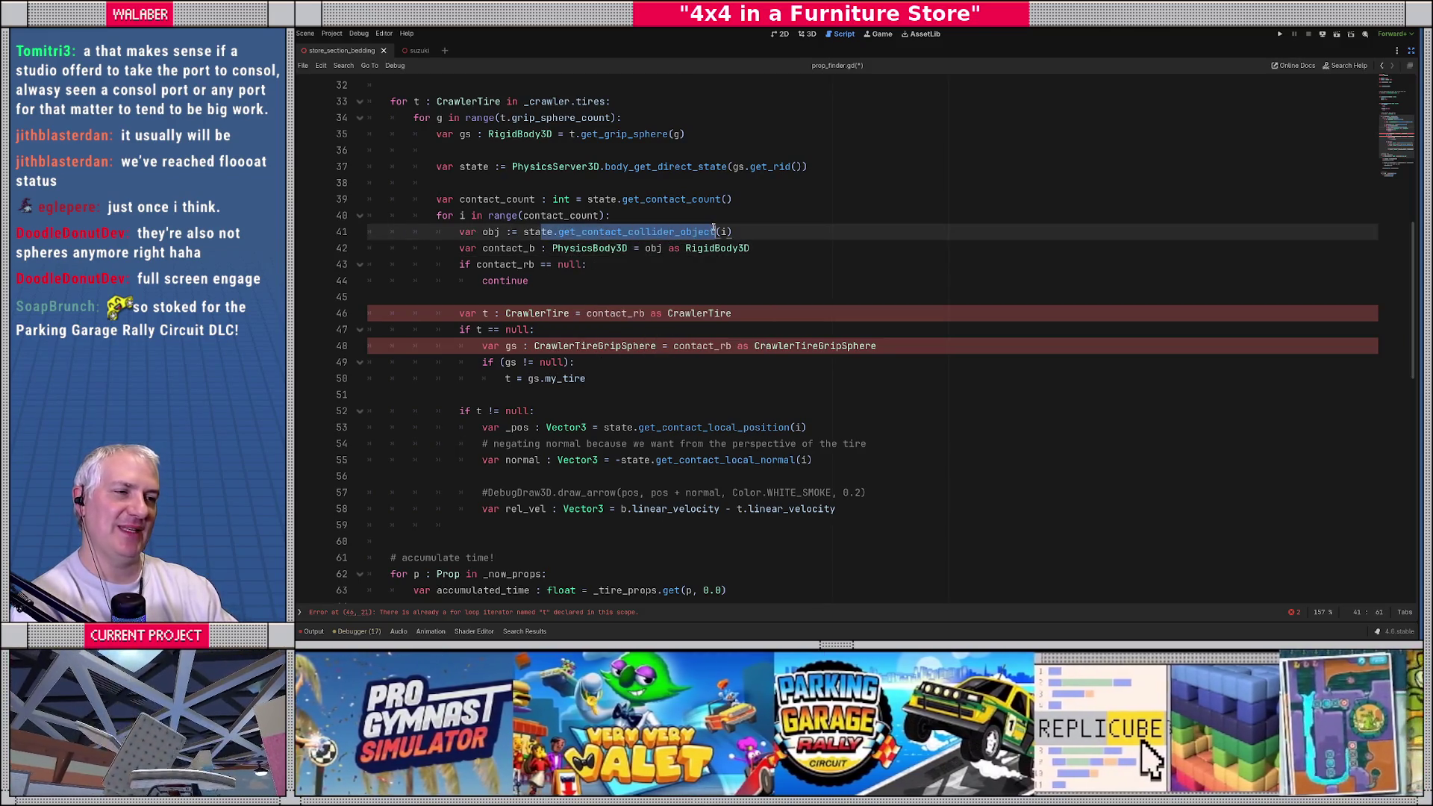
double_click(590, 248)
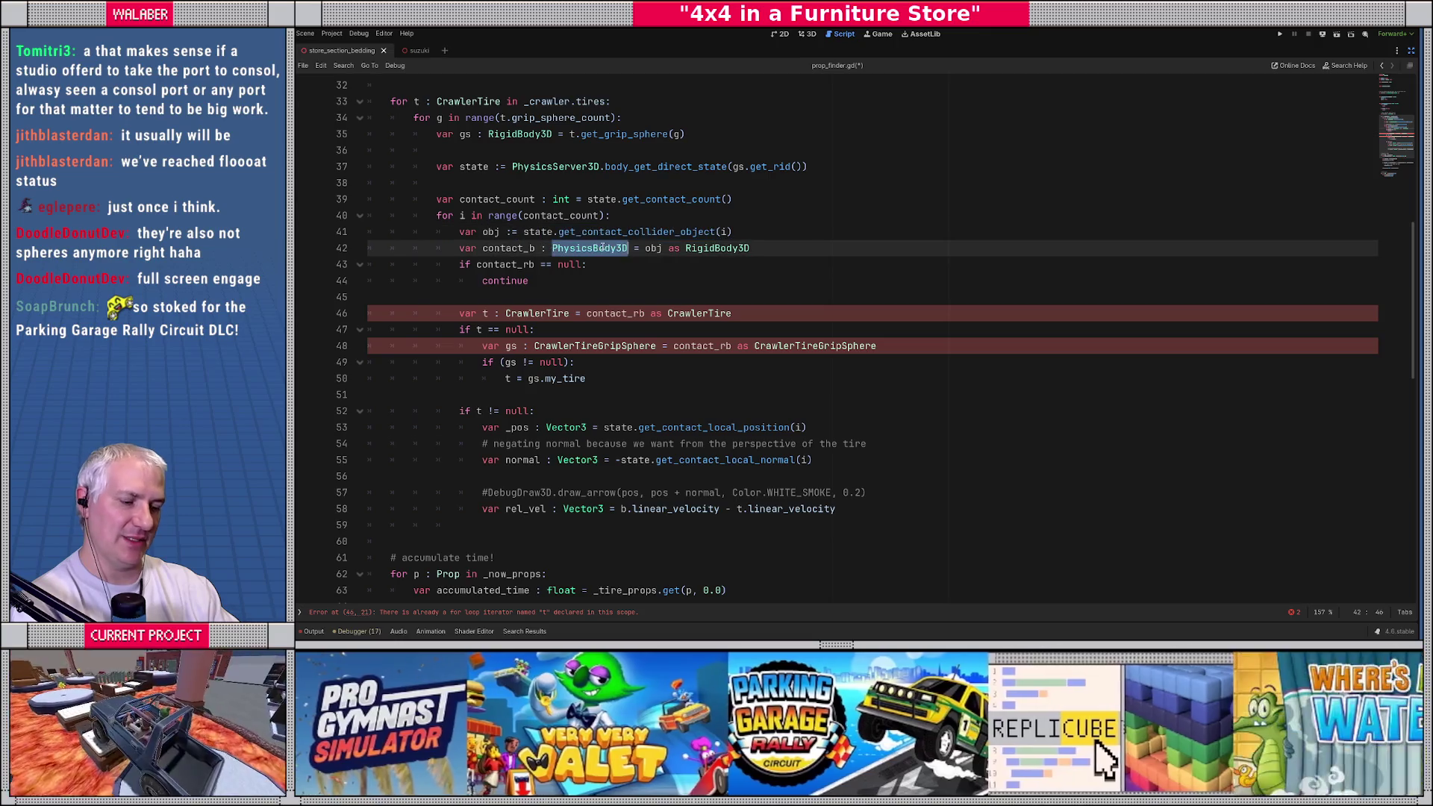
key("ctrl+c")
double_click(717, 248)
key("ctrl+v")
left_click(525, 280)
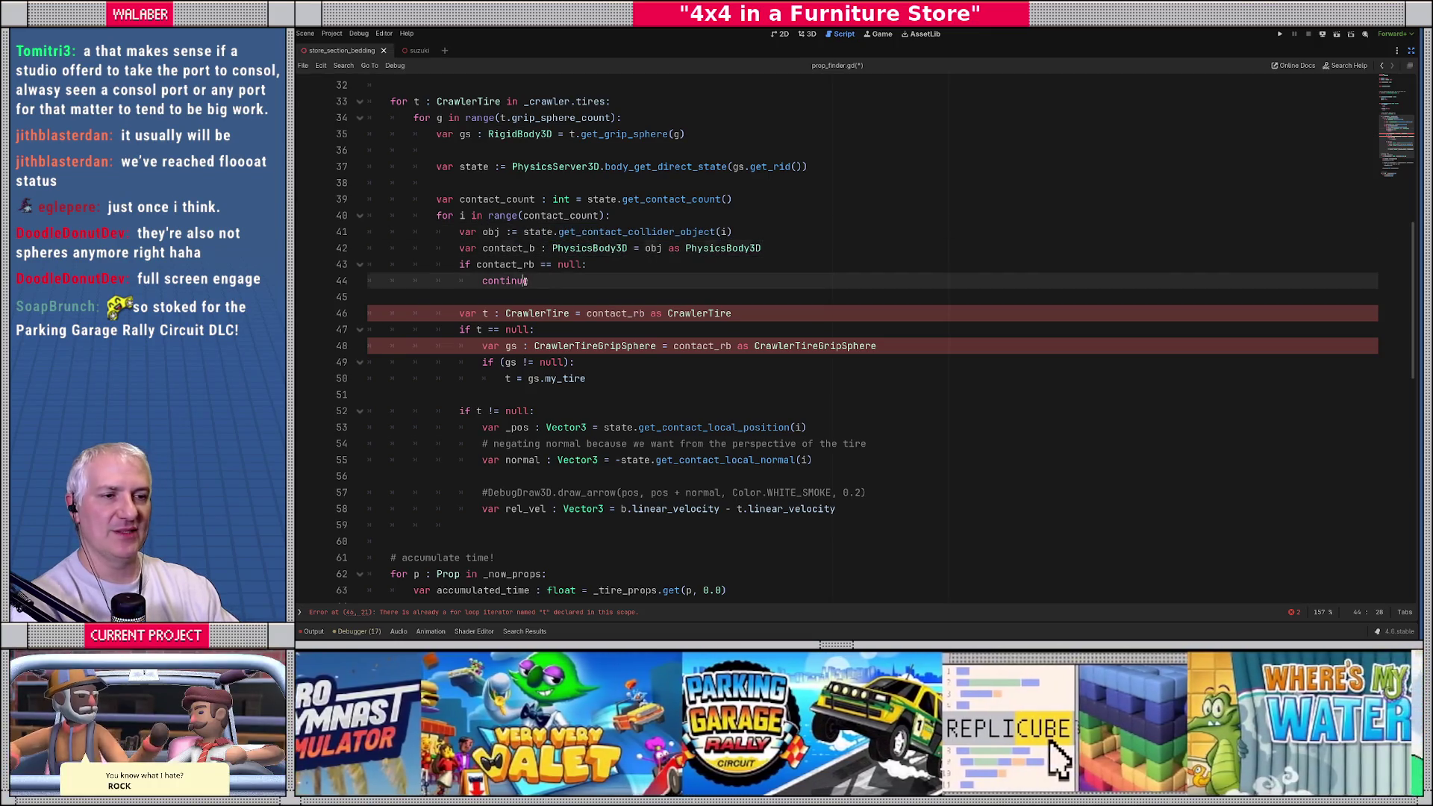
left_click(534, 264)
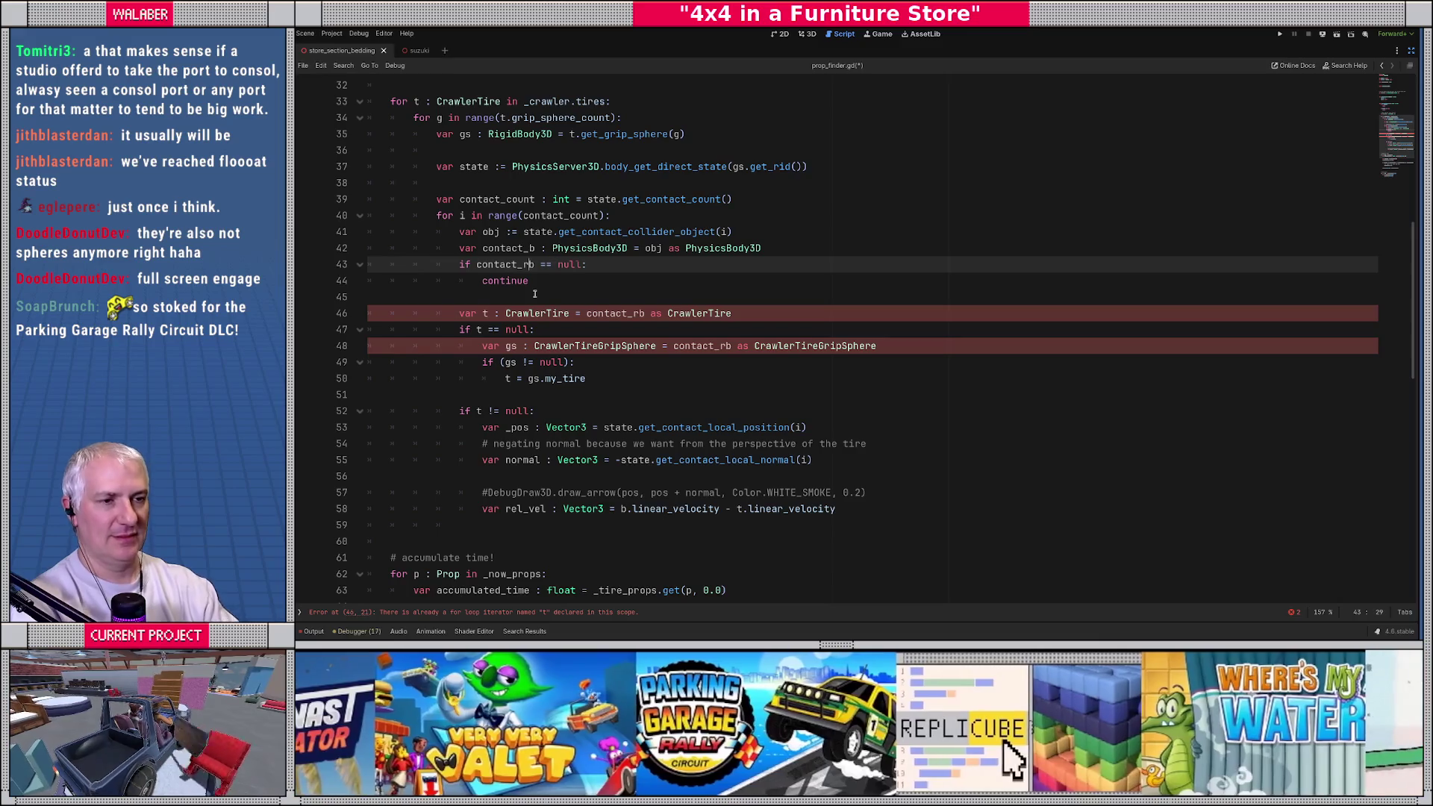
key("BackSpace")
Step: Replace the old CrawlerTire lookup lines with 'var contact_prop : Prop = null'
left_click(463, 297)
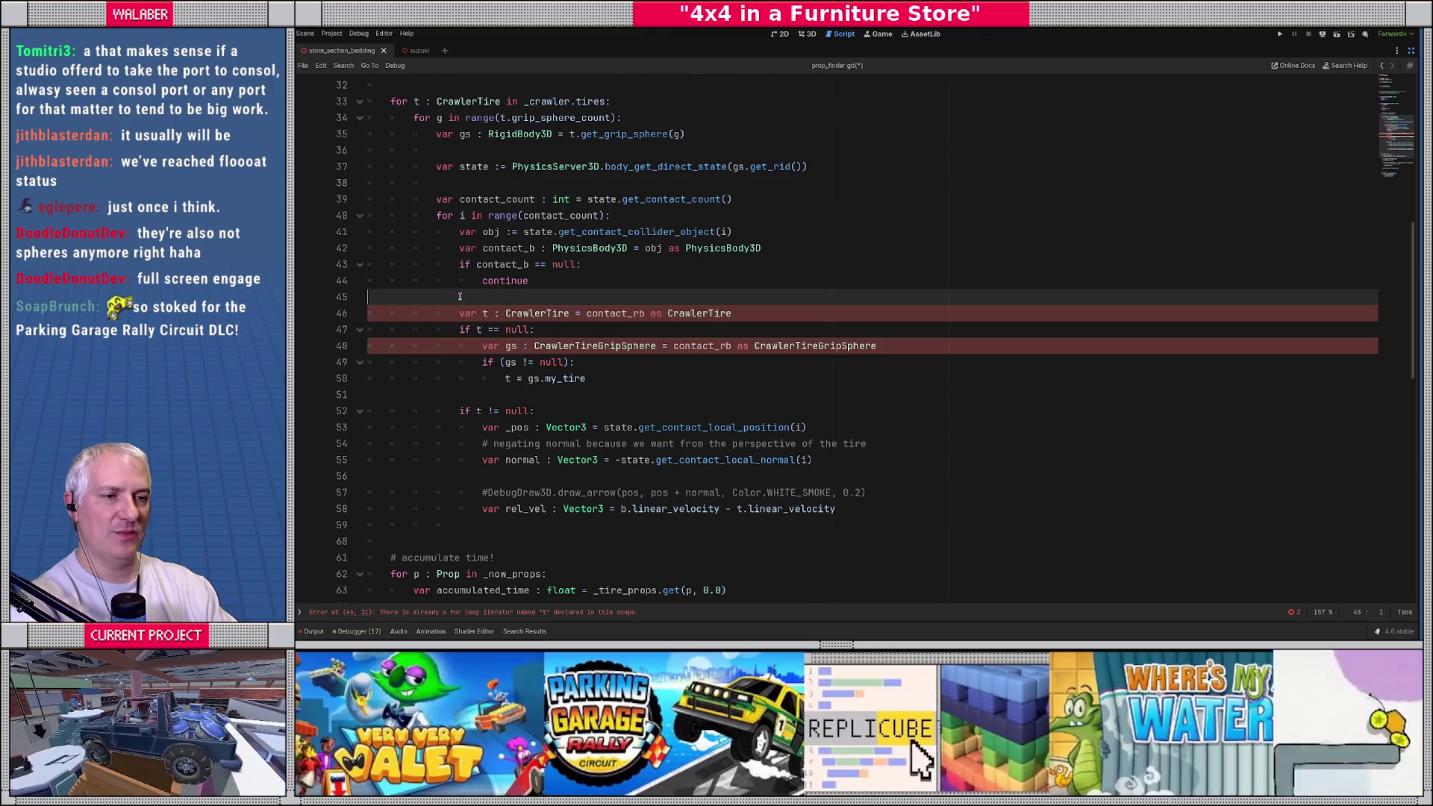
left_click_drag(464, 297, 555, 390)
key("Delete")
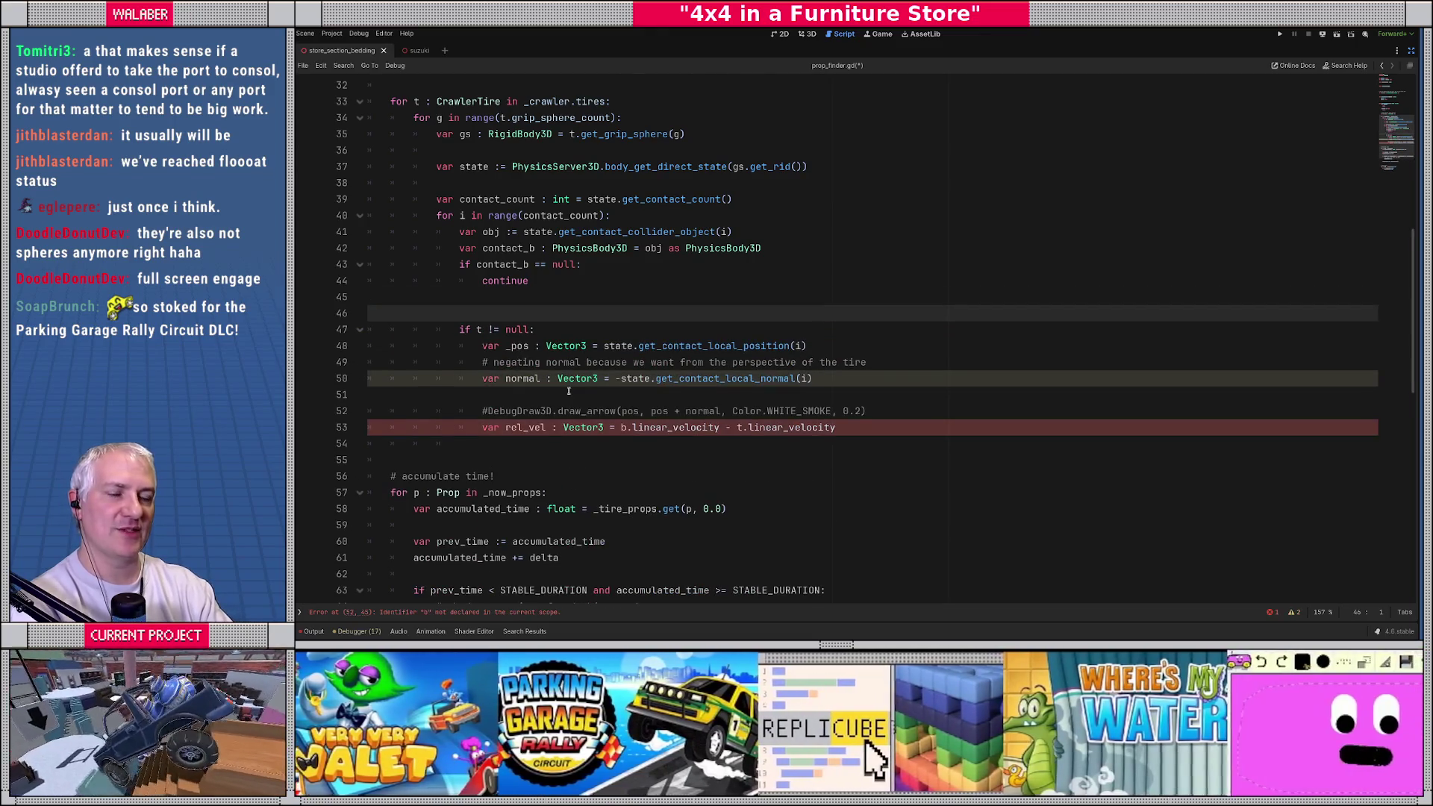
key("Tab")
key("Tab")
type("var")
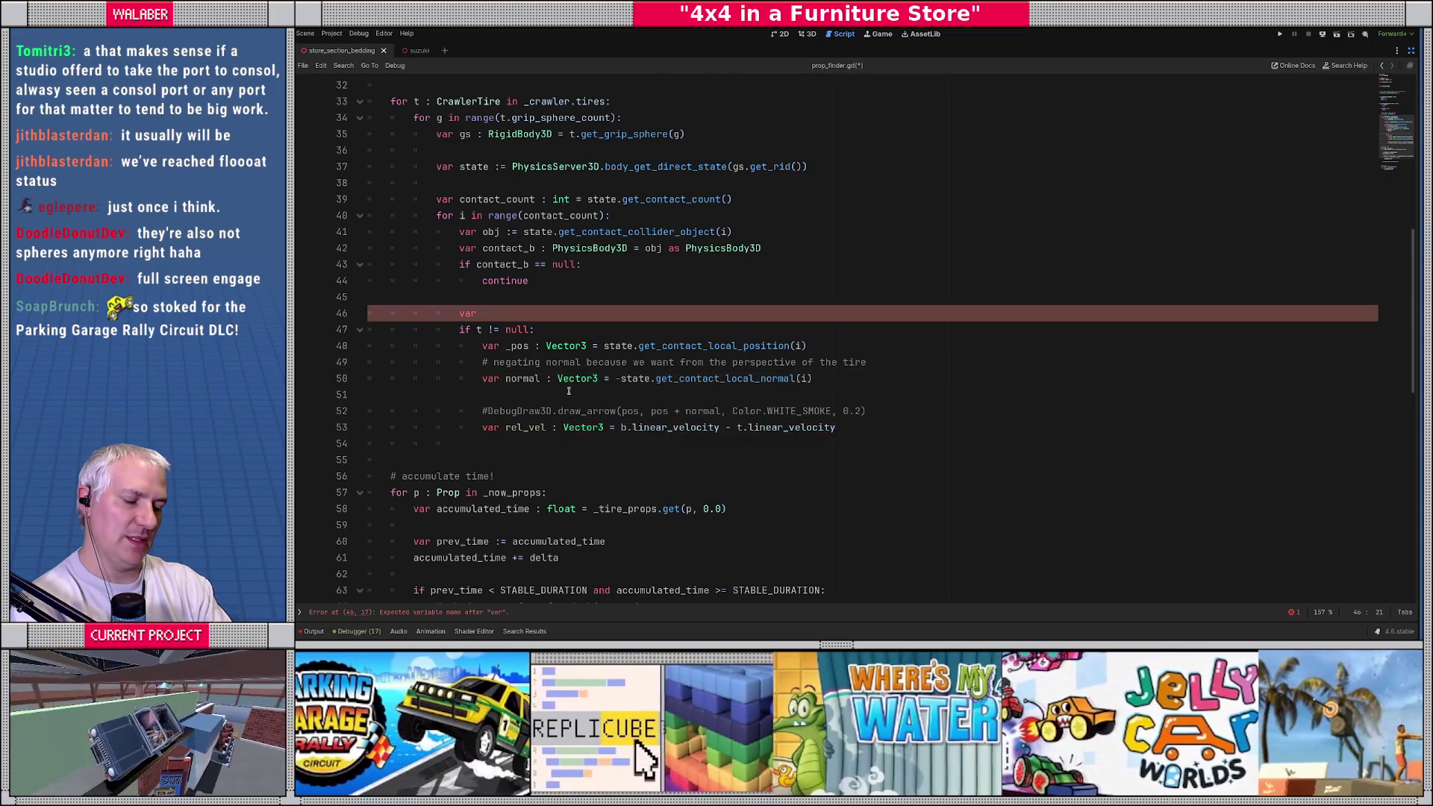
type("contact_prop ")
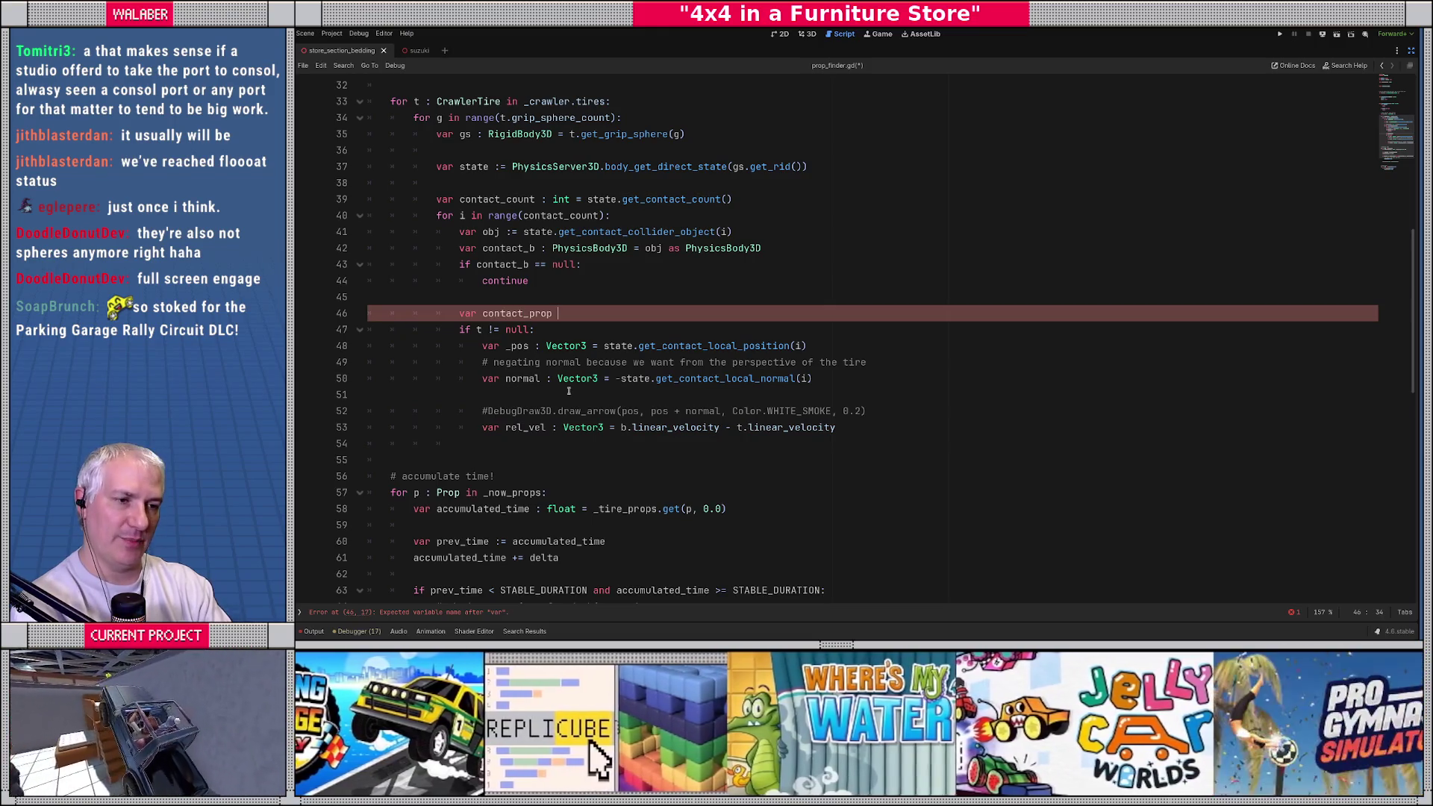
type(": Prop = null")
key("Return")
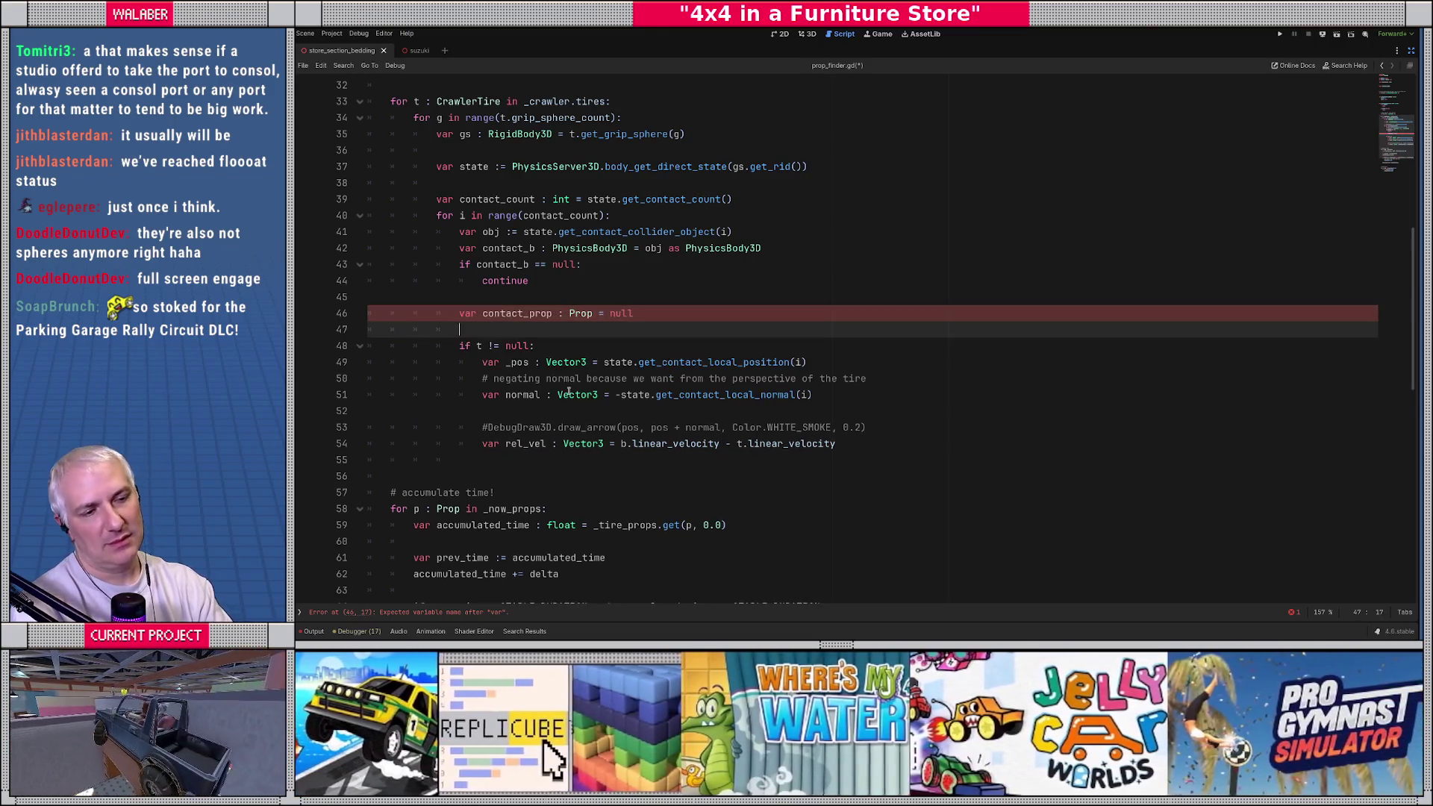
key("Return")
Step: Replace the null default with 'contact_b as Prop', fix the contact_b typo, and add a new line
key("Up")
key("Up")
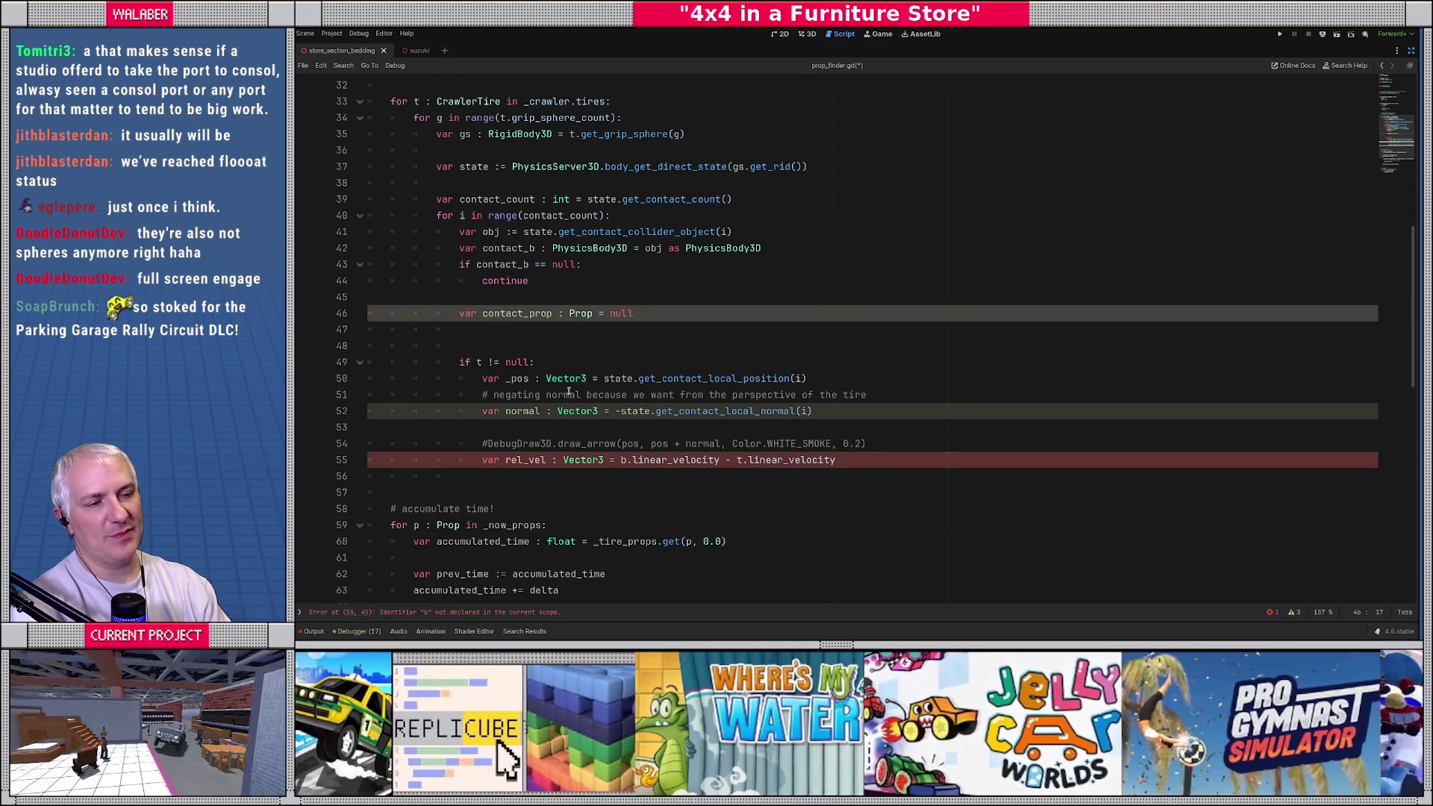
key("Down")
key("Up")
key("End")
key("BackSpace")
key("BackSpace")
key("BackSpace")
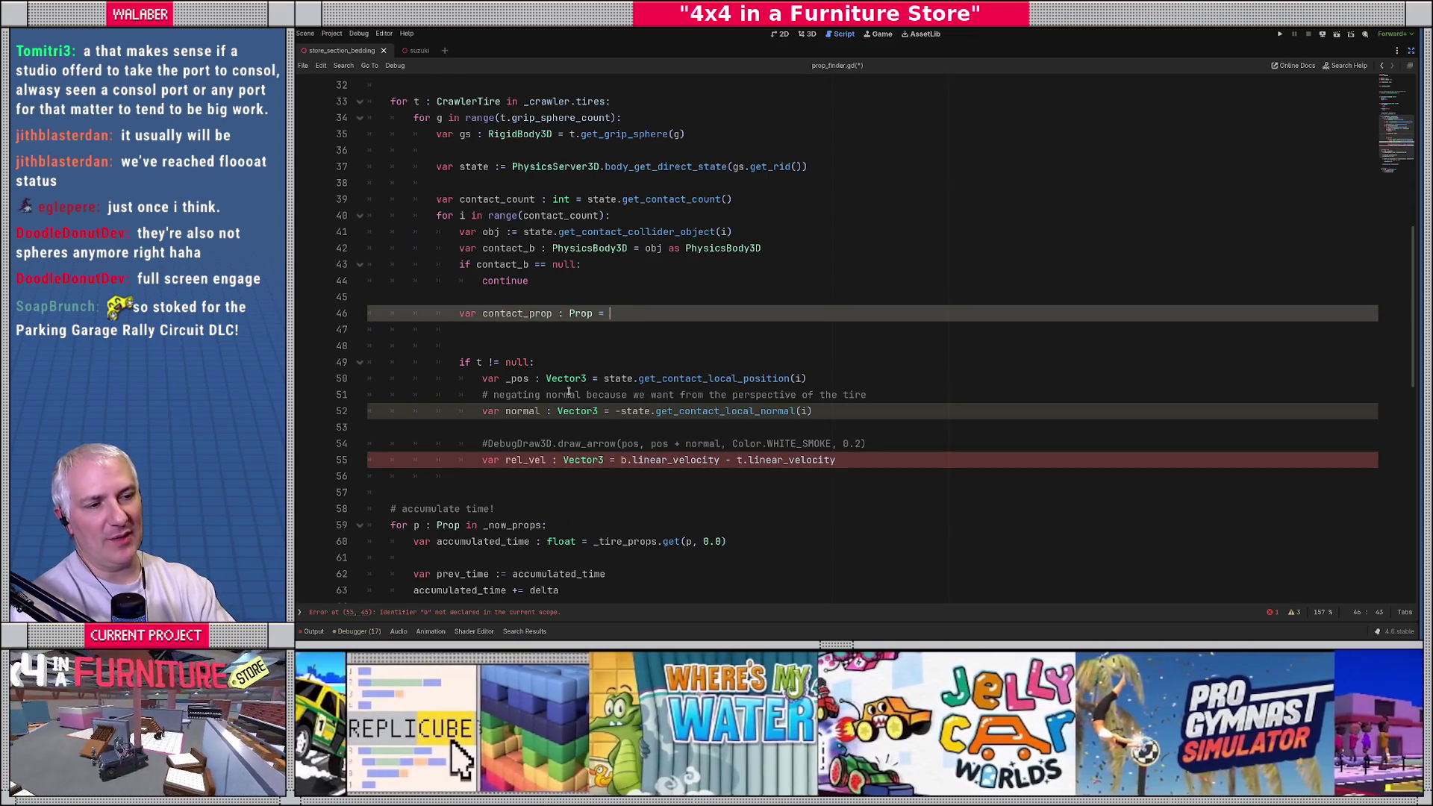
type("cotact_")
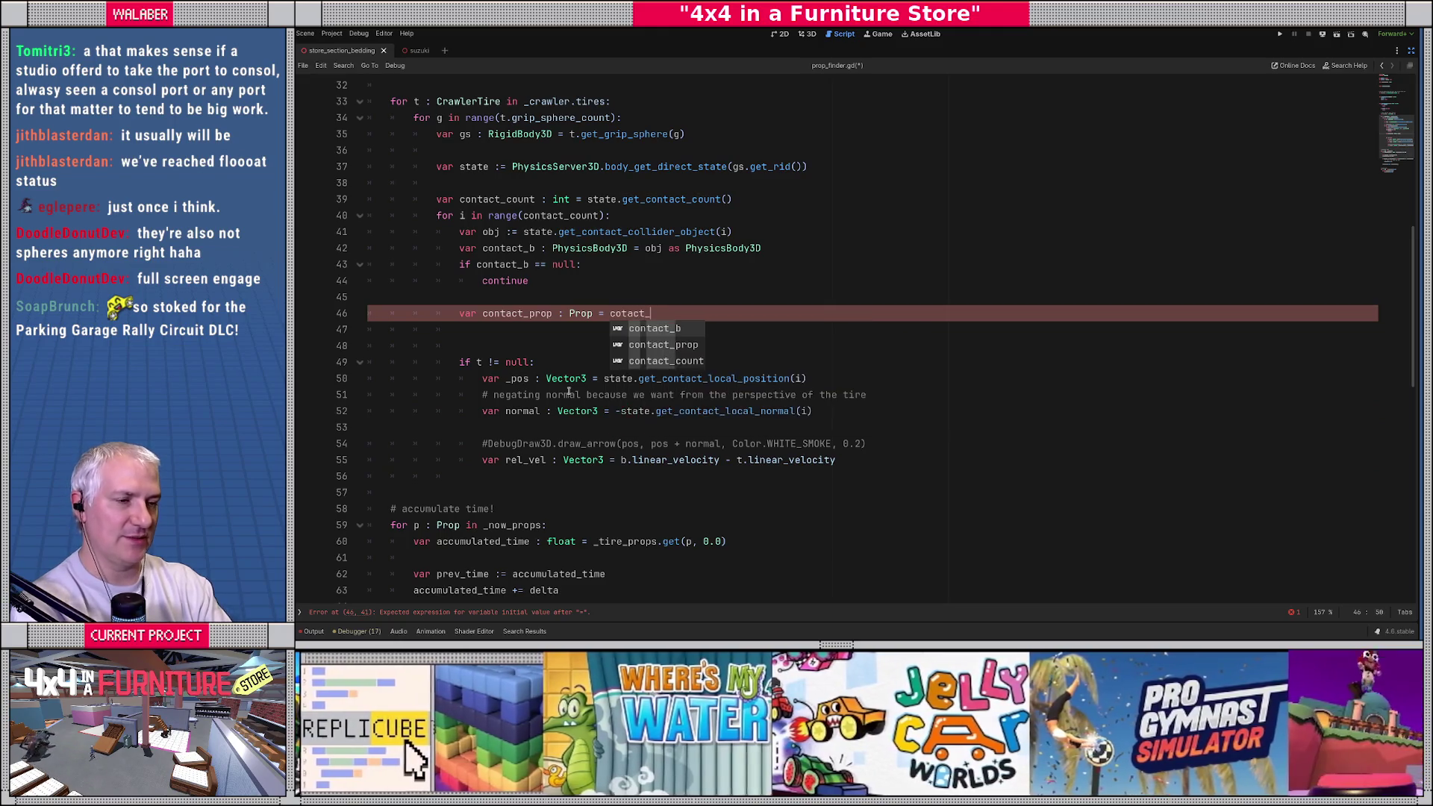
type("b as Pr")
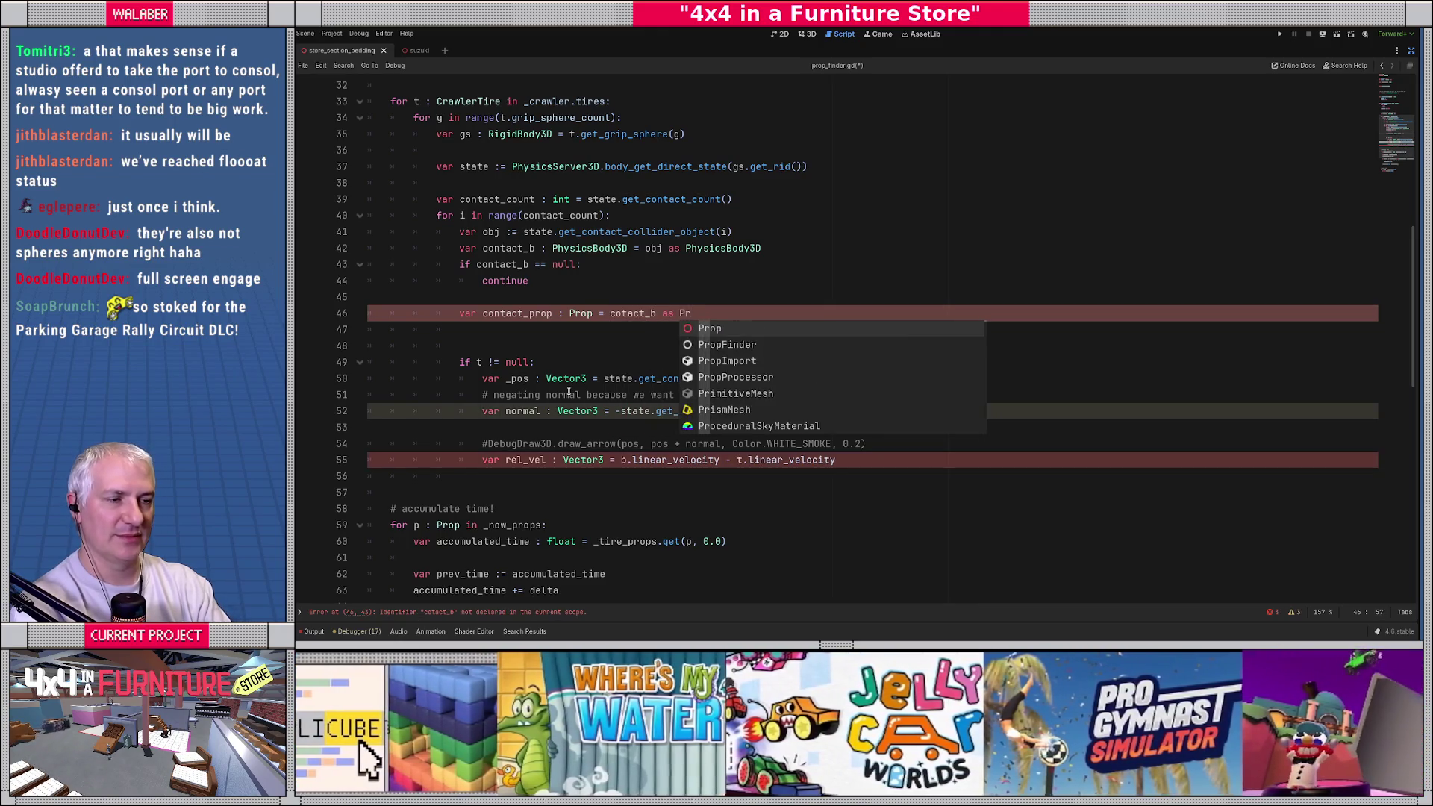
key("Return")
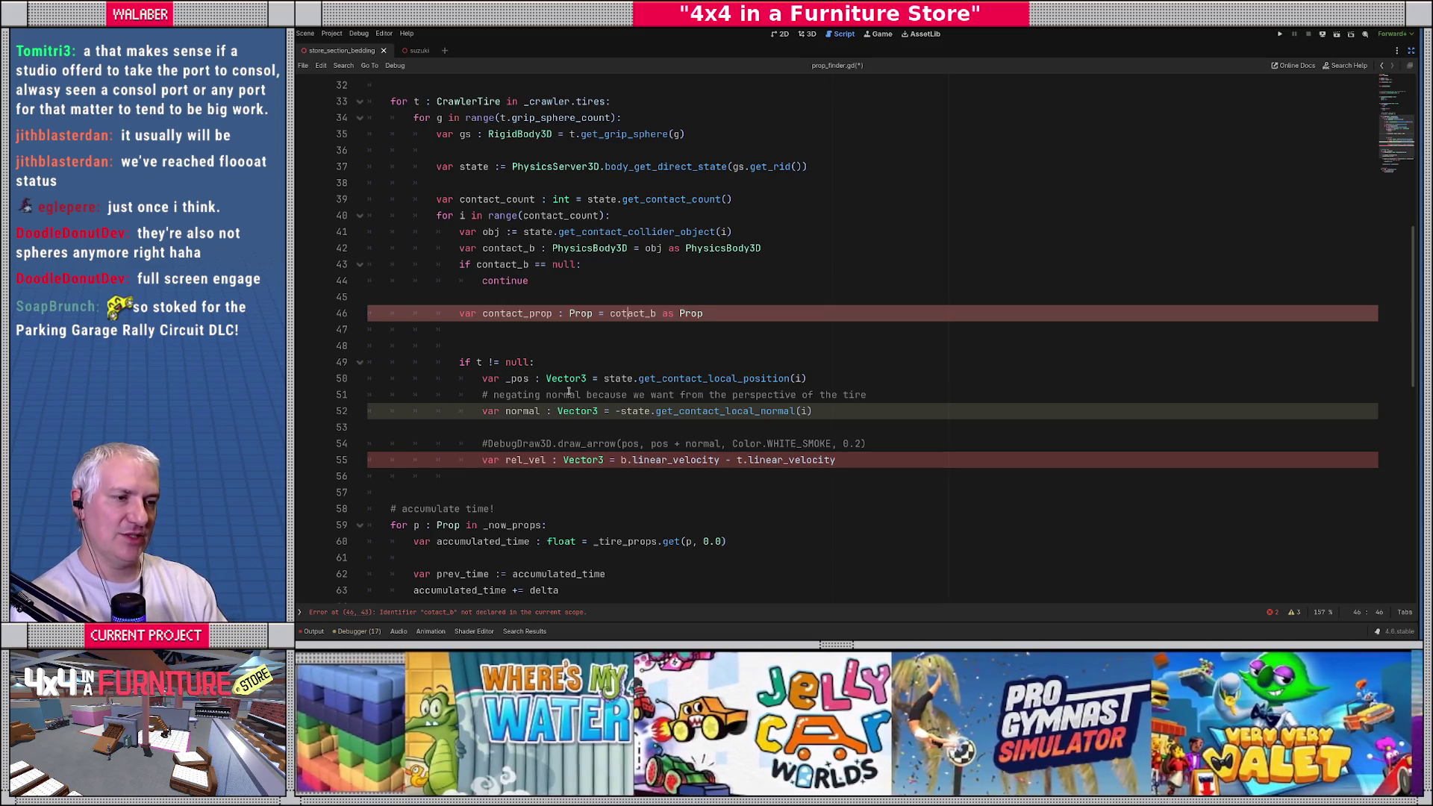
key("Right")
type("n")
key("Escape")
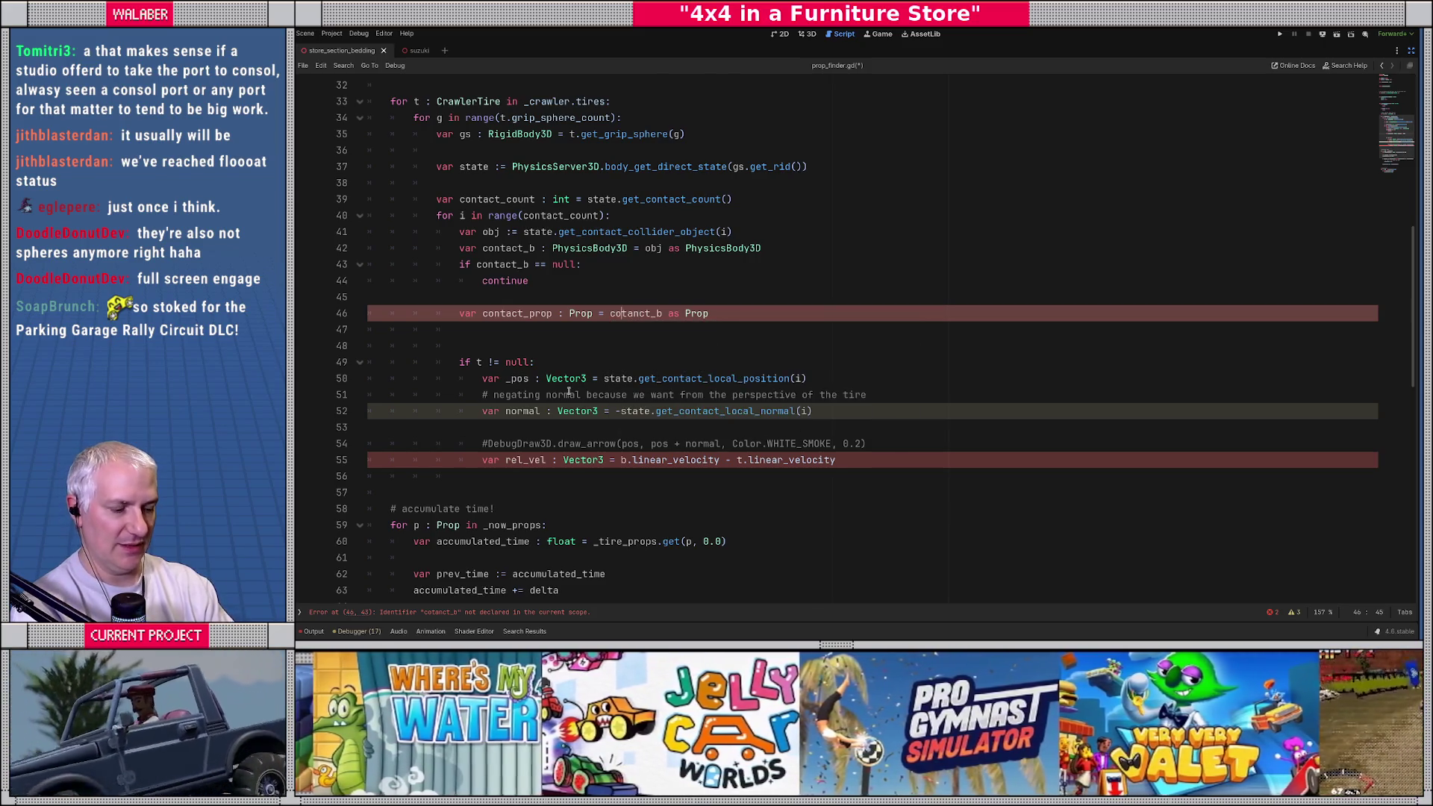
type("n")
key("Right")
key("Right")
key("Delete")
key("End")
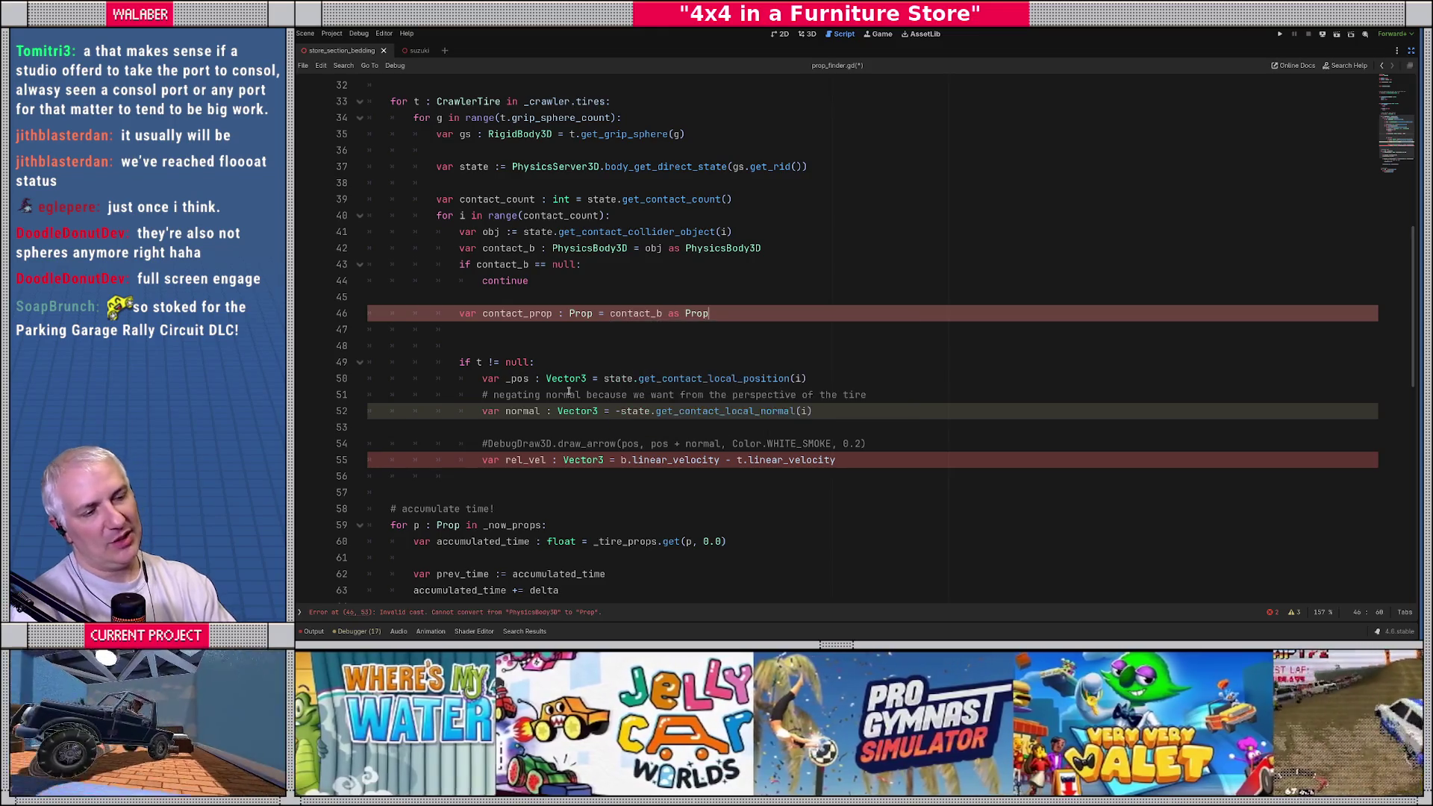
key("Return")
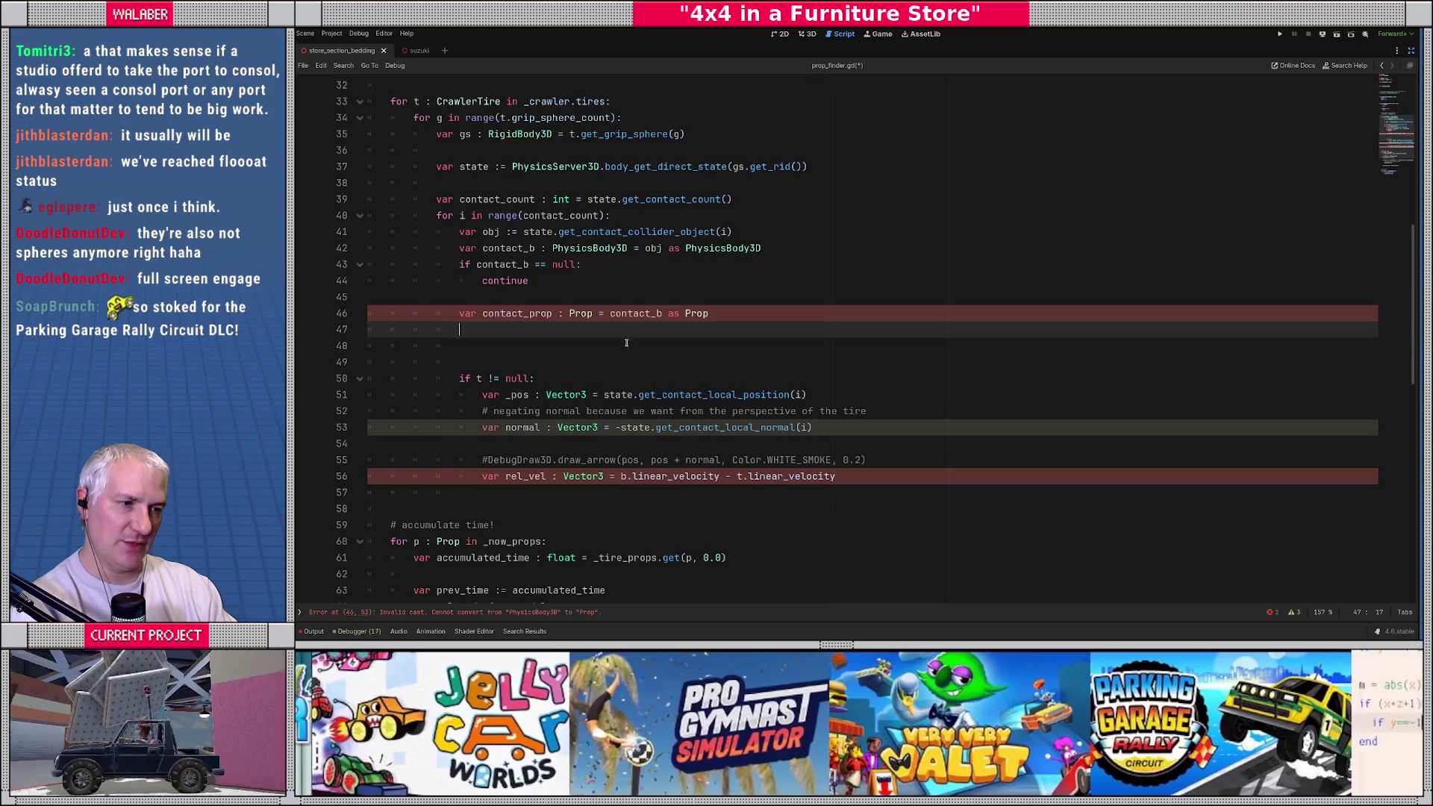
Step: Check that Prop extends Node3D, then let contact_prop infer its type with ':='
left_click(696, 314, "ctrl")
scroll(619, 240, "up", 20)
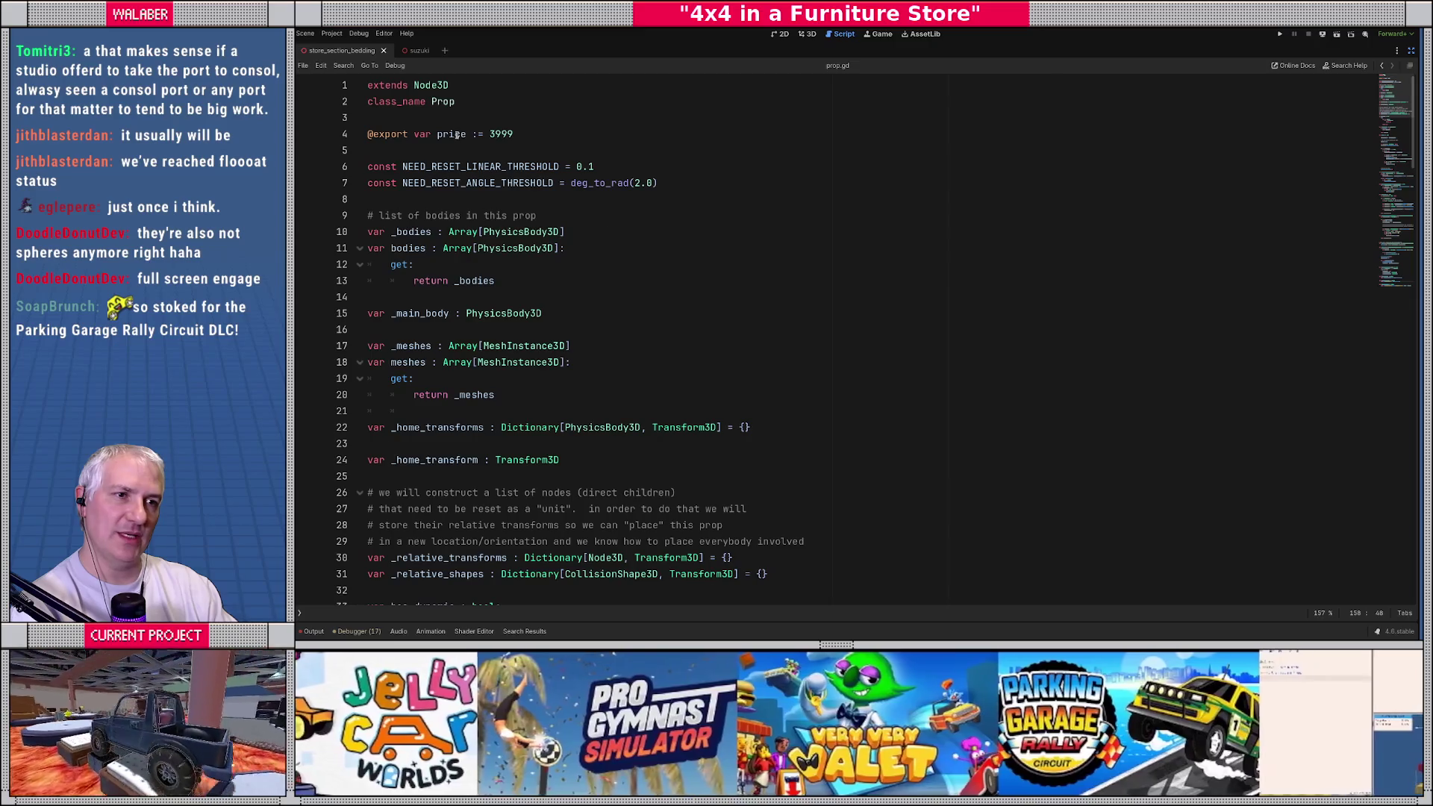
double_click(419, 84)
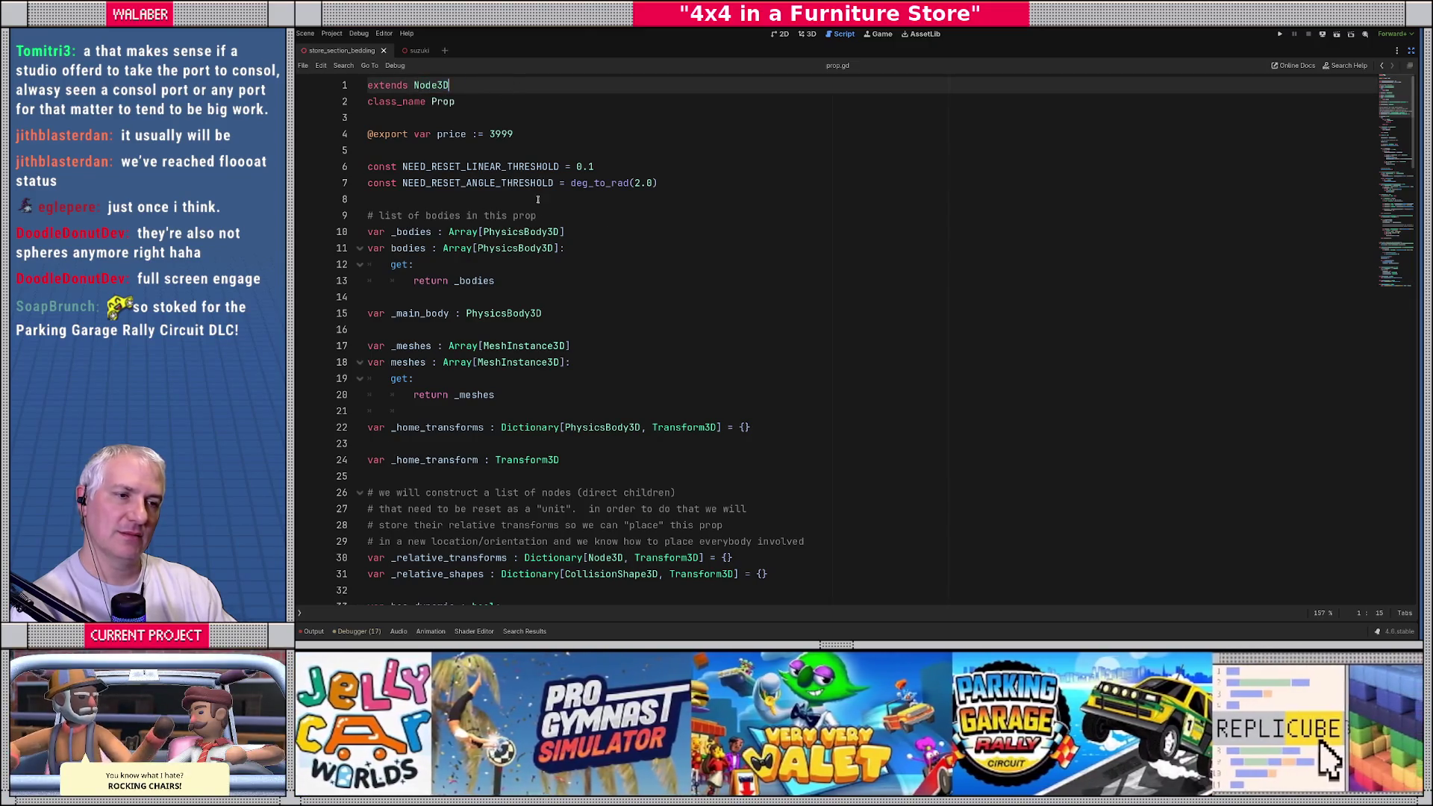
key("alt+Left")
key("alt+Left")
key("alt+Left")
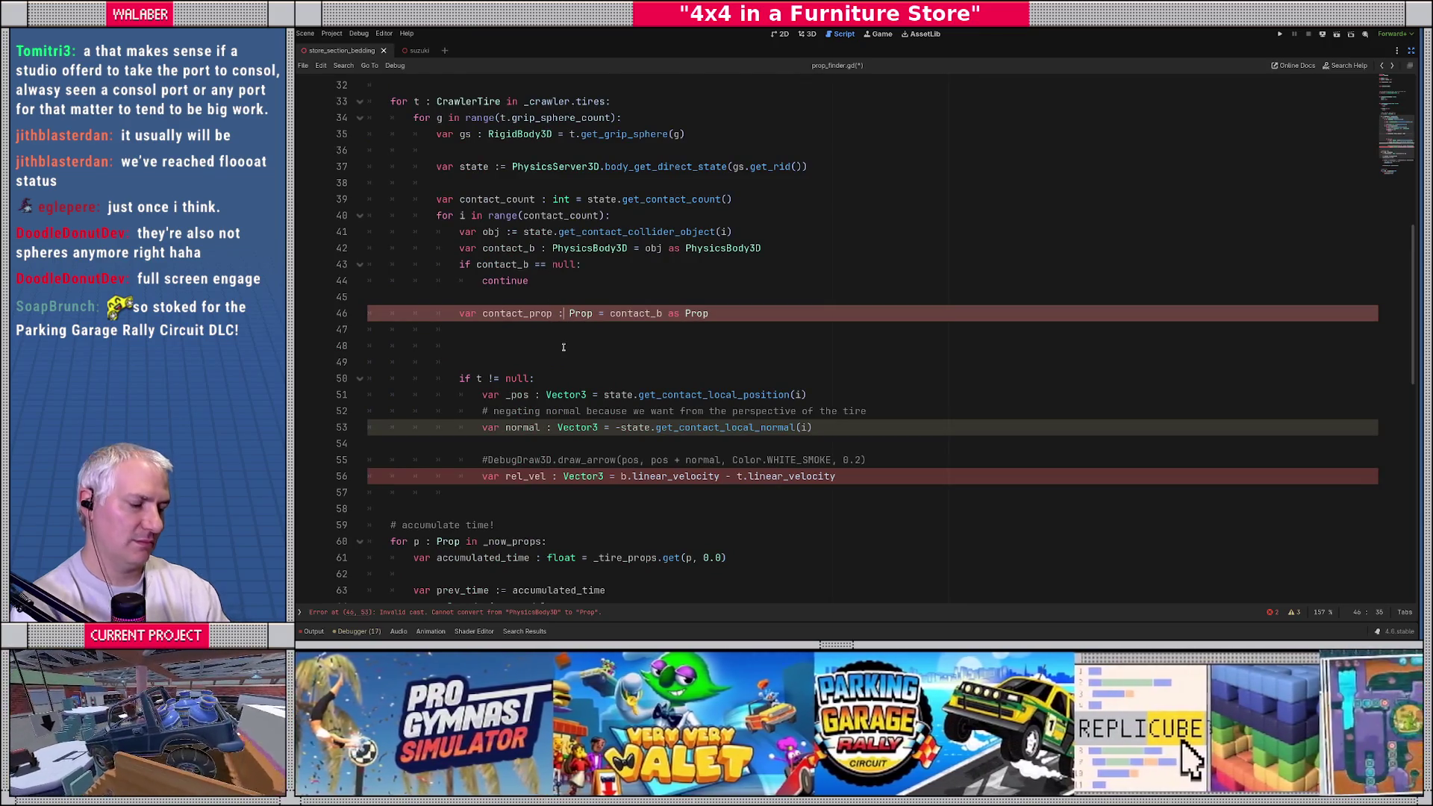
key("ctrl+Delete")
key("ctrl+Delete")
type("=")
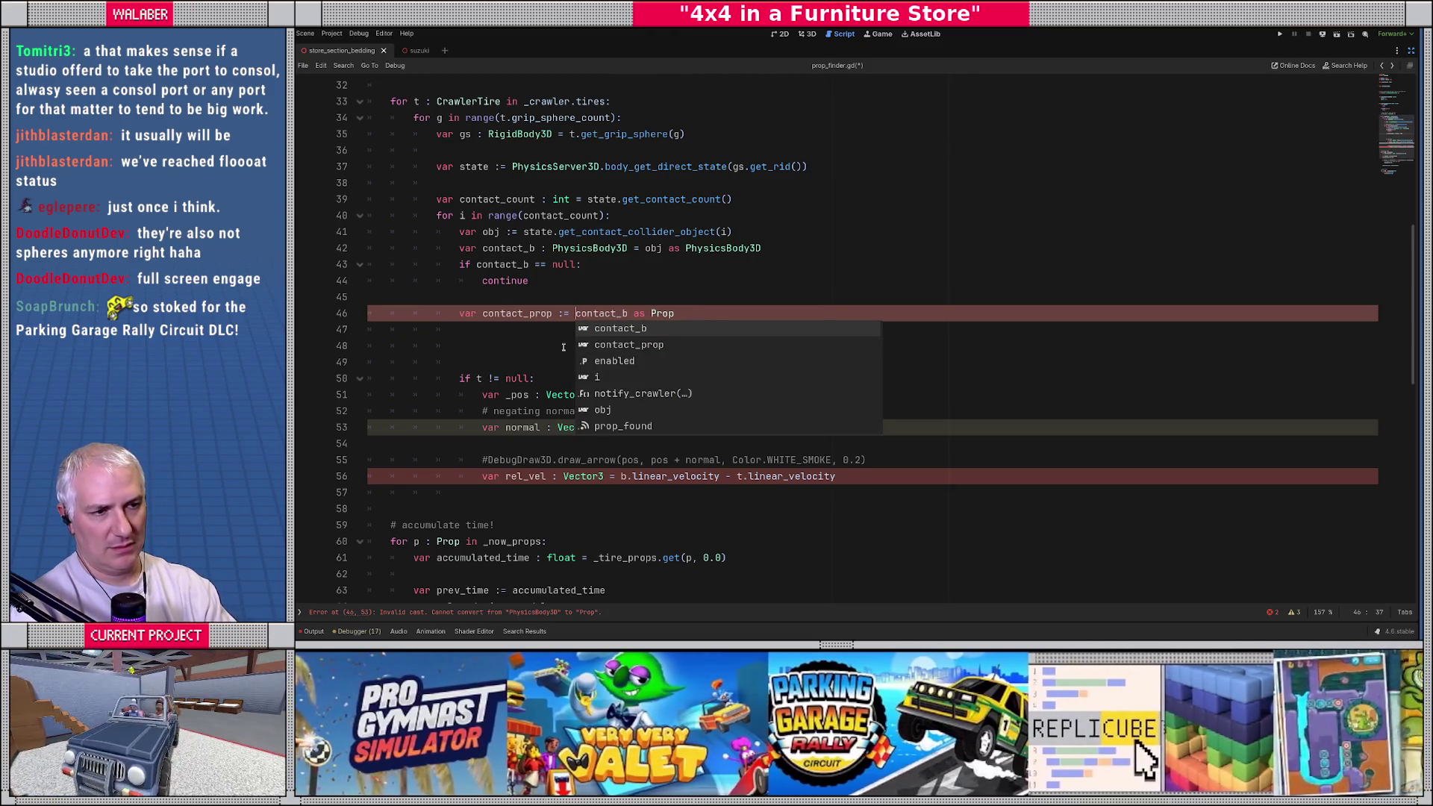
key("Escape")
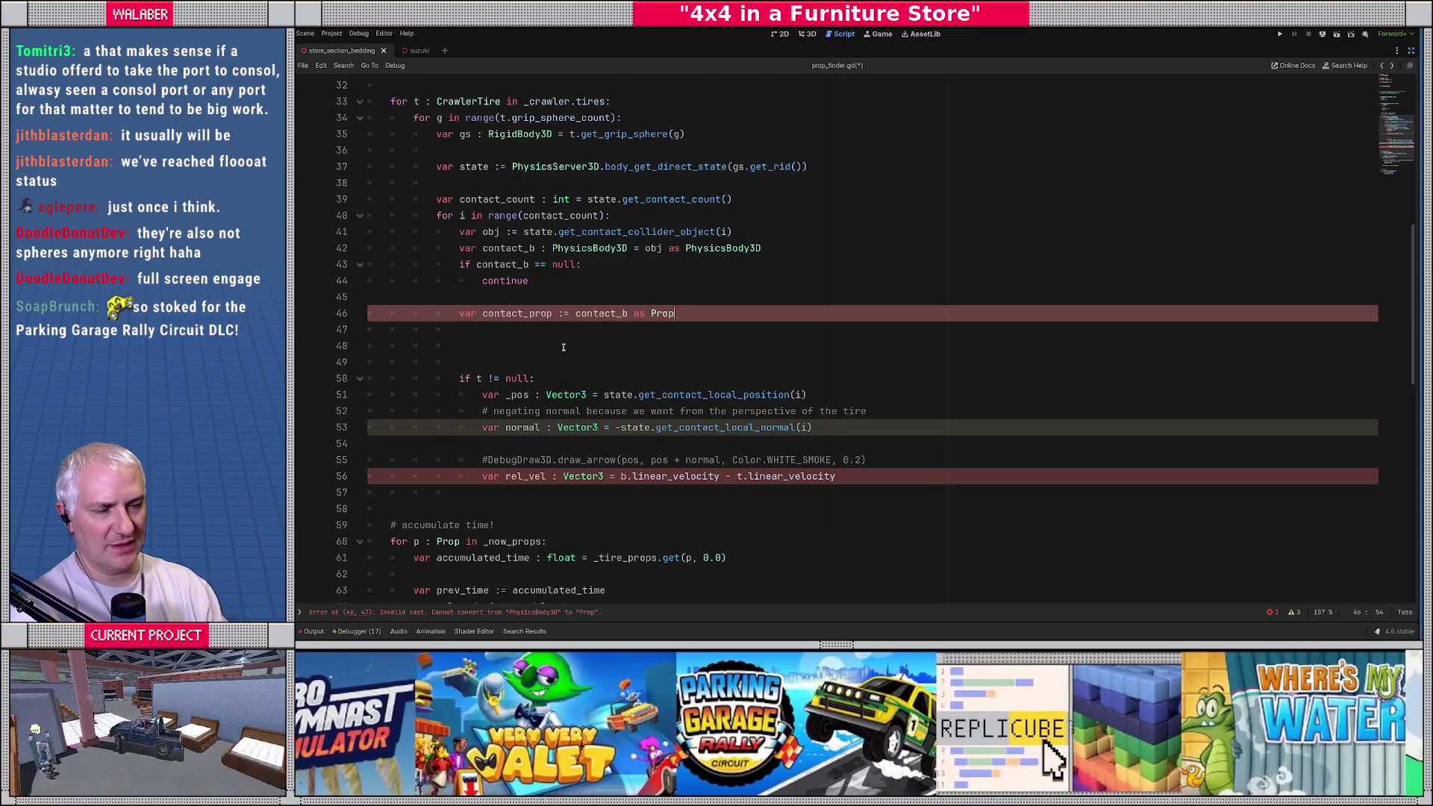
Step: Review the PhysicsBody3D documentation, then leave distraction-free mode to show the docks
left_click(589, 247, "ctrl")
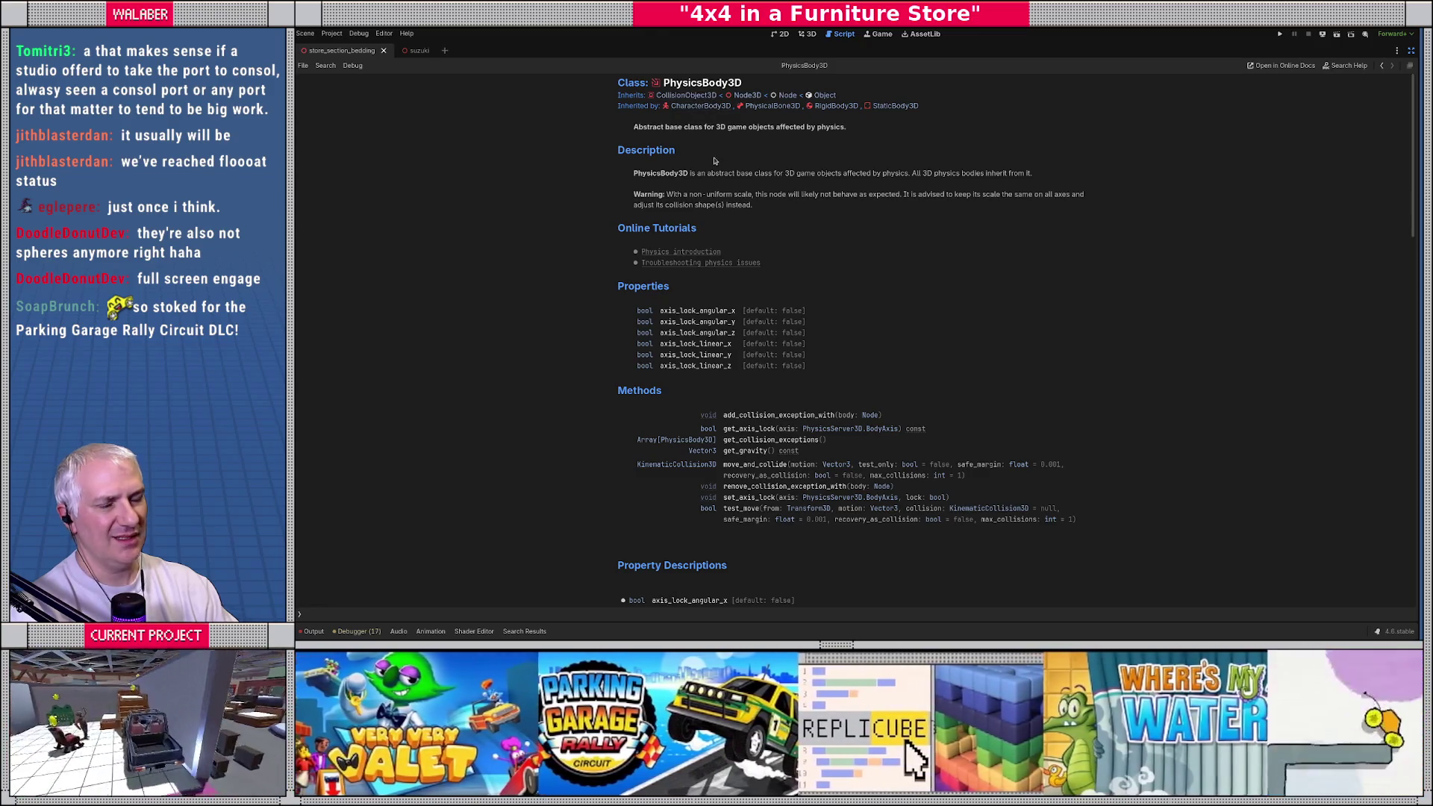
key("alt+Left")
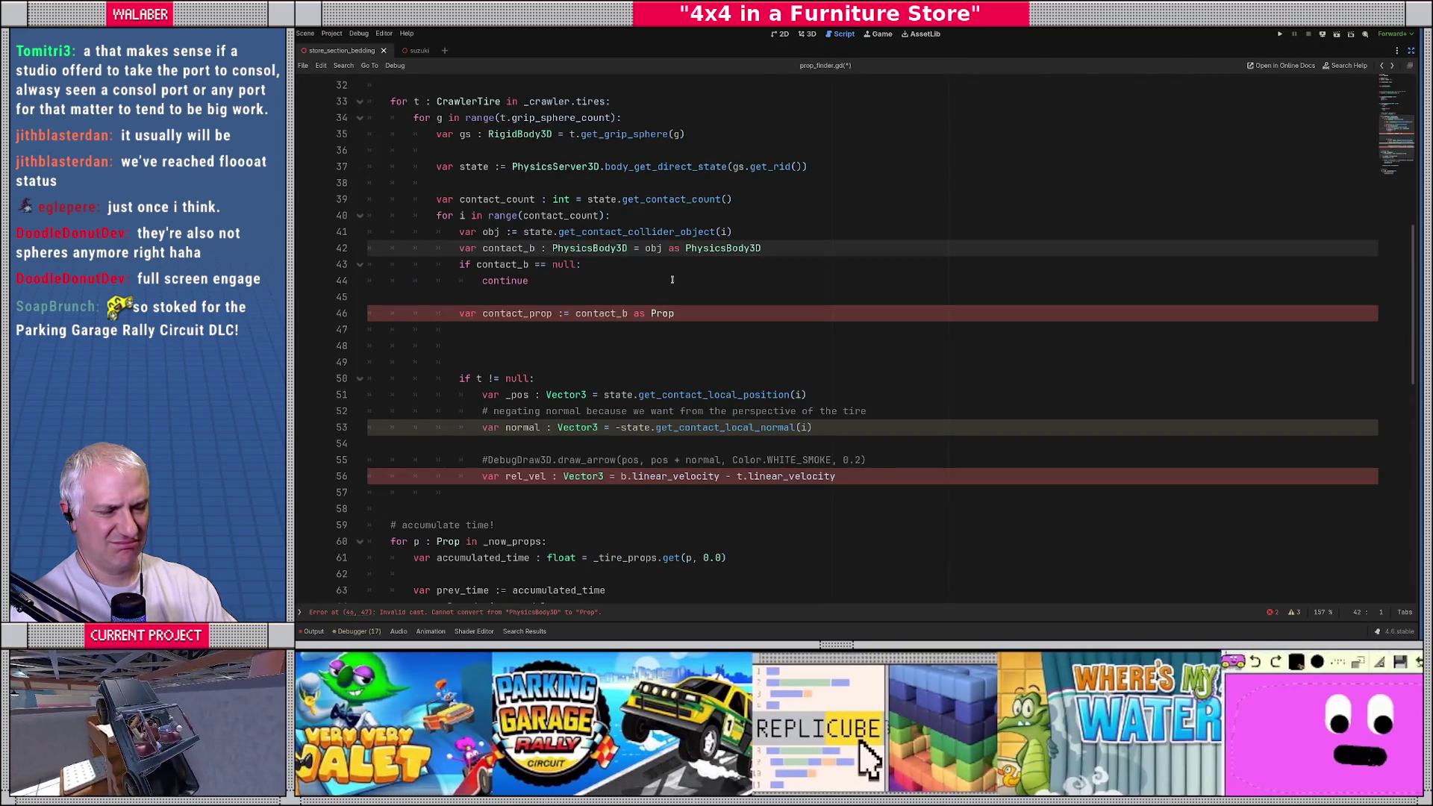
left_click(583, 290)
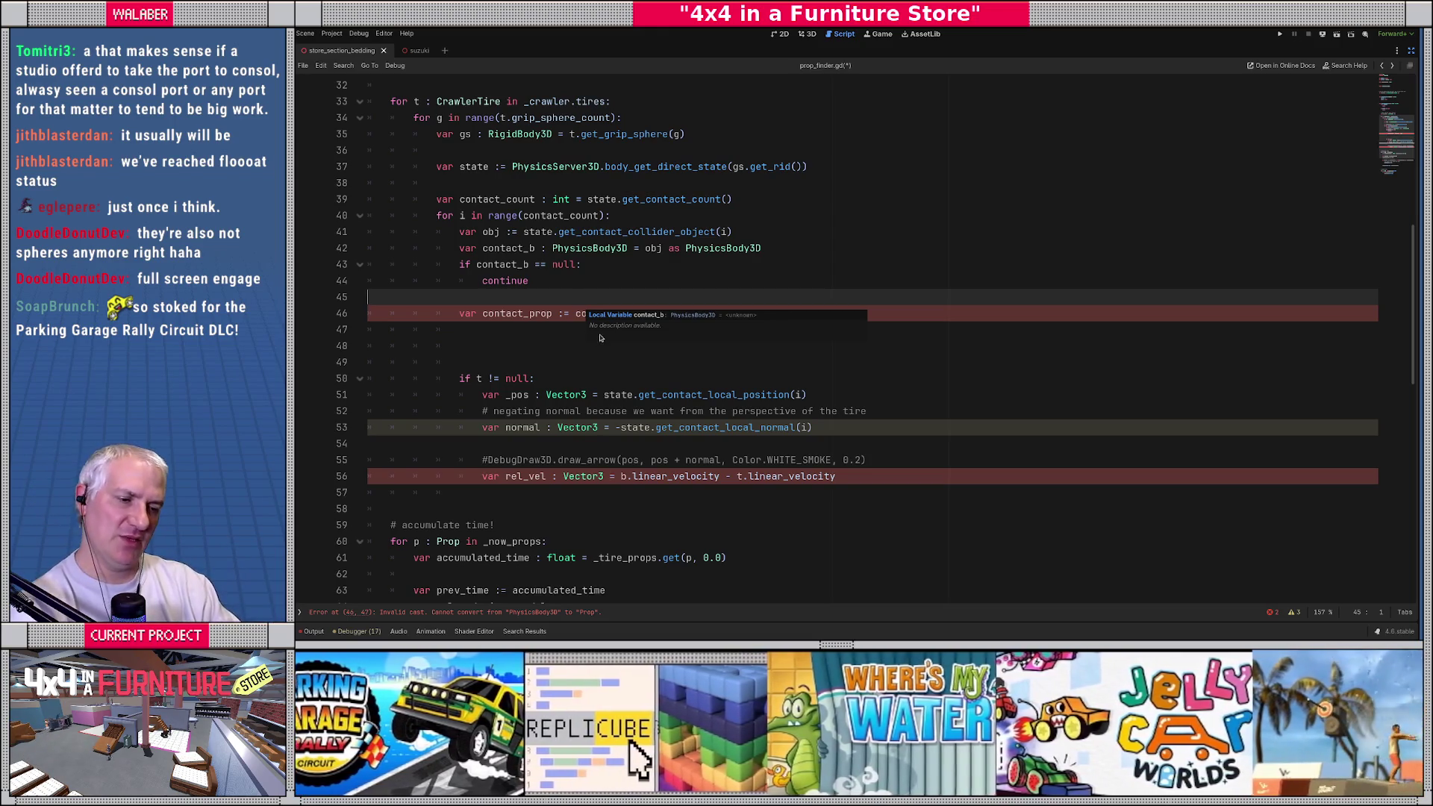
left_click(547, 332)
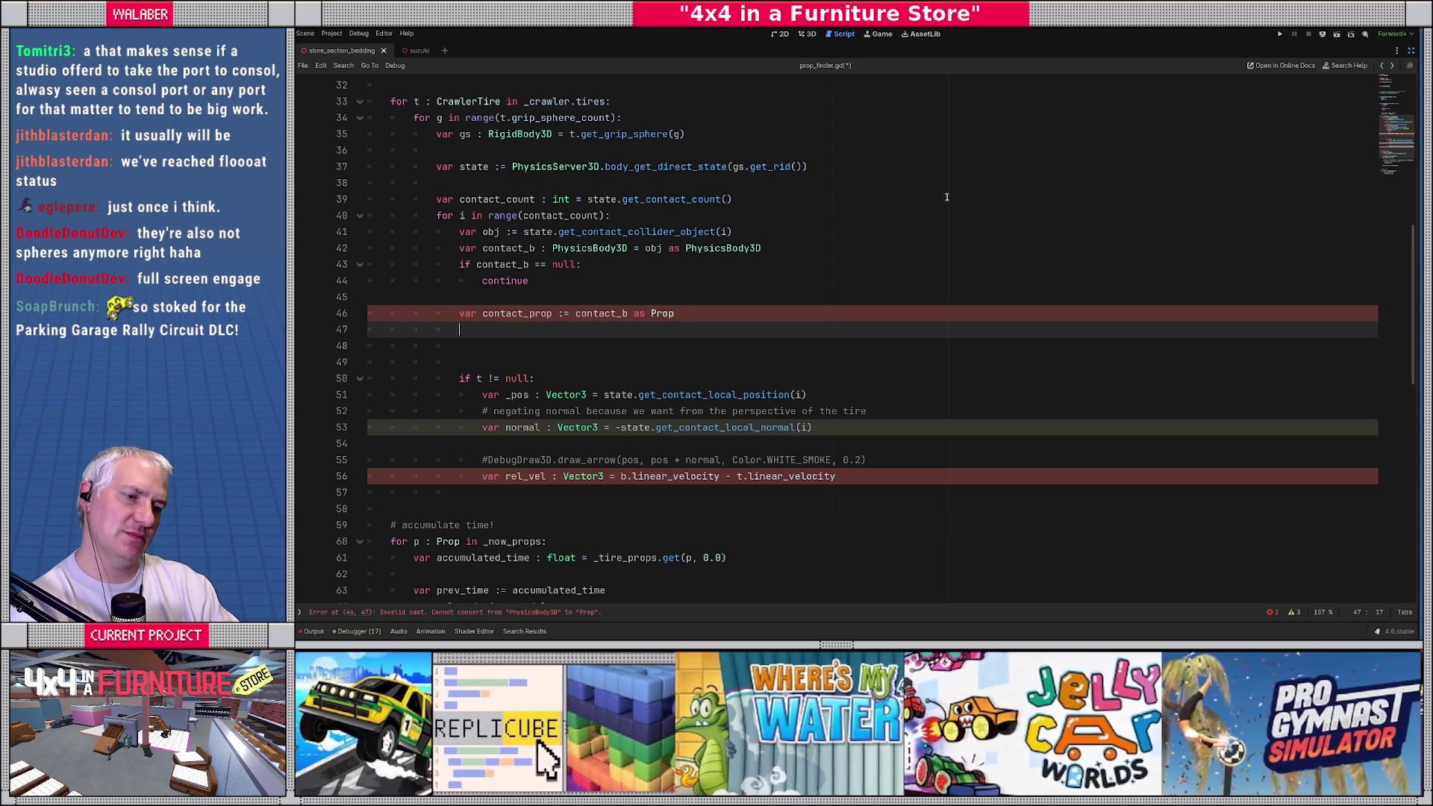
left_click(1410, 50)
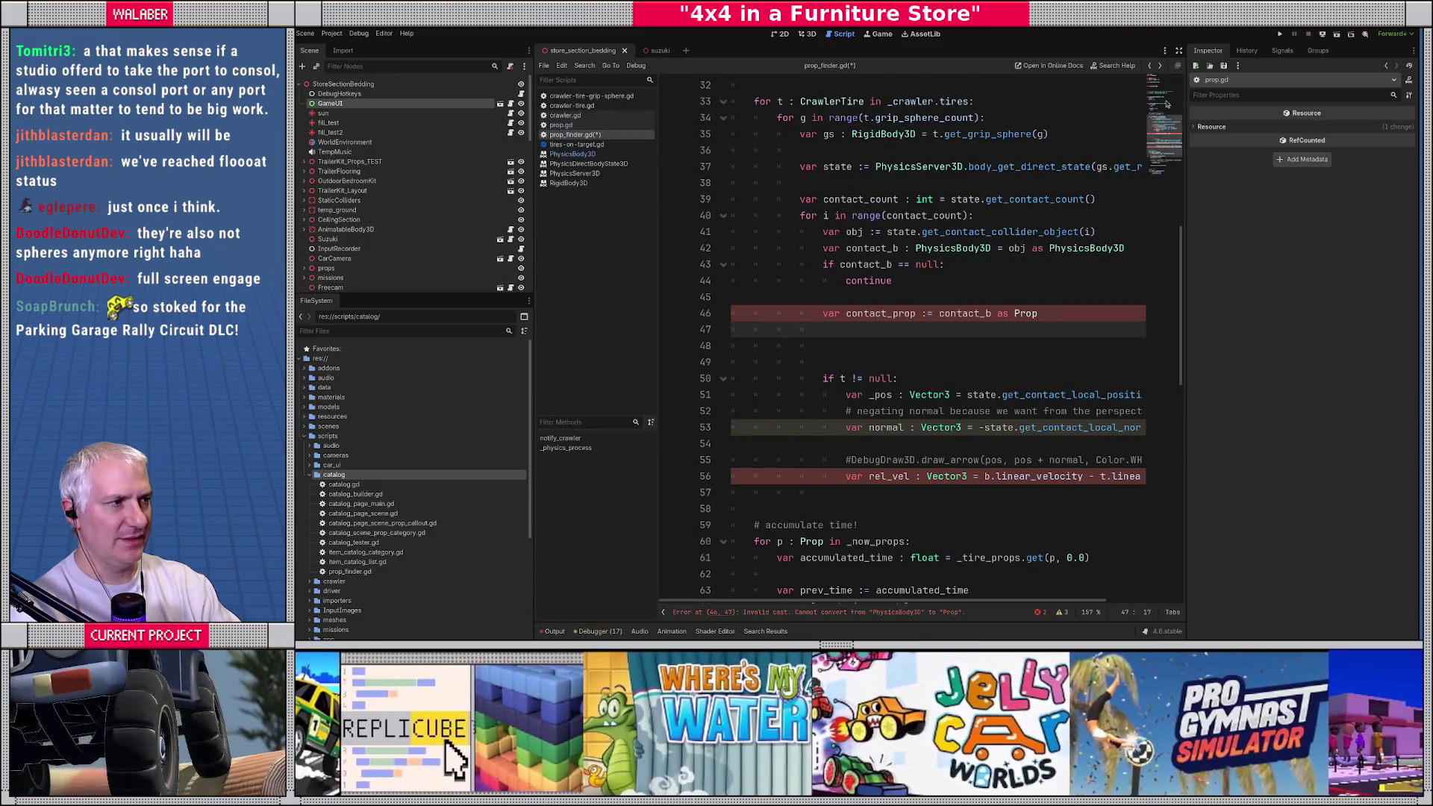
Step: Hide the docks again and open tires-on-target.gd
left_click(1178, 50)
left_click(336, 144)
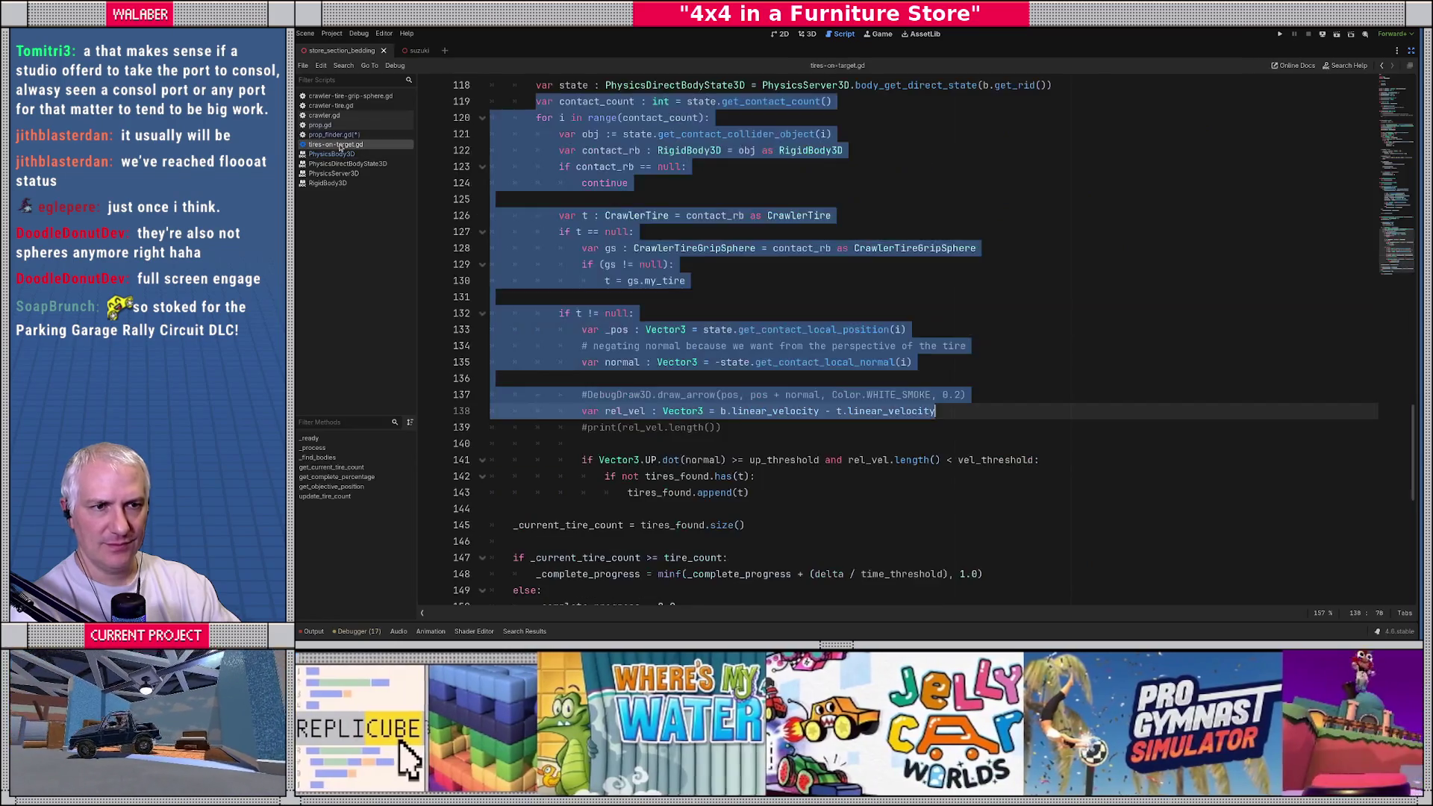
left_click(720, 312)
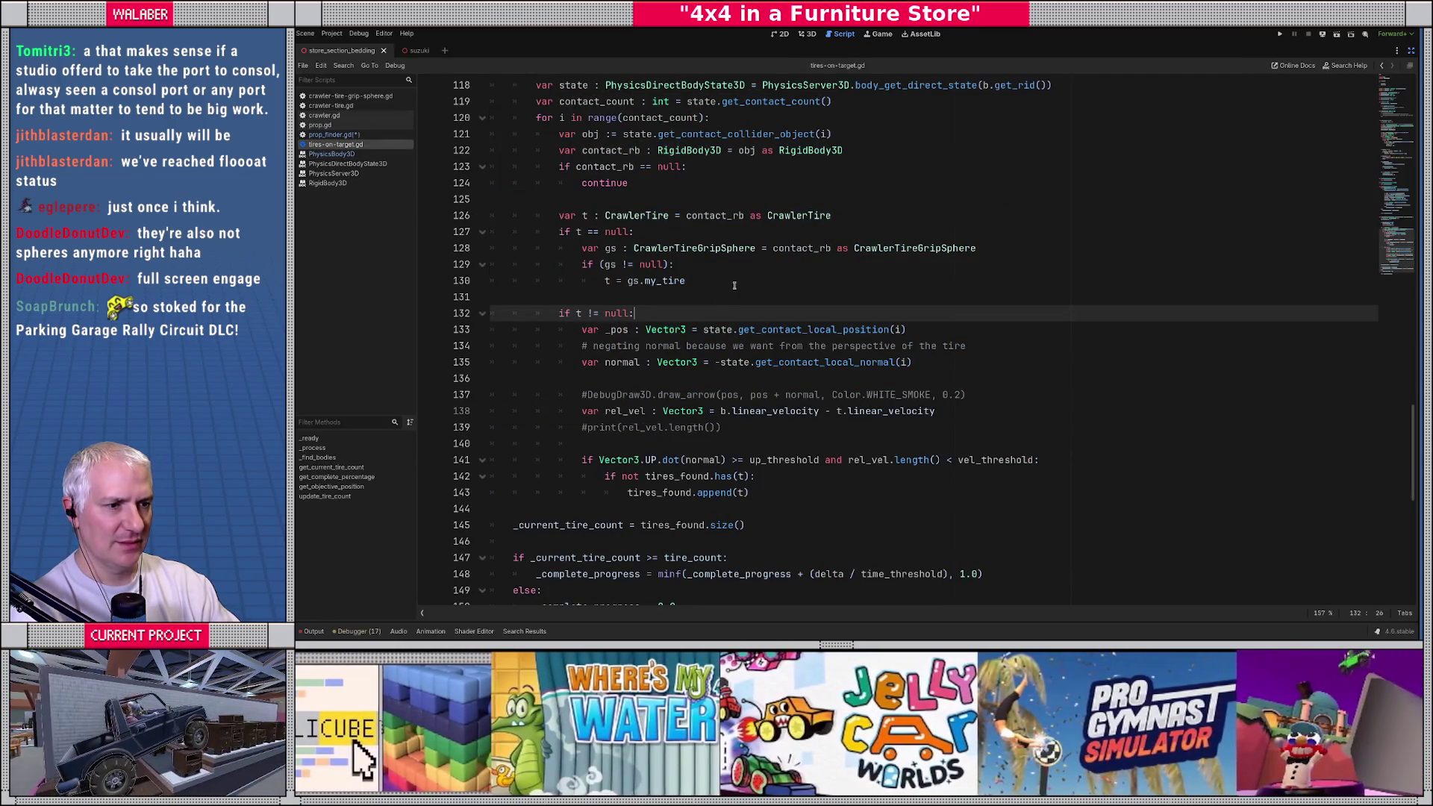
scroll(734, 285, "up", 2)
scroll(734, 286, "up", 13)
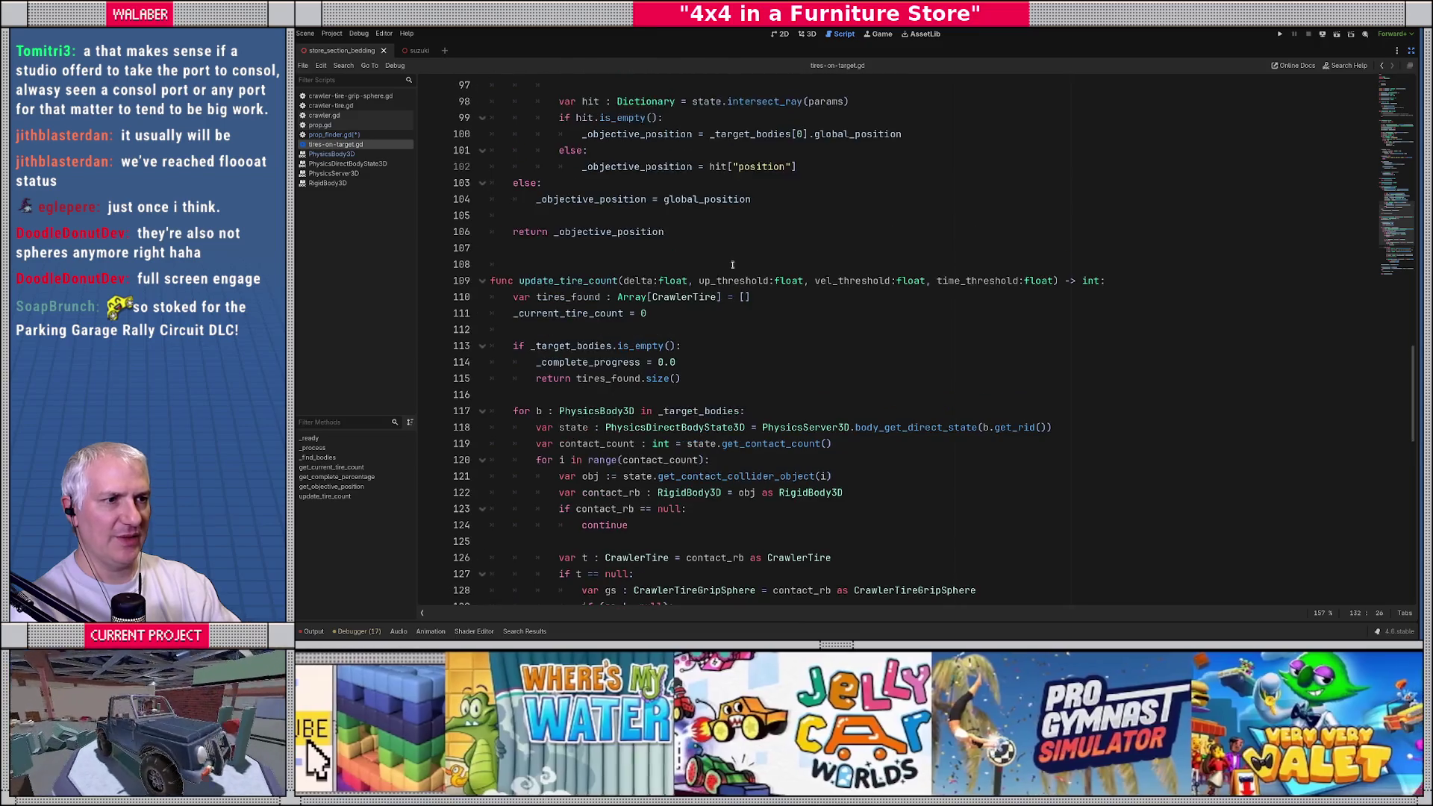
scroll(733, 265, "up", 8)
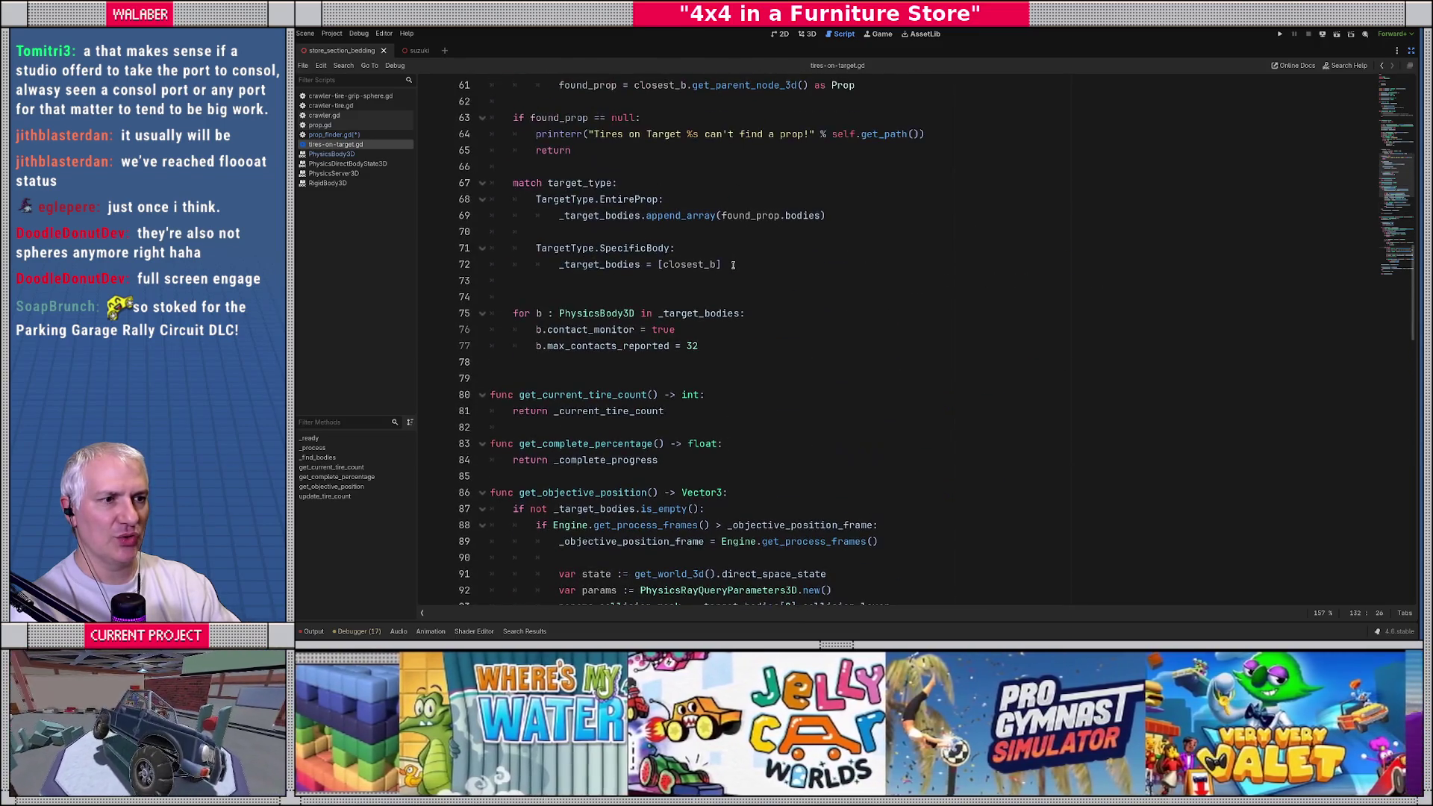
scroll(733, 265, "up", 5)
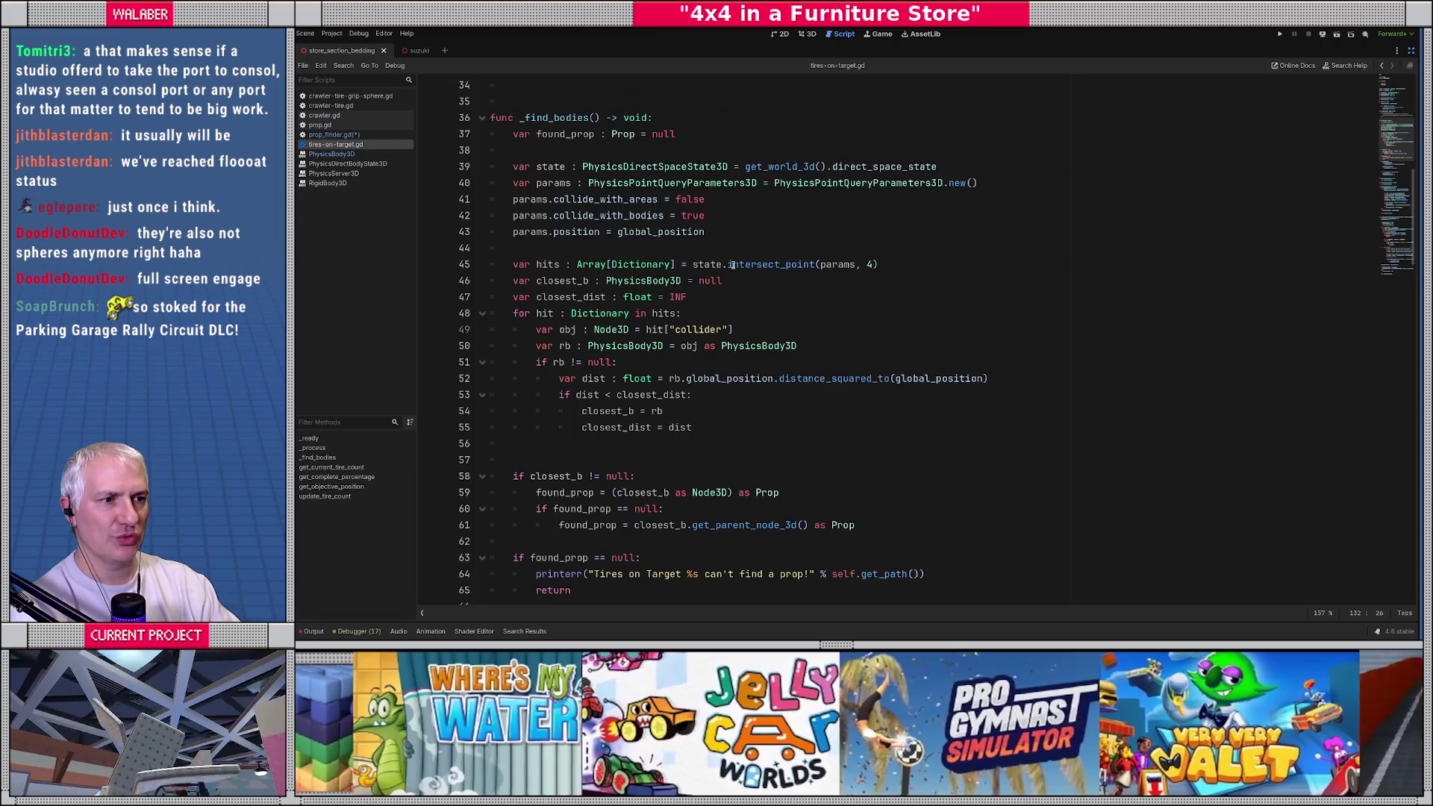
scroll(733, 265, "up", 7)
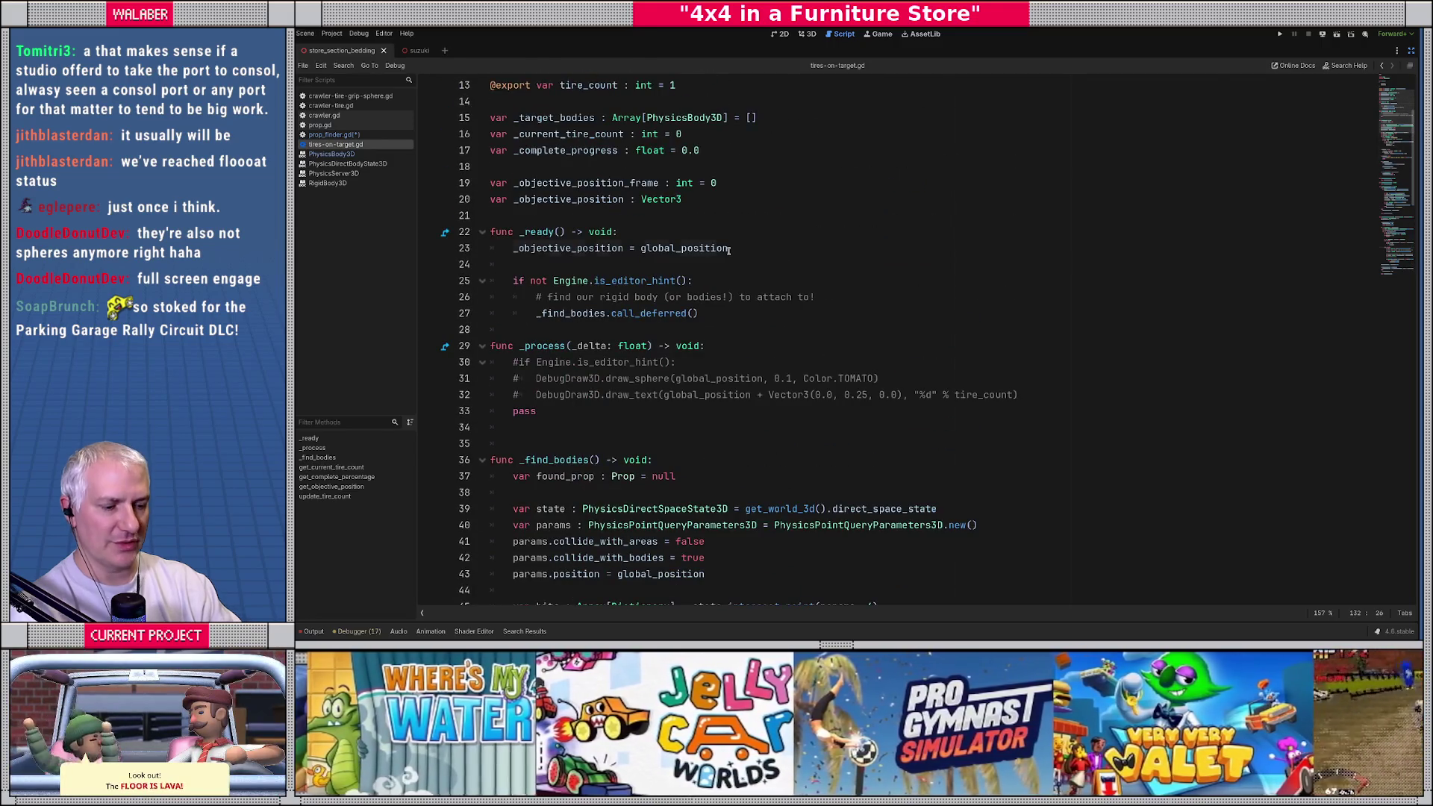
Step: Find the (closest_b as Node3D) cast on line 59, then return to prop_finder.gd
left_click(729, 249)
key("ctrl+f")
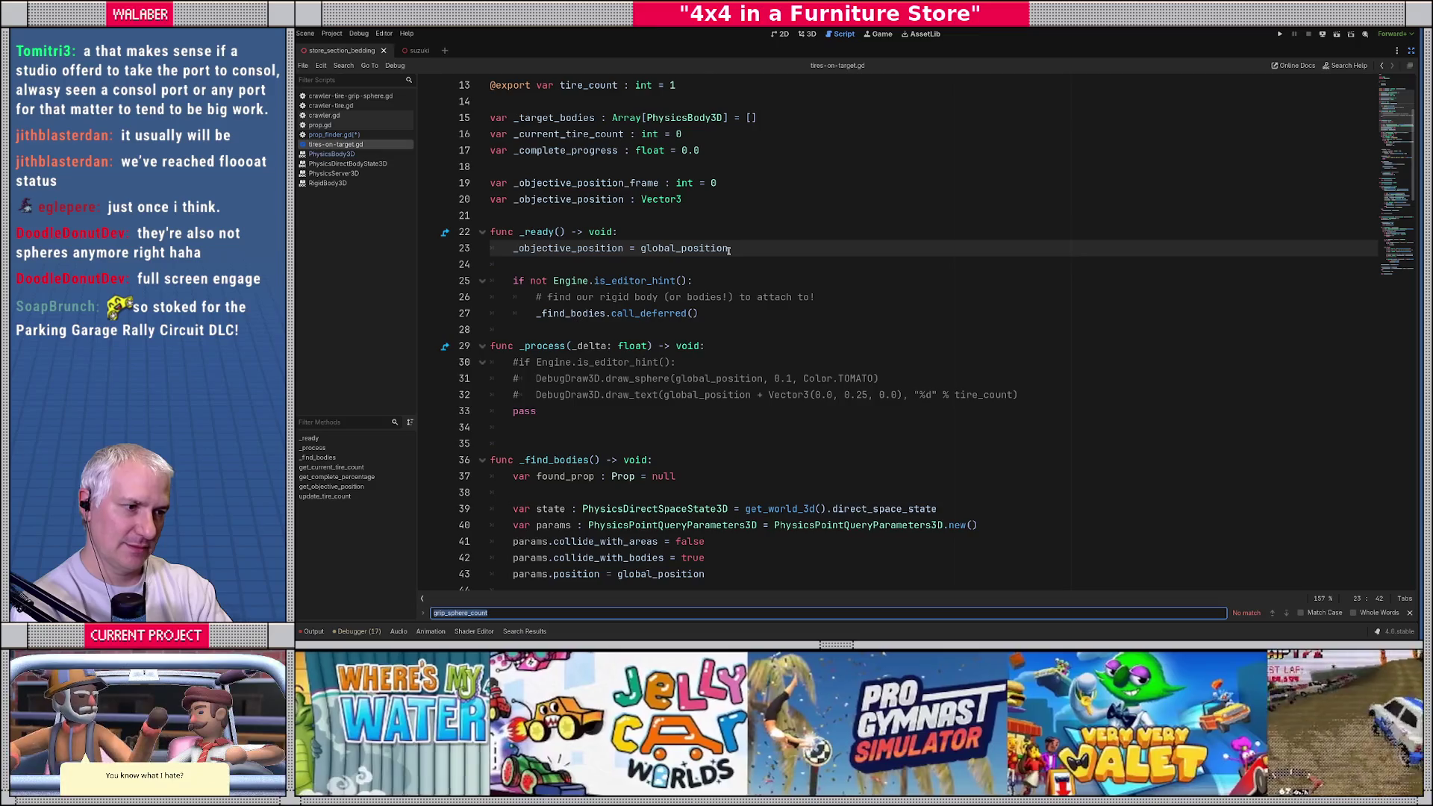
key("Escape")
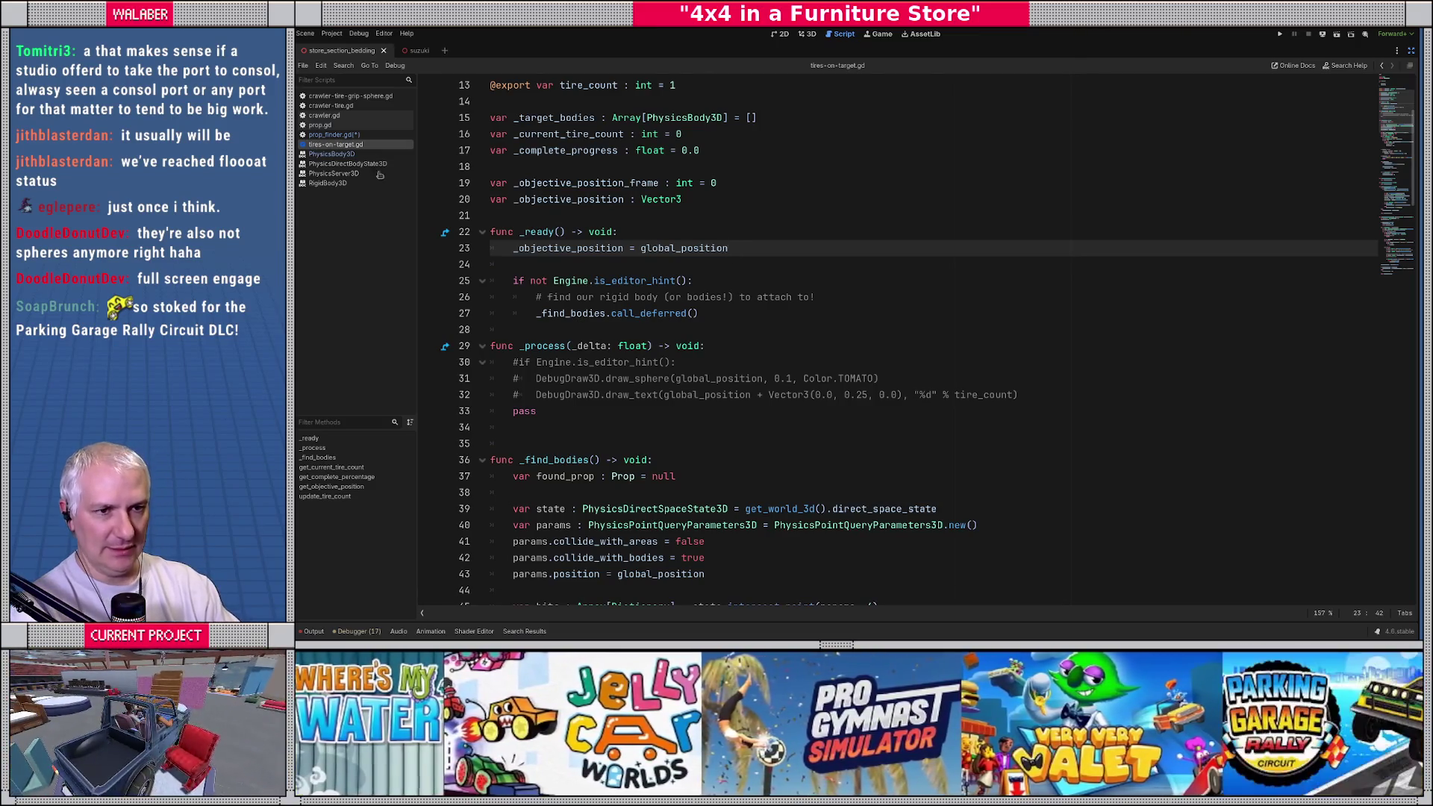
scroll(690, 325, "down", 13)
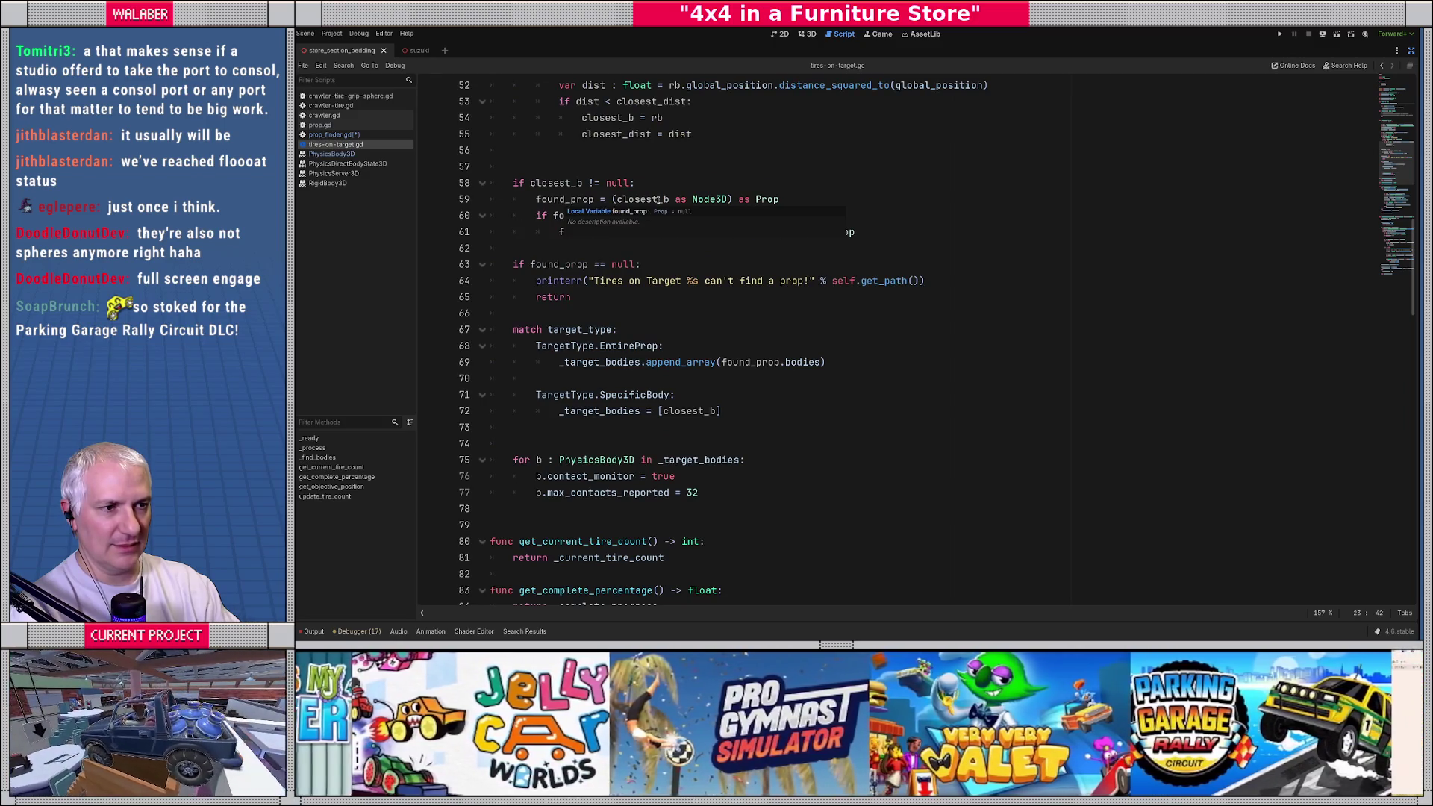
left_click_drag(657, 200, 778, 199)
left_click_drag(613, 199, 732, 200)
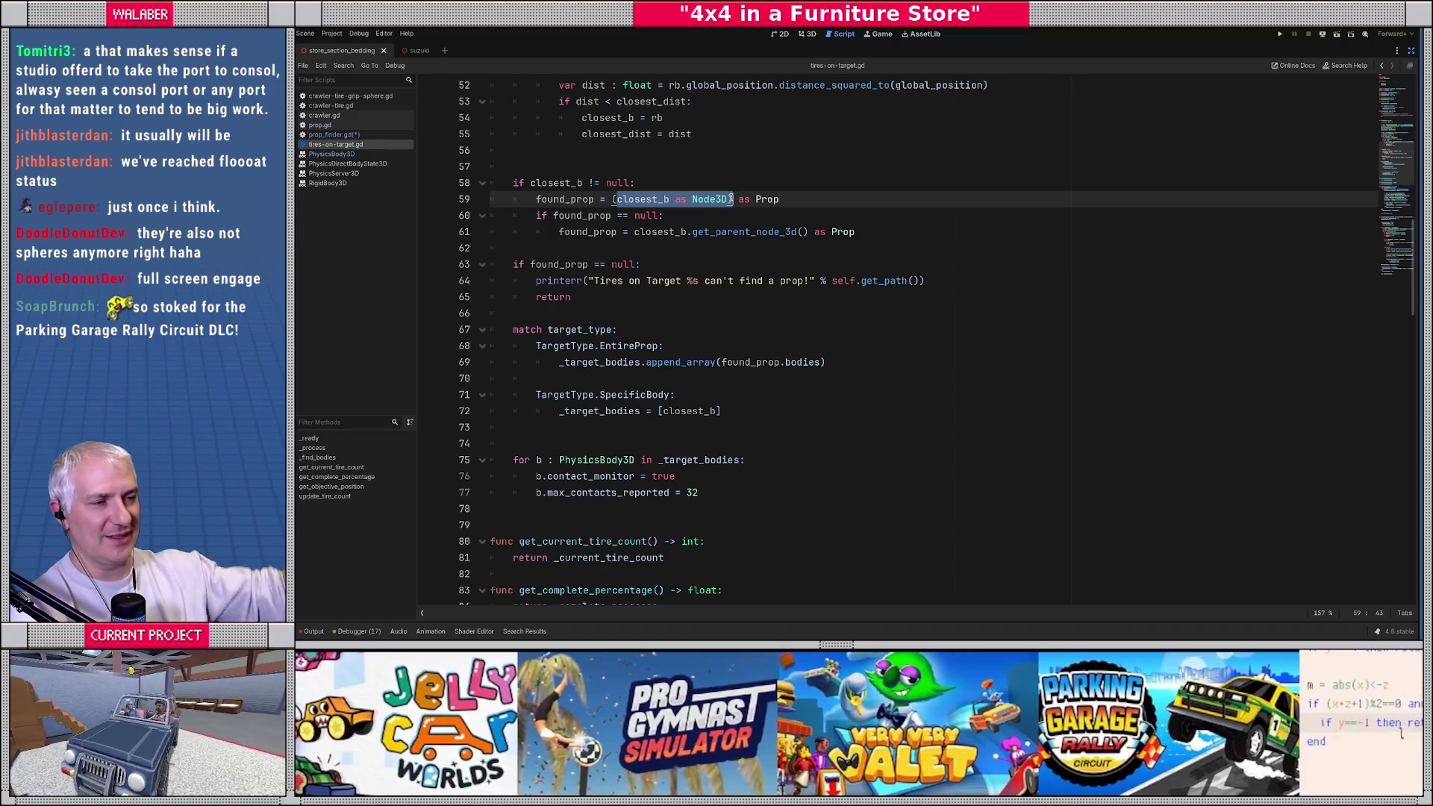
left_click(329, 134)
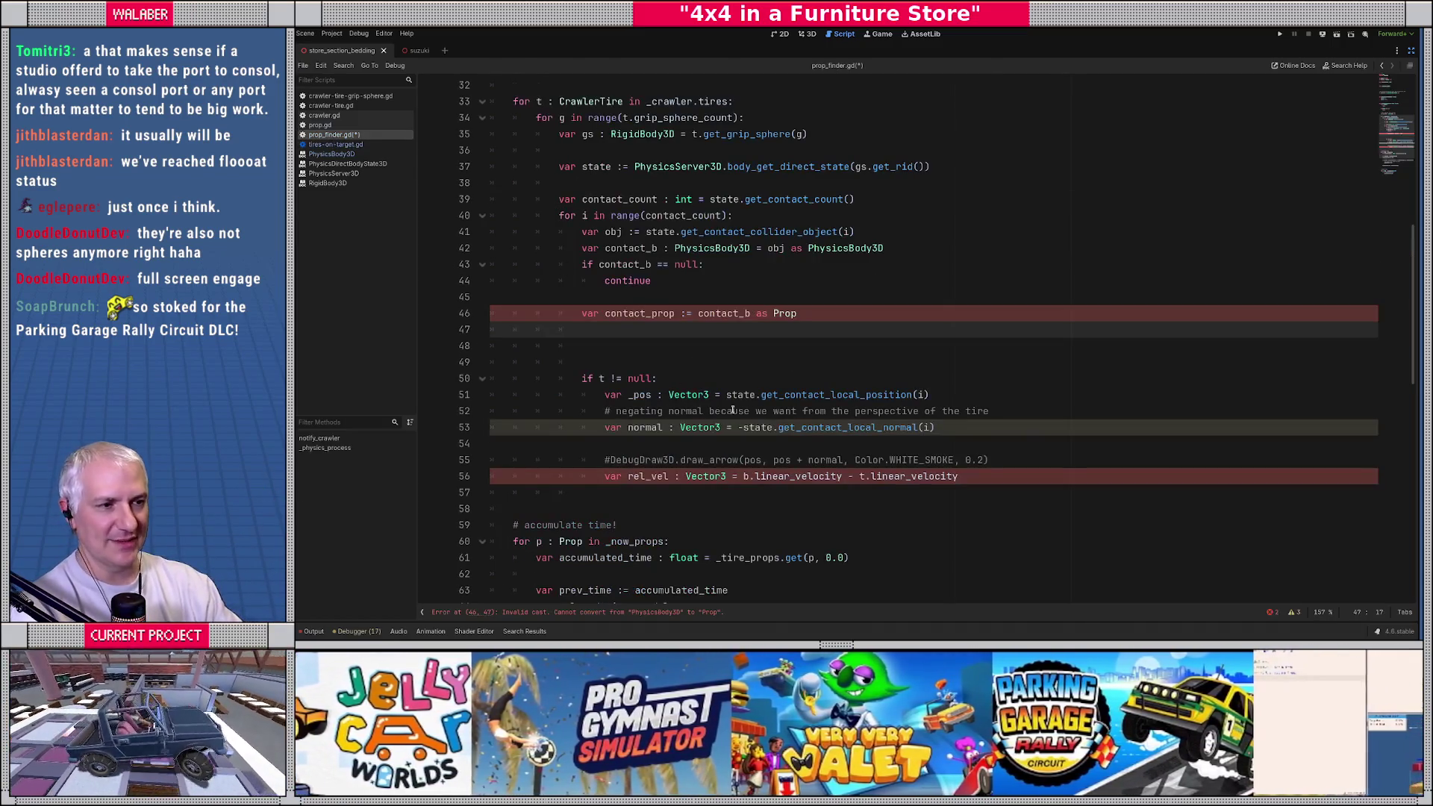
Step: Wrap contact_b on line 46 in a cast: (contact_b as Node3D)
left_click(696, 314)
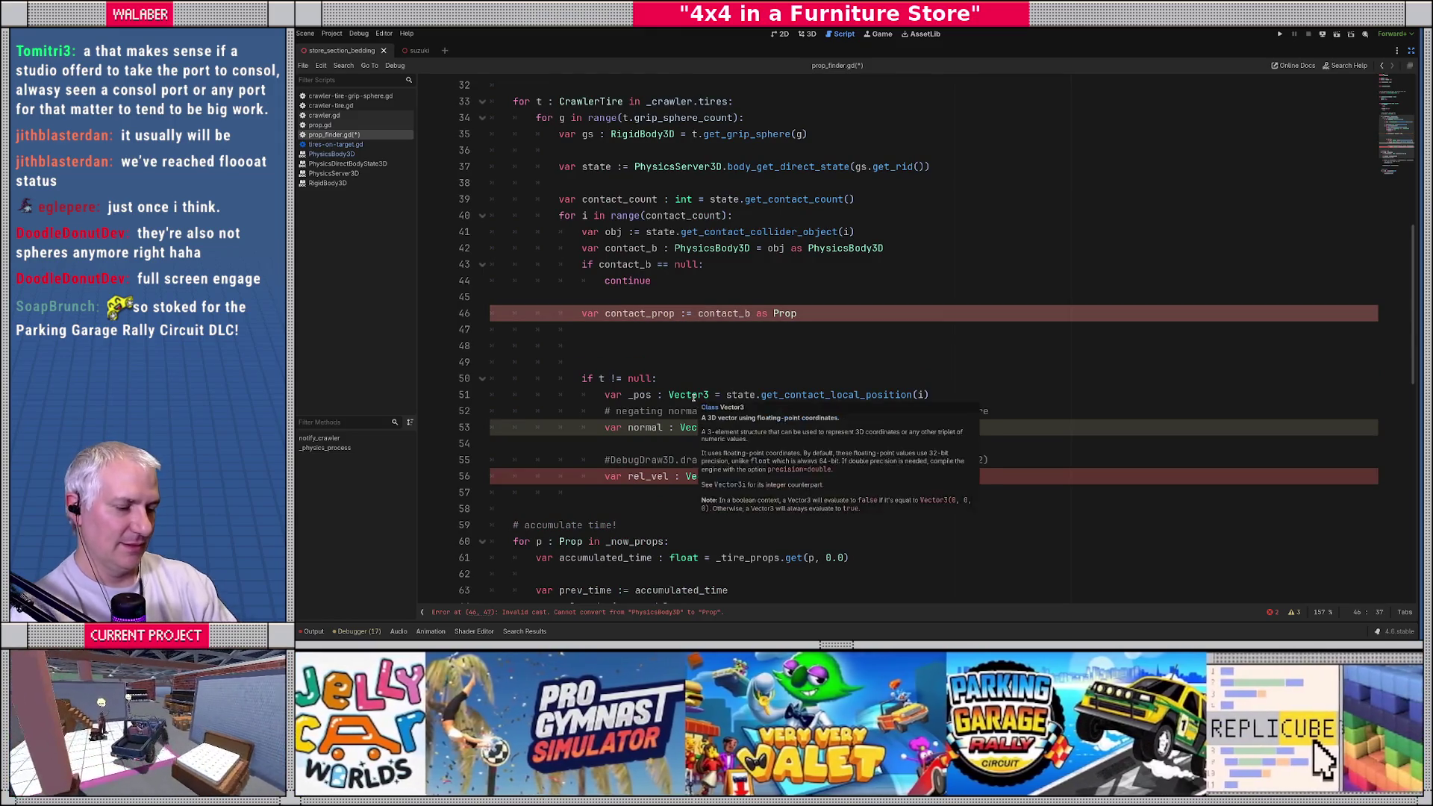
type("(")
key("ctrl+Right")
type("as ")
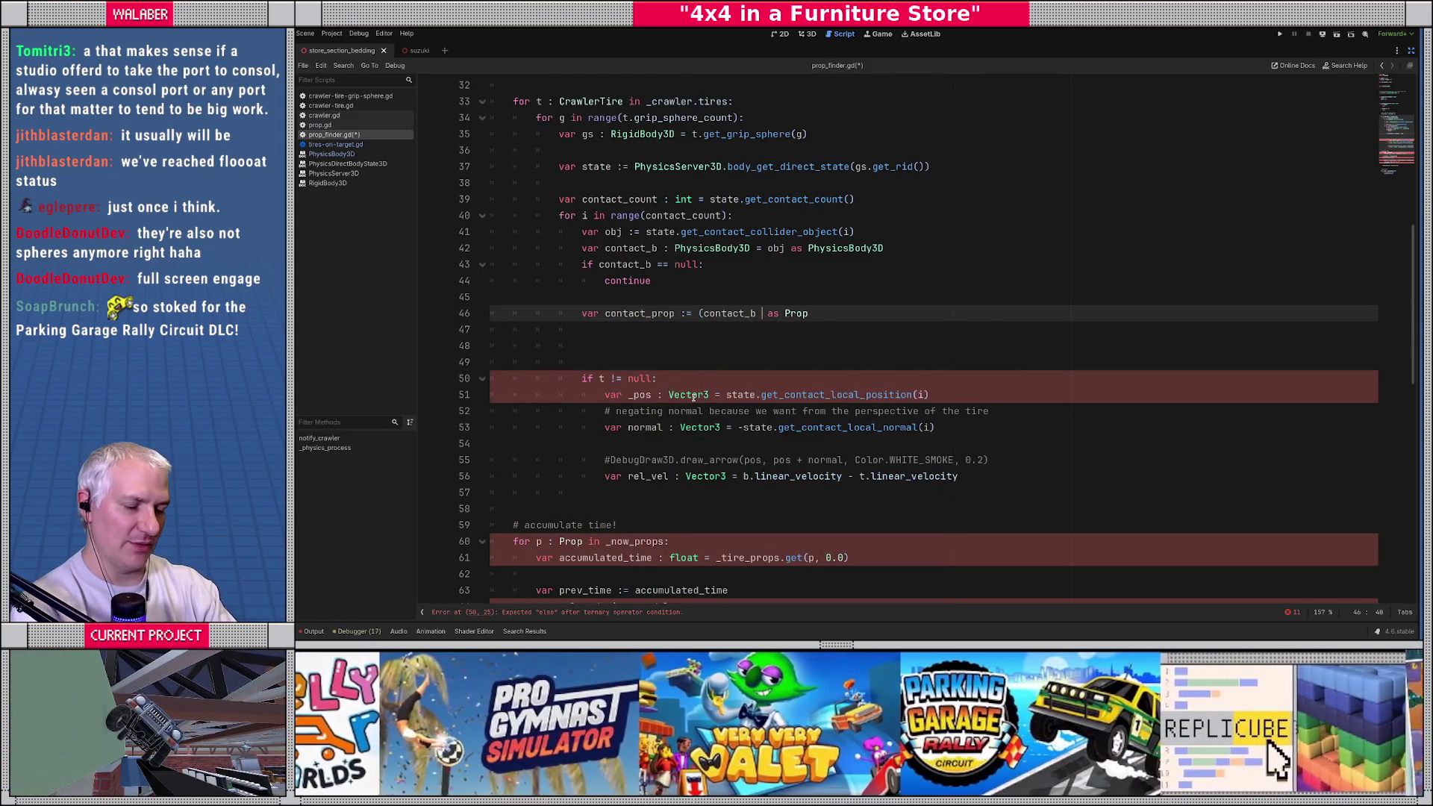
type("Node")
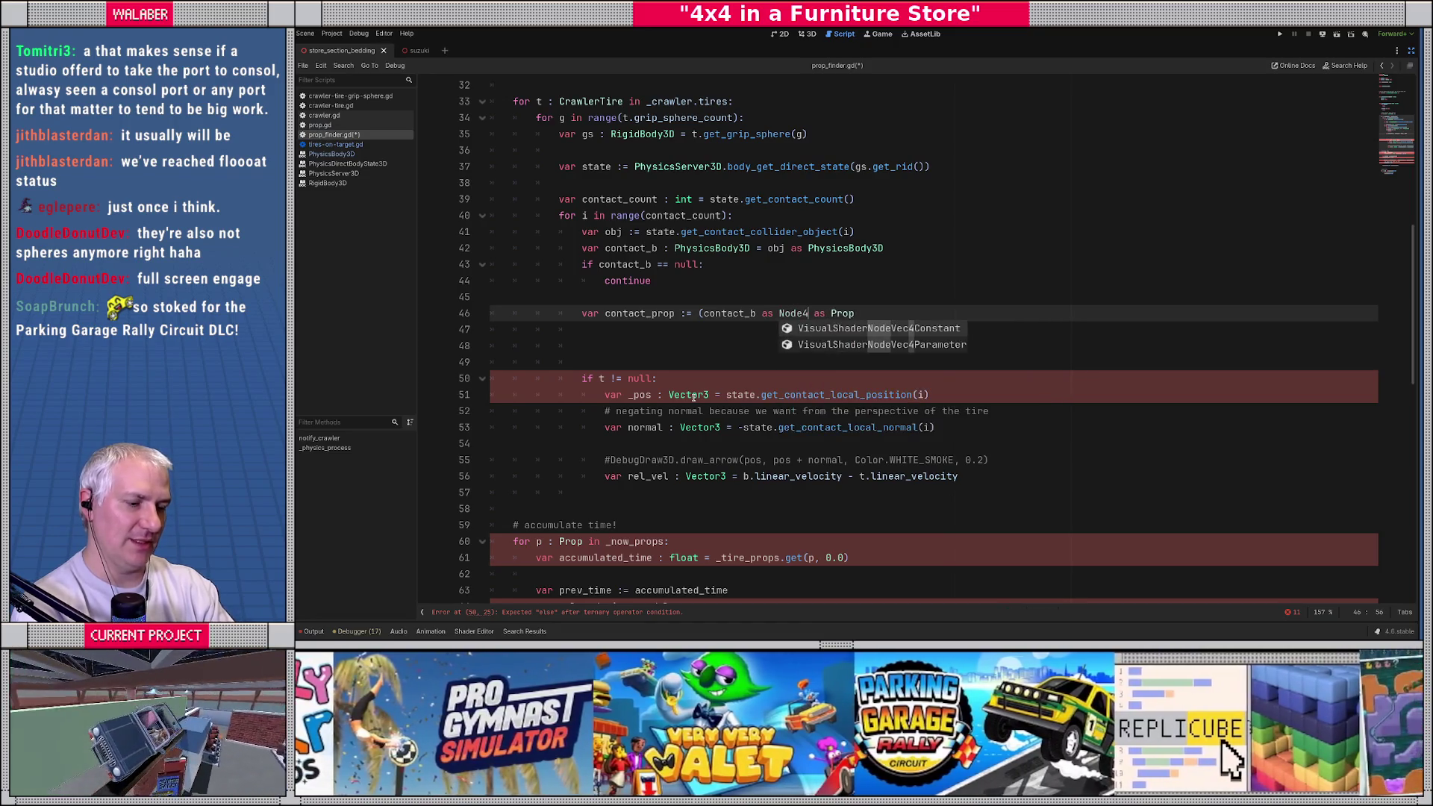
type("3D)")
key("Down")
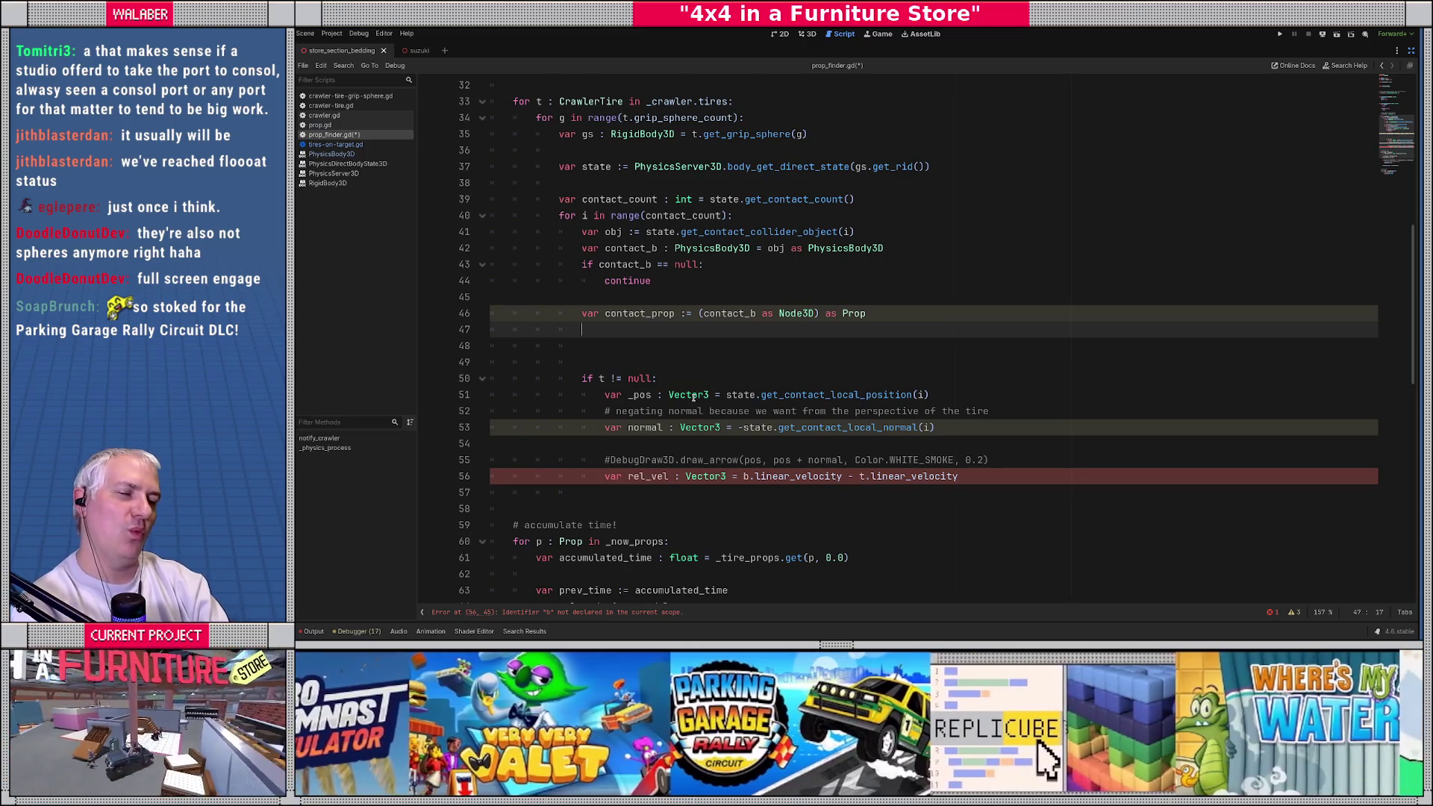
Step: Start a while loop with the condition contact_prop == null
type("while con")
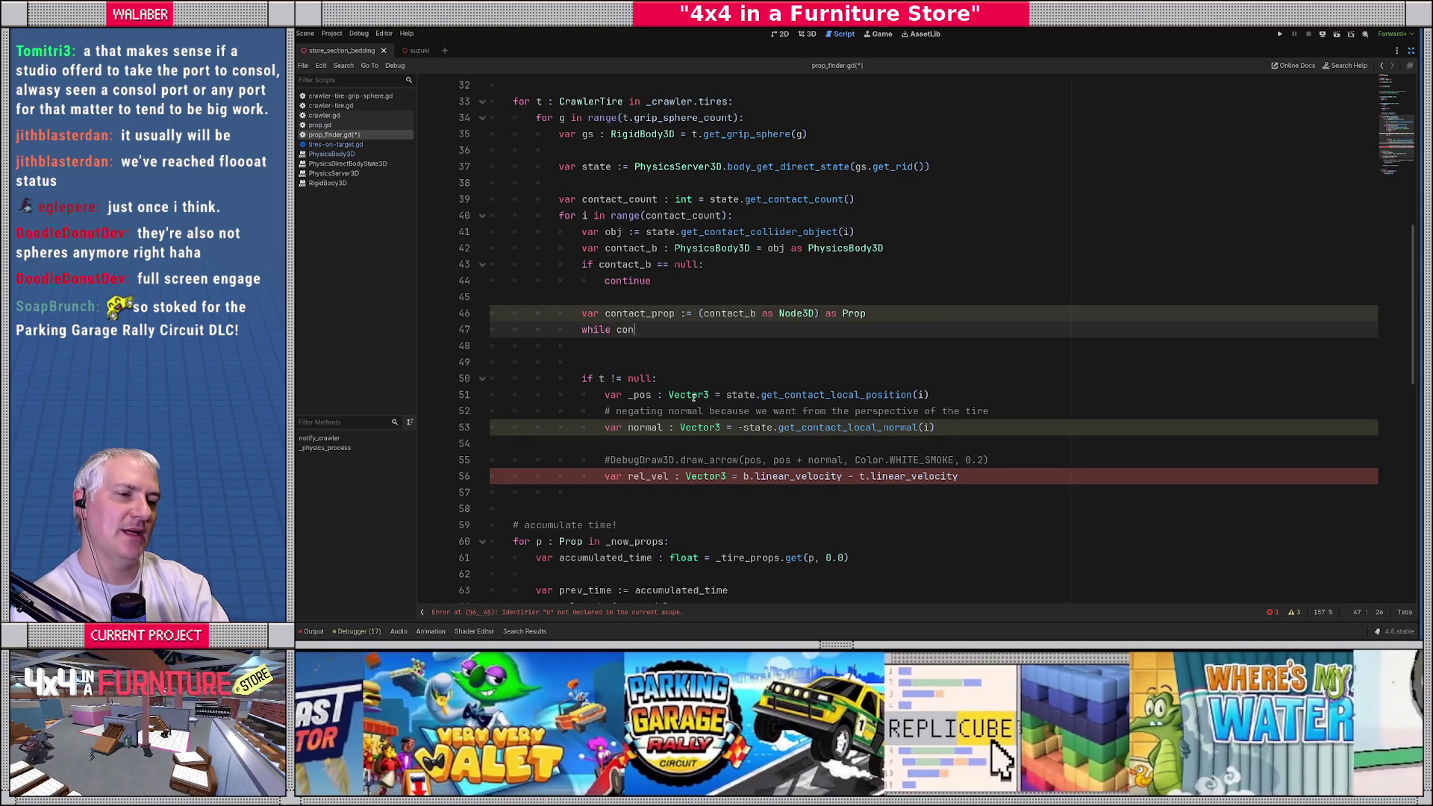
key("Down")
key("Return")
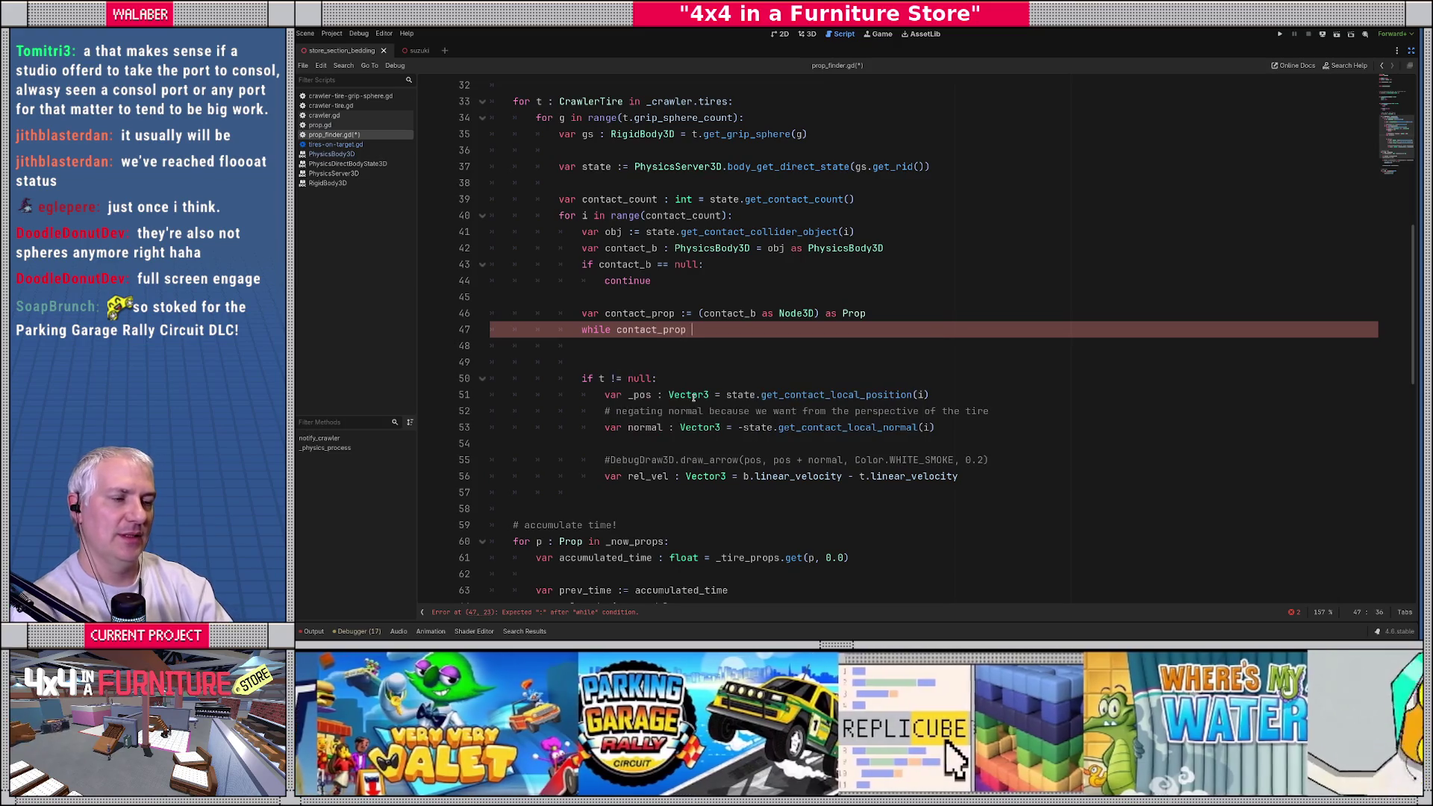
type("== null")
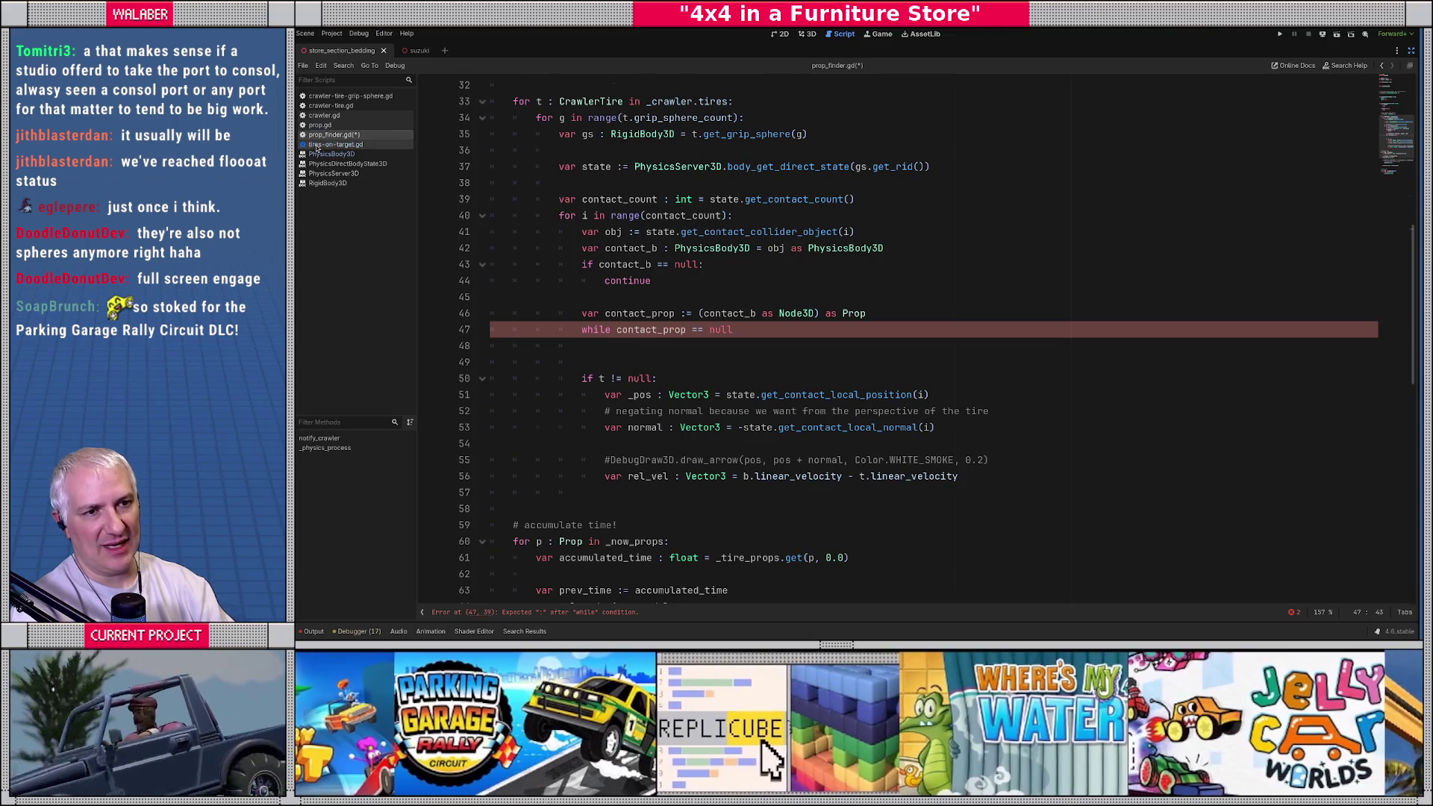
Step: Check the parent-node fallback lines in tires-on-target.gd, then return to prop_finder.gd
left_click(336, 144)
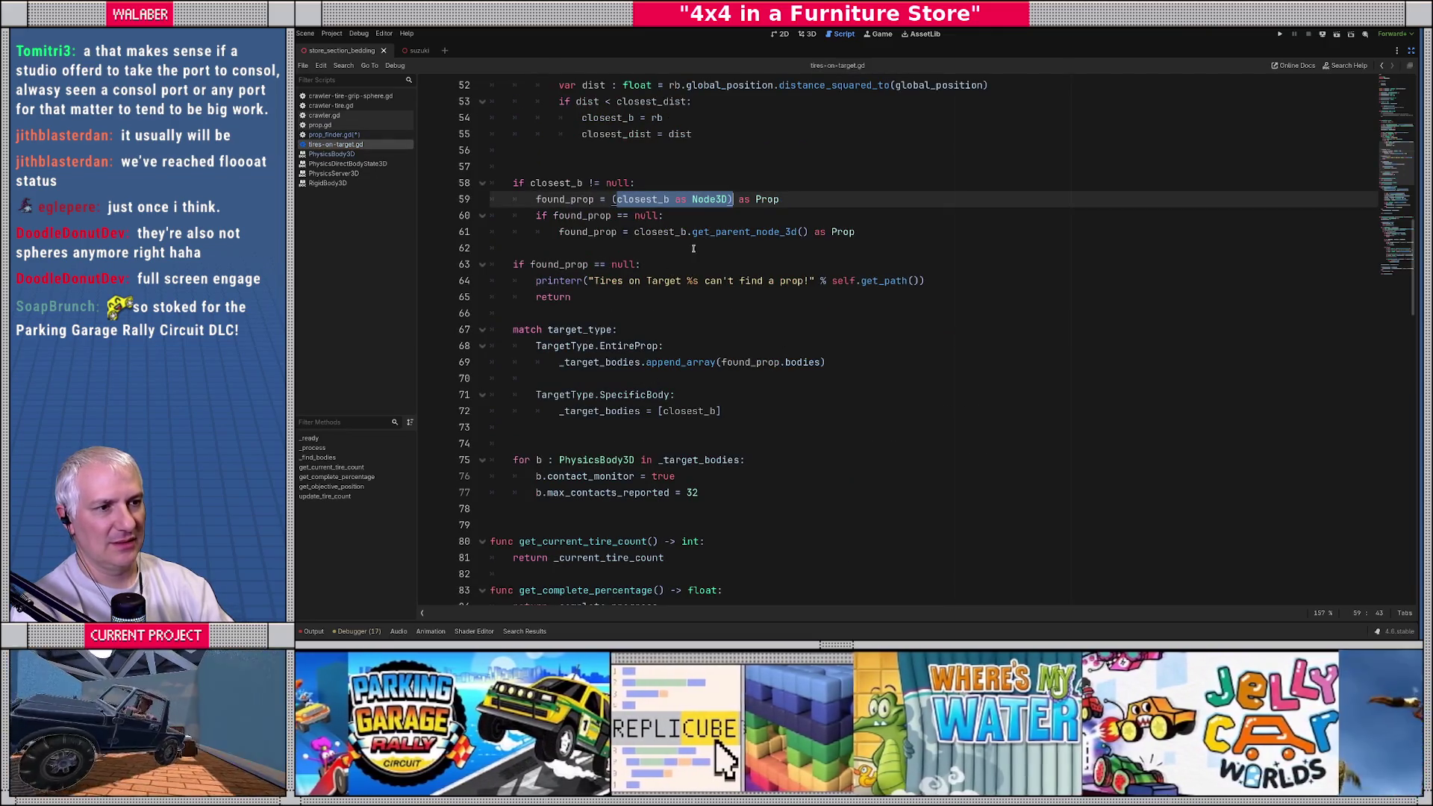
left_click_drag(536, 216, 932, 225)
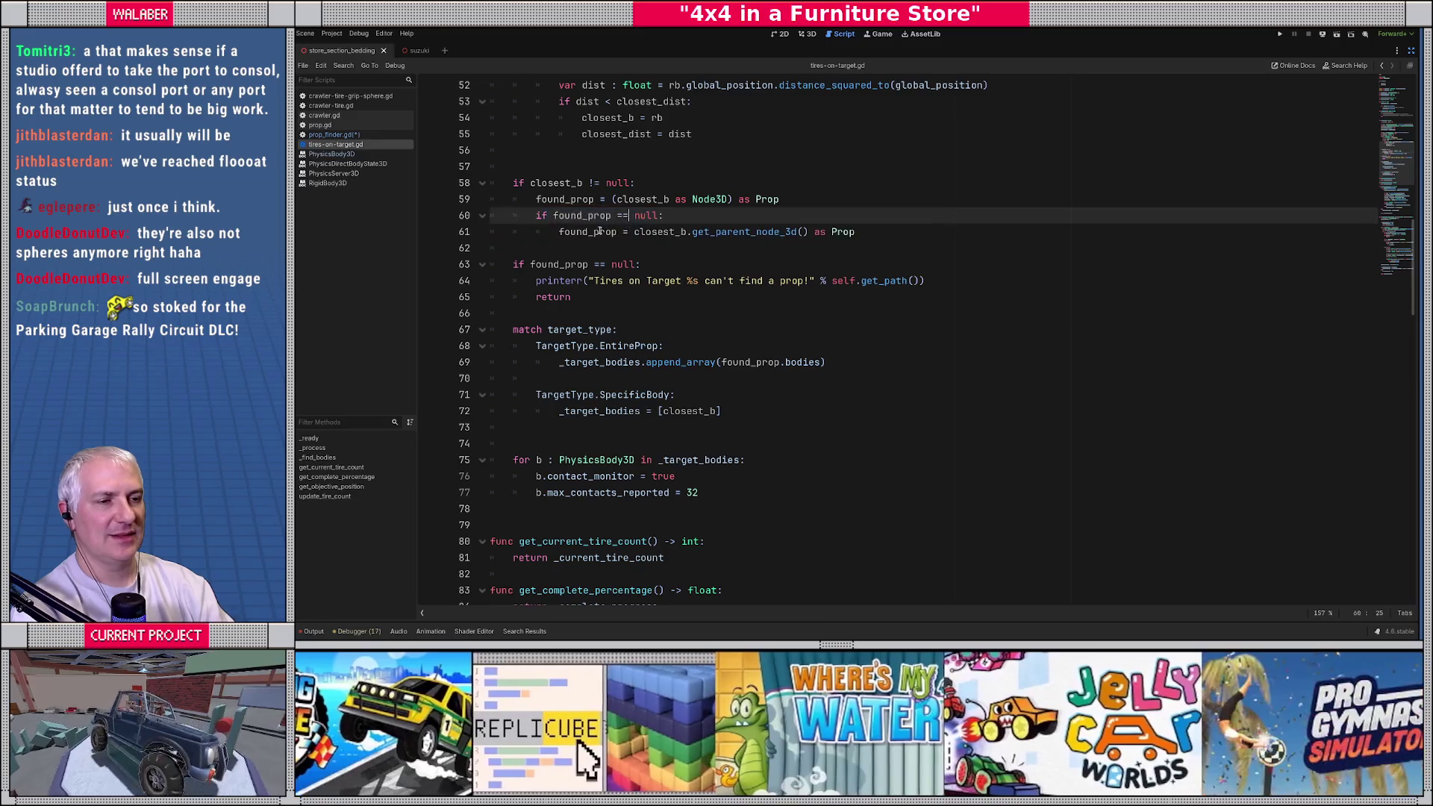
key("alt+Left")
Step: Declare 'var prop_node : Node3D = (contact_b as Node3D)' and set contact_prop to prop_node as Prop
key("Up")
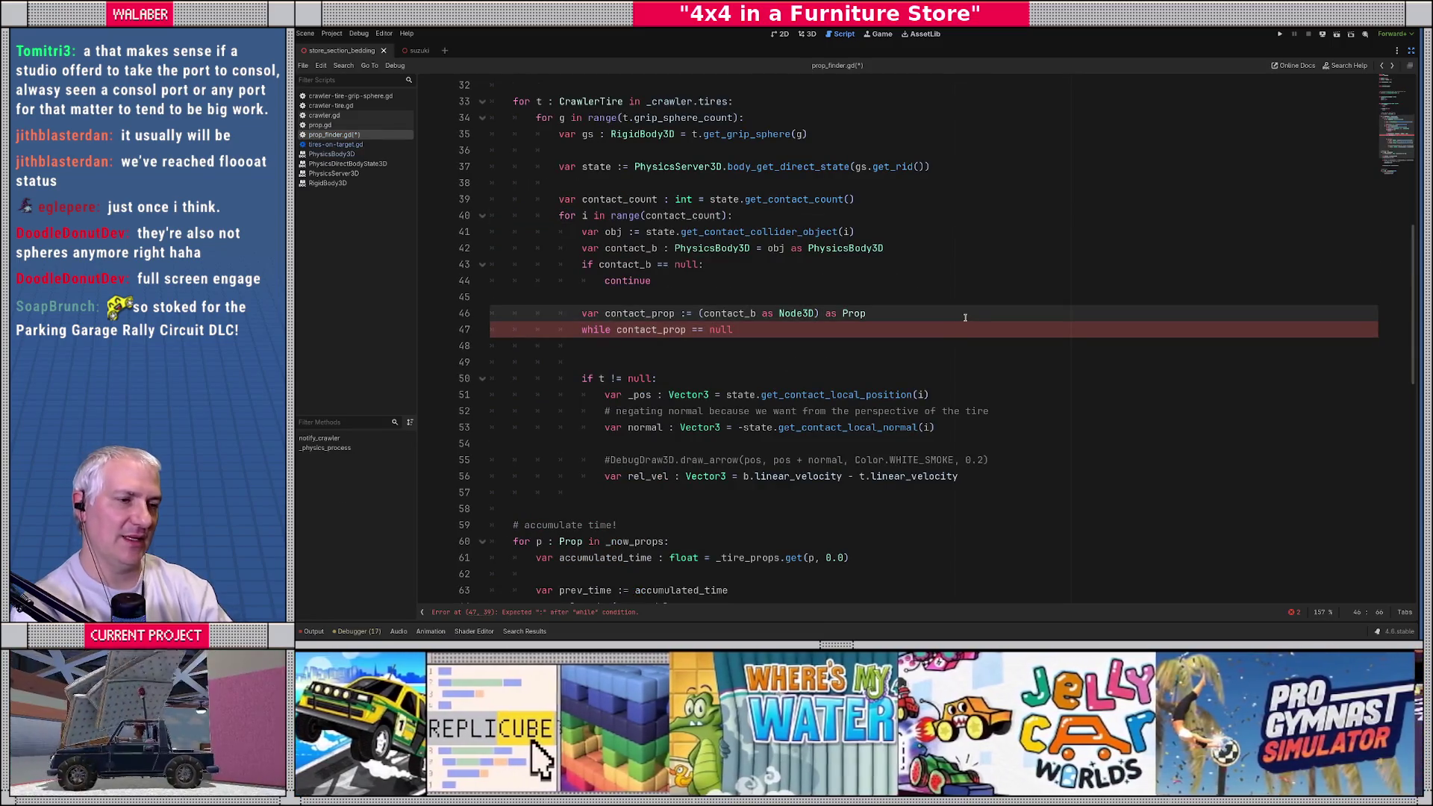
key("Up")
key("Return")
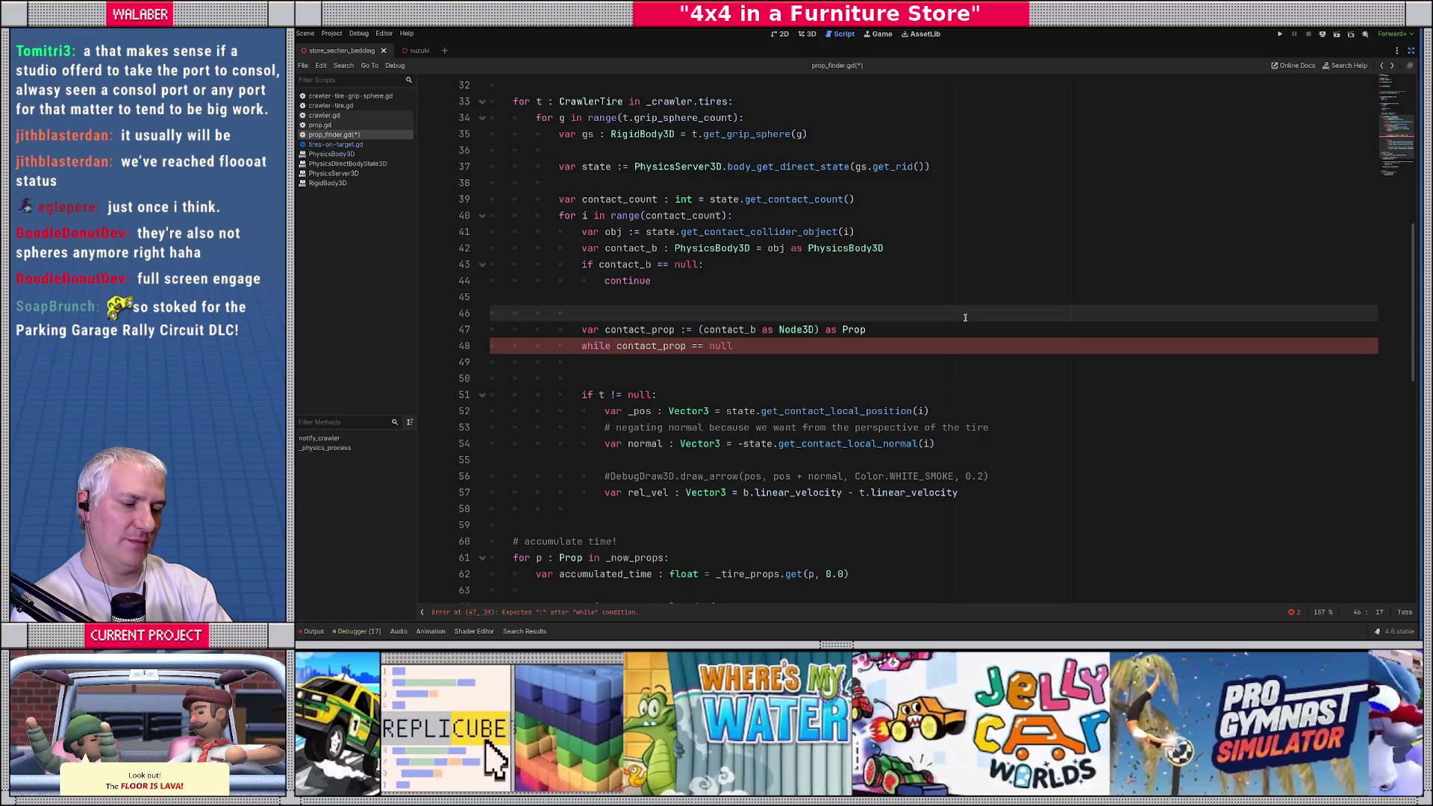
type("var prop_nod")
type("e : ")
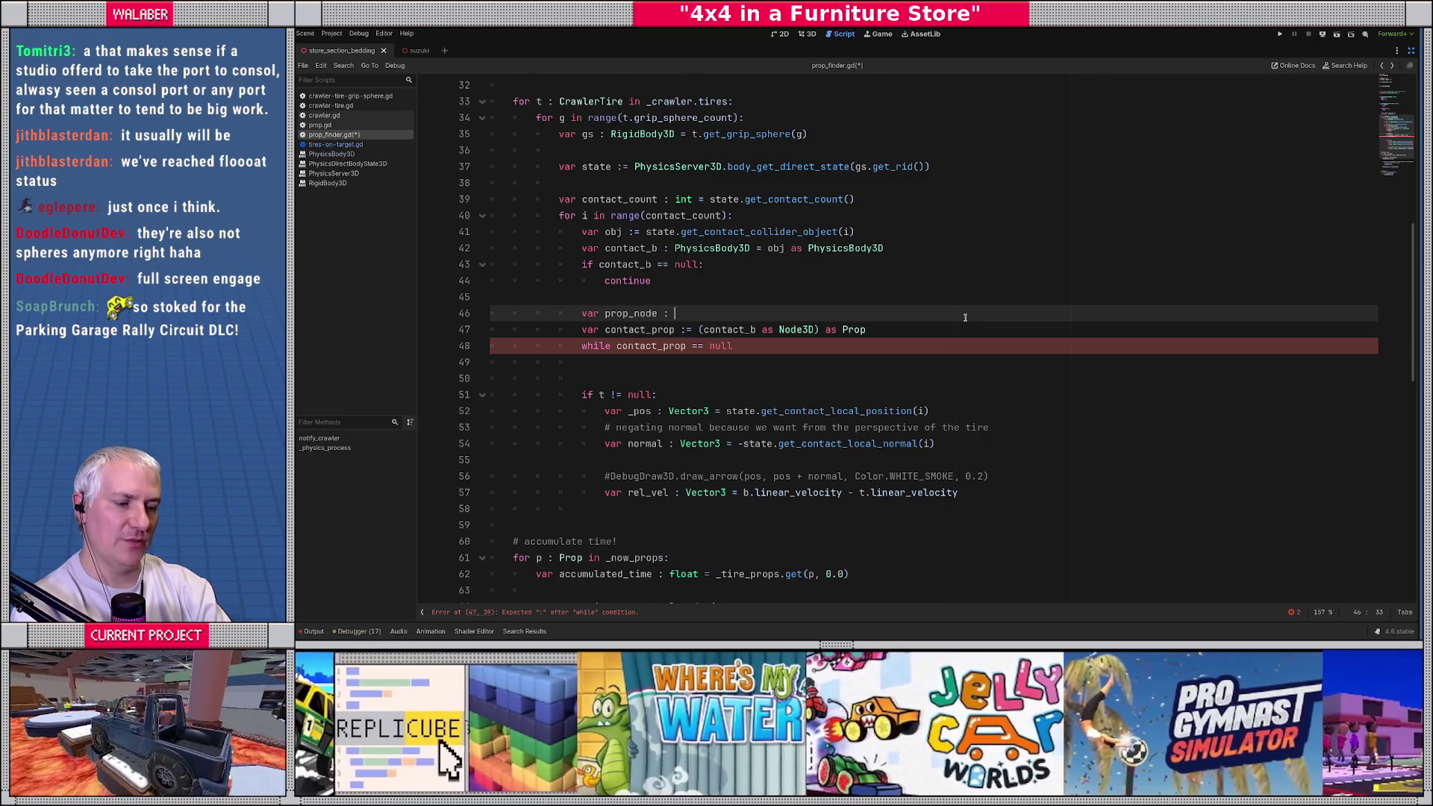
type("Node3D = (contact_b")
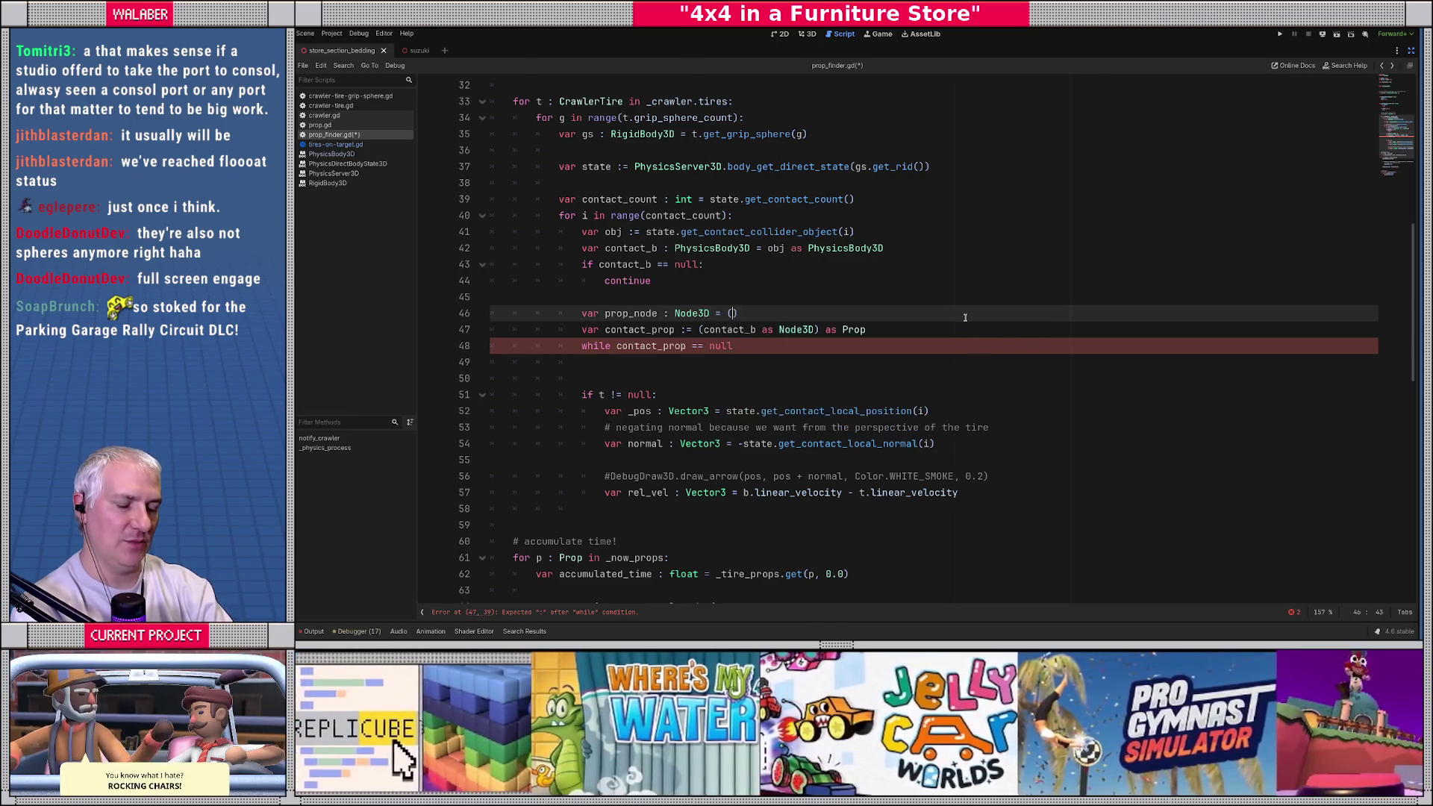
type(" as Node3D)")
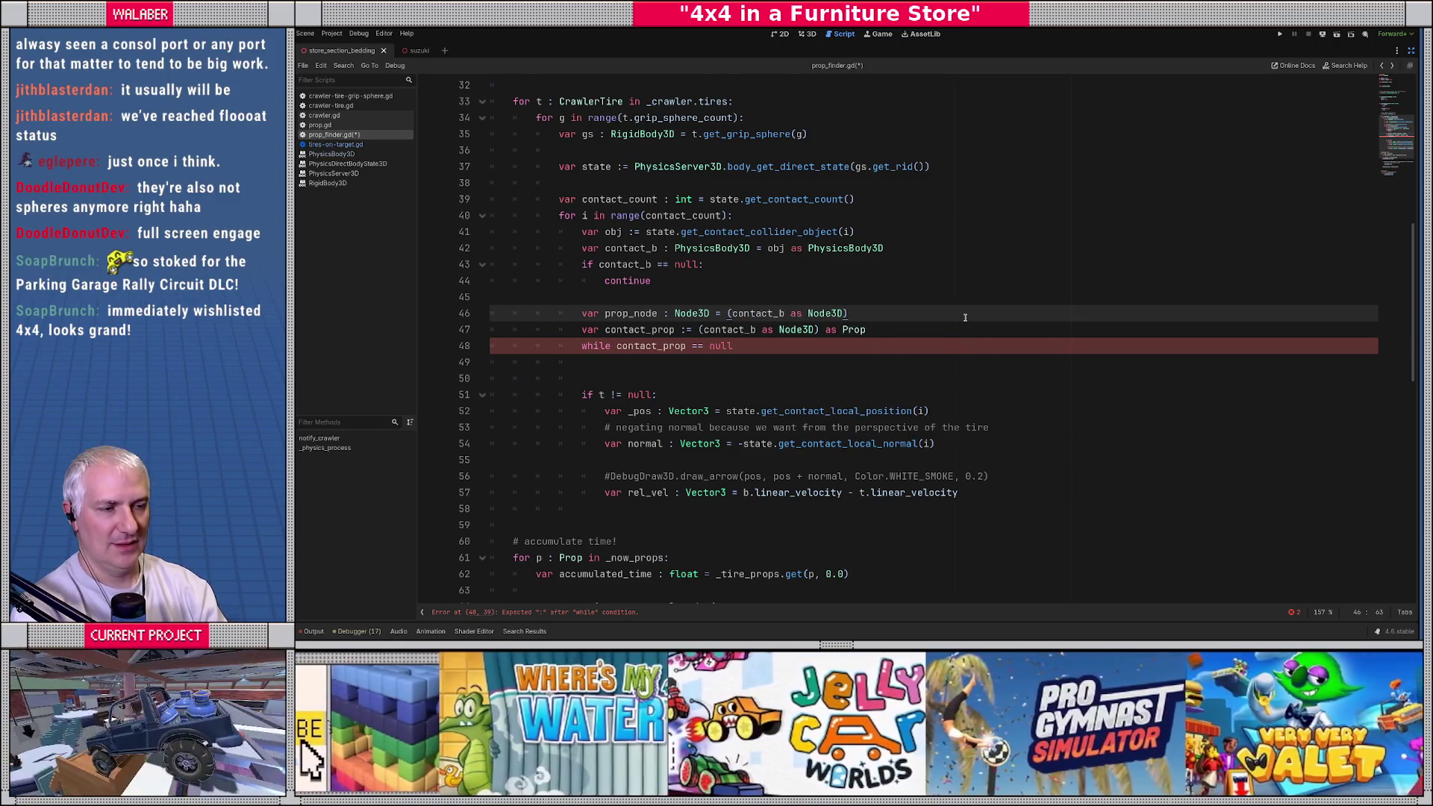
key("Down")
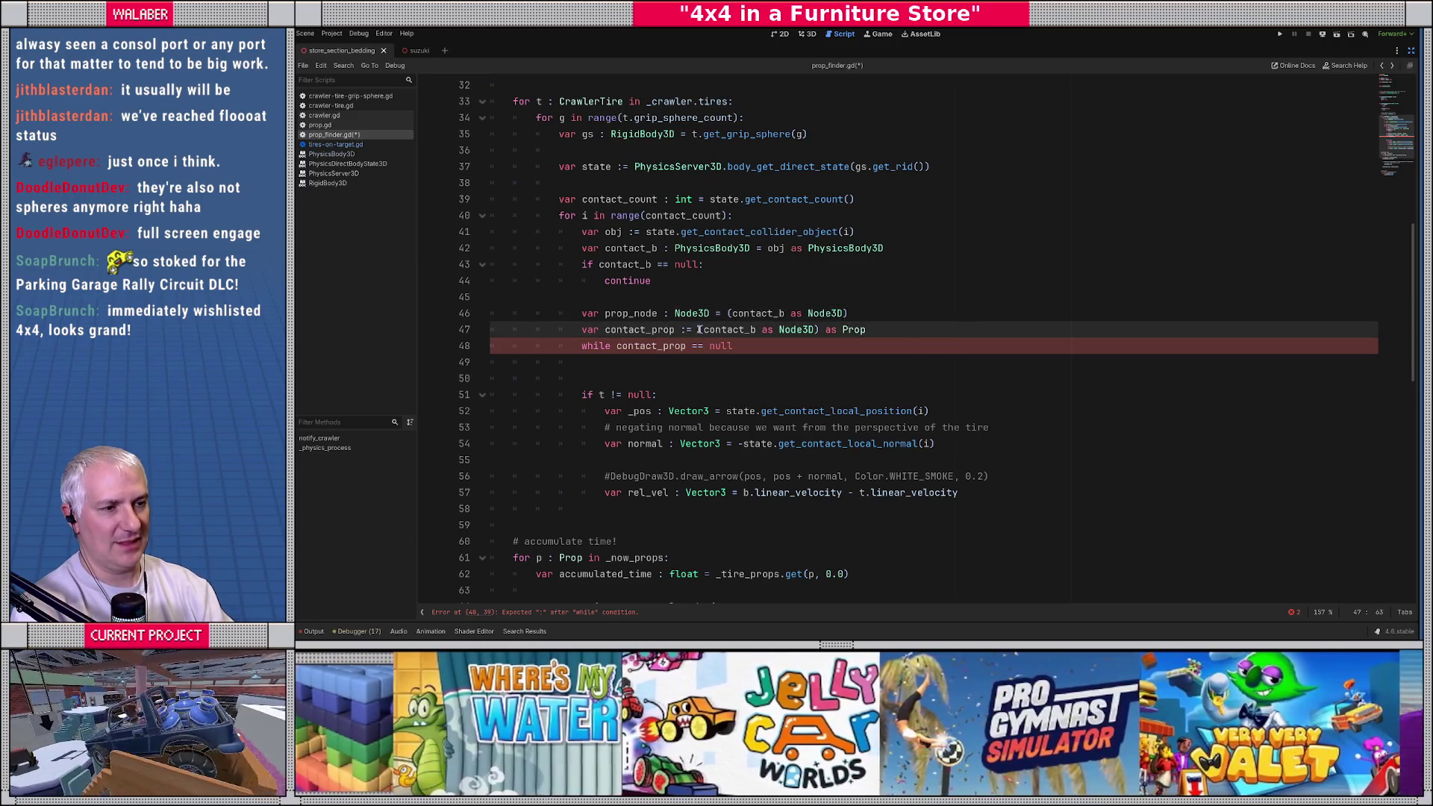
left_click_drag(698, 329, 823, 330)
type("prop_node")
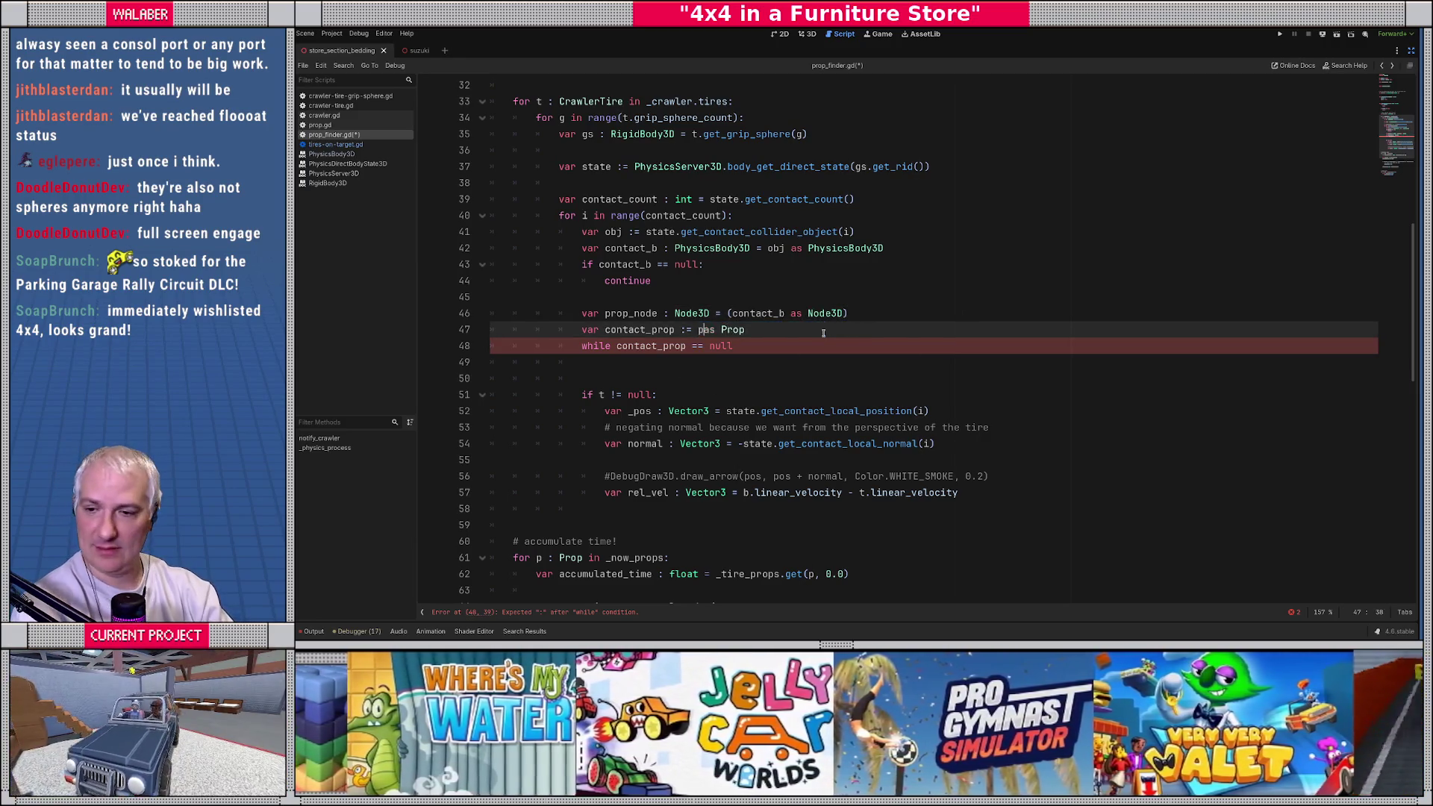
key("Escape")
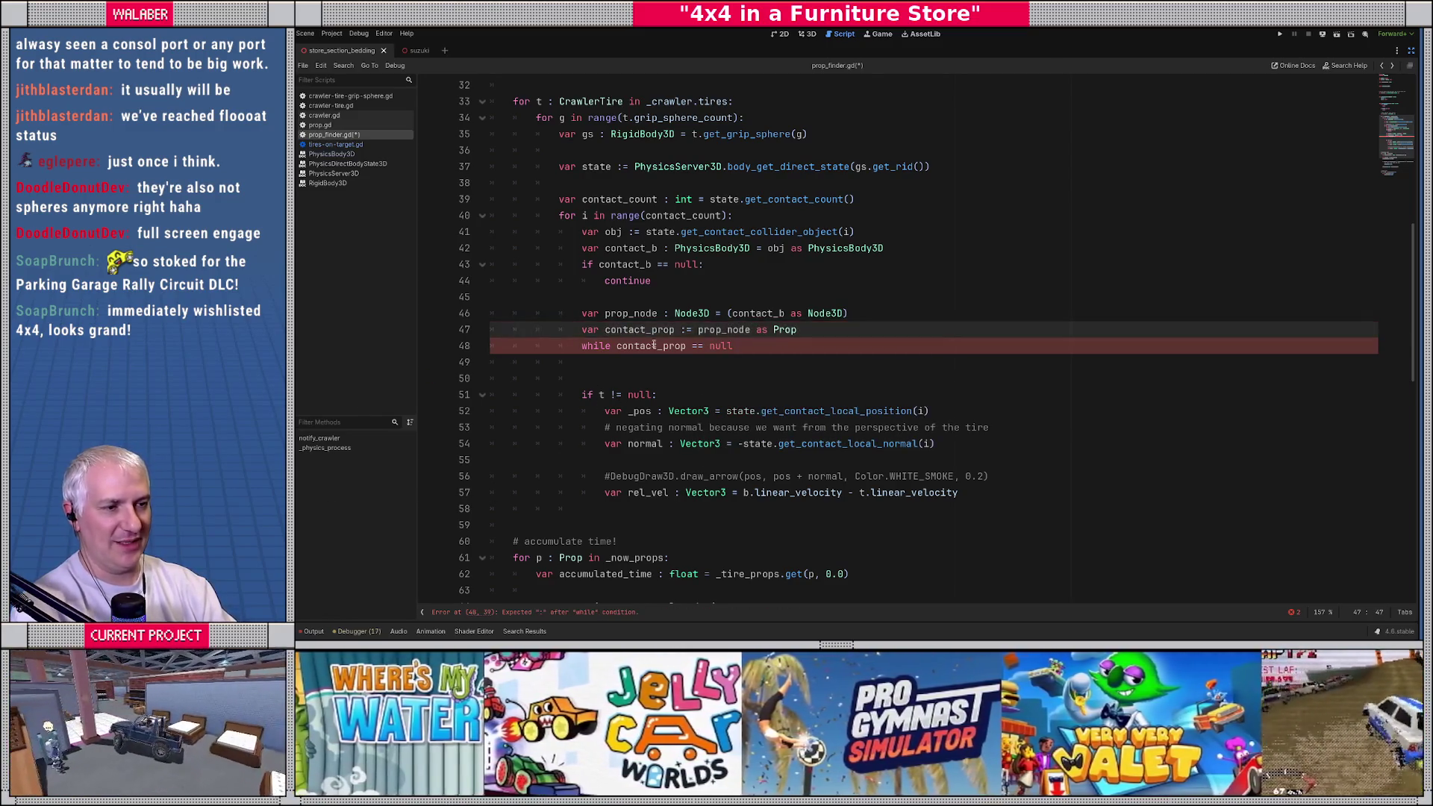
left_click(581, 361)
Step: Finish the loop condition as 'while contact_prop == null and prop_node != null:'
key("Up")
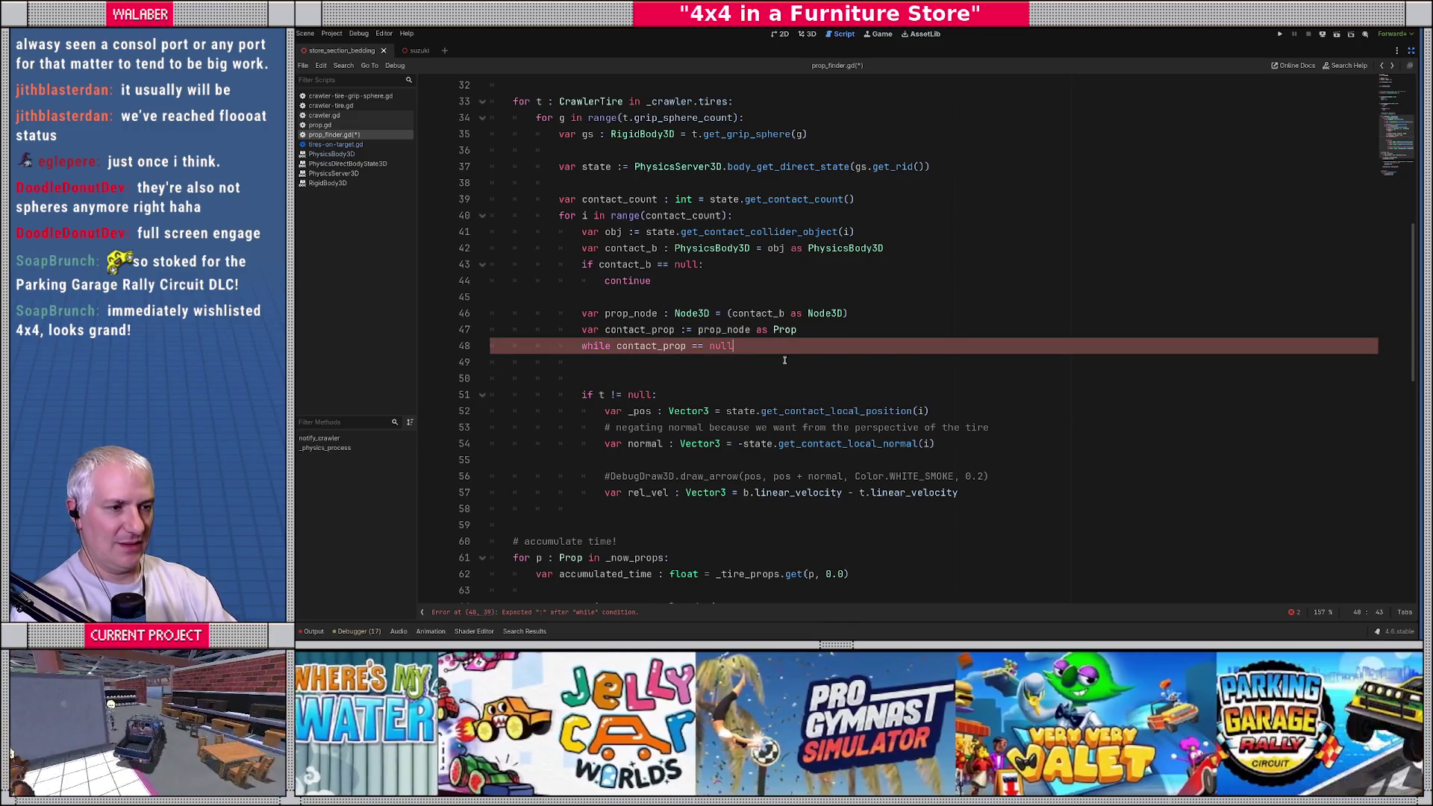
type(":")
key("Return")
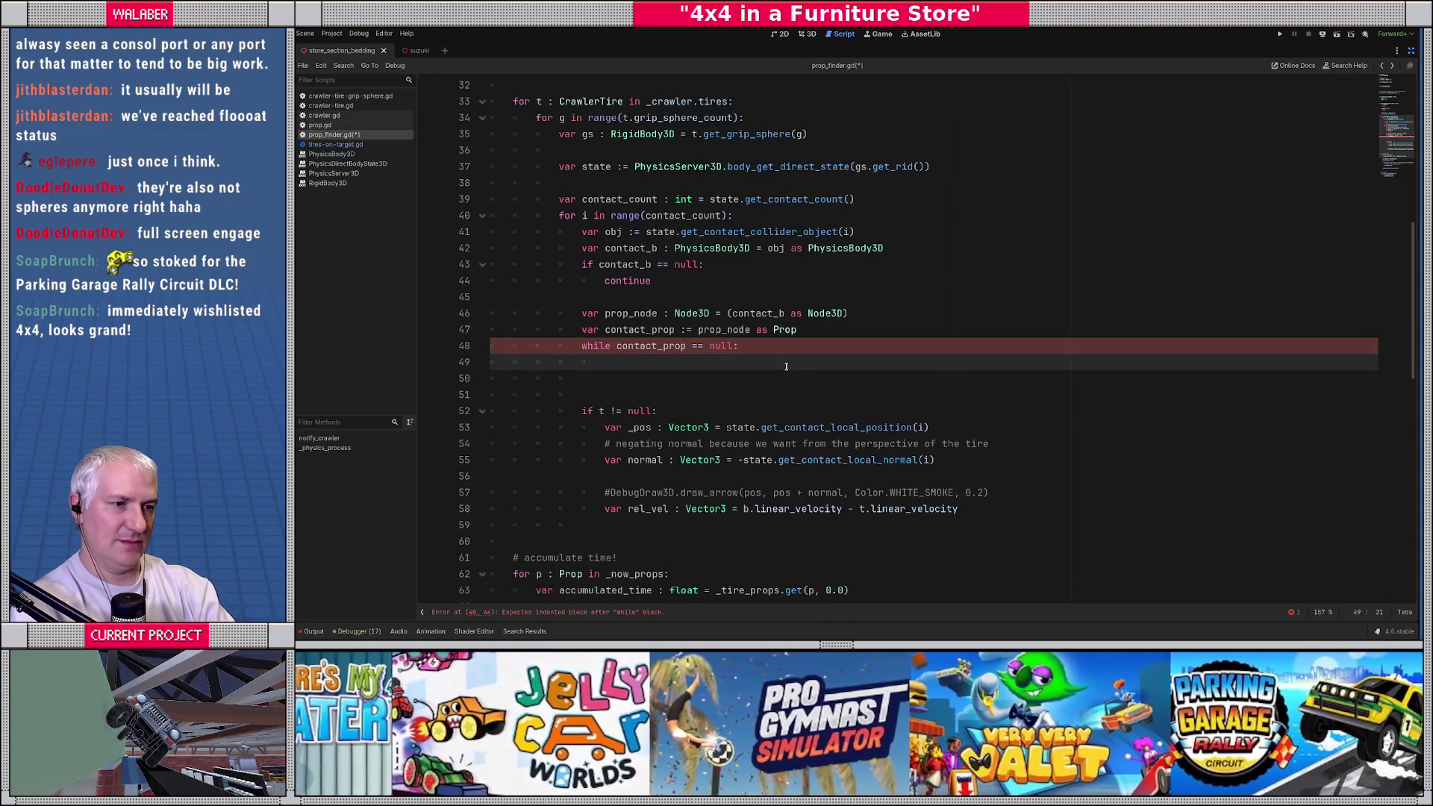
type("con")
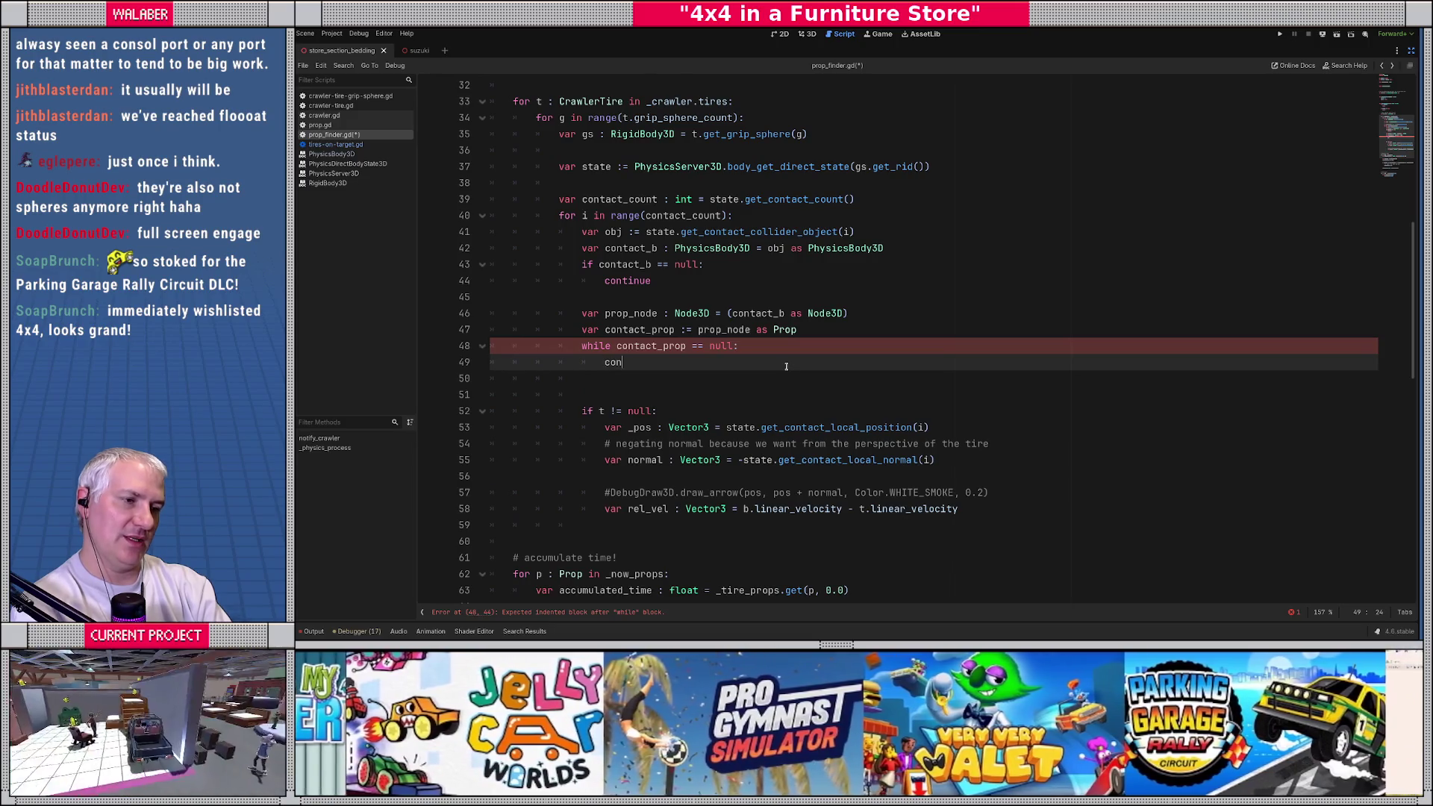
key("Escape")
key("Up")
key("End")
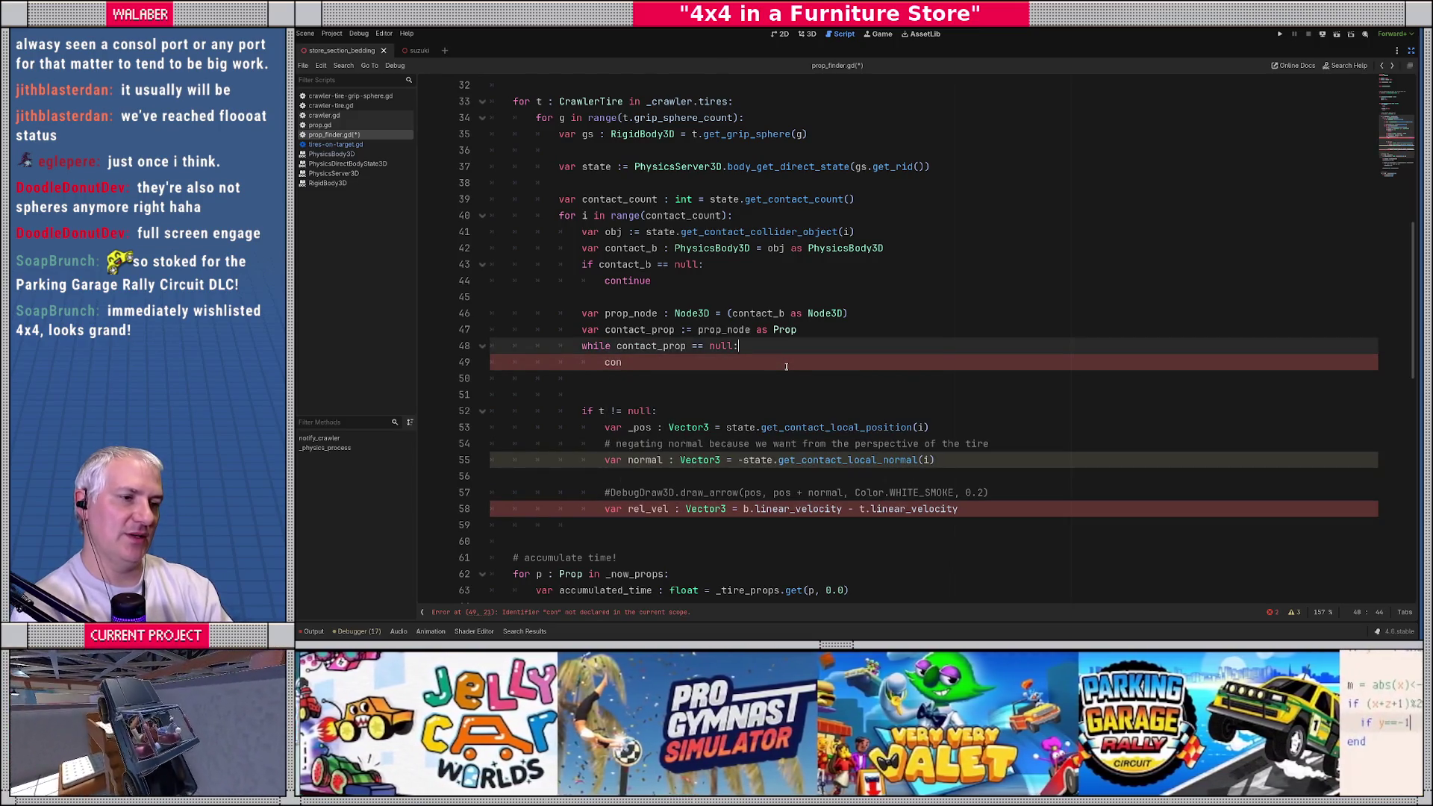
type("and")
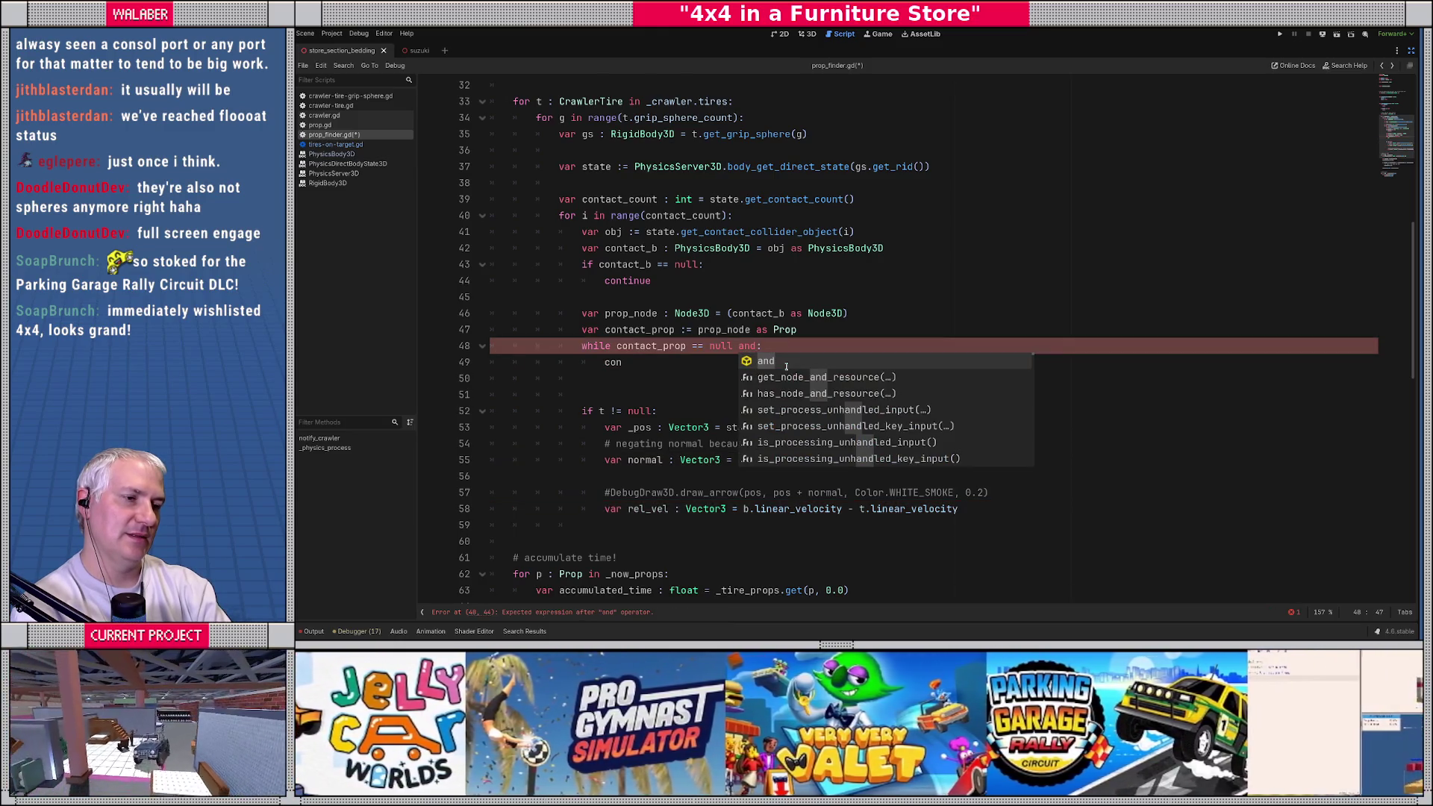
type(" prop")
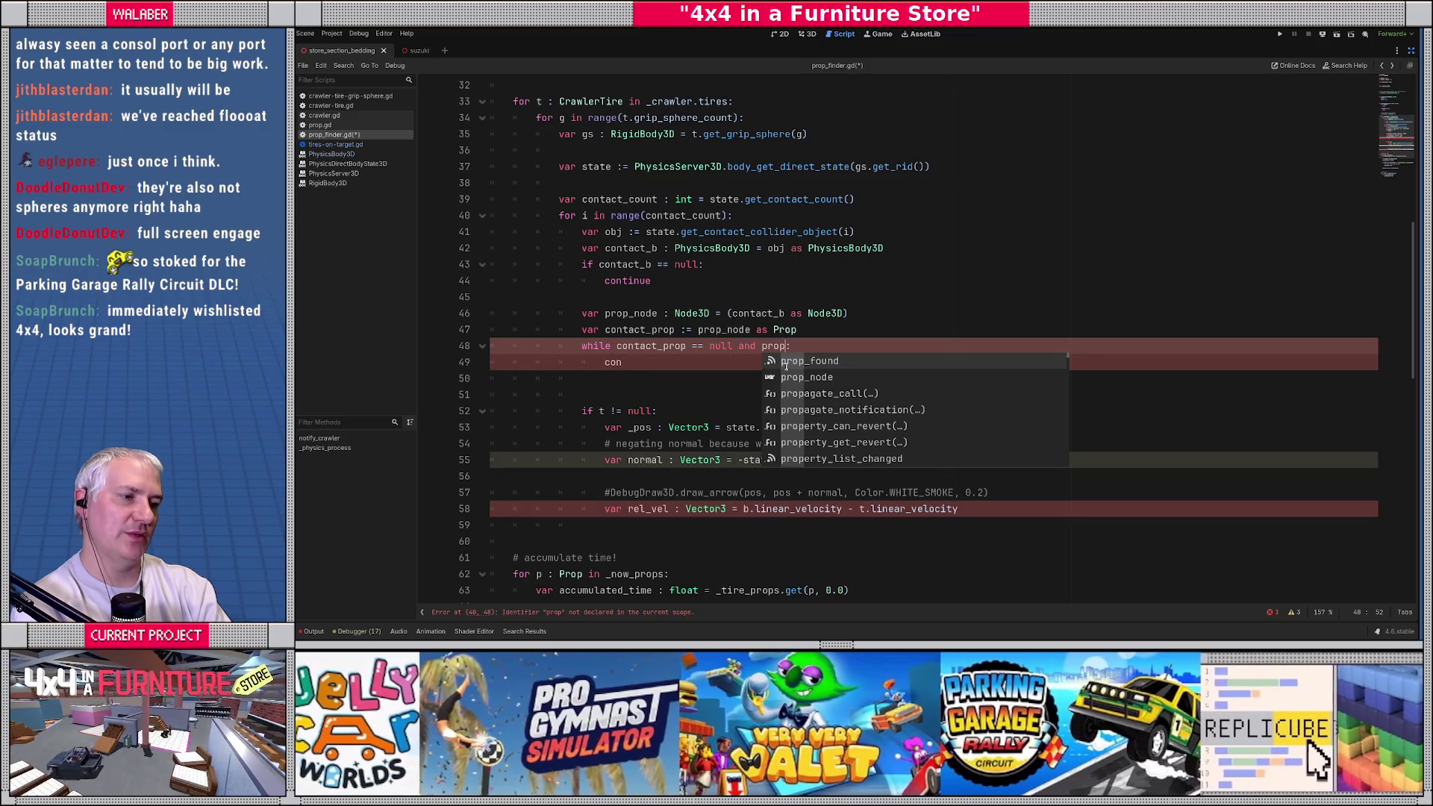
key("Down")
key("Return")
type("!= null")
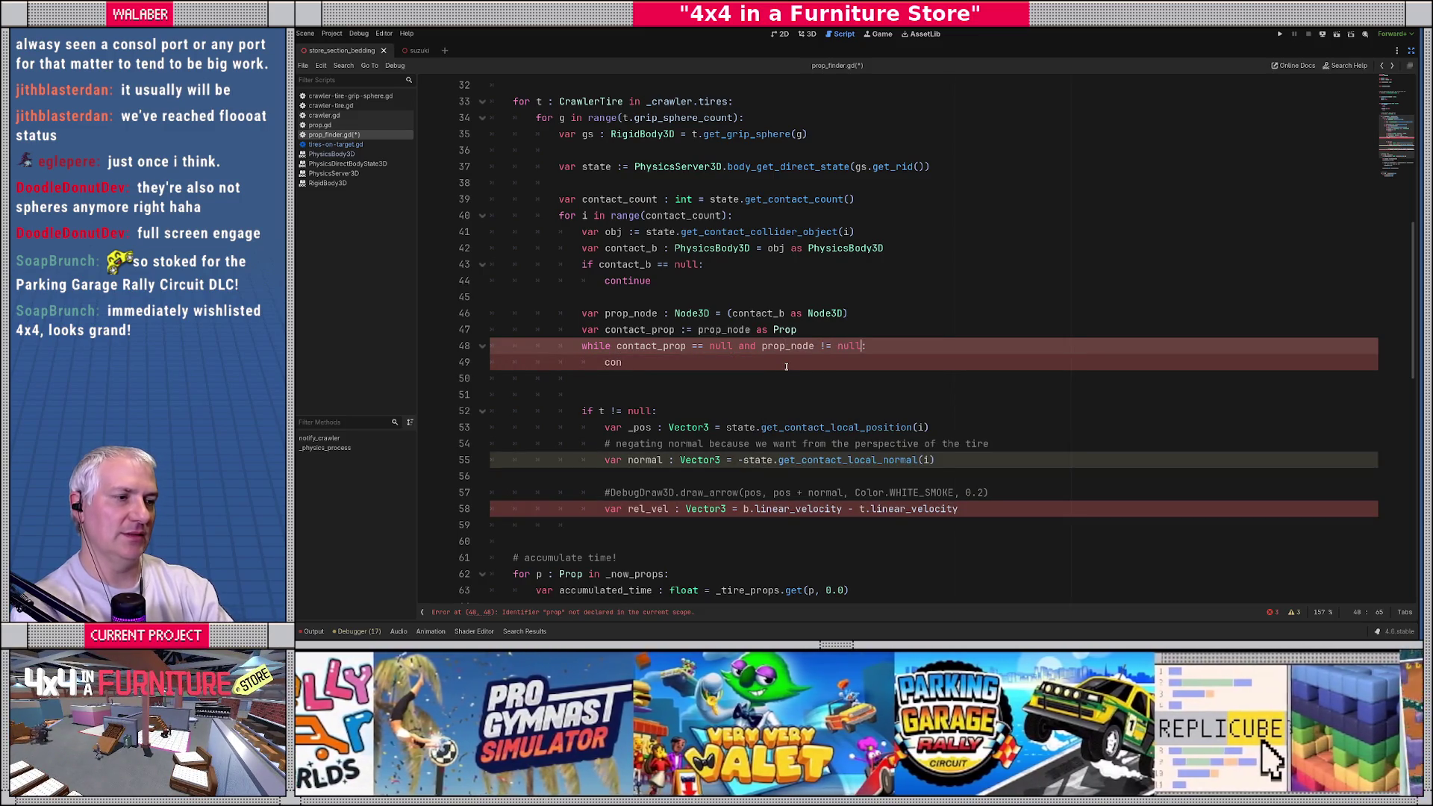
Step: Fill the loop body: prop_node = prop_node.get_parent_node_3d() and contact_prop = prop_node as Prop
left_click(785, 366)
key("BackSpace")
key("BackSpace")
key("BackSpace")
type("p")
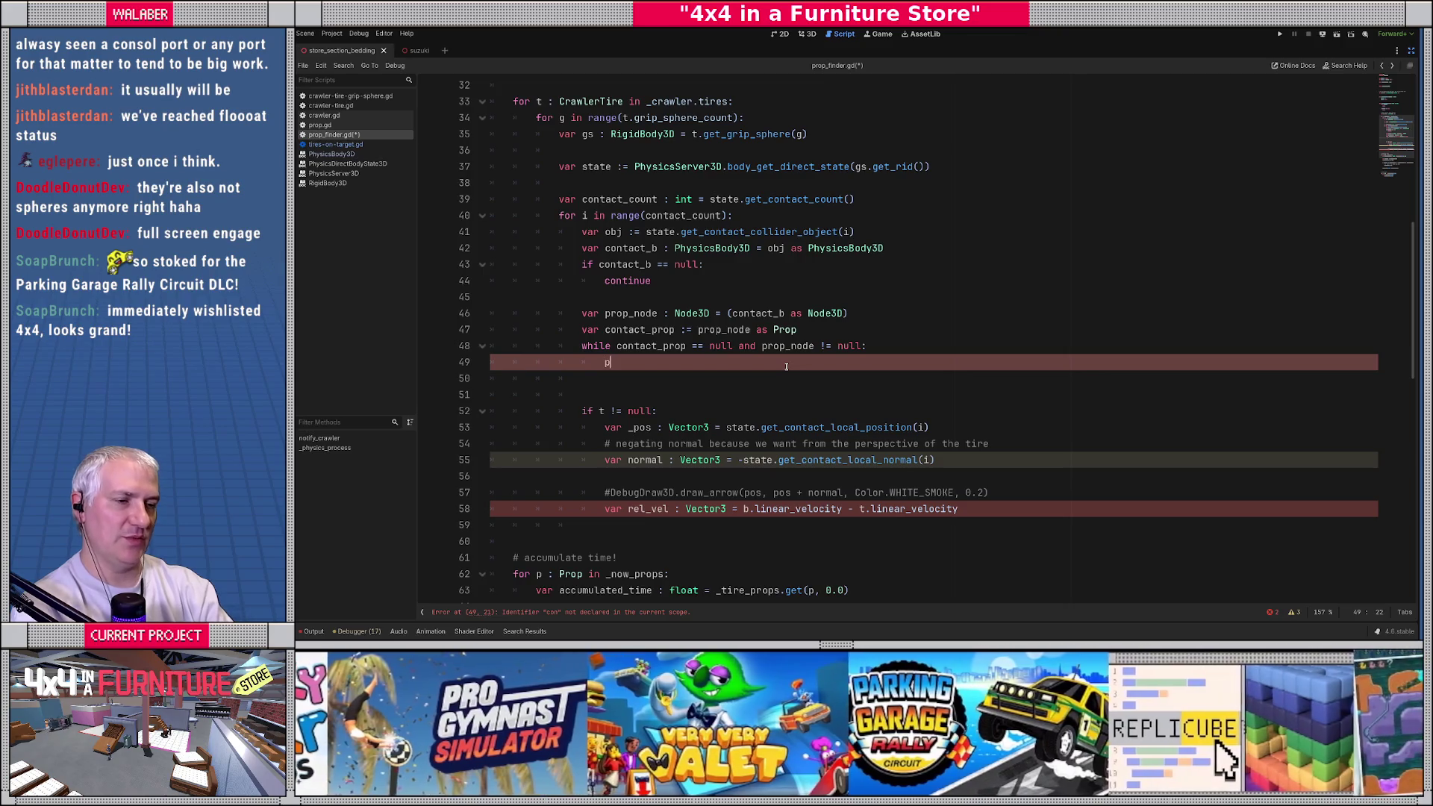
type("rop_fou")
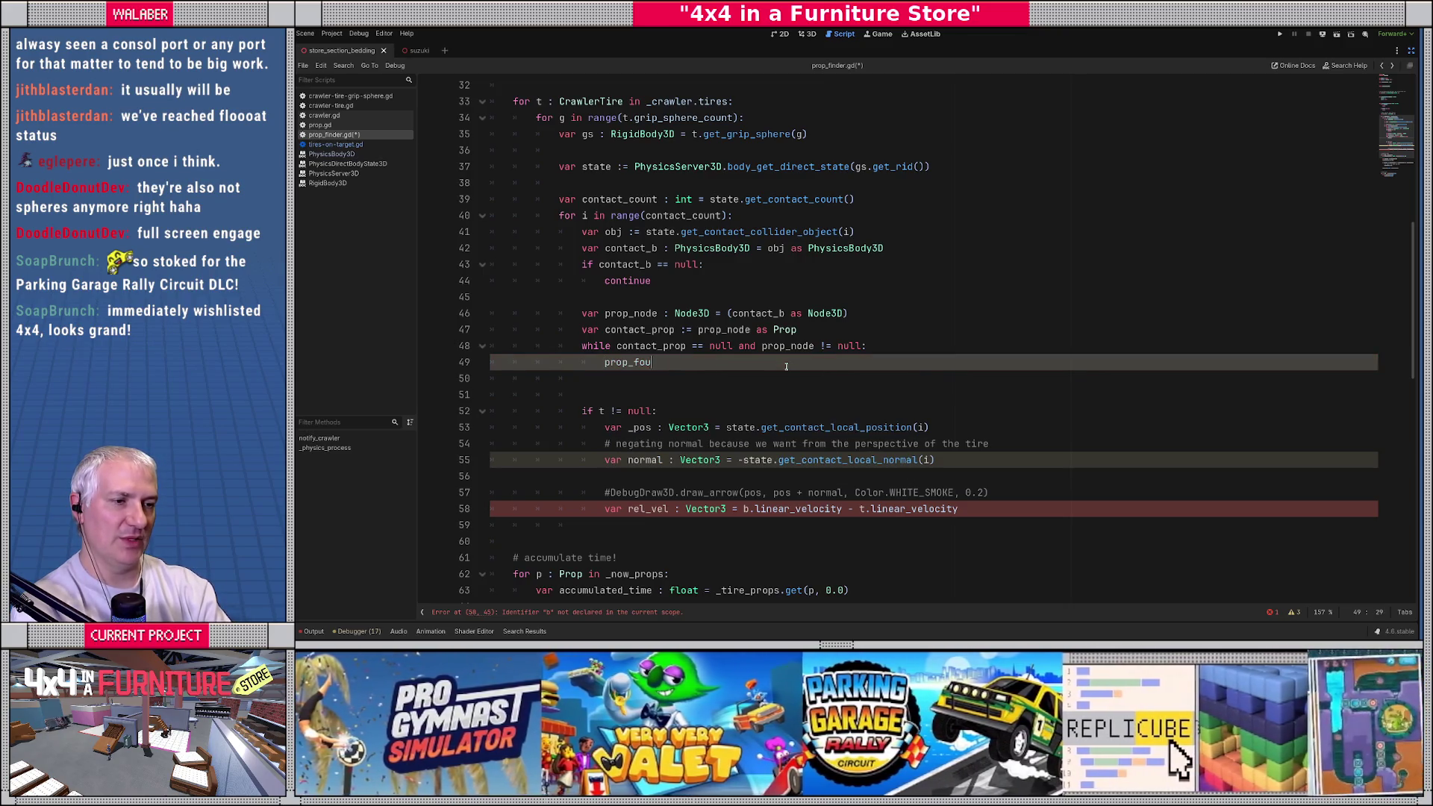
key("BackSpace")
key("BackSpace")
key("BackSpace")
type("node = prop")
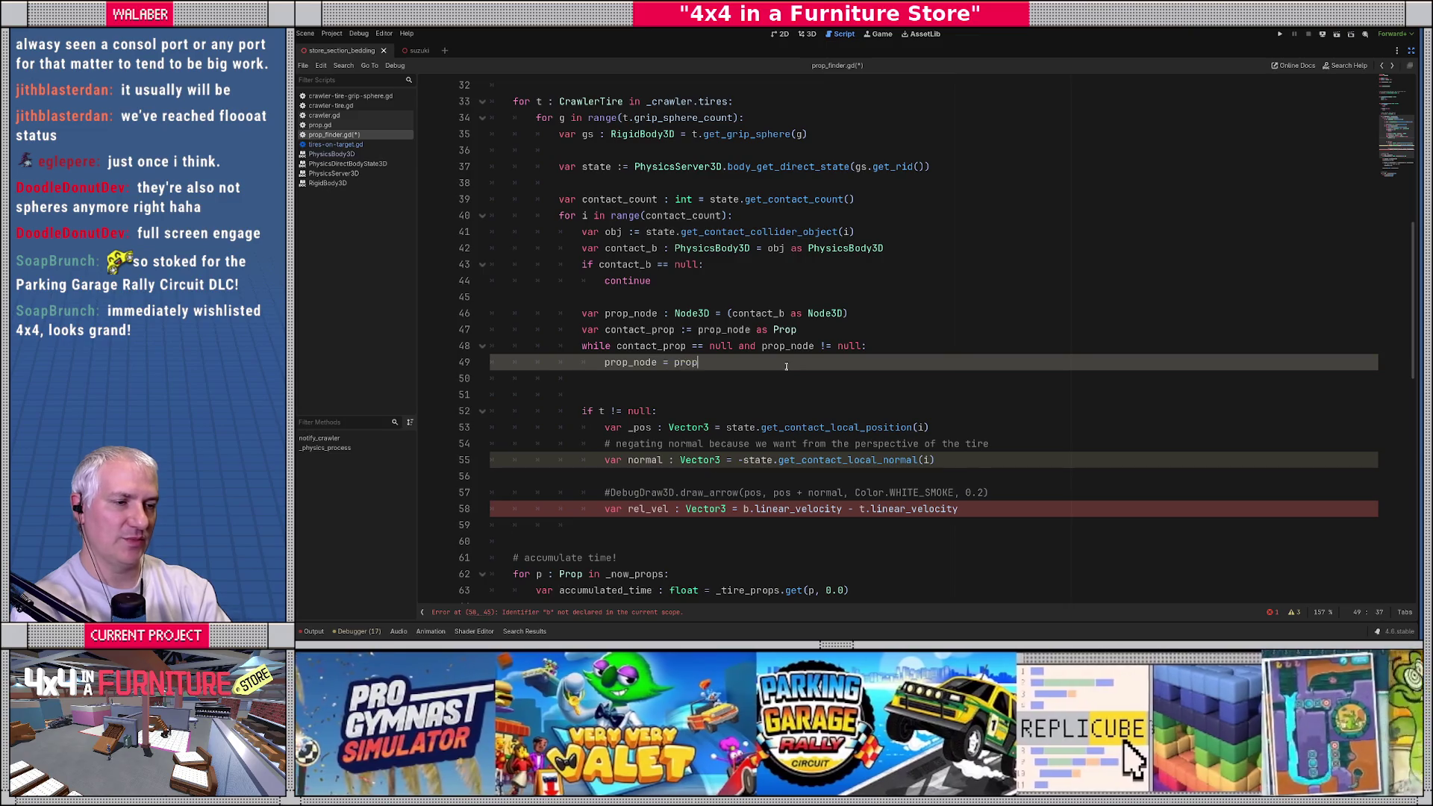
type("_node.g")
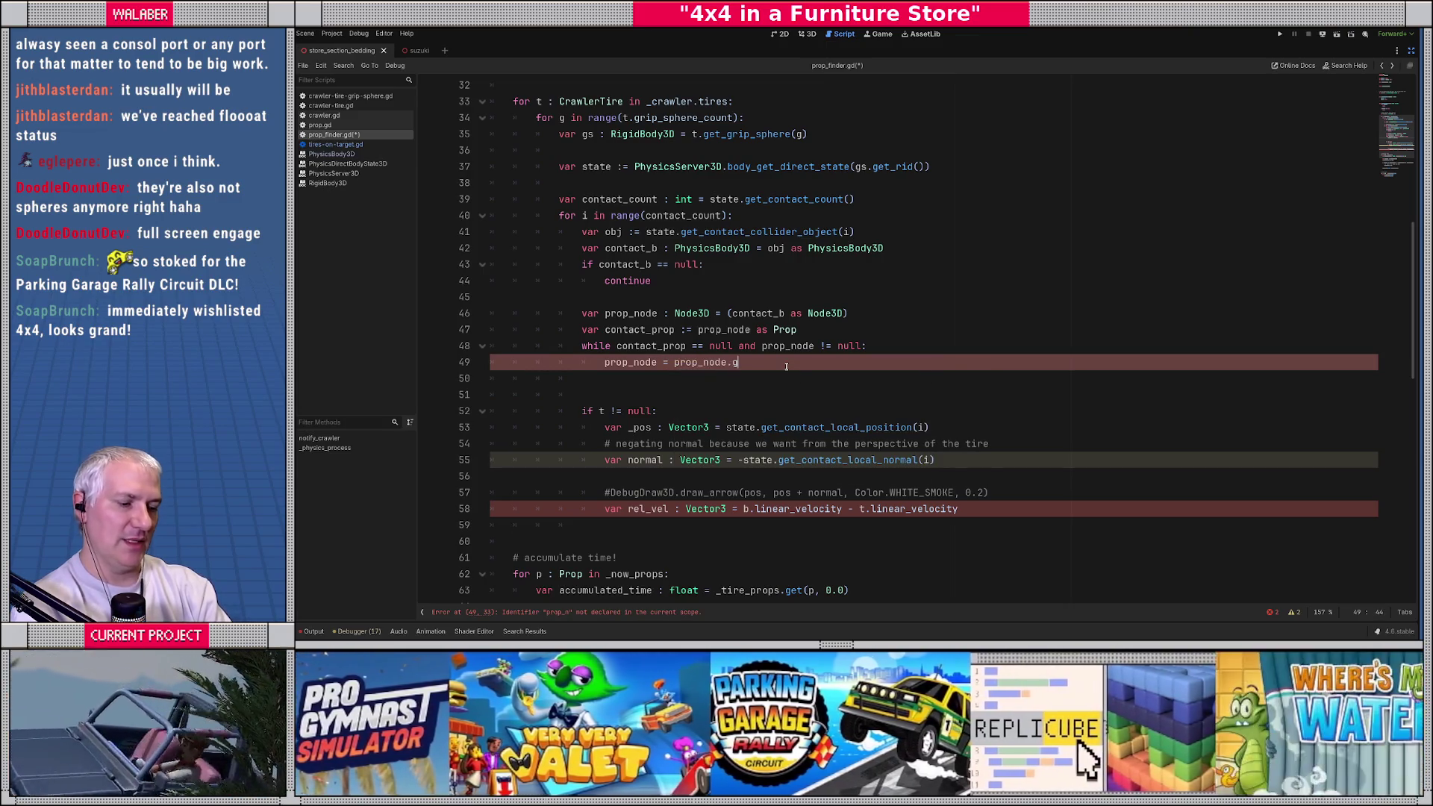
type("et_pa")
key("Return")
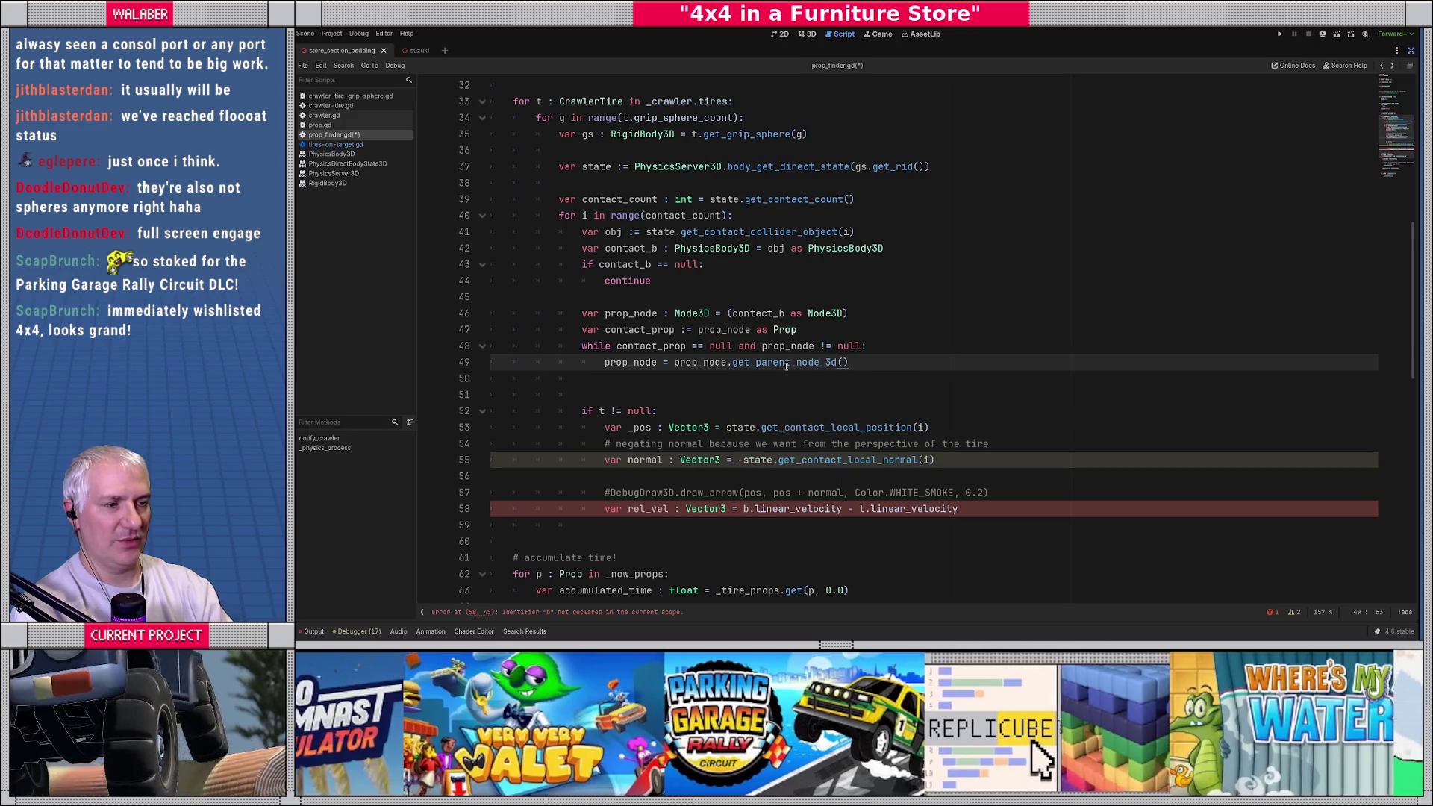
key("Return")
type("conta")
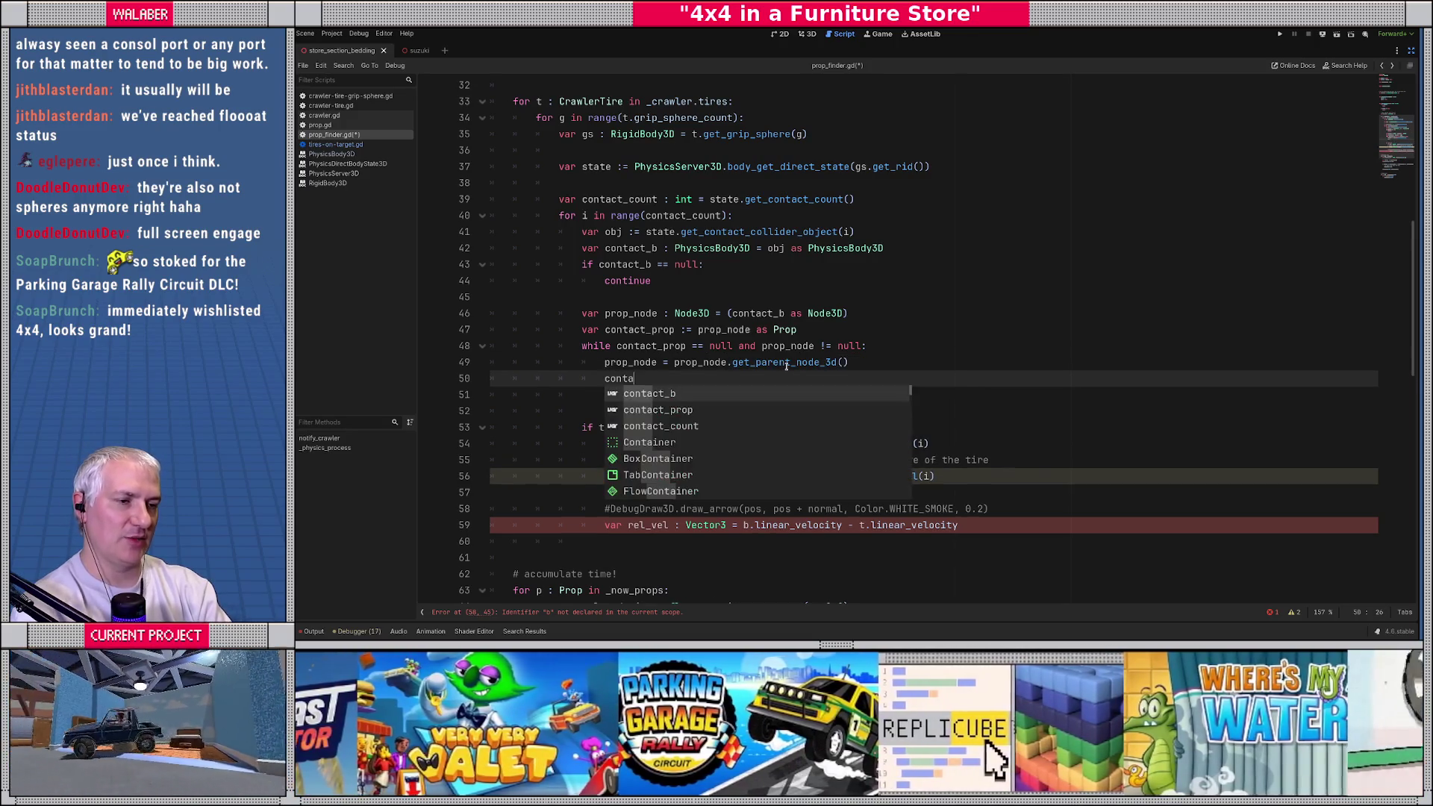
key("Down")
key("Down")
key("Up")
key("Return")
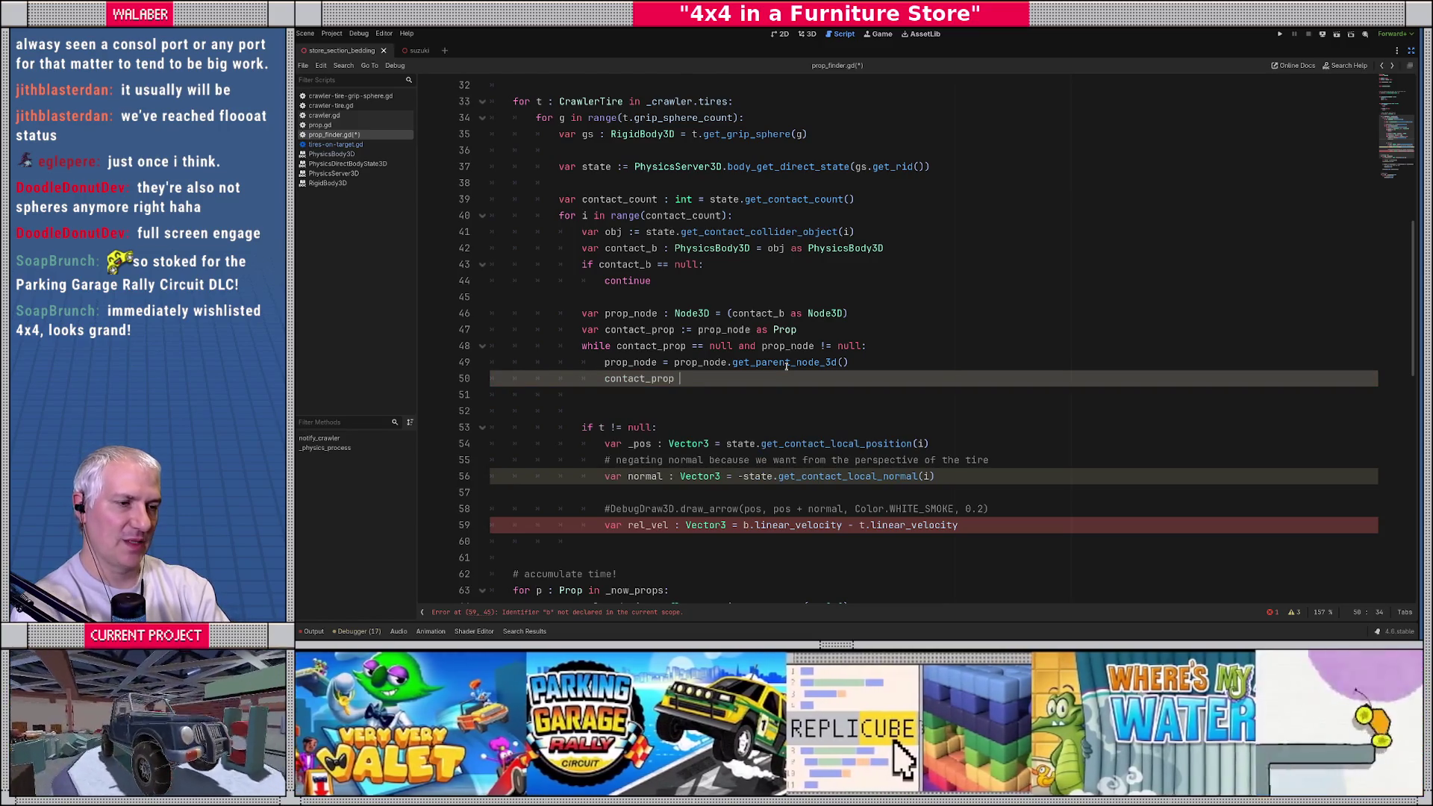
type("= prop_no")
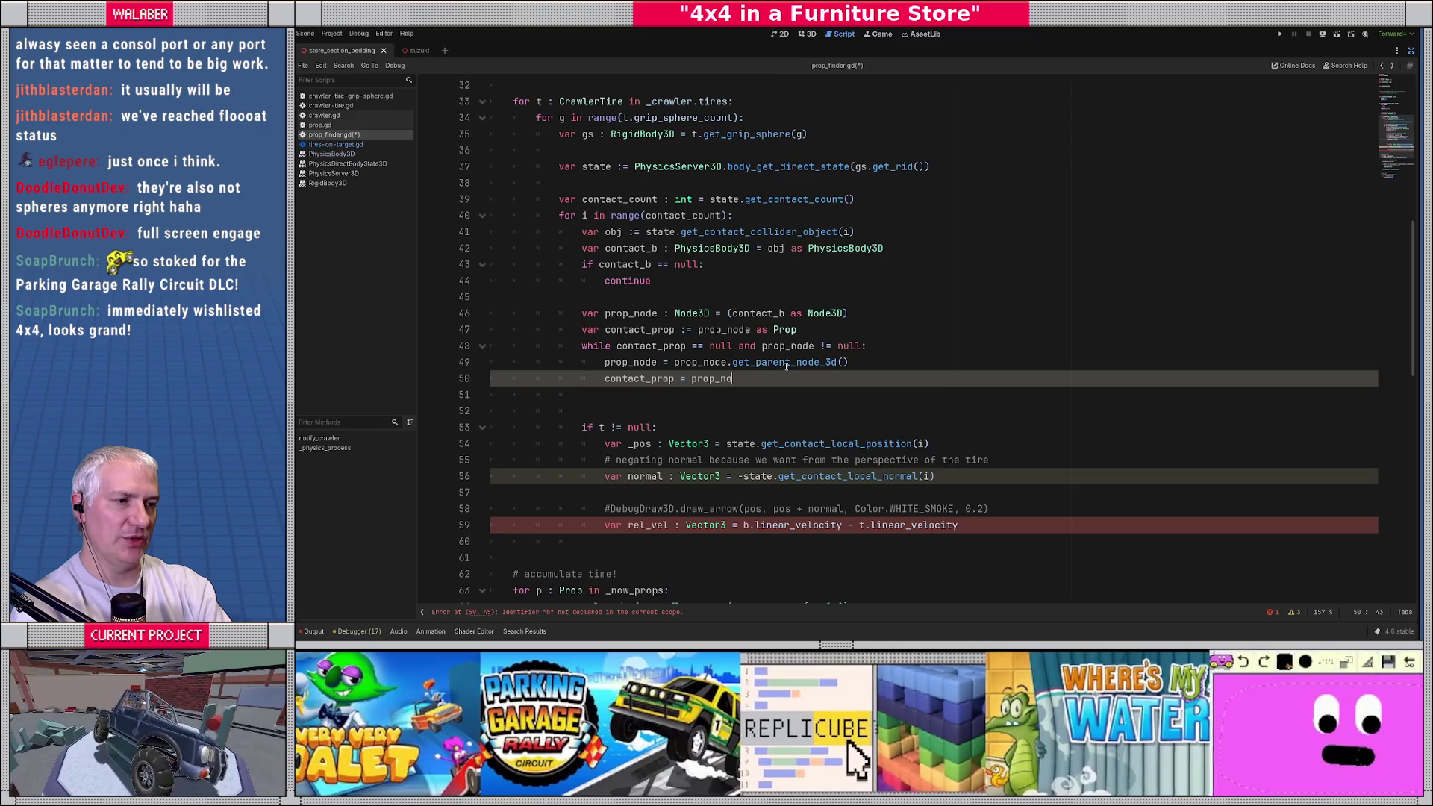
type("de as Prop")
key("Return")
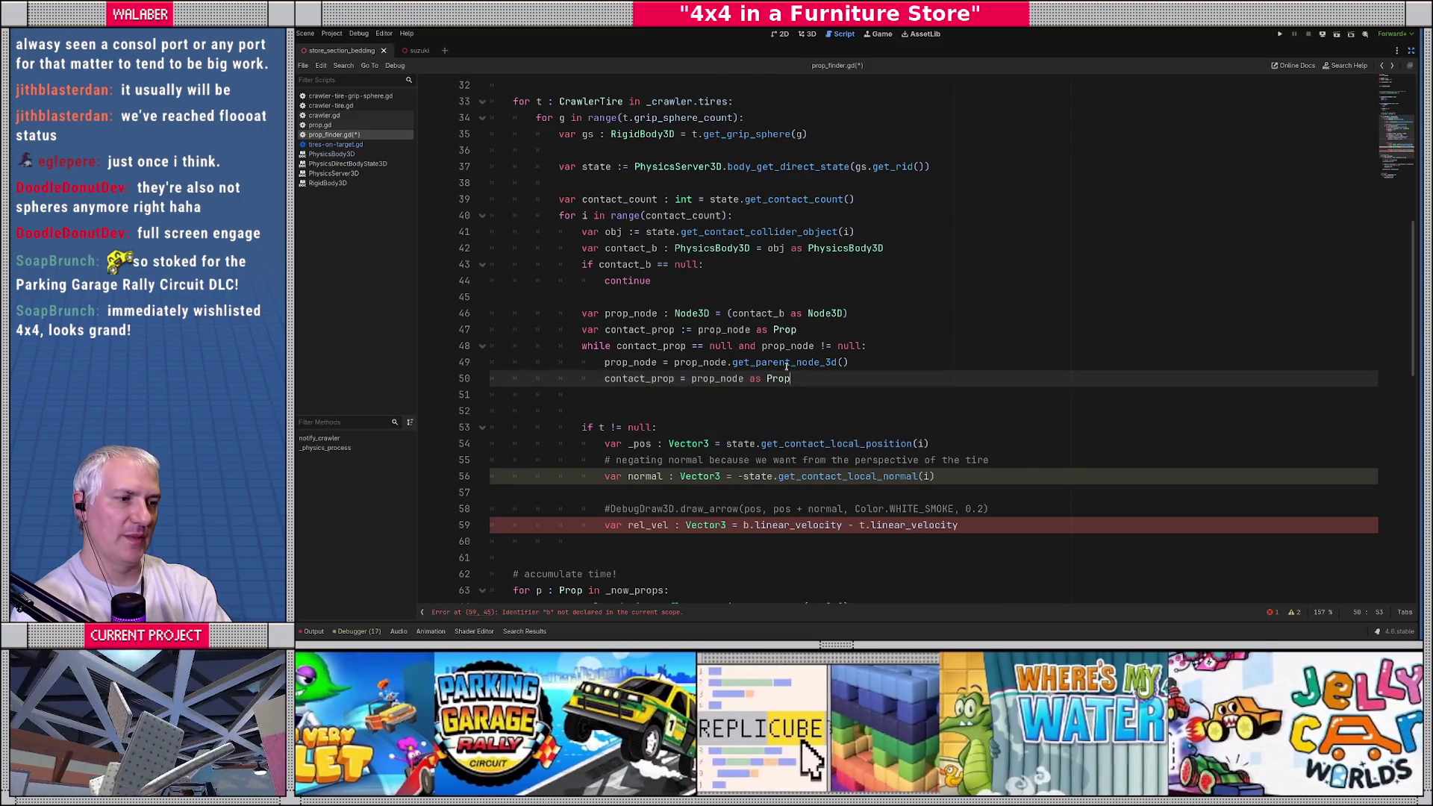
Step: Below the loop, add 'if contact_prop == null:' followed by an indented 'continue'
key("Return")
key("Return")
type("if ")
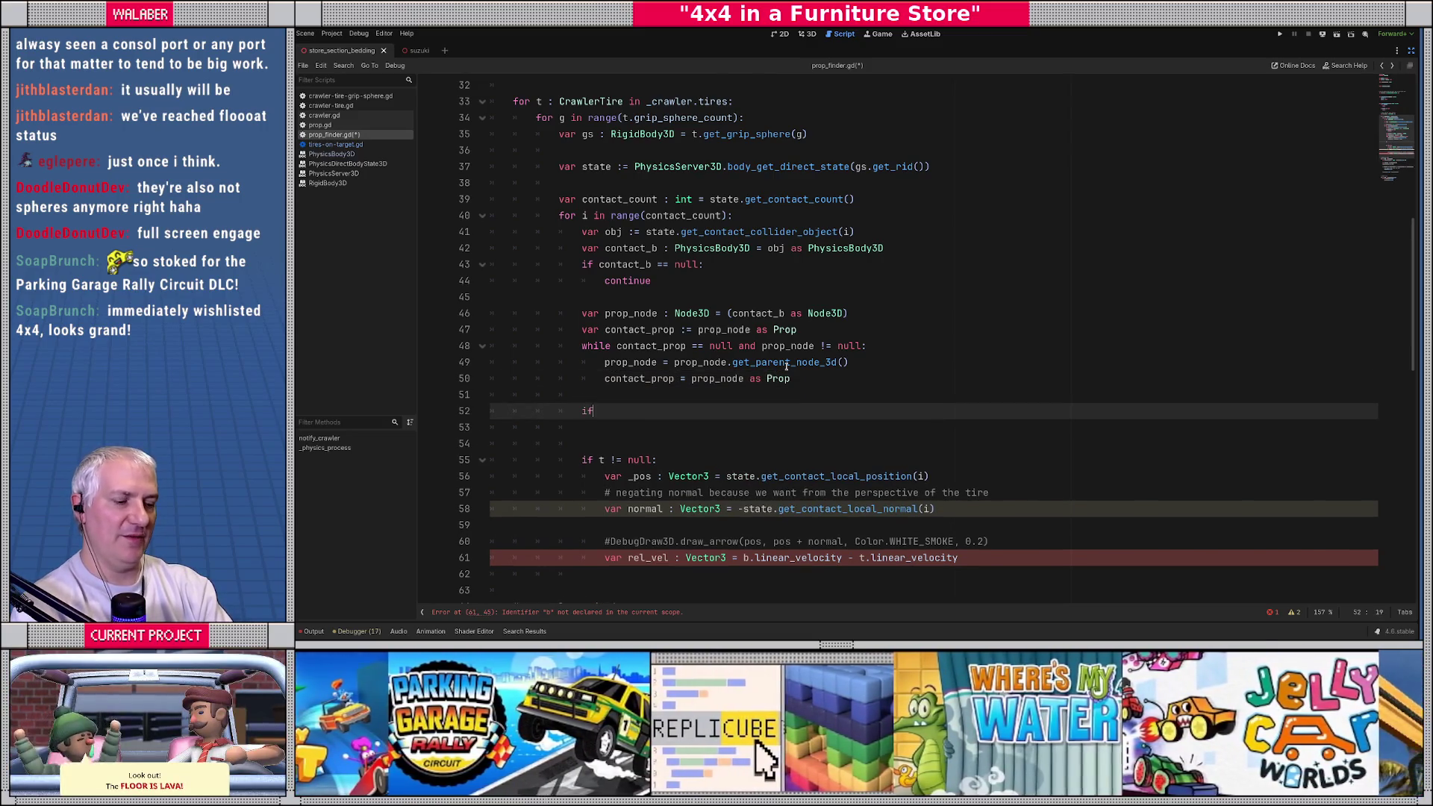
type("pr")
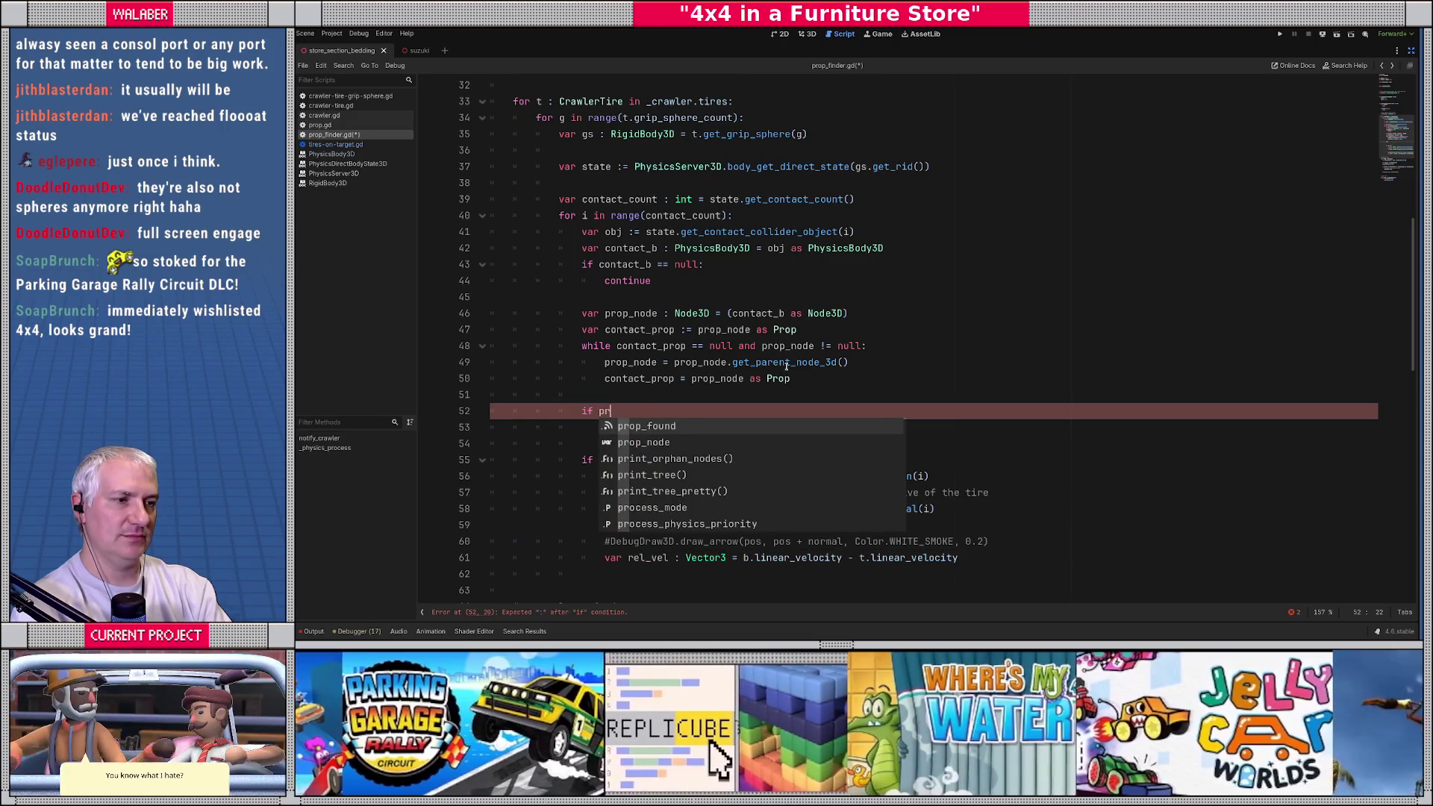
key("BackSpace")
key("BackSpace")
type("con")
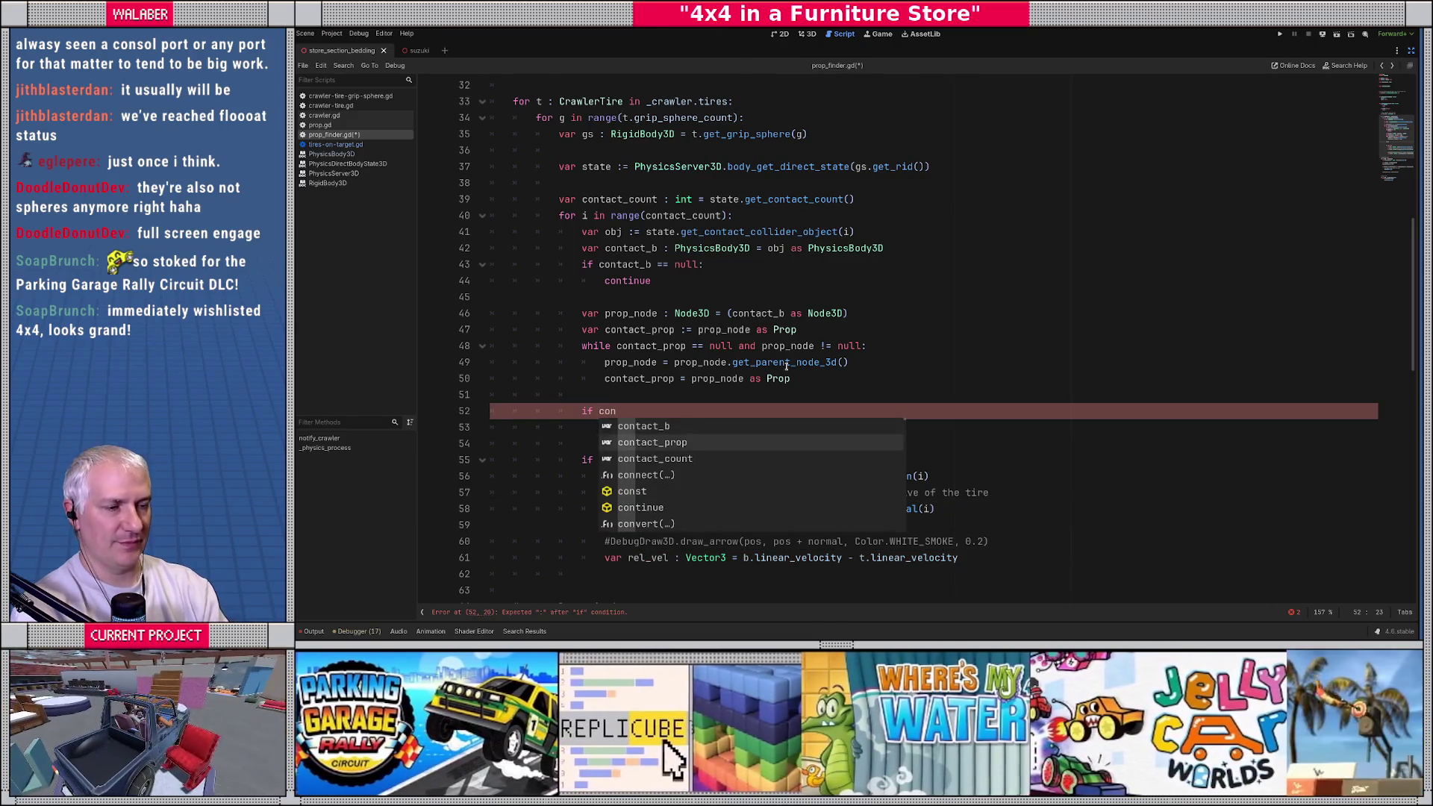
type("tact_prop == null:")
key("Return")
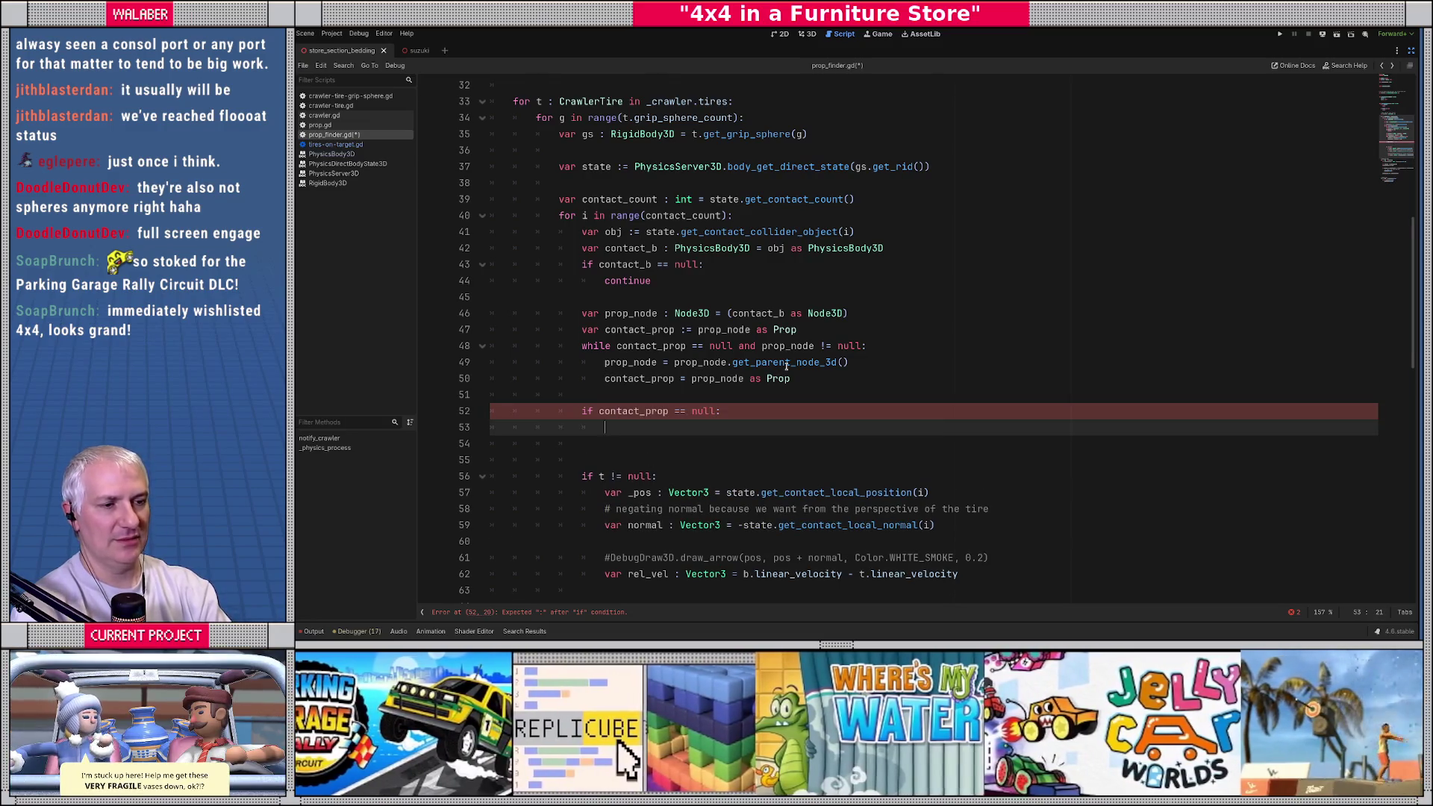
type("continue")
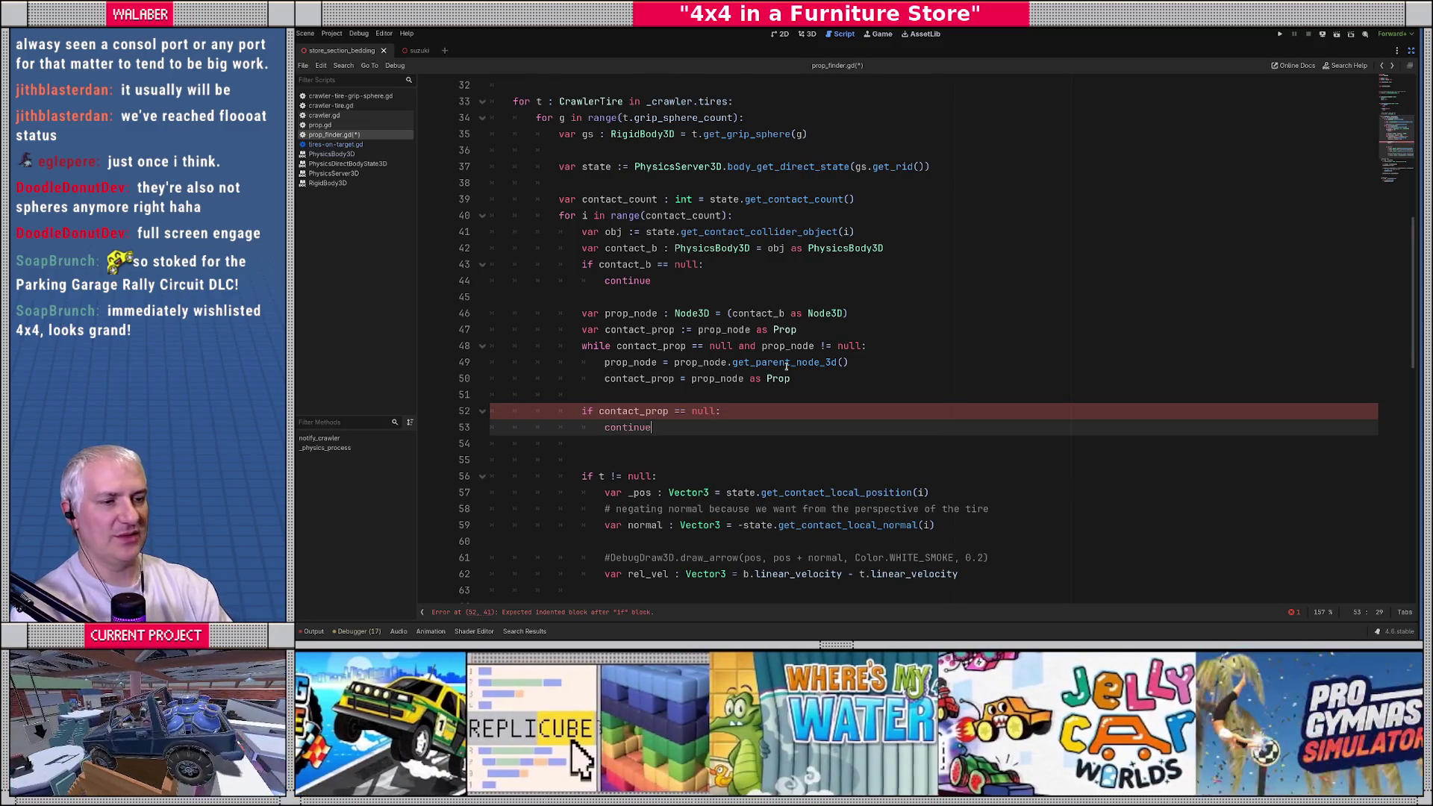
left_click_drag(514, 101, 658, 231)
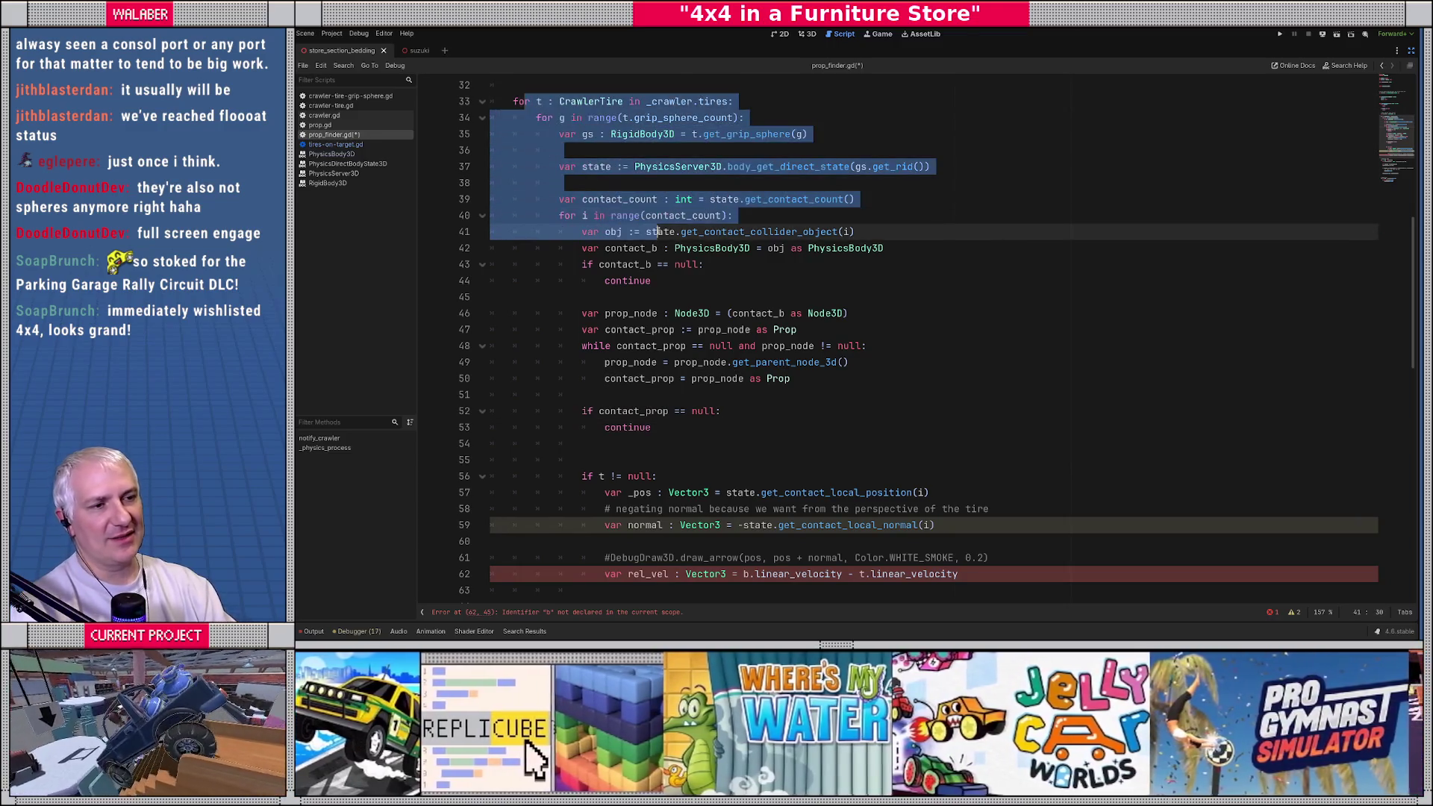
left_click(658, 276)
left_click_drag(536, 232, 786, 395)
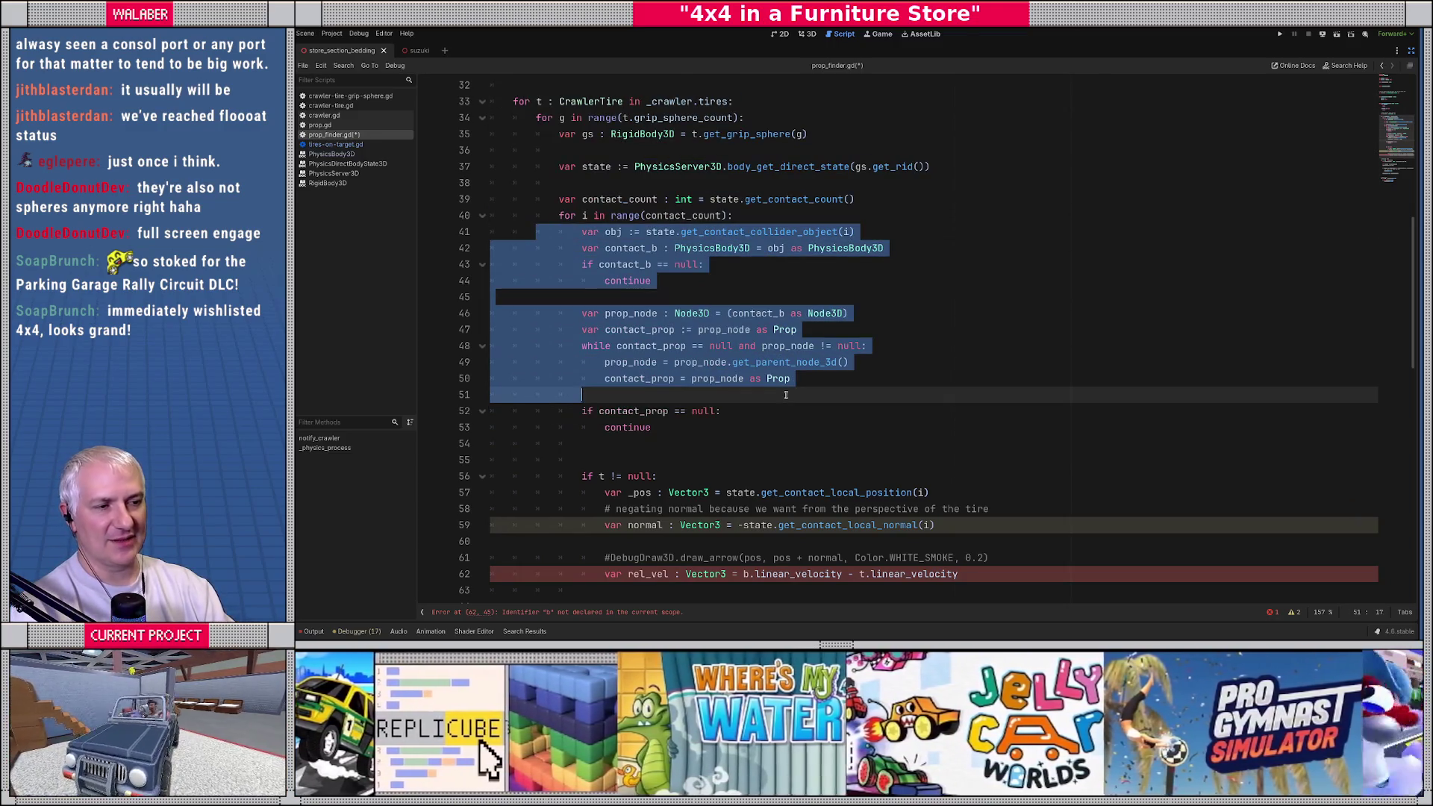
left_click(597, 441)
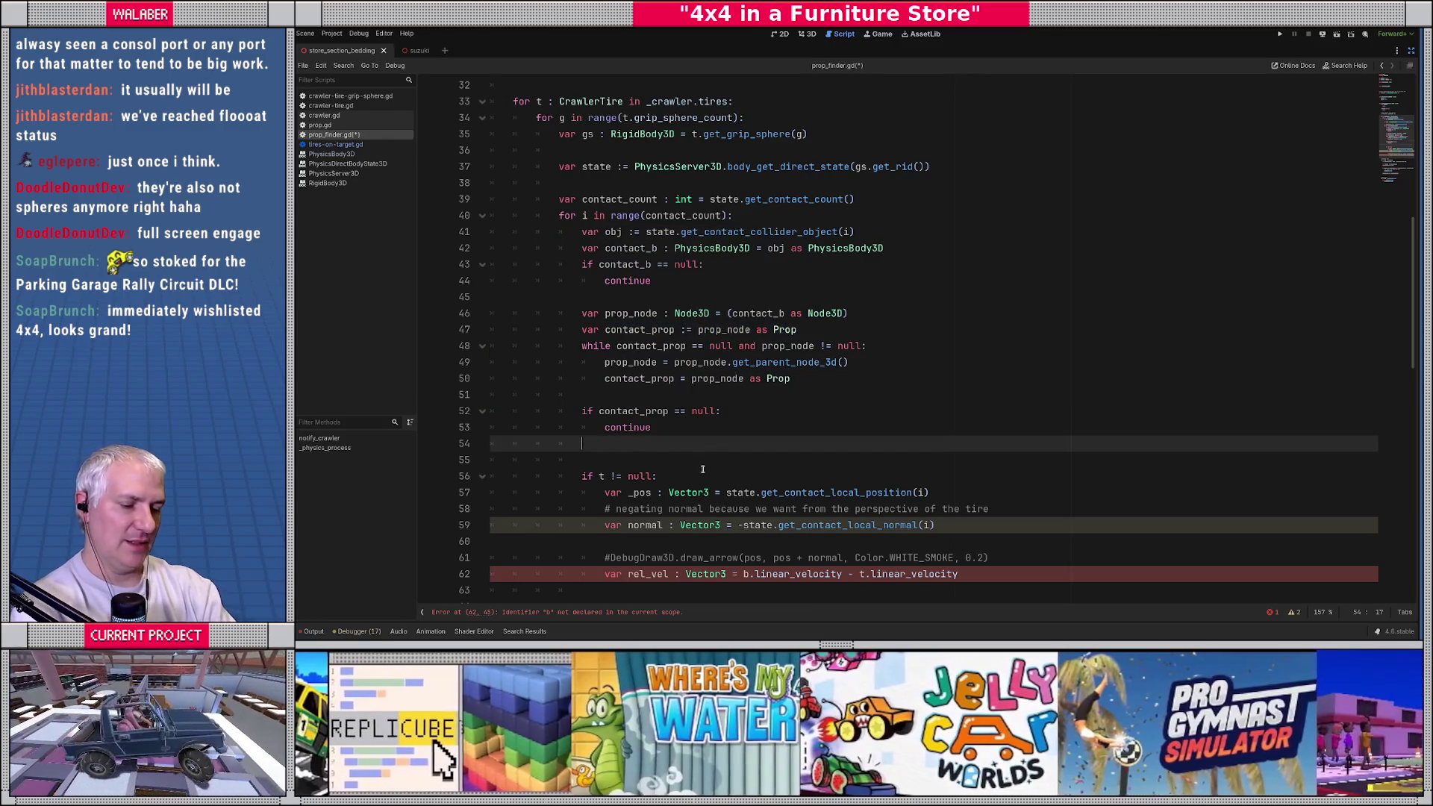
key("Return")
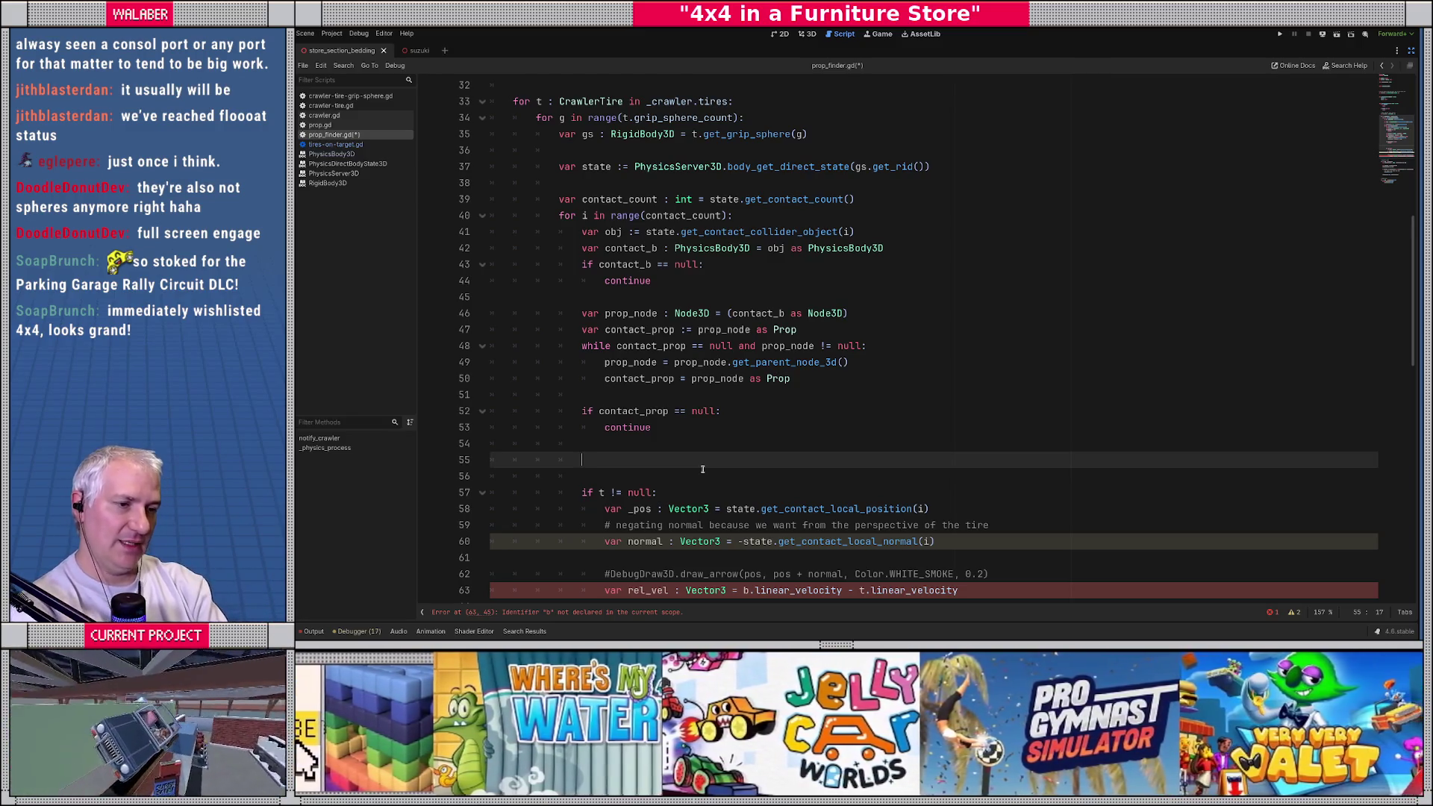
type("if S")
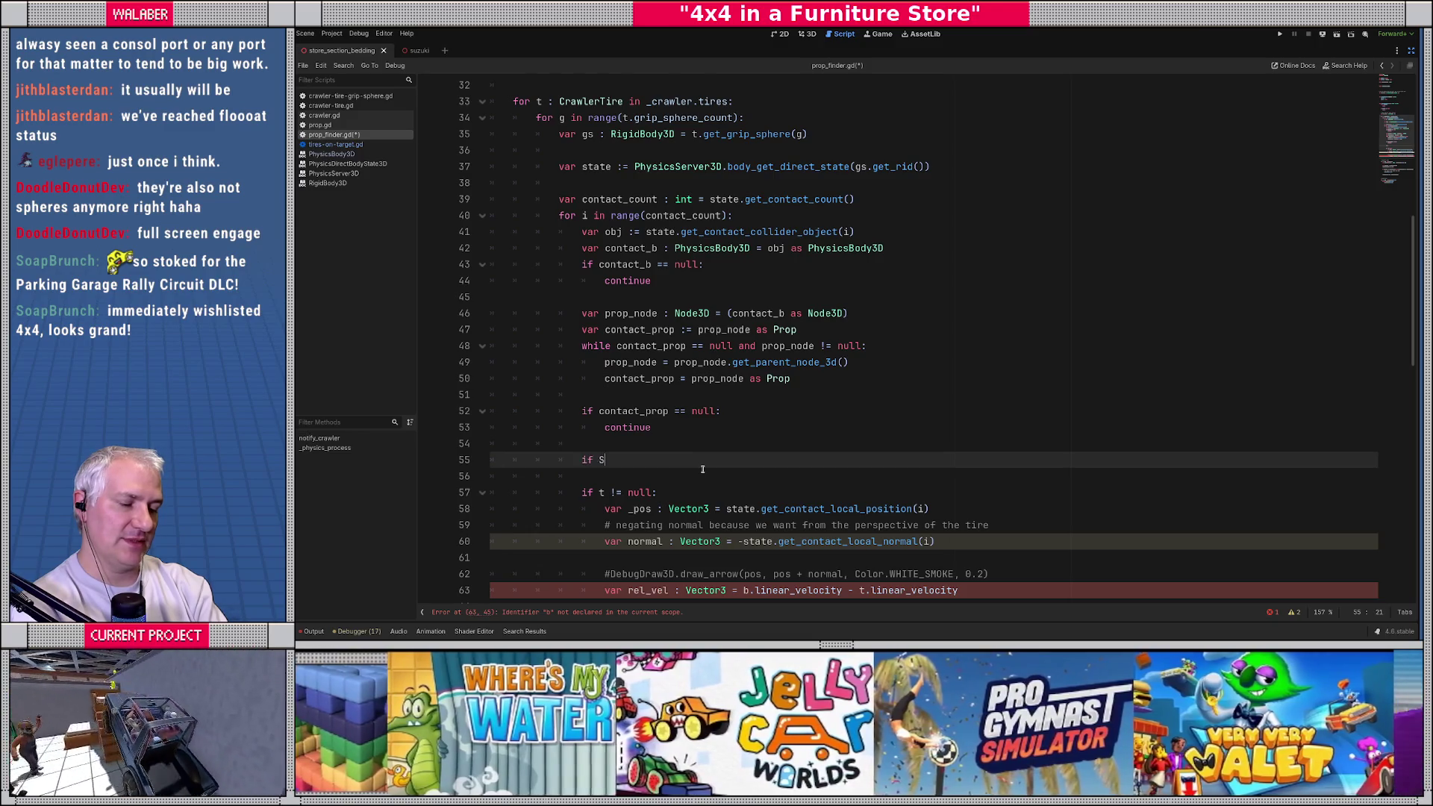
type("aver.has_")
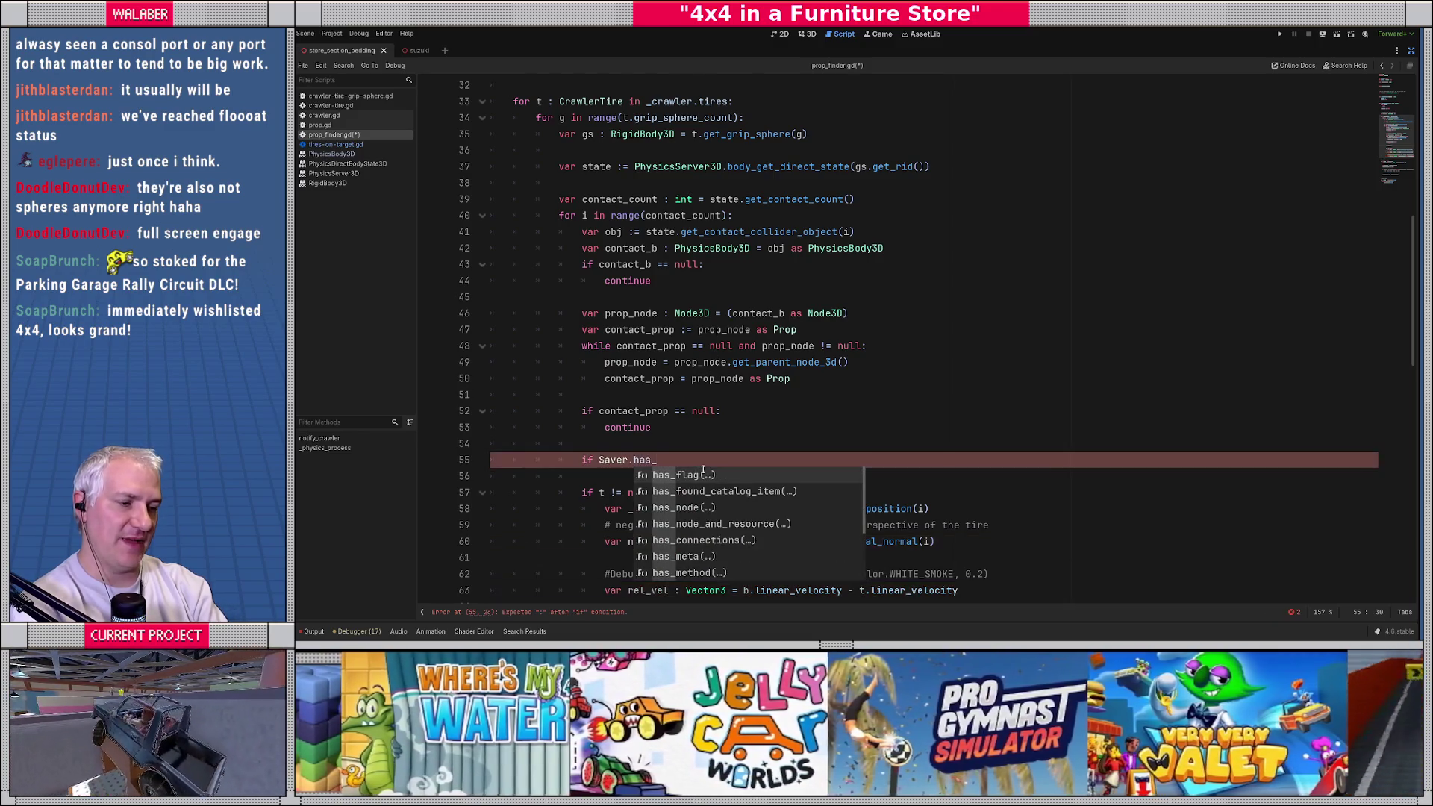
key("Down")
key("Return")
type("contact_p")
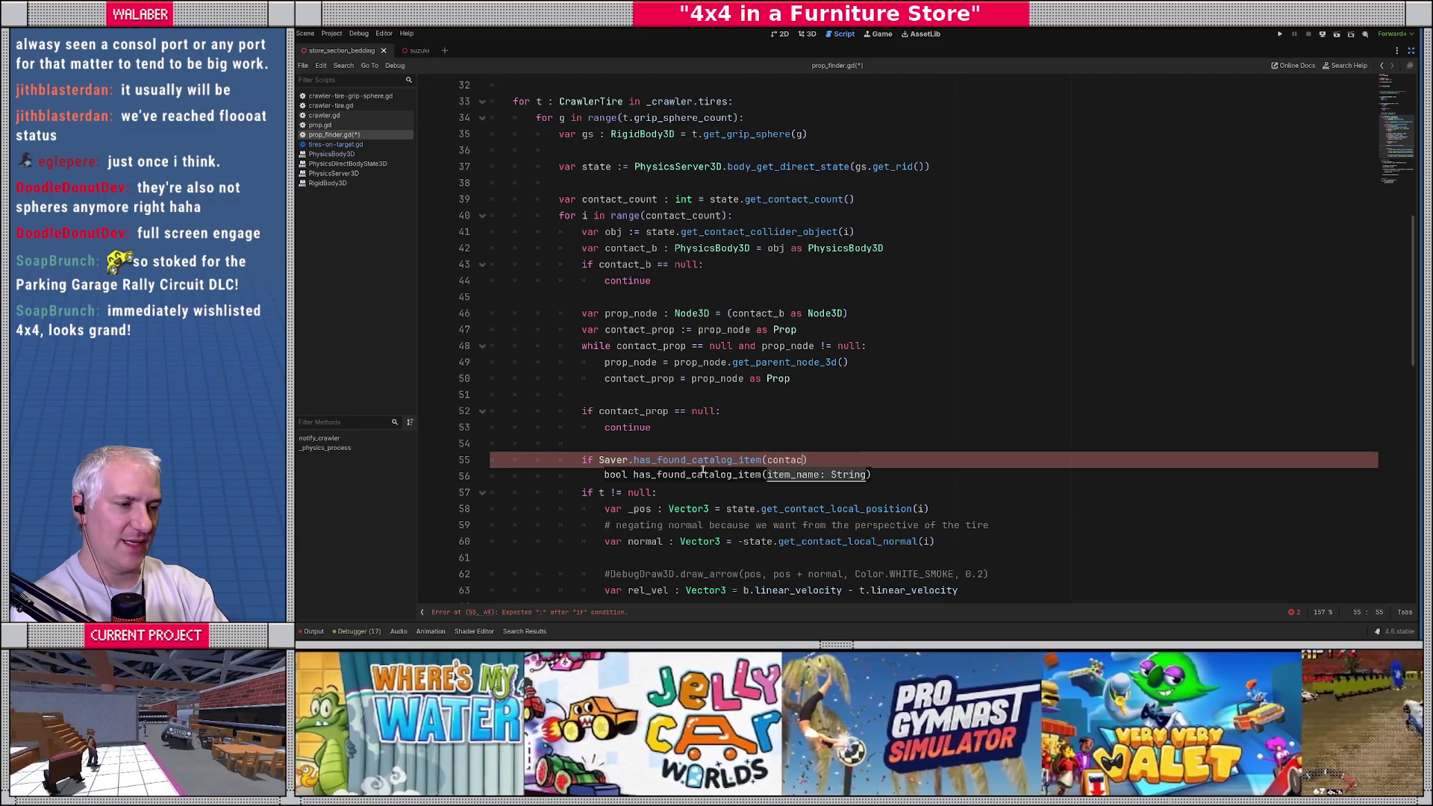
type("rop.get_i")
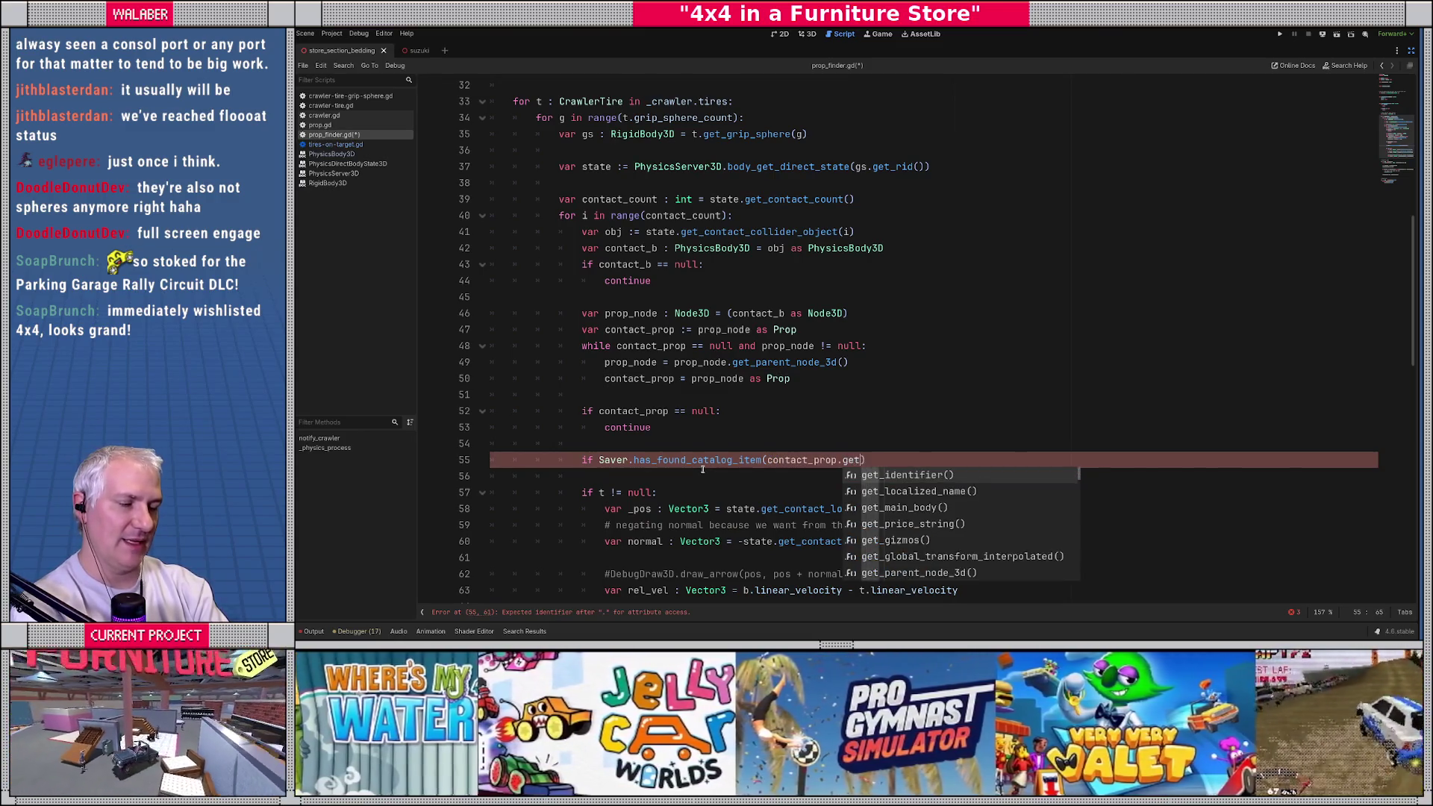
key("Return")
type("):")
key("Return")
type("c")
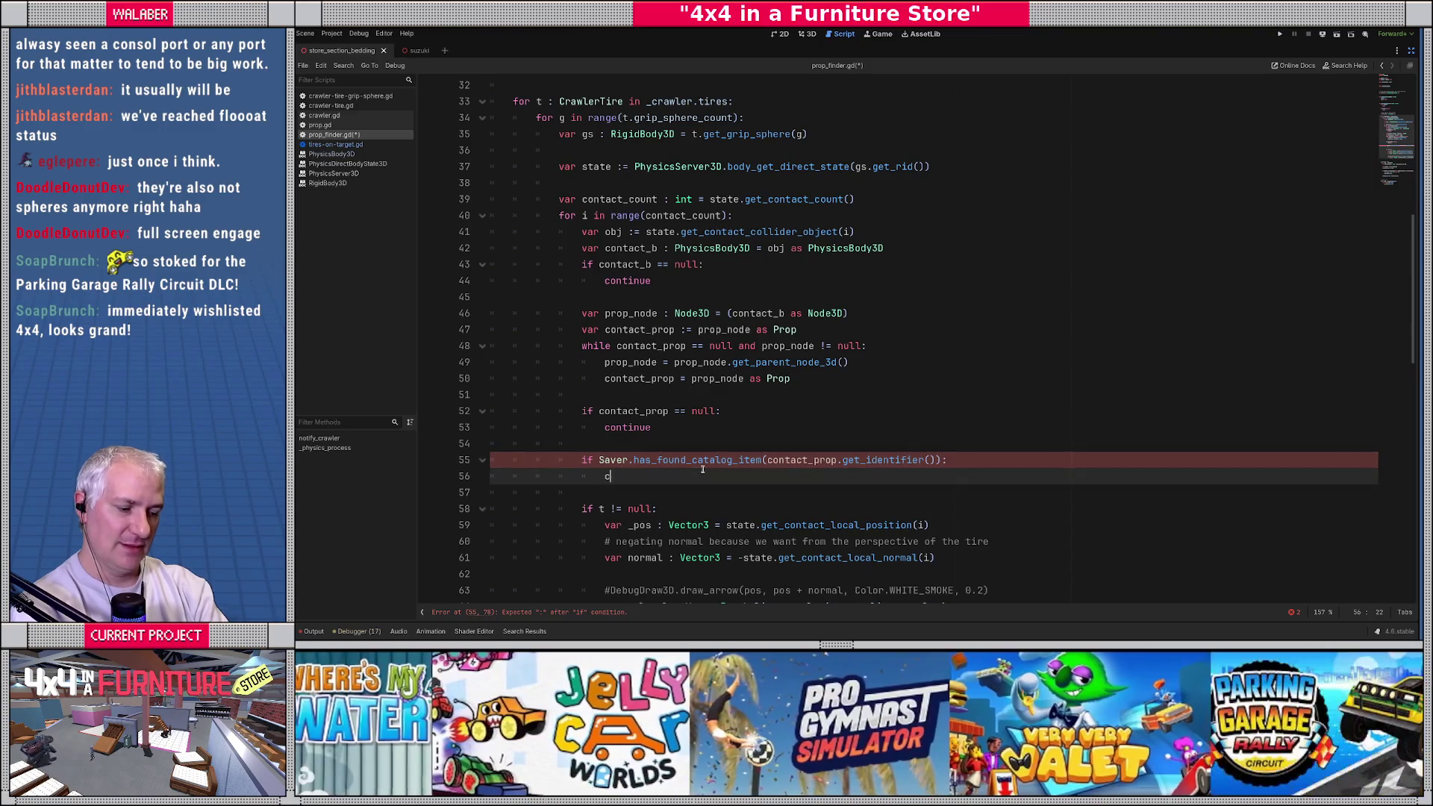
type("ontinue")
key("Up")
key("Up")
key("Return")
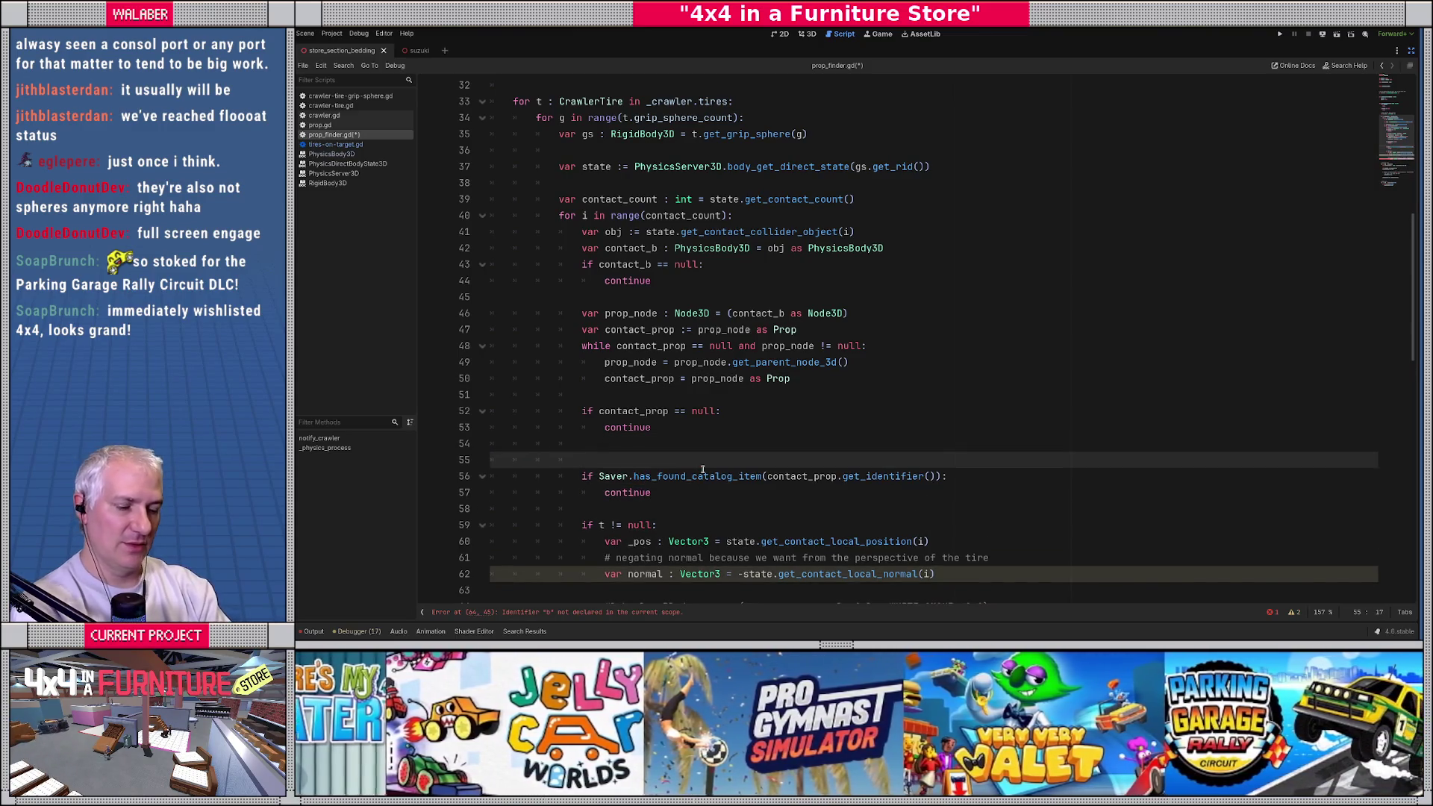
type("# a prop ")
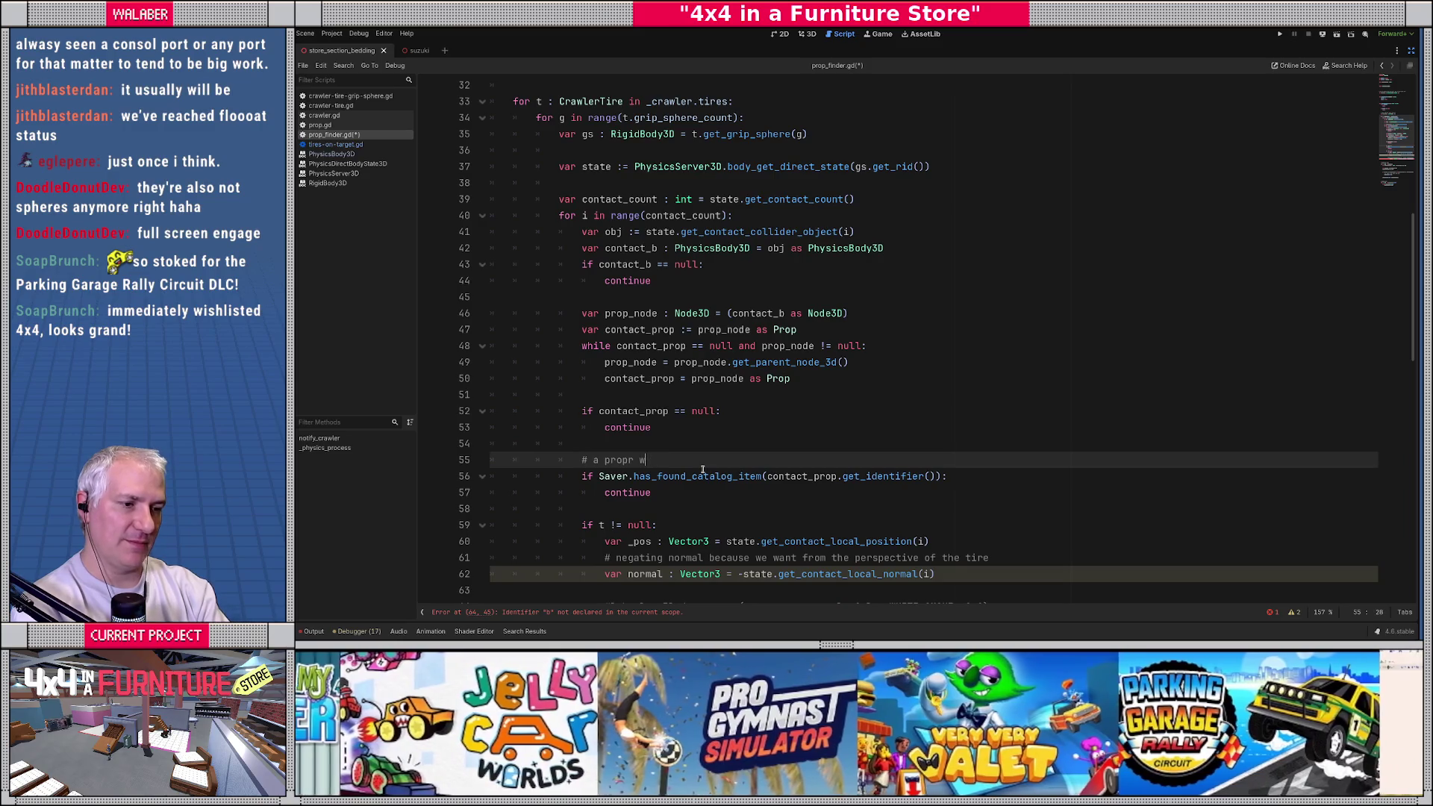
type("we've already found")
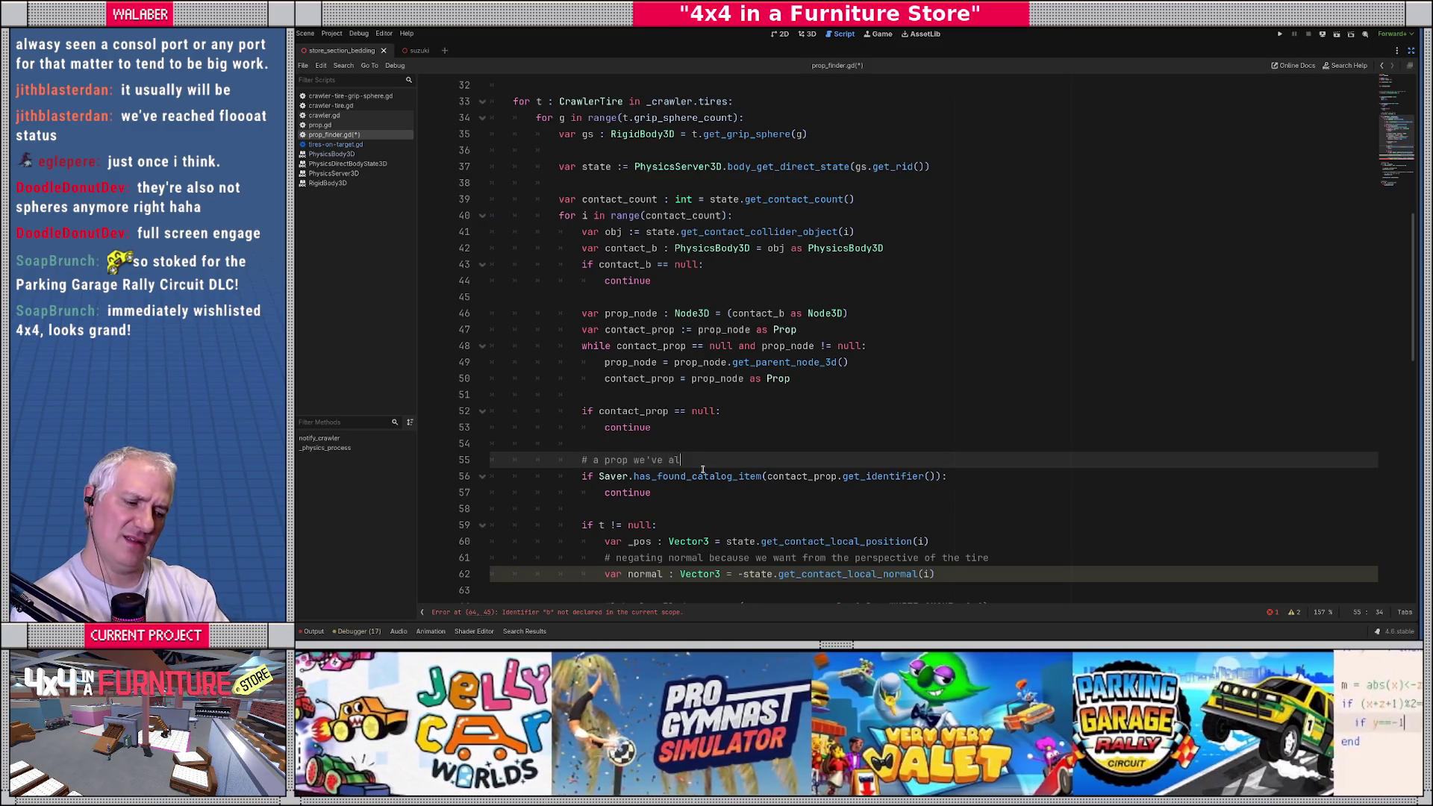
key("shift+Home")
key("BackSpace")
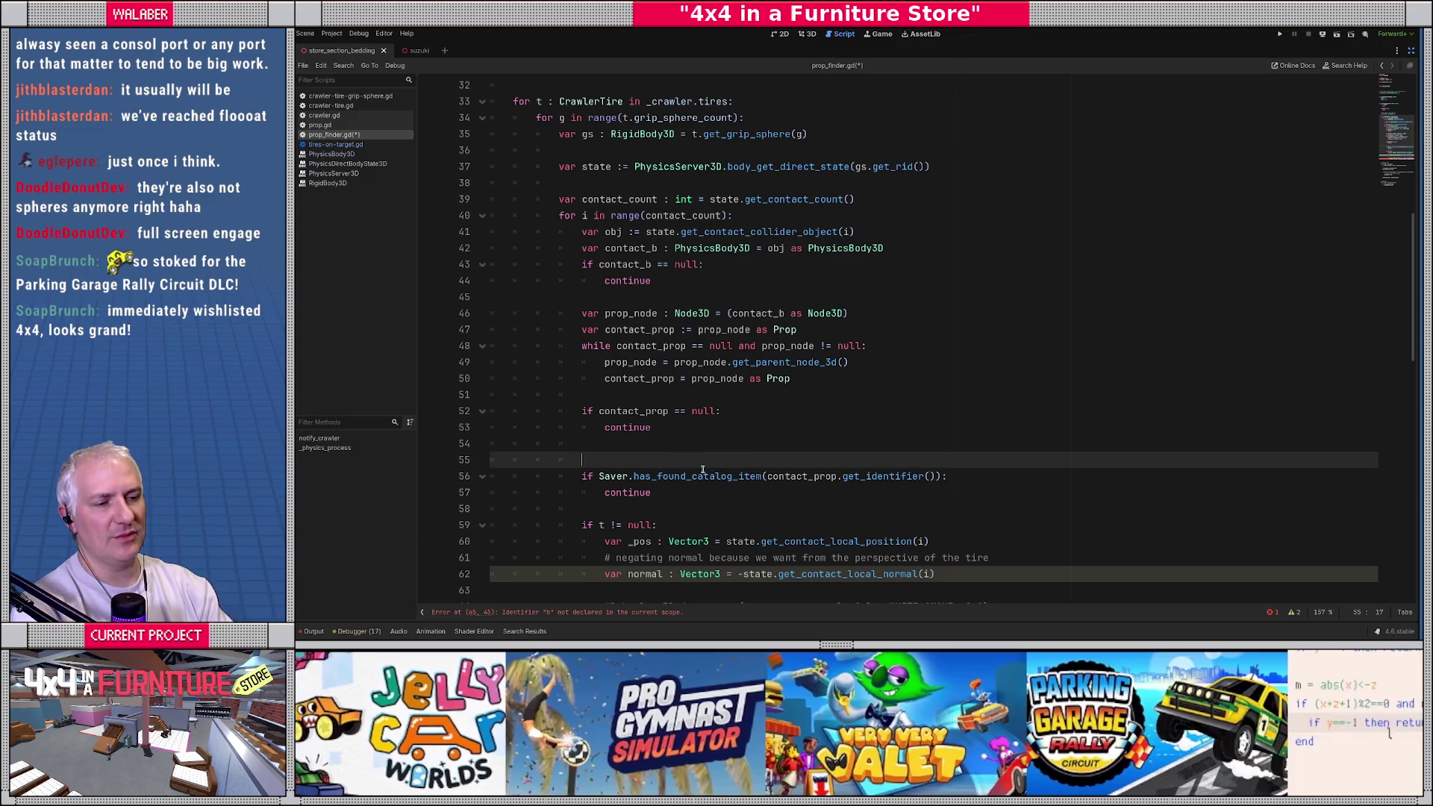
key("shift+Down")
key("shift+Down")
key("shift+Down")
key("Delete")
key("Up")
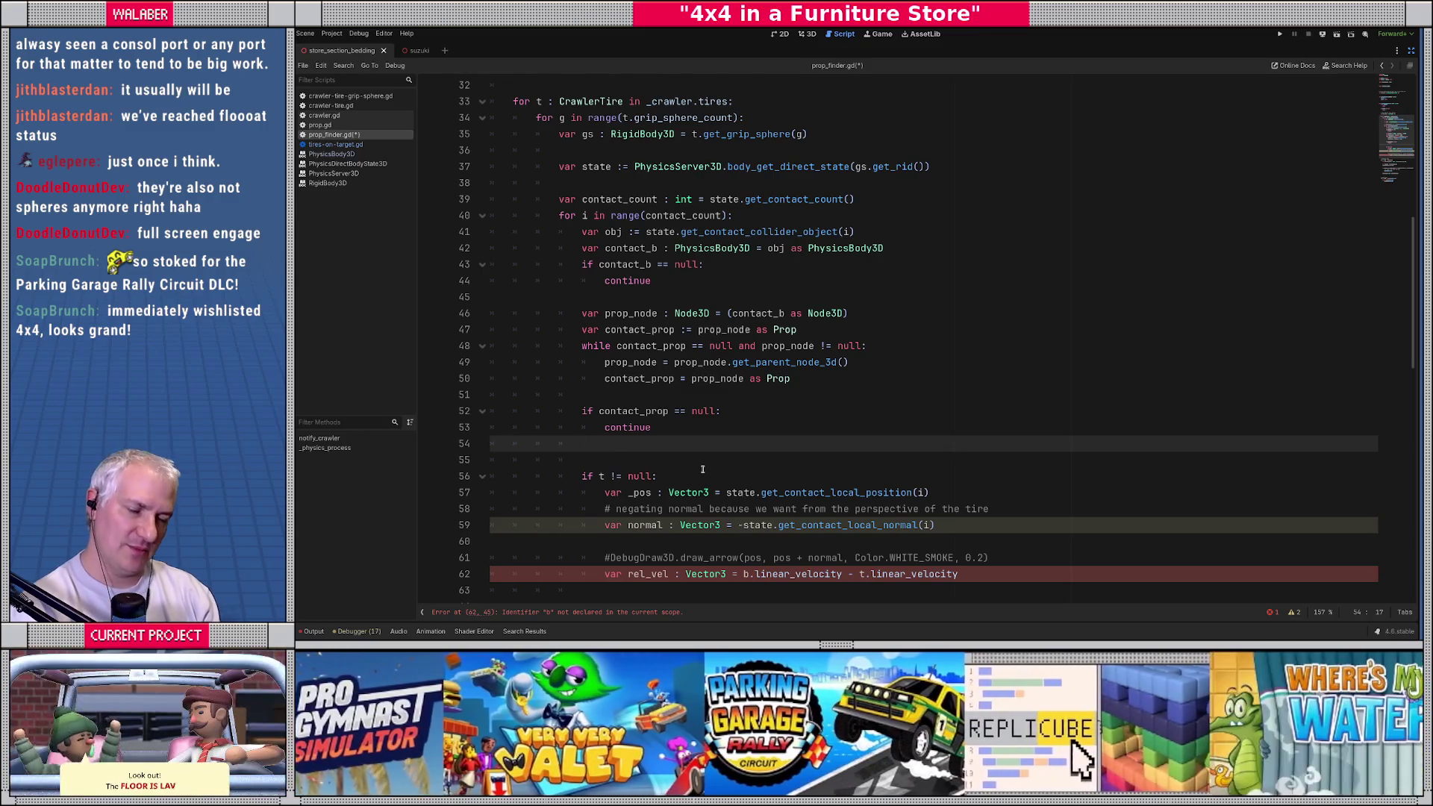
Step: Write a three-line NOTE comment asking whether already-found props should be filtered, explaining each find is tracked
key("Return")
type("NOTE")
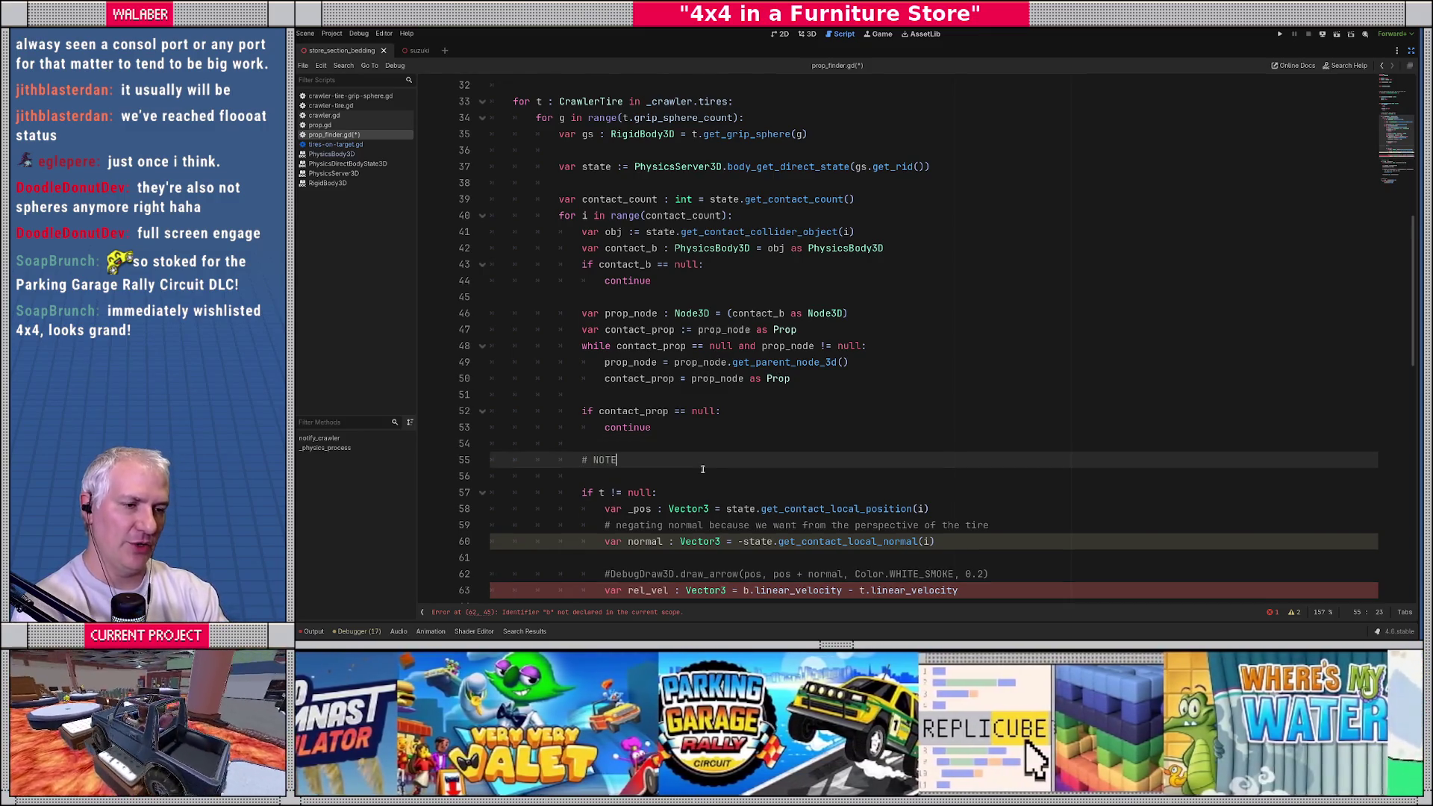
type(": maybe we shou")
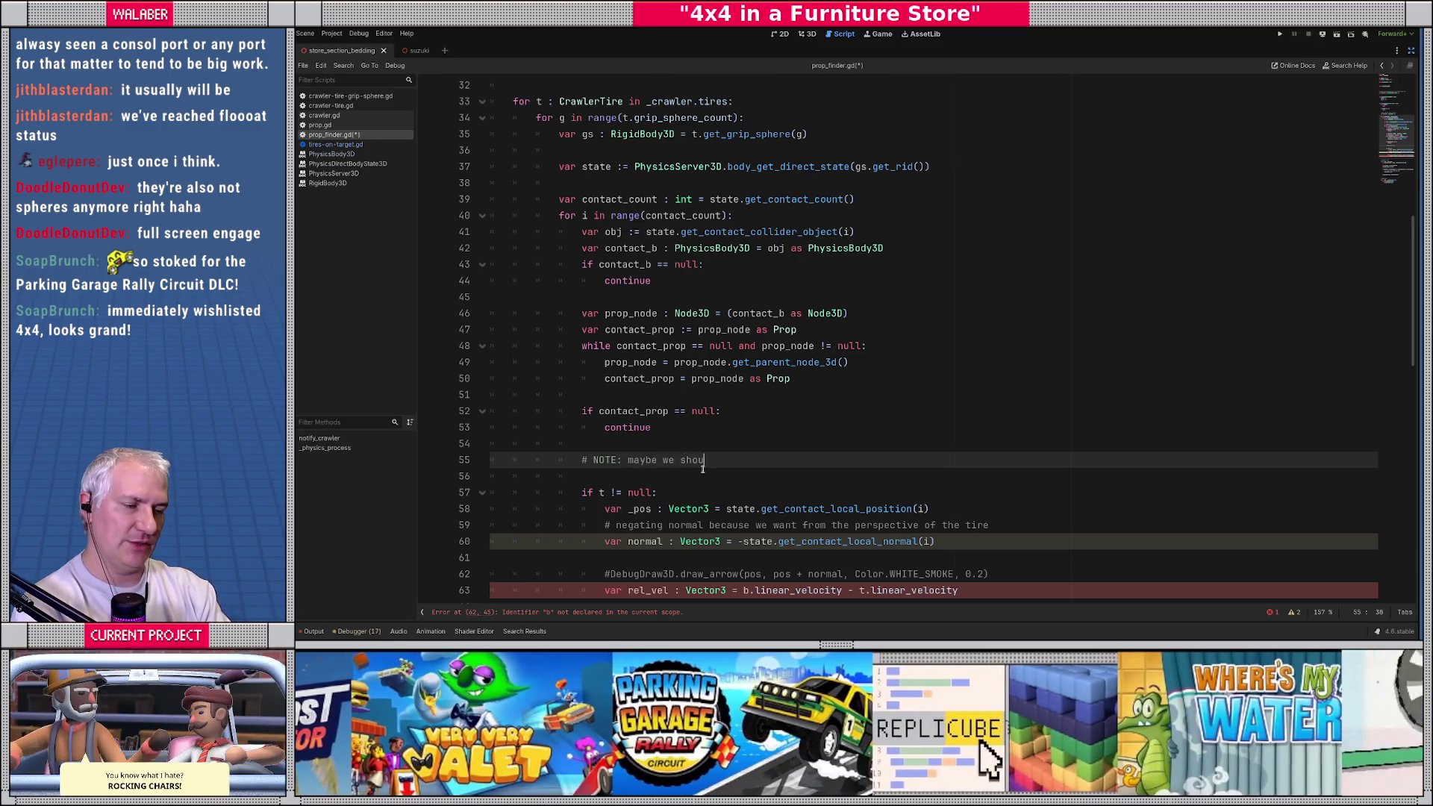
type("ld be filtering out")
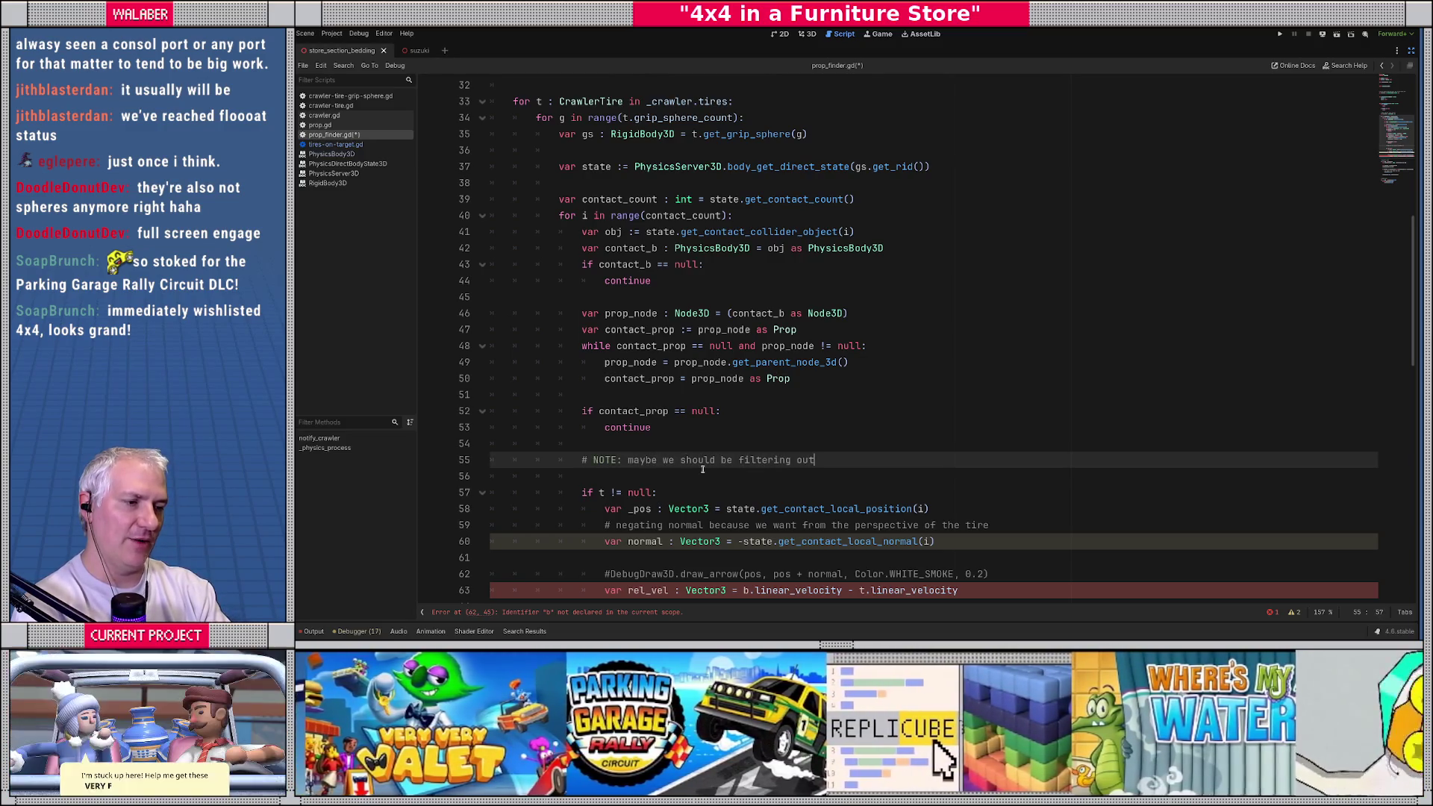
type(" already-found ")
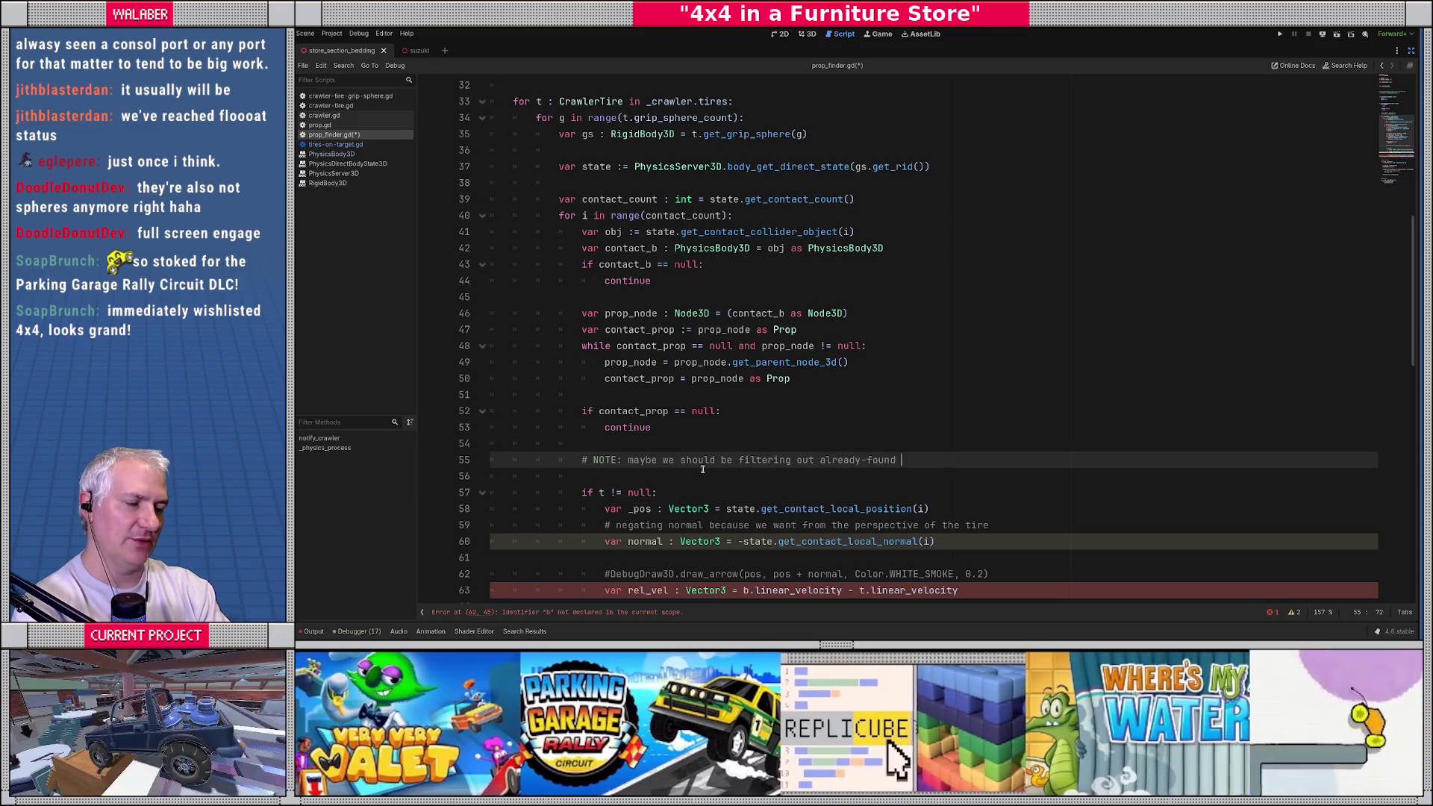
type("props here?")
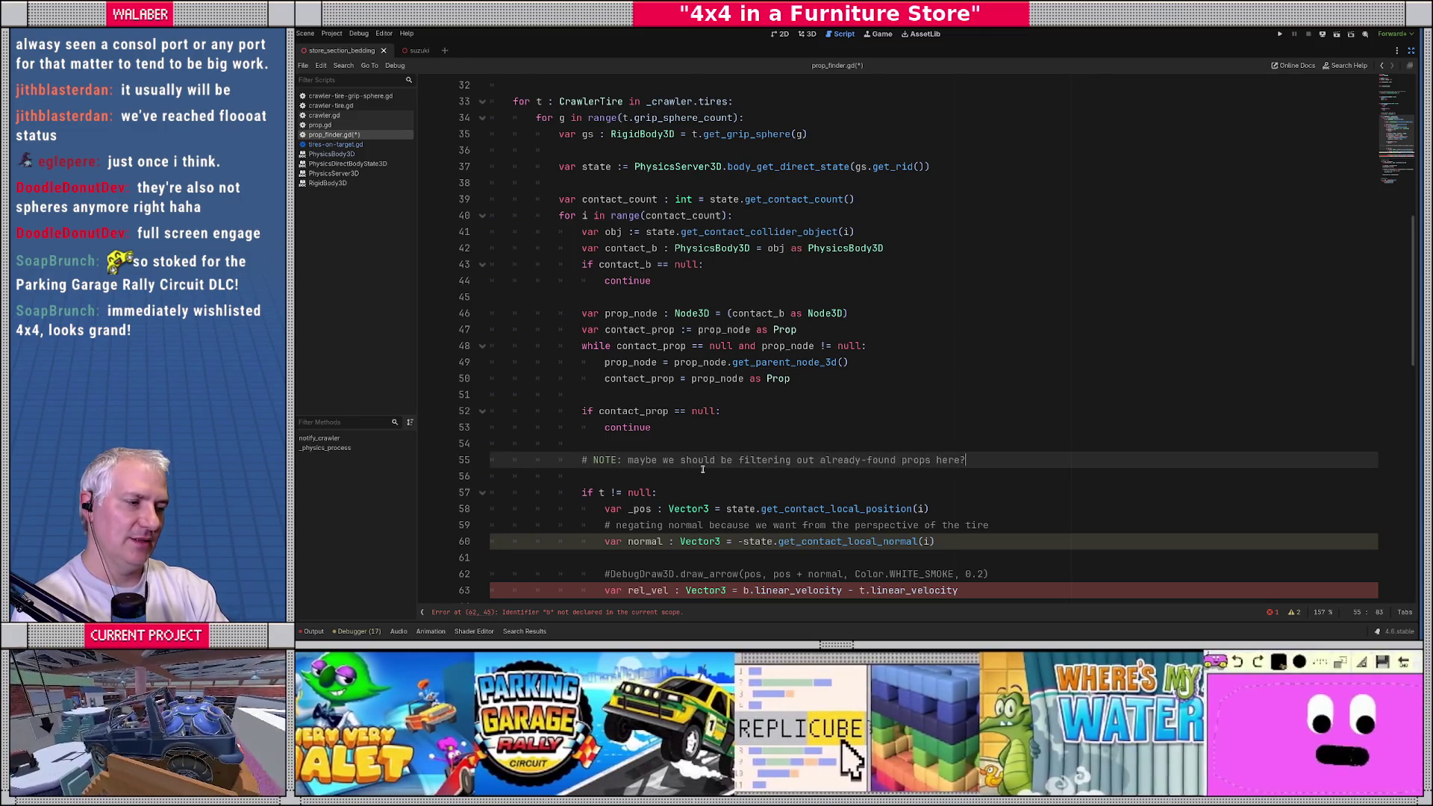
key("Return")
type("# ")
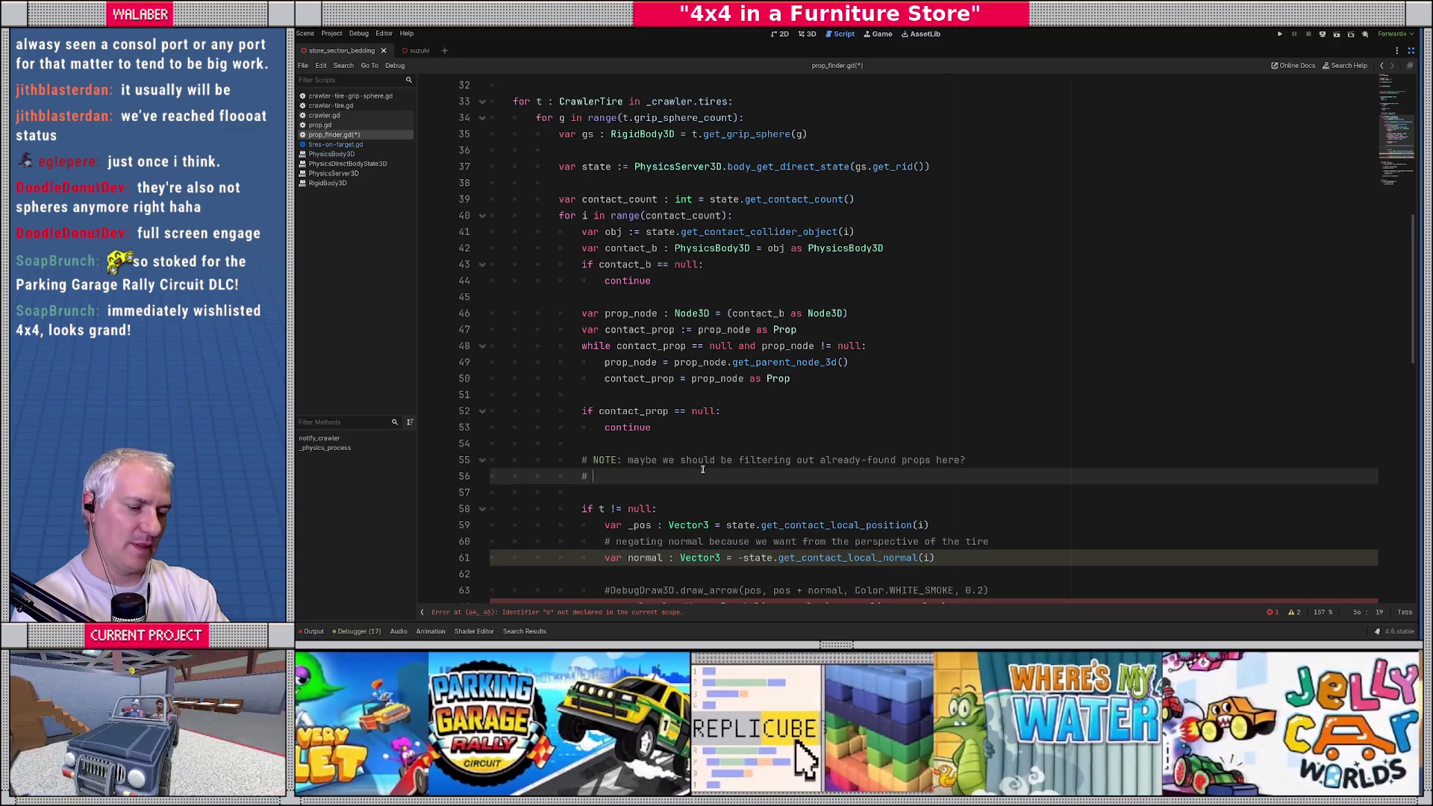
type("not doing that")
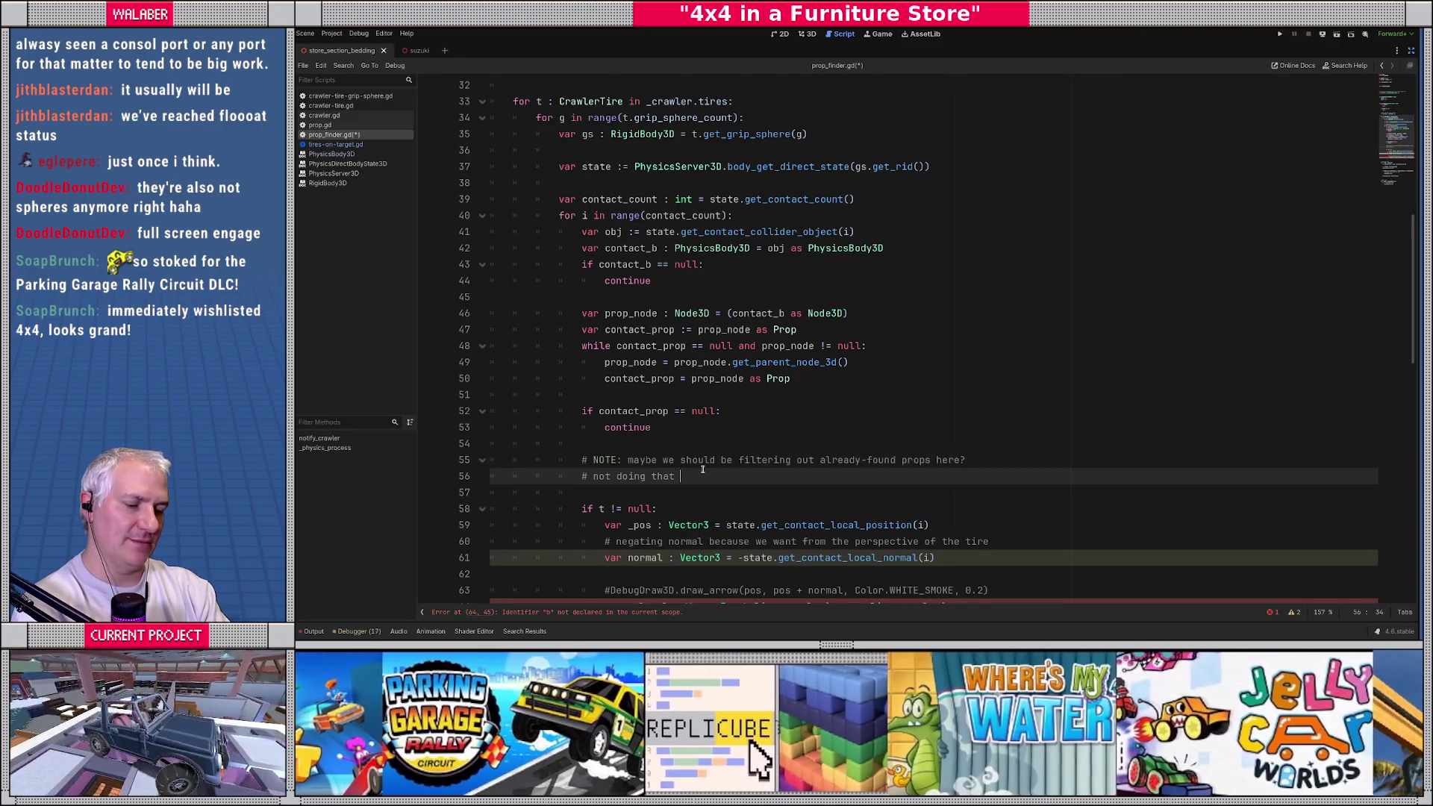
type("right now because I ")
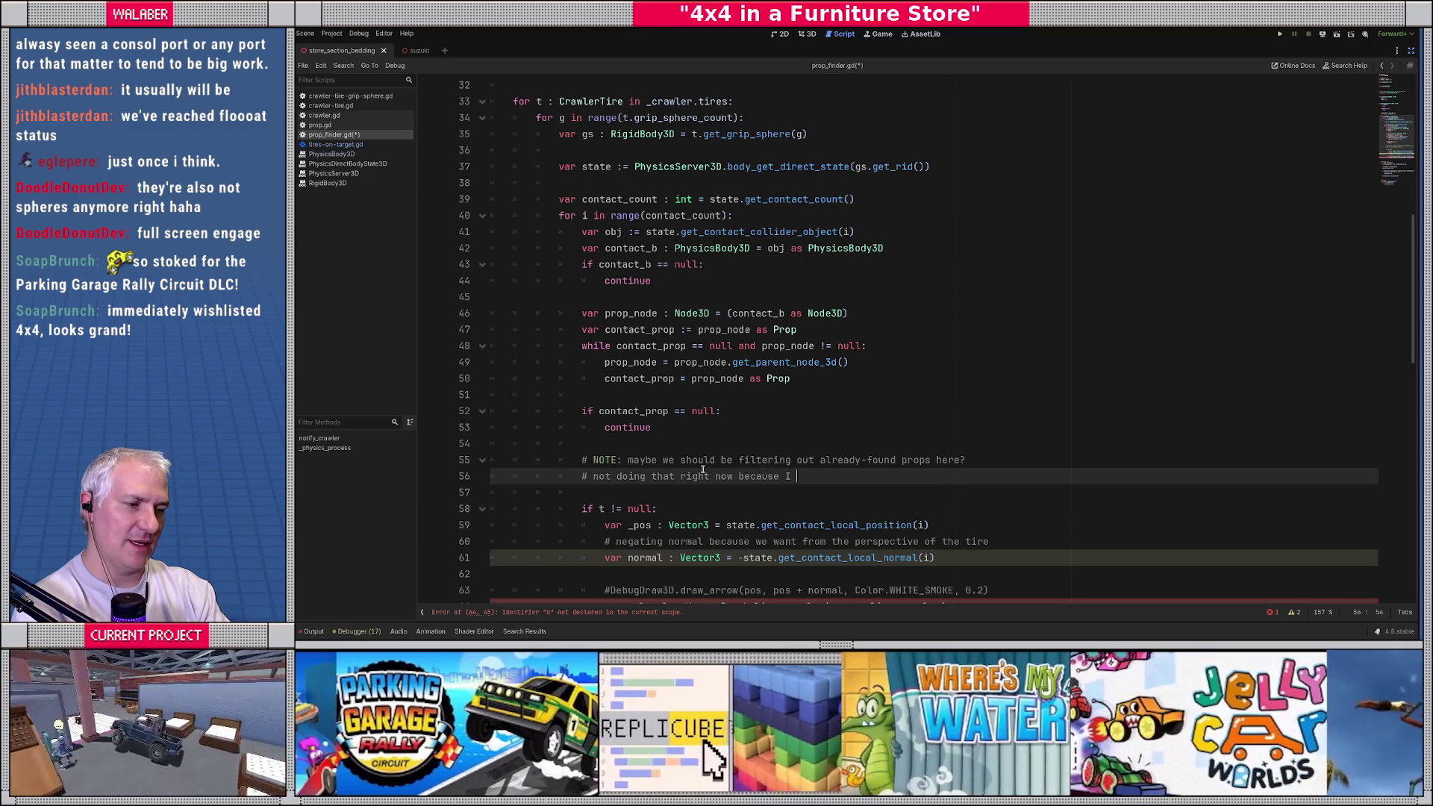
type("'m thinking ")
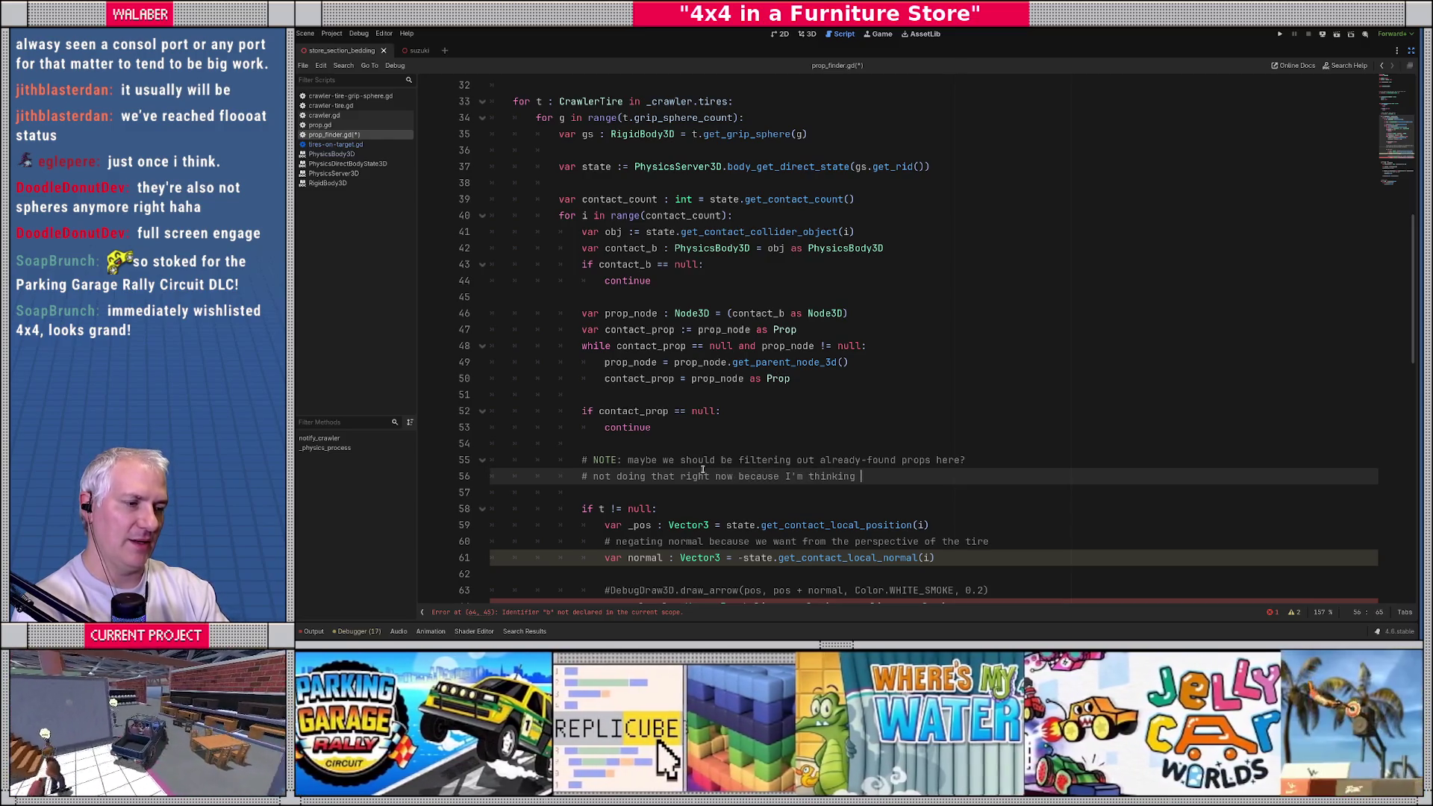
type("abouttrackin")
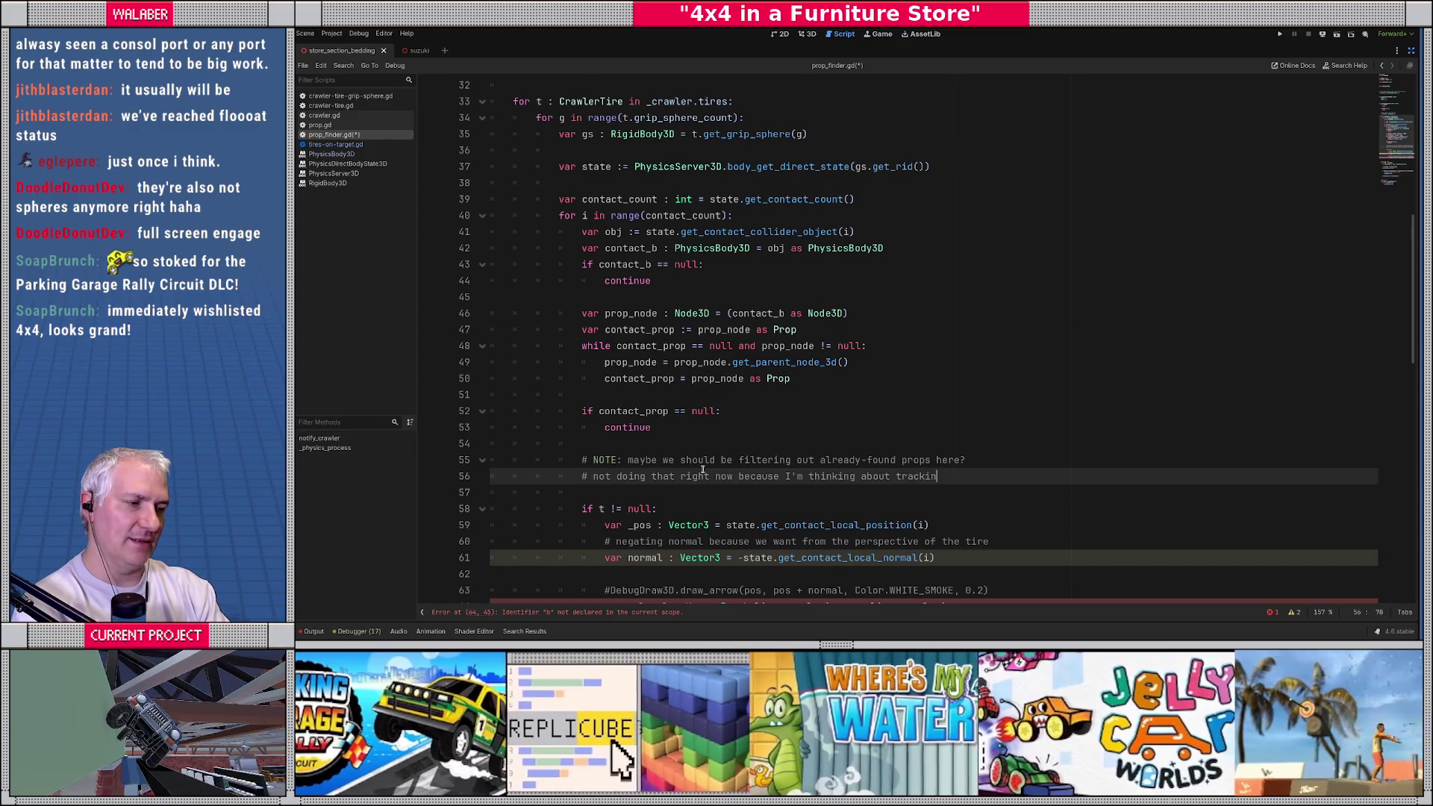
type("g each time")
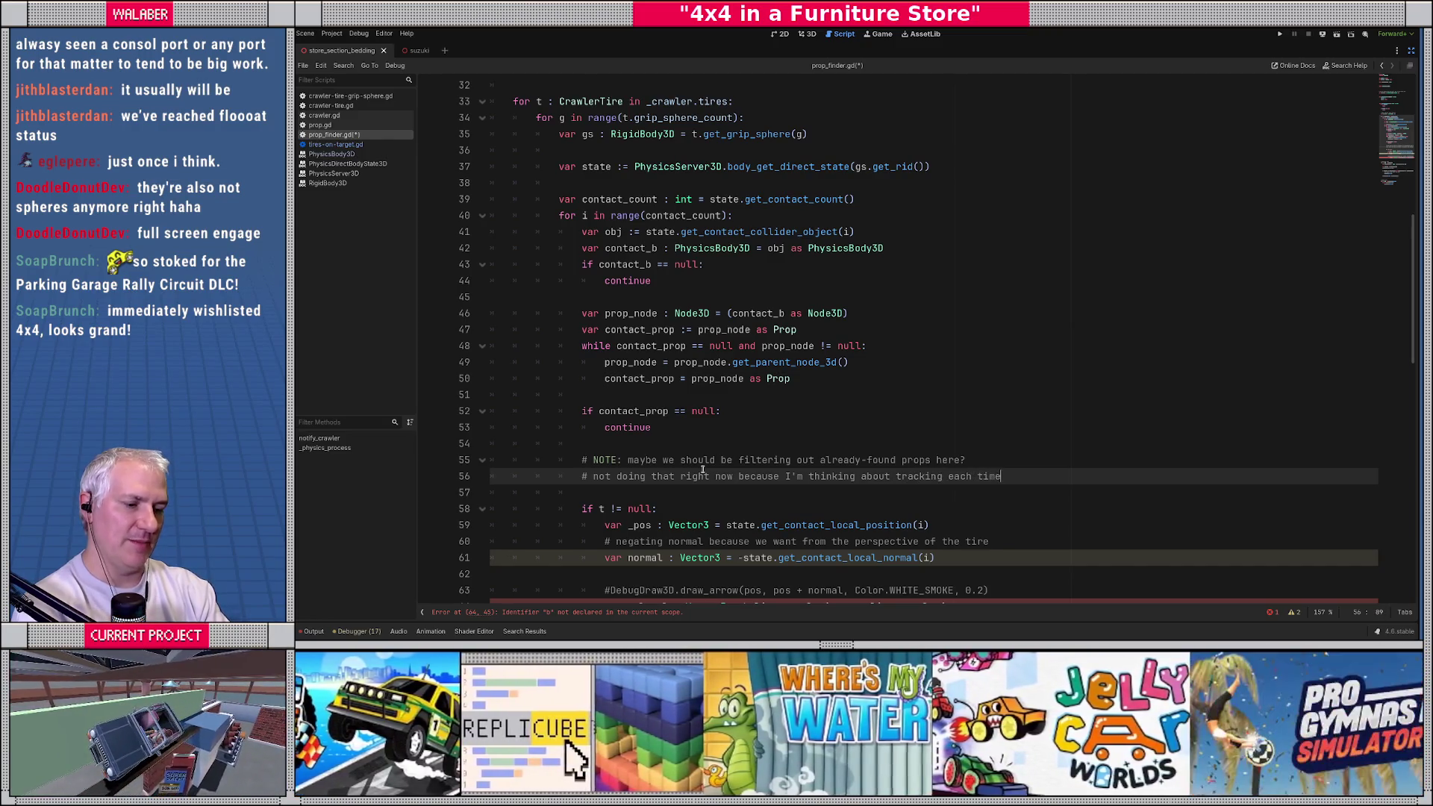
key("Return")
type("# you find a")
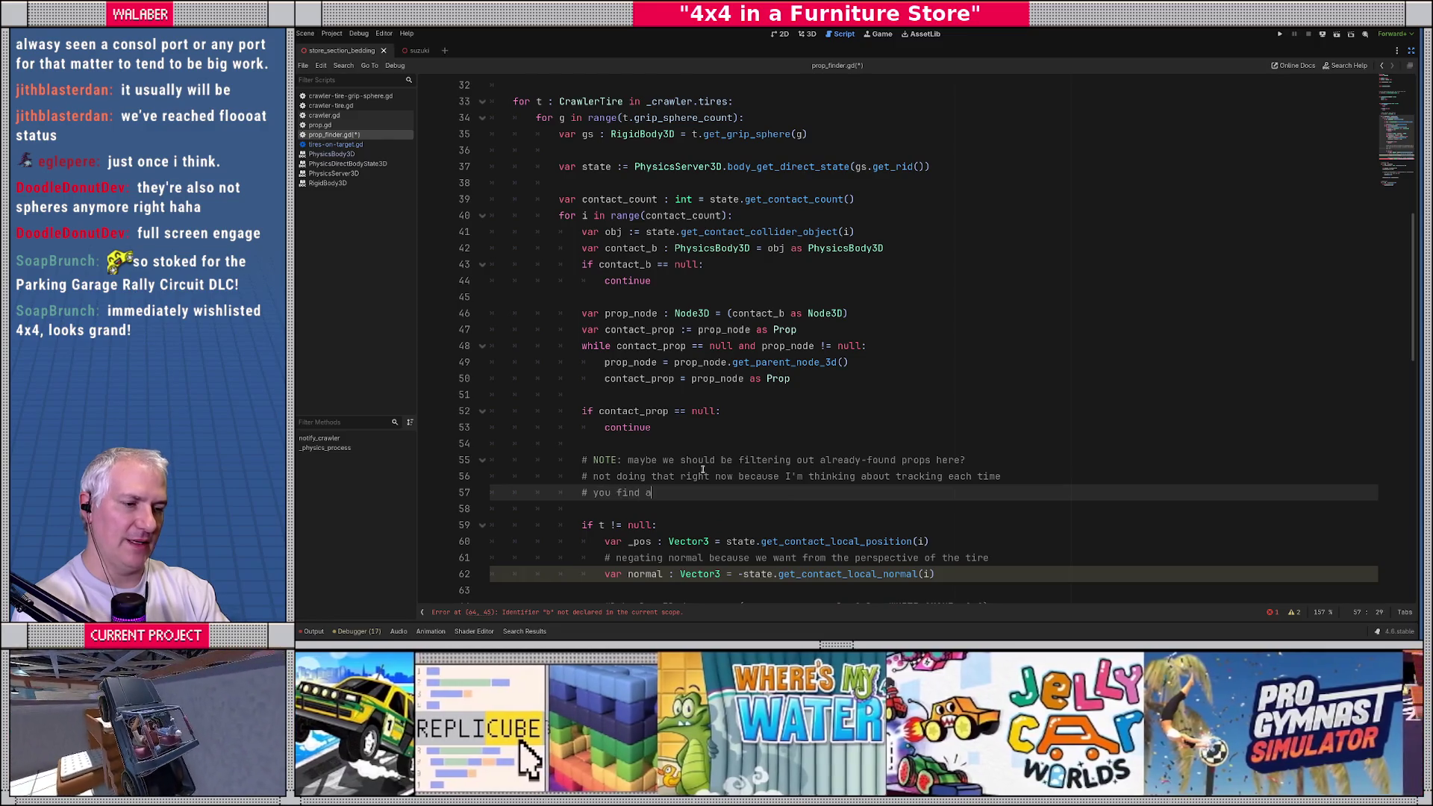
type(" prop, even if ")
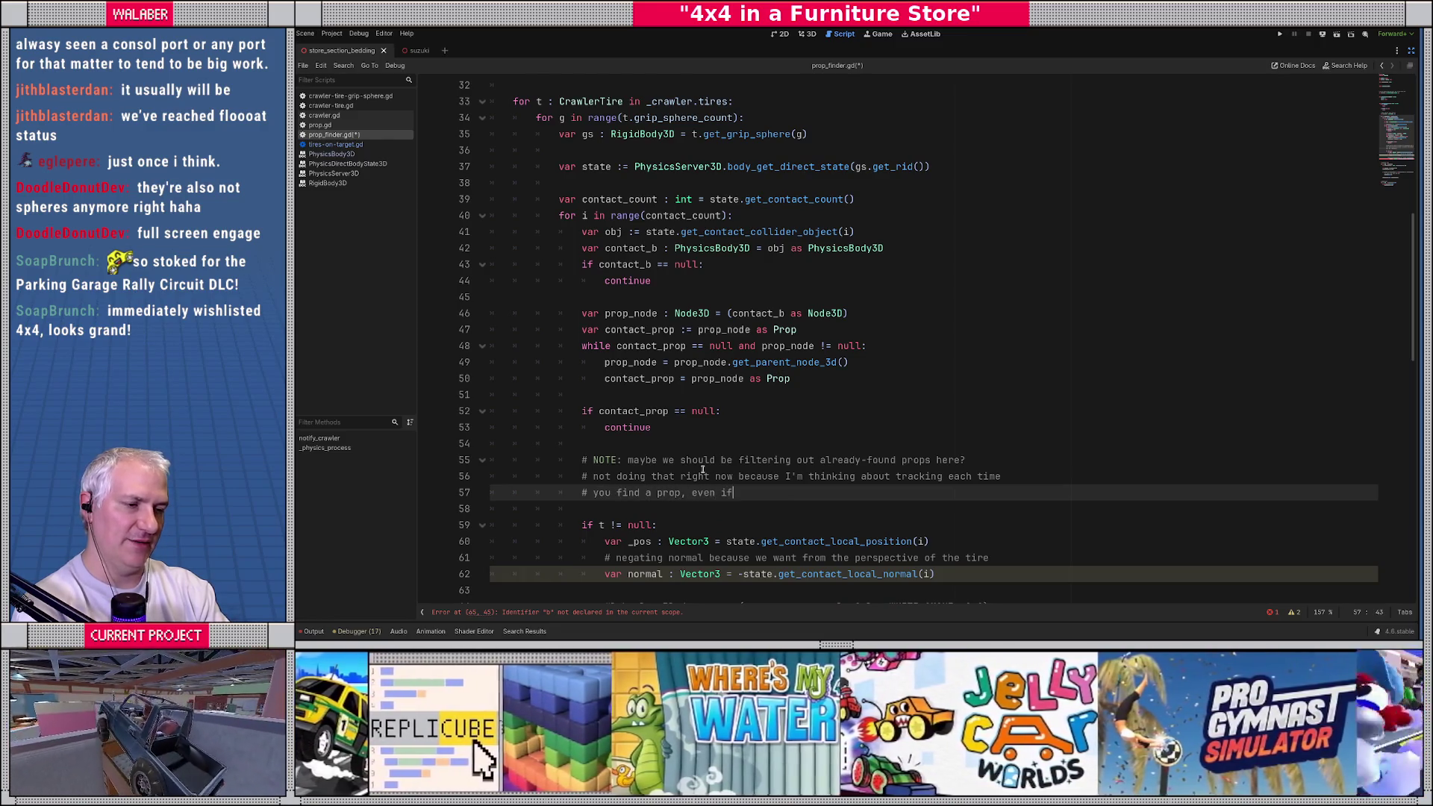
type("you've already ")
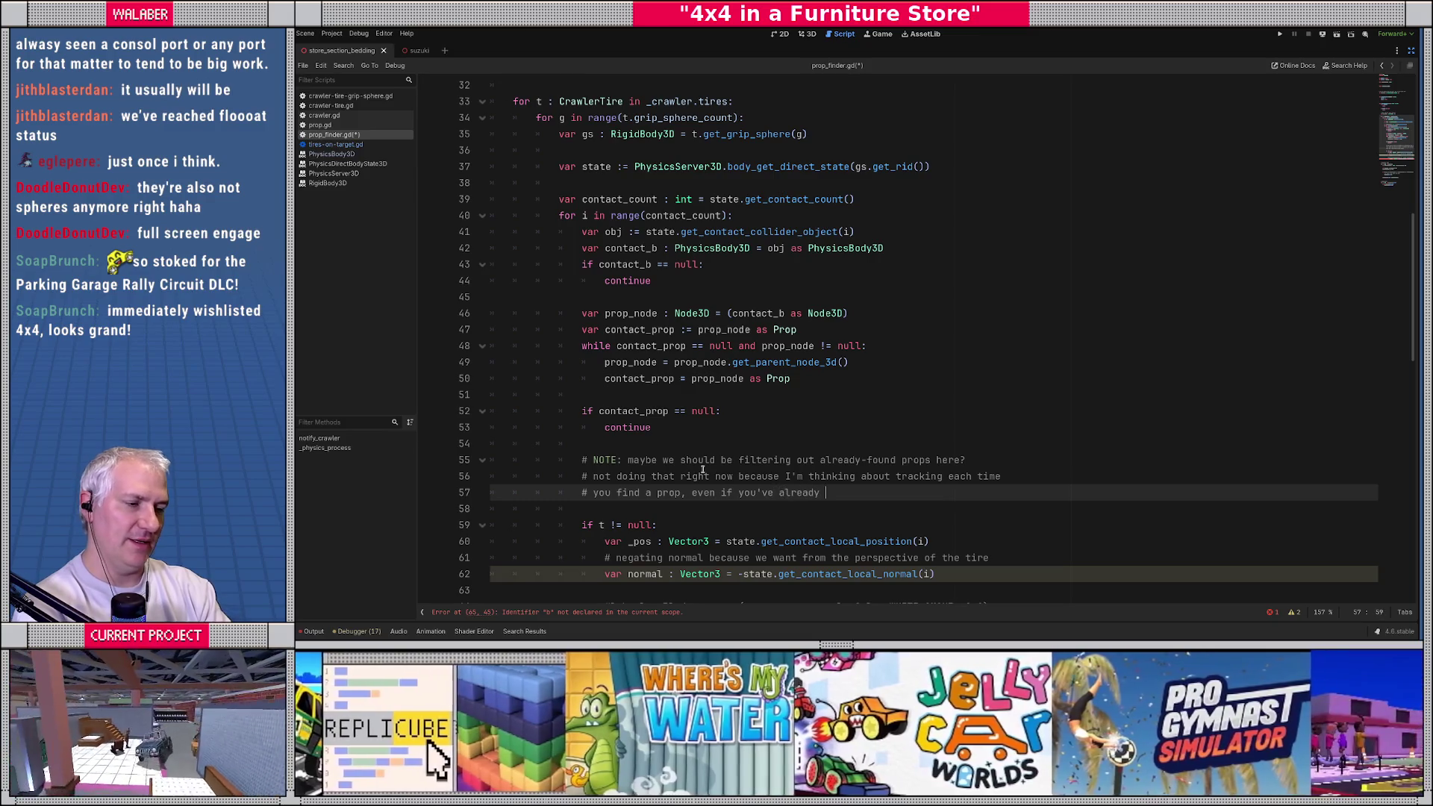
type("found it...")
key("Return")
key("Return")
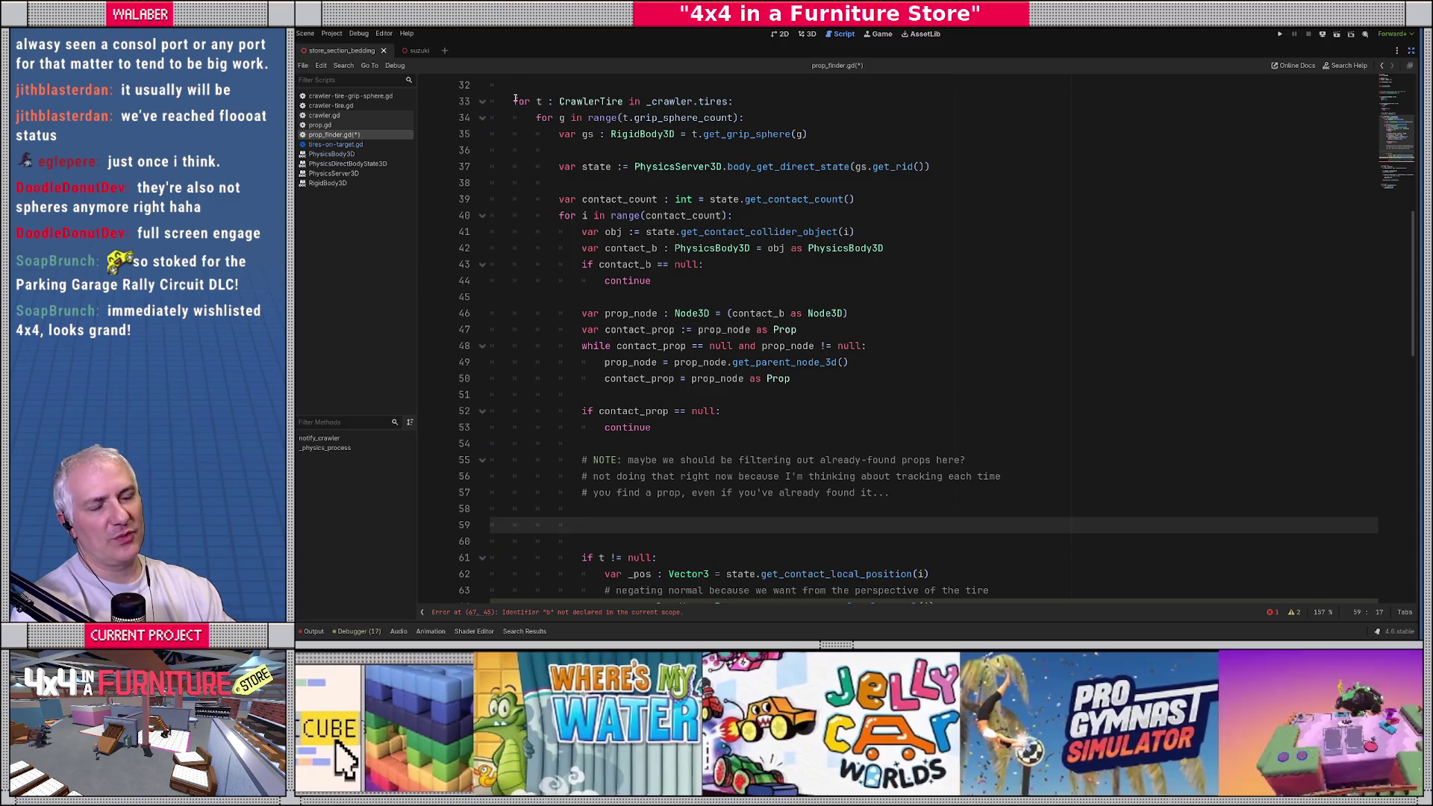
scroll(570, 172, "up", 2)
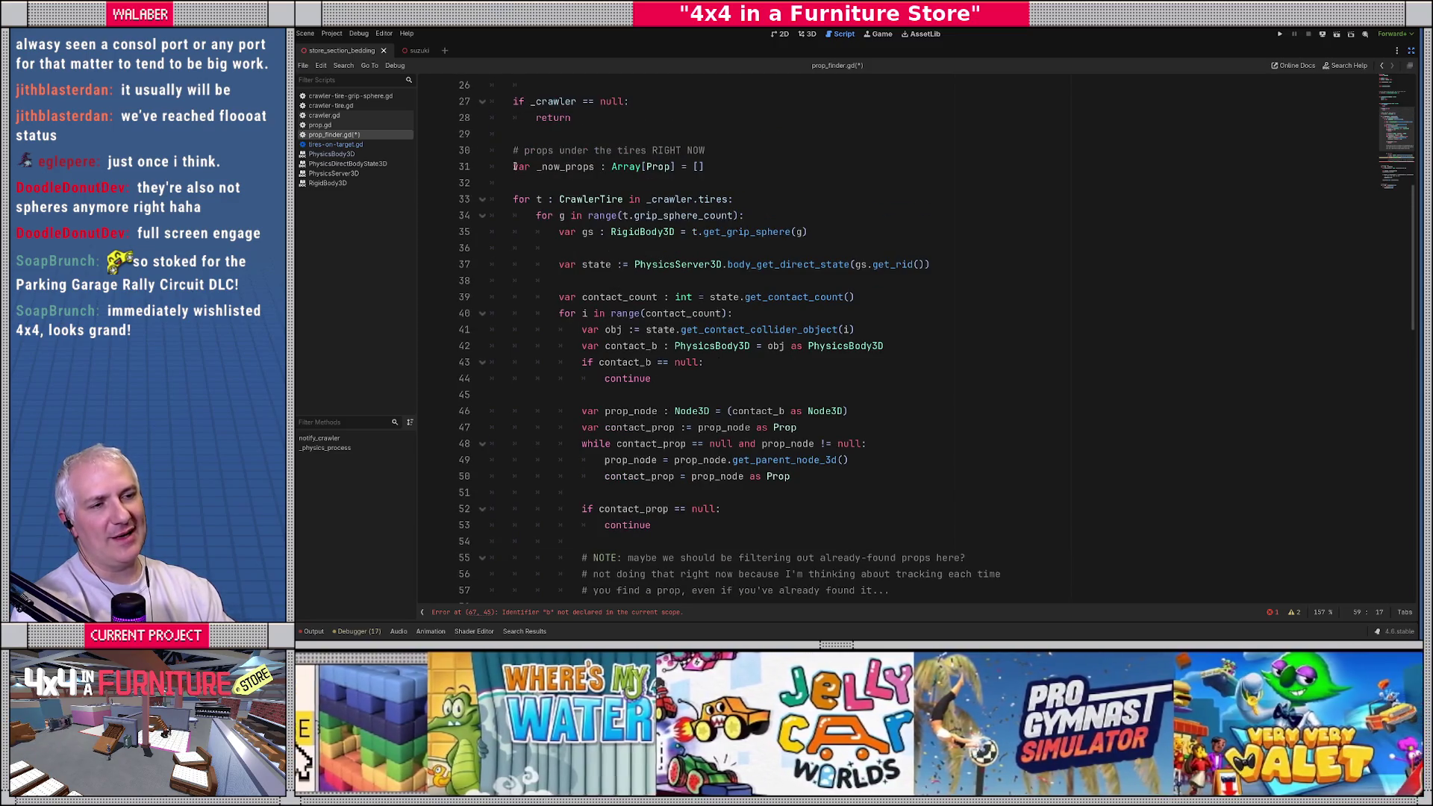
left_click_drag(515, 166, 802, 163)
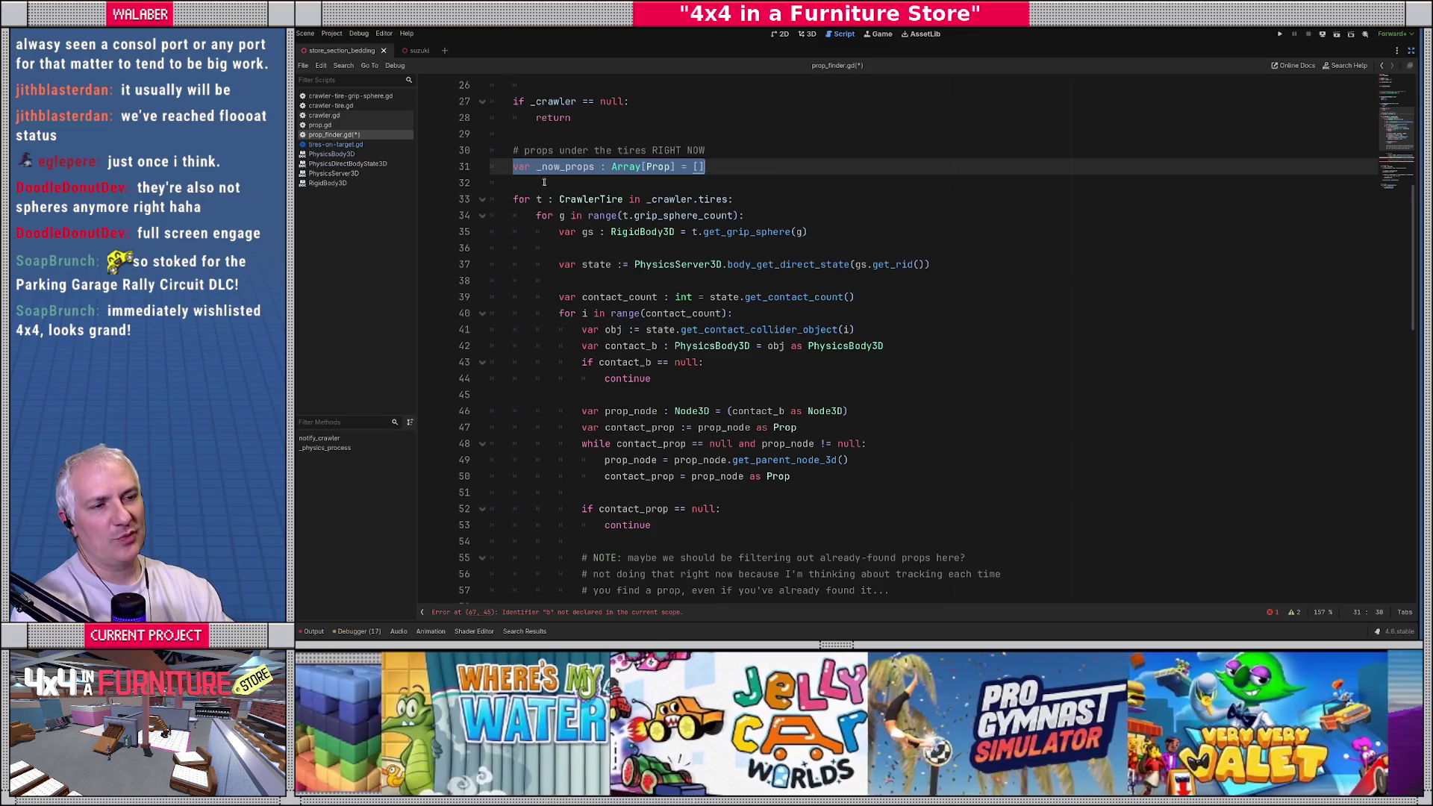
left_click(559, 181)
scroll(593, 354, "down", 3)
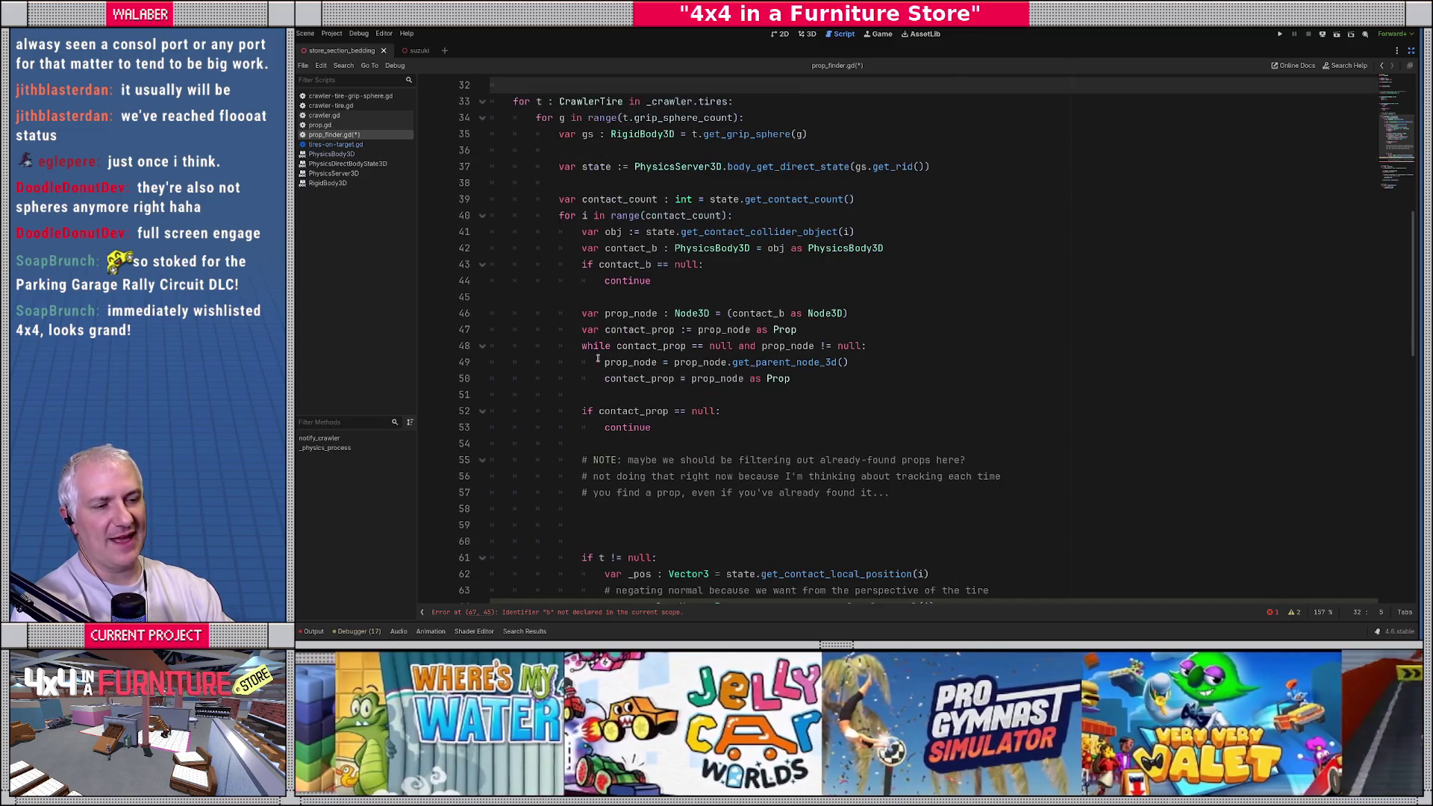
scroll(547, 187, "up", 2)
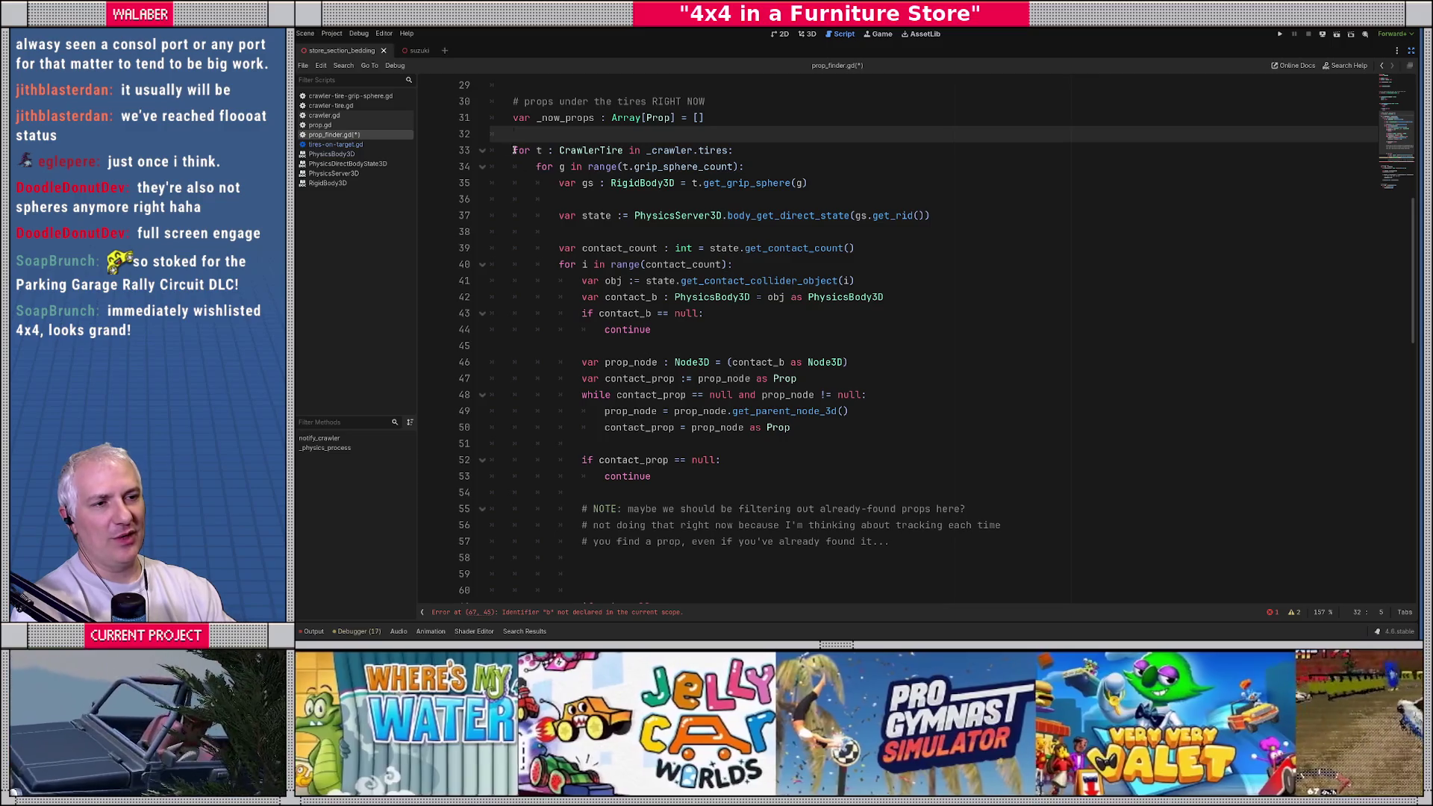
left_click_drag(514, 150, 848, 145)
left_click_drag(547, 166, 747, 167)
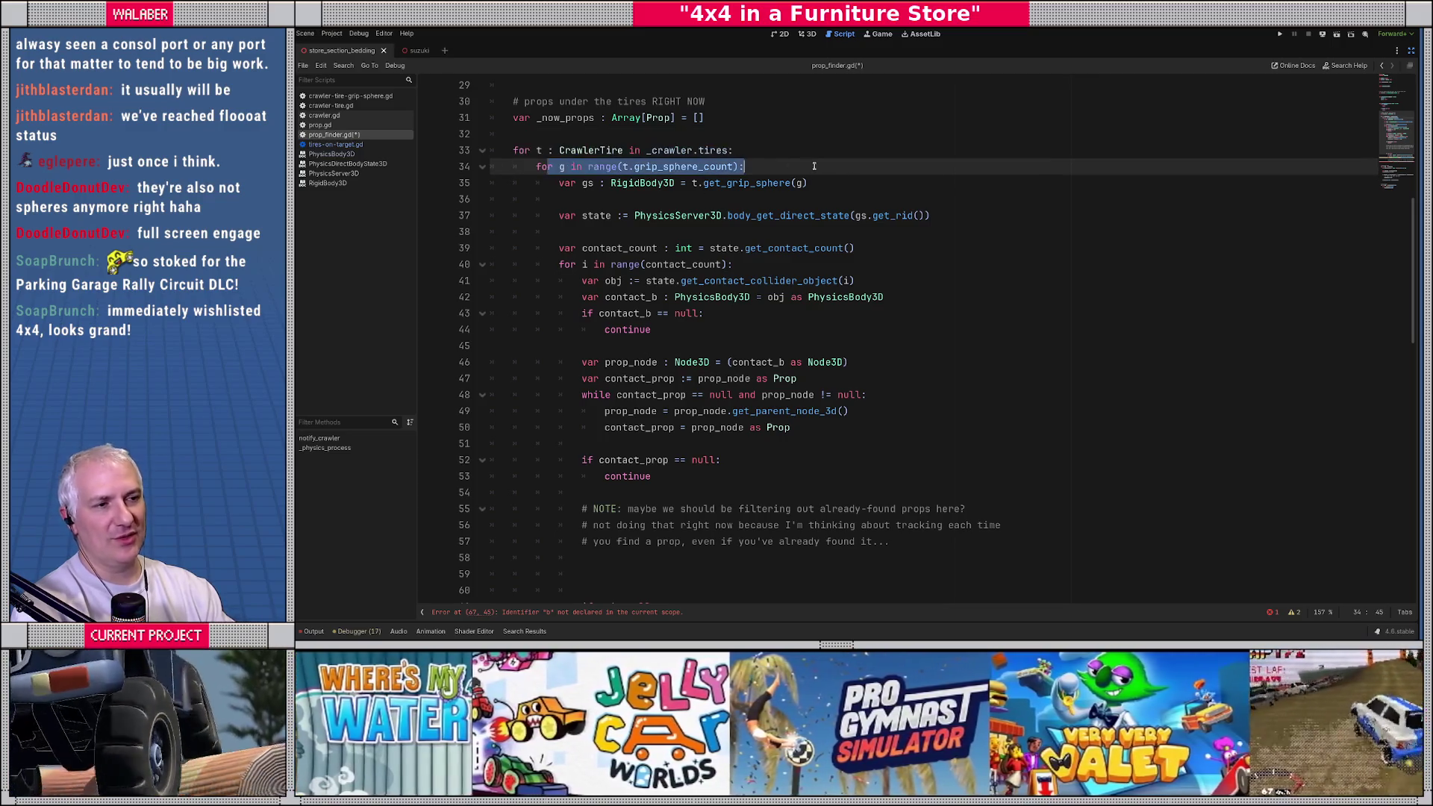
left_click_drag(571, 183, 807, 183)
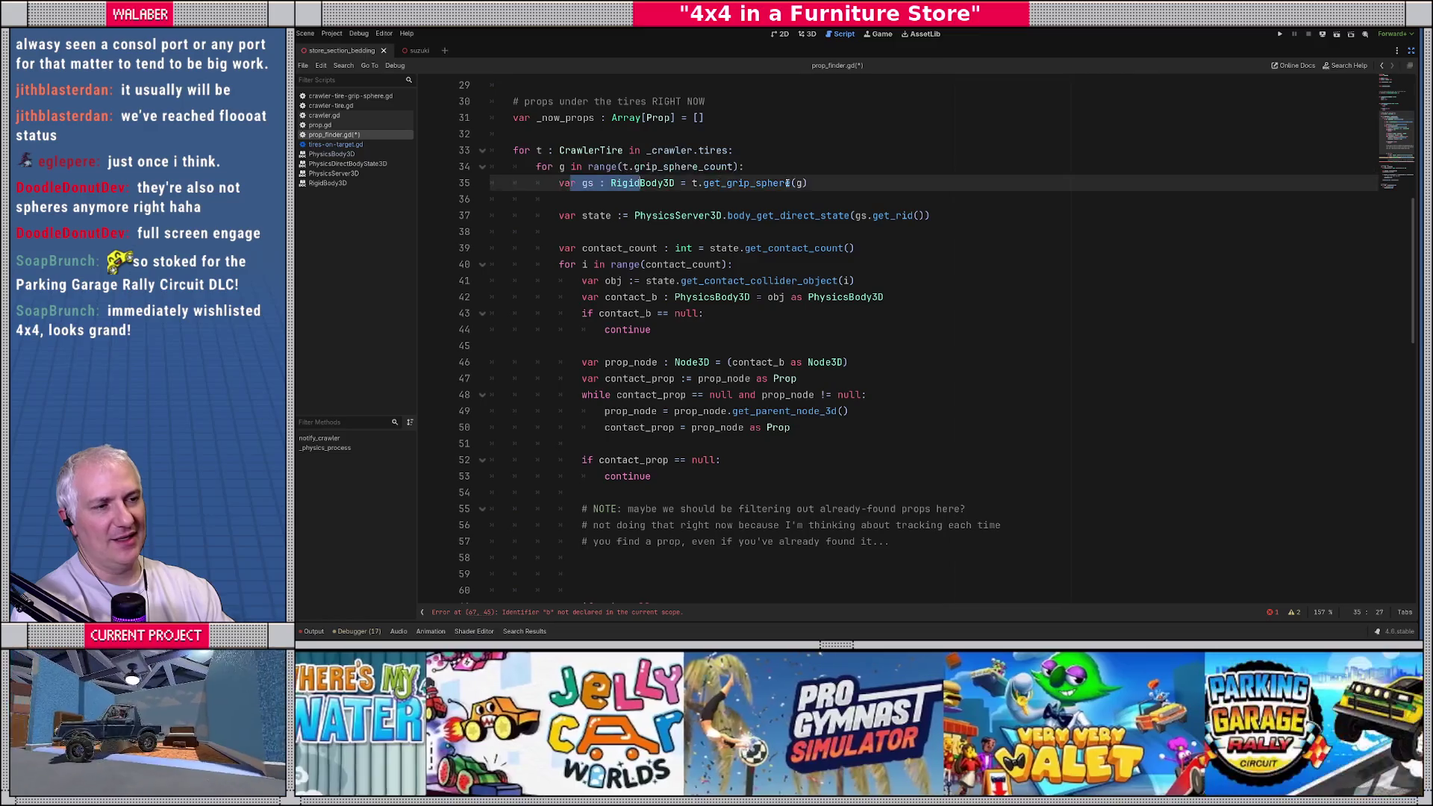
left_click_drag(578, 215, 932, 215)
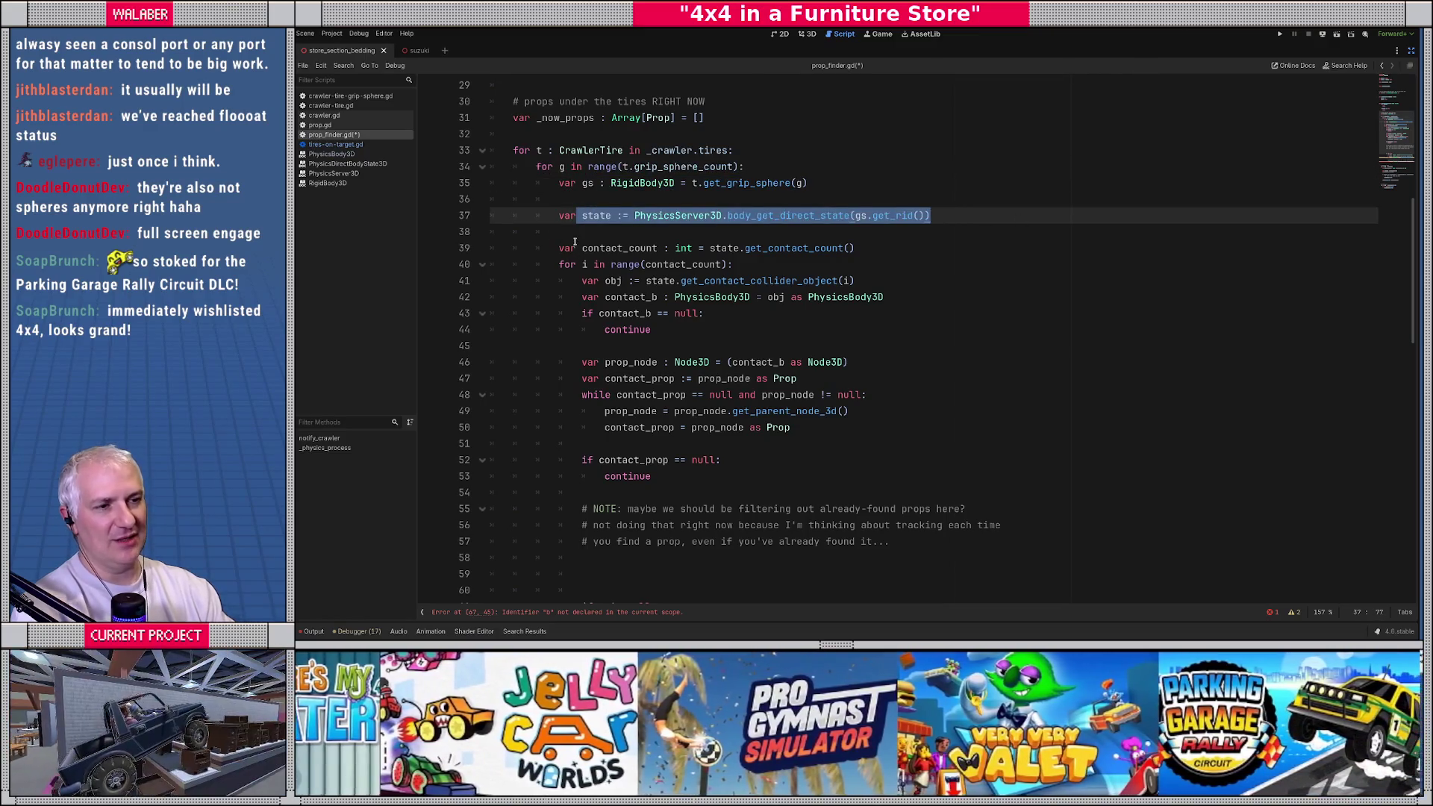
left_click_drag(575, 247, 997, 244)
left_click_drag(572, 265, 783, 270)
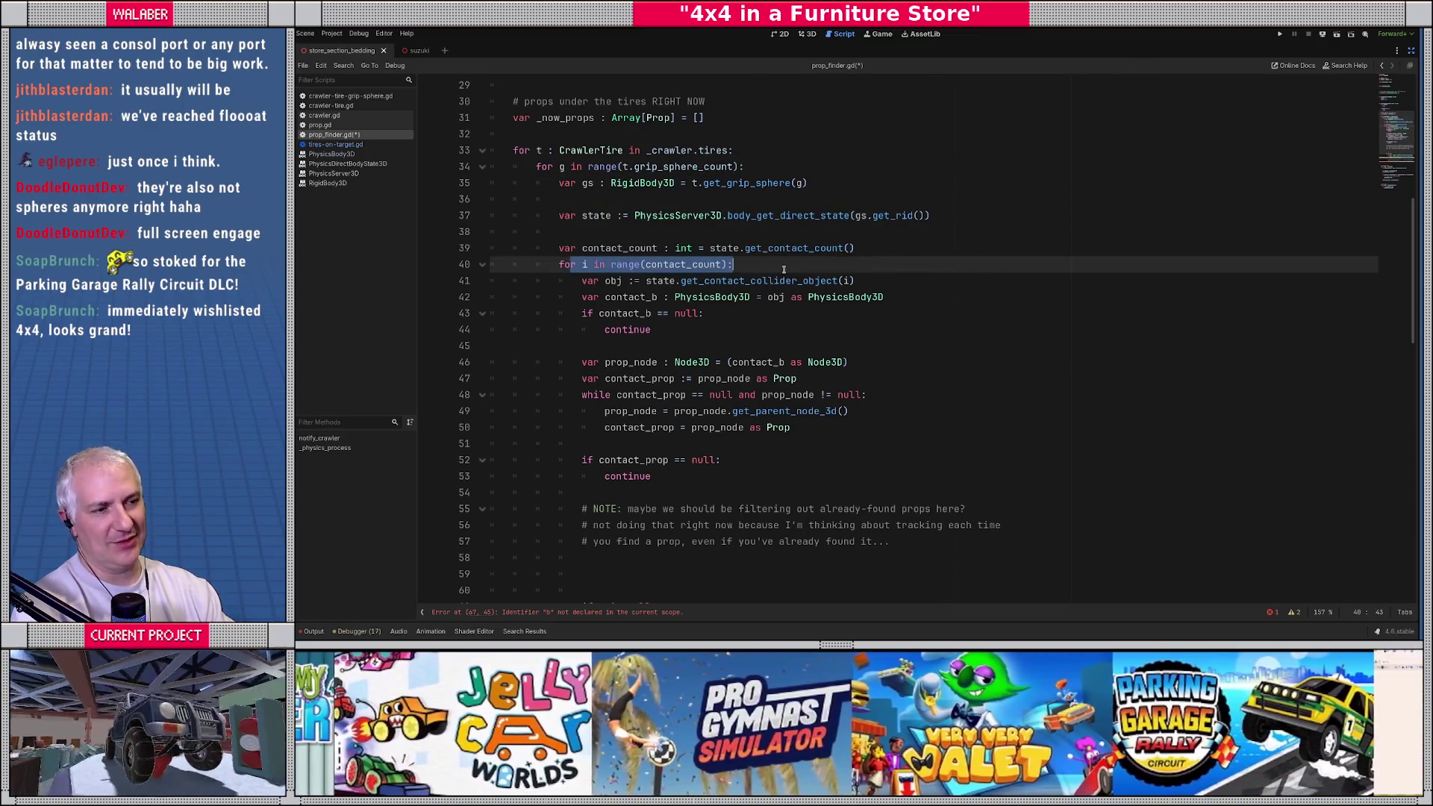
left_click_drag(493, 280, 706, 317)
left_click(657, 362)
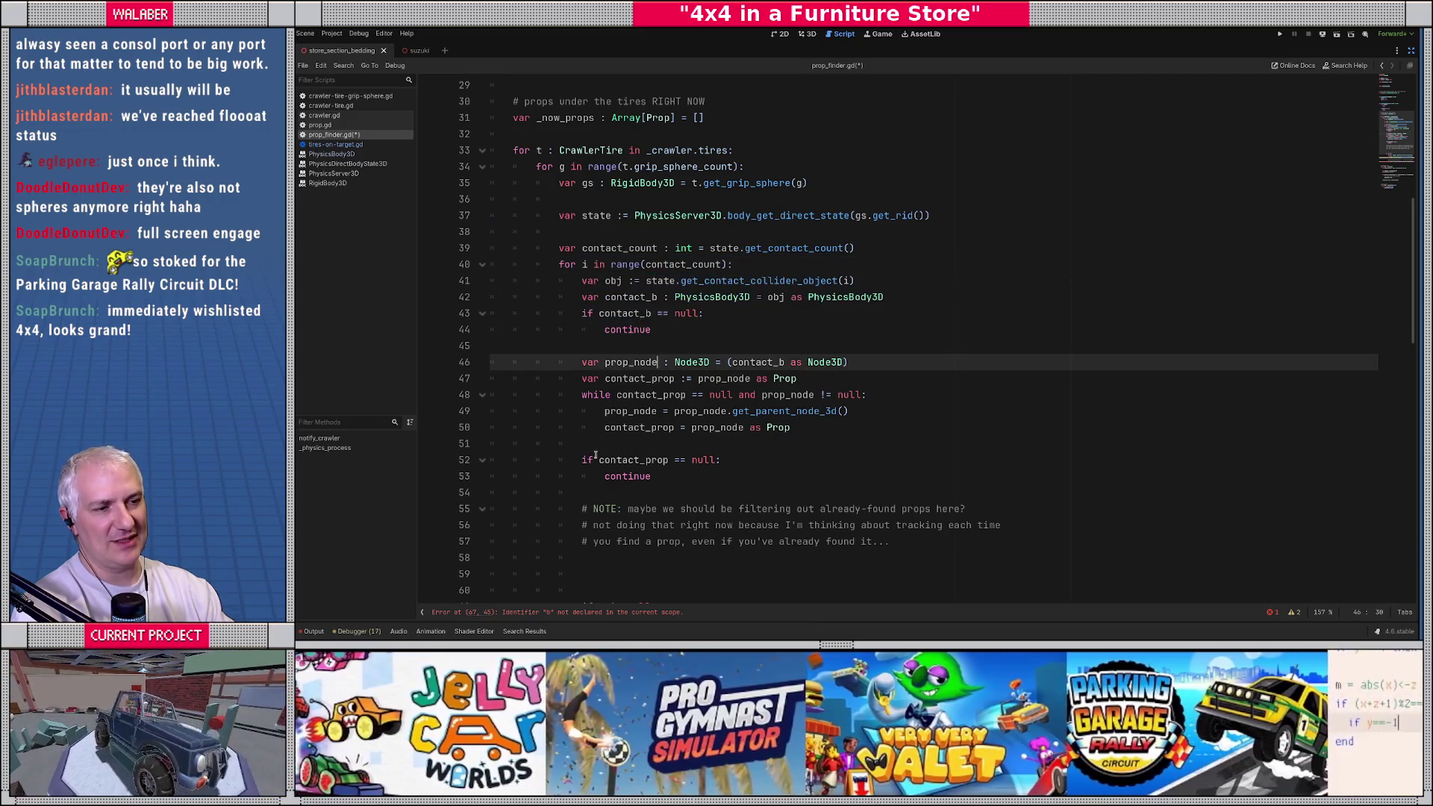
left_click_drag(589, 440, 608, 507)
left_click(611, 491)
scroll(611, 467, "down", 2)
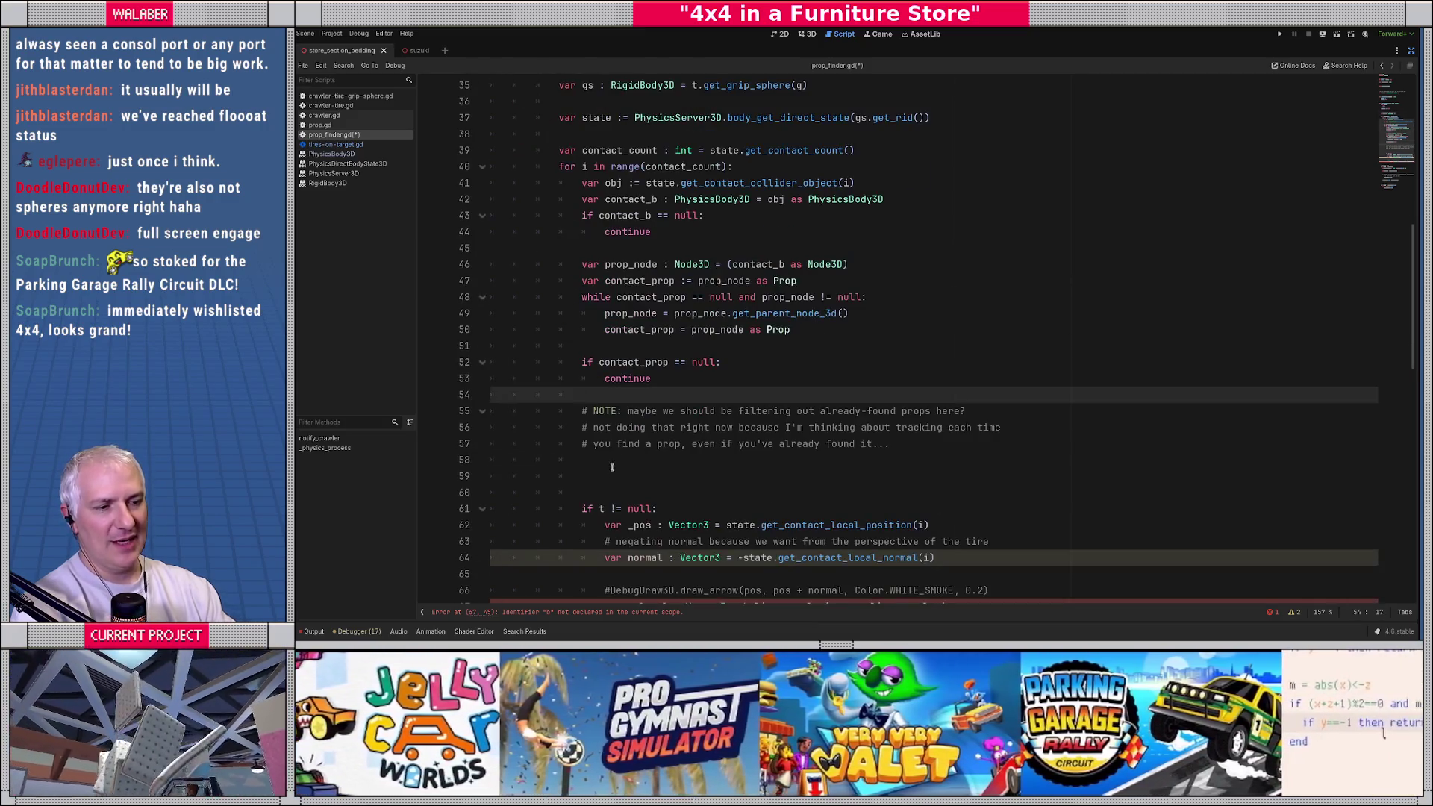
left_click(591, 475)
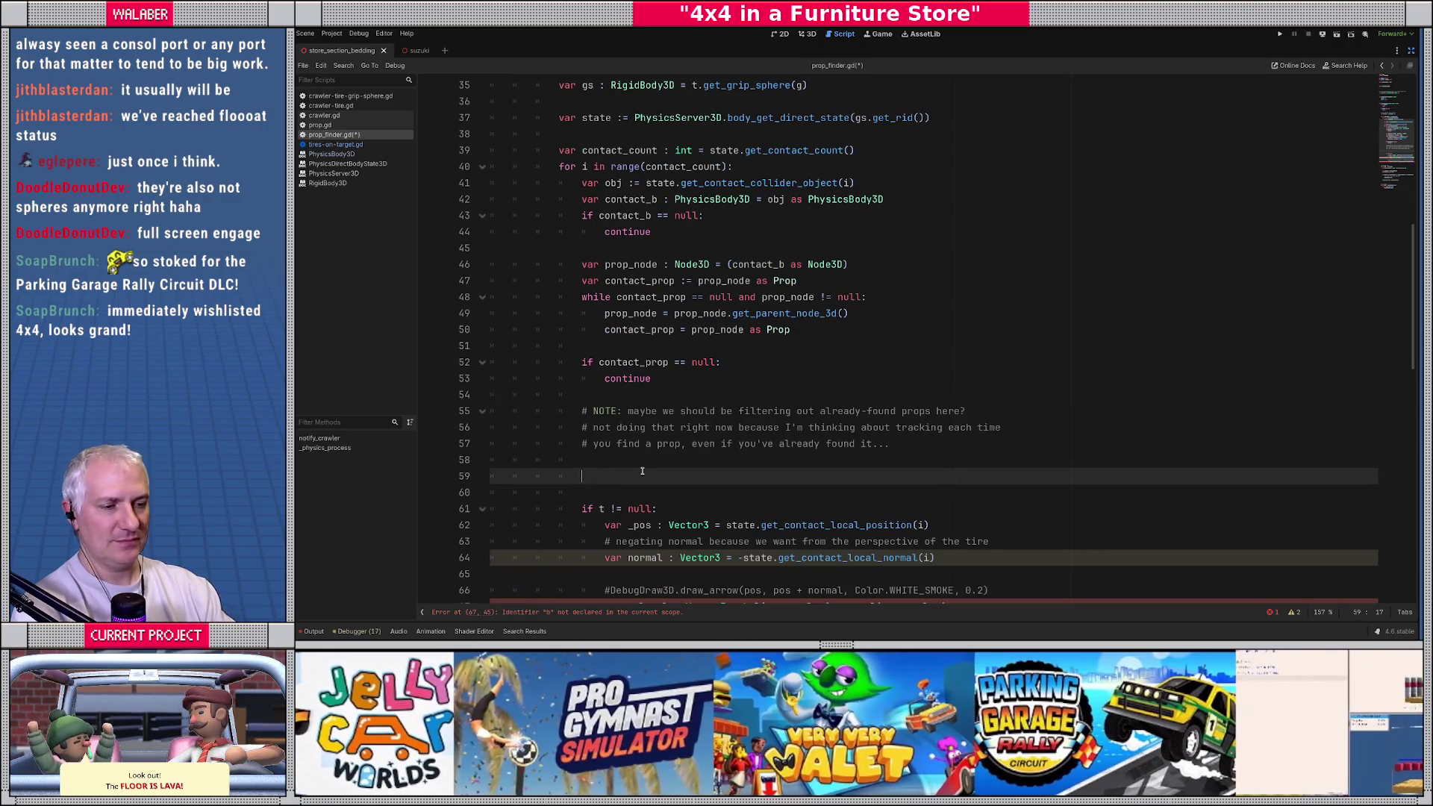
Step: Remove the extra blank lines and rename t to contact_prop in the null check
scroll(694, 463, "down", 3)
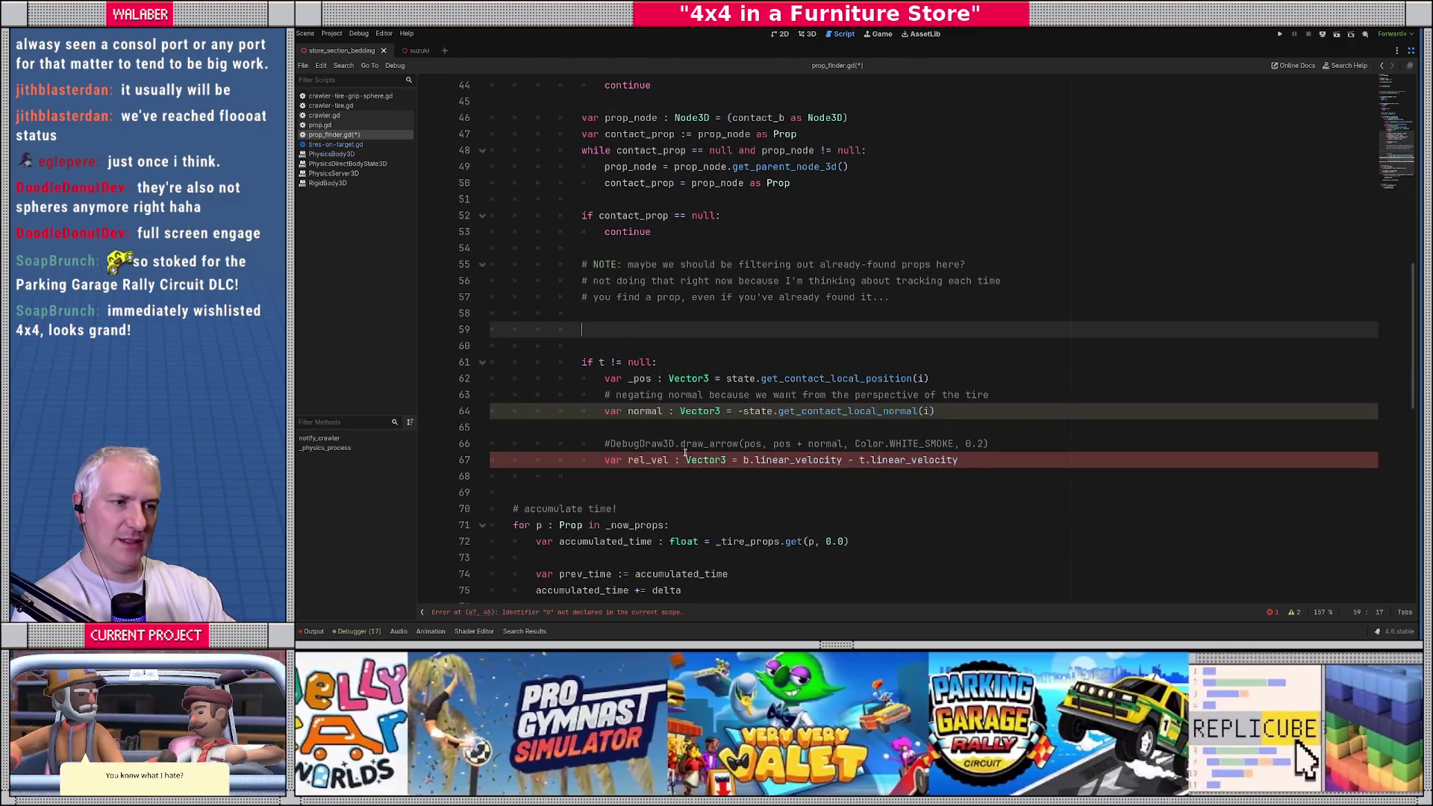
key("shift+Down")
key("shift+Down")
key("Delete")
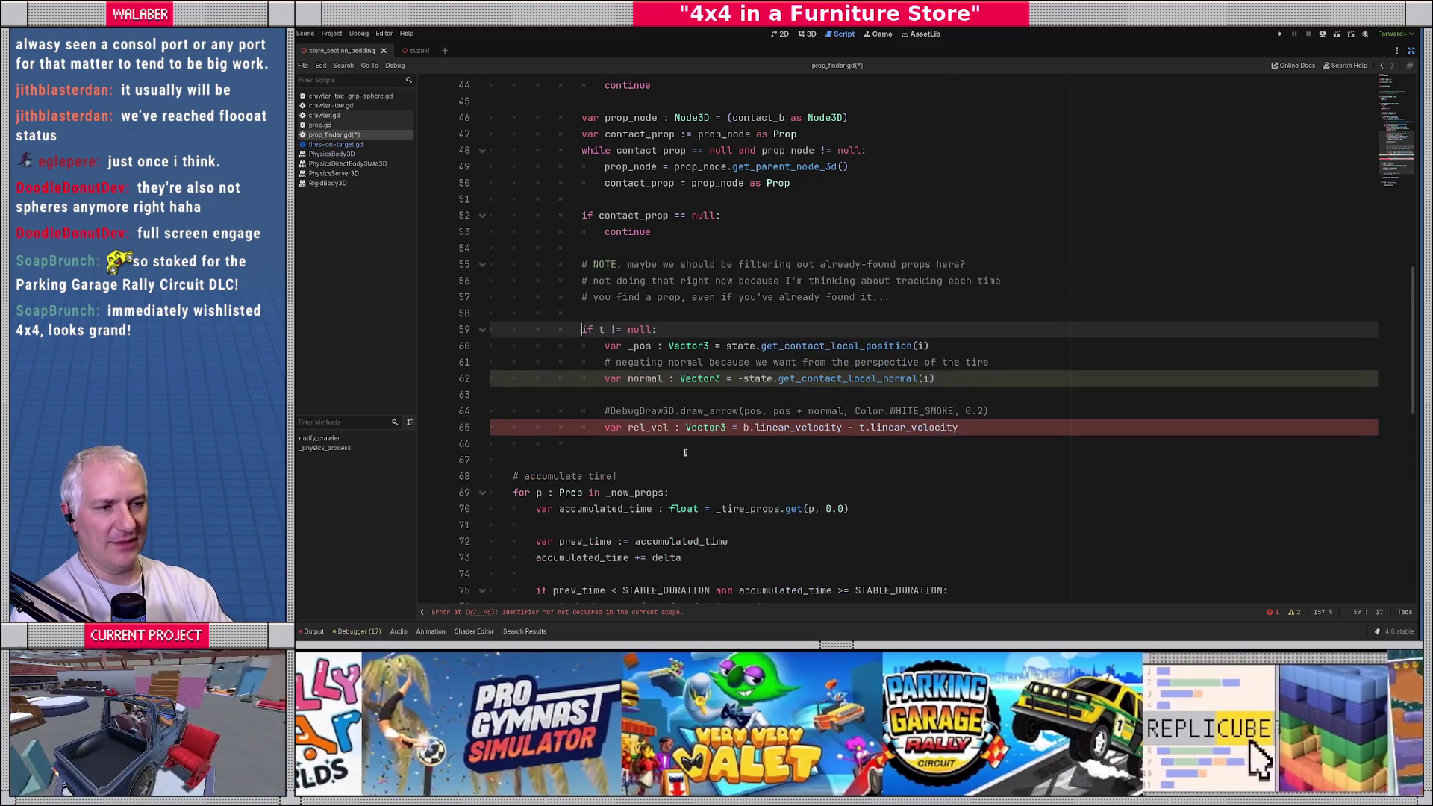
key("Right")
key("Right")
type("contact_pr")
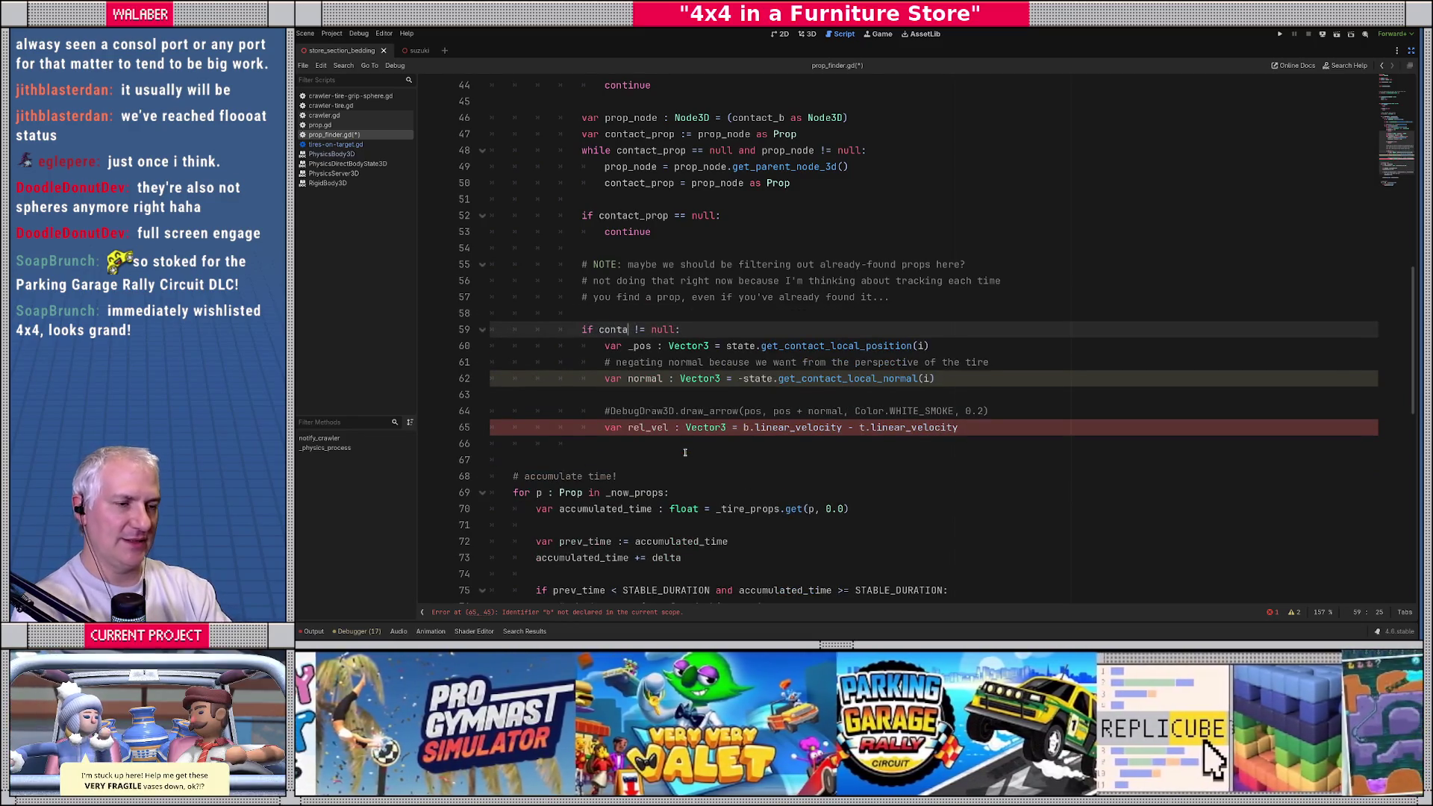
key("Return")
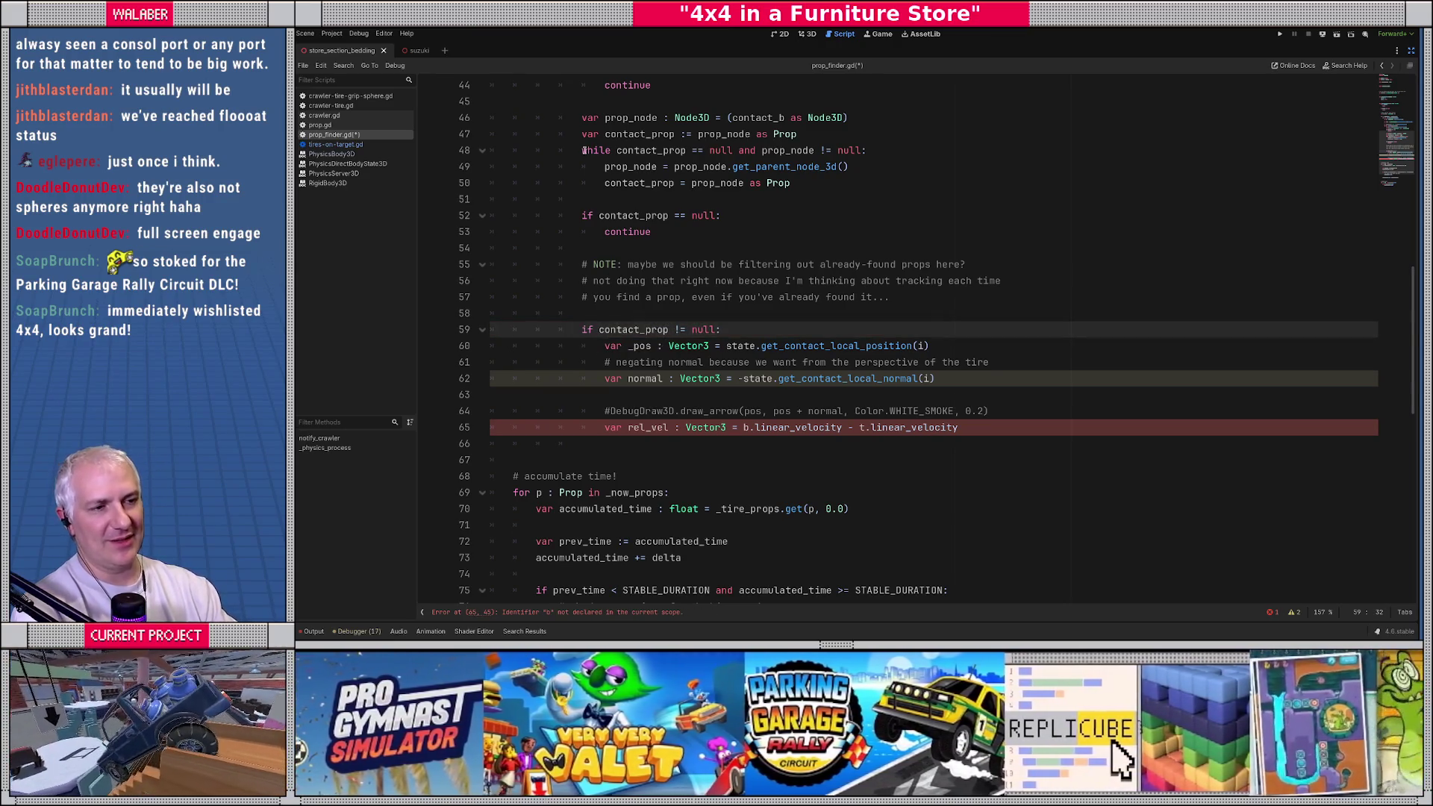
Step: Delete the 'if contact_prop != null' line and the position, comment and normal lines, then unindent rel_vel
left_click_drag(582, 215, 582, 247)
left_click(582, 248)
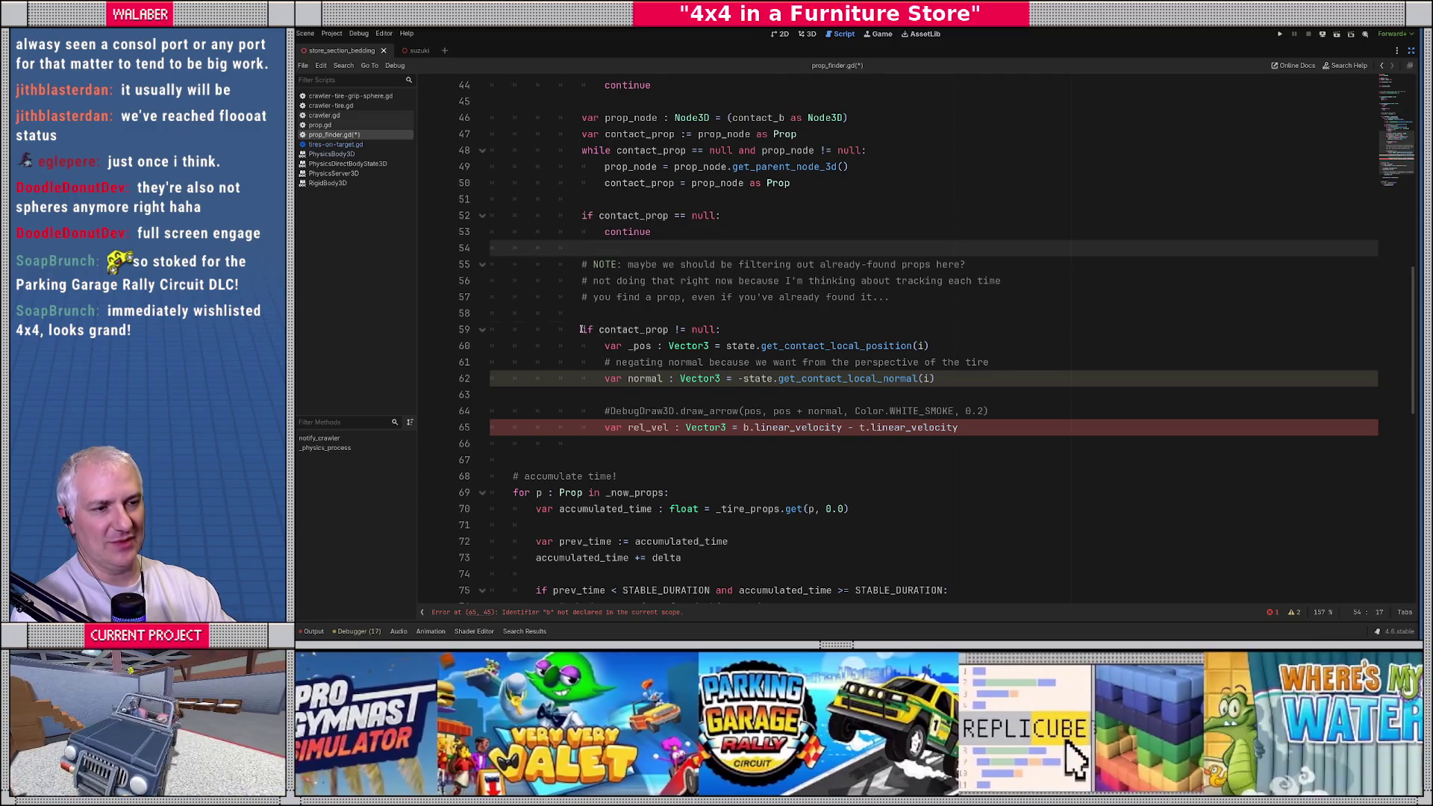
left_click_drag(581, 329, 569, 341)
key("Delete")
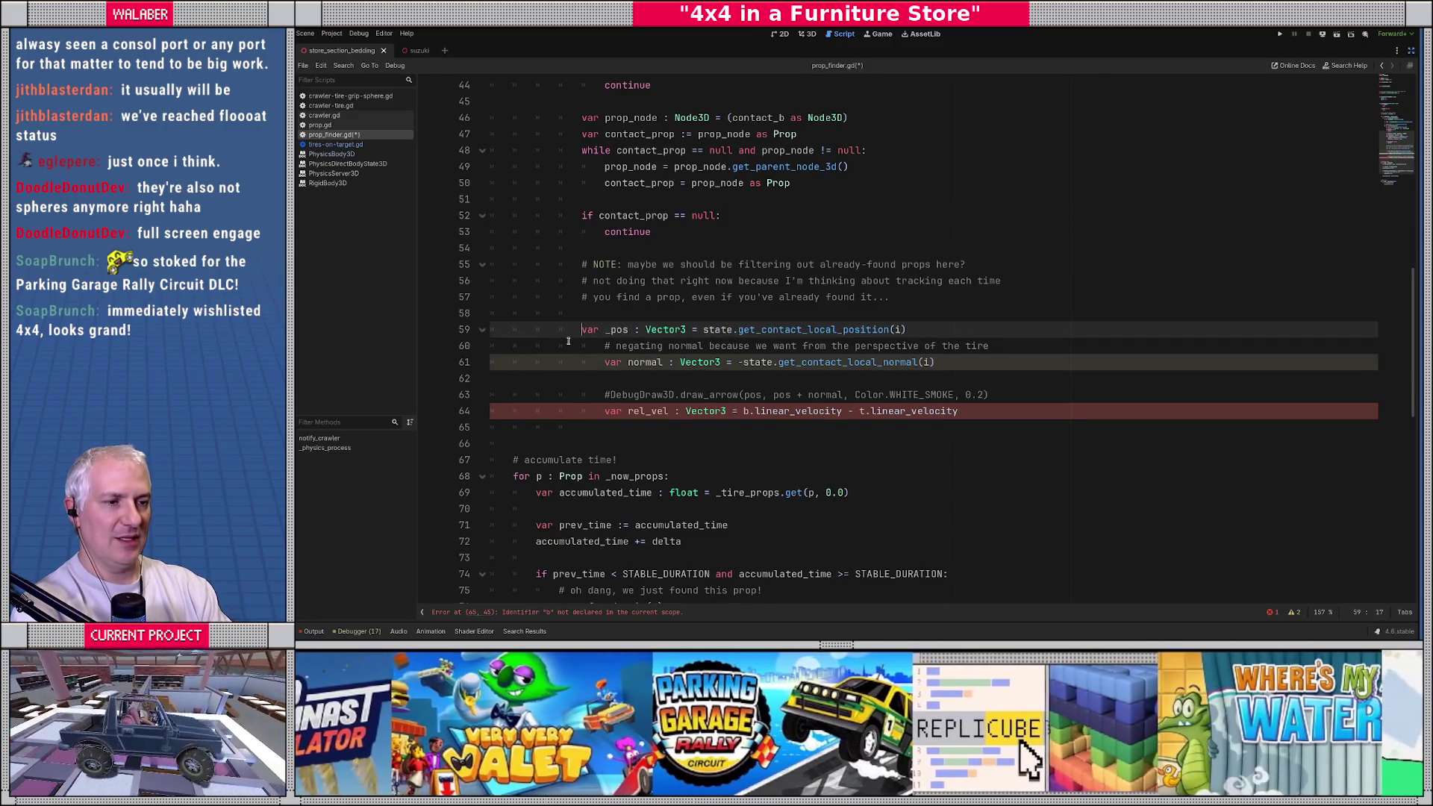
key("shift+Down")
key("shift+Down")
key("shift+Down")
key("Delete")
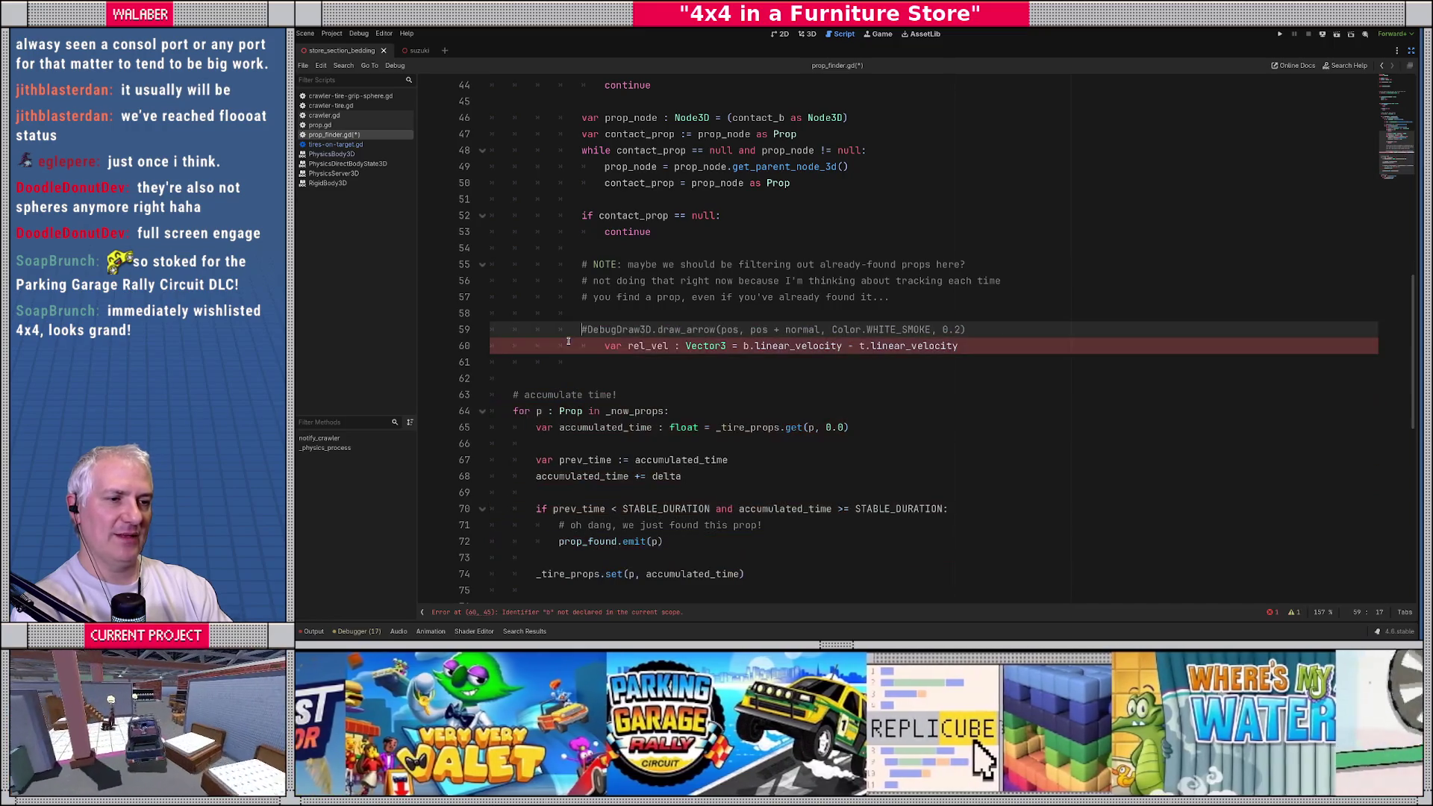
key("Down")
key("Delete")
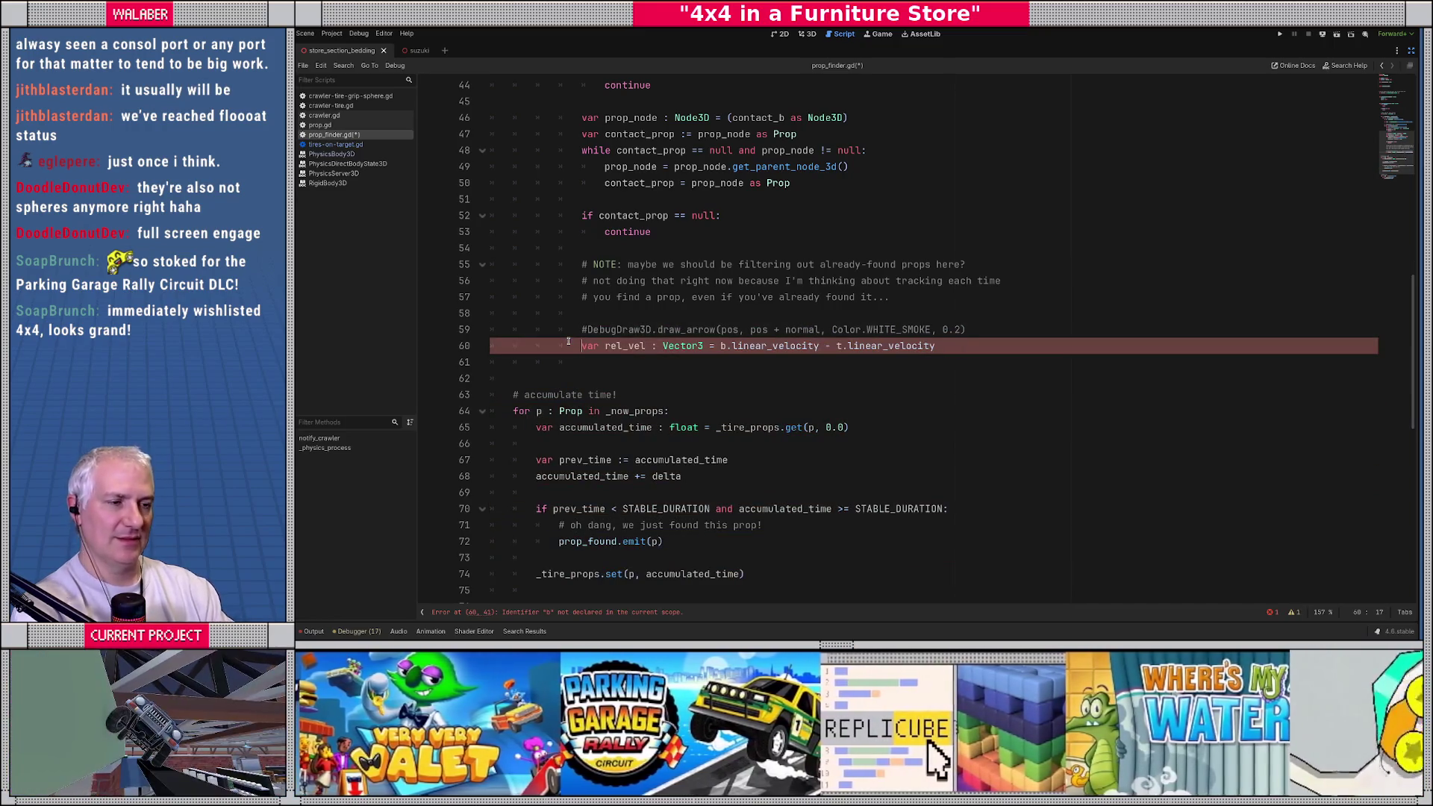
left_click(984, 328)
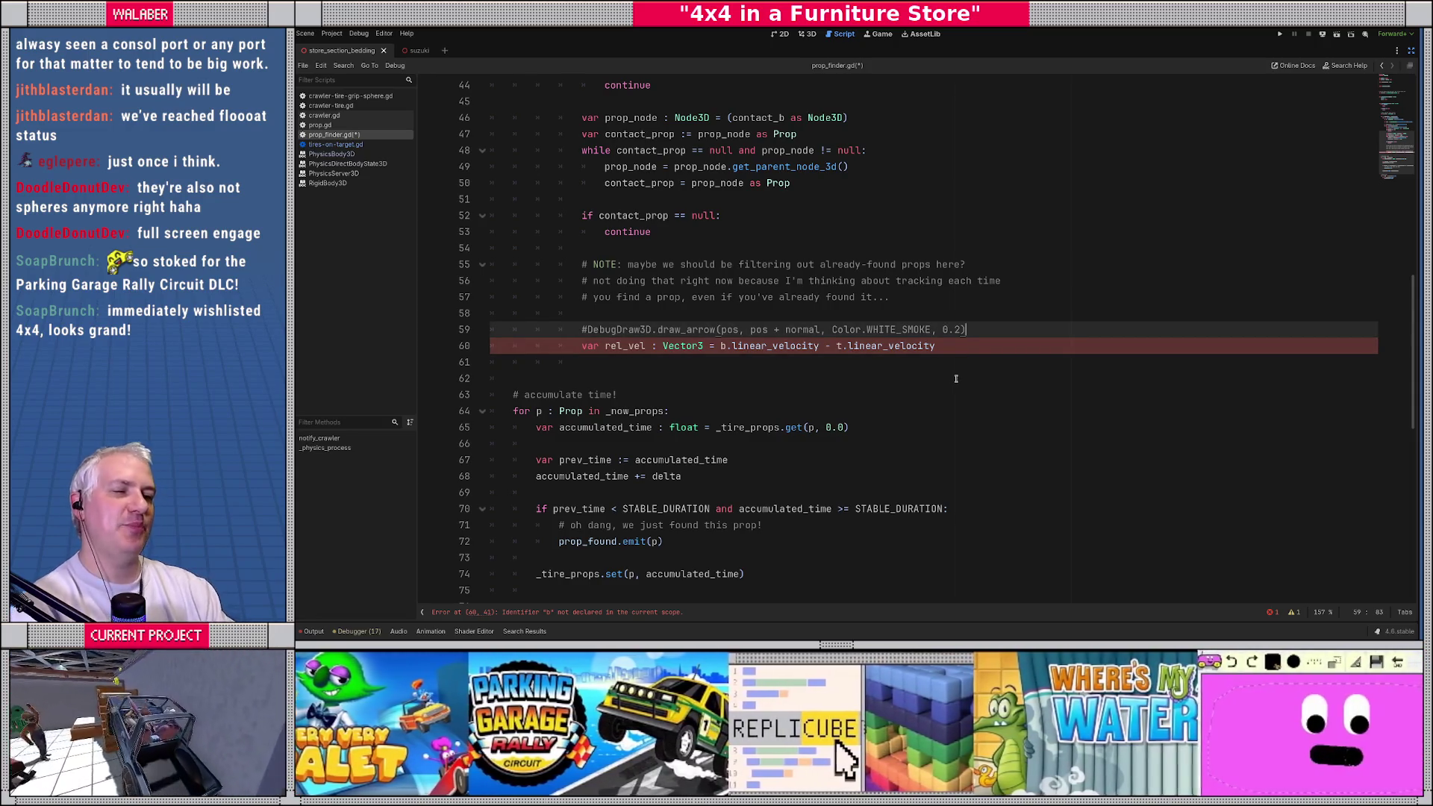
scroll(955, 378, "up", 4)
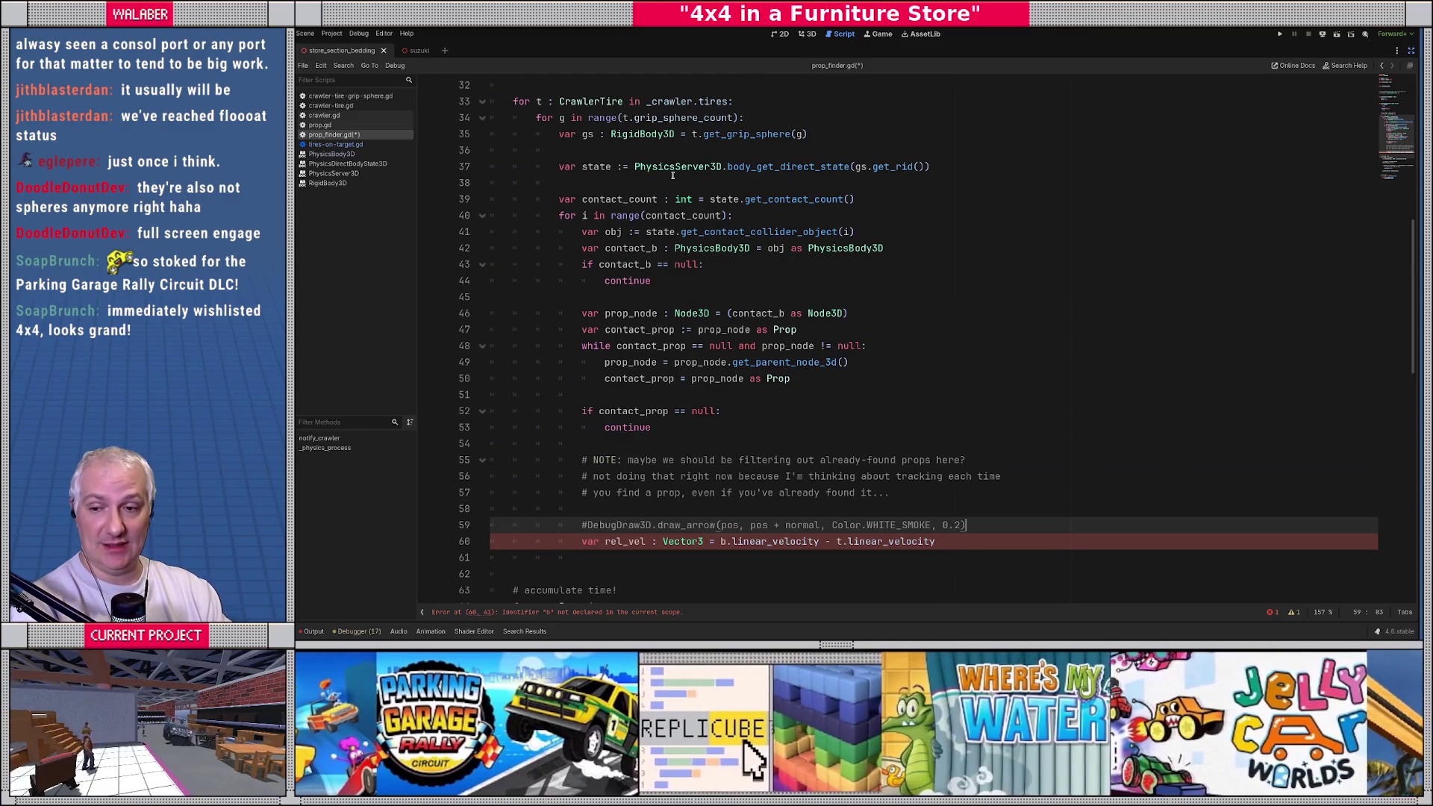
Step: Add 'var prop_vel : Vector3 = Vector3.ZERO' after the debug comment and open the PhysicsBody3D class reference
scroll(747, 352, "down", 2)
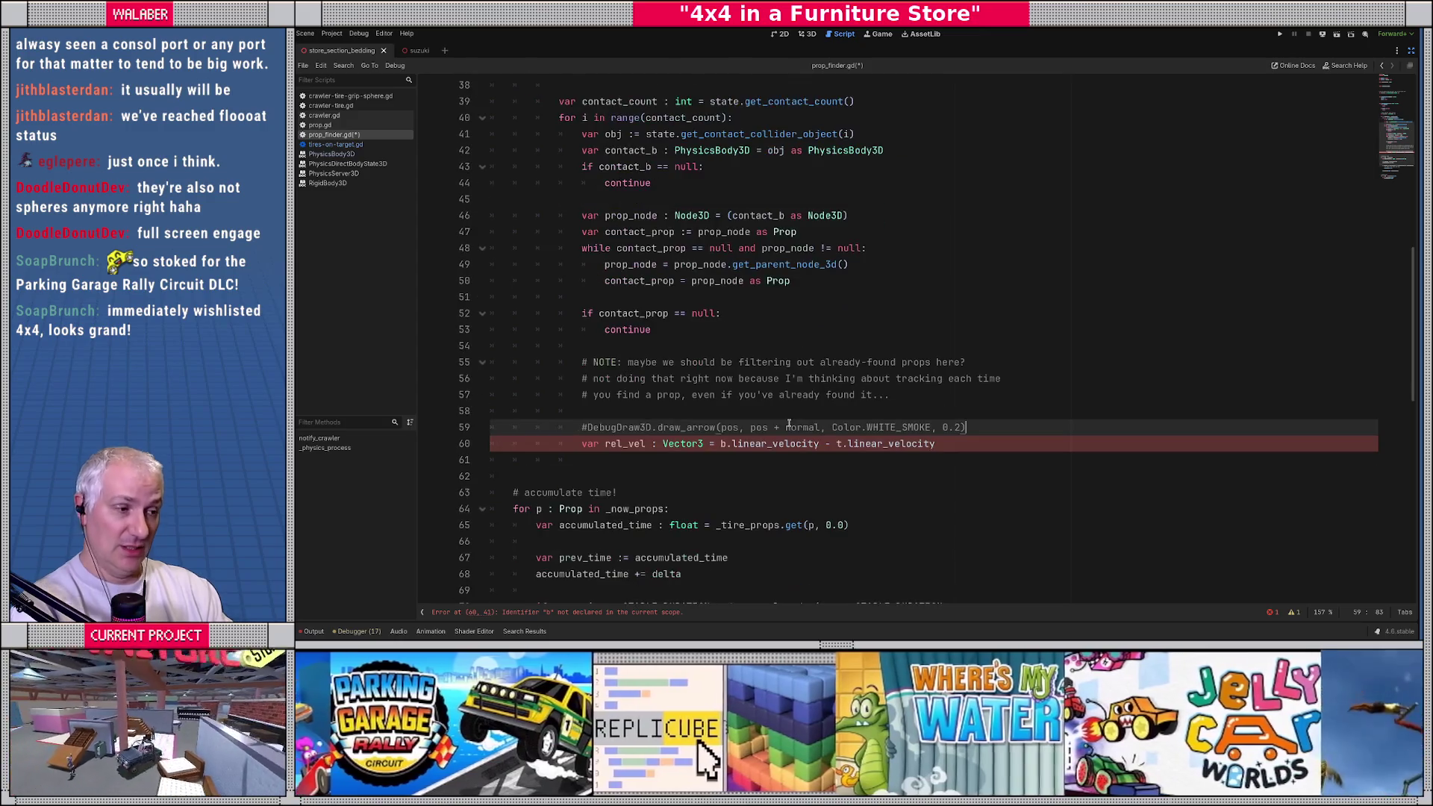
key("Return")
type("var")
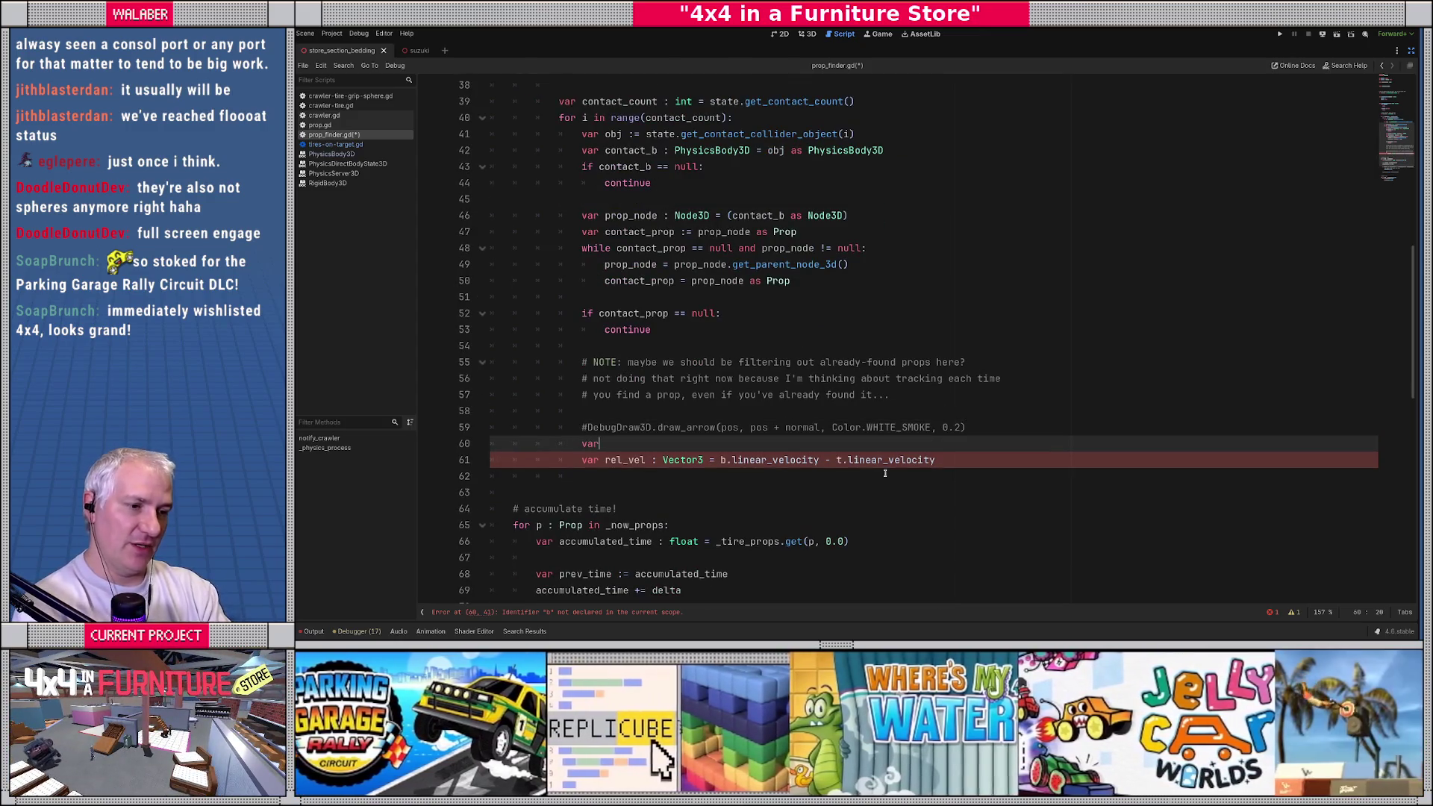
type(" prop_vel ")
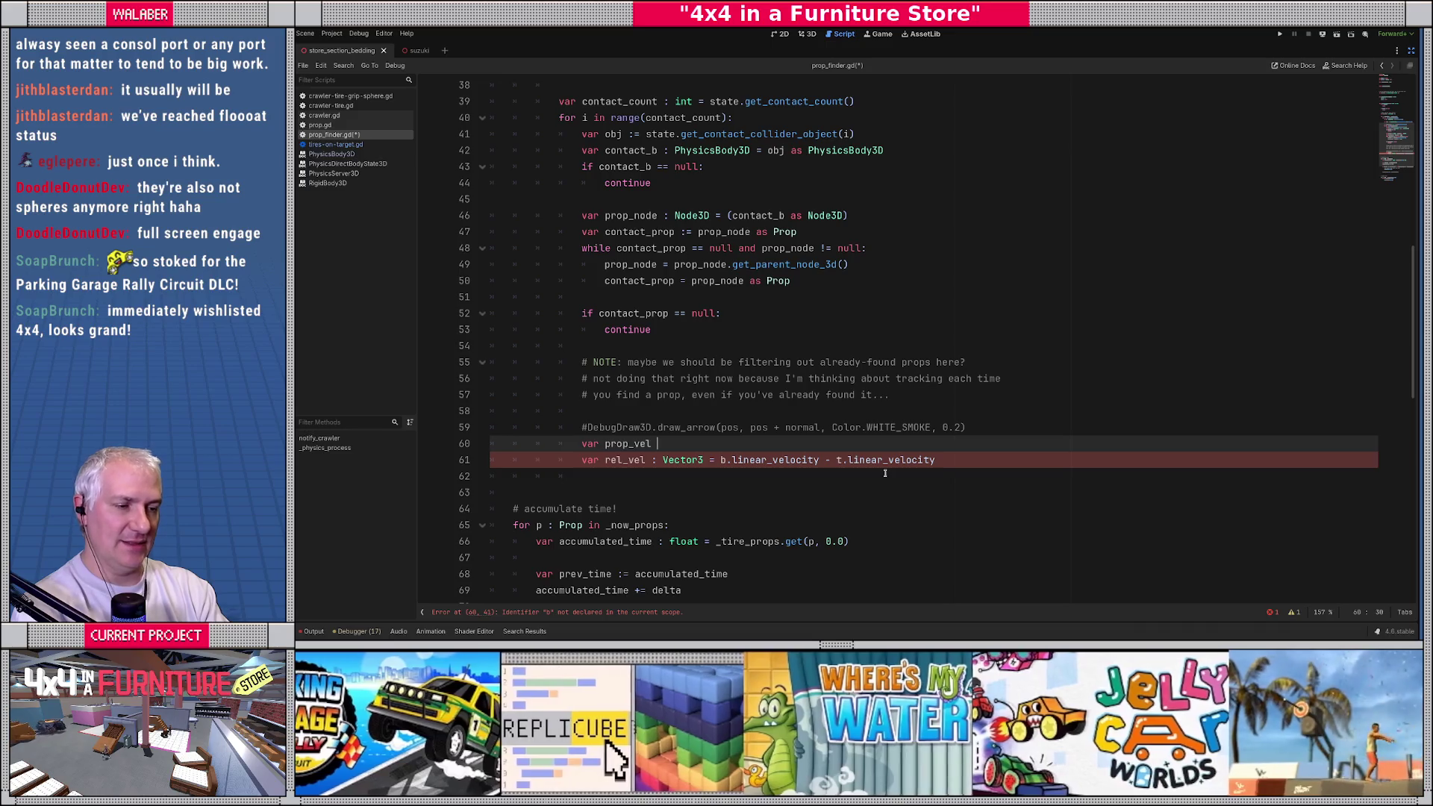
type(": Vector3")
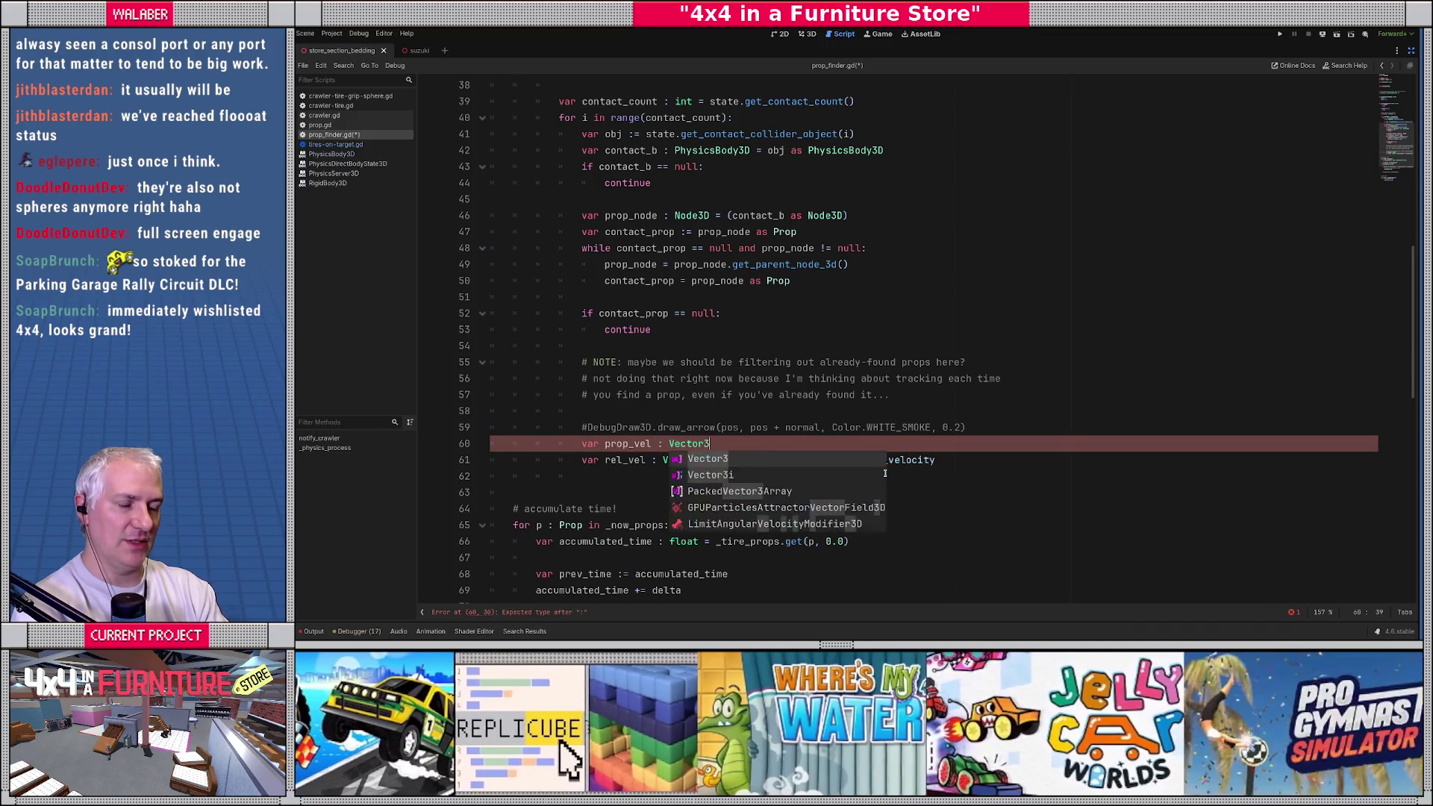
type(" = Vector2")
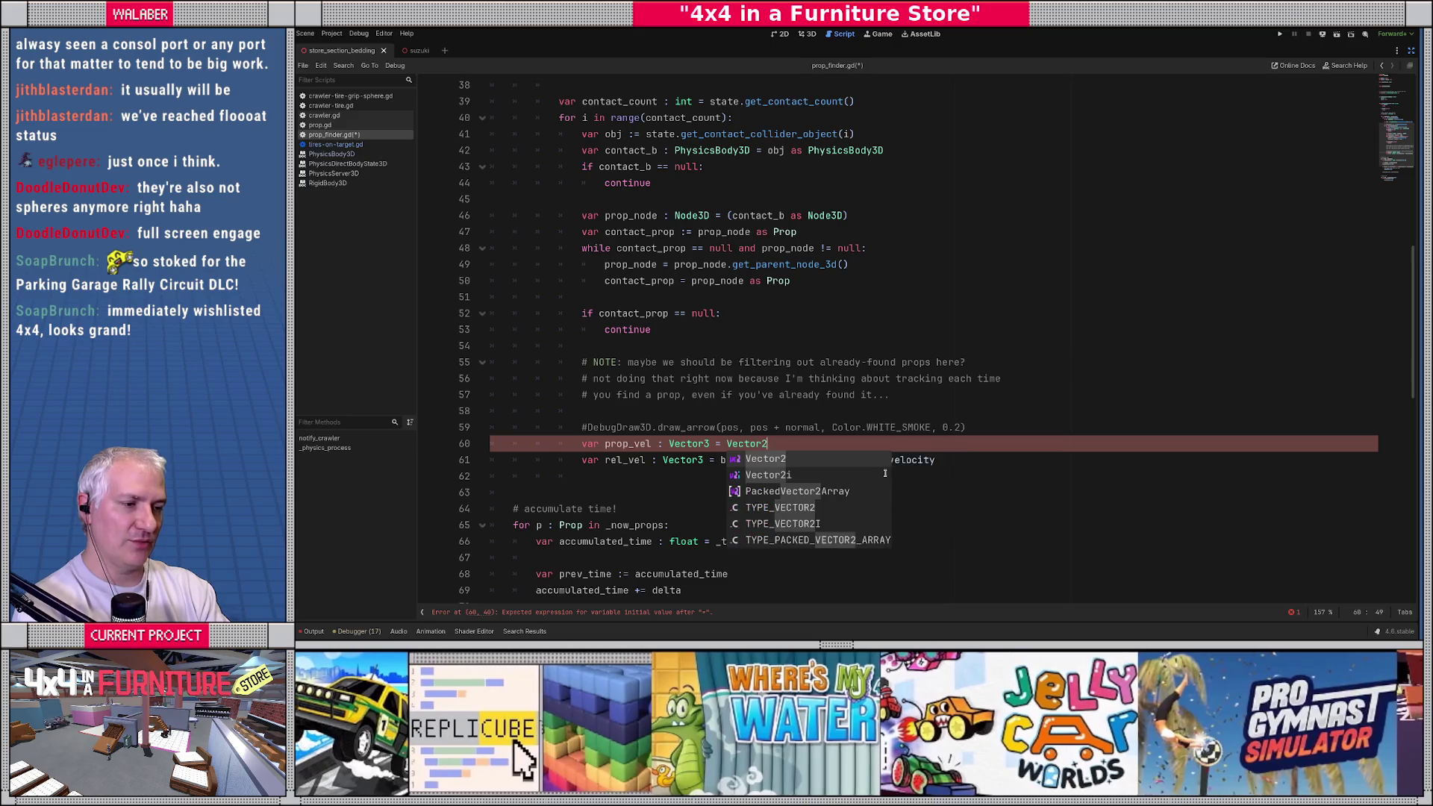
key("BackSpace")
type("3.z")
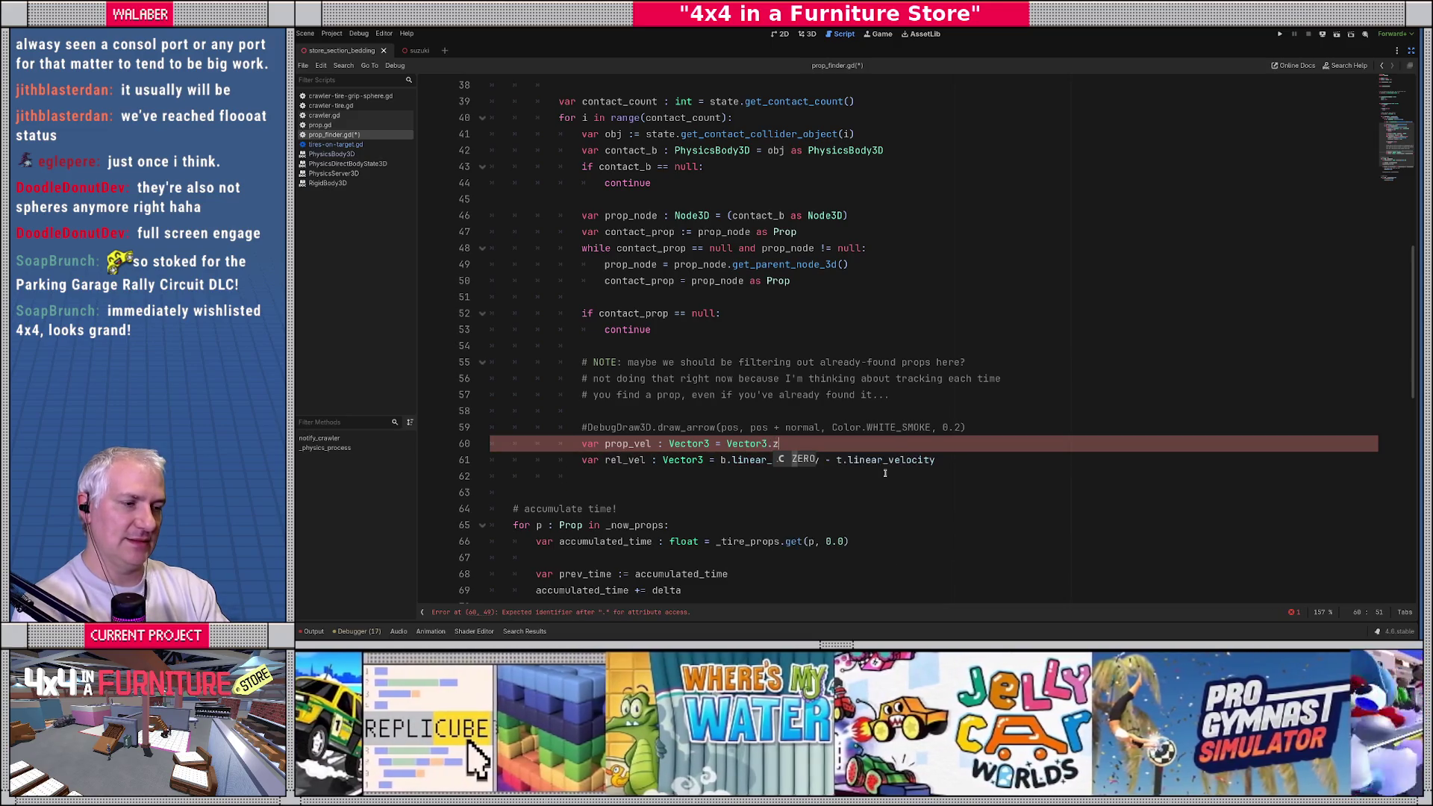
key("Return")
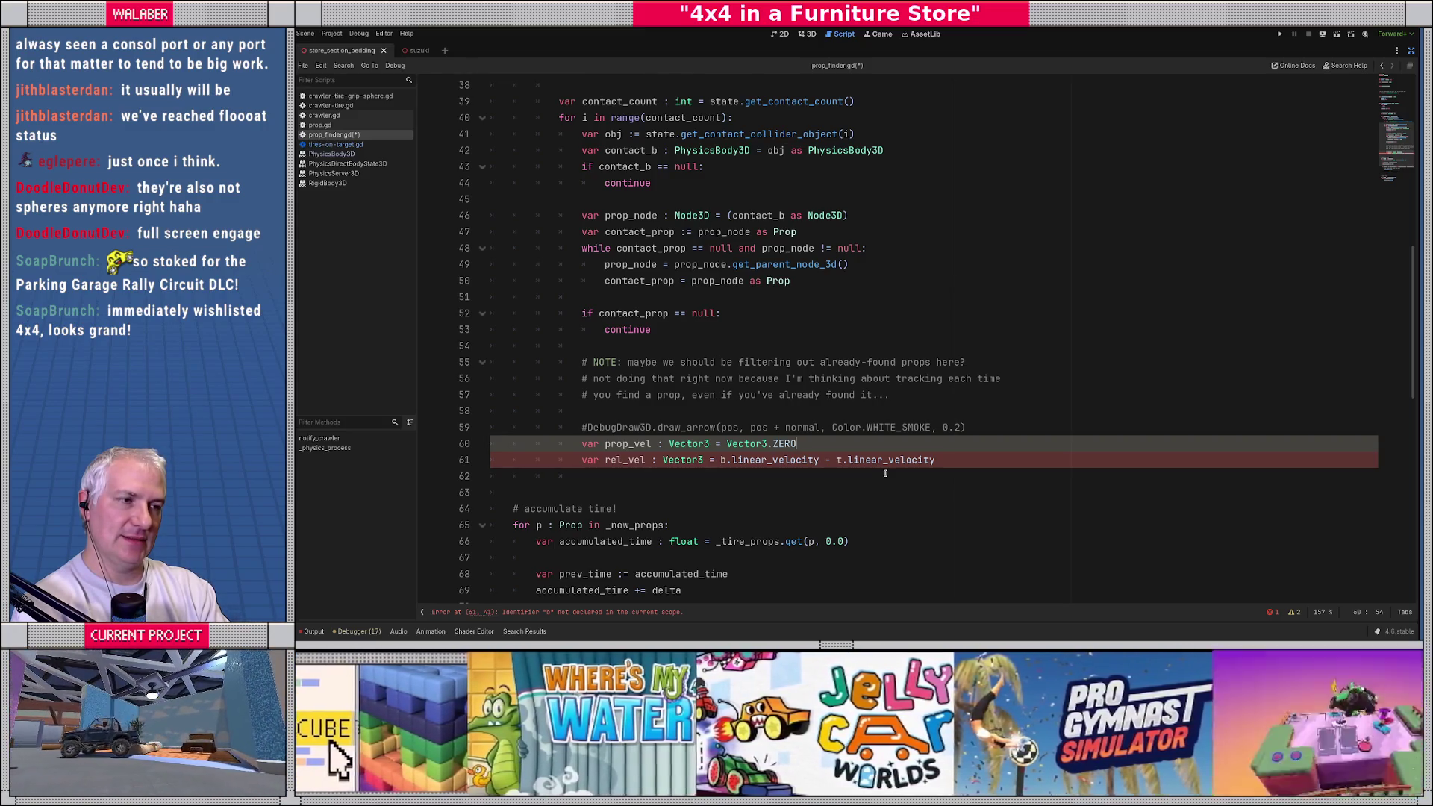
left_click(690, 159, "ctrl")
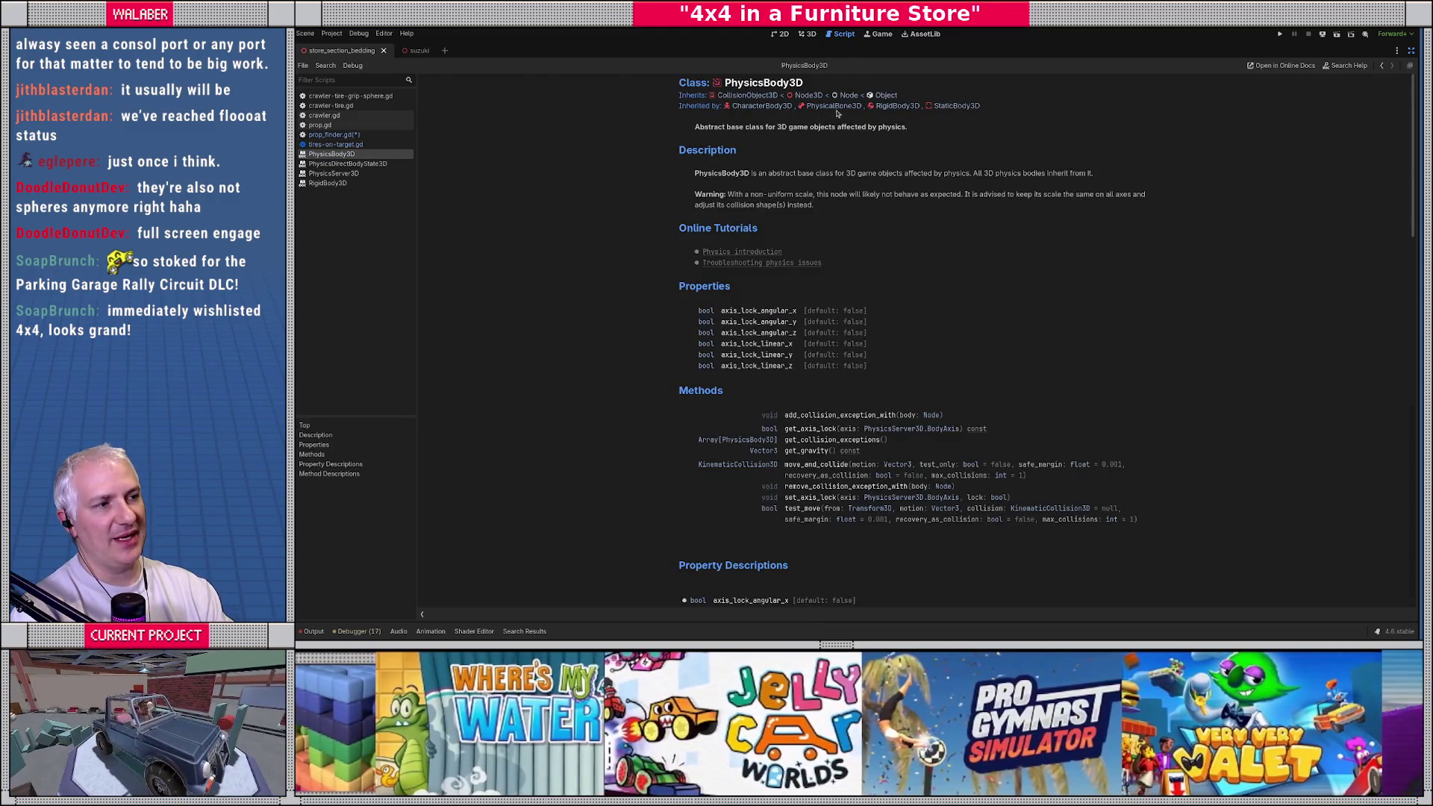
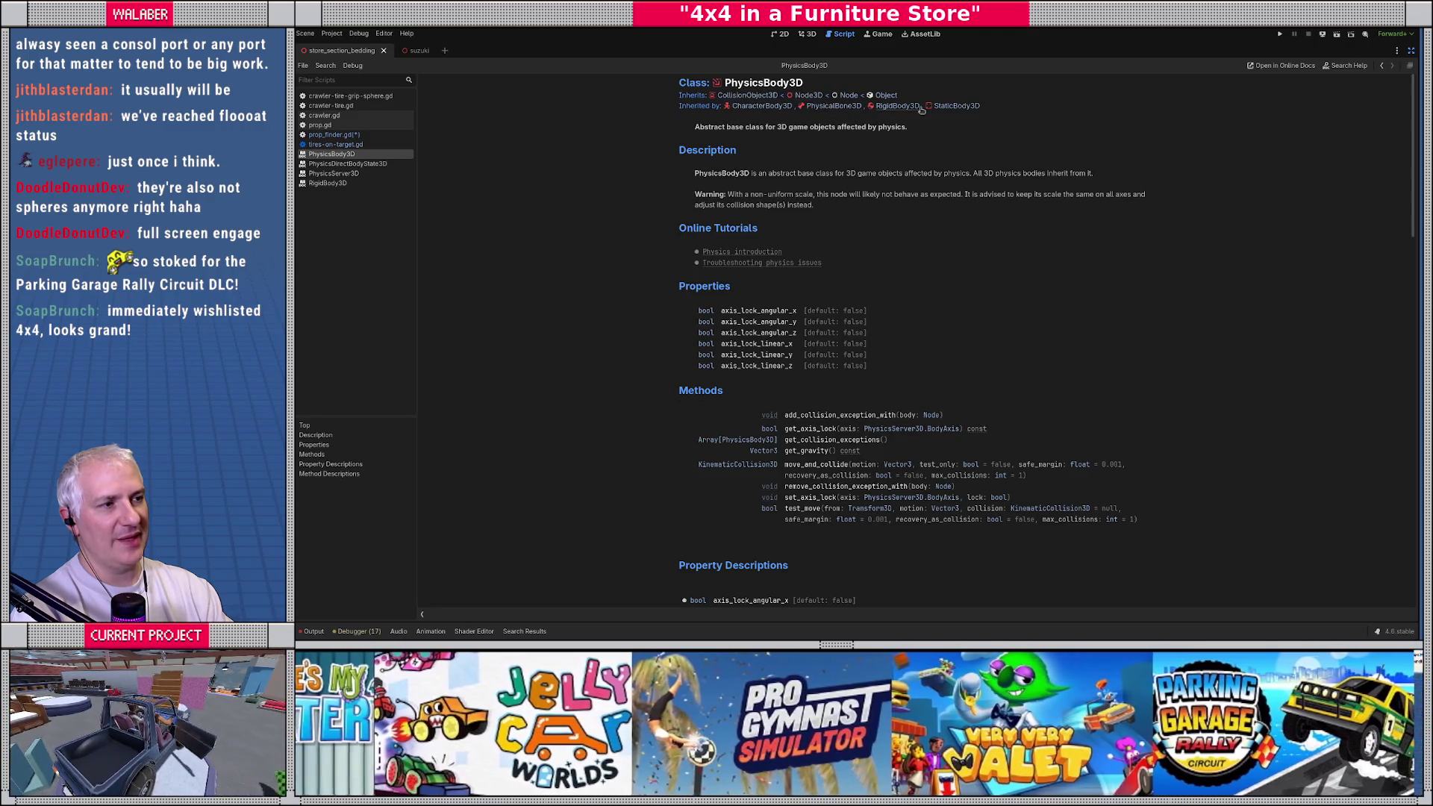
Step: Browse the RigidBody3D, CollisionObject3D and StaticBody3D reference pages from the PhysicsBody3D help
left_click(890, 107)
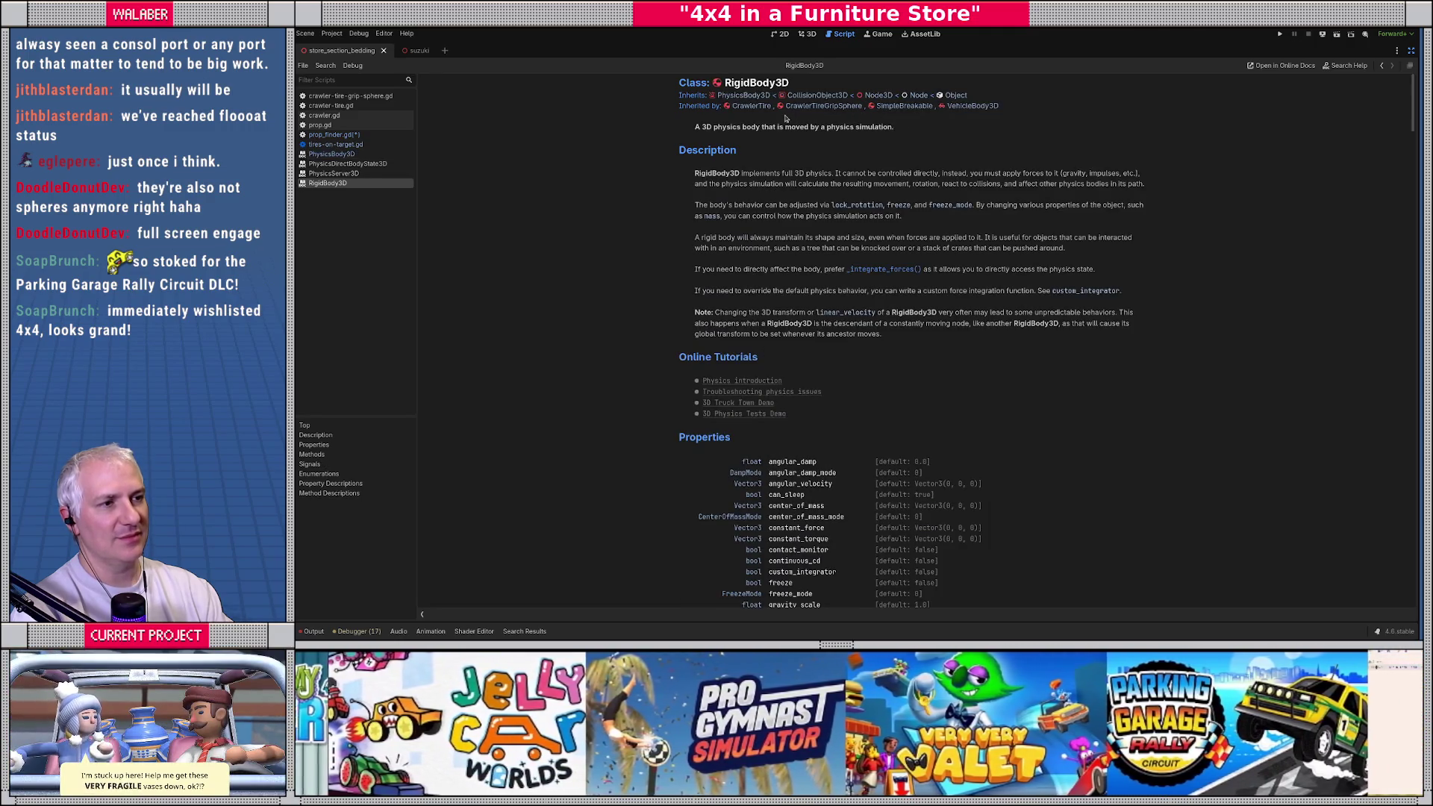
key("alt+Left")
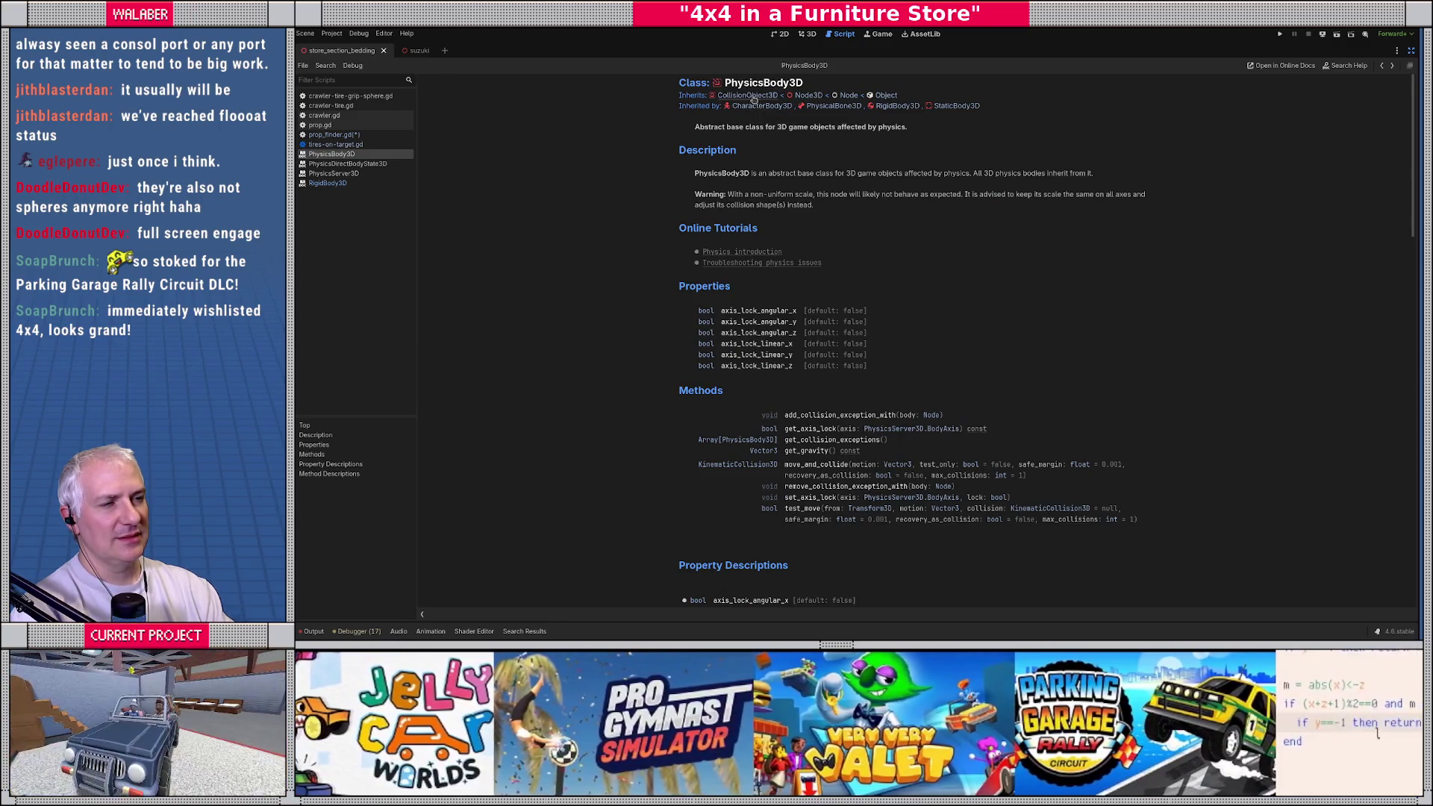
left_click(748, 95)
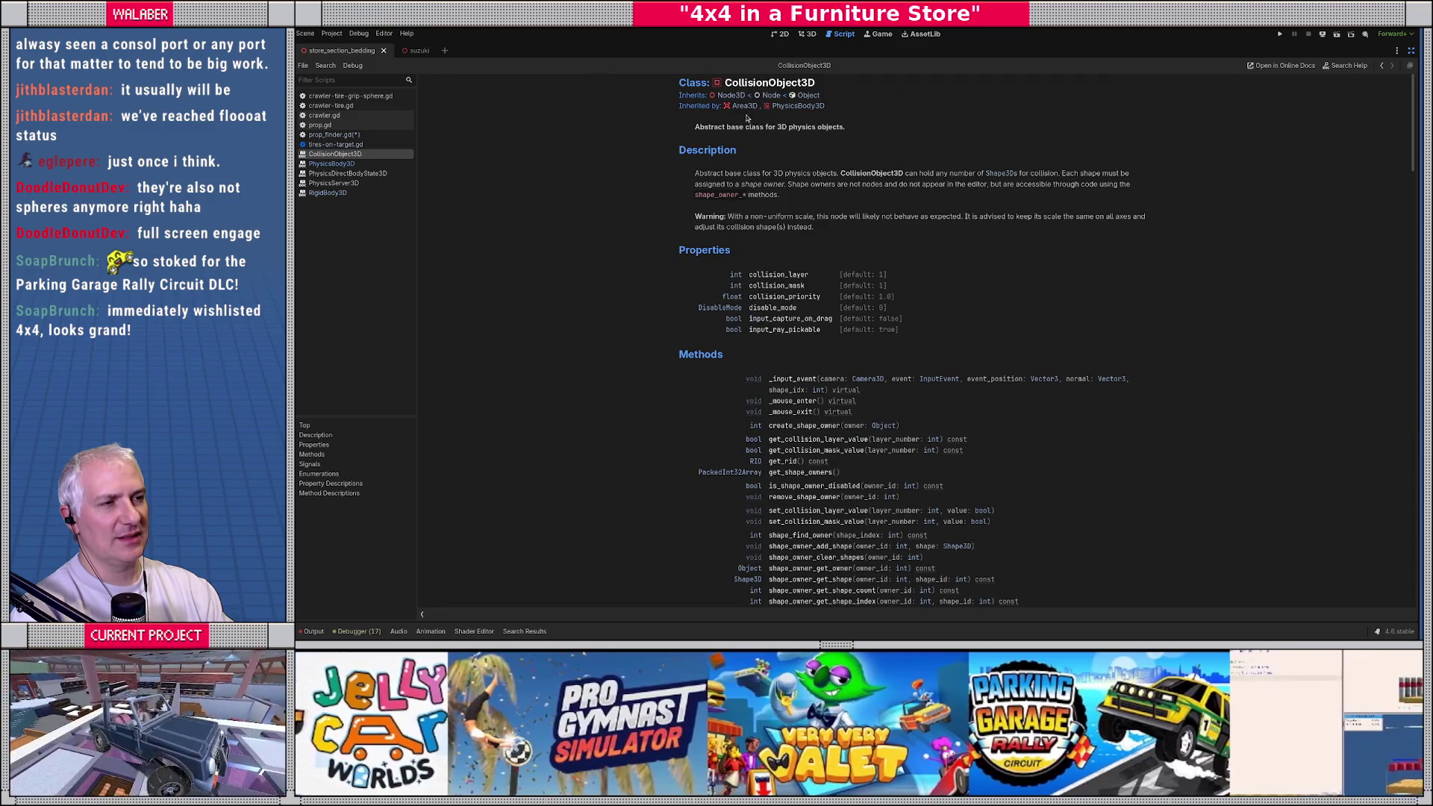
left_click(800, 106)
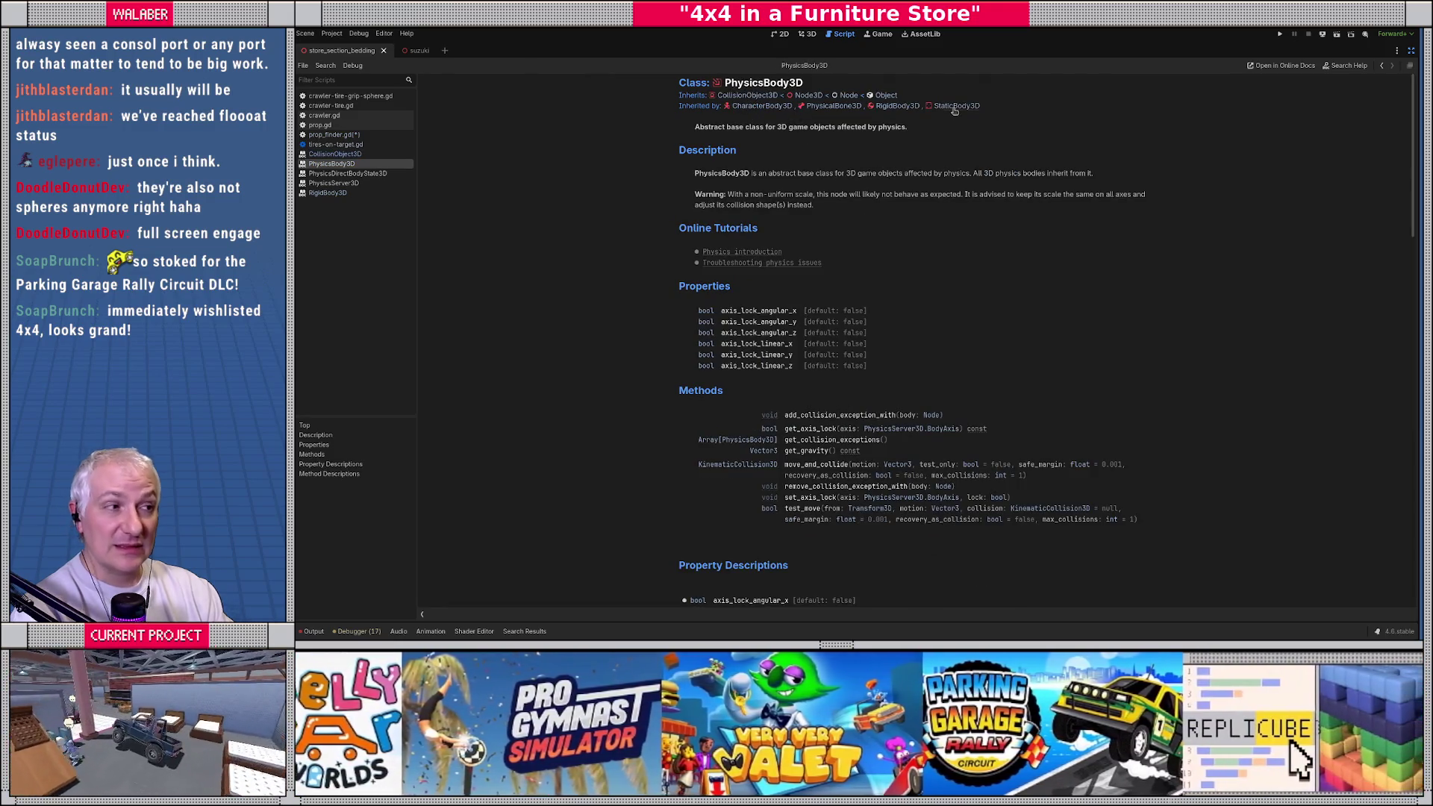
left_click(957, 106)
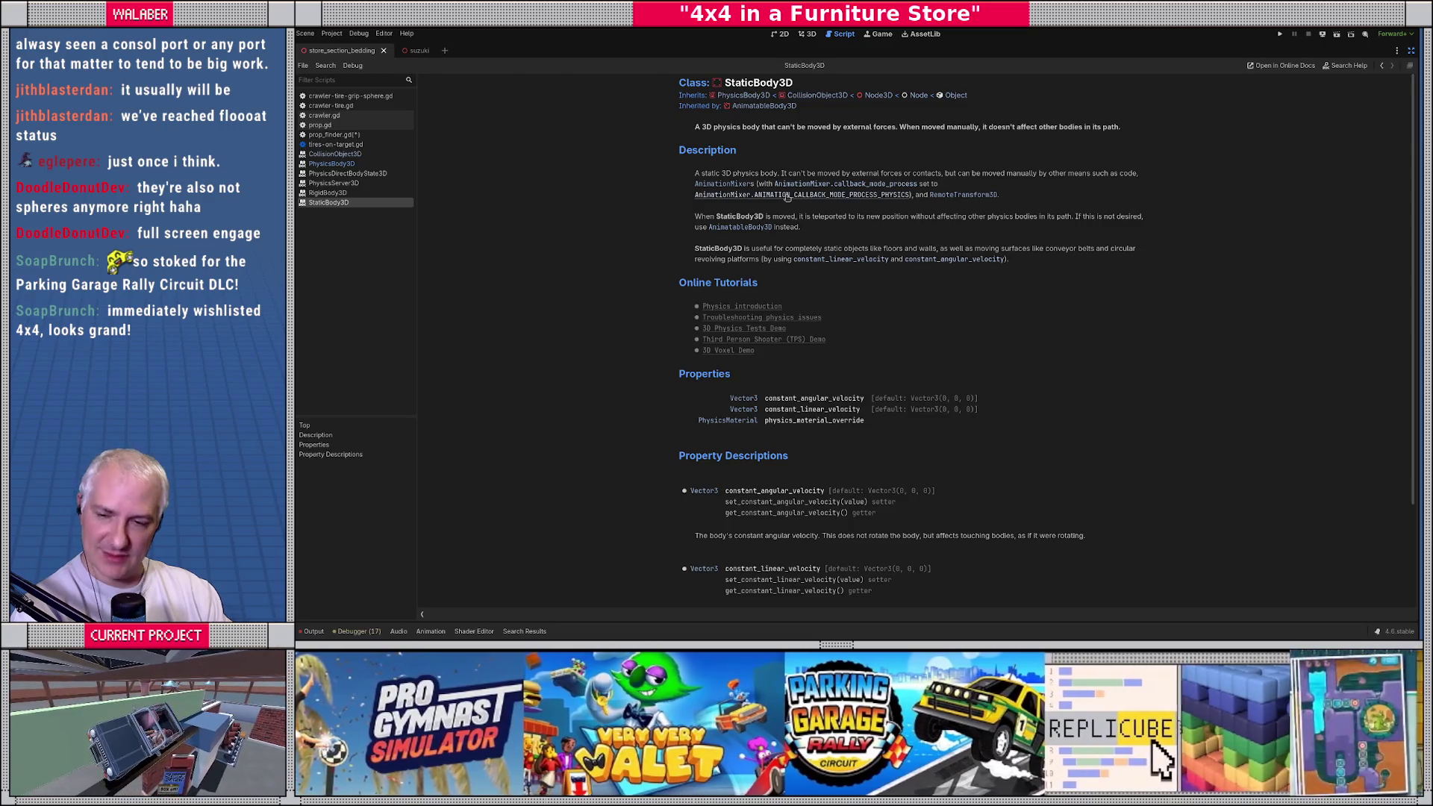
Step: Read StaticBody3D's note on constant velocities, then step back to prop_finder.gd
scroll(797, 238, "down", 3)
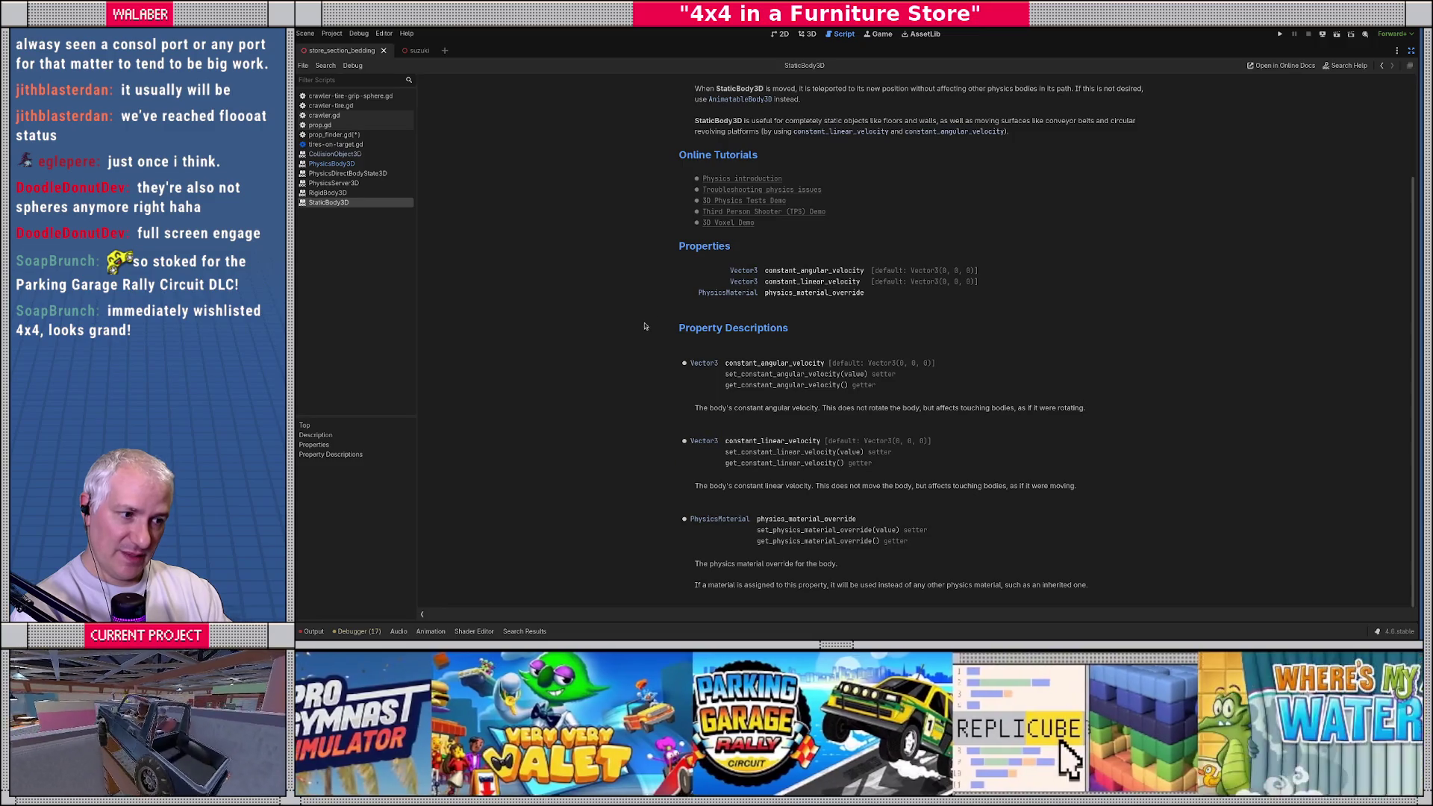
scroll(645, 326, "up", 3)
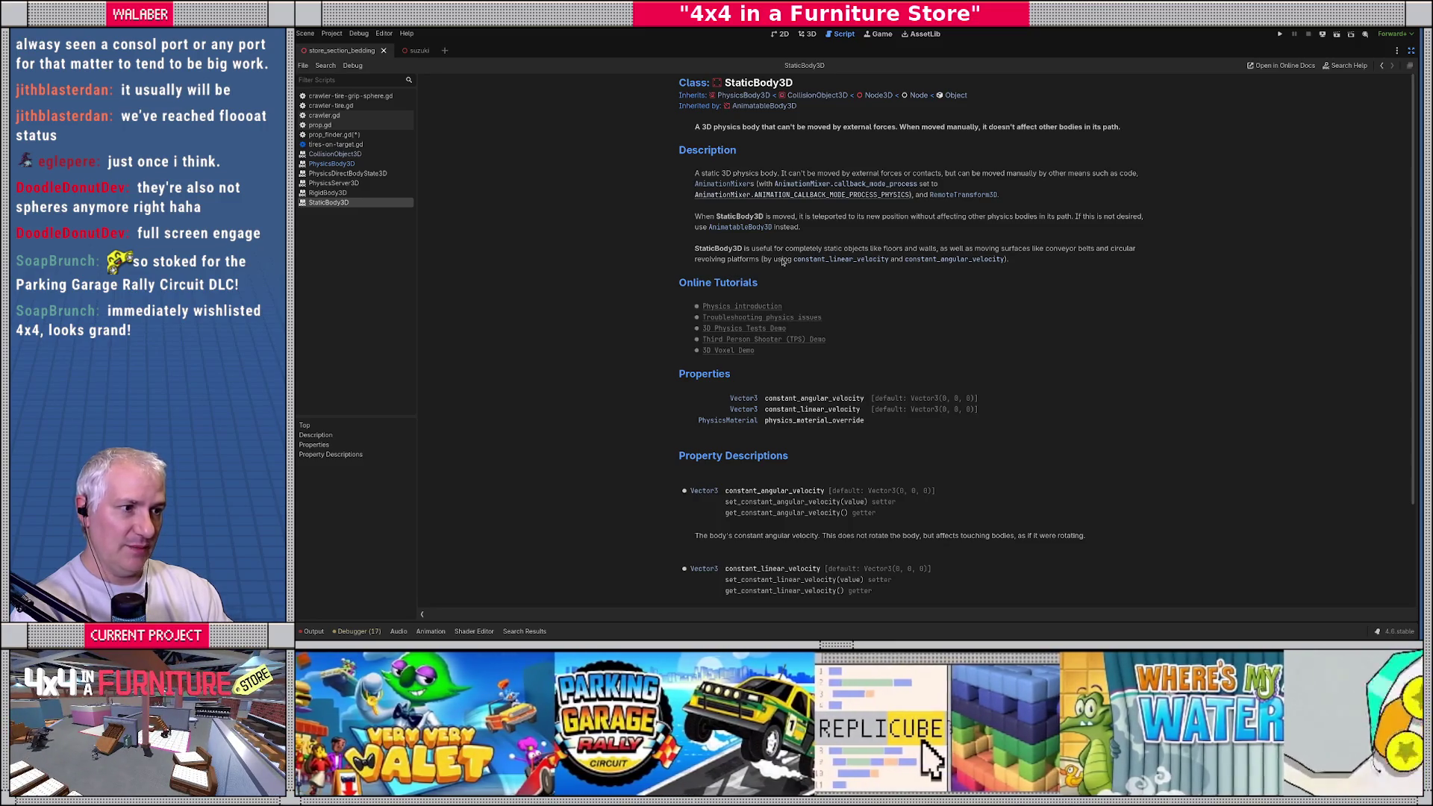
left_click_drag(777, 259, 1028, 259)
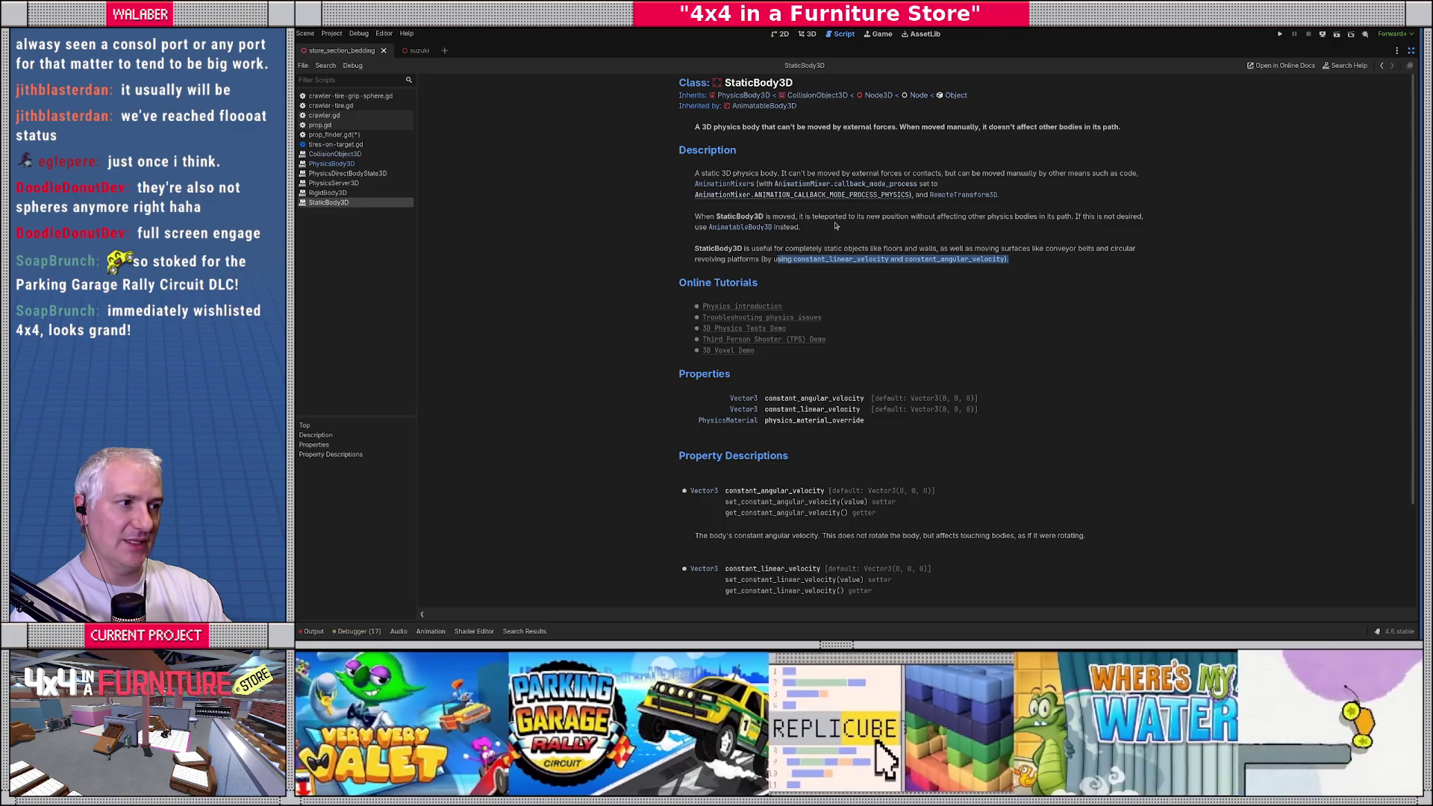
left_click(743, 95)
left_click(747, 95)
key("alt+Left")
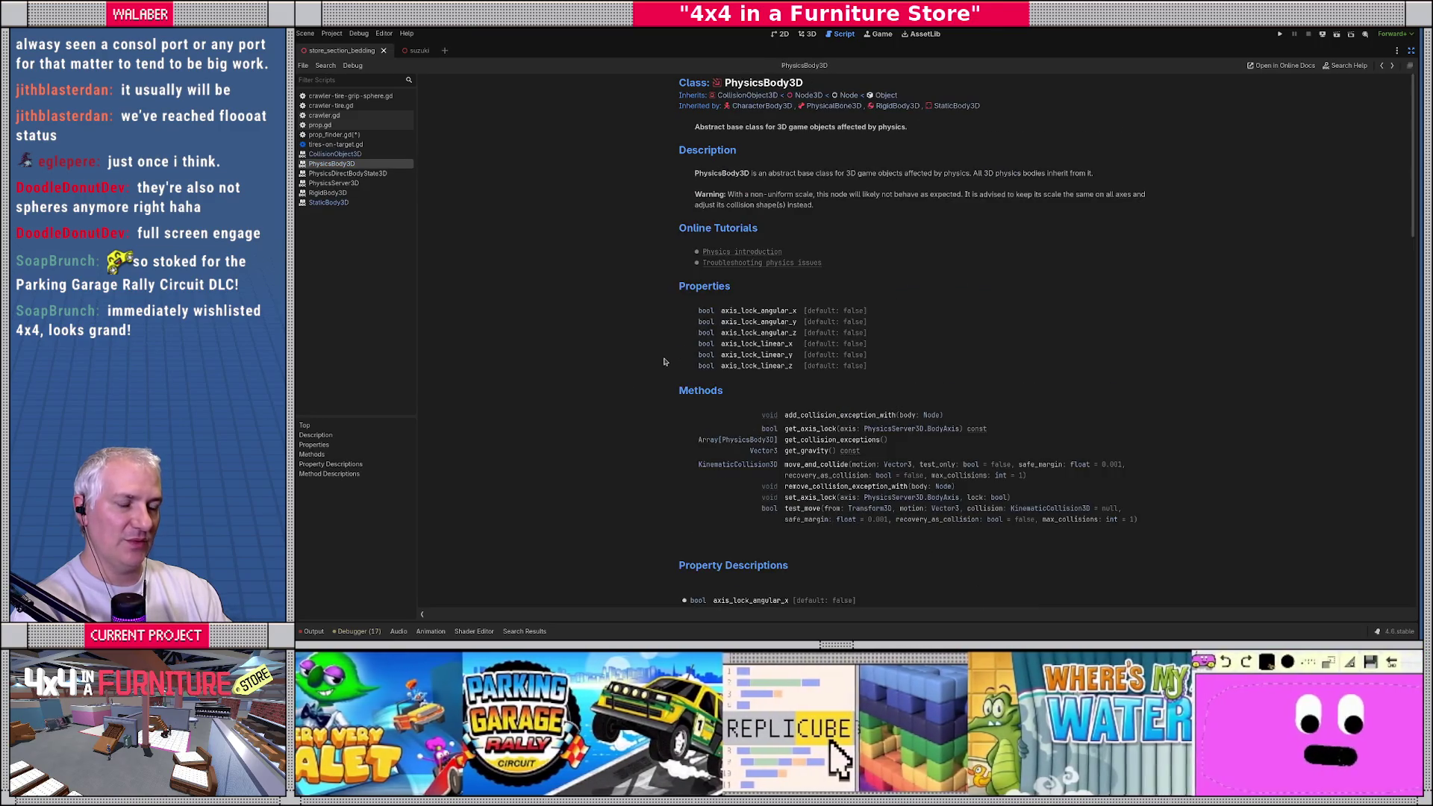
key("alt+Left")
scroll(702, 396, "down", 2)
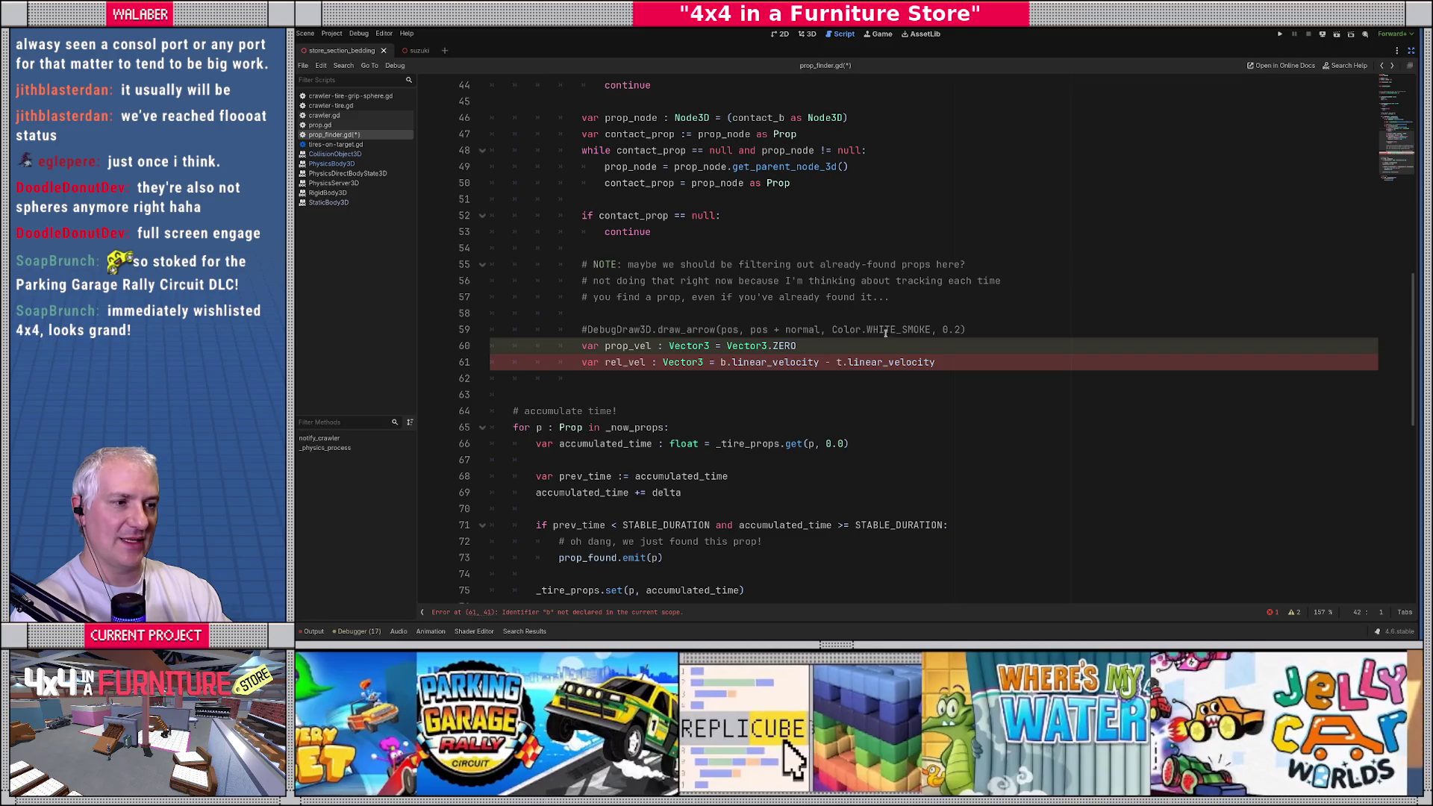
Step: Below line 60, add an 'if (contact_prop is RigidBody3D):' check
left_click(881, 349)
key("Return")
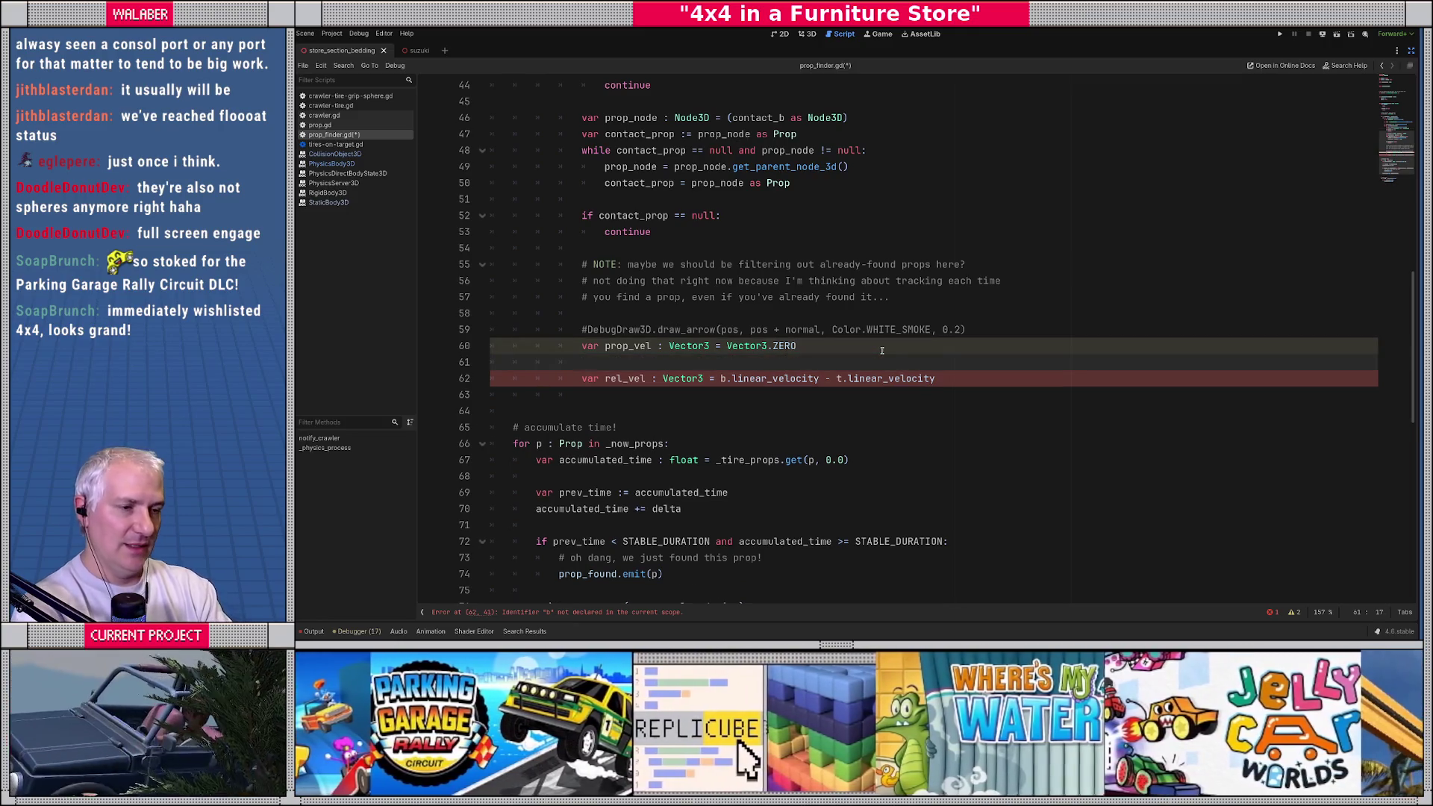
type("if ")
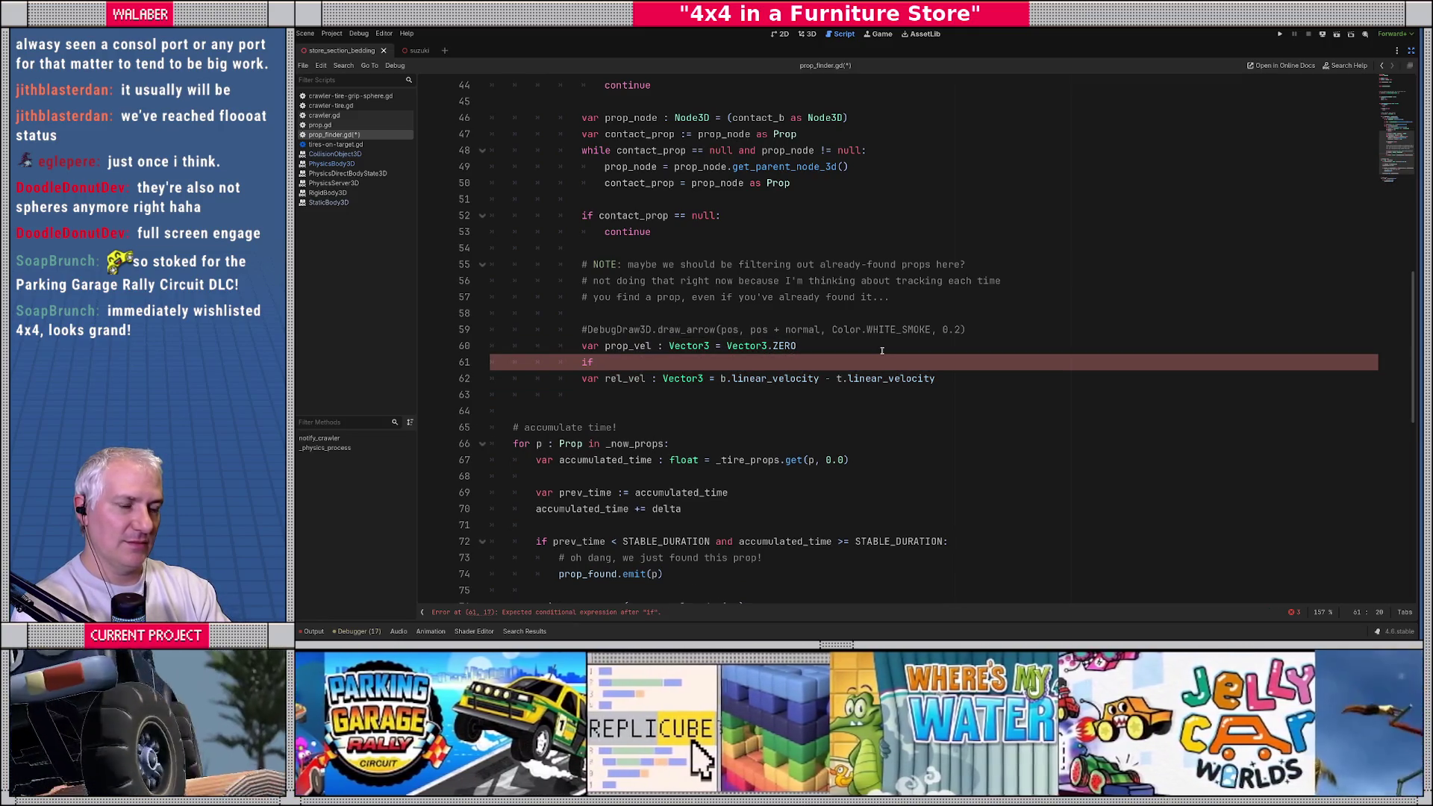
type("(prop_vel i")
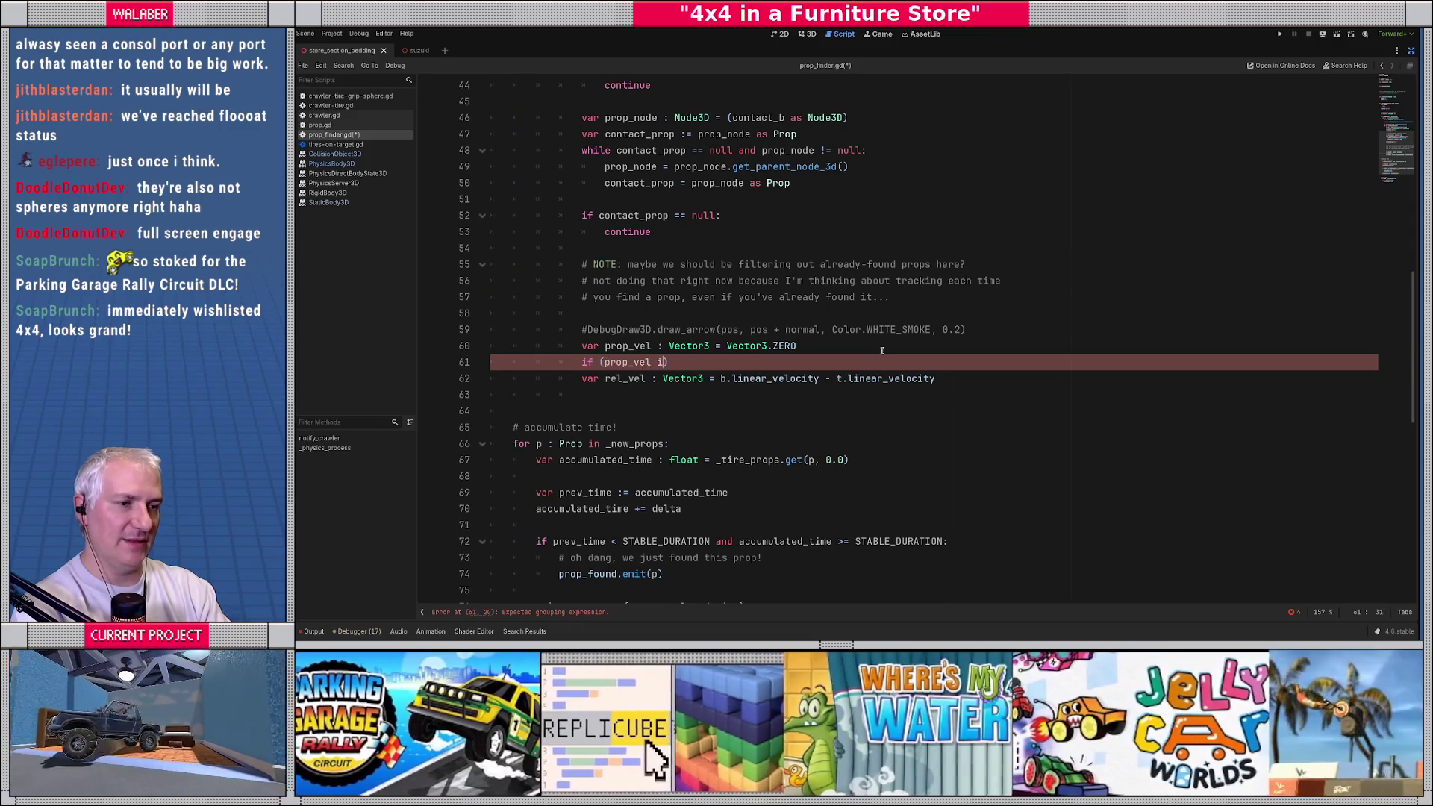
type("s Rigid")
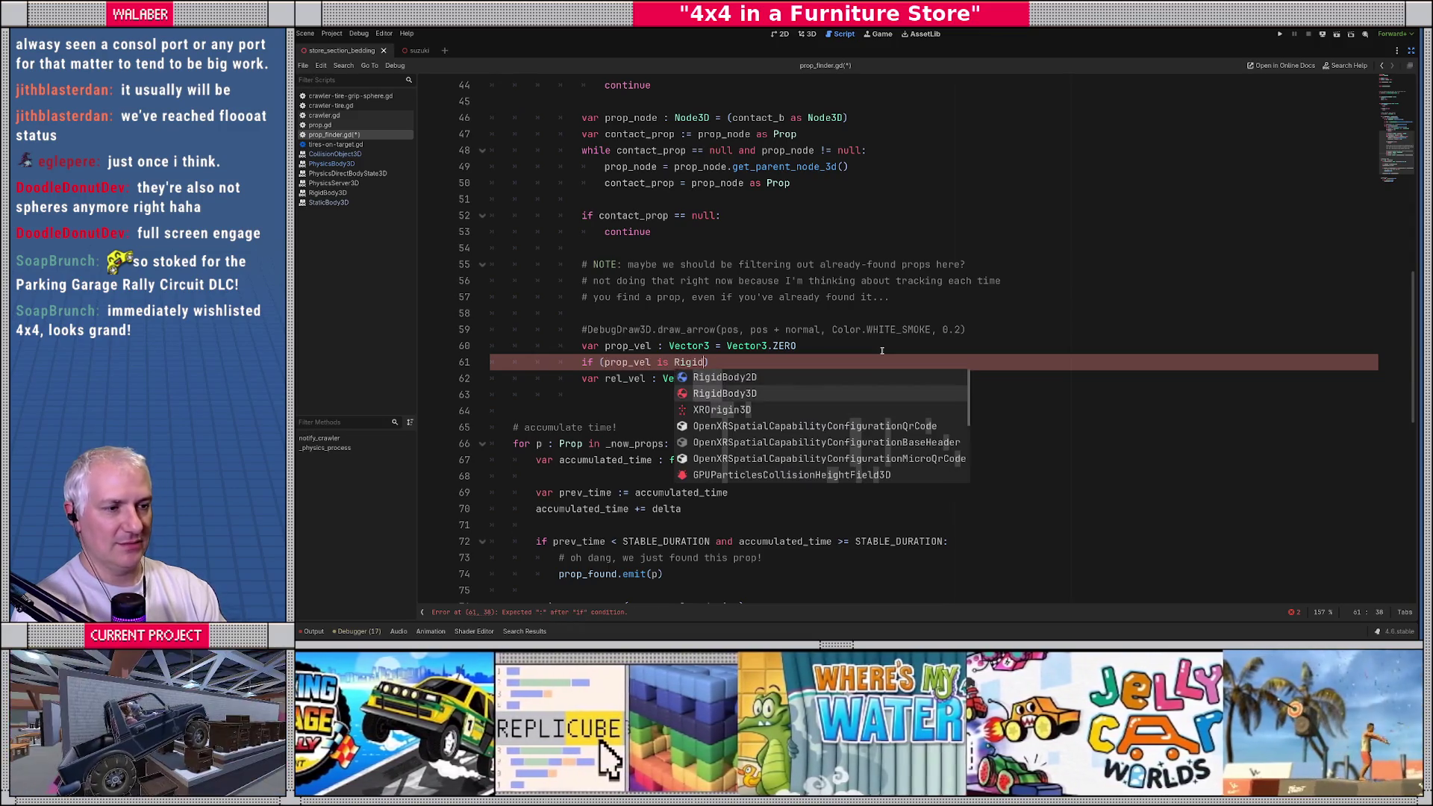
key("Return")
type("):")
key("Return")
type("prop_vel")
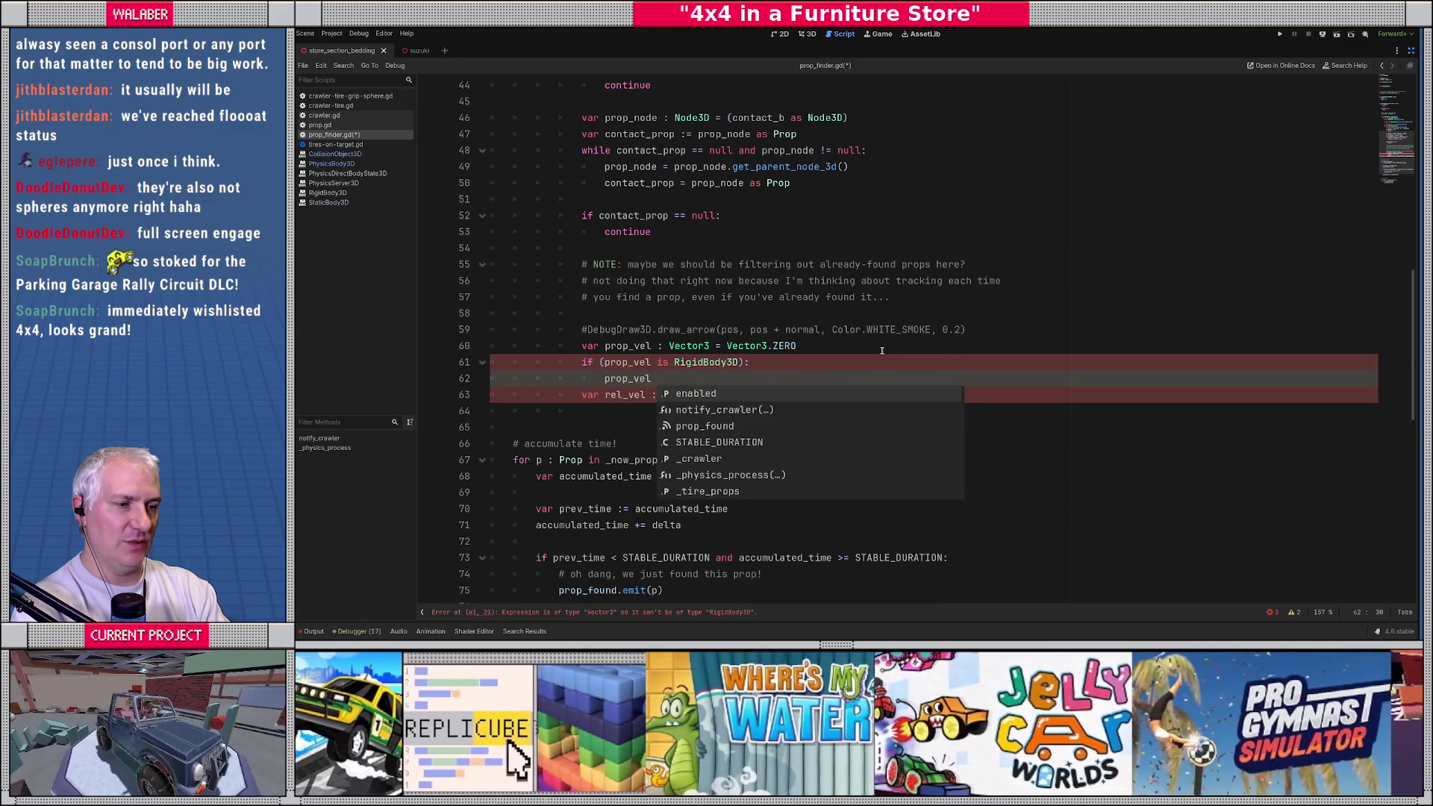
type(" = (prop")
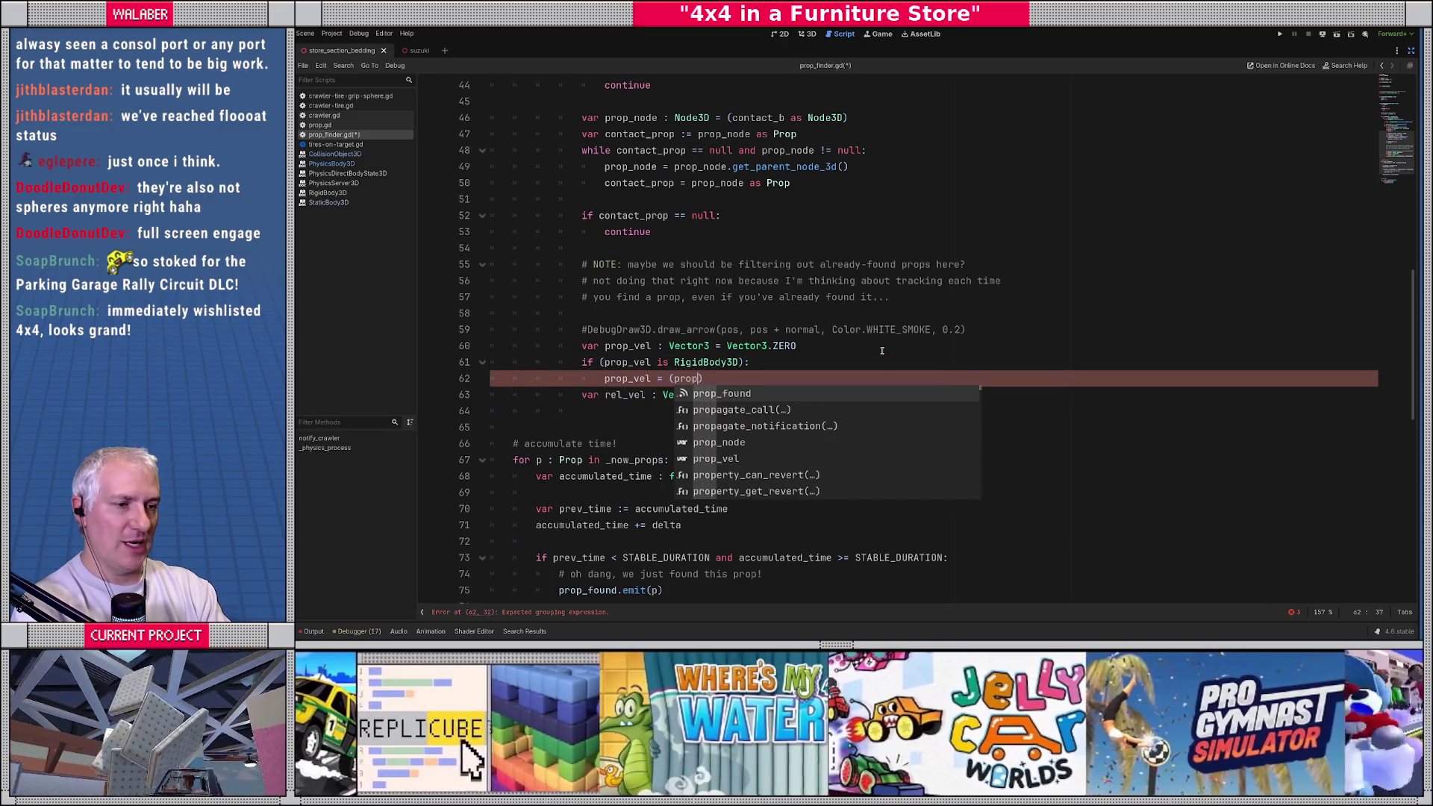
key("Escape")
key("Up")
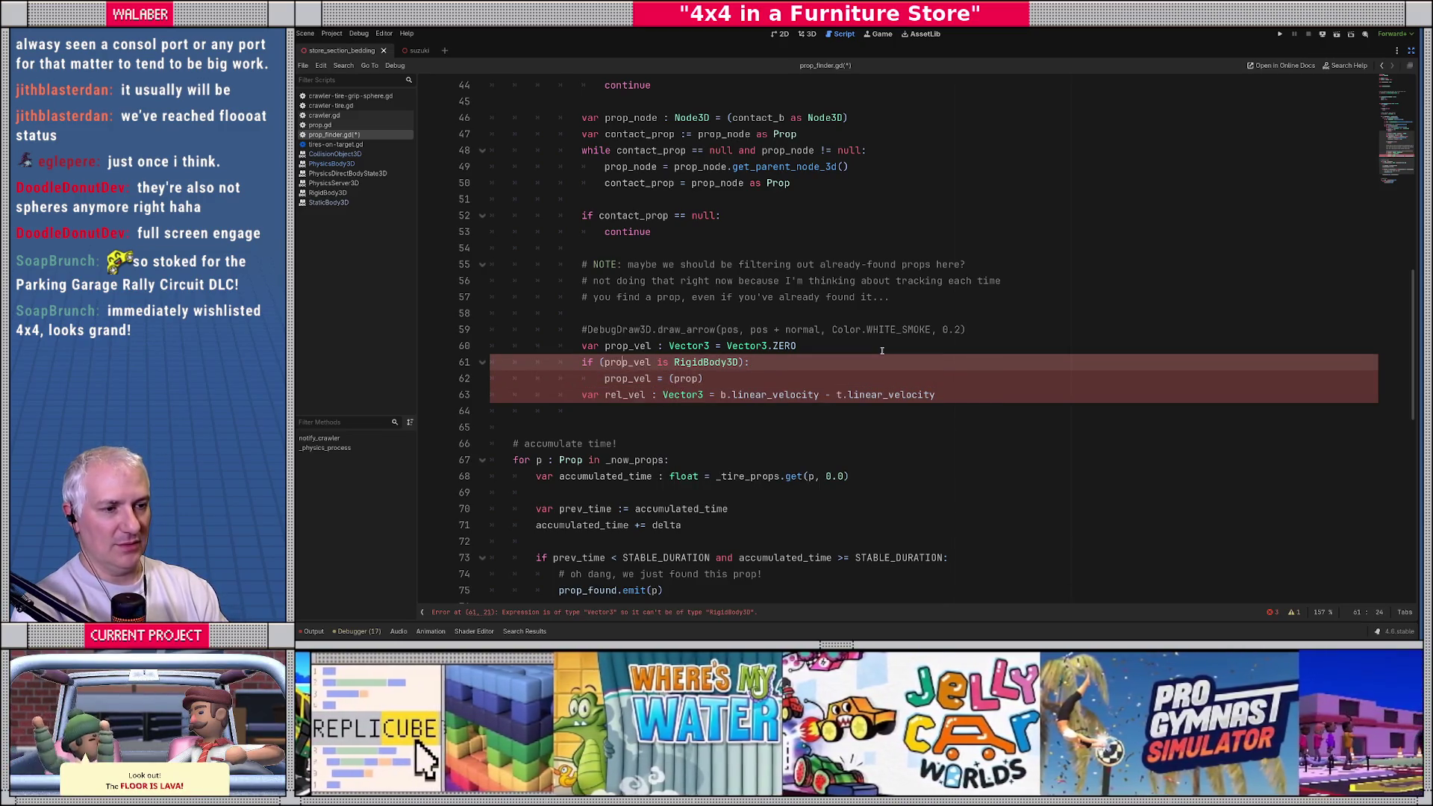
key("shift+Right")
key("shift+Right")
key("shift+Right")
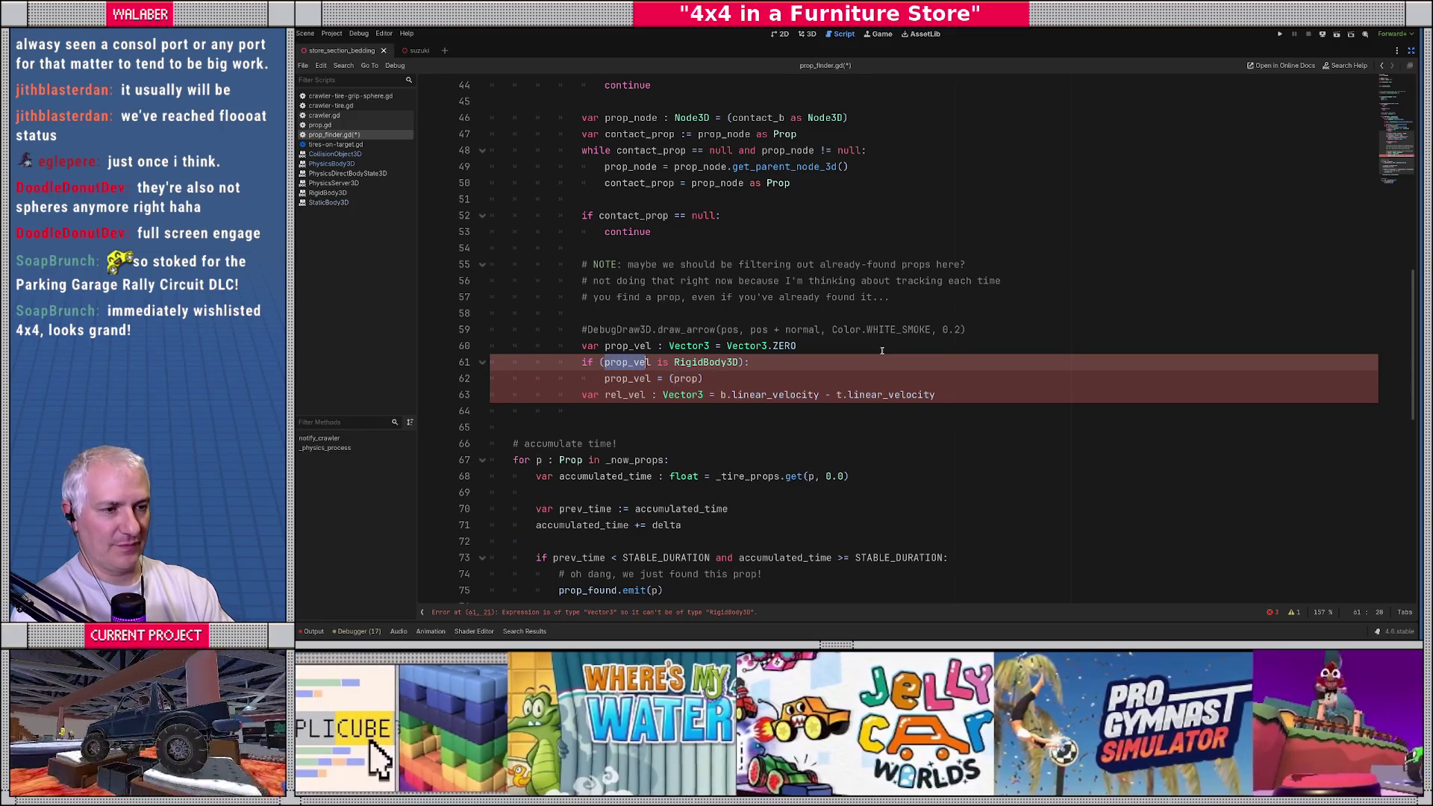
type("contact_prop")
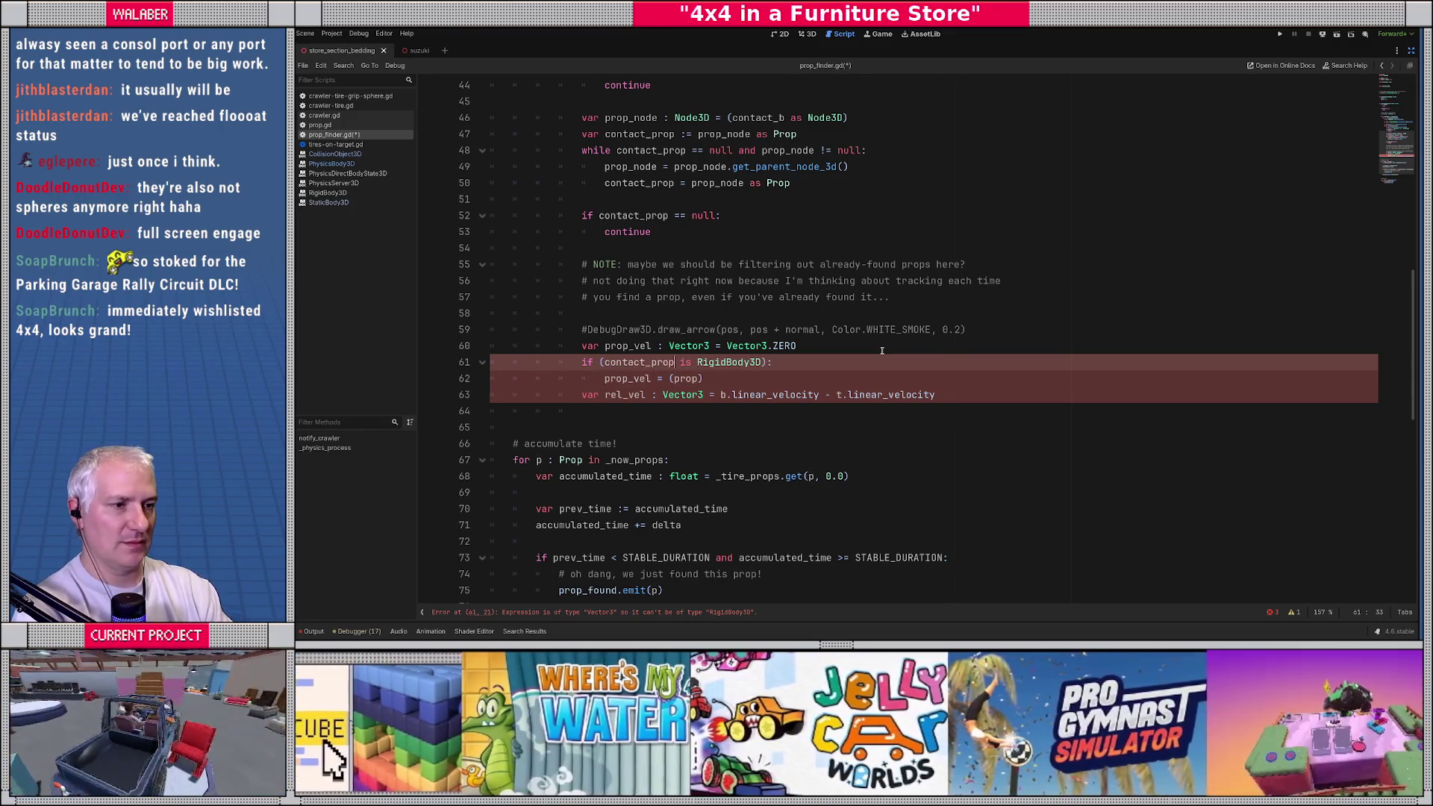
Step: Set prop_vel to (contact_prop as RigidBody3D).linear_velocity and start an AnimatableBody3D elif
key("Down")
type("contact")
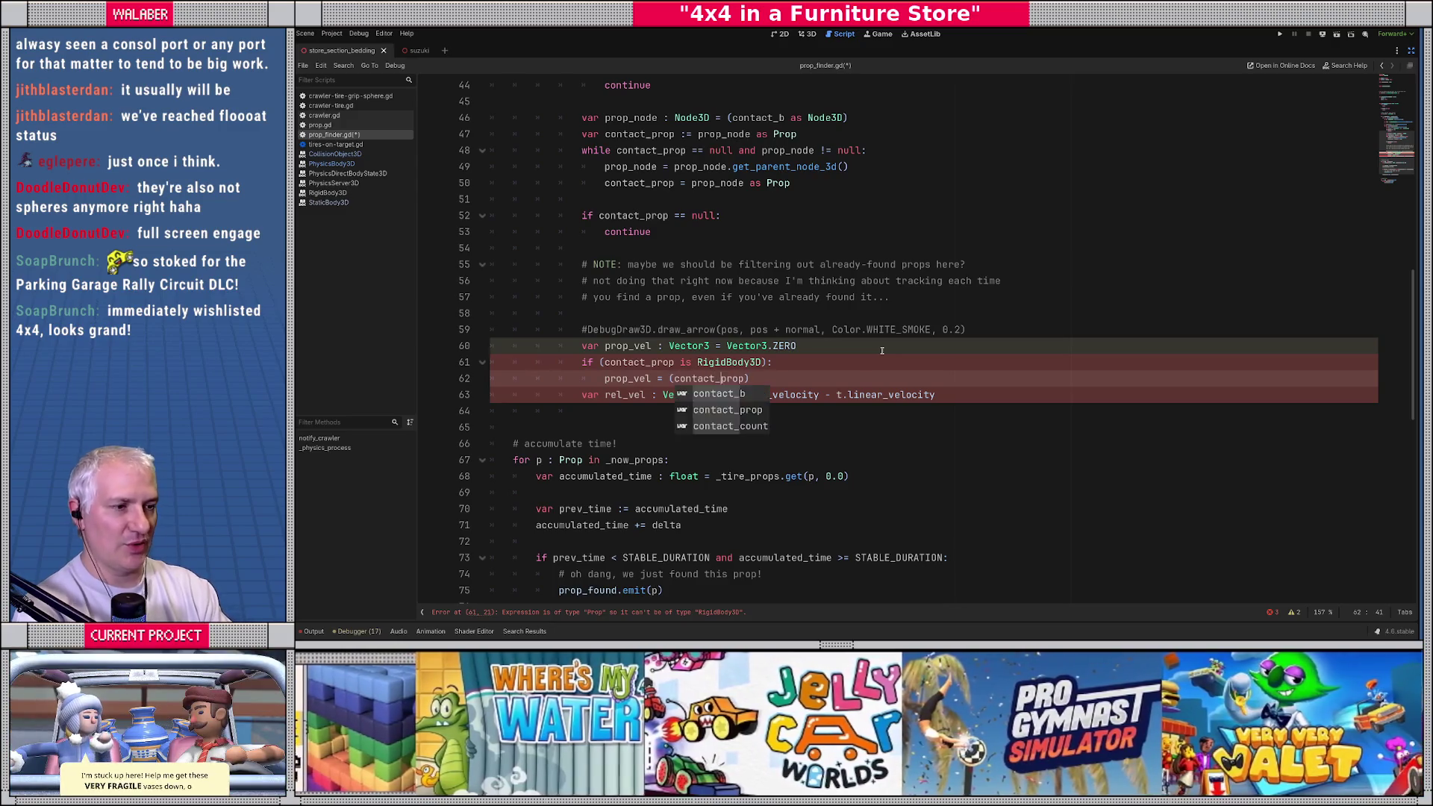
key("Return")
type("as Ri")
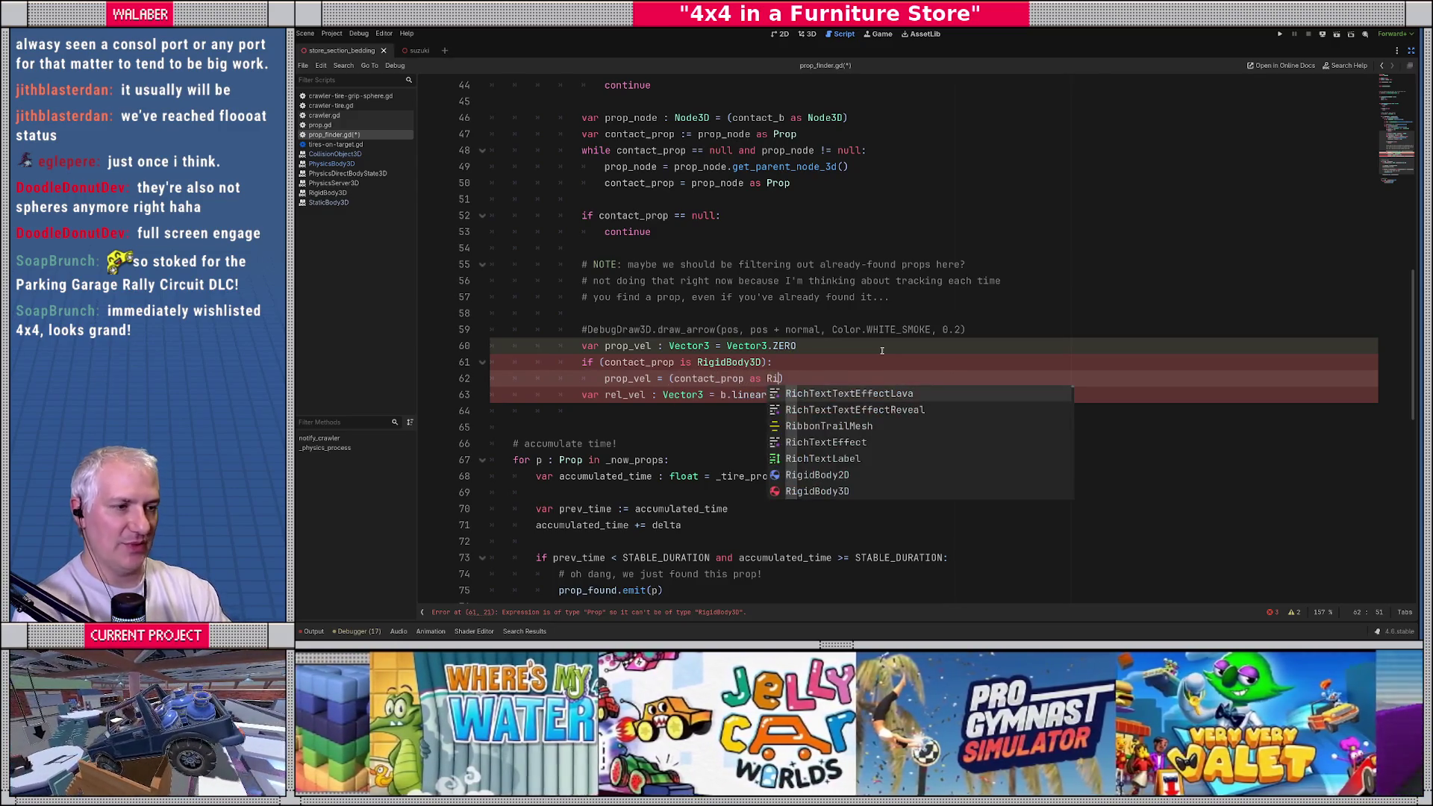
type("gid")
key("Return")
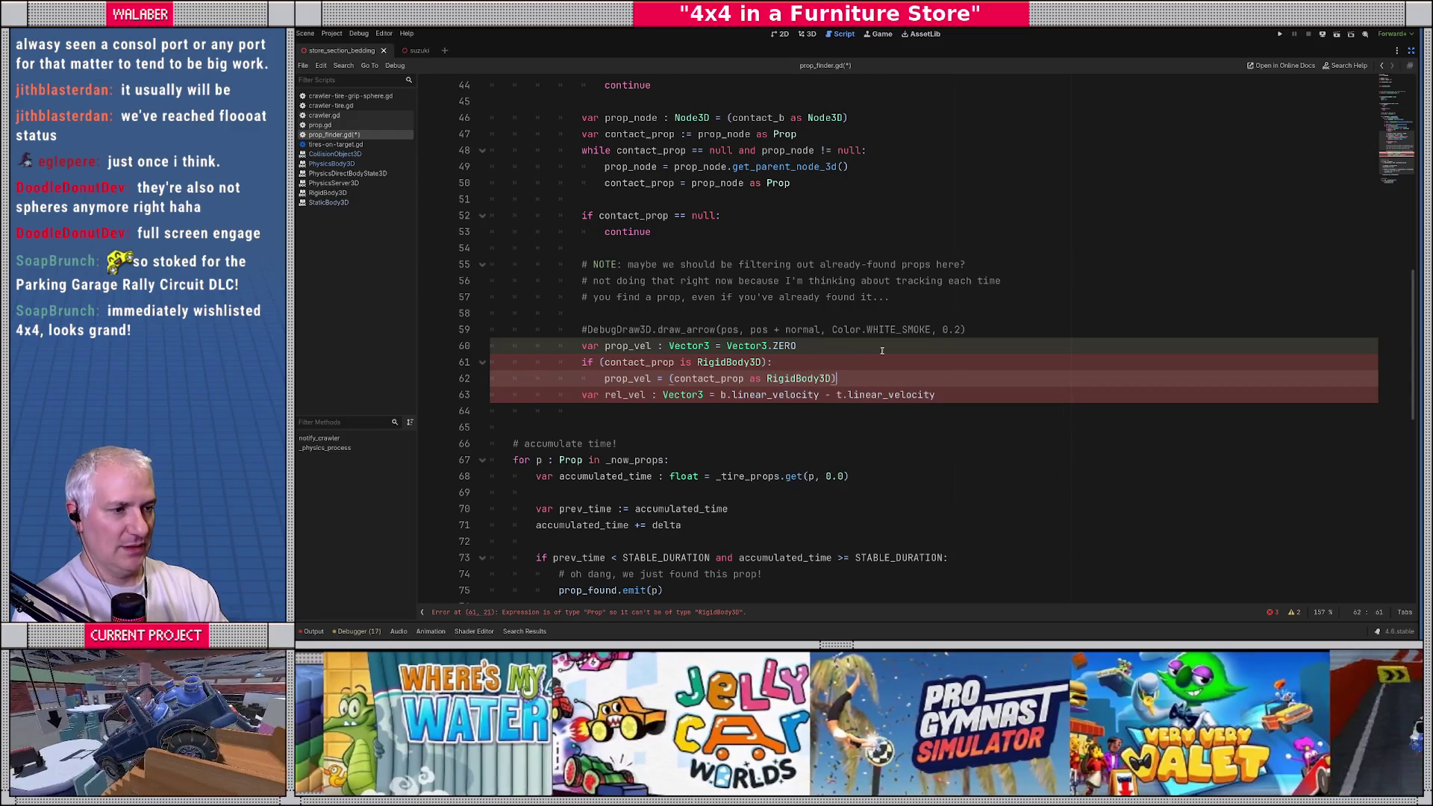
type(").lin")
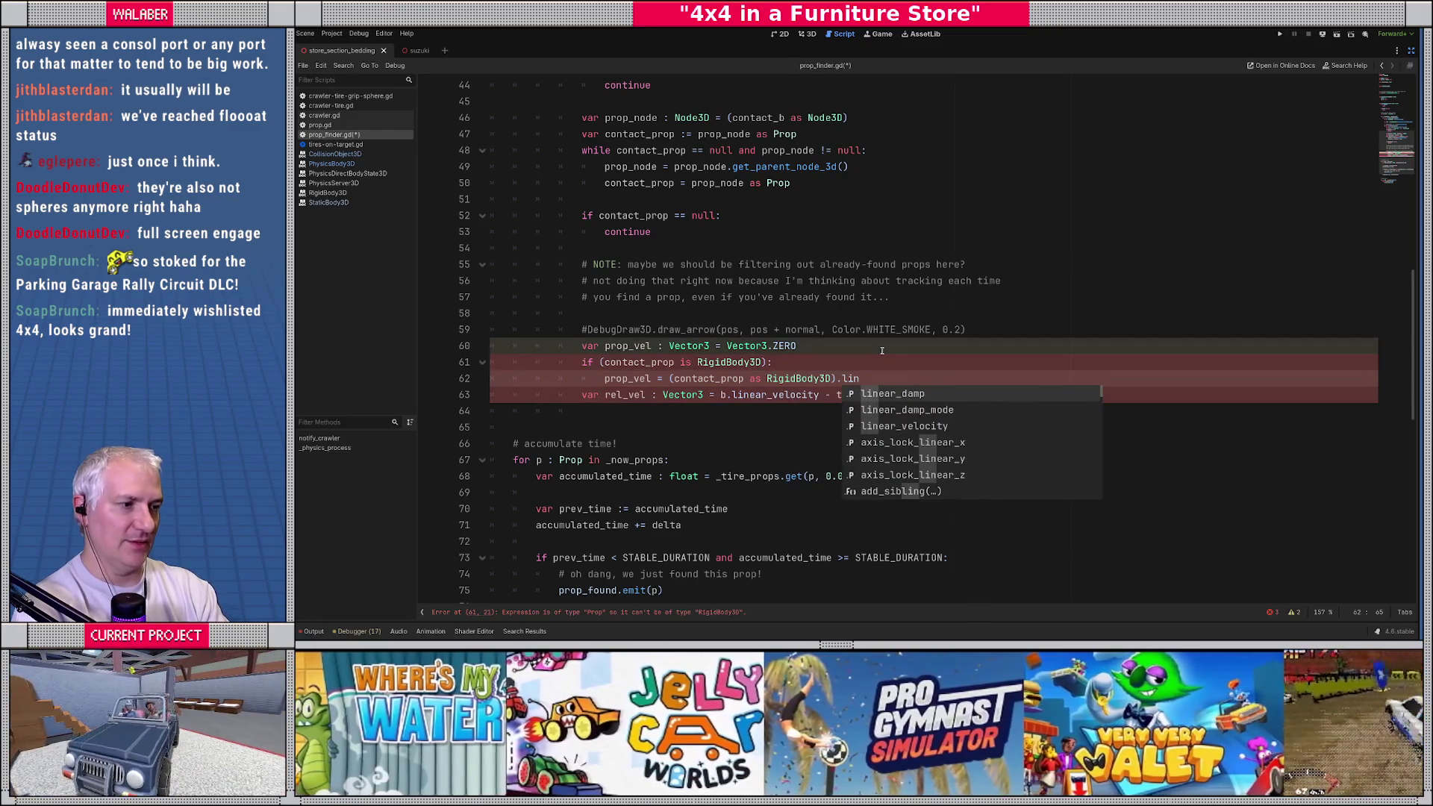
key("Down")
key("Return")
key("Return")
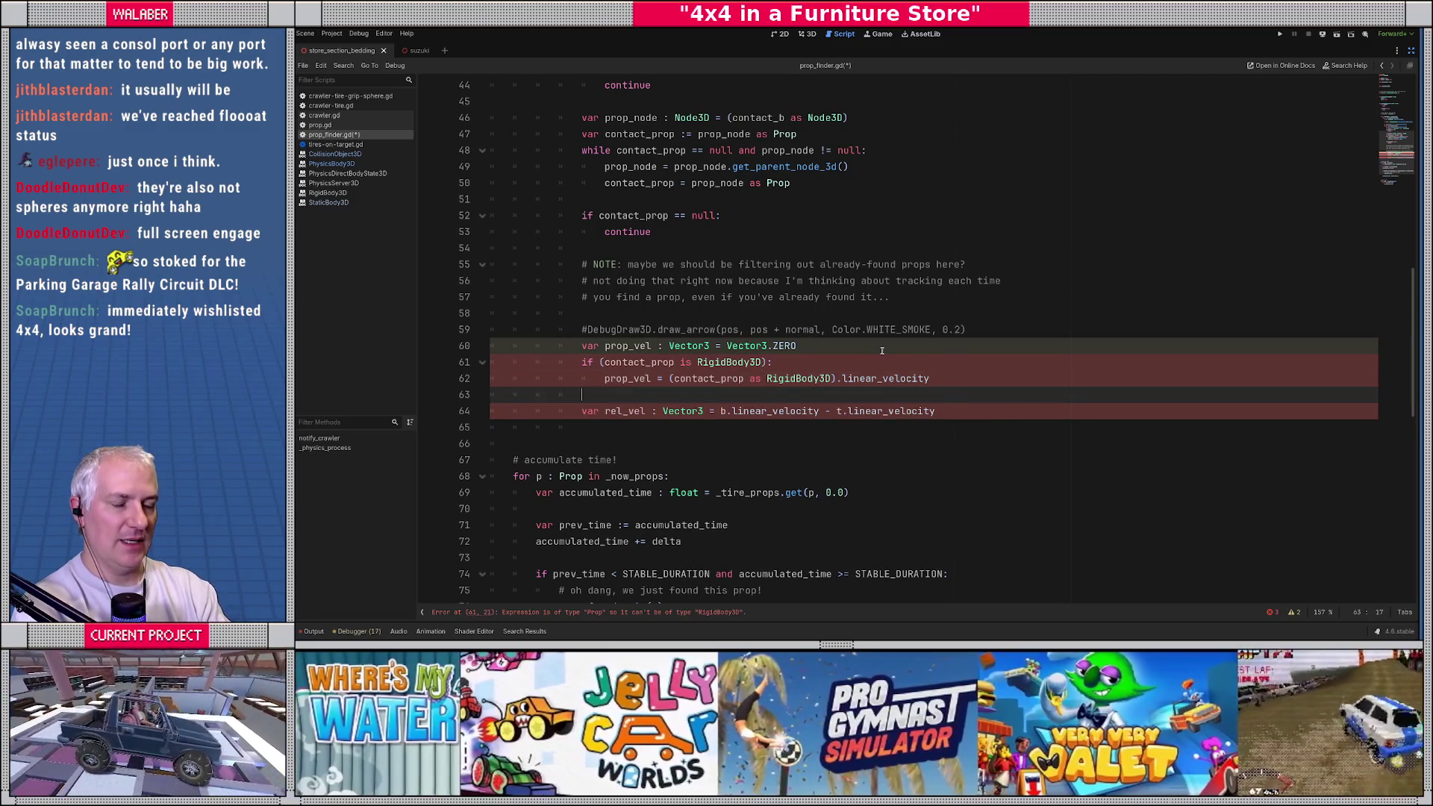
type("elif (co")
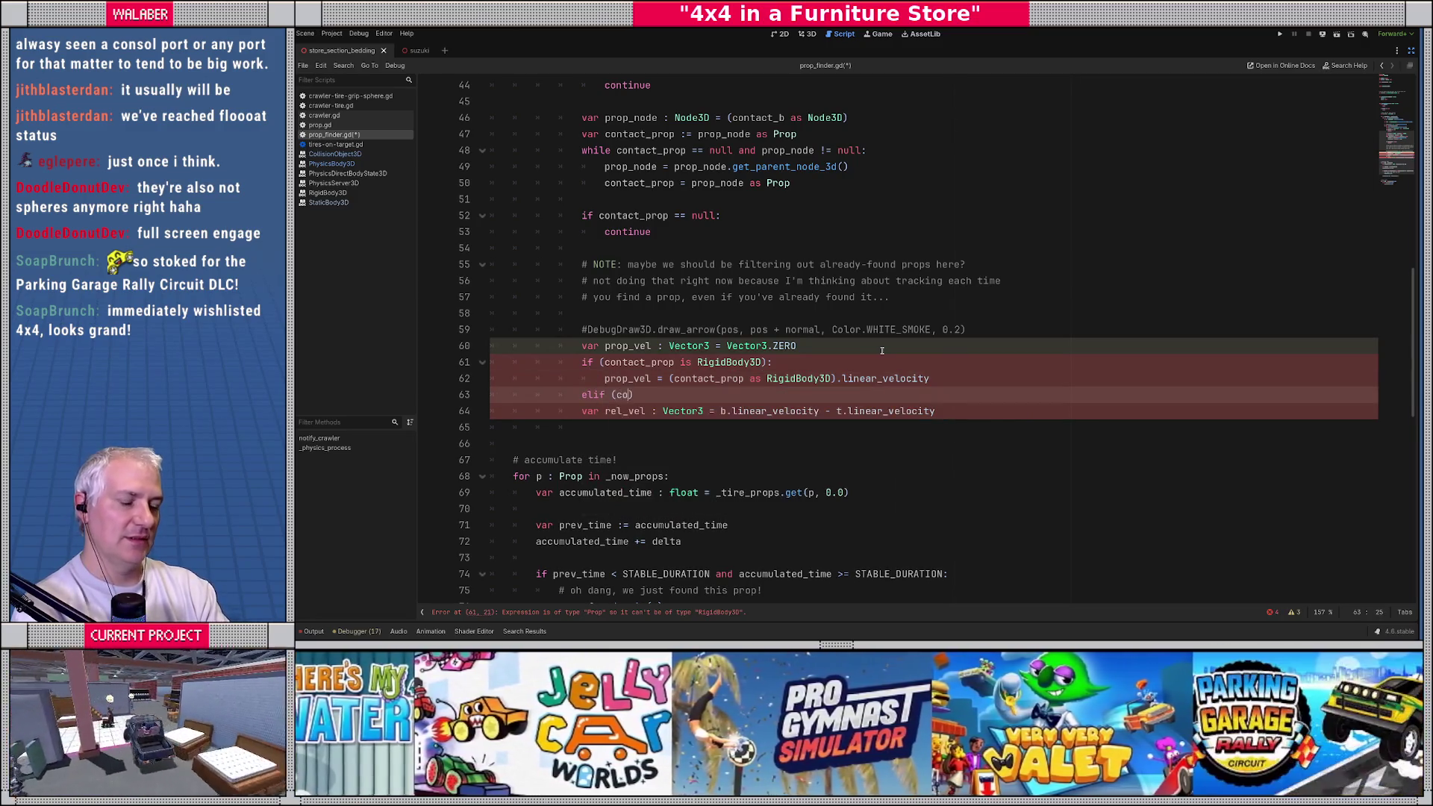
type("ntqact_prop is ")
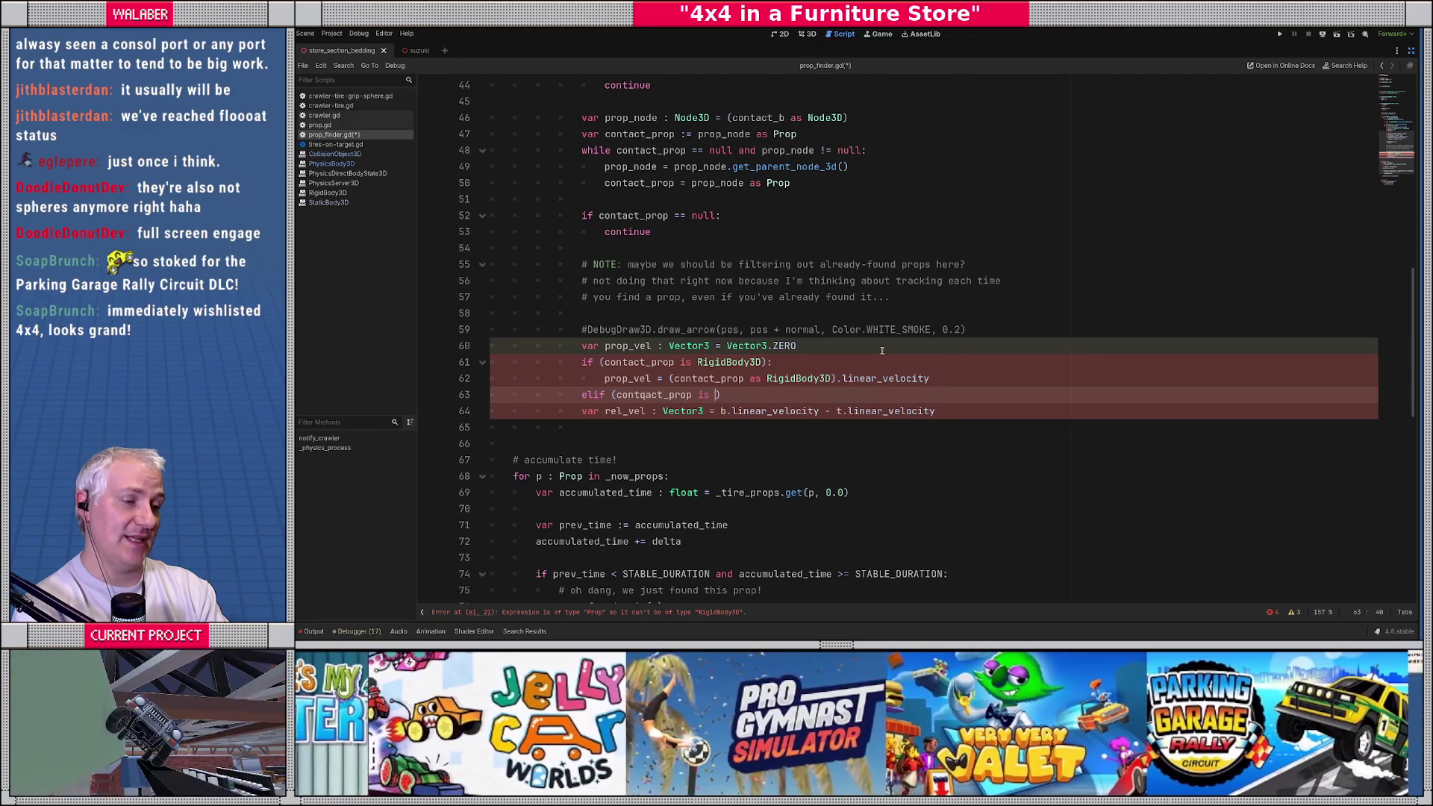
type("Anim")
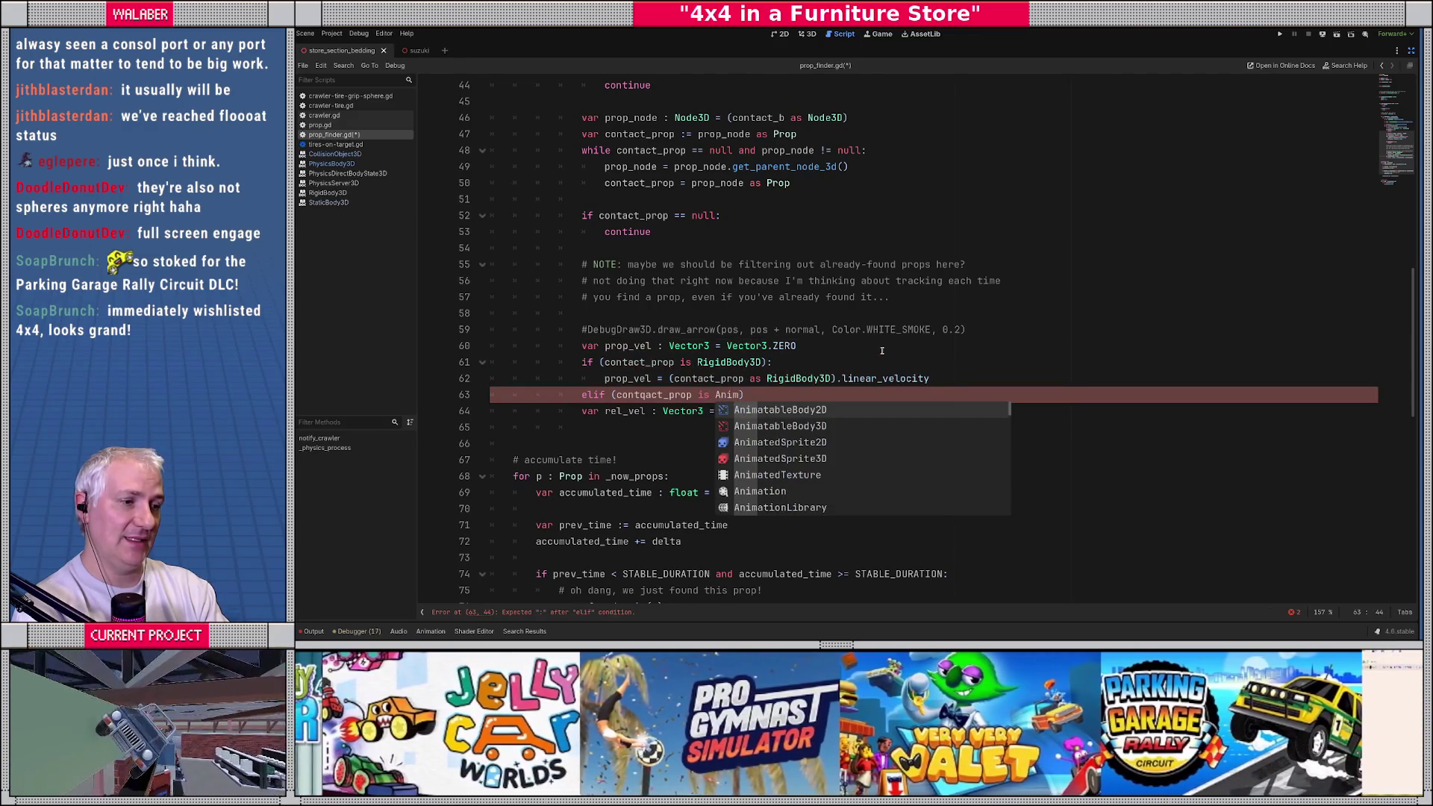
key("Down")
key("Return")
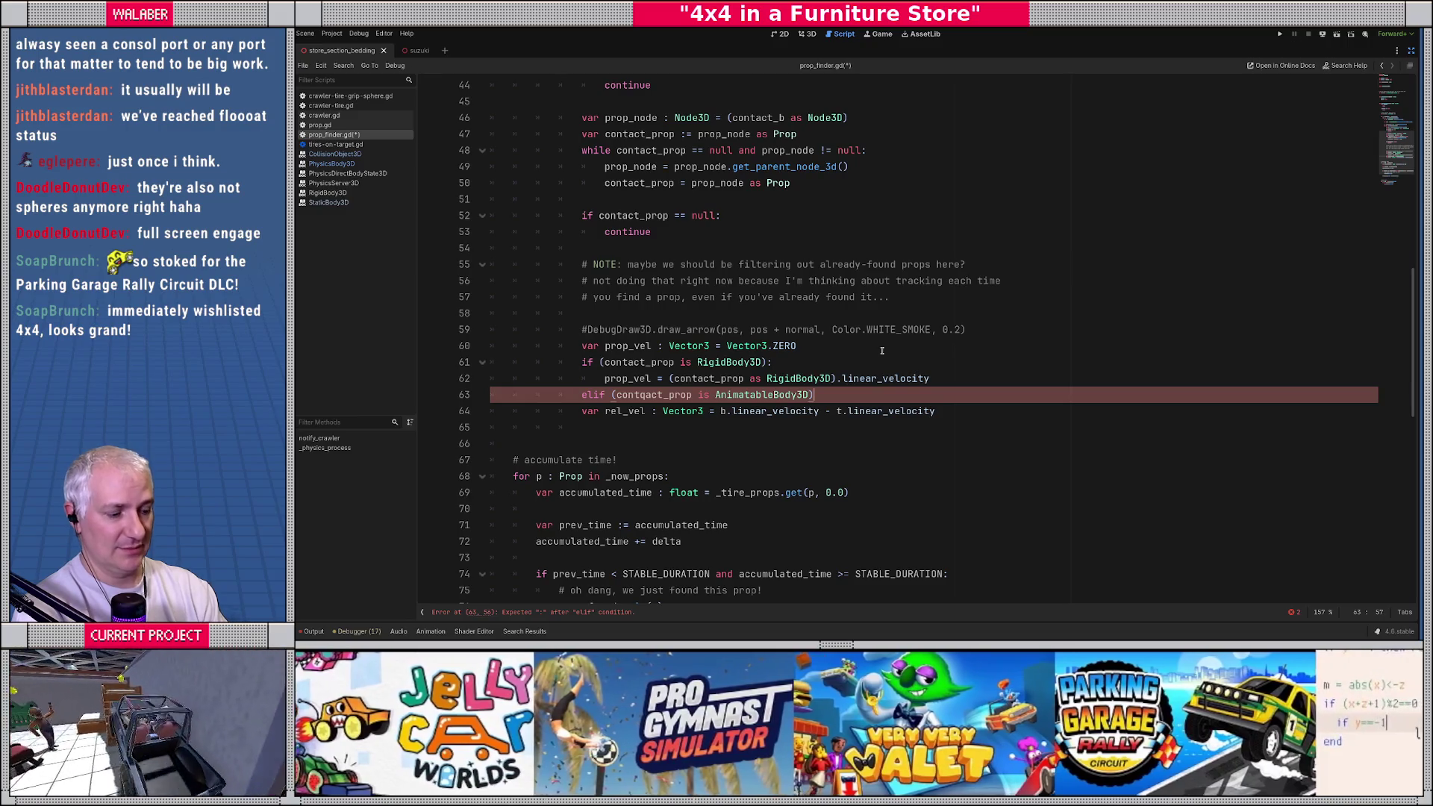
Step: Close the elif and set prop_vel = (contact_prop as AnimatableBody3D).constant_linear_velocity, adding a blank line
type(":")
key("Return")
type("prop_vel")
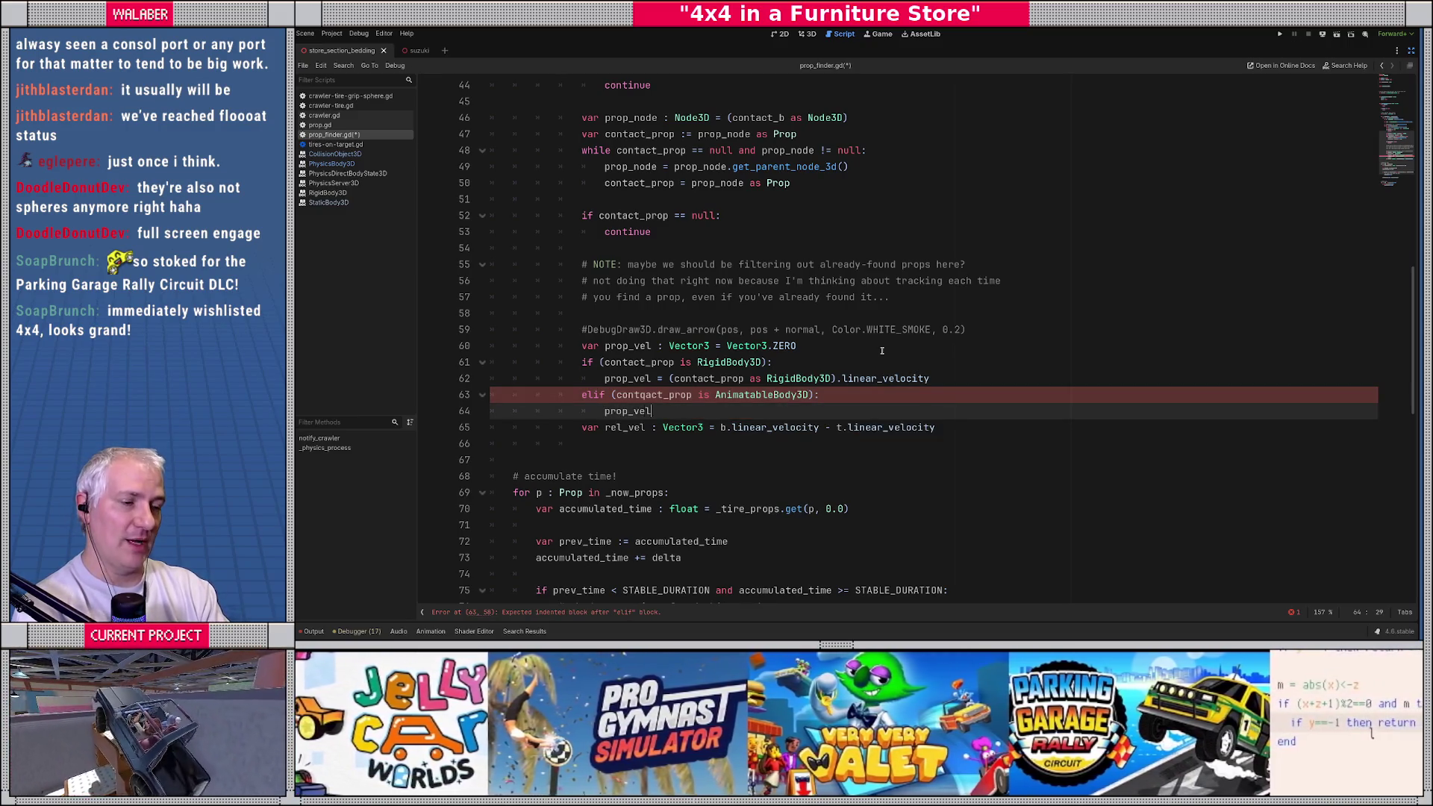
type(" = (contact_prop a")
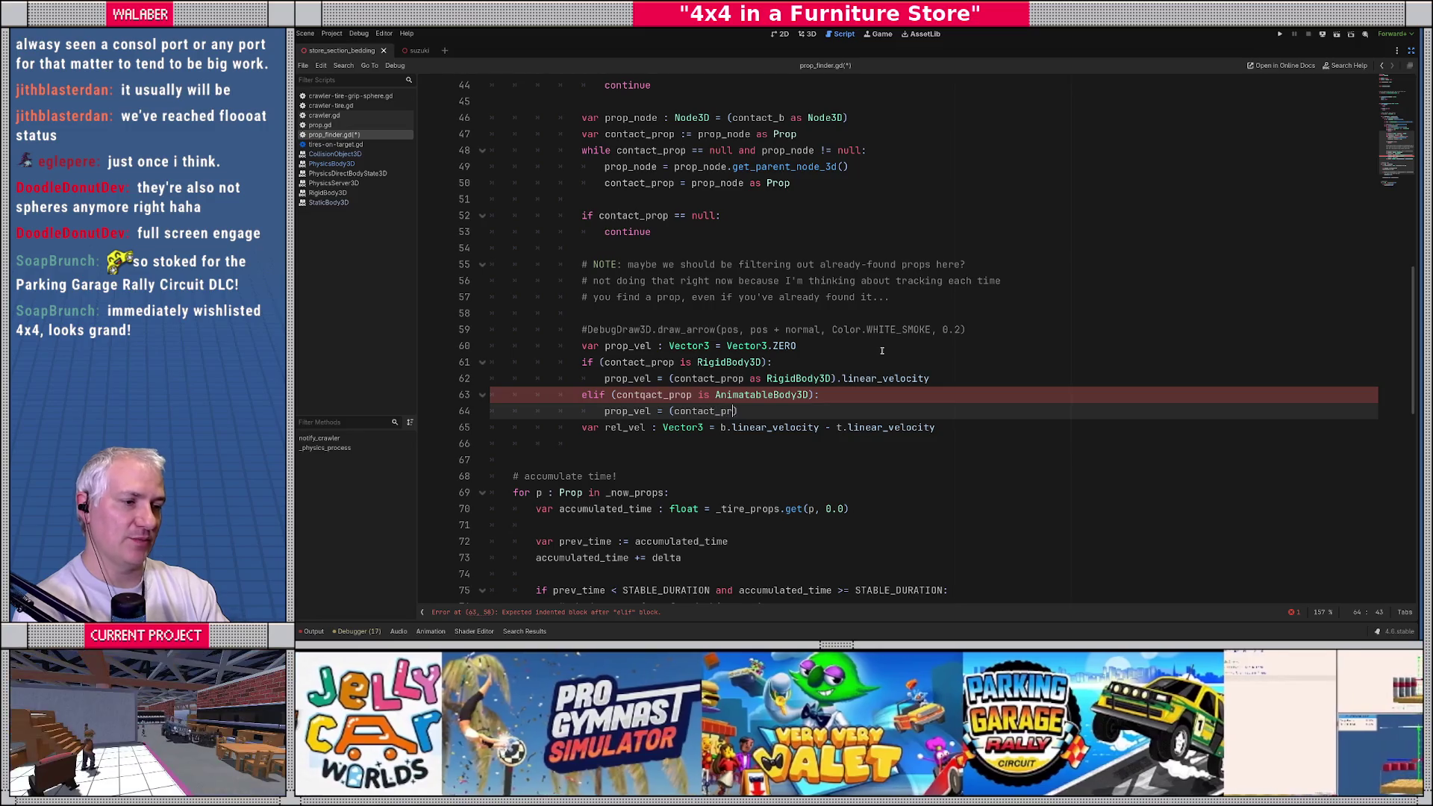
type("s Anima")
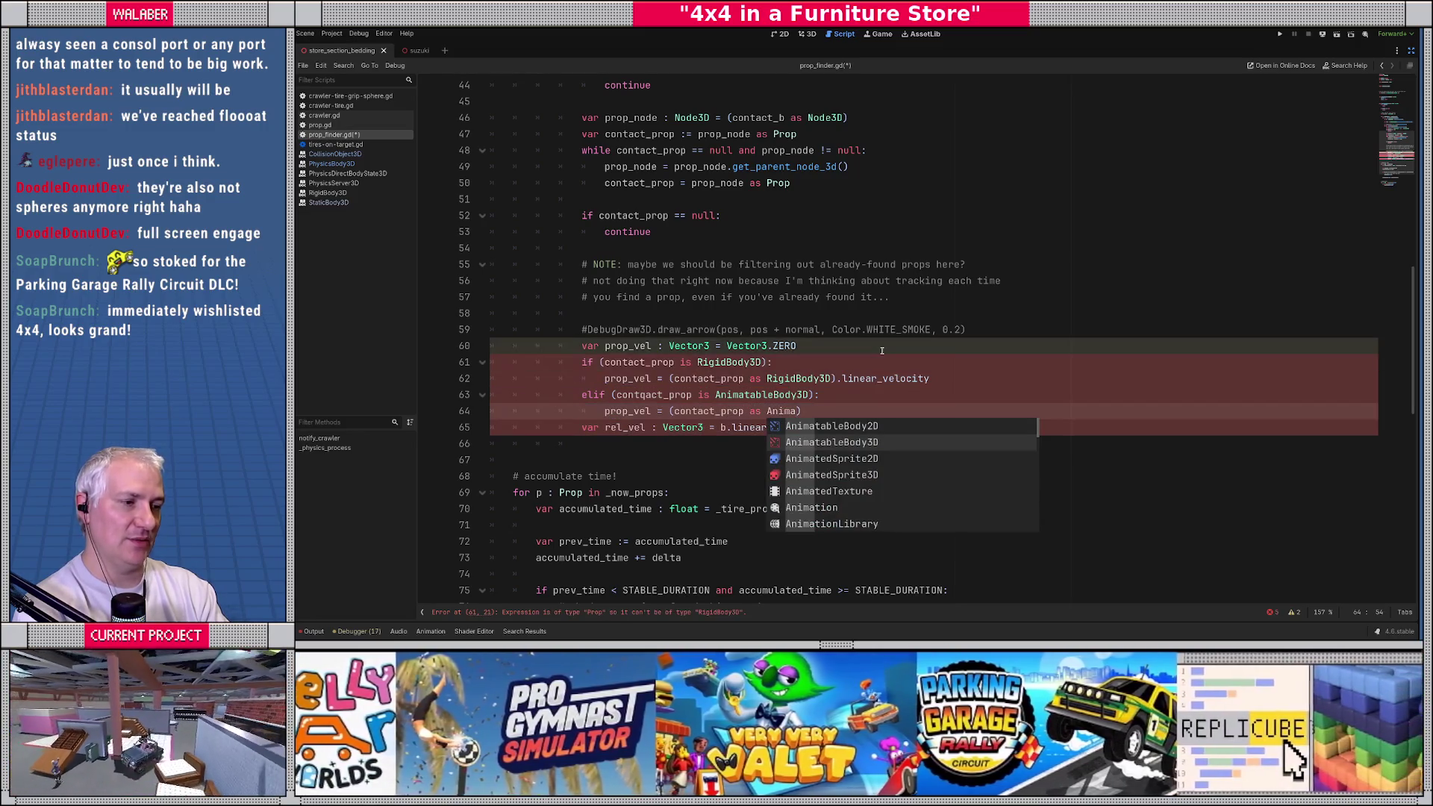
key("Return")
type(".con")
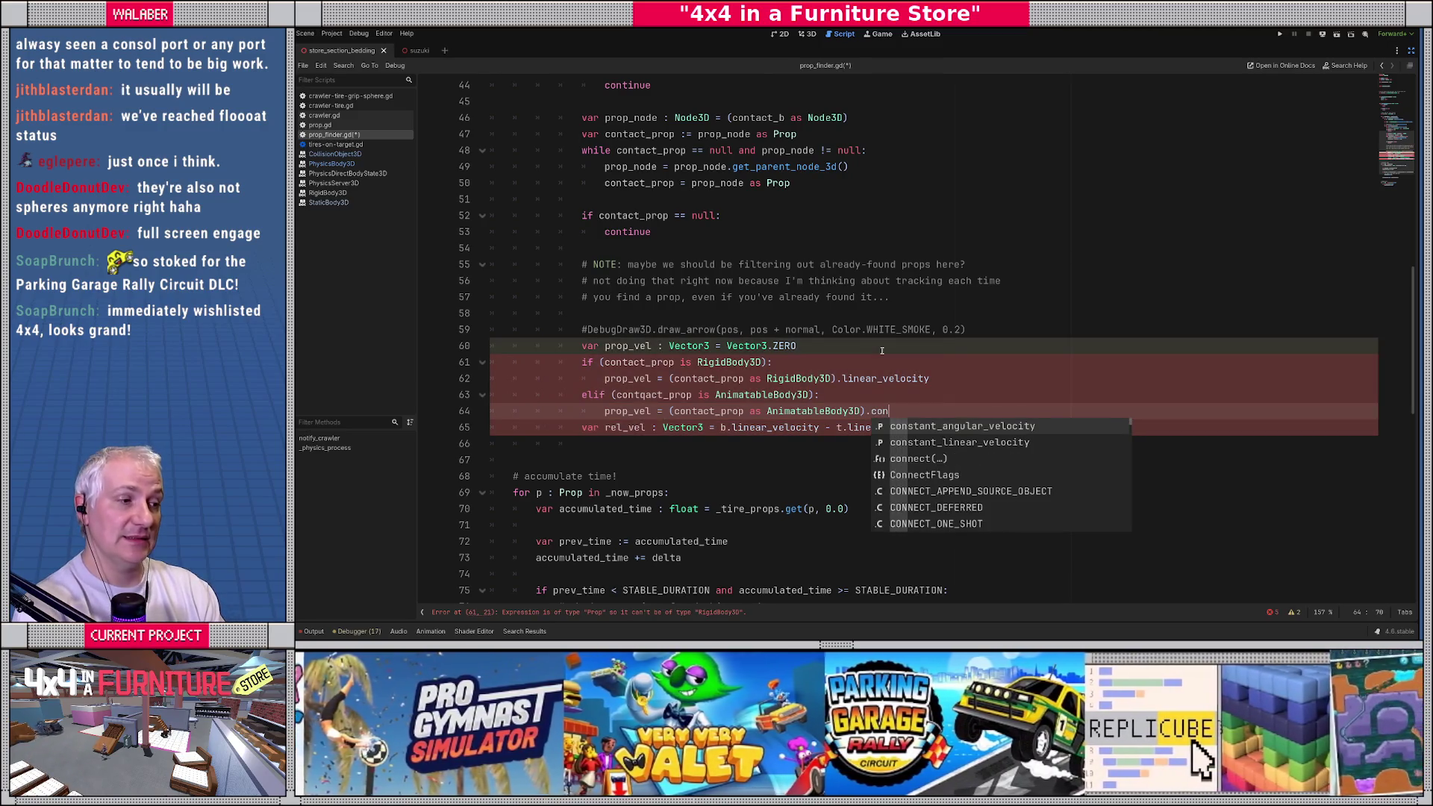
key("Down")
key("Return")
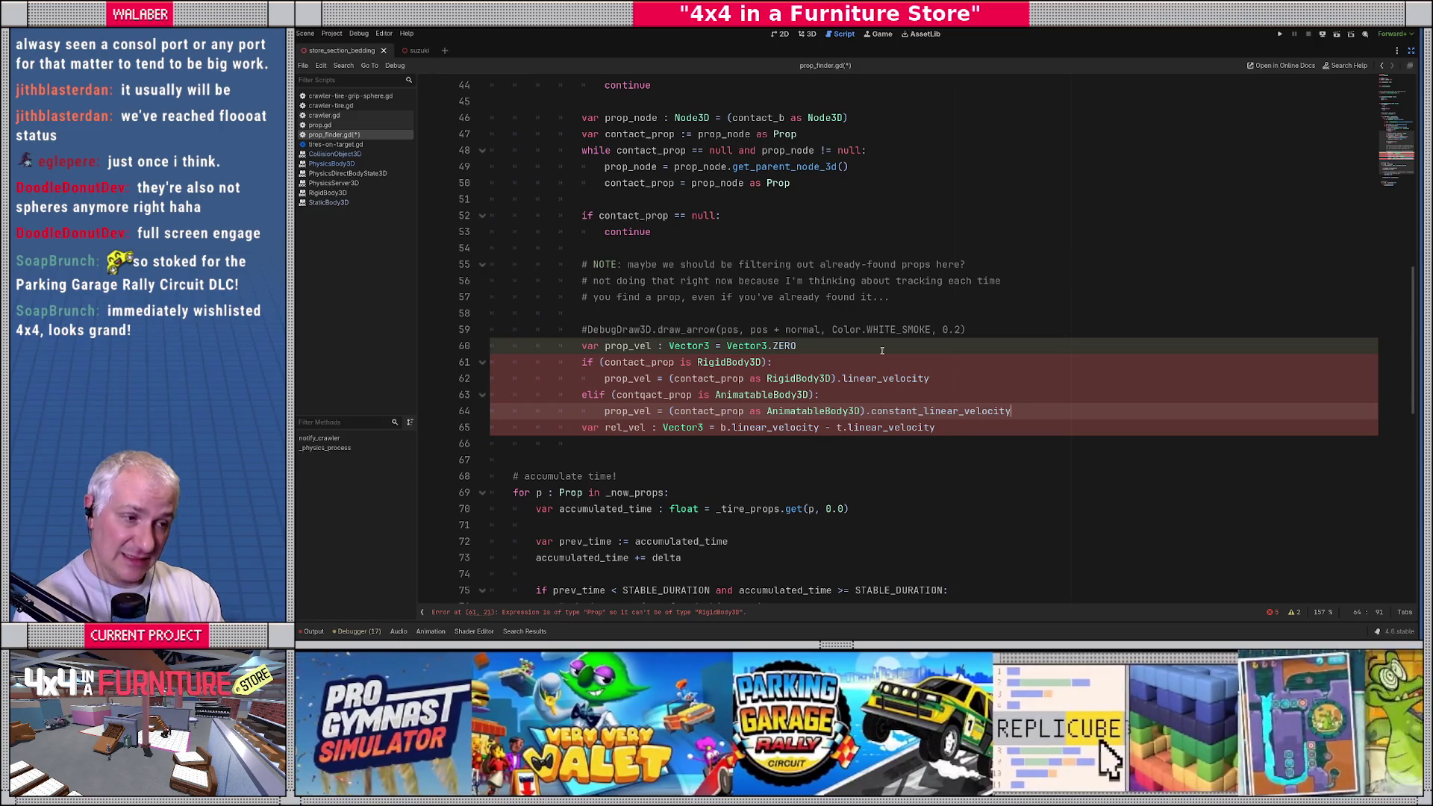
key("Return")
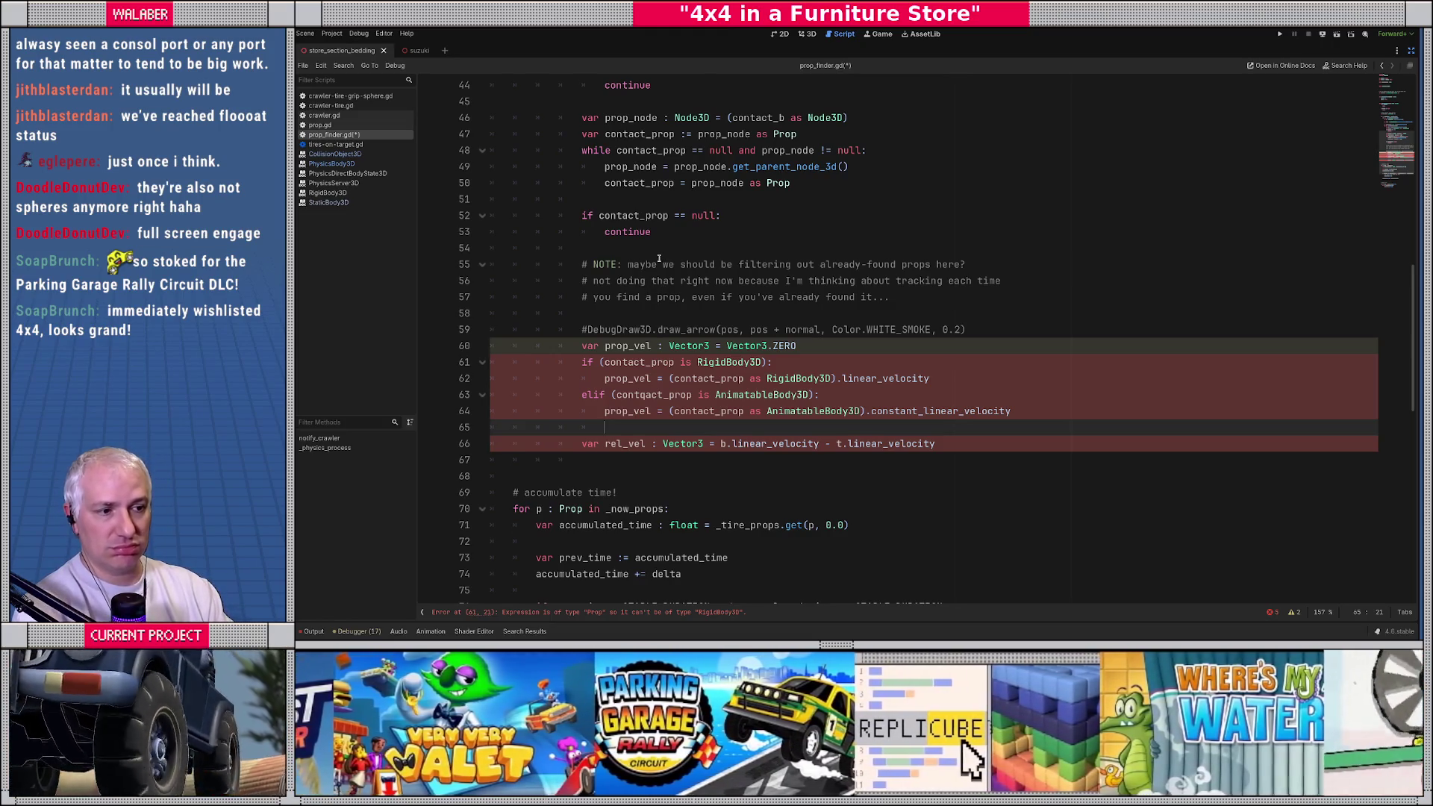
scroll(656, 272, "down", 1)
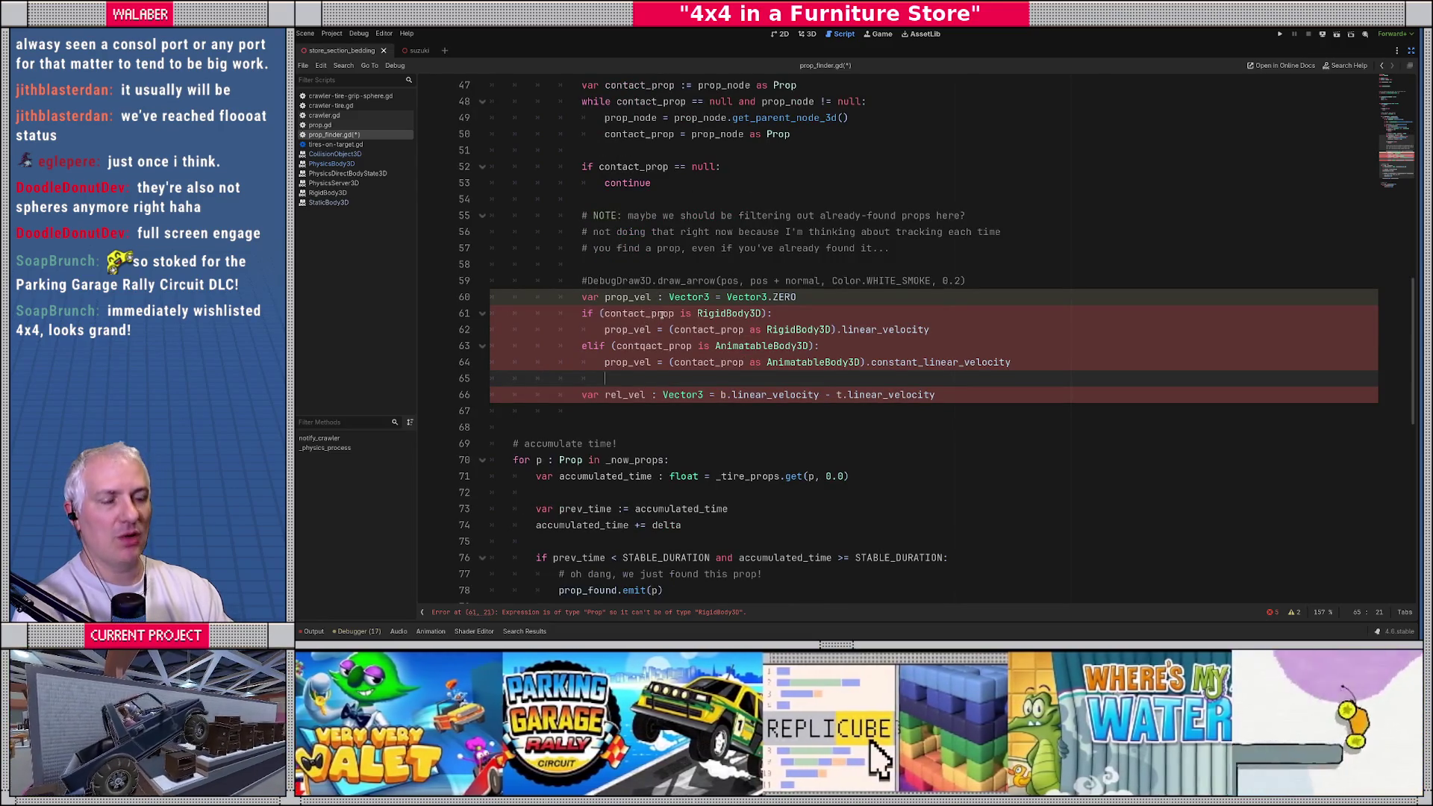
Step: Replace each contact_prop on lines 61–64 with contact_b, copied from line 42
double_click(654, 313)
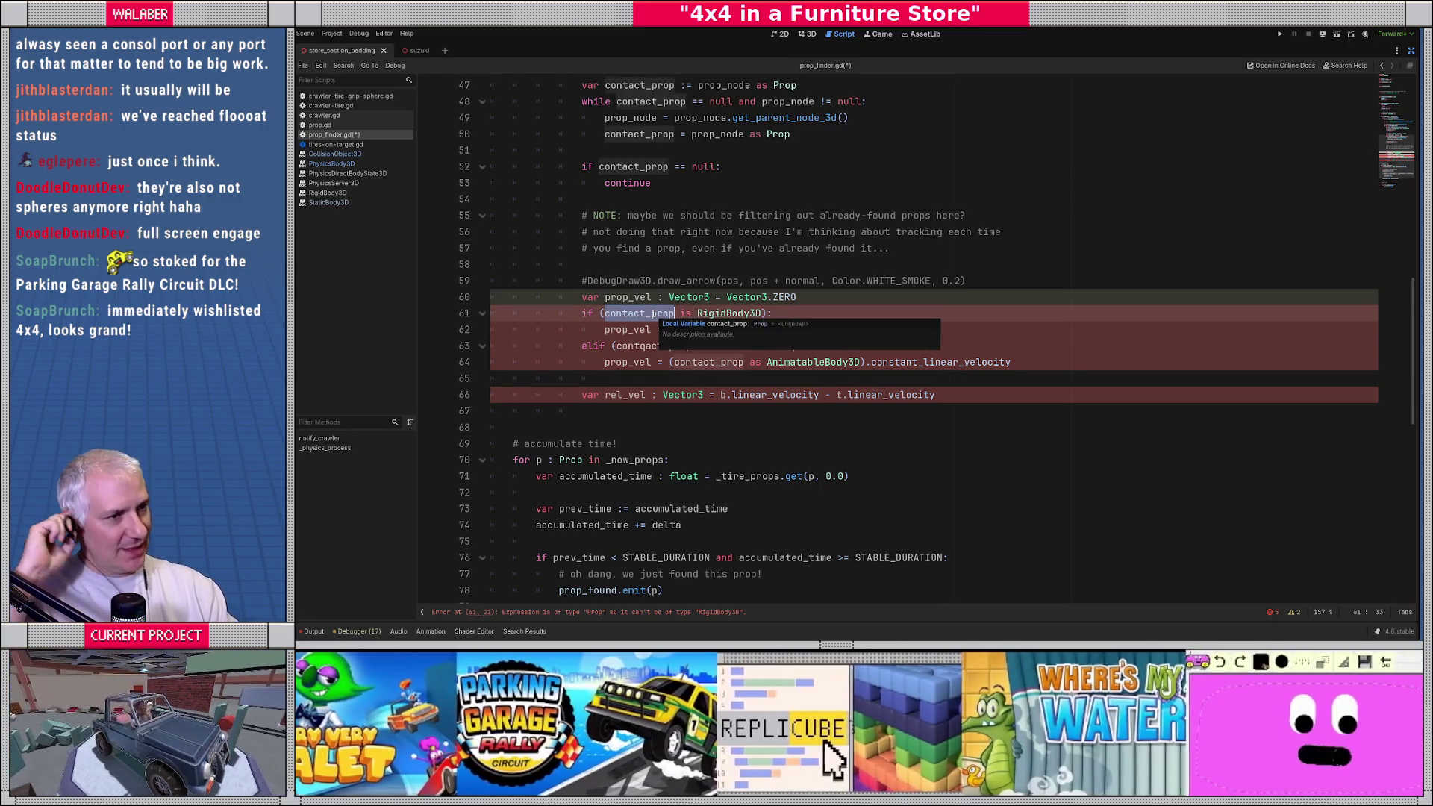
scroll(650, 169, "up", 3)
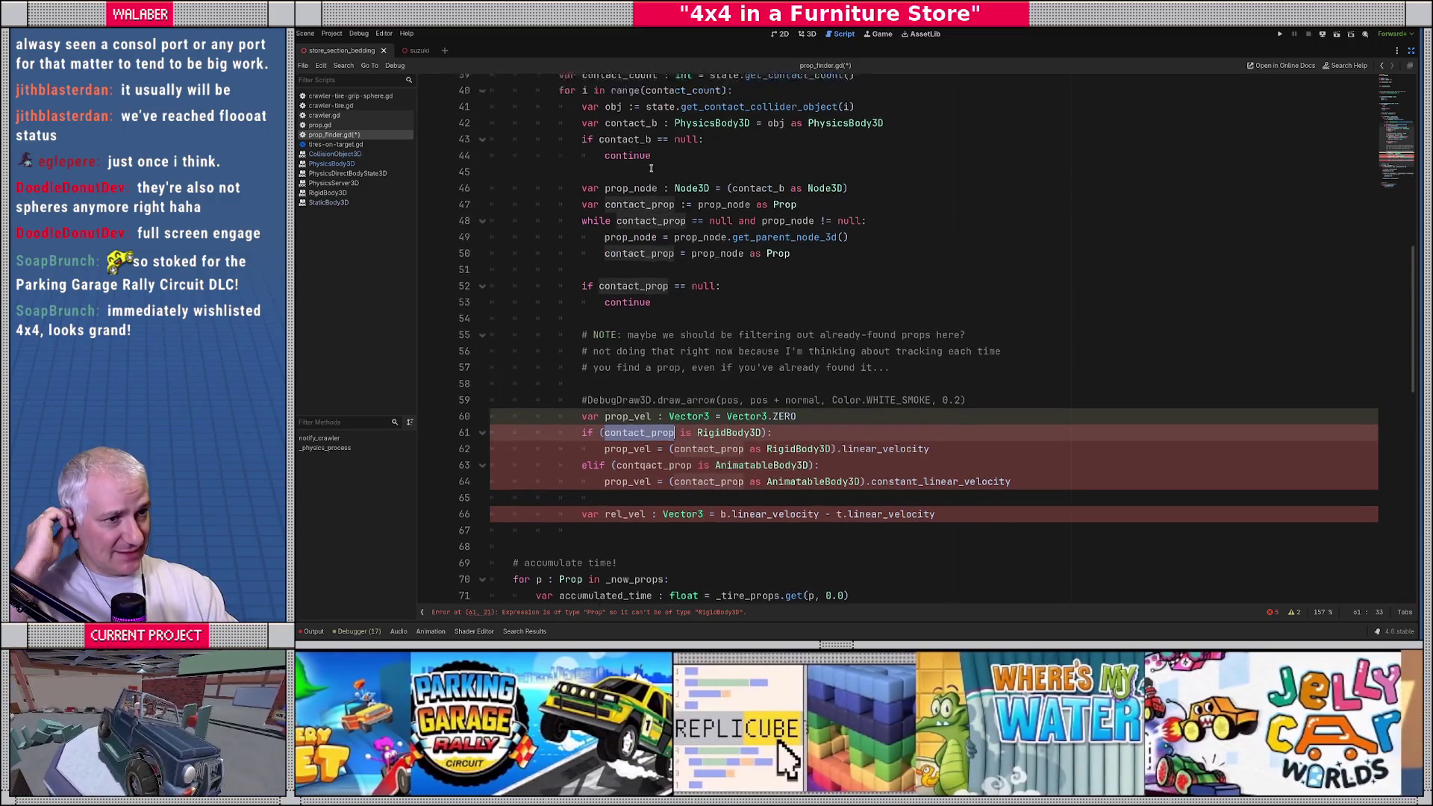
double_click(633, 150)
key("ctrl+c")
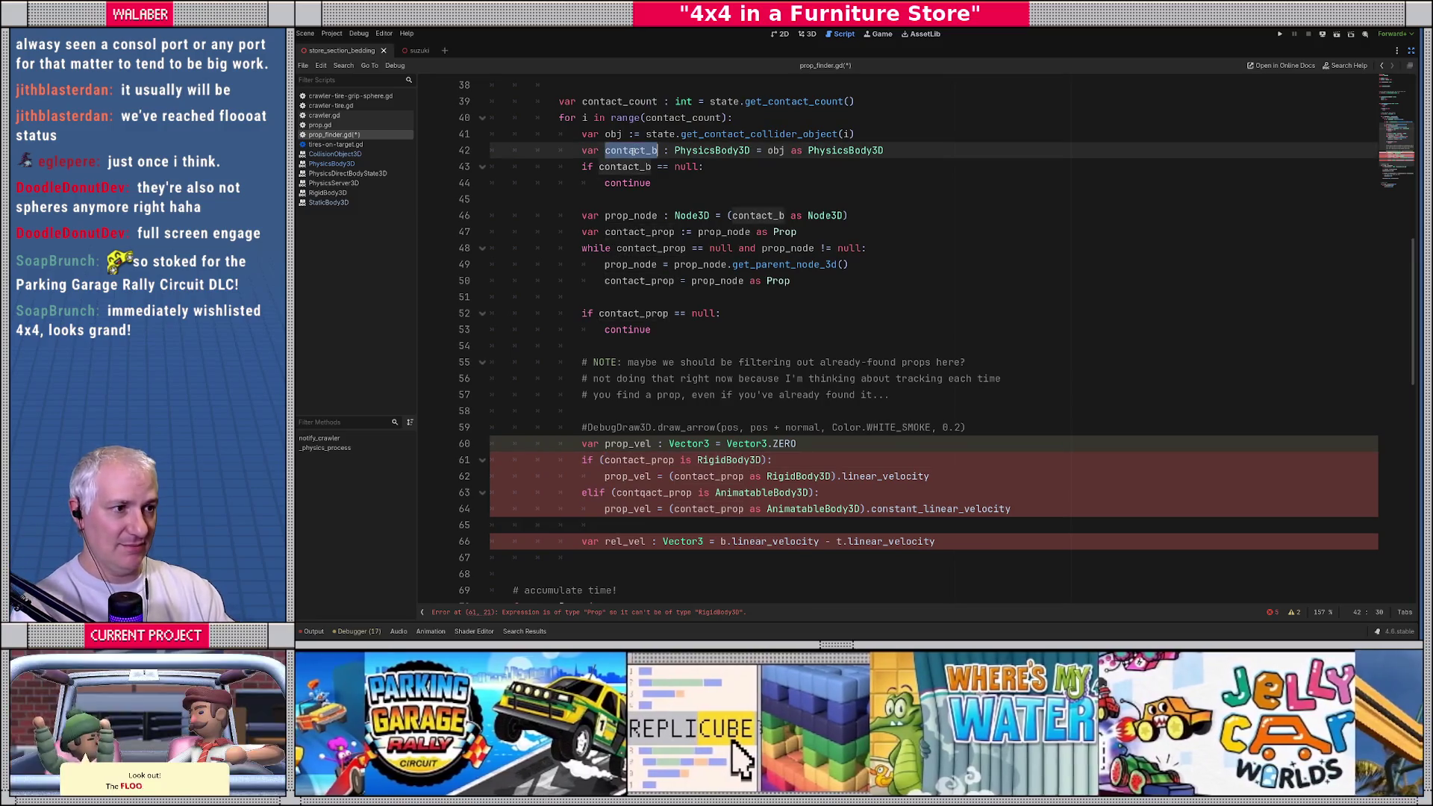
scroll(658, 408, "down", 1)
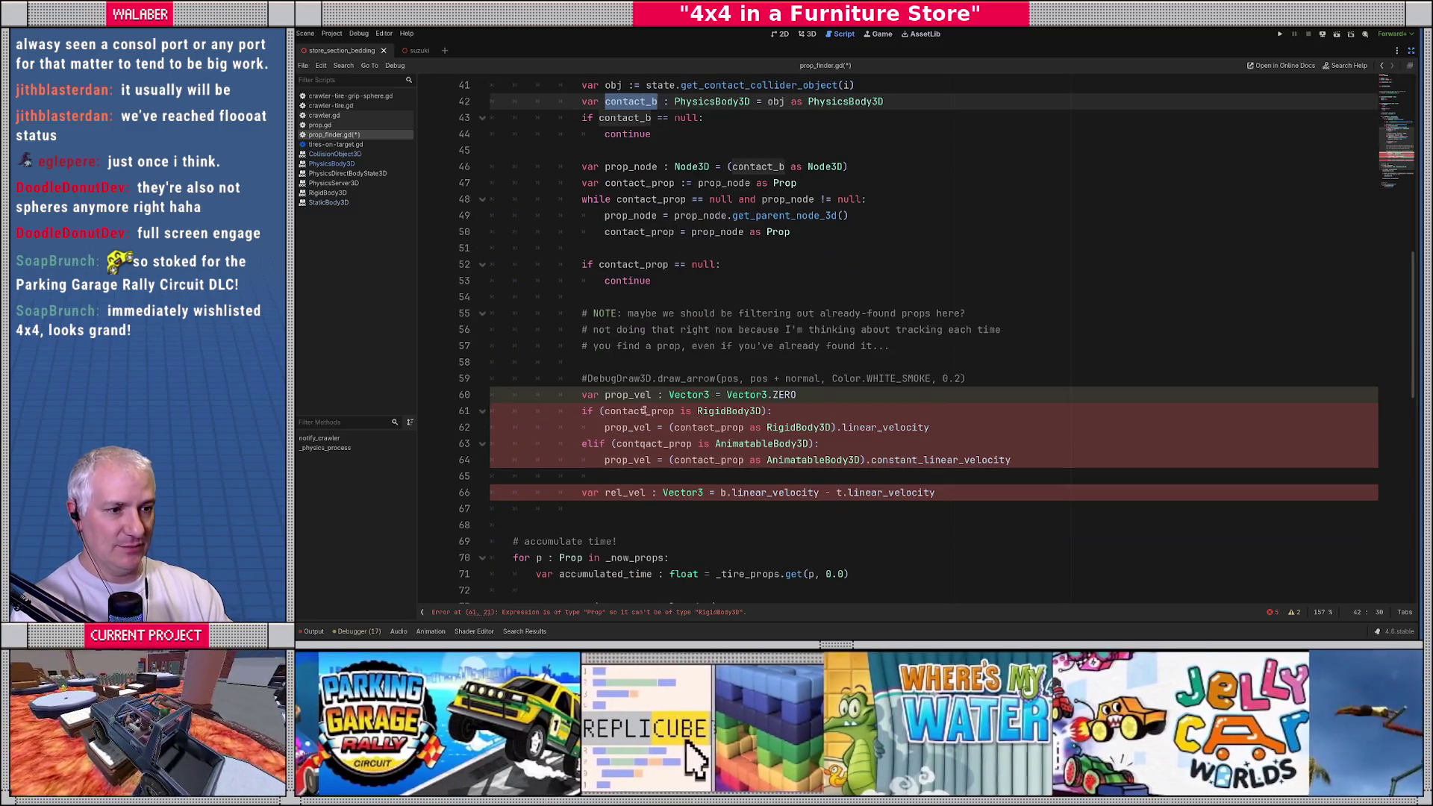
double_click(644, 410)
key("ctrl+v")
double_click(649, 443)
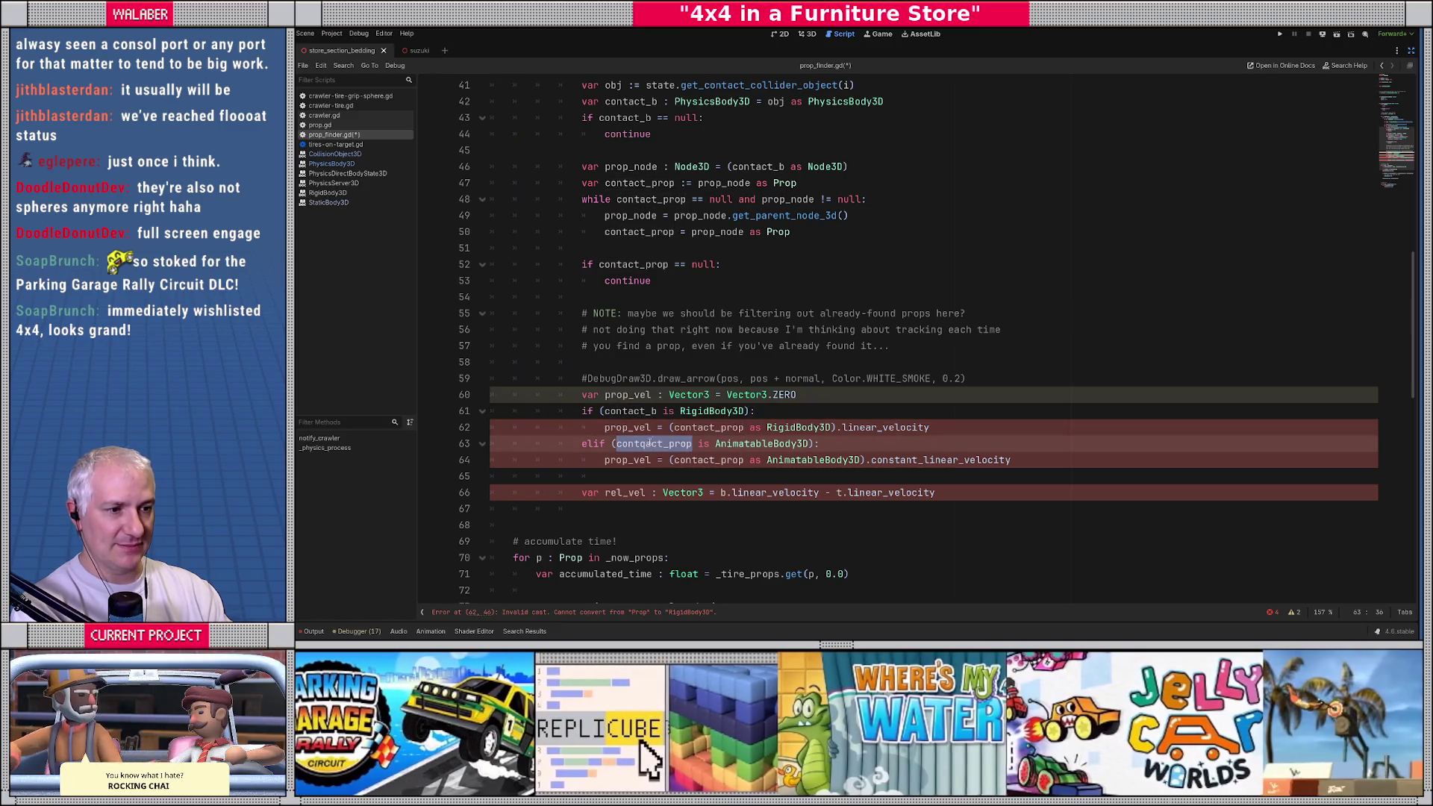
key("ctrl+v")
double_click(709, 426)
key("ctrl+v")
double_click(712, 459)
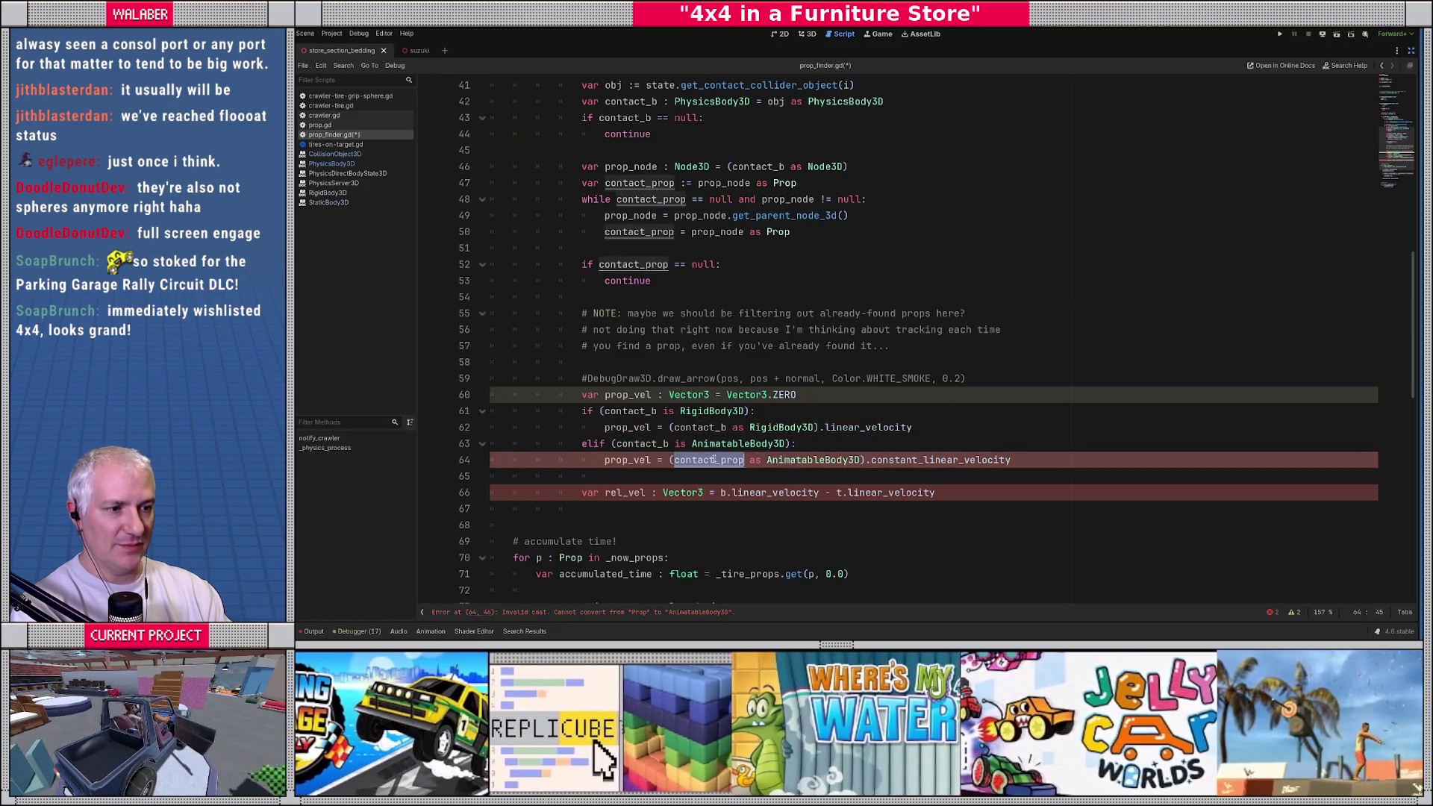
key("ctrl+v")
scroll(597, 388, "down", 1)
left_click(595, 388)
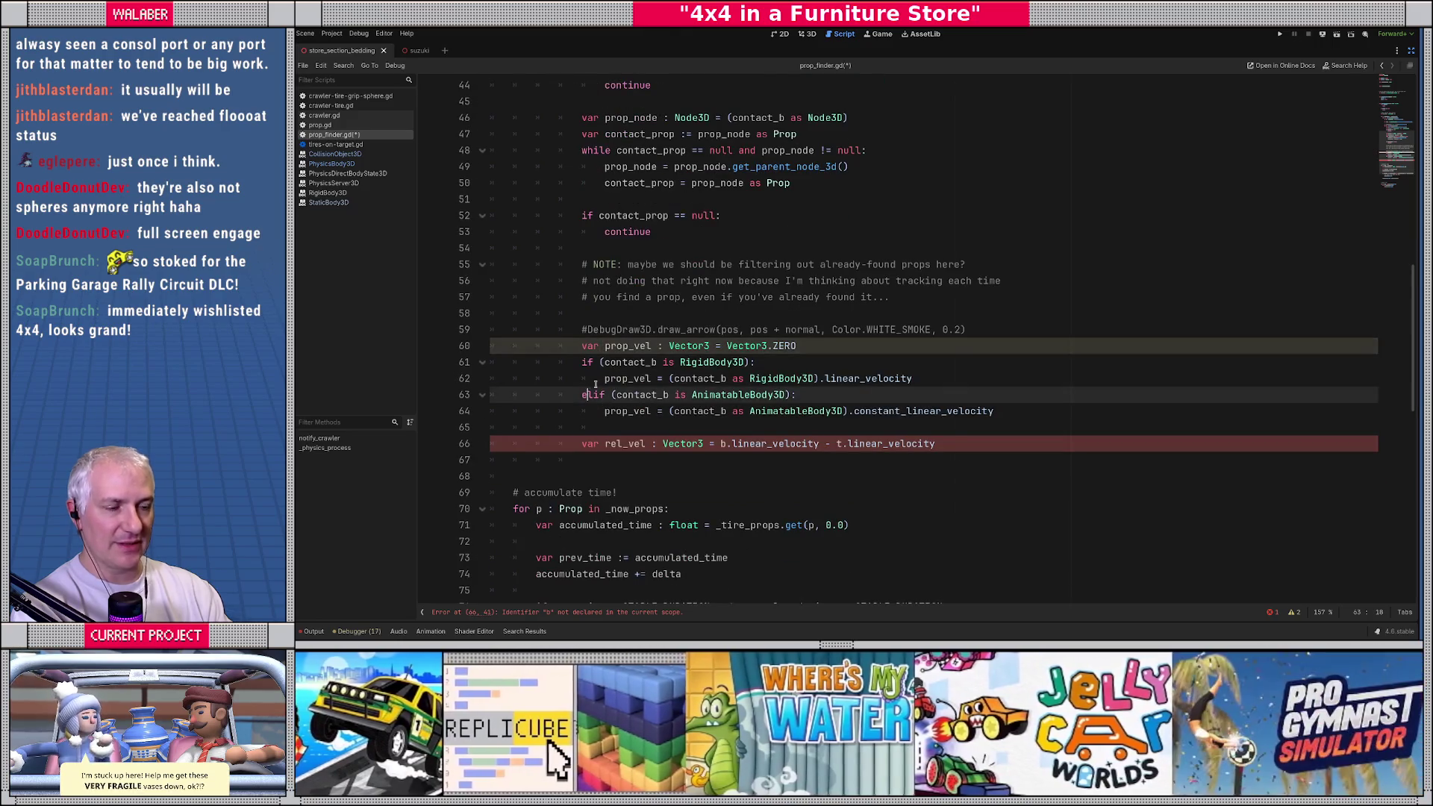
scroll(614, 403, "down", 1)
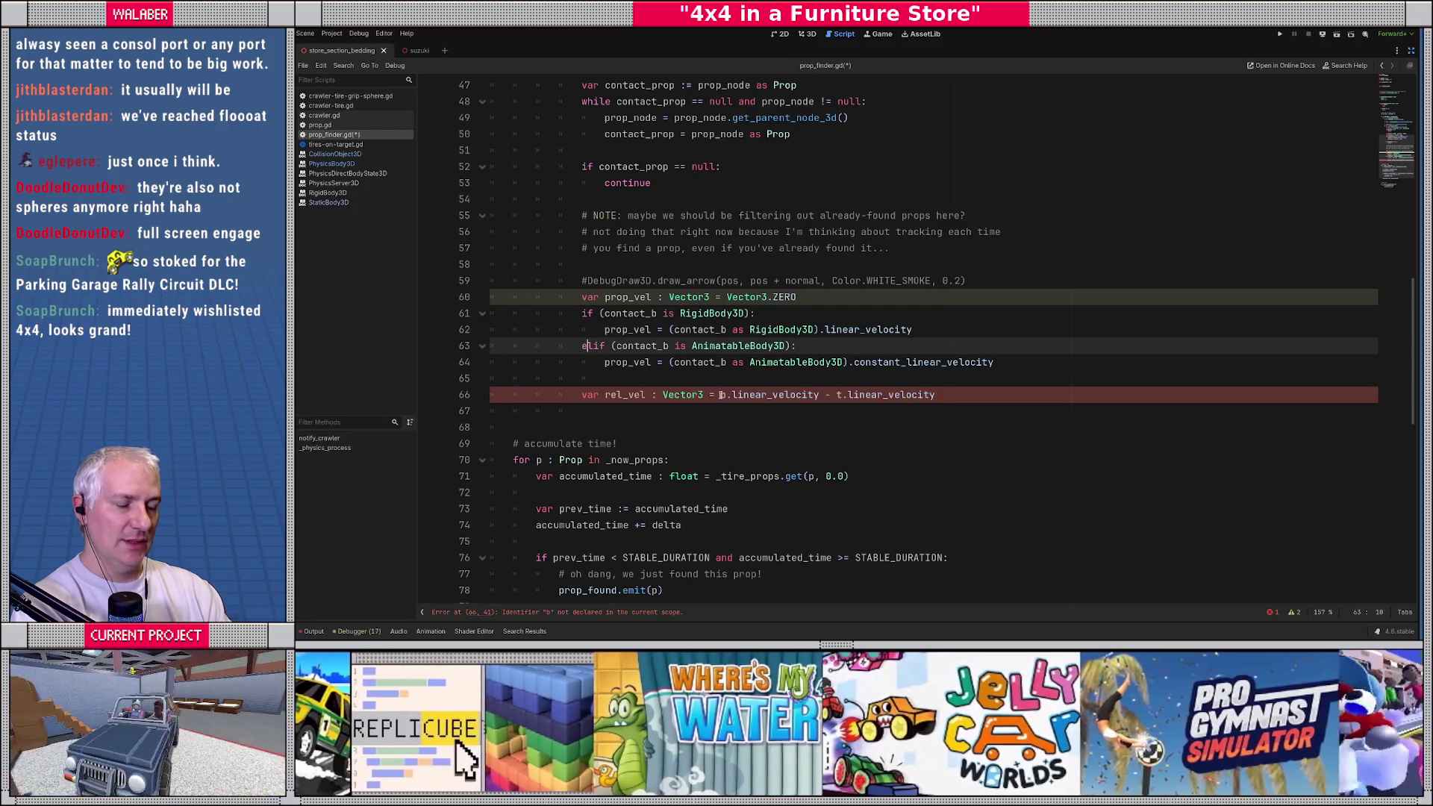
Step: Rewrite line 66 so rel_vel = prop_vel - gs.linear_velocity
left_click_drag(721, 394, 818, 395)
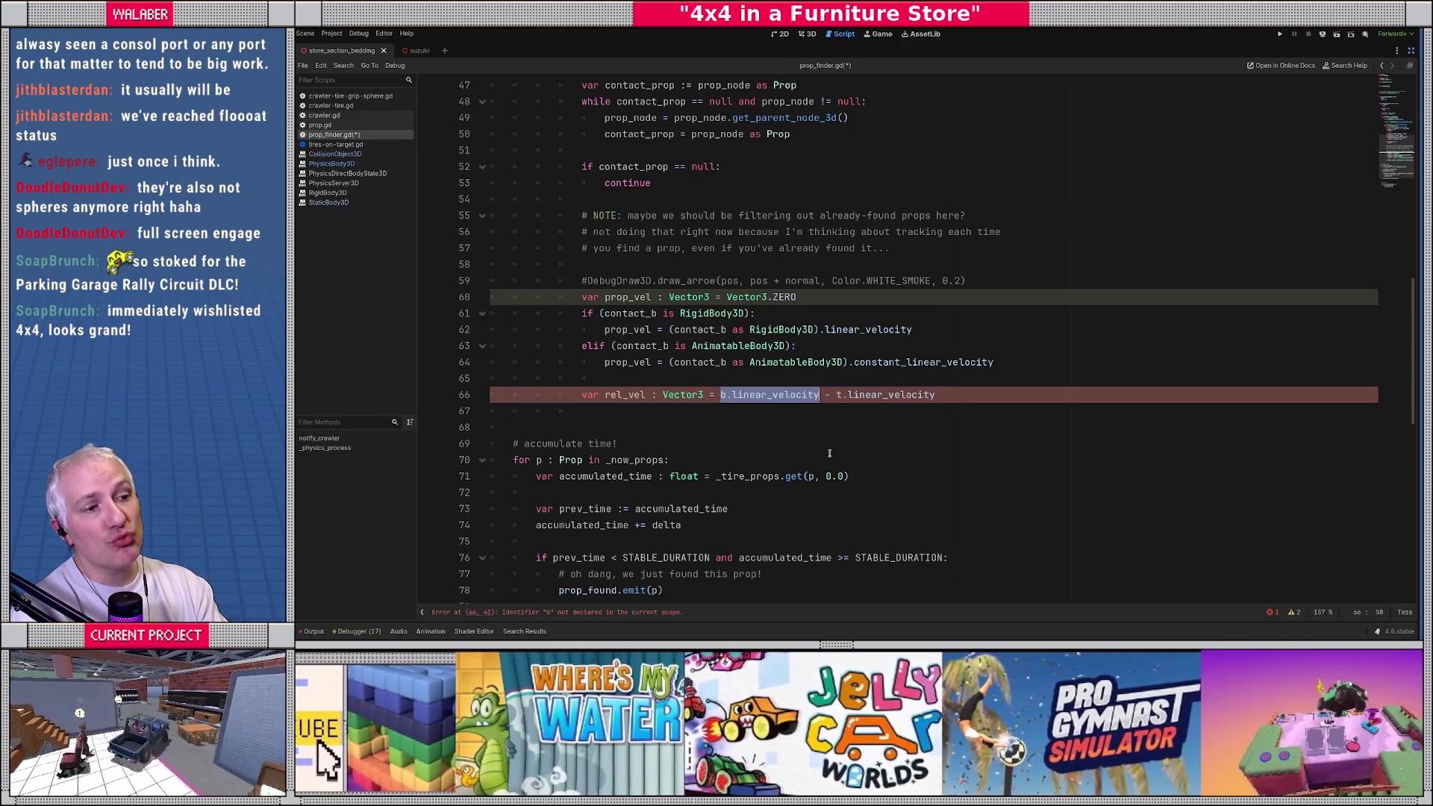
type("prop_vel")
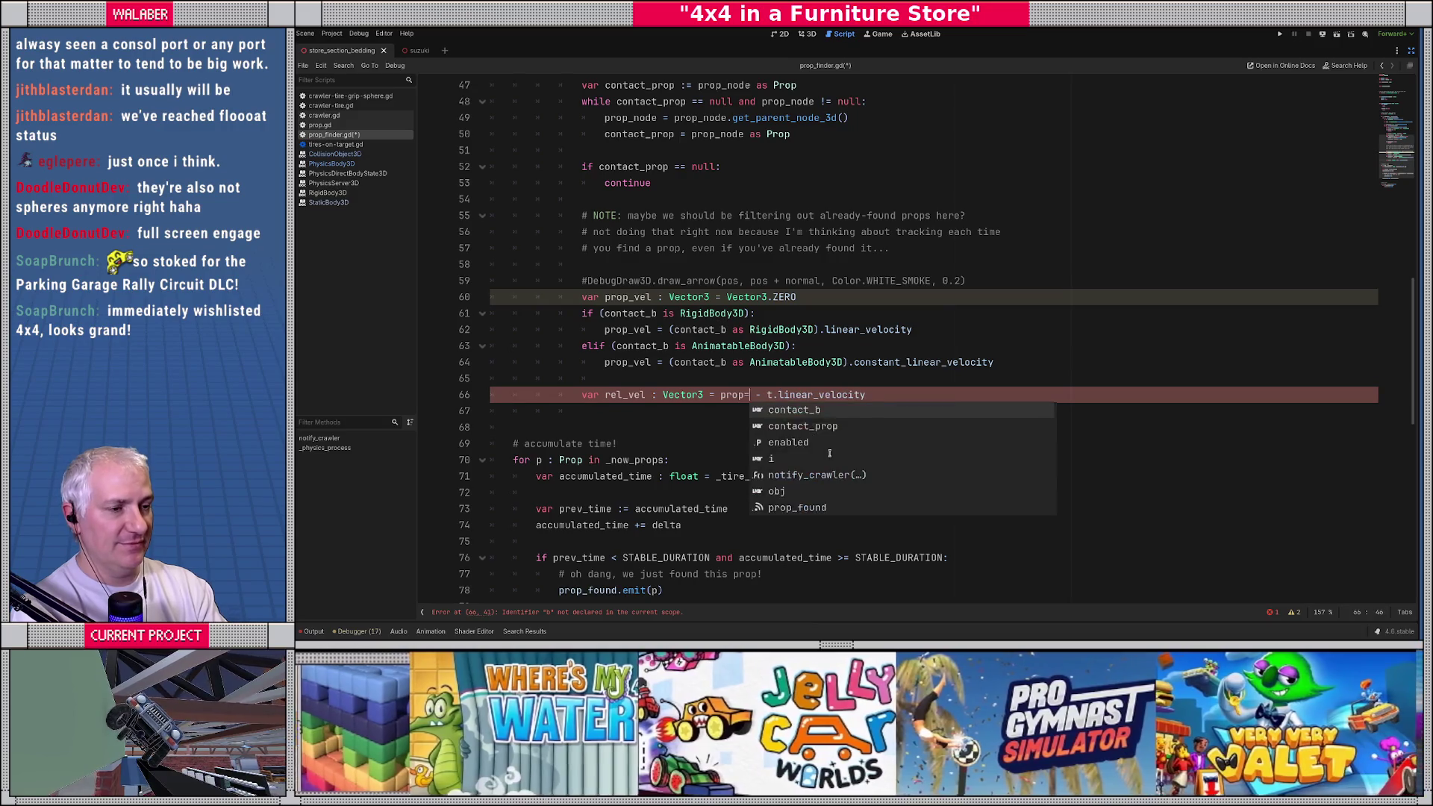
key("Escape")
key("Right")
key("Right")
key("Right")
key("shift+End")
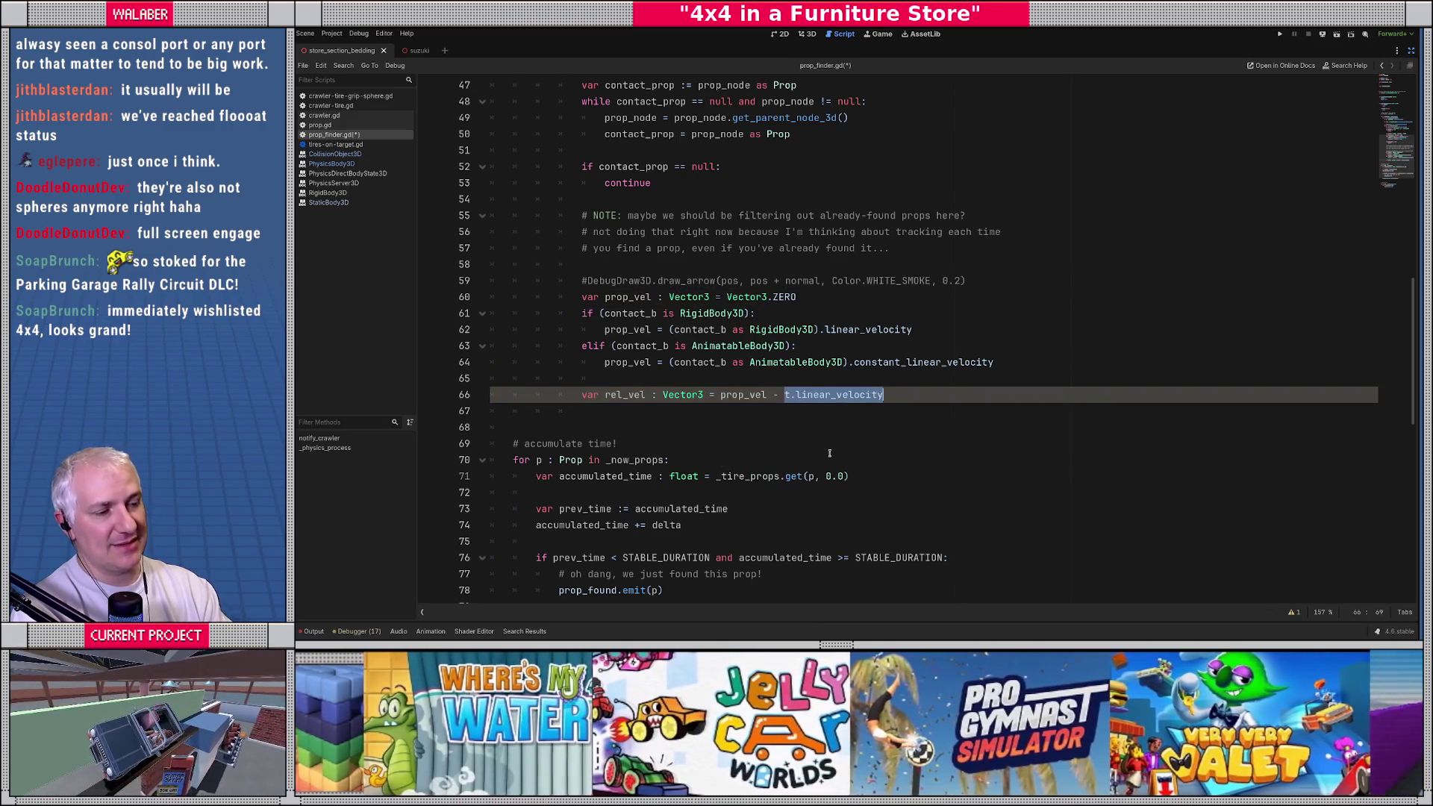
scroll(828, 453, "up", 6)
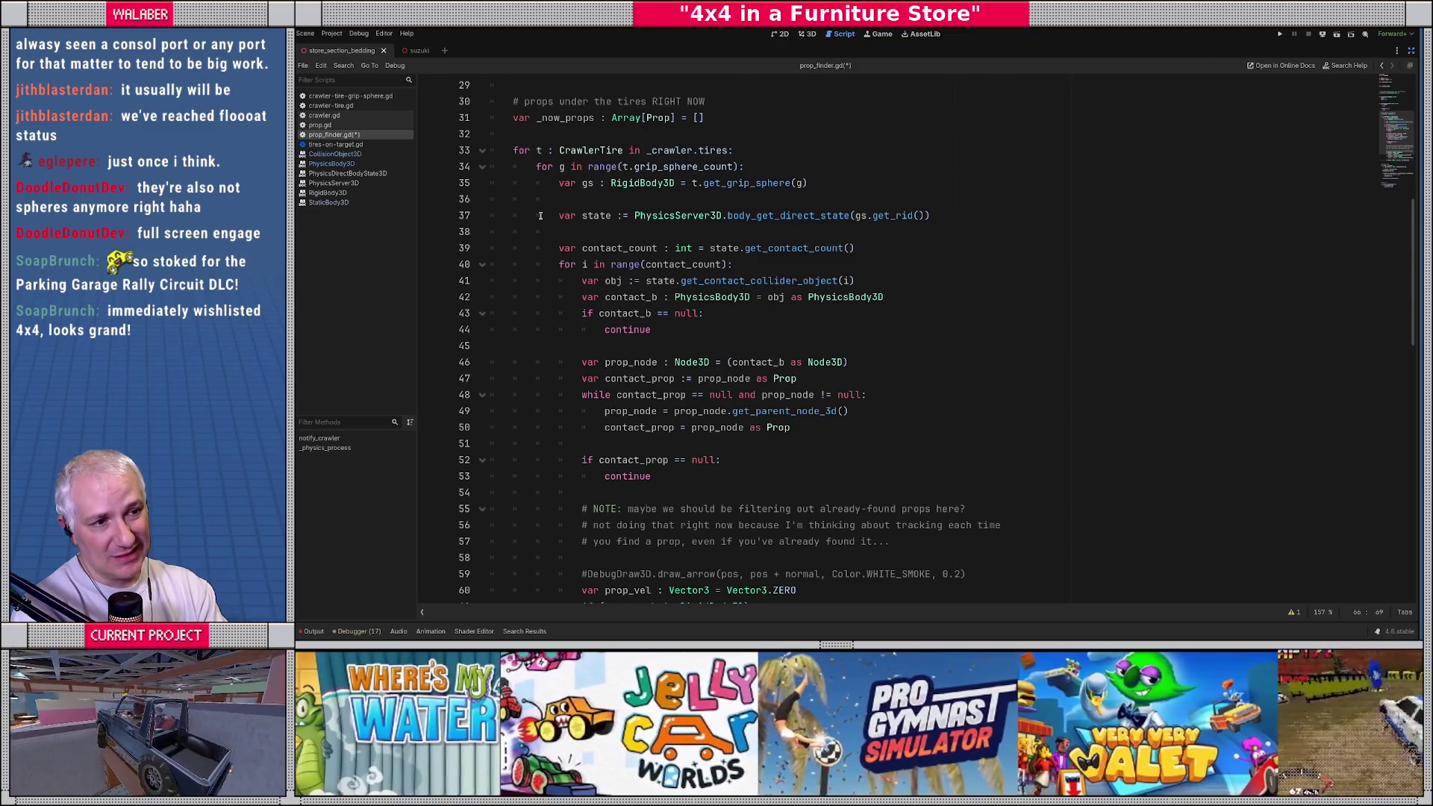
type("t.li")
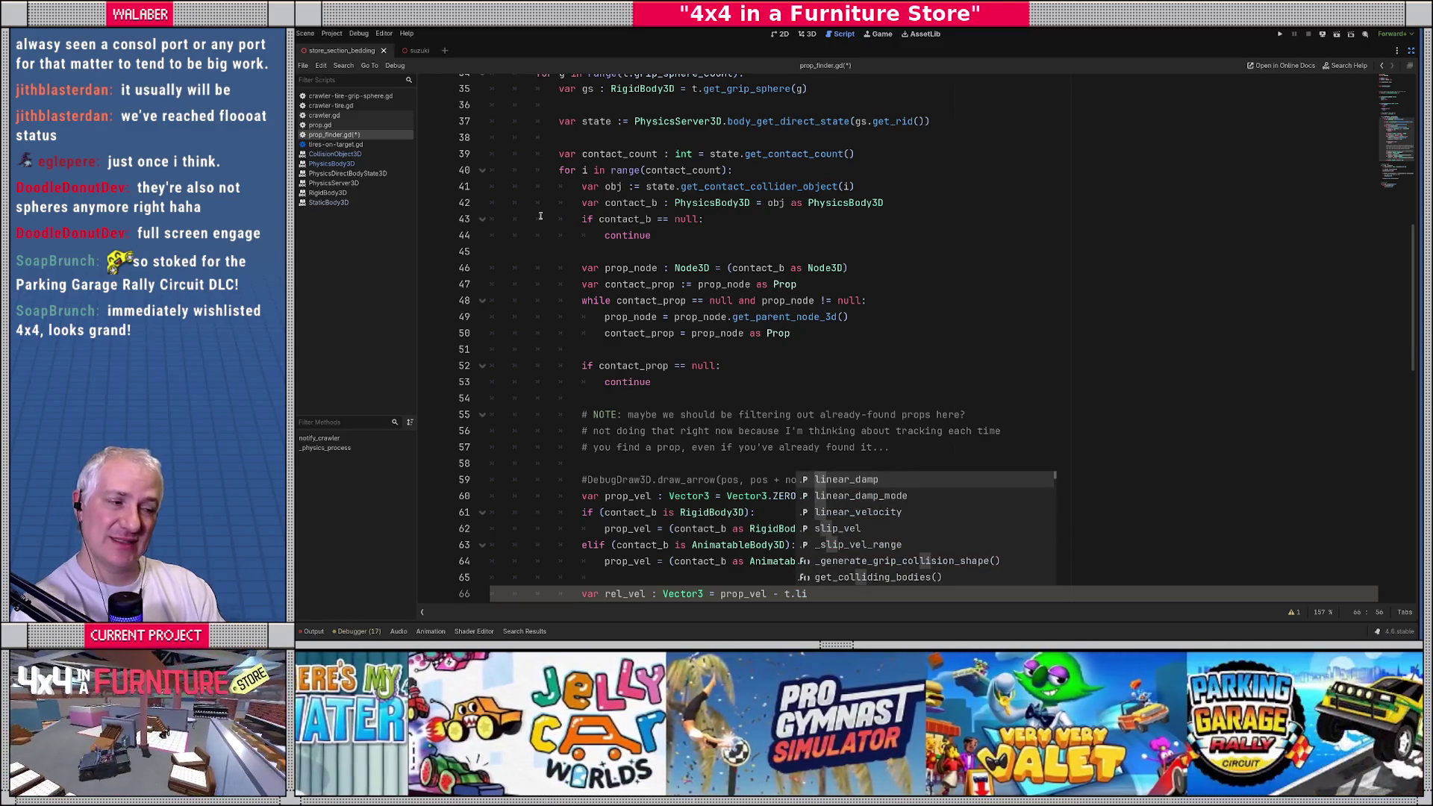
key("BackSpace")
key("BackSpace")
key("BackSpace")
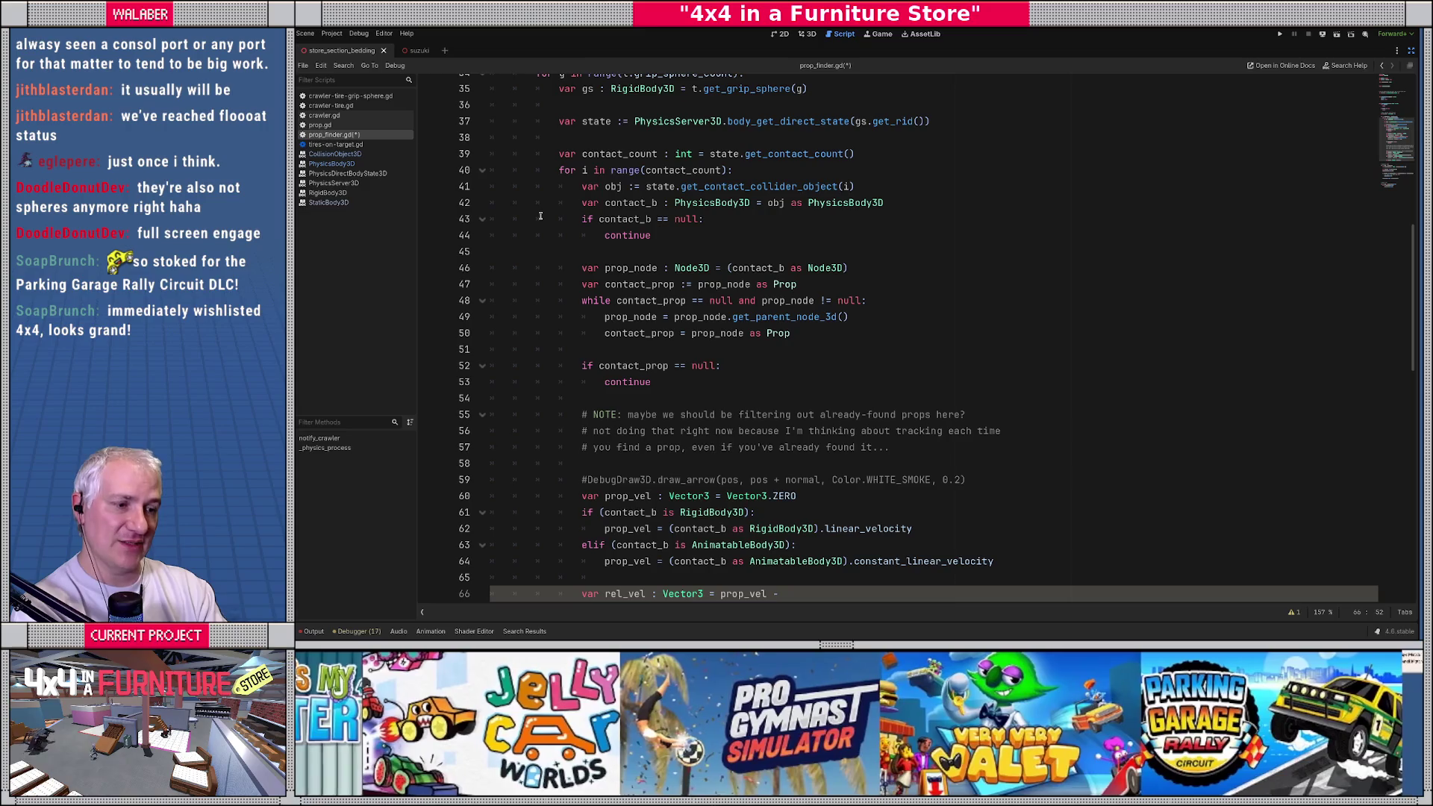
type("gs.li")
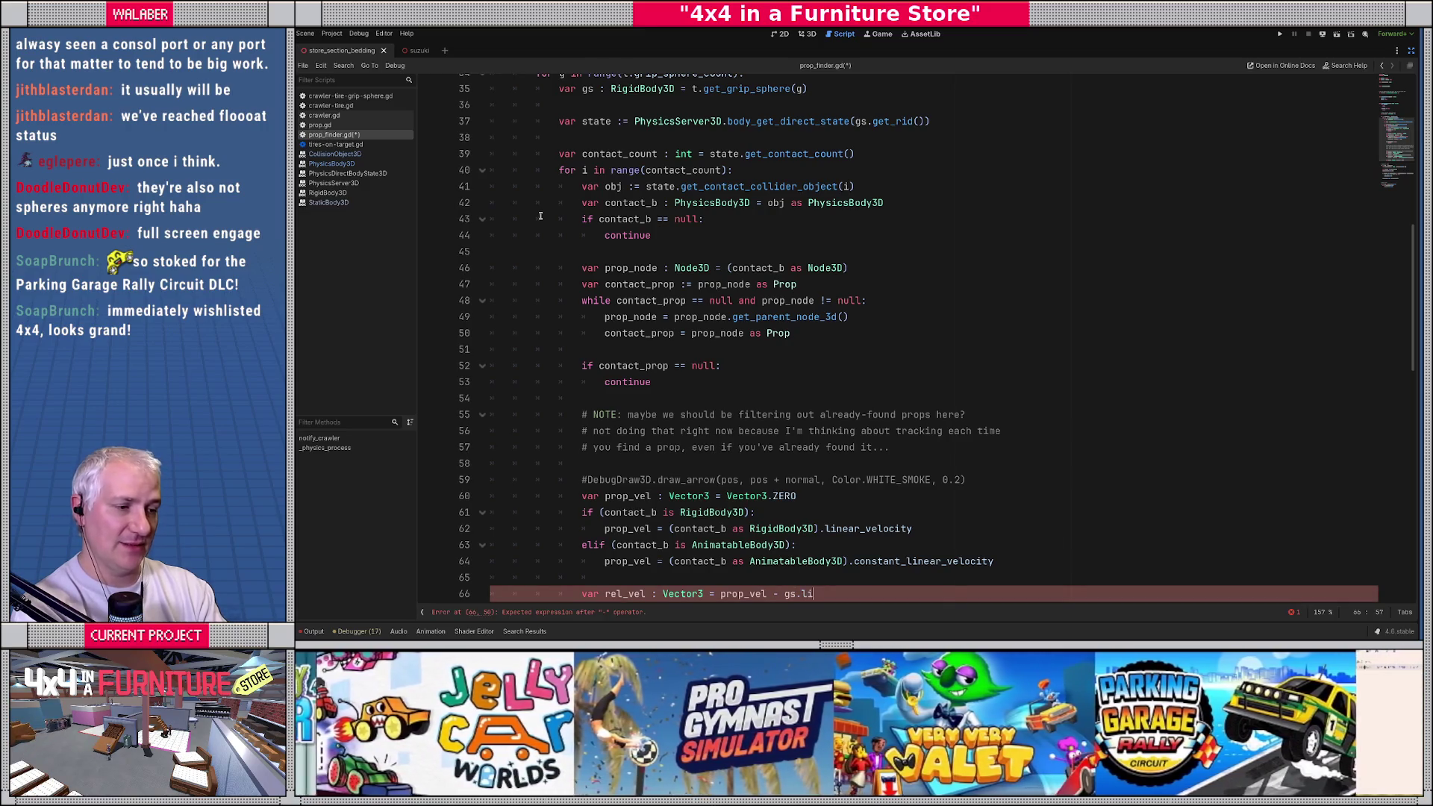
key("Down")
key("Down")
key("Return")
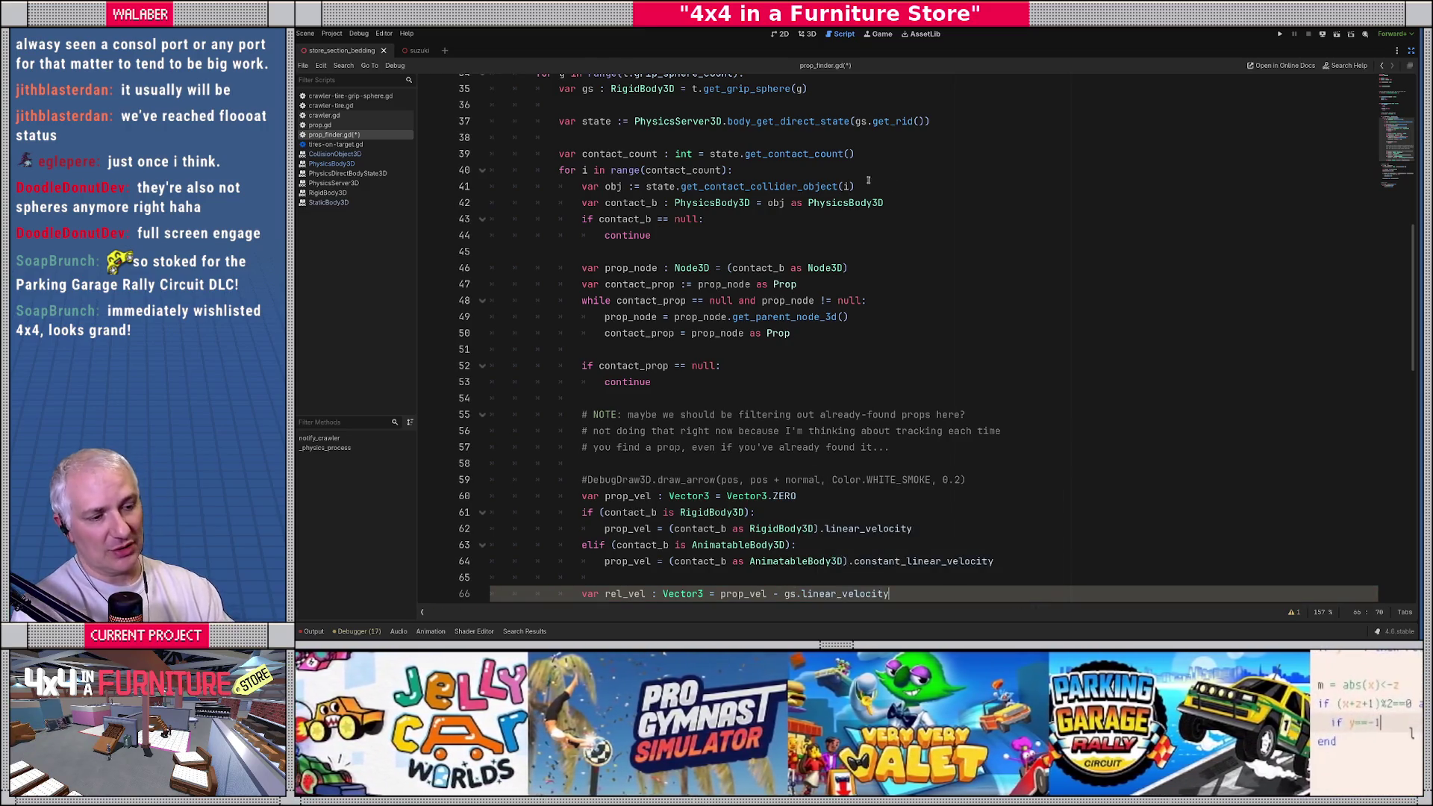
scroll(908, 447, "down", 4)
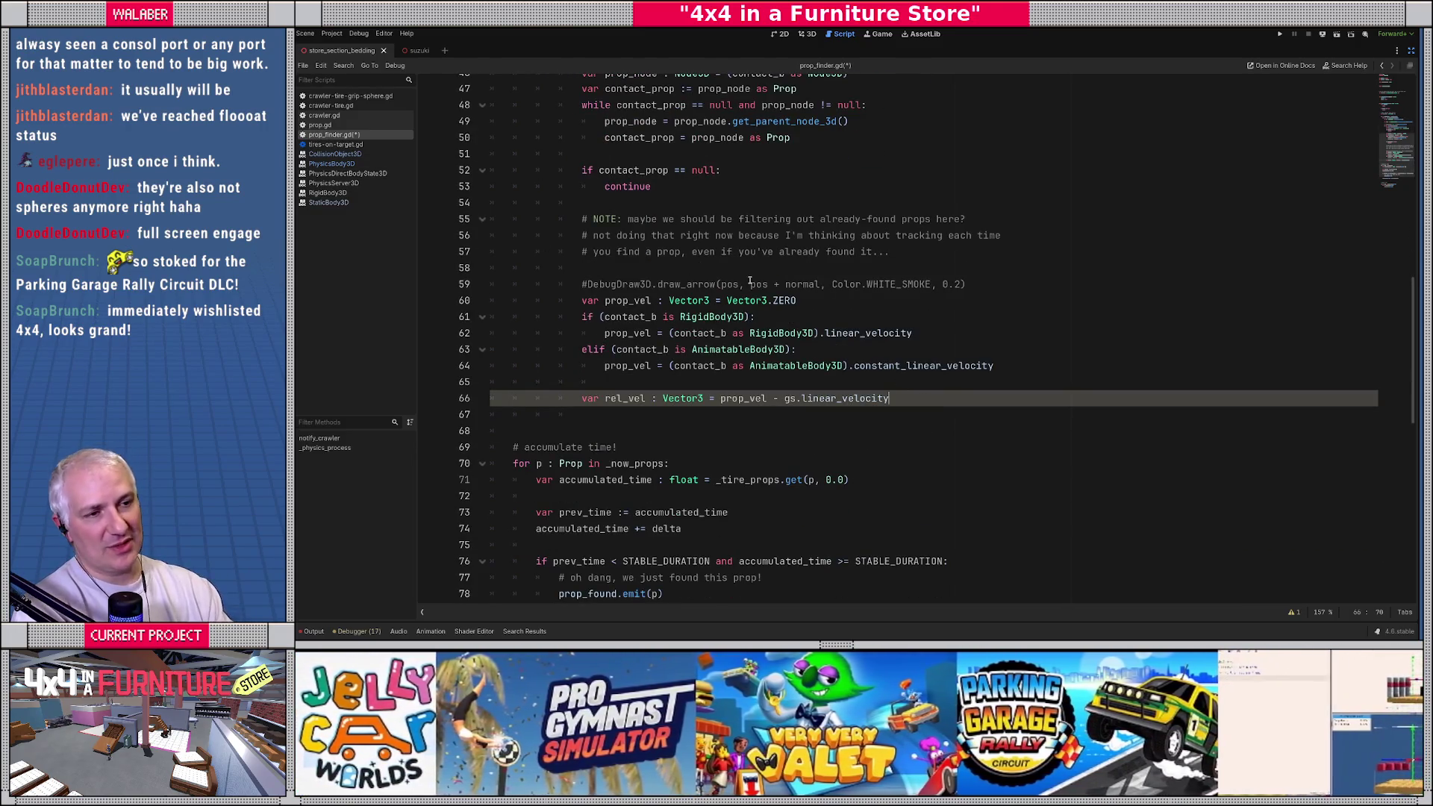
scroll(750, 281, "up", 15)
Step: Insert 'const STABLE_RELVEL :=' above STABLE_DURATION and bring back the side docks
left_click(515, 182)
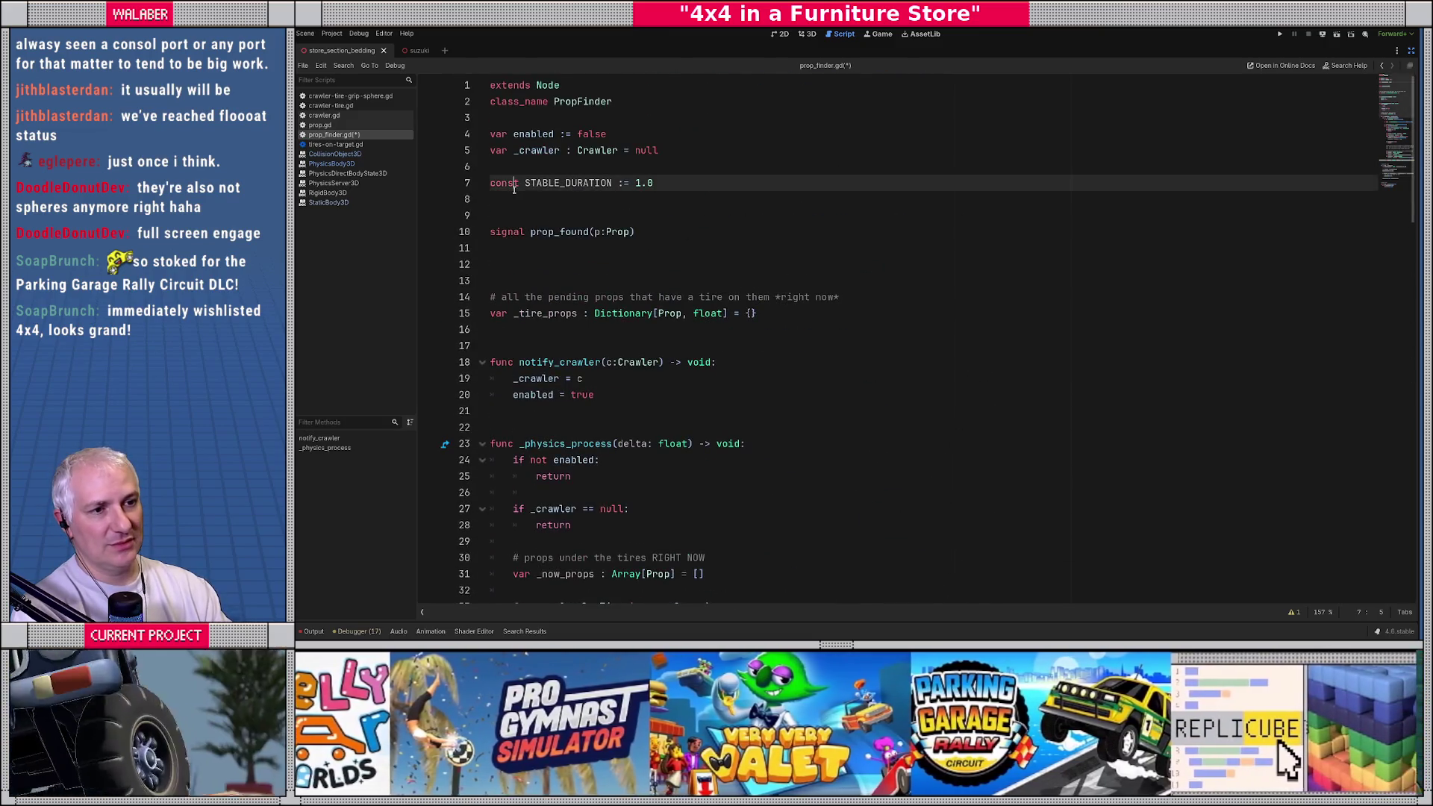
key("Up")
key("Return")
type("copnst")
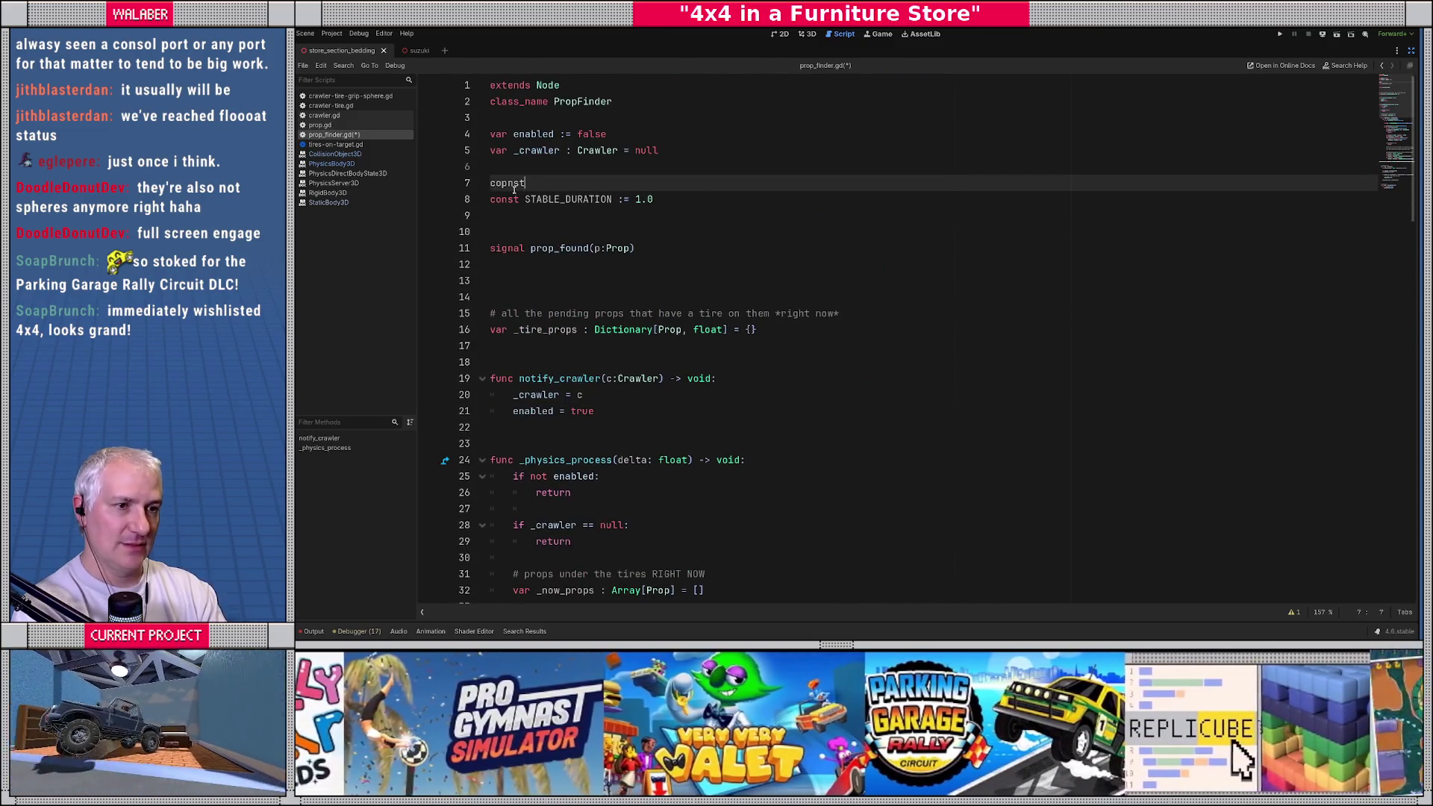
key("BackSpace")
key("BackSpace")
key("BackSpace")
type("nst STABLE_")
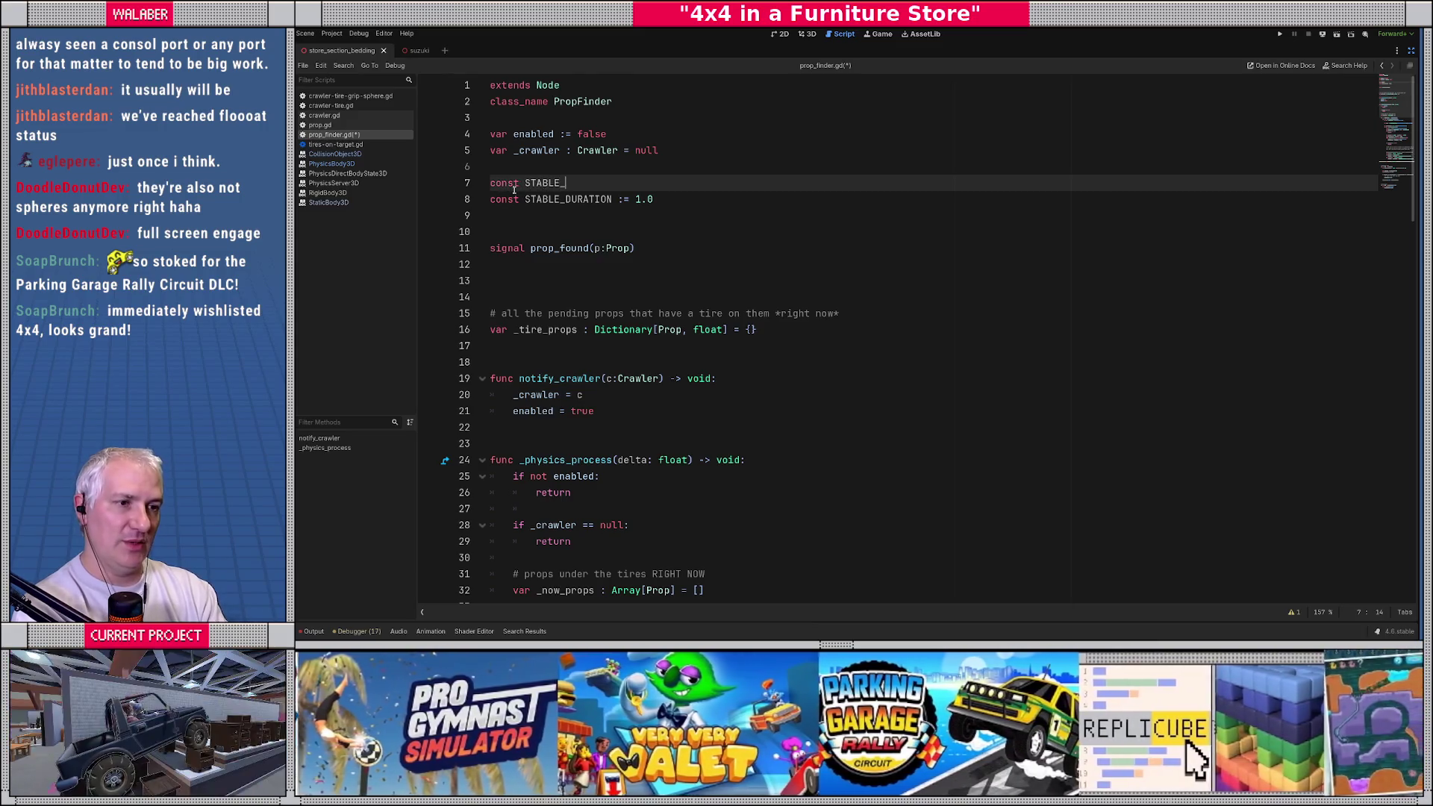
type("RELVEL :=")
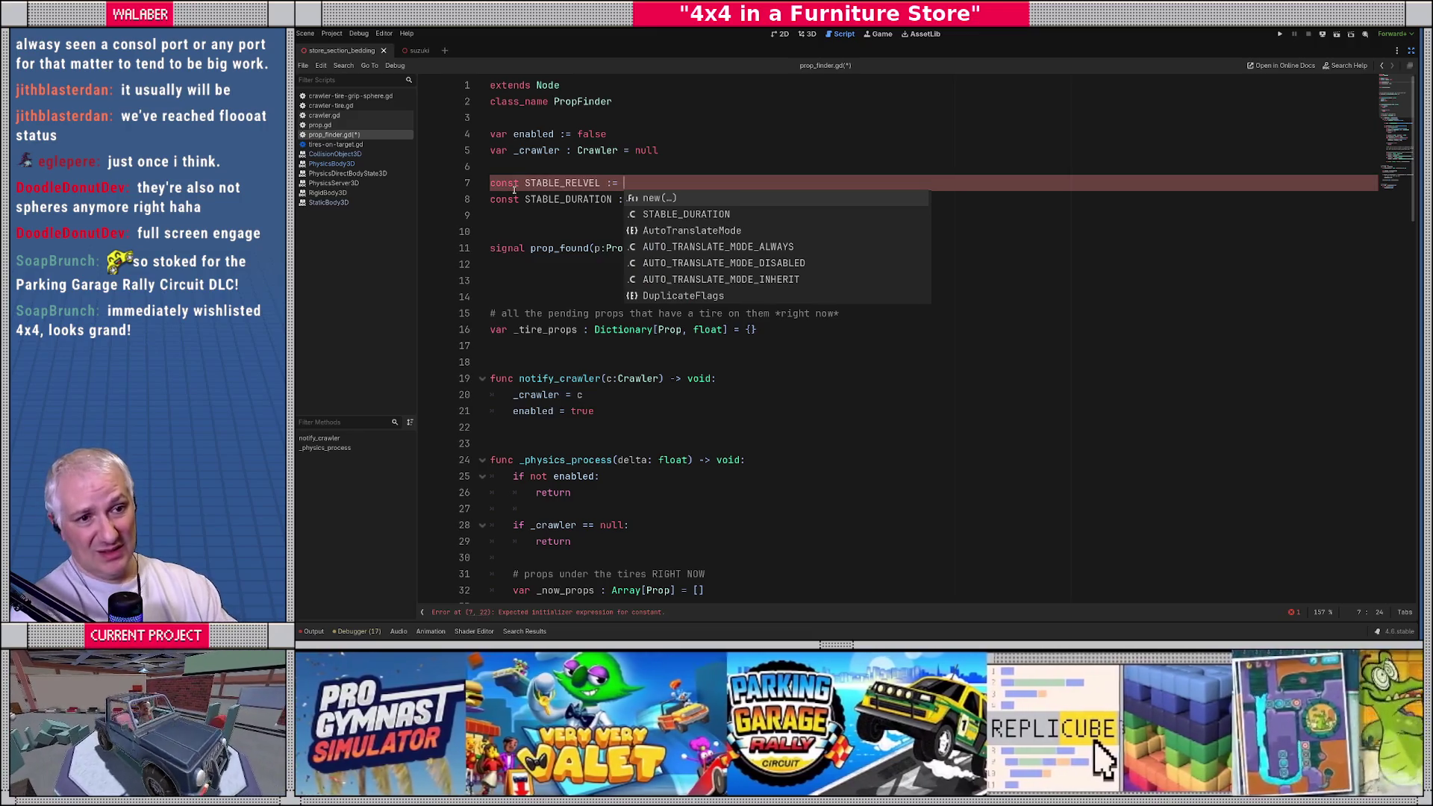
left_click(1410, 50)
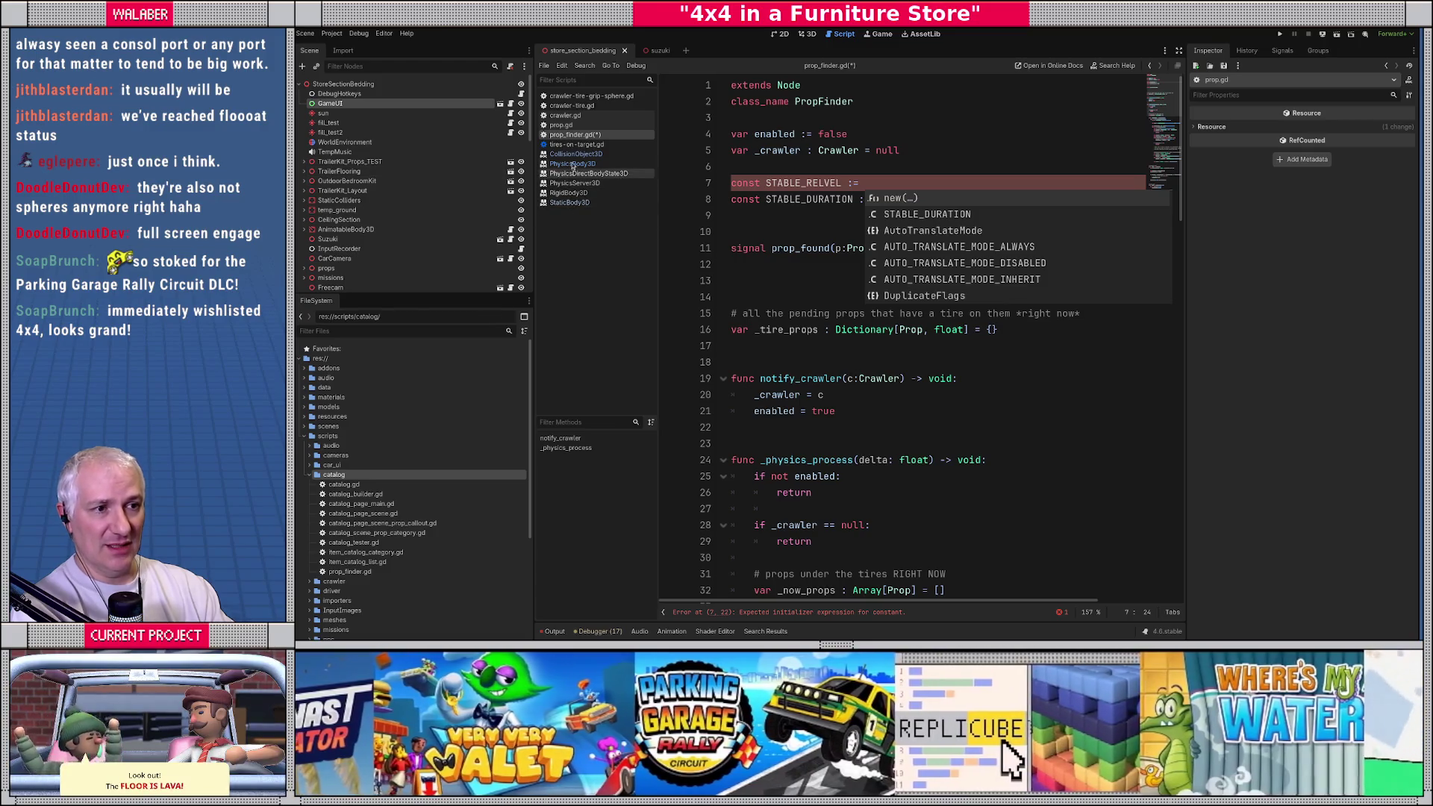
Step: Search for update_tire_count and check VEL_THRESHOLD and TIME_THRESHOLD in objective-tires-on.gd
left_click(568, 145)
scroll(897, 134, "up", 10)
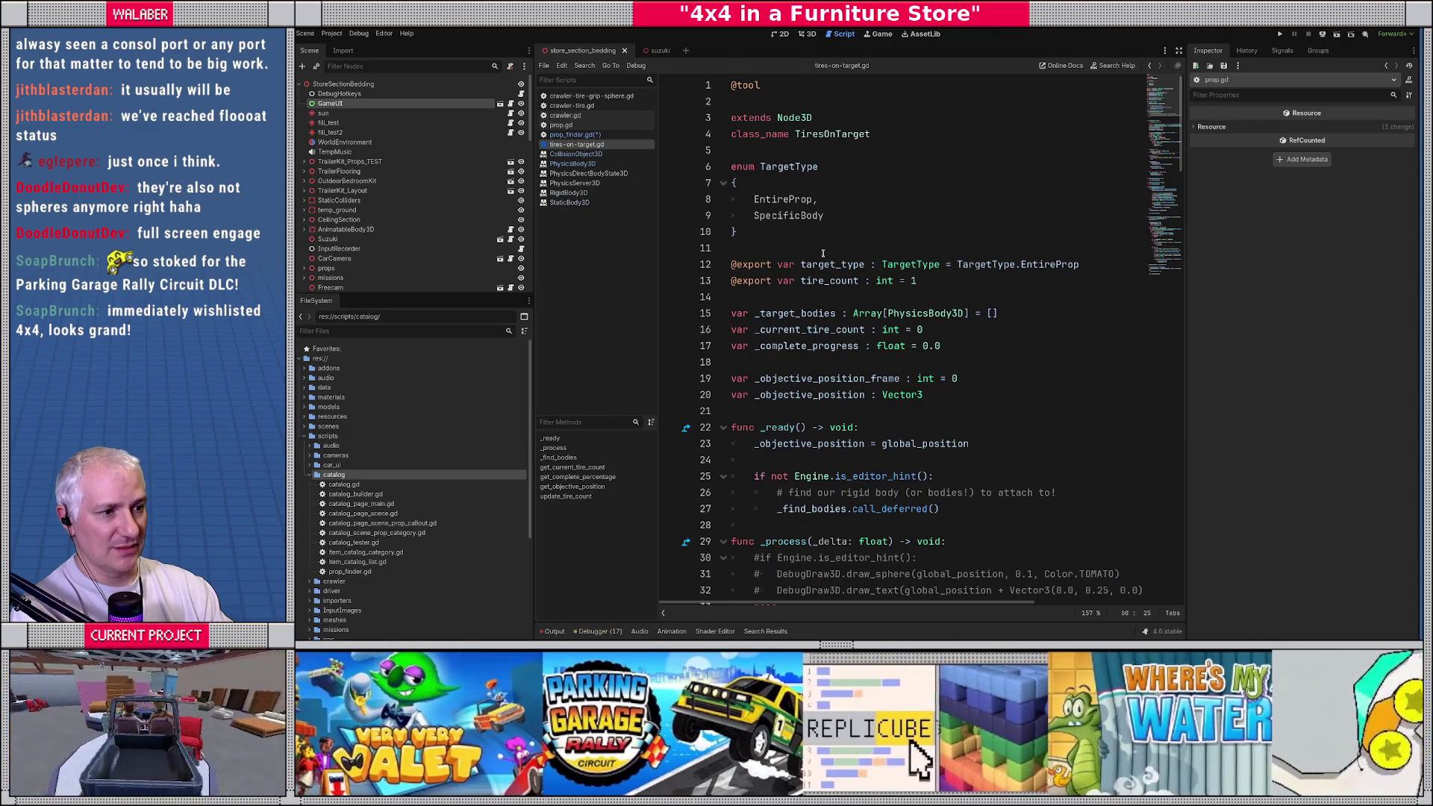
scroll(822, 254, "down", 15)
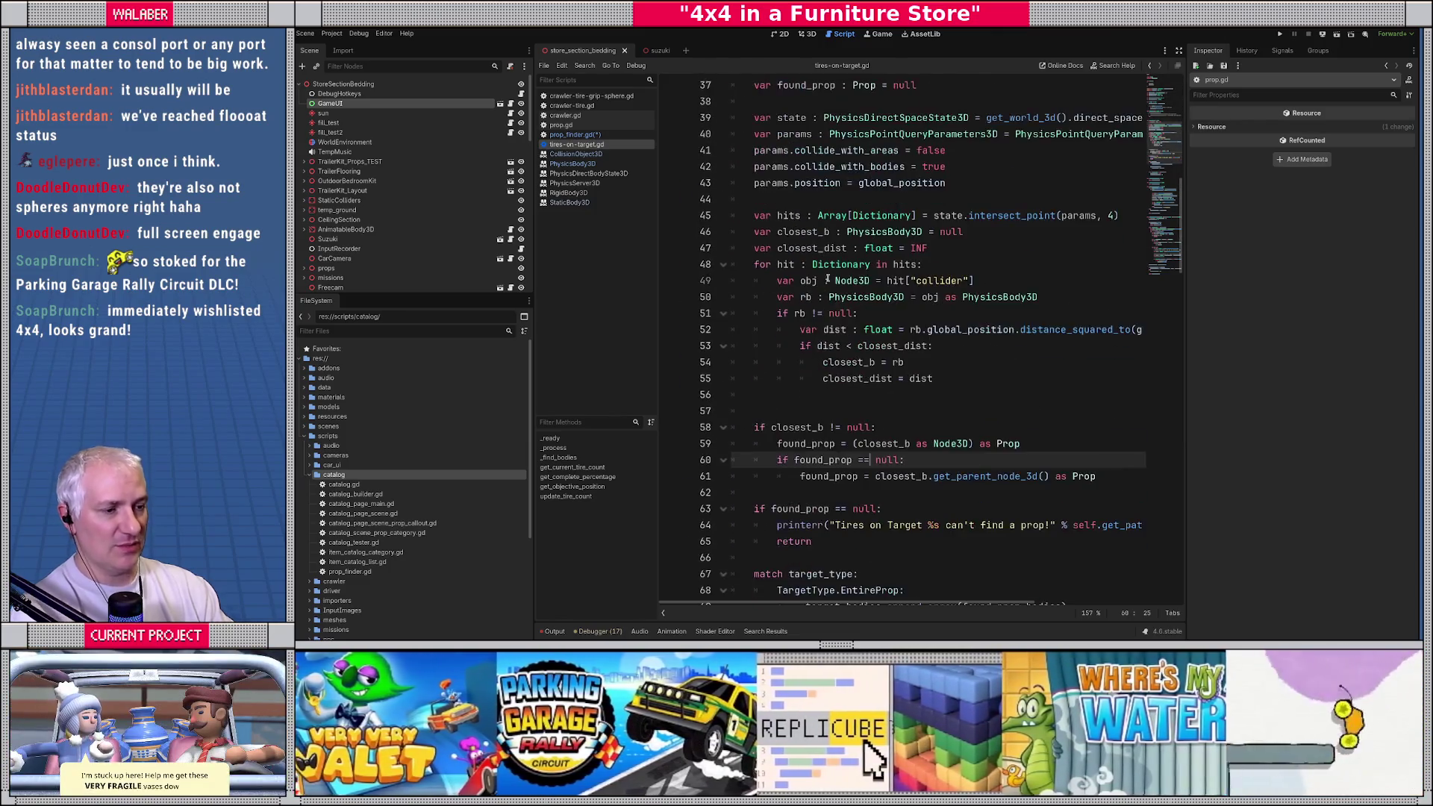
scroll(839, 332, "down", 15)
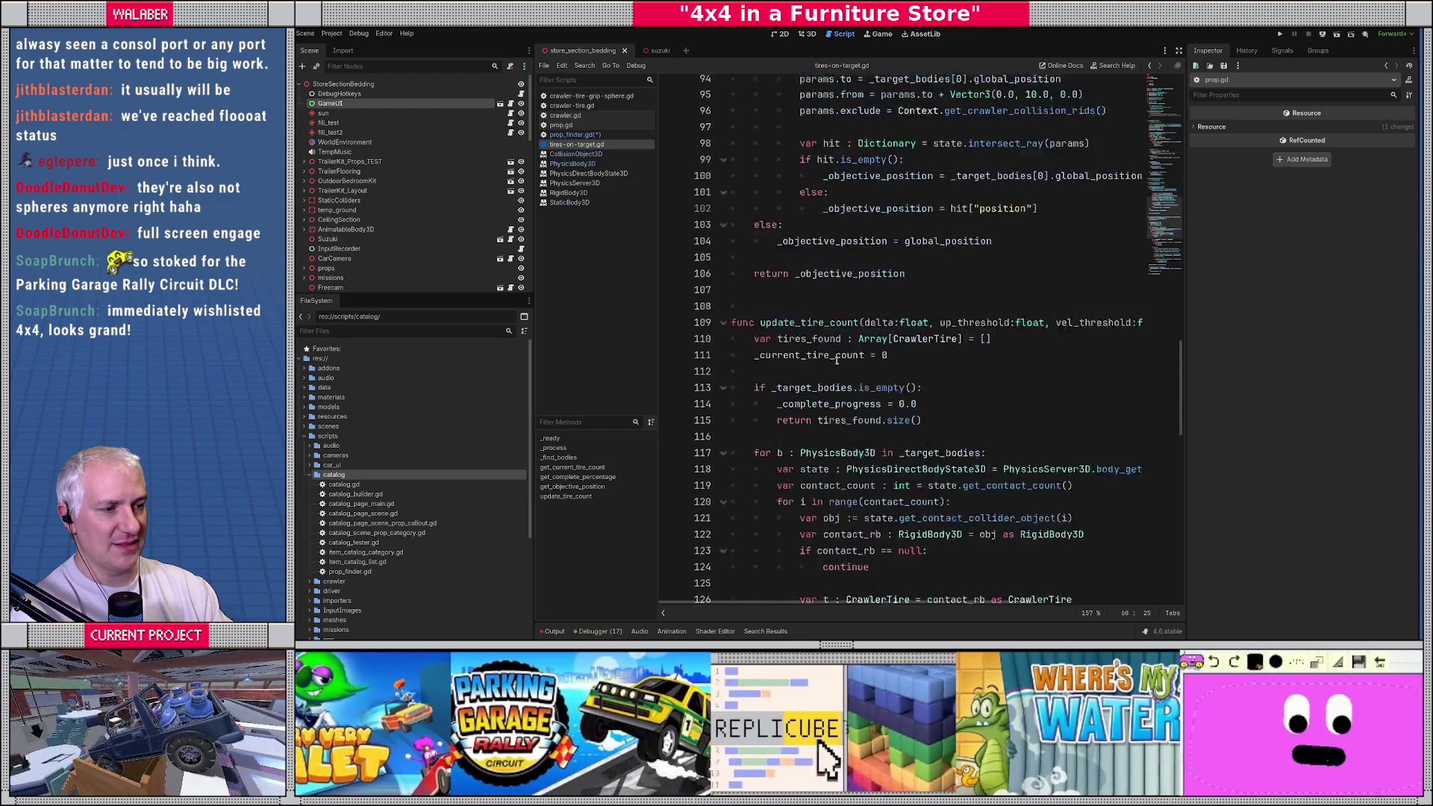
double_click(812, 280)
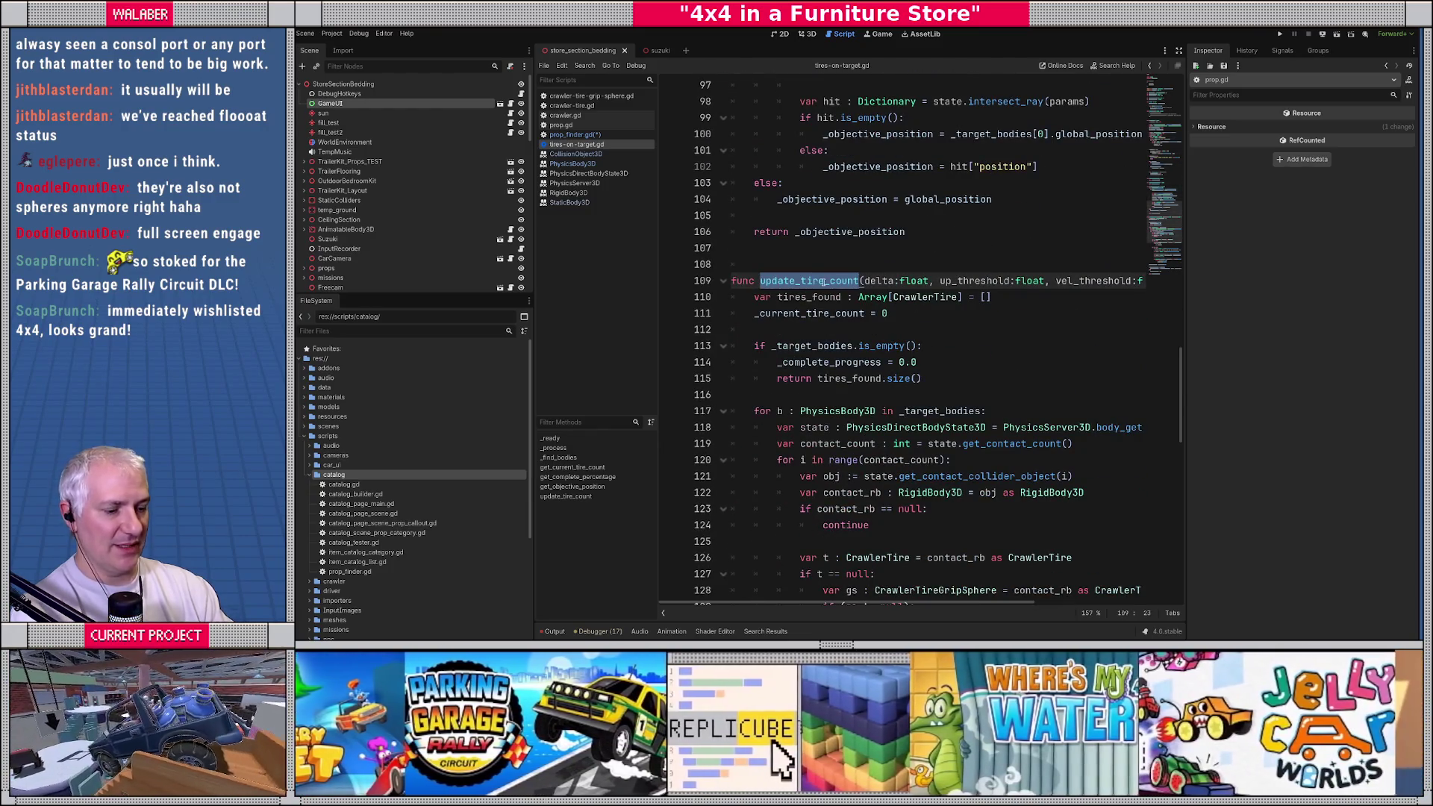
key("ctrl+shift+f")
key("Return")
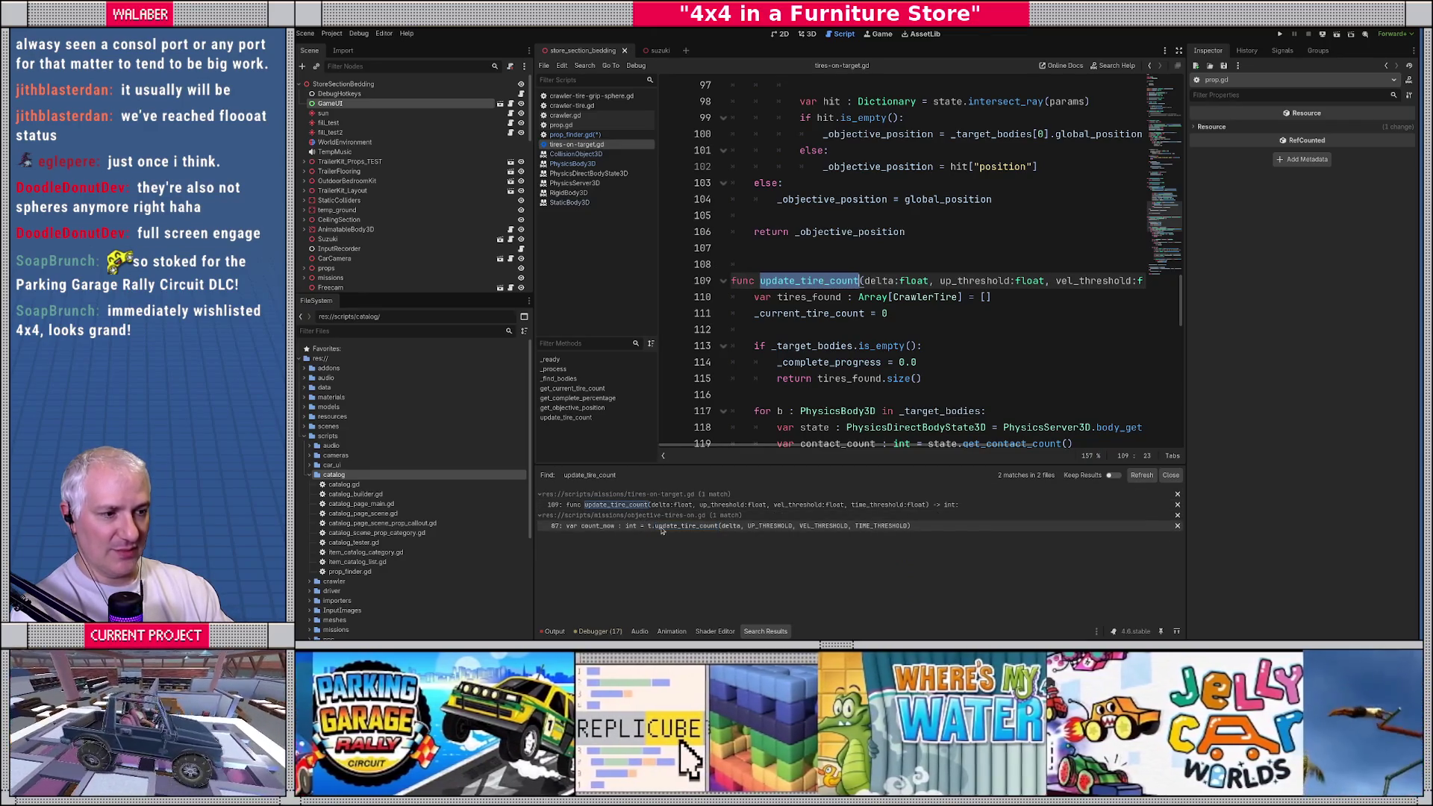
left_click(661, 526)
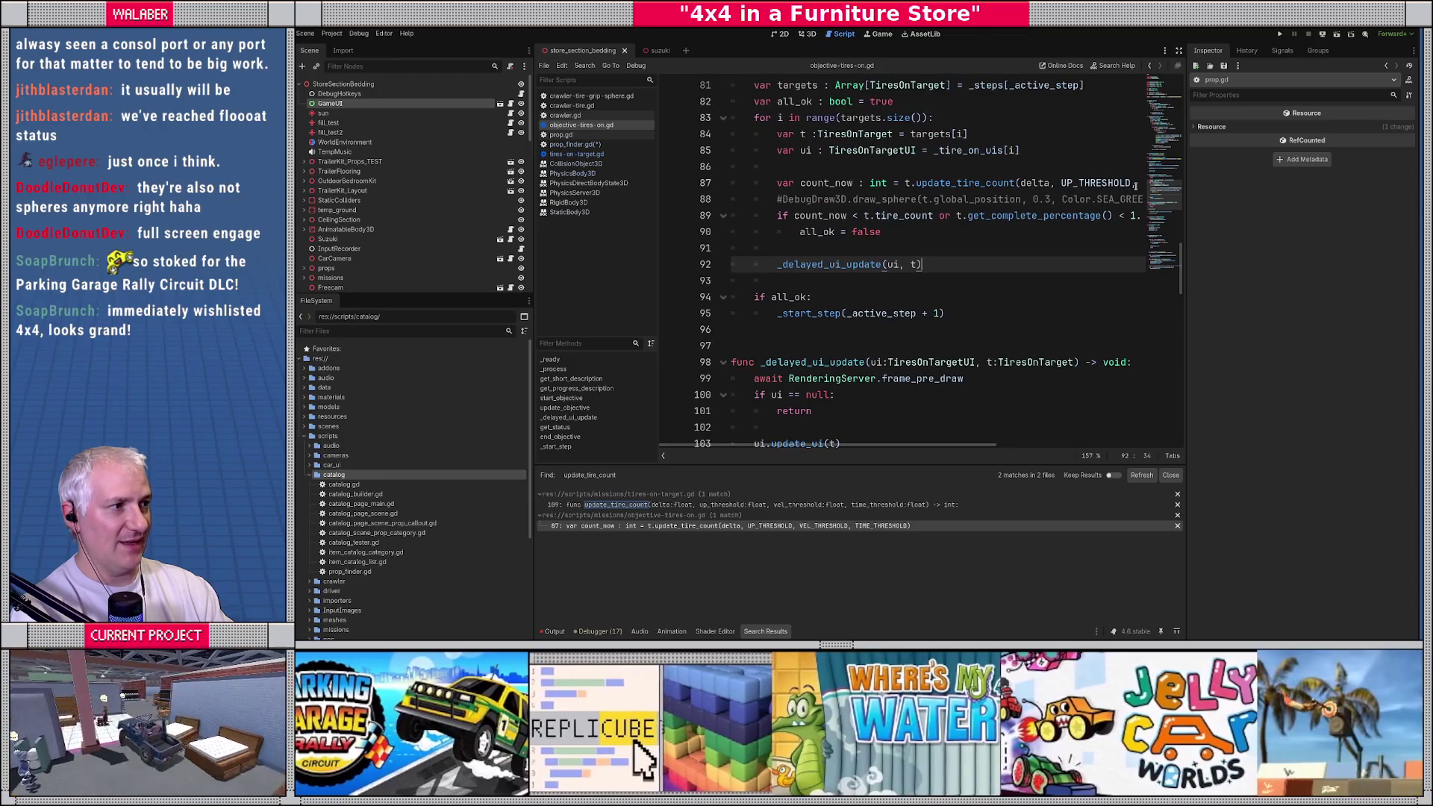
scroll(873, 447, "right", 3)
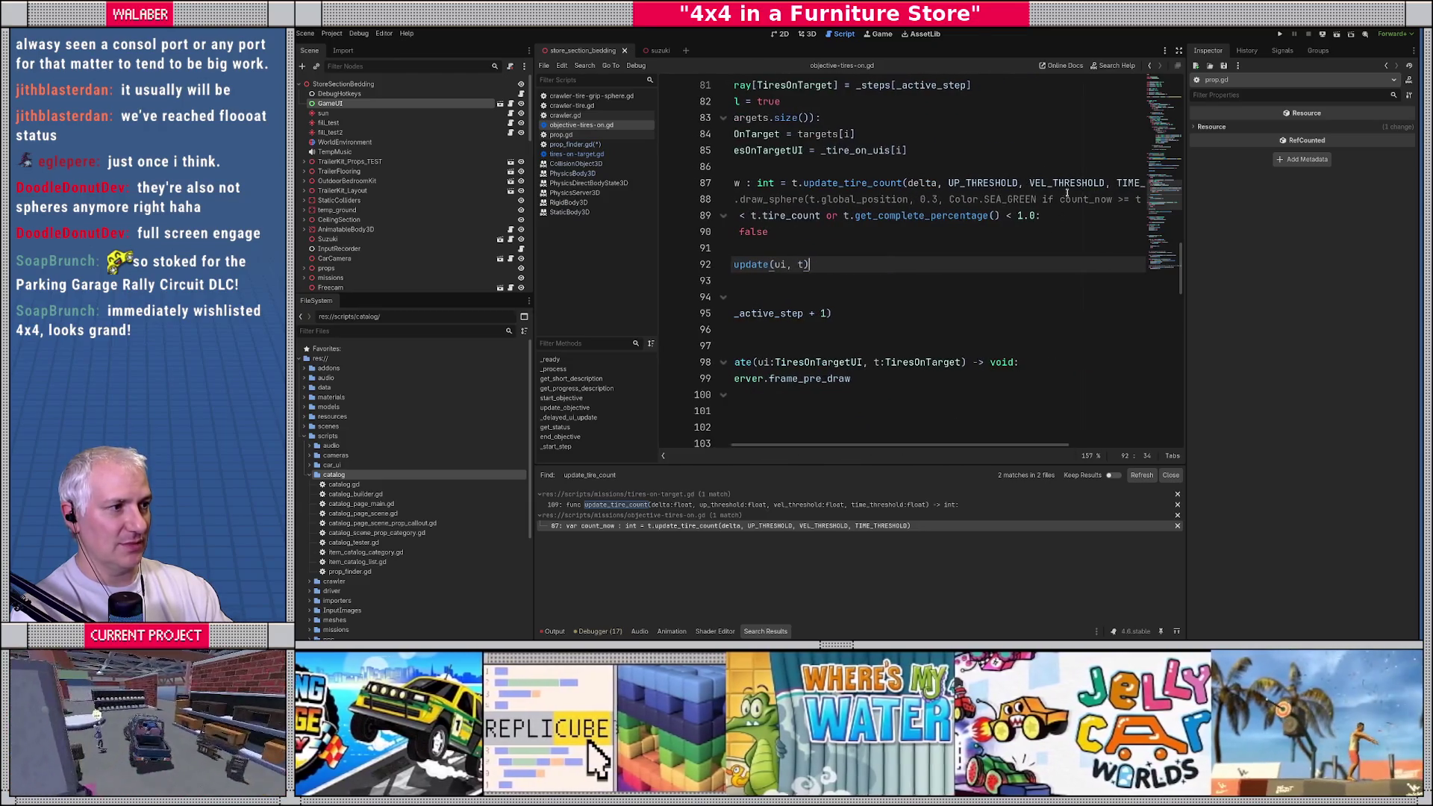
left_click(1067, 185, "ctrl")
left_click_drag(942, 215, 597, 217)
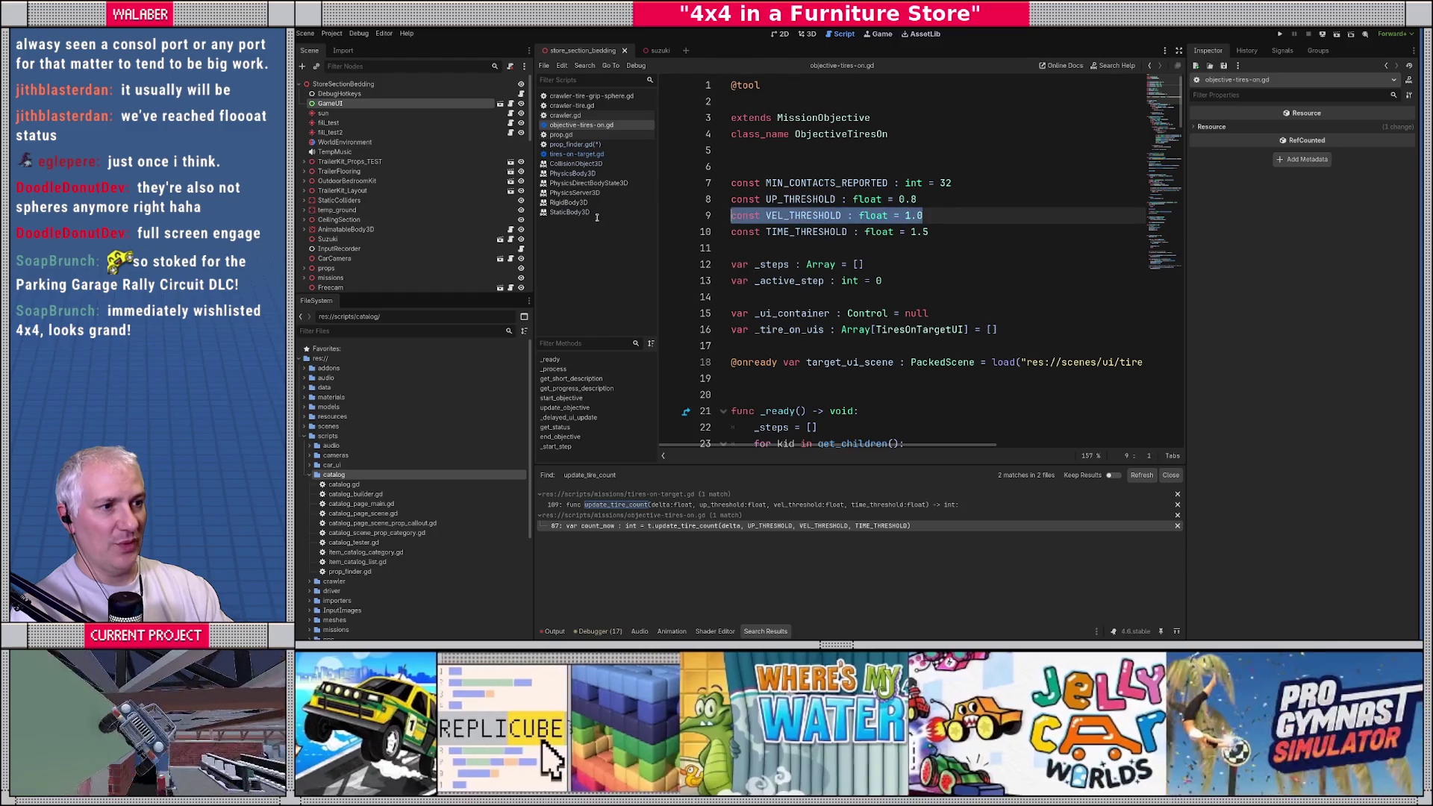
left_click(928, 259)
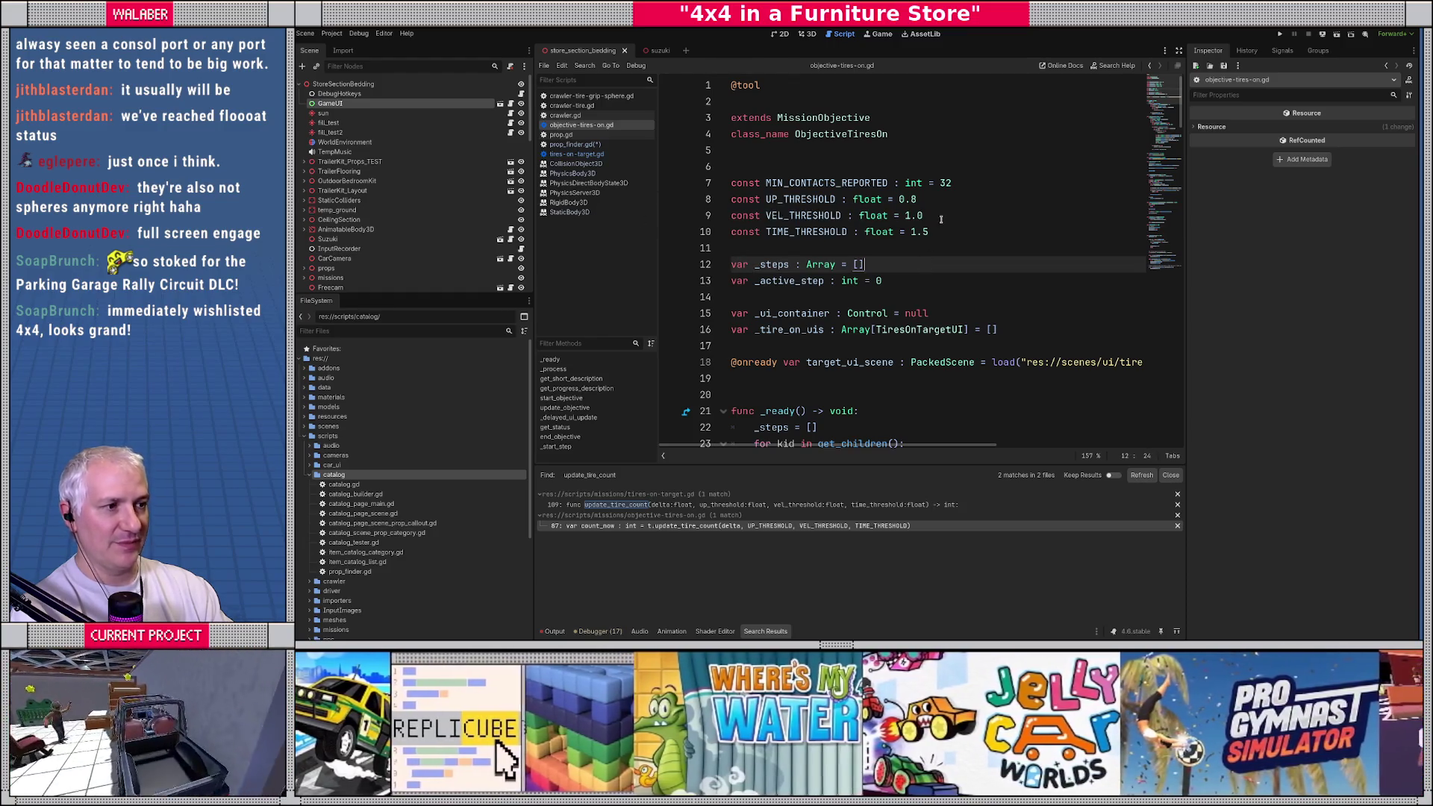
left_click_drag(748, 215, 997, 246)
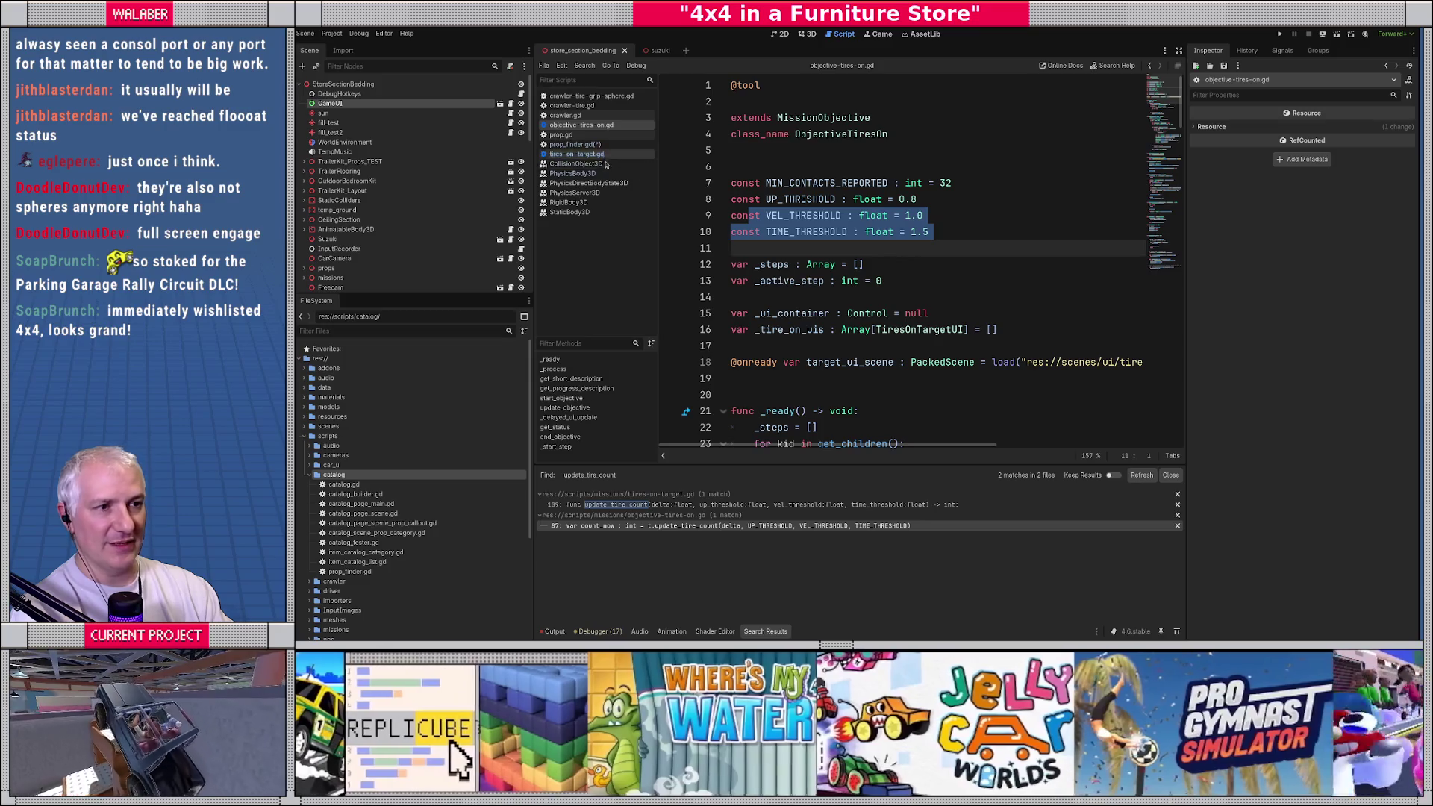
Step: In prop_finder.gd, set STABLE_RELVEL to 1.0 and STABLE_DURATION to 1.5, then hide the docks
left_click(575, 144)
left_click(864, 184)
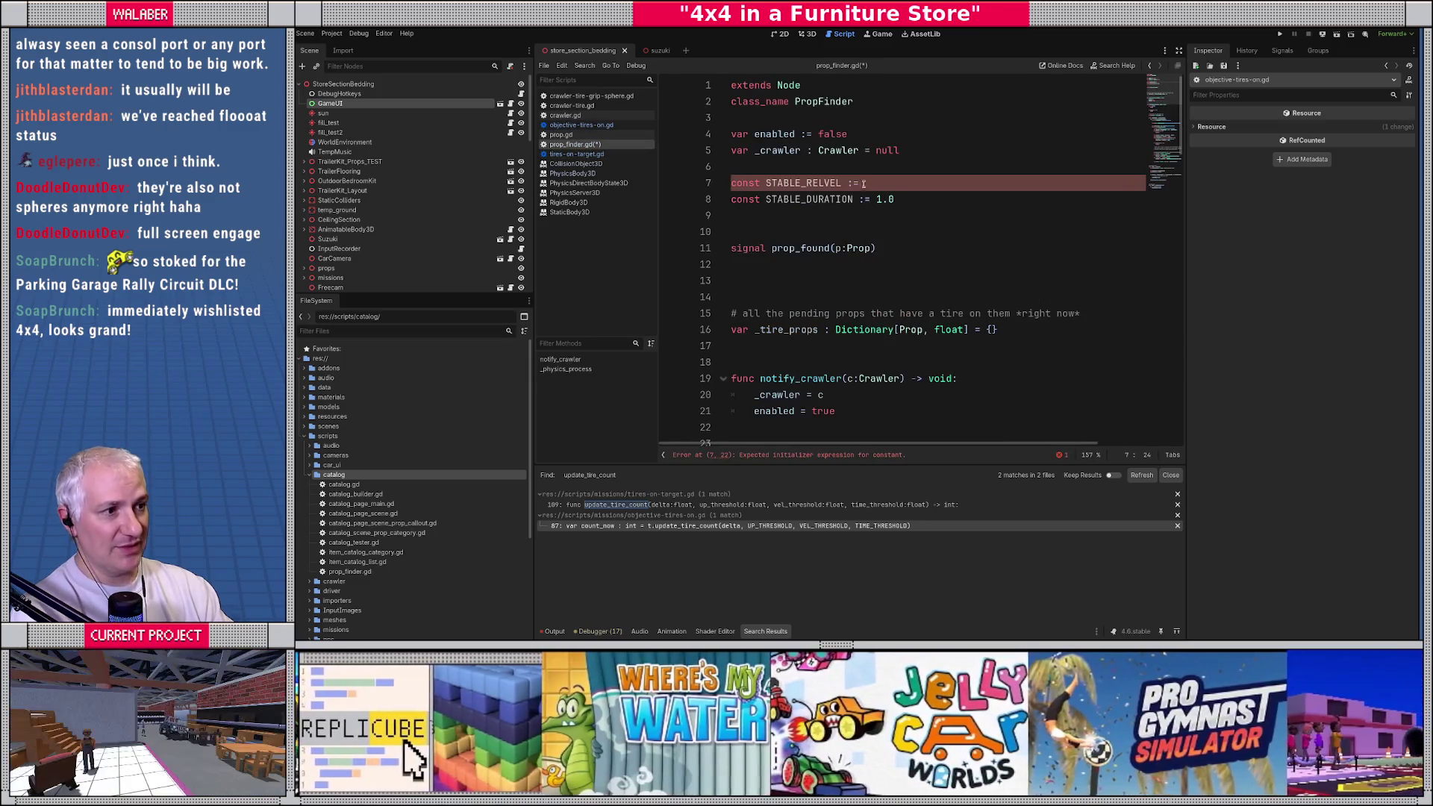
type("1.0")
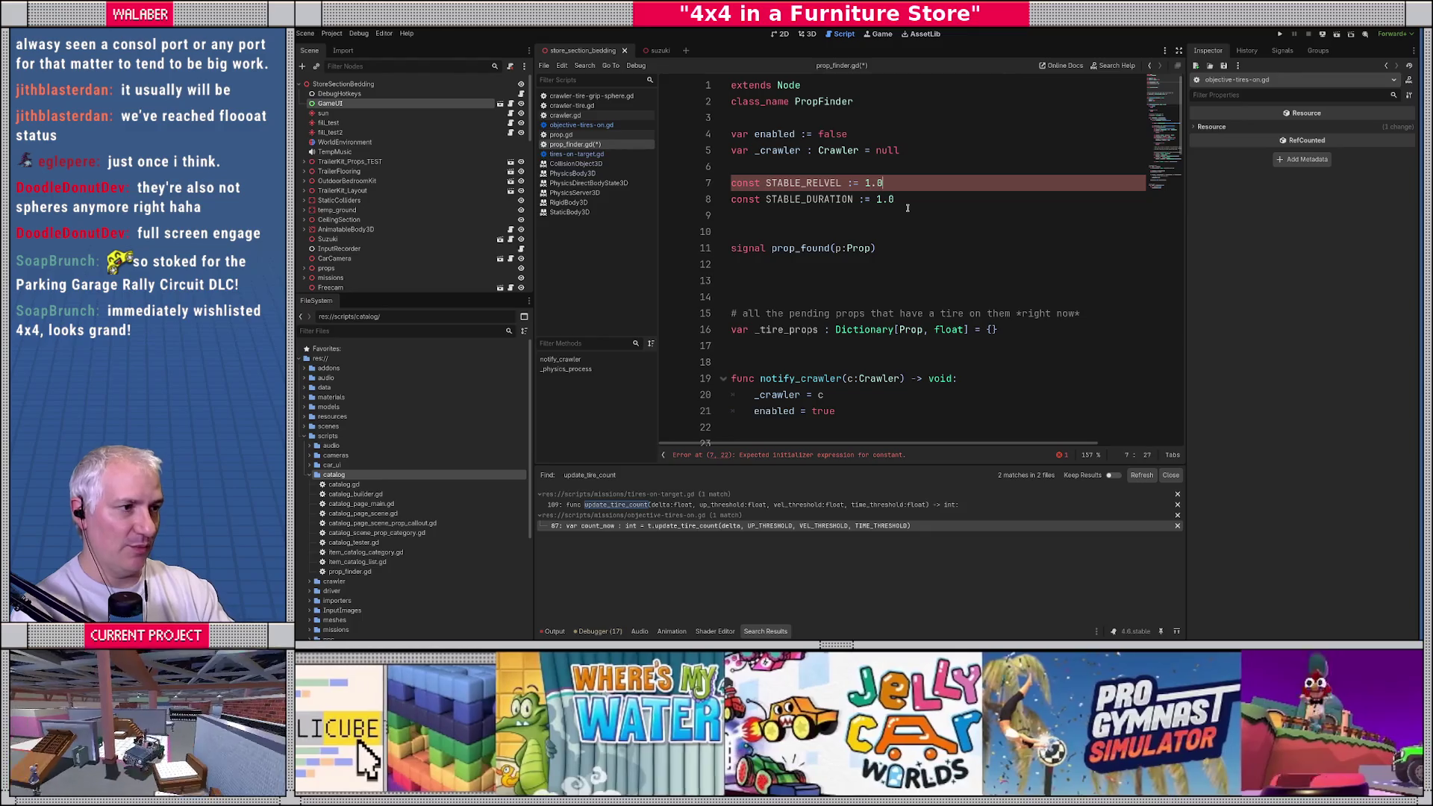
key("Down")
key("Right")
type("5")
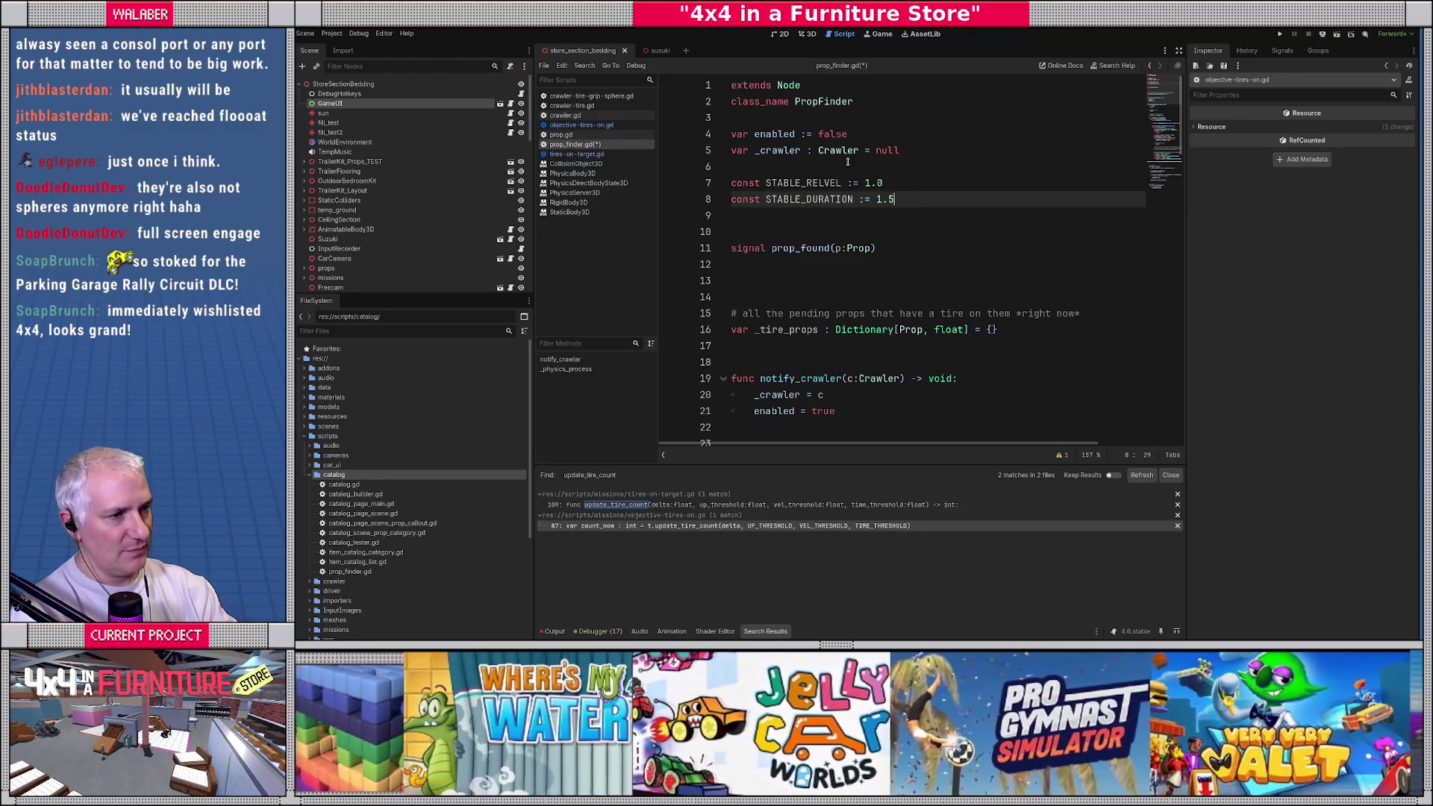
double_click(797, 183)
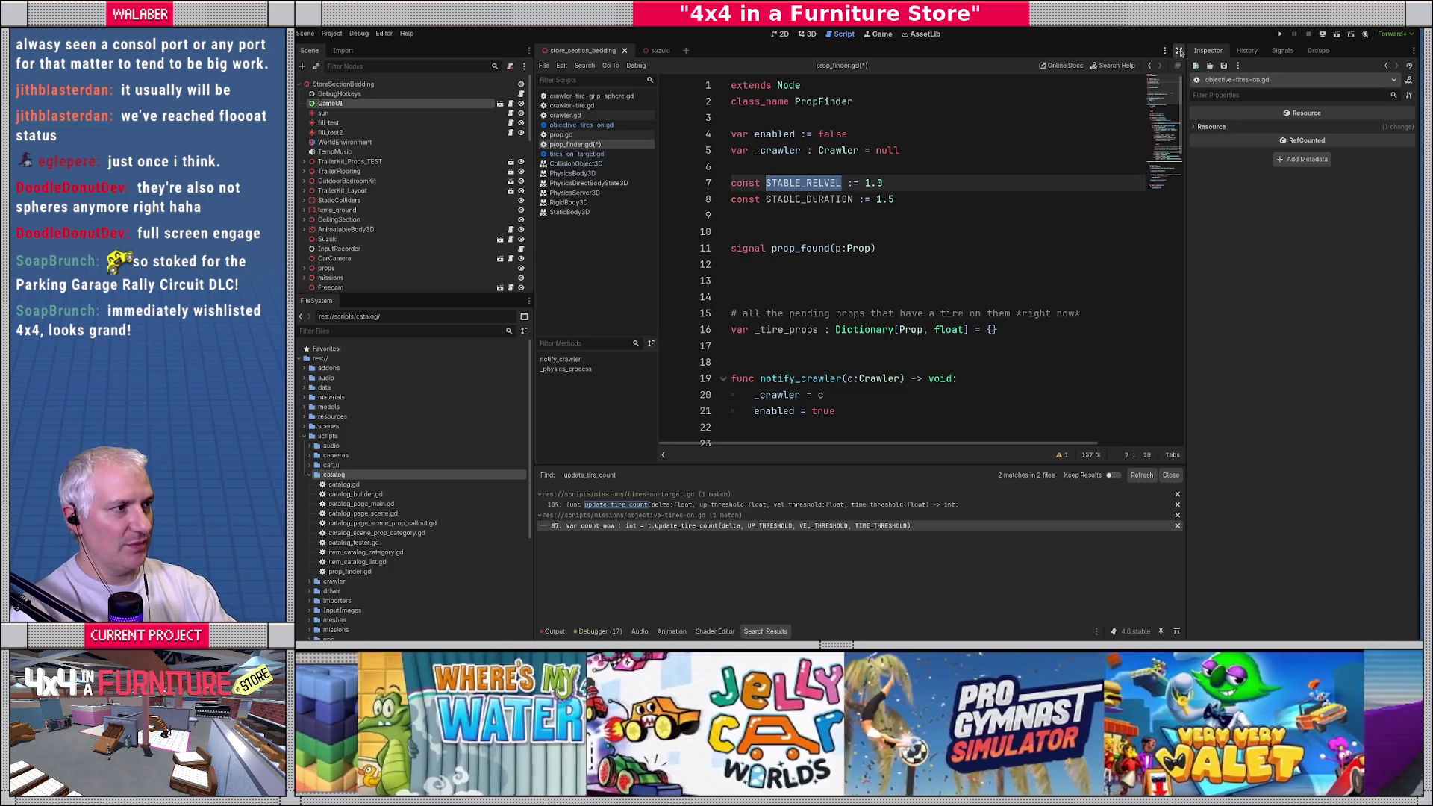
left_click(1178, 50)
scroll(819, 337, "down", 15)
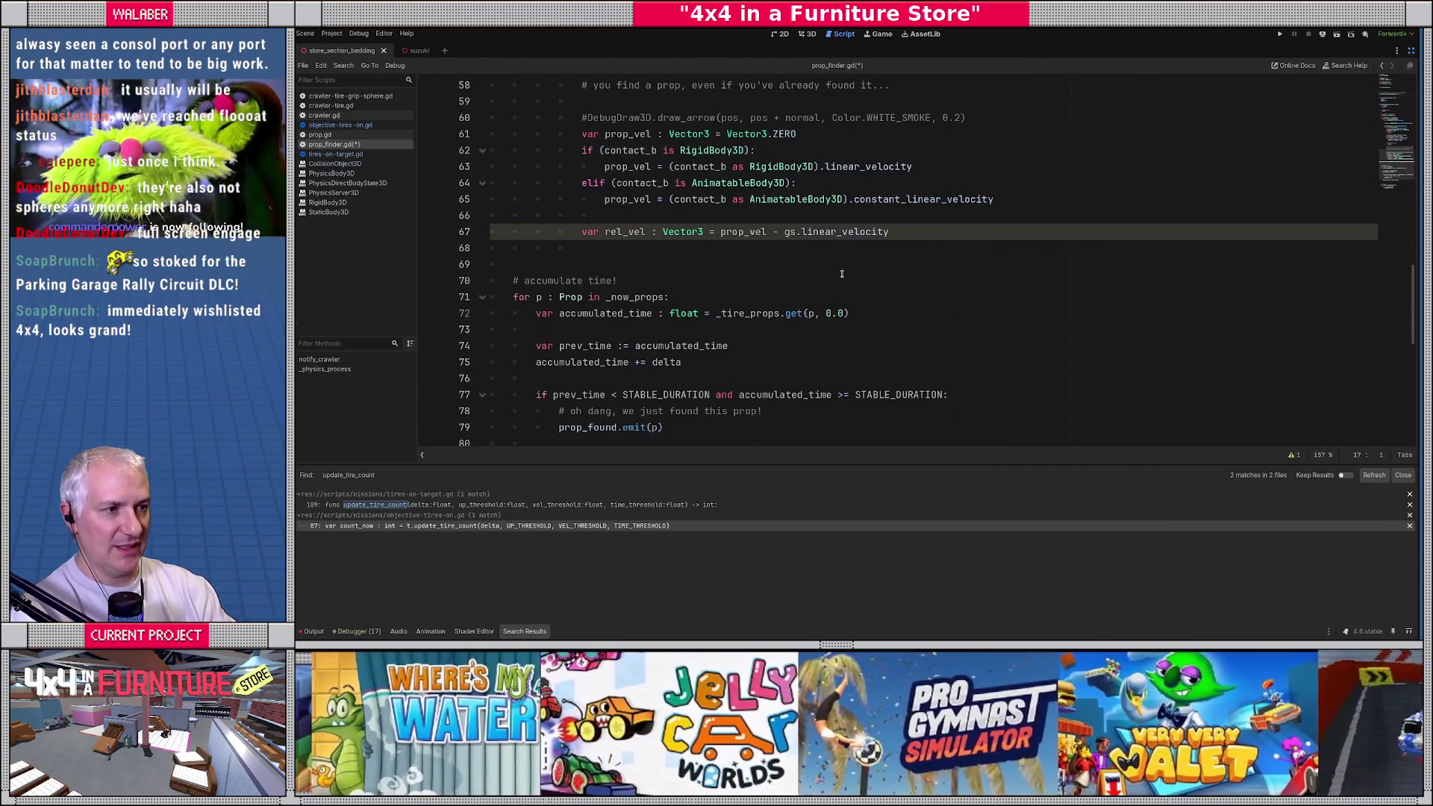
Step: After line 67, add 'if rel_vel.length() <= STABLE_RELVEL:' with an empty indented body
left_click(930, 236)
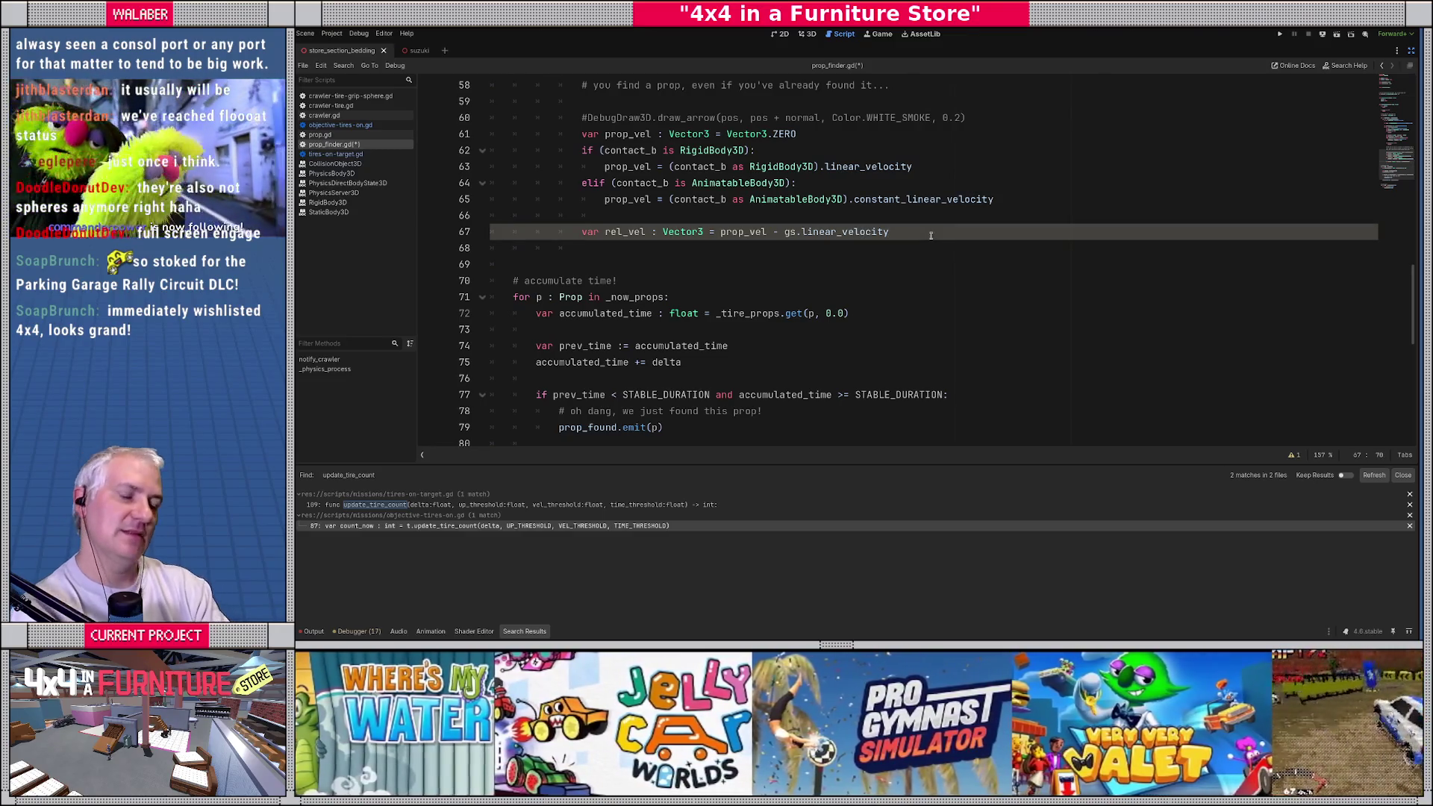
key("Return")
type("if")
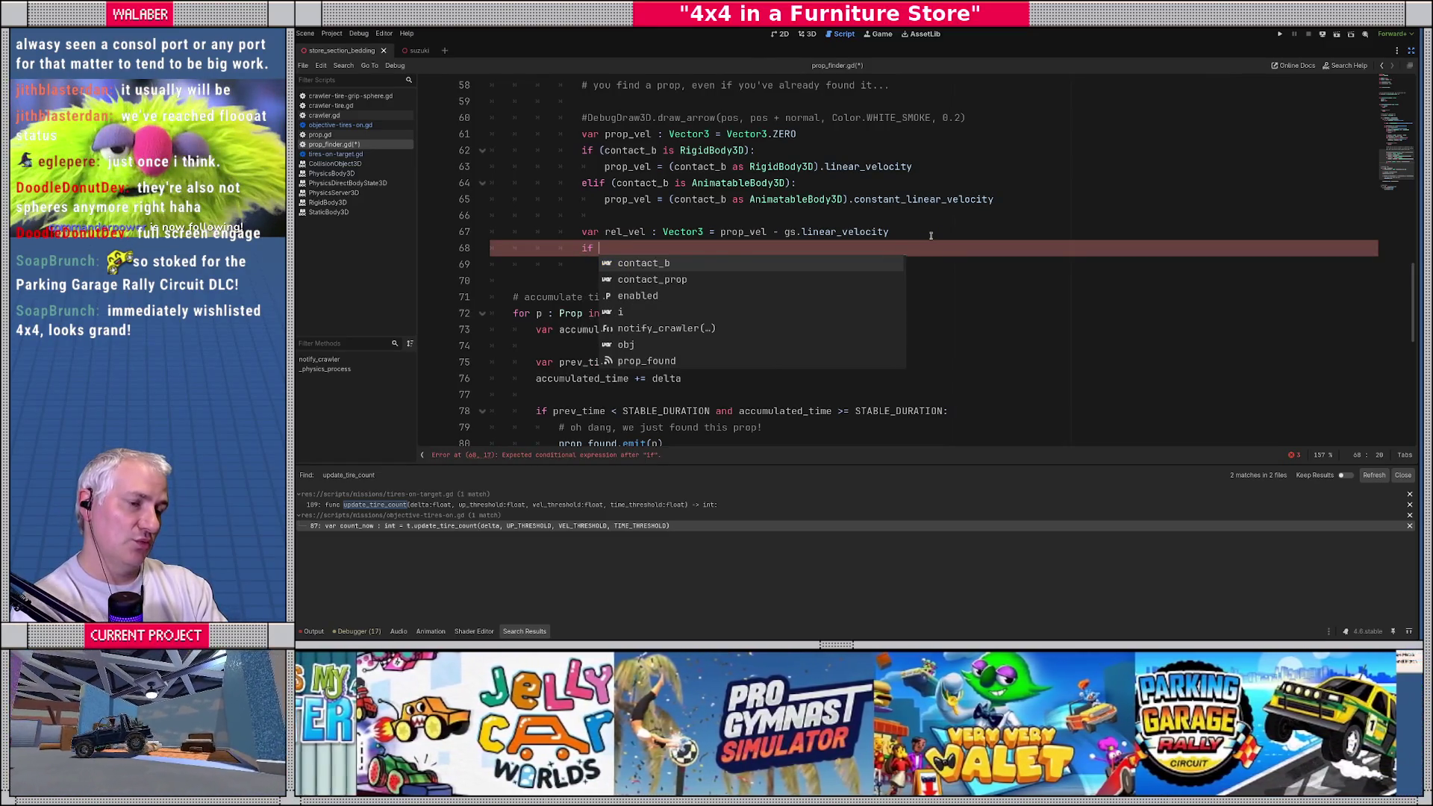
type(" rel_vel.")
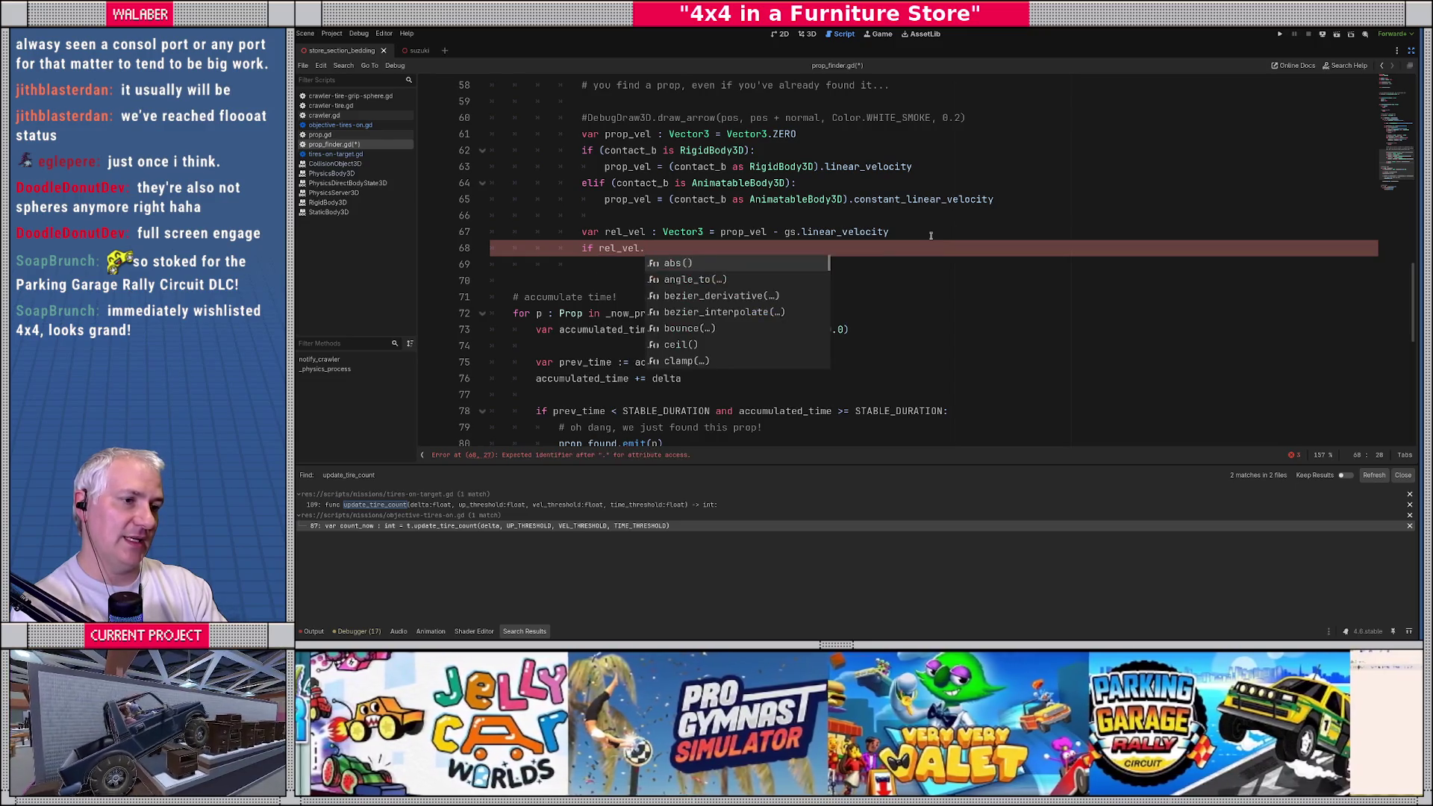
type("le")
key("Return")
type("= STABLE_RELVEL")
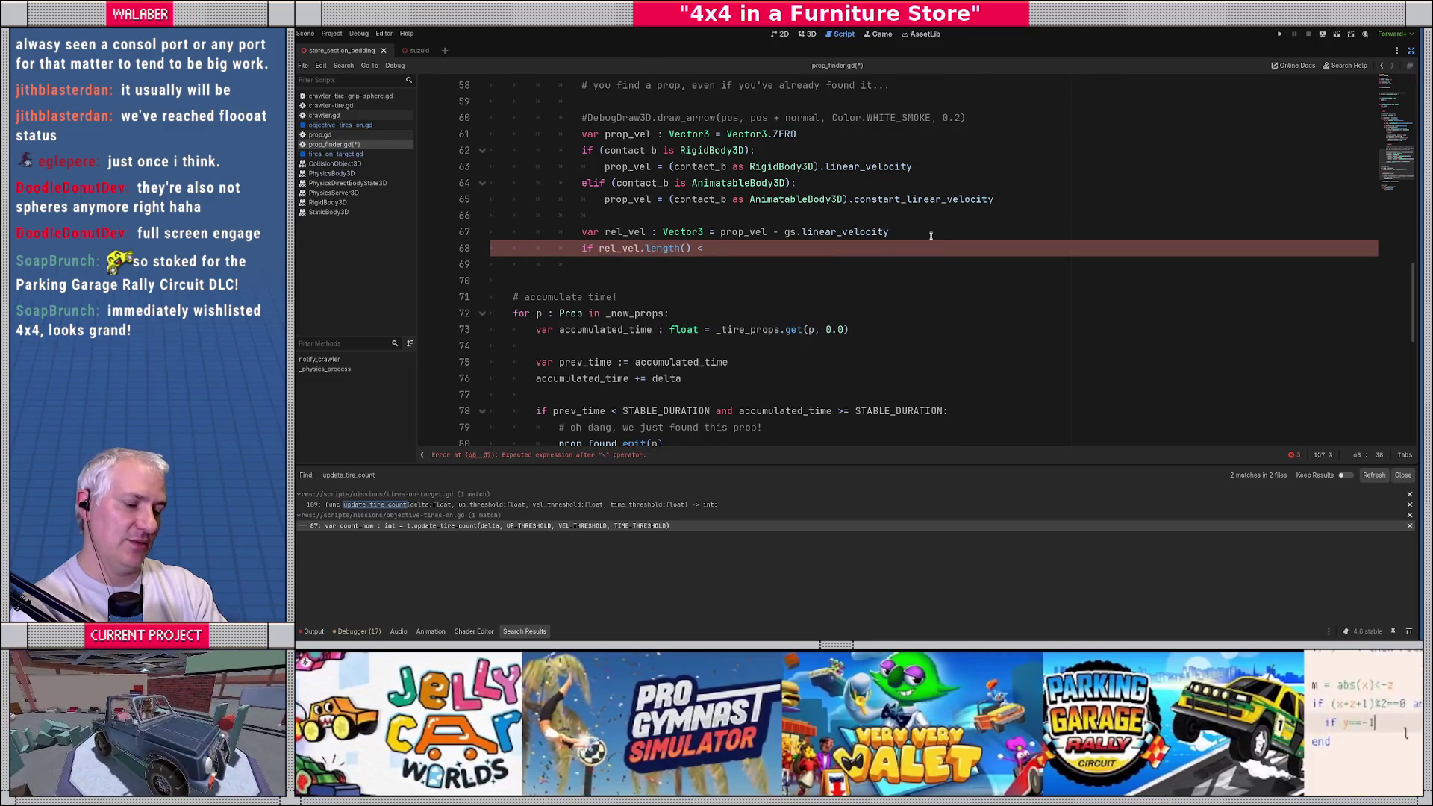
type(":")
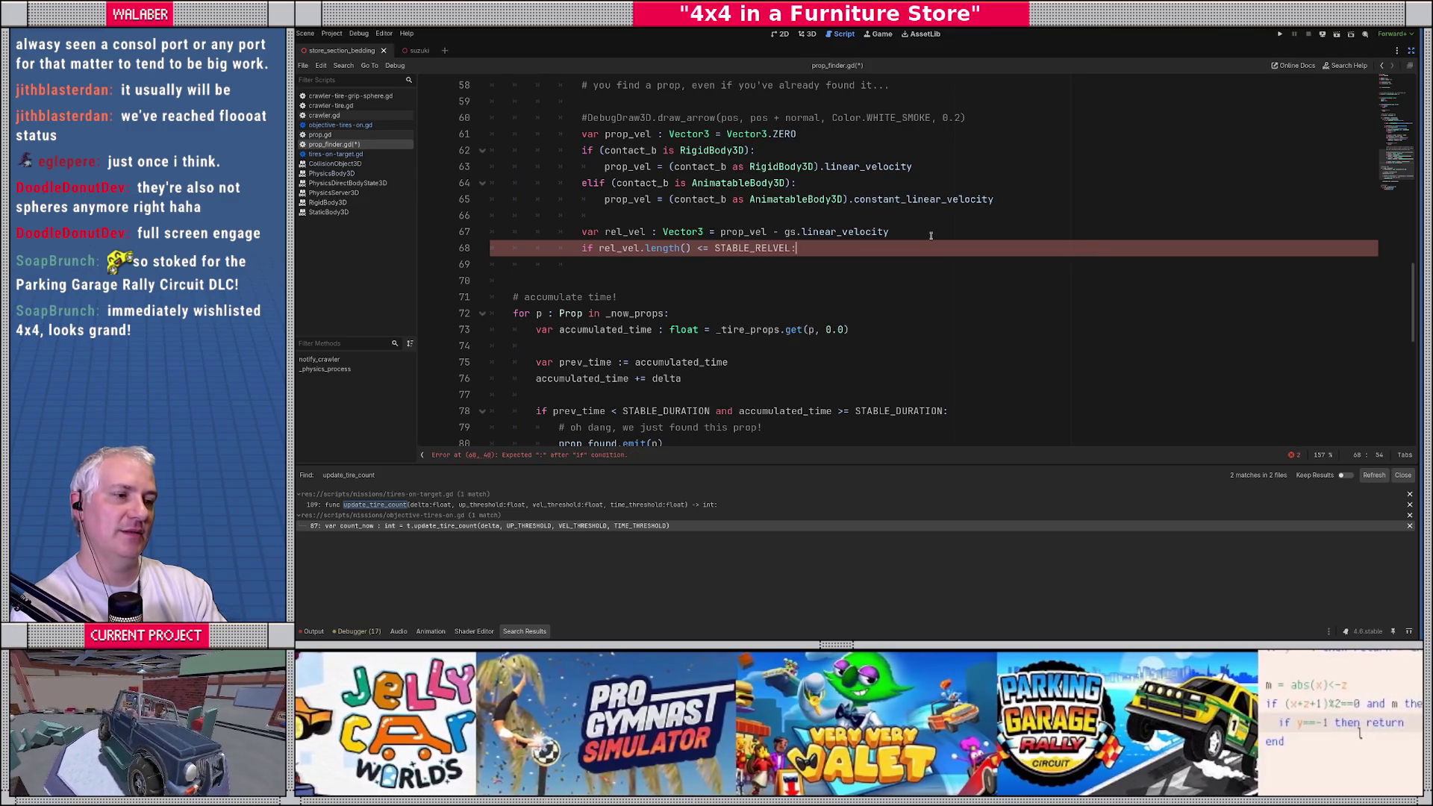
key("Return")
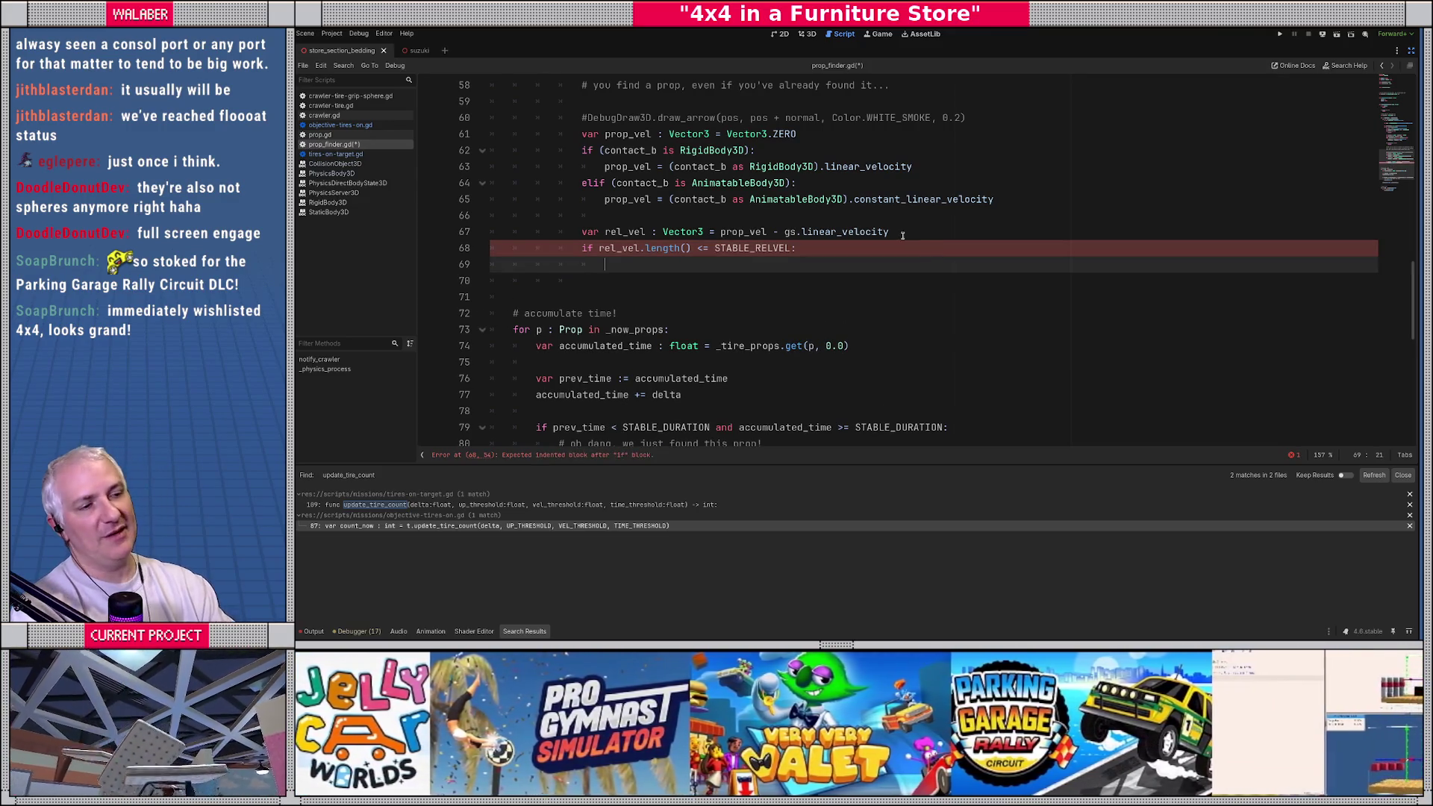
scroll(567, 208, "up", 10)
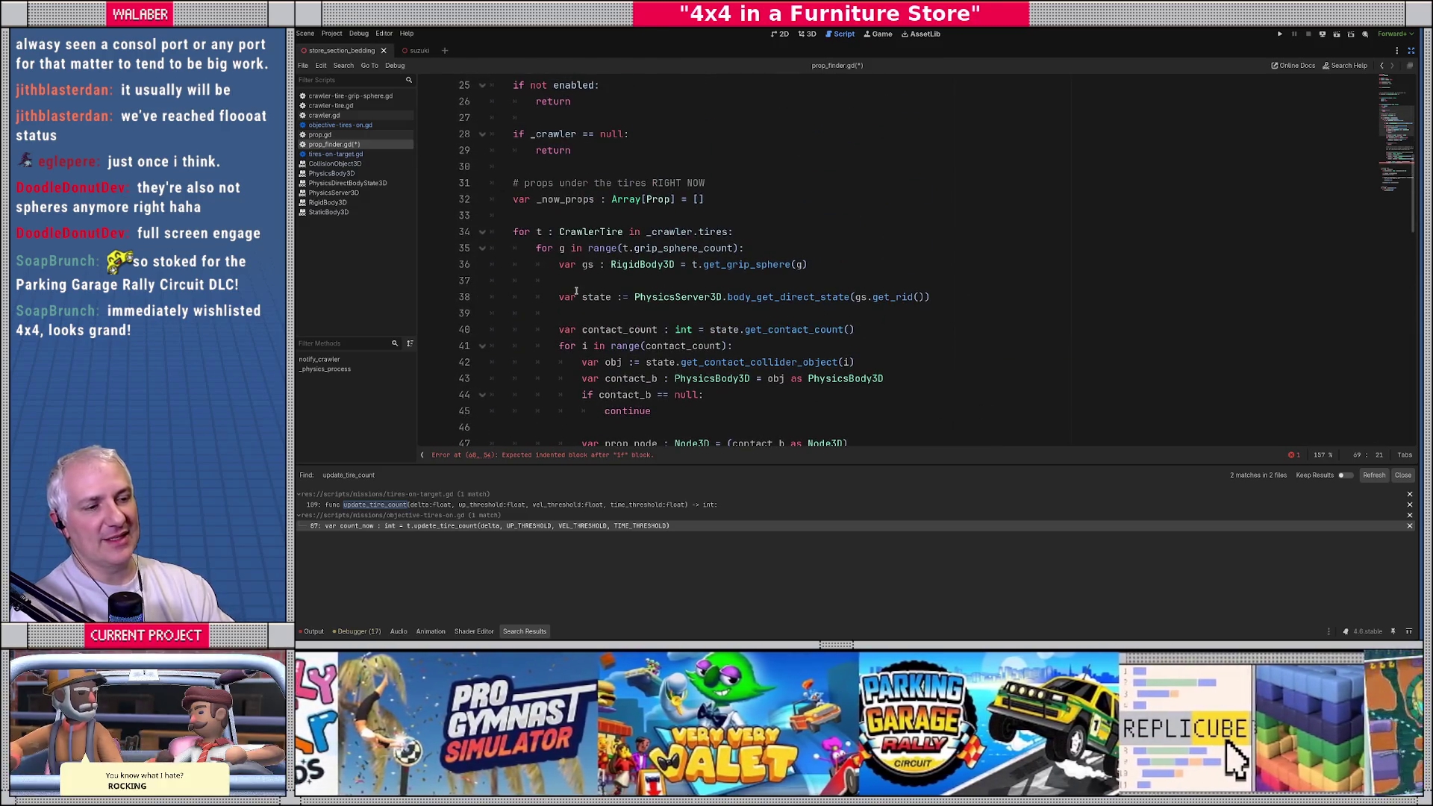
Step: Rename the _now_props declaration on line 32 to now_props
left_click(544, 196)
key("End")
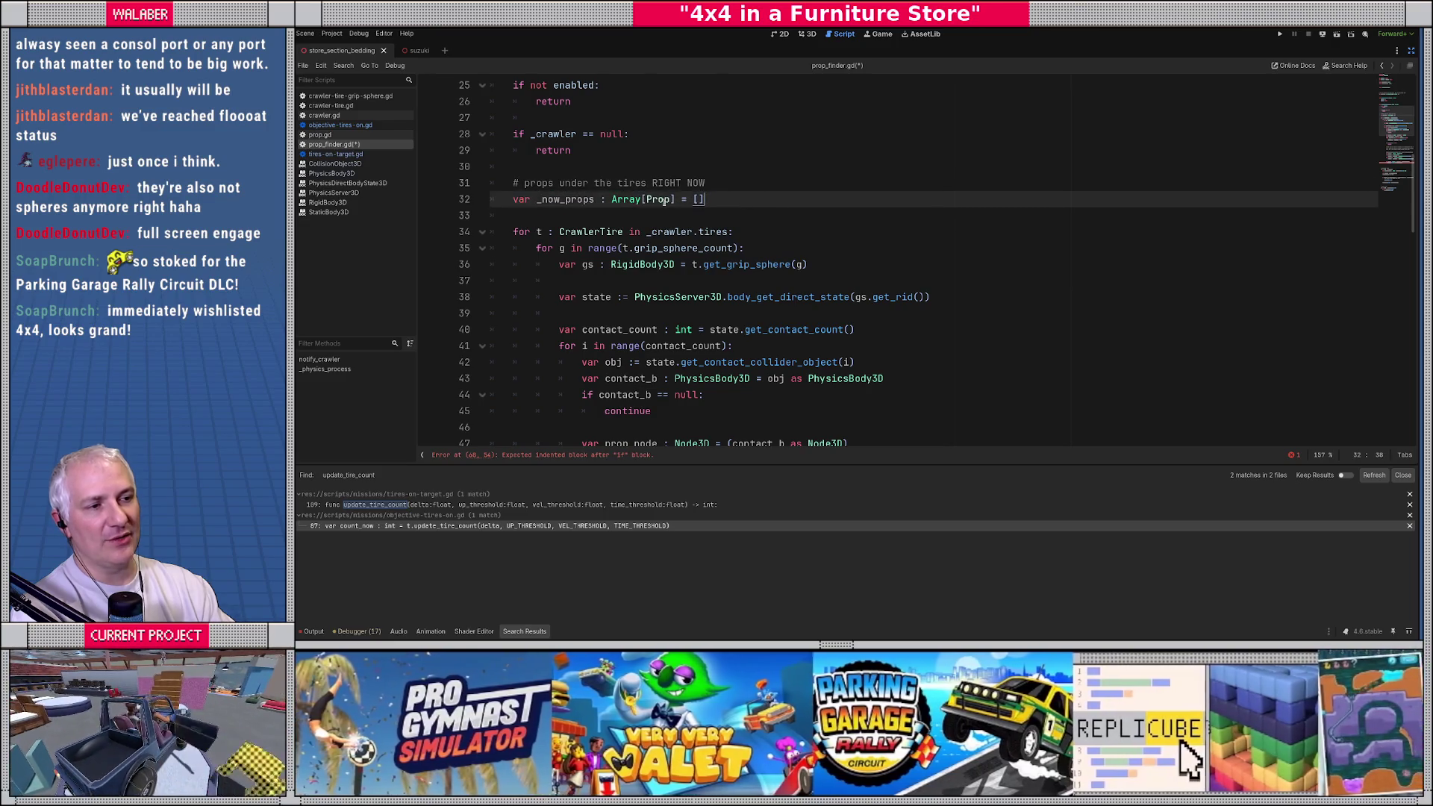
scroll(540, 247, "down", 2)
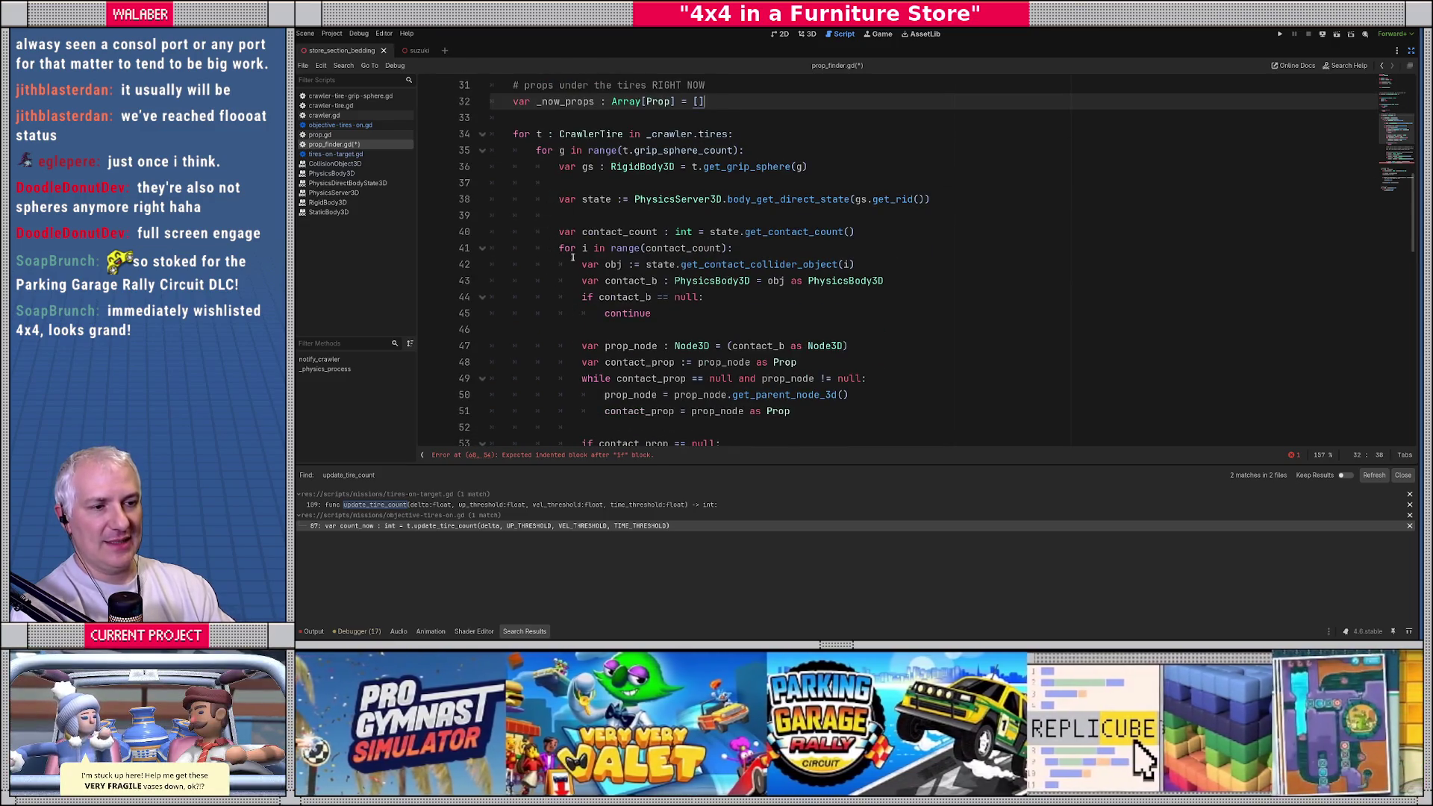
scroll(571, 269, "down", 3)
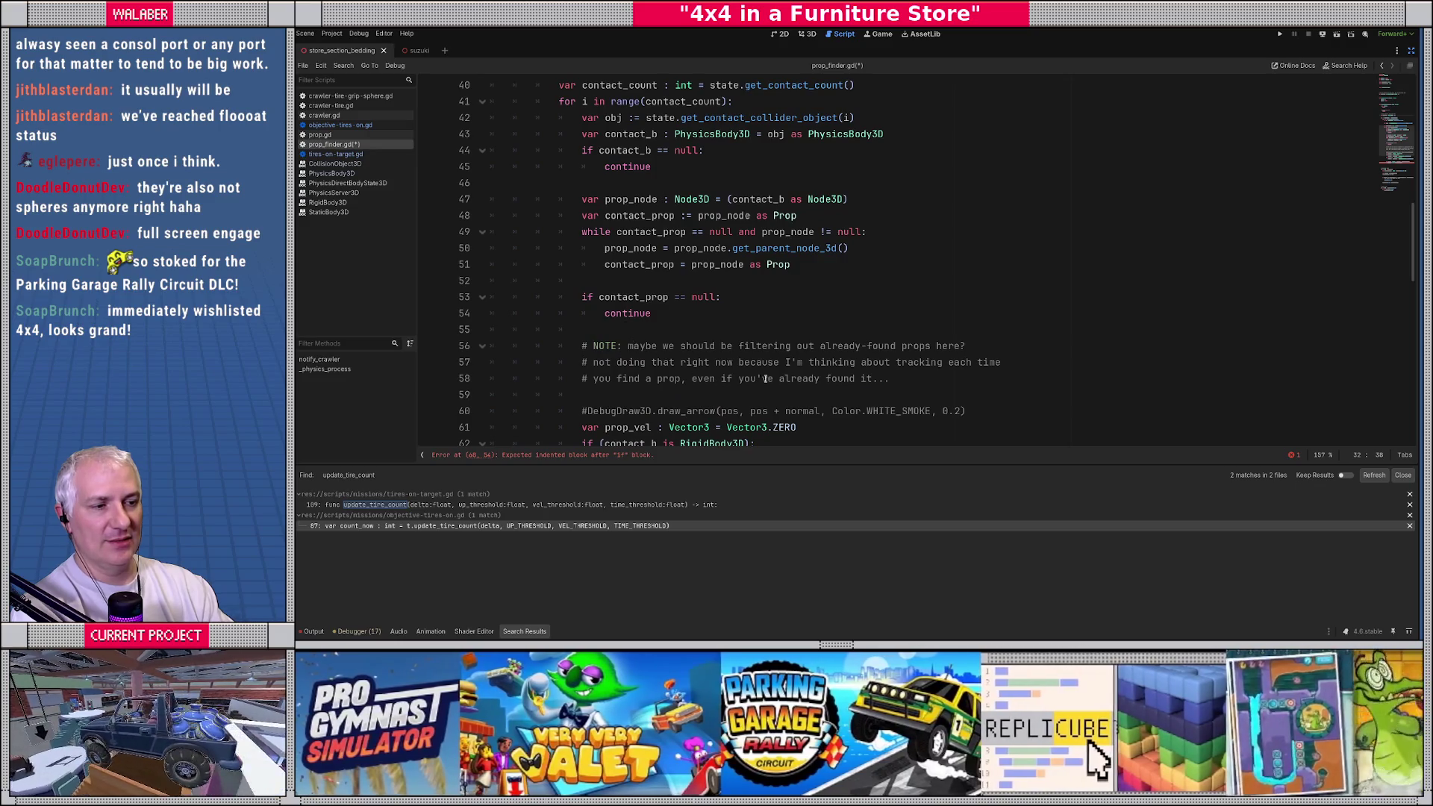
left_click(763, 336)
key("Return")
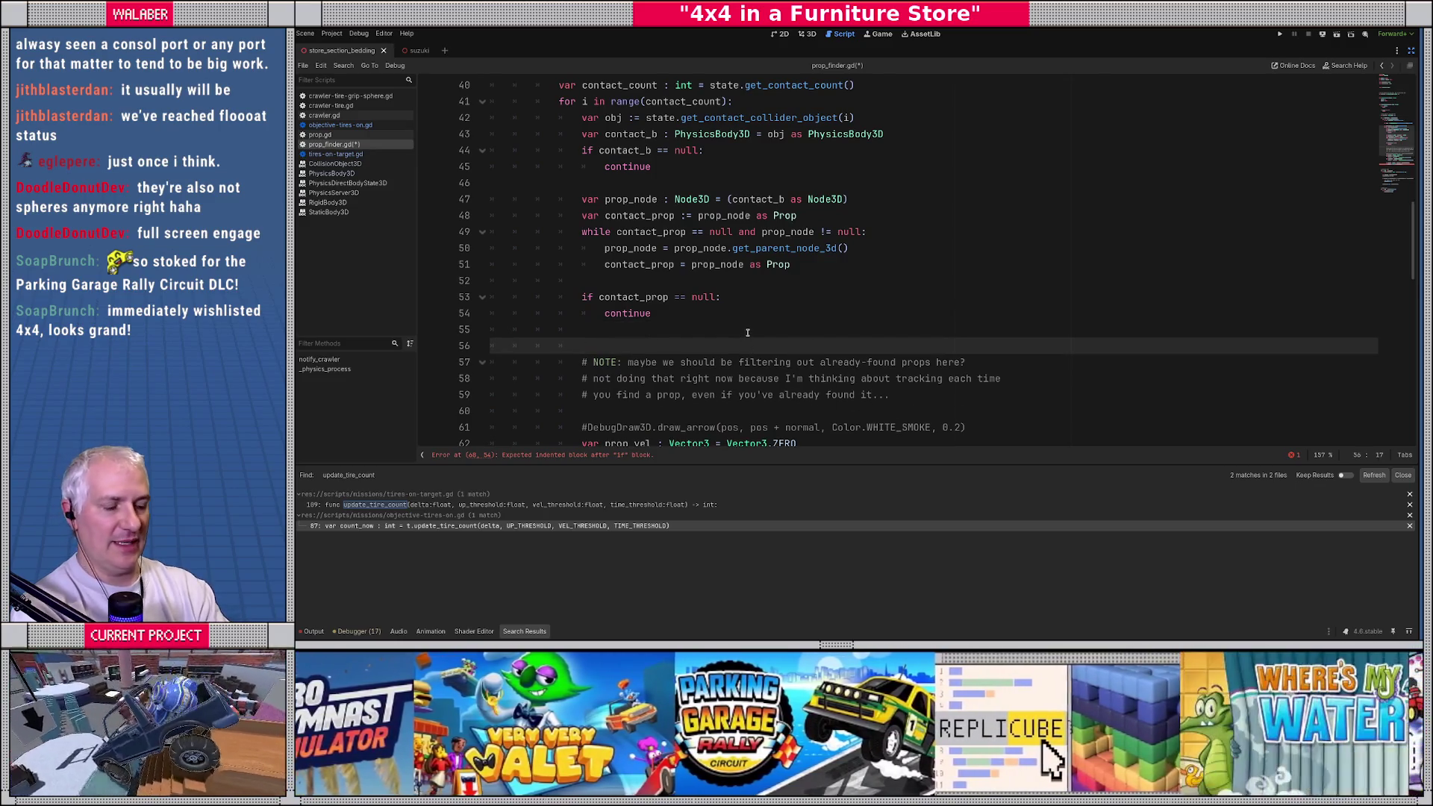
type("ifon")
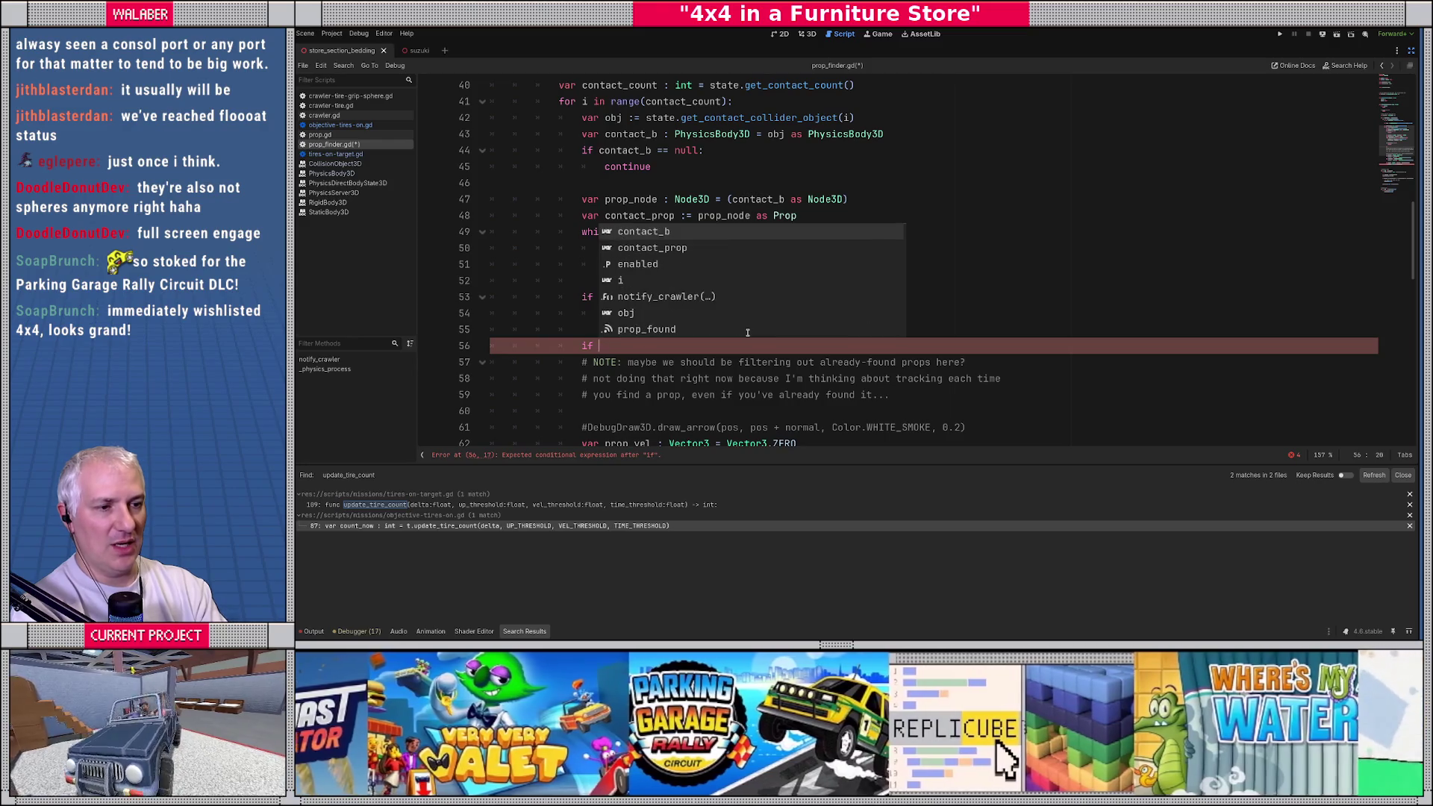
key("Escape")
scroll(747, 332, "up", 5)
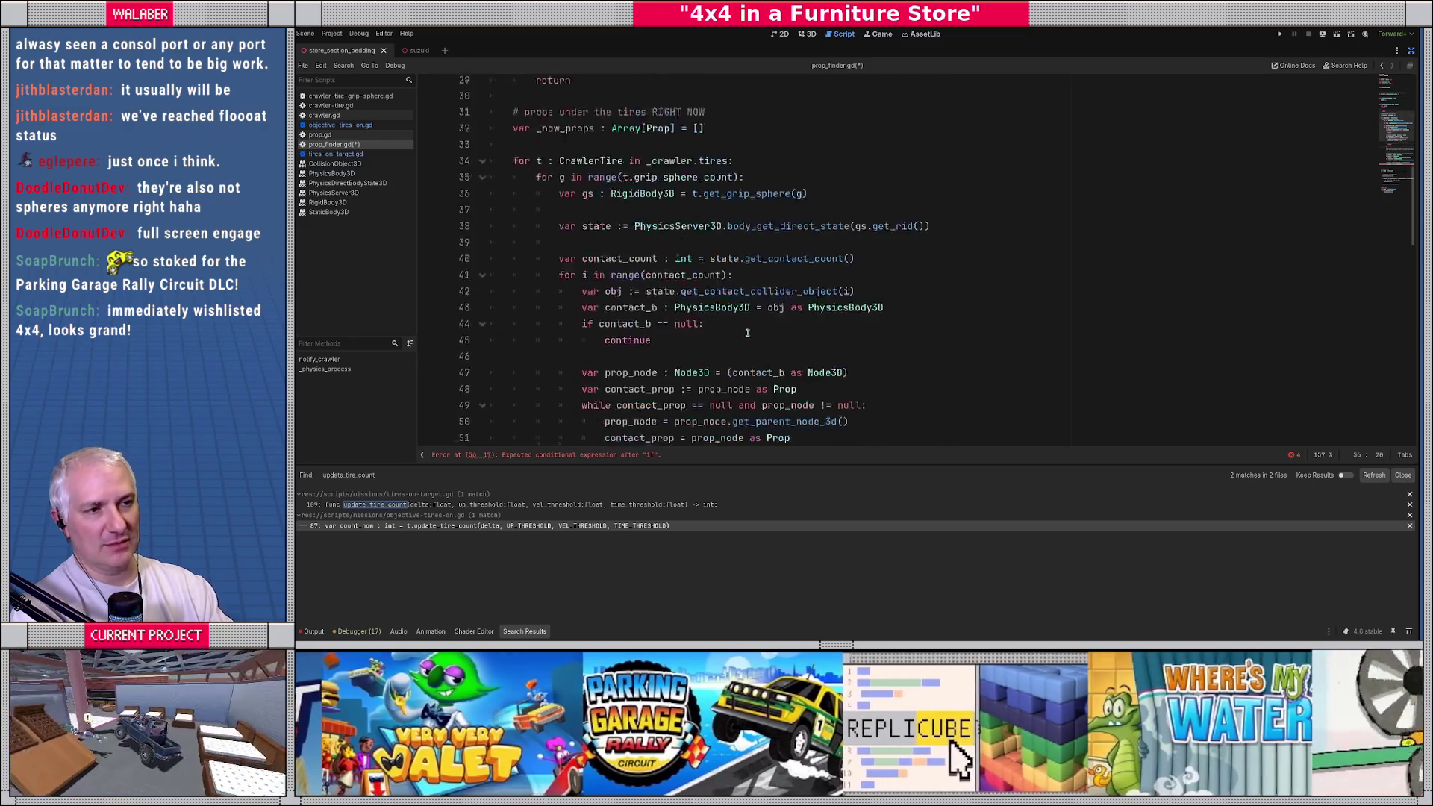
left_click(544, 200)
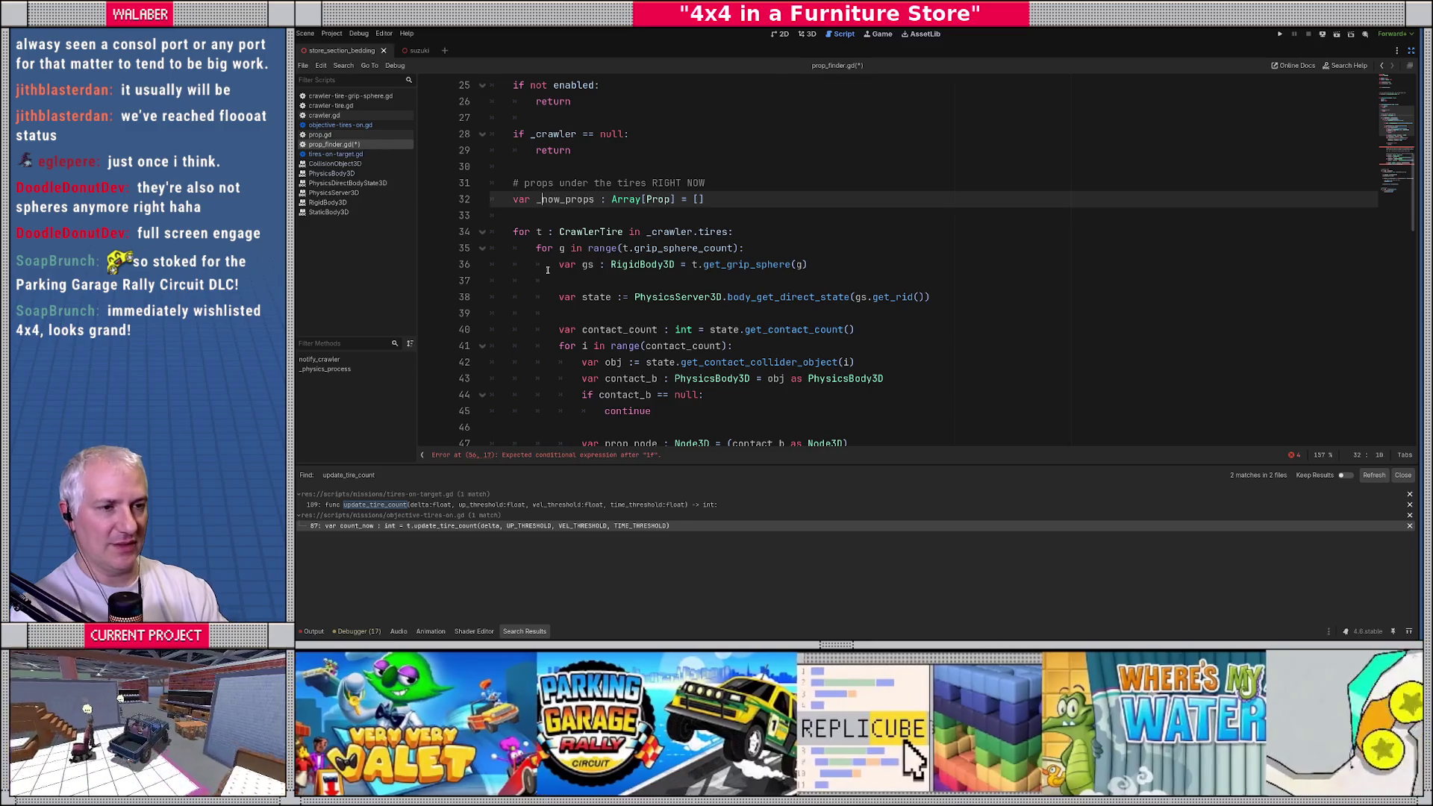
key("BackSpace")
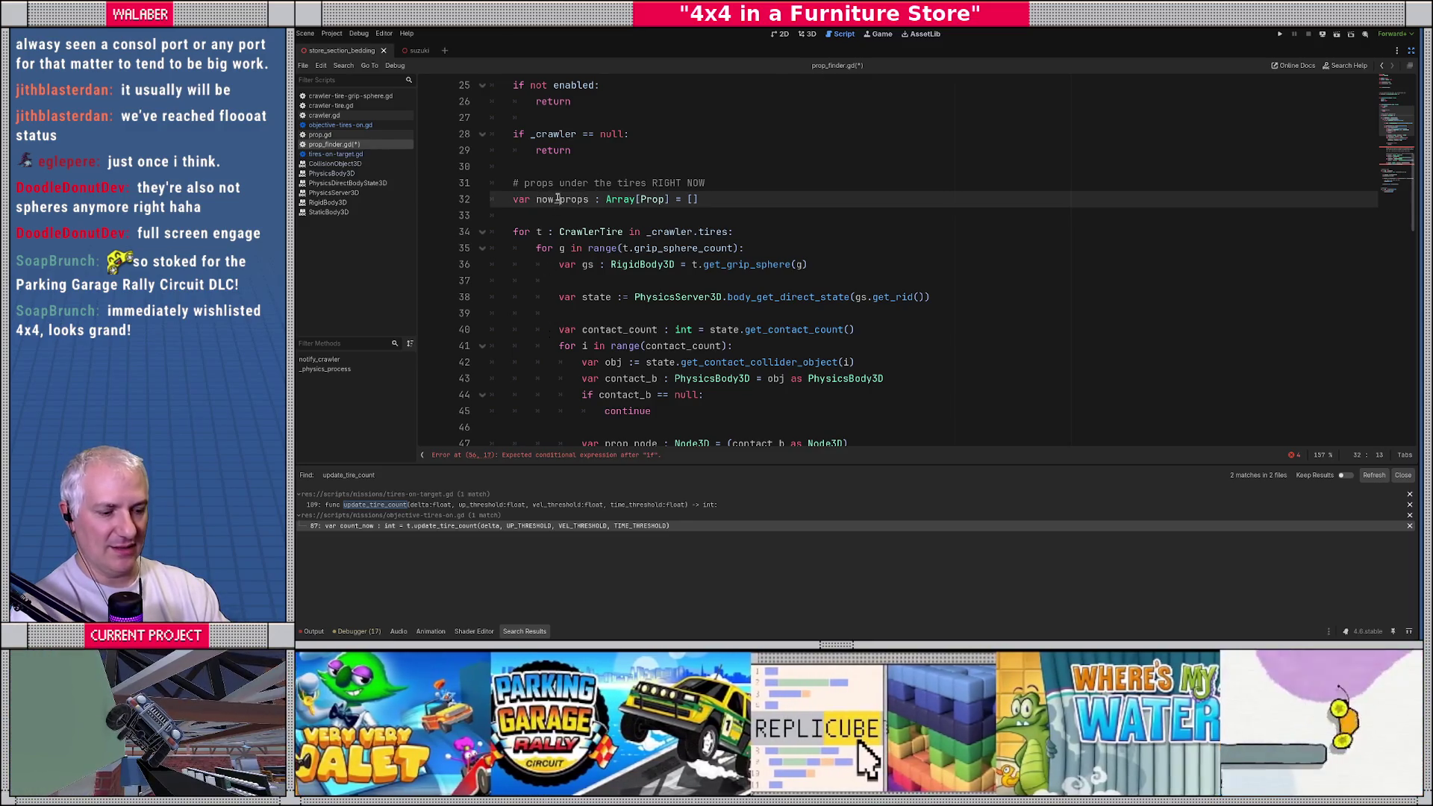
Step: Complete the check as 'if now_props.has(contact_prop): continue' below the contact_prop null check
double_click(557, 198)
key("ctrl+c")
scroll(616, 313, "down", 5)
left_click(622, 346)
key("ctrl+v")
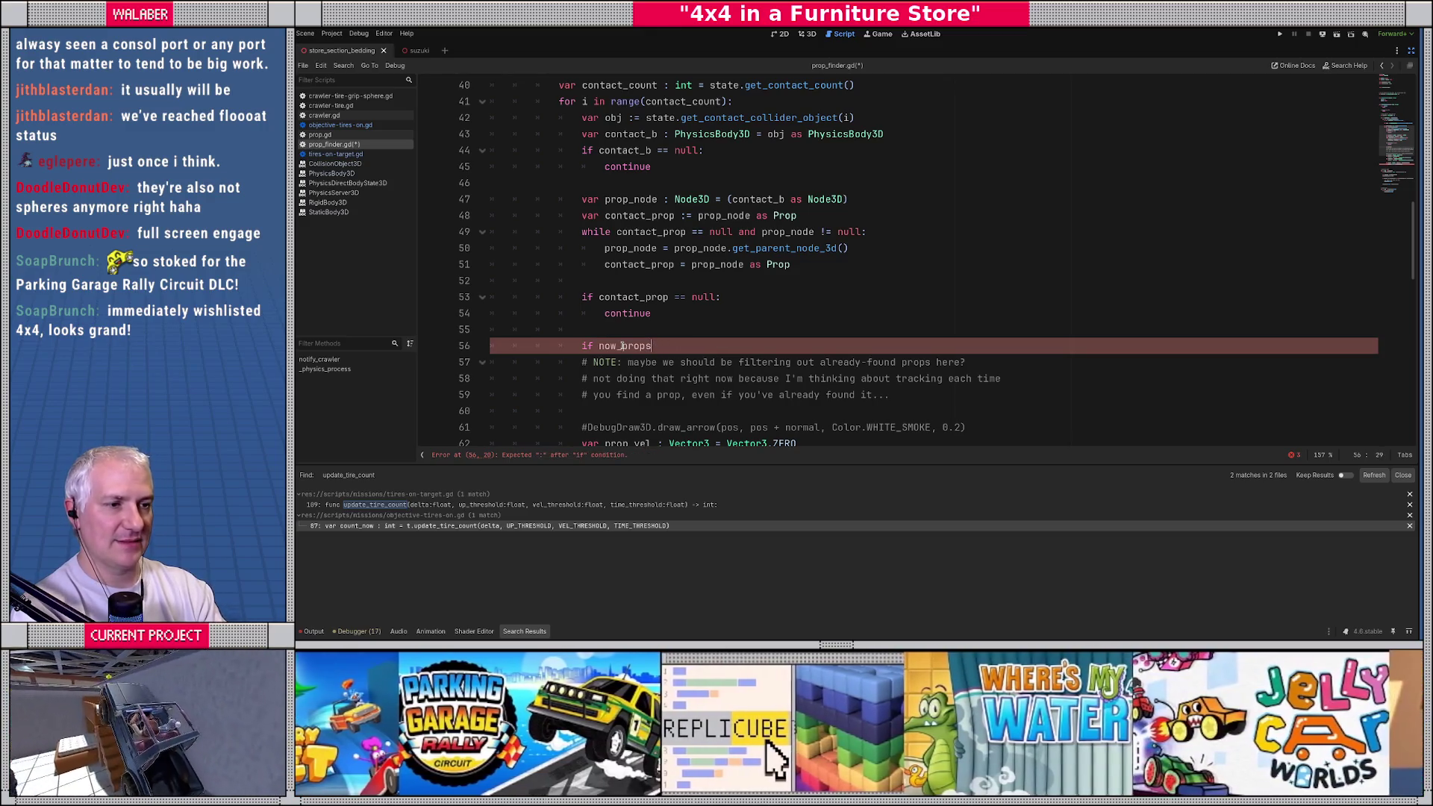
type(".has(contat")
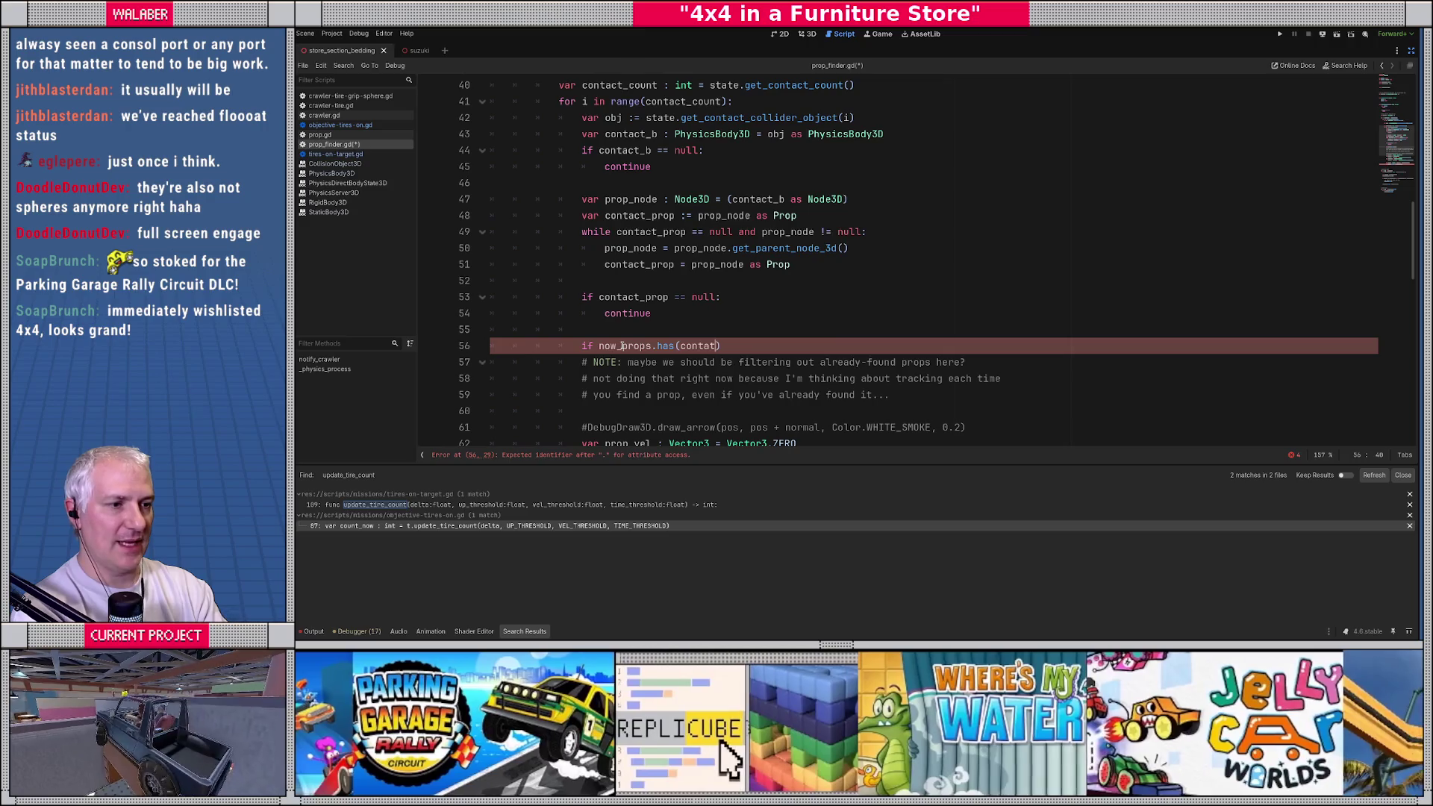
key("Return")
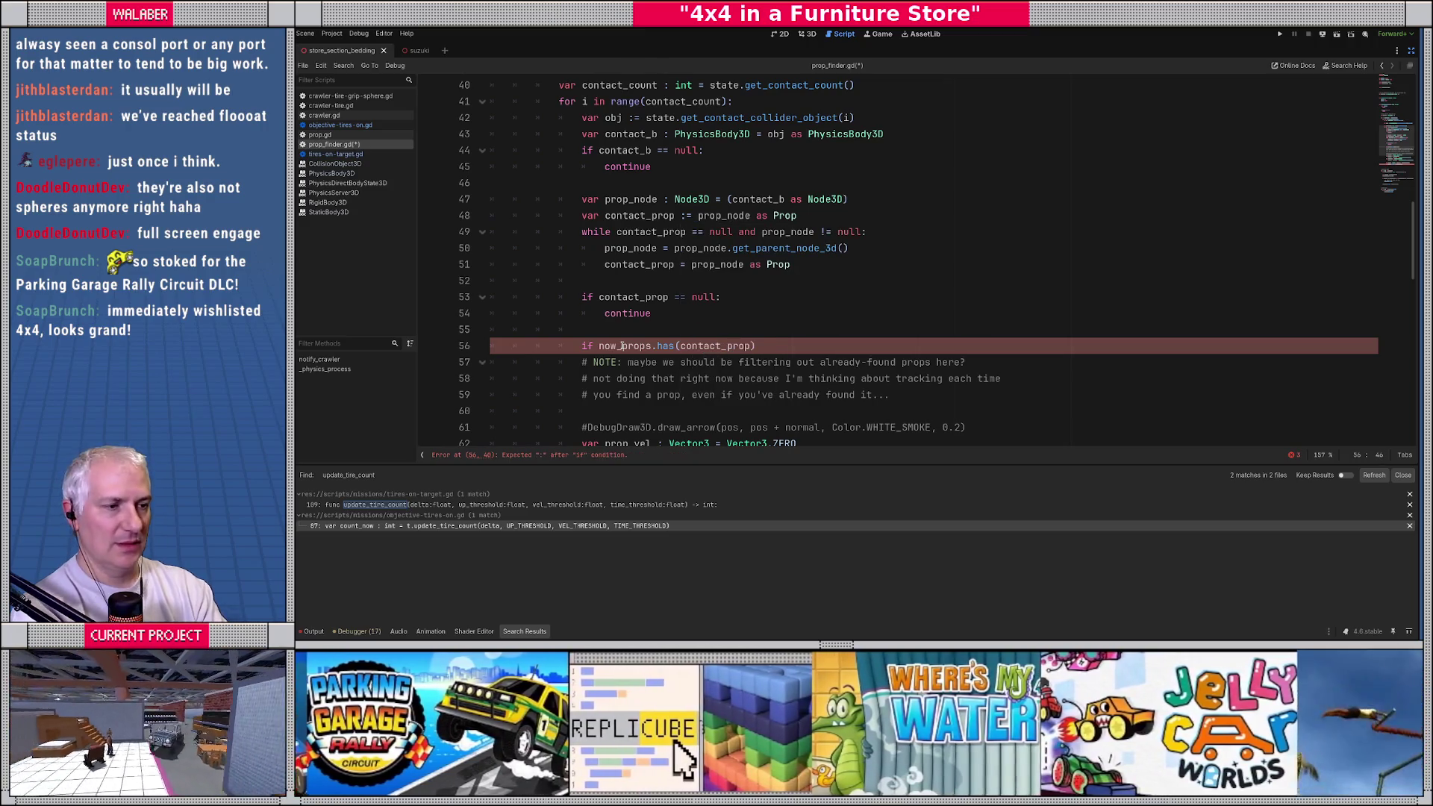
type(":")
key("Return")
type("continue")
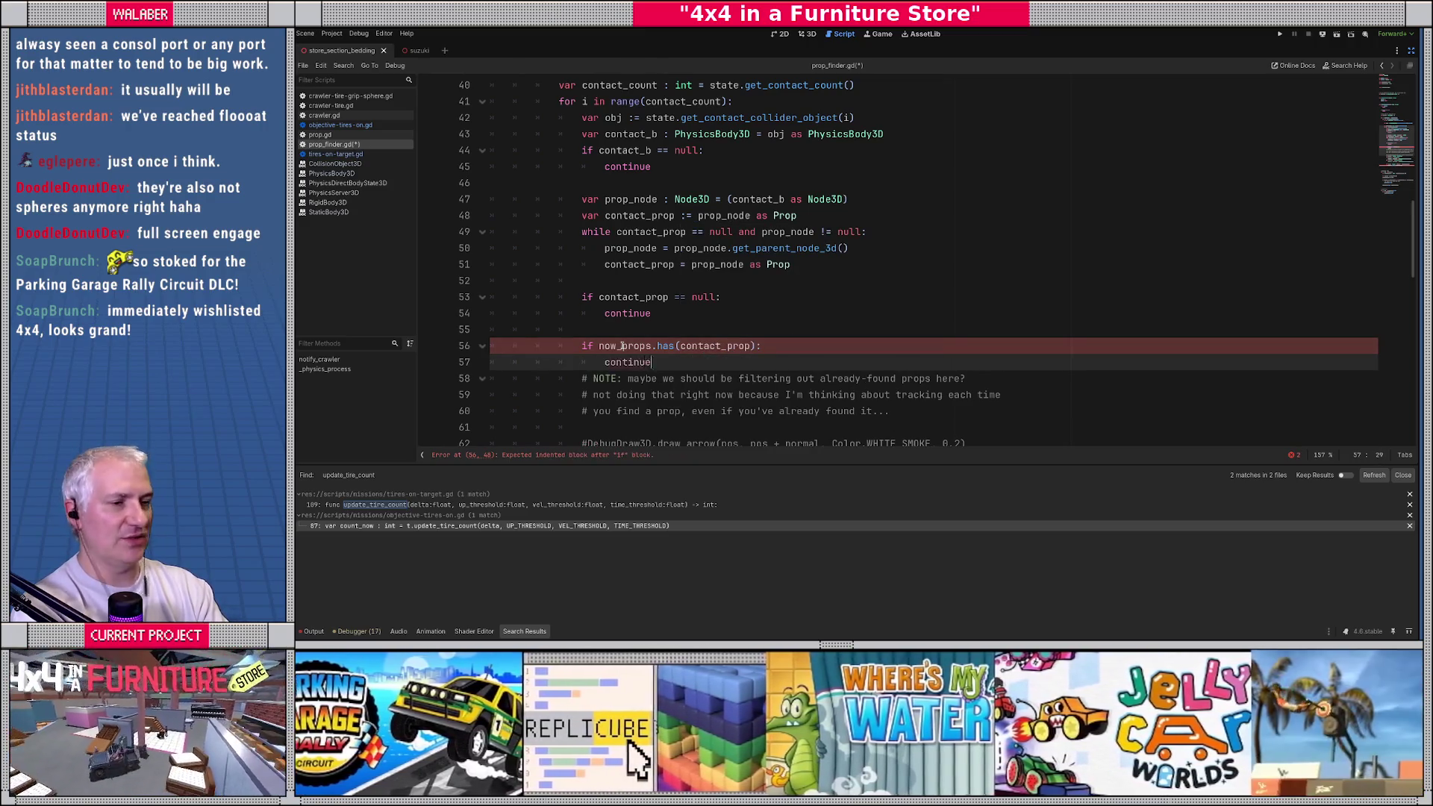
key("Return")
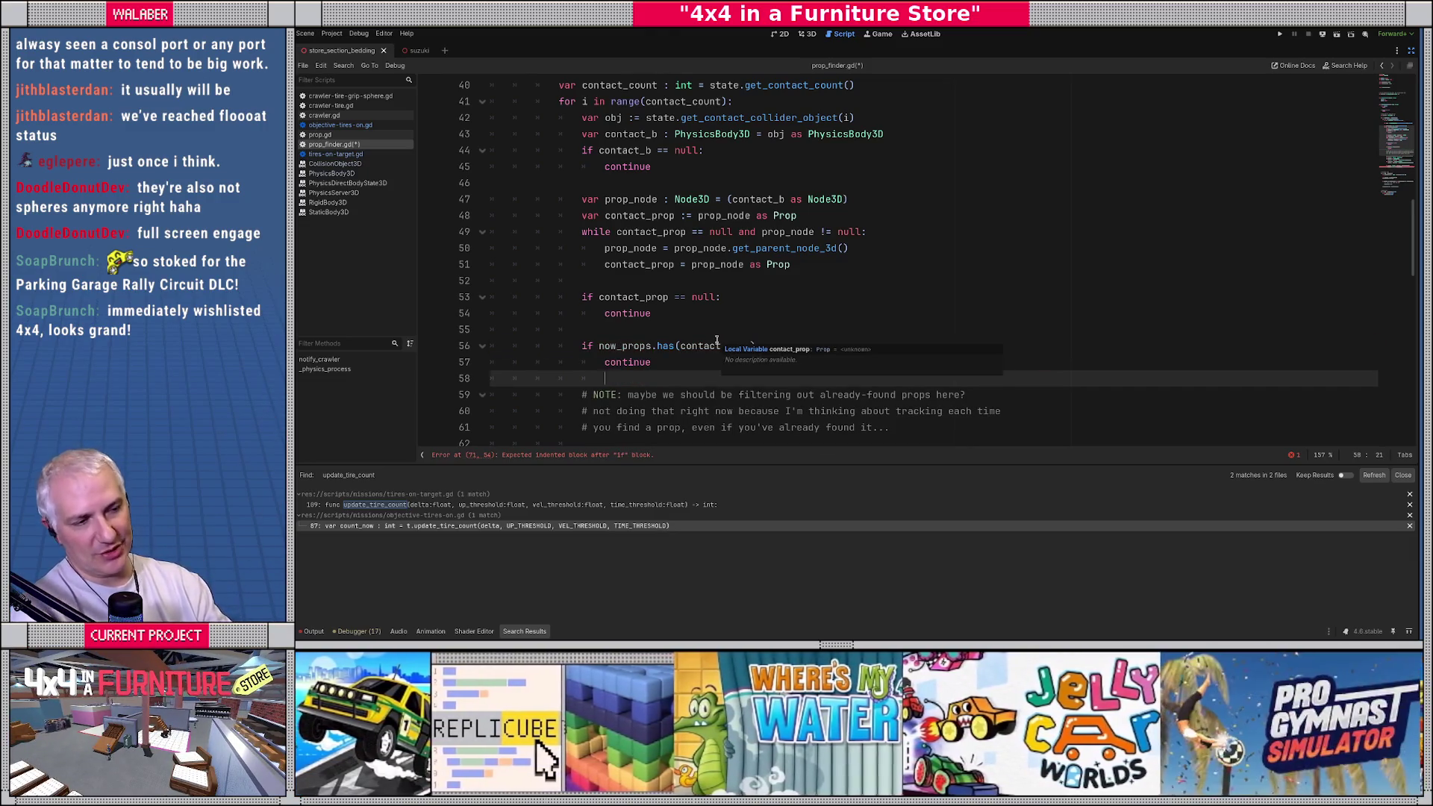
Step: Append contact_prop to now_props inside the slow-velocity check
scroll(614, 314, "down", 5)
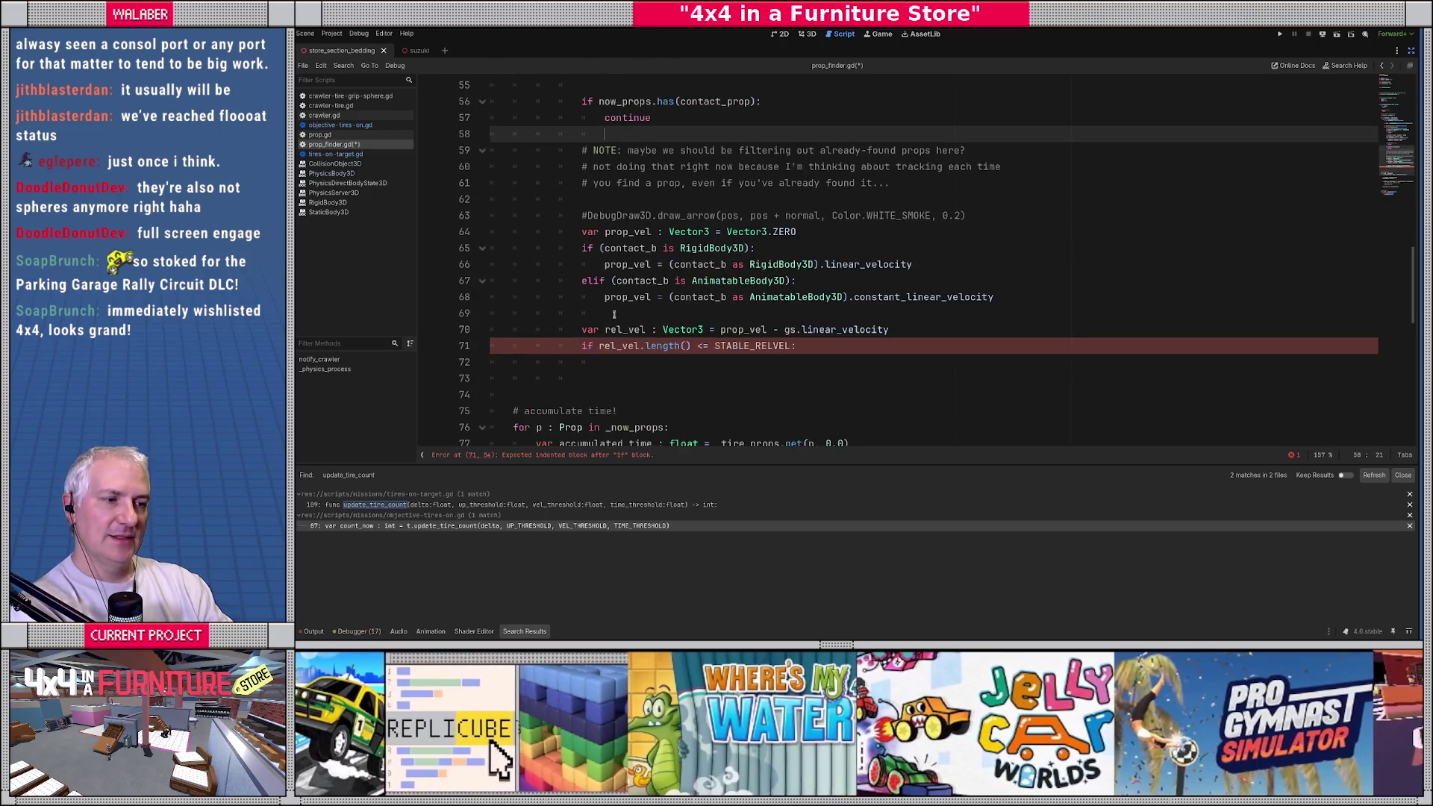
left_click(613, 363)
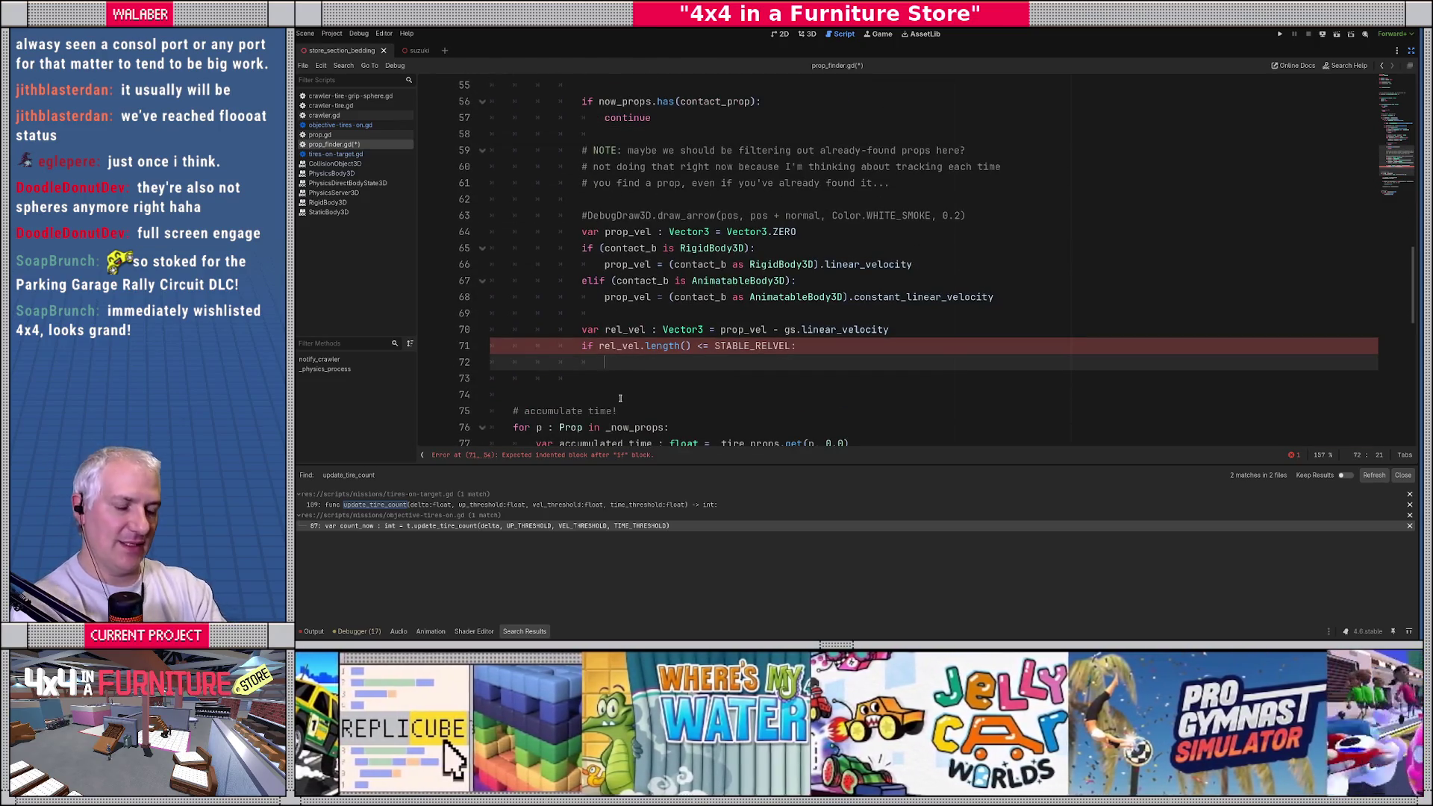
type("now_props.app")
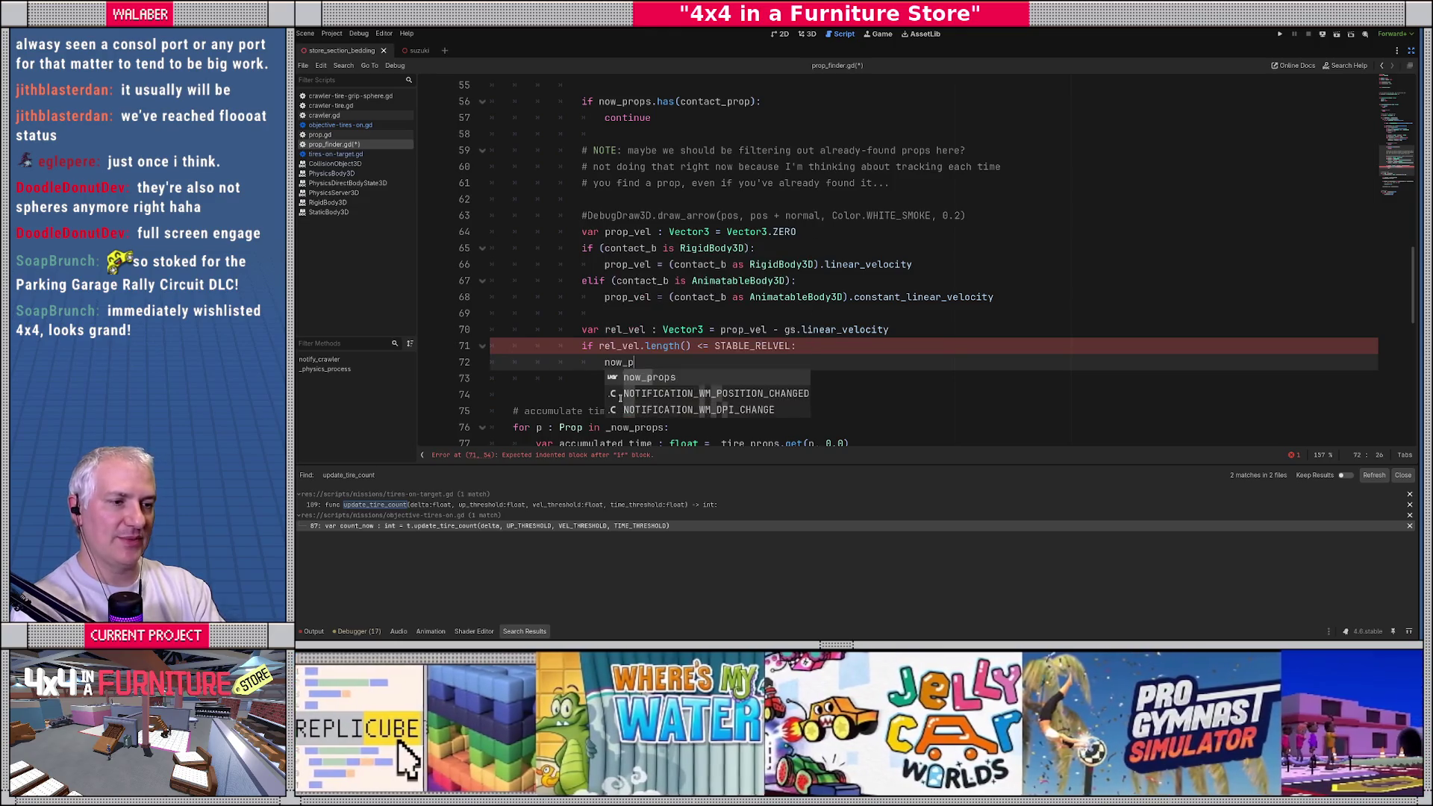
type("end")
key("Return")
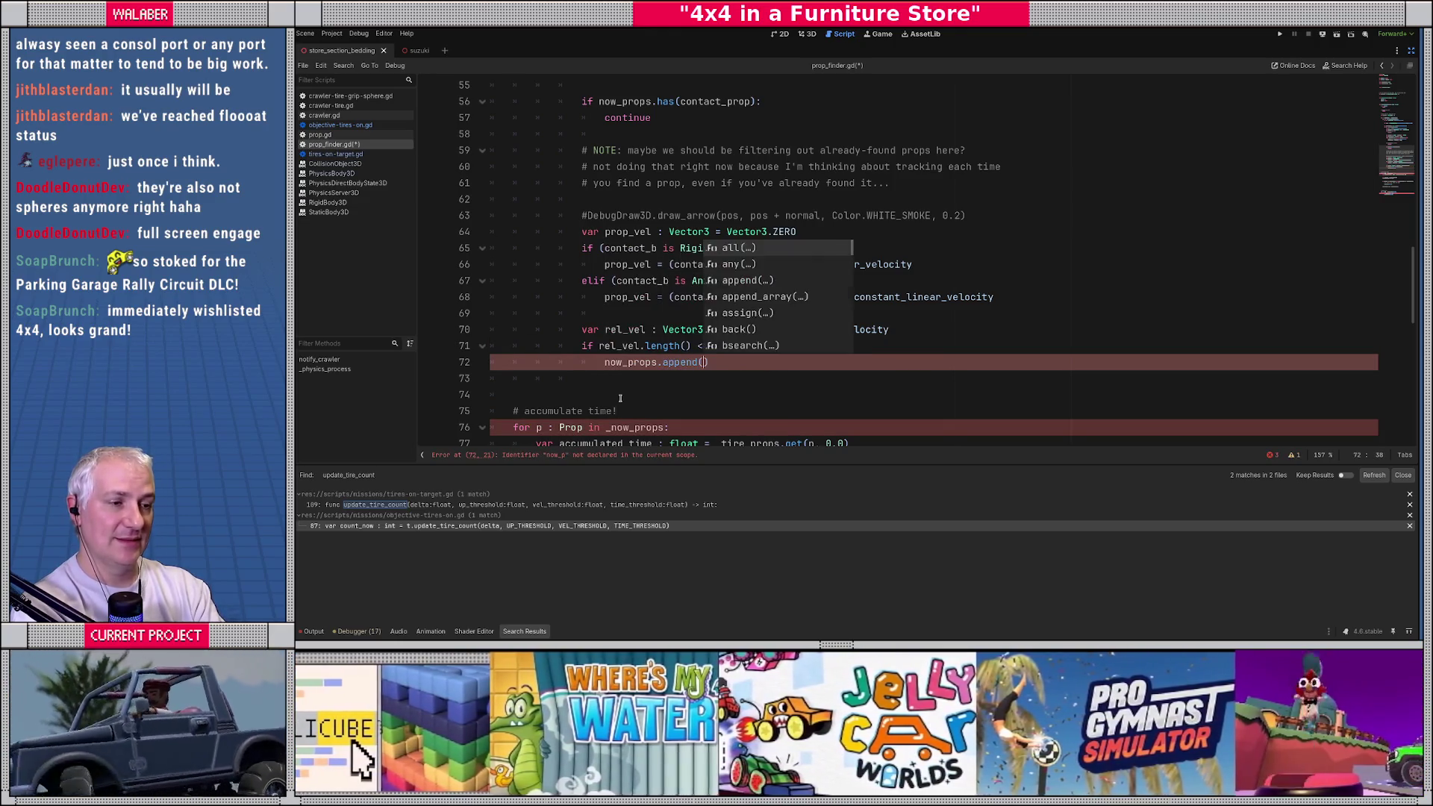
type("contact_prop")
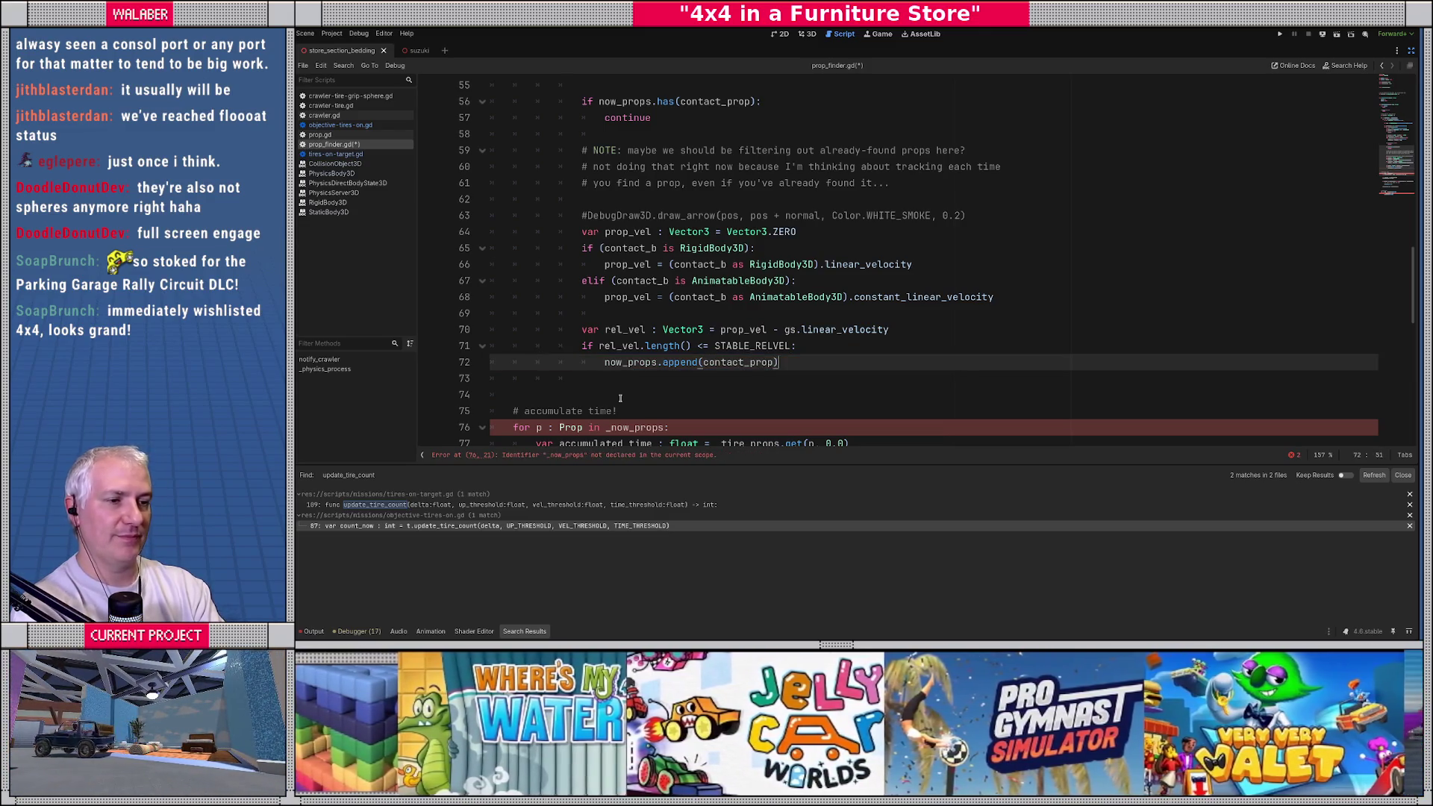
key("Return")
key("BackSpace")
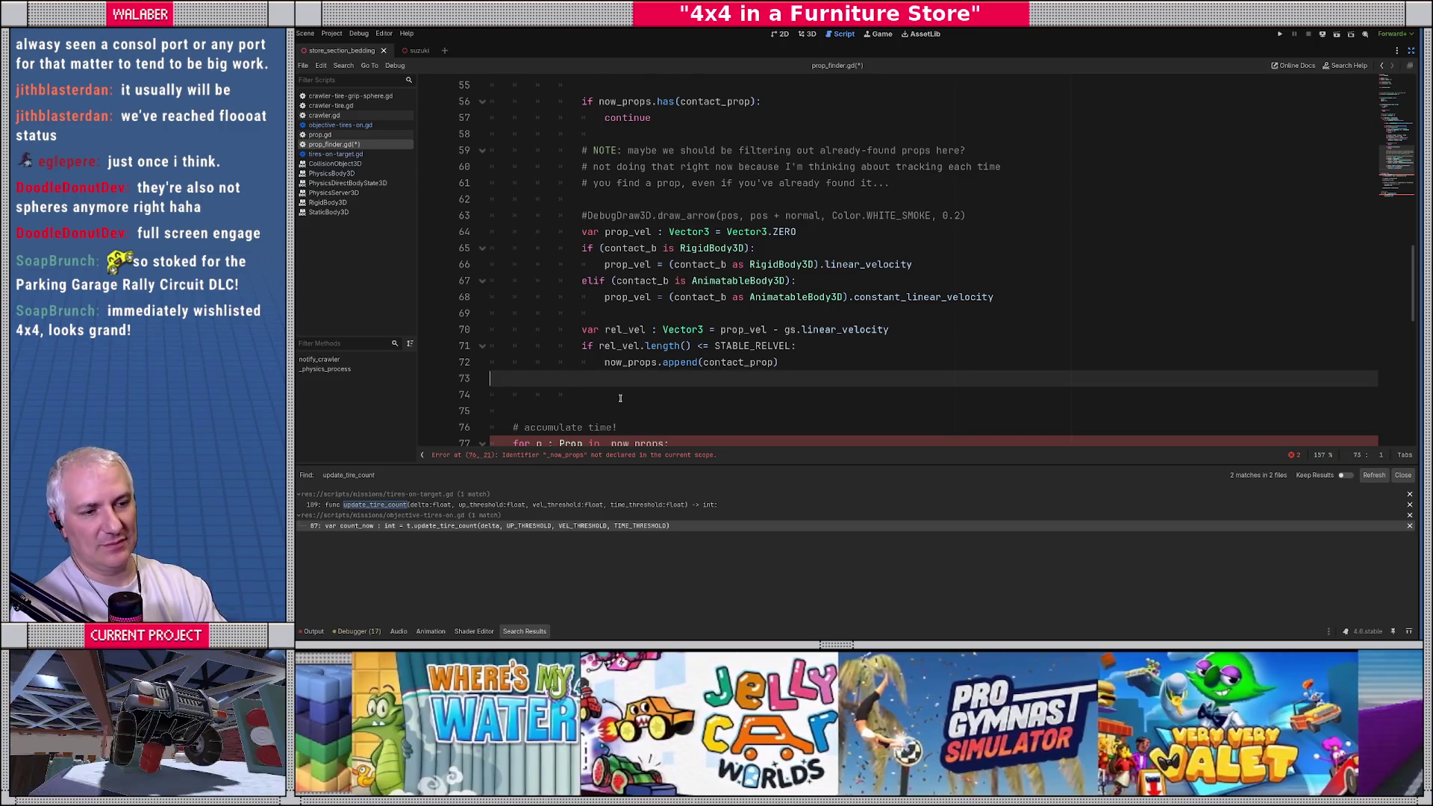
key("Delete")
Step: Switch the accumulate loop and removal check to now_props, then save prop_finder.gd
scroll(642, 377, "down", 2)
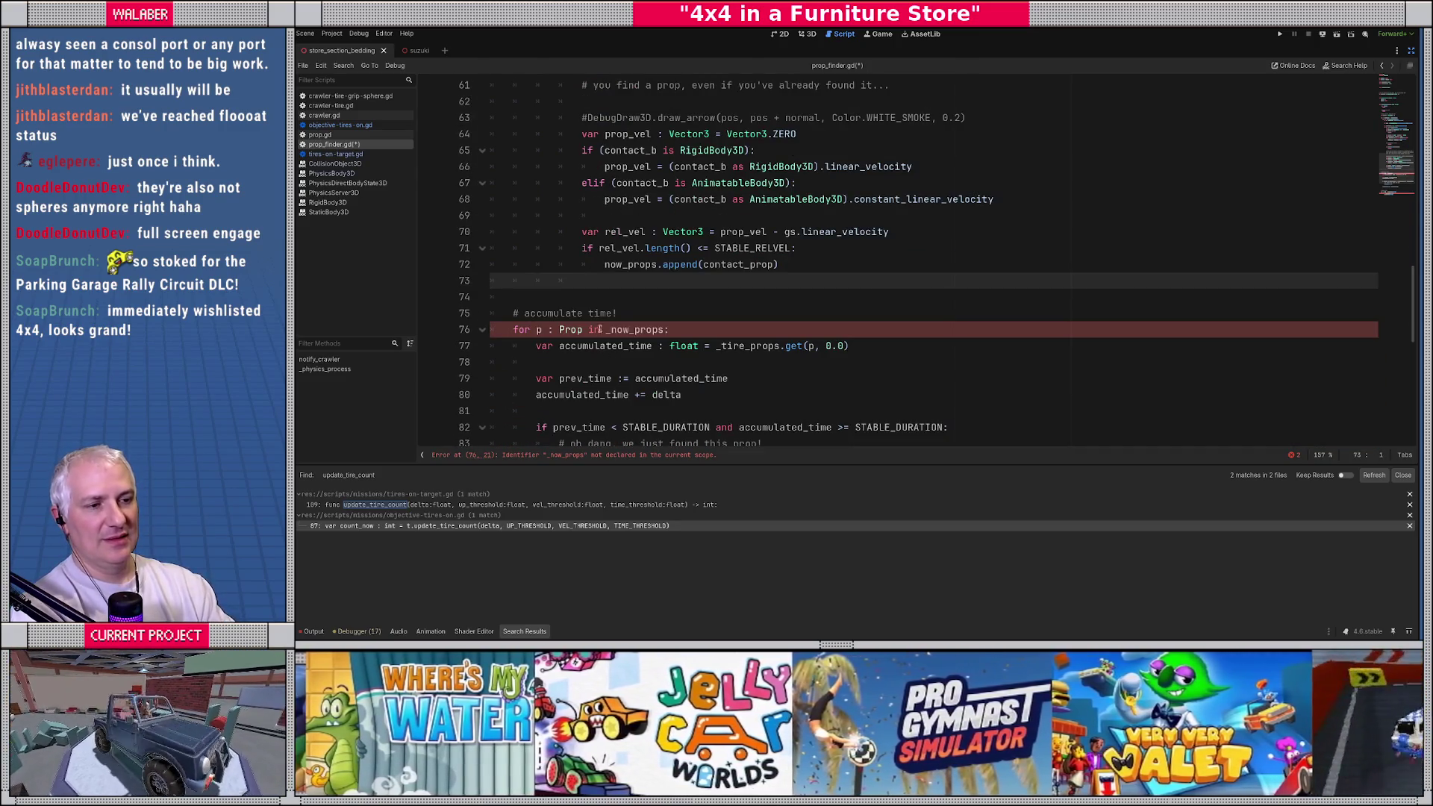
left_click(605, 330)
key("Delete")
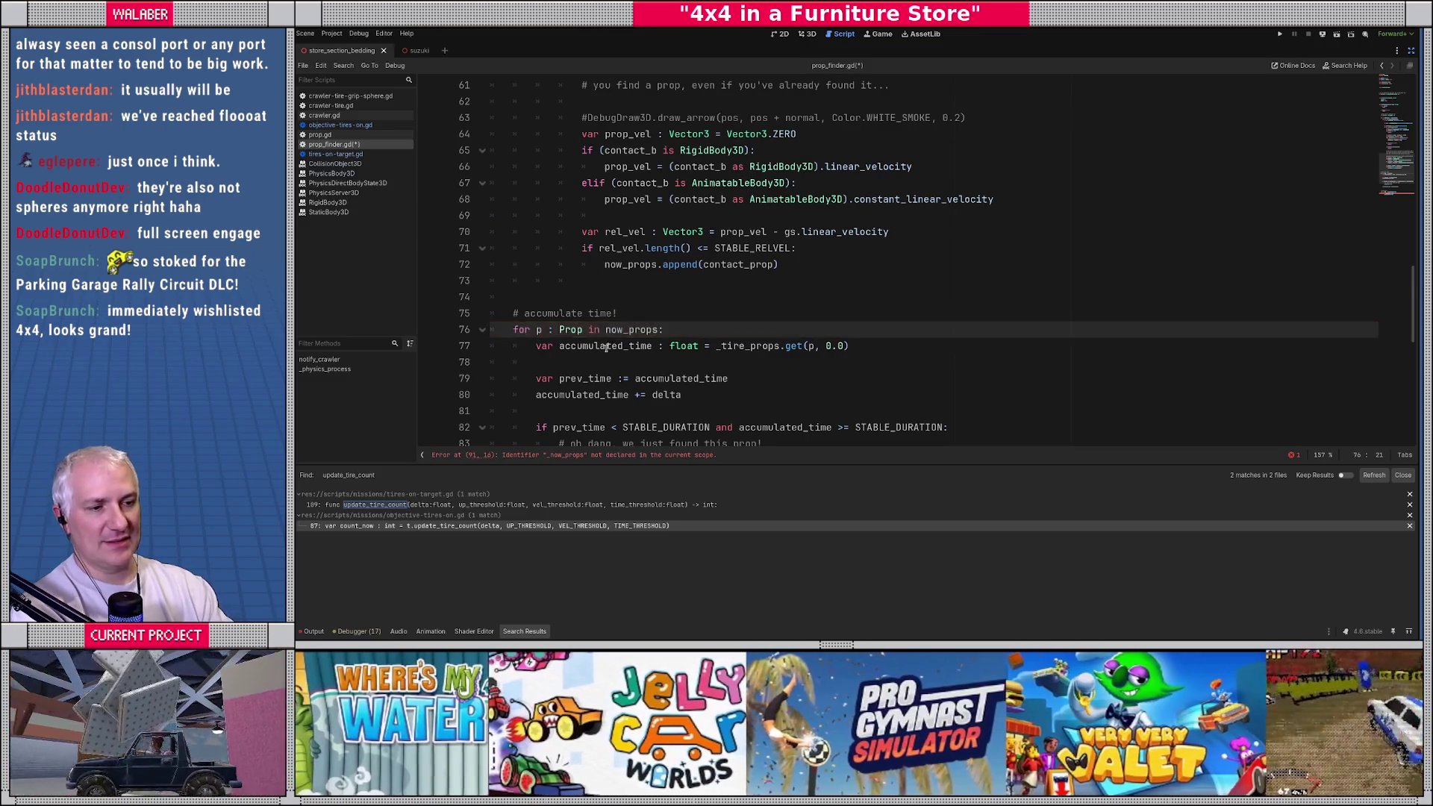
scroll(605, 351, "down", 3)
scroll(599, 366, "down", 1)
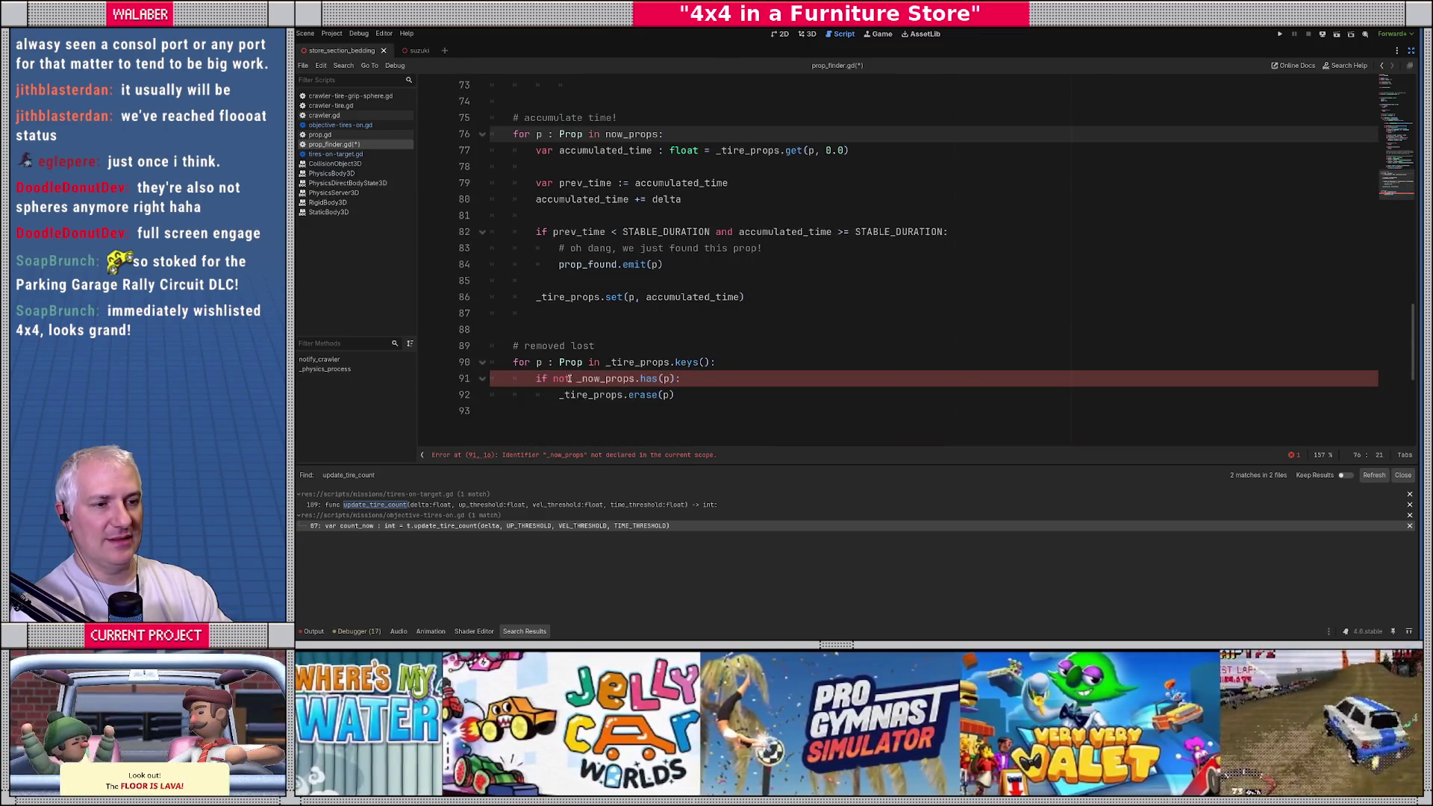
left_click(575, 378)
key("Delete")
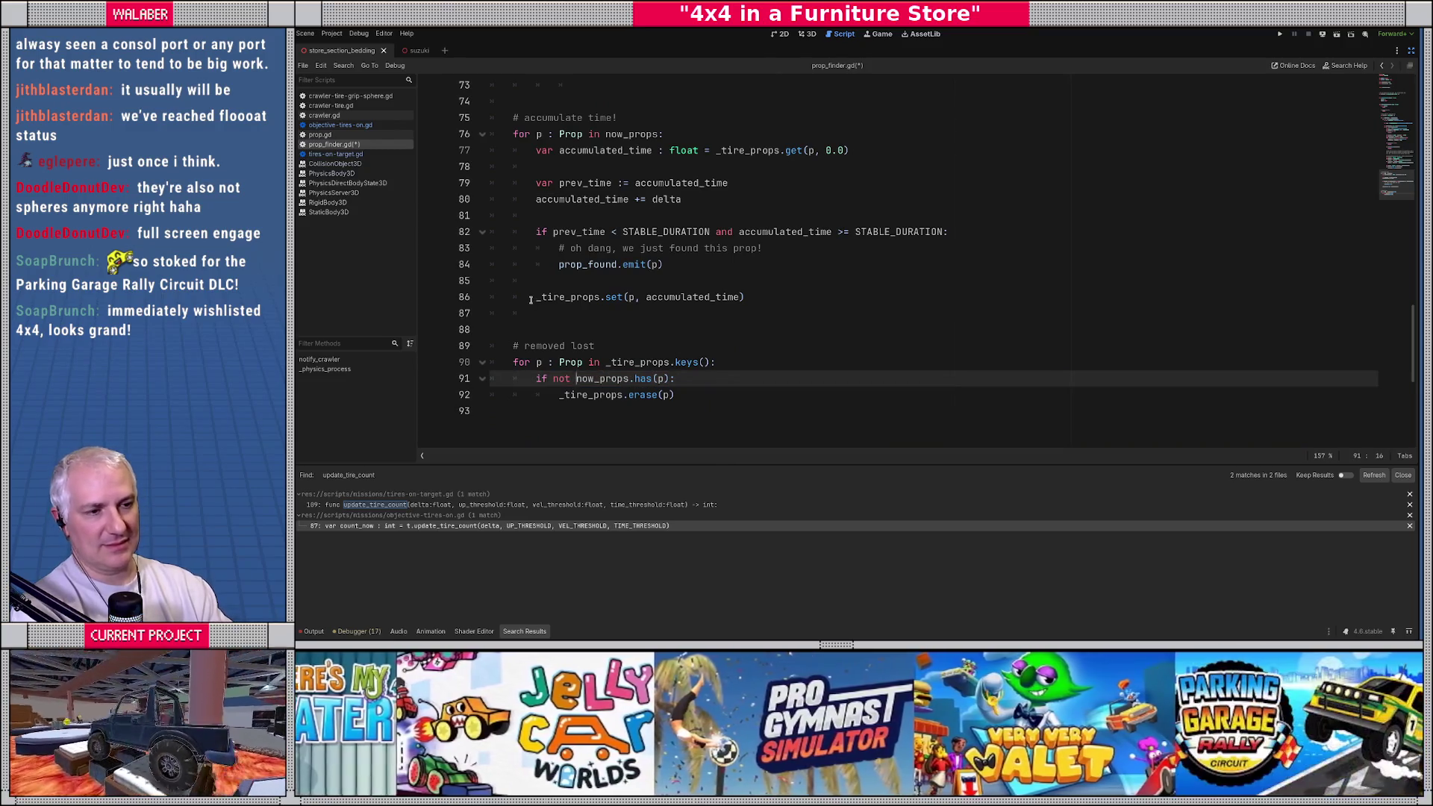
left_click(531, 297)
key("ctrl+s")
Step: Add print("PROP FOUND: %s" % [p.get_identifier()]) under the found-prop comment and save
left_click(700, 316)
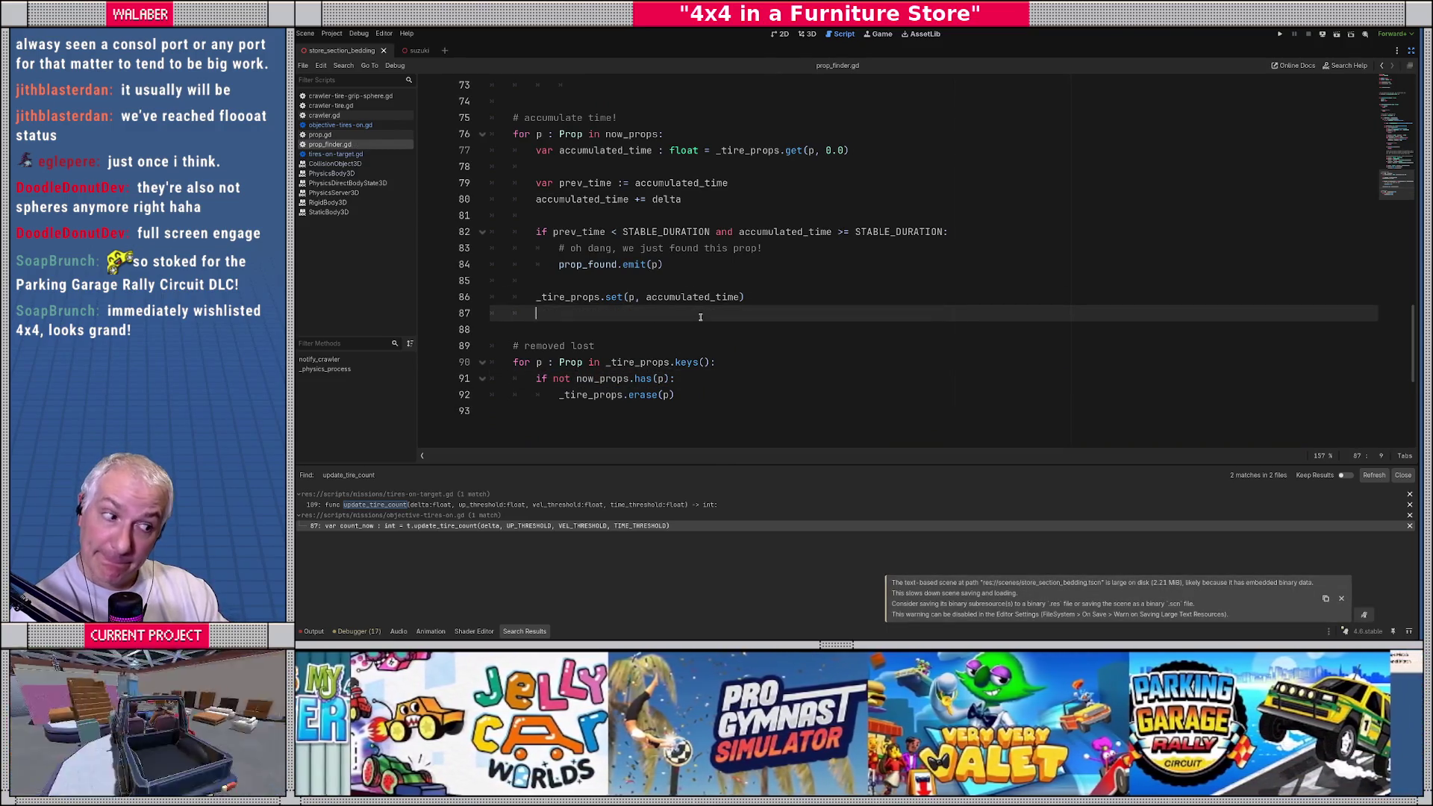
scroll(700, 317, "up", 2)
scroll(700, 316, "up", 3)
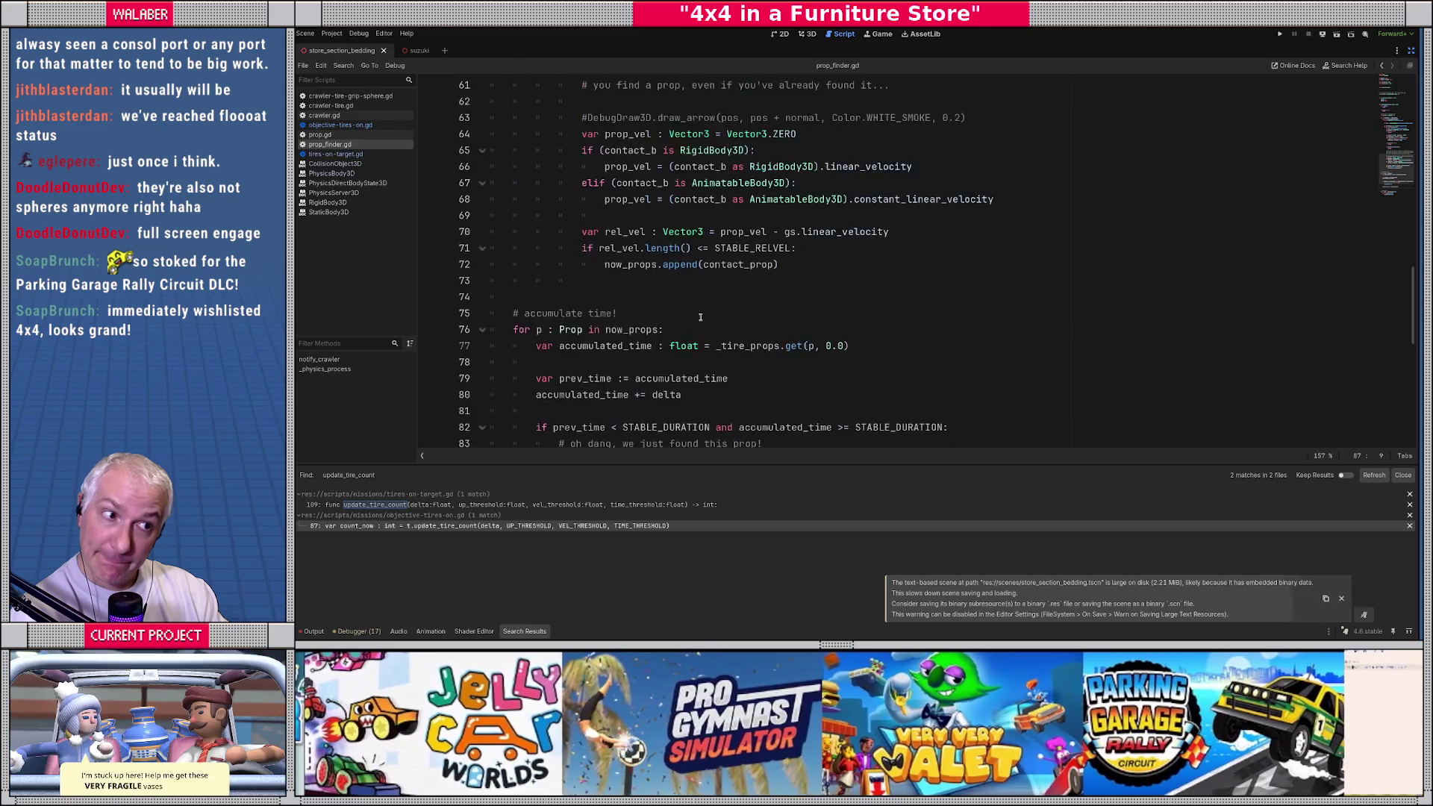
scroll(701, 329, "down", 3)
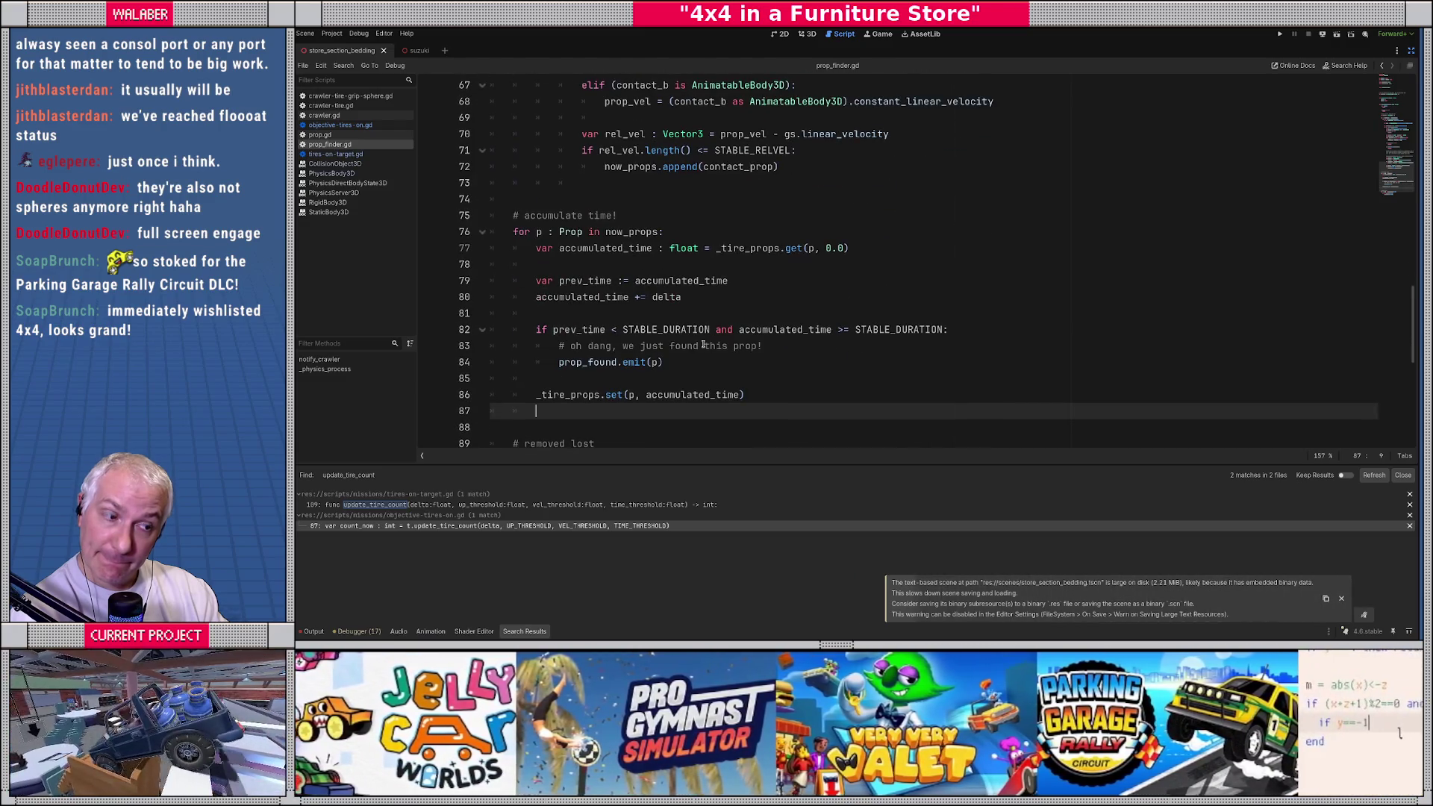
left_click(778, 346)
key("Return")
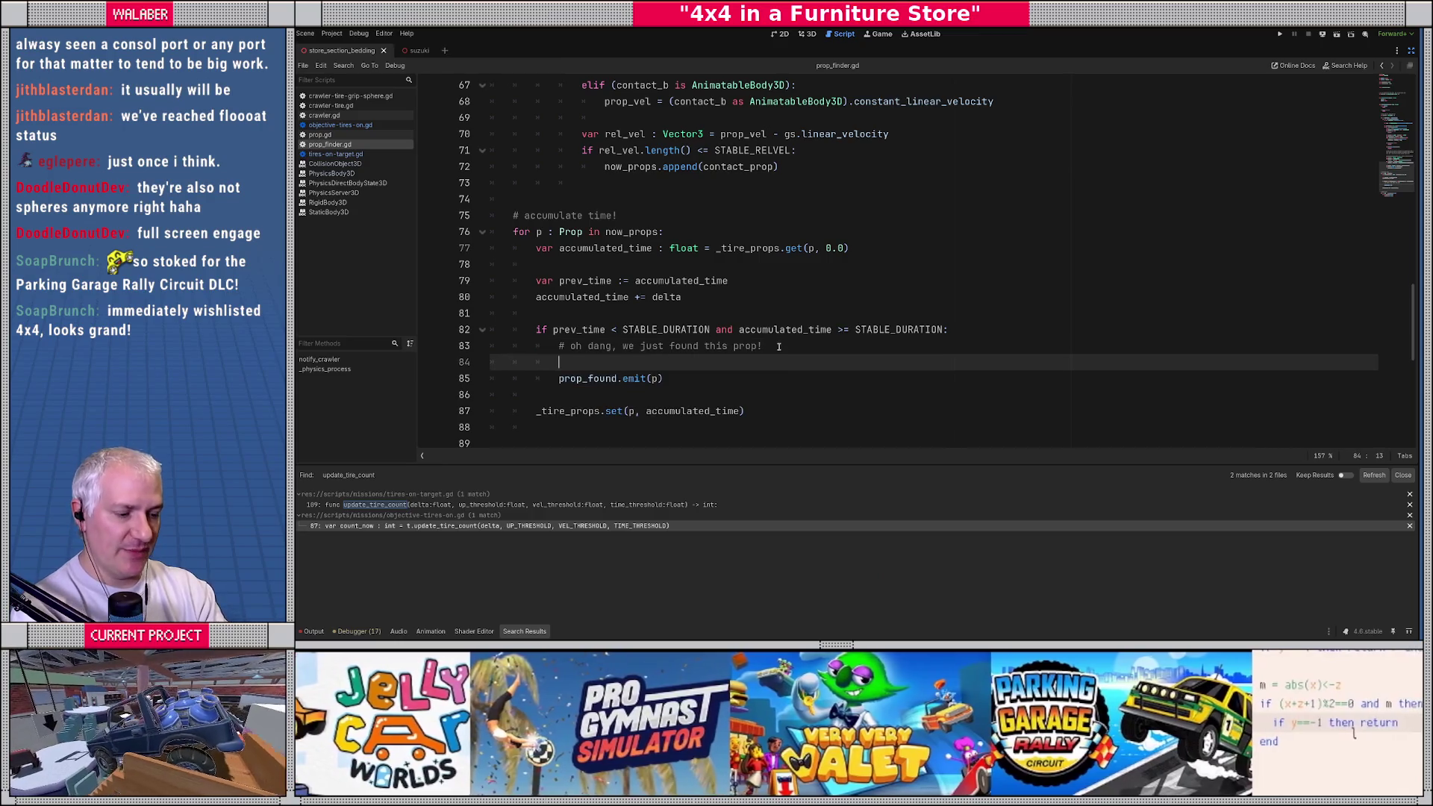
type("print(\"")
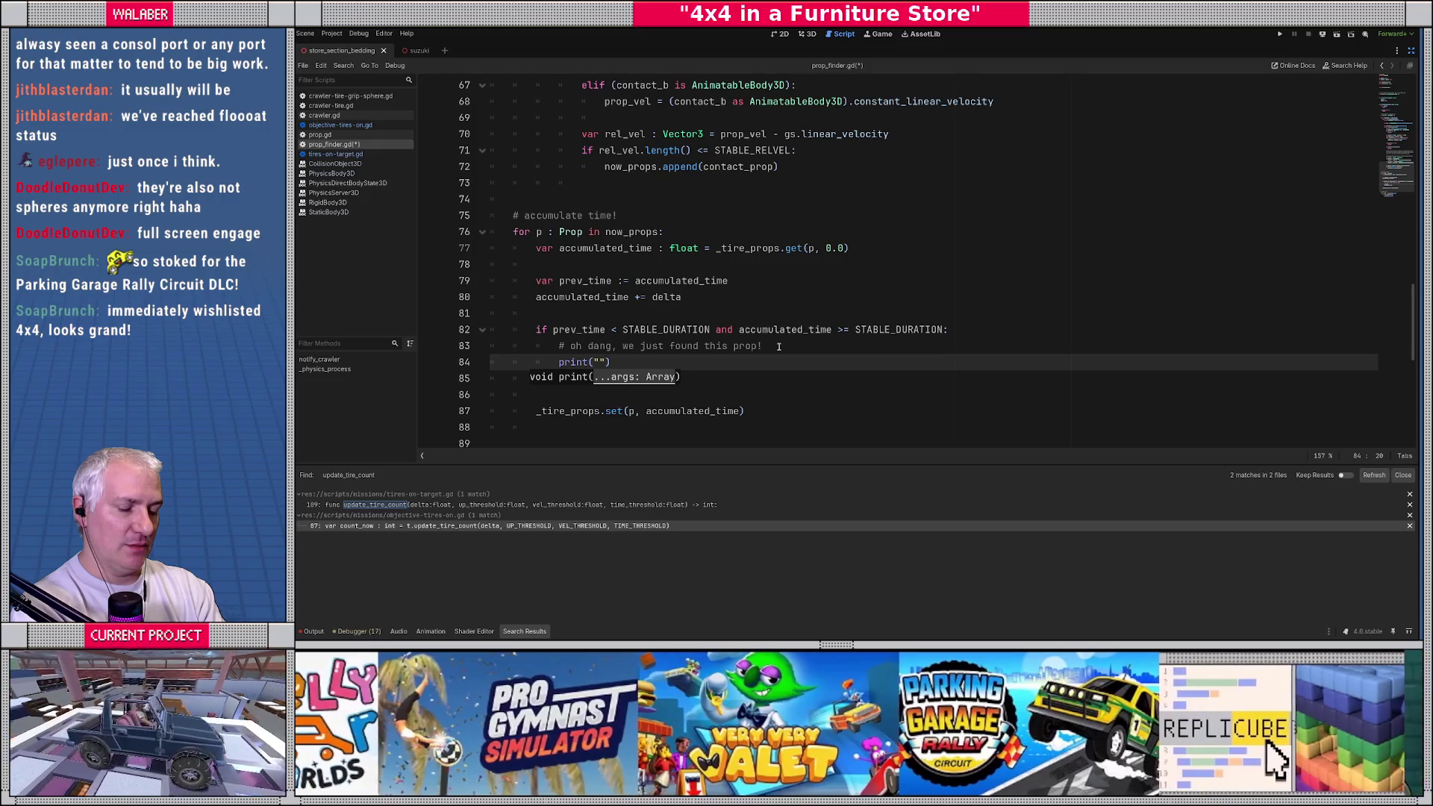
type("PROP FO")
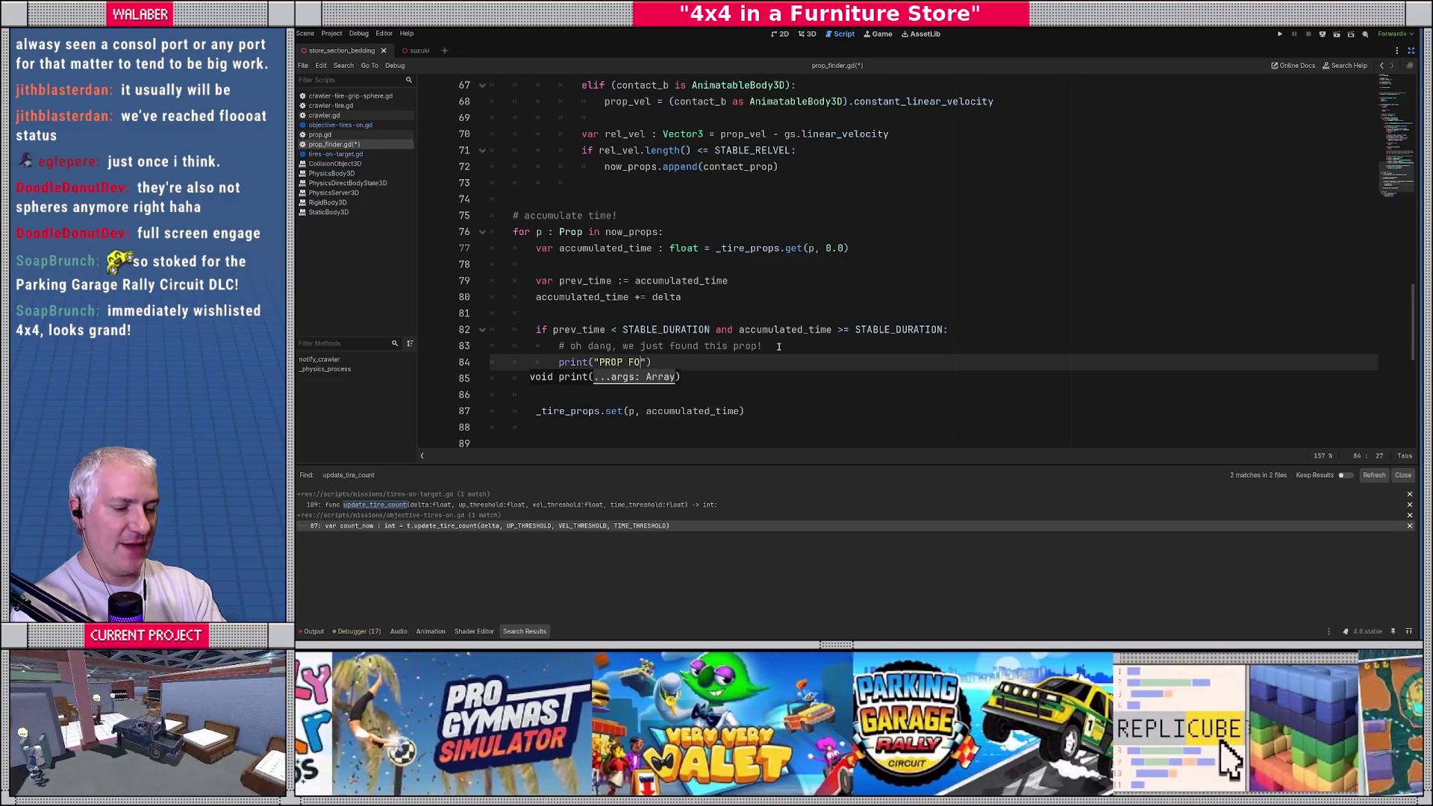
type("UND")
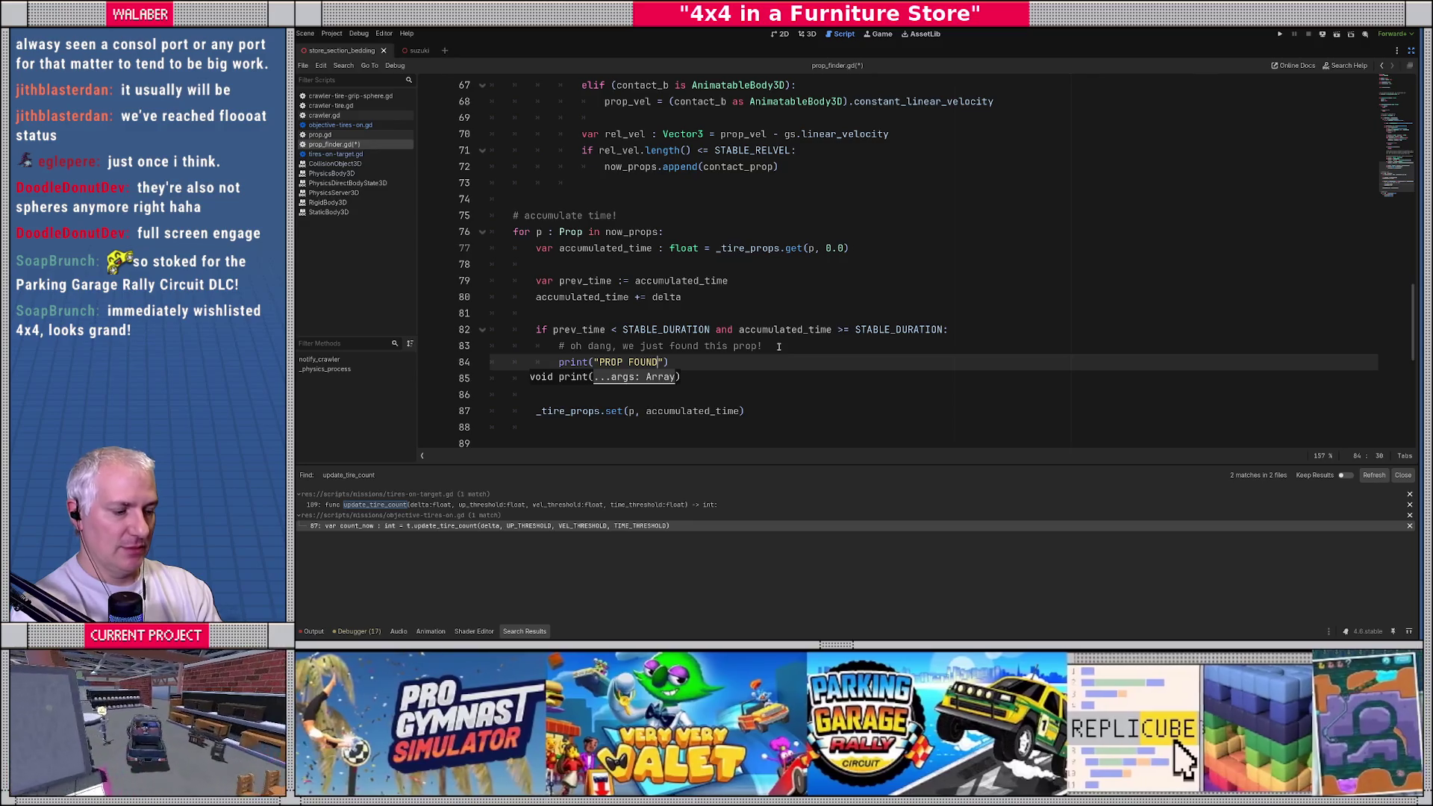
type(": %s\" ")
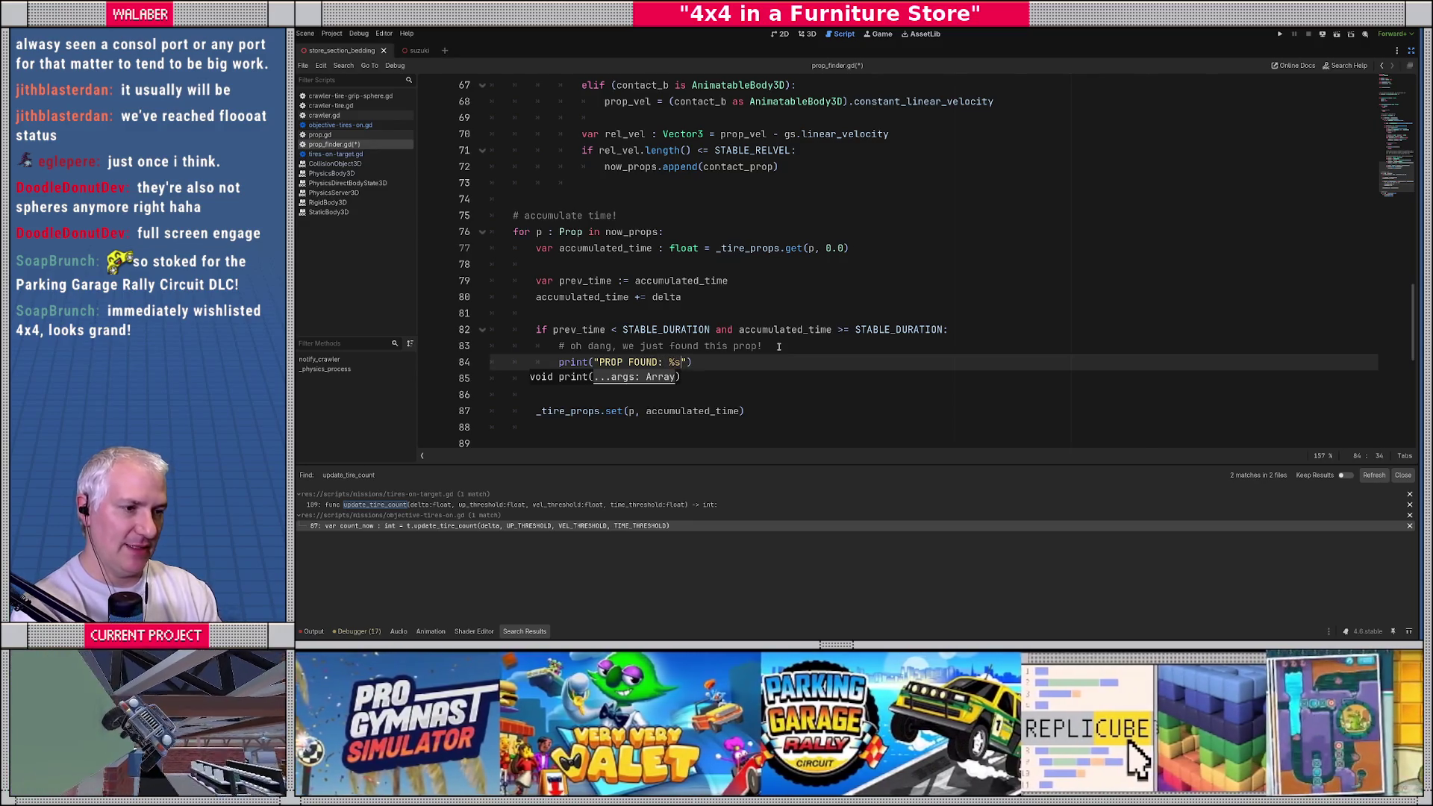
type("% [")
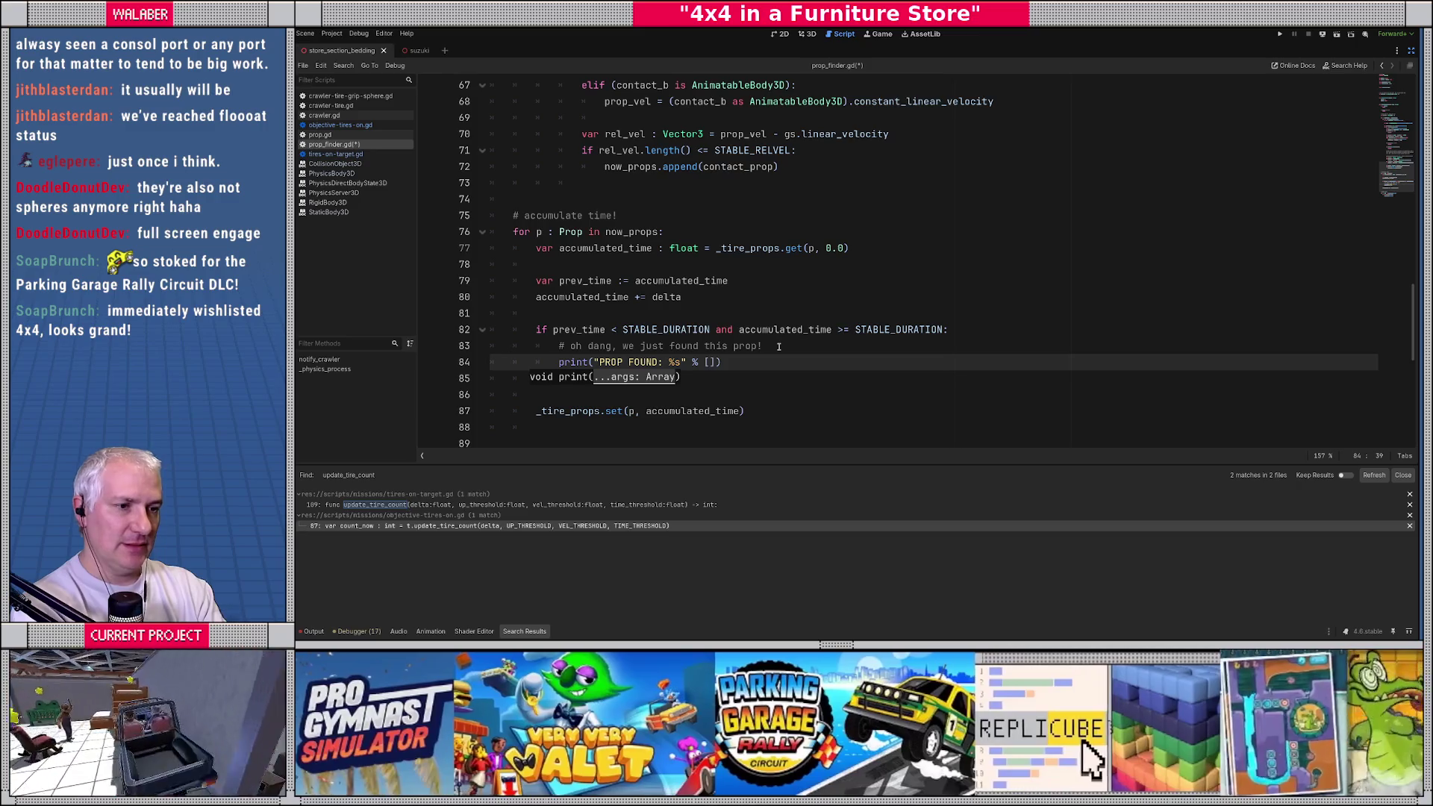
type("p.get_i")
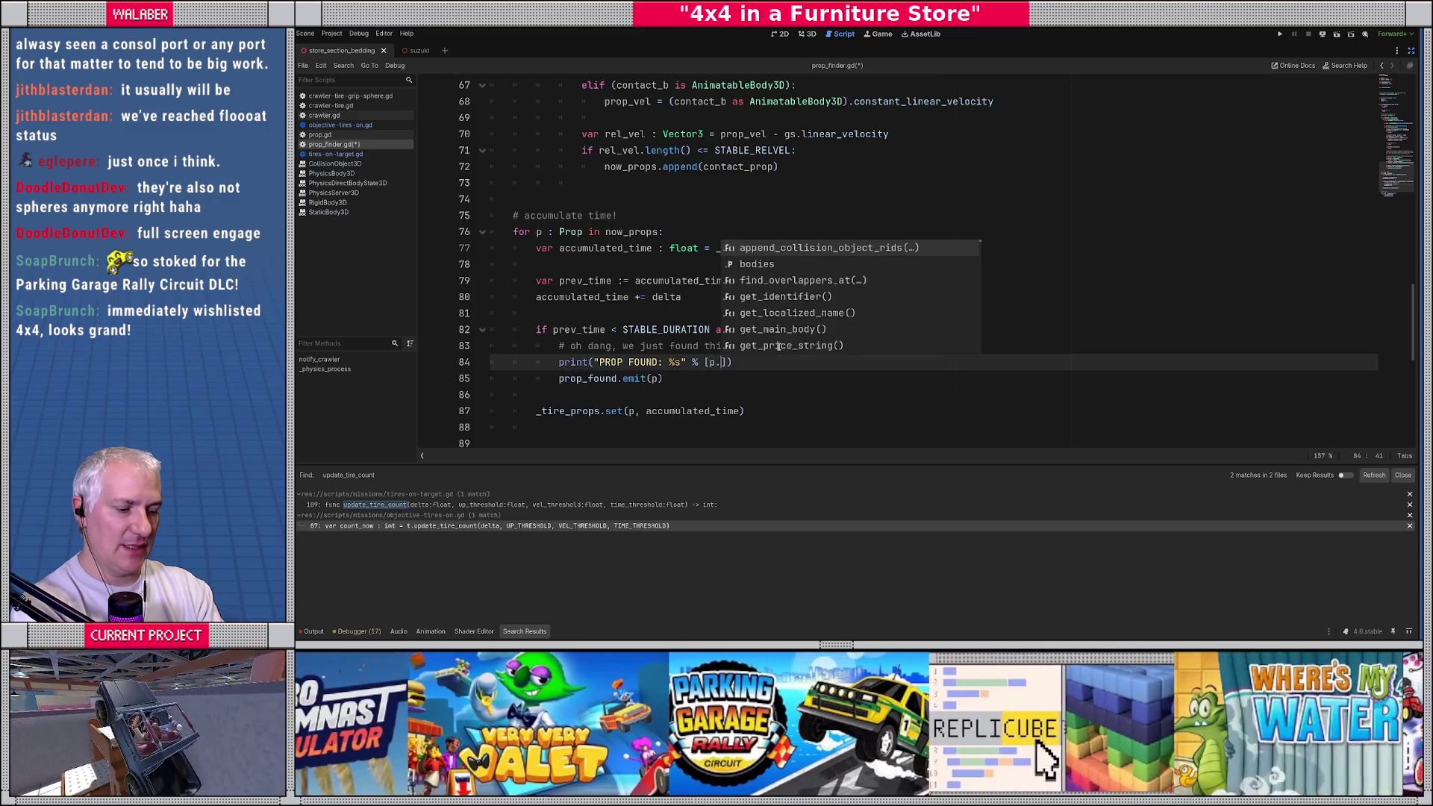
key("Return")
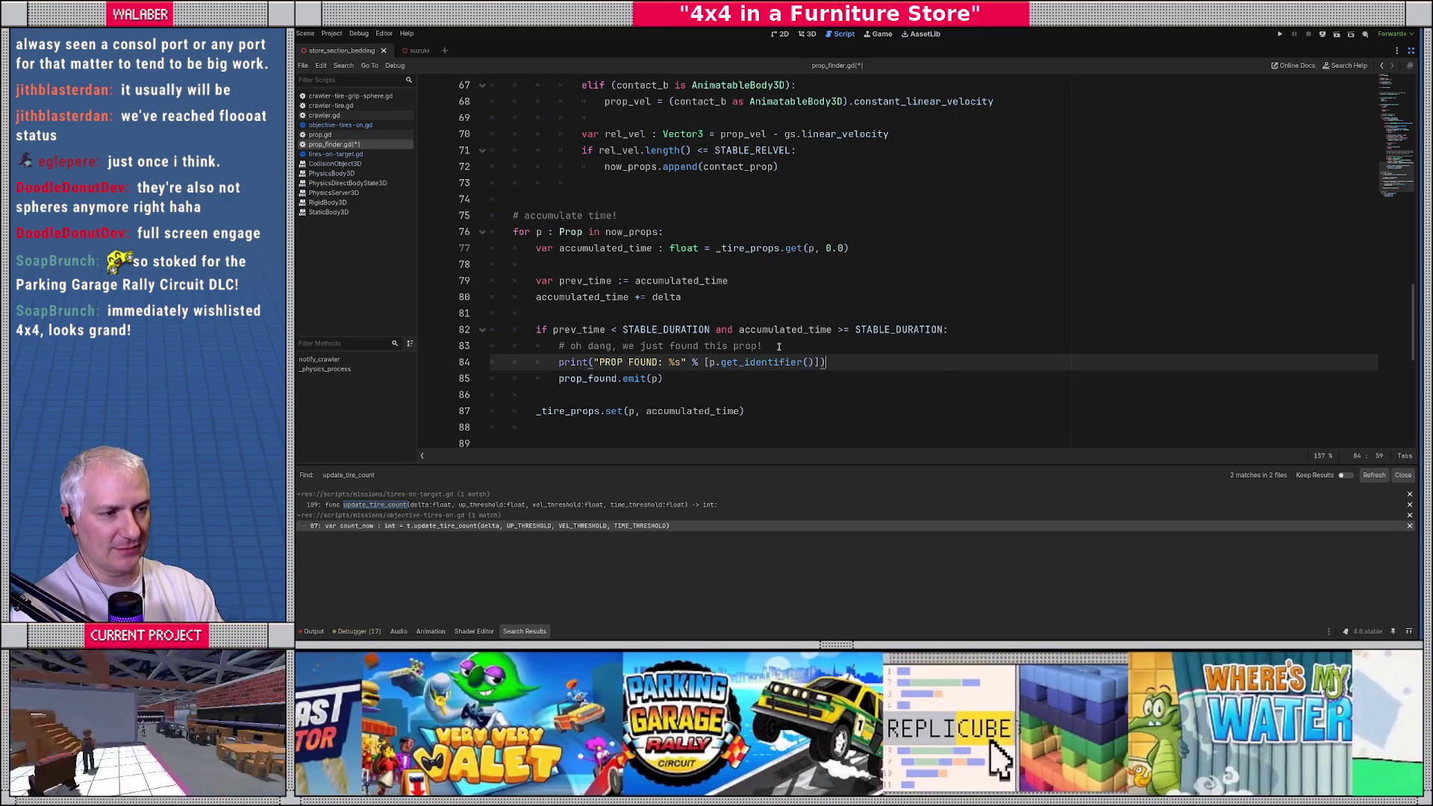
key("ctrl+s")
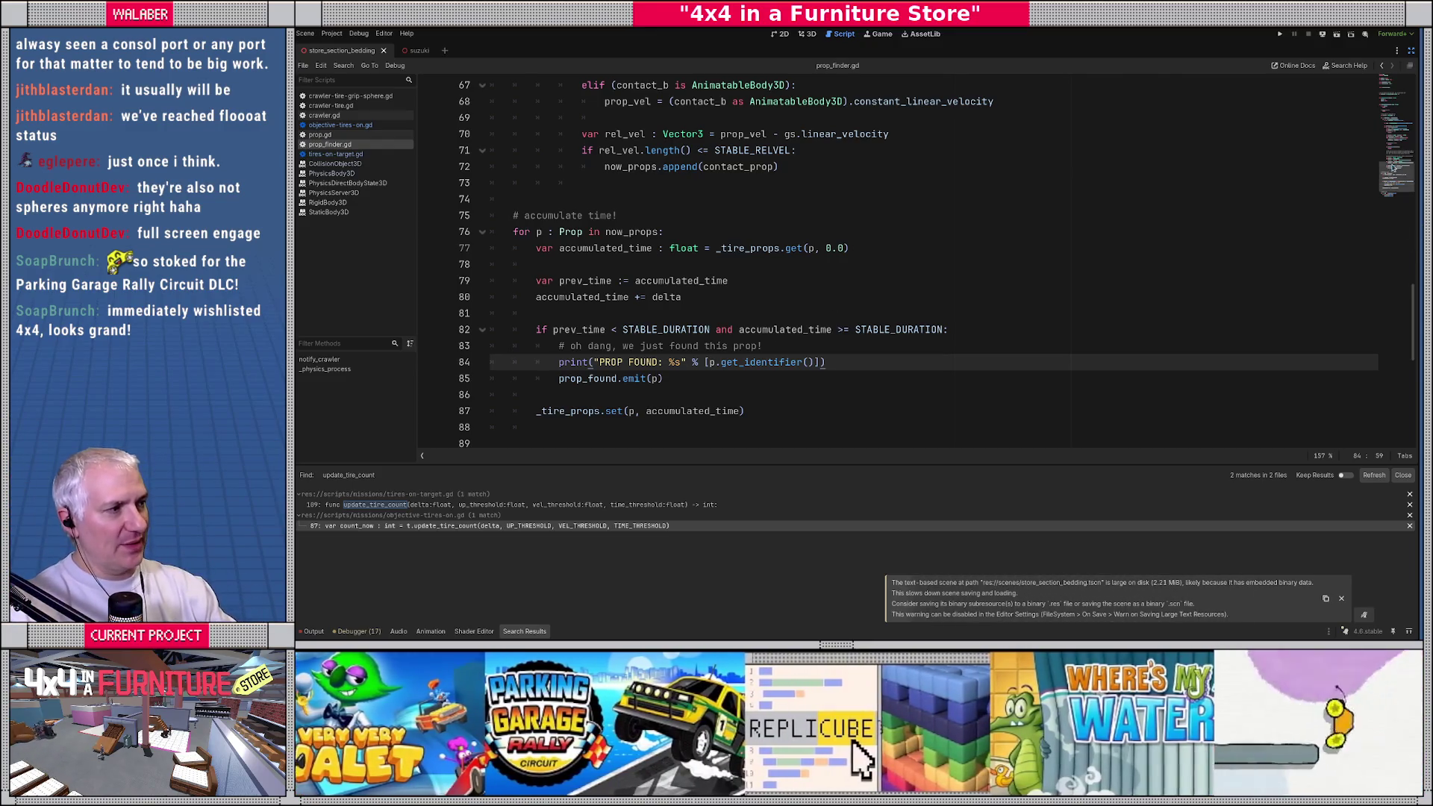
scroll(496, 236, "up", 20)
Step: Restore the scene, file and inspector panels and switch to the suzuki scene
scroll(496, 236, "down", 1)
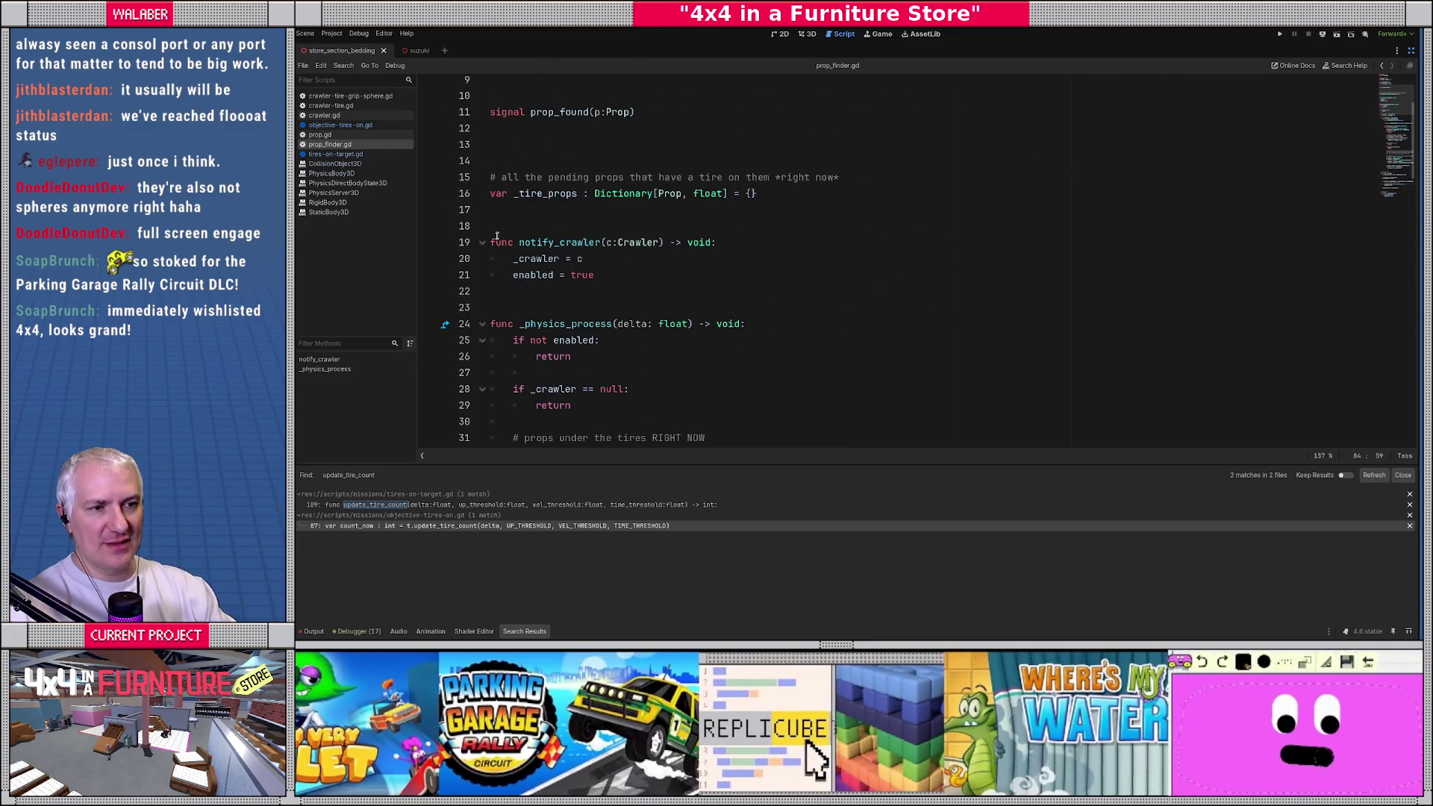
left_click_drag(493, 221, 549, 291)
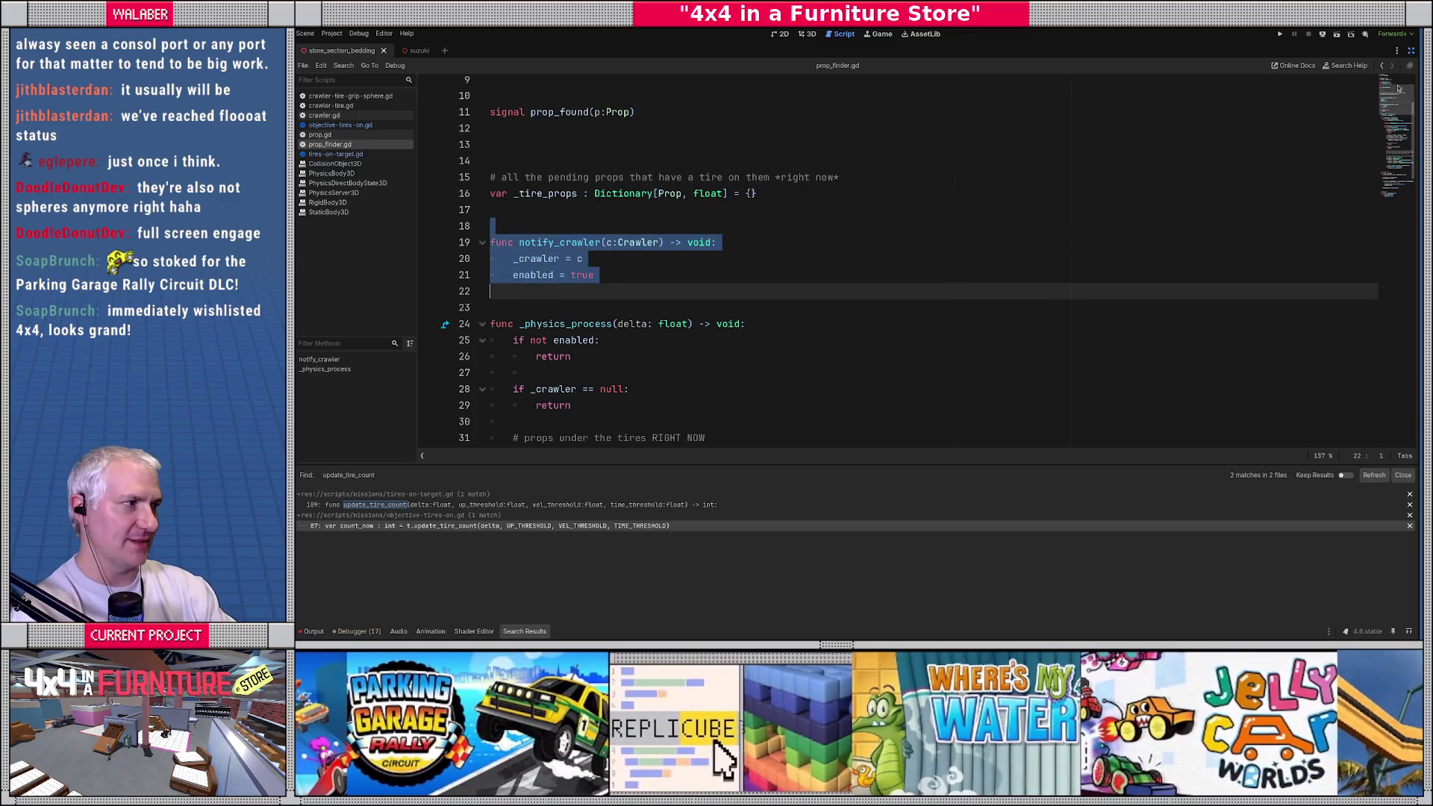
left_click(1411, 50)
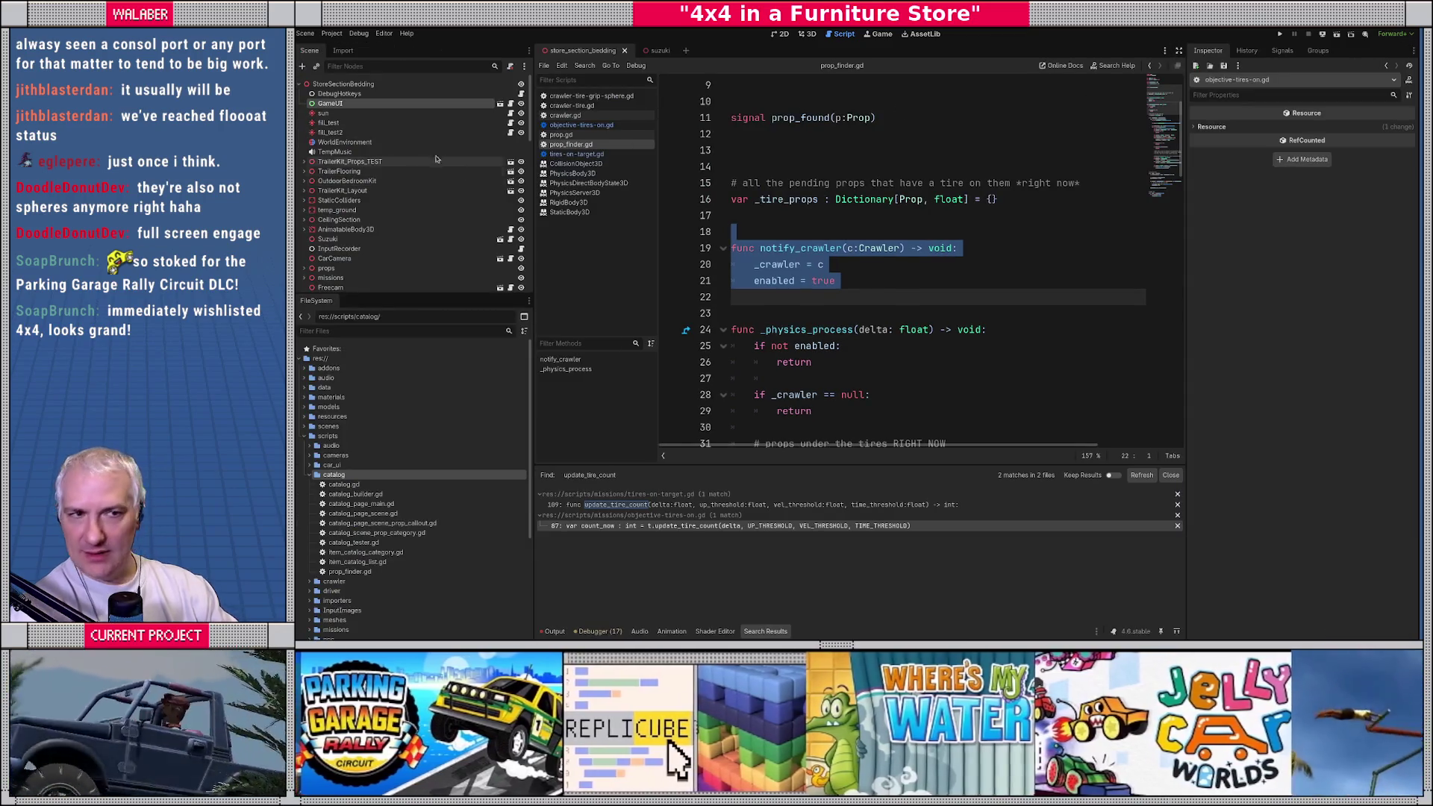
left_click(824, 199)
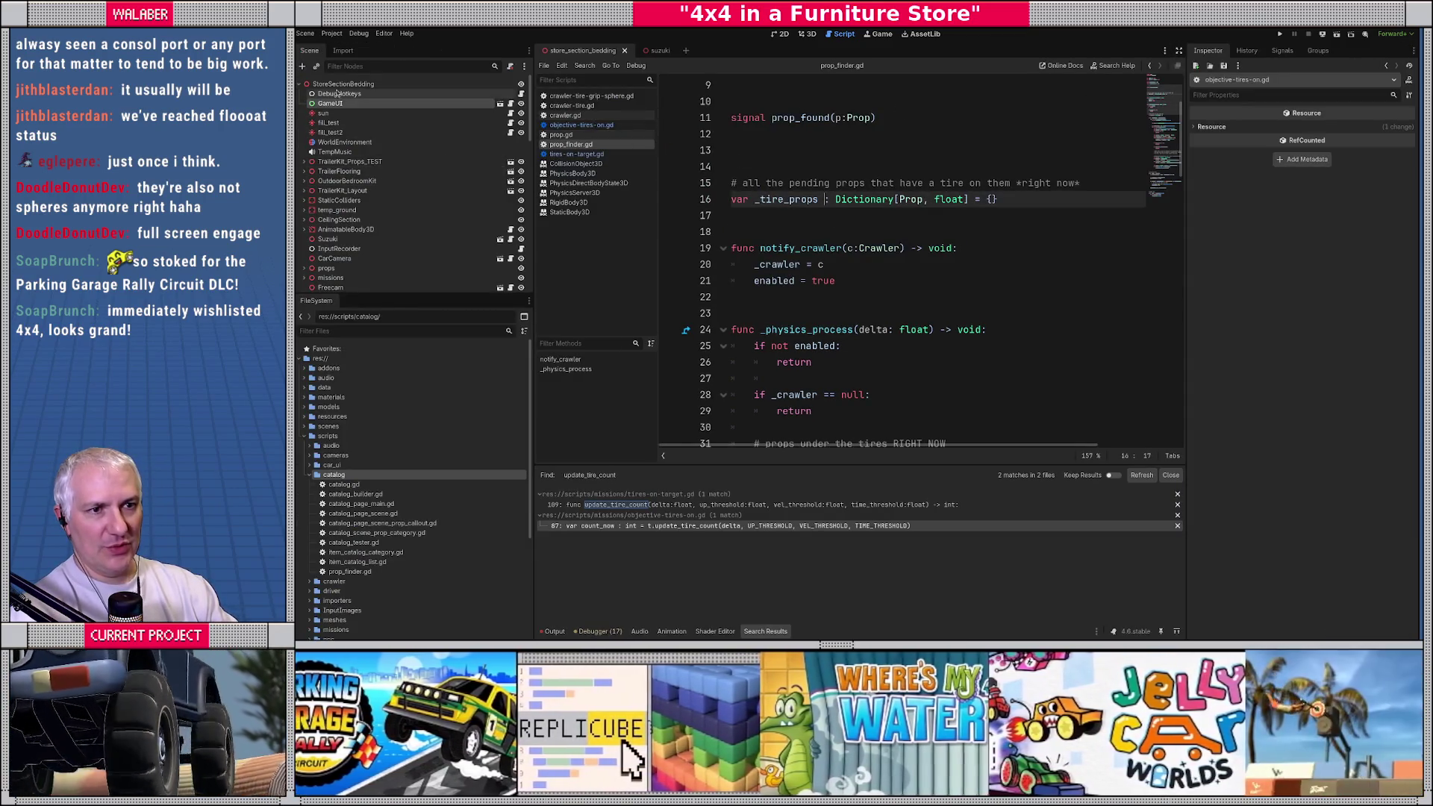
left_click(649, 50)
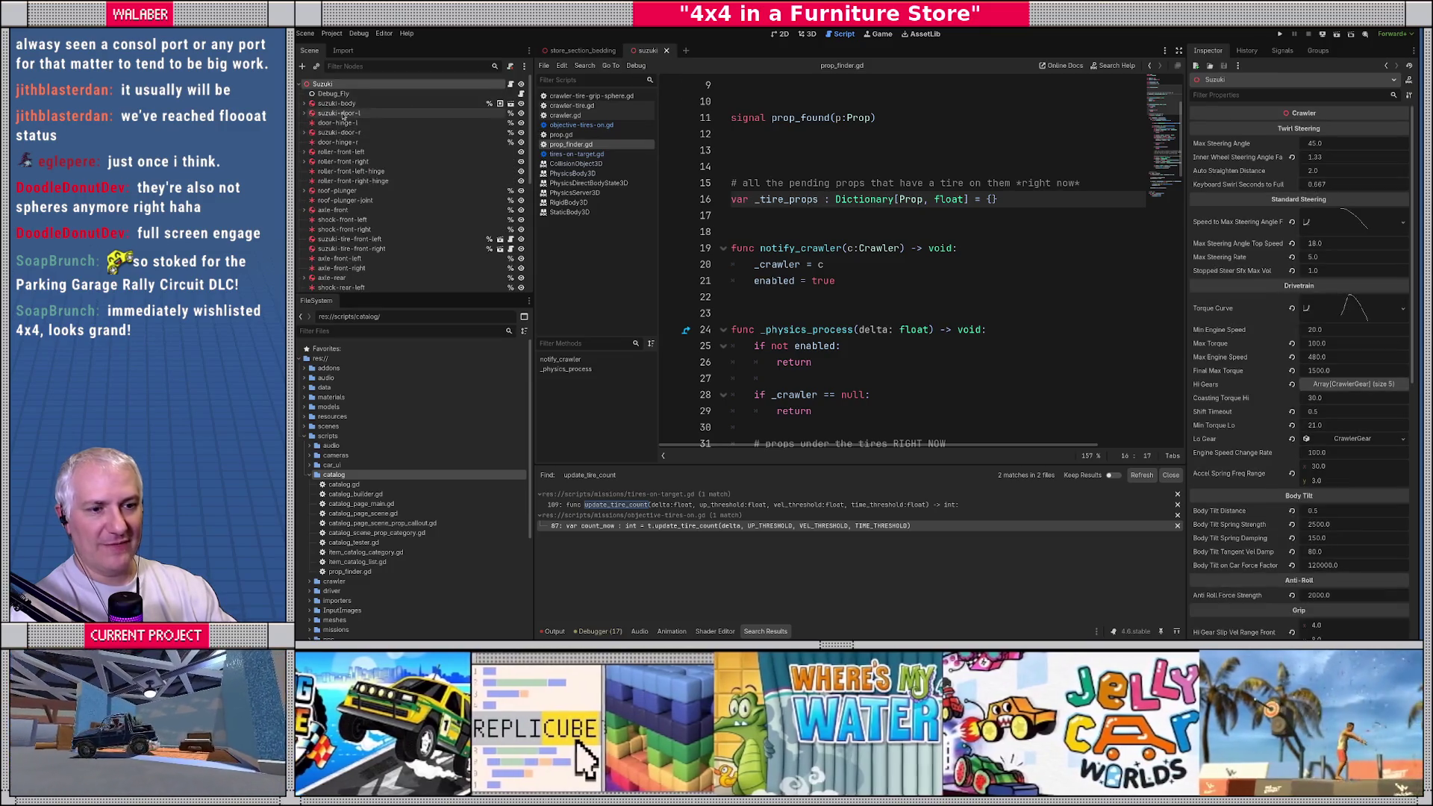
Step: Add a PropFinder child under Suzuki, move it to the top, and enable unique name access
right_click(359, 87)
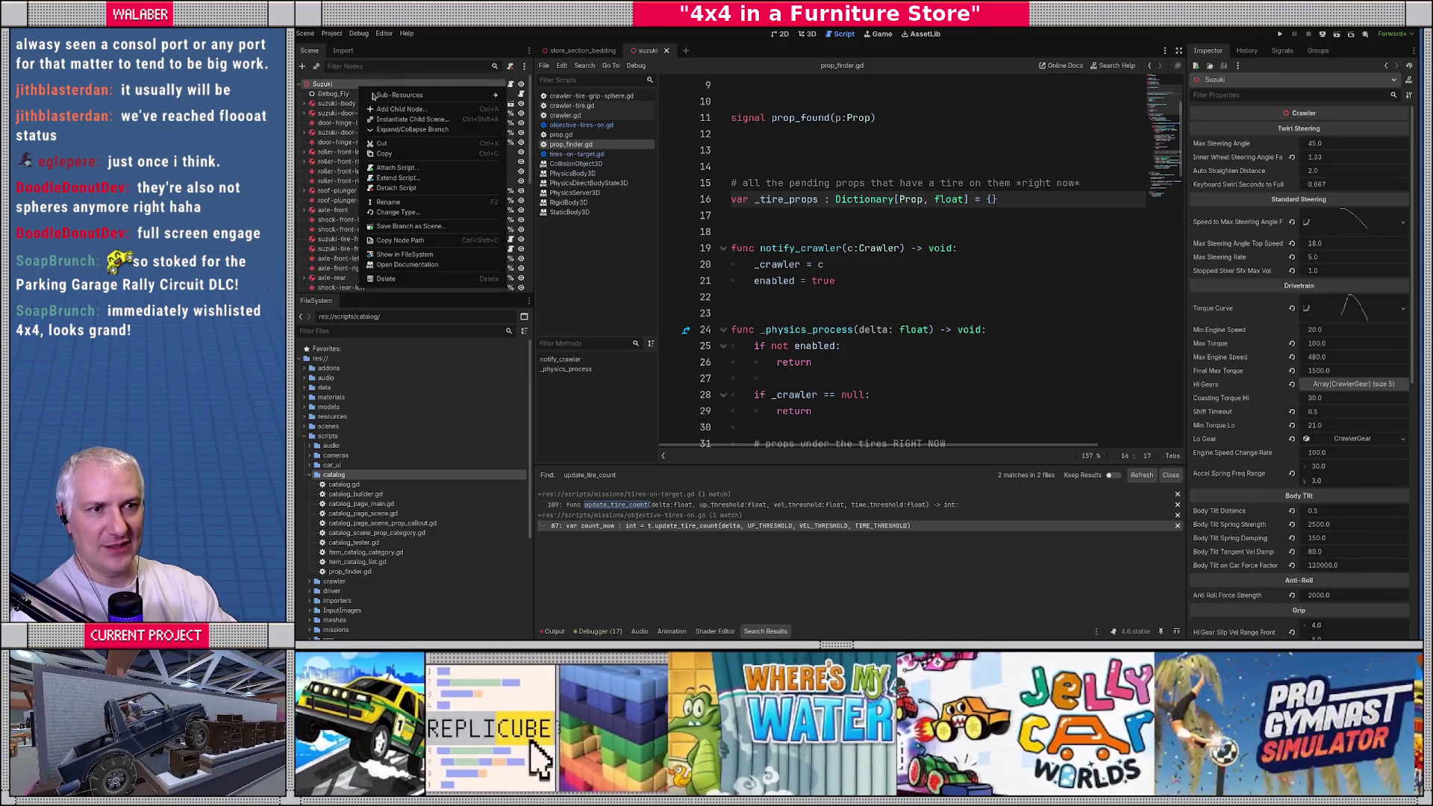
left_click(393, 110)
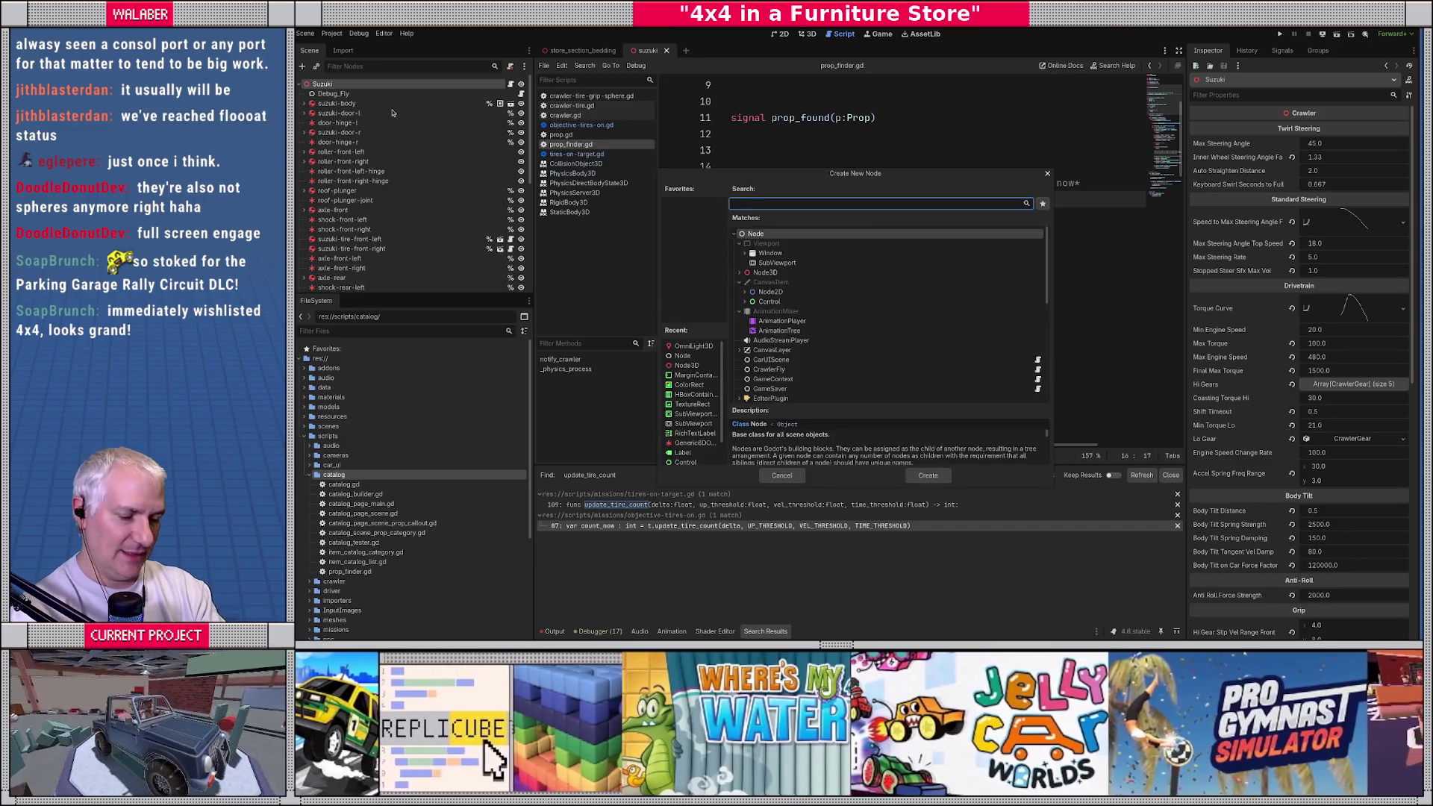
type("propfi")
key("Return")
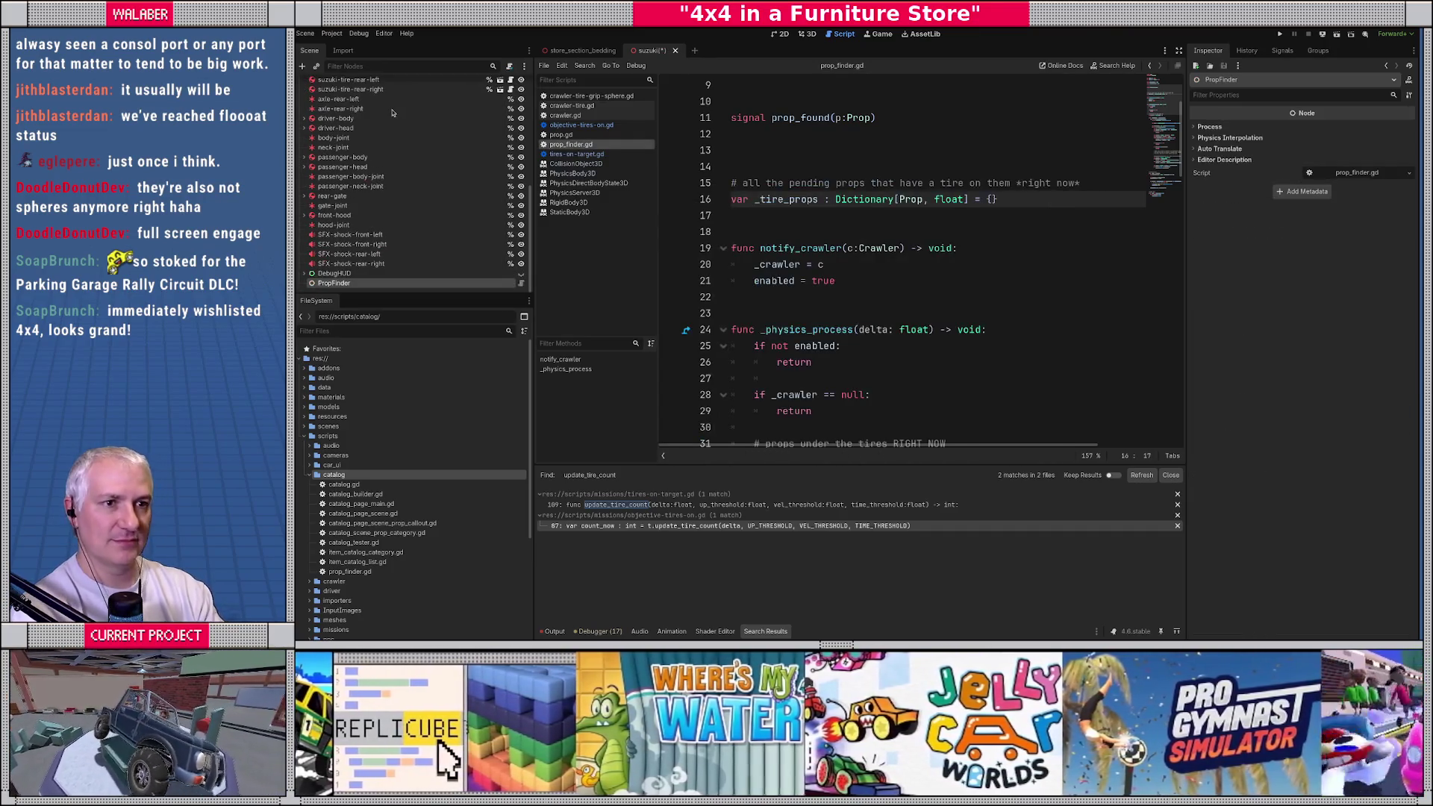
left_click_drag(333, 283, 353, 93)
right_click(370, 94)
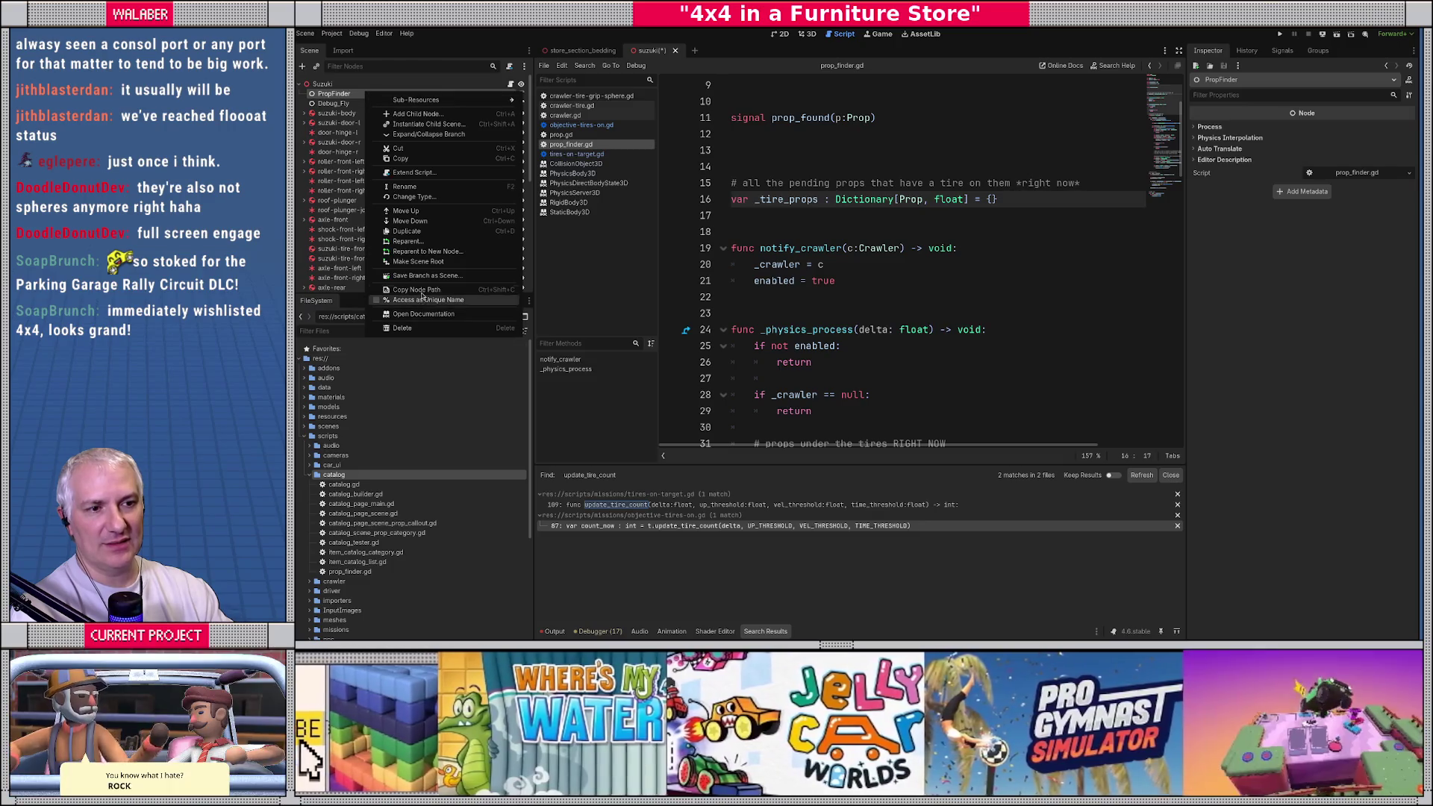
left_click(424, 299)
left_click(565, 115)
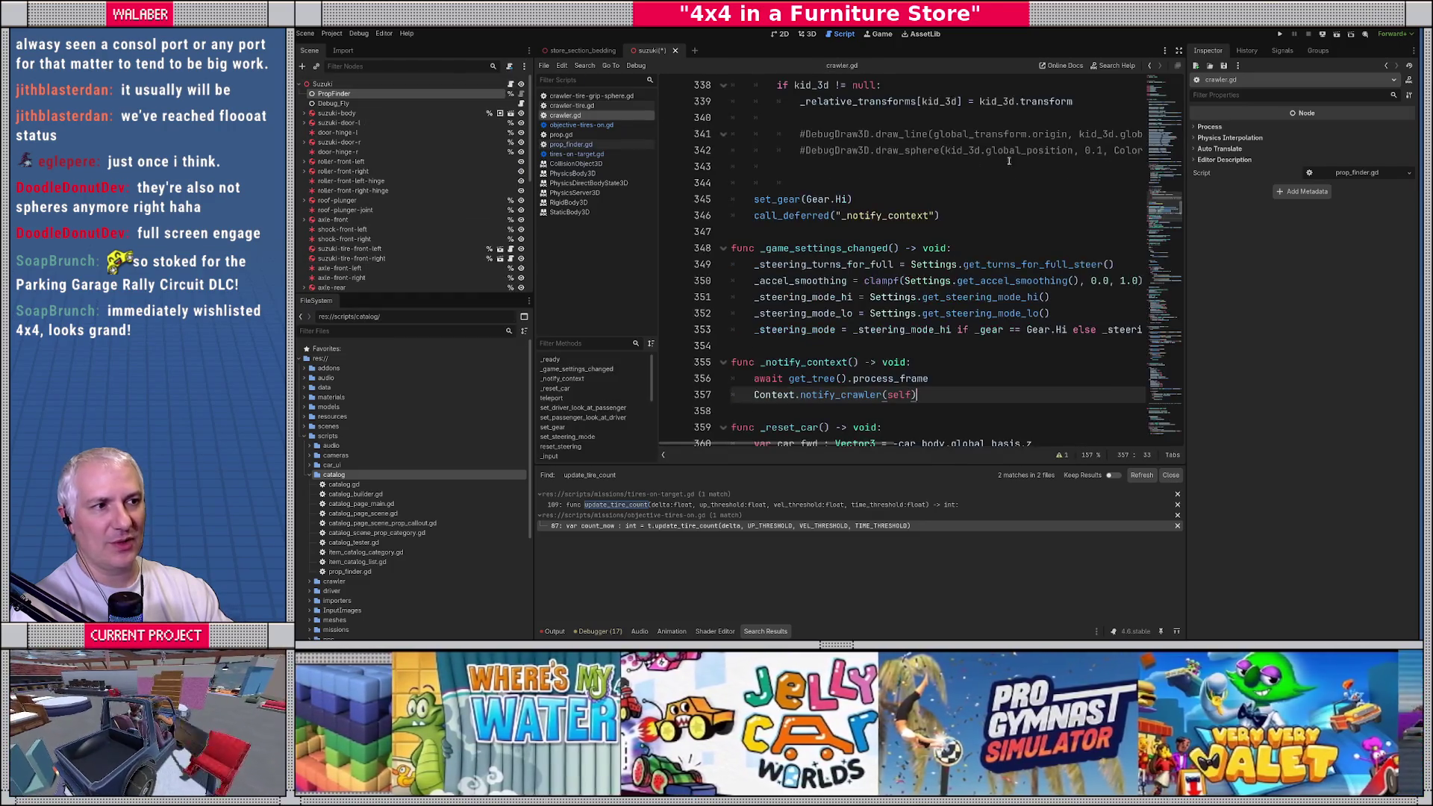
left_click_drag(1170, 206, 1163, 86)
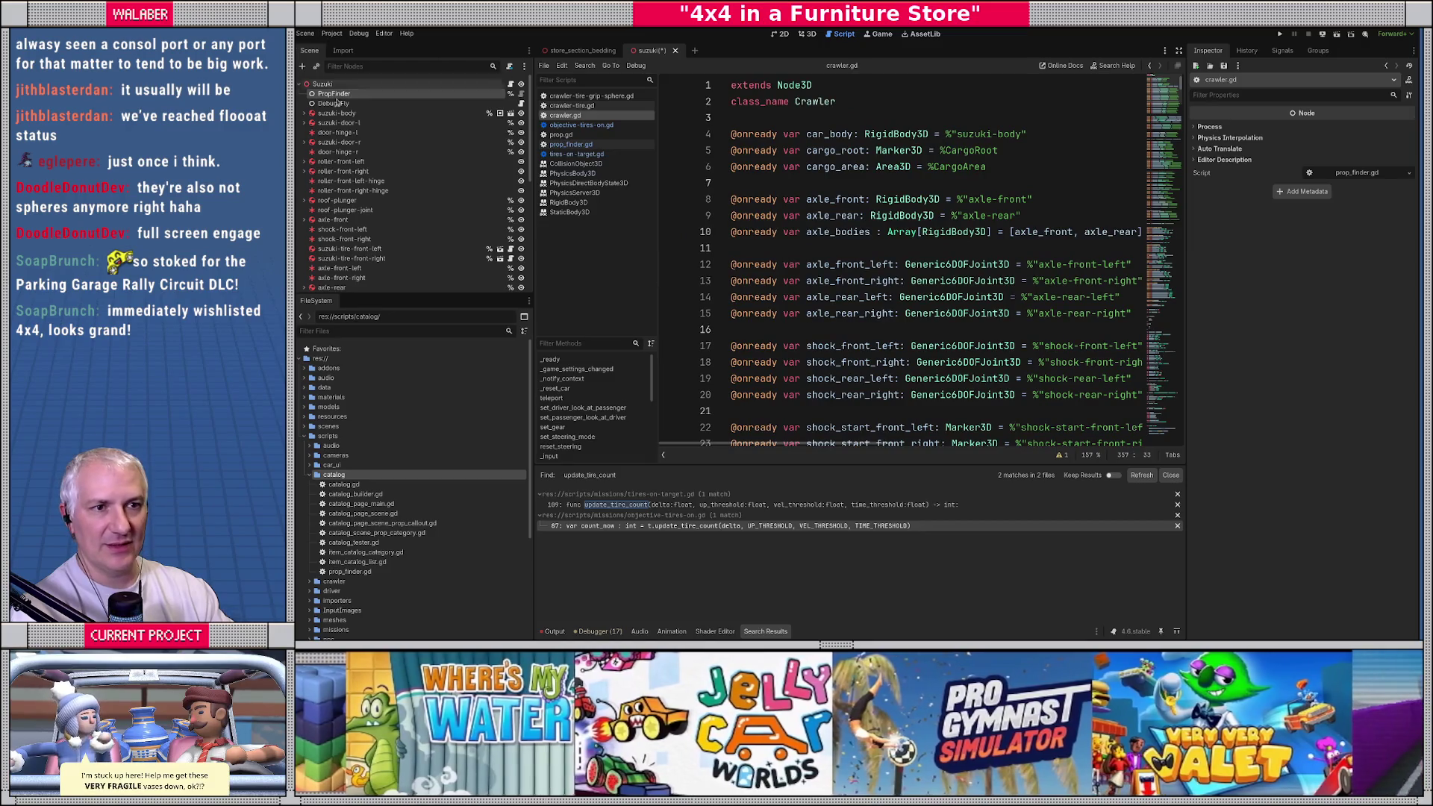
left_click_drag(339, 94, 886, 135)
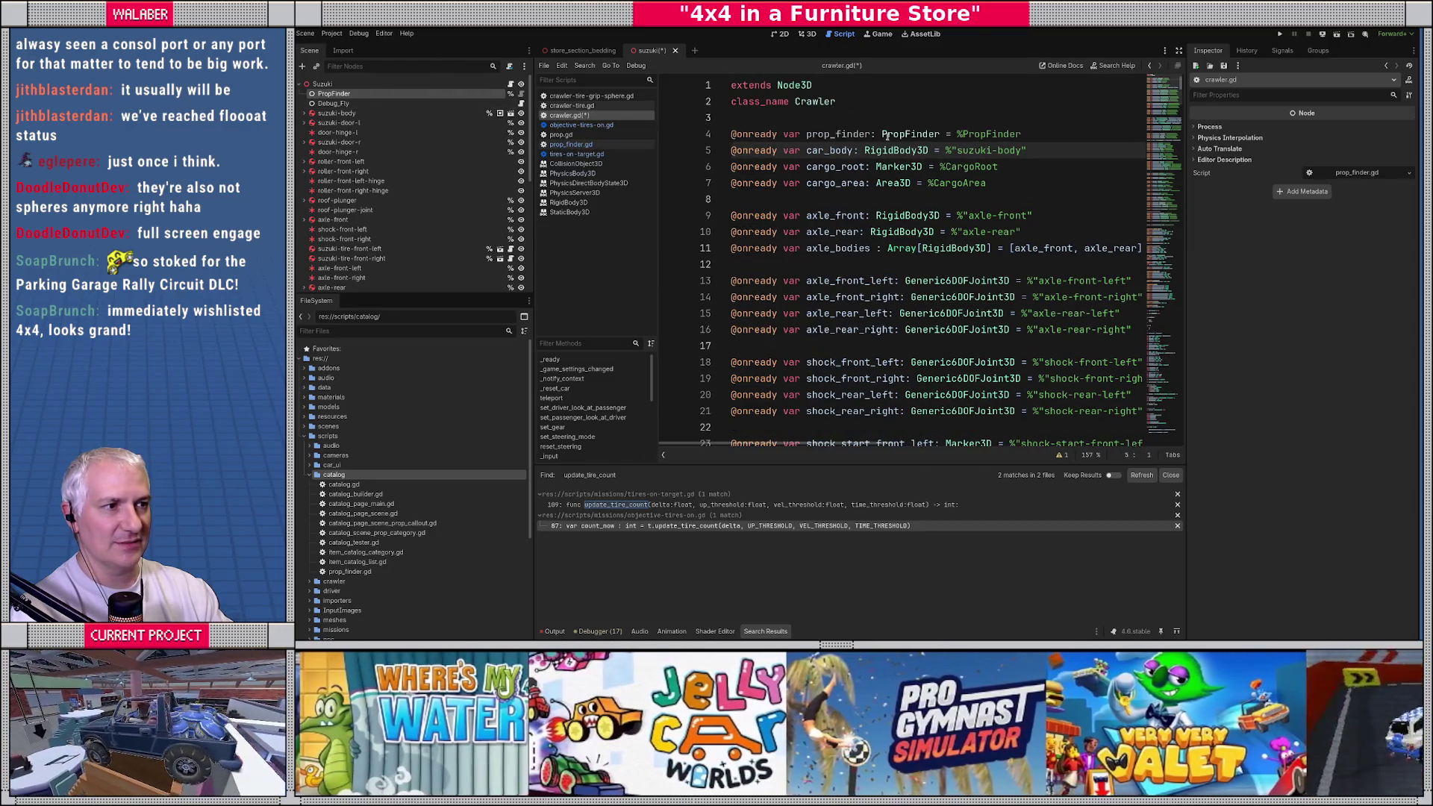
key("Return")
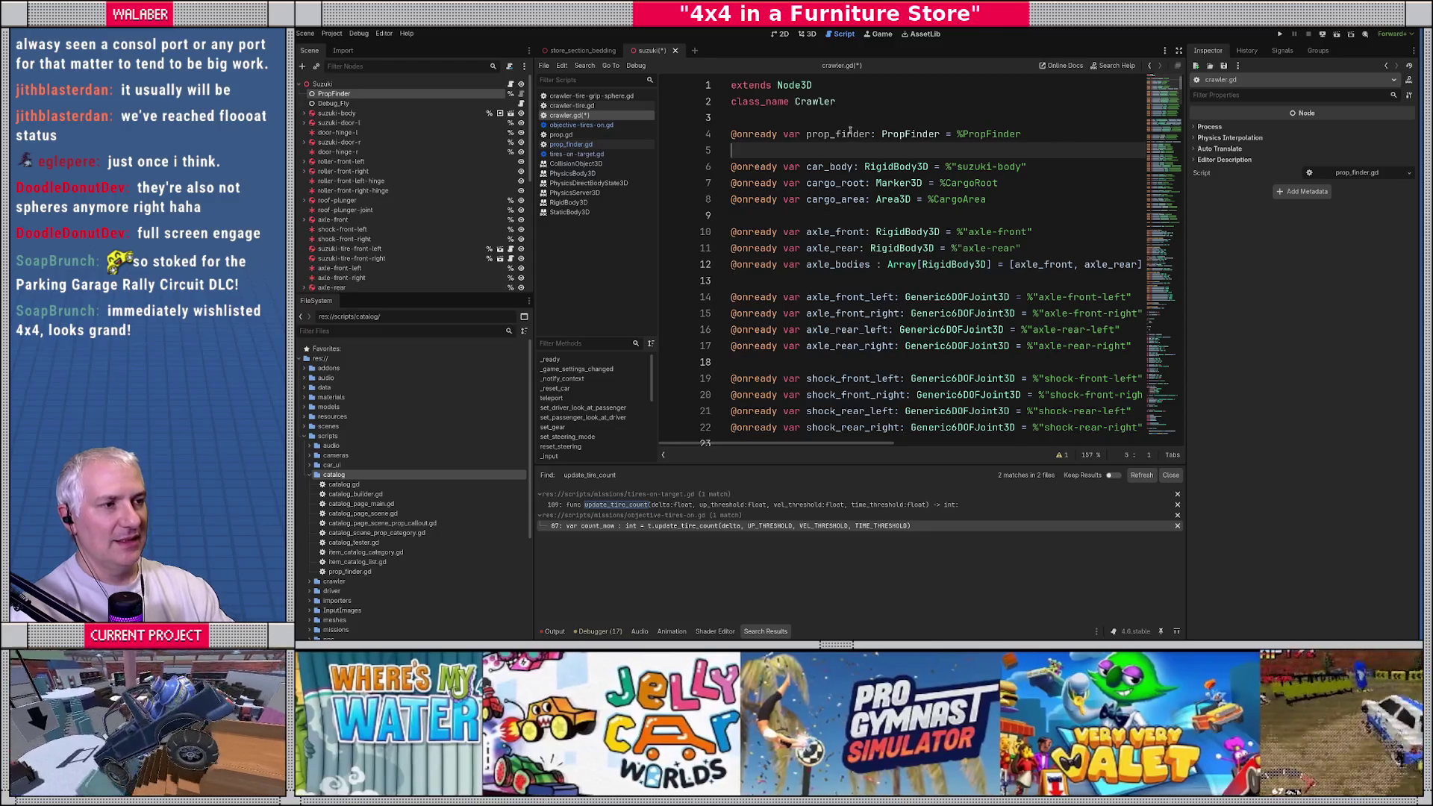
double_click(851, 135)
Step: Call prop_finder.notify_crawler(self) in _notify_context, save, and run the project
key("alt+Left")
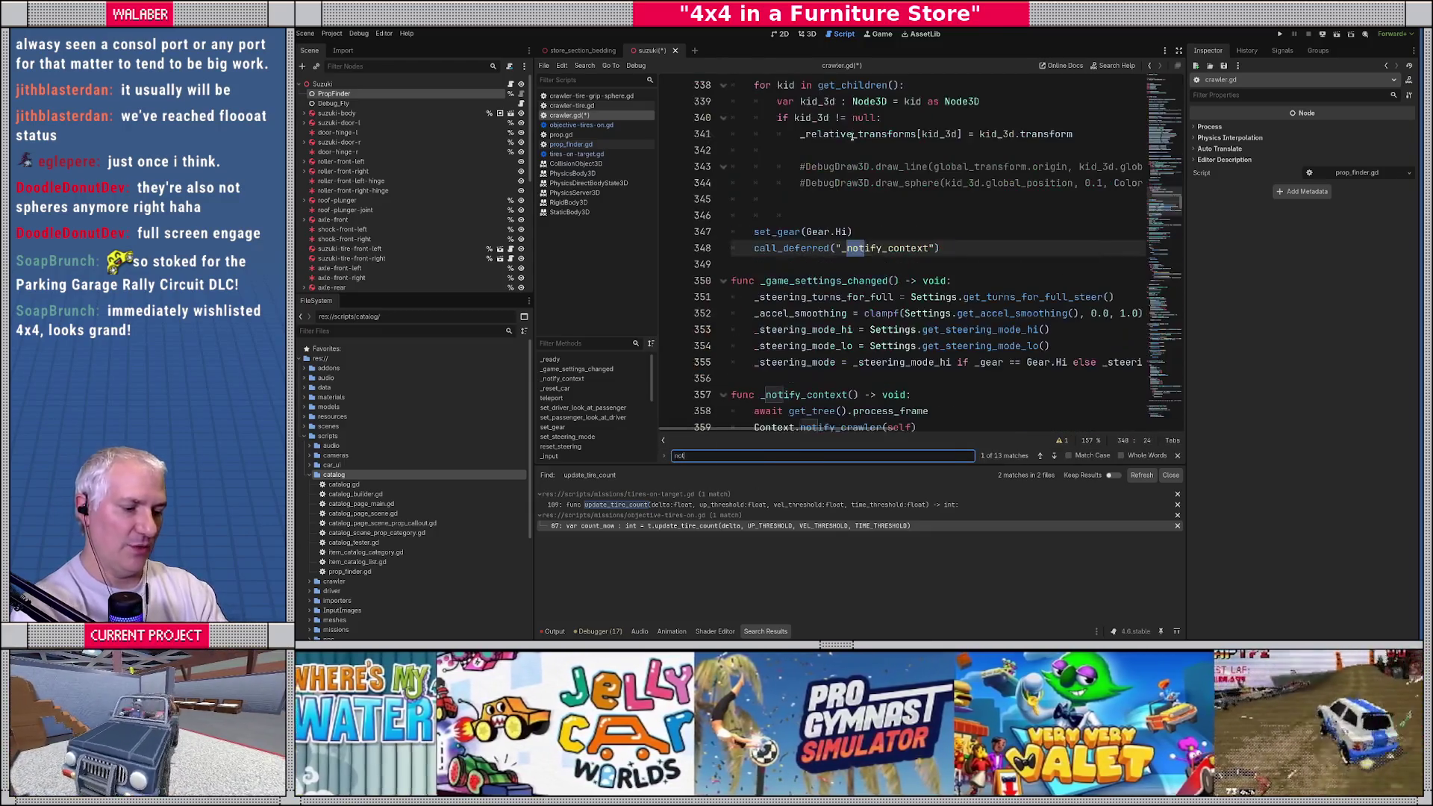
scroll(839, 329, "down", 1)
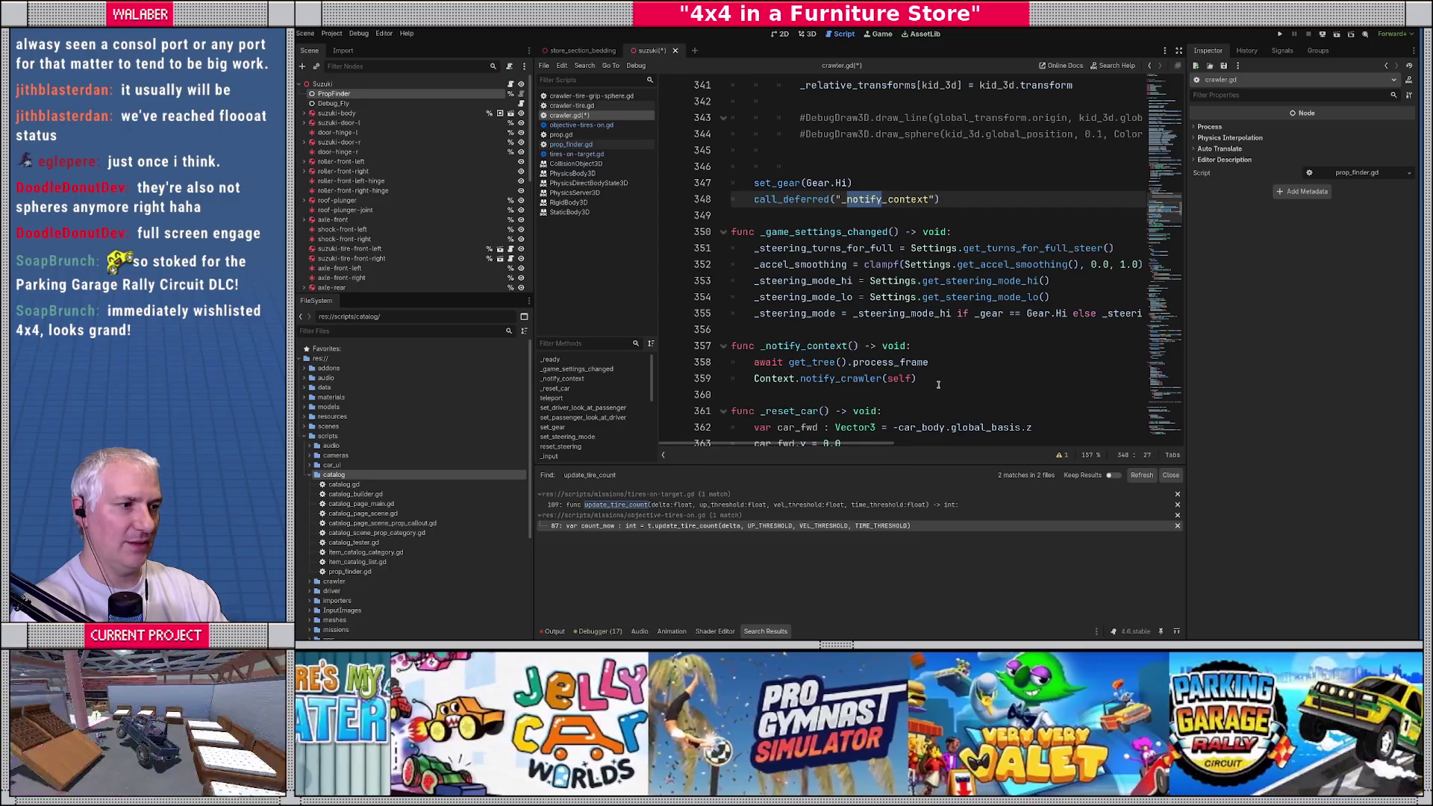
left_click(938, 384)
key("Return")
type("prop")
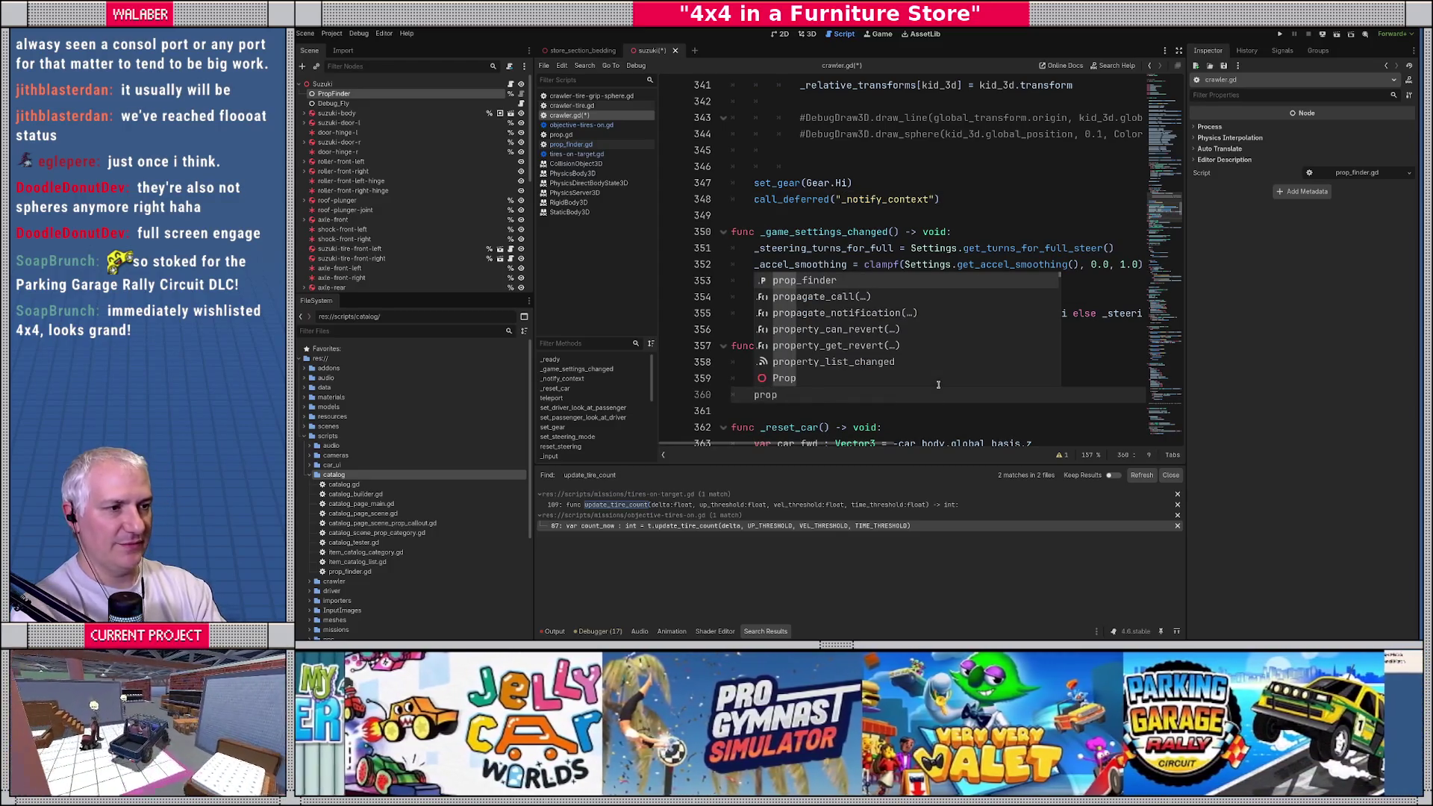
key("Return")
type(".no")
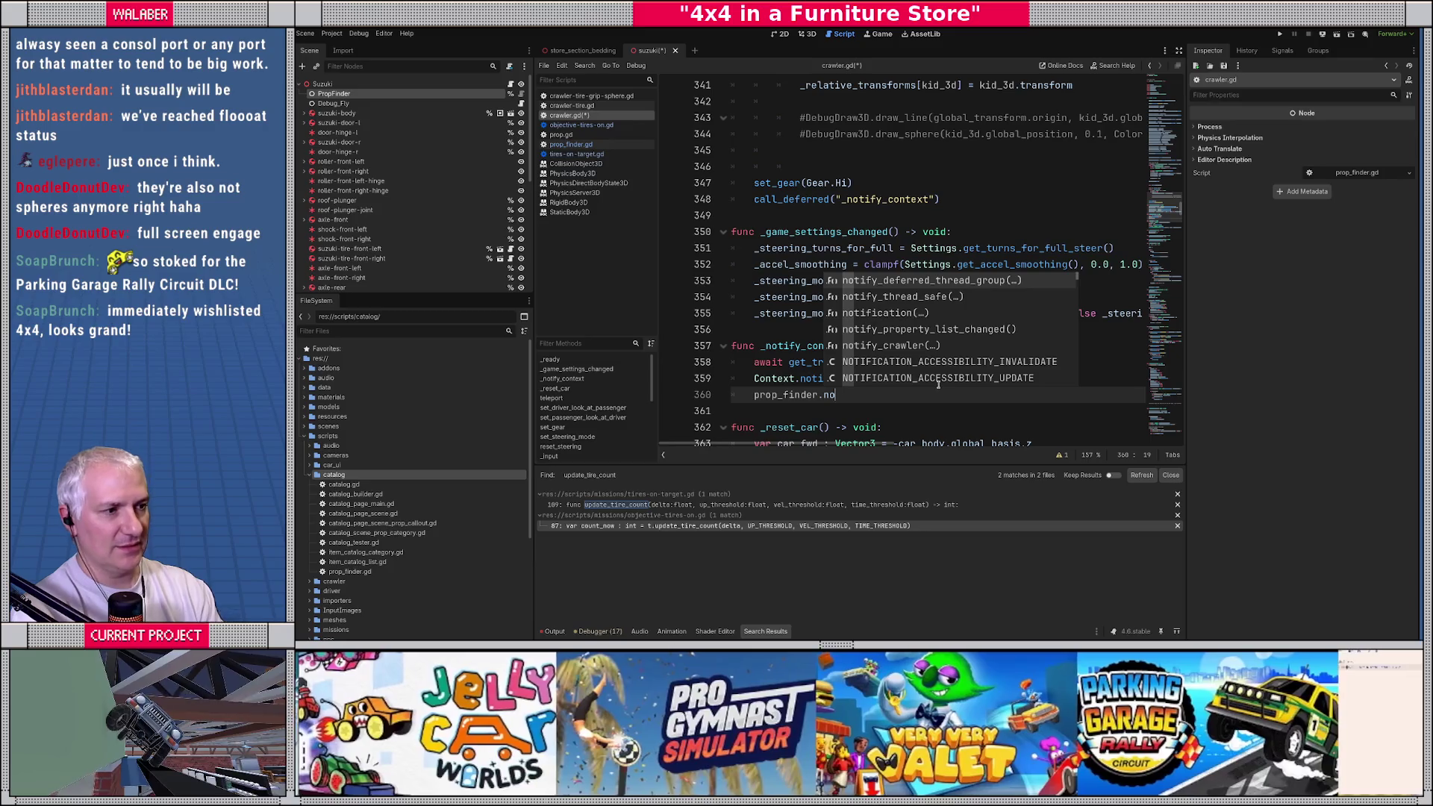
type("tify_")
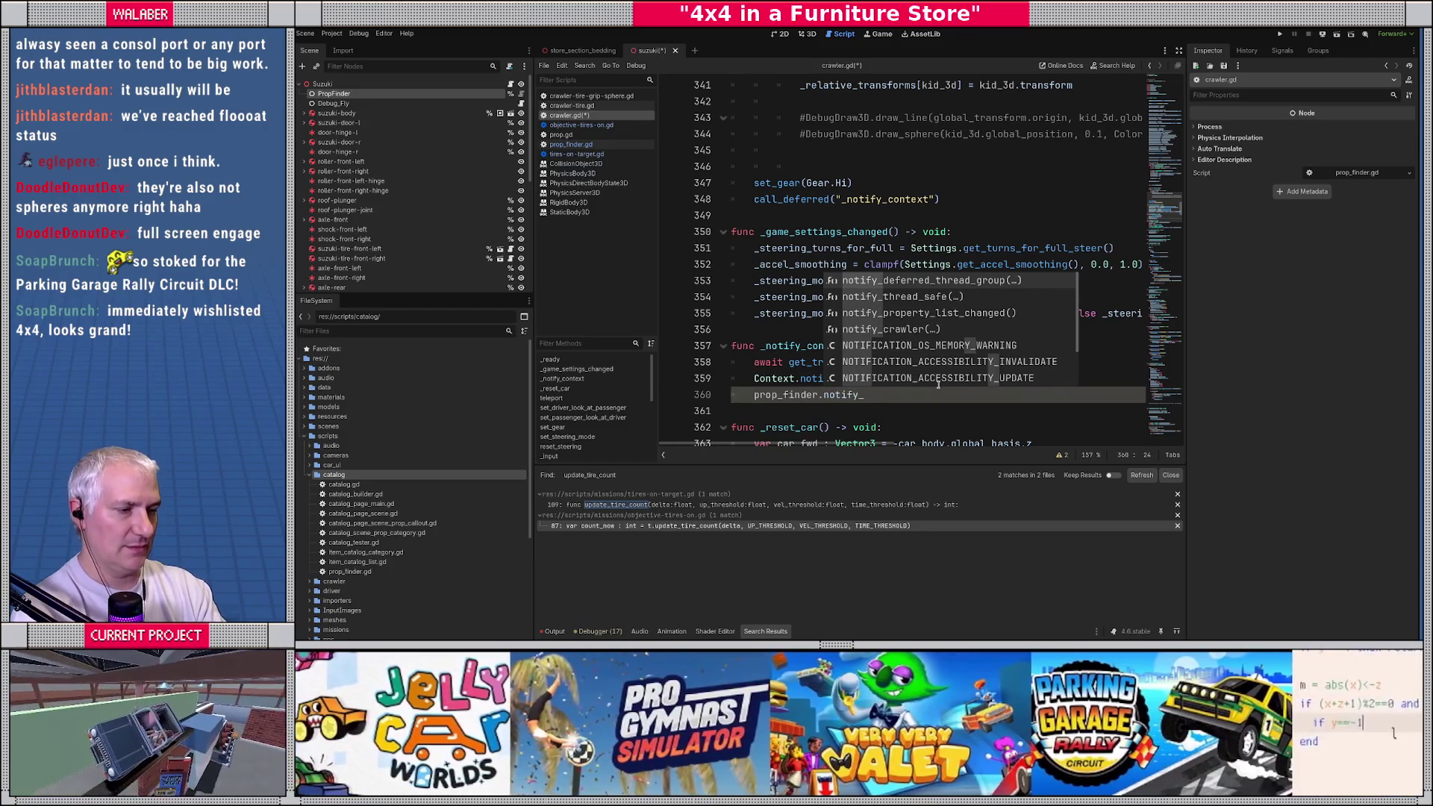
type("c")
key("Return")
type("self)")
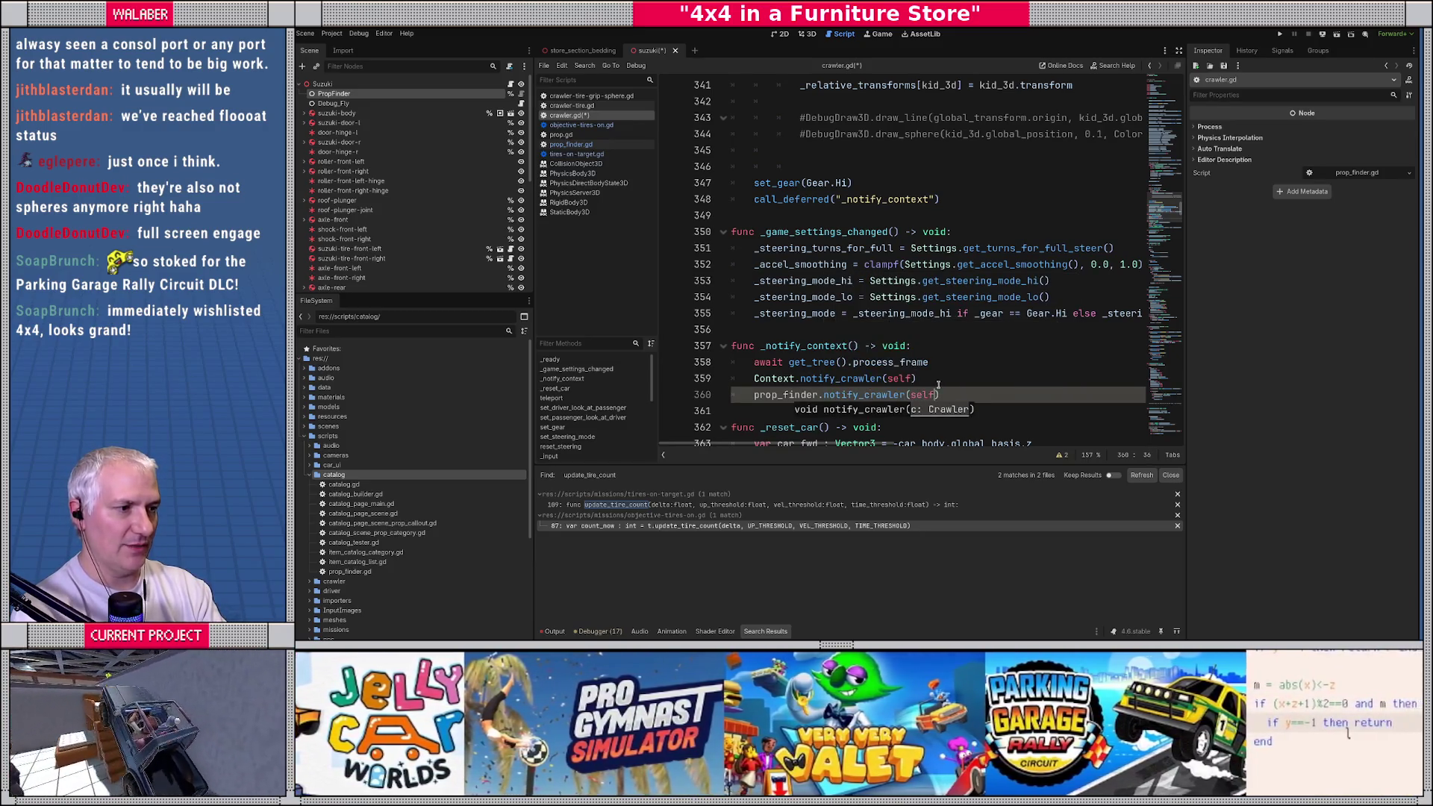
key("ctrl+s")
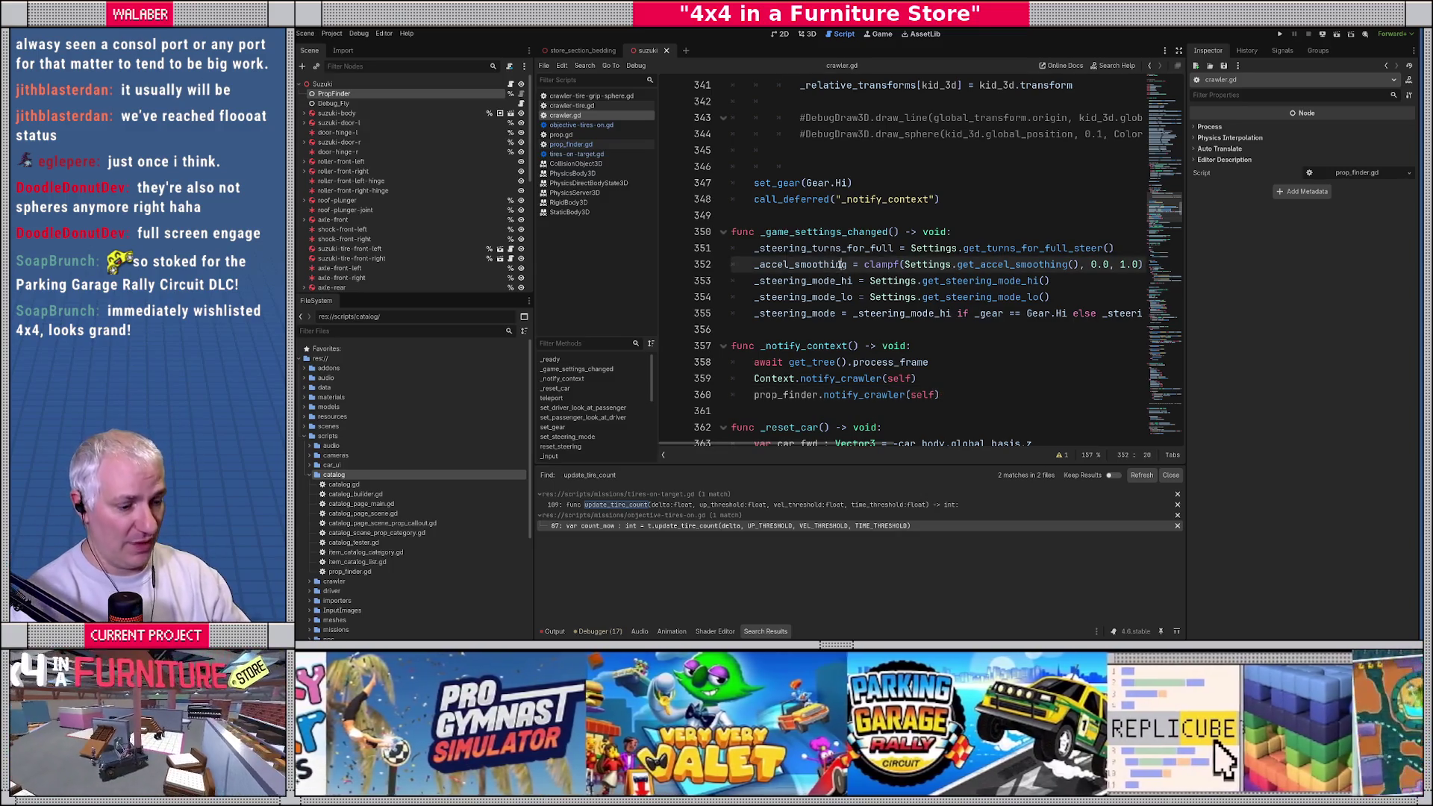
key("F5")
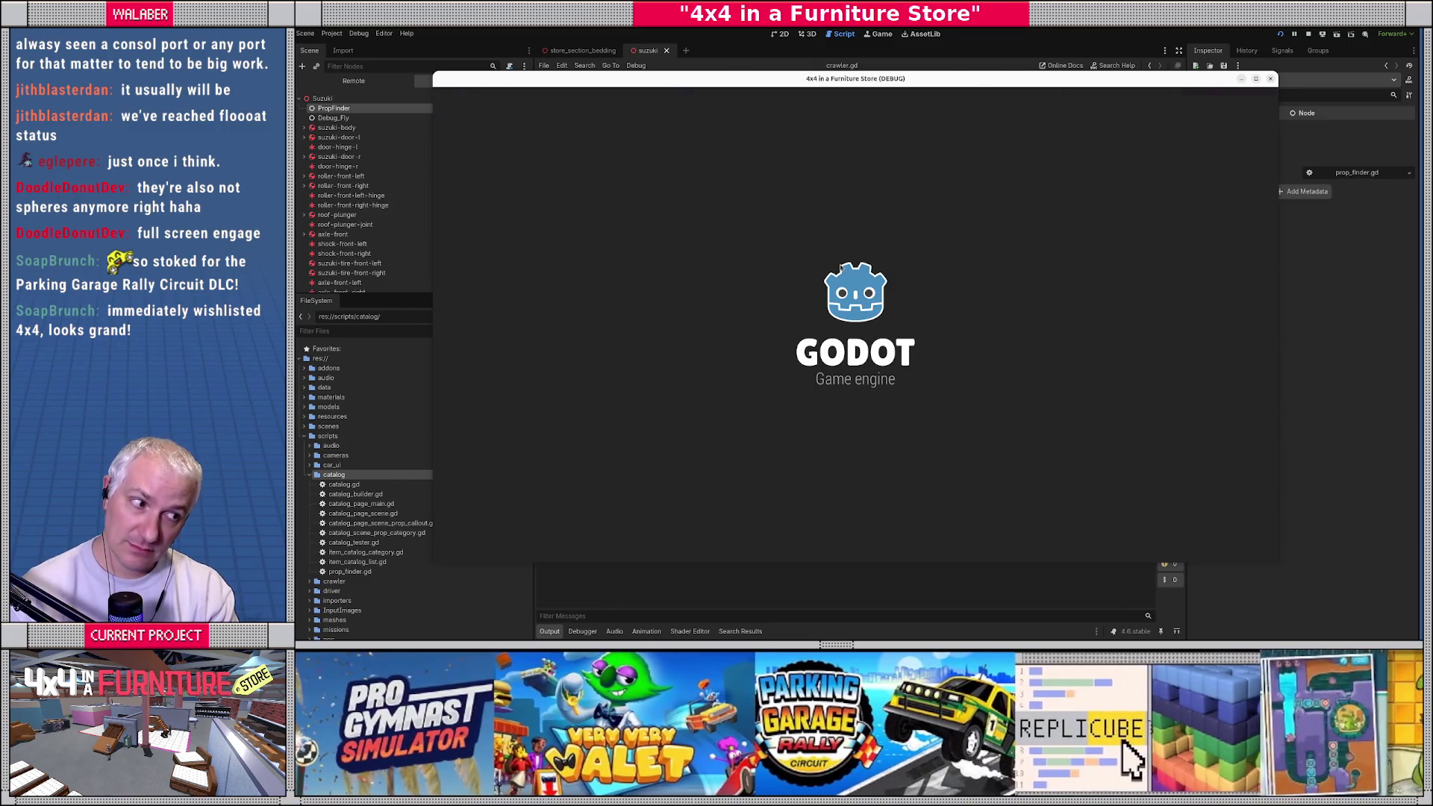
Step: Skip the welcome pages, drive, and highlight the PROP FOUND line in the Output log
key("Return")
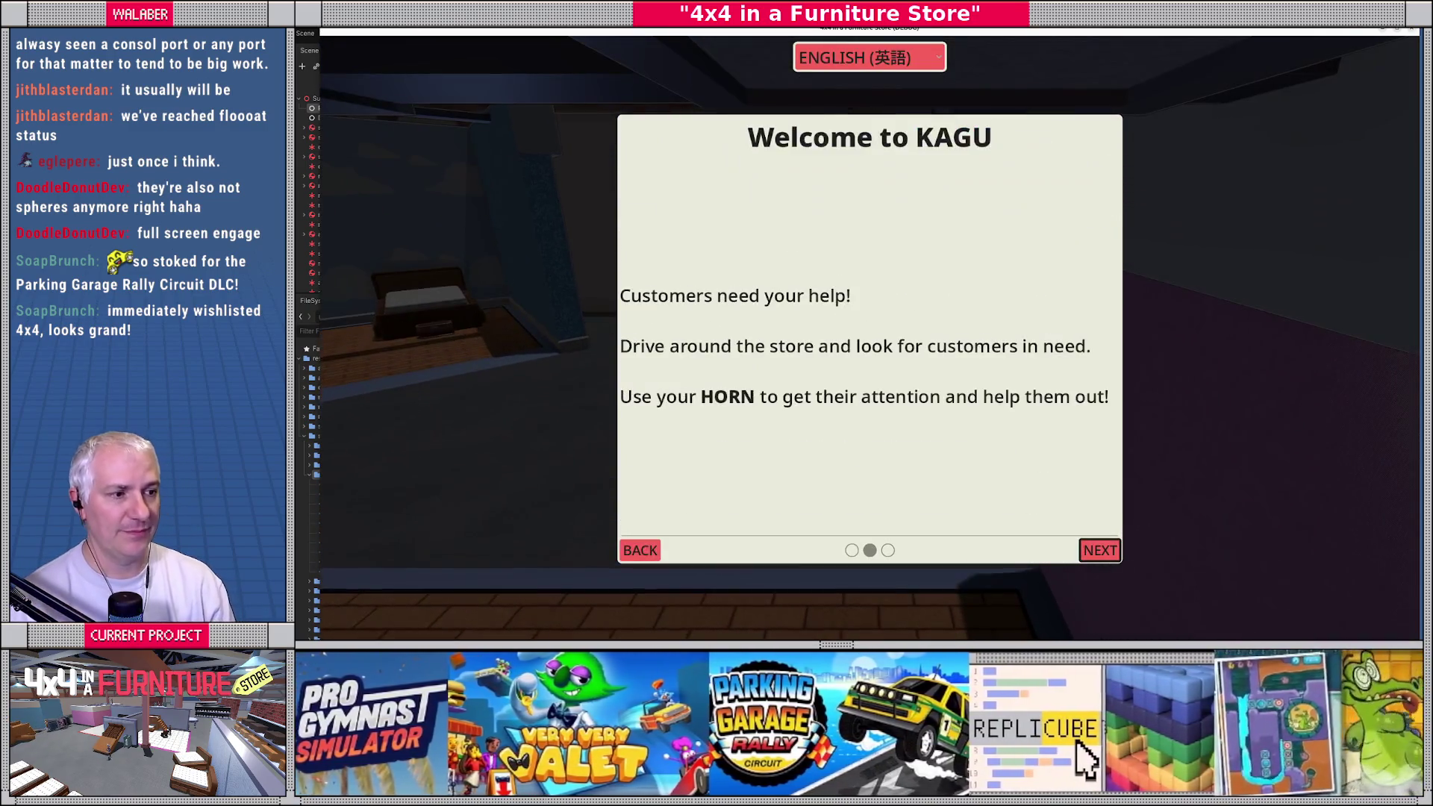
key("Return")
key("Return")
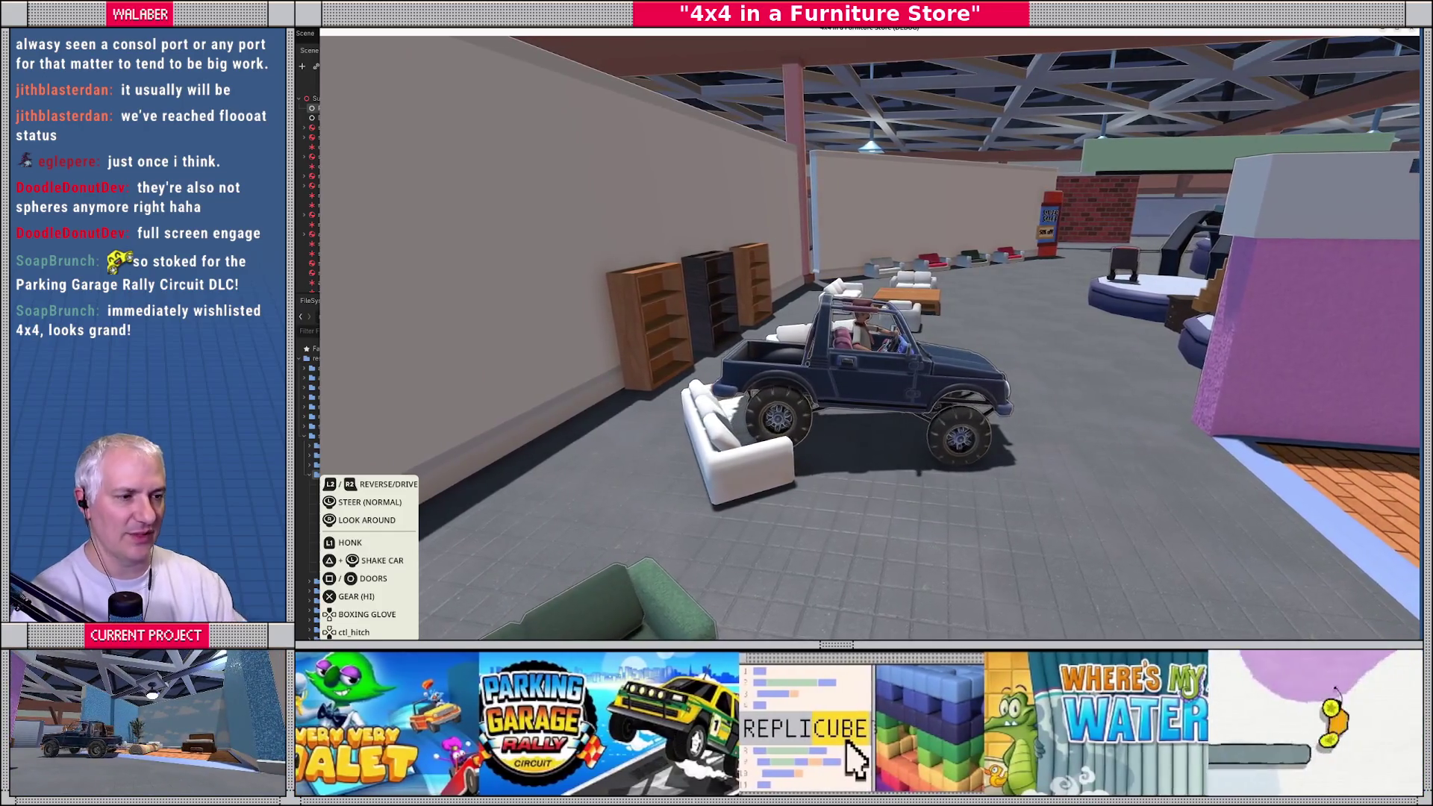
key("F8")
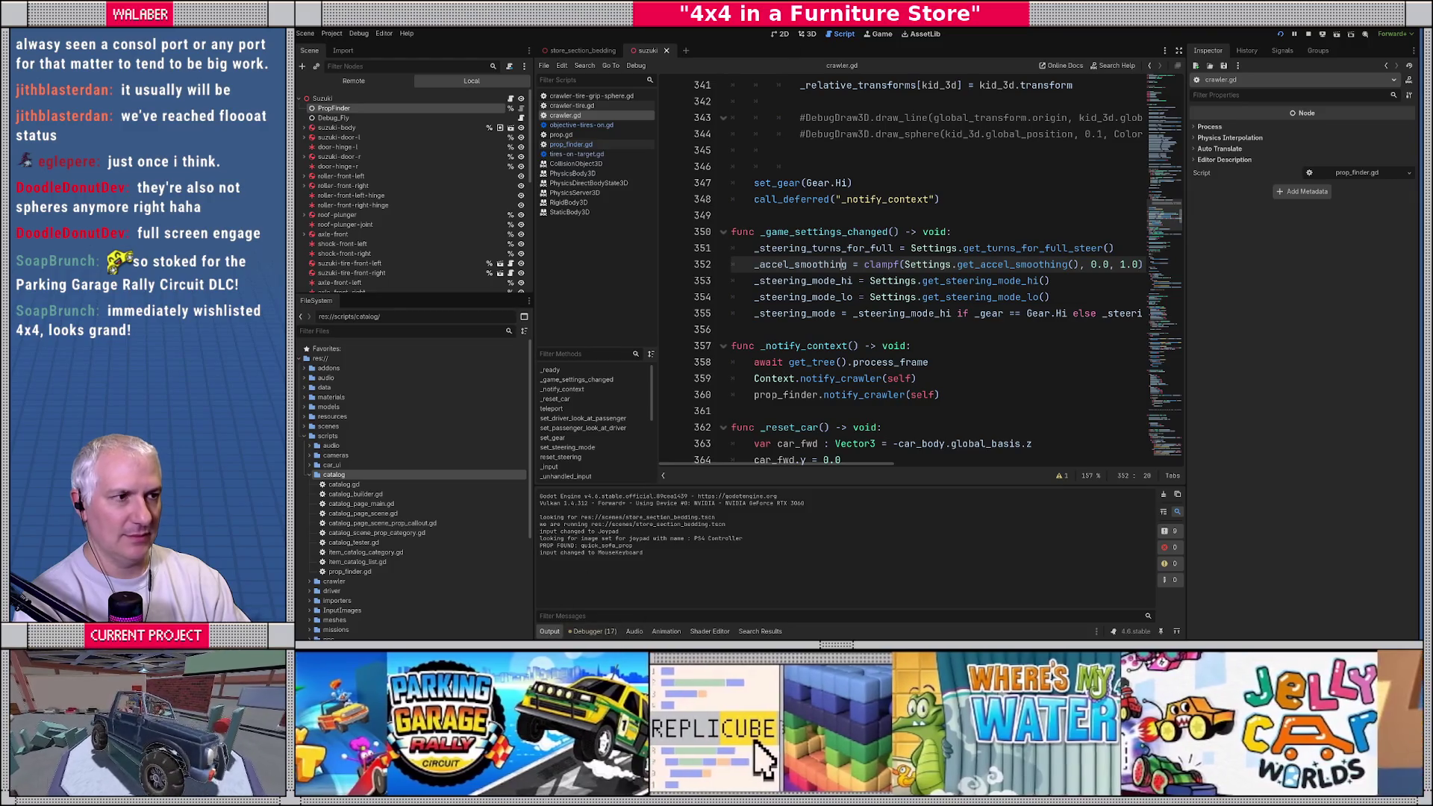
left_click_drag(566, 545, 670, 549)
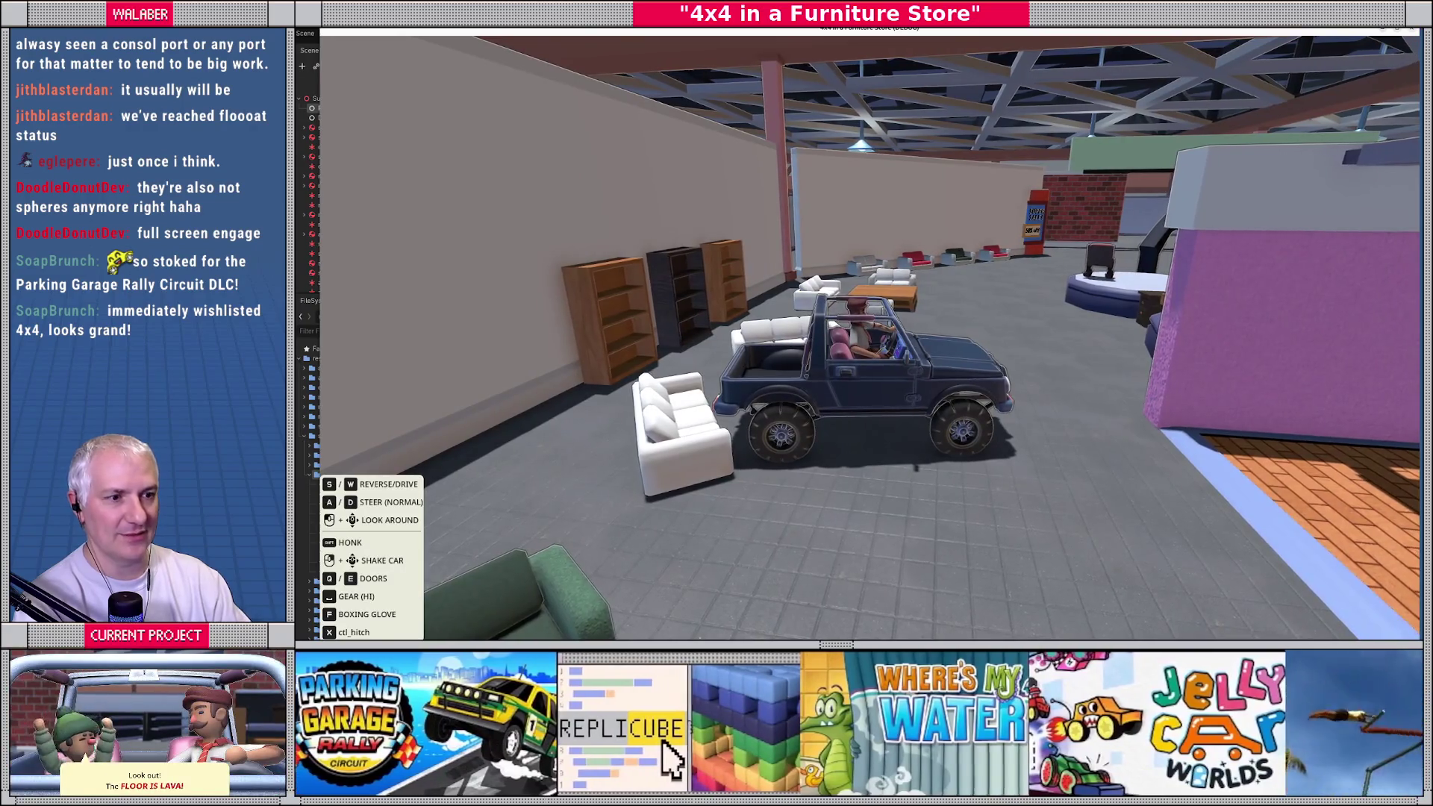
Step: Open the dashboard menu, take the game out of fullscreen, then reposition and enlarge its window
key("Escape")
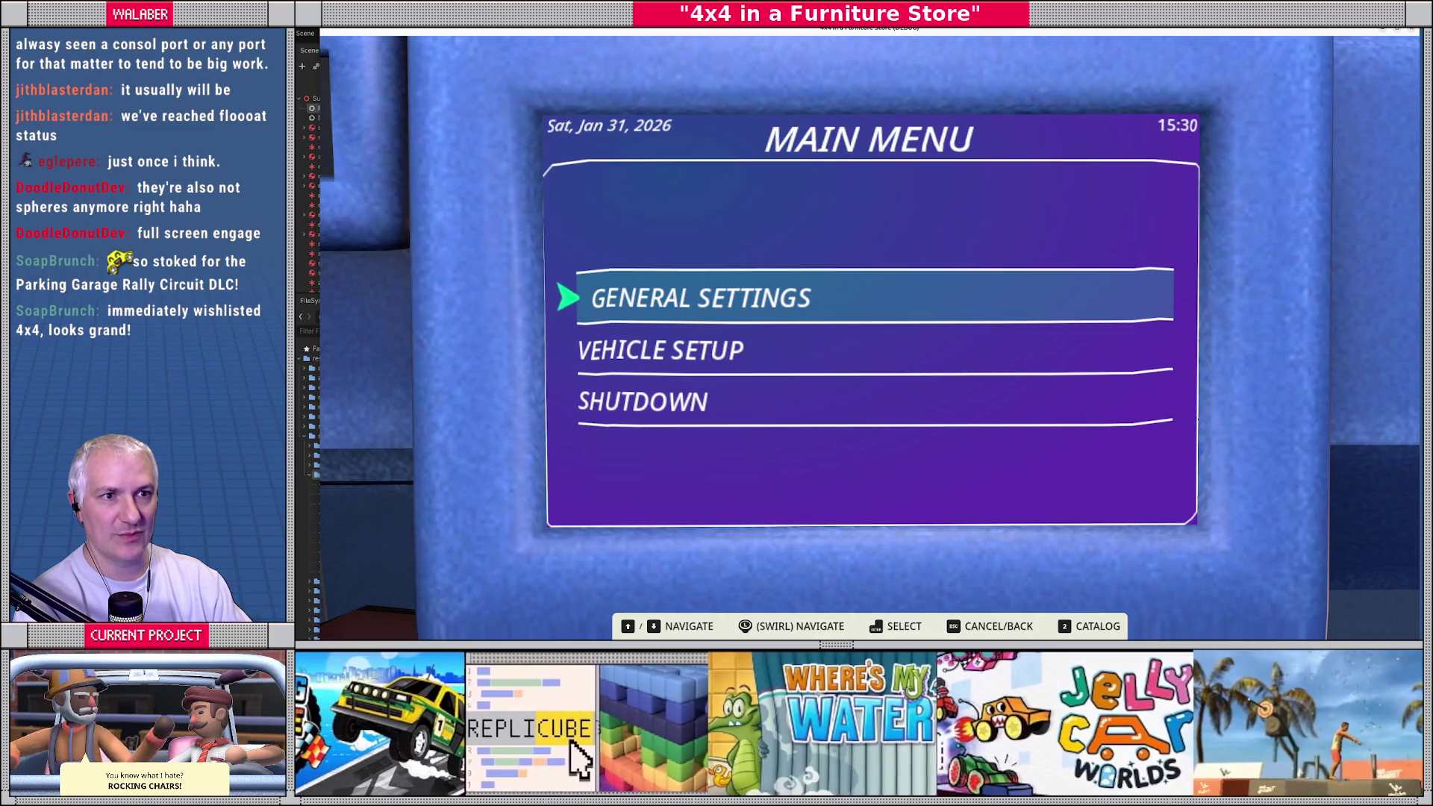
key("F11")
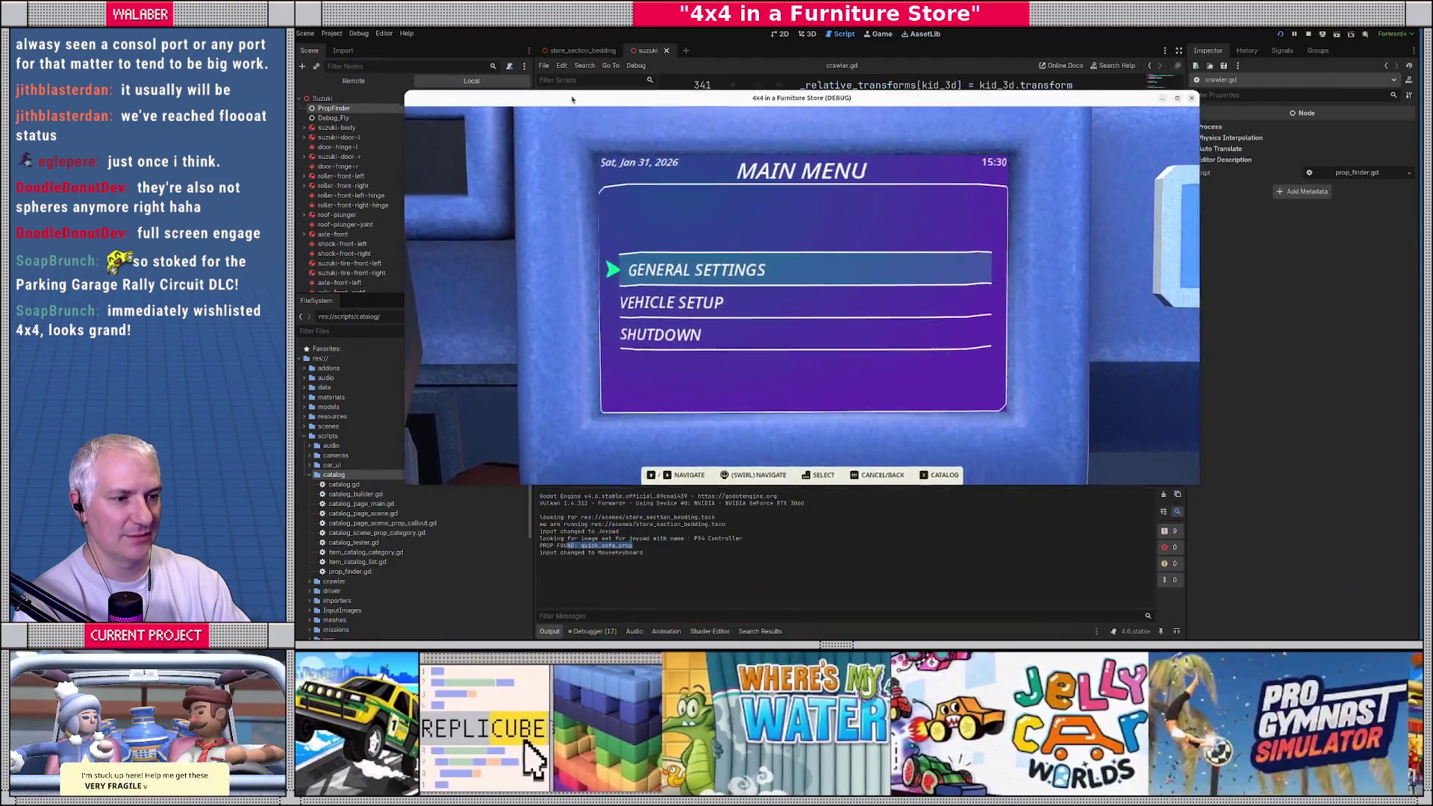
left_click_drag(573, 100, 472, 34)
left_click(626, 570)
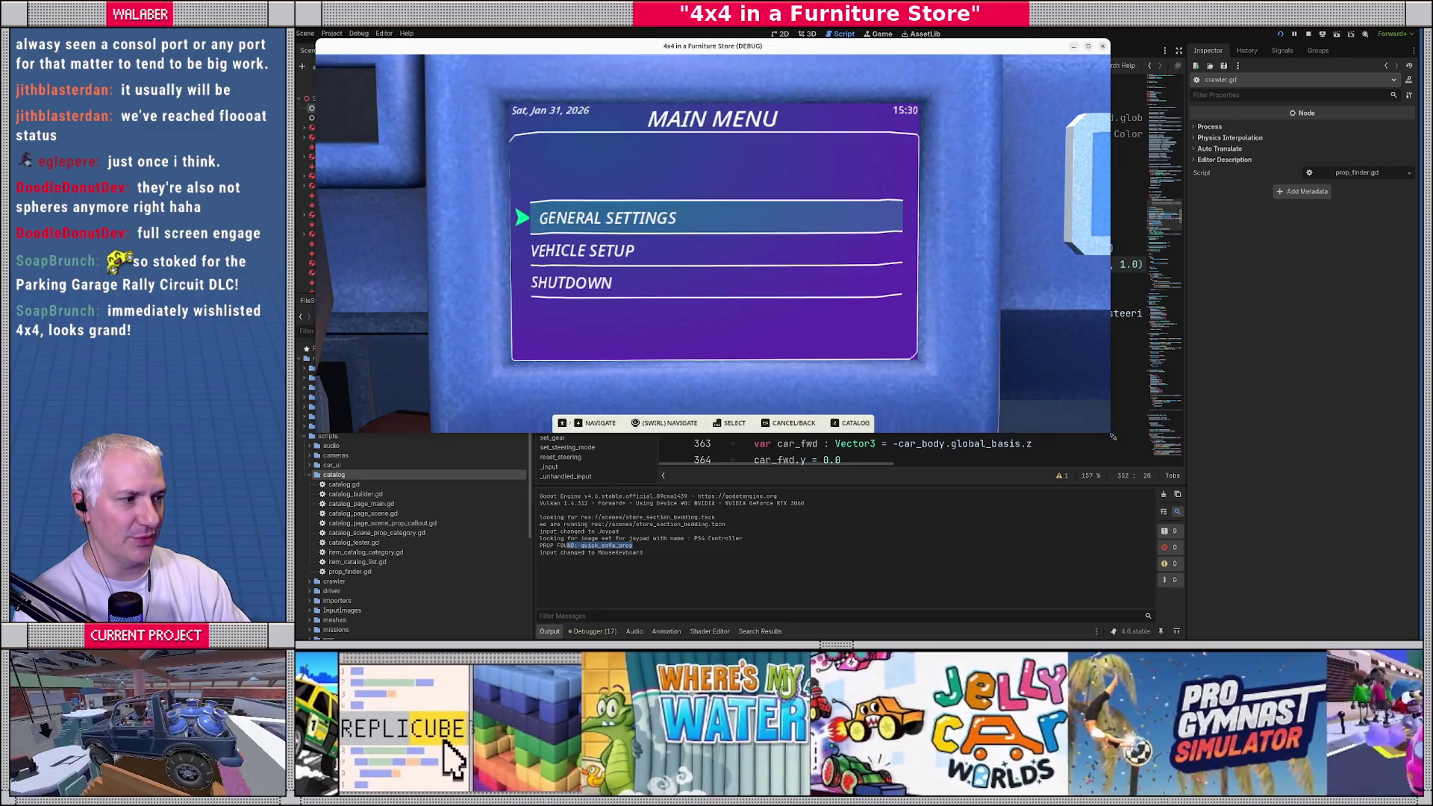
left_click_drag(1112, 436, 1236, 536)
Step: Leave General Settings, drive until night-stand PROP FOUND lines appear, then stop the game
key("Return")
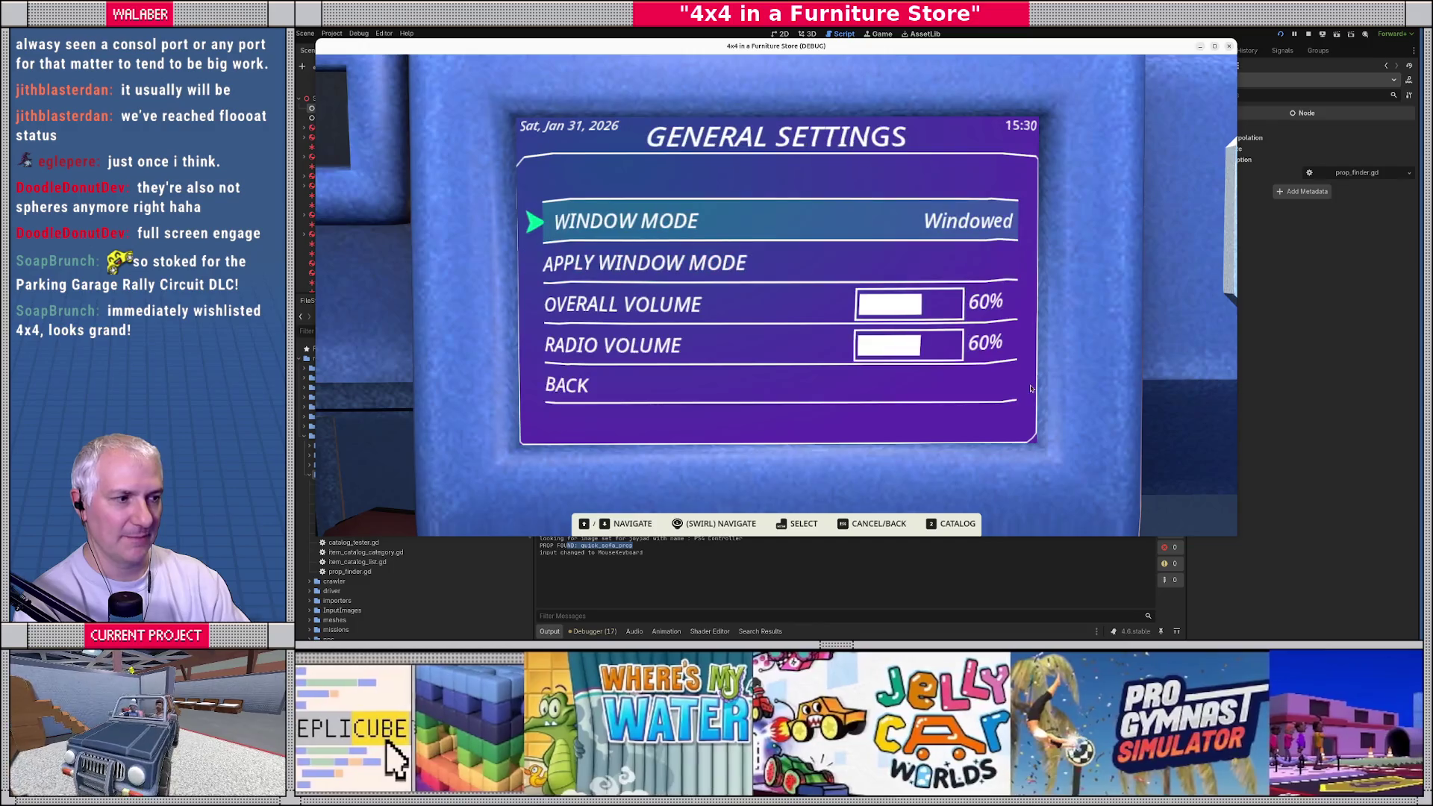
key("Escape")
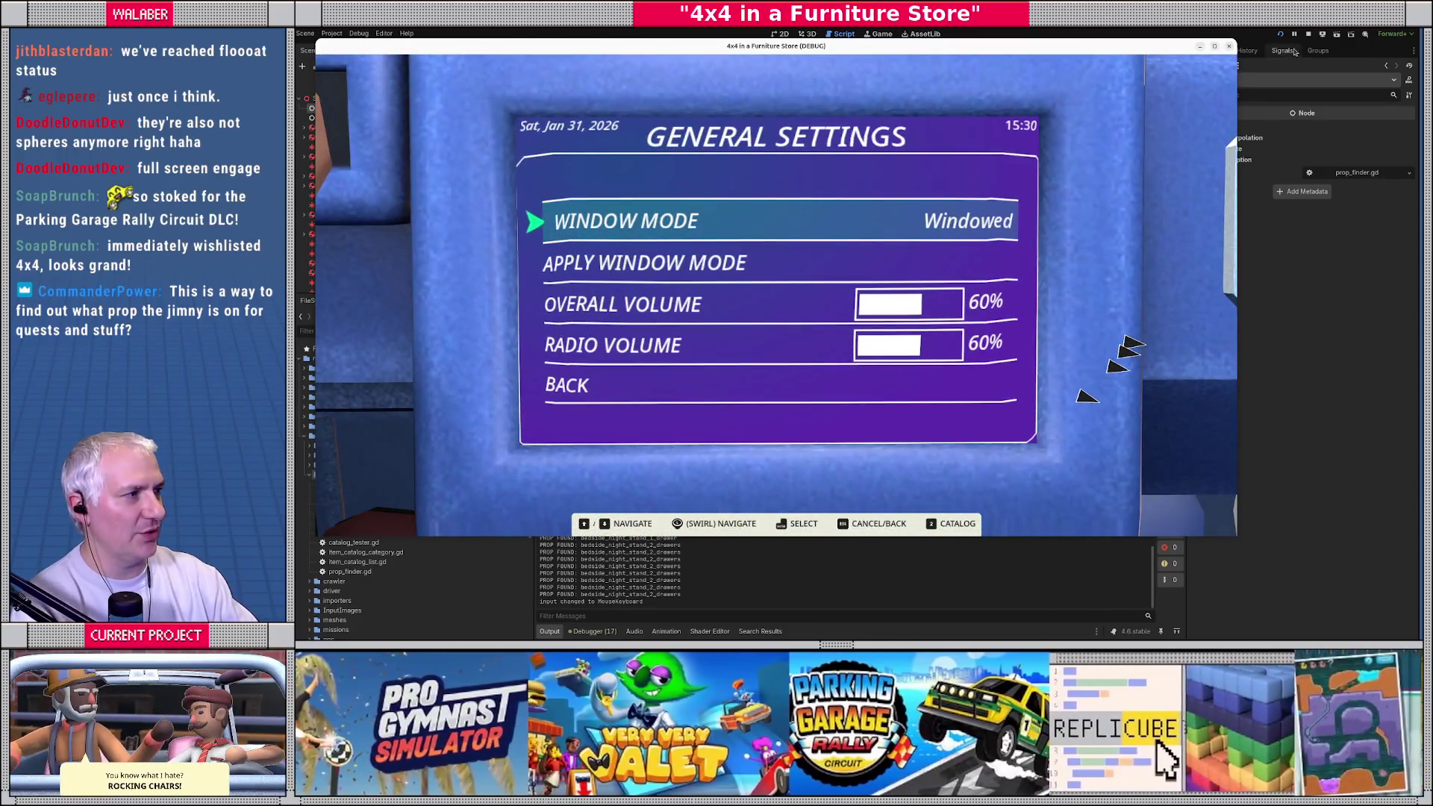
left_click(1308, 34)
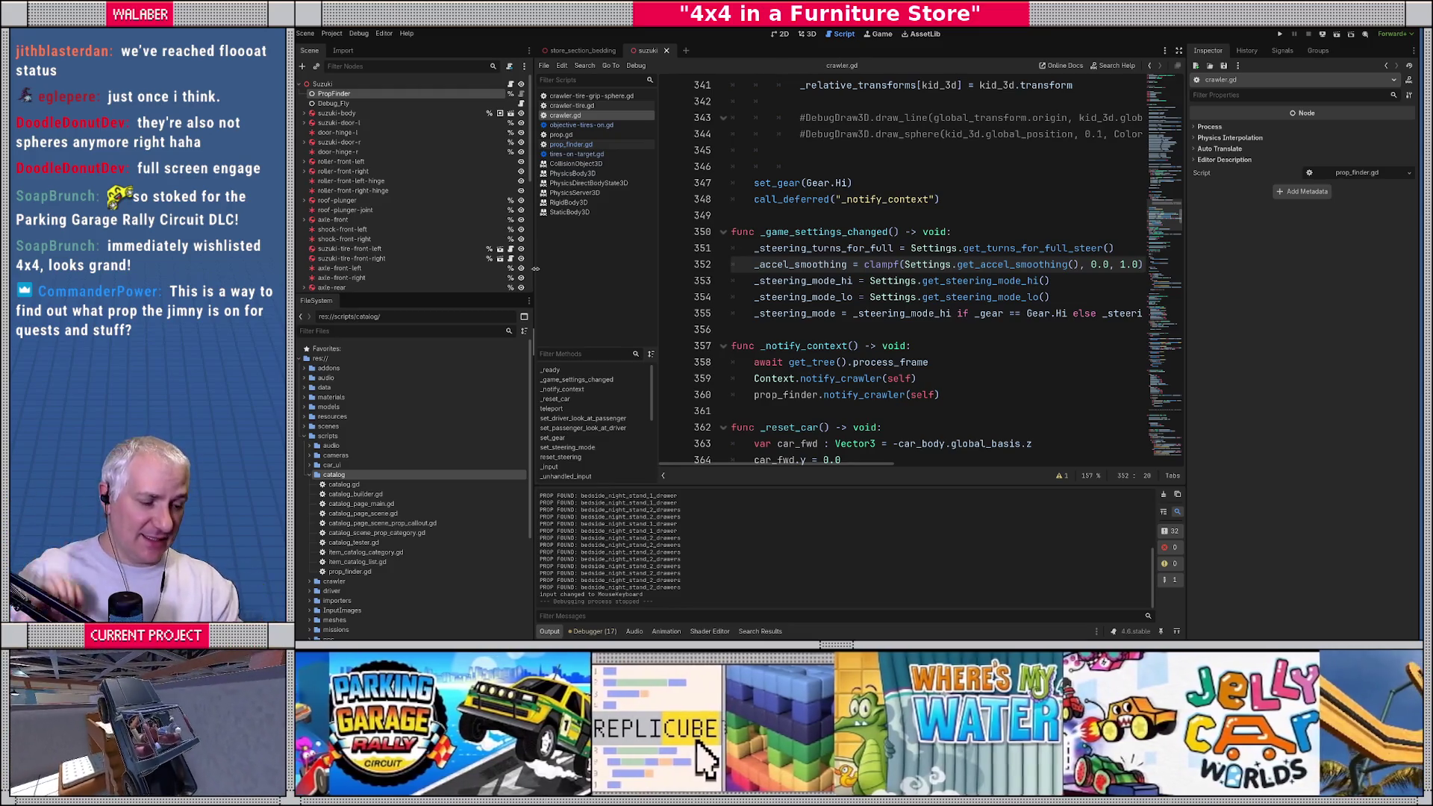
Step: Relaunch the game with F5 and bring up the furniture catalog
key("F5")
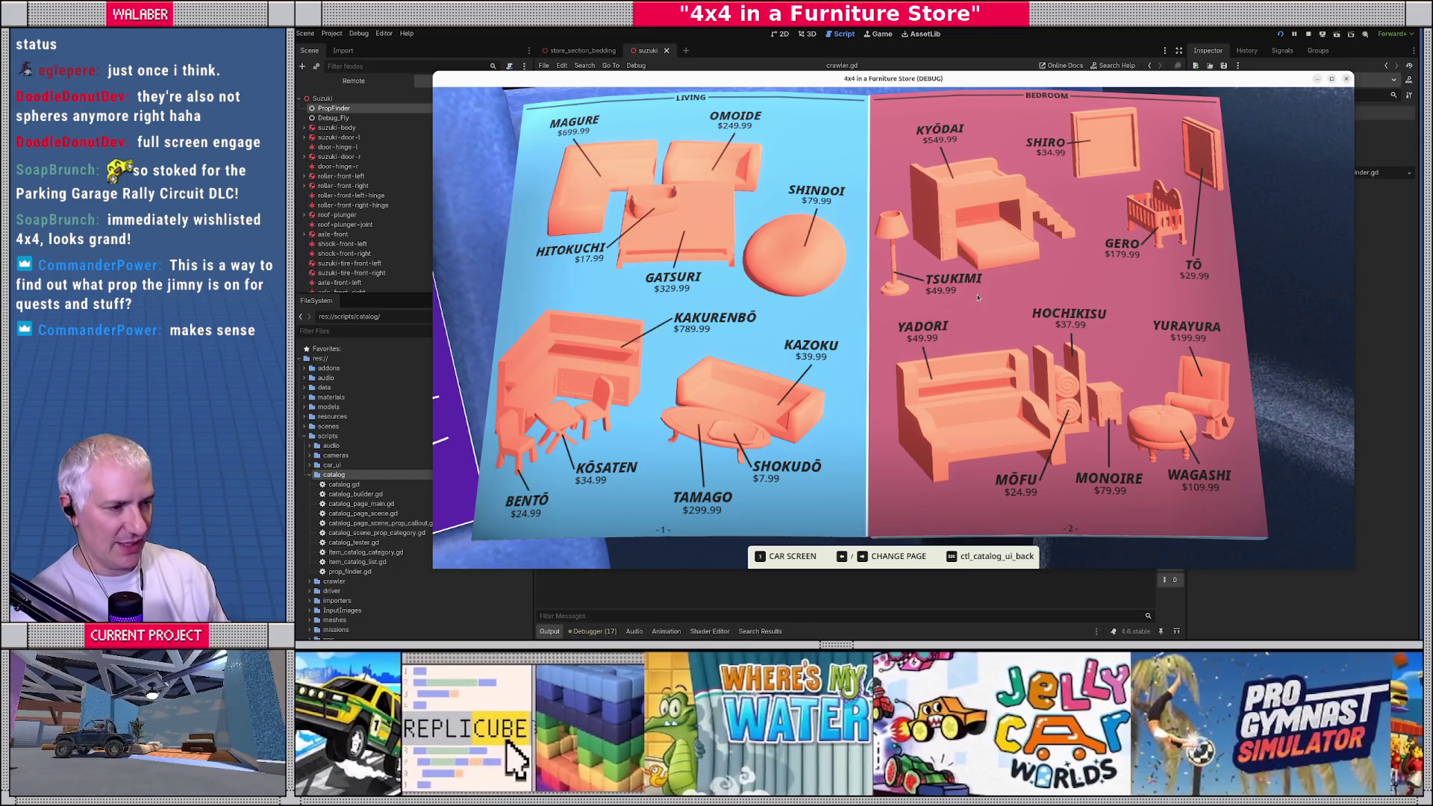
Step: Flip the catalog to pages 7–8, KITCHEN, then LIVING/BEDROOM, close it and stop the game
key("Escape")
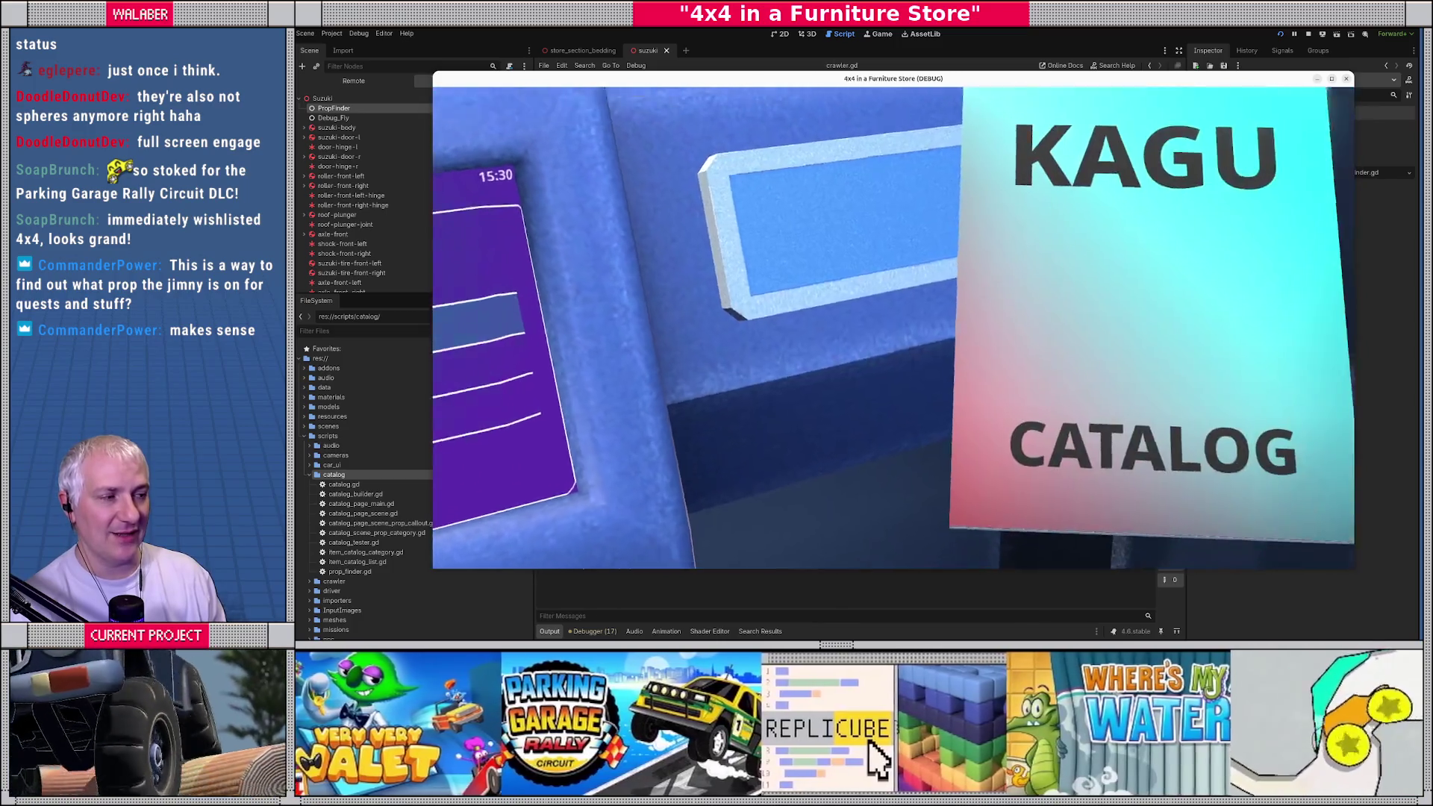
key("Right")
key("Right")
key("Right")
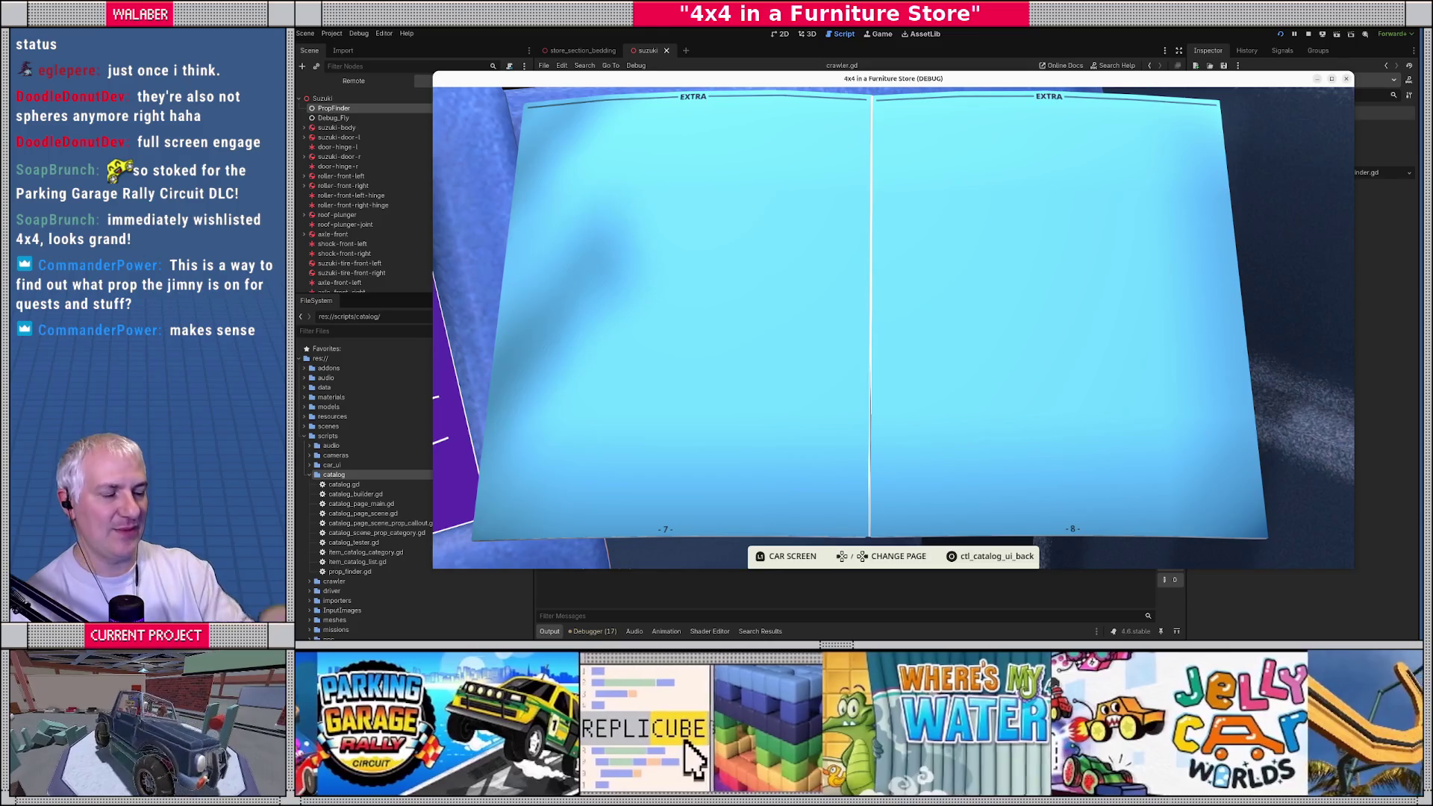
key("Left")
key("Left")
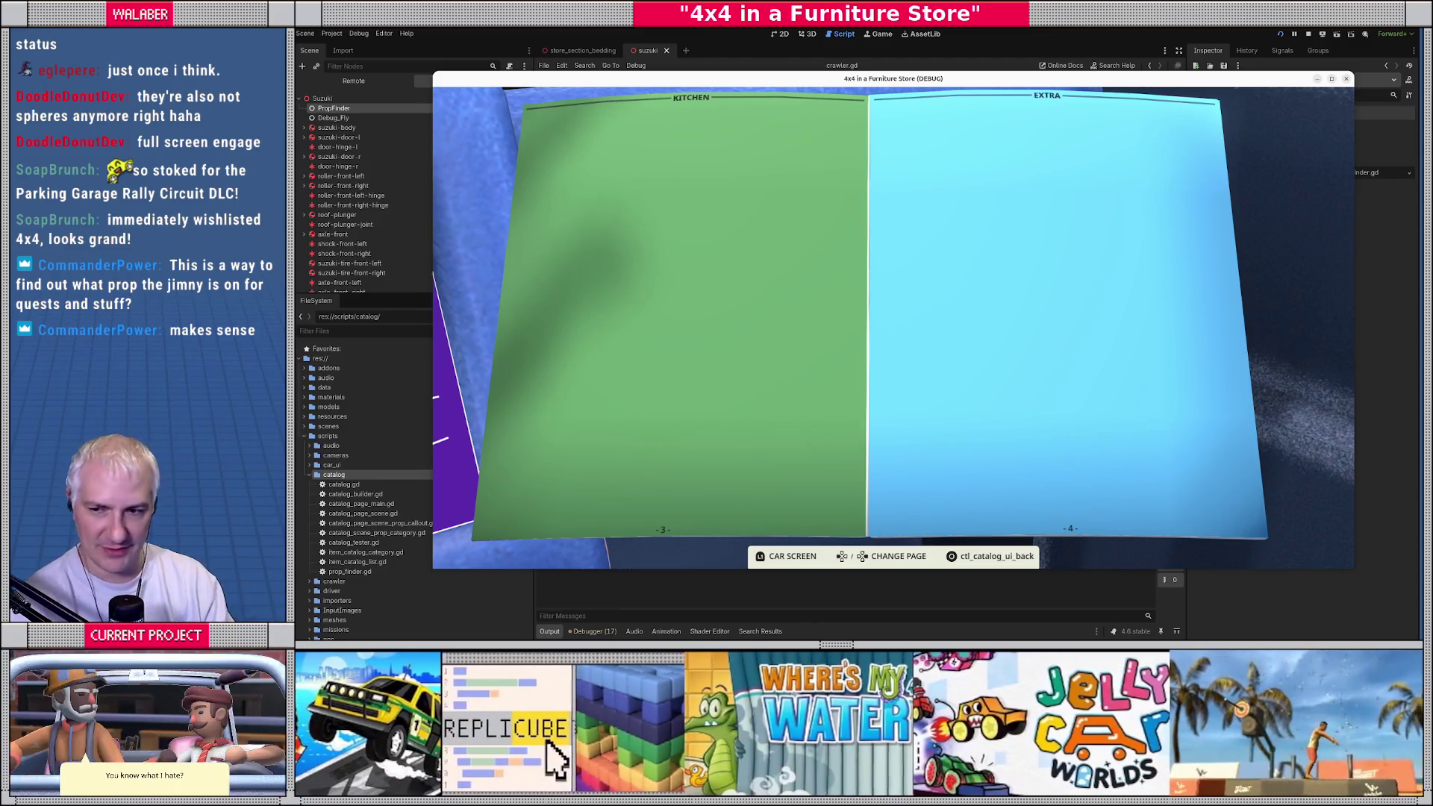
key("Left")
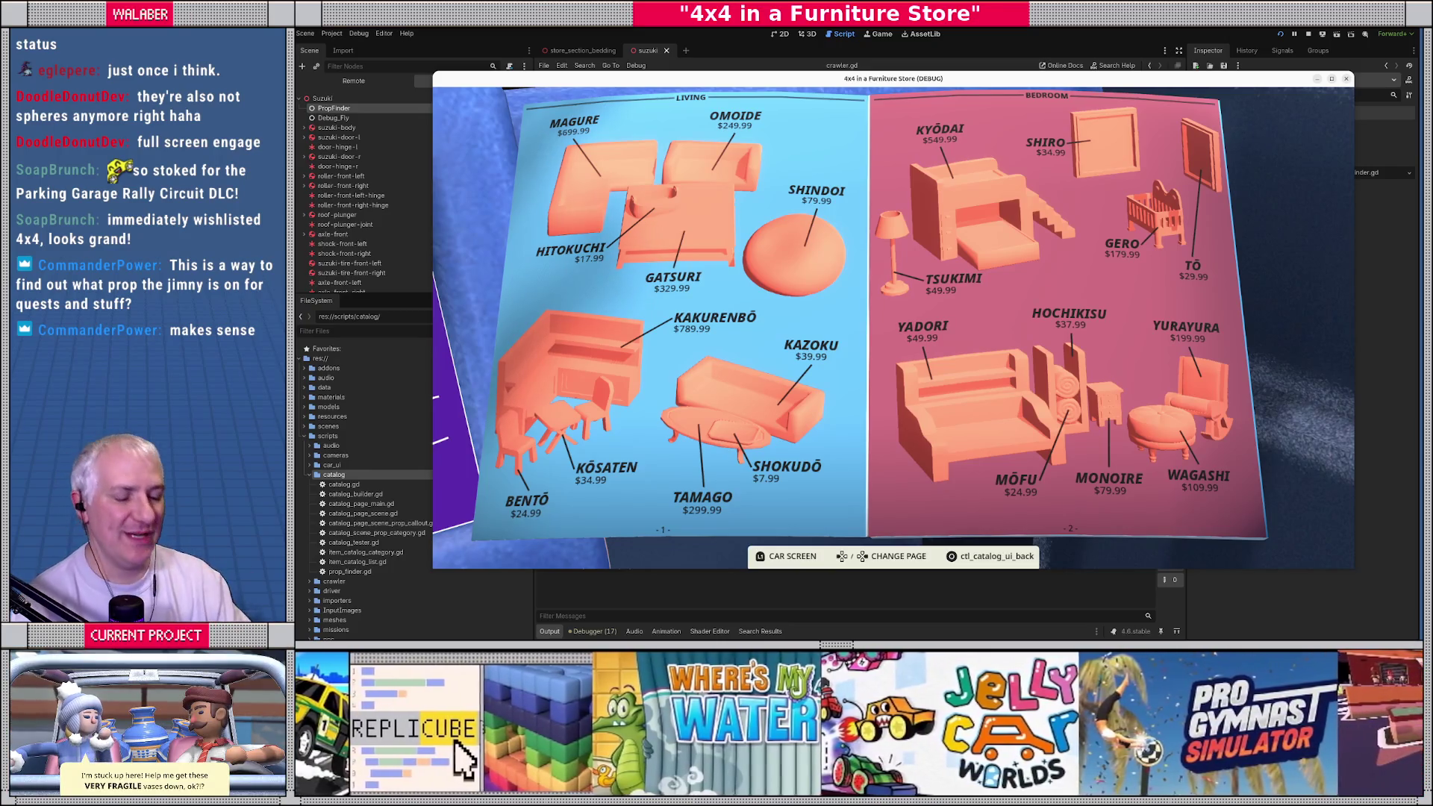
key("Escape")
key("F8")
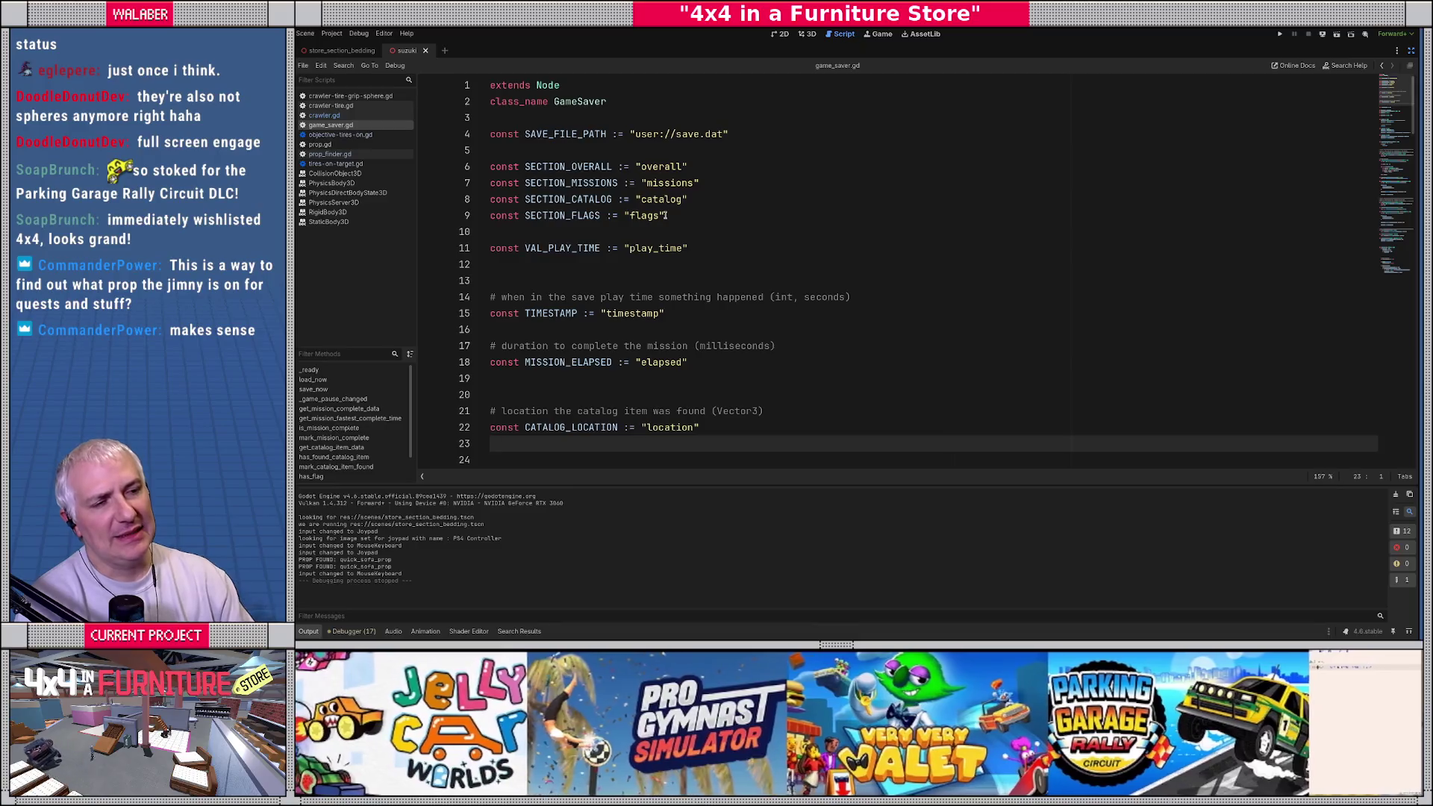
scroll(605, 212, "down", 10)
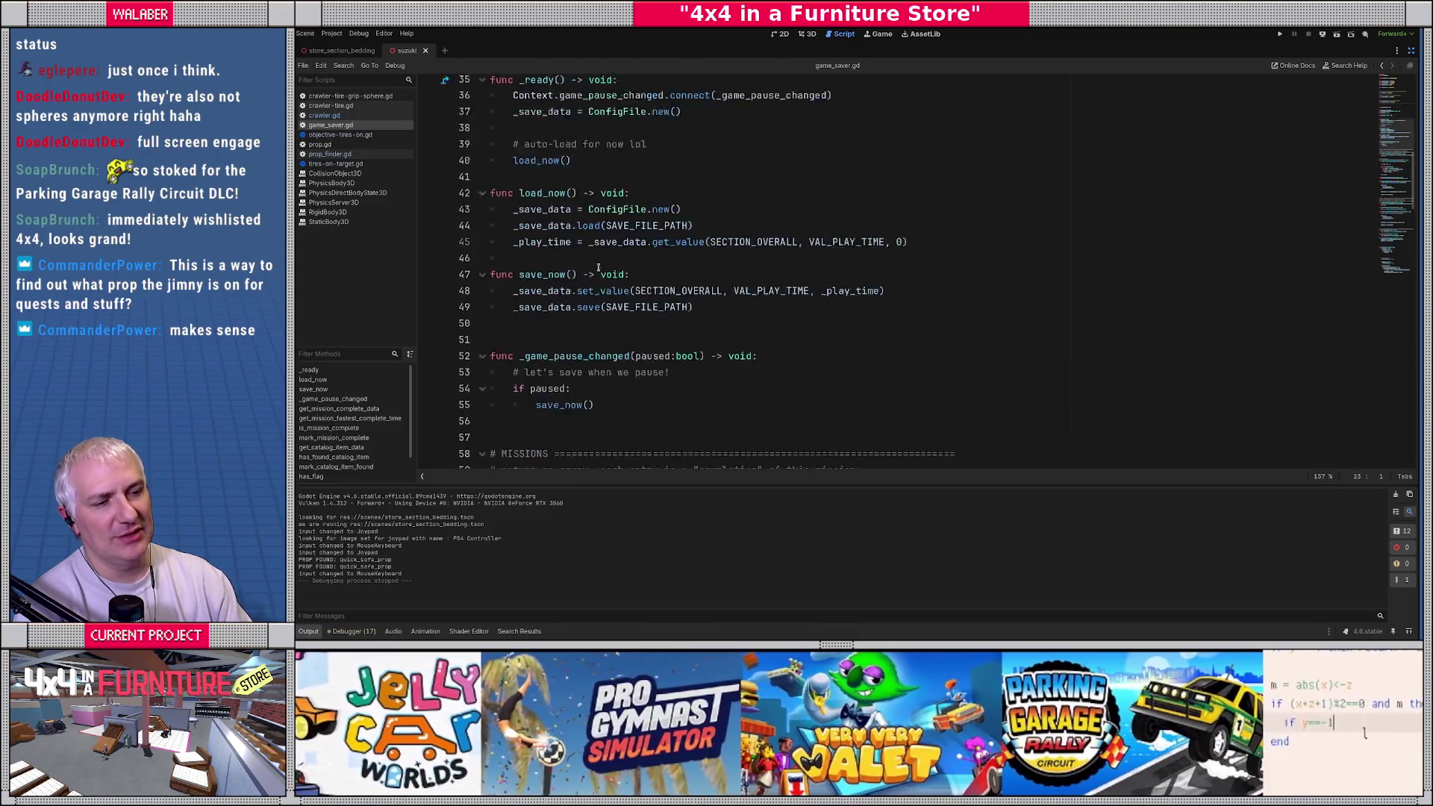
scroll(599, 265, "down", 5)
scroll(601, 266, "down", 6)
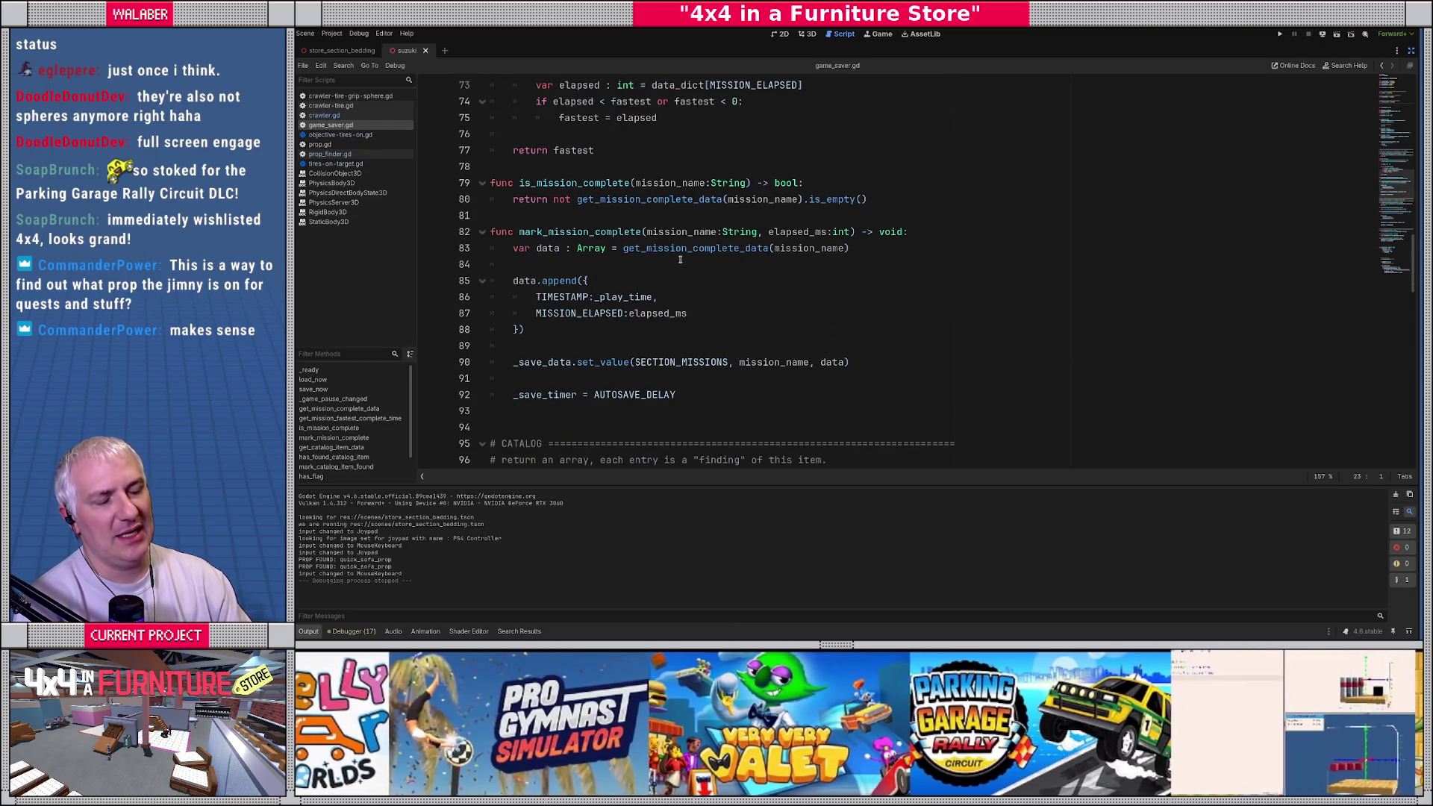
mouse_move(683, 249)
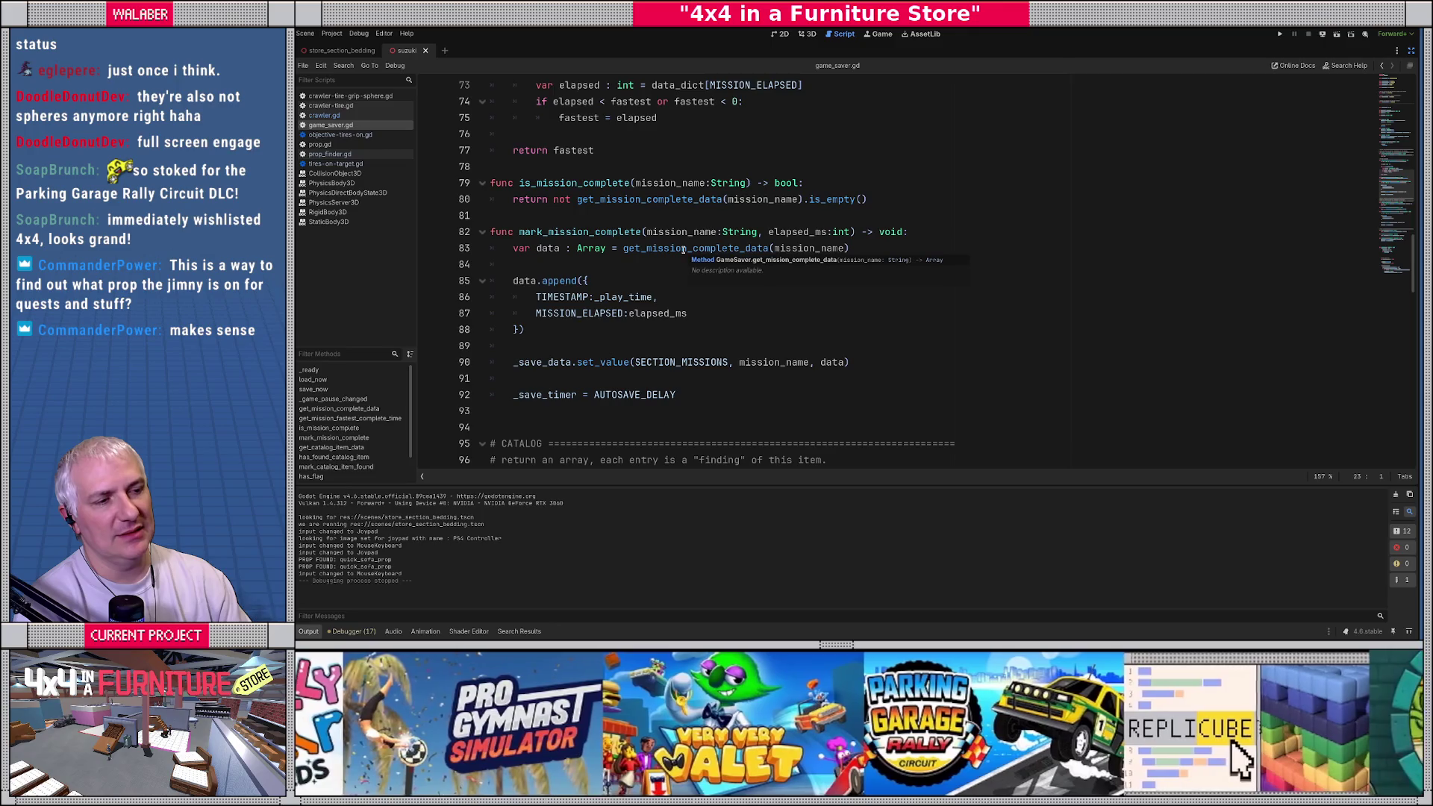
scroll(657, 243, "down", 6)
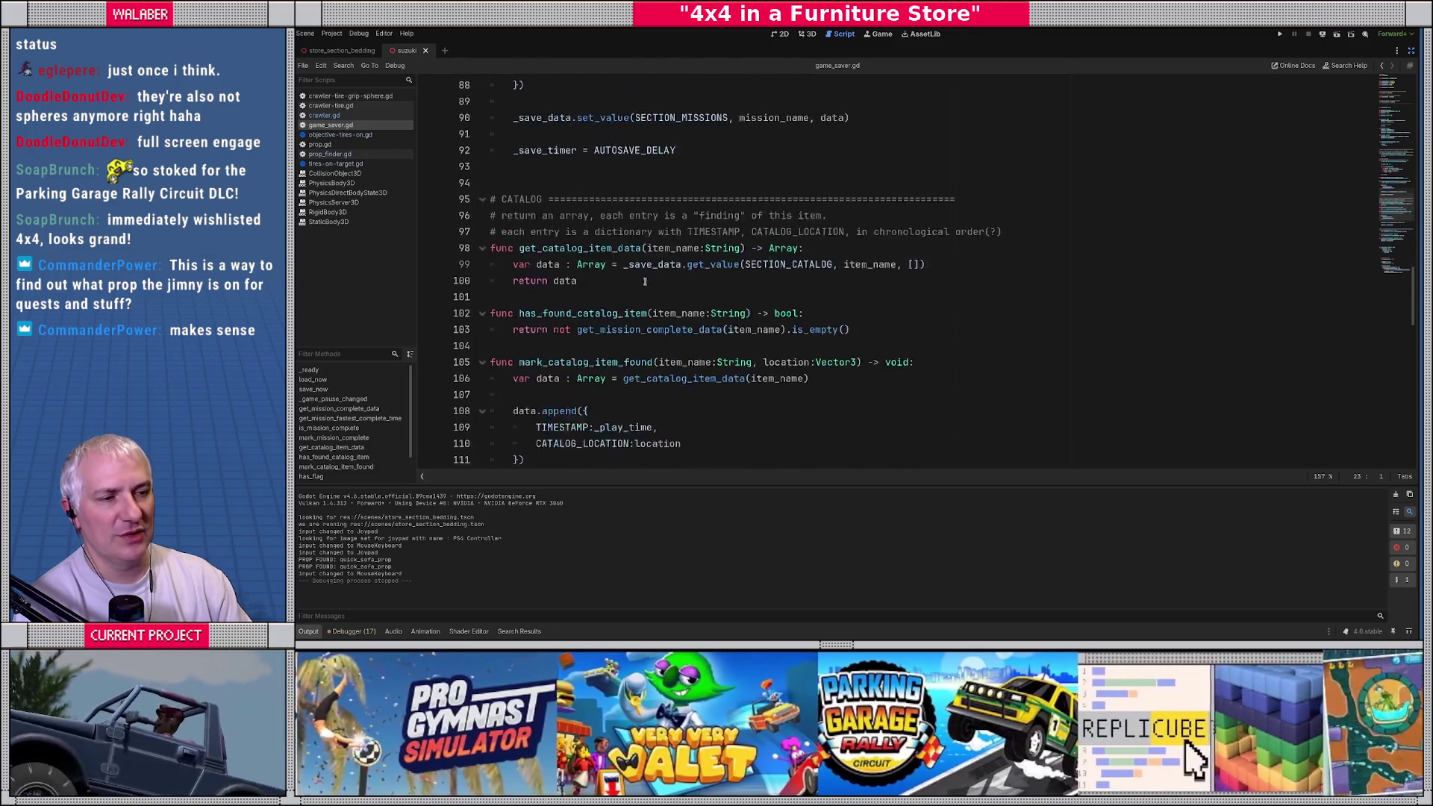
scroll(606, 226, "down", 1)
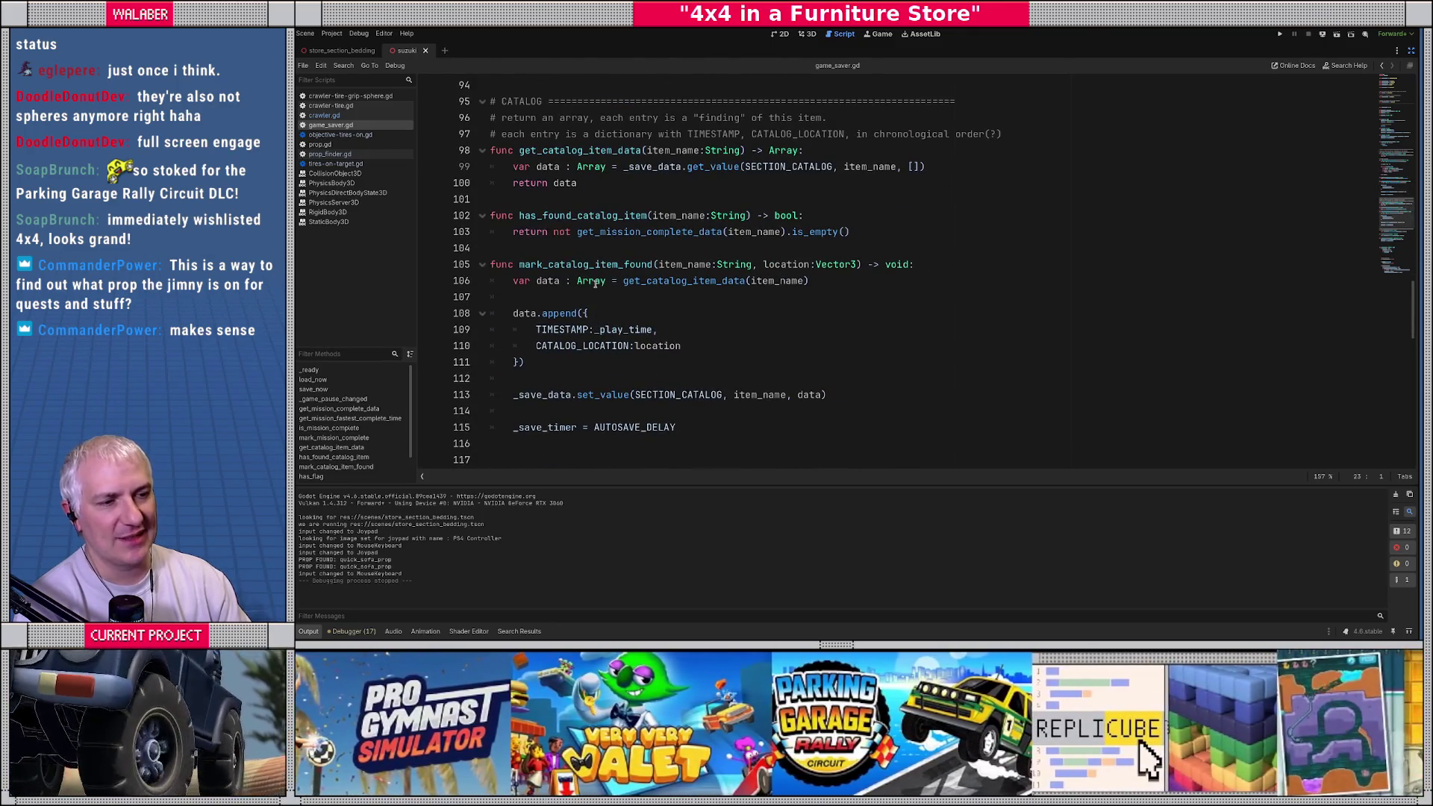
double_click(594, 283)
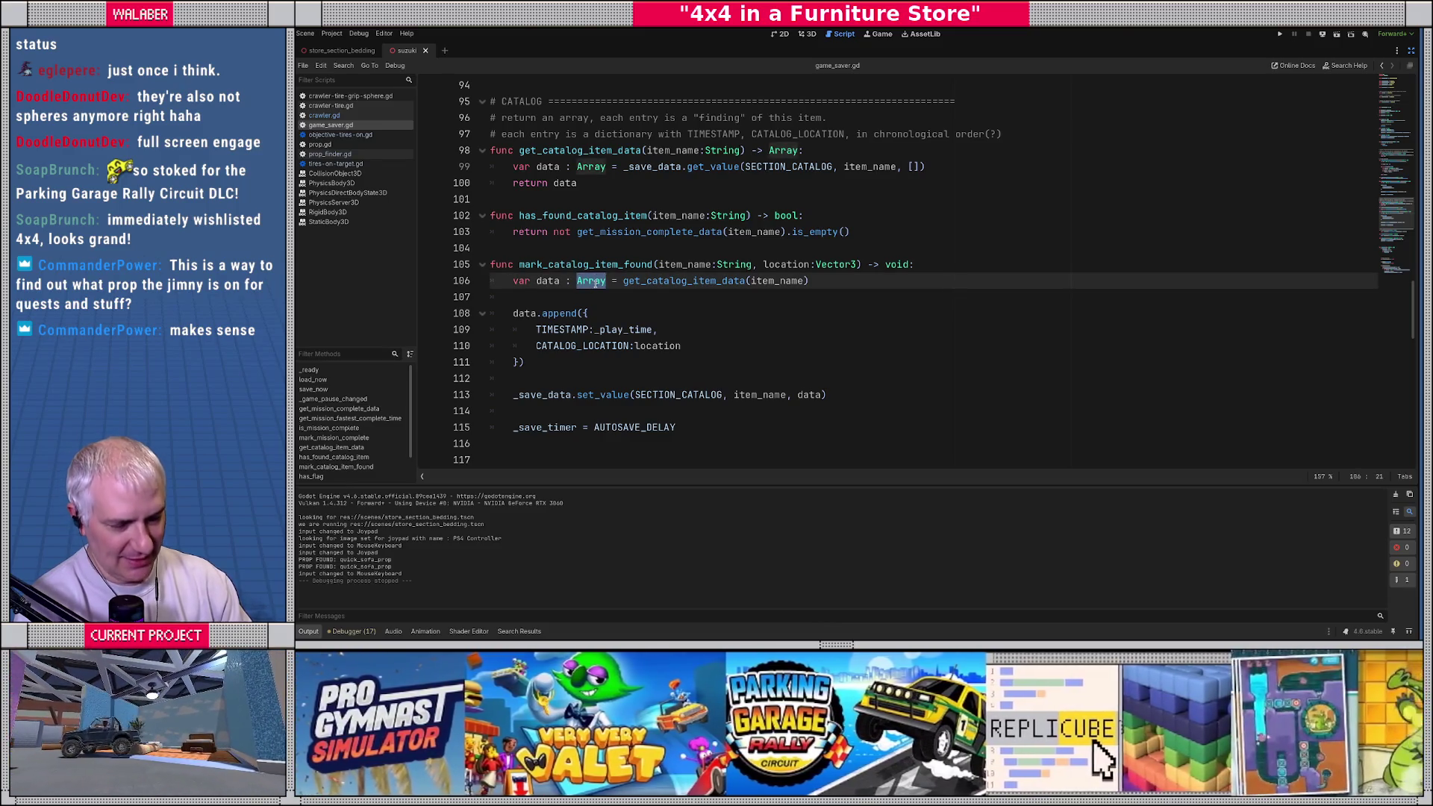
double_click(701, 282)
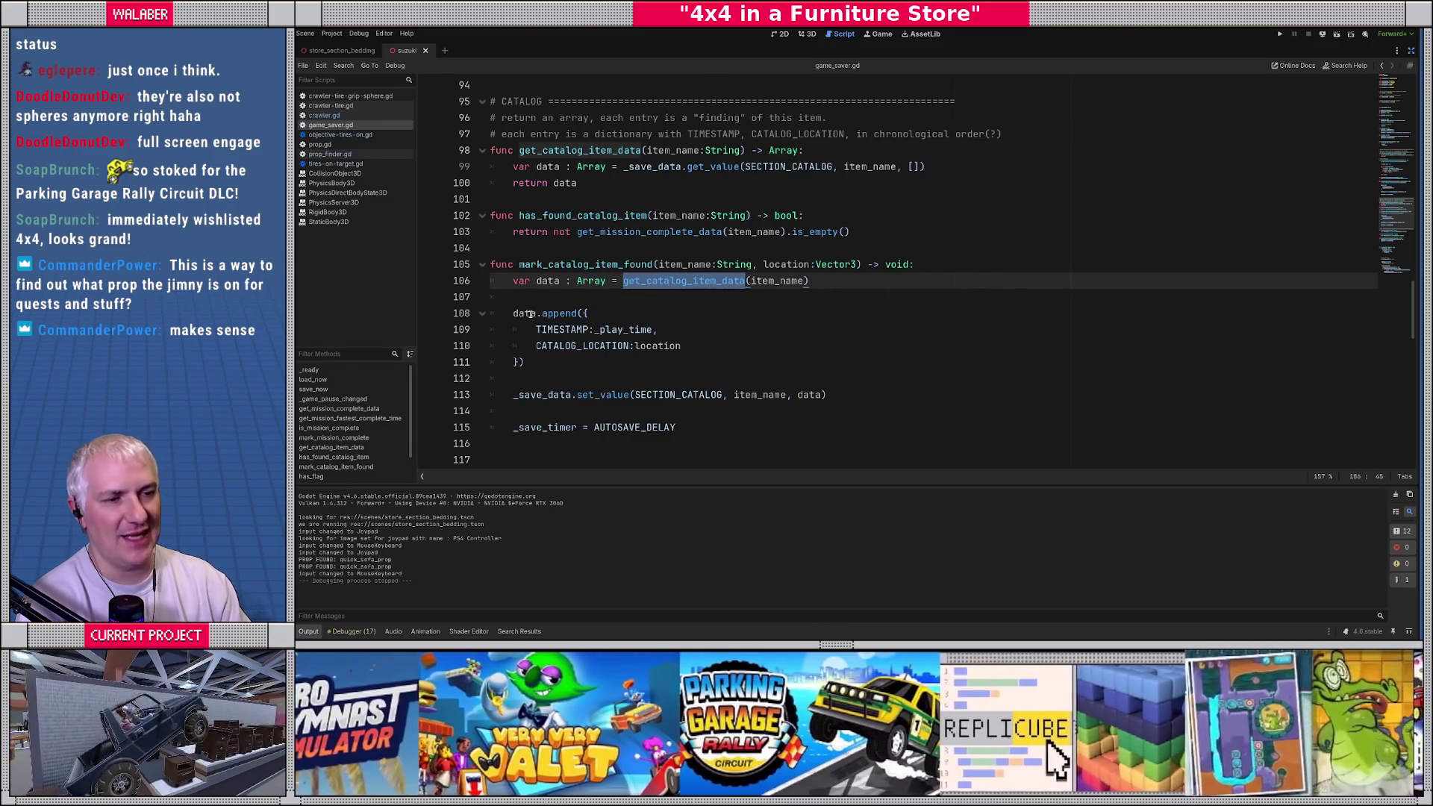
mouse_move(513, 313)
left_mouse_down()
mouse_move(552, 347)
mouse_move(539, 361)
left_mouse_up()
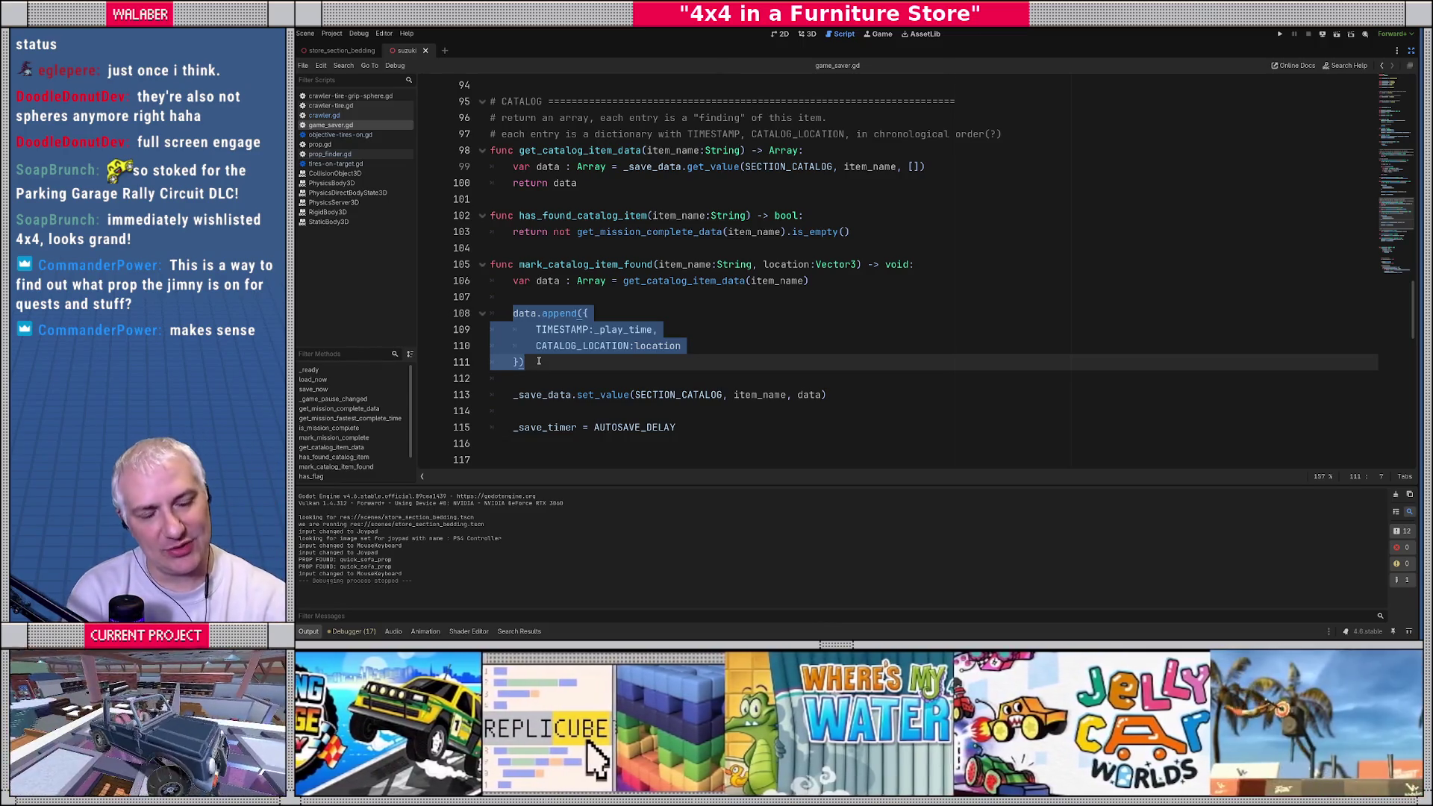
left_click(546, 307)
left_click(542, 283)
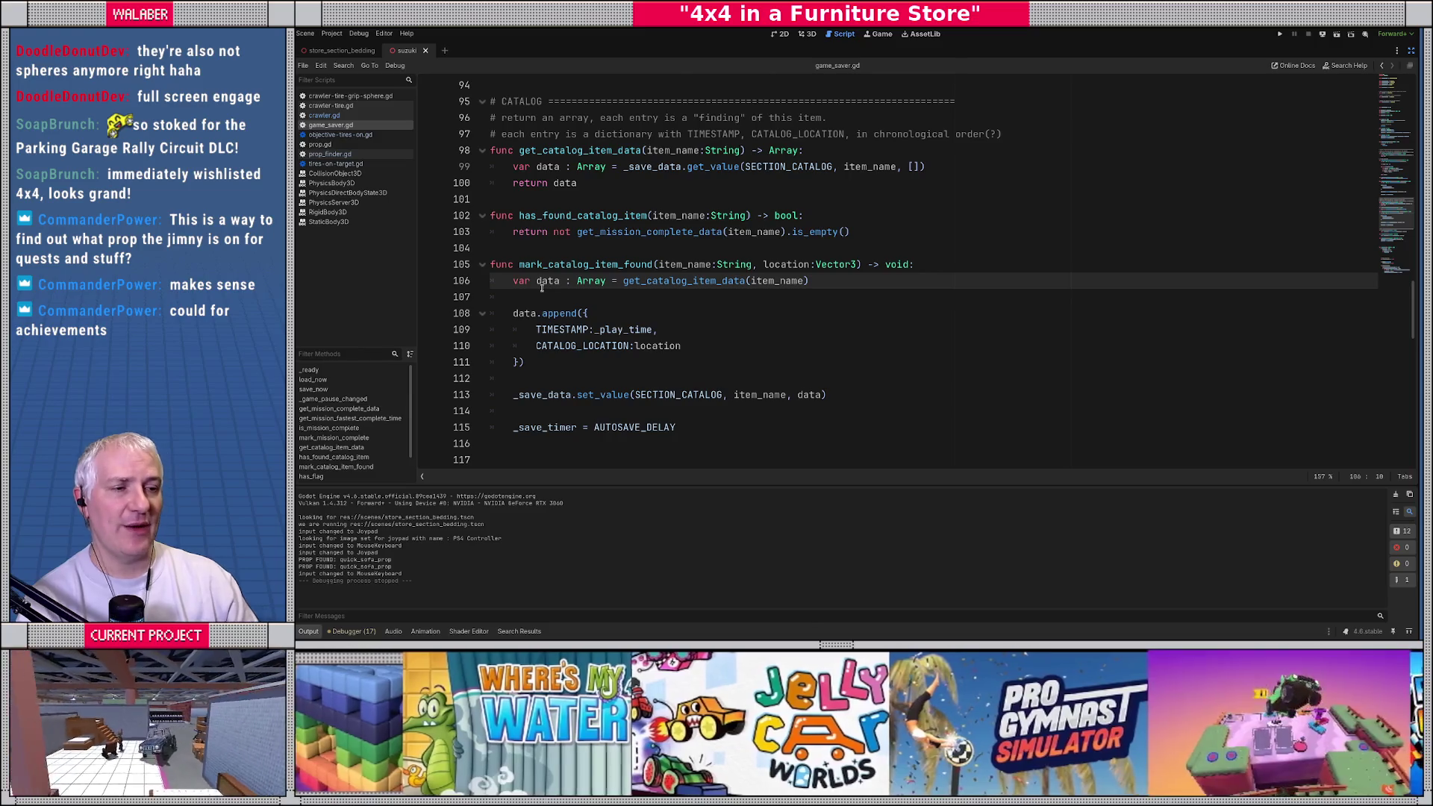
double_click(693, 279)
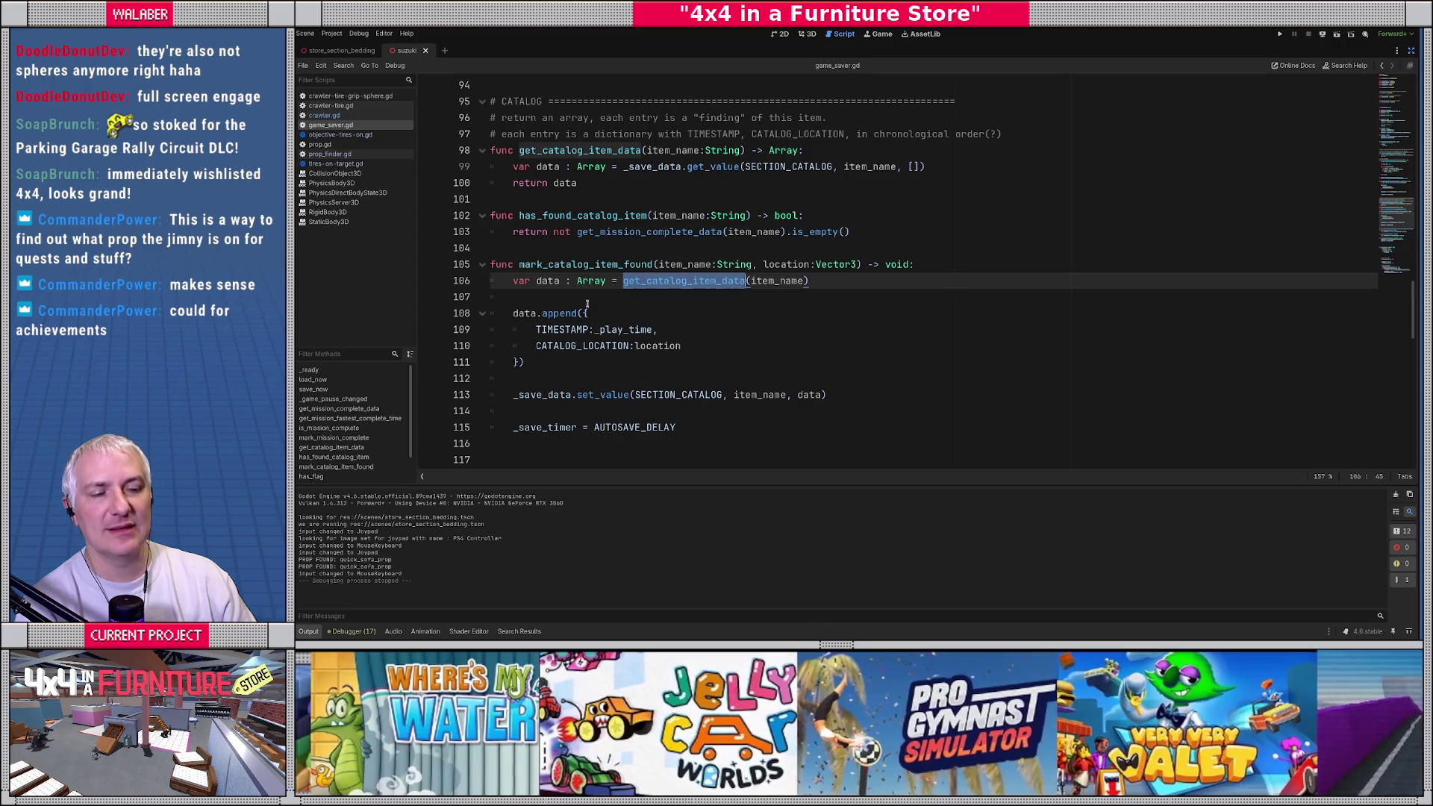
left_click(529, 303)
double_click(593, 281)
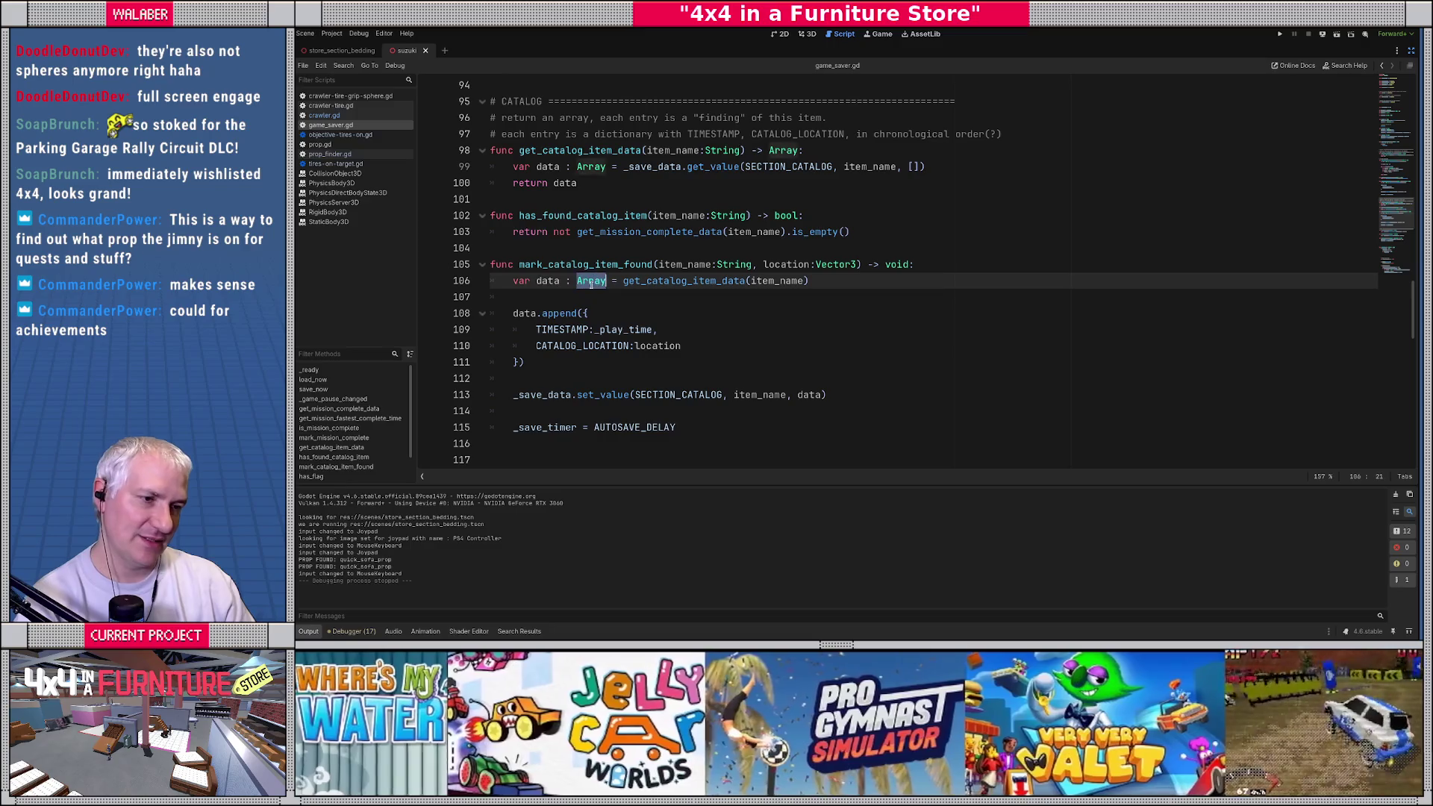
type("Dic")
Step: Type the catalog data as Dictionary and add const CATALOG_FINDS := "finds" with its explanatory comment
key("Return")
scroll(591, 284, "up", 15)
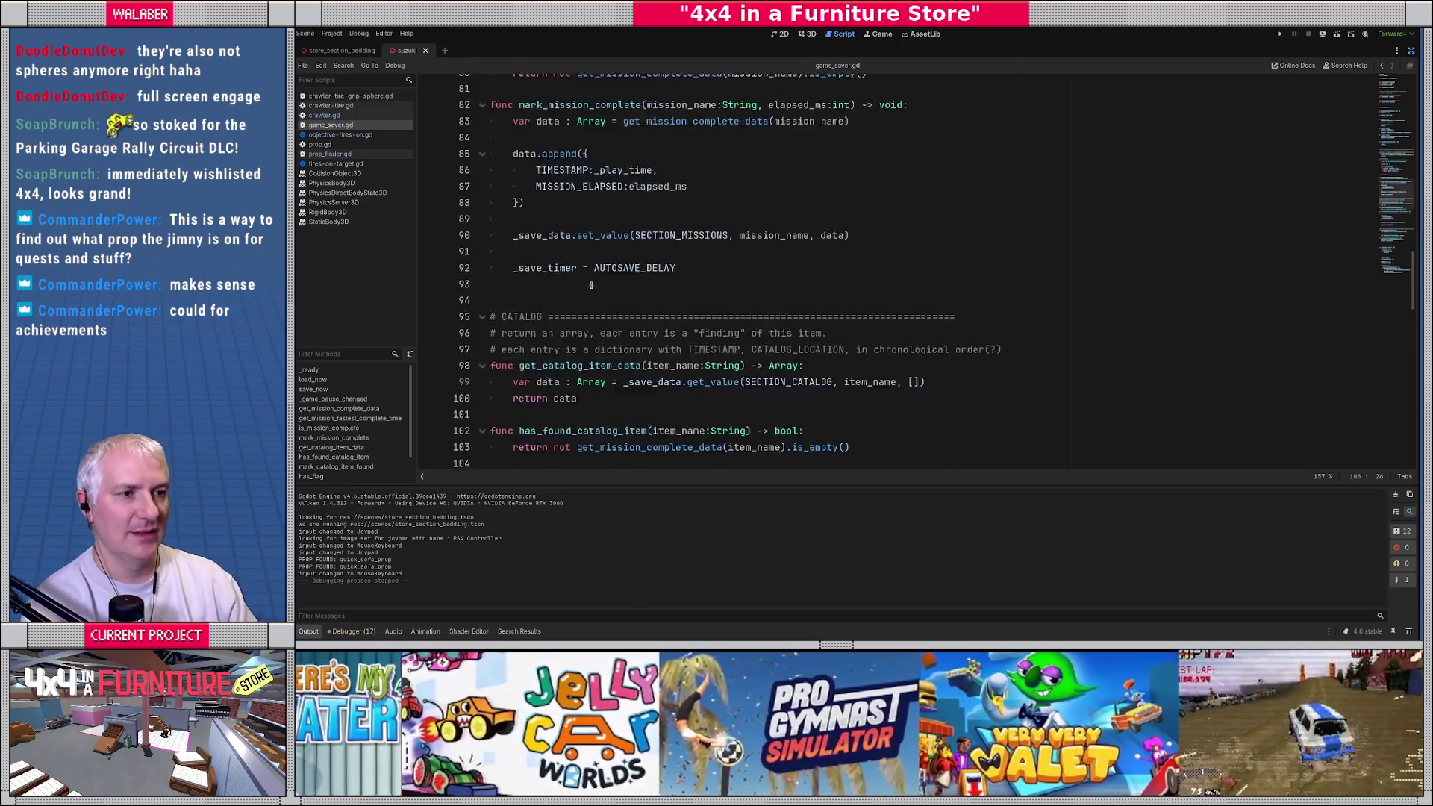
scroll(591, 284, "up", 10)
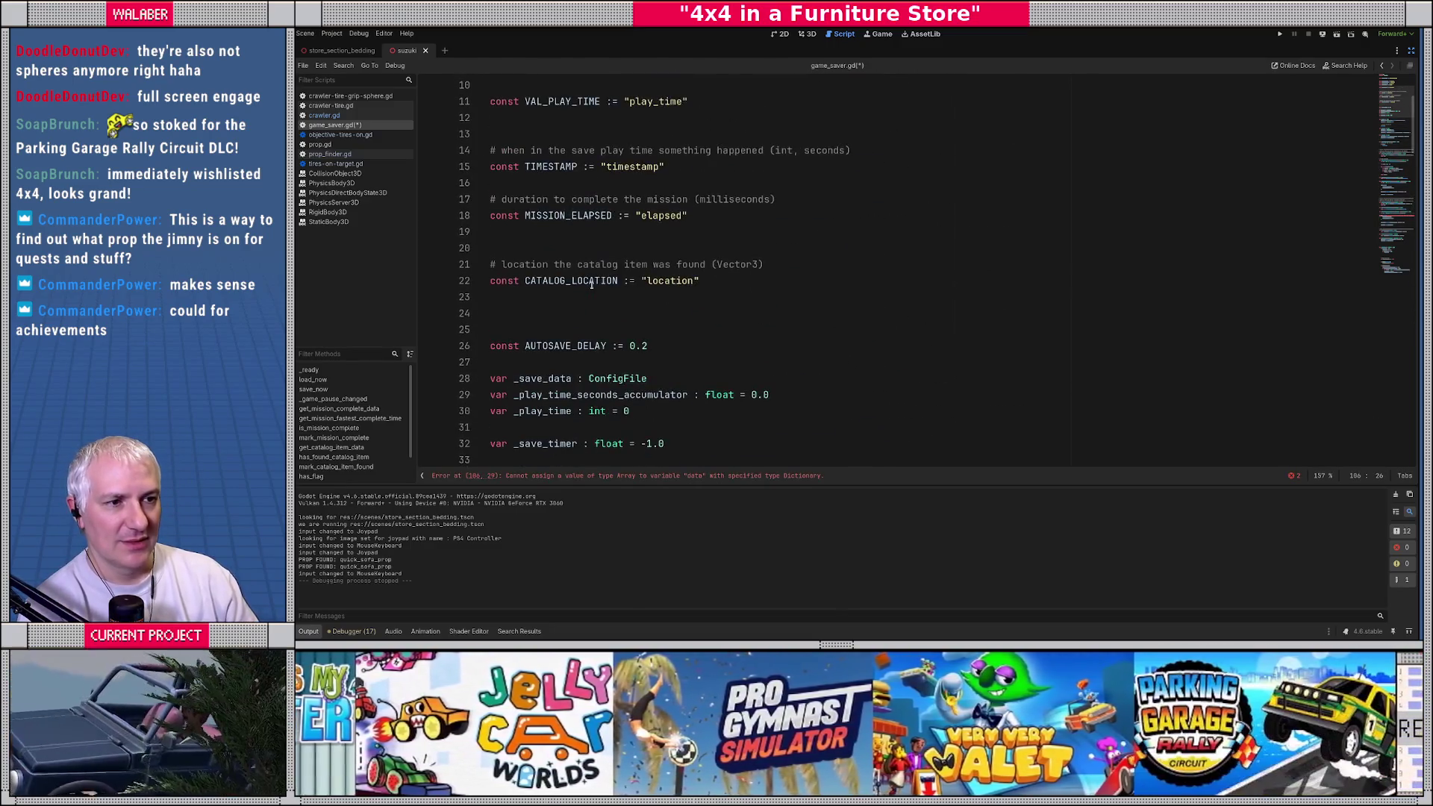
left_click(518, 248)
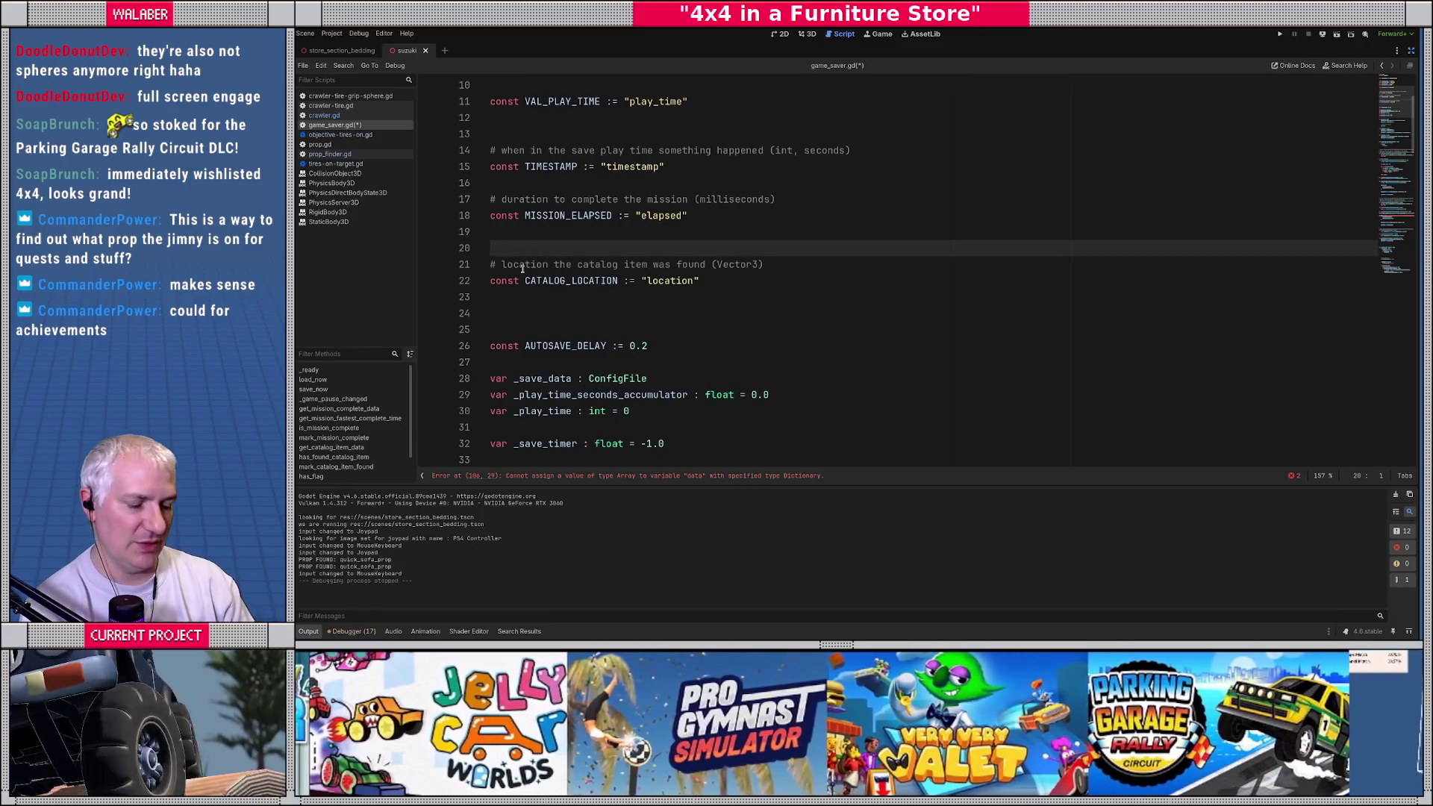
key("Return")
type("#")
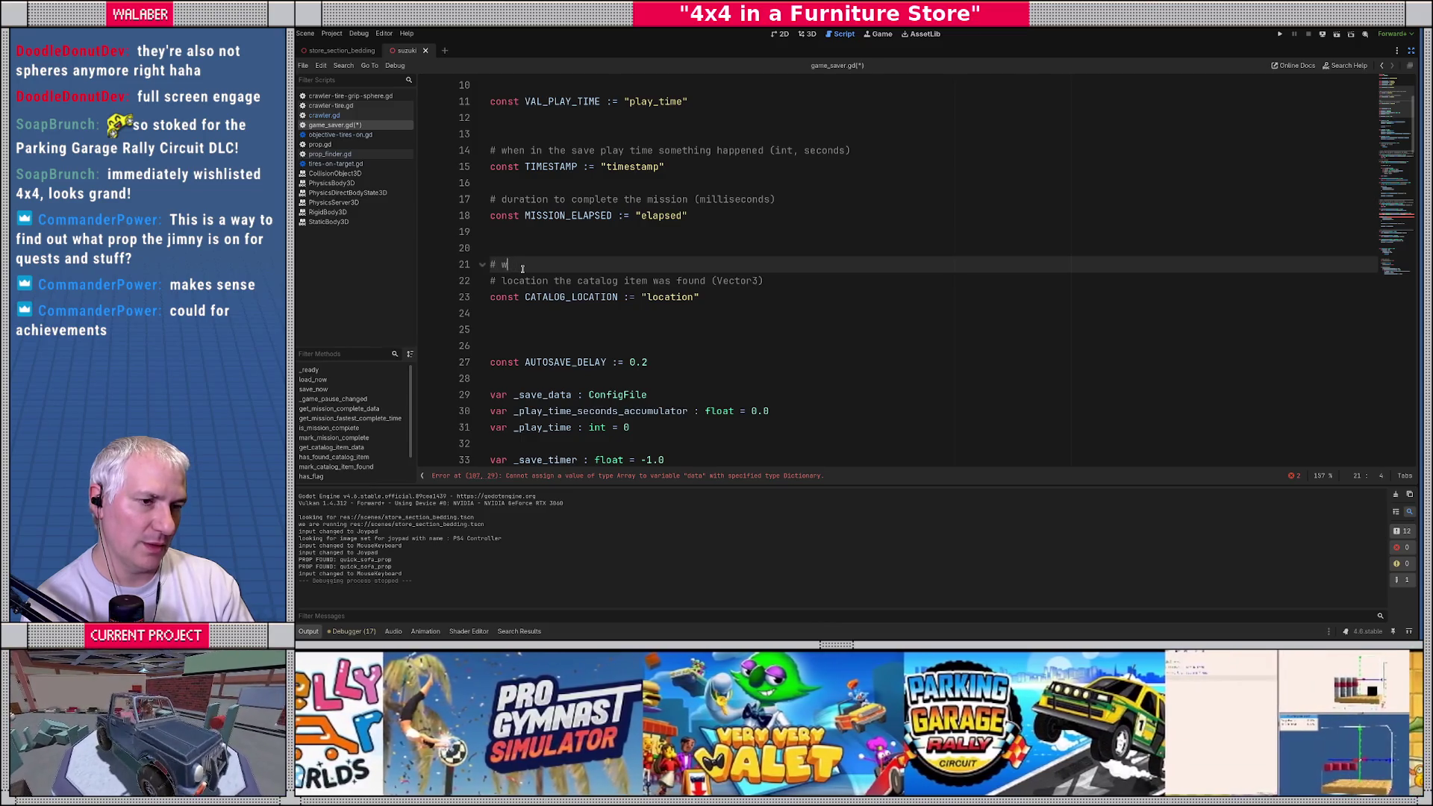
type("list o")
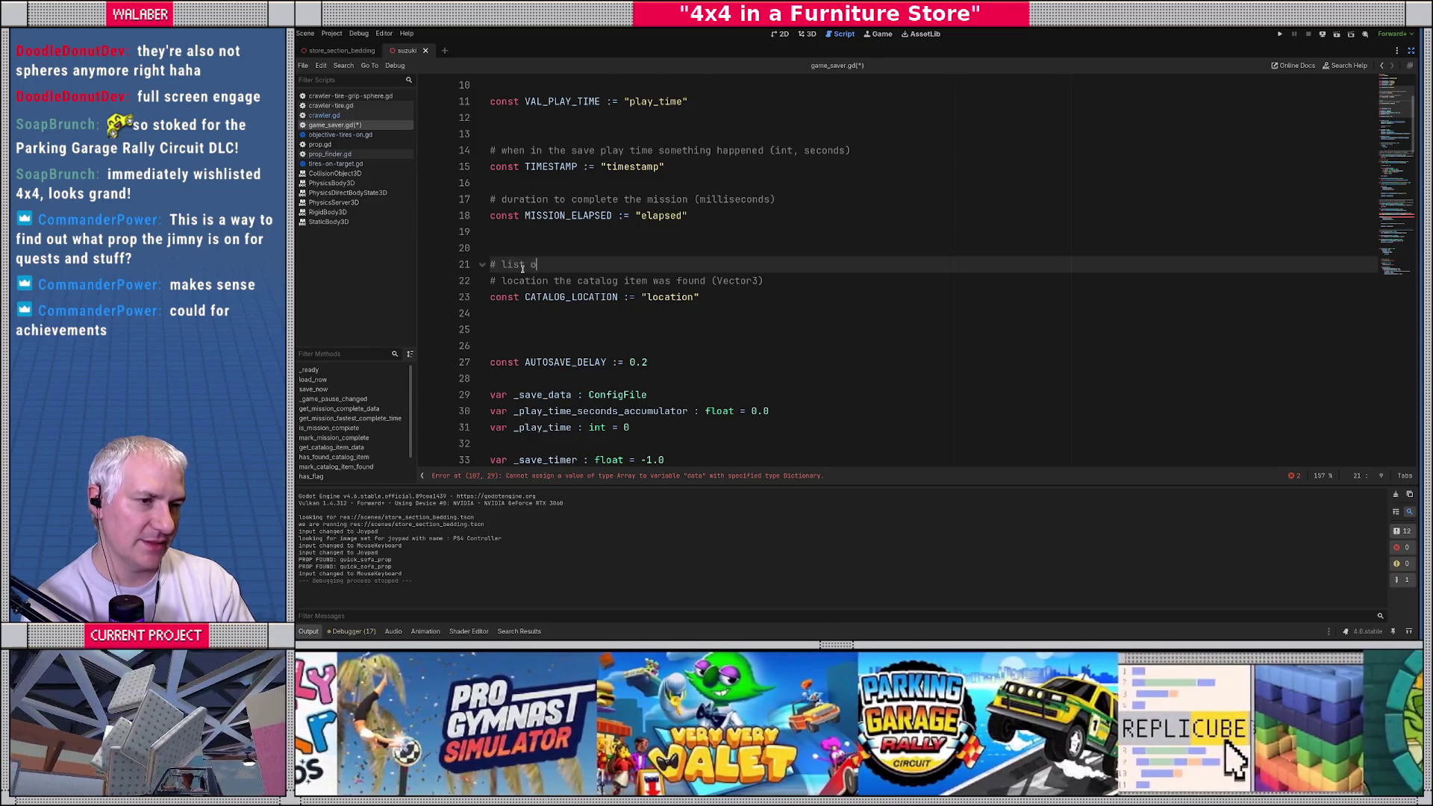
type("f instanc")
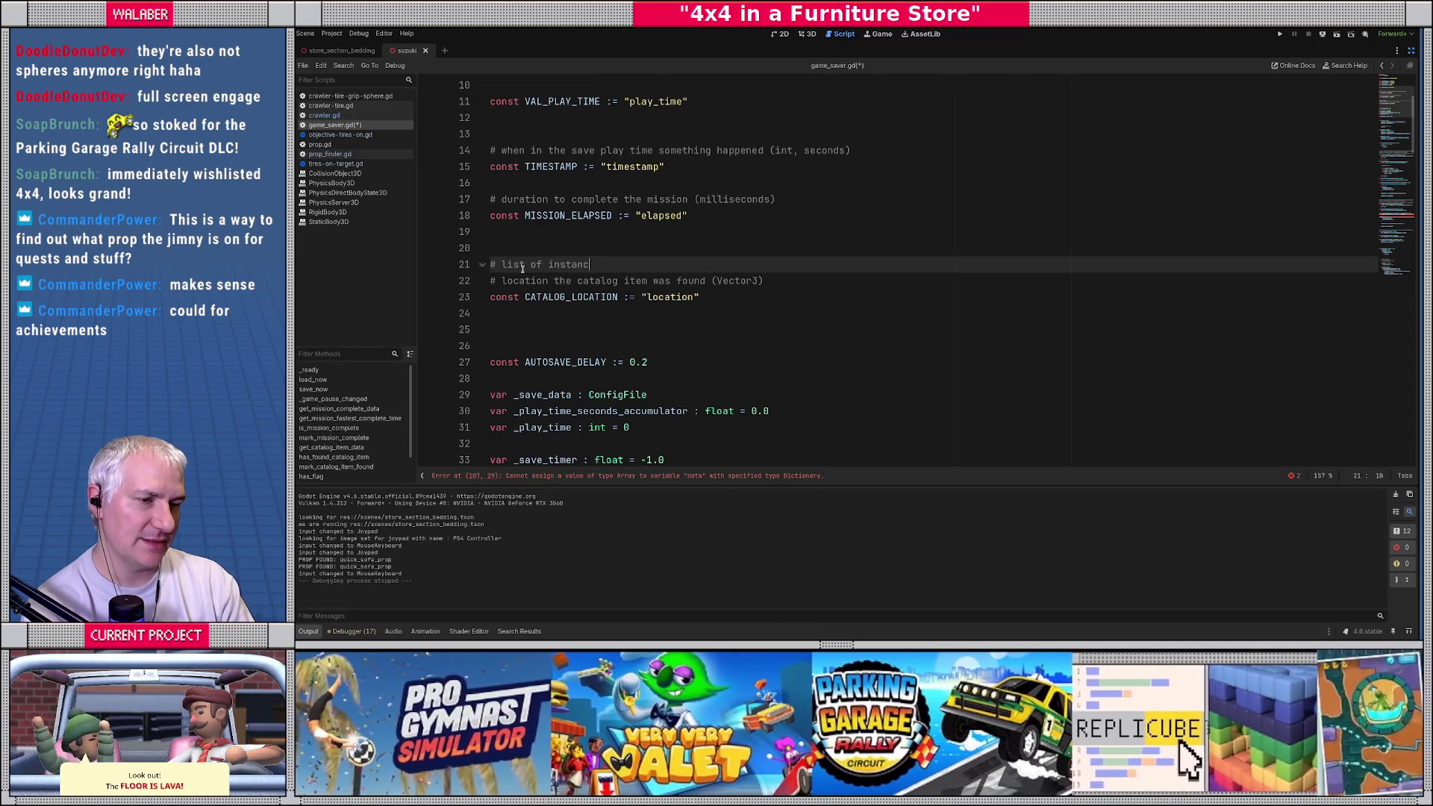
type("es of finding this ")
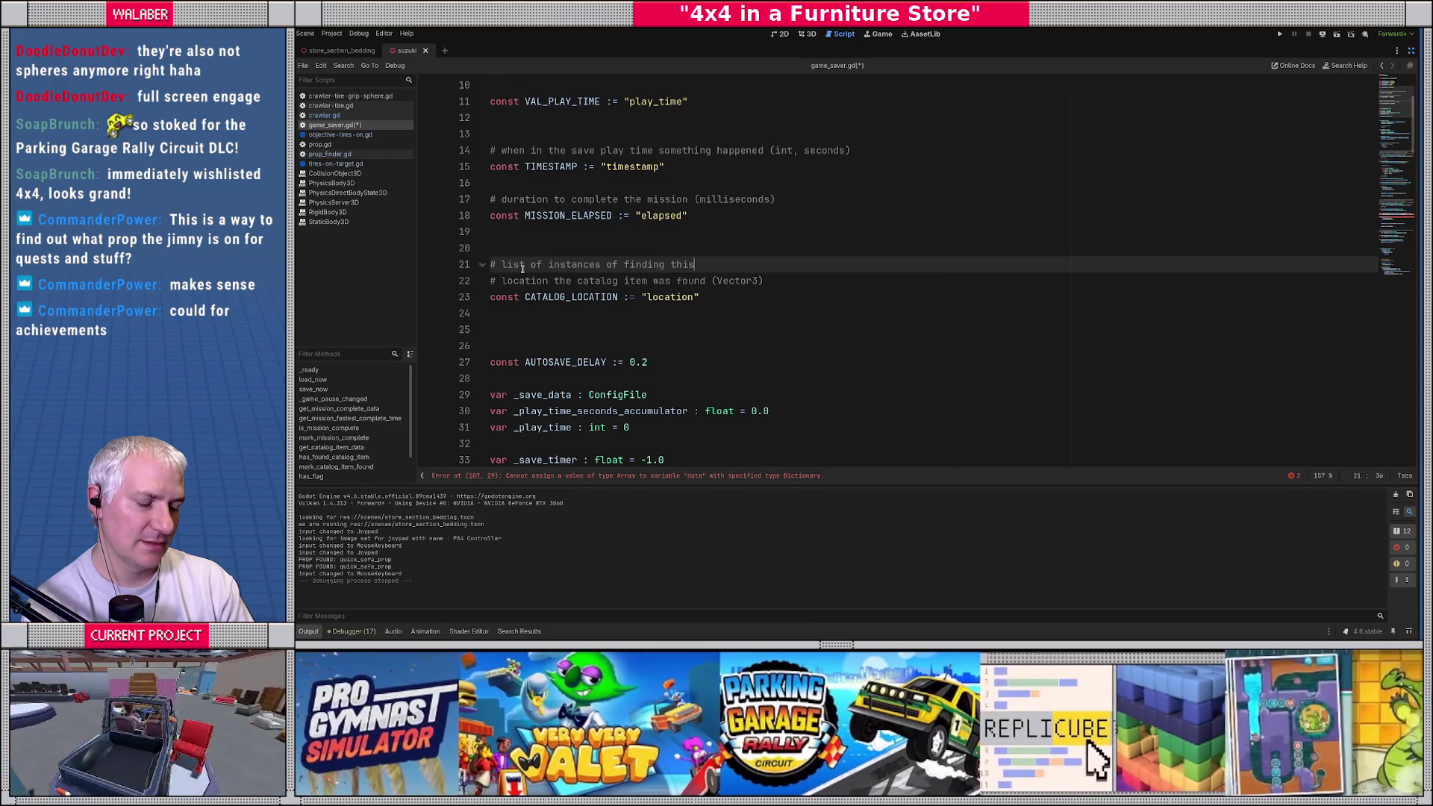
type("item")
key("Return")
type("cons")
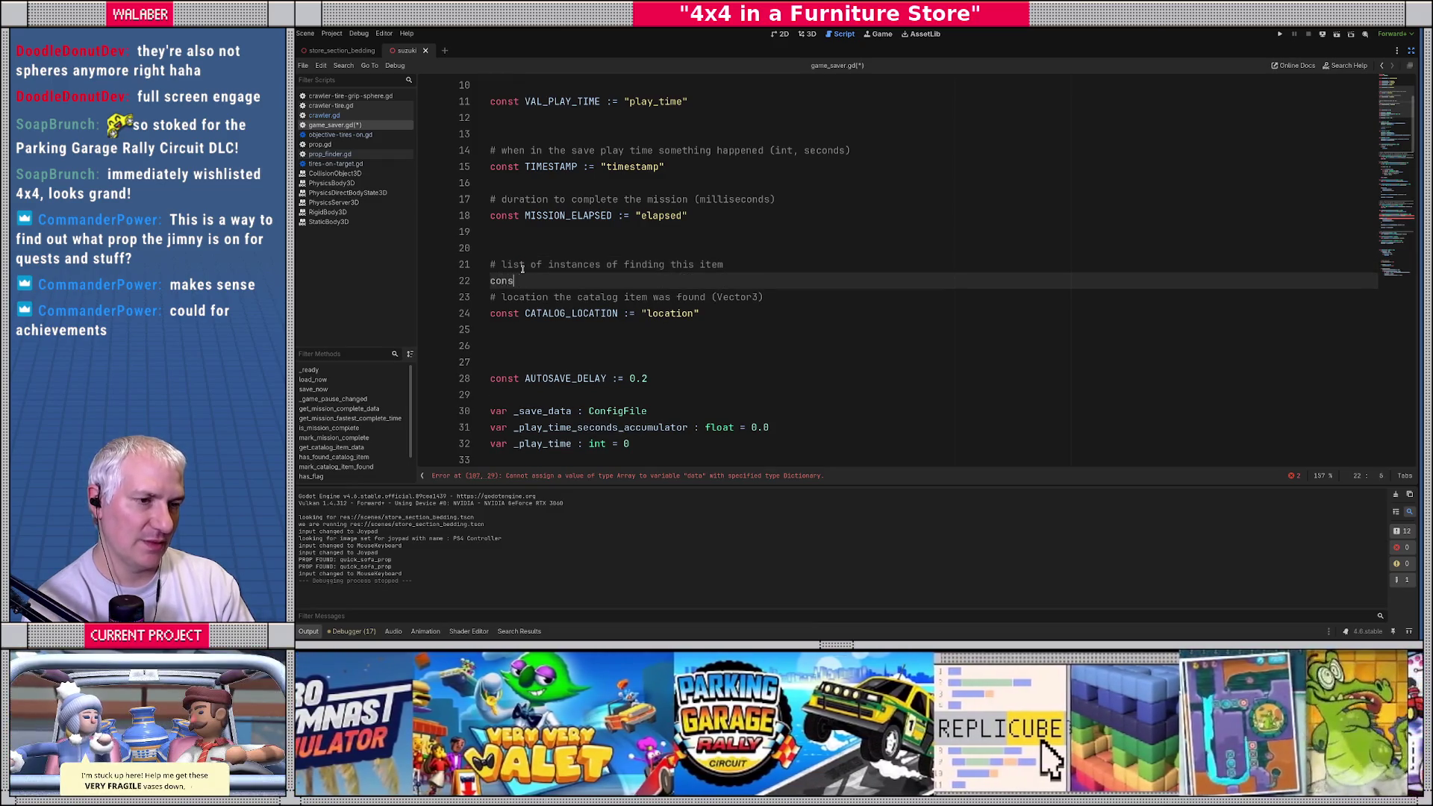
type("t CATALOG_")
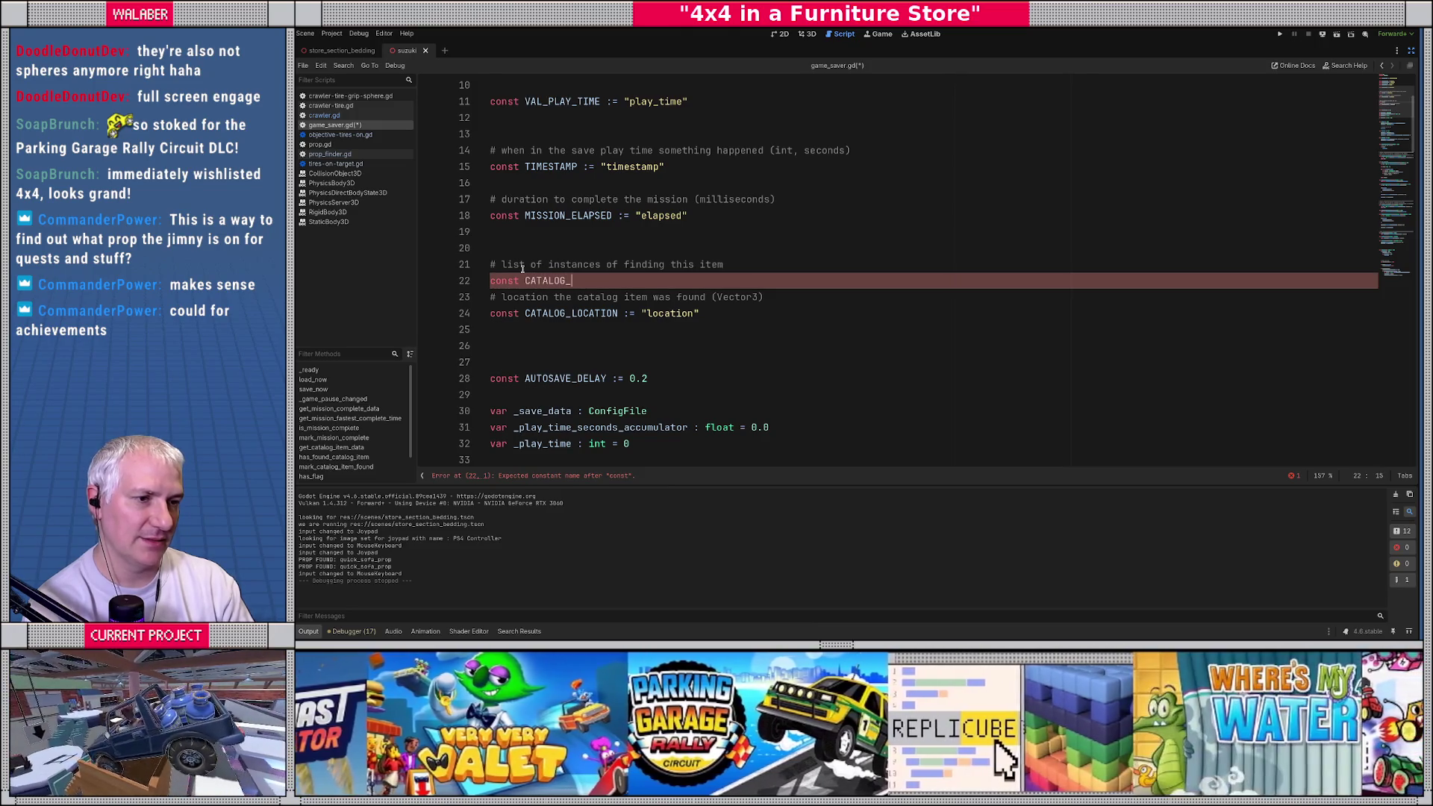
type("FINDS := ")
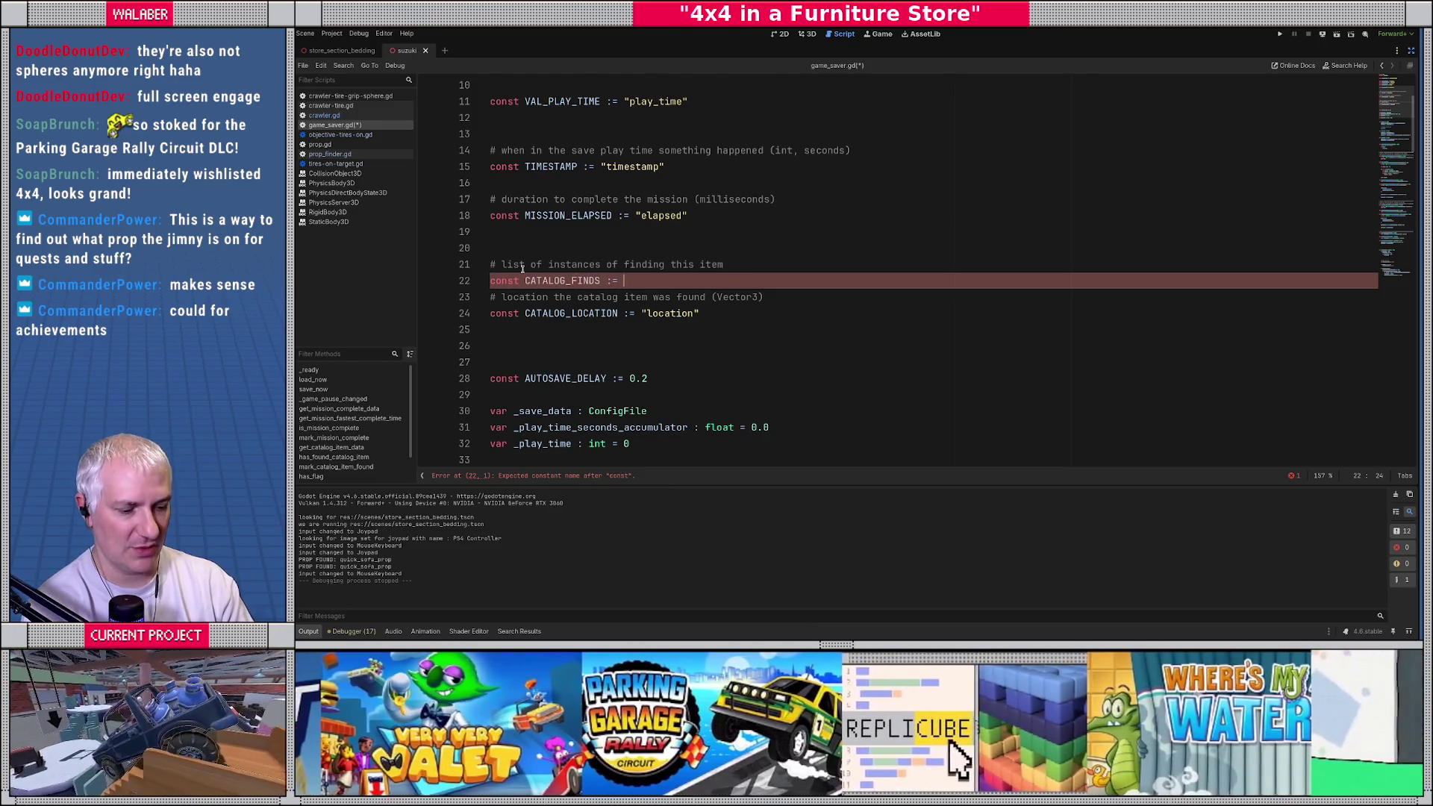
type("\"finds\"")
key("Return")
key("Return")
type("#")
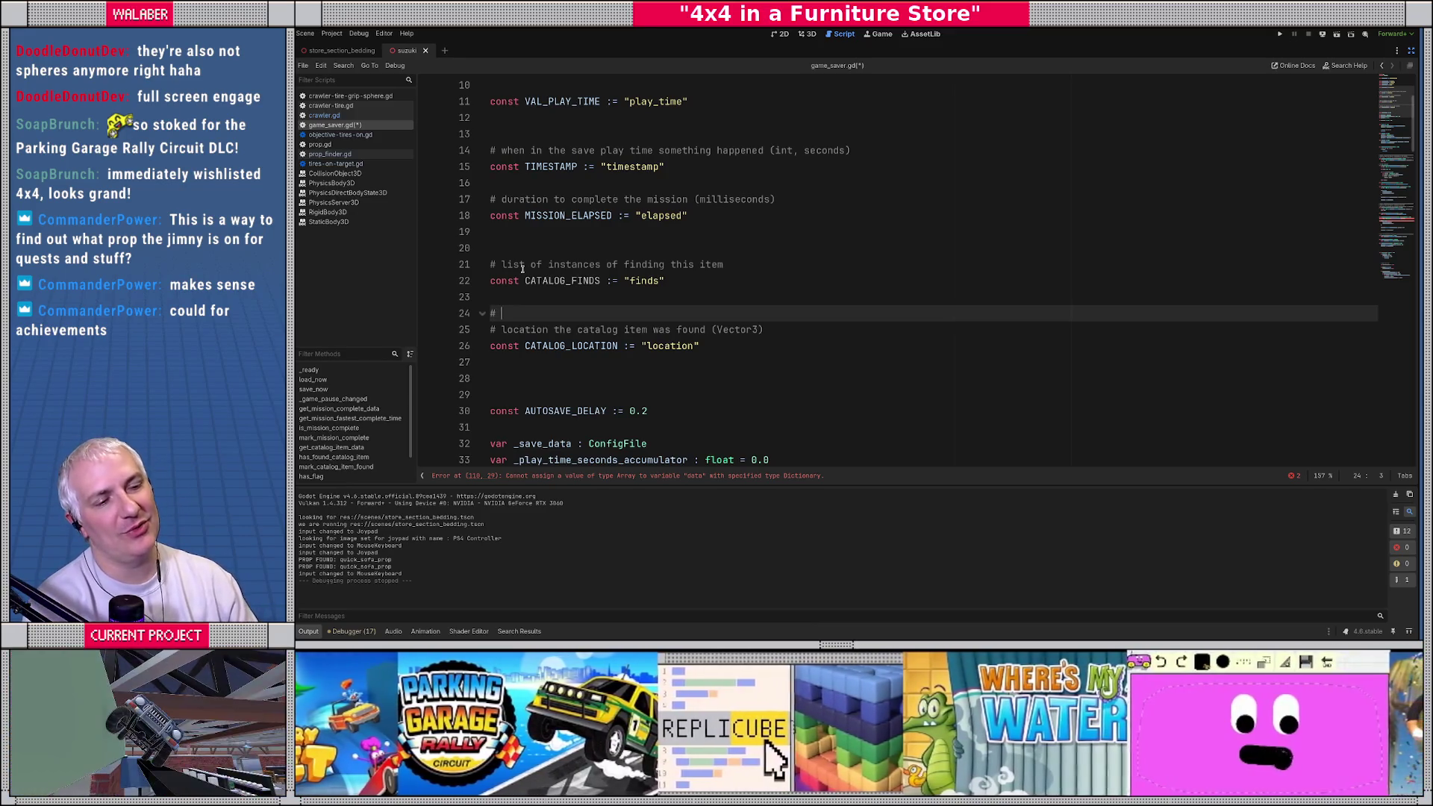
scroll(522, 268, "up", 3)
left_click_drag(519, 215, 736, 217)
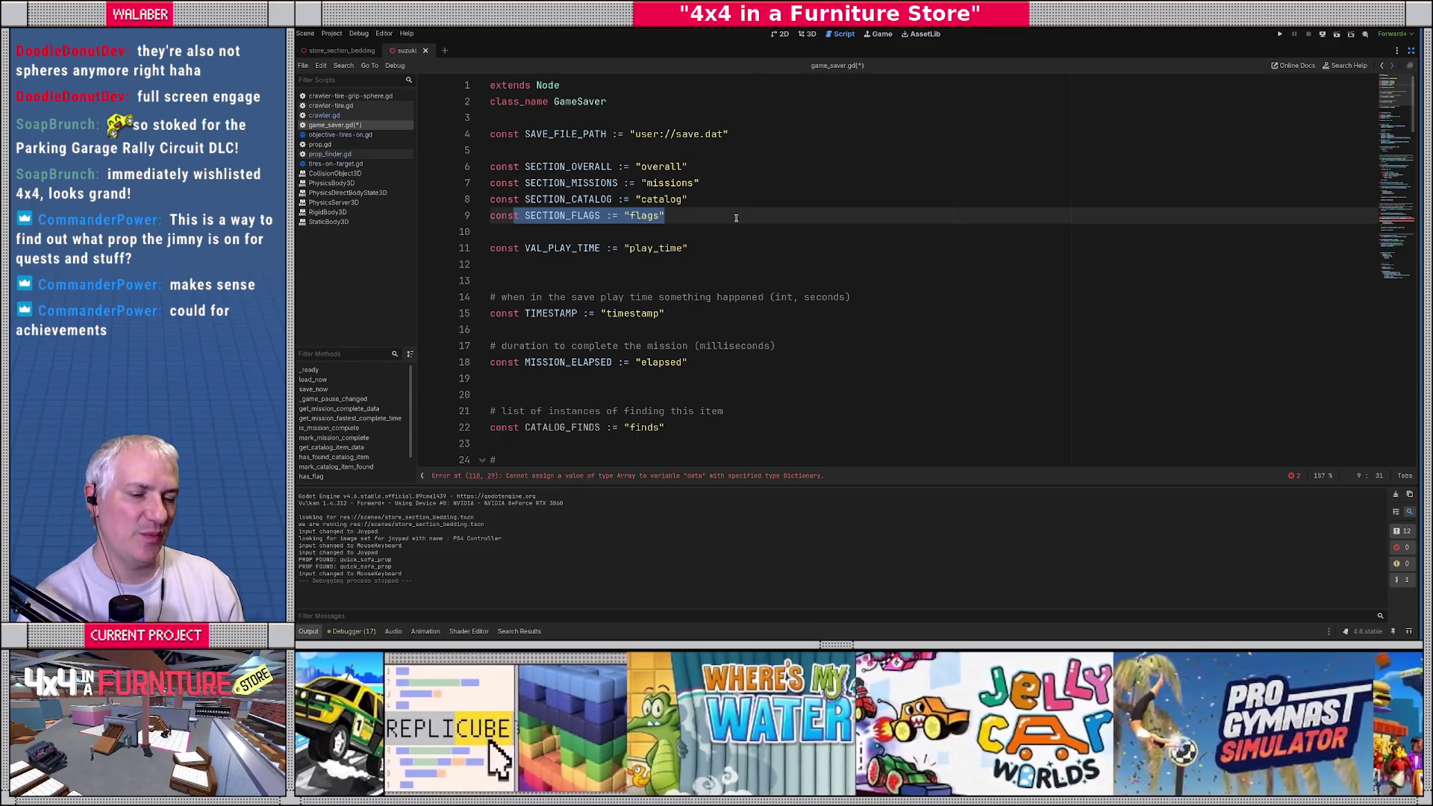
scroll(736, 218, "down", 8)
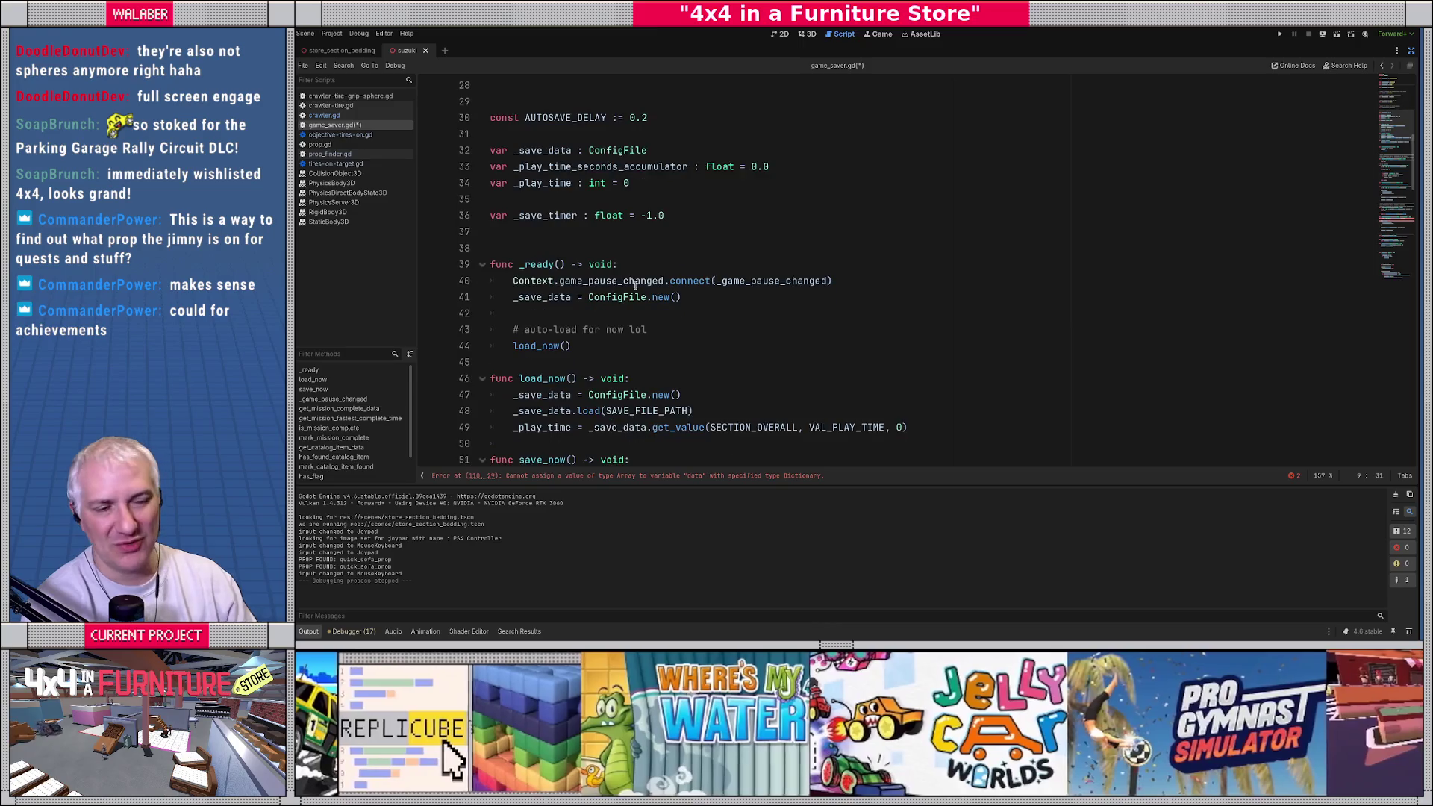
scroll(635, 286, "up", 4)
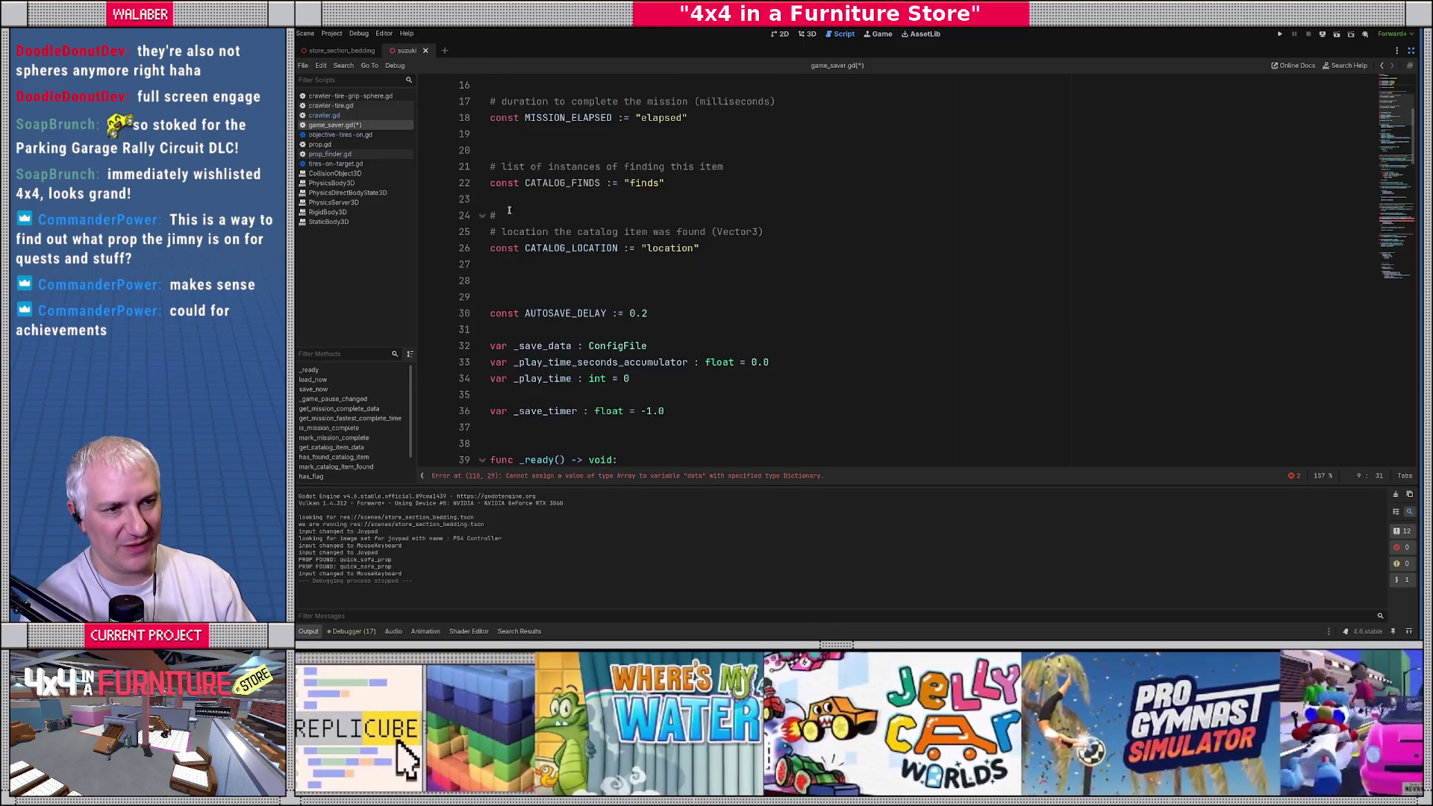
left_click(500, 210)
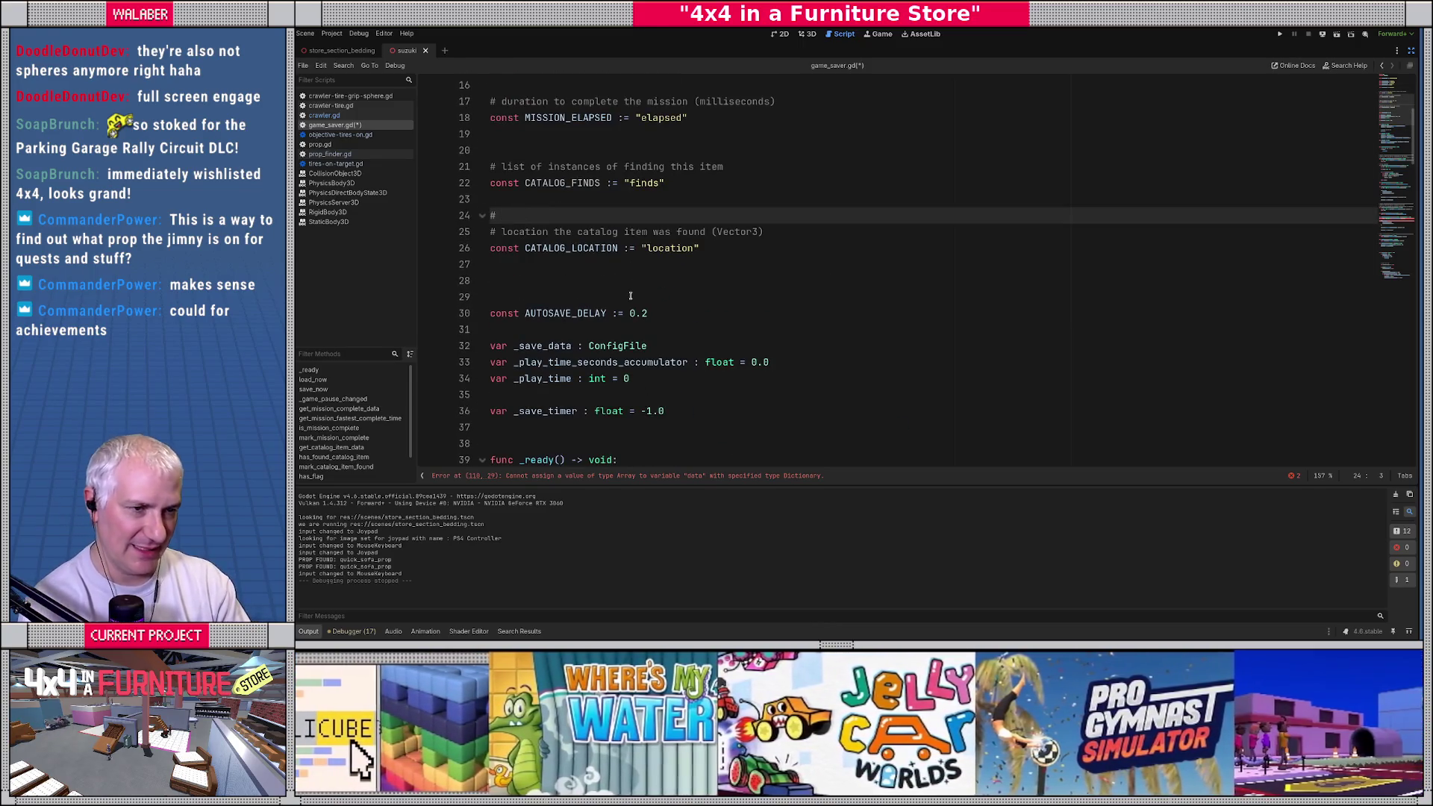
type("whether or not this prop has been ")
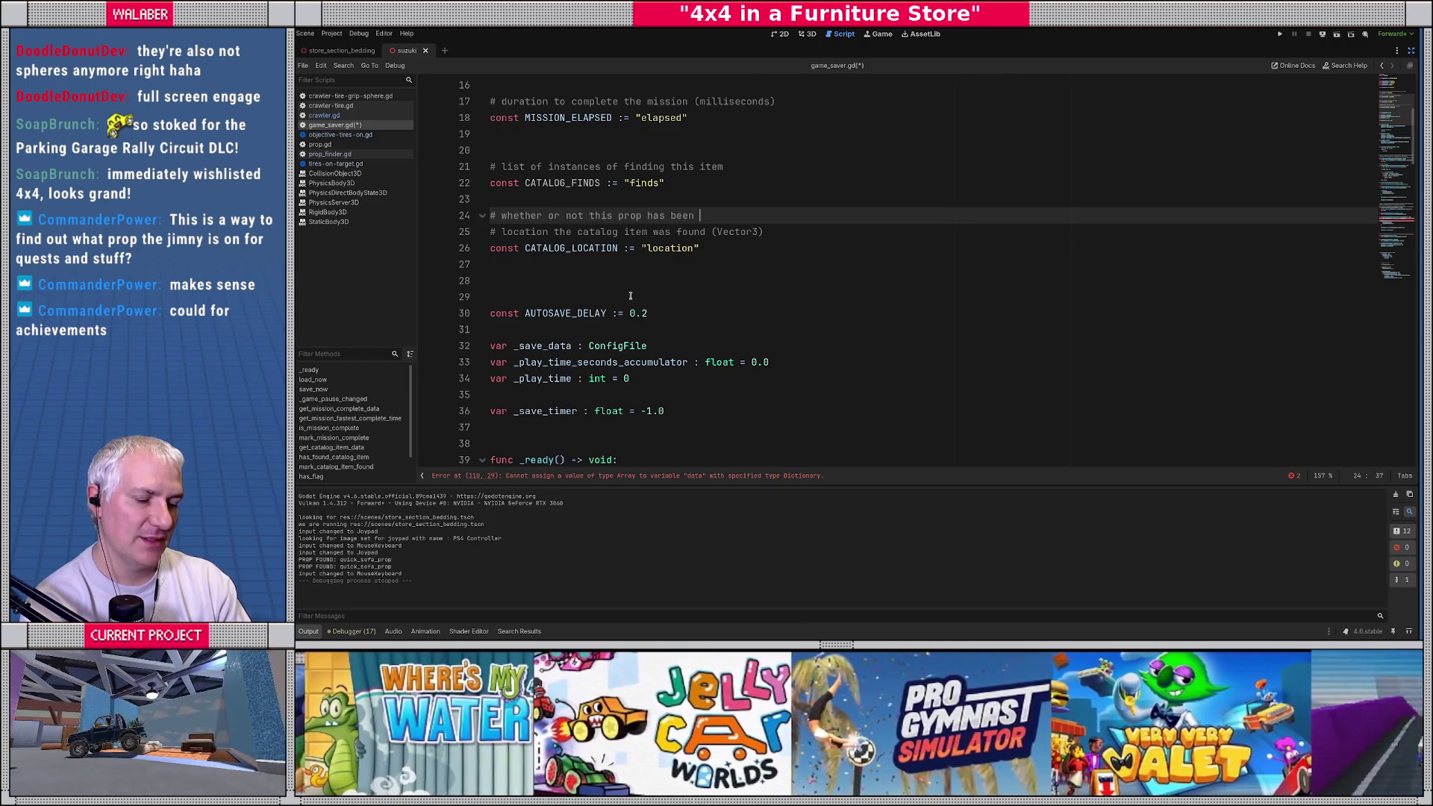
type("confirmed in the catalog")
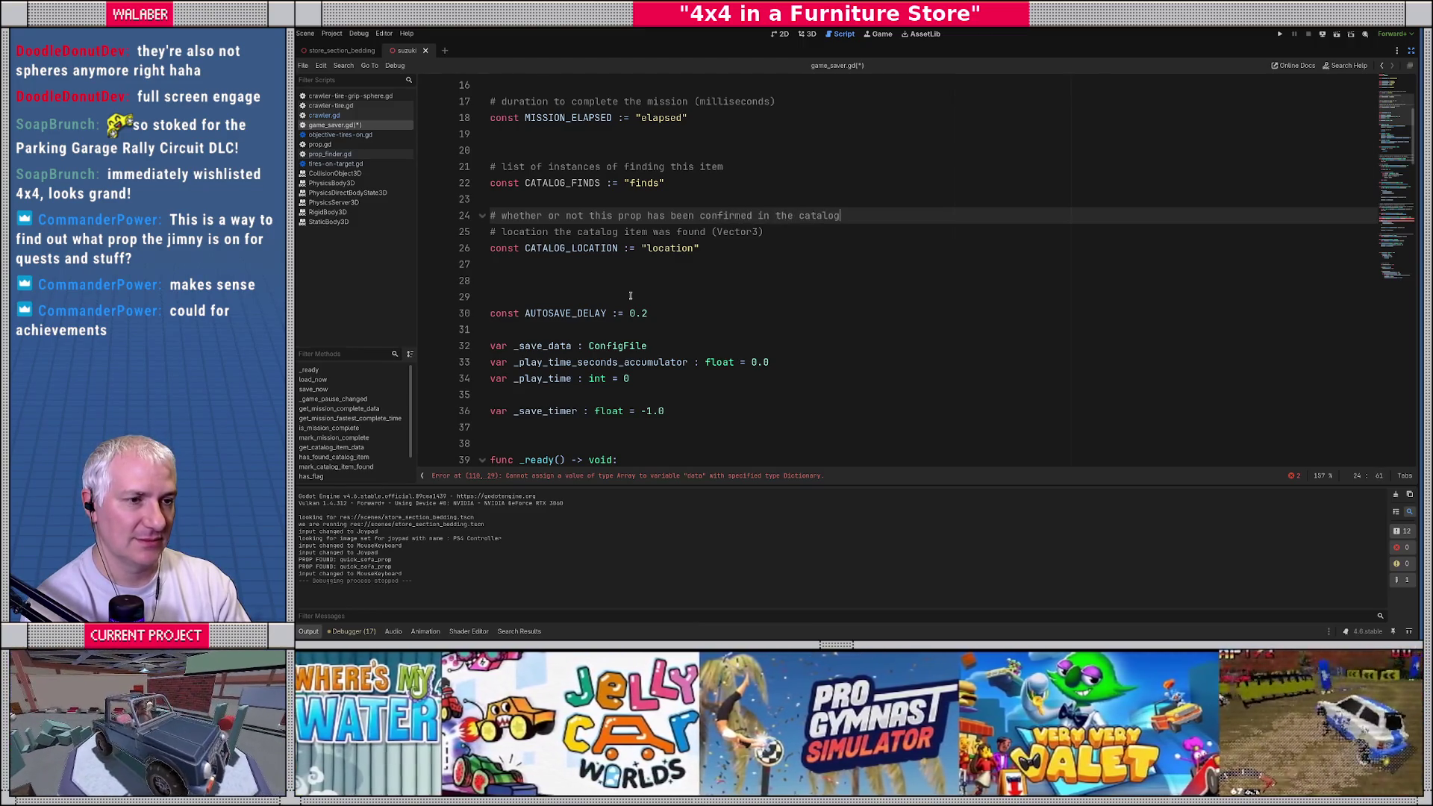
key("Return")
type("const CAT")
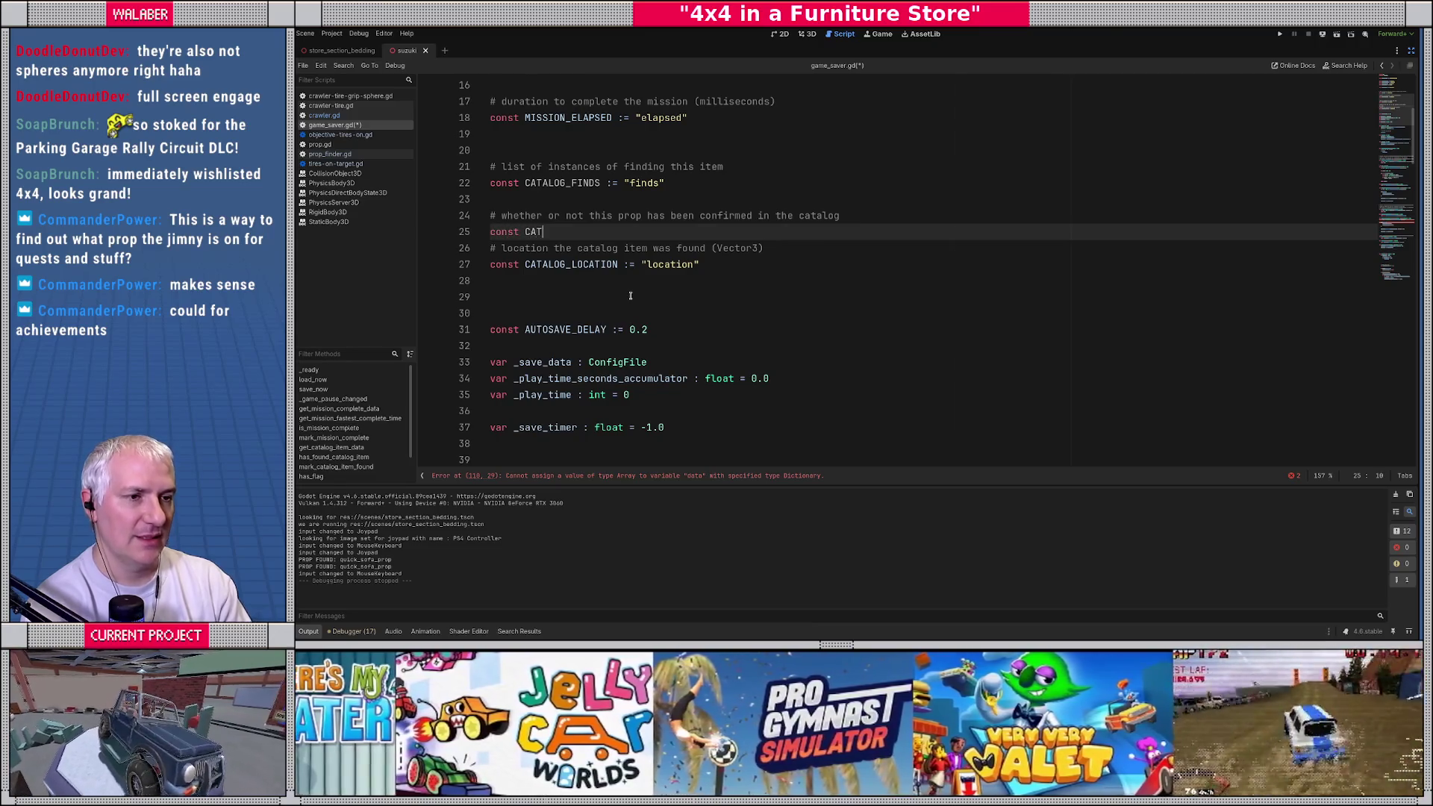
type("ALOG_SEEN")
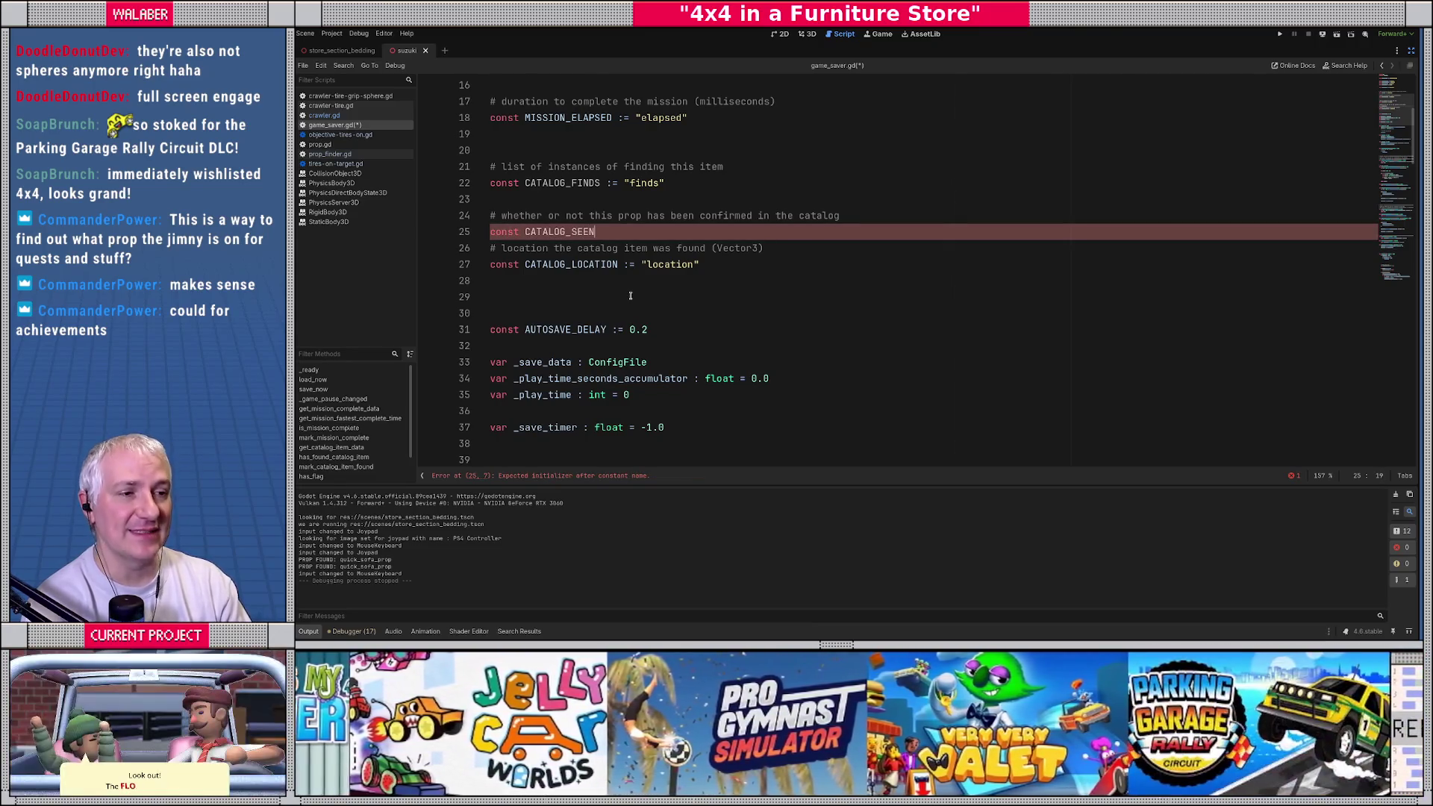
type(" := \"seen")
key("BackSpace")
key("BackSpace")
key("BackSpace")
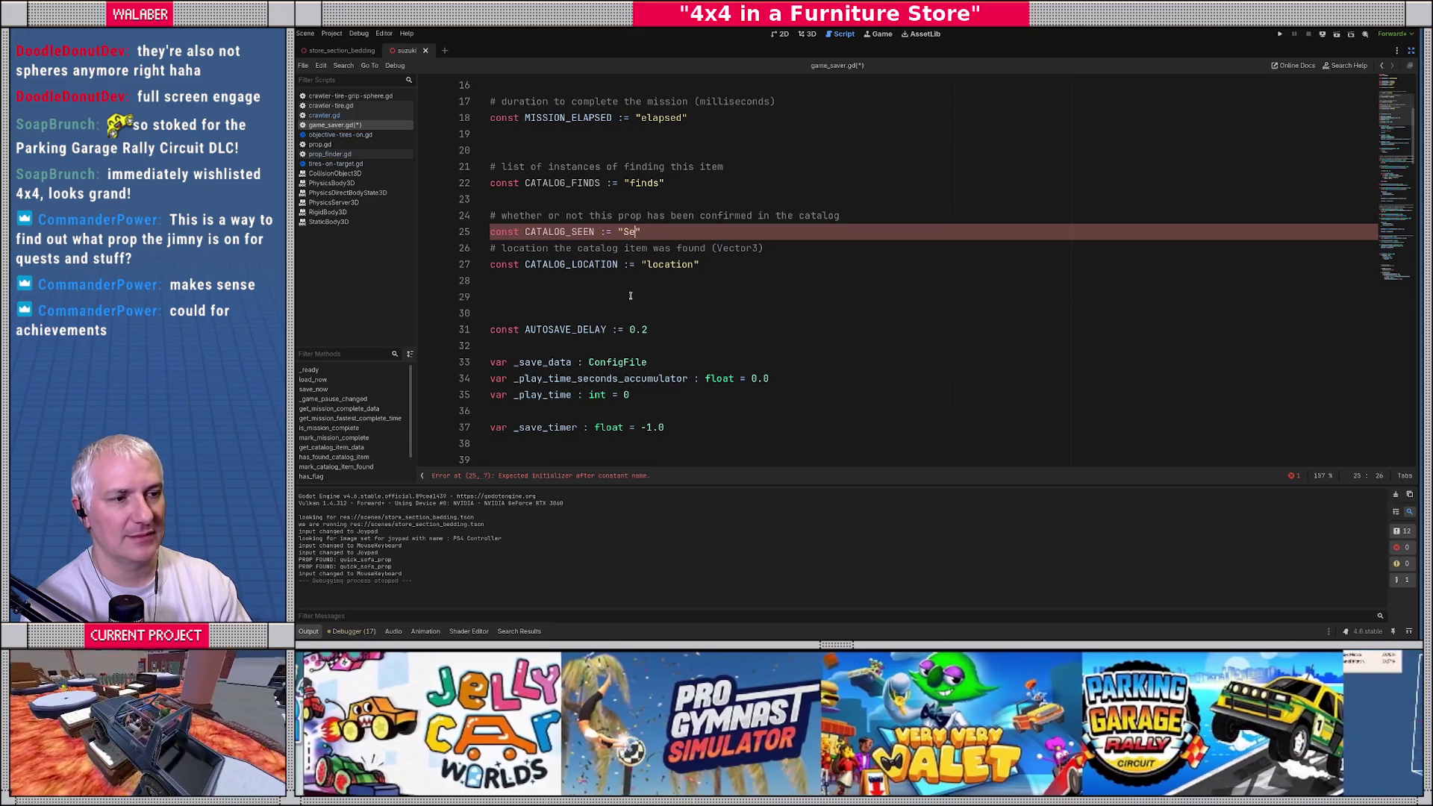
type("een")
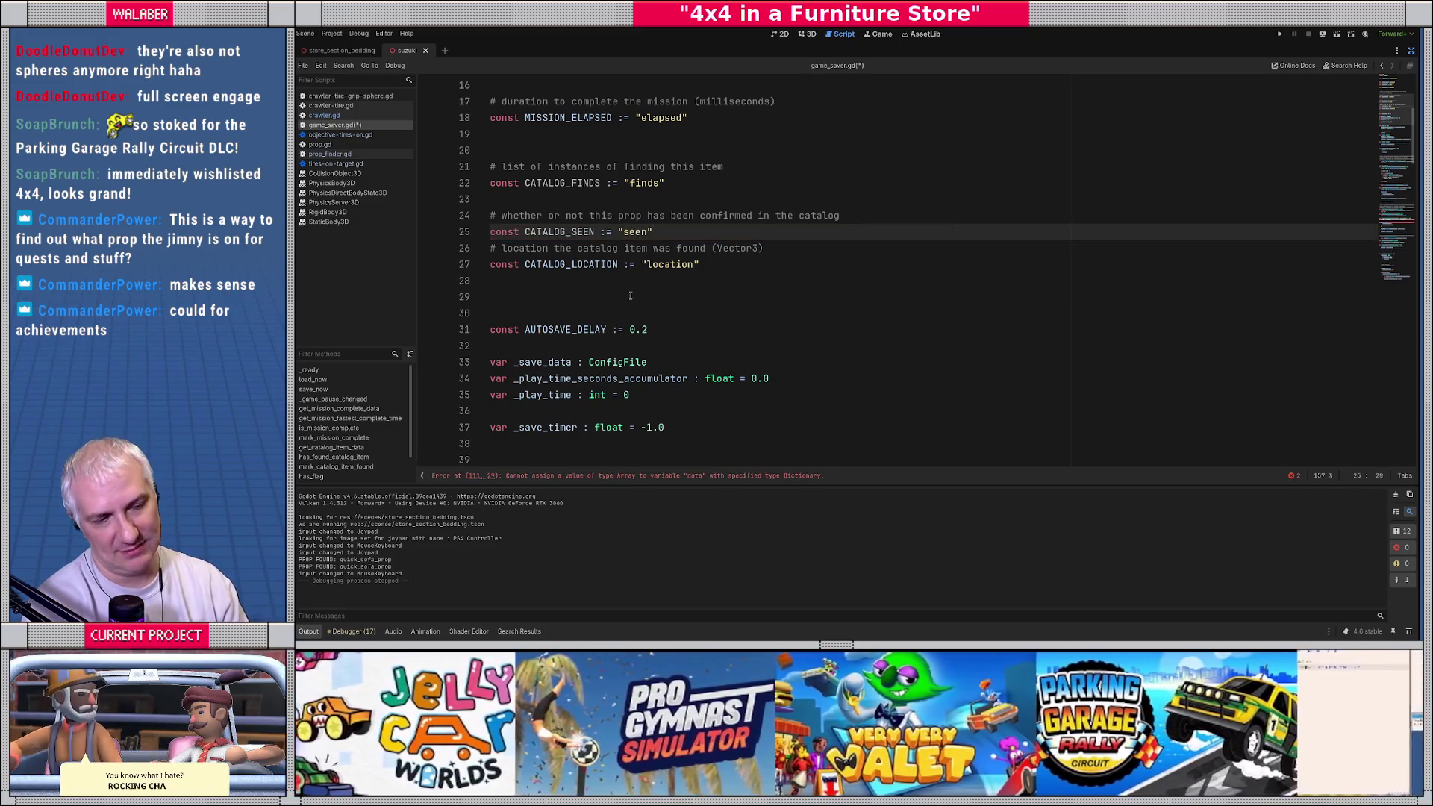
key("End")
key("Return")
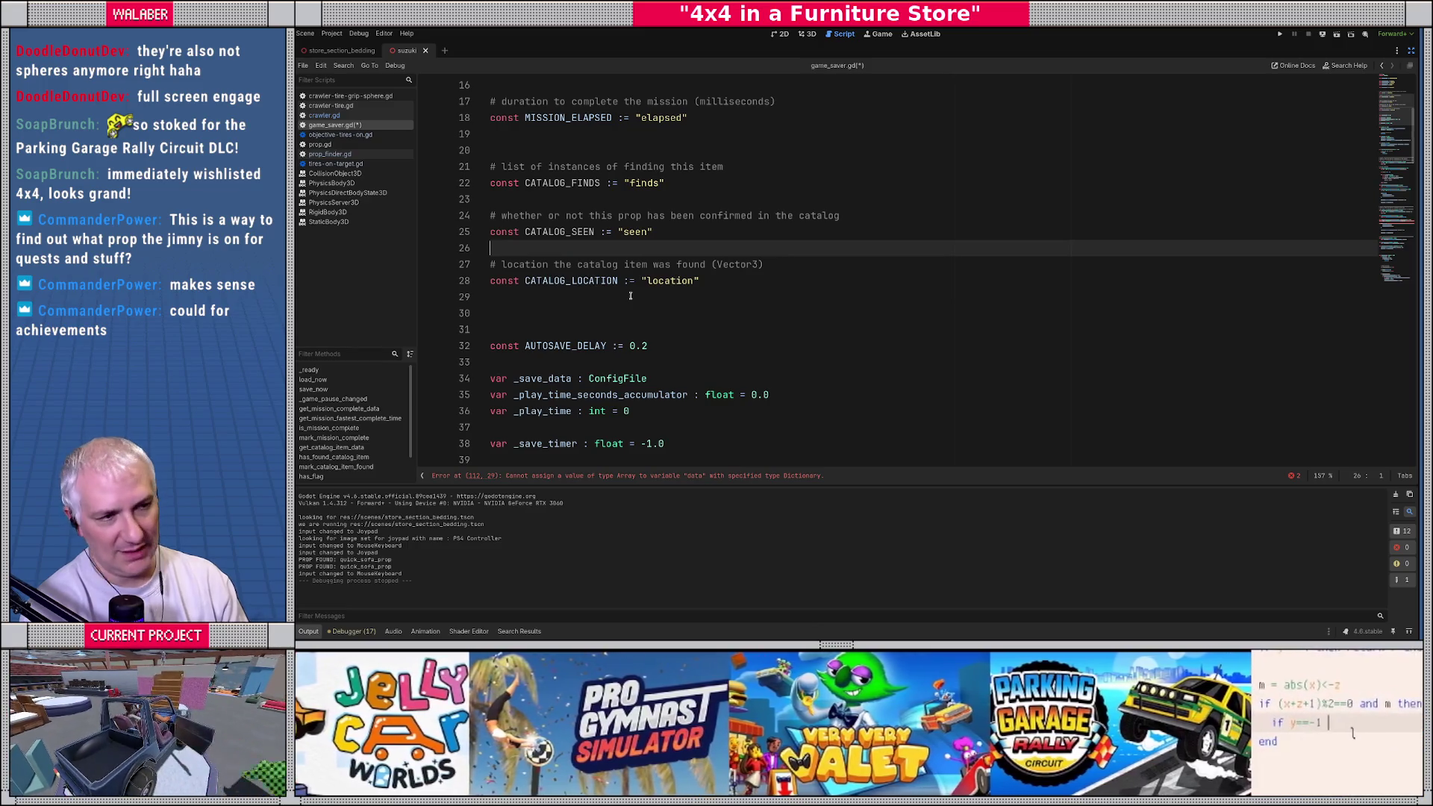
left_click(630, 296)
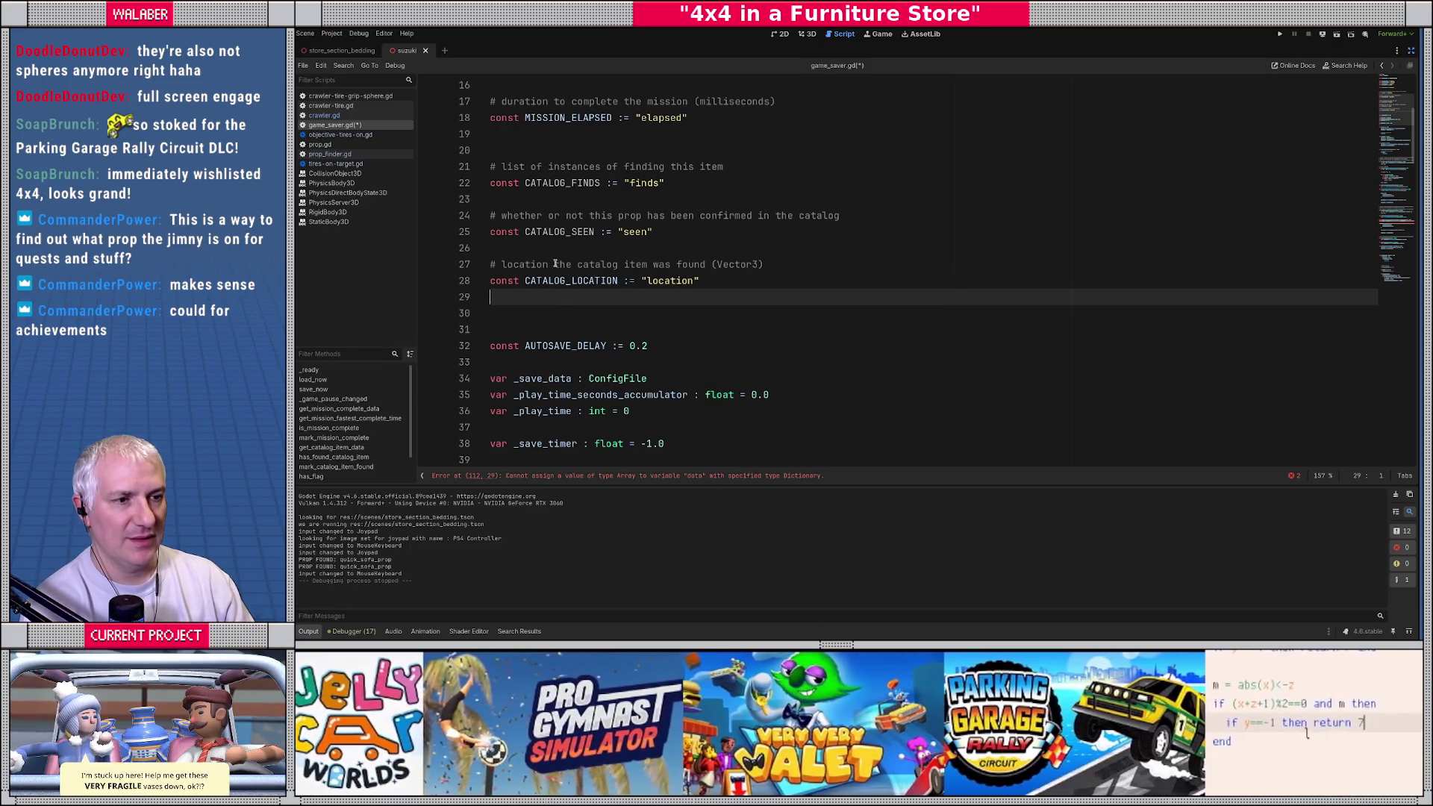
scroll(553, 238, "down", 3)
scroll(554, 239, "down", 11)
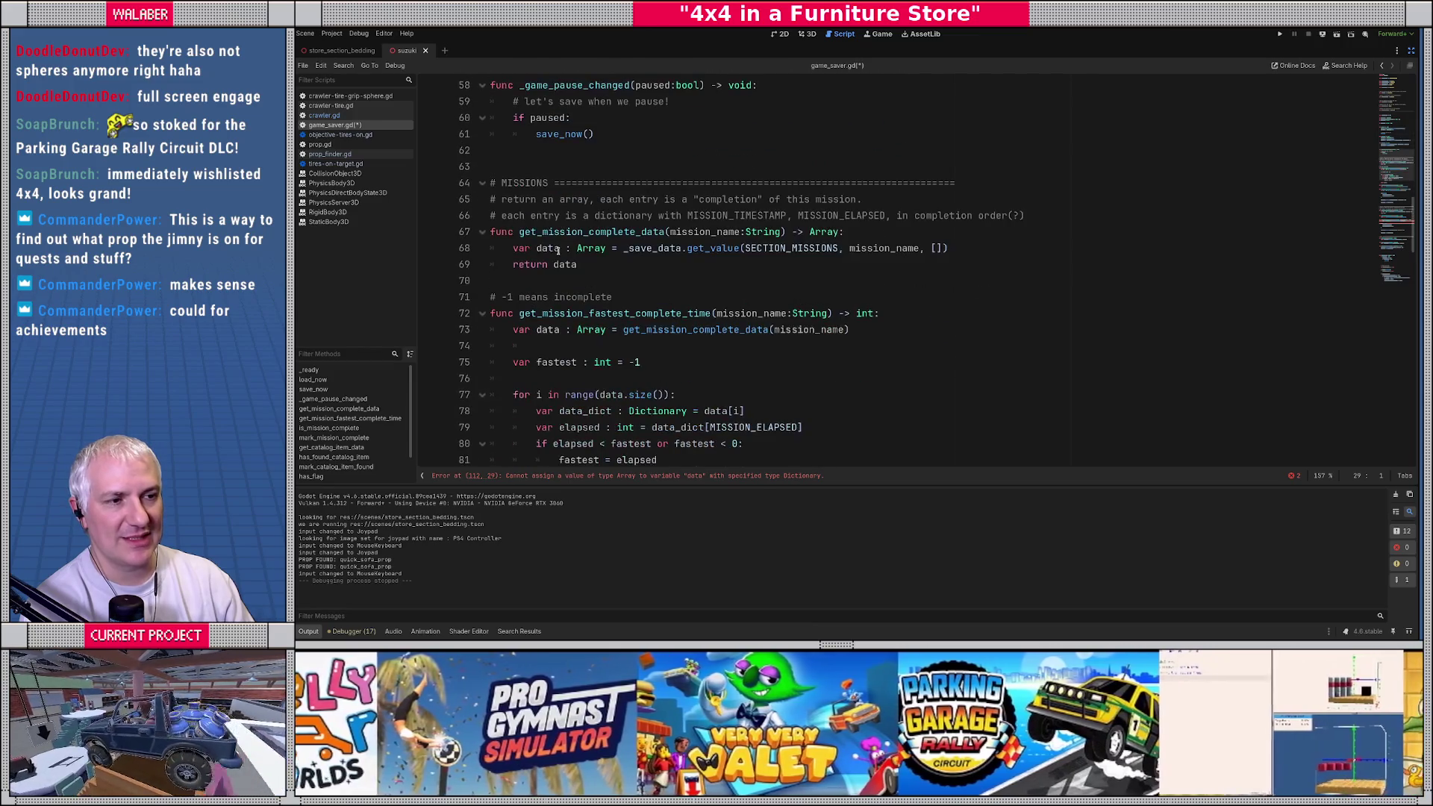
scroll(588, 266, "down", 12)
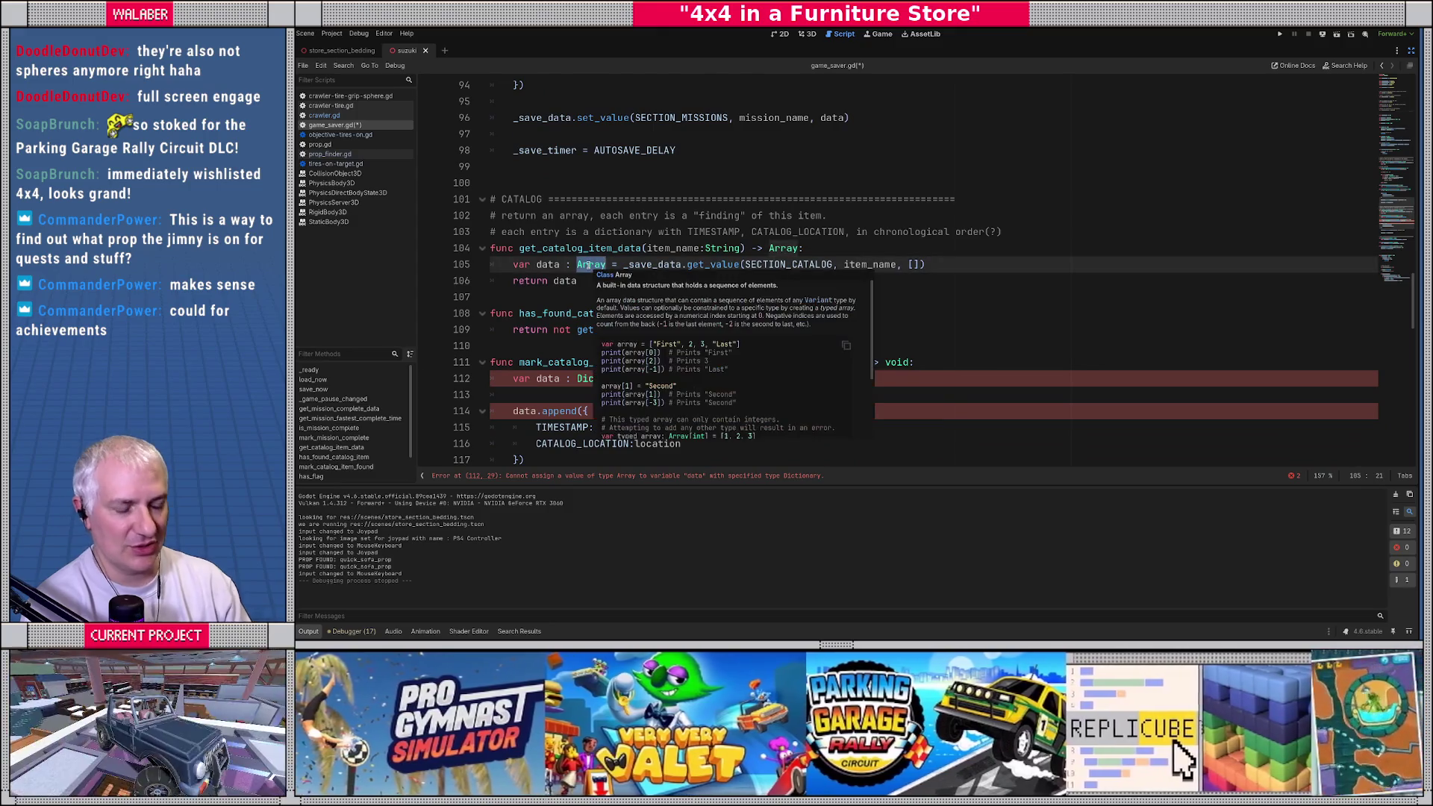
Step: Change get_catalog_item_data's variable and return types to Dictionary, with a {} default
type("Dic")
key("Return")
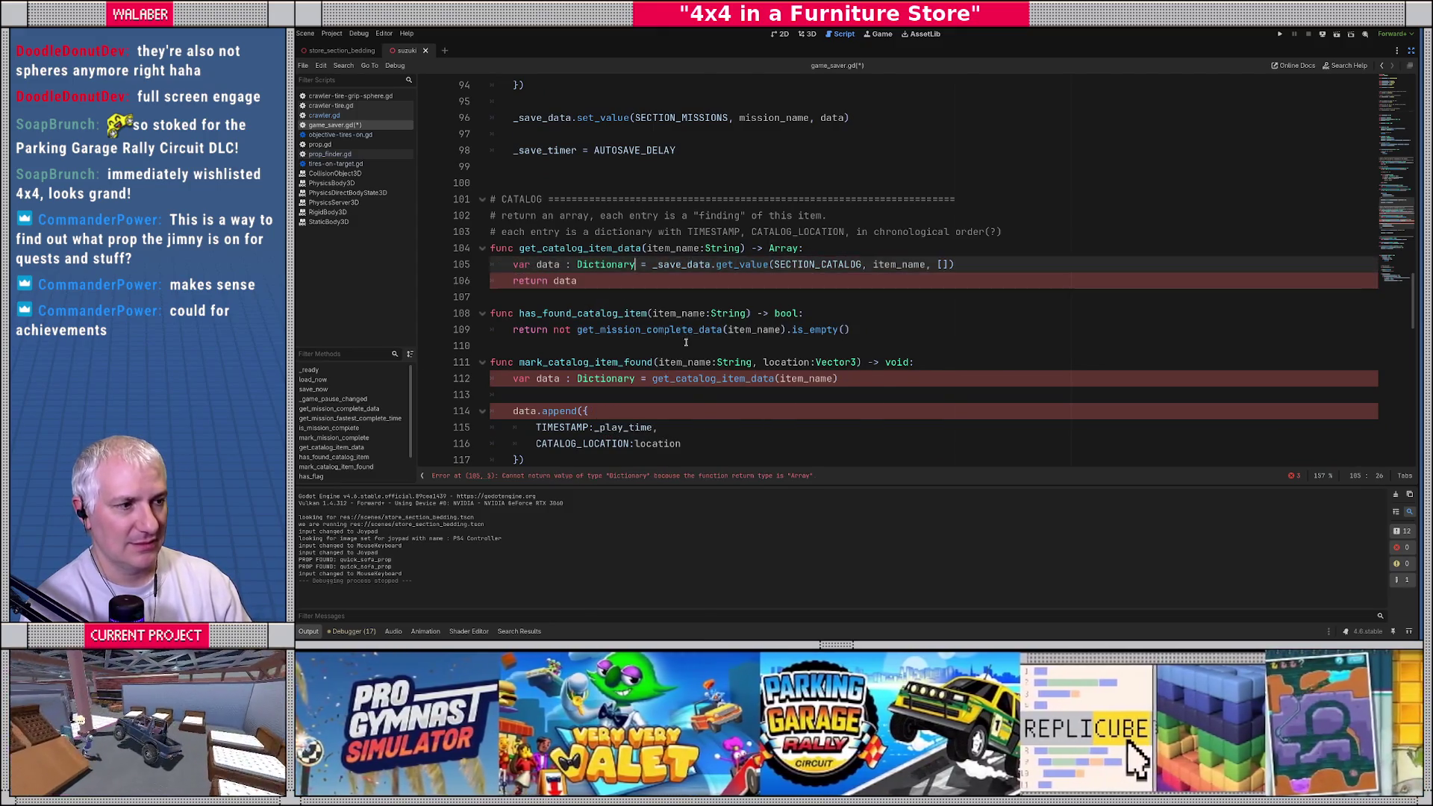
left_click(934, 270)
key("Delete")
key("Delete")
type("{")
double_click(793, 247)
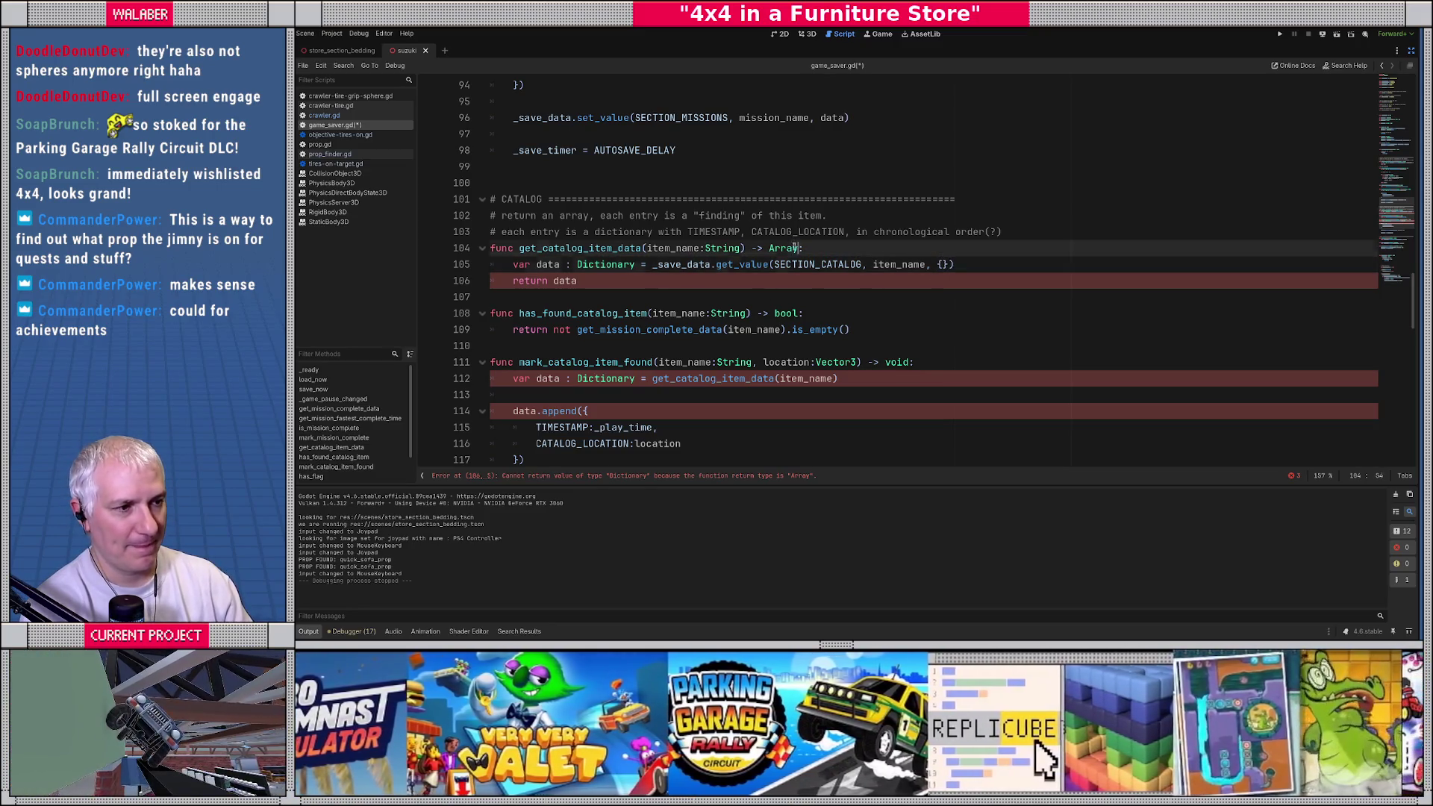
type("Di")
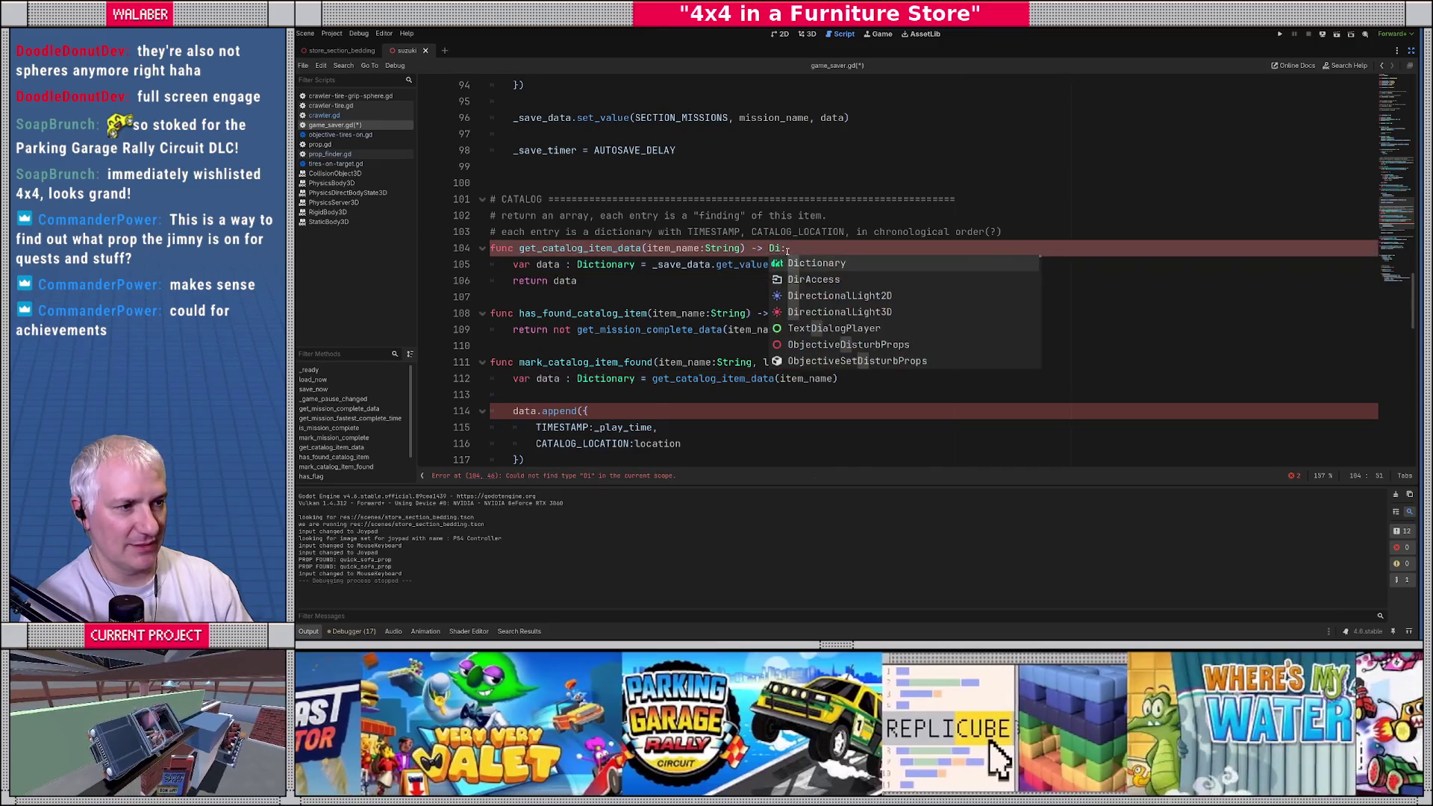
key("Return")
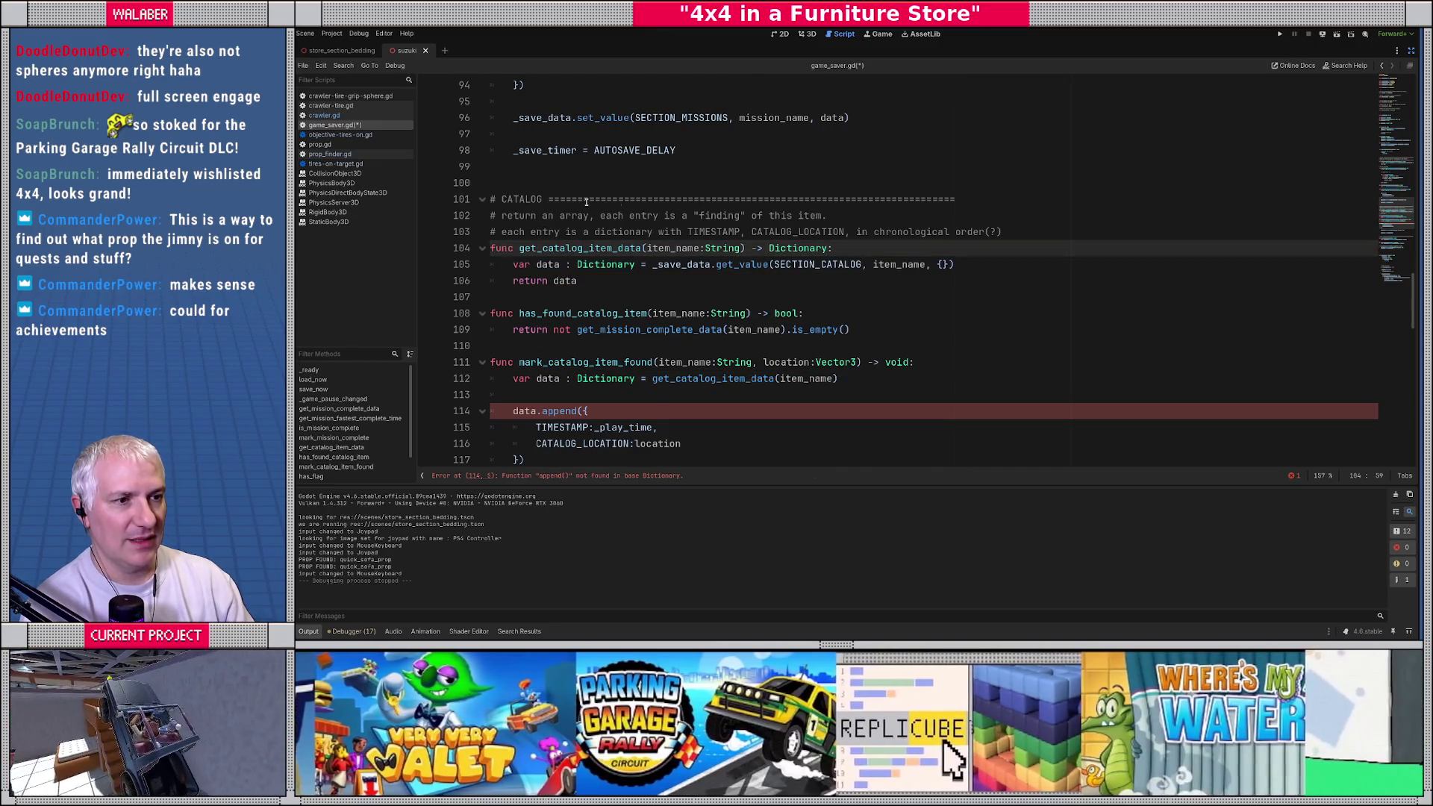
left_click(548, 216)
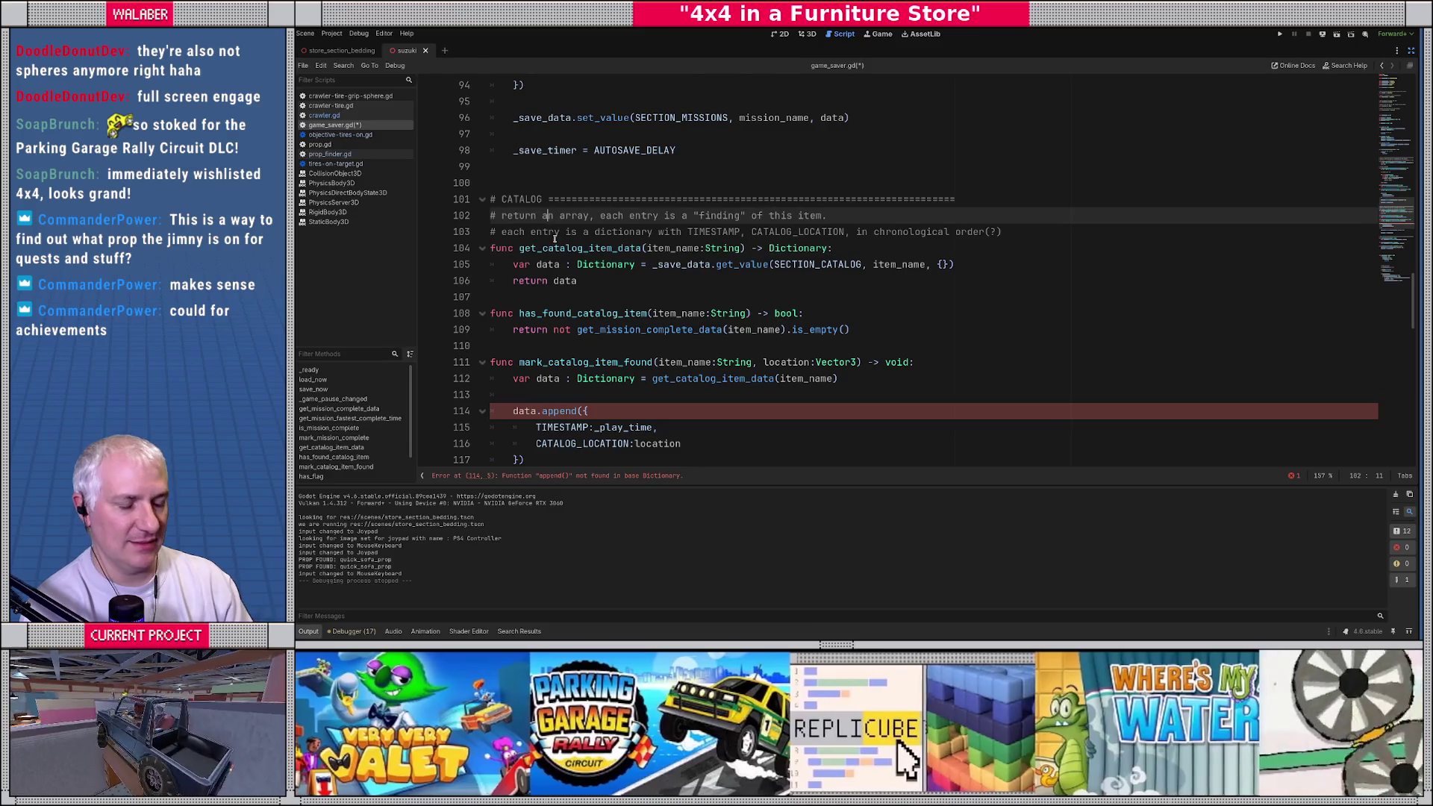
Step: Rewrite the line 102 comment: Dictionary with CATALOG_FINDS (array of finds) and CATALOG_SEEN (boolean)
type("Dictionary")
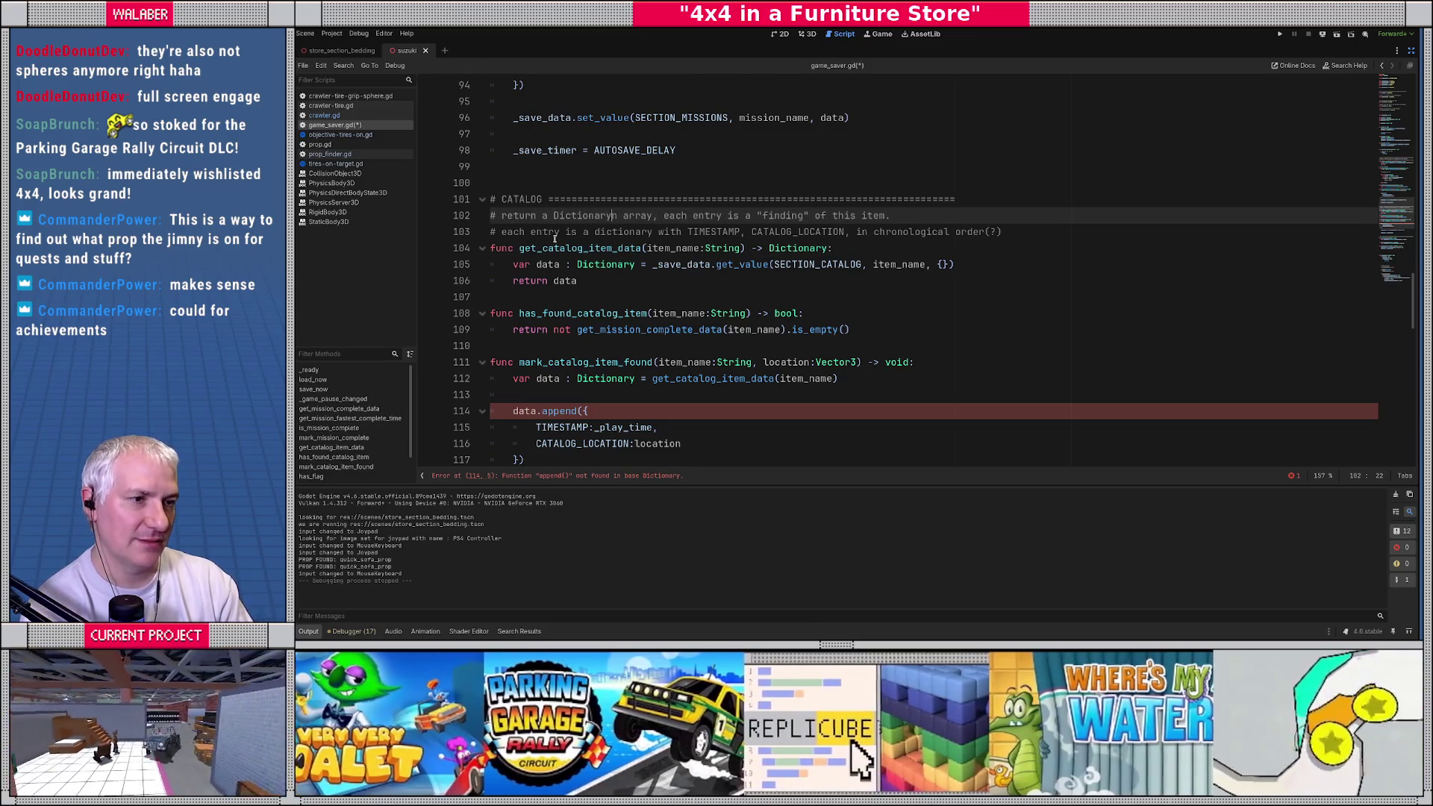
type(", with CATALOG")
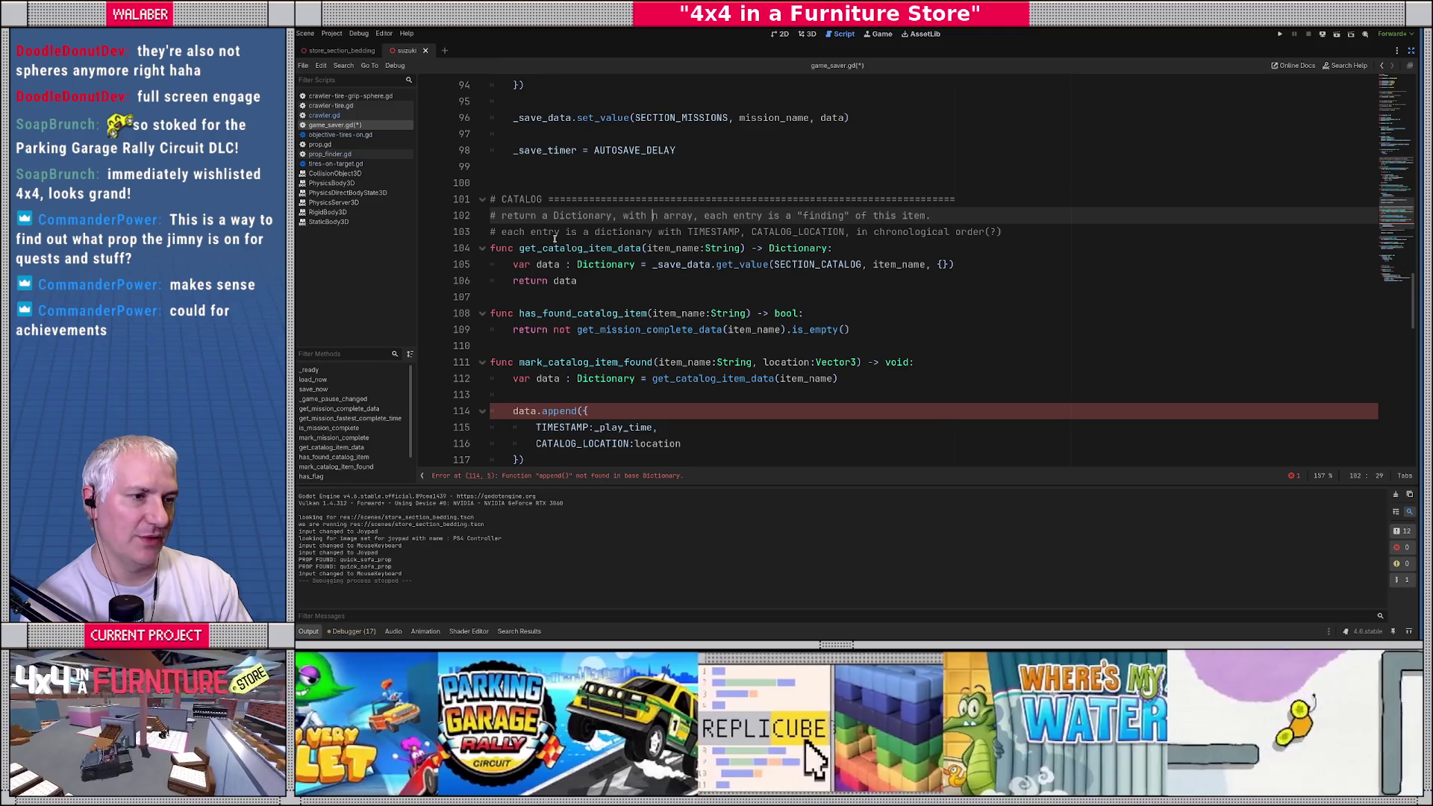
type("_FINDS")
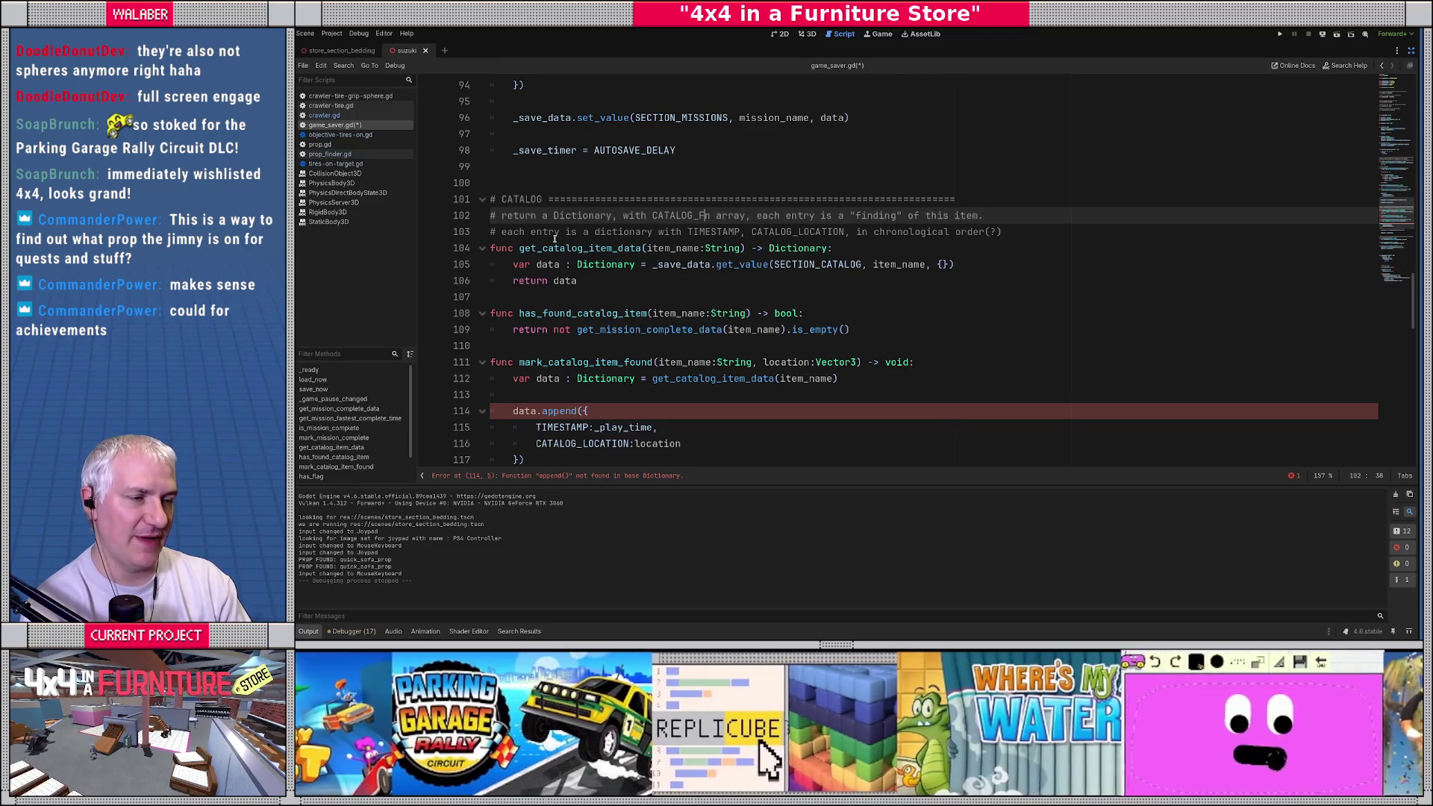
type(" (array ")
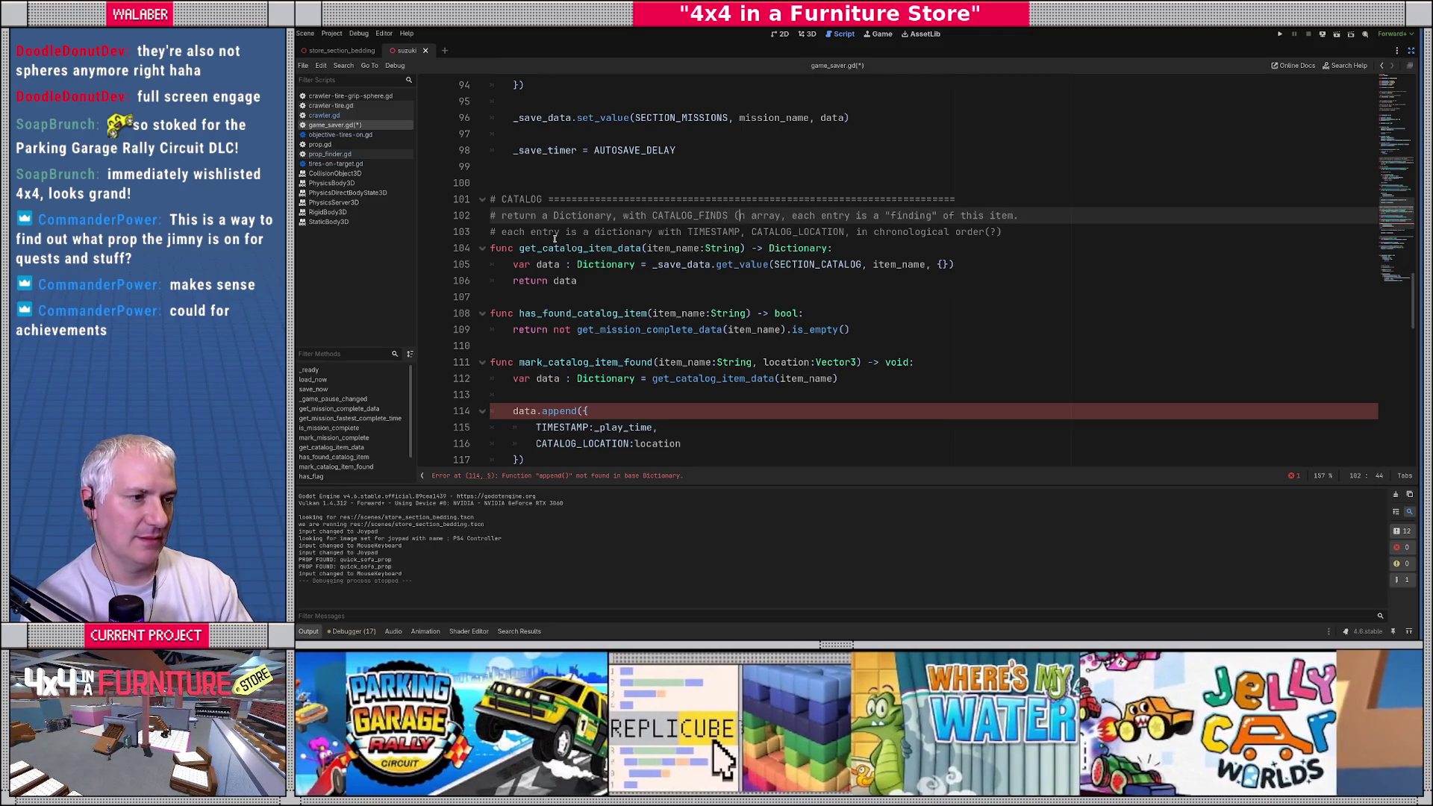
type("of finds), and CATALOG_SEEN")
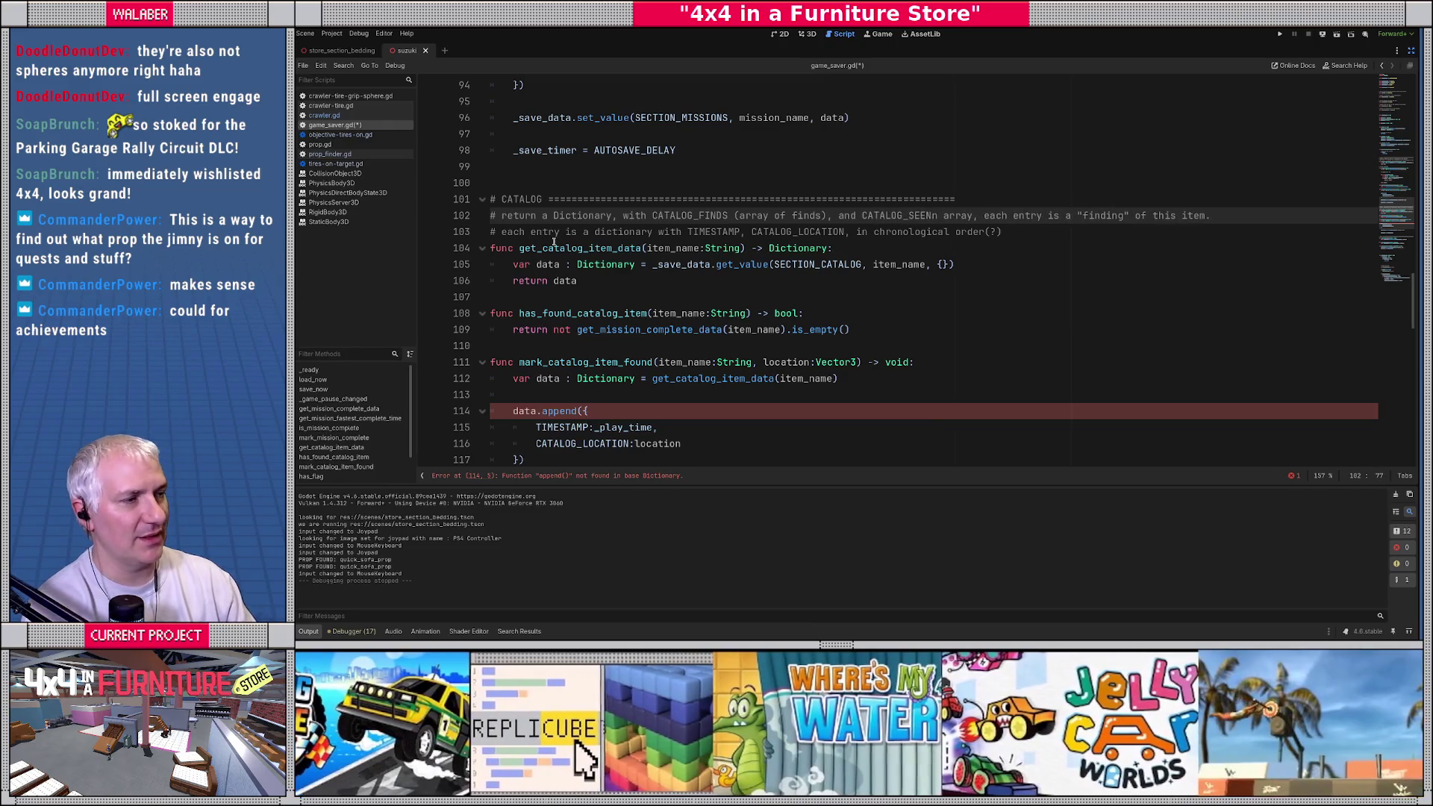
scroll(552, 241, "up", 20)
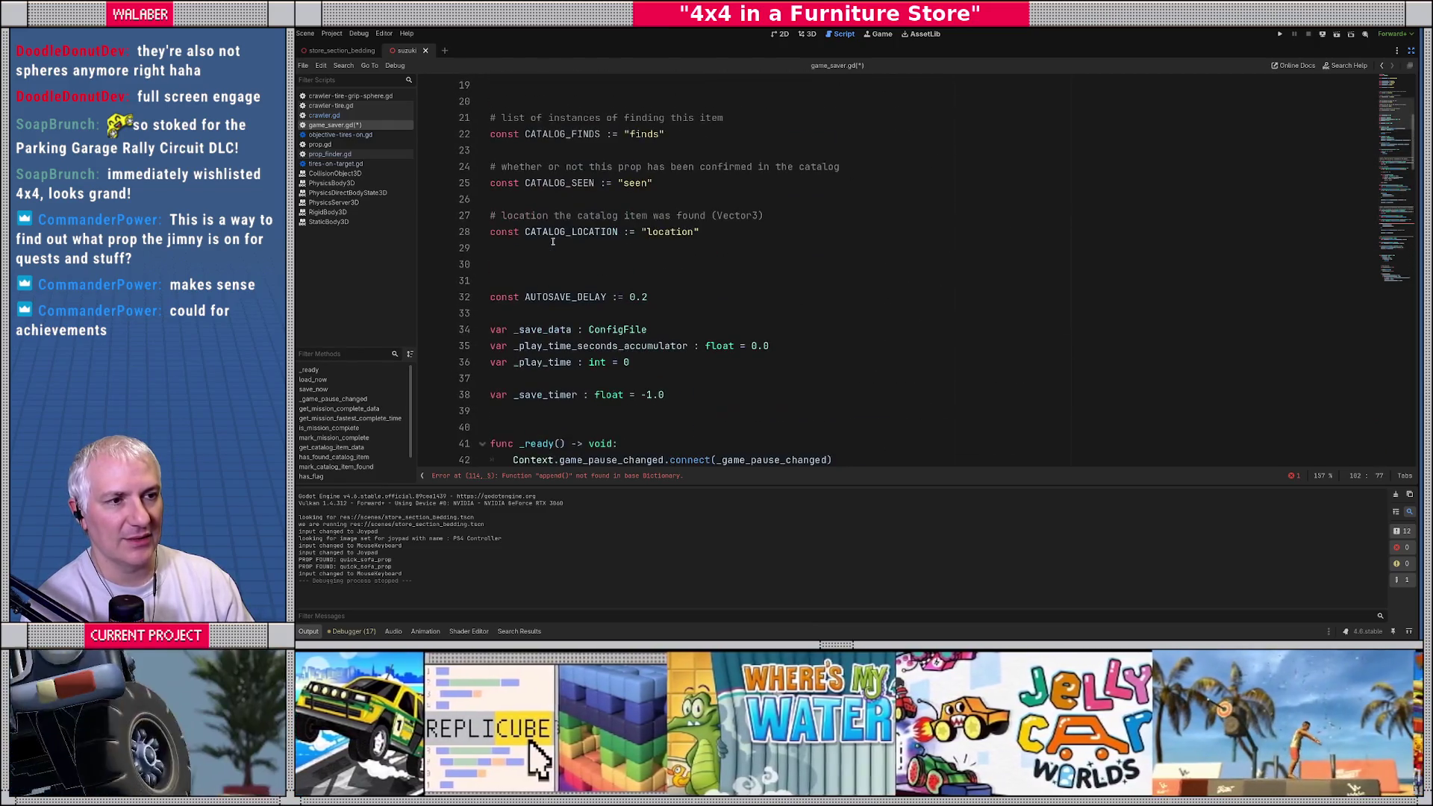
scroll(553, 241, "down", 20)
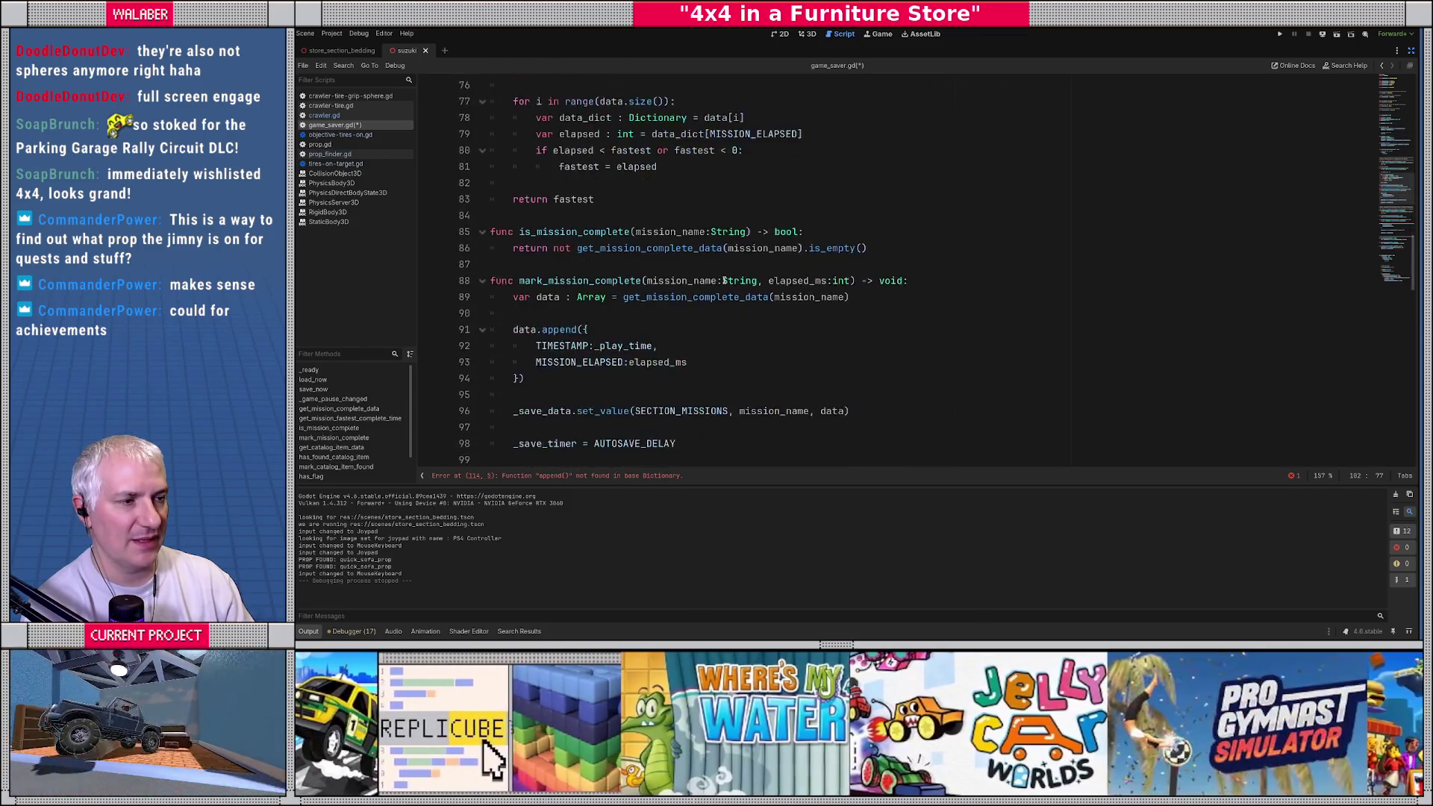
type("(boolean)")
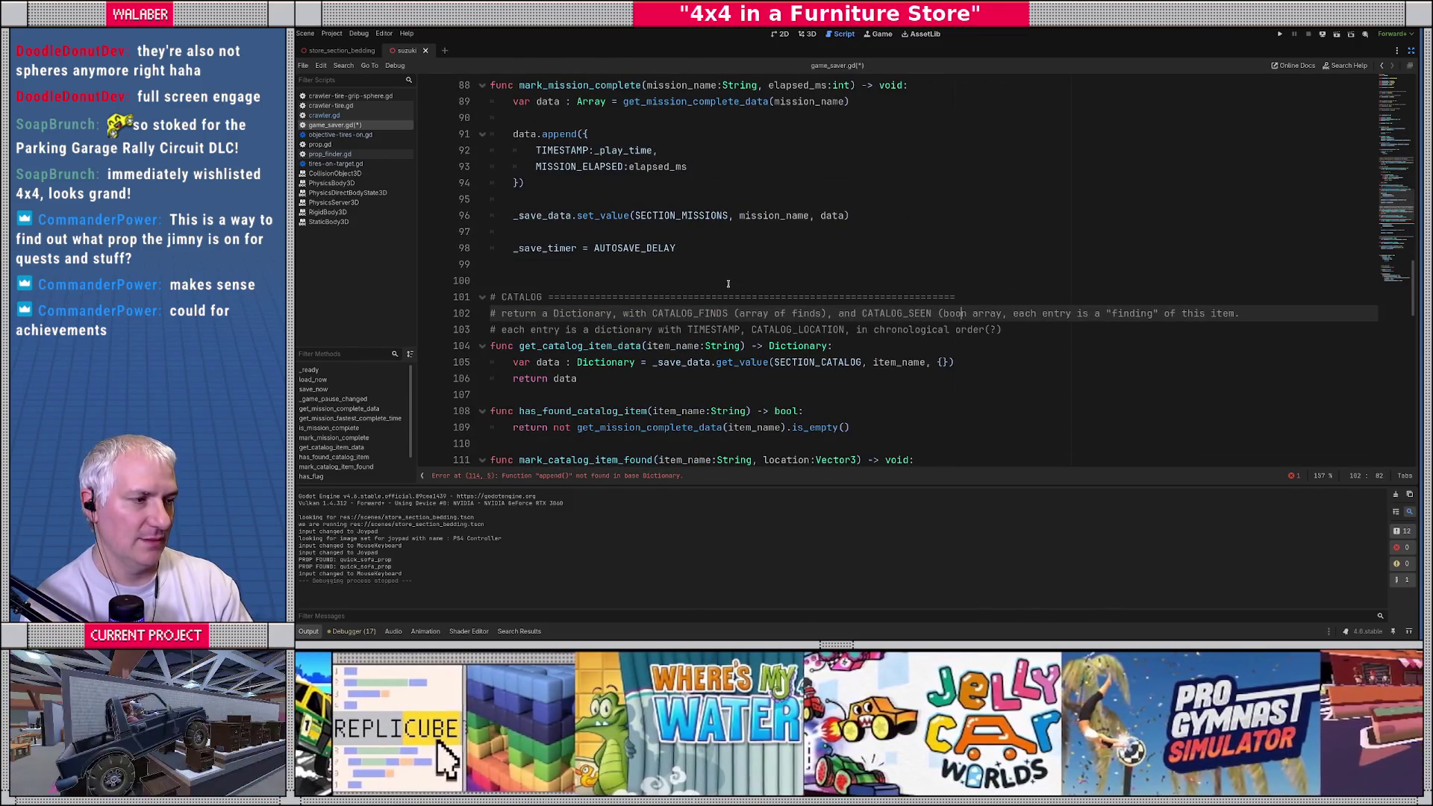
key("shift+End")
key("Delete")
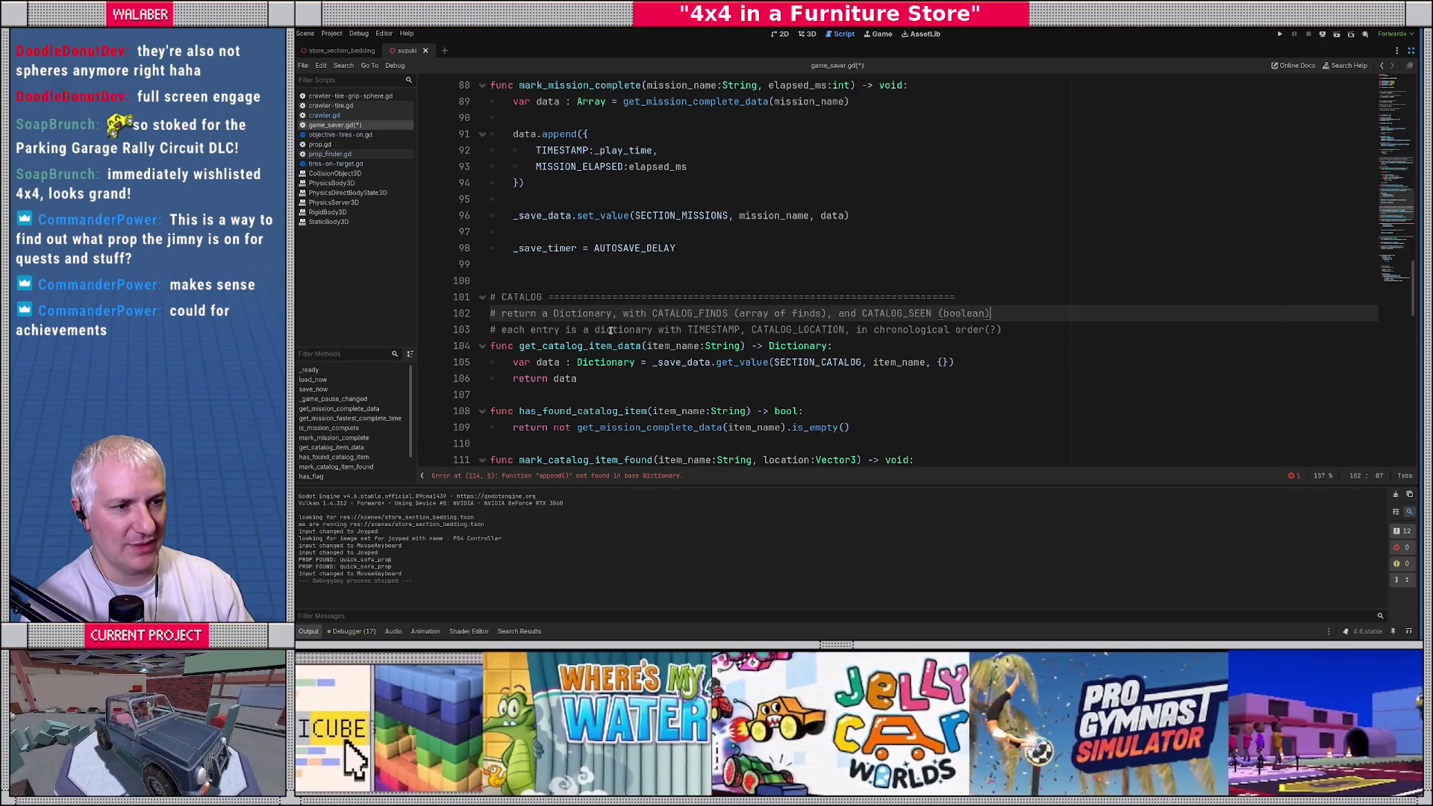
Step: Change the line 103 comment to 'CATALOG_FINDS is a Dictionary' and review the catalog functions below
double_click(610, 330)
type("CATALOG_FINDS")
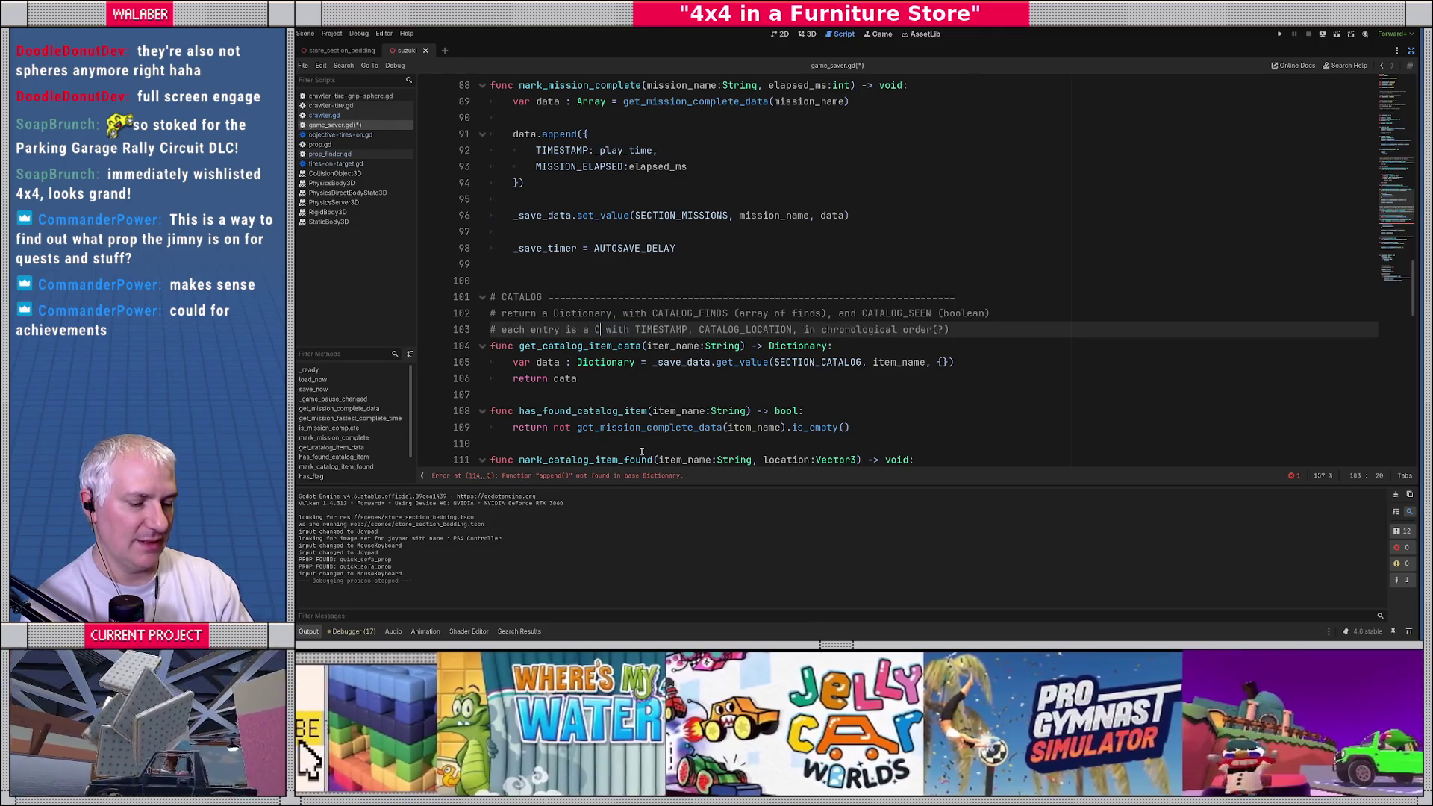
type(" is a Dict")
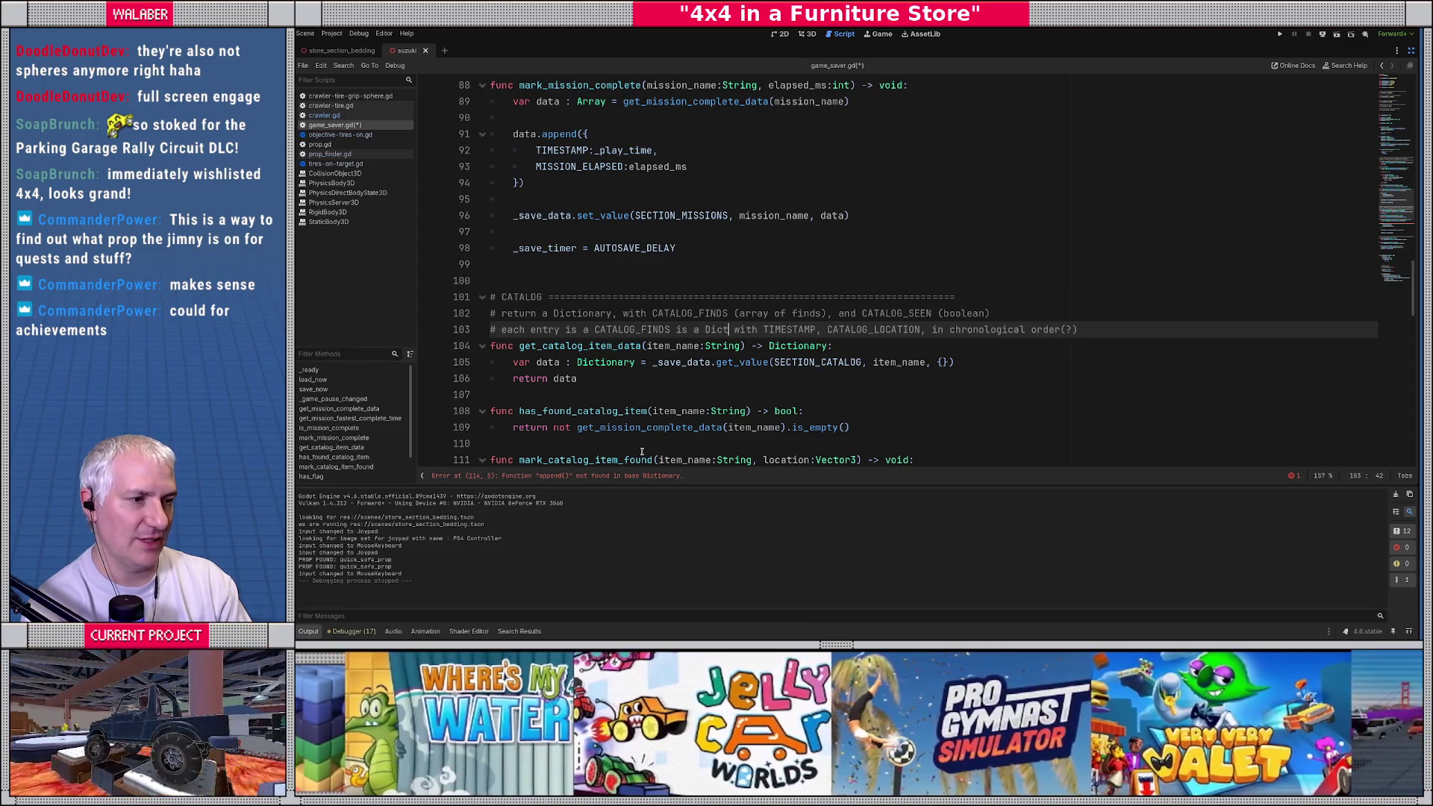
type("ionary")
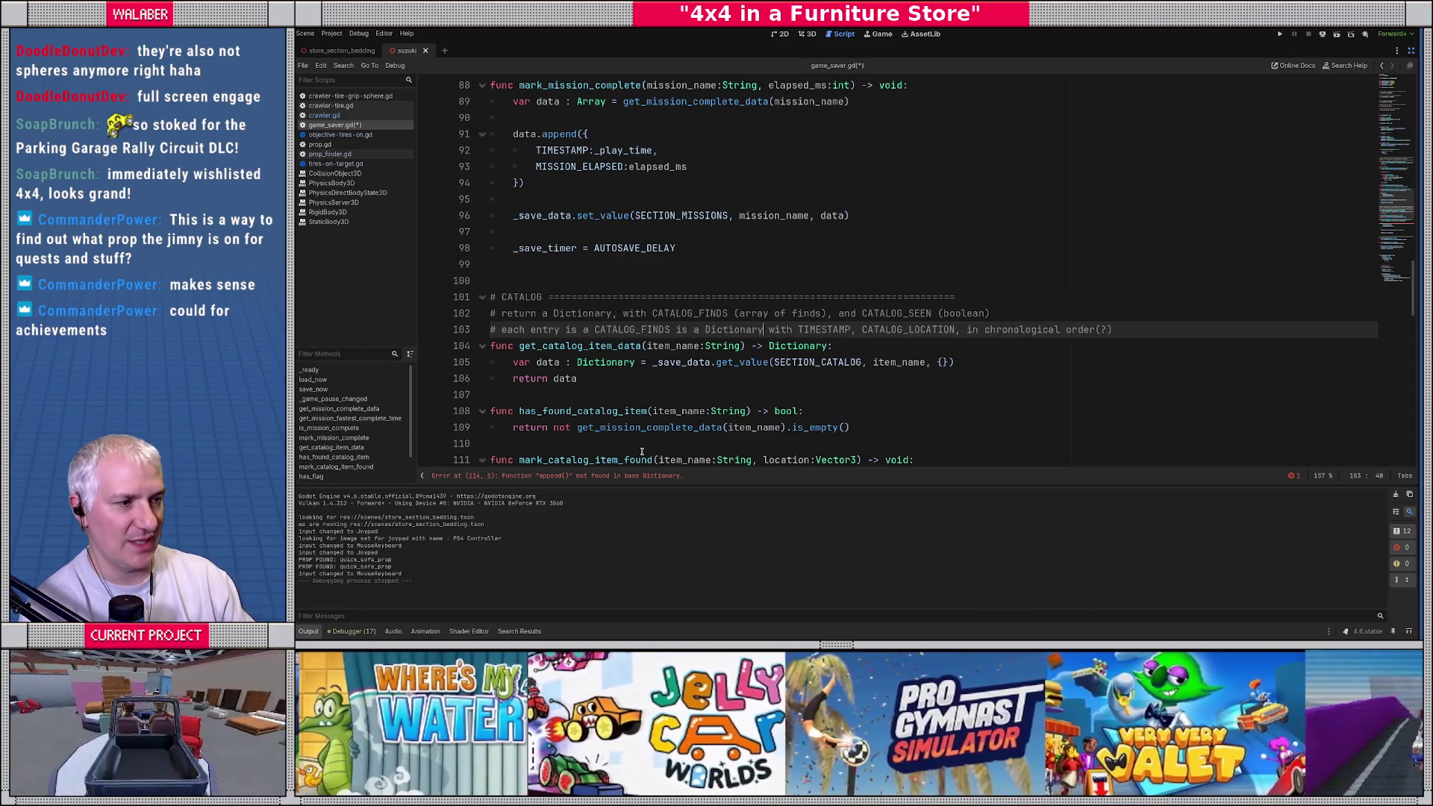
double_click(917, 327)
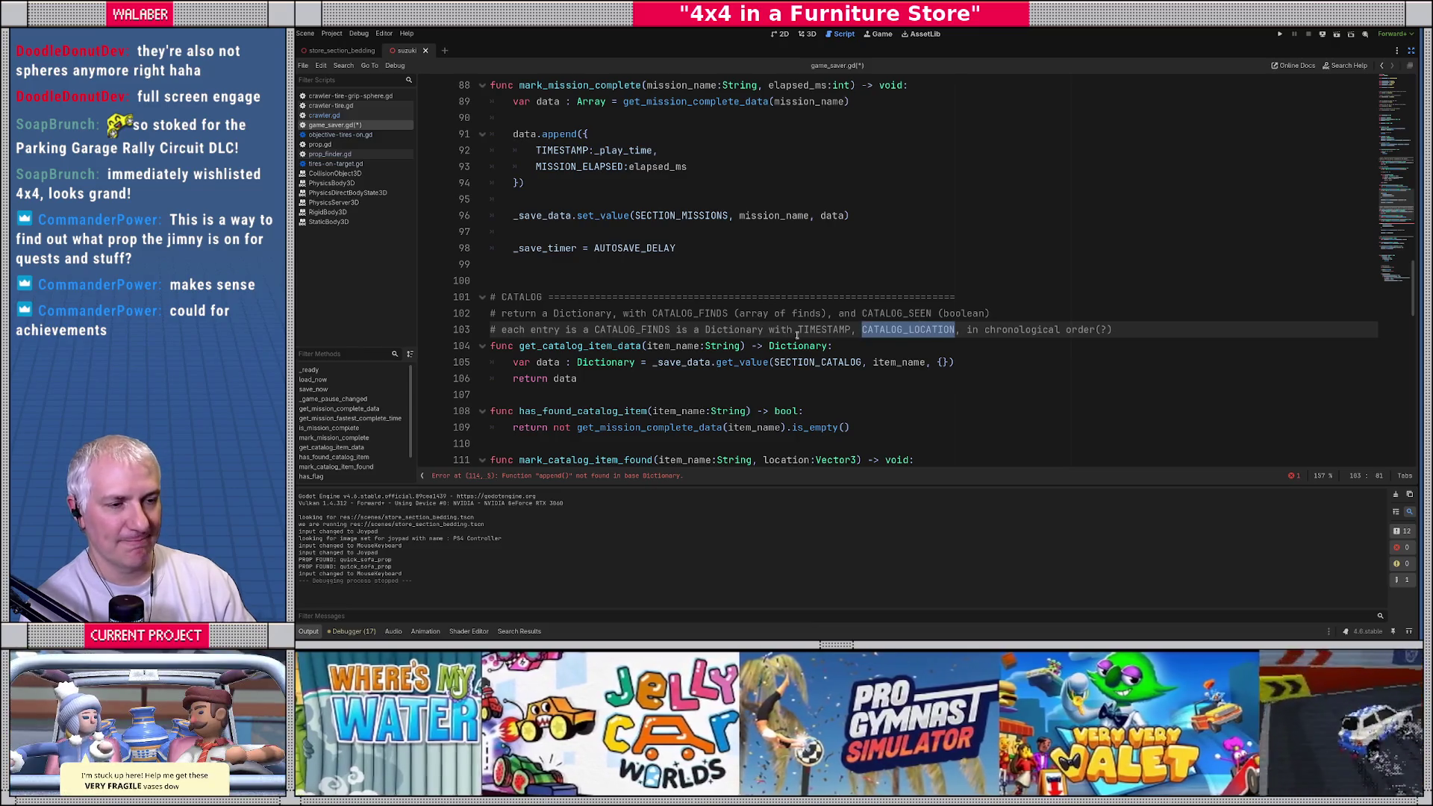
left_click(552, 345)
scroll(552, 345, "down", 2)
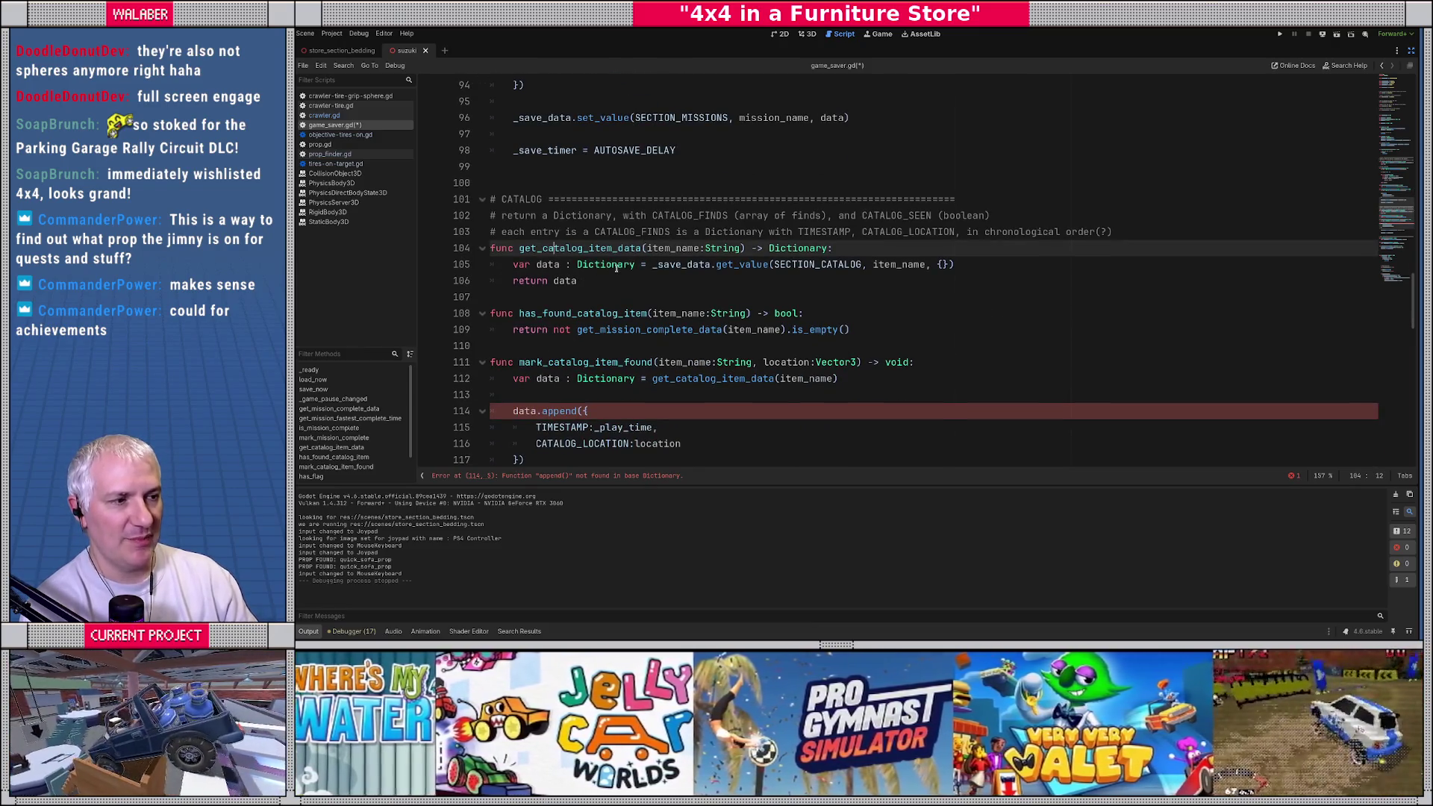
double_click(616, 267)
scroll(527, 282, "down", 1)
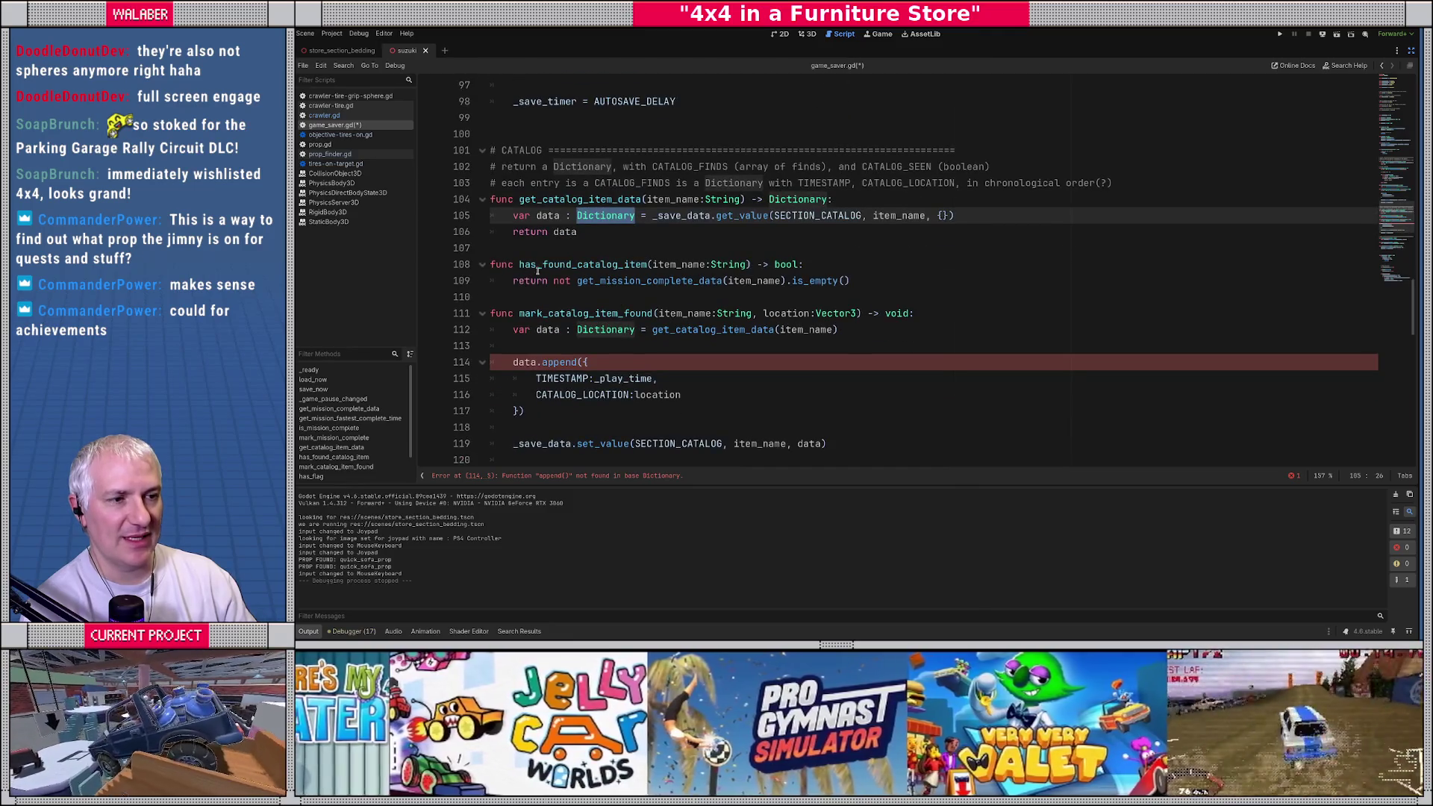
left_click_drag(559, 265, 800, 265)
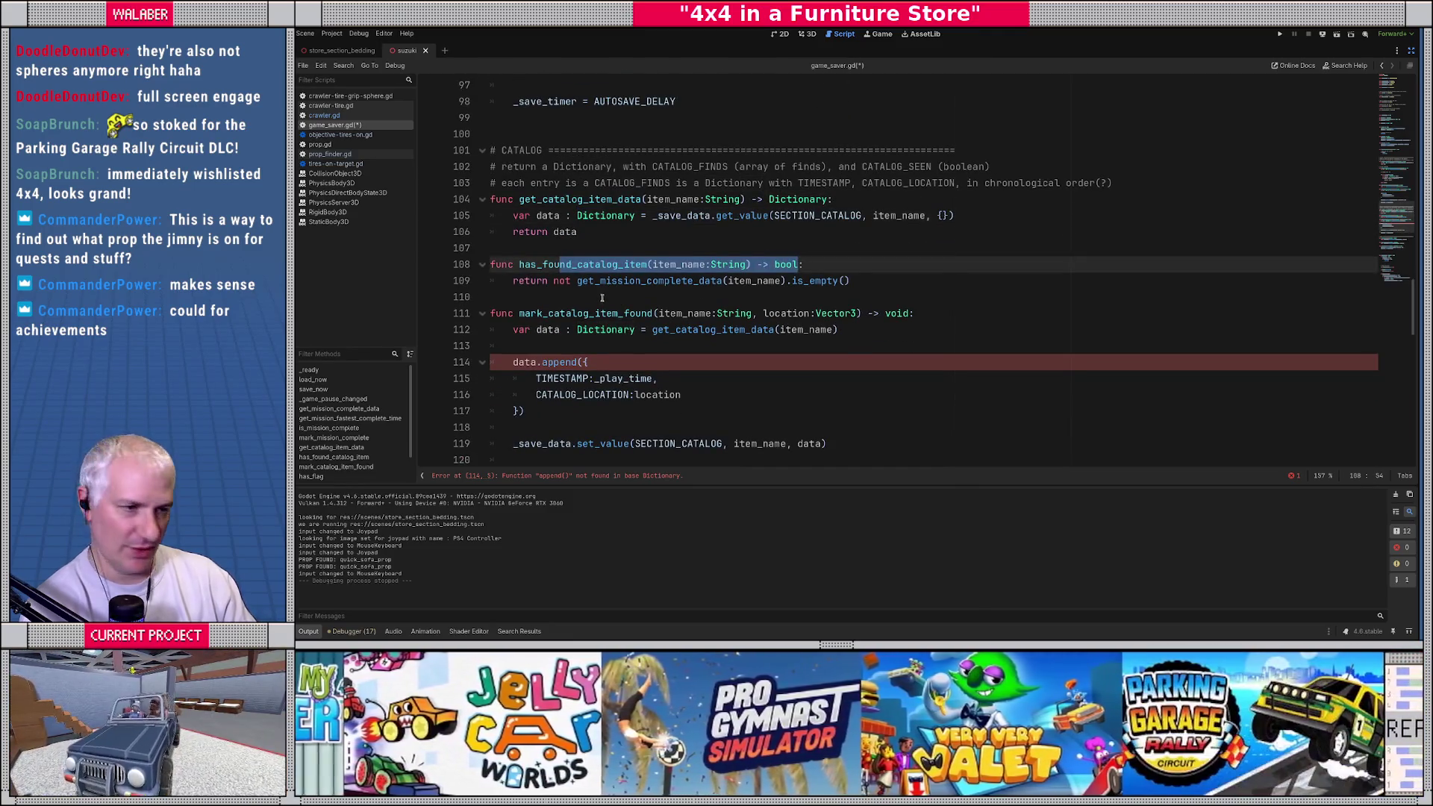
left_click(895, 288)
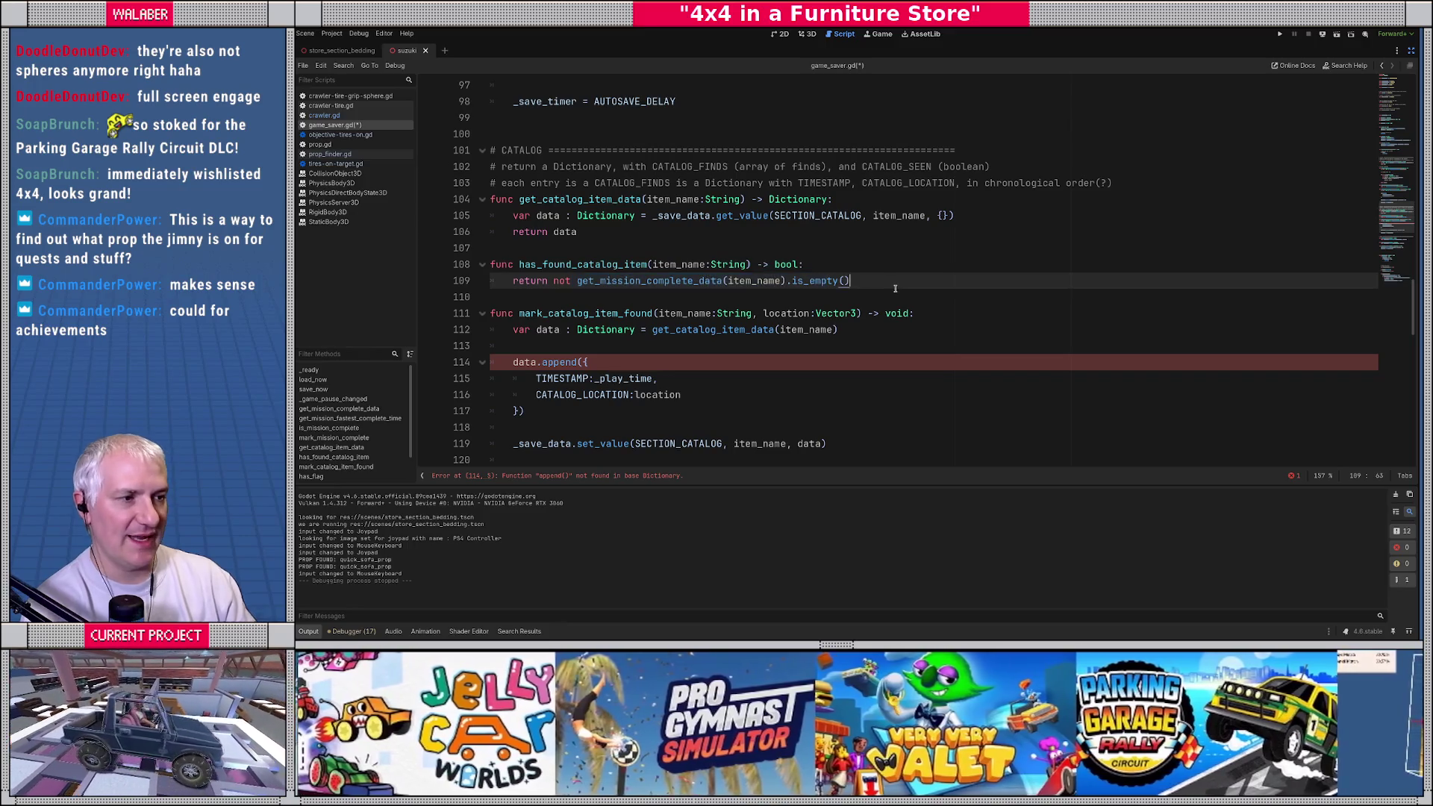
Step: Declare func has_seen_item_in_catalog(item_name:String) -> bool below has_found_catalog_item
key("Return")
key("Return")
key("BackSpace")
type("func ")
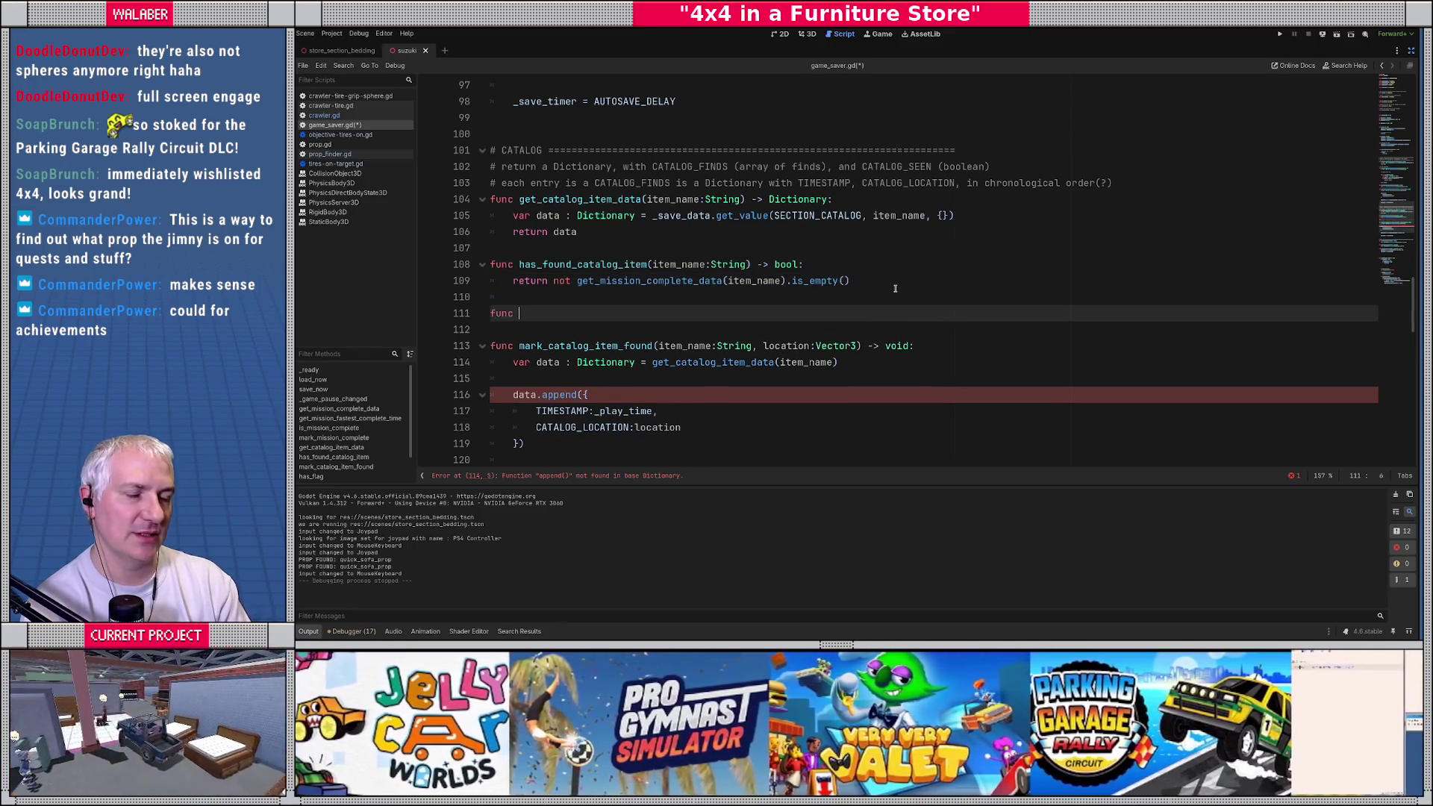
type("has_seen_")
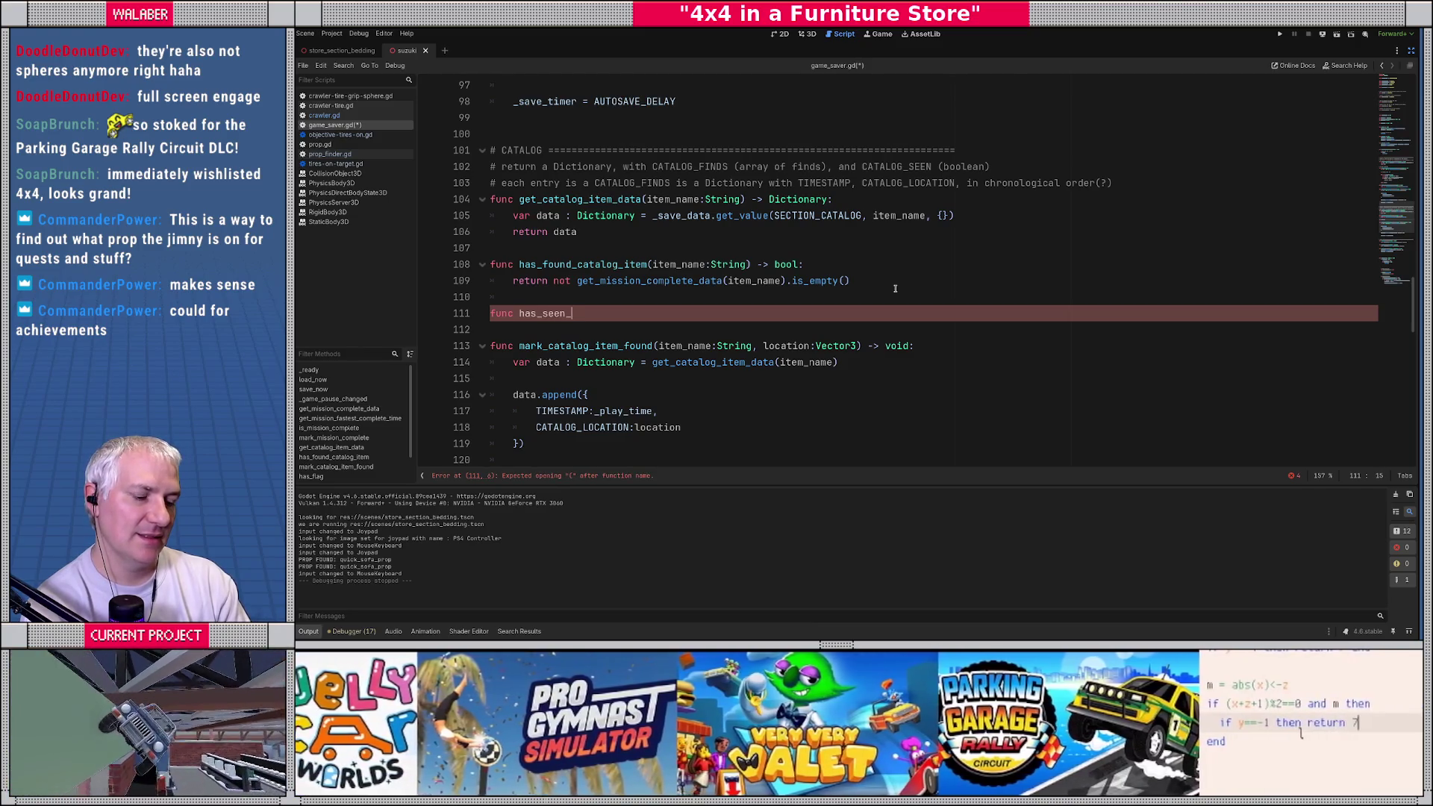
type("catalog_")
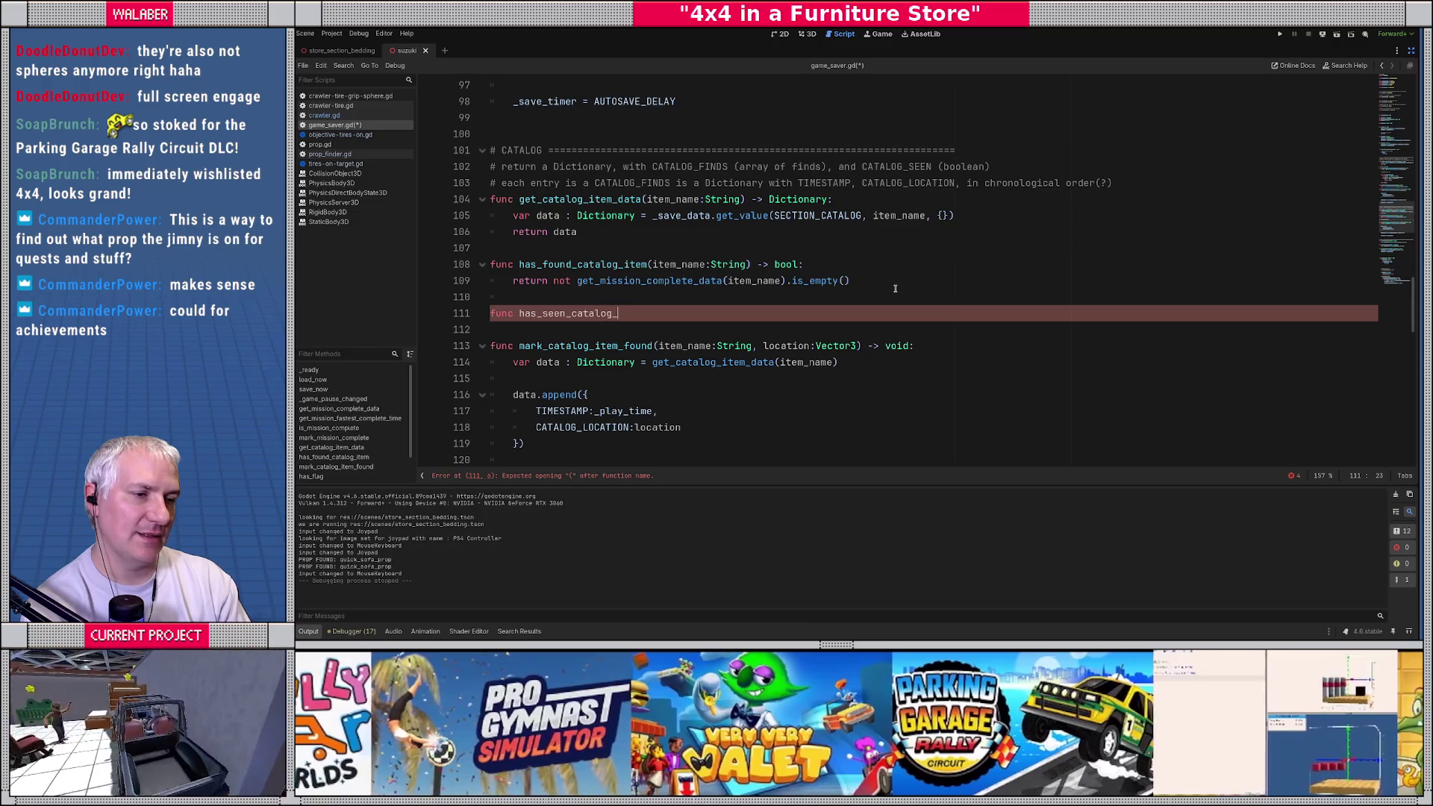
type("item(item_")
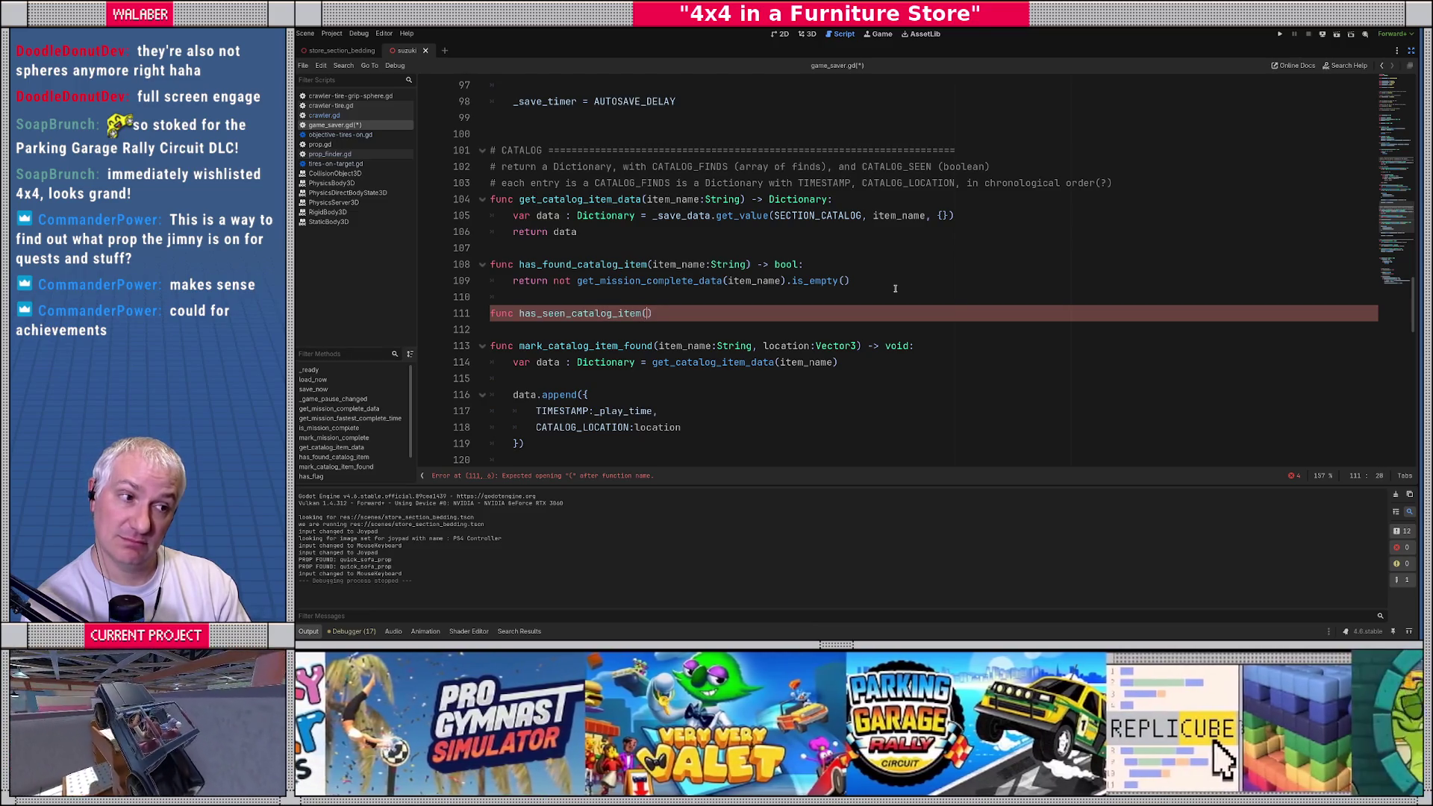
type("name:String) -")
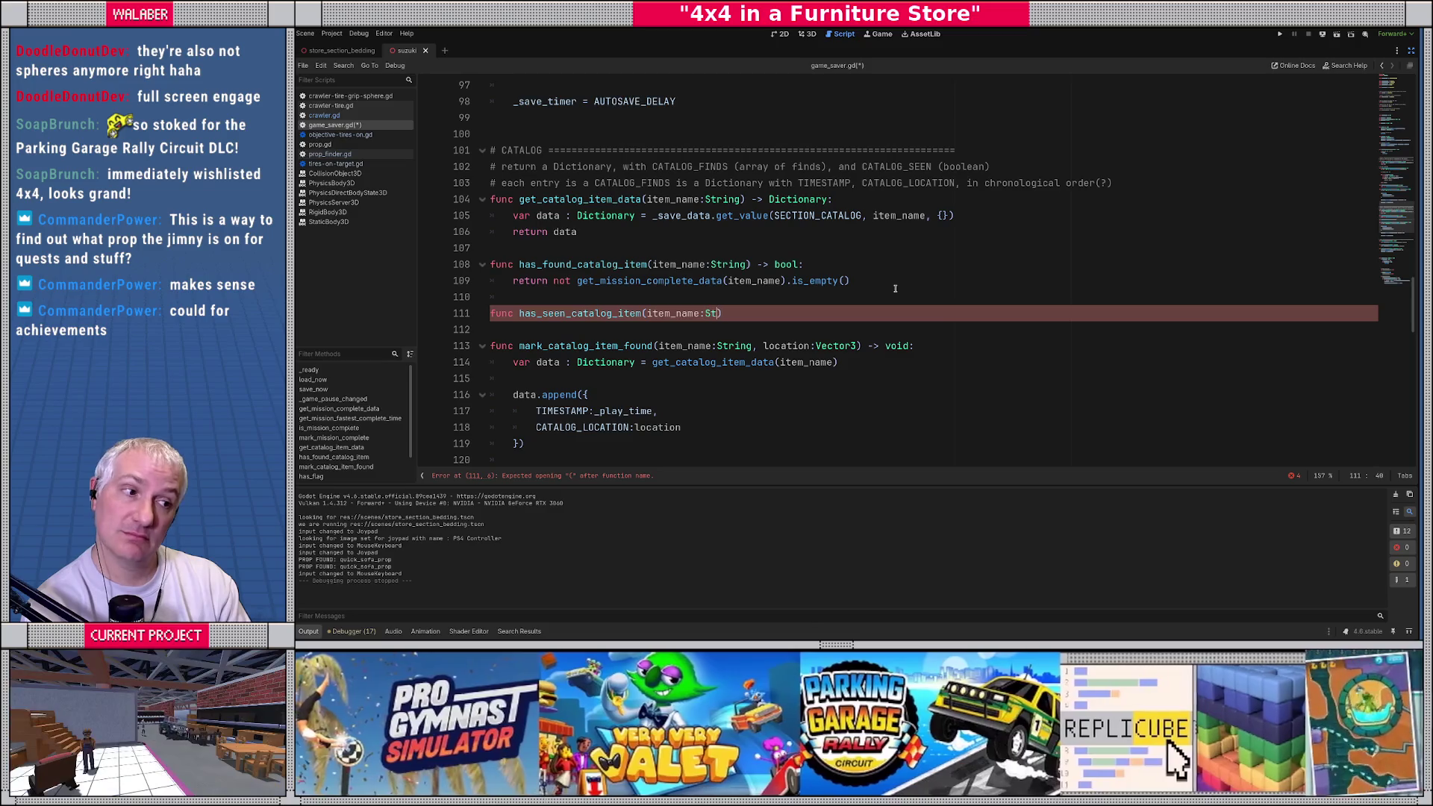
type("> bool:")
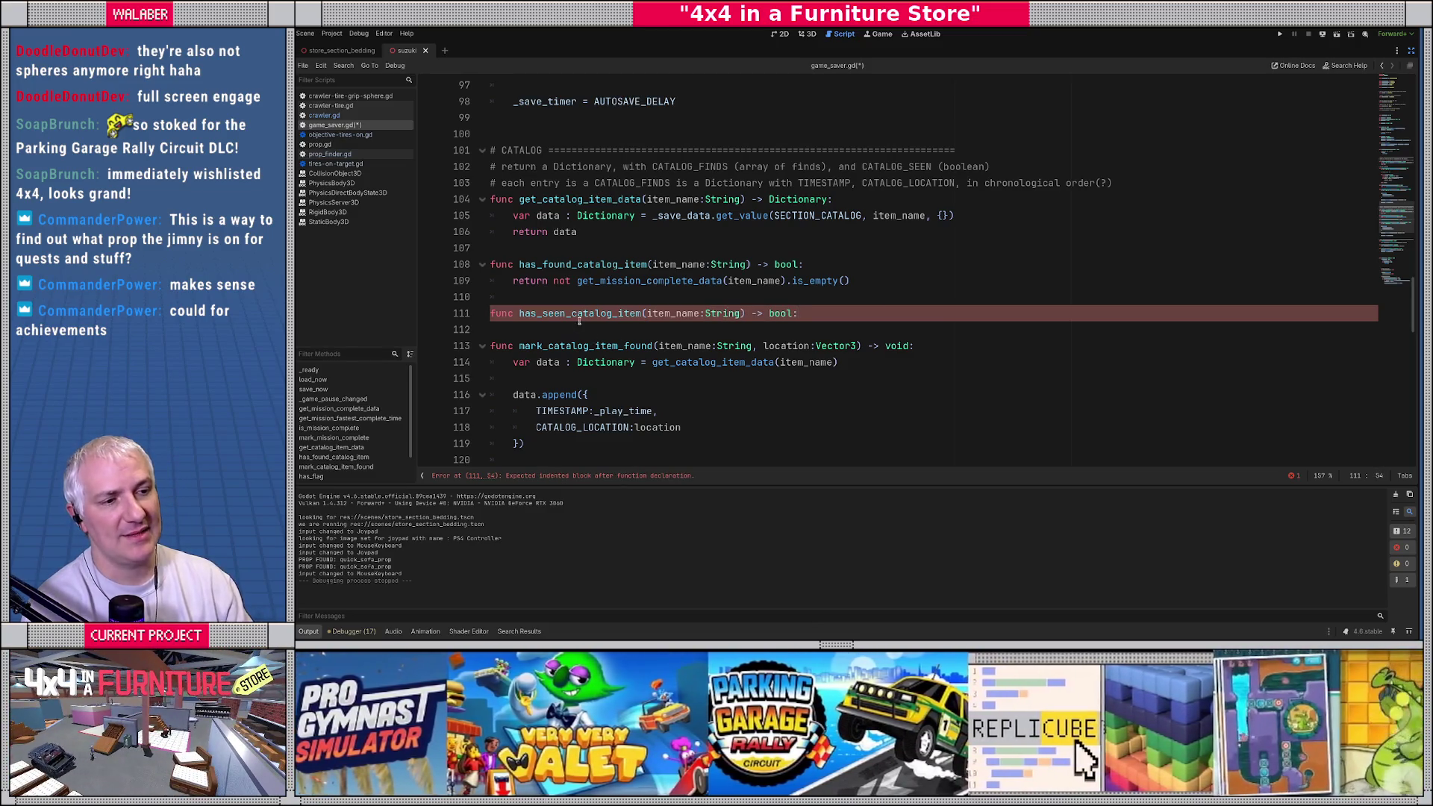
left_click_drag(570, 313, 619, 314)
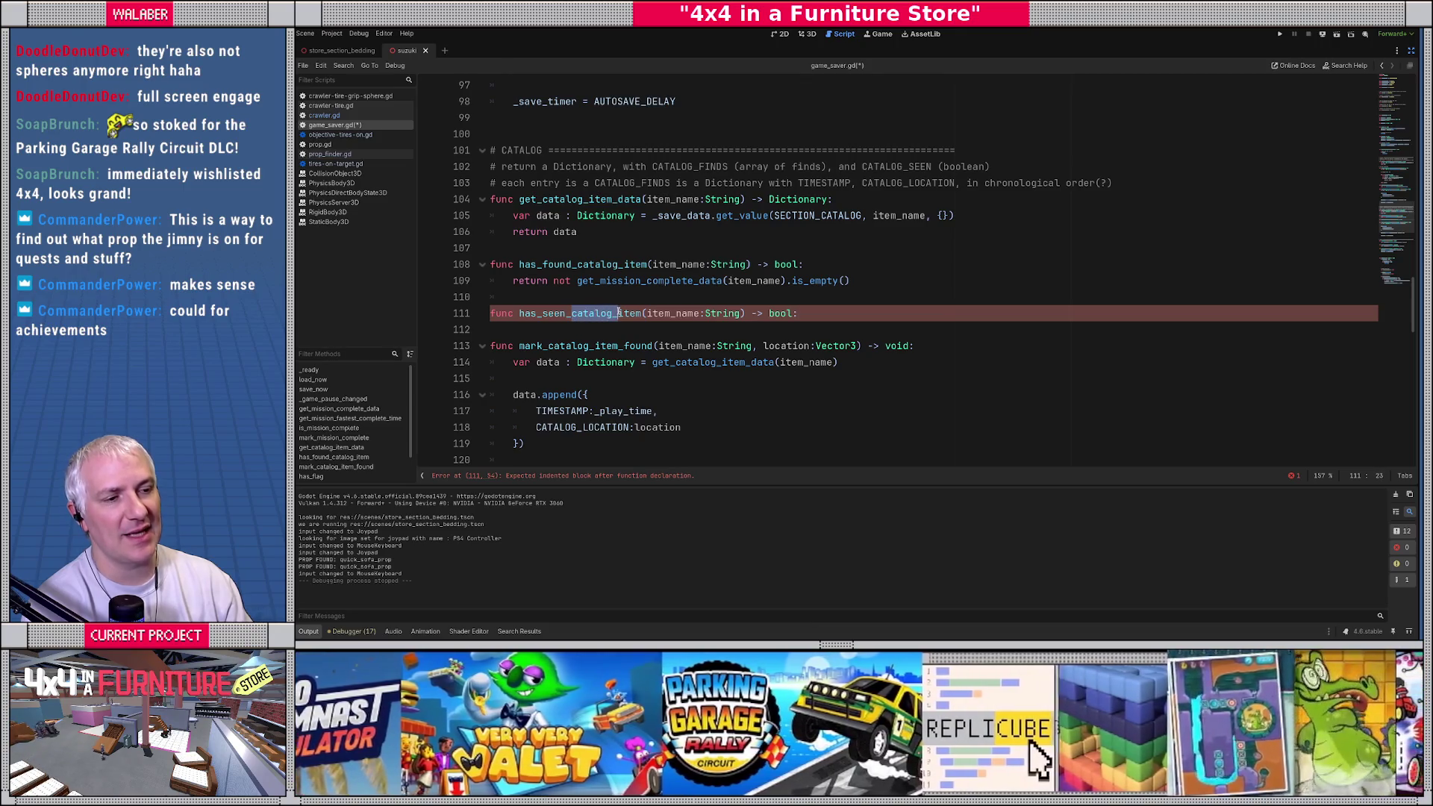
key("BackSpace")
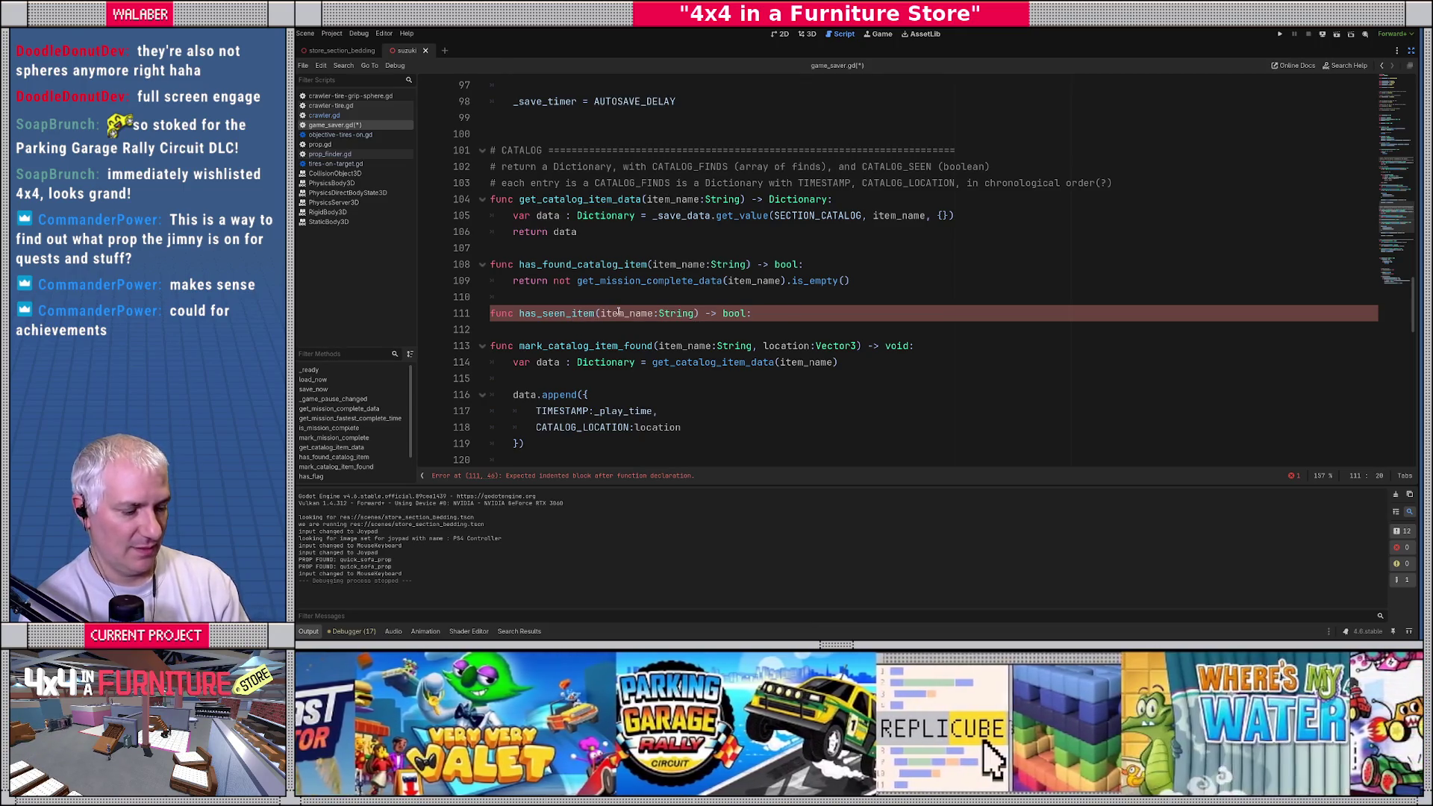
type("_in_catal")
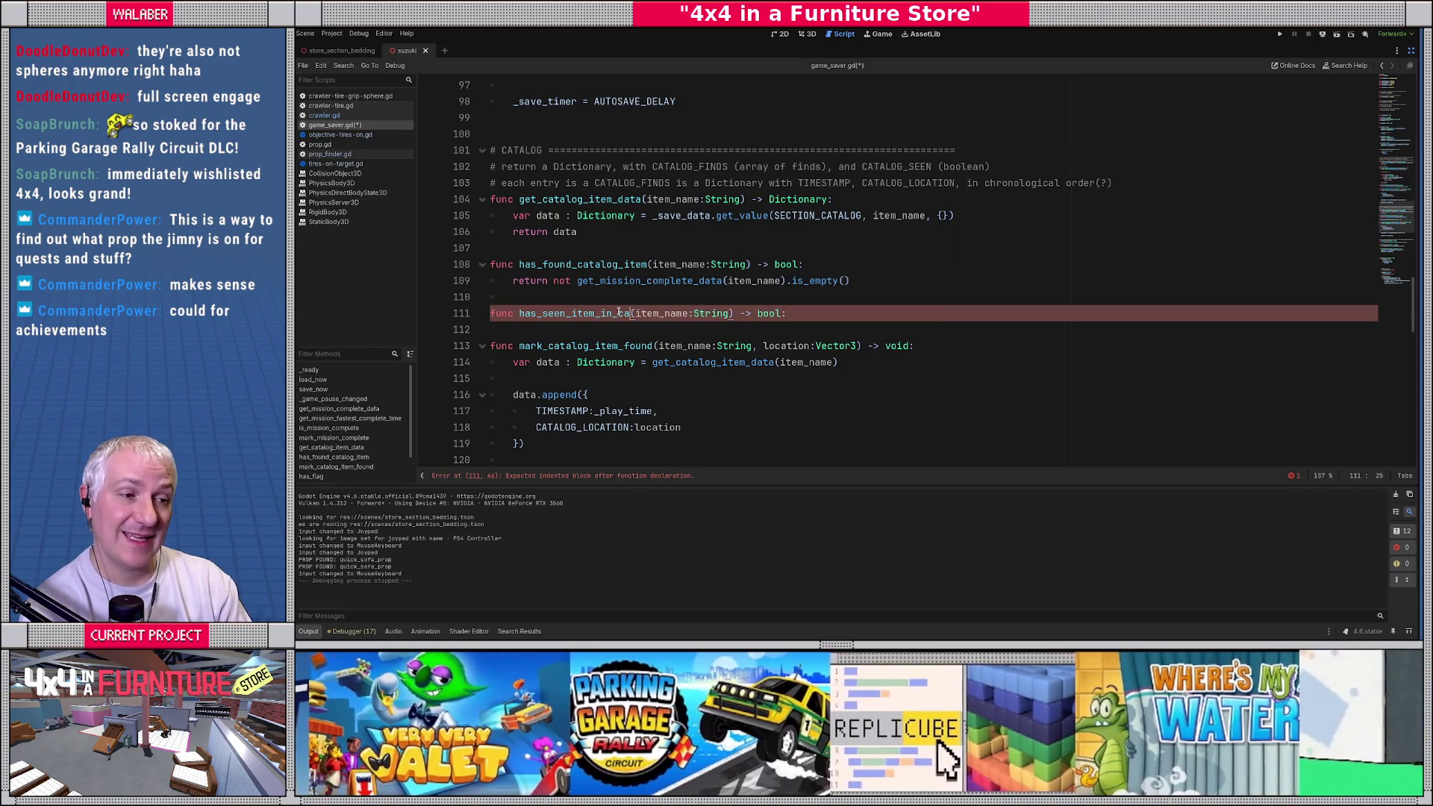
type("og")
Step: Add var data : Dictionary = get_catalog_item_data(item_name) as the function's first line
key("Return")
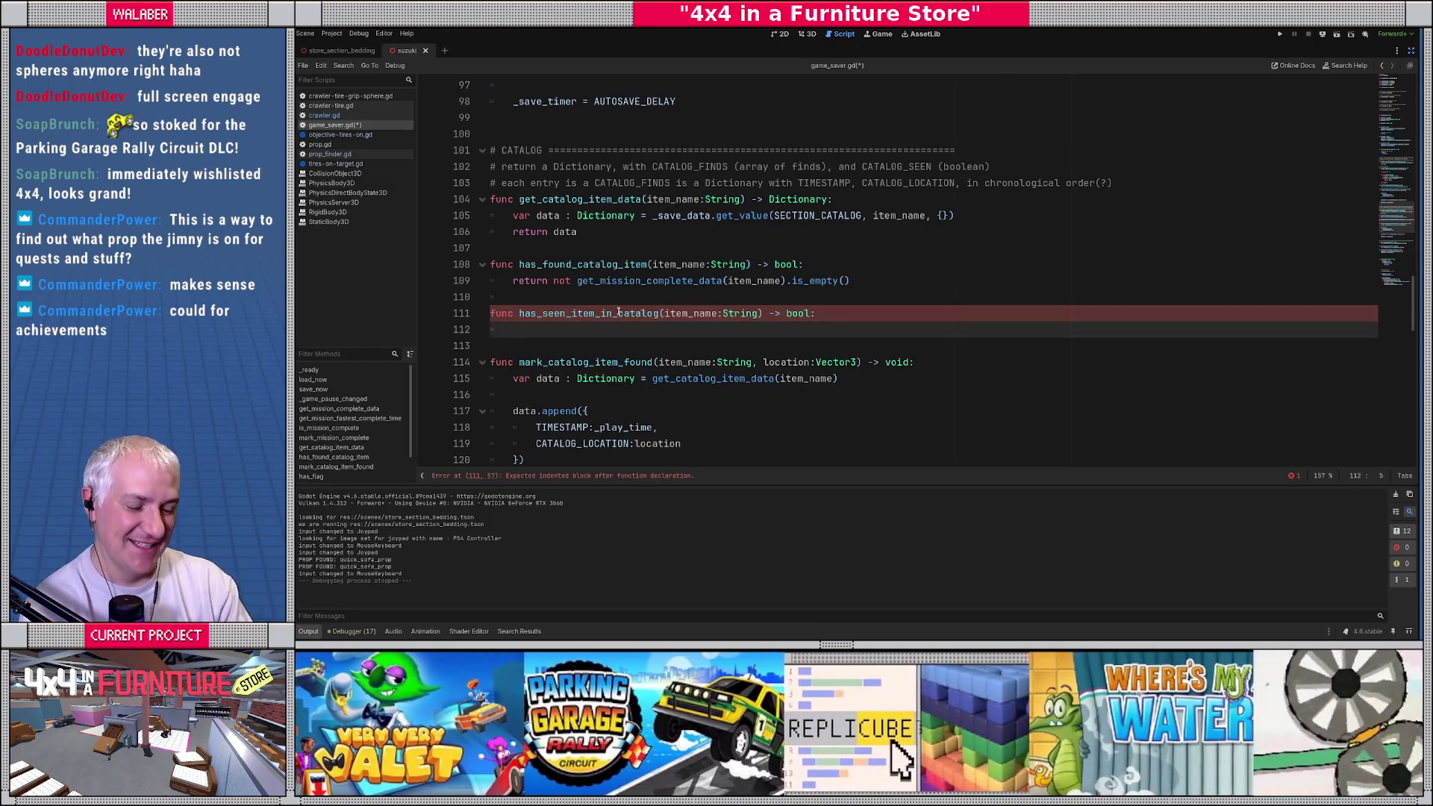
type("var data : ")
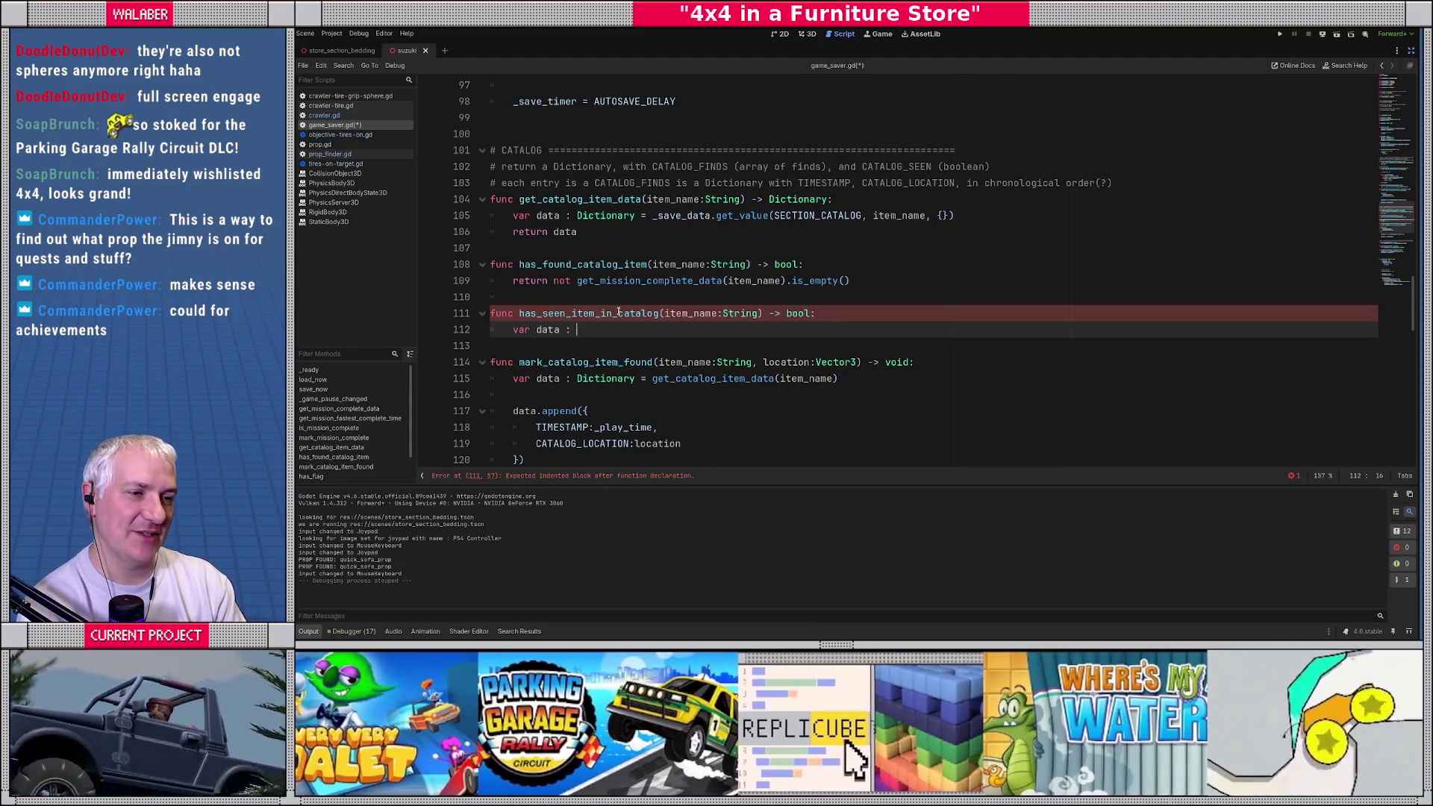
type("Dic")
key("Return")
type("_save_data.")
type("get_")
key("BackSpace")
key("BackSpace")
key("BackSpace")
key("BackSpace")
key("BackSpace")
type("get_ca")
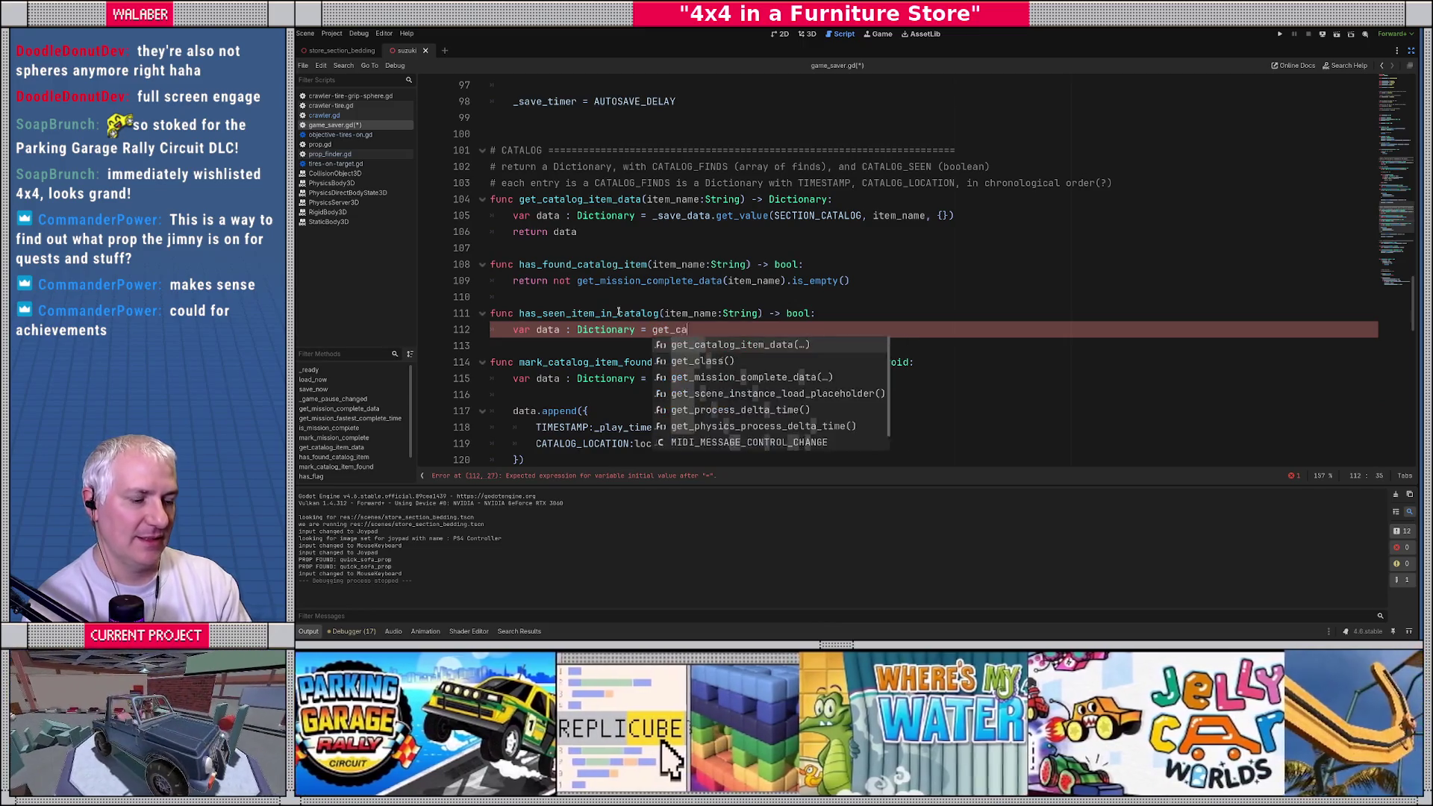
type("talo")
key("Return")
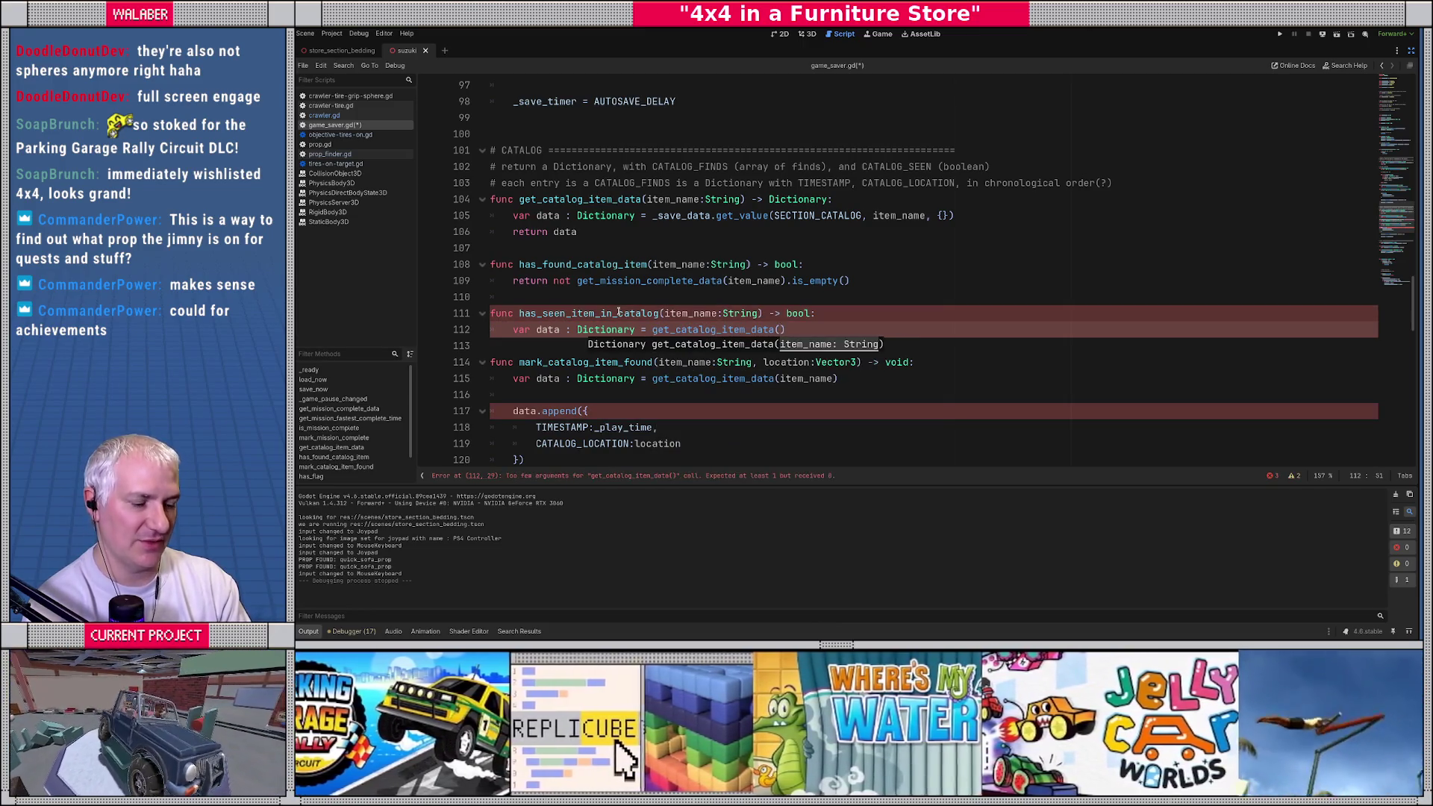
type("im")
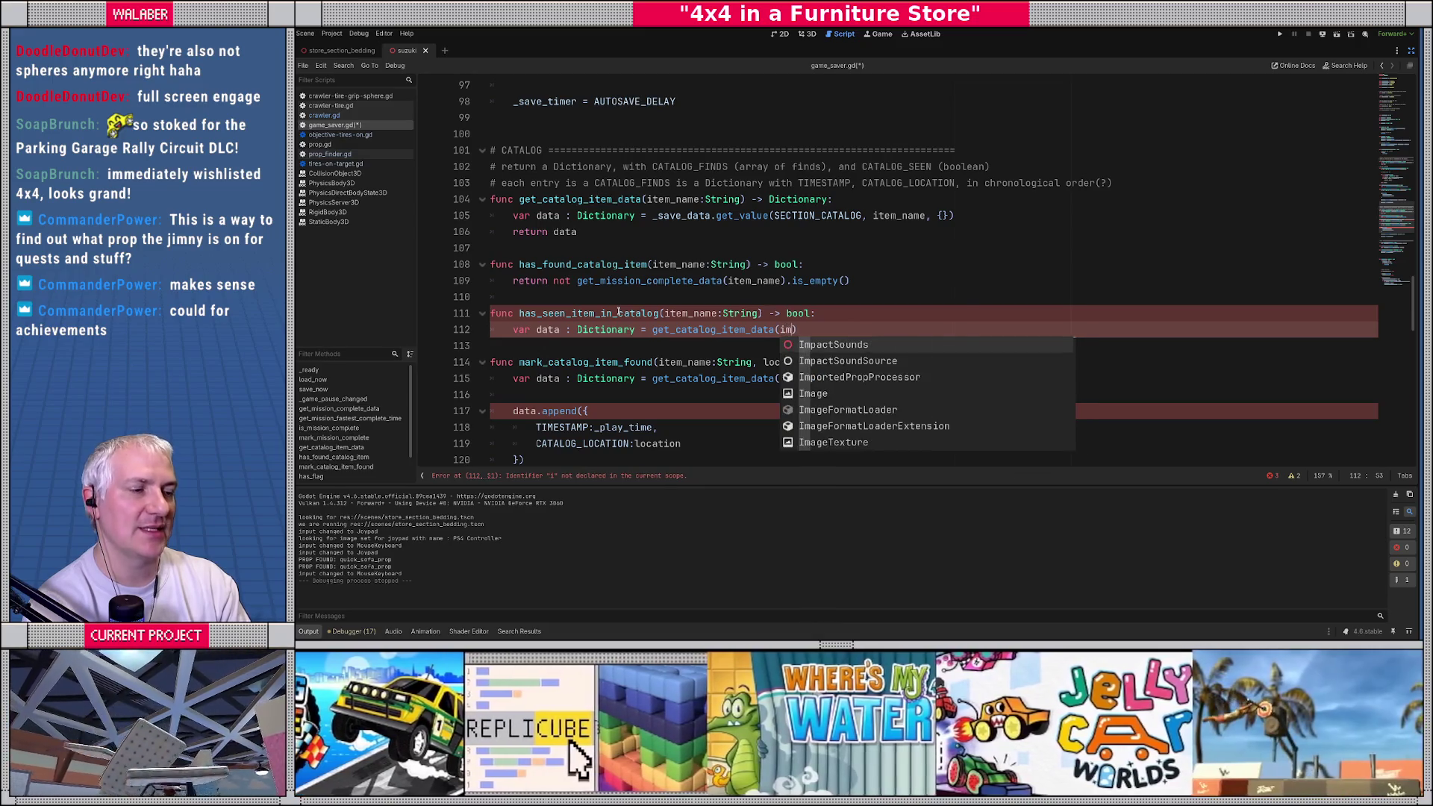
type("te")
key("Return")
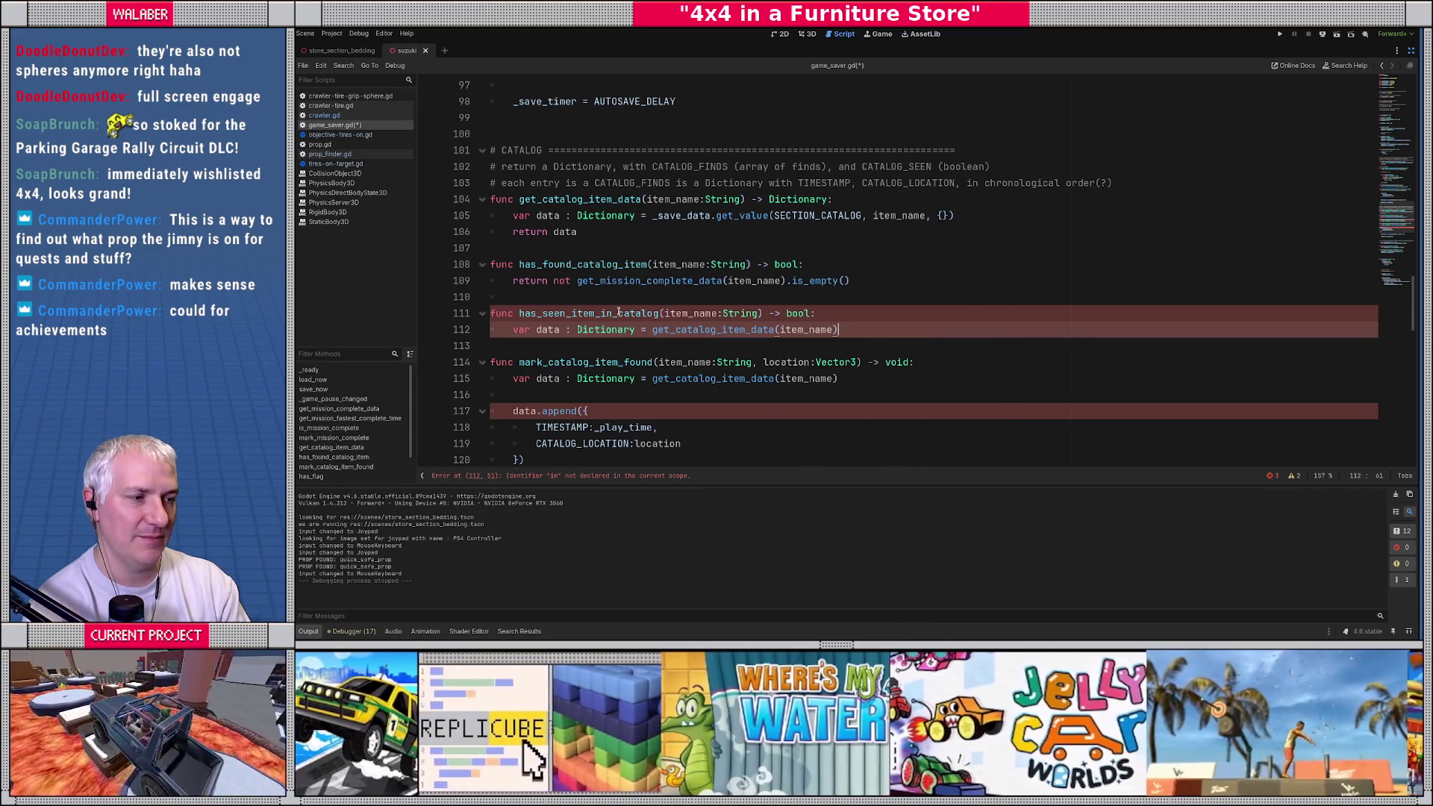
Step: Return data.get(CATALOG_SEEN, false), then inspect mark_catalog_item_found below
key("Return")
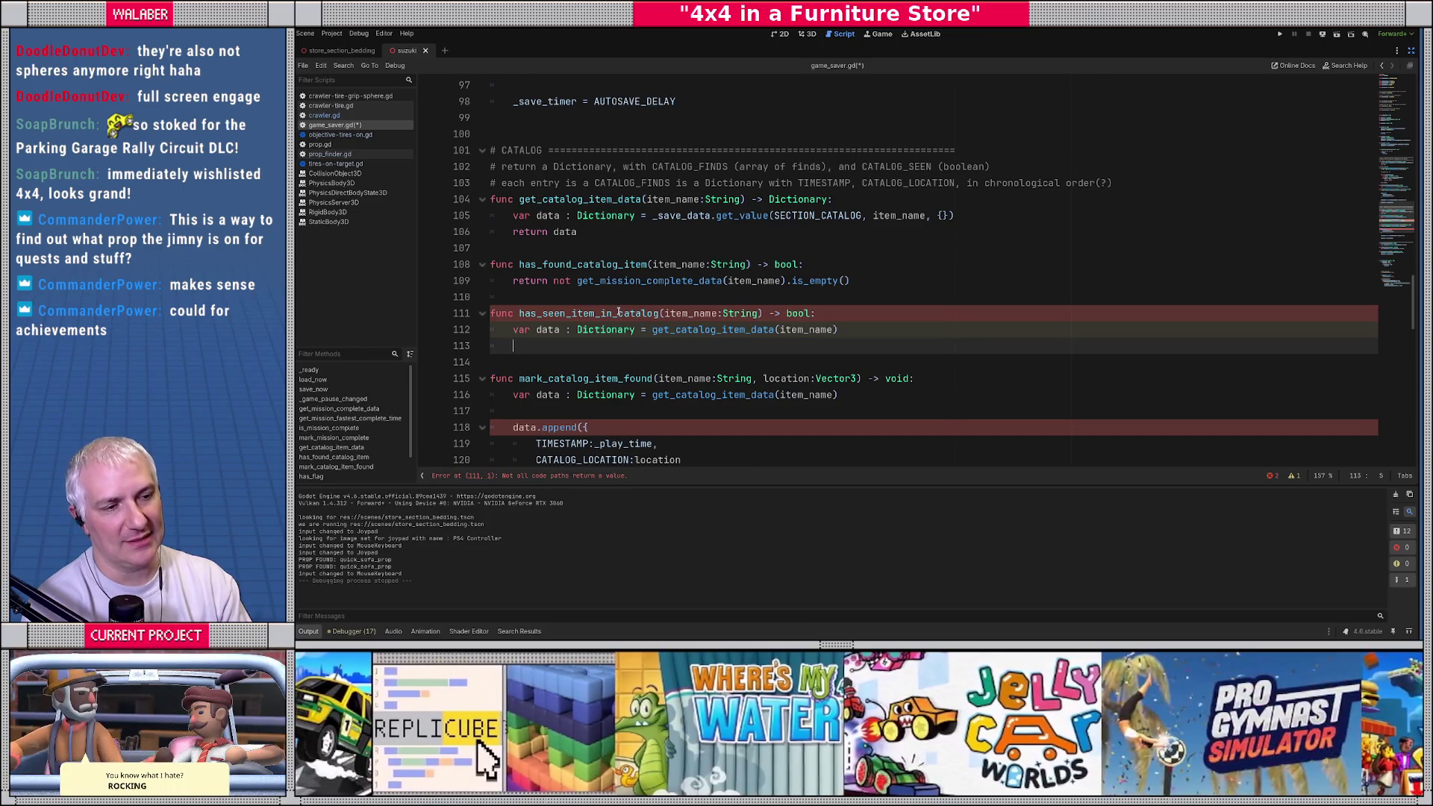
type("return data.get(")
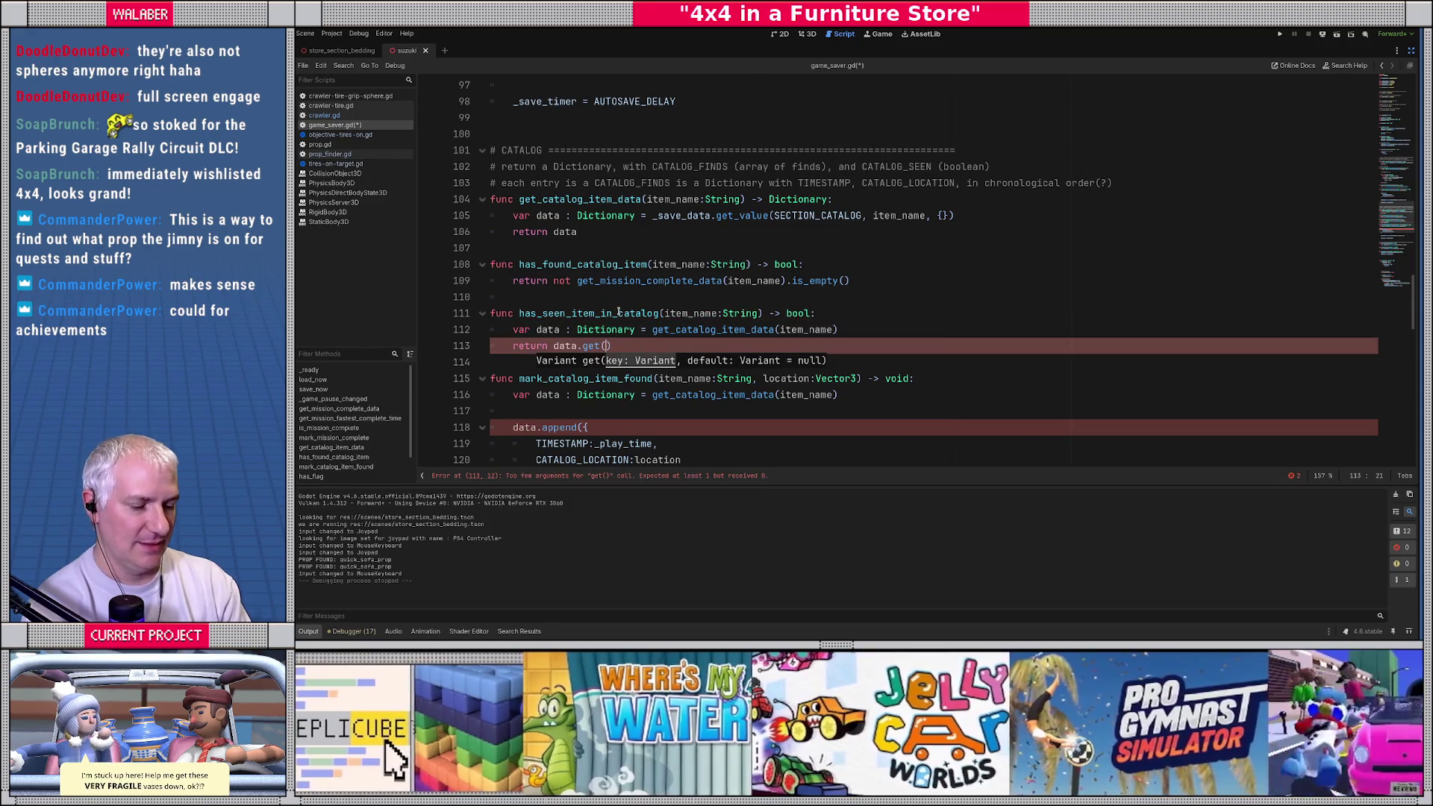
type("CATALOG_SEEN,")
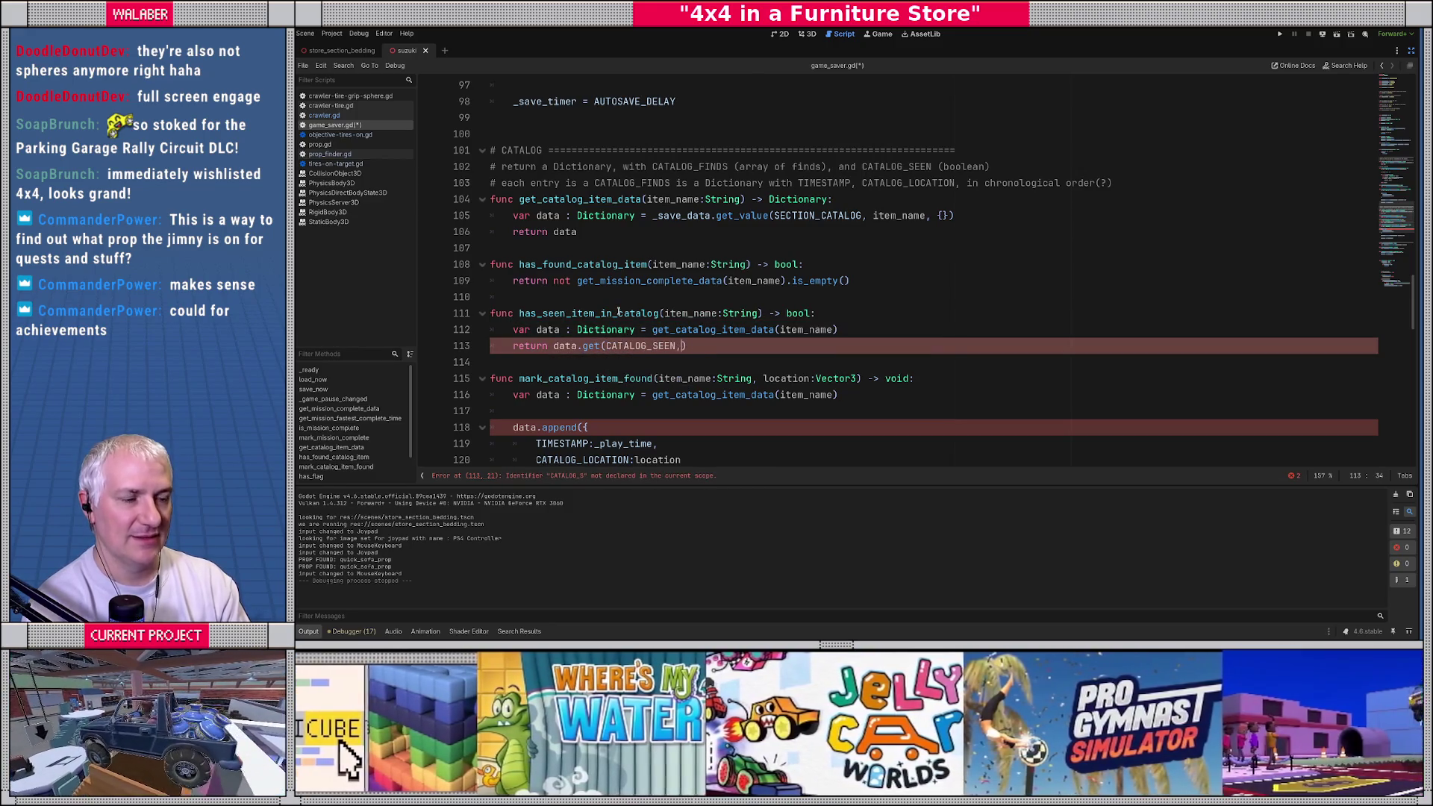
type(" false)")
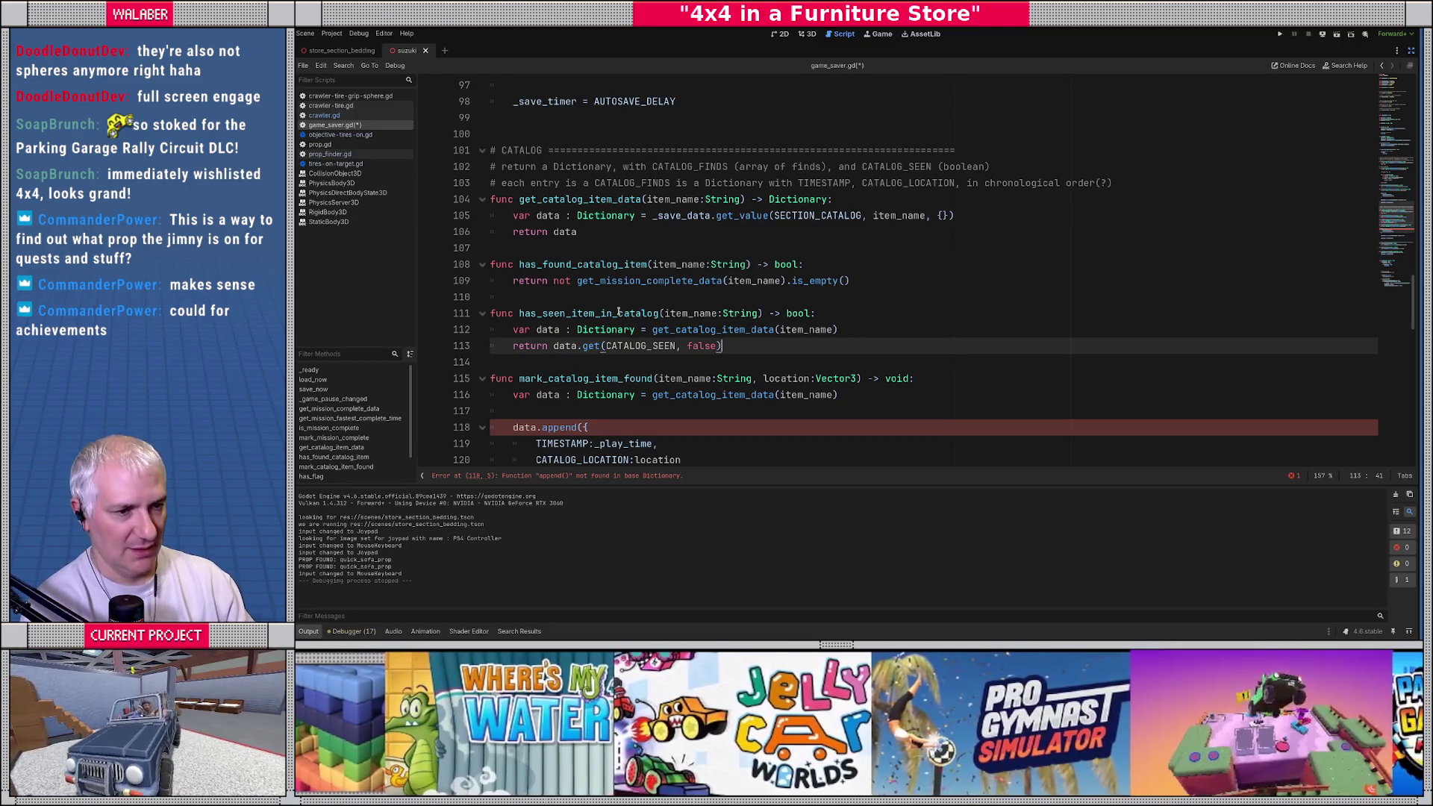
scroll(619, 312, "down", 2)
double_click(550, 283)
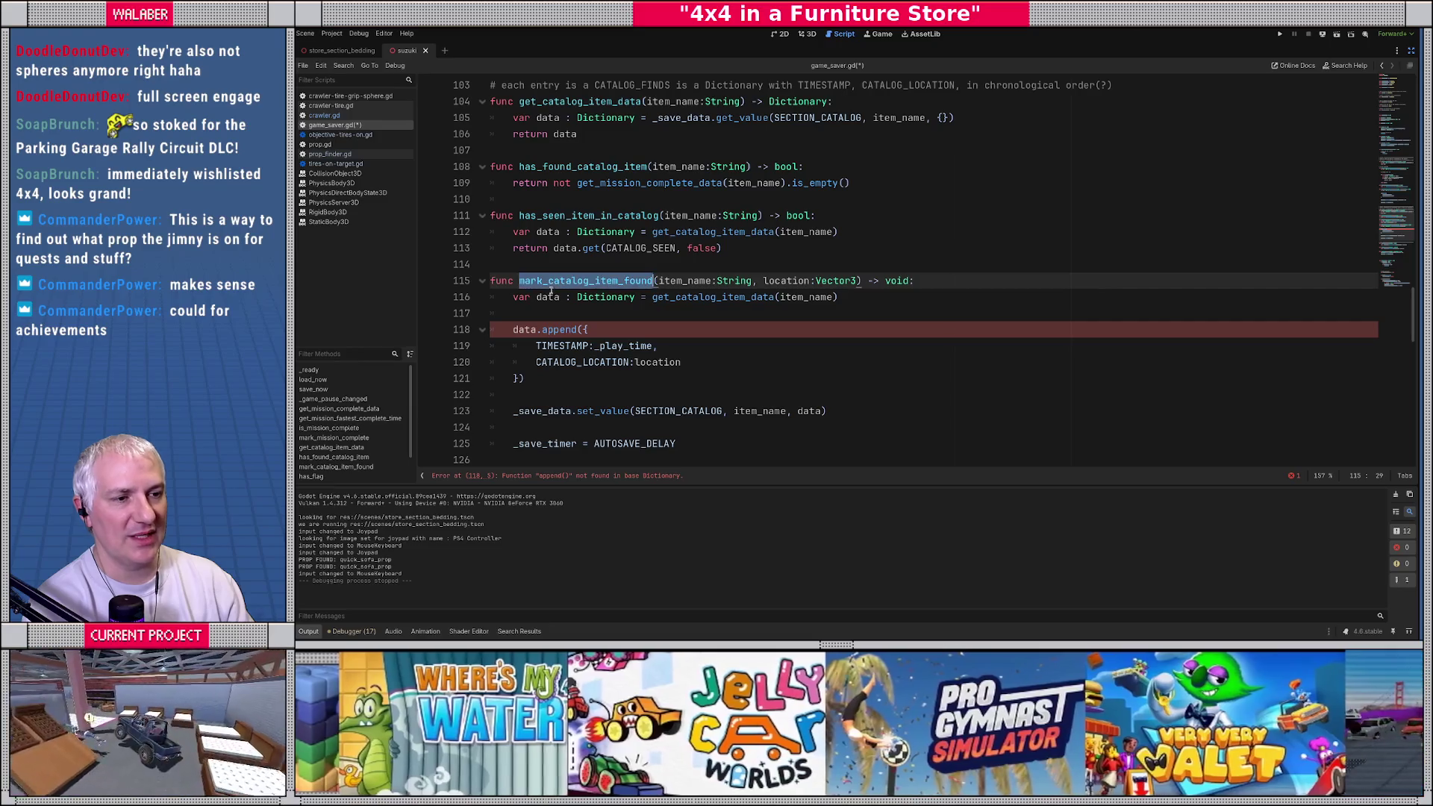
double_click(586, 297)
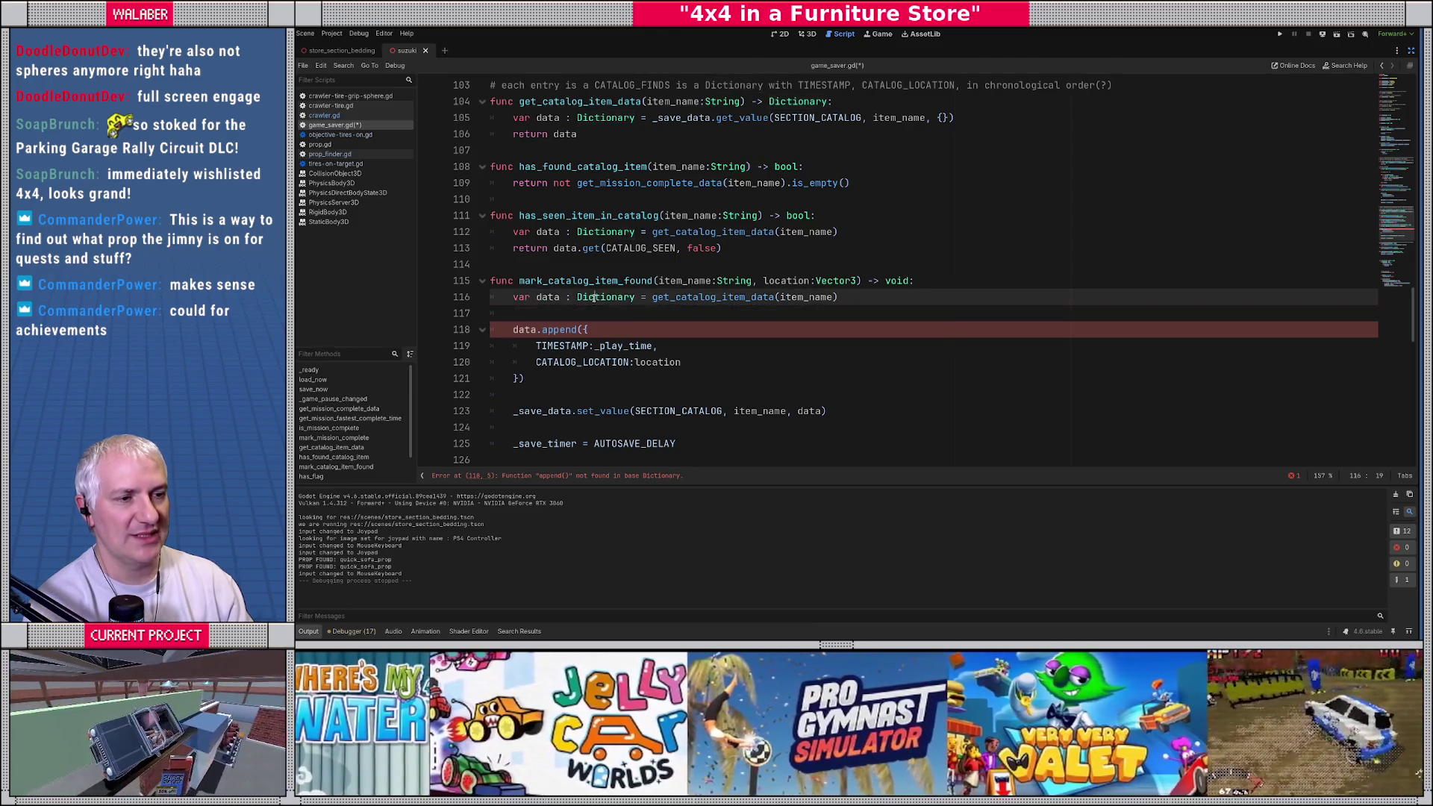
Step: In mark_catalog_item_found, declare var finds : Array = data.get(CATALOG_FINDS, [])
mouse_move(595, 298)
left_click(709, 313)
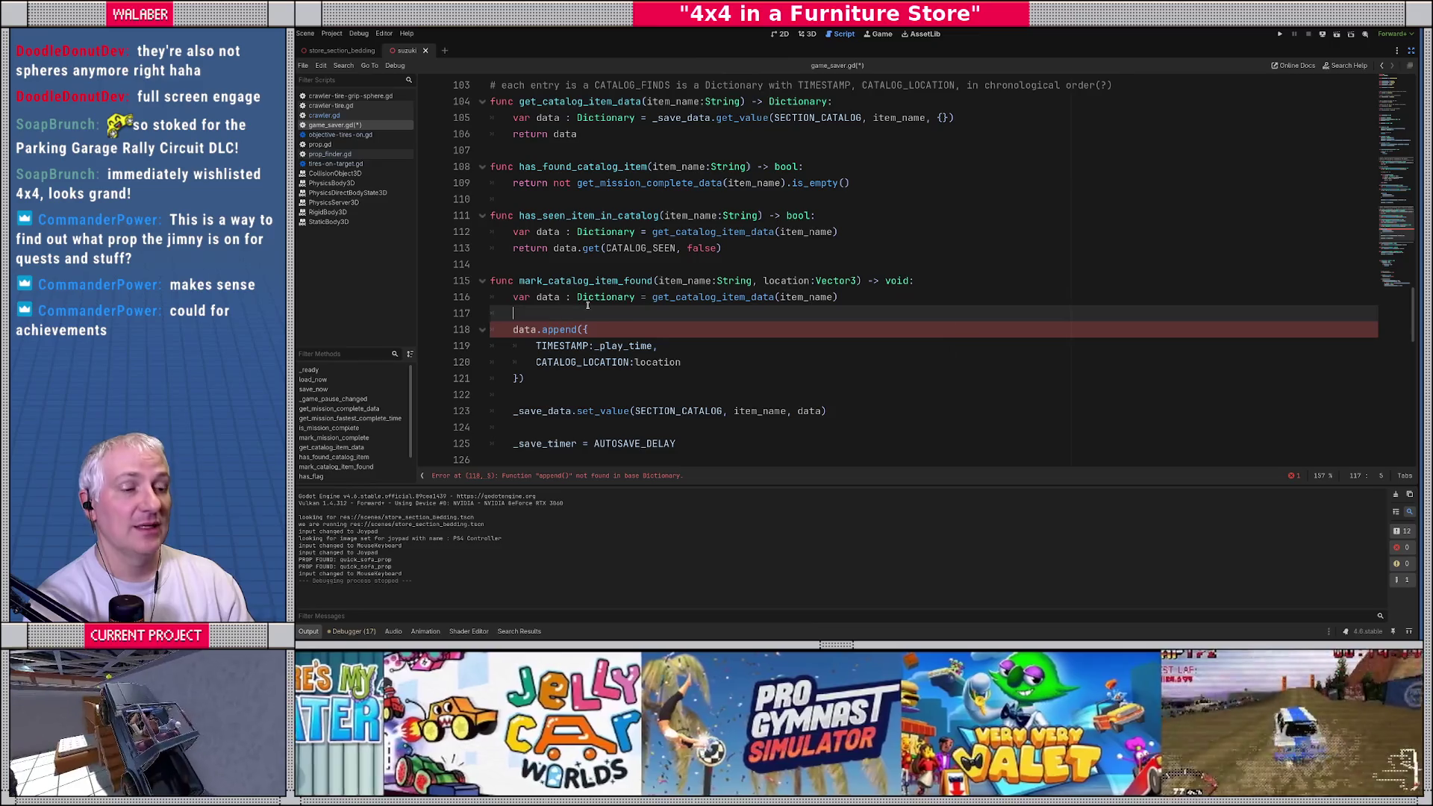
scroll(709, 349, "down", 1)
mouse_move(742, 362)
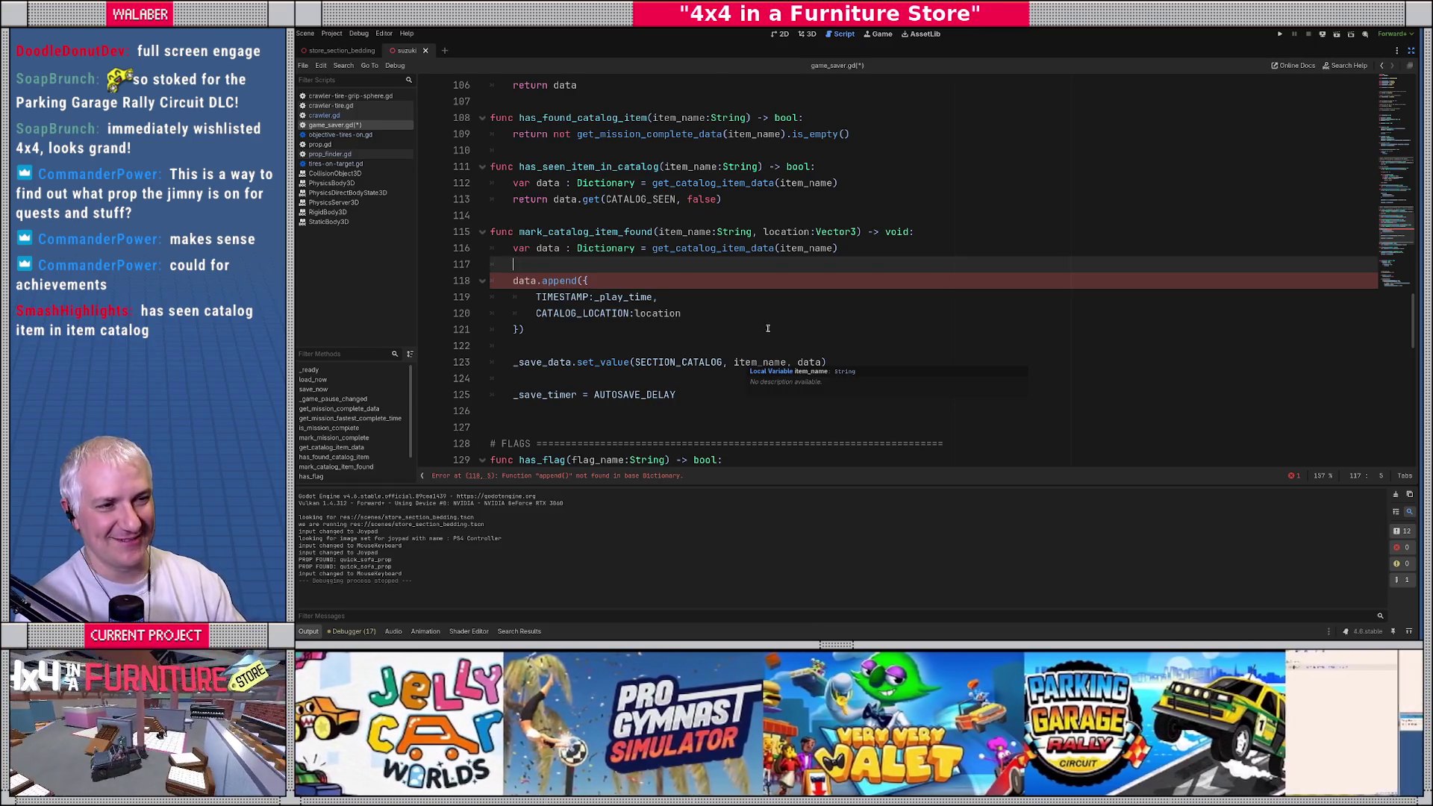
left_click_drag(520, 167, 663, 166)
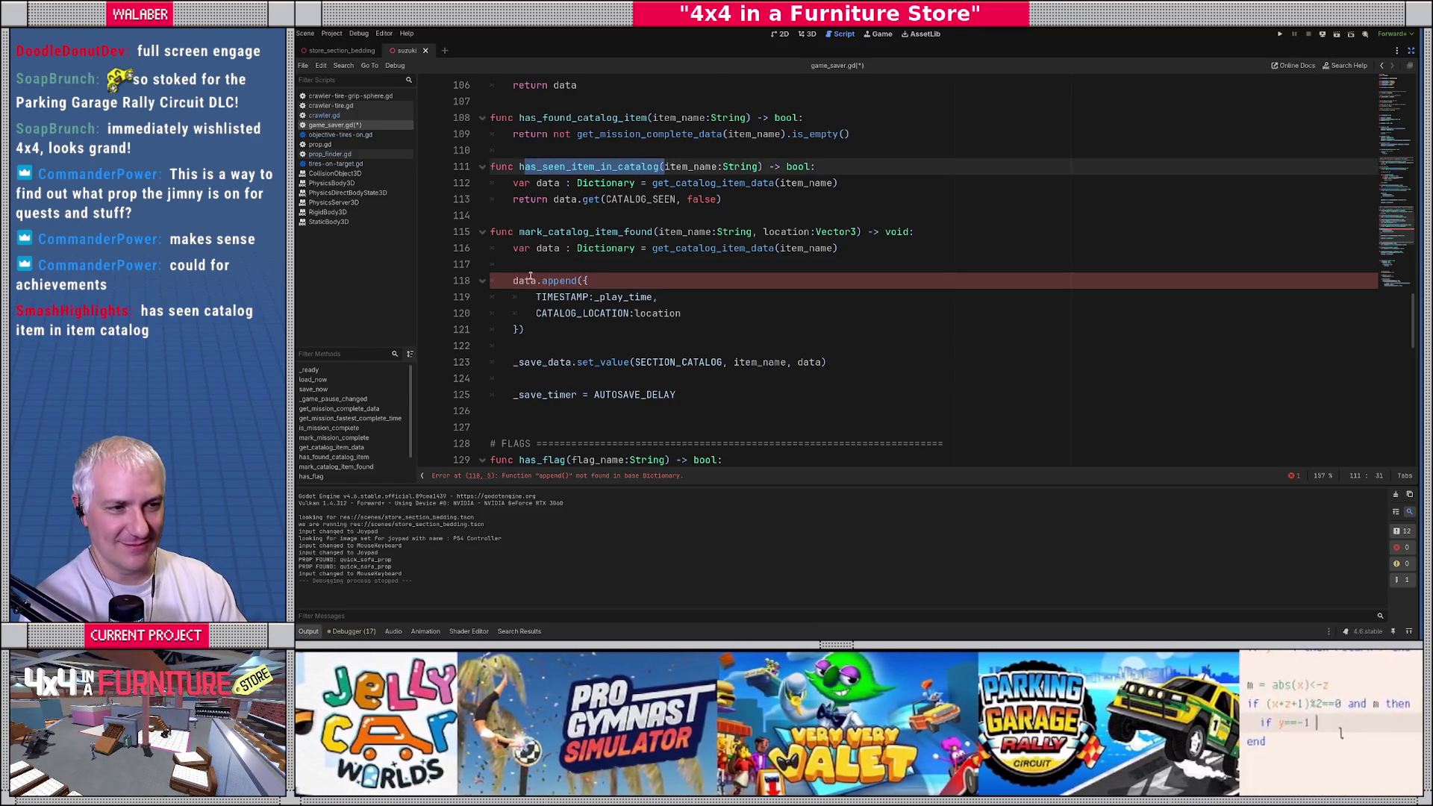
left_click(529, 272)
key("Return")
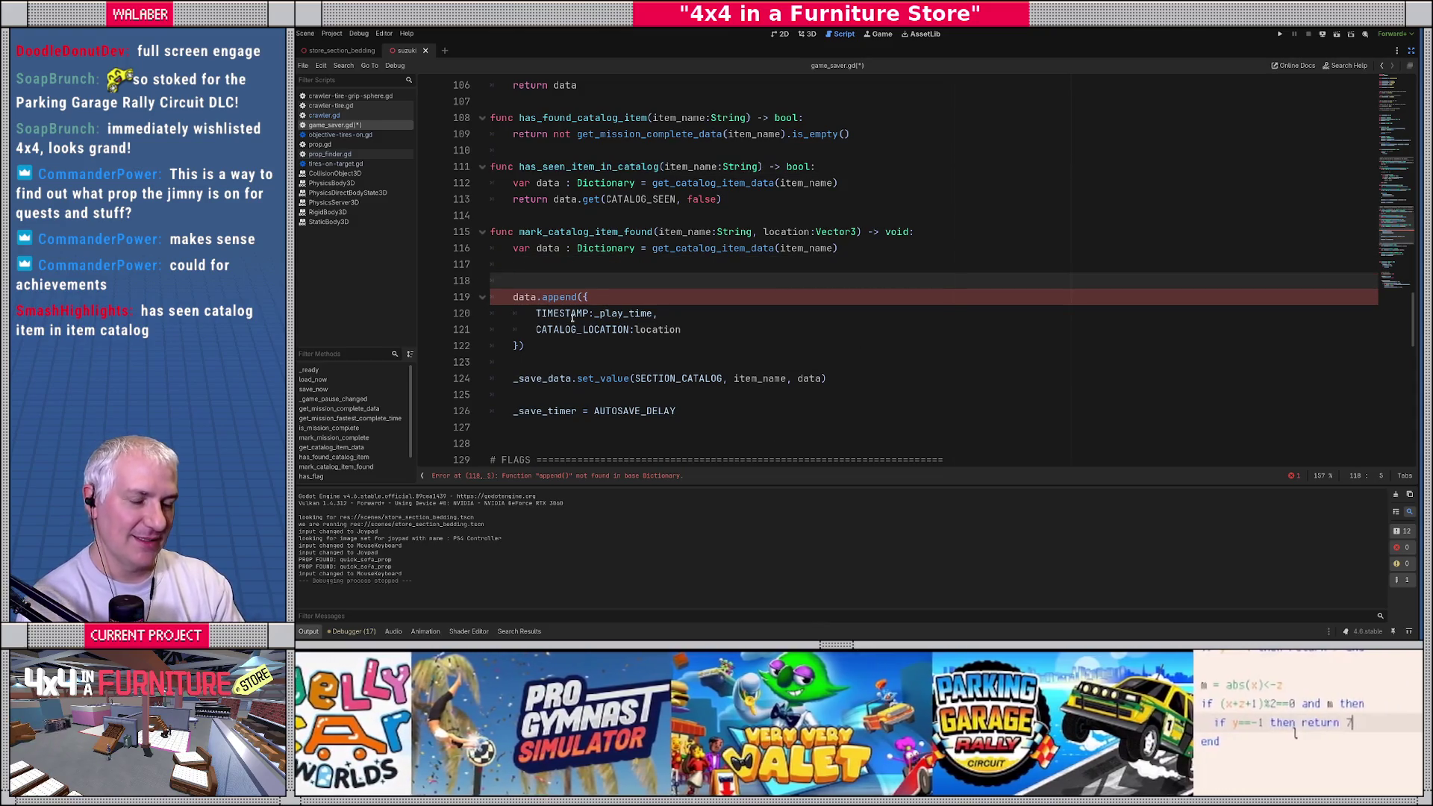
type("var finds : Array")
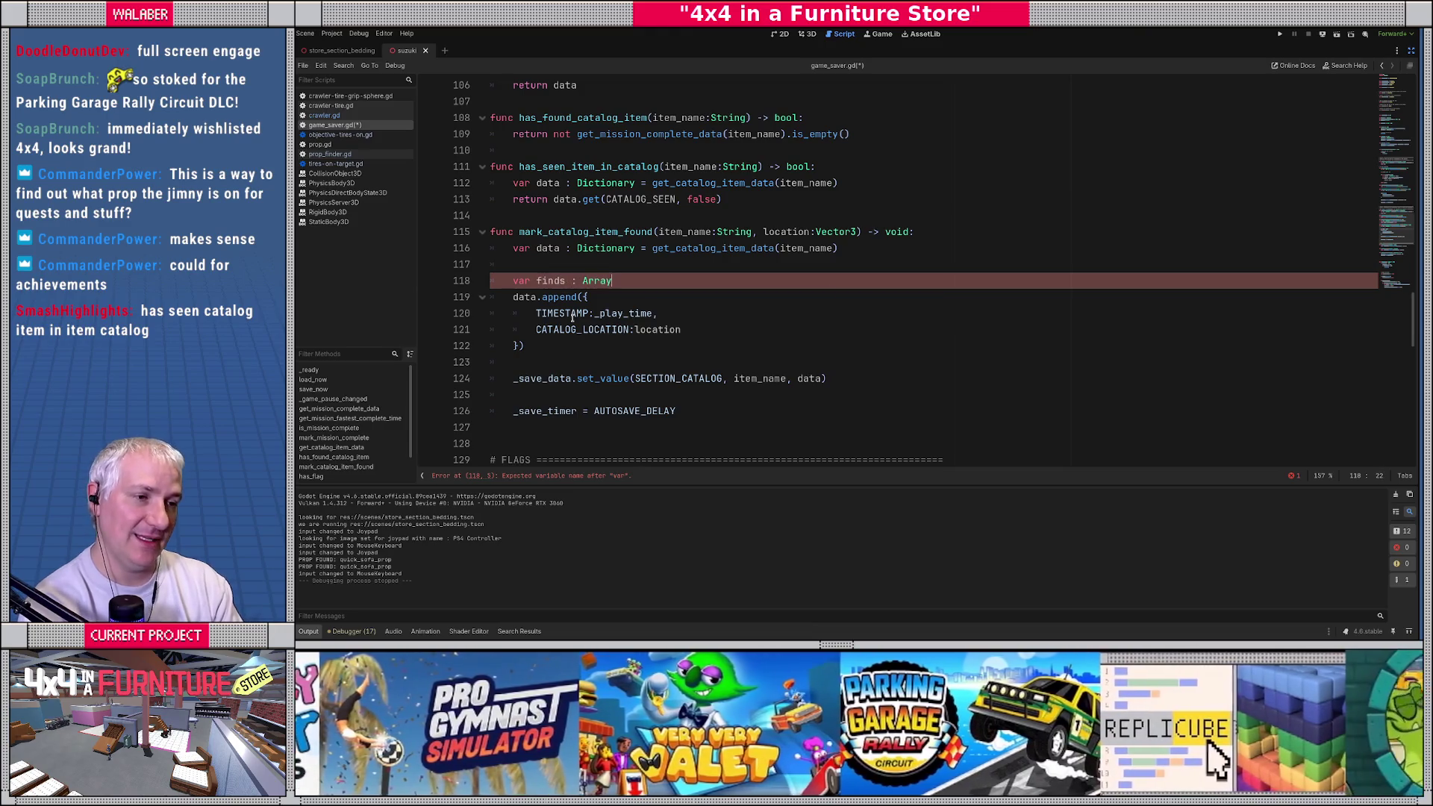
type(" = data.ge")
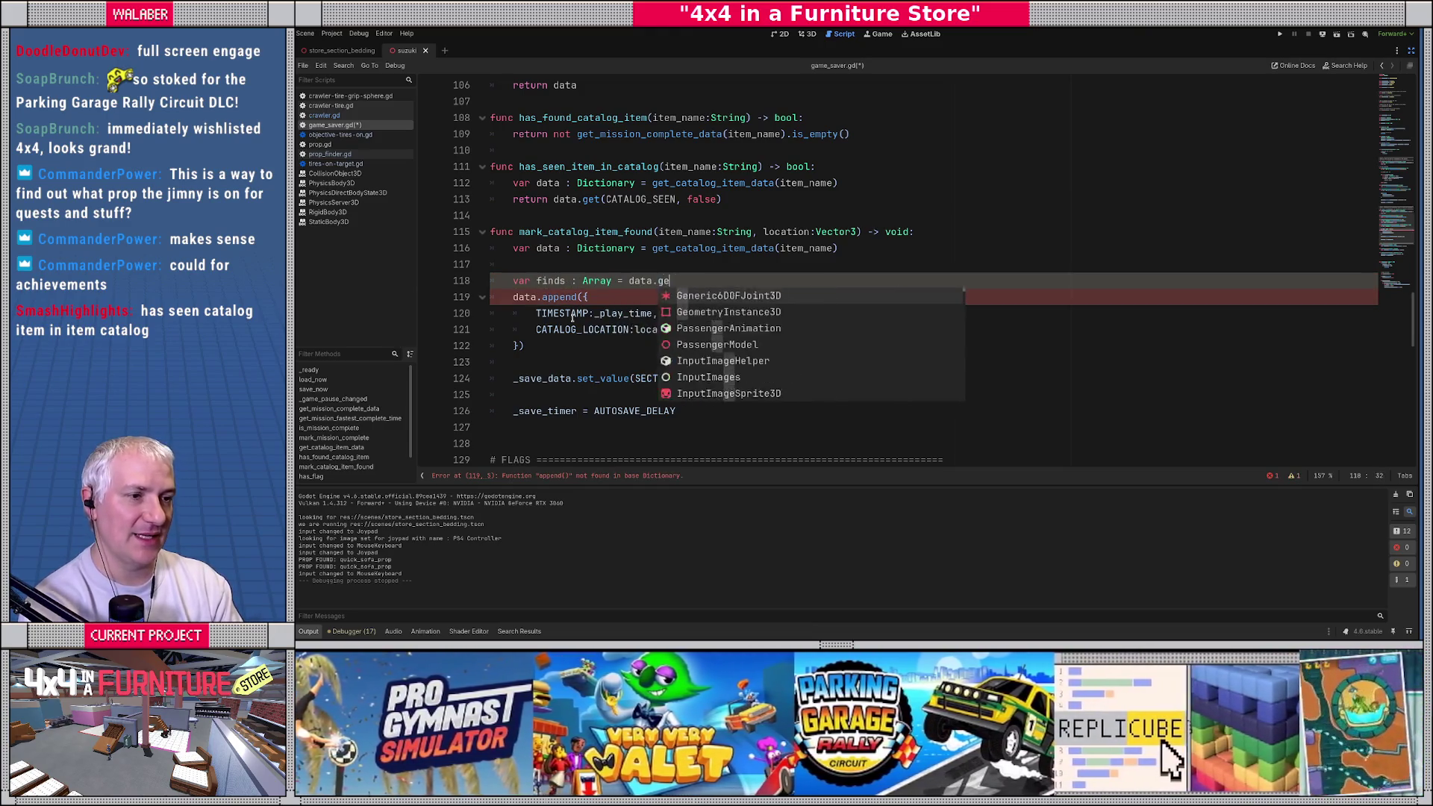
type("t(CATALO")
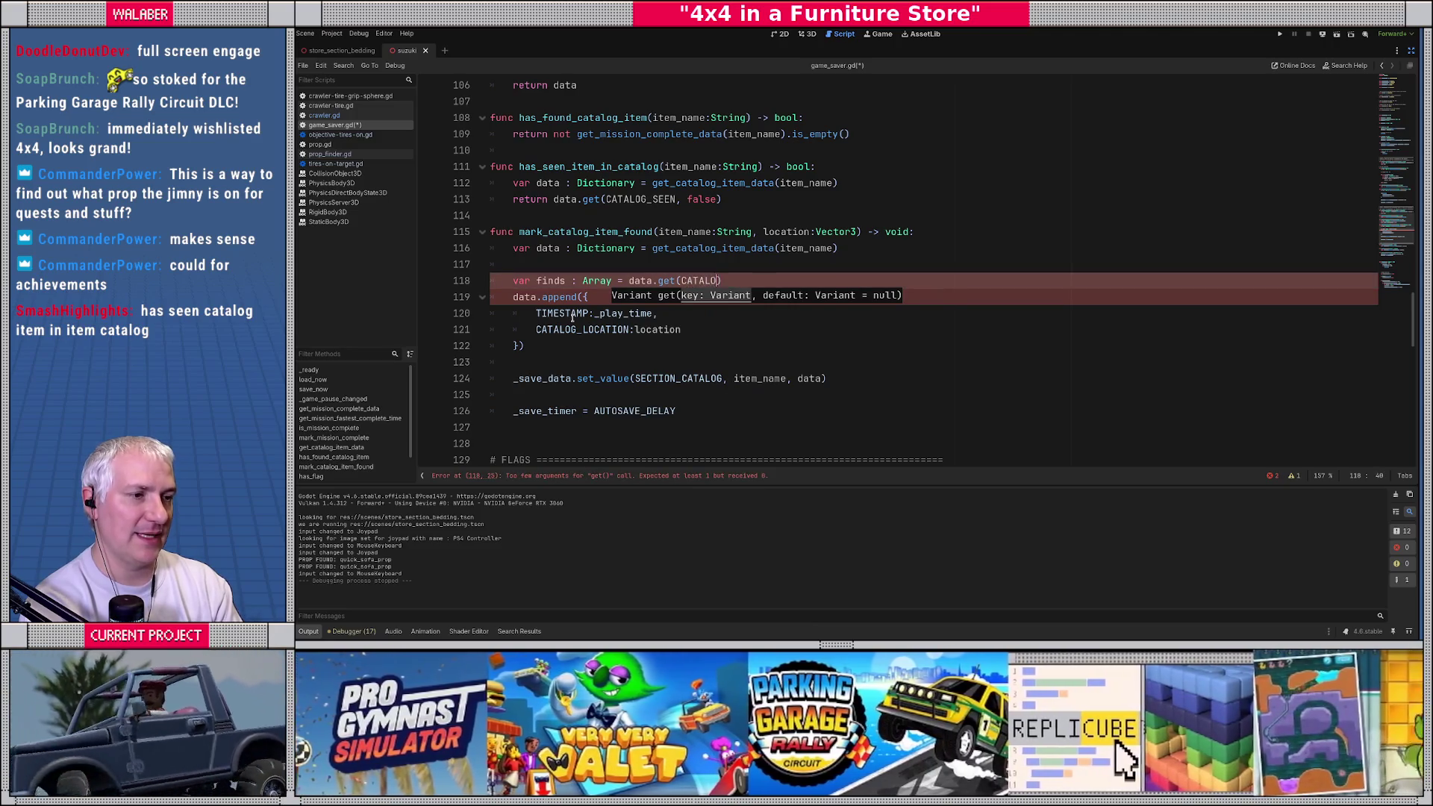
type("G_FINDS, [])")
key("Return")
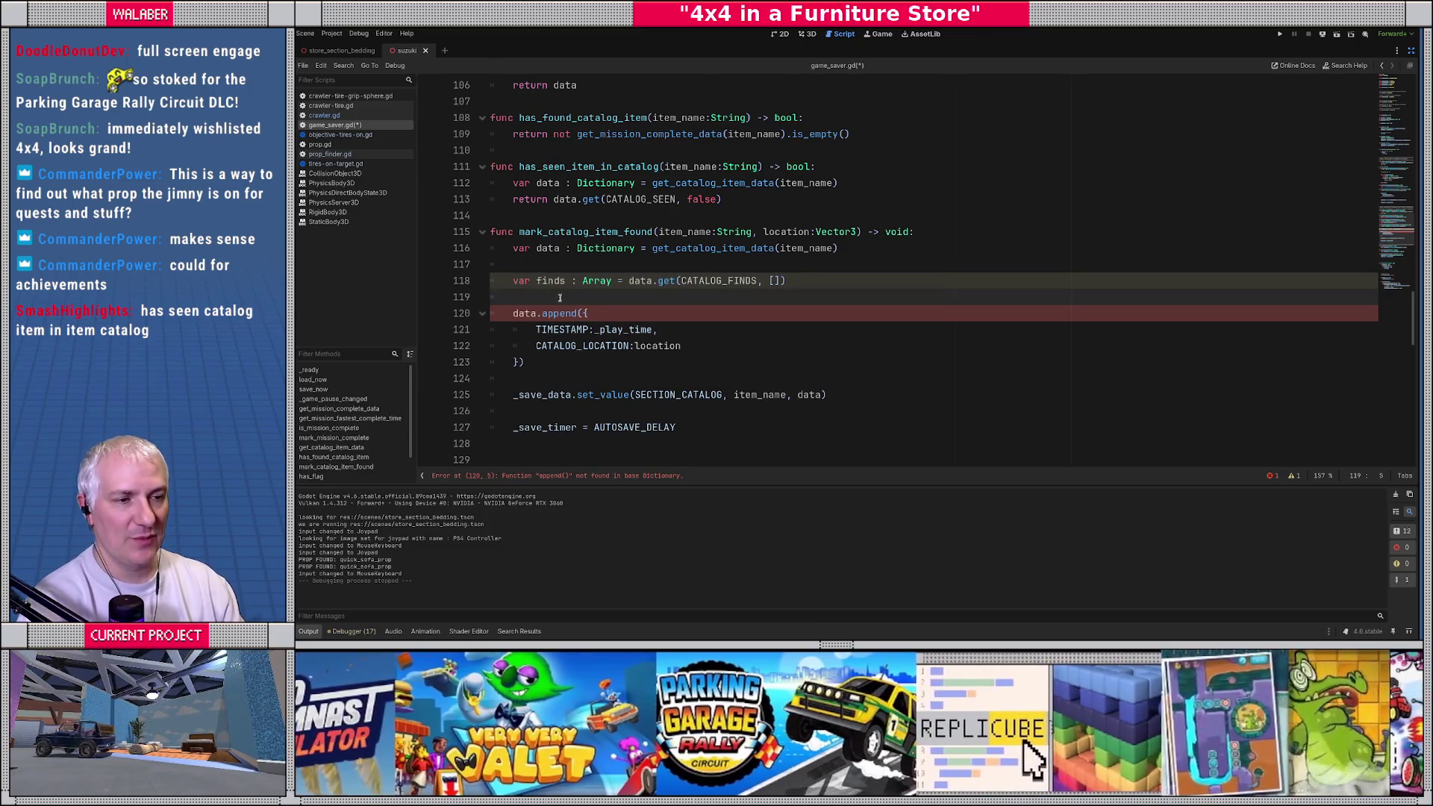
Step: Make the timestamped append call add to finds instead of data
double_click(551, 281)
key("ctrl+c")
double_click(524, 314)
key("ctrl+v")
left_click(530, 363)
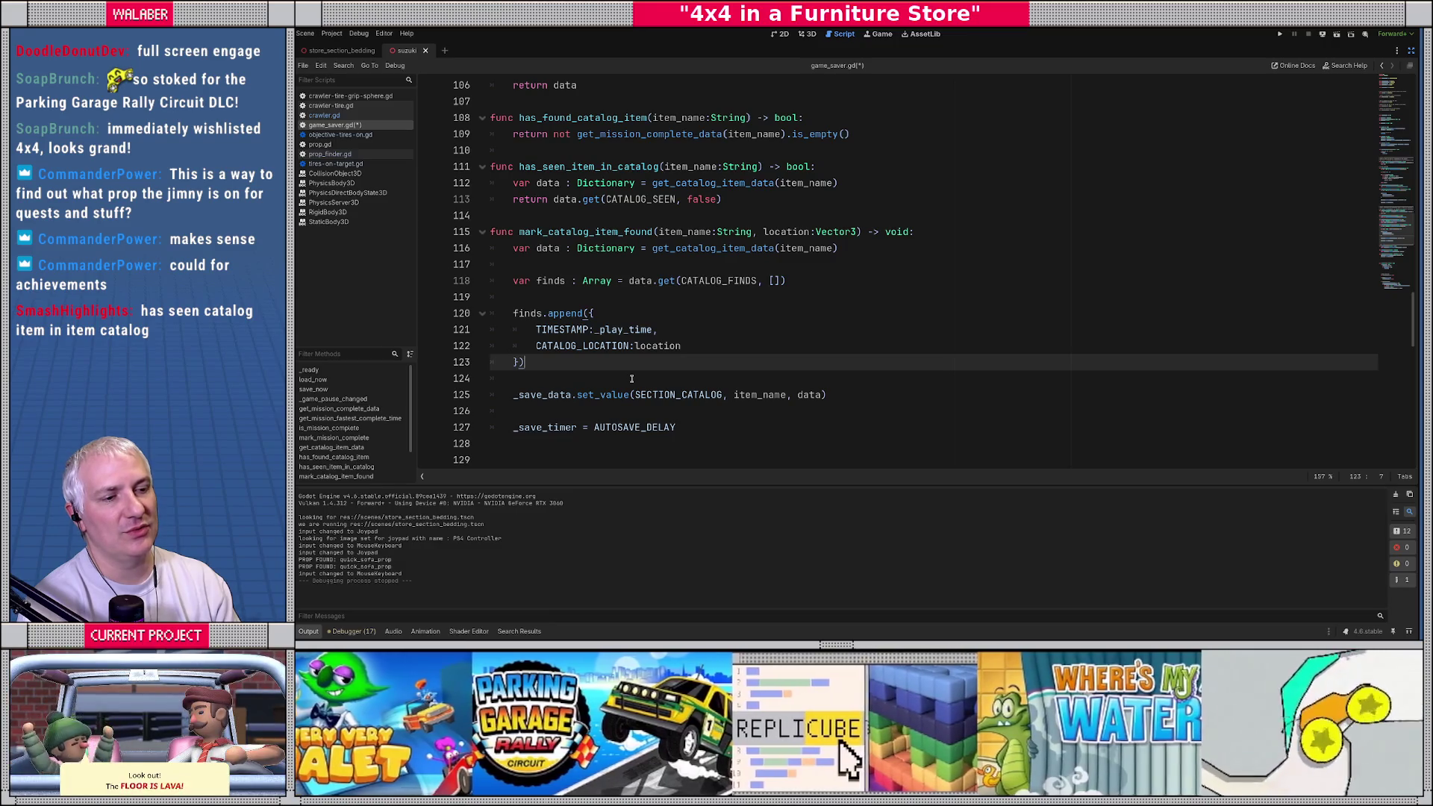
key("Return")
key("Return")
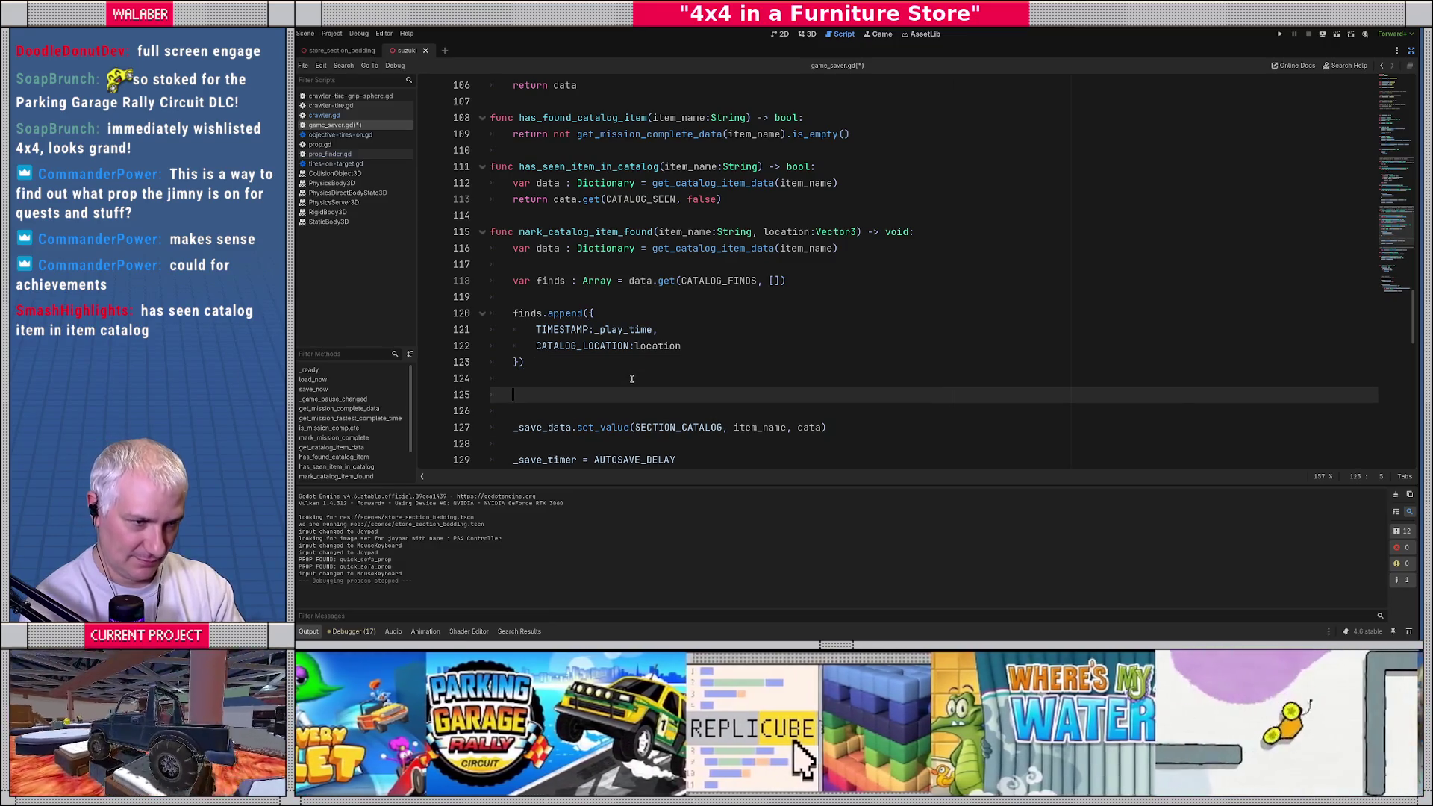
Step: Store the entry with data.set(CATALOG_FINDS, finds) and data.set(CATALOG_SEEN, false)
type("data.se")
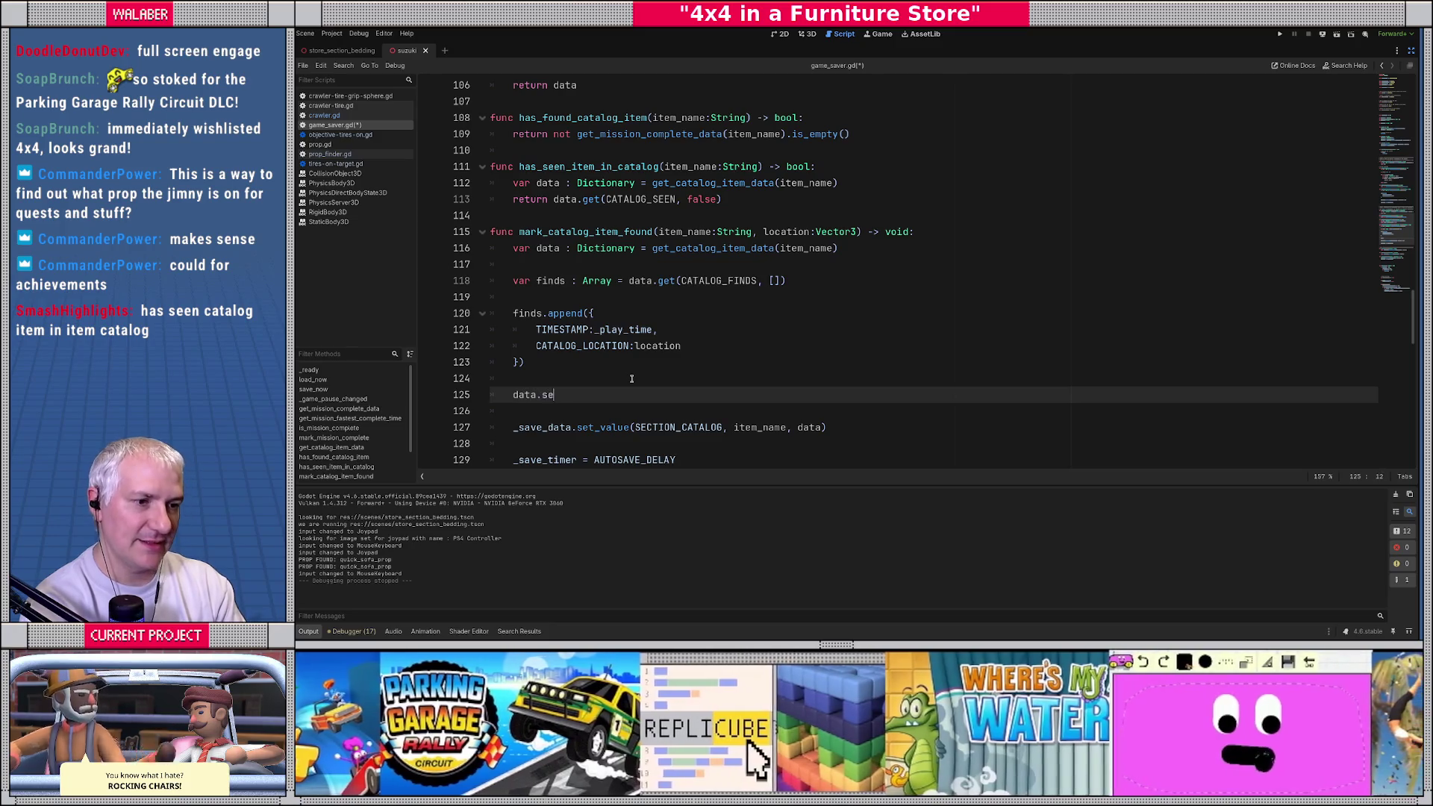
type("t(CATALOG_FI")
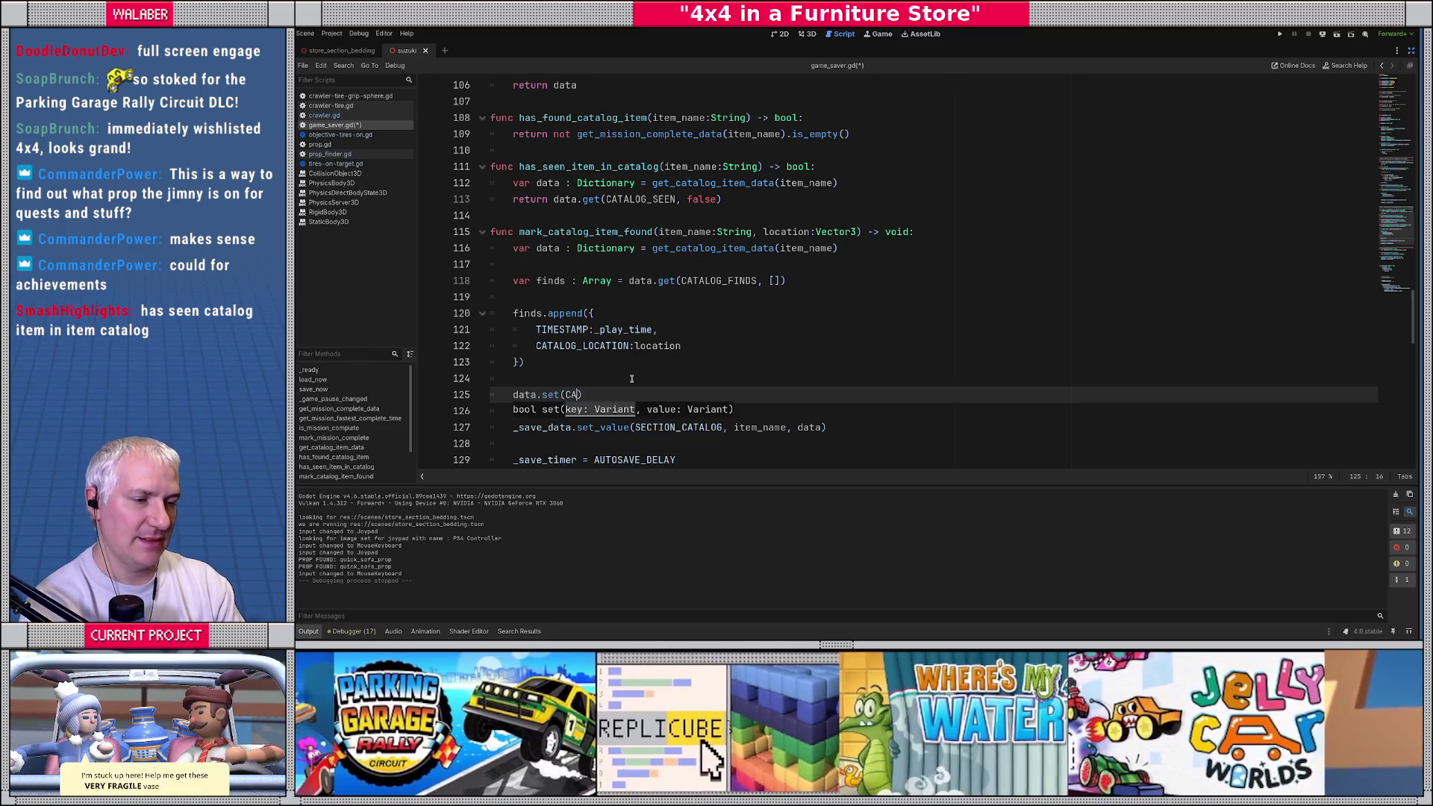
key("Return")
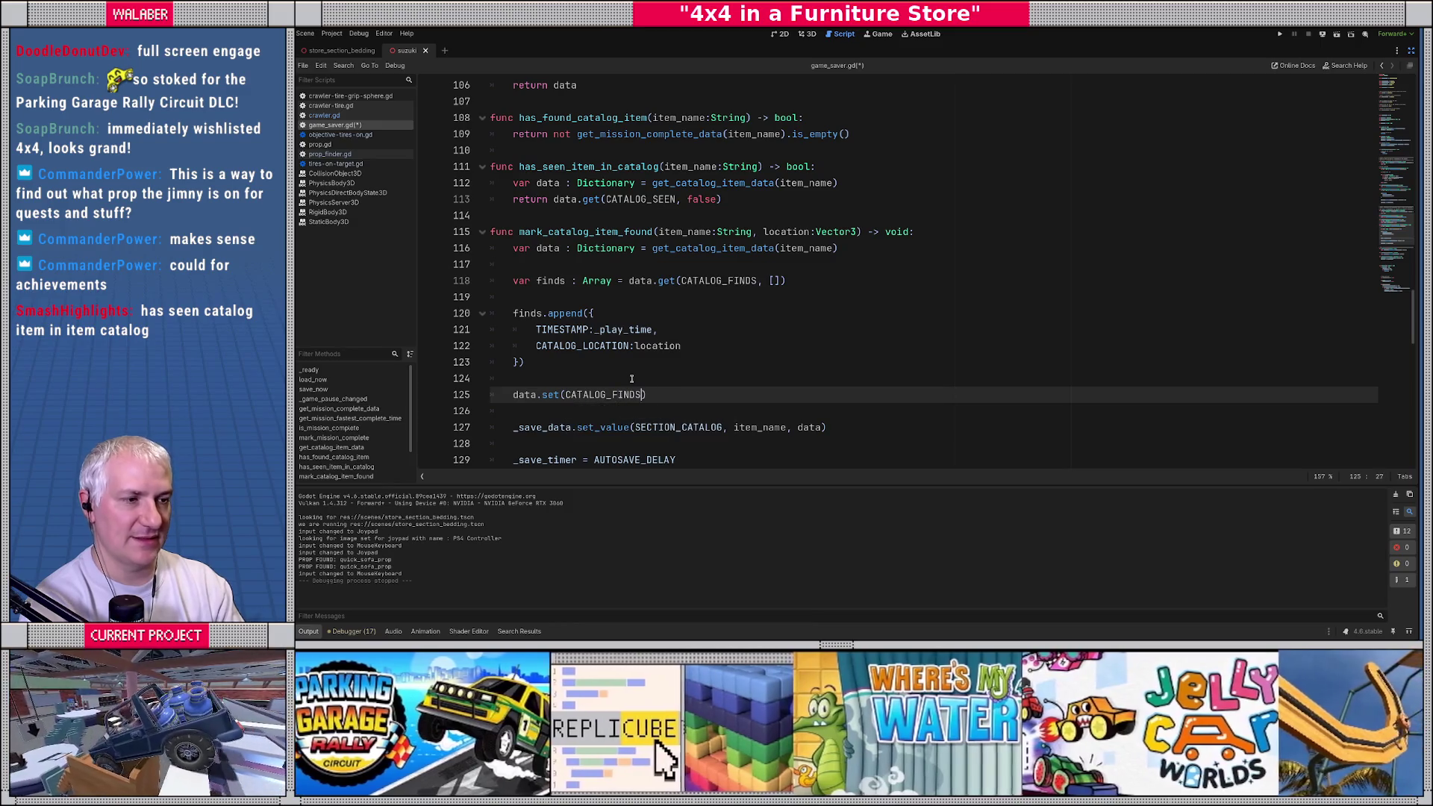
type(", finds)")
key("Return")
type("data.set")
type("(CATALOG_S")
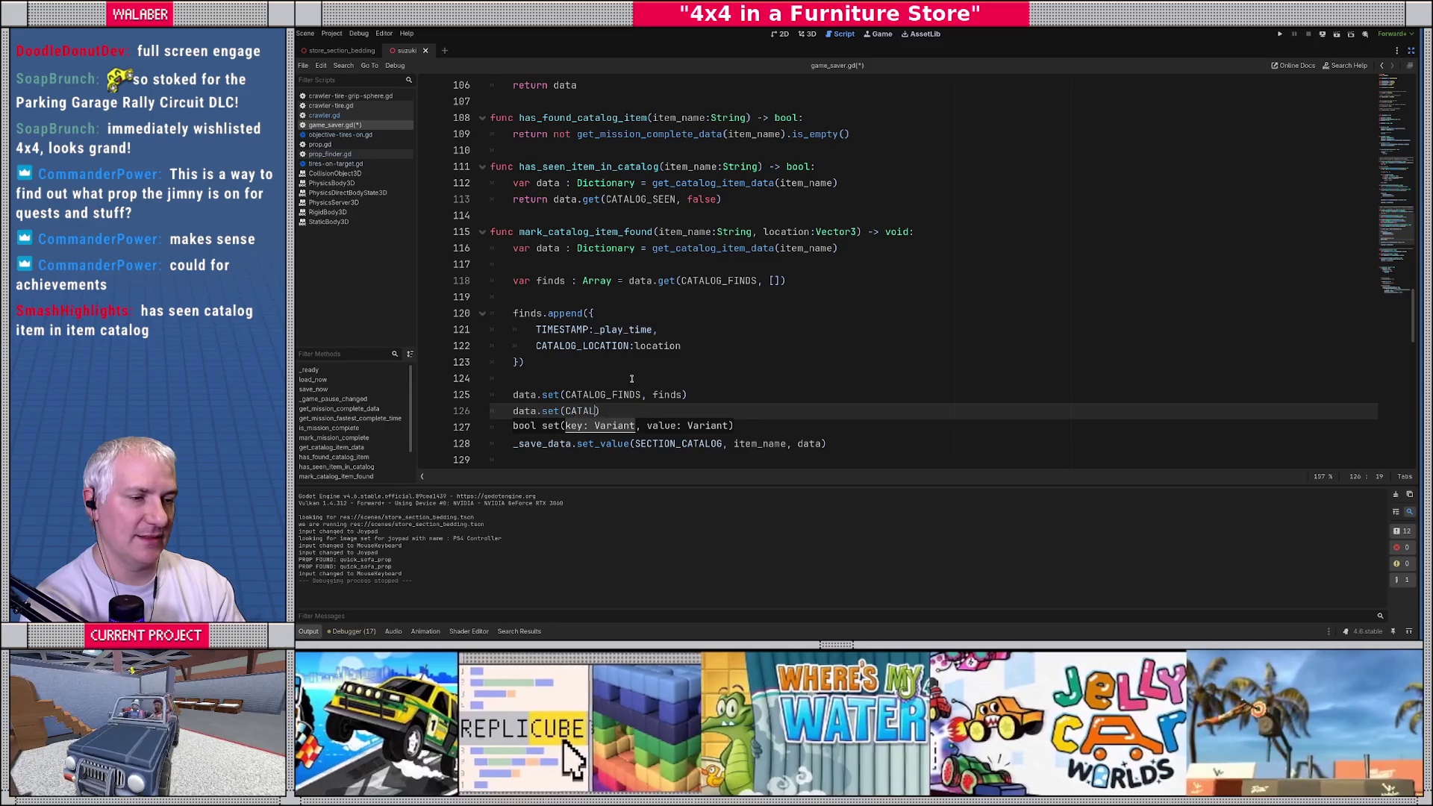
key("Return")
type(", fals")
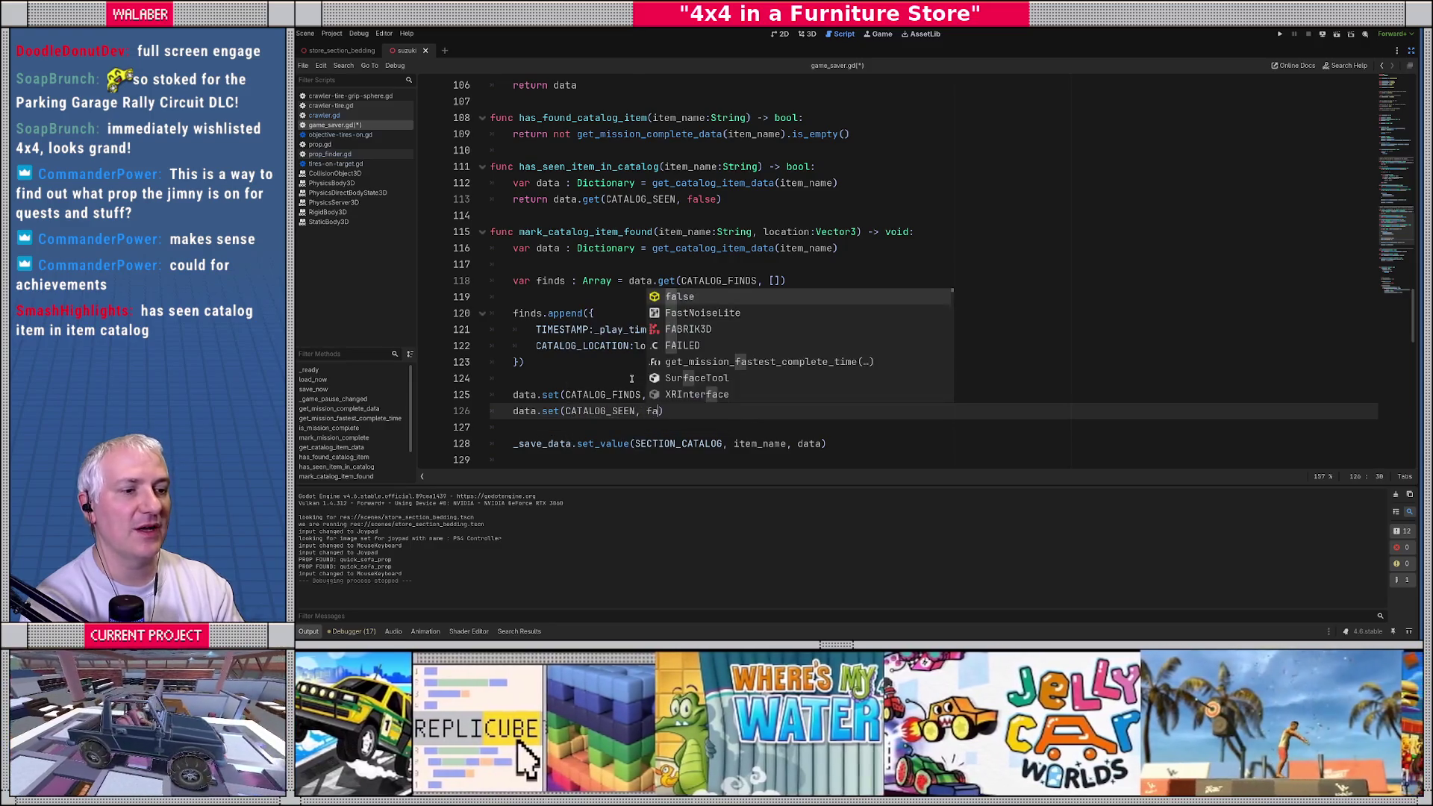
key("Return")
key("Down")
key("BackSpace")
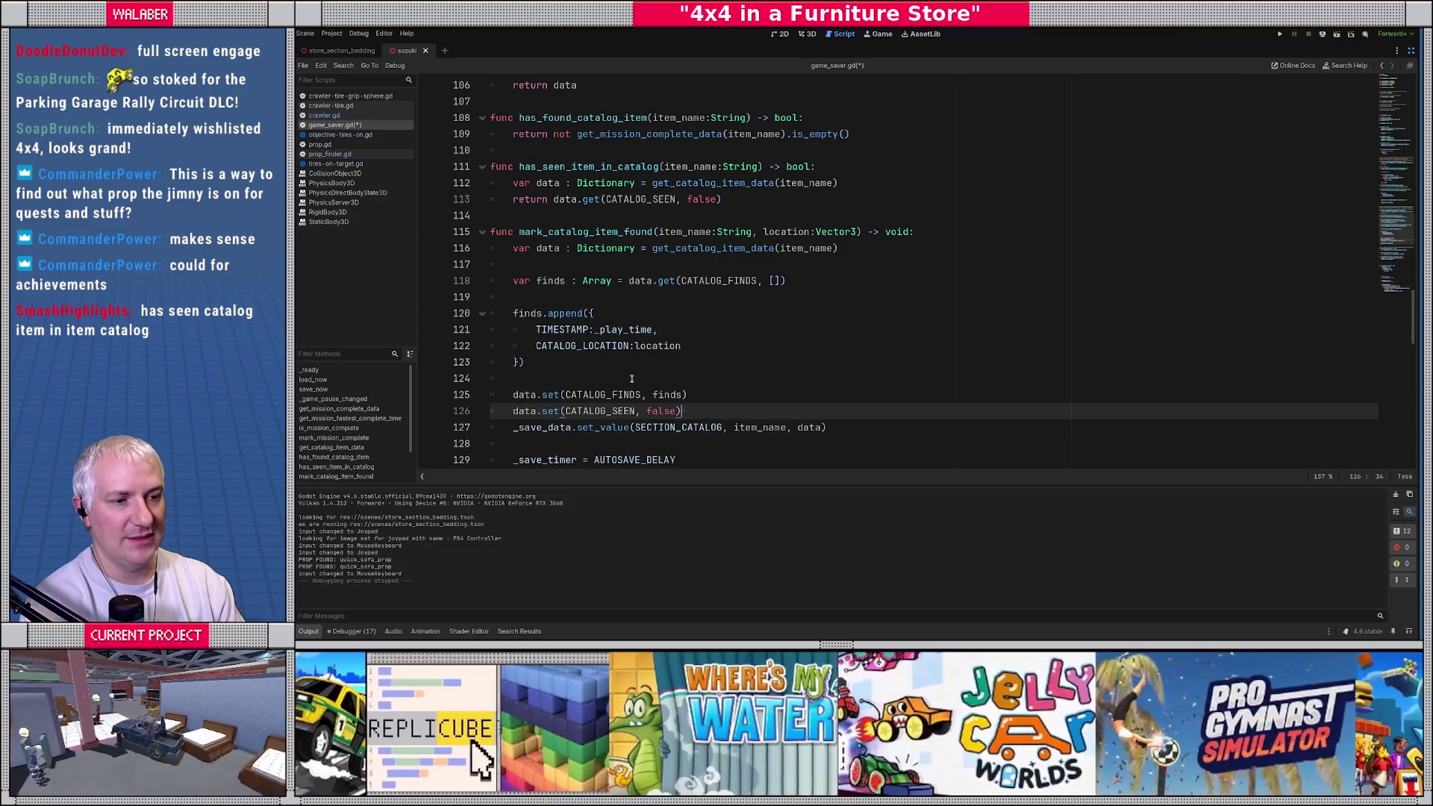
key("Return")
Step: Check the data variable in the save call and move below the autosave timer reset
scroll(653, 391, "down", 1)
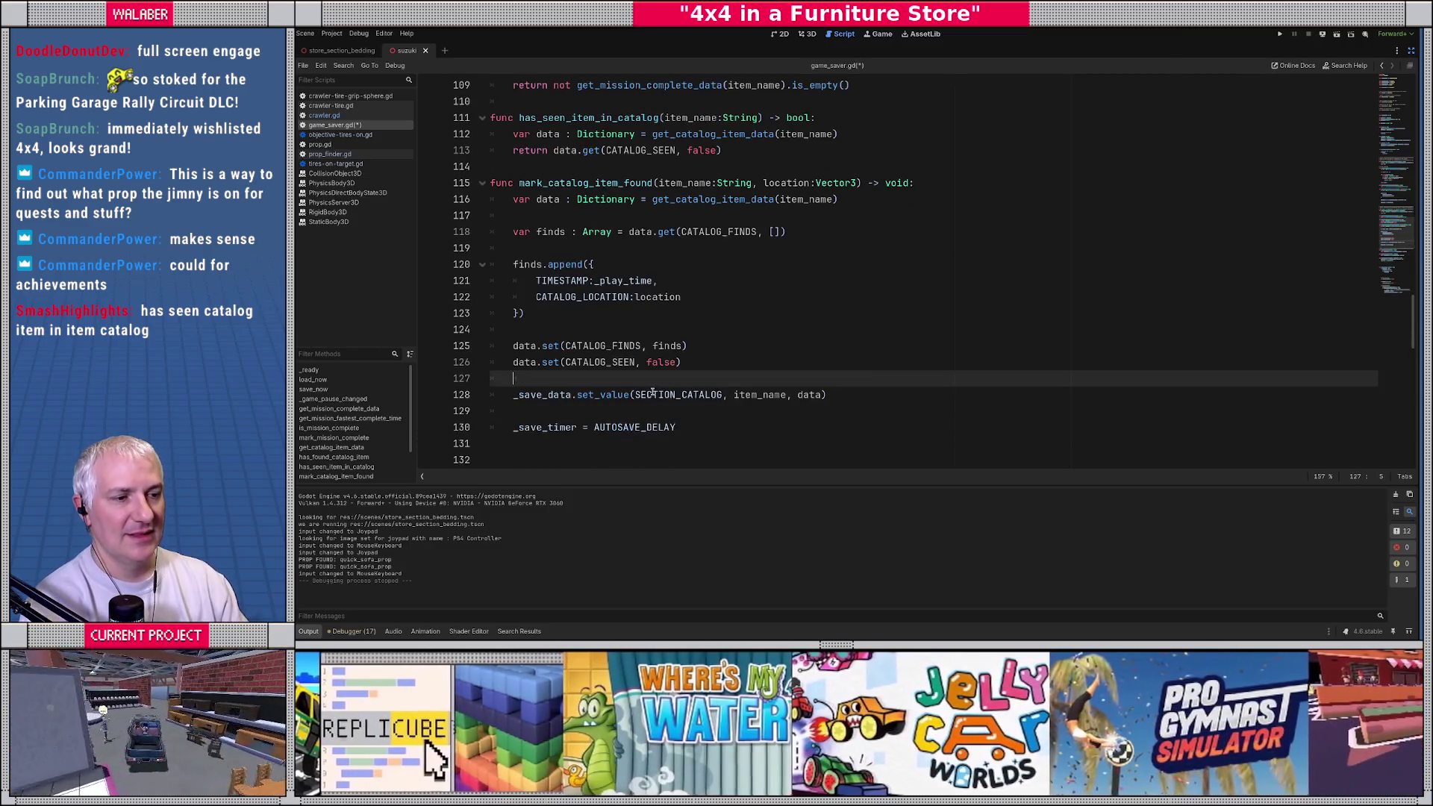
double_click(799, 396)
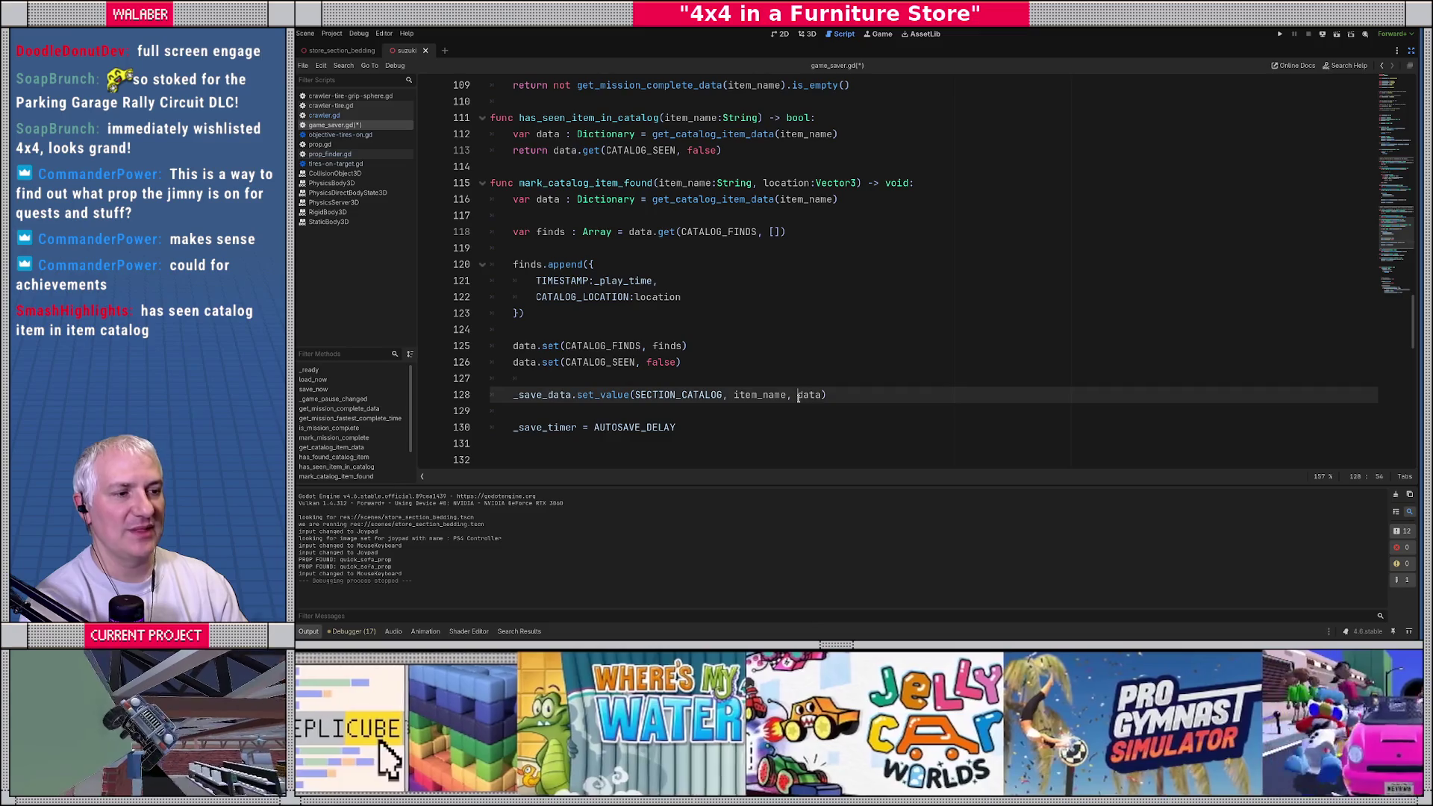
left_click(600, 414)
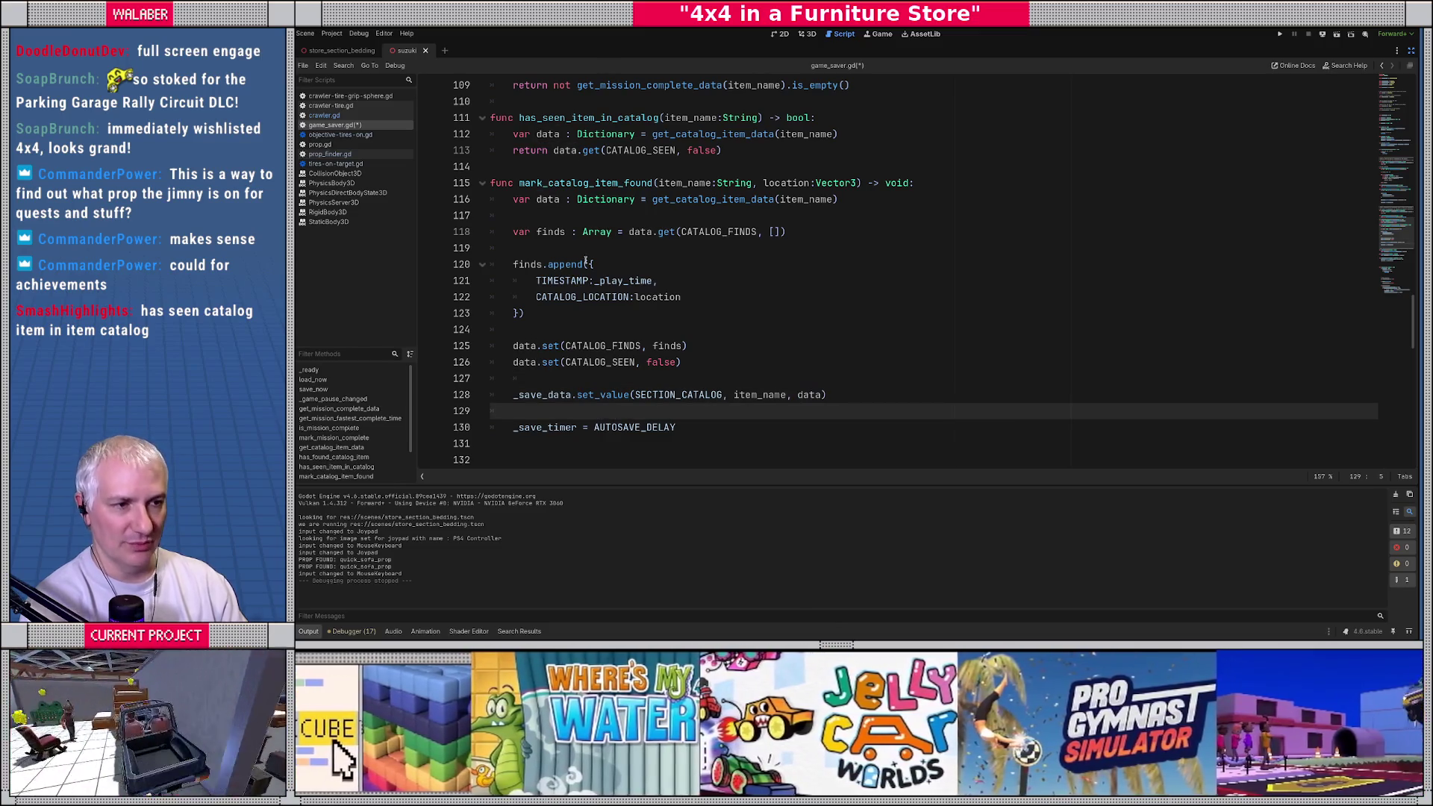
scroll(586, 261, "down", 1)
left_click(519, 395)
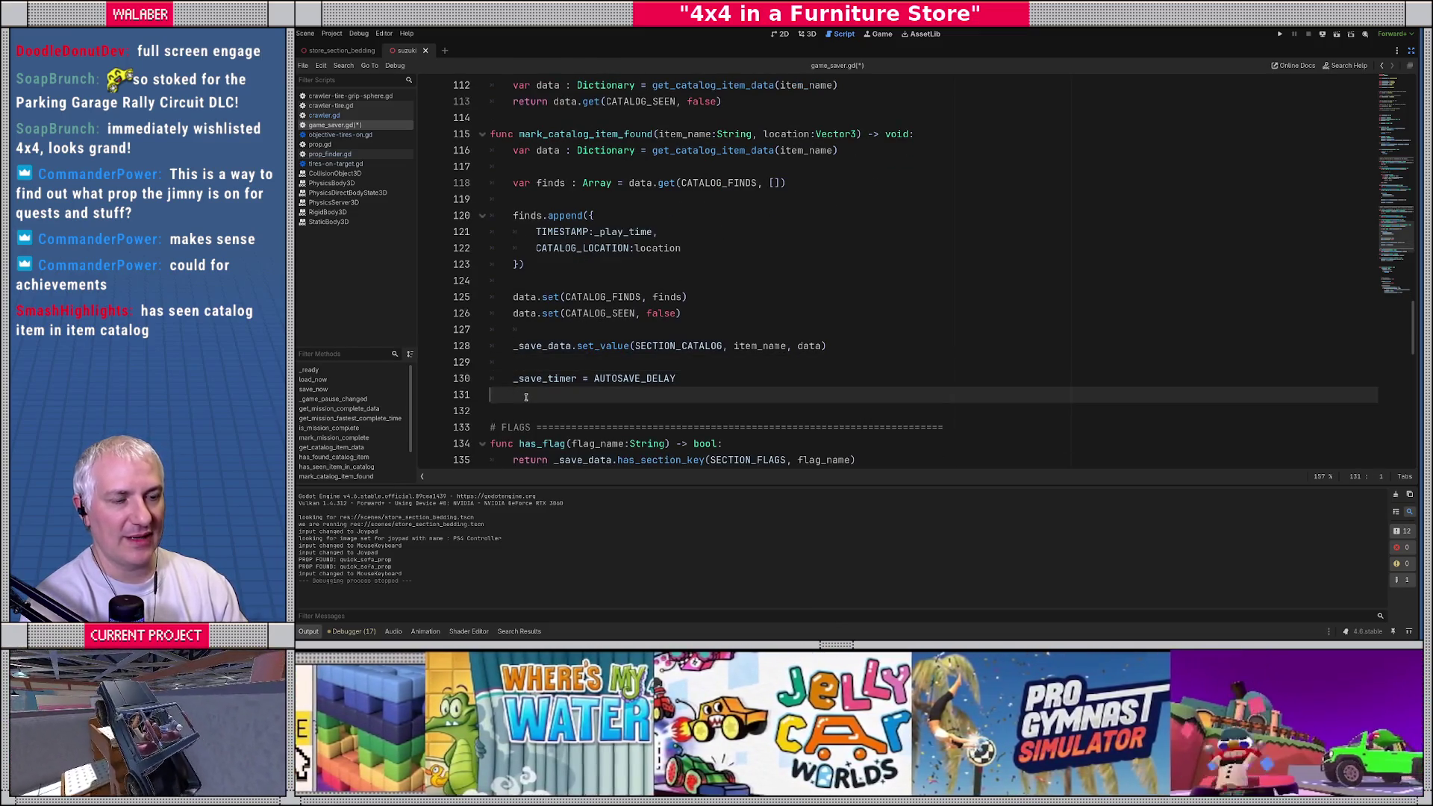
Step: Declare func mark_item_seen_in_catalog(item_name:String) -> void below mark_catalog_item_found
key("Return")
type("func mark_i")
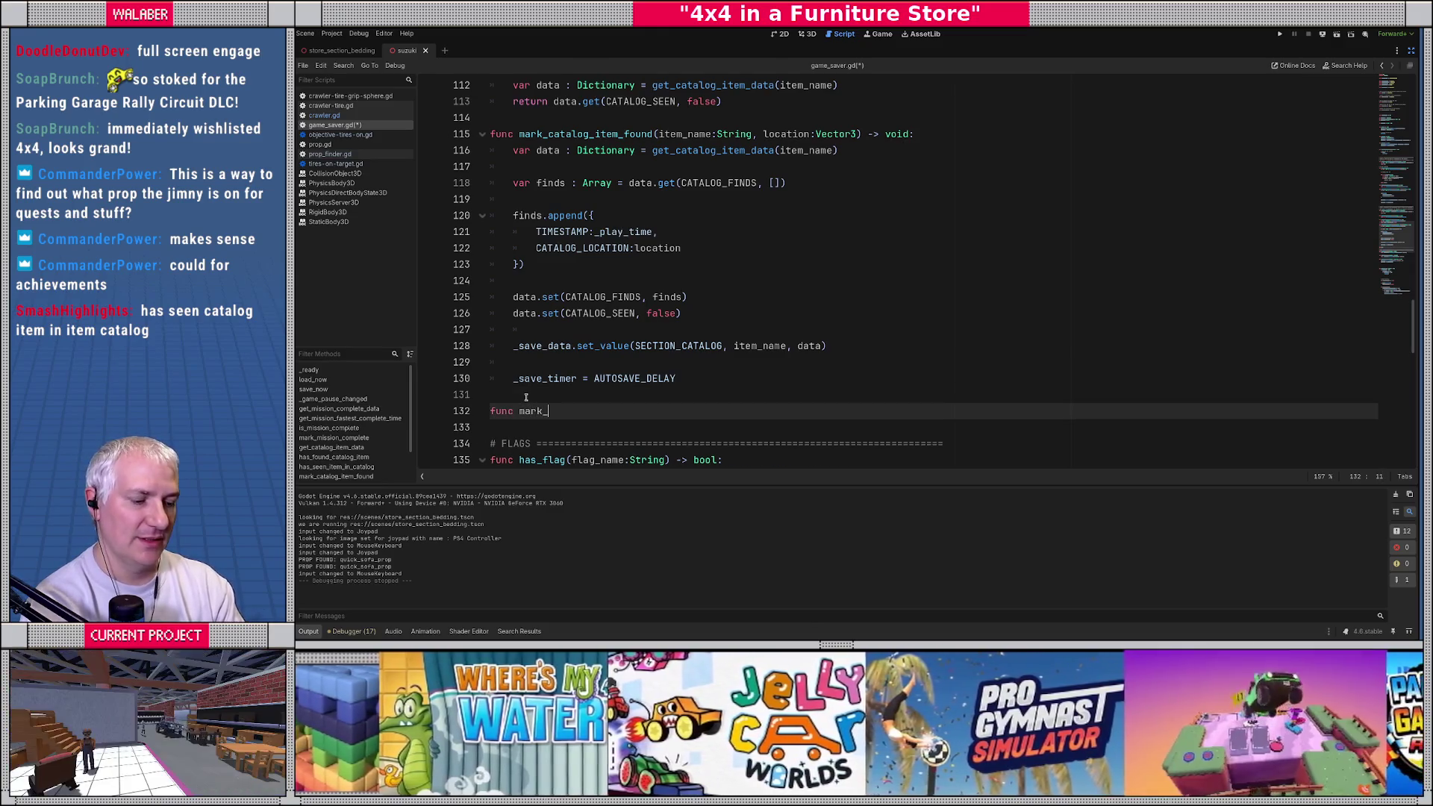
type("tem_seen")
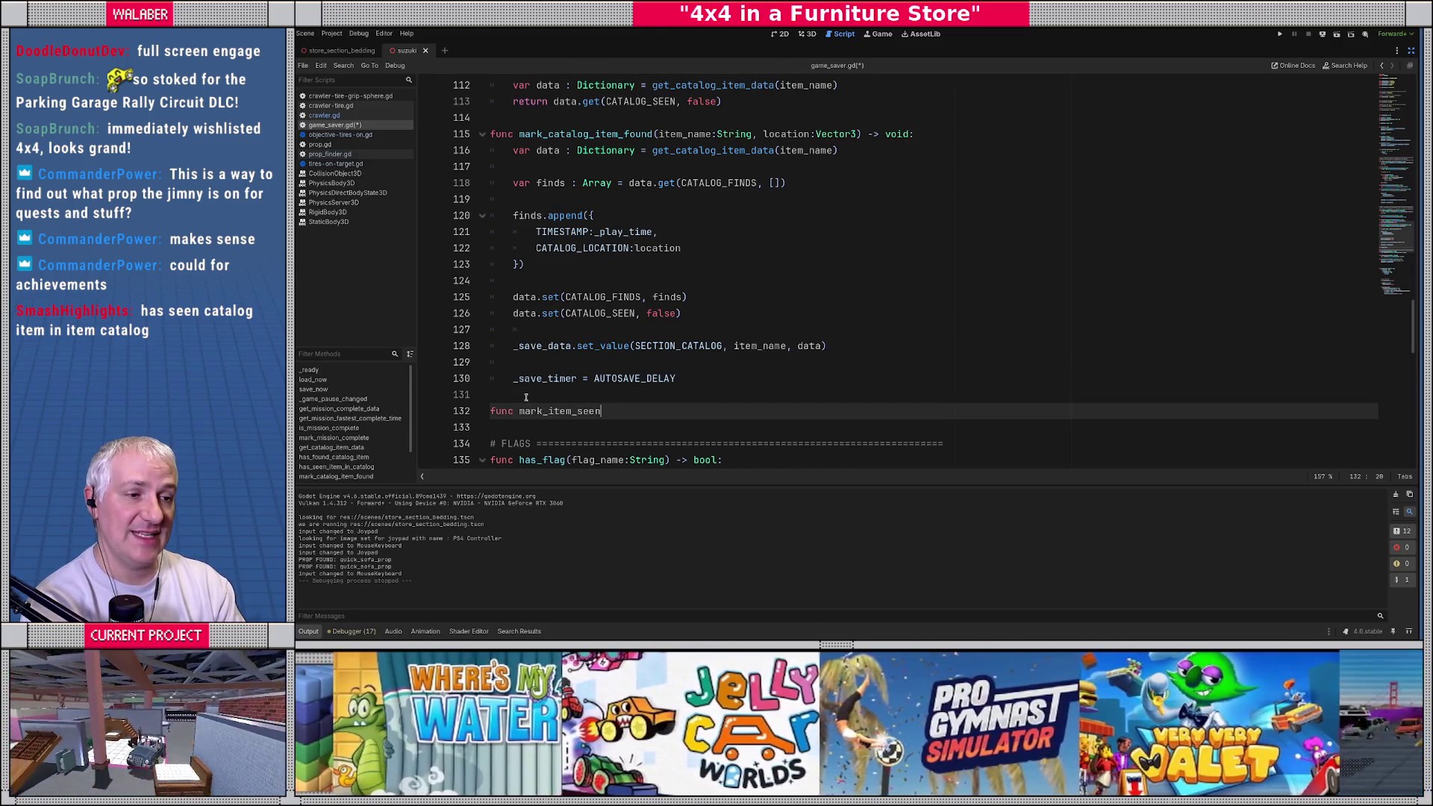
type("_in_catalog")
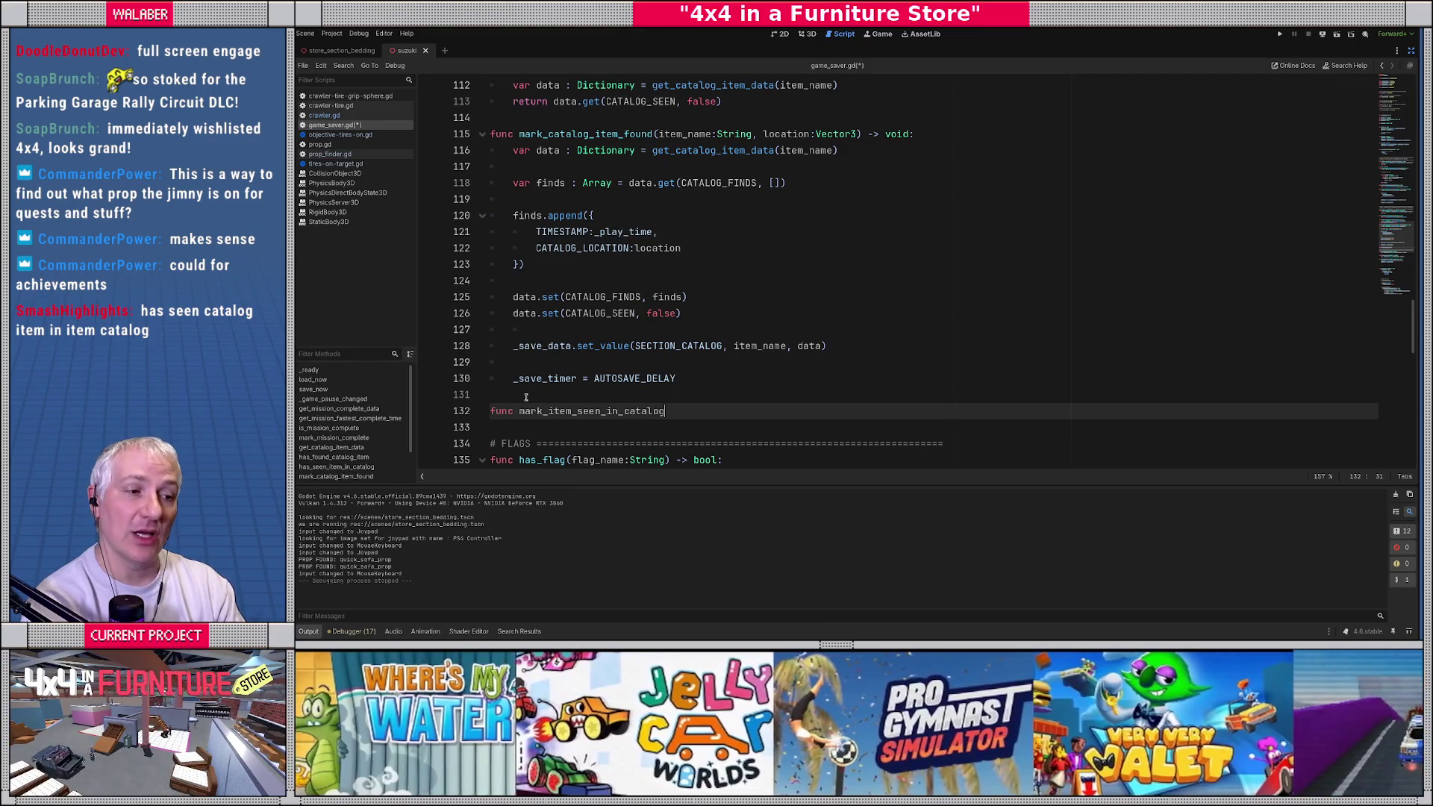
type("(item_name:S")
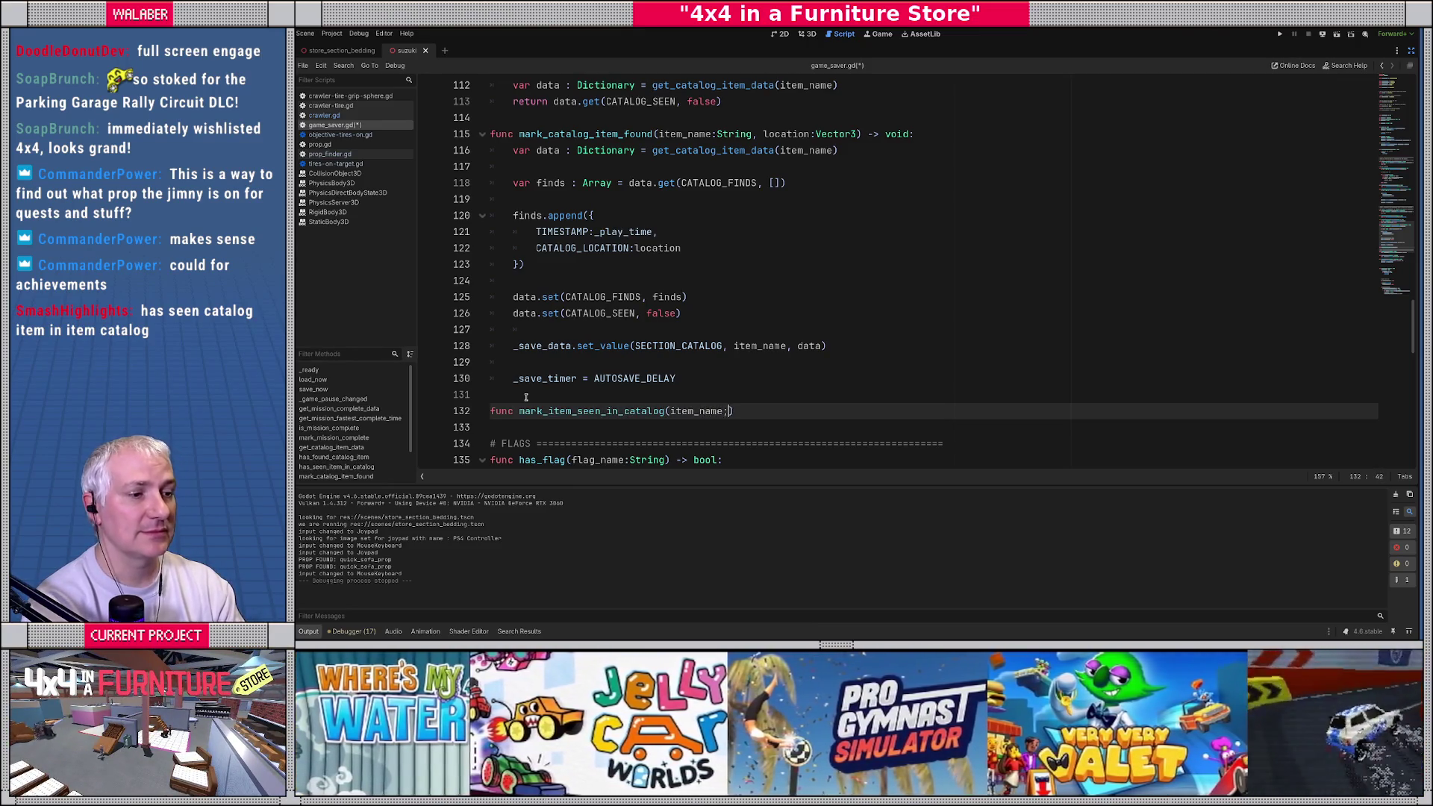
type("tring,")
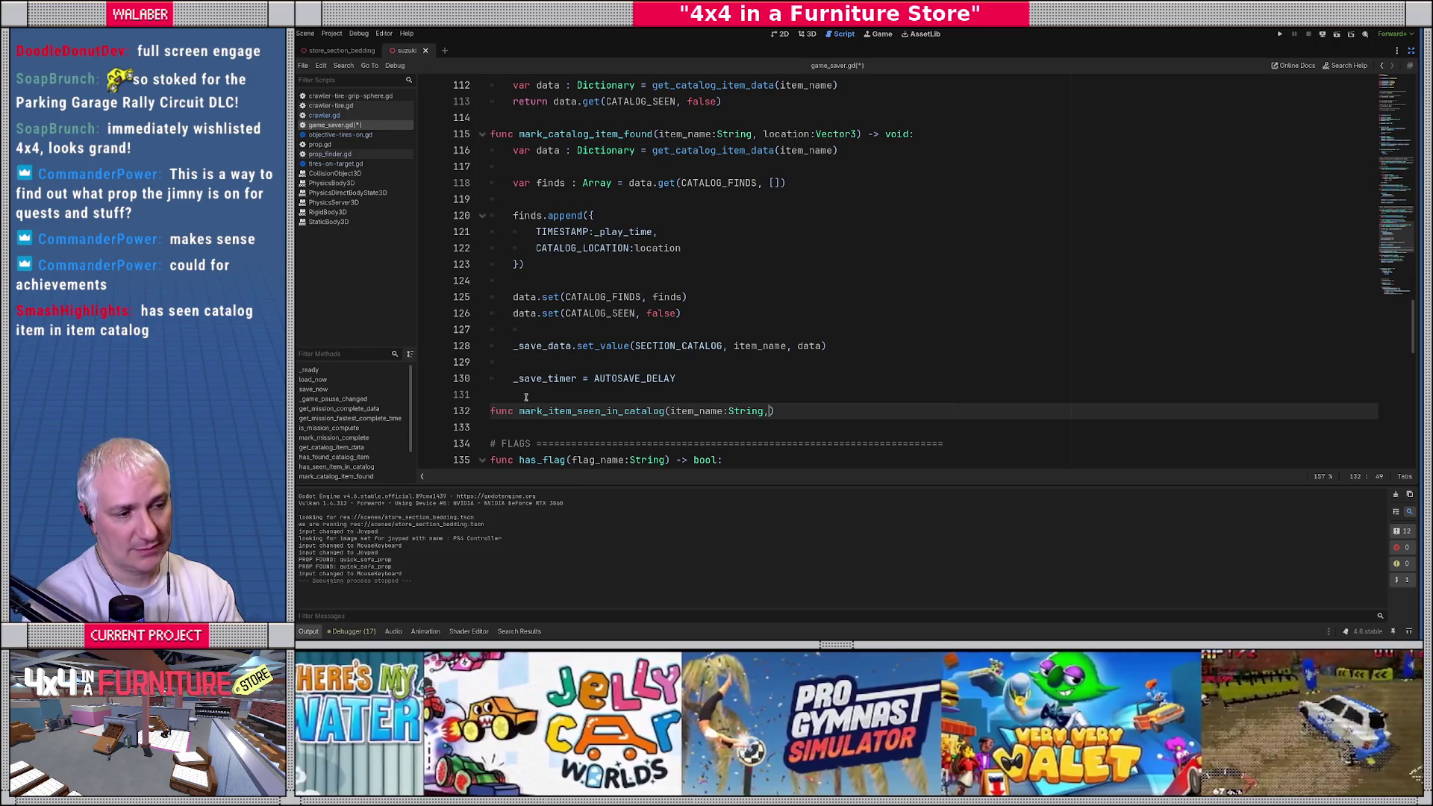
key("BackSpace")
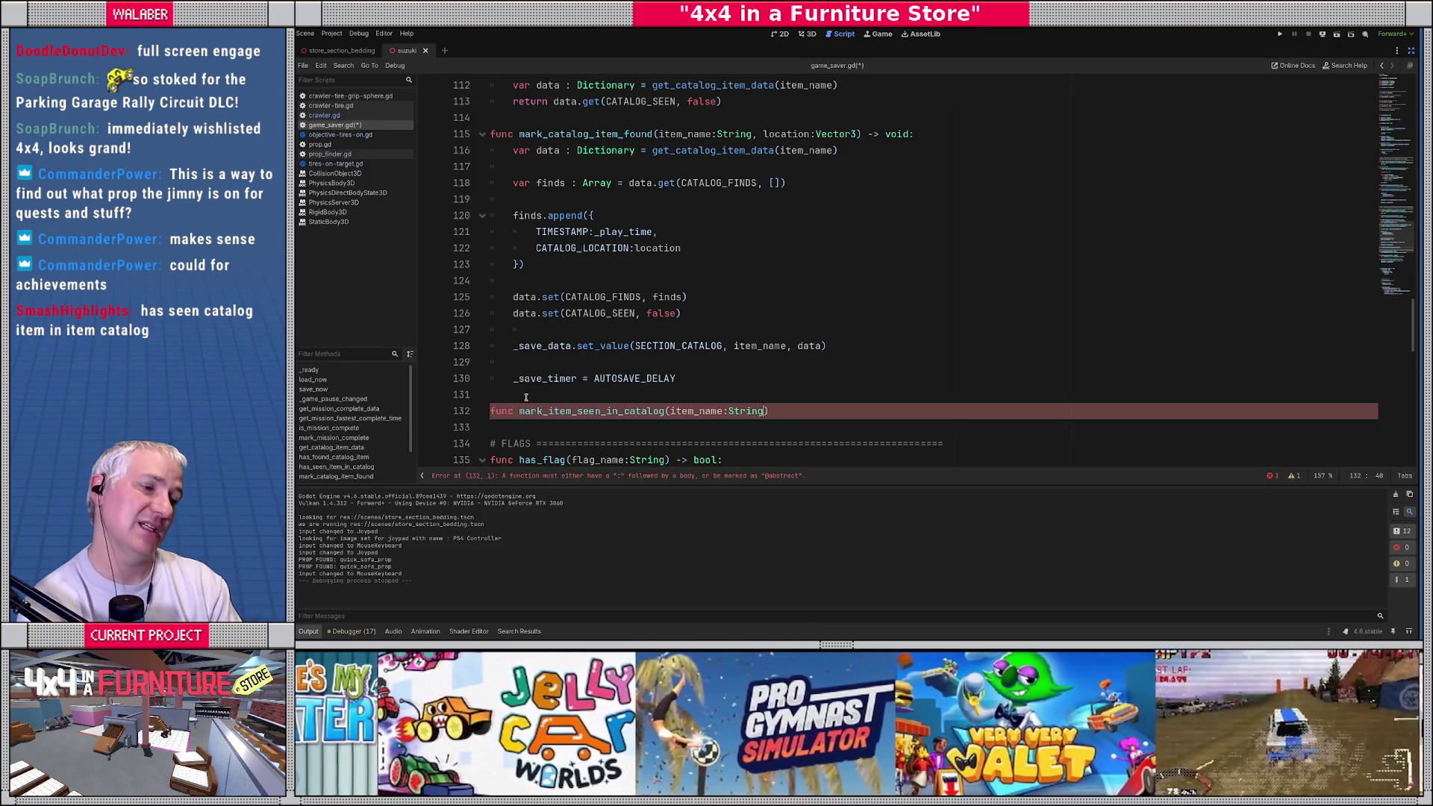
type(") -> void:")
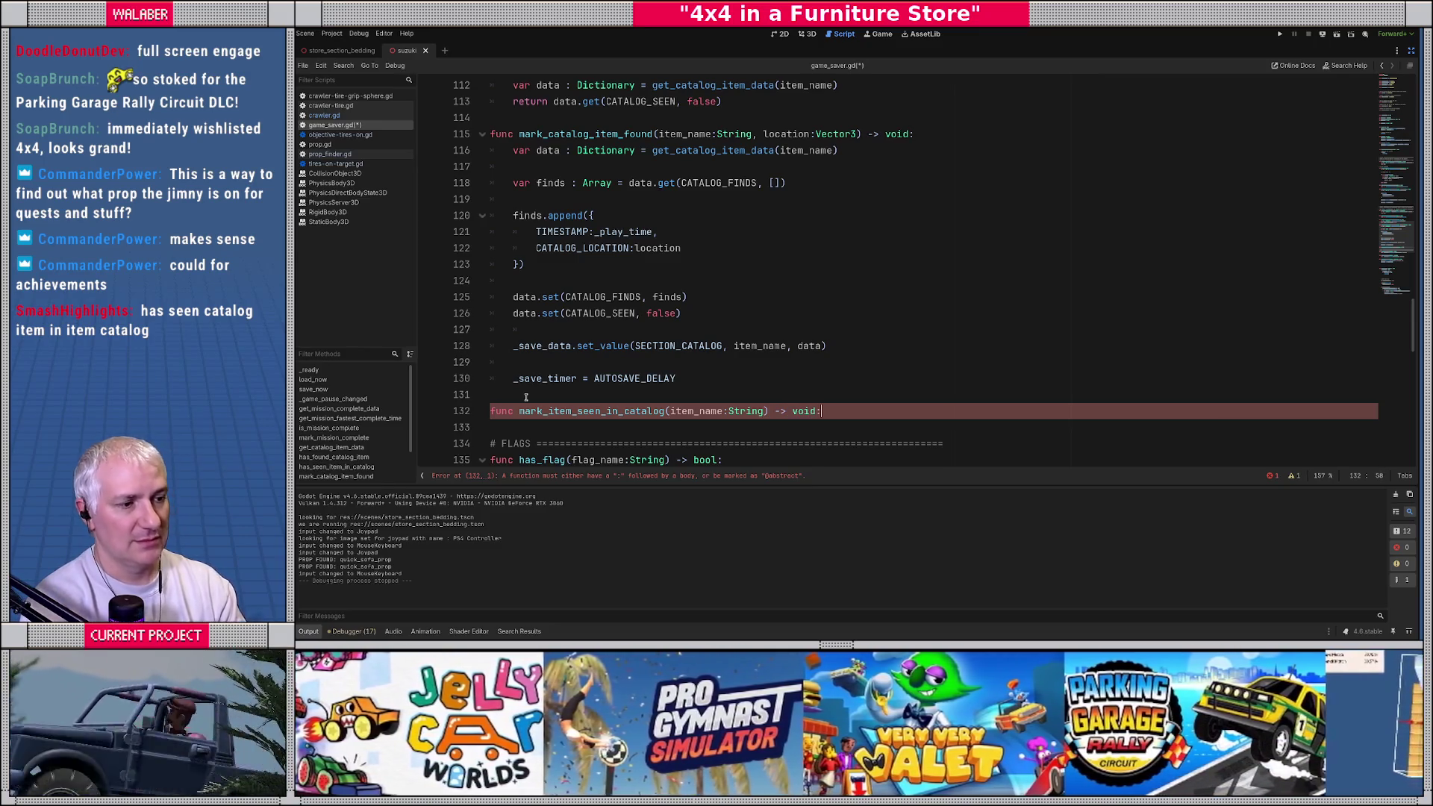
key("Return")
Step: Fetch var data : Dictionary = get_catalog_item_data(item_name) and set CATALOG_SEEN to true
type("var data : Dic")
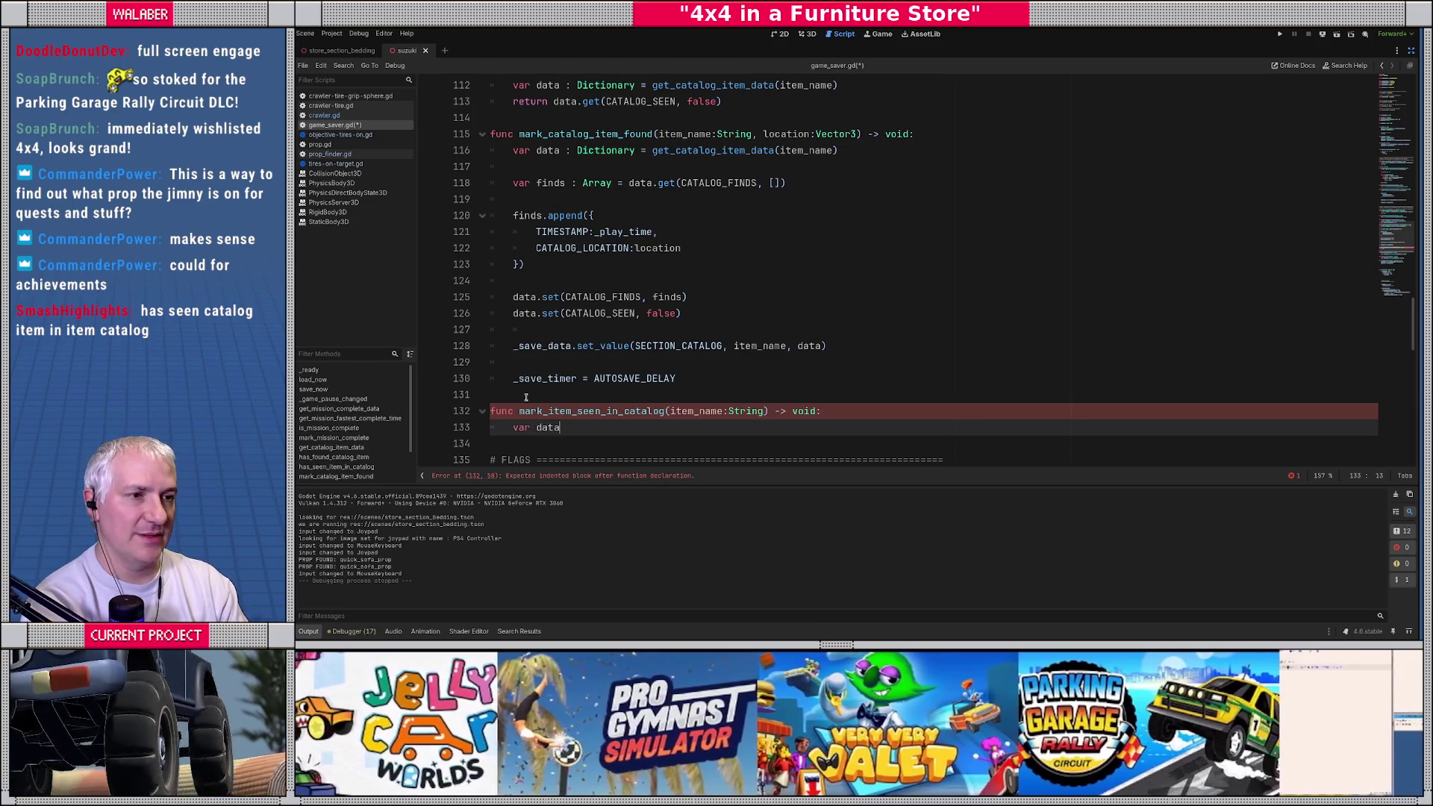
key("Return")
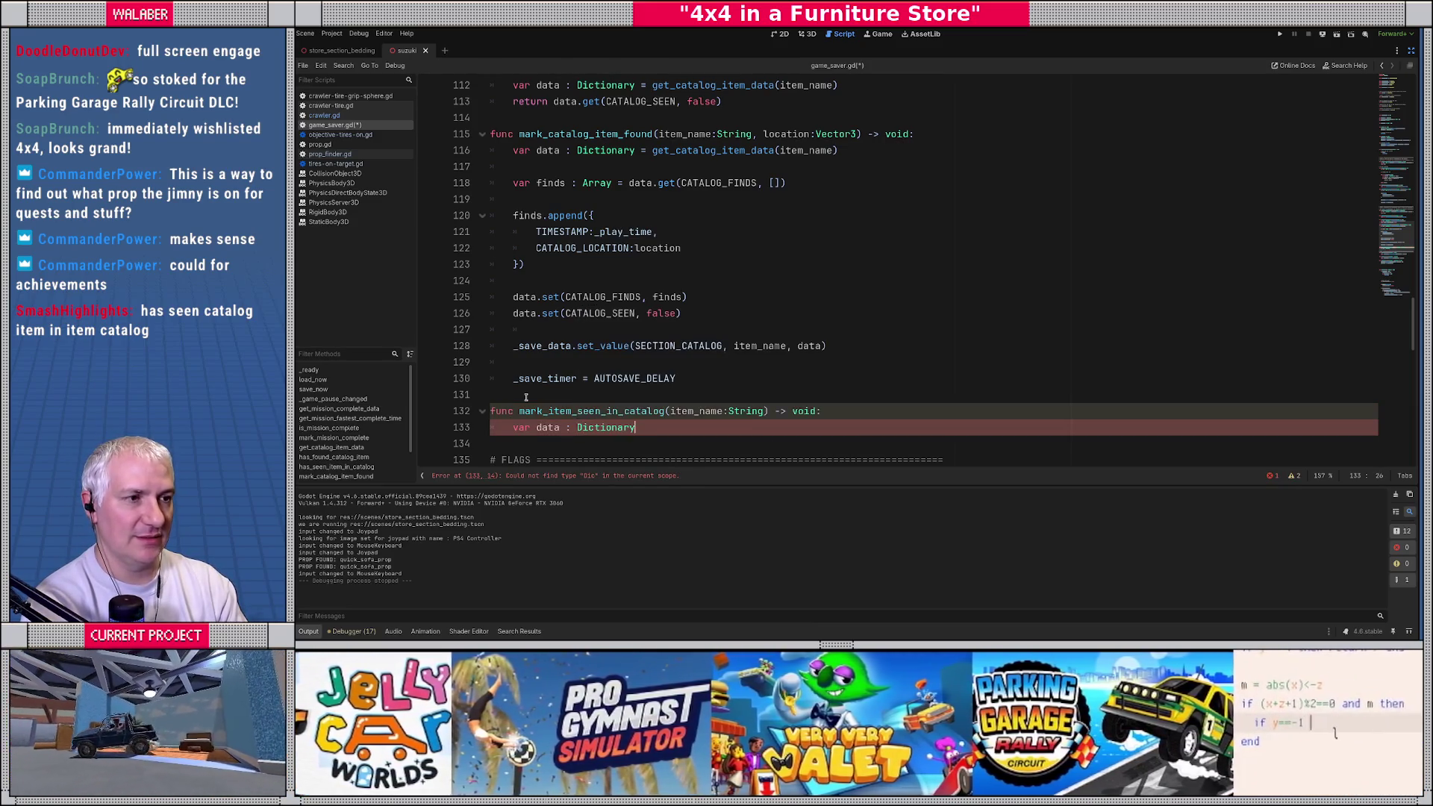
type(" = get_catalog_item_data(")
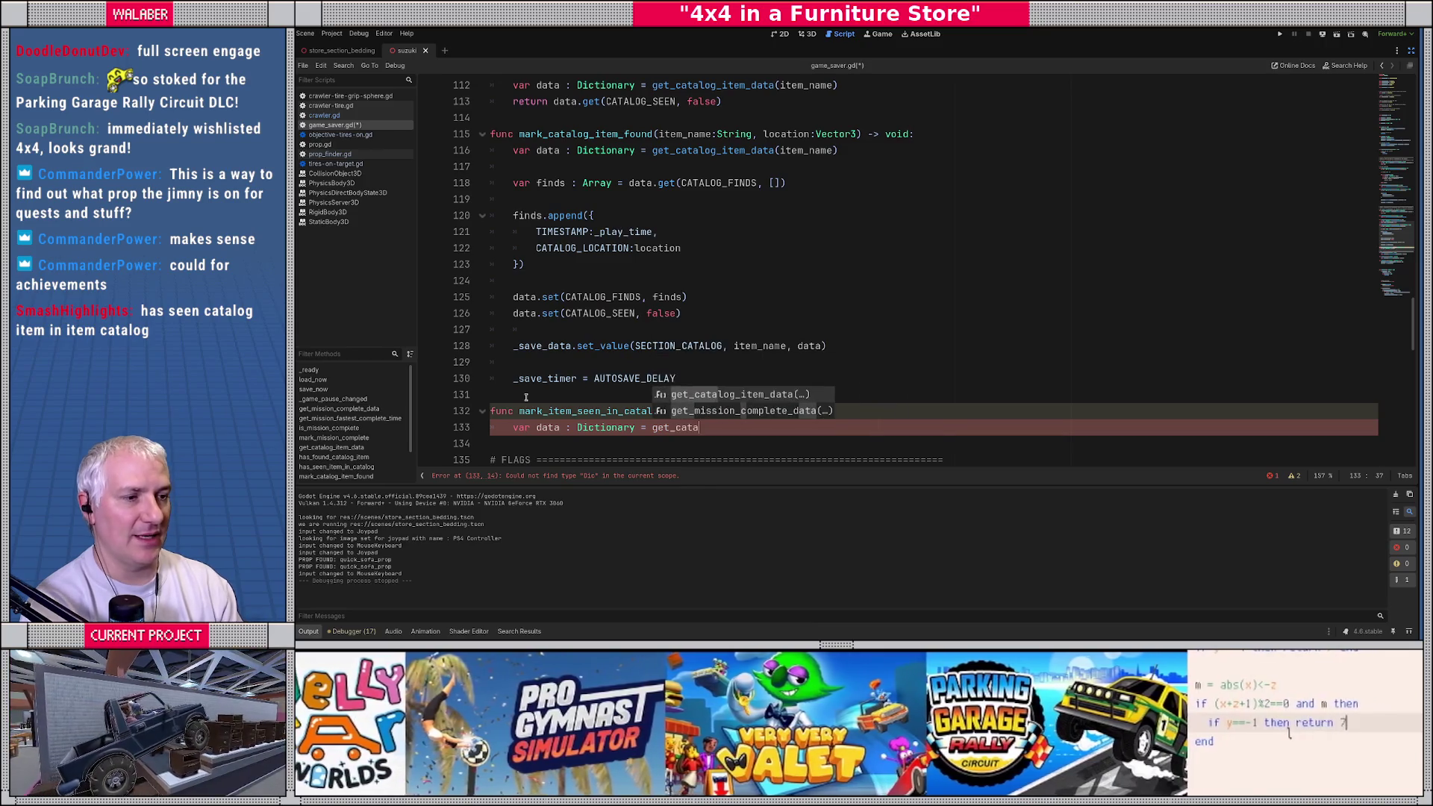
key("Return")
type("item_name)")
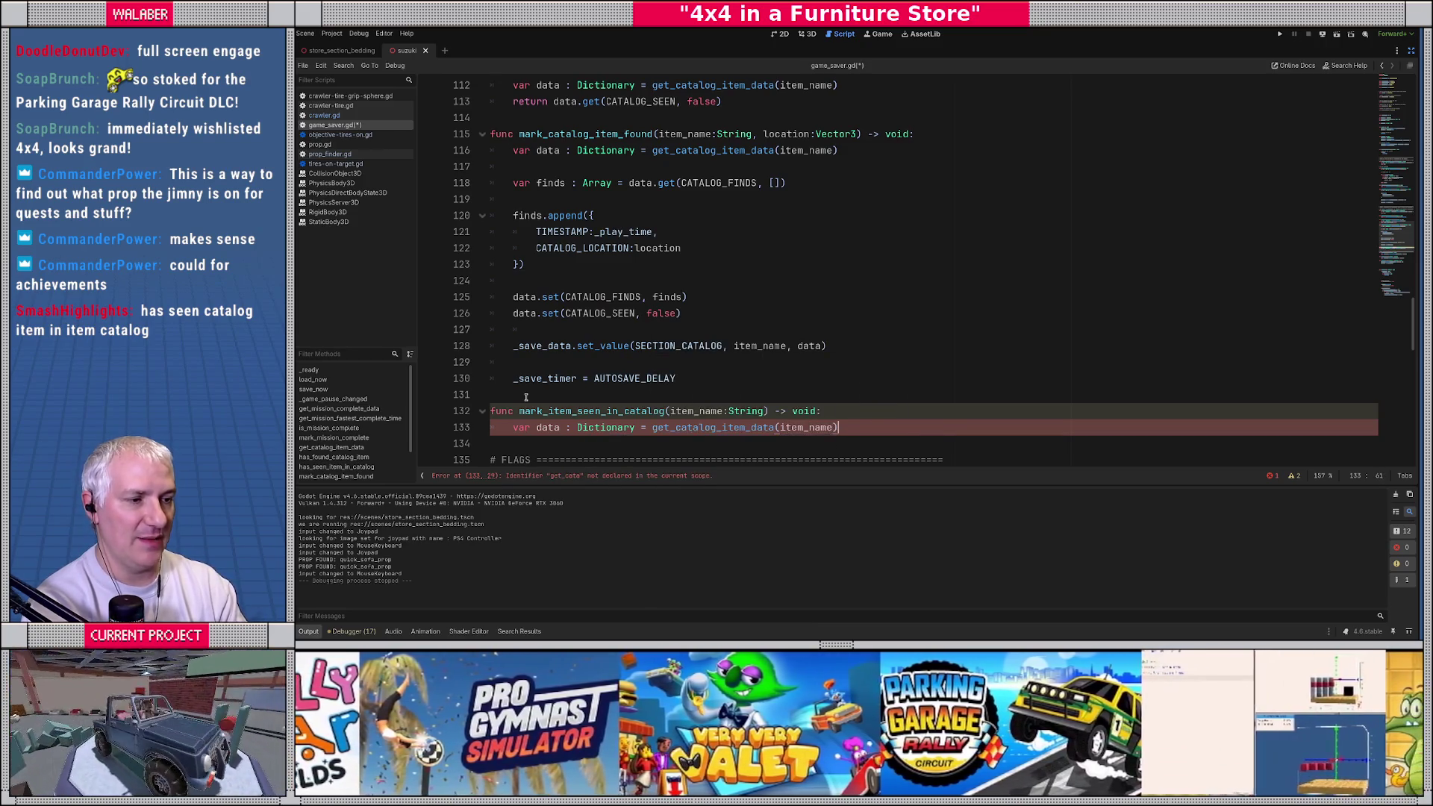
key("Return")
type("data.set(CAT")
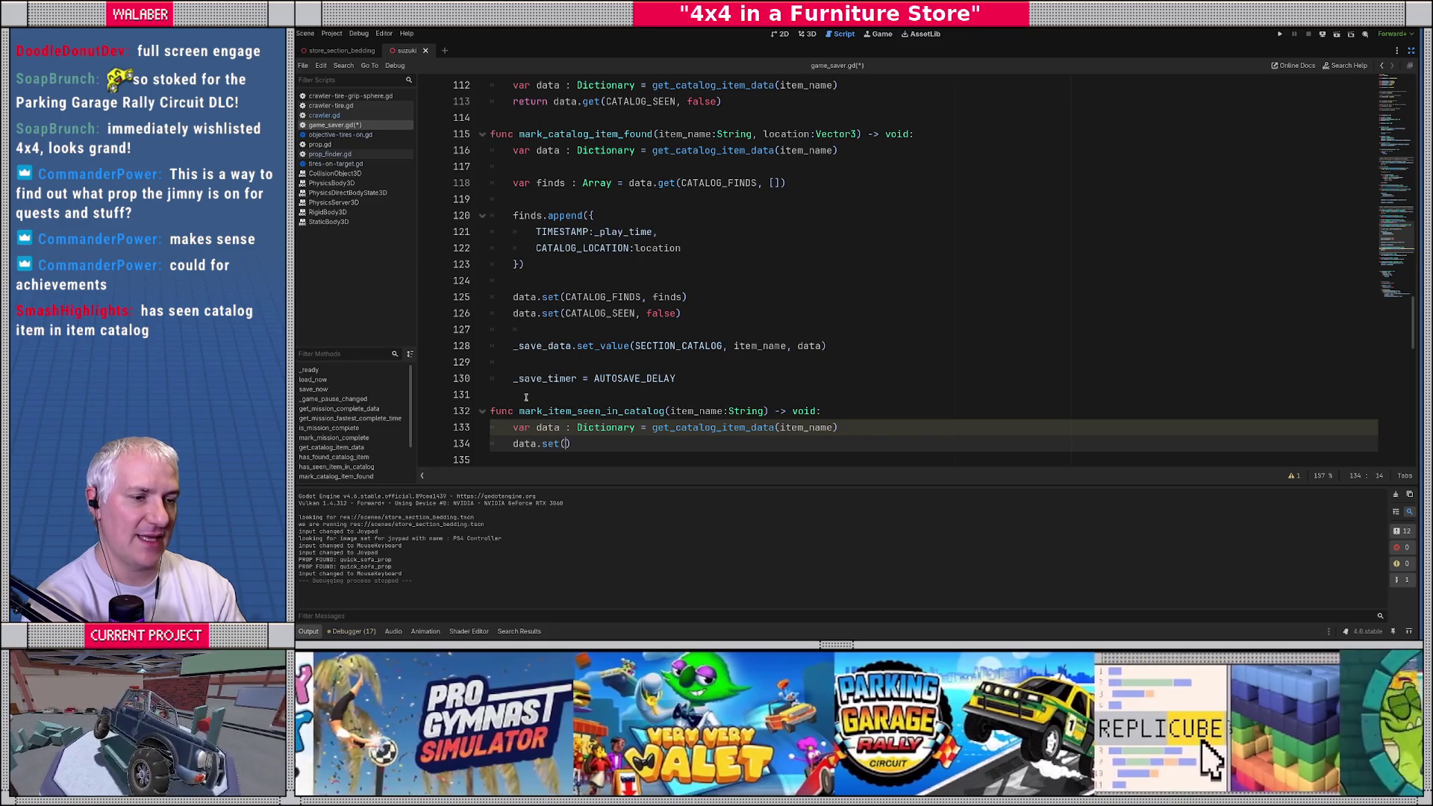
type("ALOG_S")
key("Return")
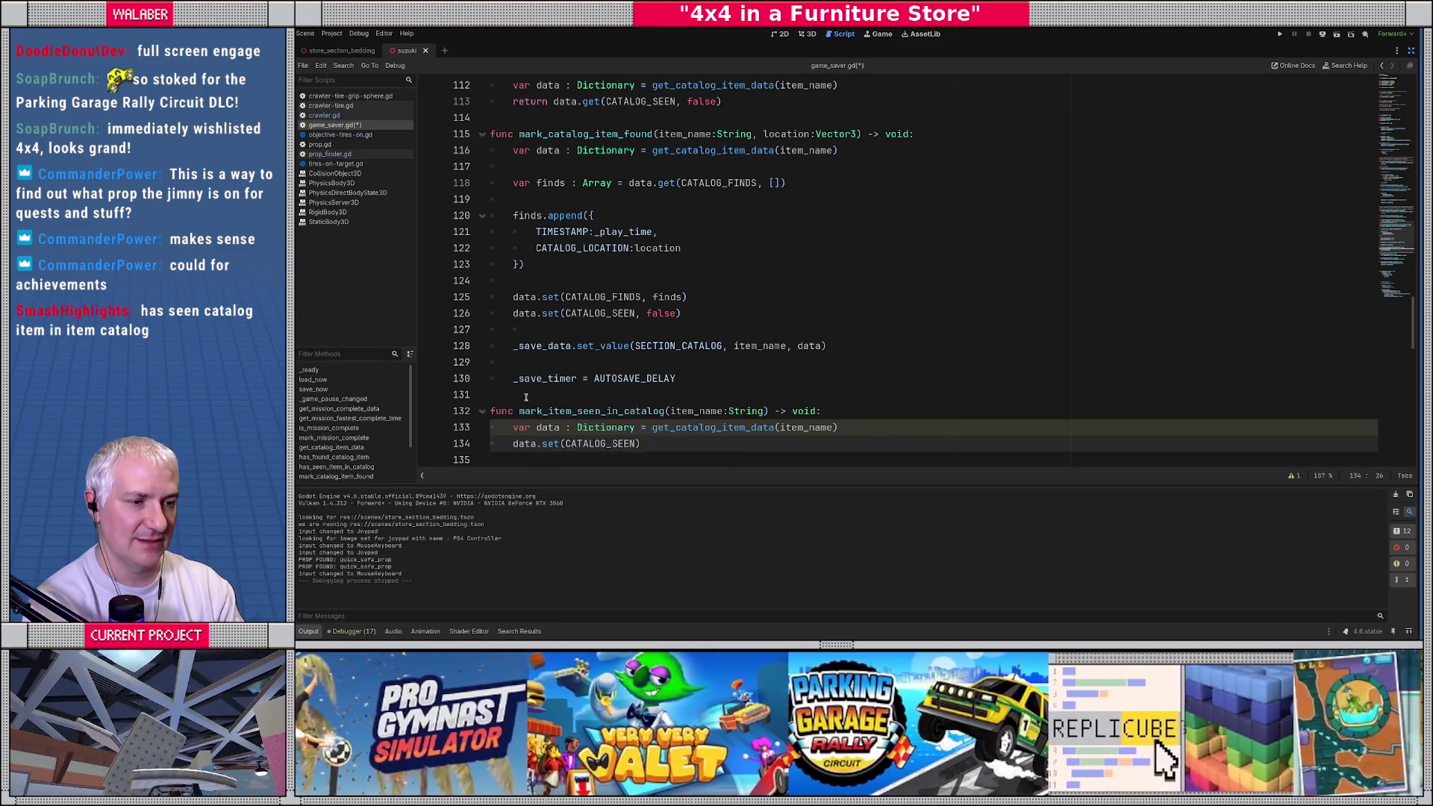
type(", true)")
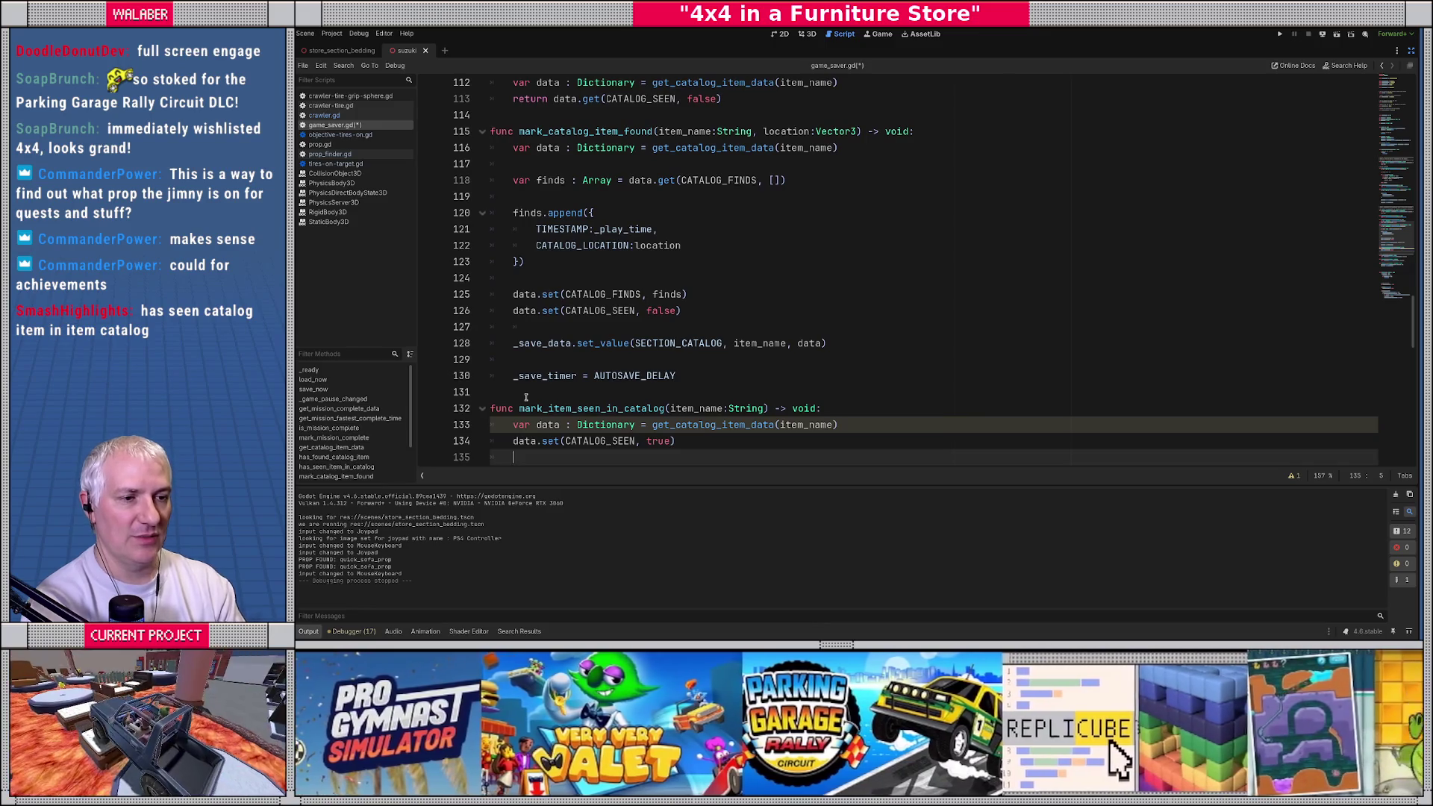
Step: Save the entry with _save_data.set_value(SECTION_CATALOG, item_name, data)
key("Return")
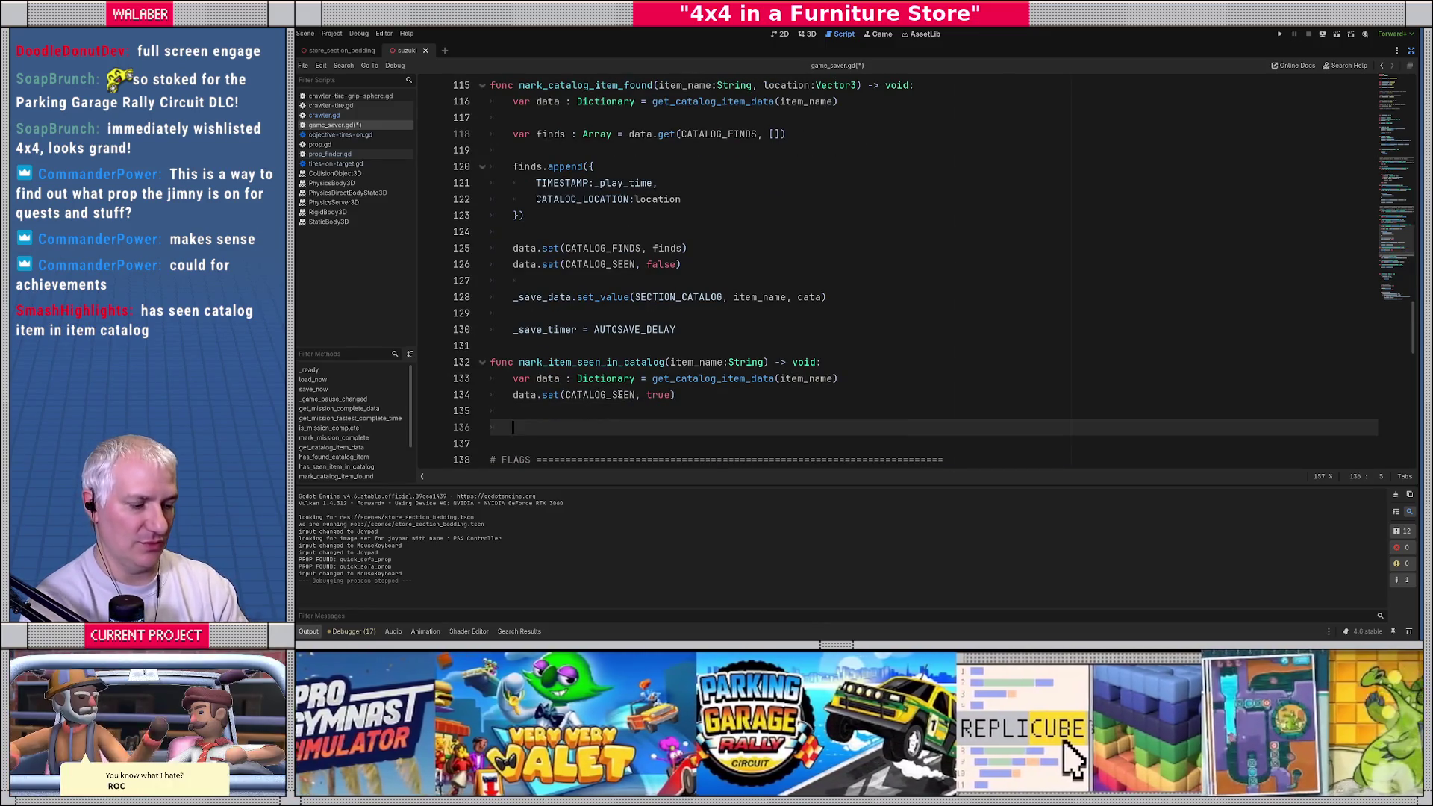
type("_s")
key("Return")
type(".set_vale")
key("Return")
type("SECTI")
type("ON_CATAL")
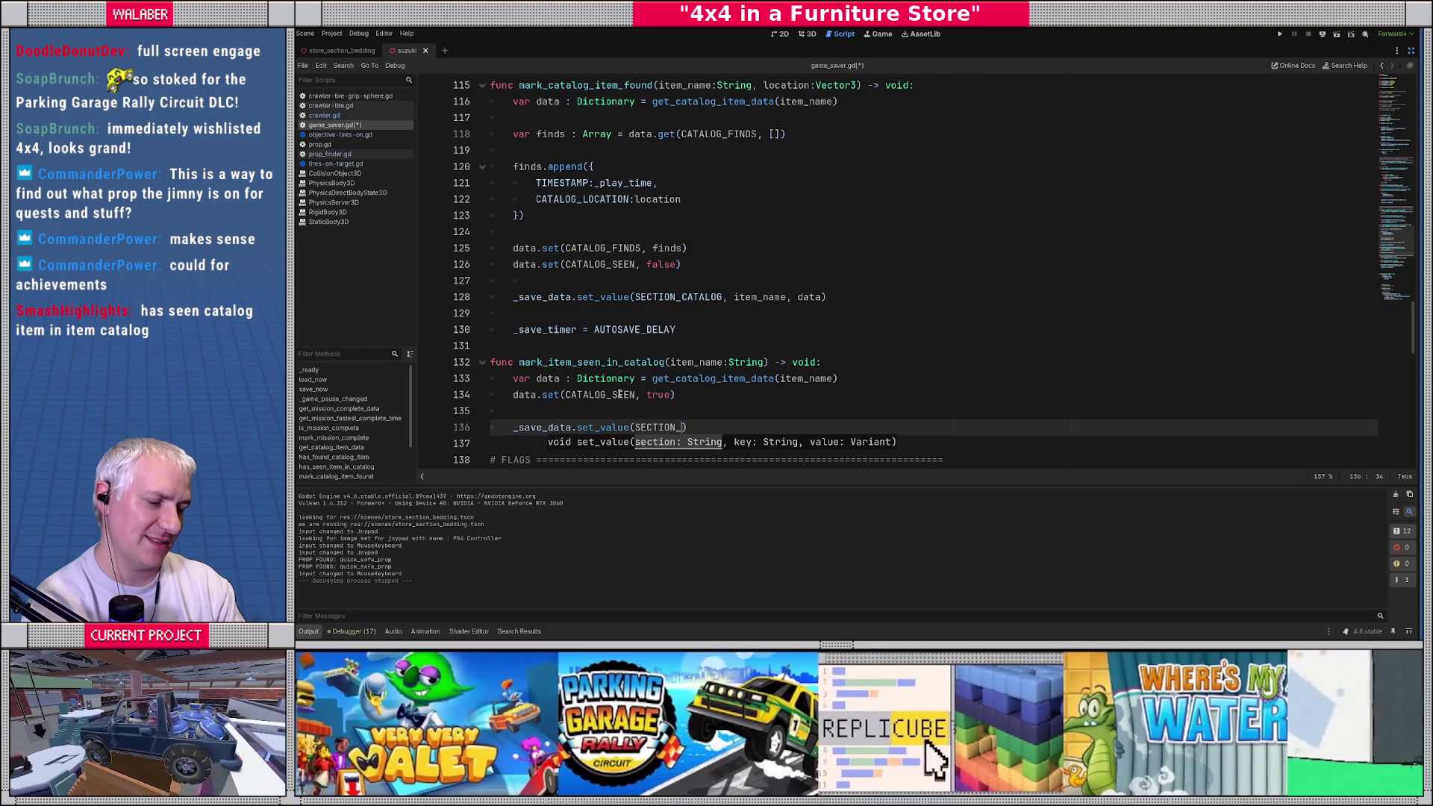
key("Return")
type(",")
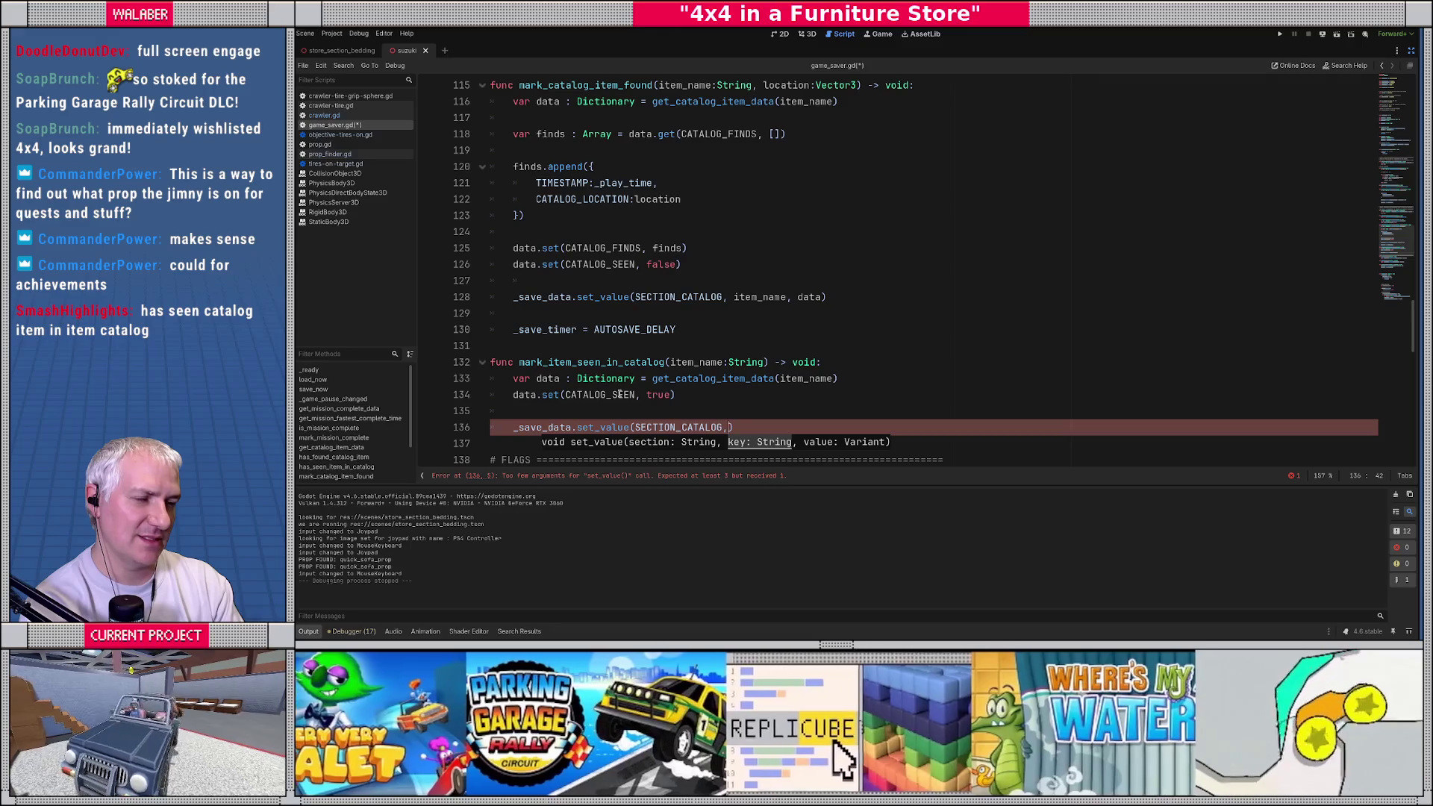
type(" item_name")
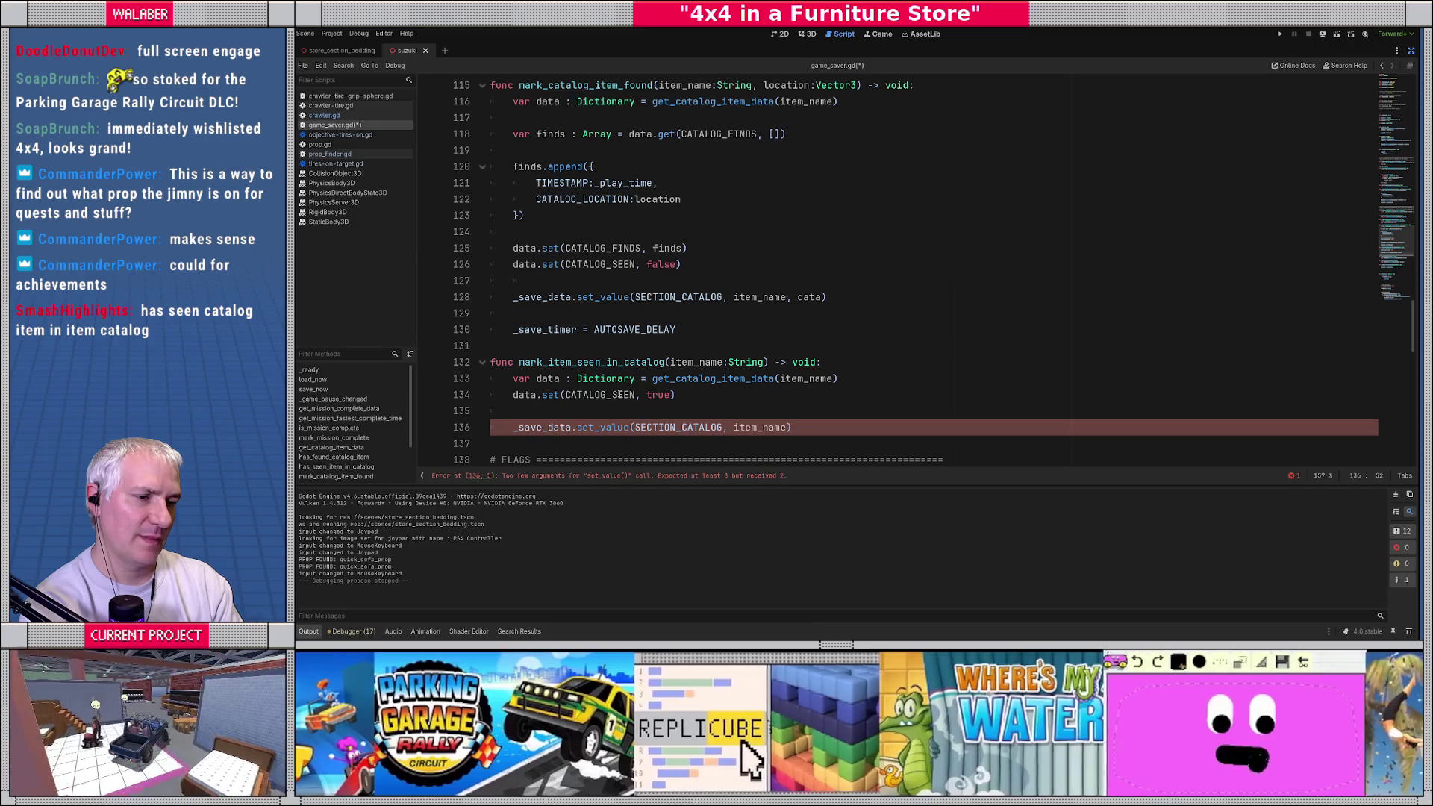
type(", data)")
Step: Reset _save_timer to AUTOSAVE_DELAY and save game_saver.gd
key("Return")
key("Return")
type("_save_tier")
key("BackSpace")
key("BackSpace")
type("mer = AUT")
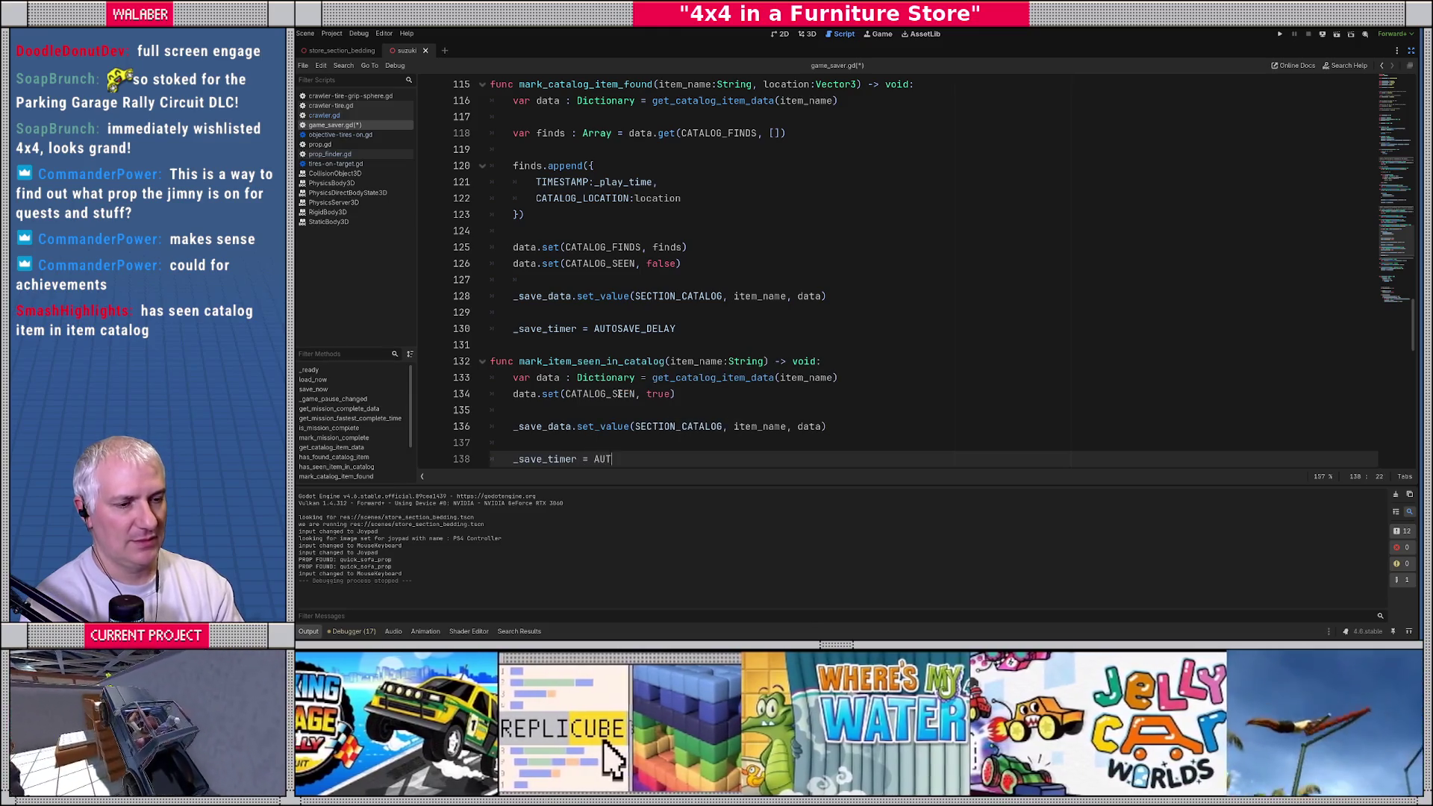
type("O")
key("Return")
key("Return")
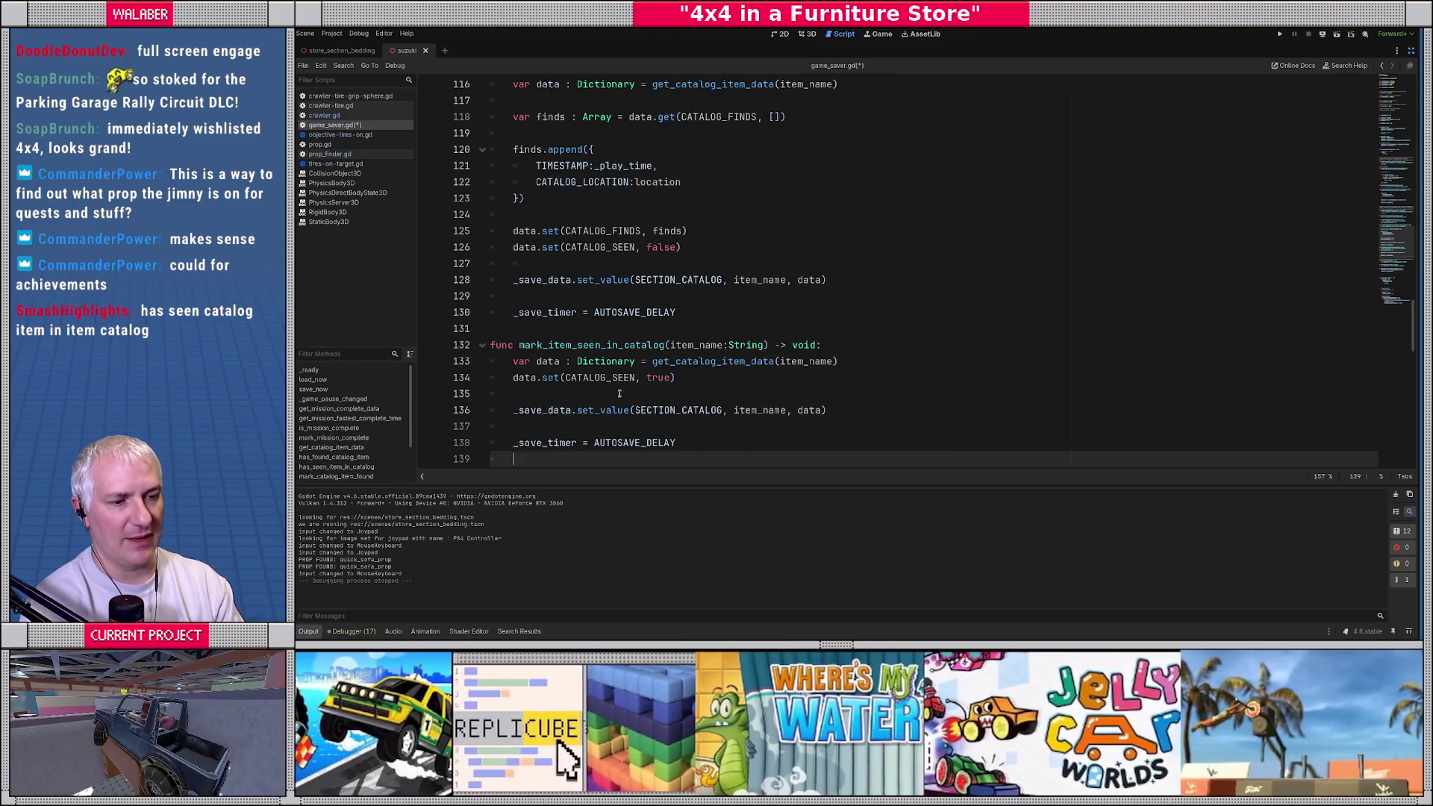
key("BackSpace")
key("Return")
key("Return")
key("ctrl+s")
scroll(736, 265, "down", 3)
key("Up")
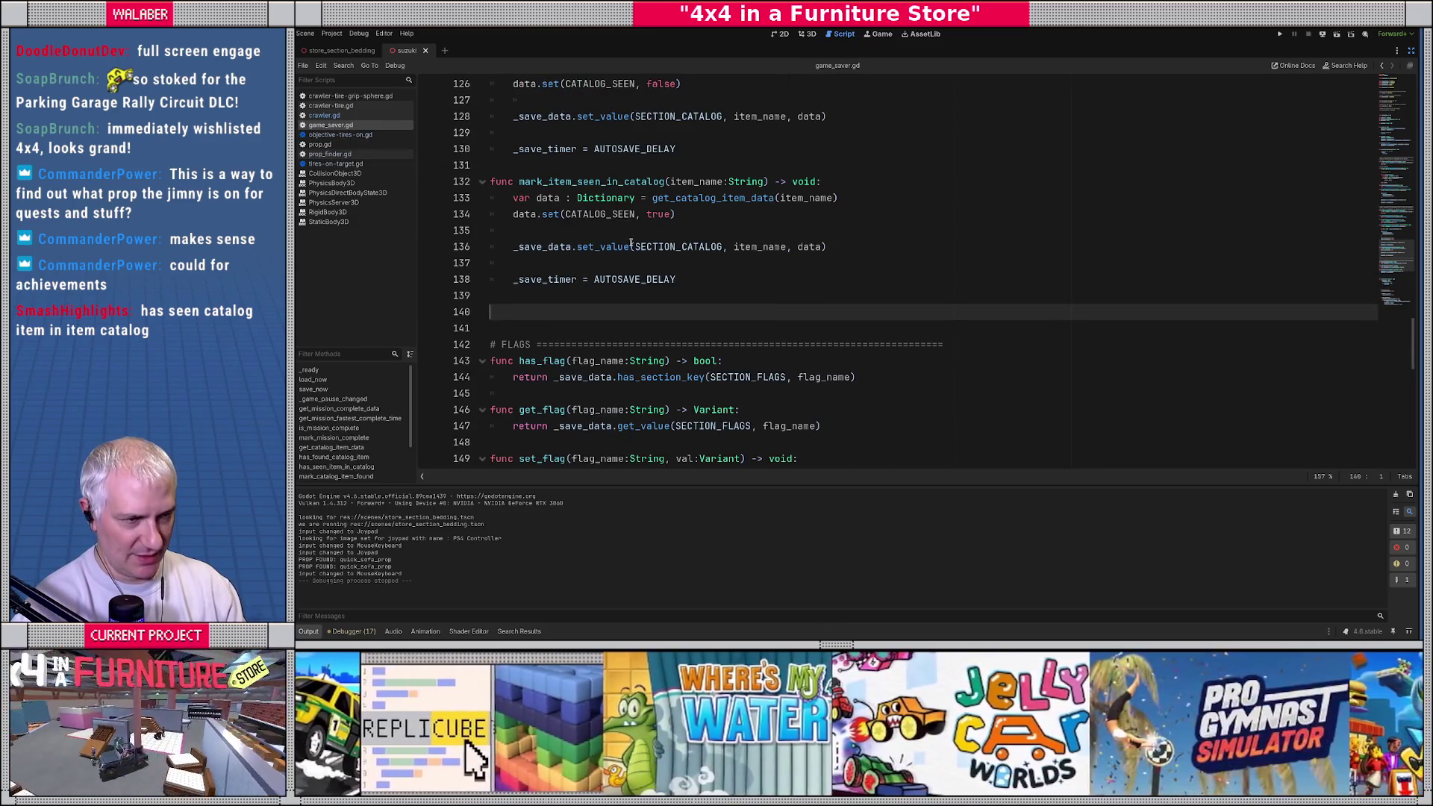
left_click(631, 247)
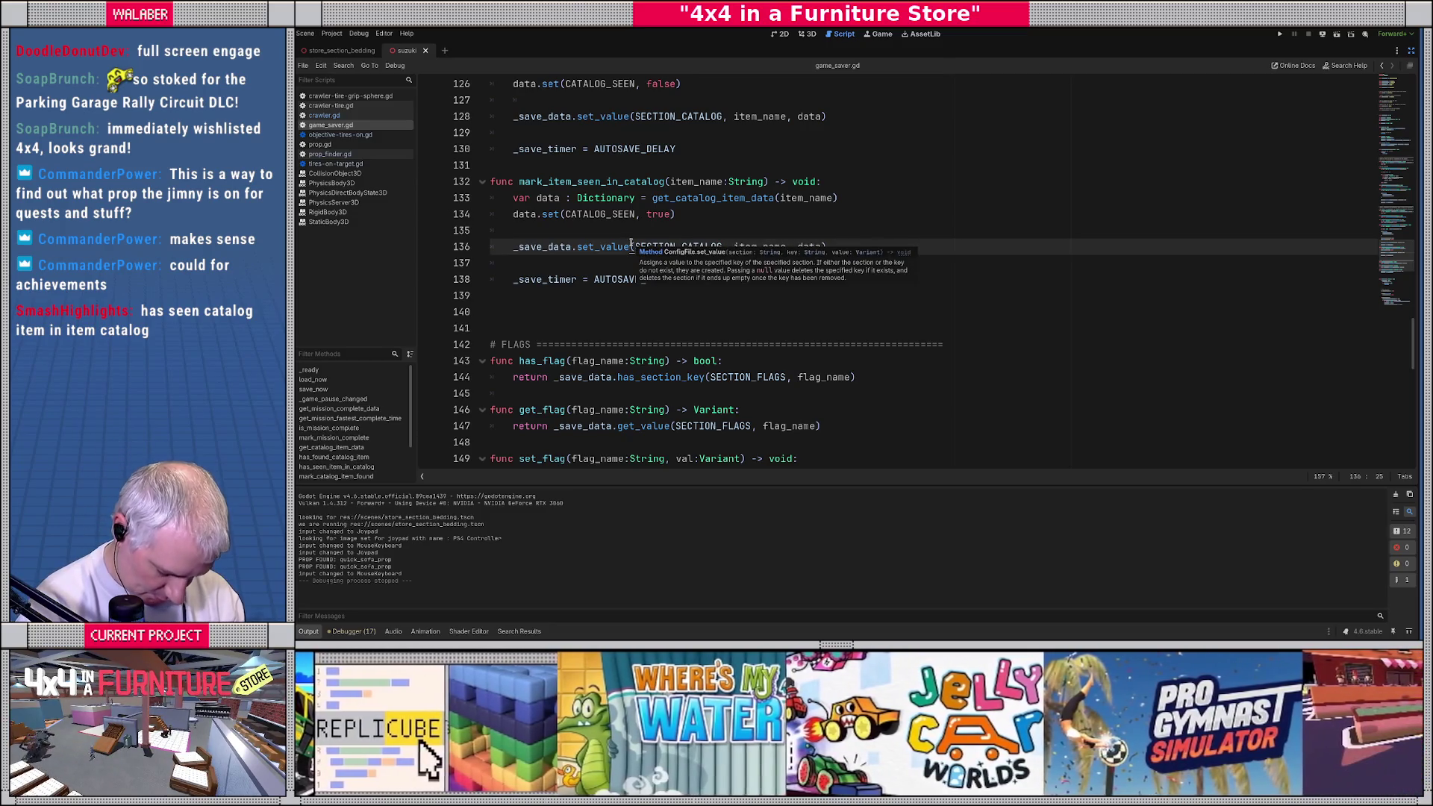
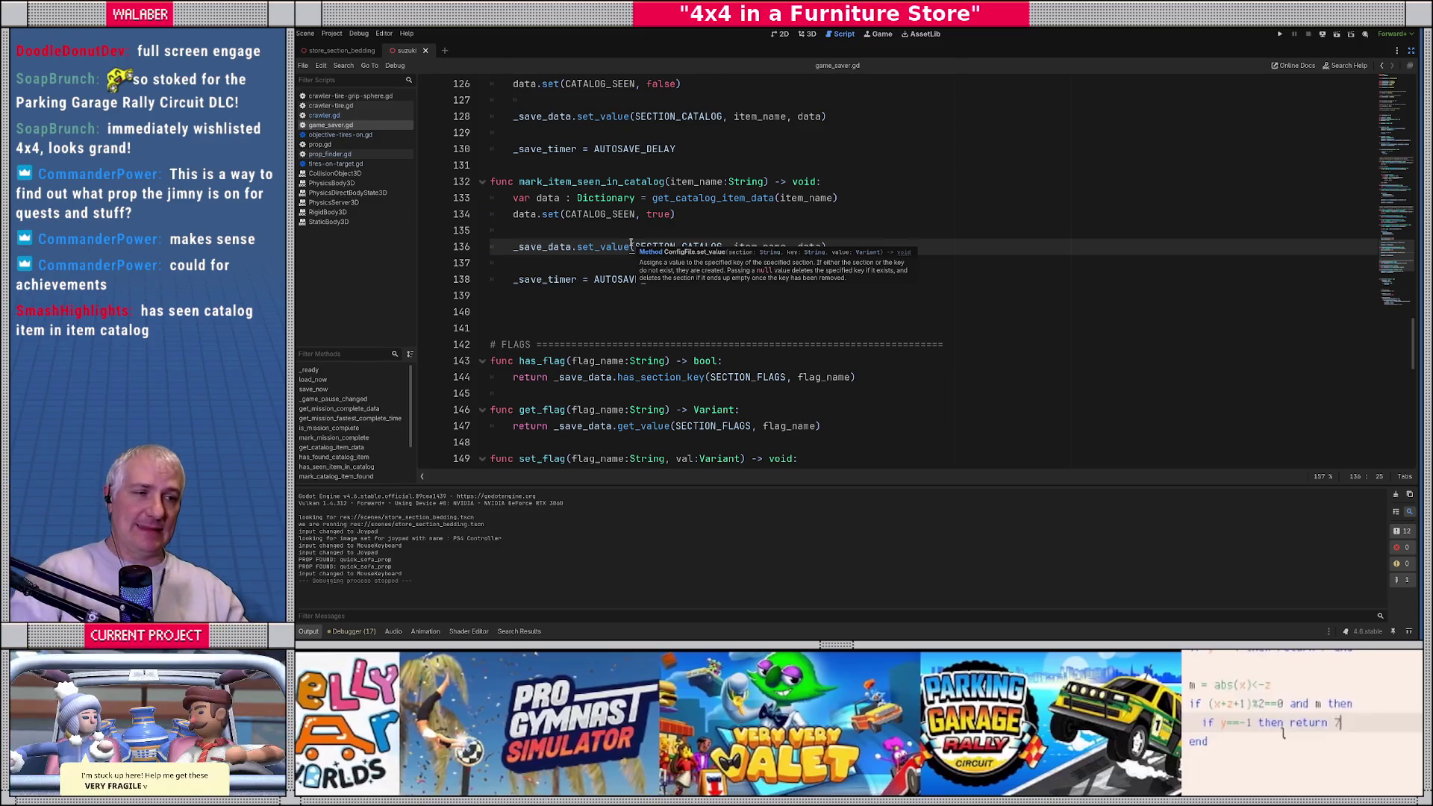
Step: Open game-context.gd by searching 'gamecon' in the script quick-open
left_click(629, 233)
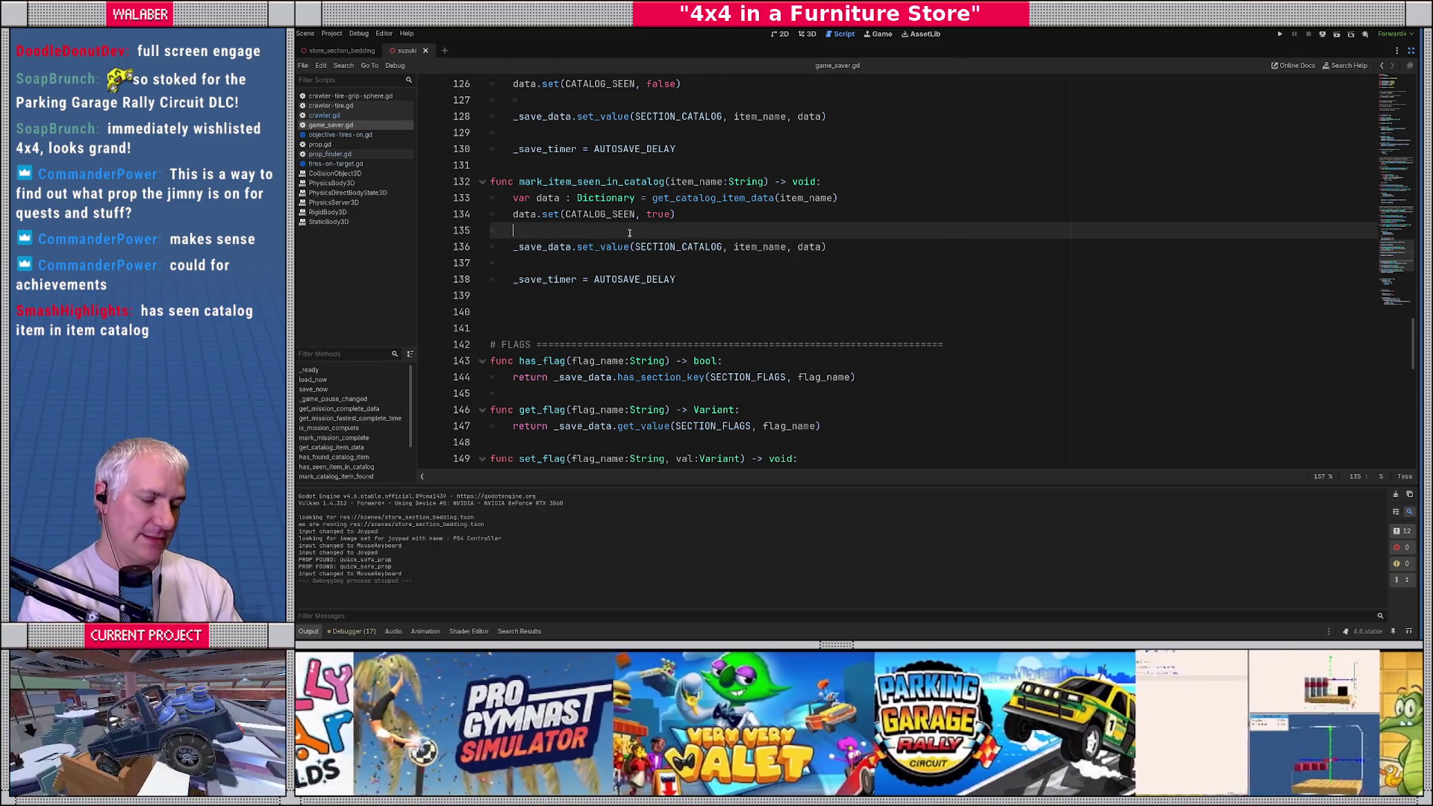
key("ctrl+shift+o")
type("game_con")
key("Escape")
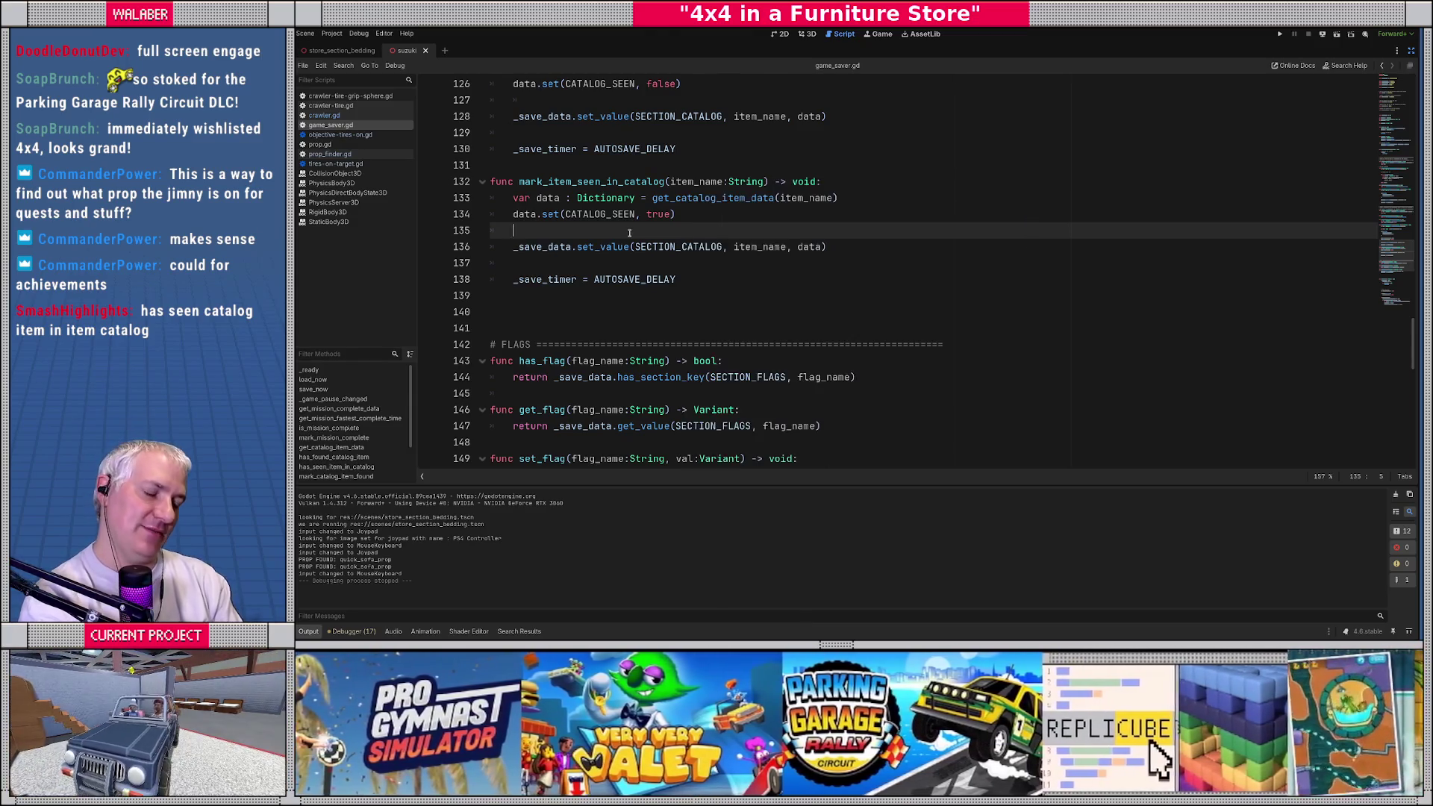
key("ctrl+shift+o")
type("gamecon")
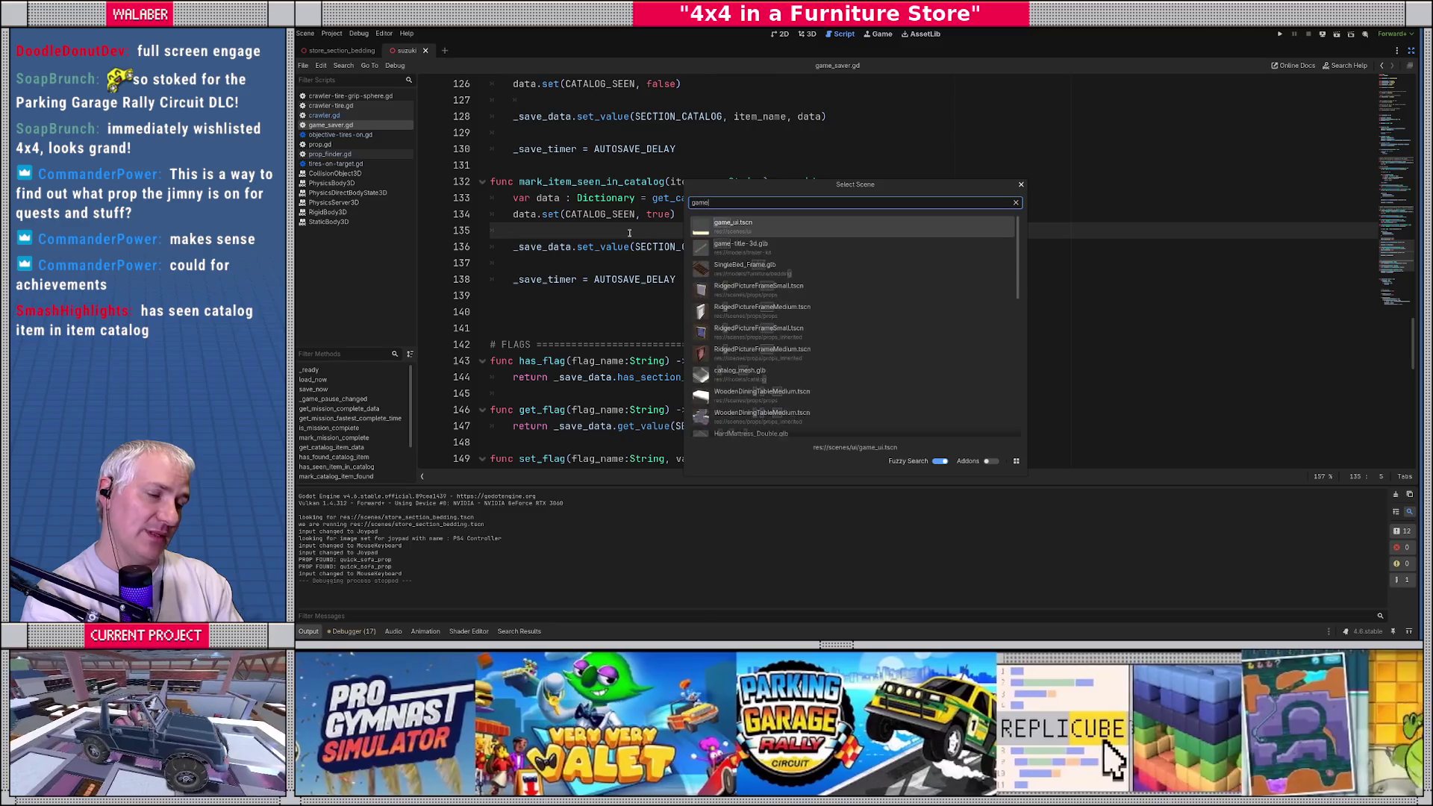
key("Escape")
key("ctrl+alt+o")
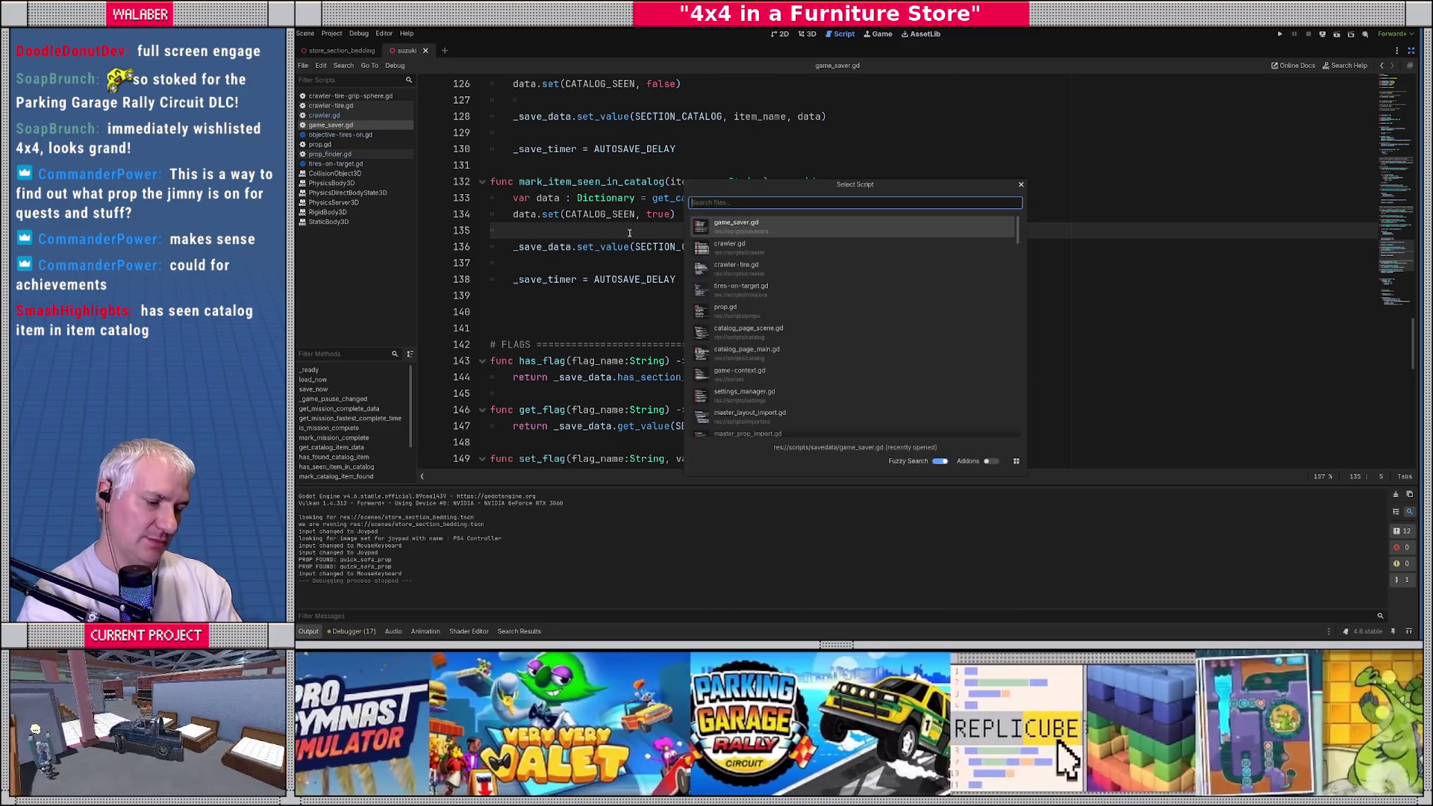
type("gamecon")
key("Return")
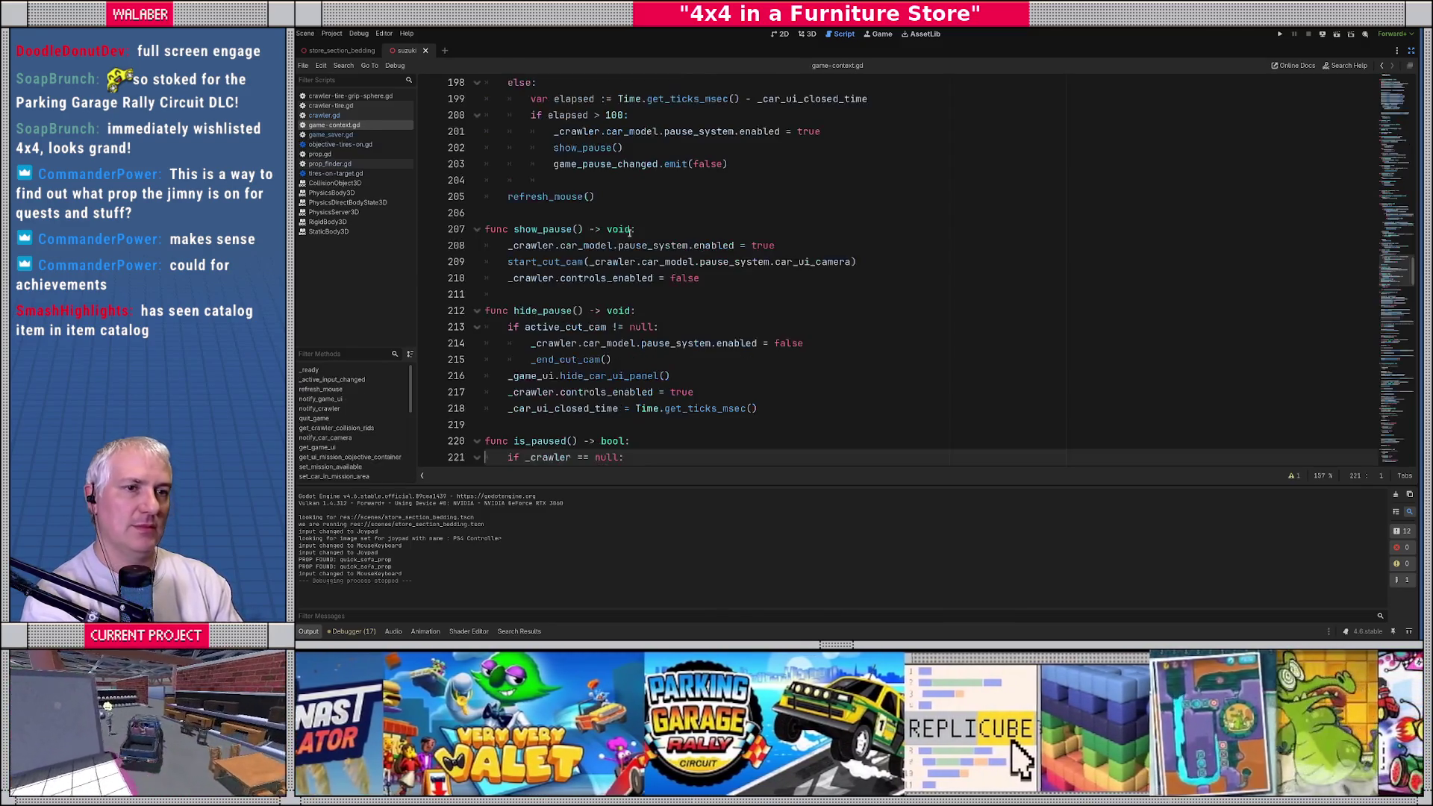
Step: Jump to the notify_crawler function in game-context.gd
left_click(627, 217)
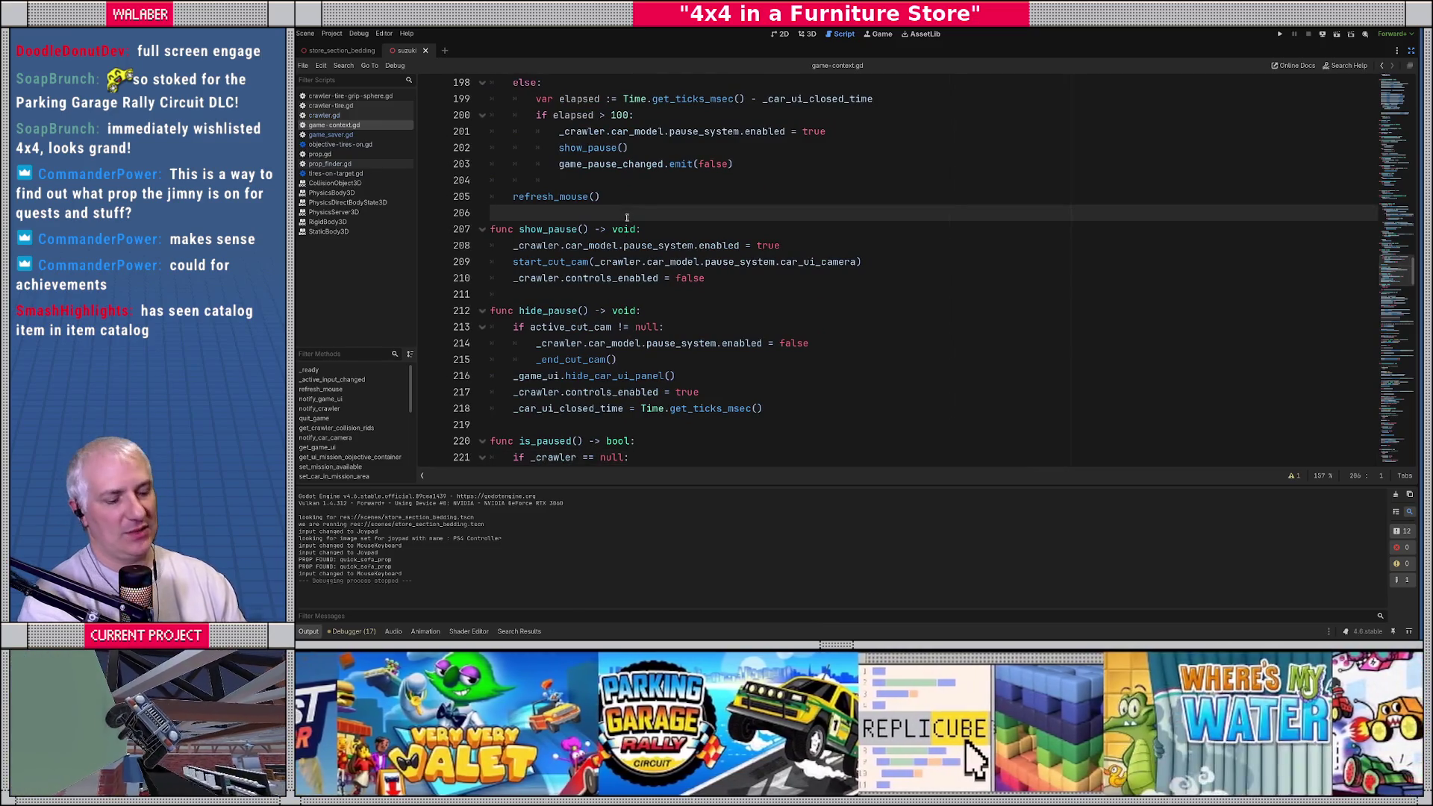
key("ctrl+f")
type("notify_cra")
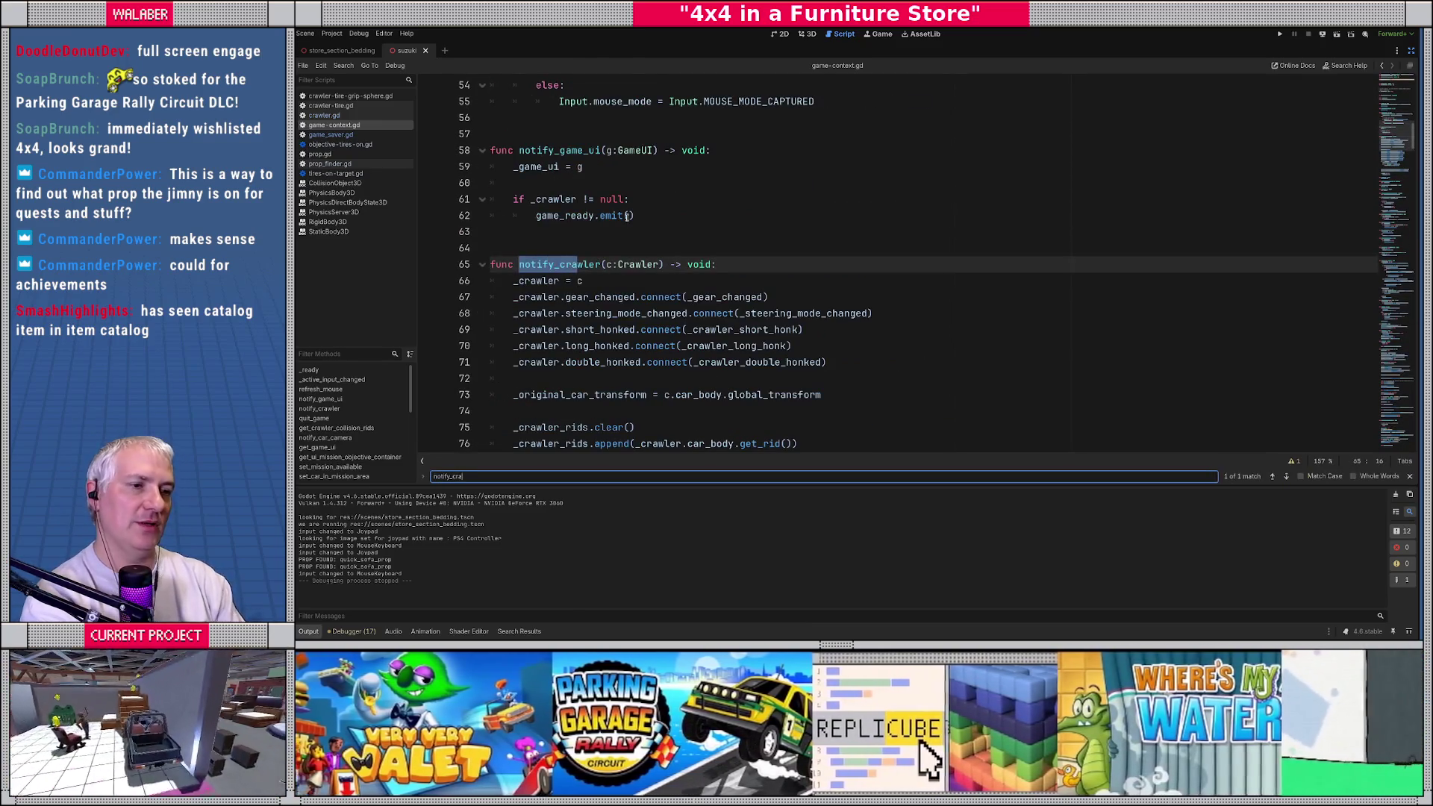
key("Escape")
scroll(626, 216, "down", 2)
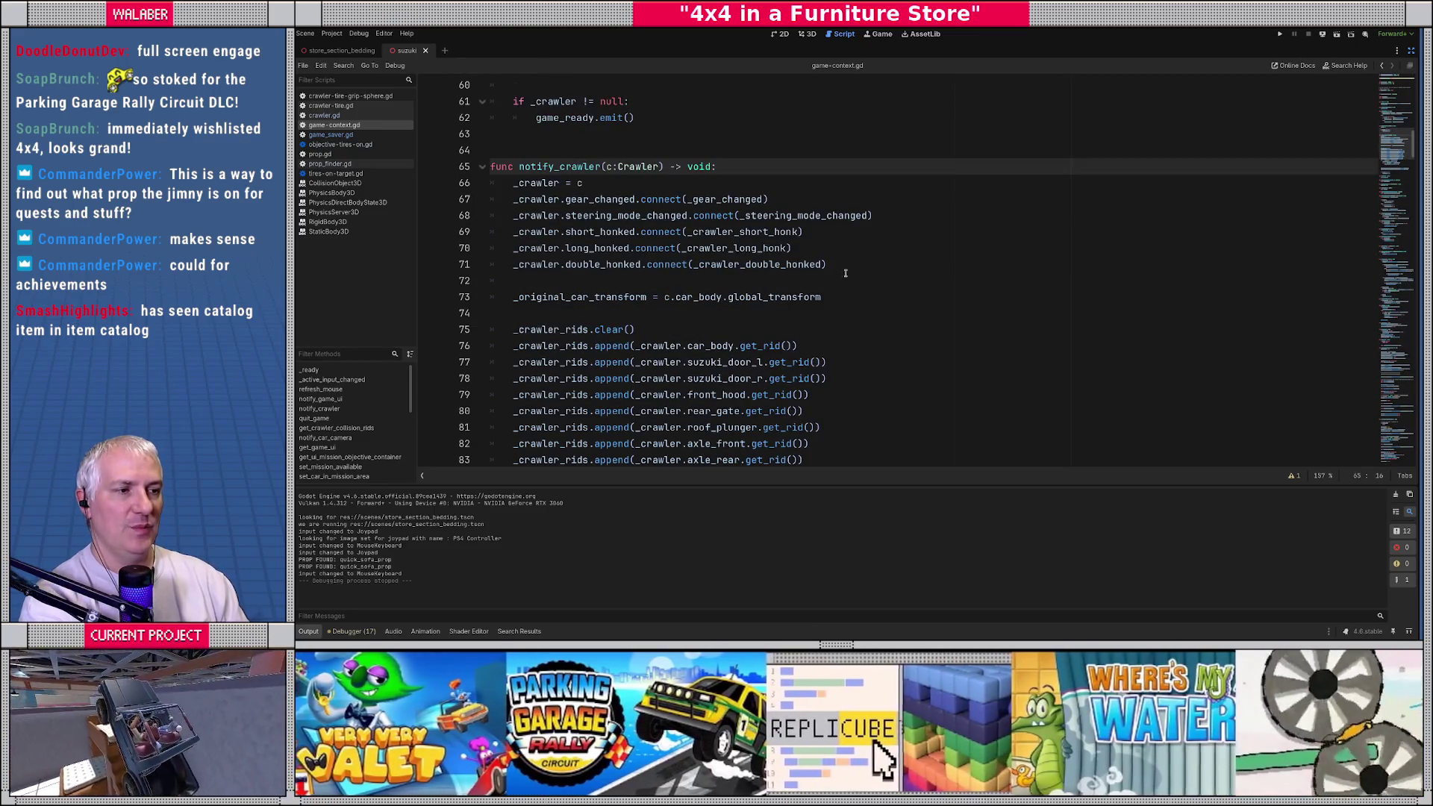
Step: Add _crawler.prop_finder.prop_found.connect(_prop_found) as line 72 of notify_crawler
left_click(843, 265)
key("Return")
type("_crawler")
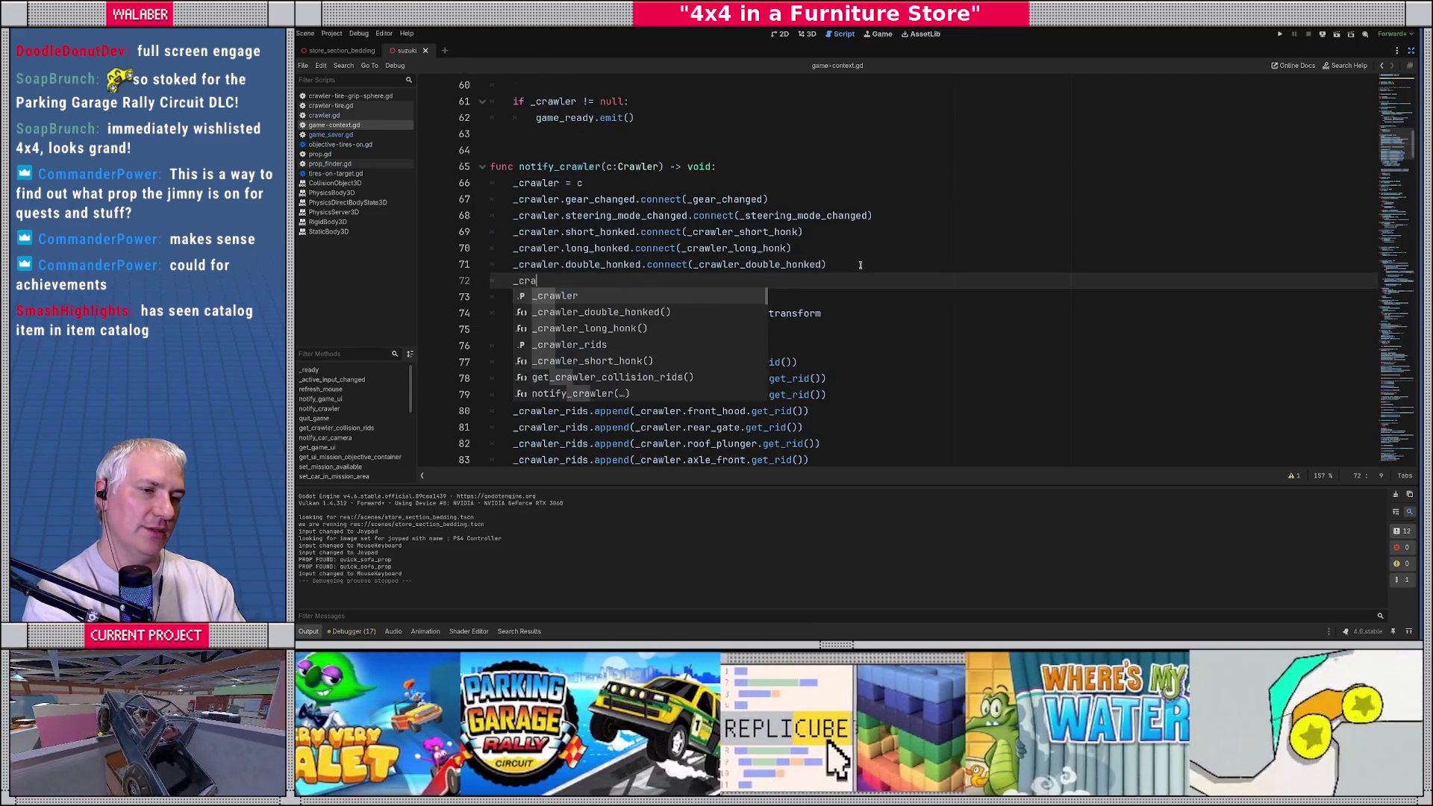
key("Return")
type(".prop")
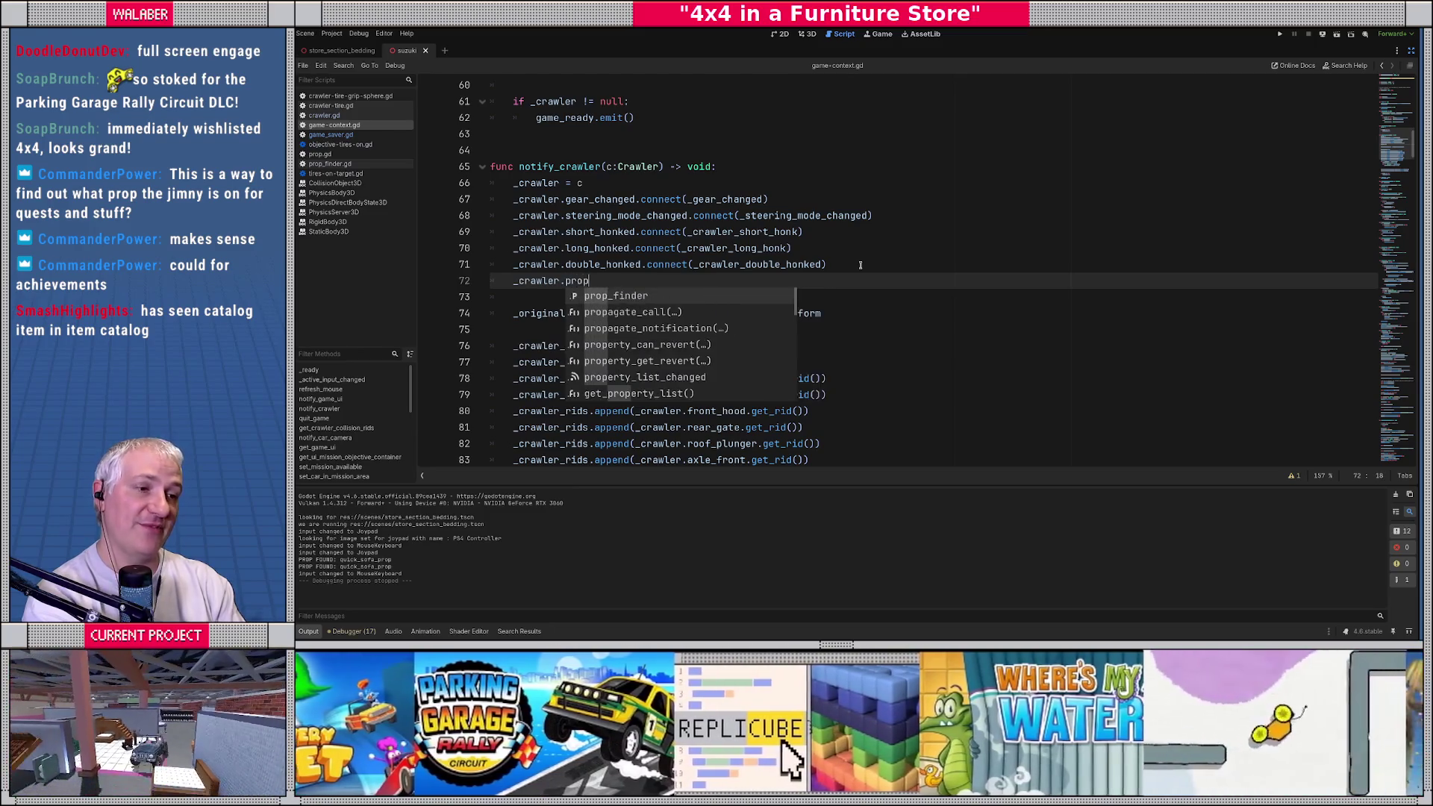
key("Return")
type(".p")
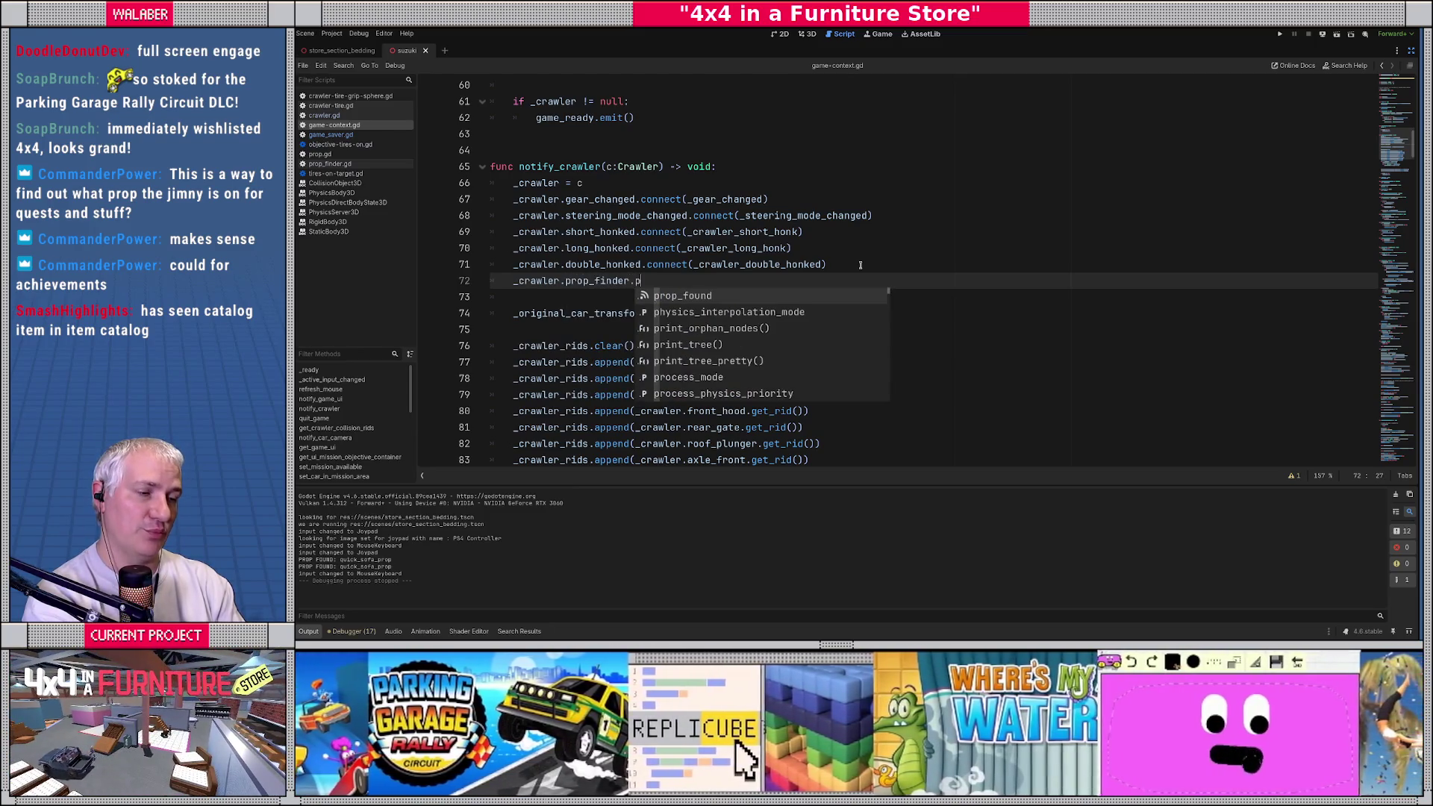
key("Return")
type(".connect(_p")
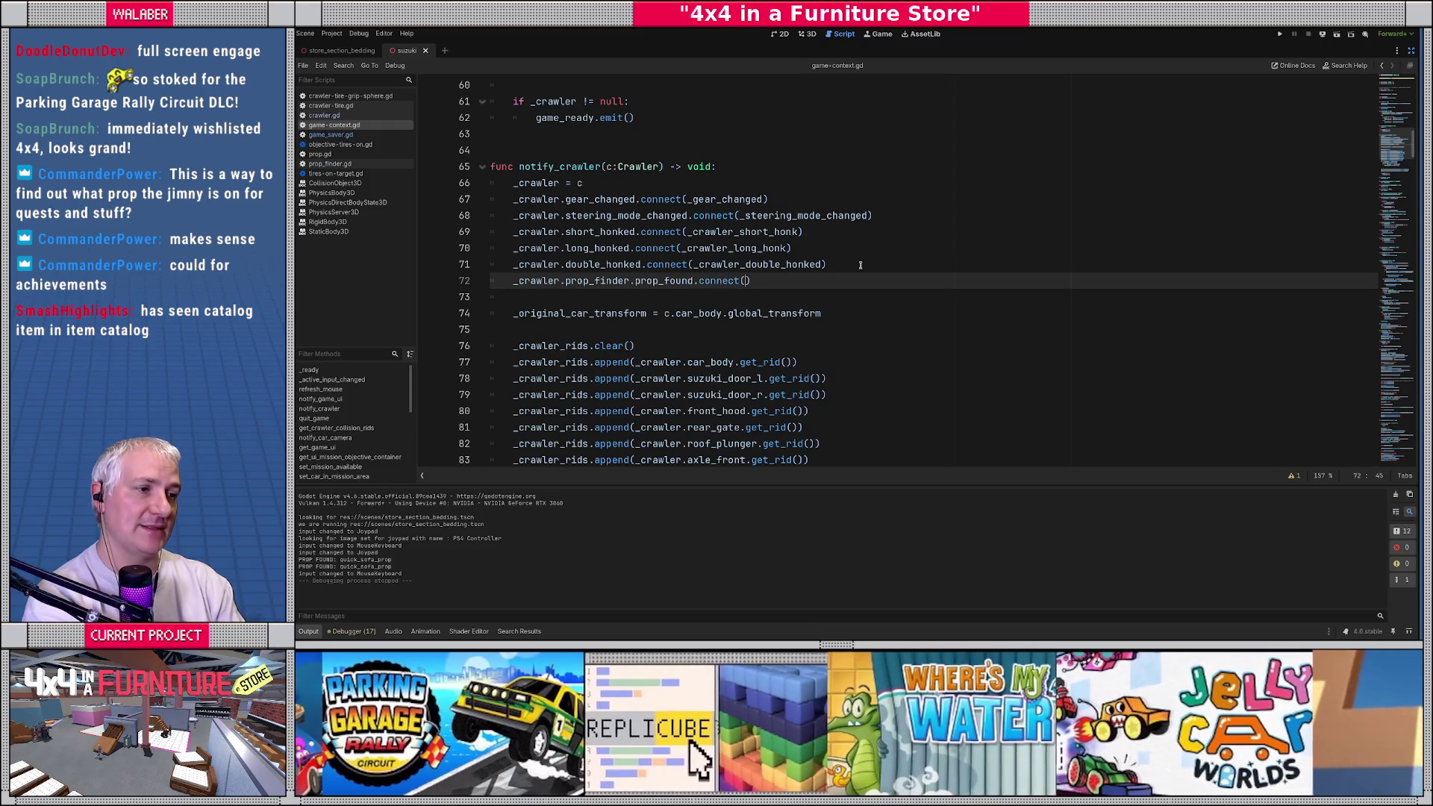
type("rop_")
key("Return")
type(")")
scroll(598, 293, "down", 2)
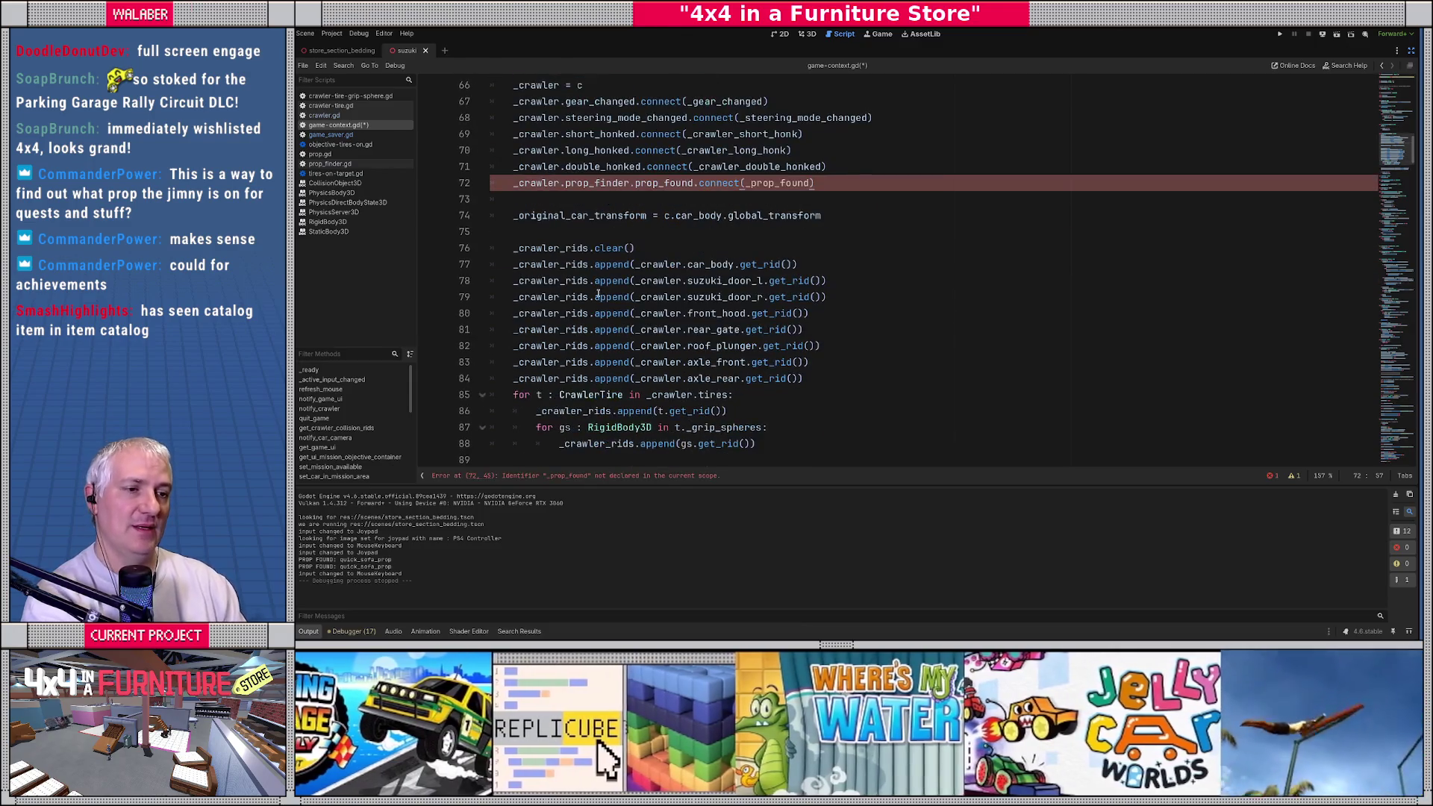
Step: Append a 'func _prop_found(p:Prop) -> void:' stub to game-context.gd, then switch to prop_finder.gd
scroll(631, 295, "down", 6)
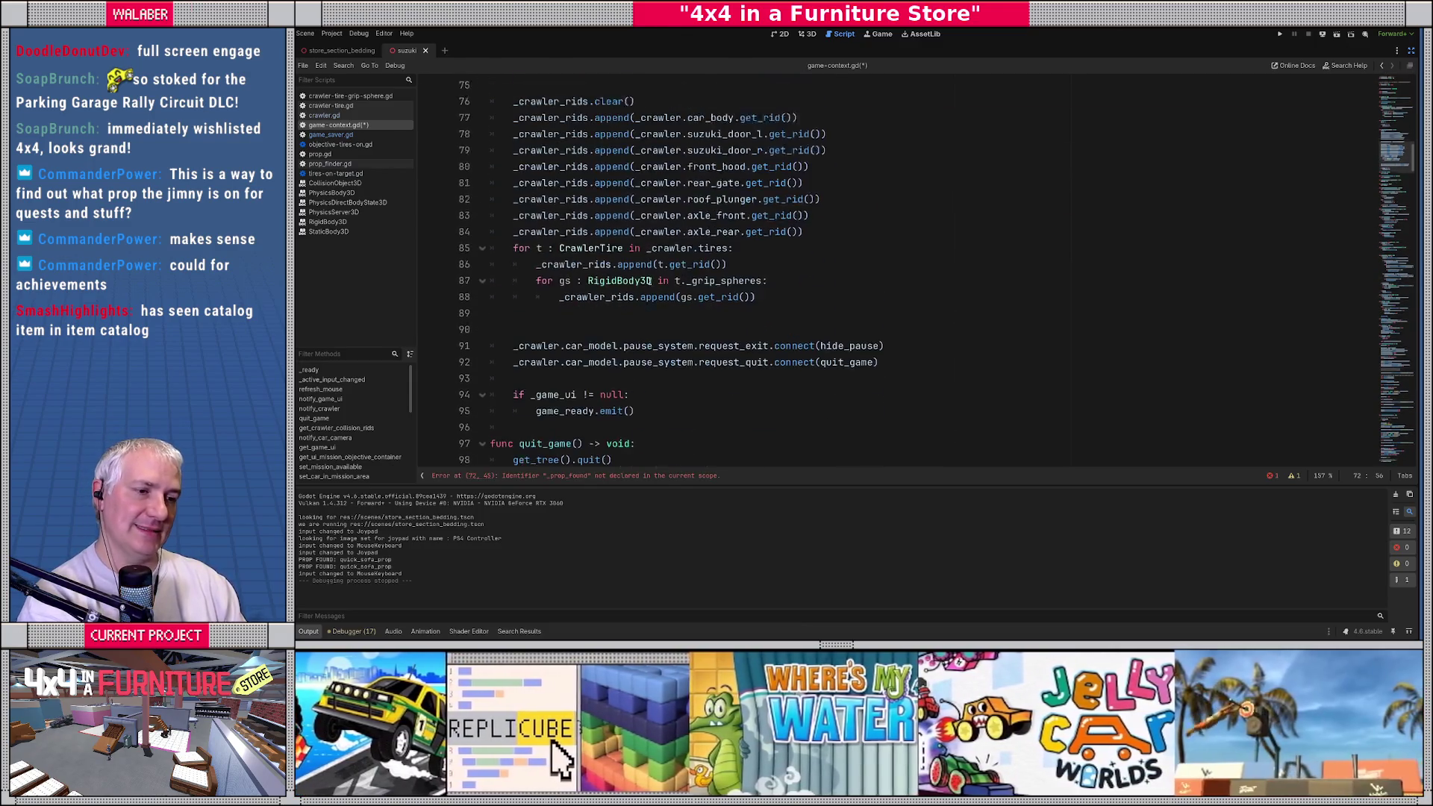
scroll(552, 275, "down", 2)
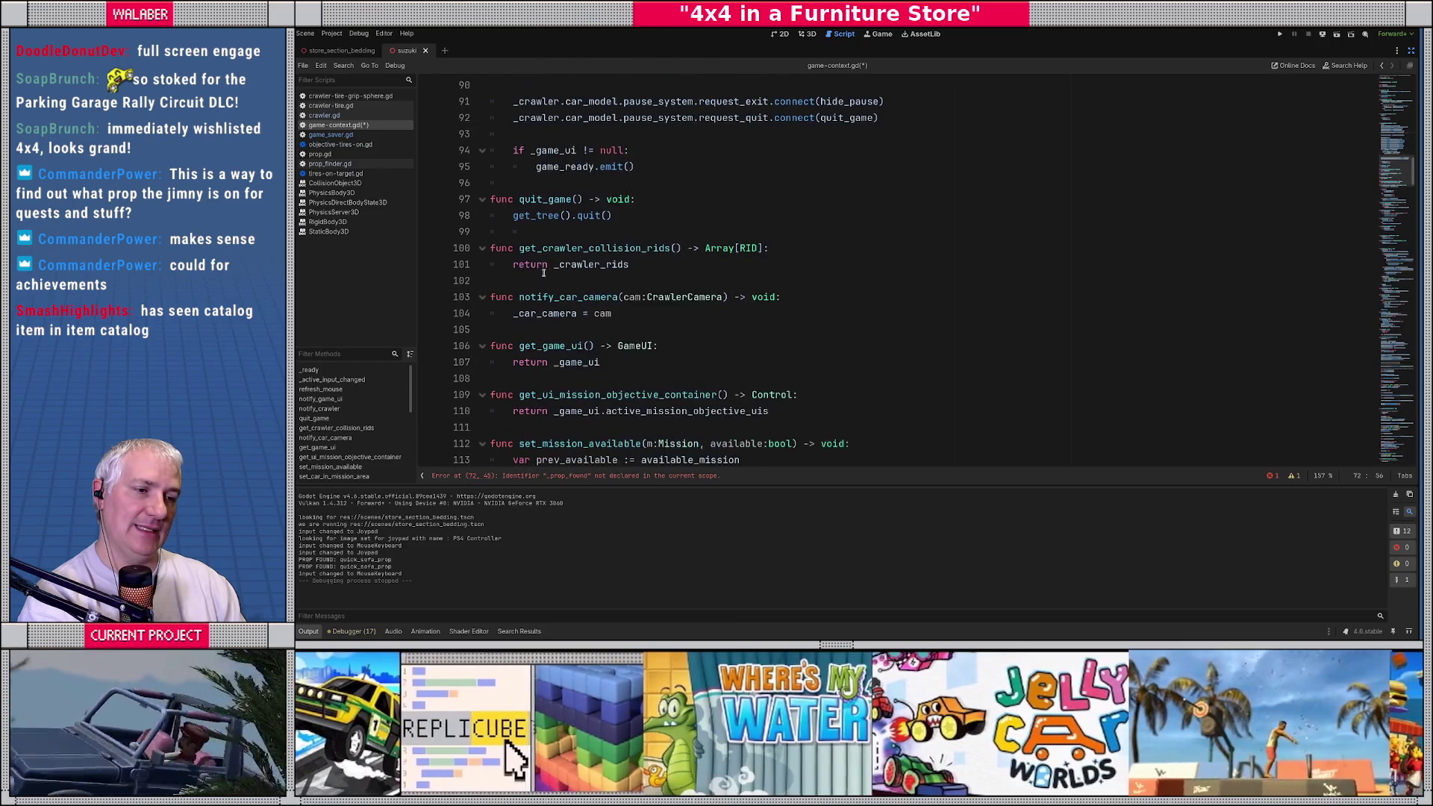
scroll(526, 263, "down", 15)
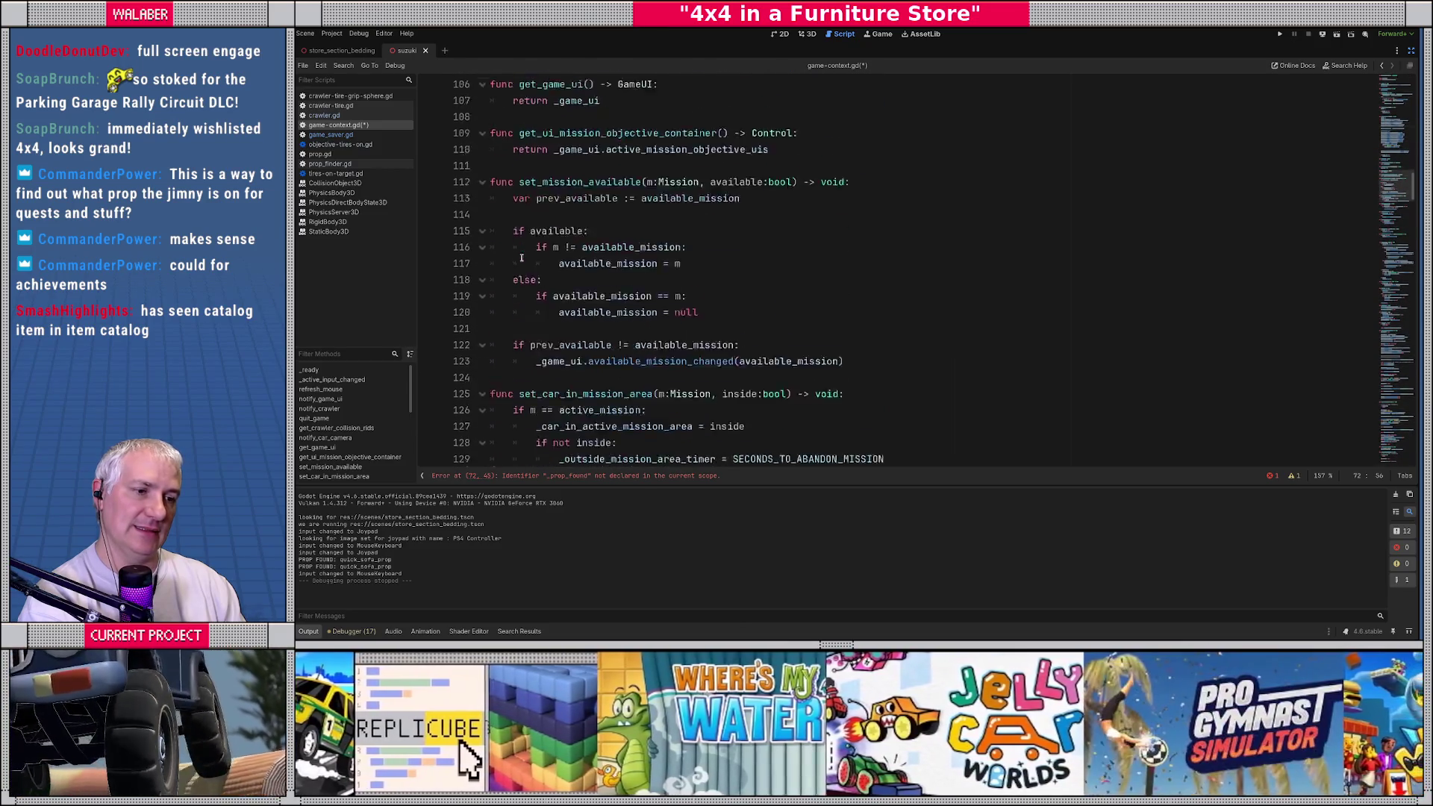
scroll(521, 257, "down", 20)
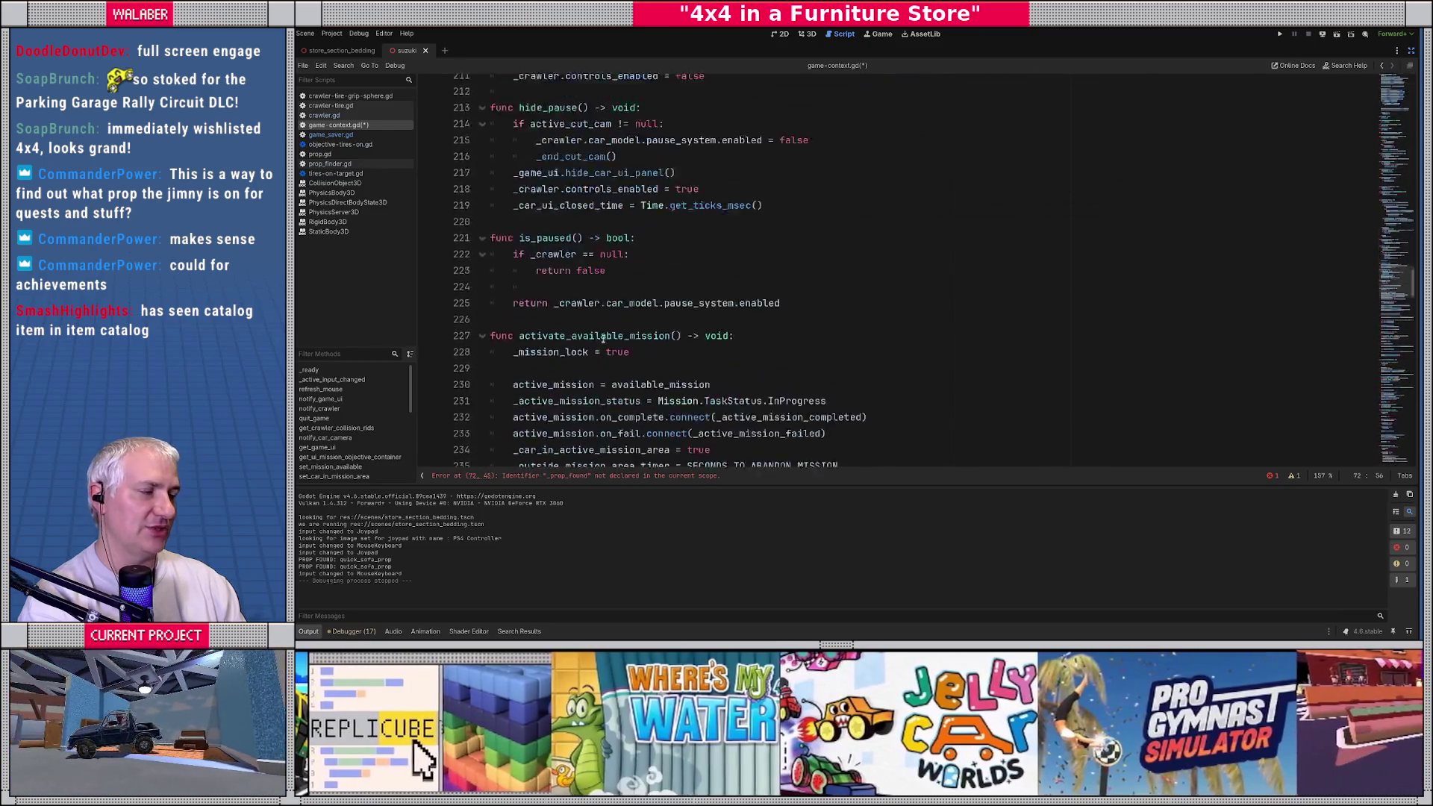
scroll(568, 342, "down", 20)
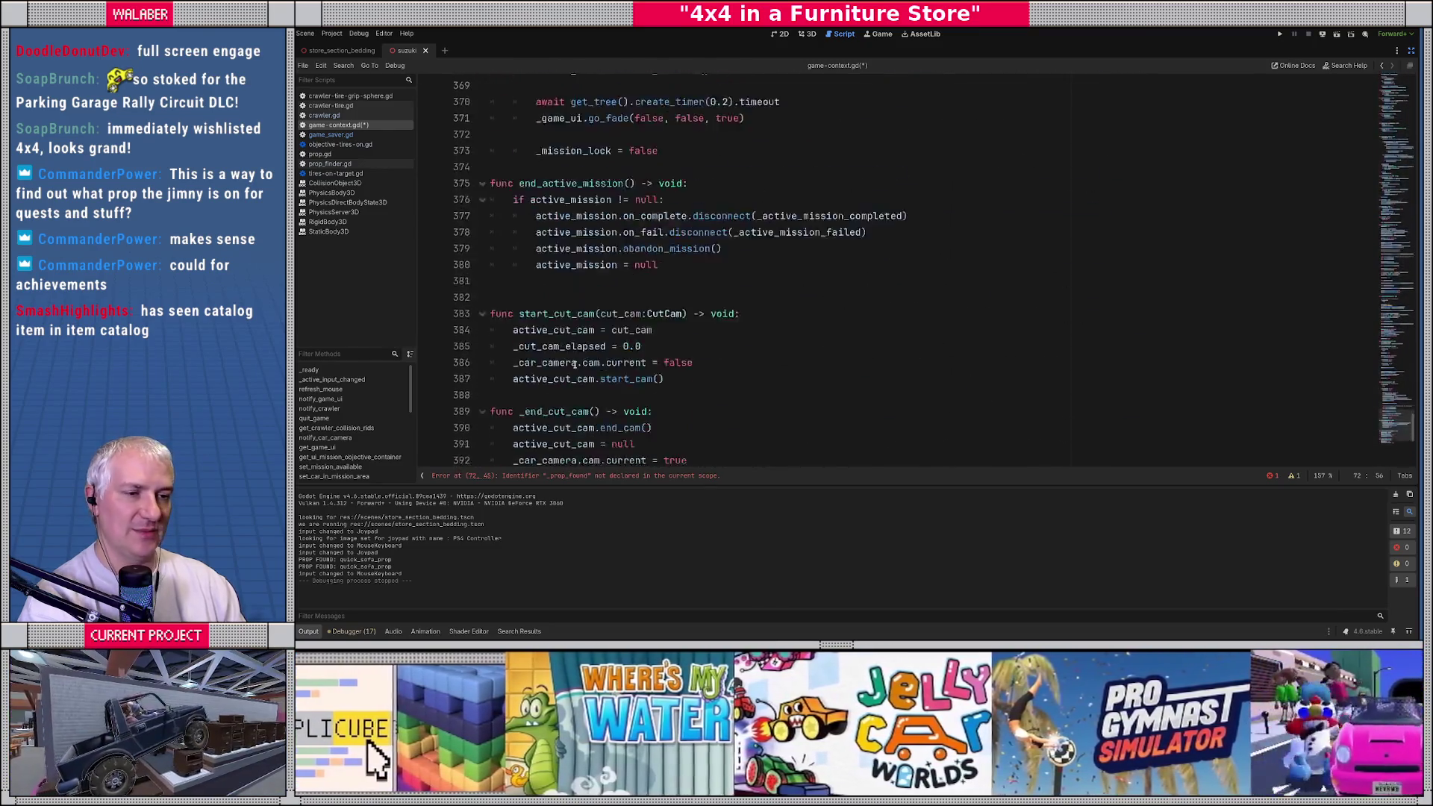
left_click(536, 299)
key("Return")
key("Return")
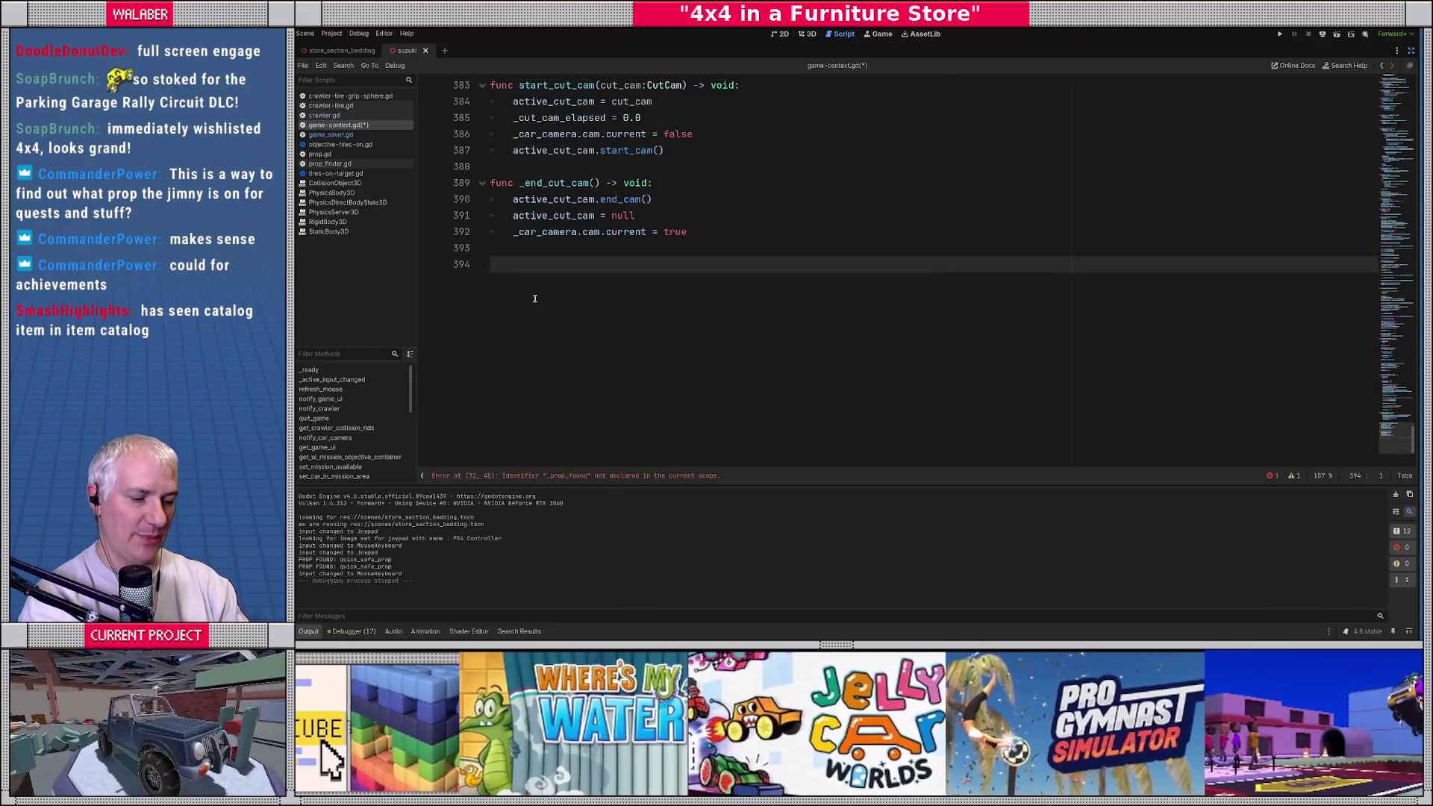
type("func _prop_found(p:")
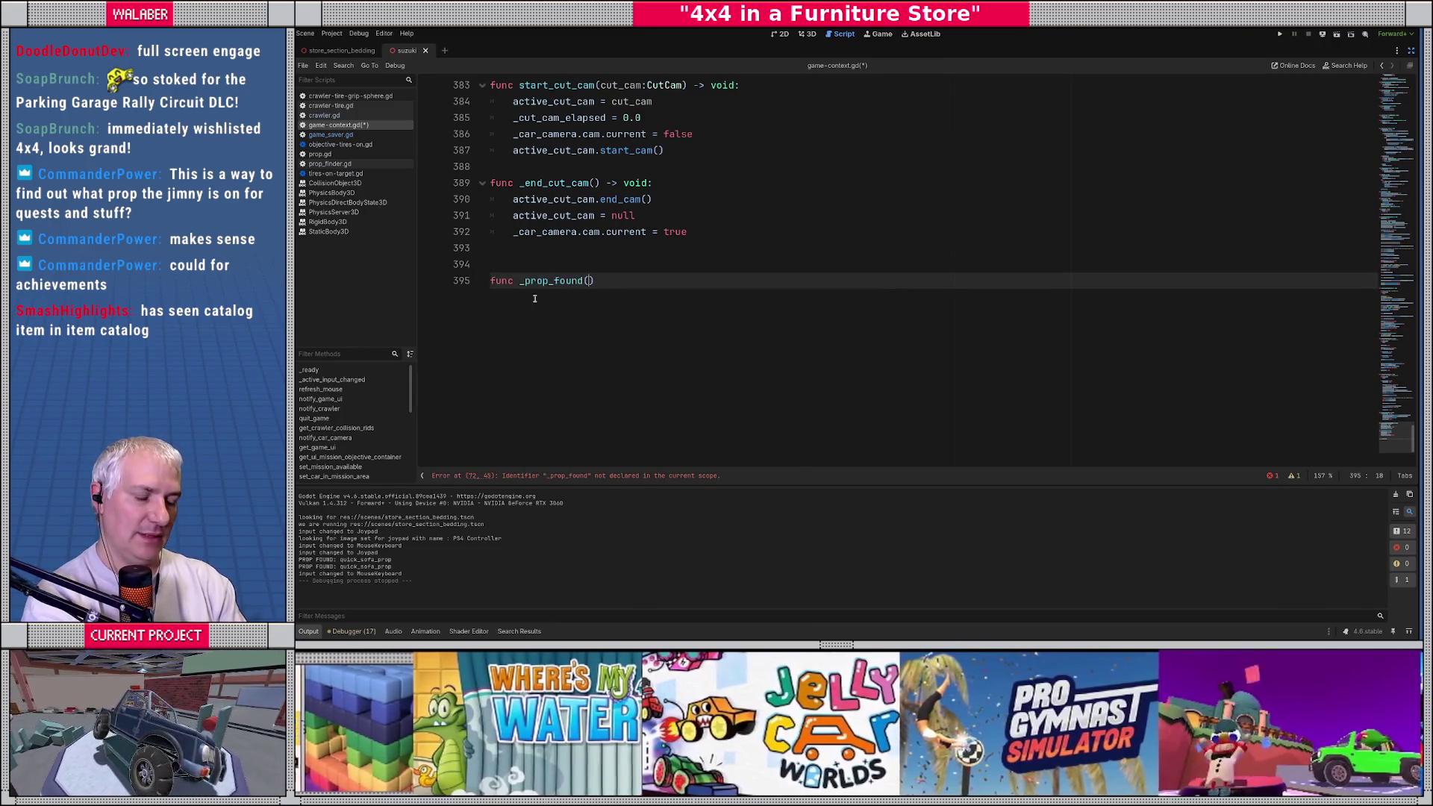
type("Prop) -> void:")
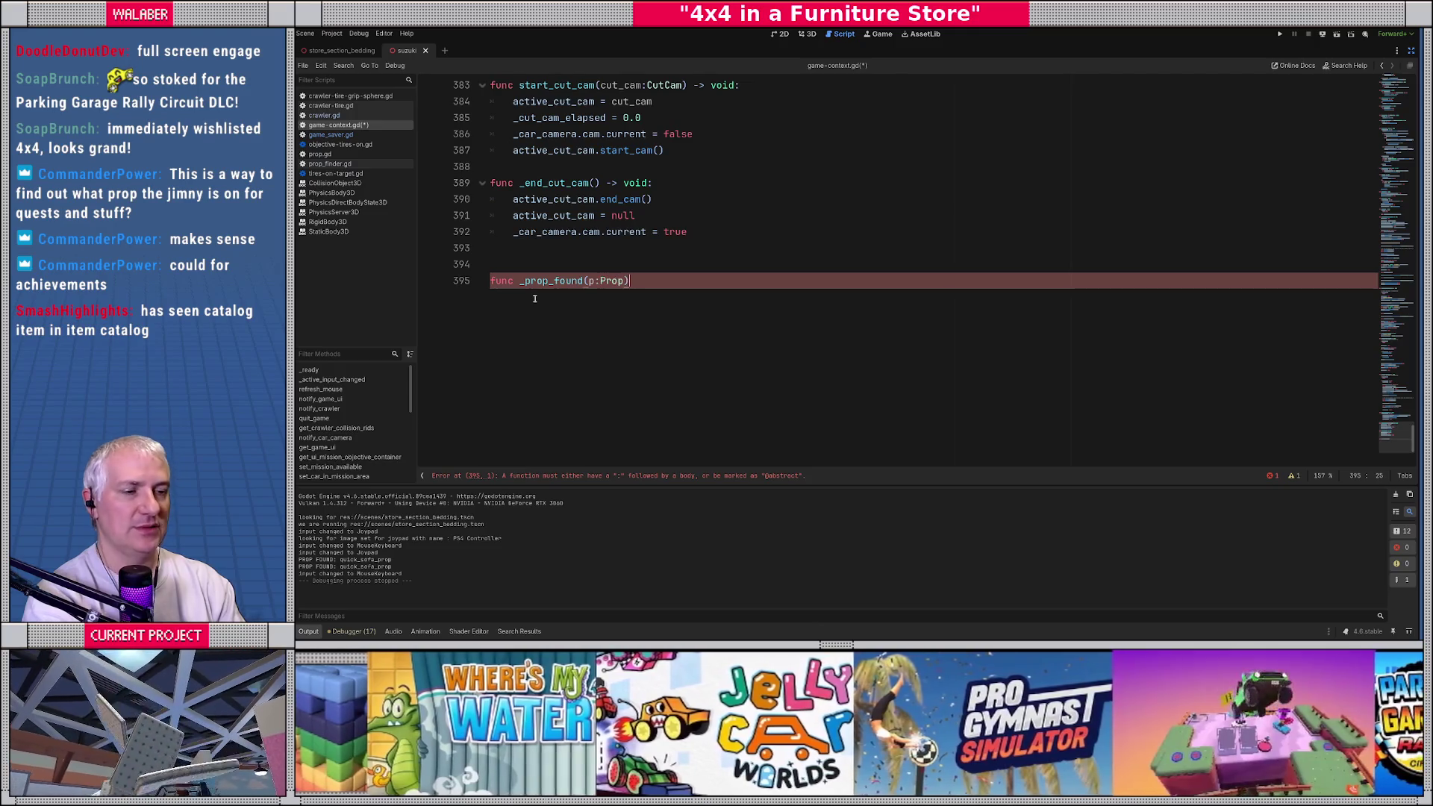
key("Return")
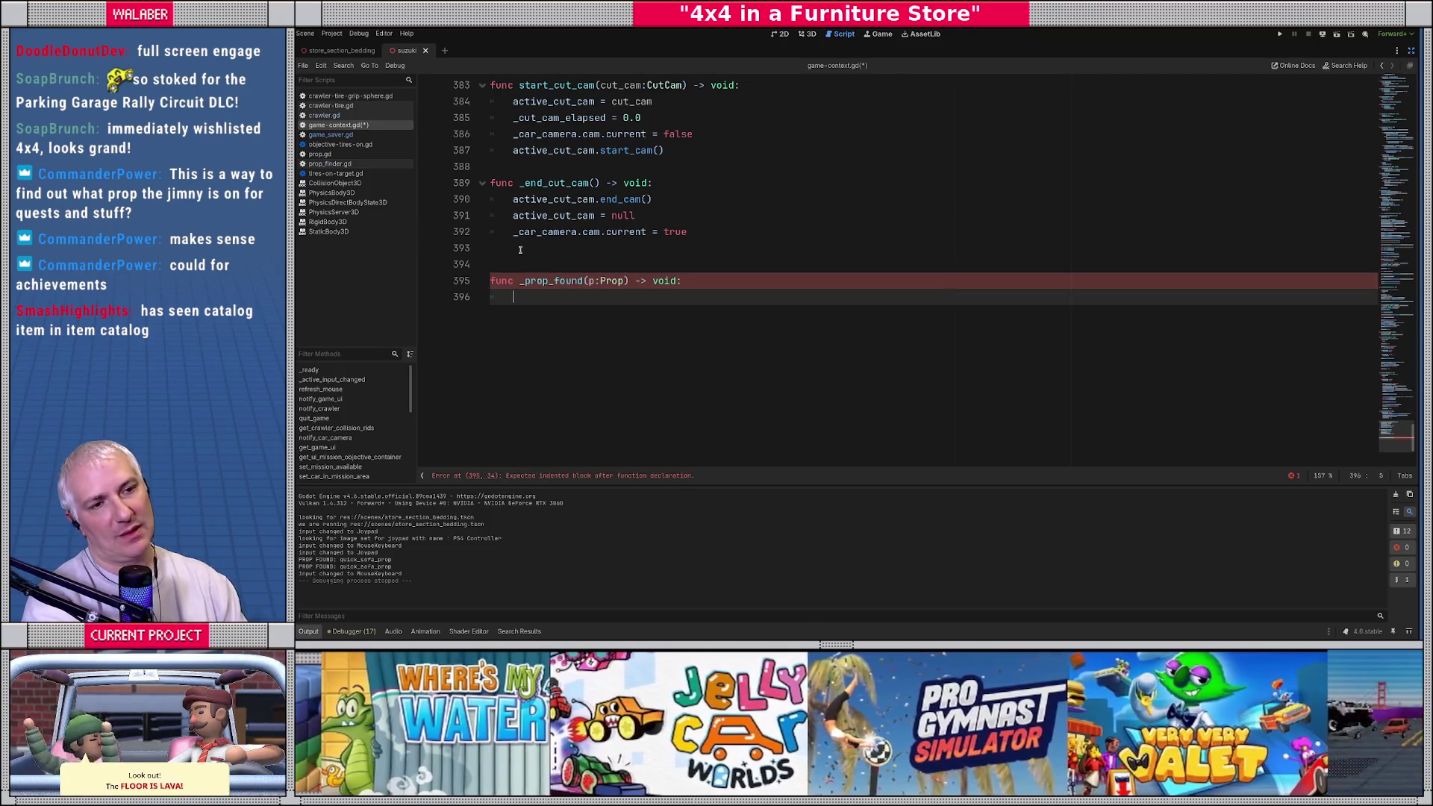
left_click(332, 164)
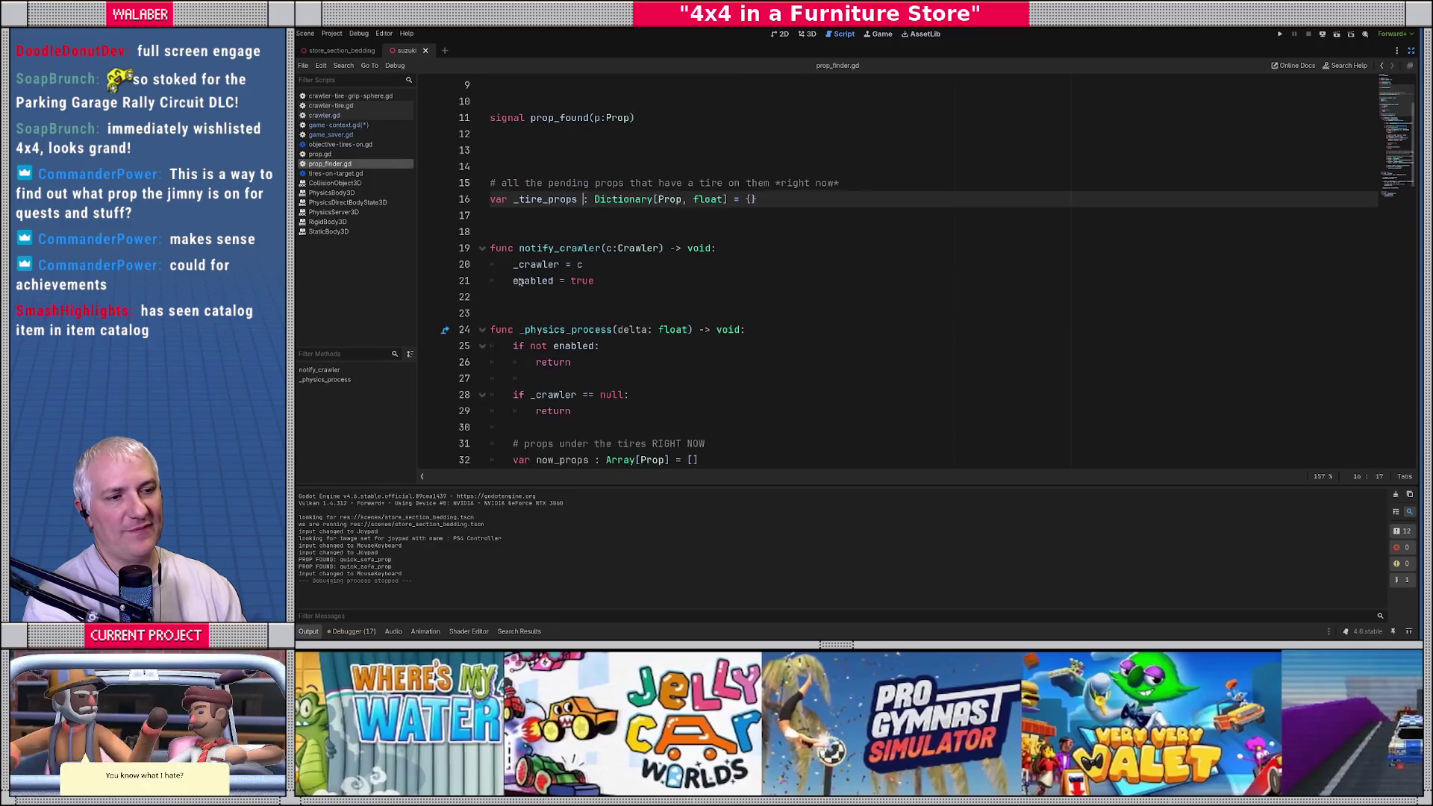
Step: Delete the PROP FOUND print on line 84 of prop_finder.gd and save the scripts
left_click(587, 235)
scroll(587, 235, "down", 15)
double_click(572, 264)
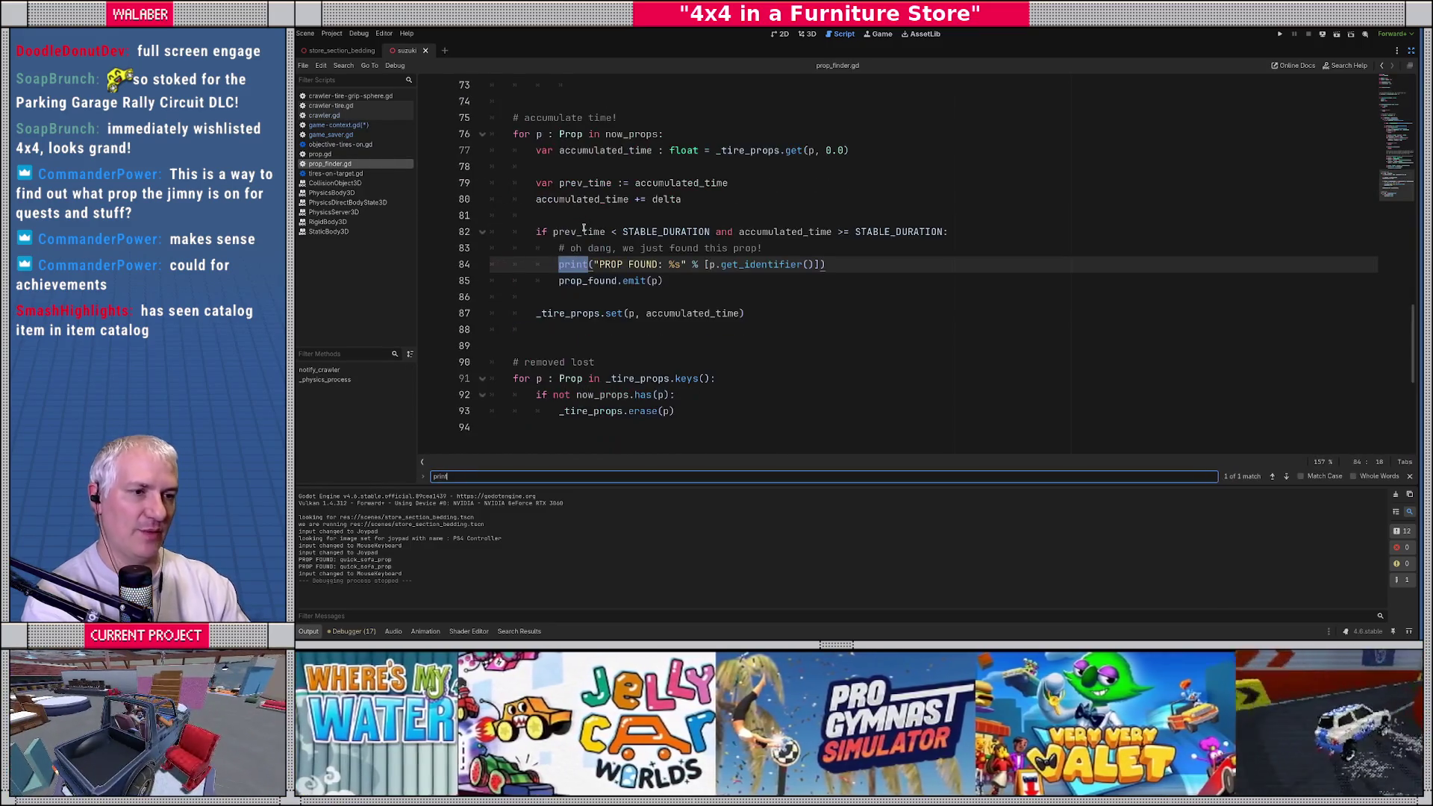
key("Right")
key("shift+Home")
key("shift+Home")
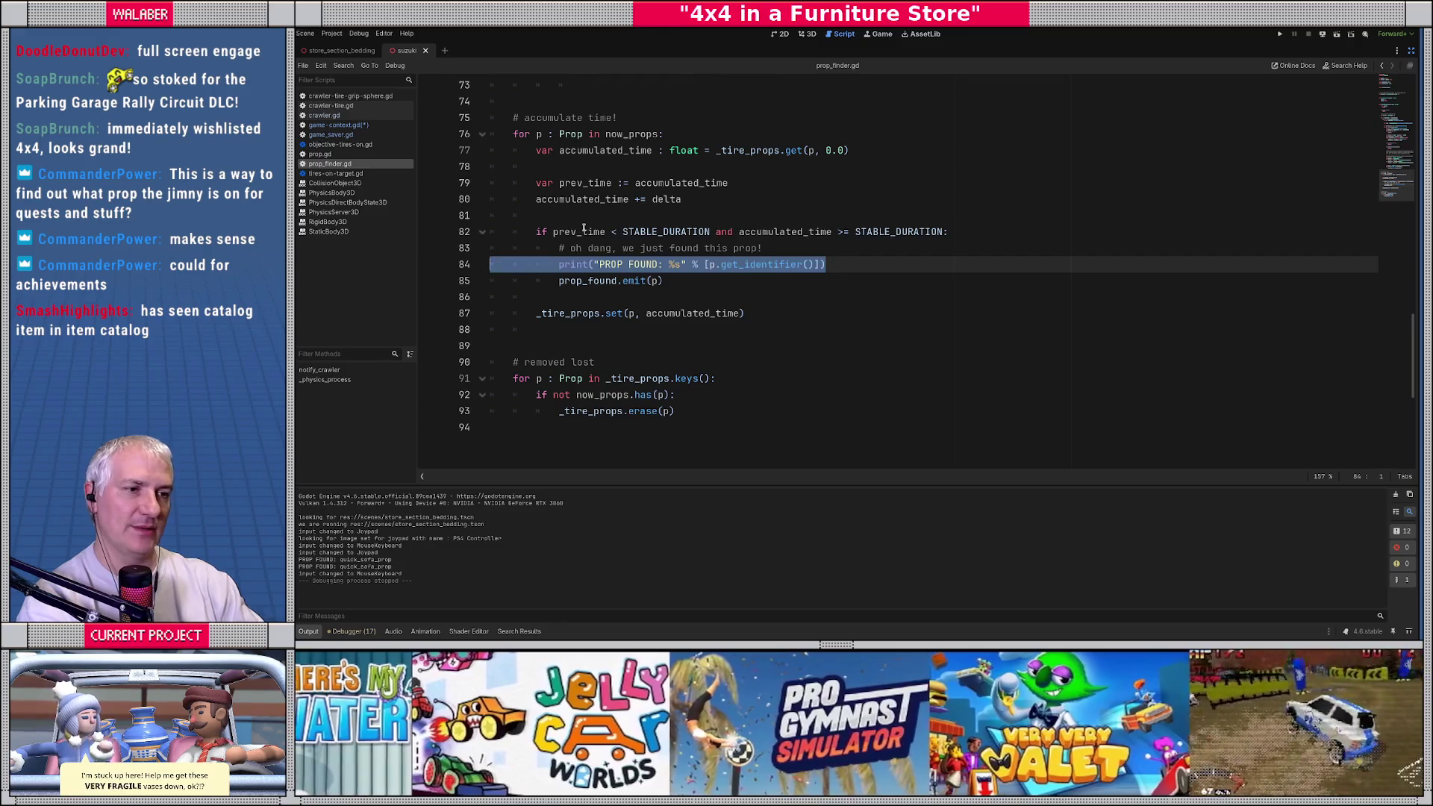
key("BackSpace")
key("BackSpace")
key("ctrl+s")
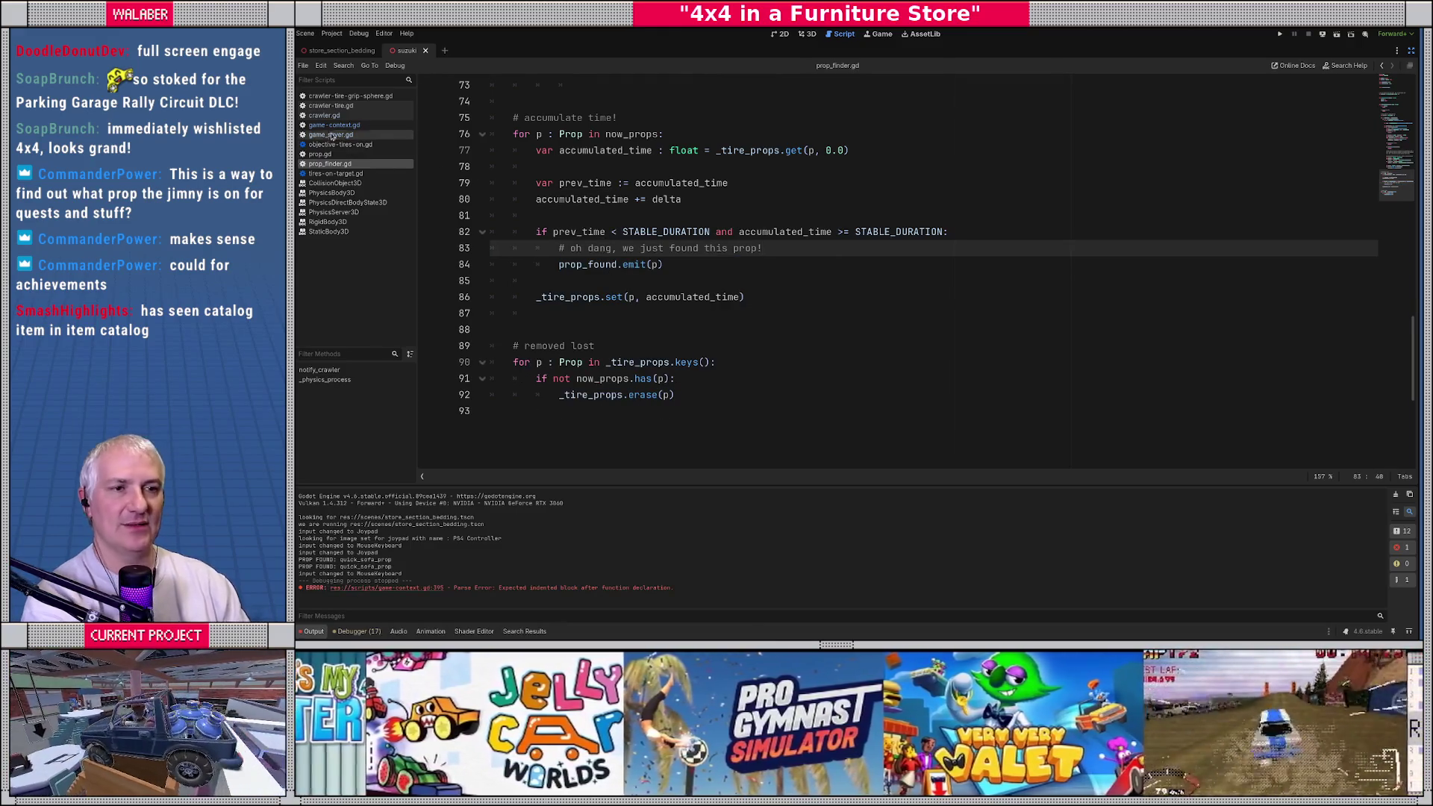
key("alt+Left")
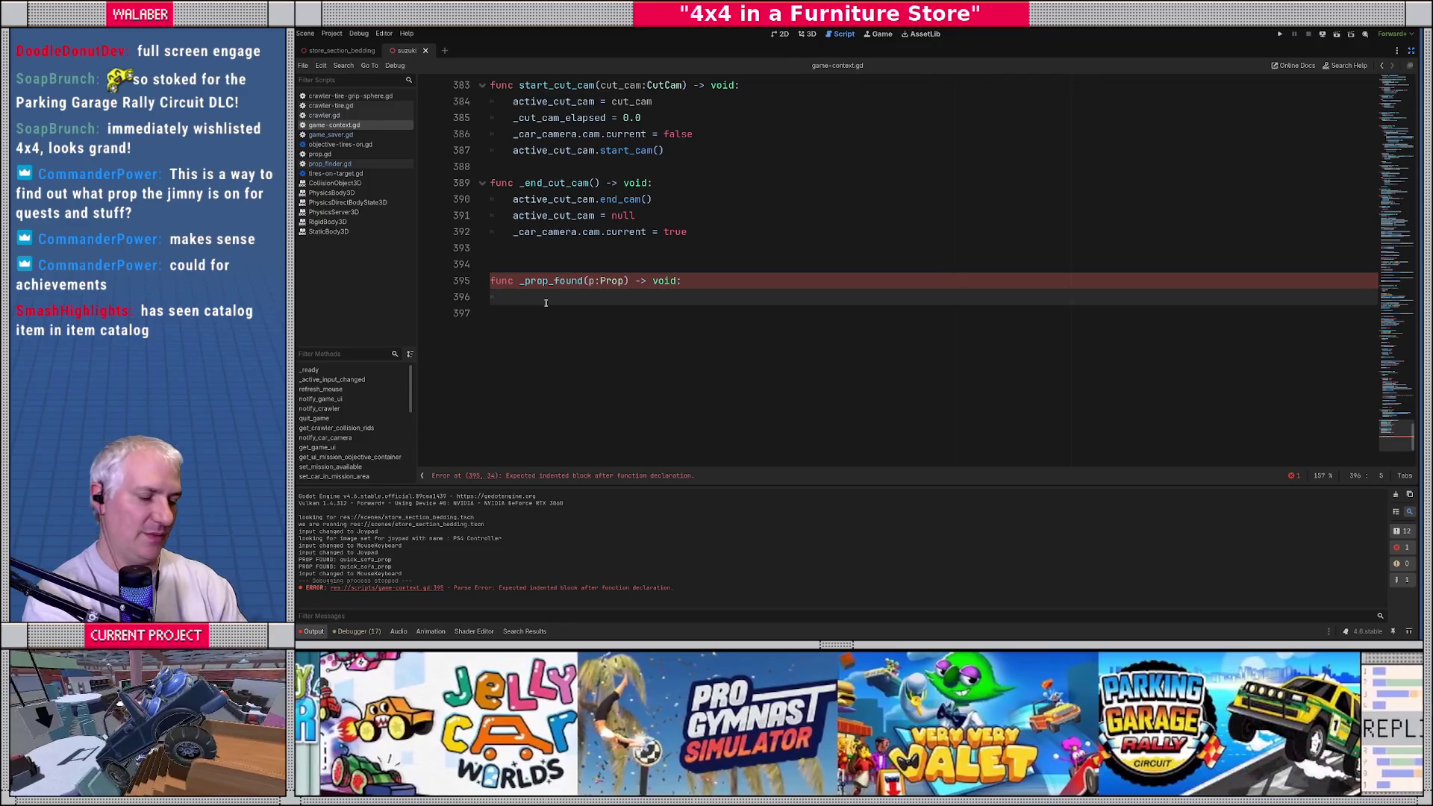
Step: Make _prop_found print "prop found: %s" with p.get_identifier()
type("print(\"")
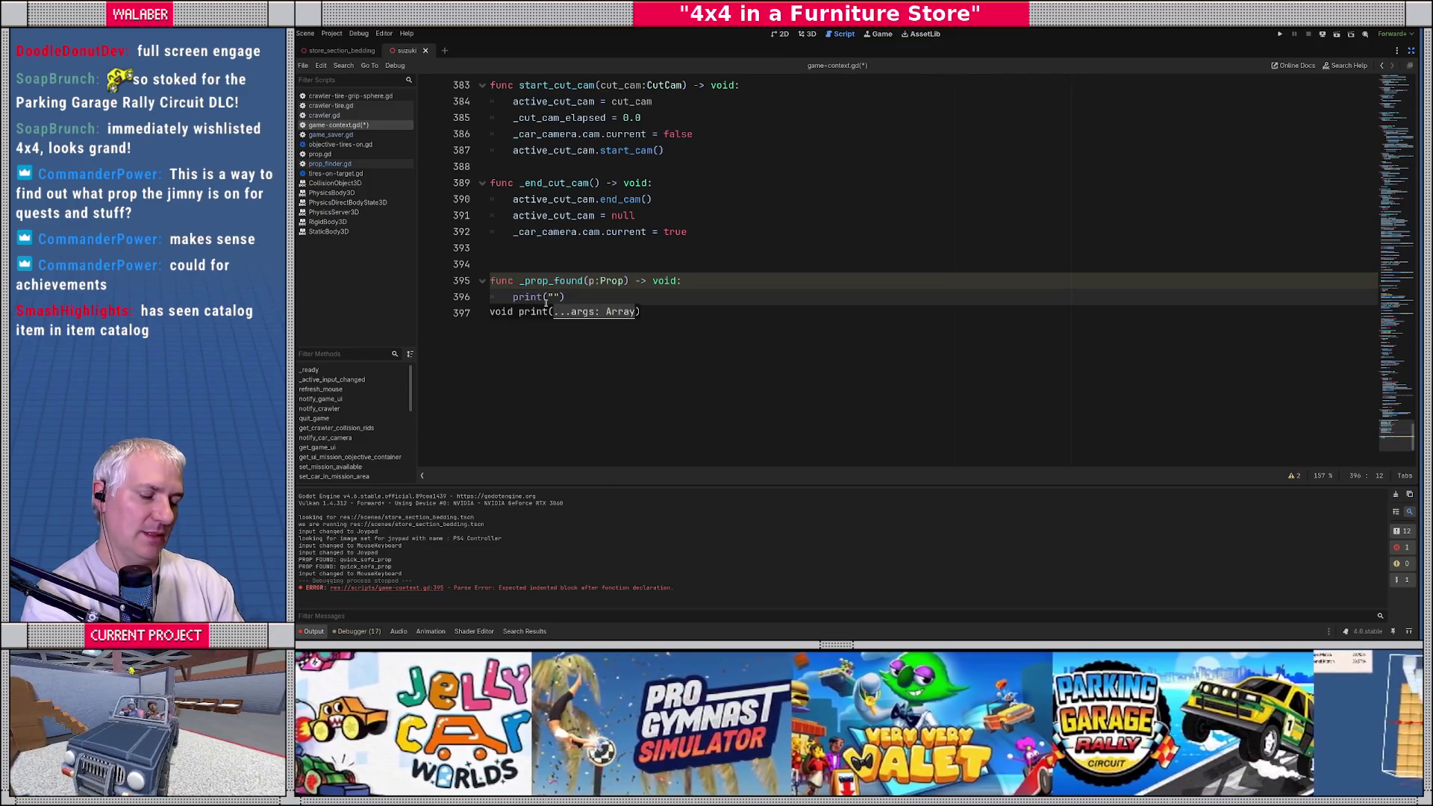
type("prop foun")
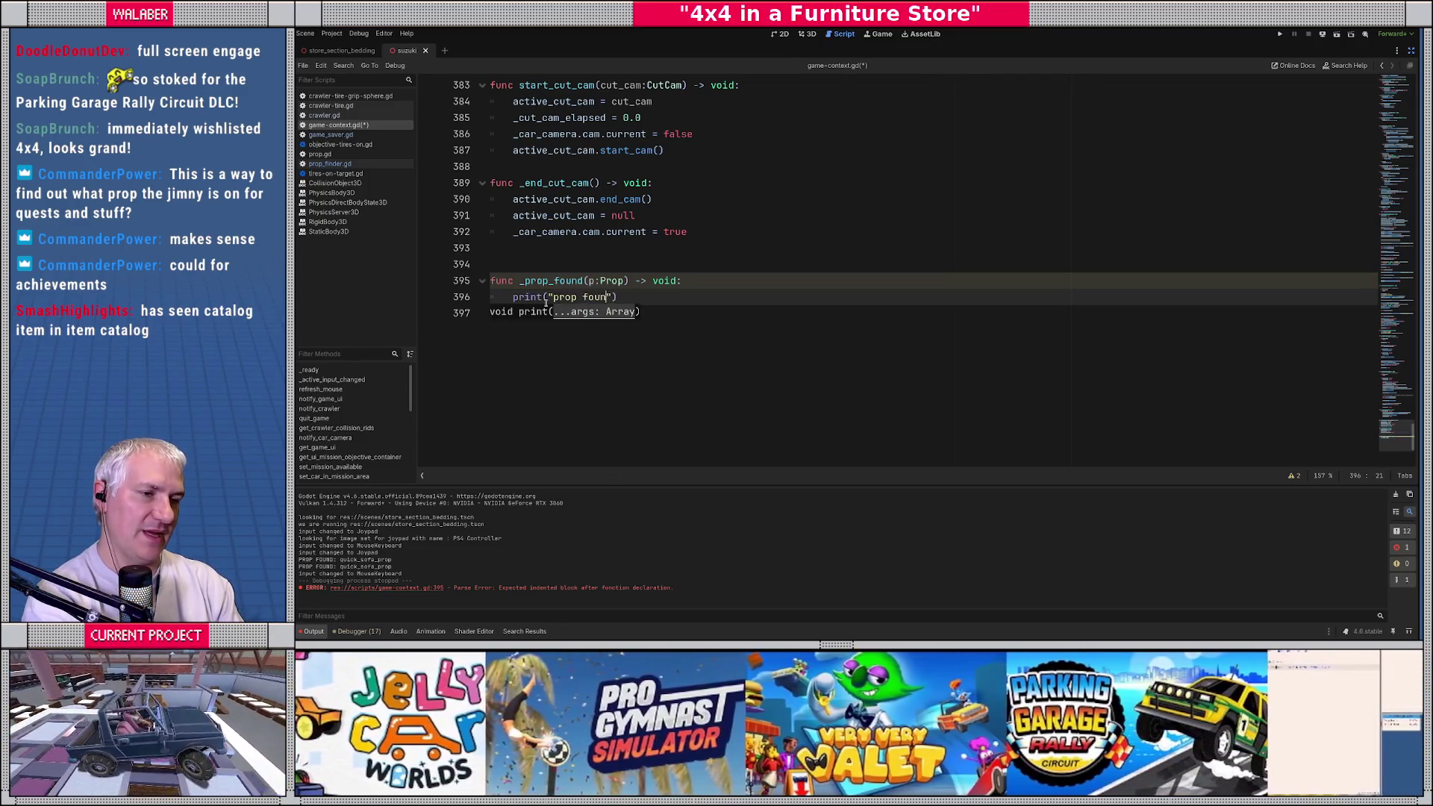
type("d: %s\" ")
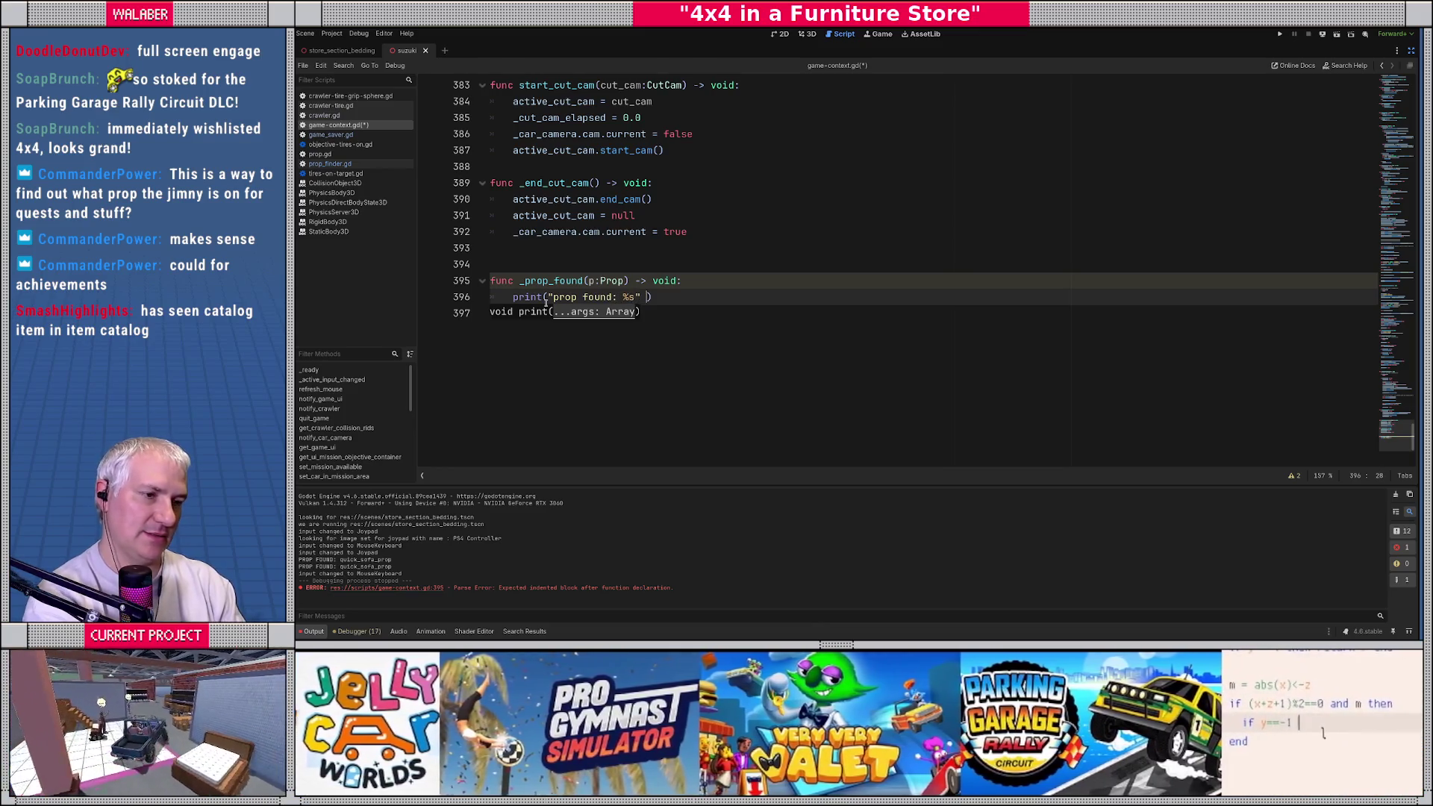
type("% p.get")
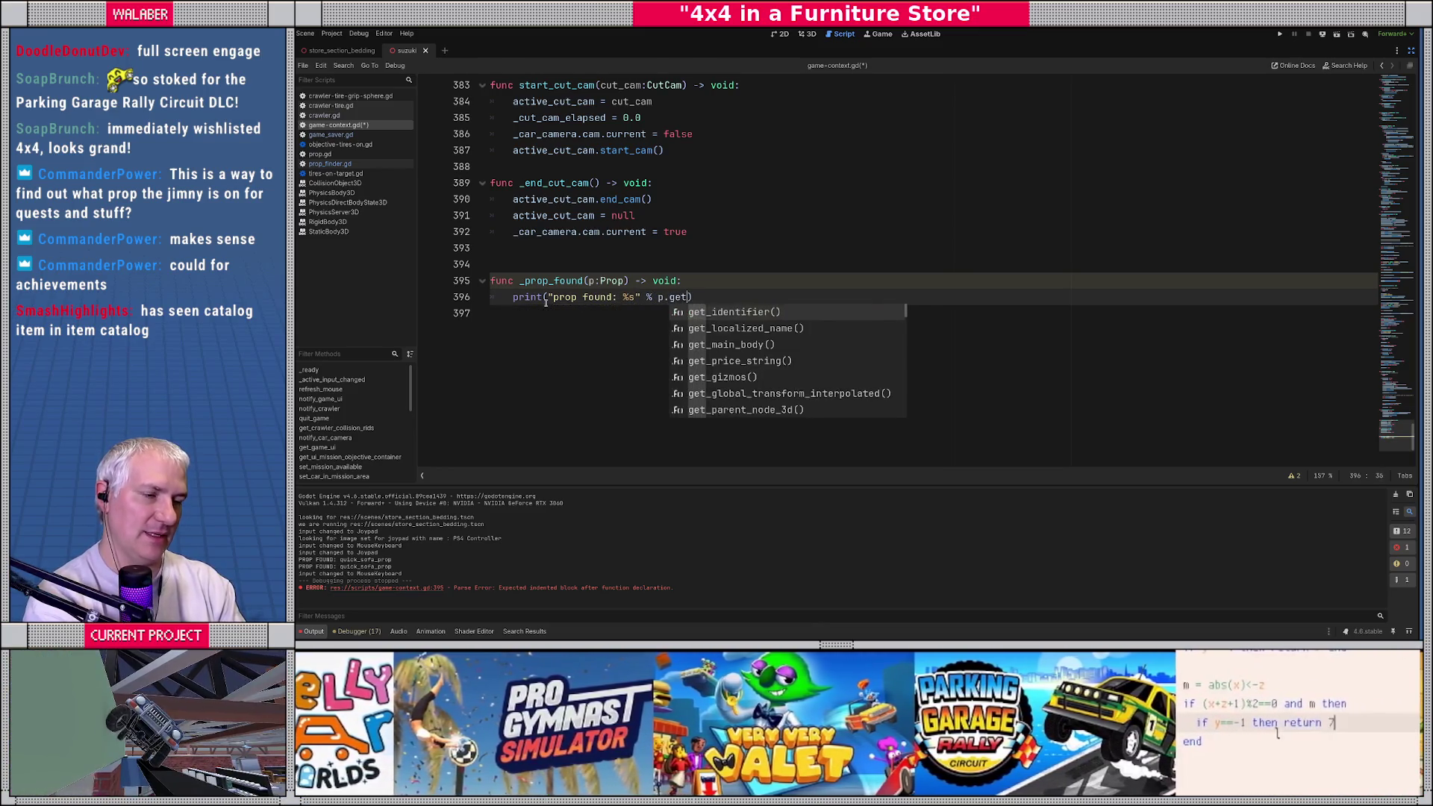
key("Return")
key("End")
key("Return")
Step: Add Saver.mark_catalog_item_found(p.get_identifier(), p.global_position), save, and run the game
type("Saver.mark")
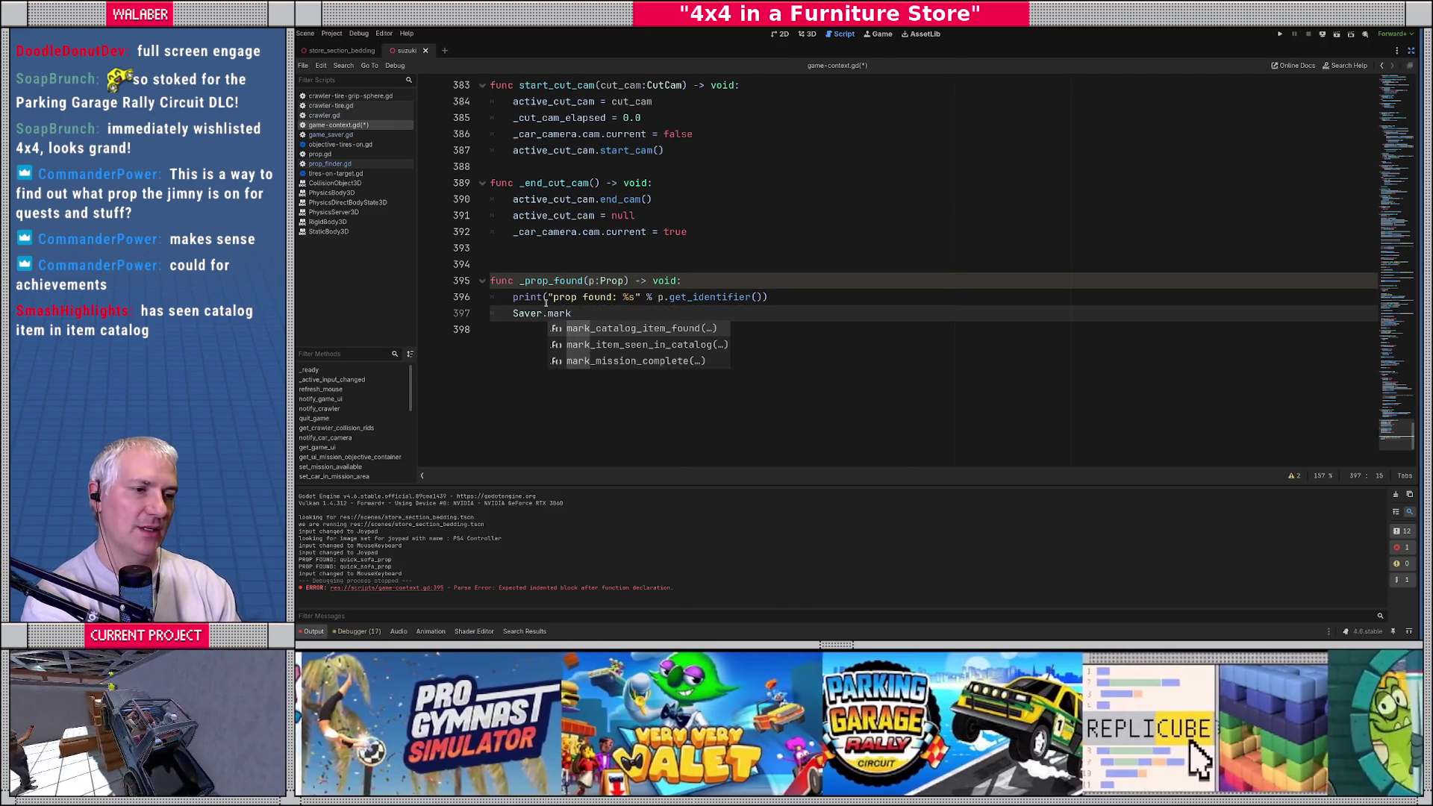
key("Return")
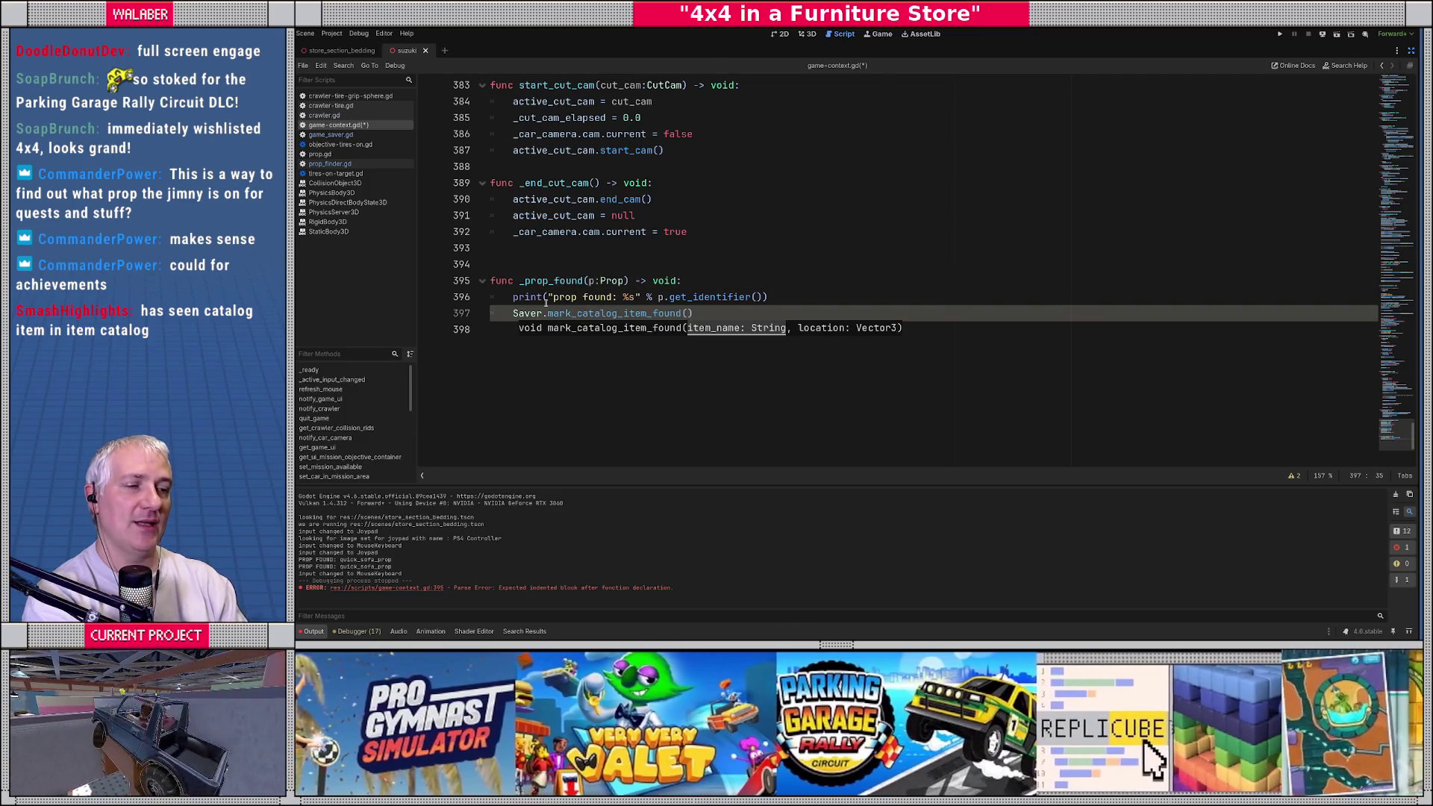
type("p.get_i")
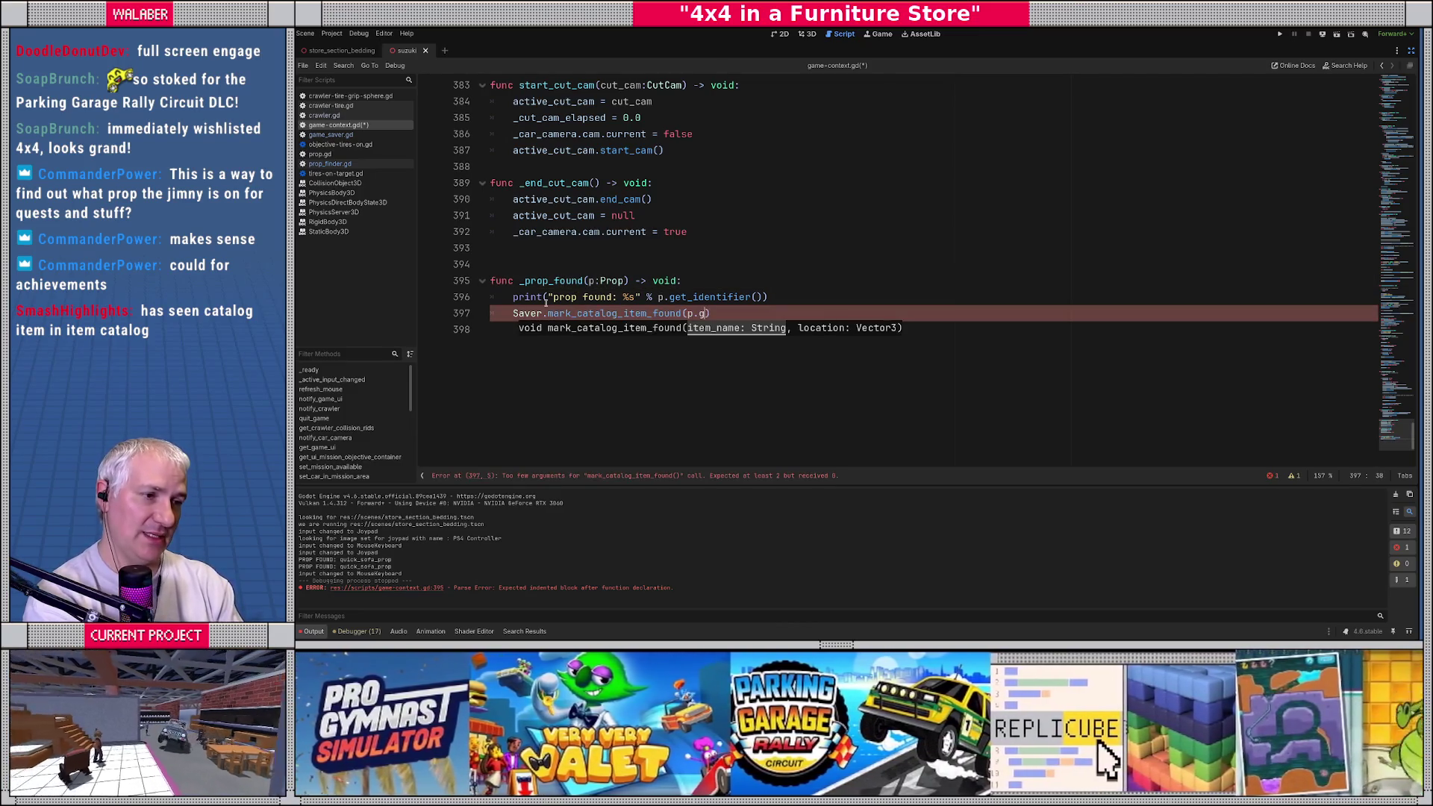
key("Return")
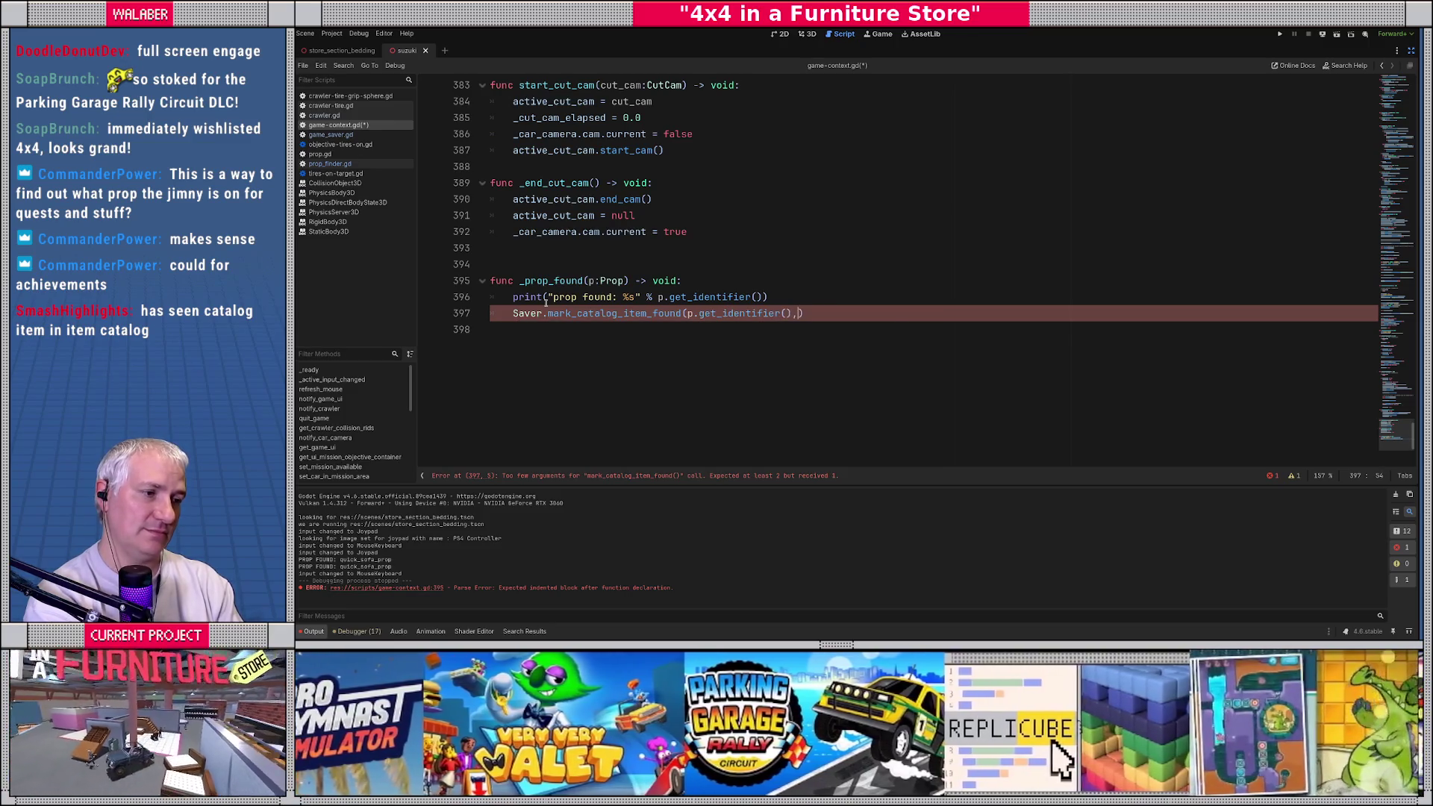
type(", p.")
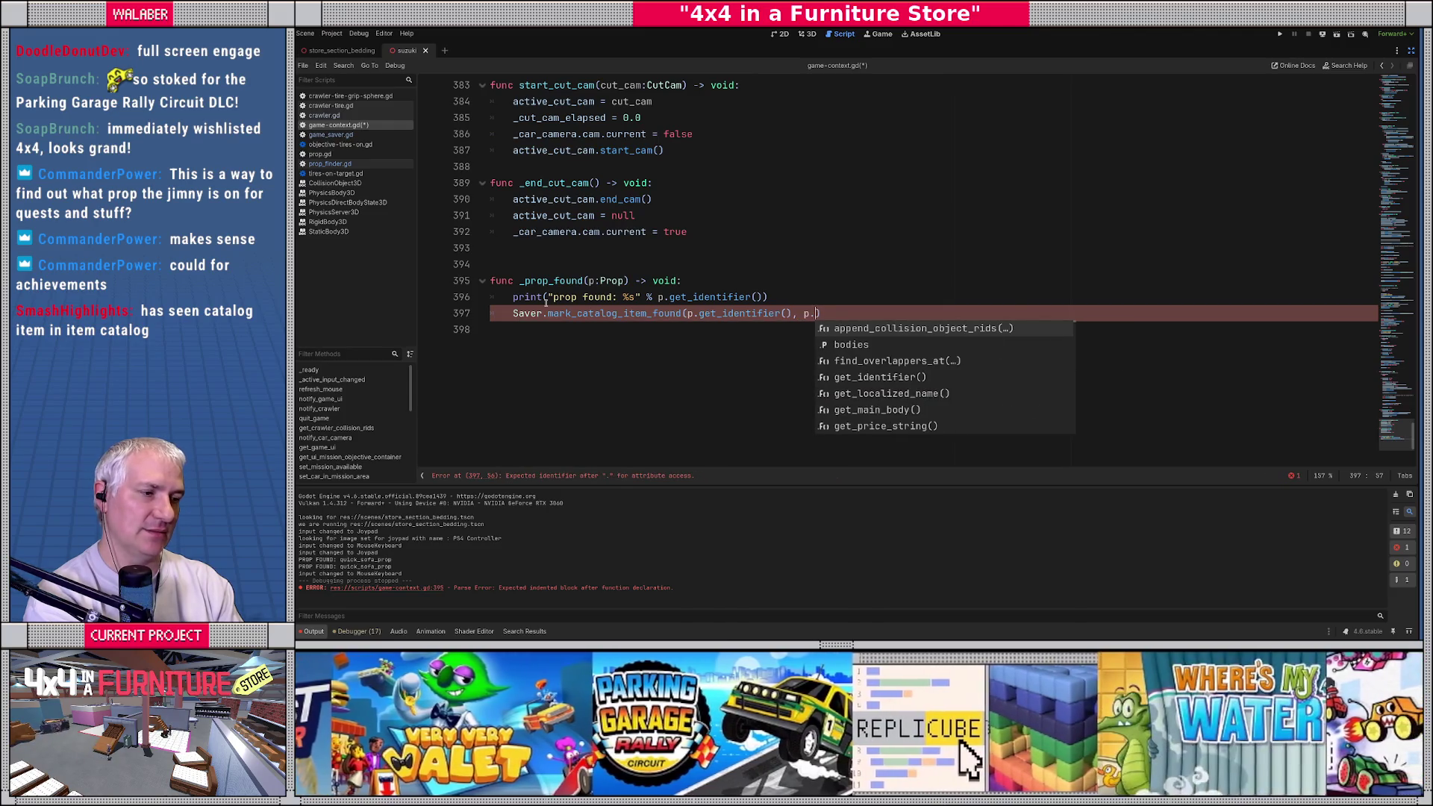
type("global_p")
key("Return")
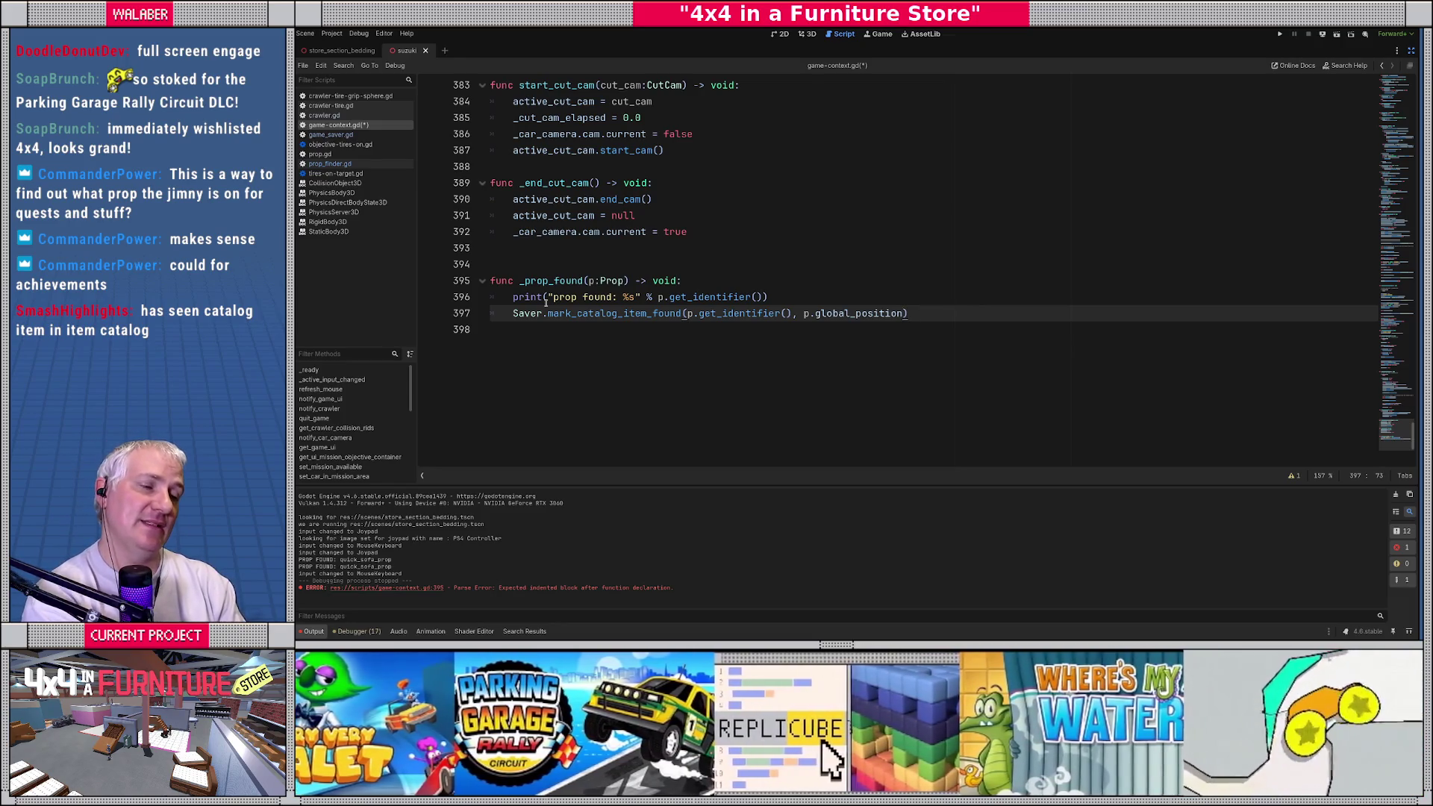
key("ctrl+s")
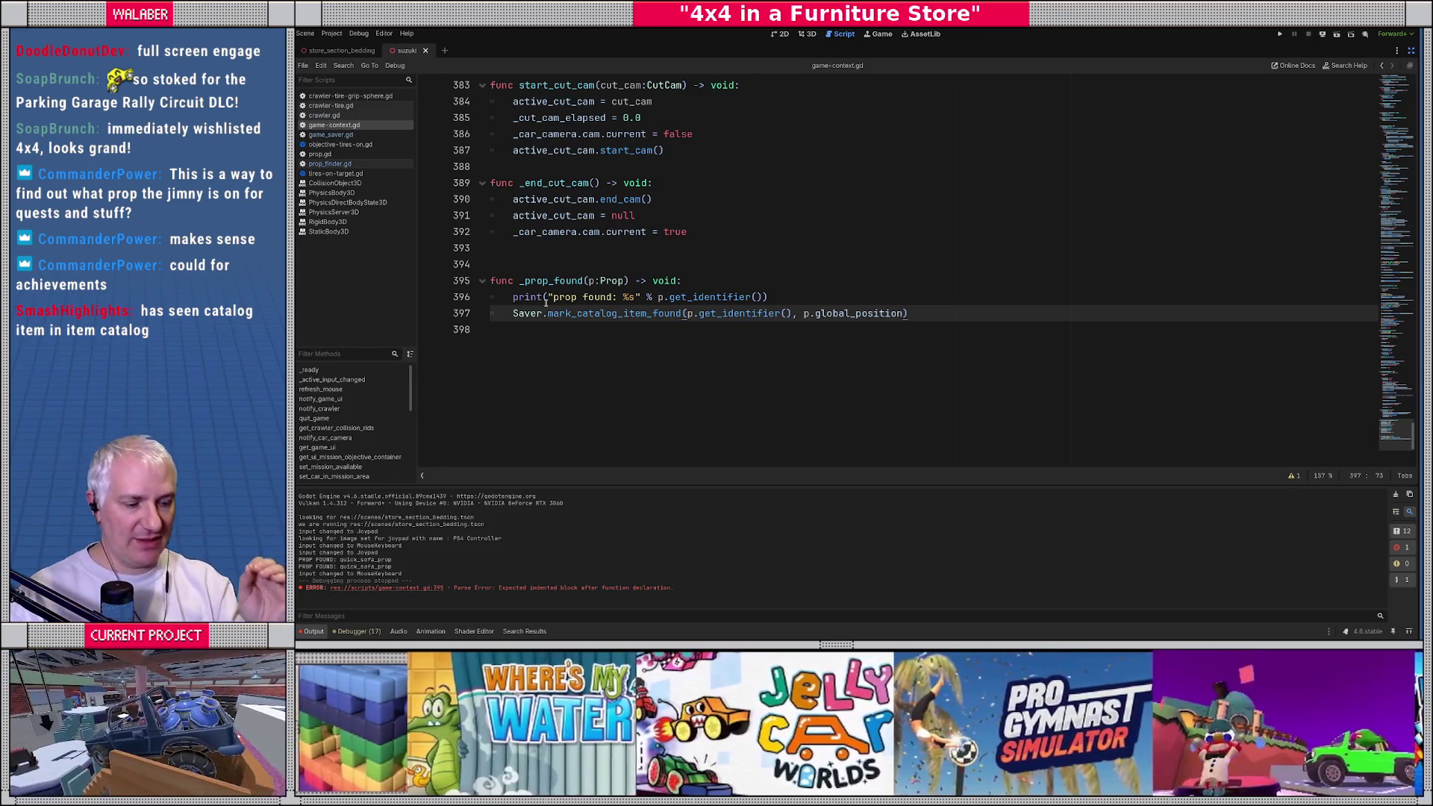
key("F5")
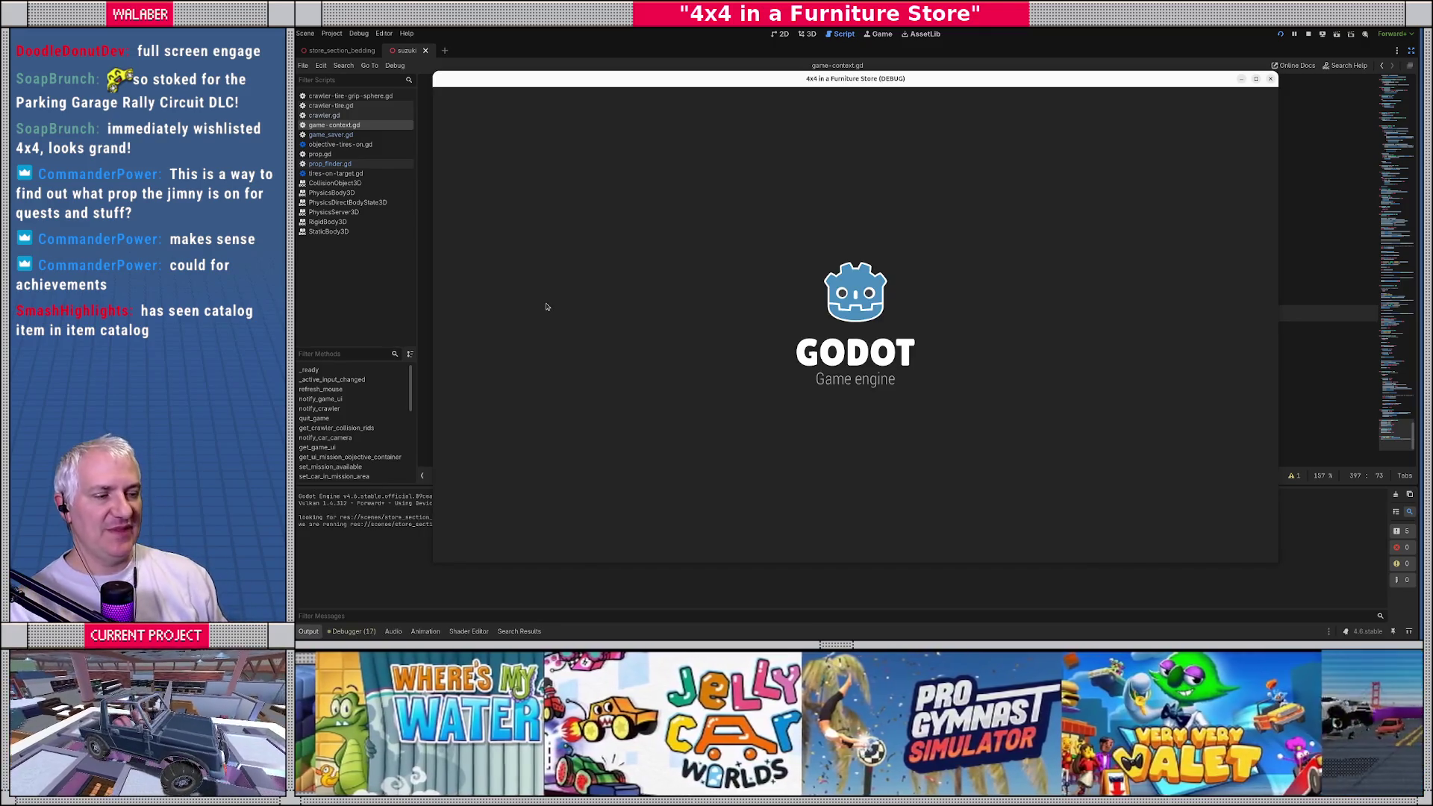
Step: Play past the welcome dialog until prop finds are logged, then stop the game
key("Return")
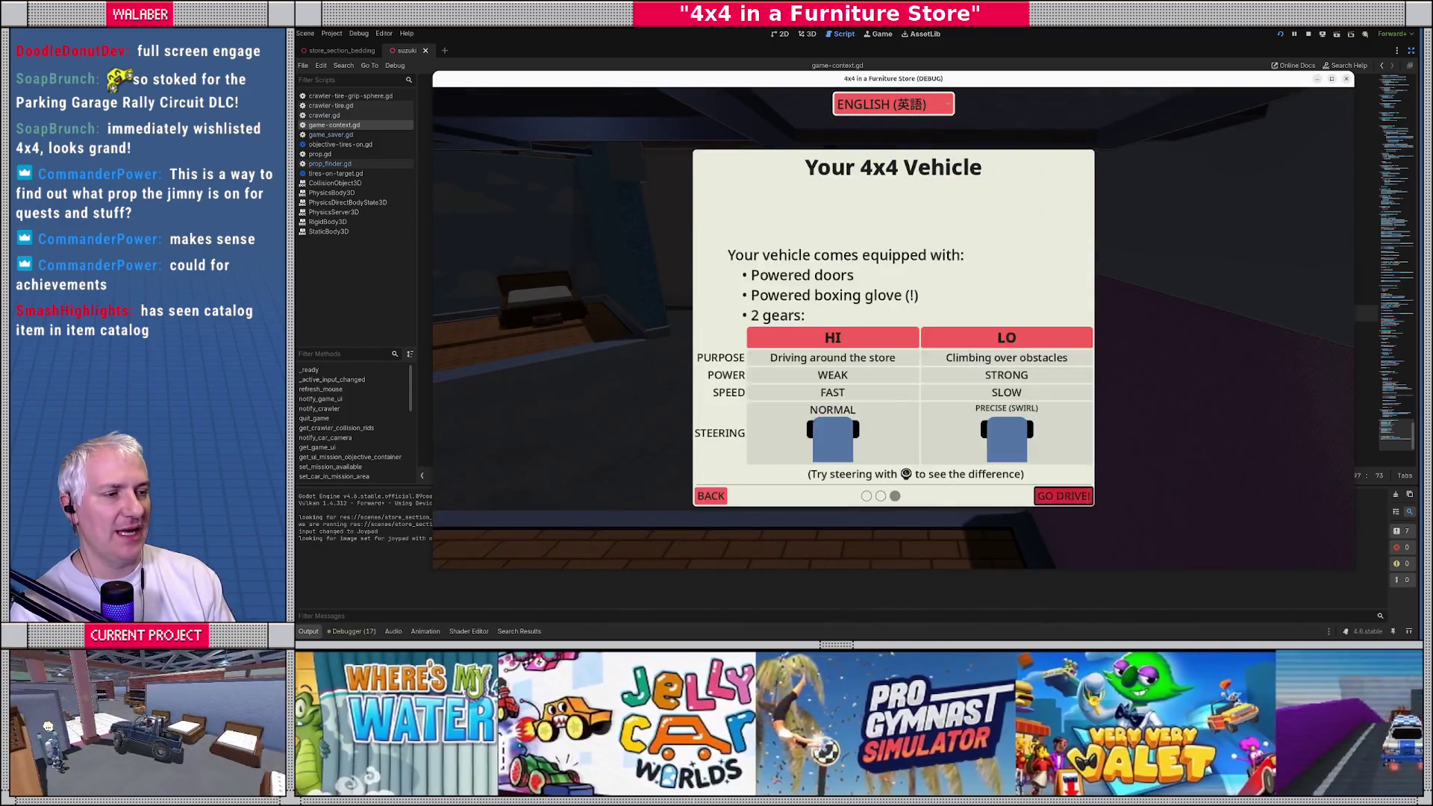
key("Return")
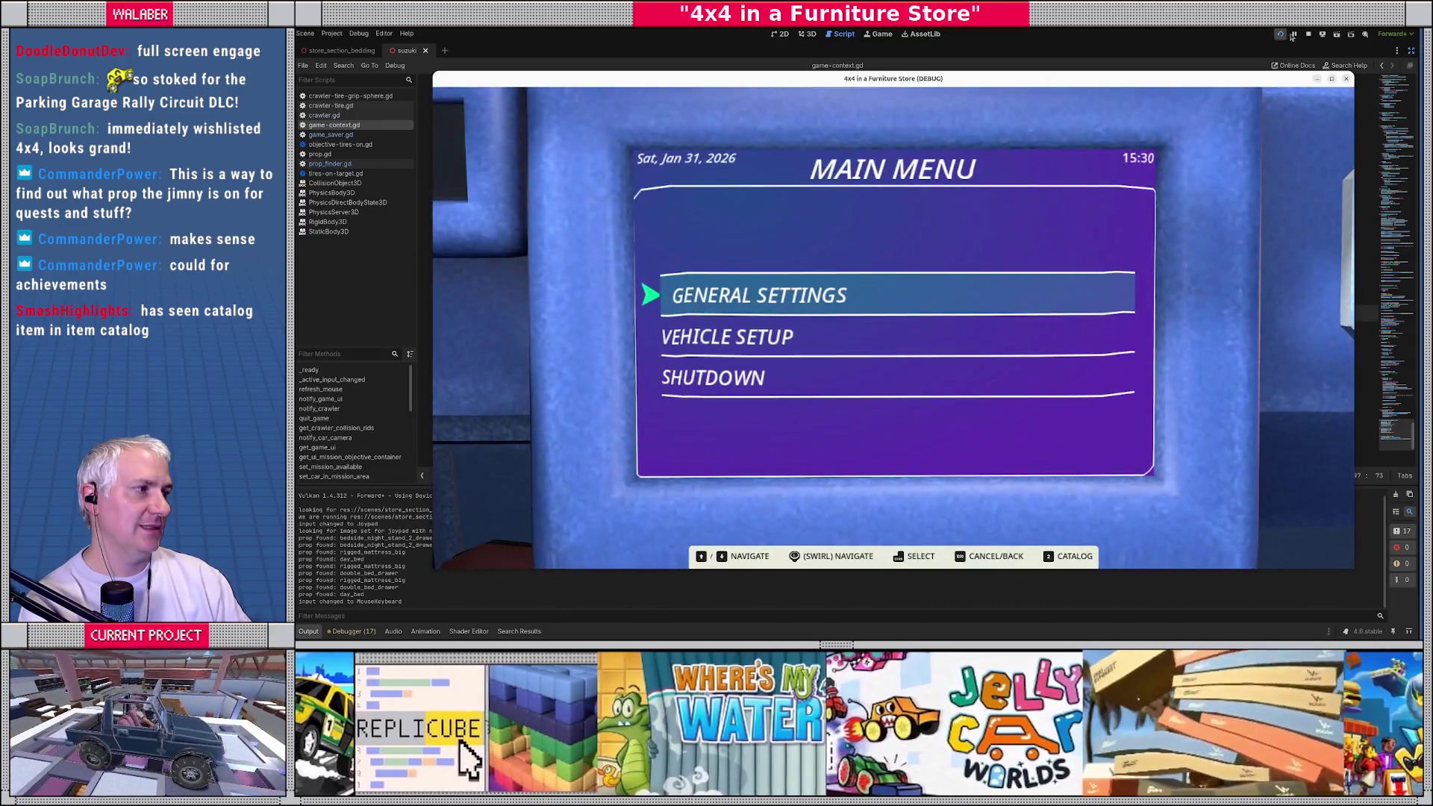
left_click(1308, 35)
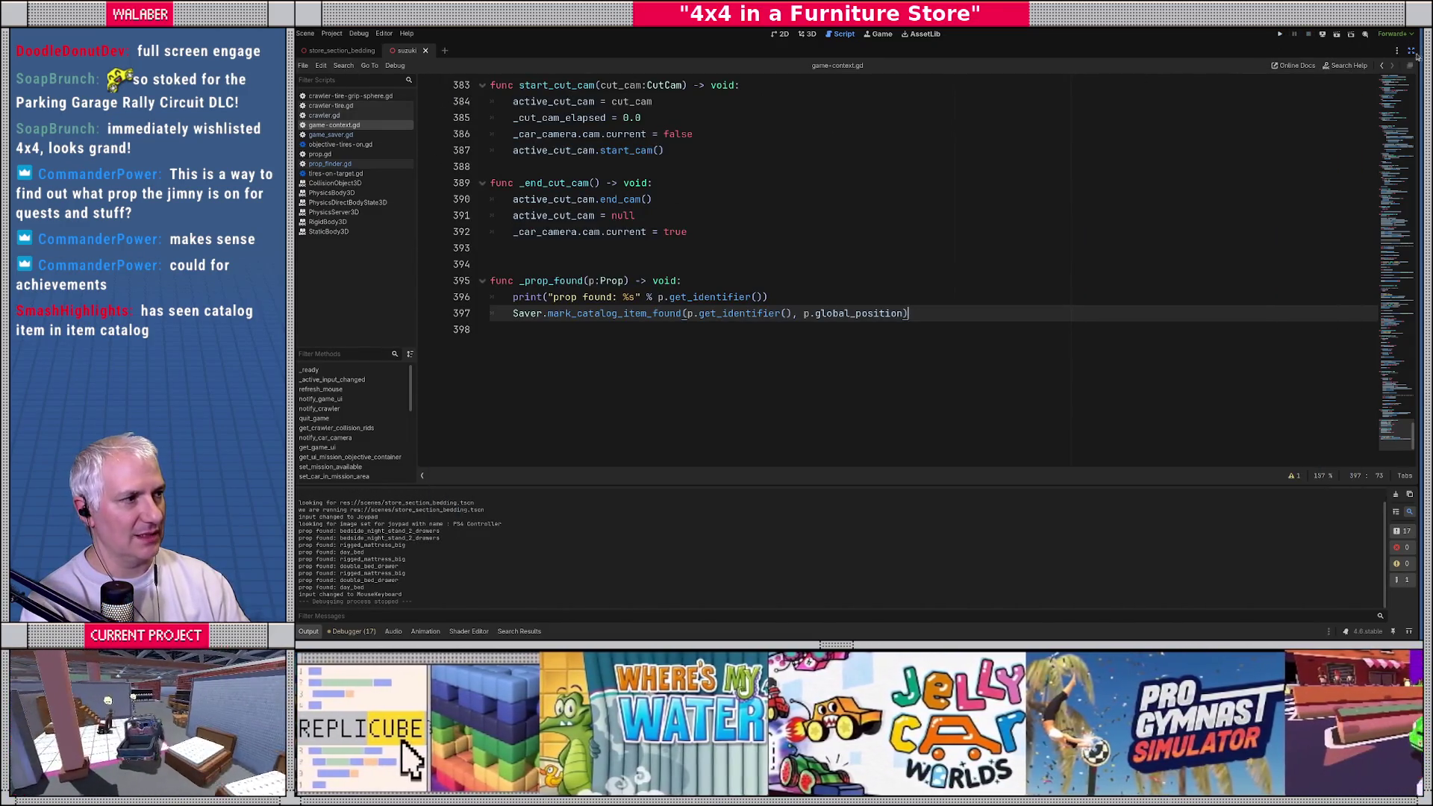
Step: Restore the side panels, select the_store.tscn via the FileSystem filter, and run the game
left_click(1411, 50)
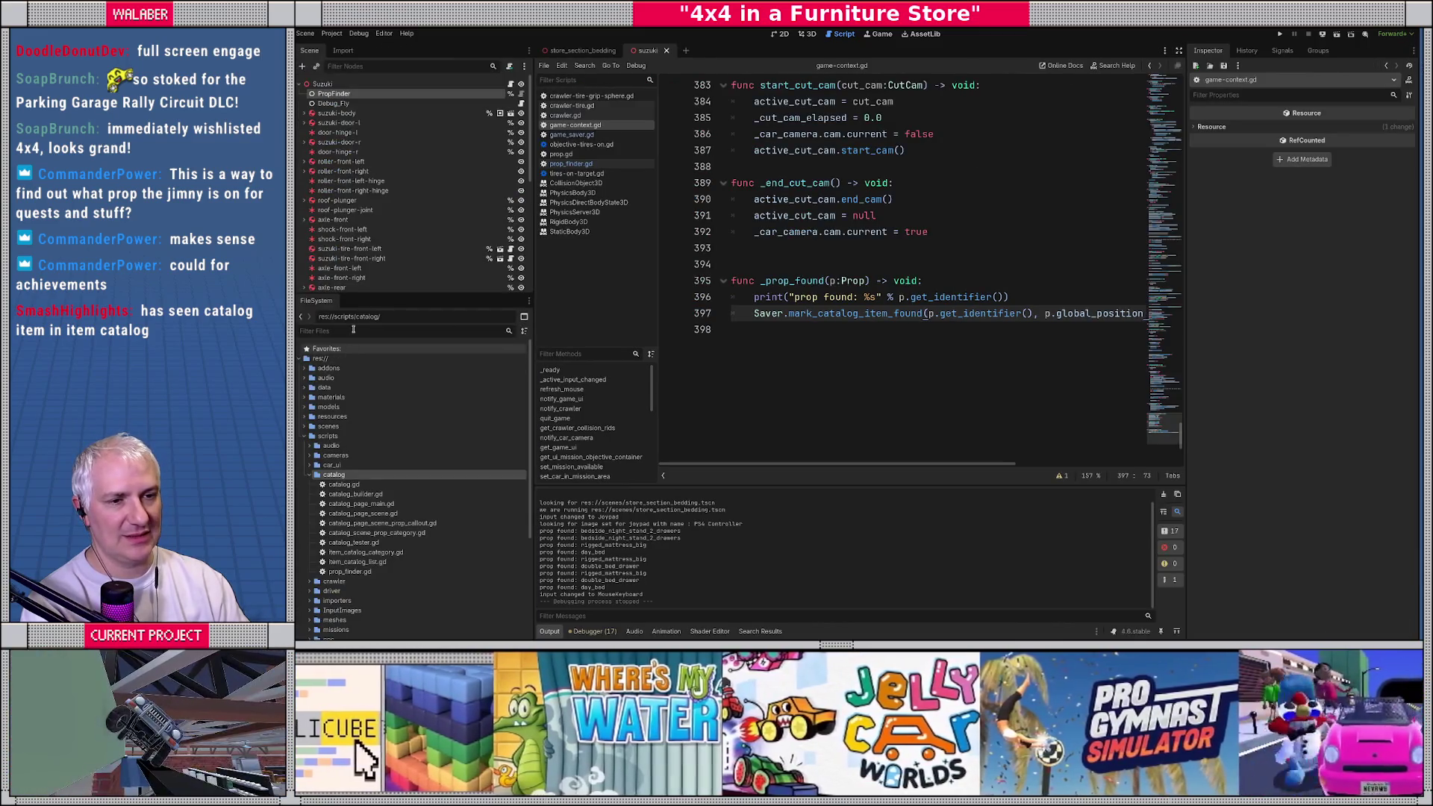
type("the_sto")
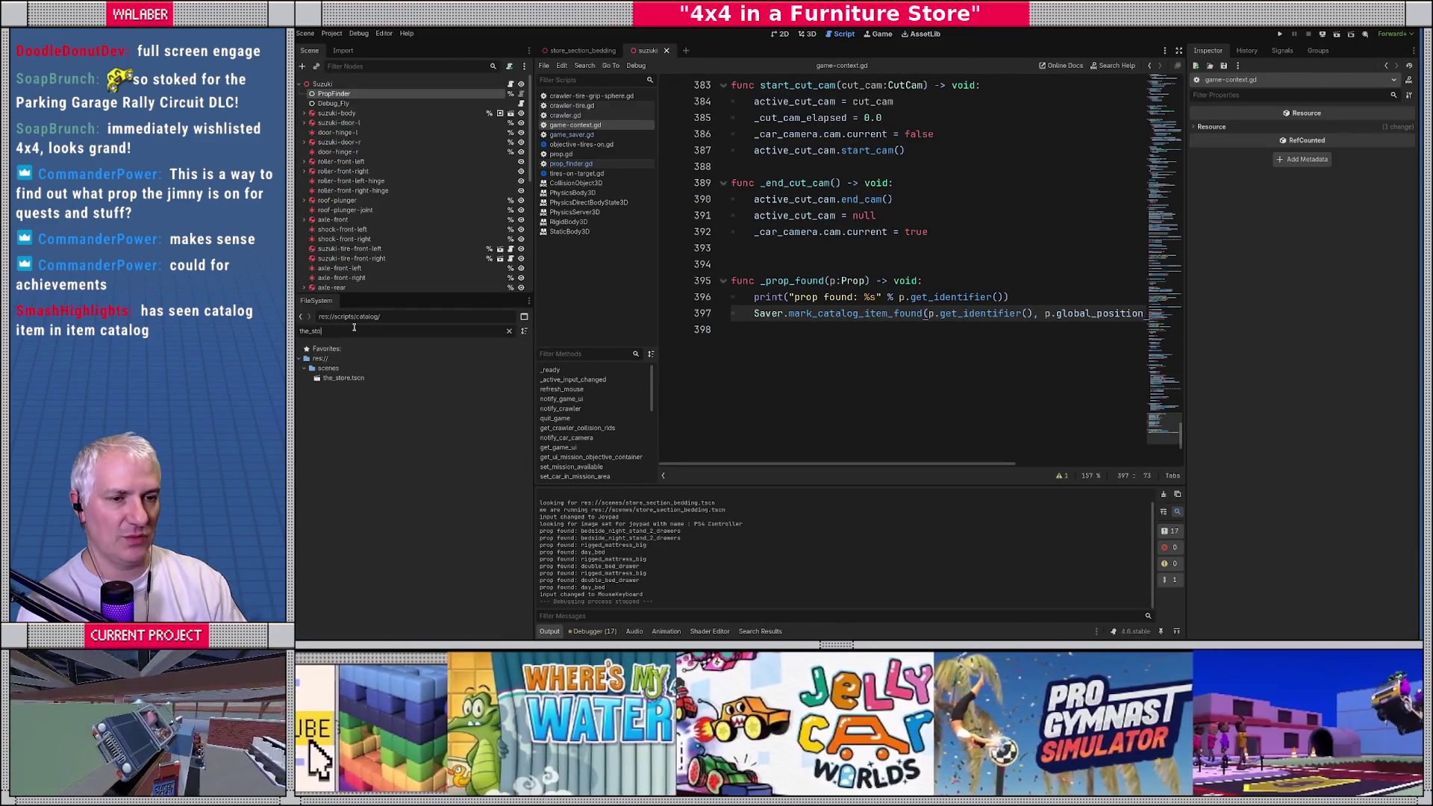
left_click(344, 379)
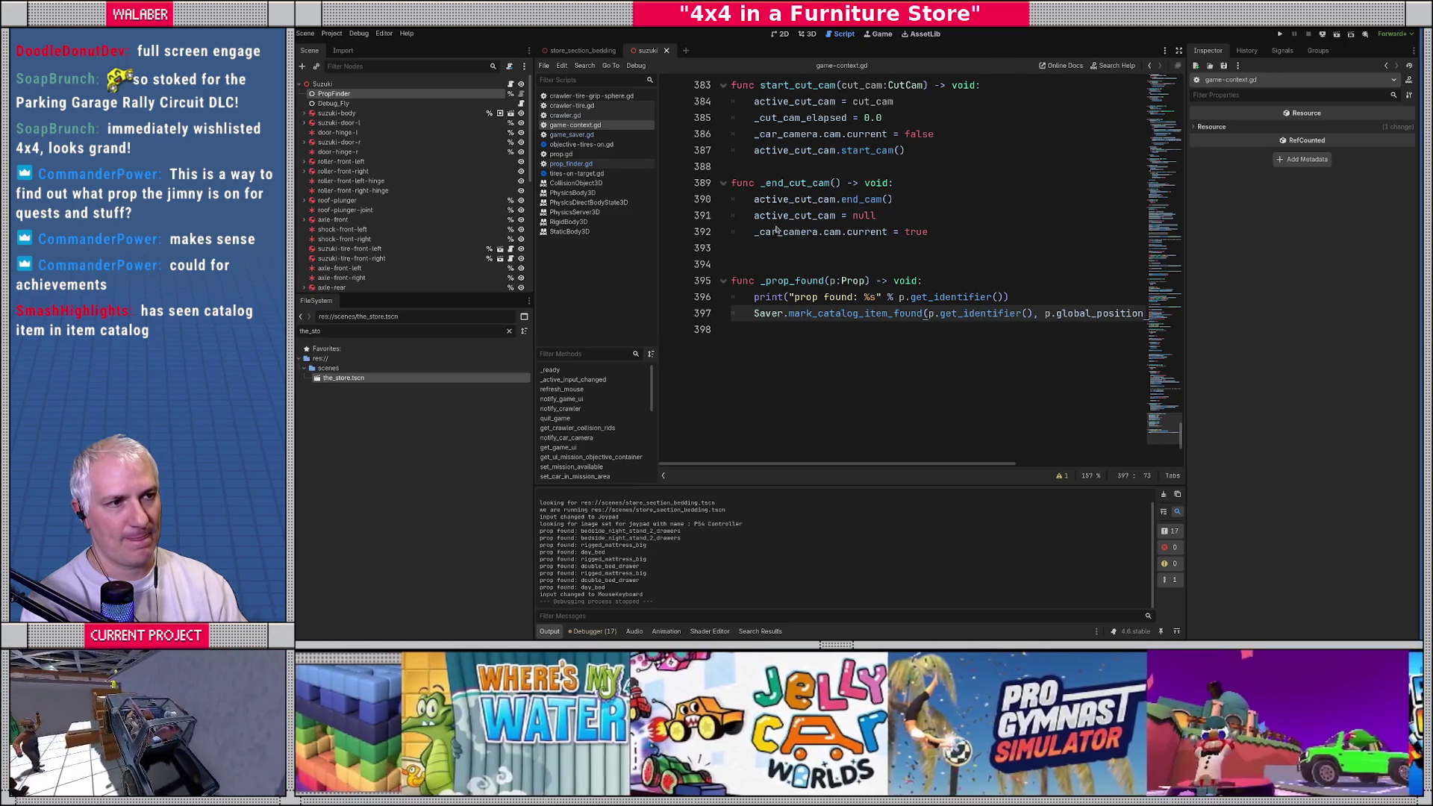
key("F5")
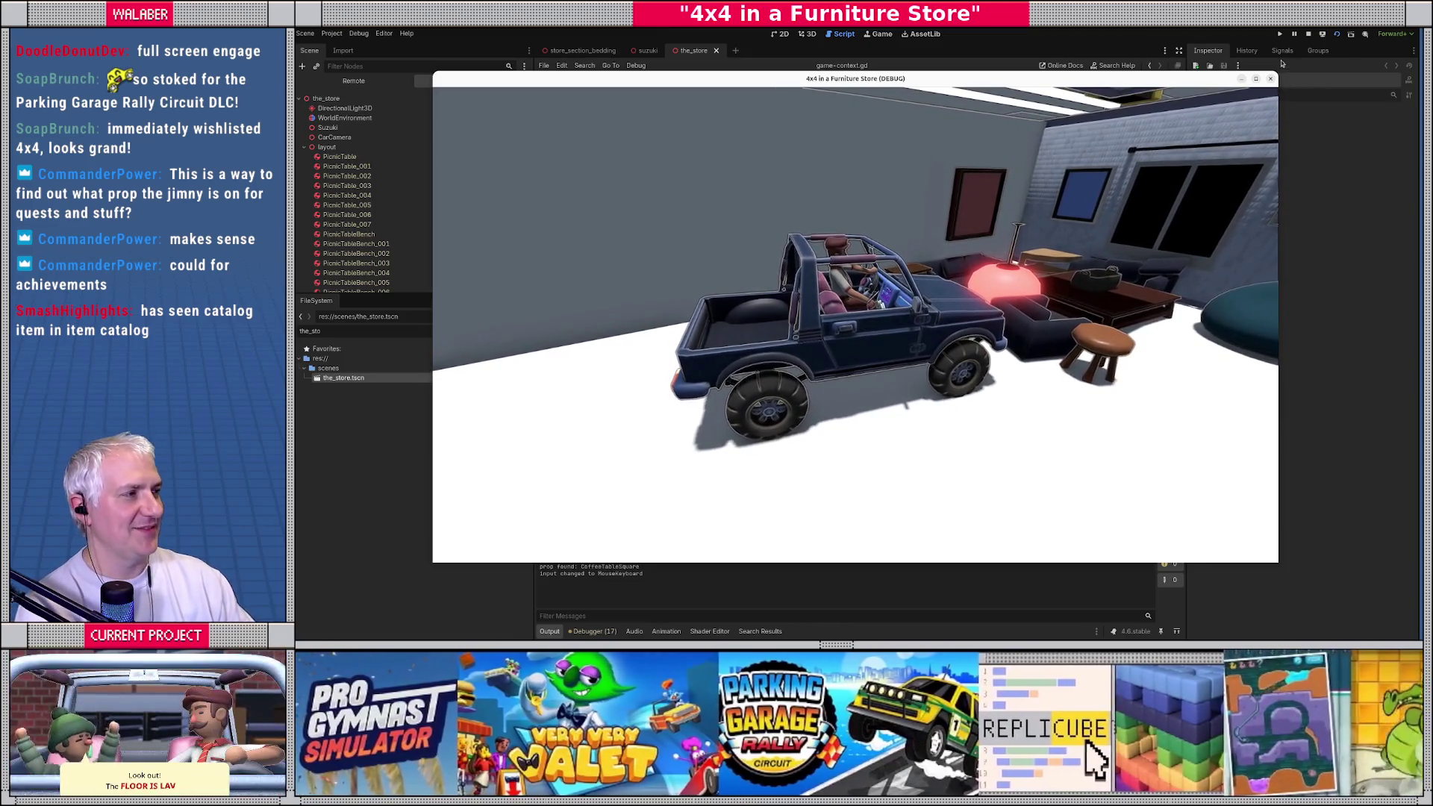
Step: Relaunch the game to check the catalog, shut it down, and open Project Settings
left_click(1307, 34)
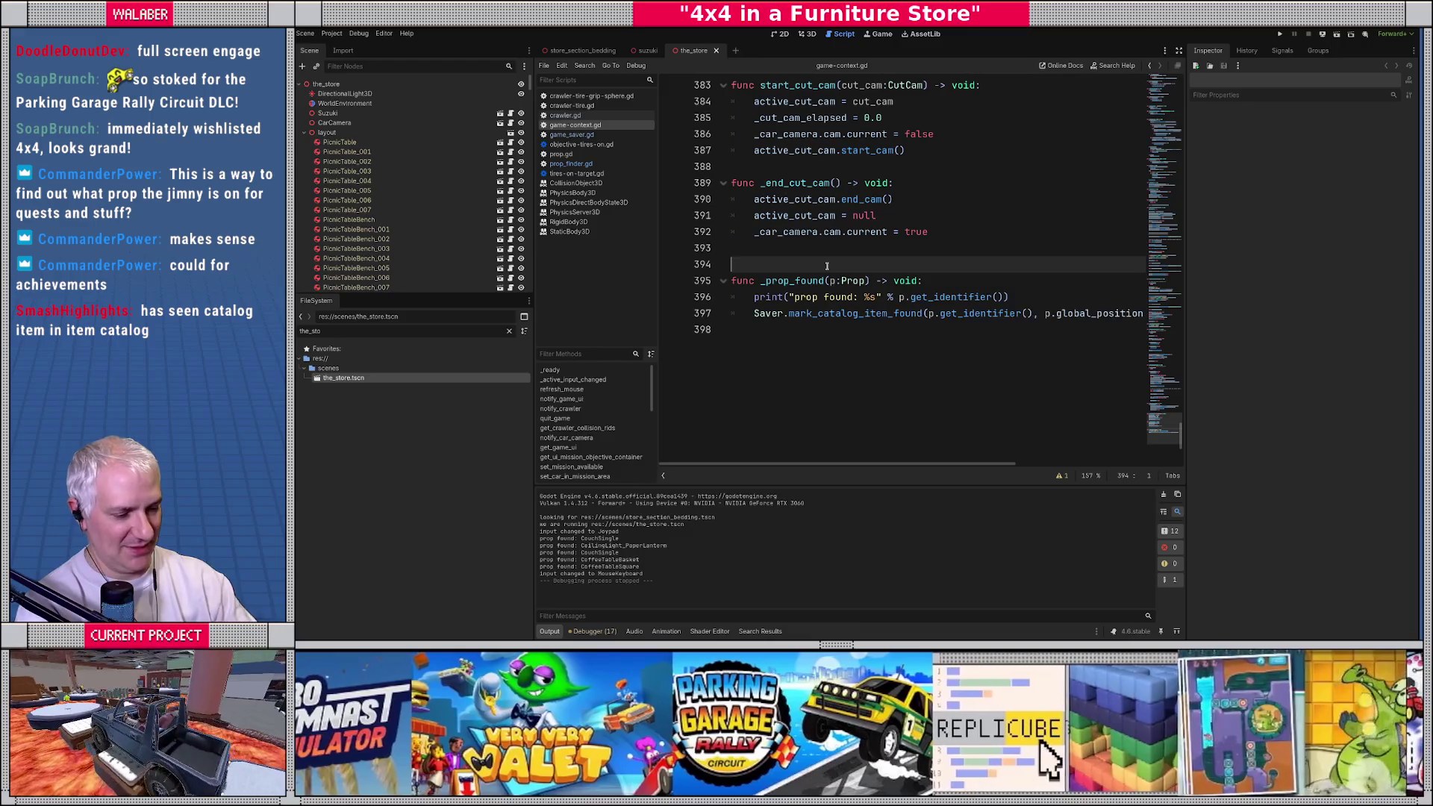
key("F5")
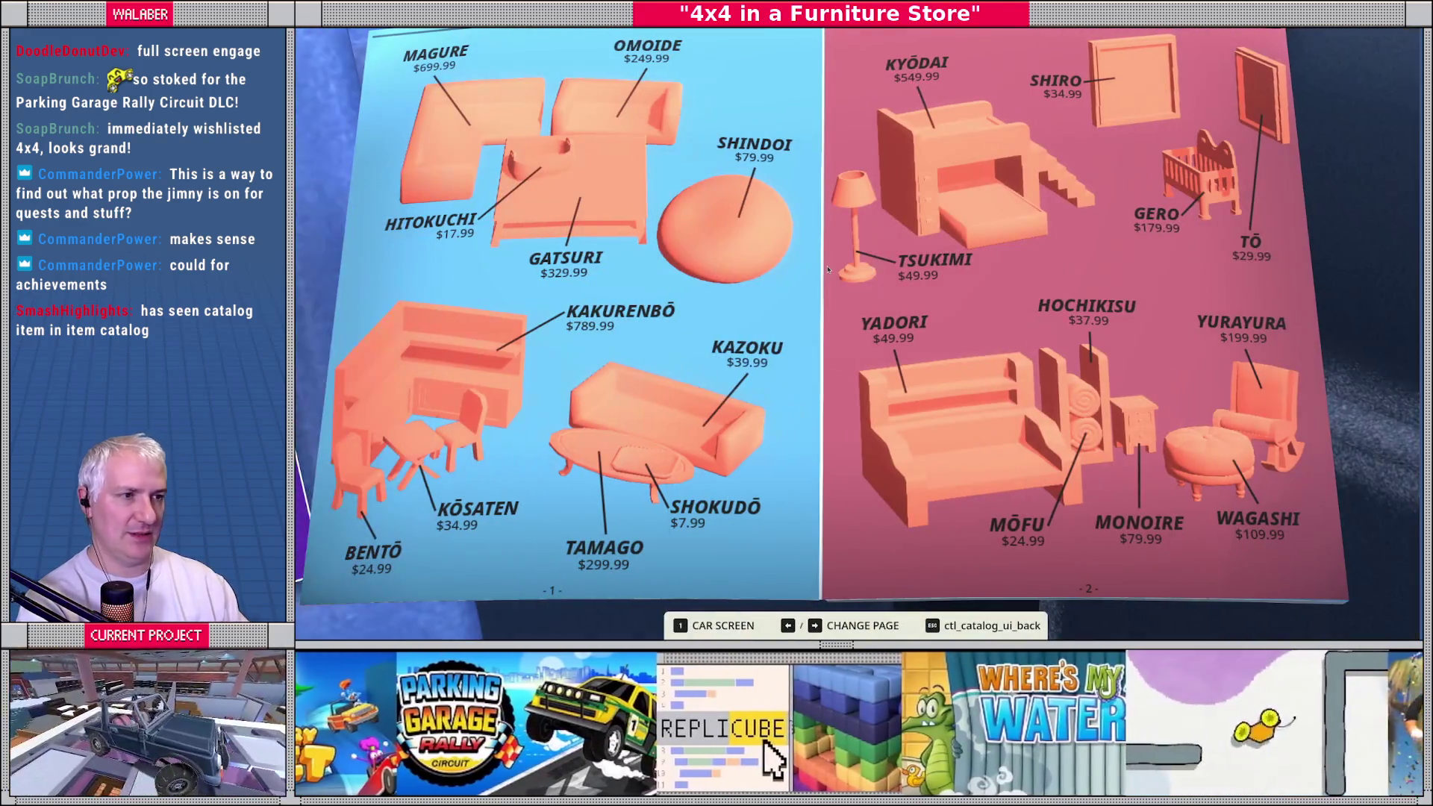
key("1")
key("Down")
key("Down")
key("Return")
key("Return")
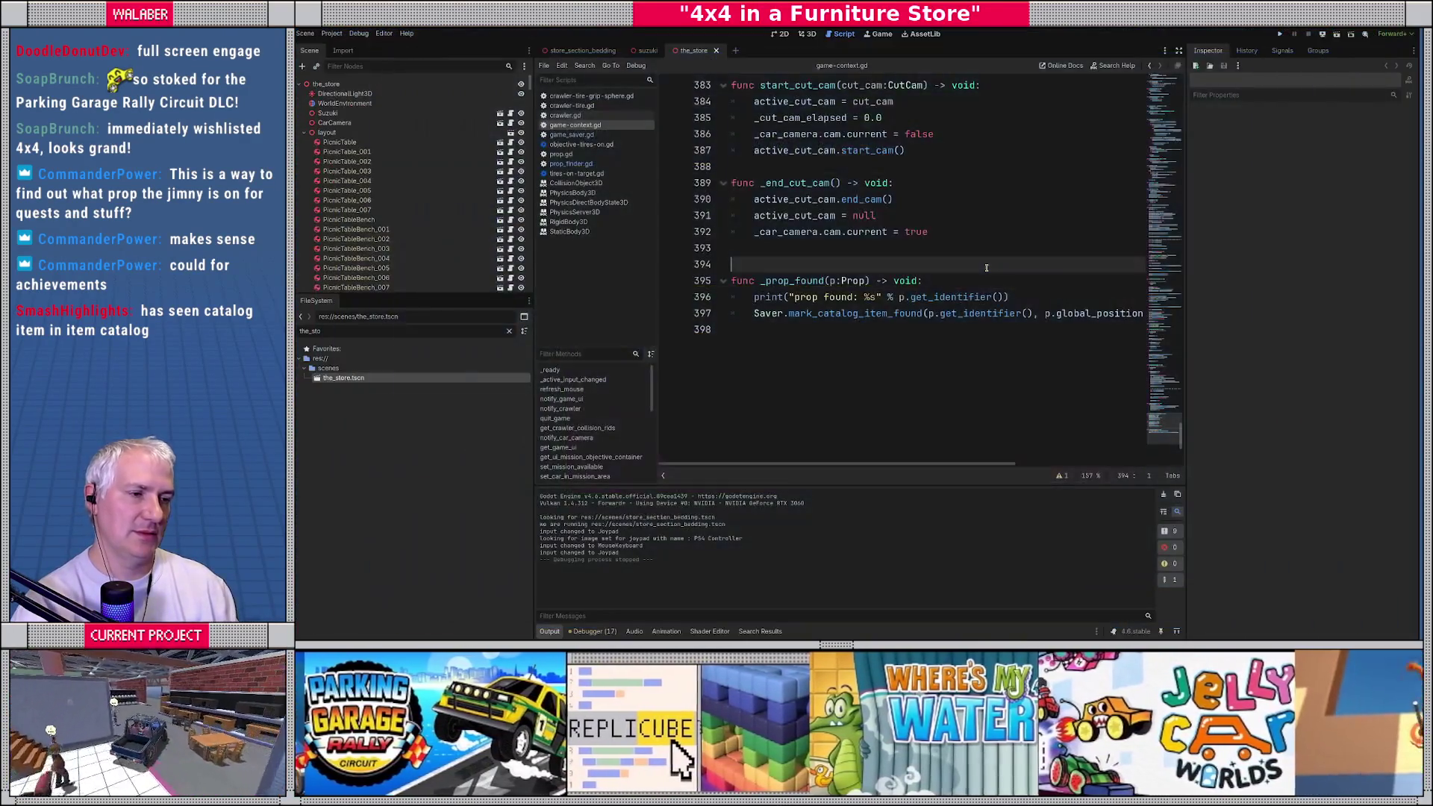
left_click(331, 33)
left_click(358, 49)
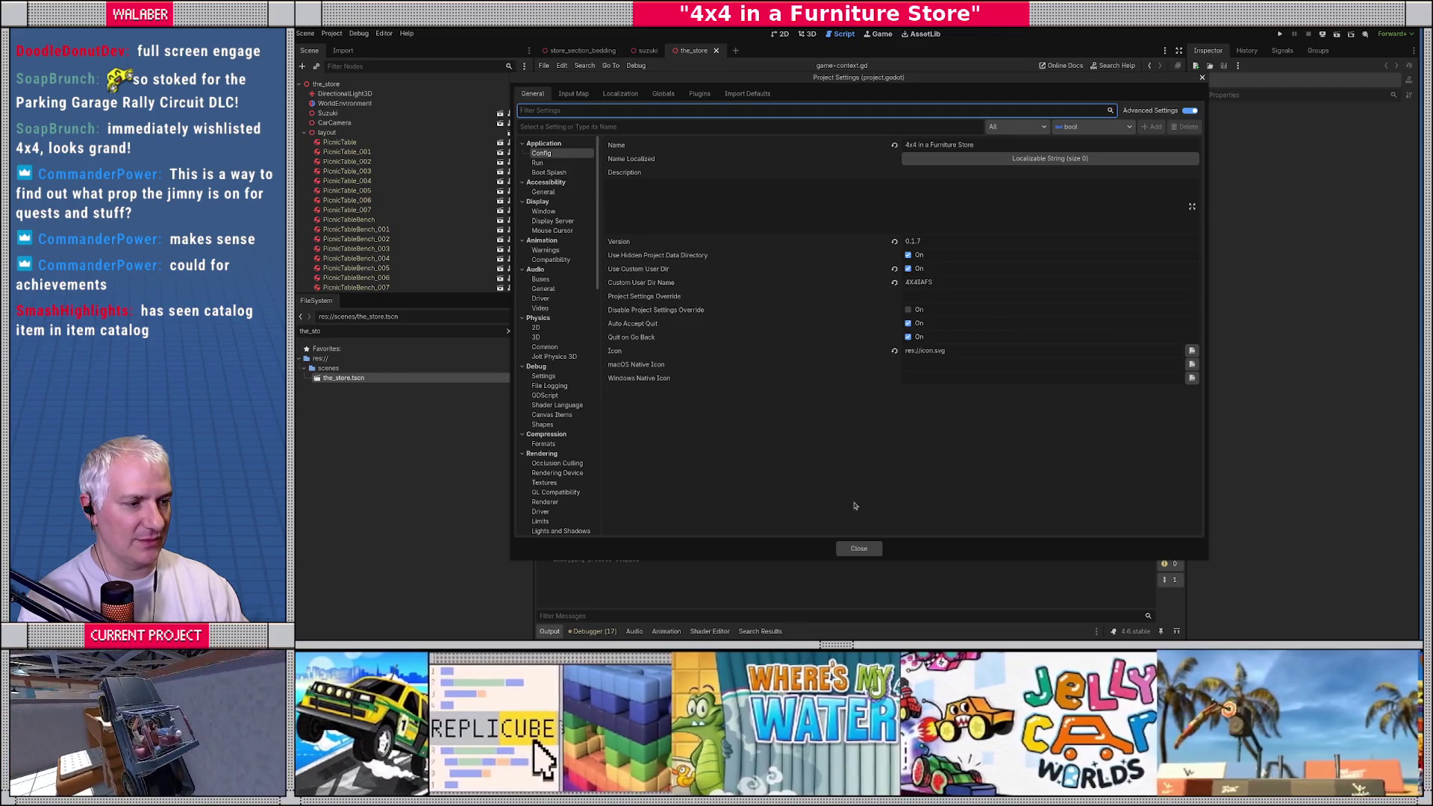
Step: Close Project Settings and navigate Files to ~/.local/share/4X4IAFS to locate save.dat
left_click(855, 553)
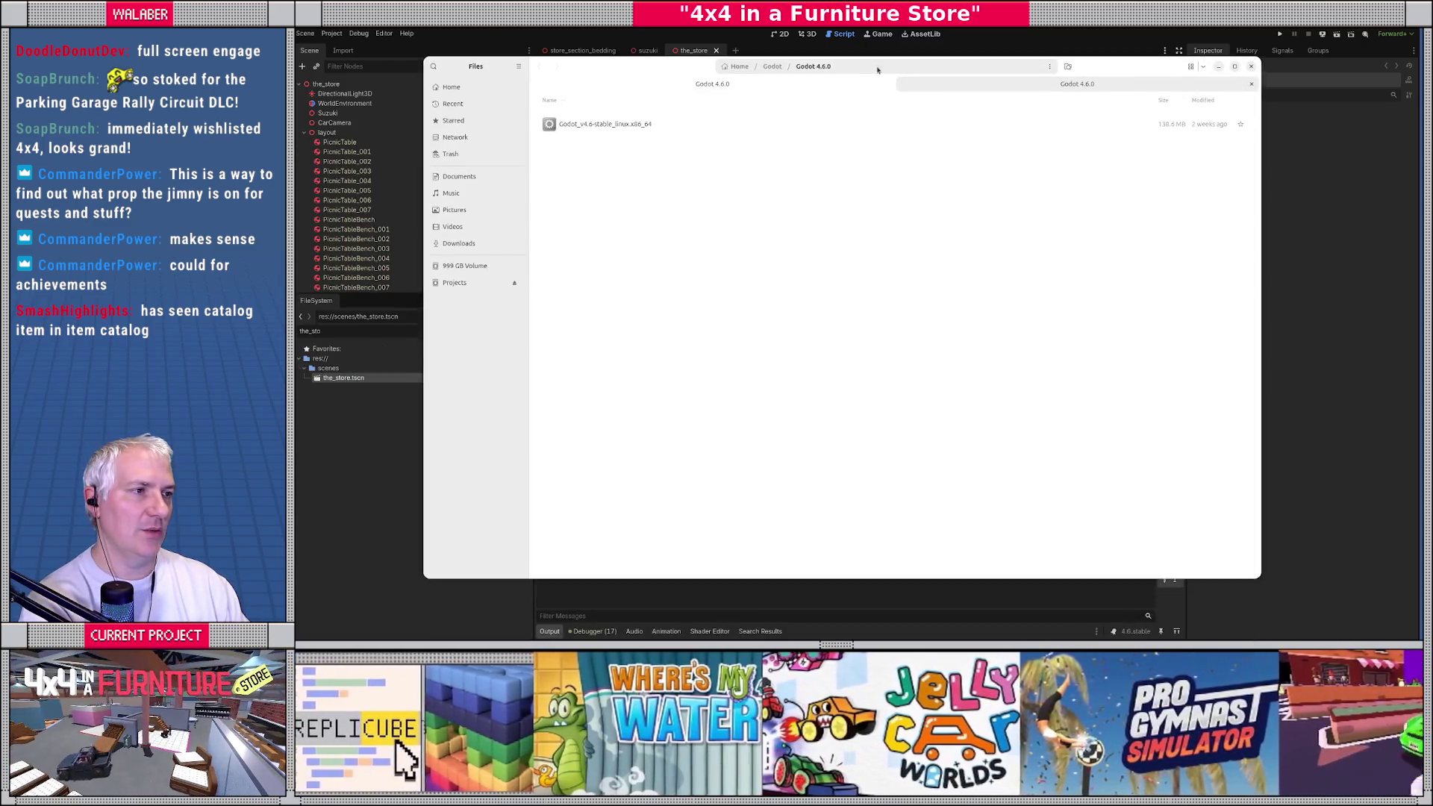
left_click(886, 67)
key("BackSpace")
type("~/.local/")
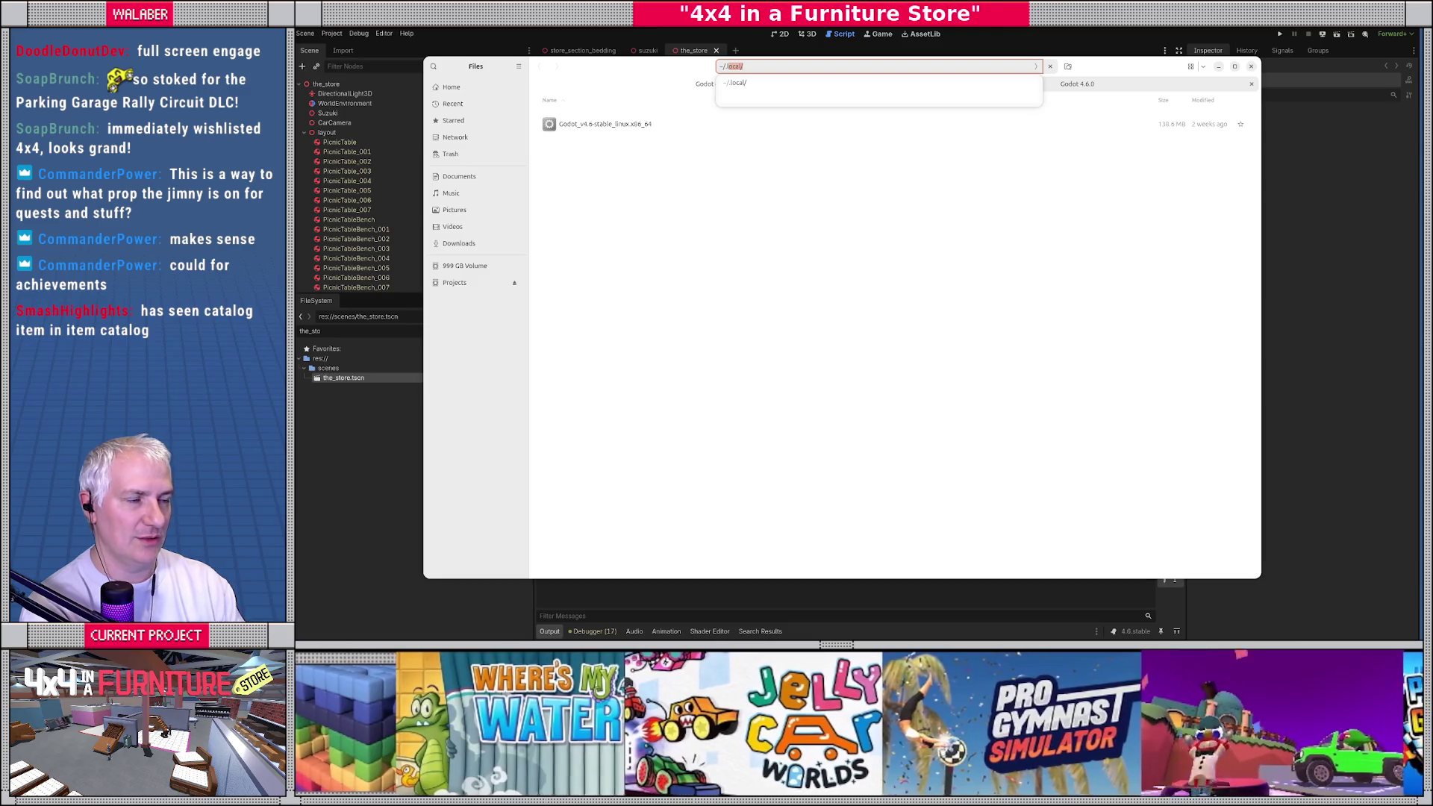
key("Tab")
type("share / ")
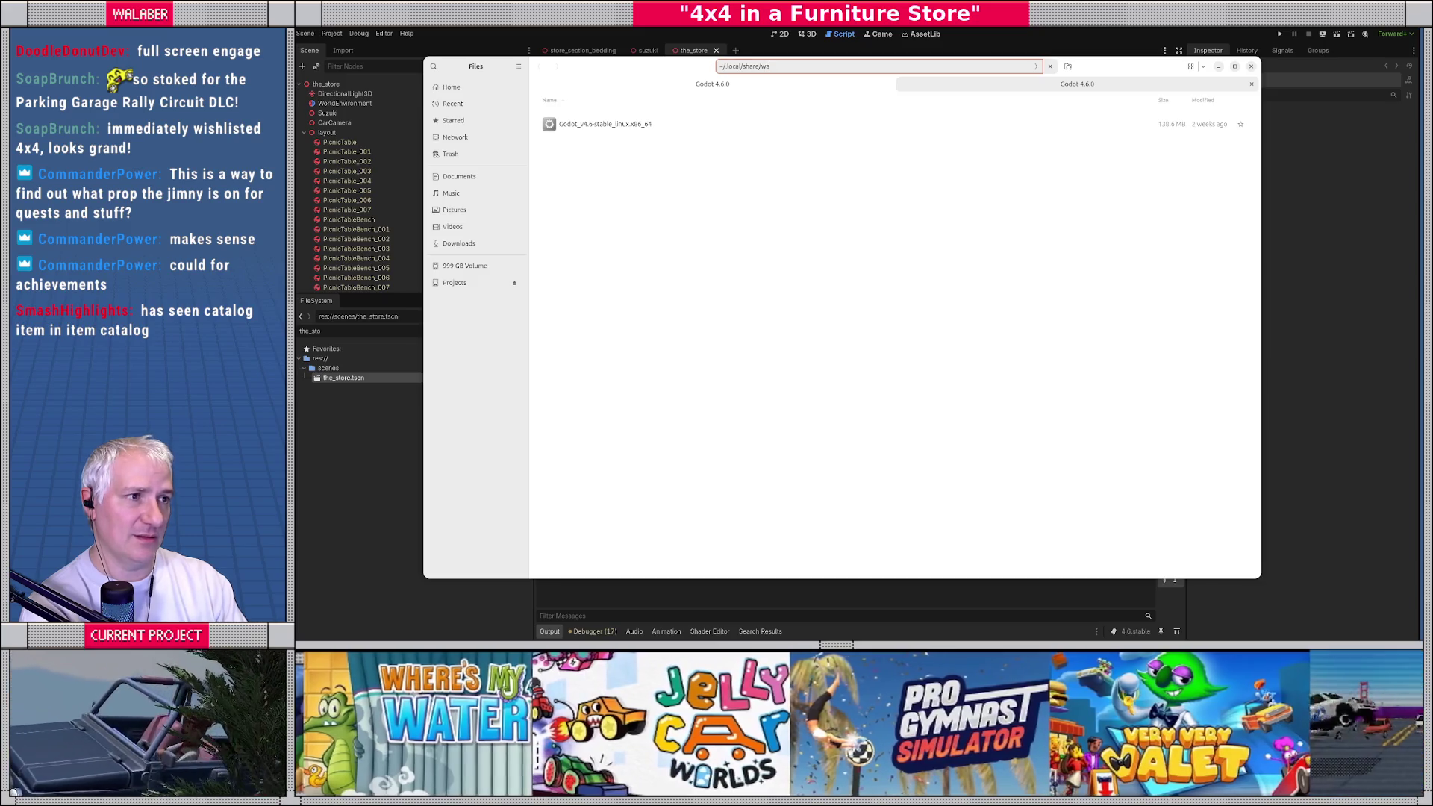
type("4X4IAFS/")
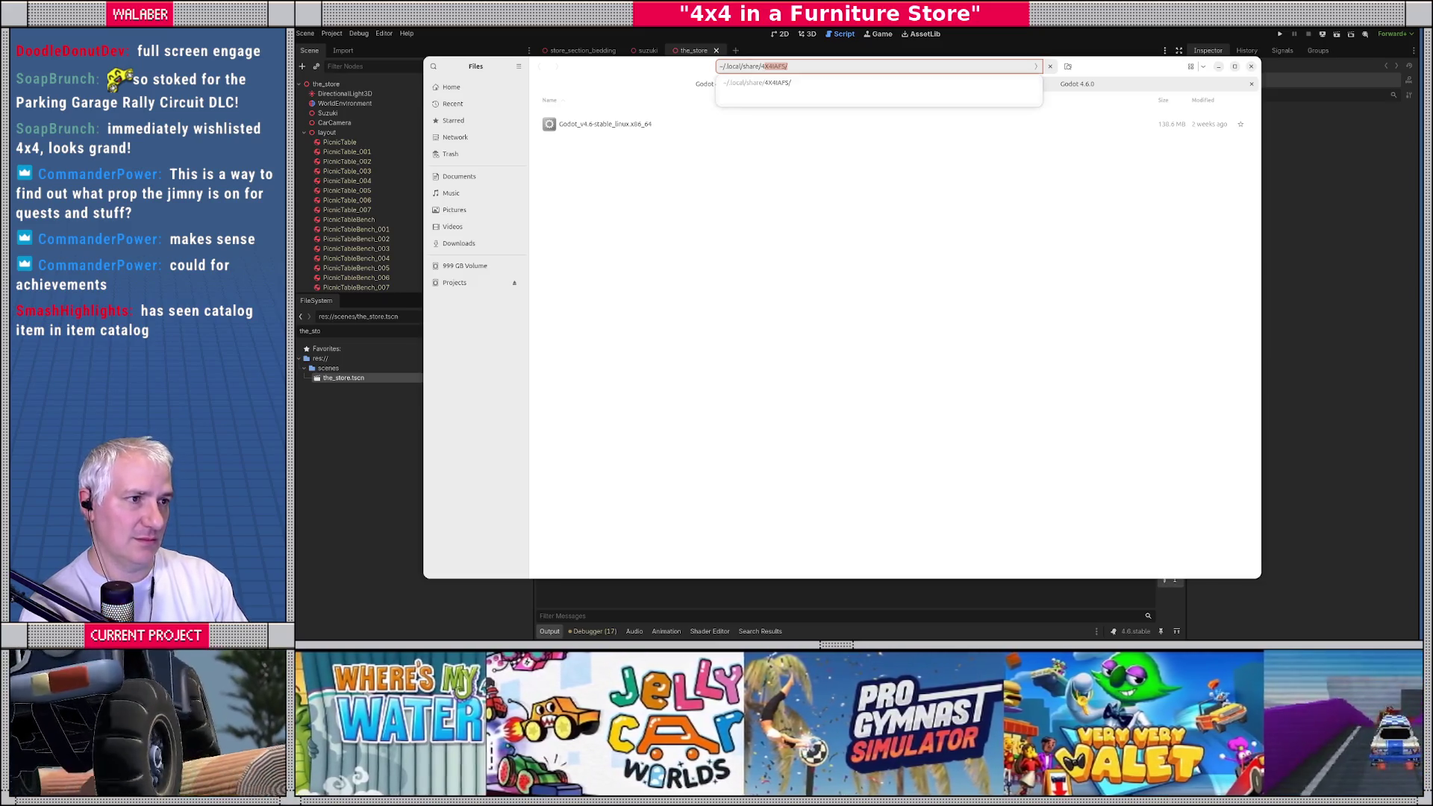
key("Return")
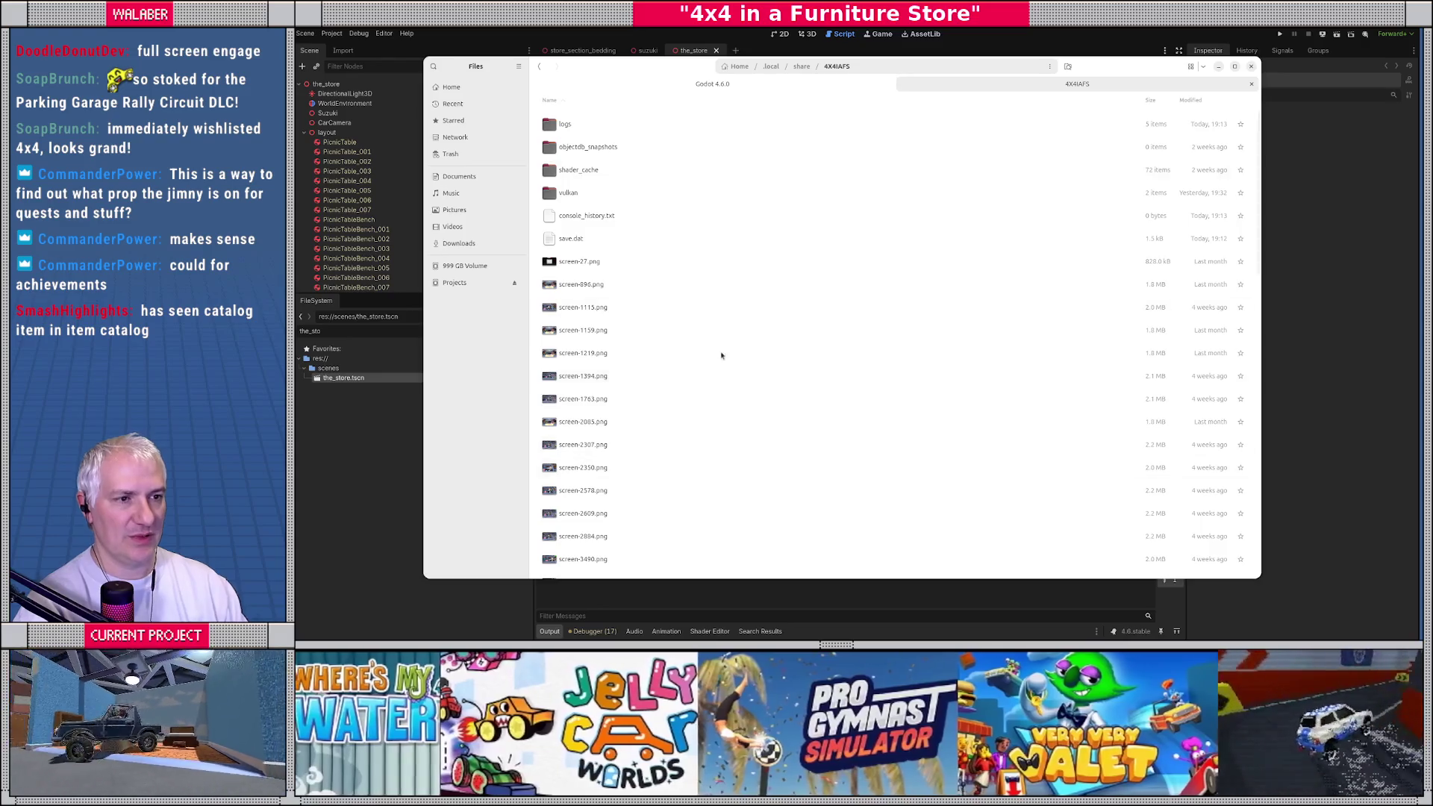
right_click(550, 238)
key("Escape")
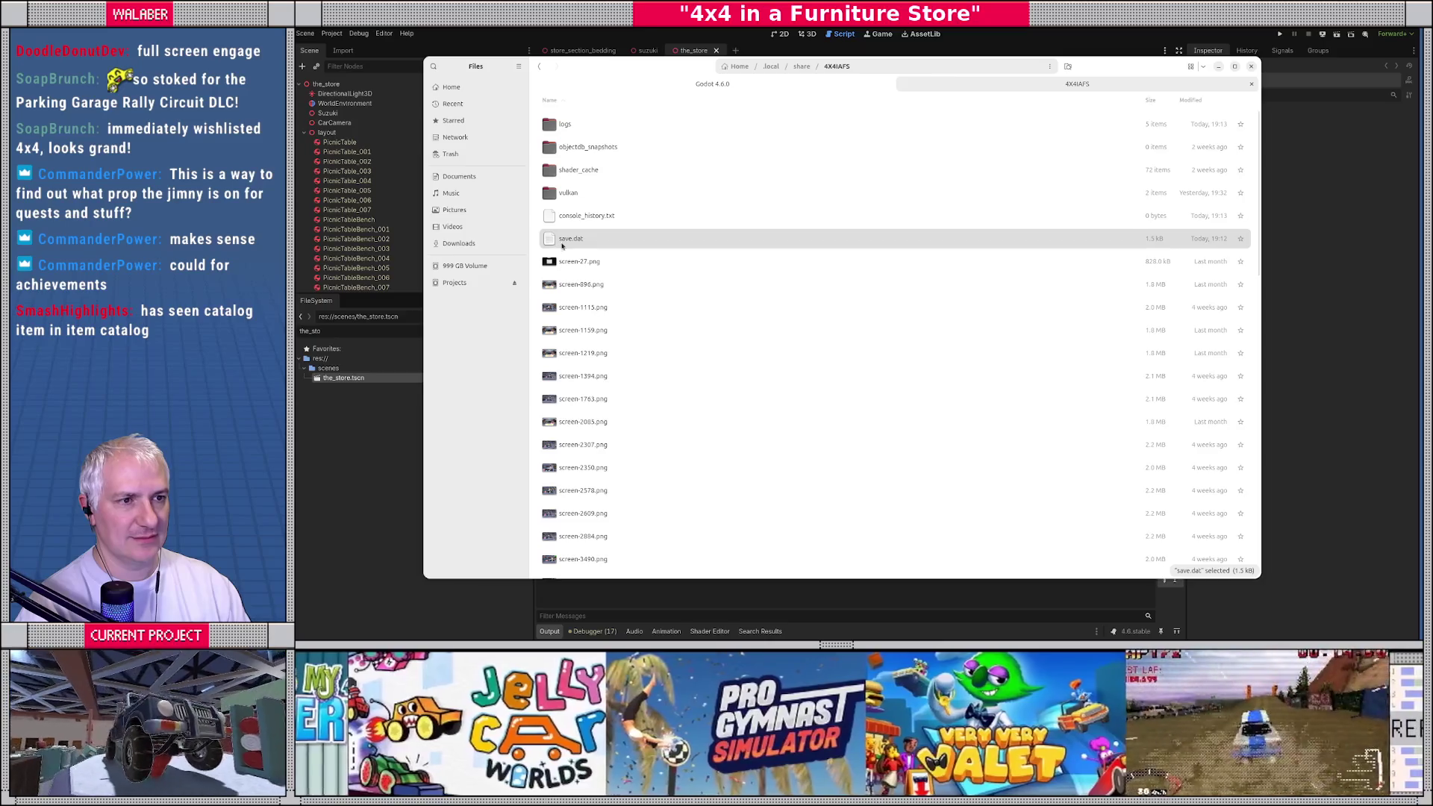
Step: Open save.dat in Text Editor and enlarge its window
double_click(563, 243)
left_click_drag(696, 74, 761, 72)
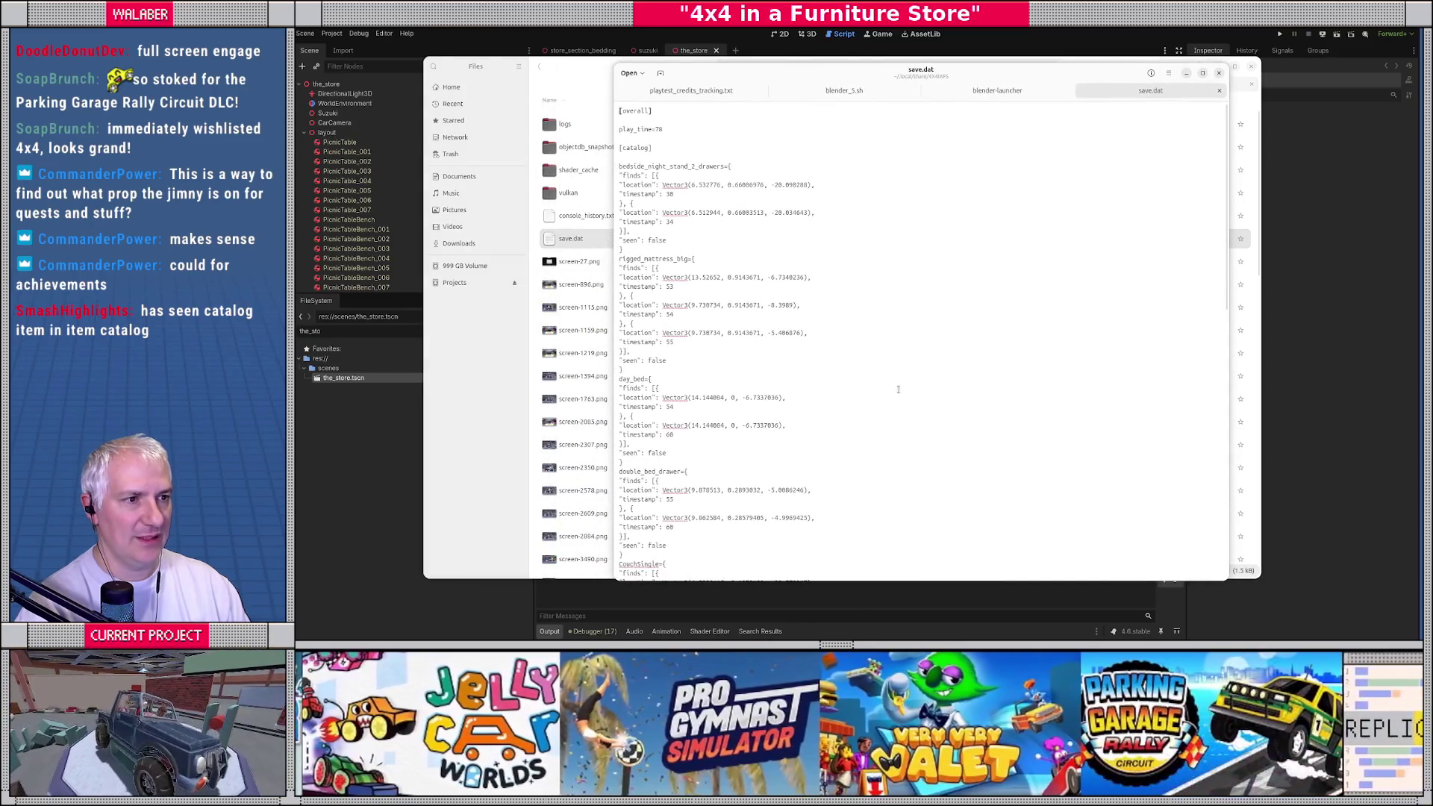
left_click_drag(1029, 580, 1031, 605)
scroll(1035, 424, "down", 5)
scroll(878, 275, "up", 5)
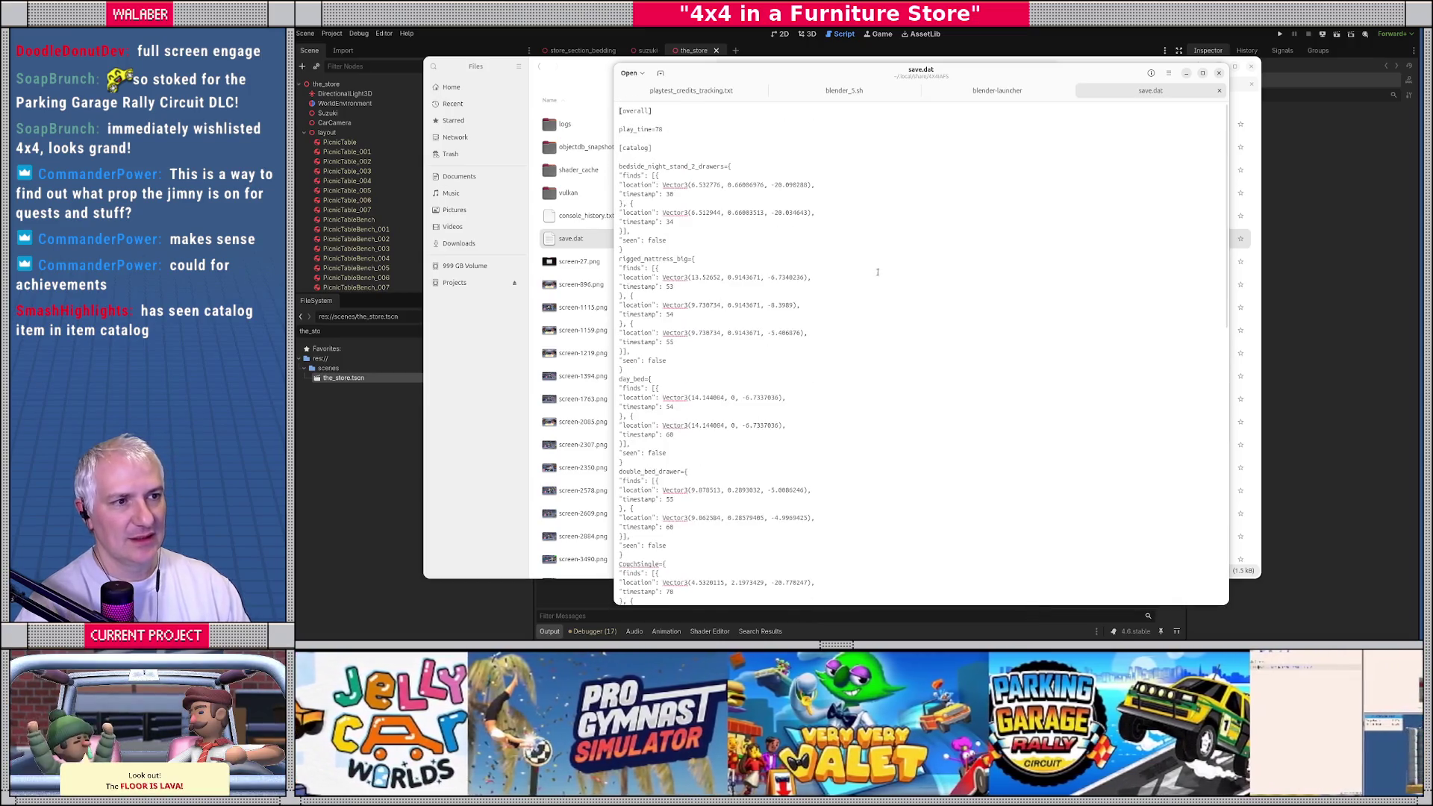
Step: Inspect the play_time=78 line and the bedside_night_stand_2_drawers finds block
triple_click(652, 131)
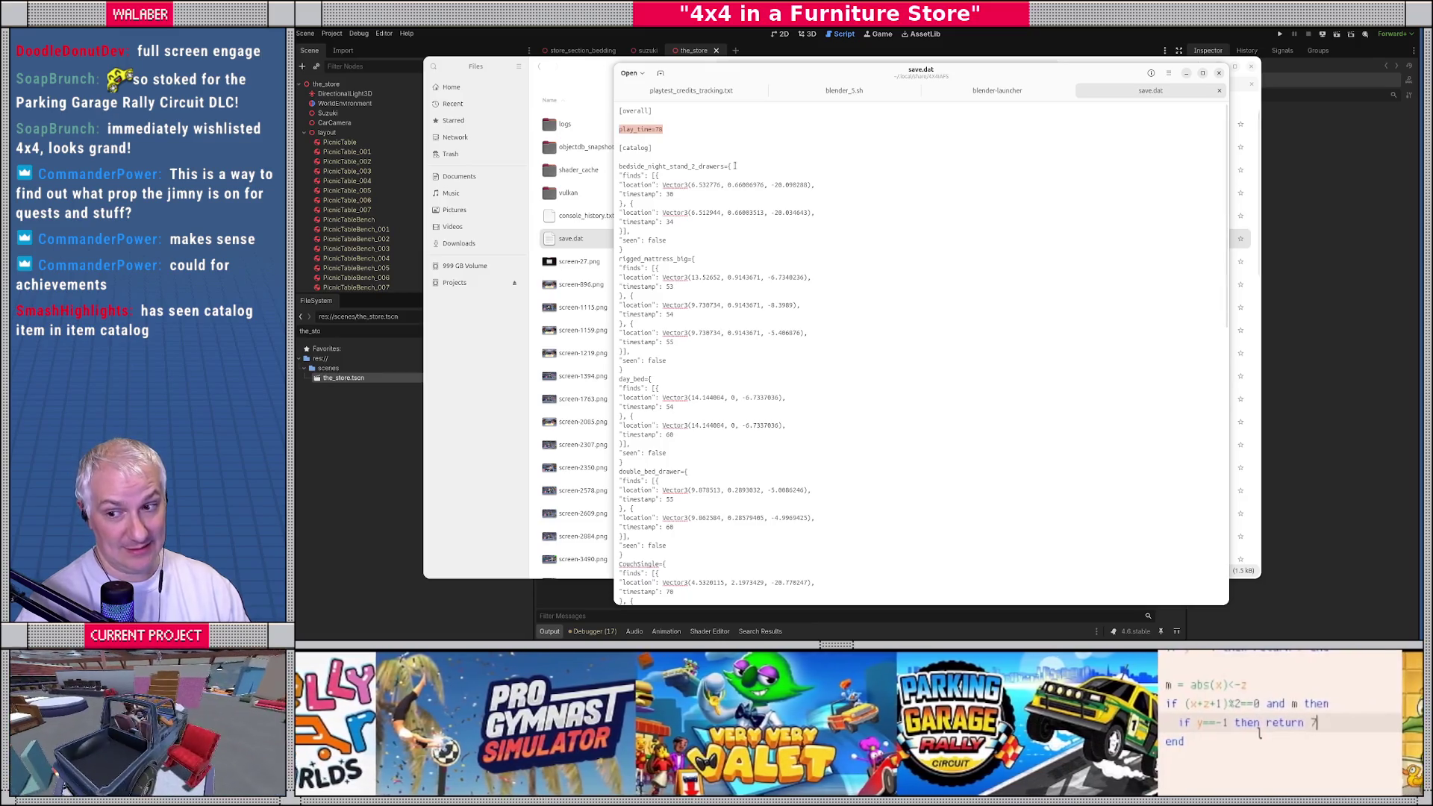
left_click(631, 170)
double_click(631, 167)
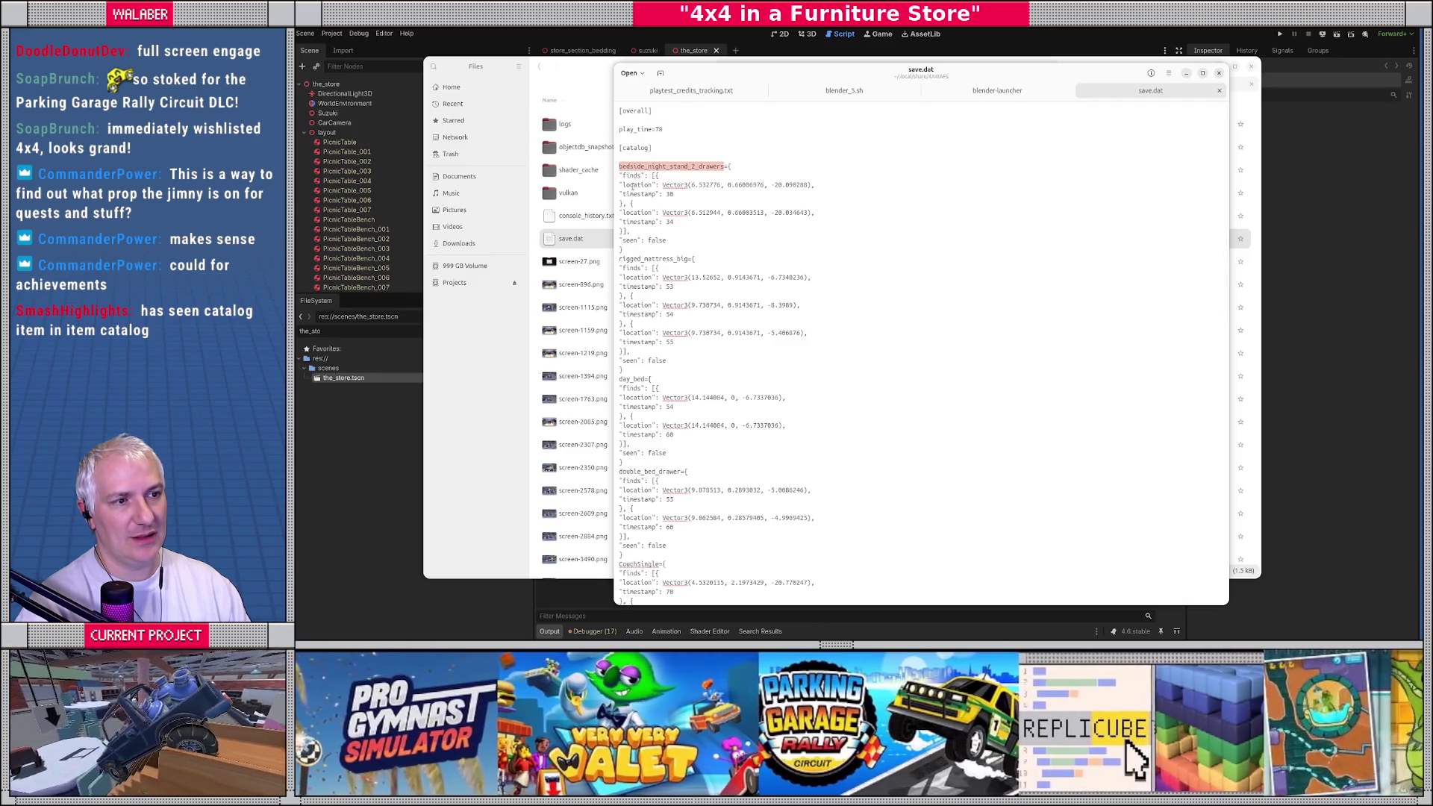
left_click(626, 185)
mouse_move(631, 176)
left_mouse_down()
mouse_move(657, 250)
mouse_move(649, 240)
mouse_move(656, 364)
left_mouse_up()
left_click(657, 250)
Step: Review later entries through the ceiling light and CoffeeTableSquare, then return to Godot and clear the file filter
scroll(658, 250, "down", 2)
scroll(647, 298, "down", 2)
scroll(656, 362, "down", 4)
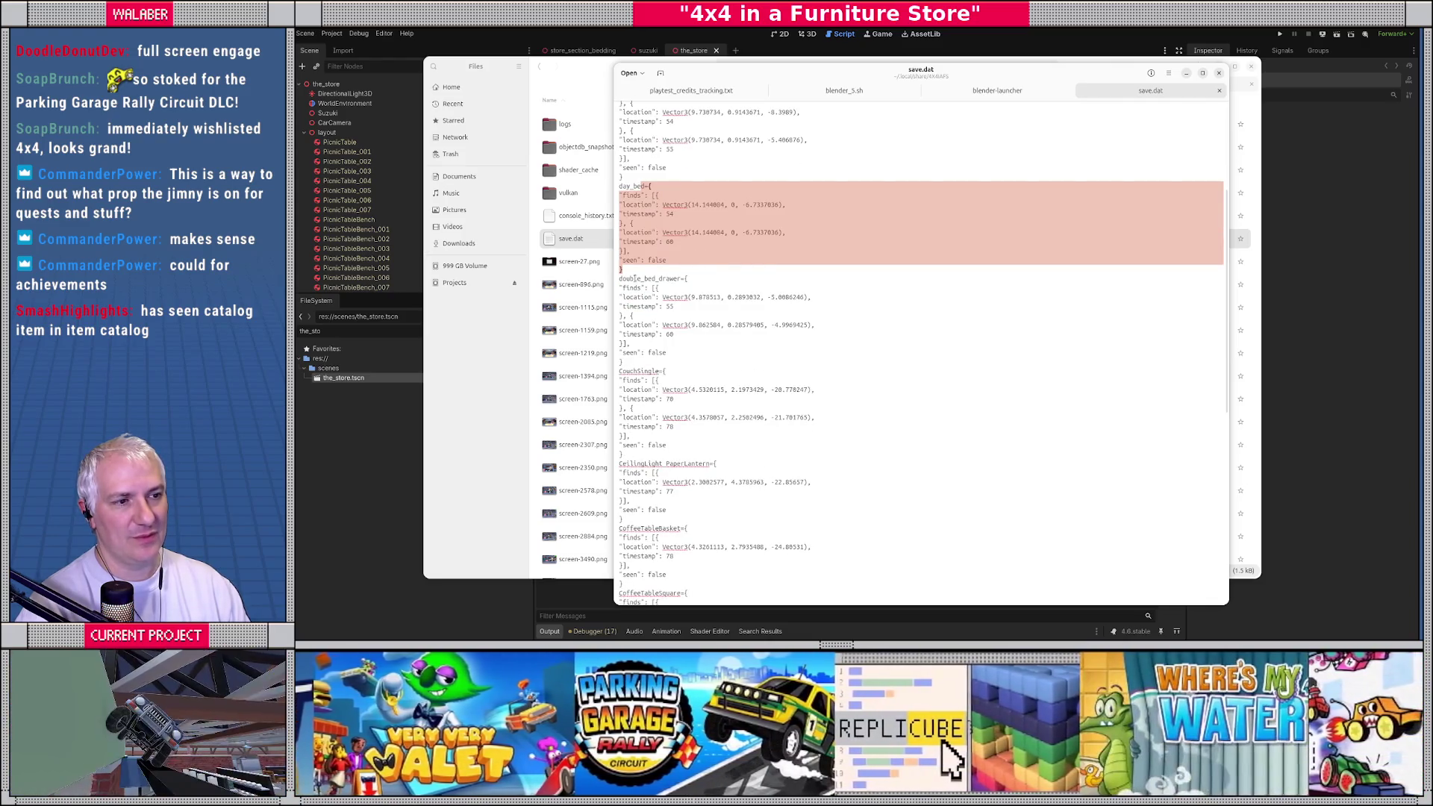
left_click_drag(634, 278, 646, 373)
scroll(646, 373, "down", 2)
left_click_drag(634, 325, 650, 389)
scroll(654, 392, "down", 4)
left_click_drag(646, 328, 646, 377)
left_click(648, 418)
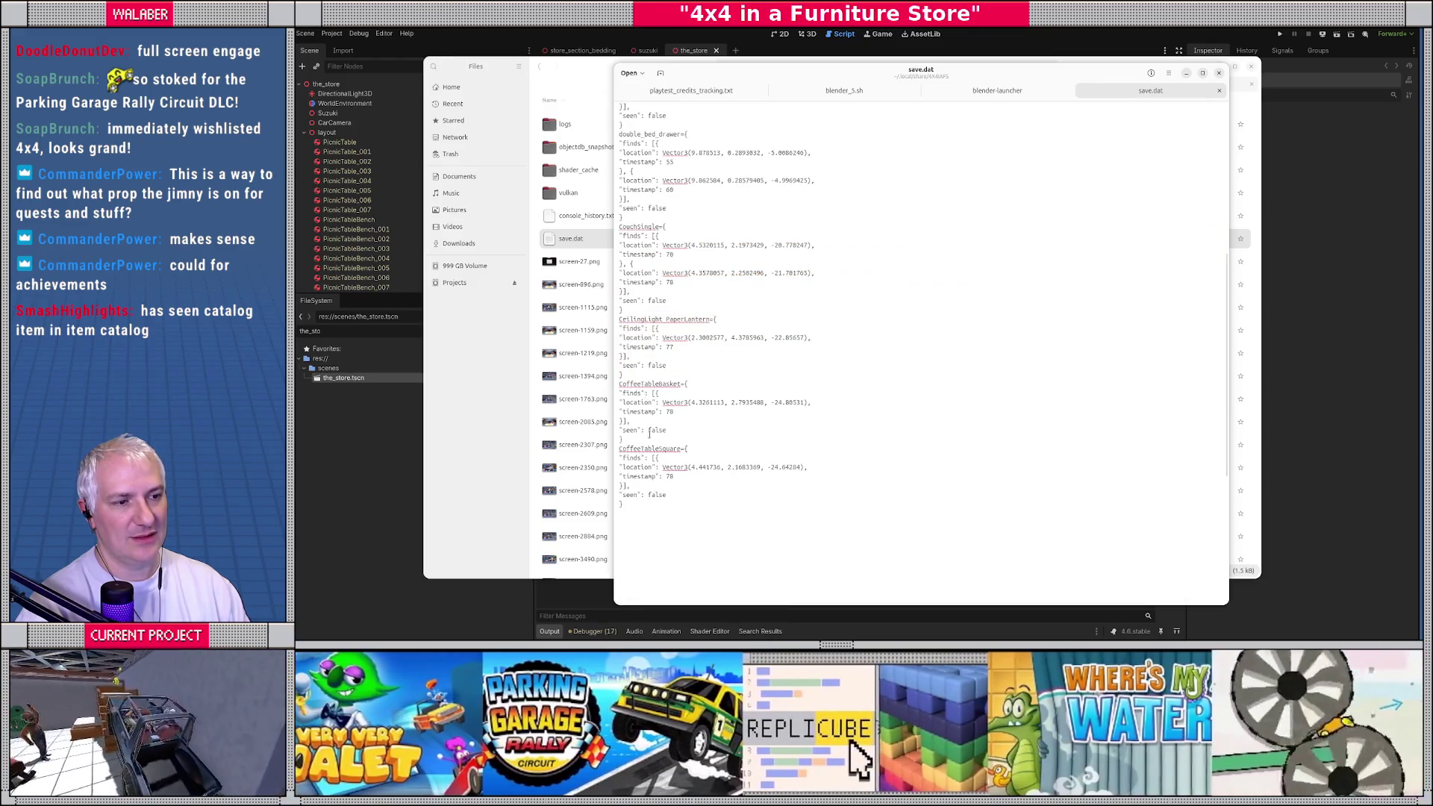
double_click(648, 449)
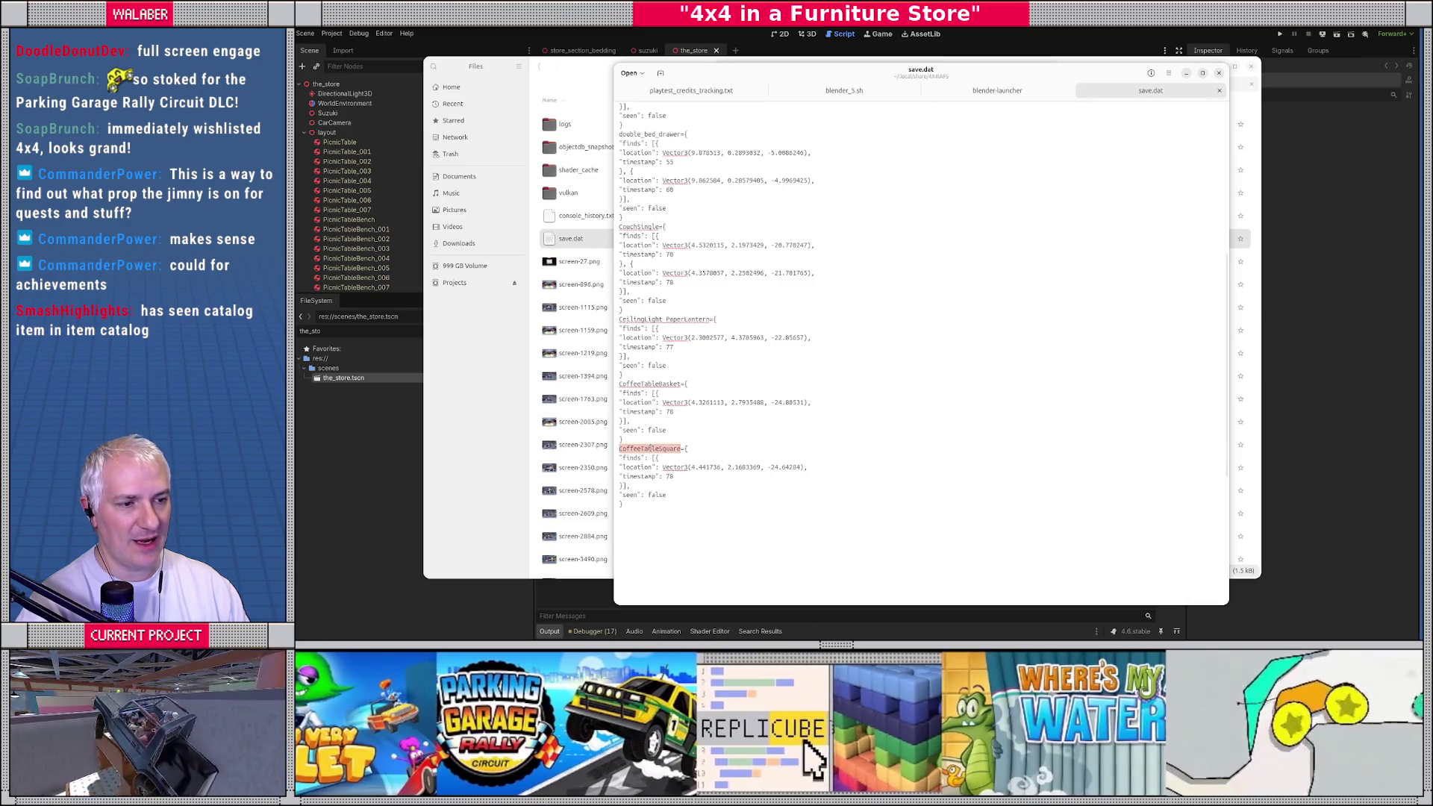
key("alt+Tab")
key("BackSpace")
key("BackSpace")
key("BackSpace")
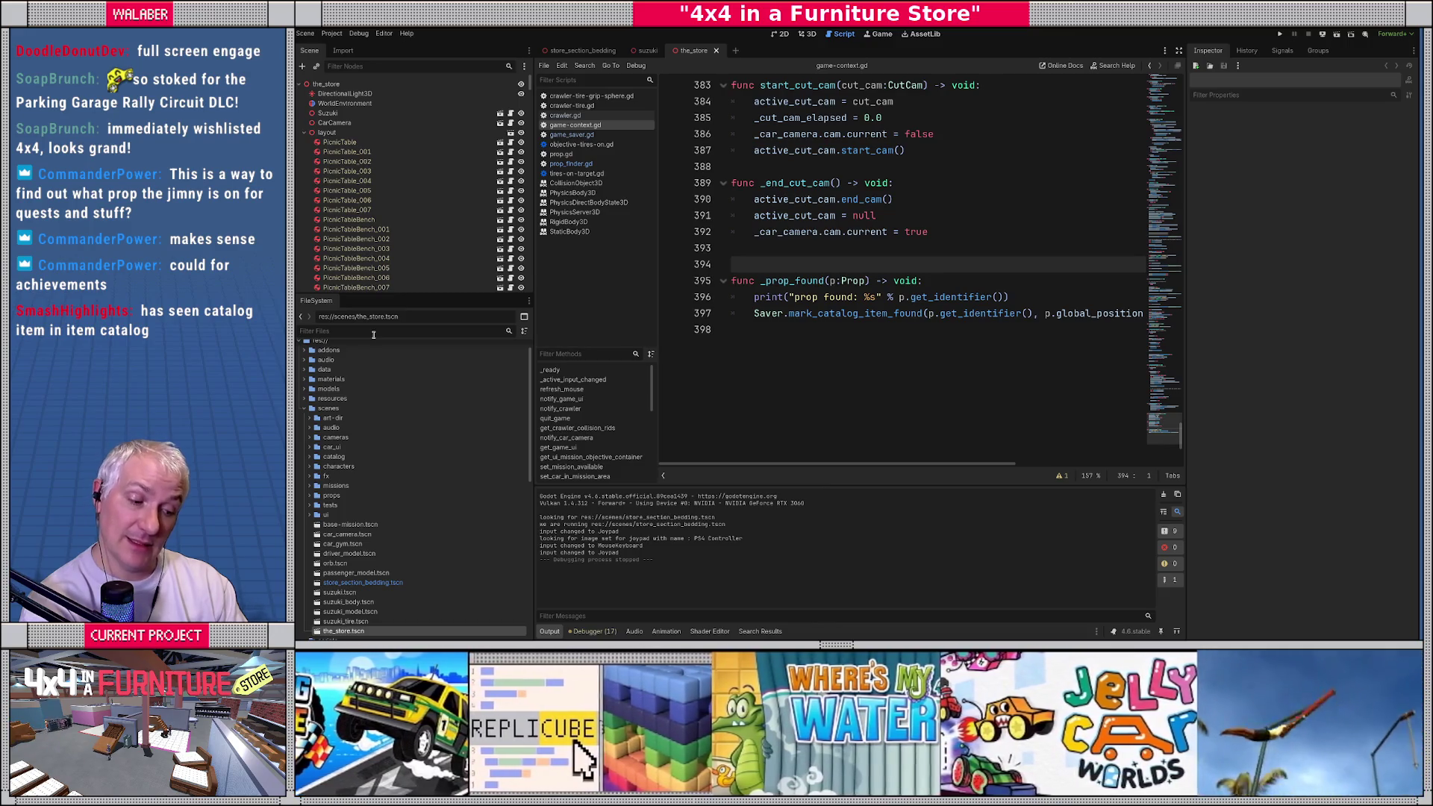
Step: Filter FileSystem for 'catalog' and open prop_catalog.tscn
type("catalog")
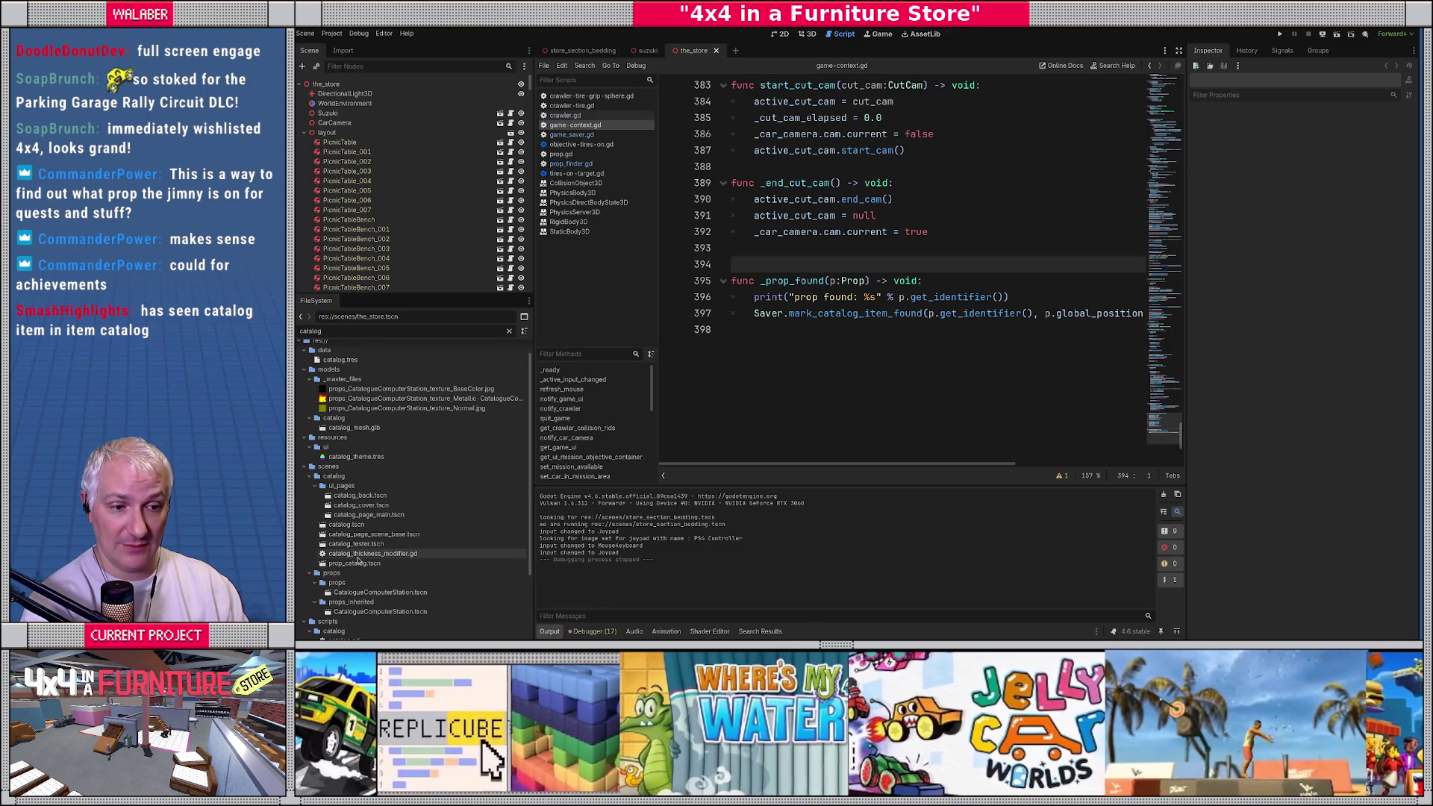
left_click(371, 564)
double_click(372, 564)
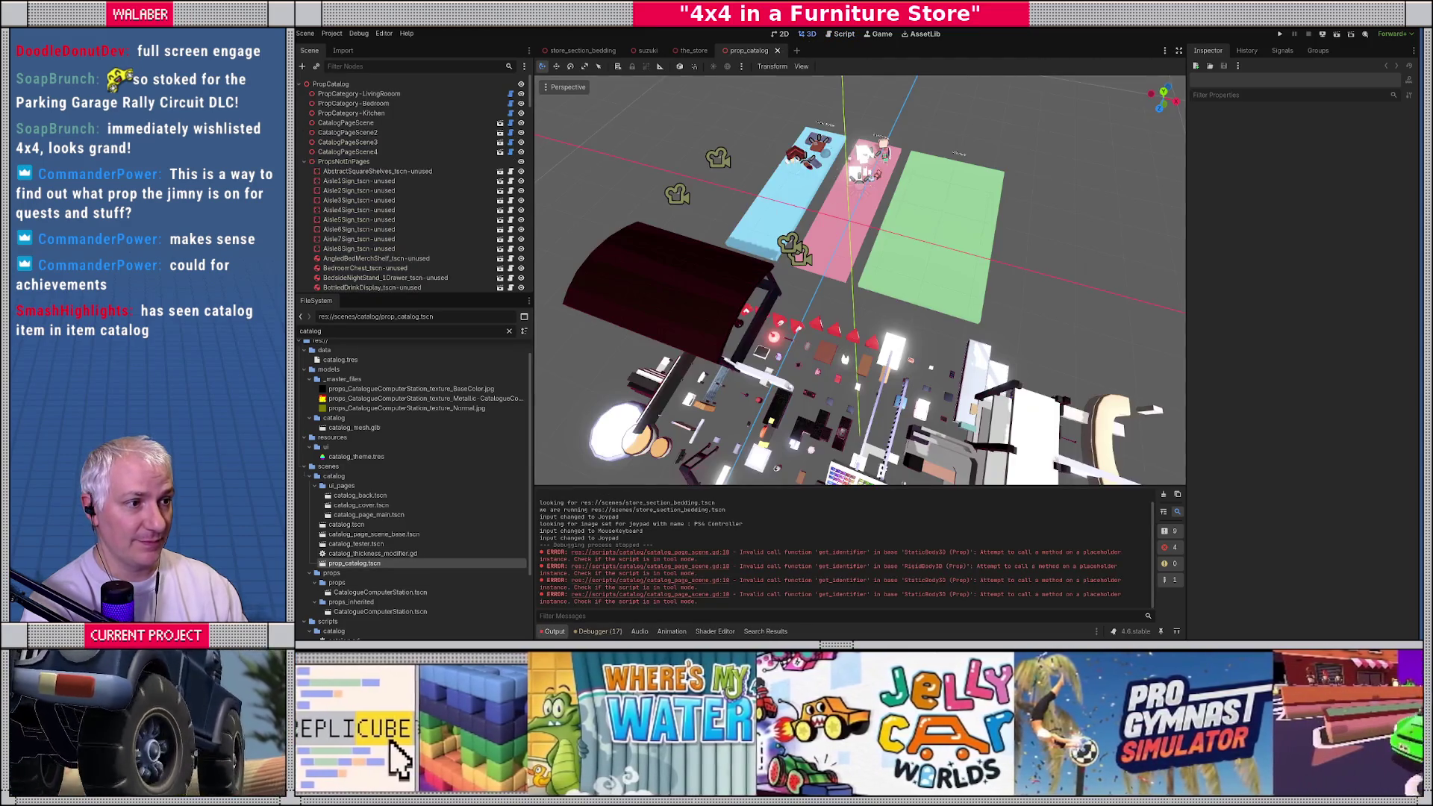
Step: Open the living room catalog page scene and select its CoffeeTableSquare-prop node
scroll(858, 280, "up", 5)
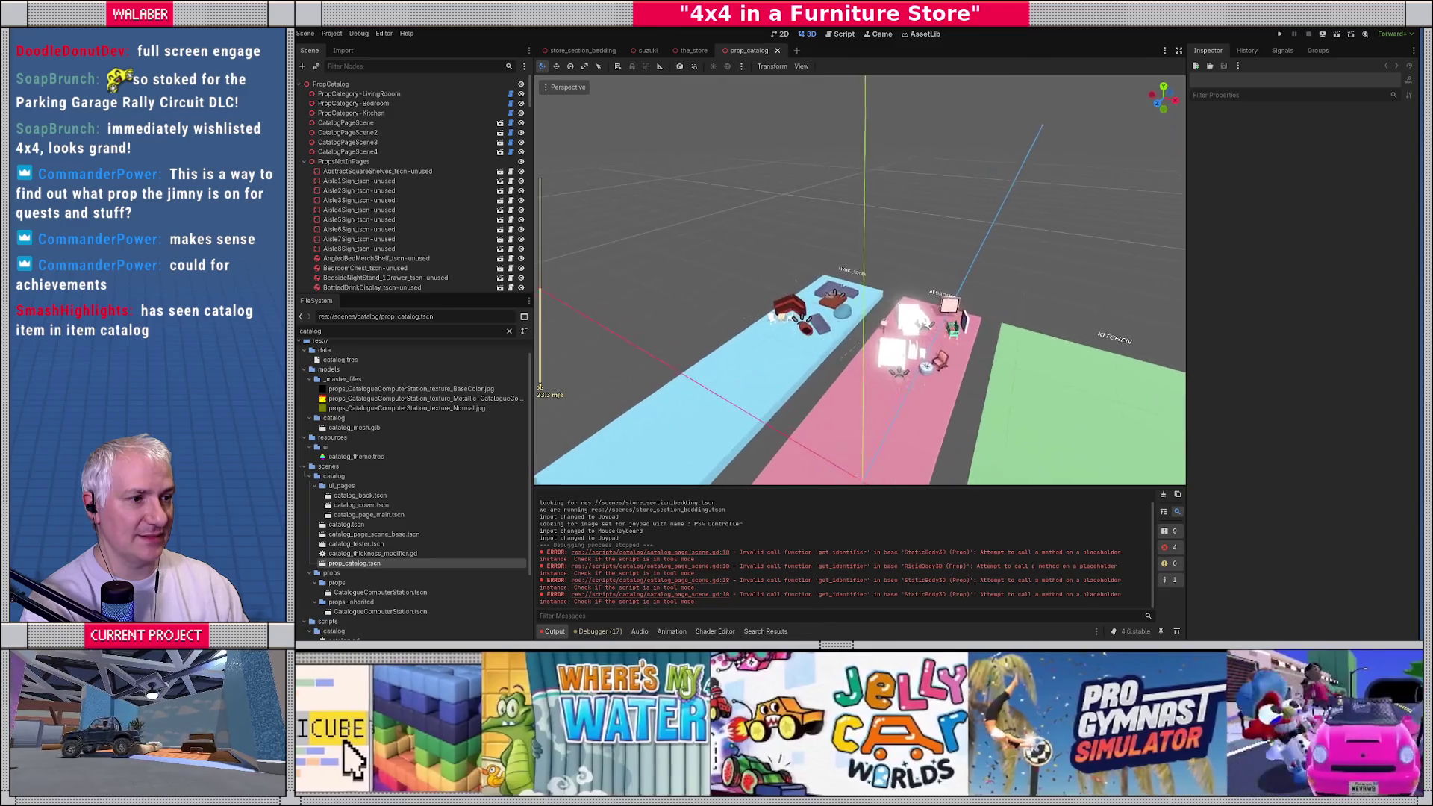
scroll(784, 232, "up", 5)
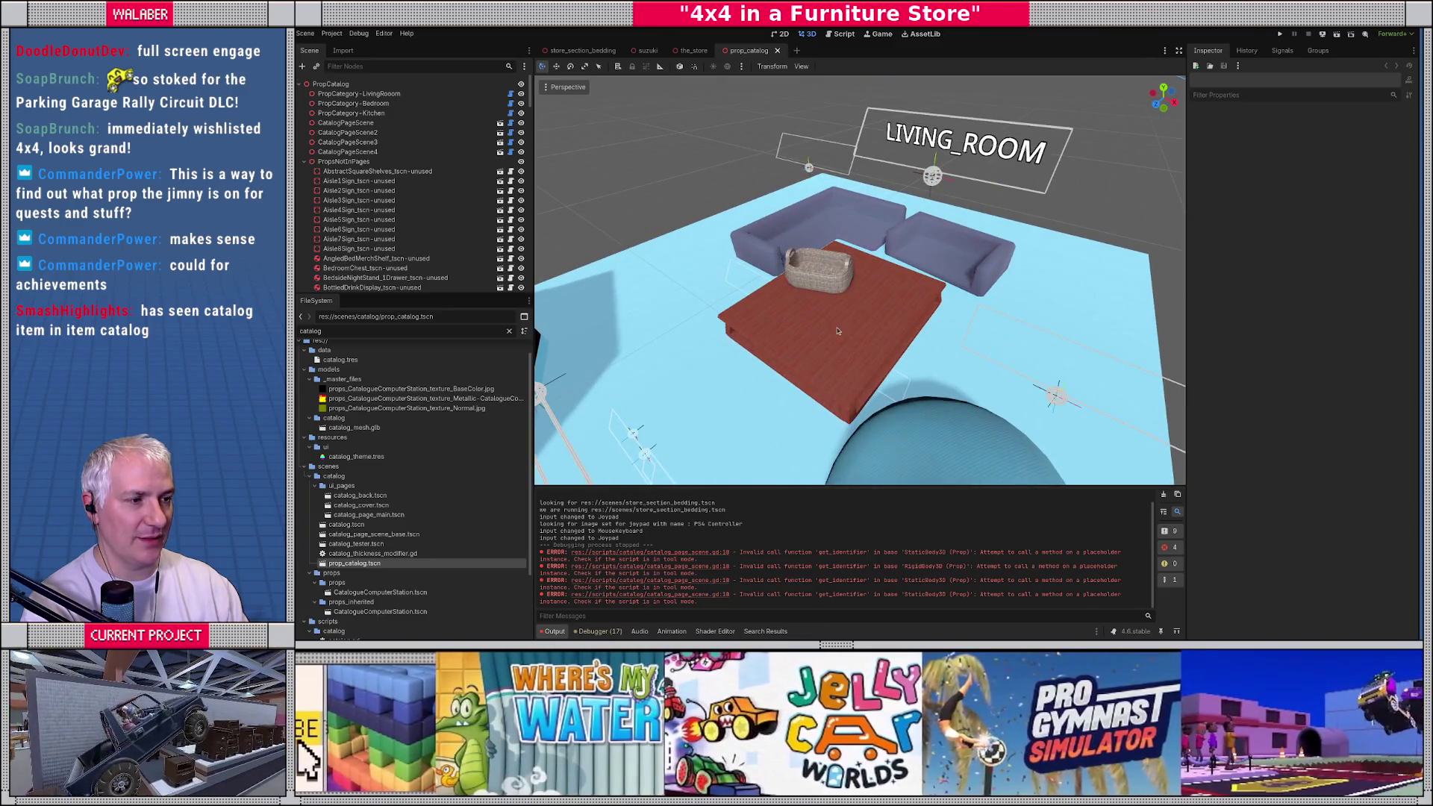
left_click(837, 329)
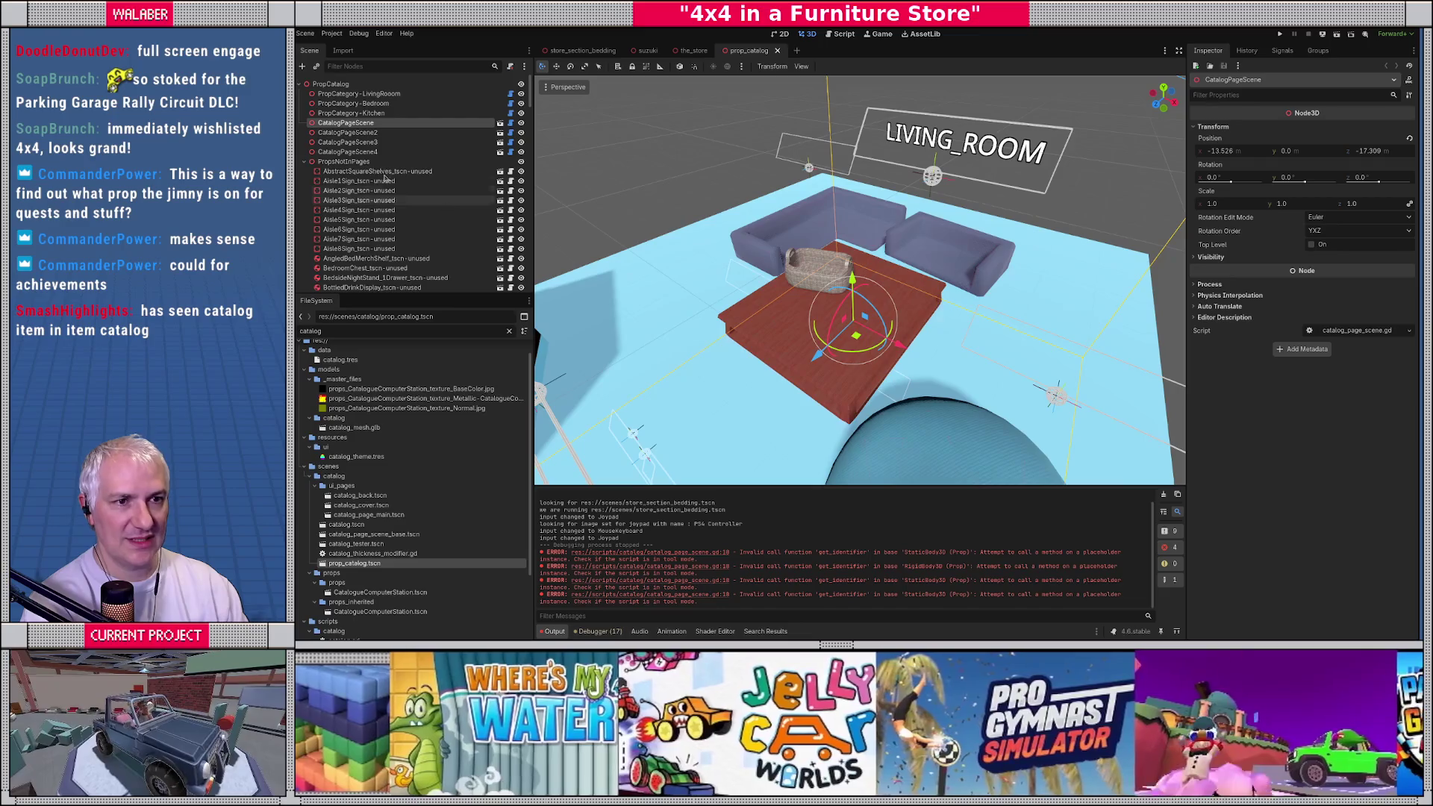
left_click(500, 123)
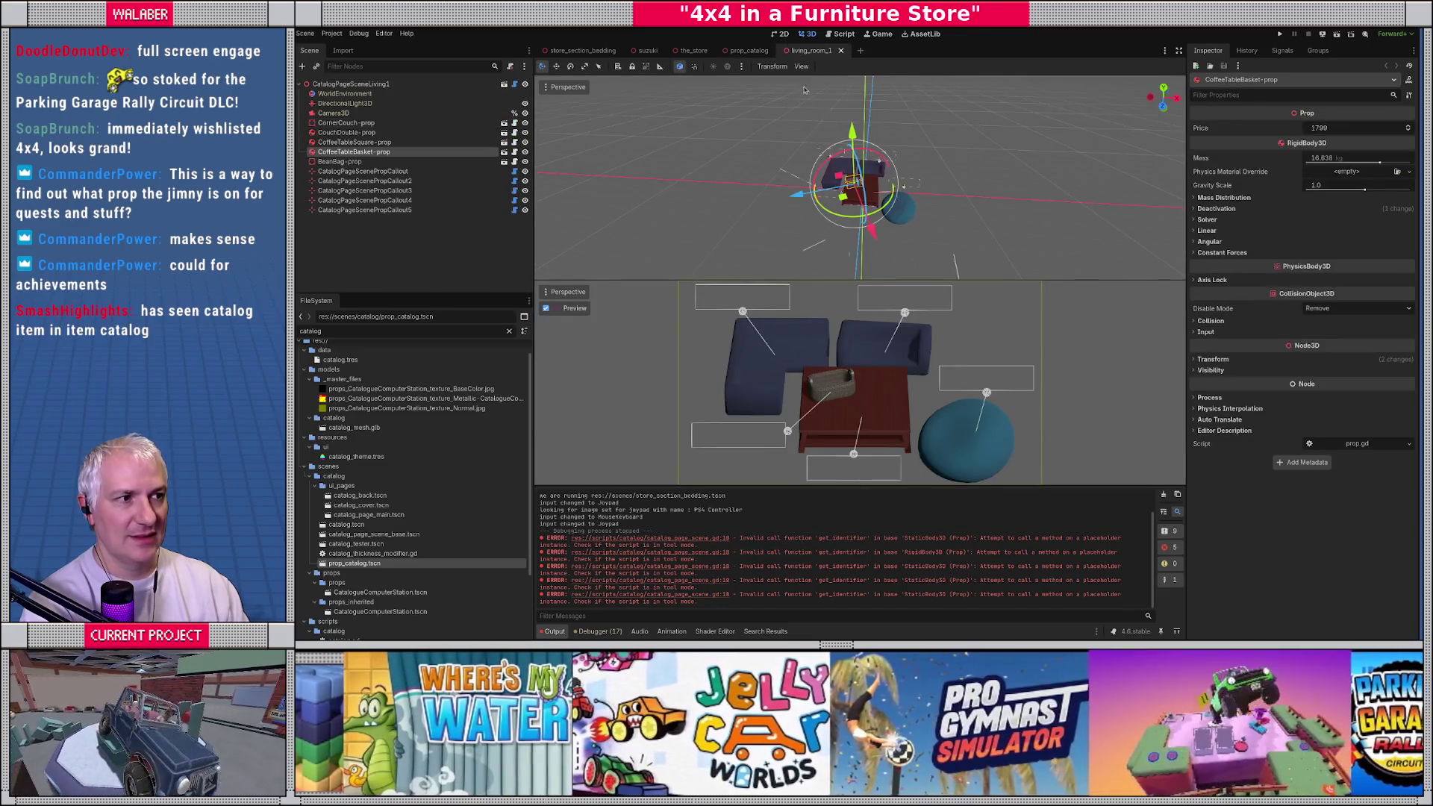
left_click(358, 142)
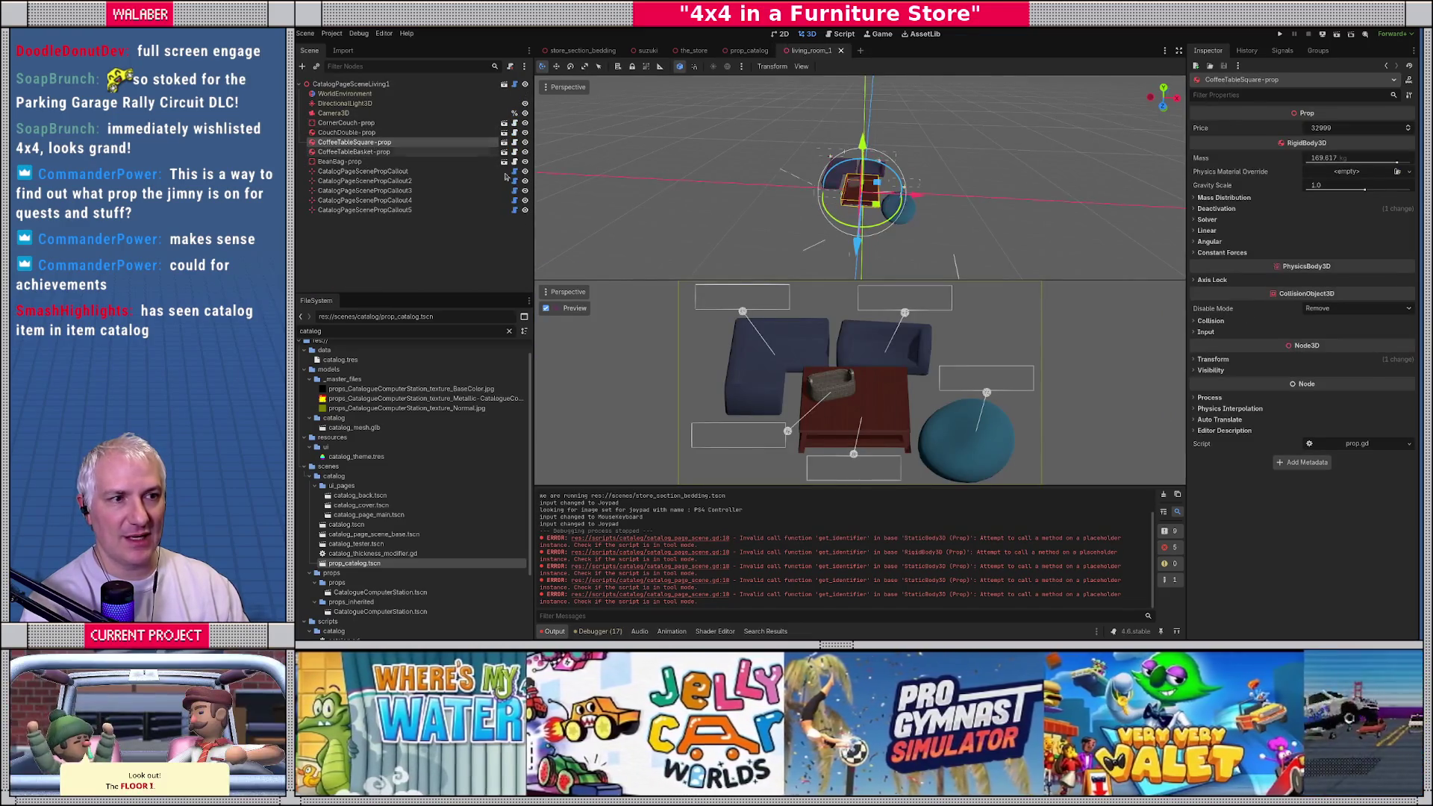
scroll(829, 197, "up", 5)
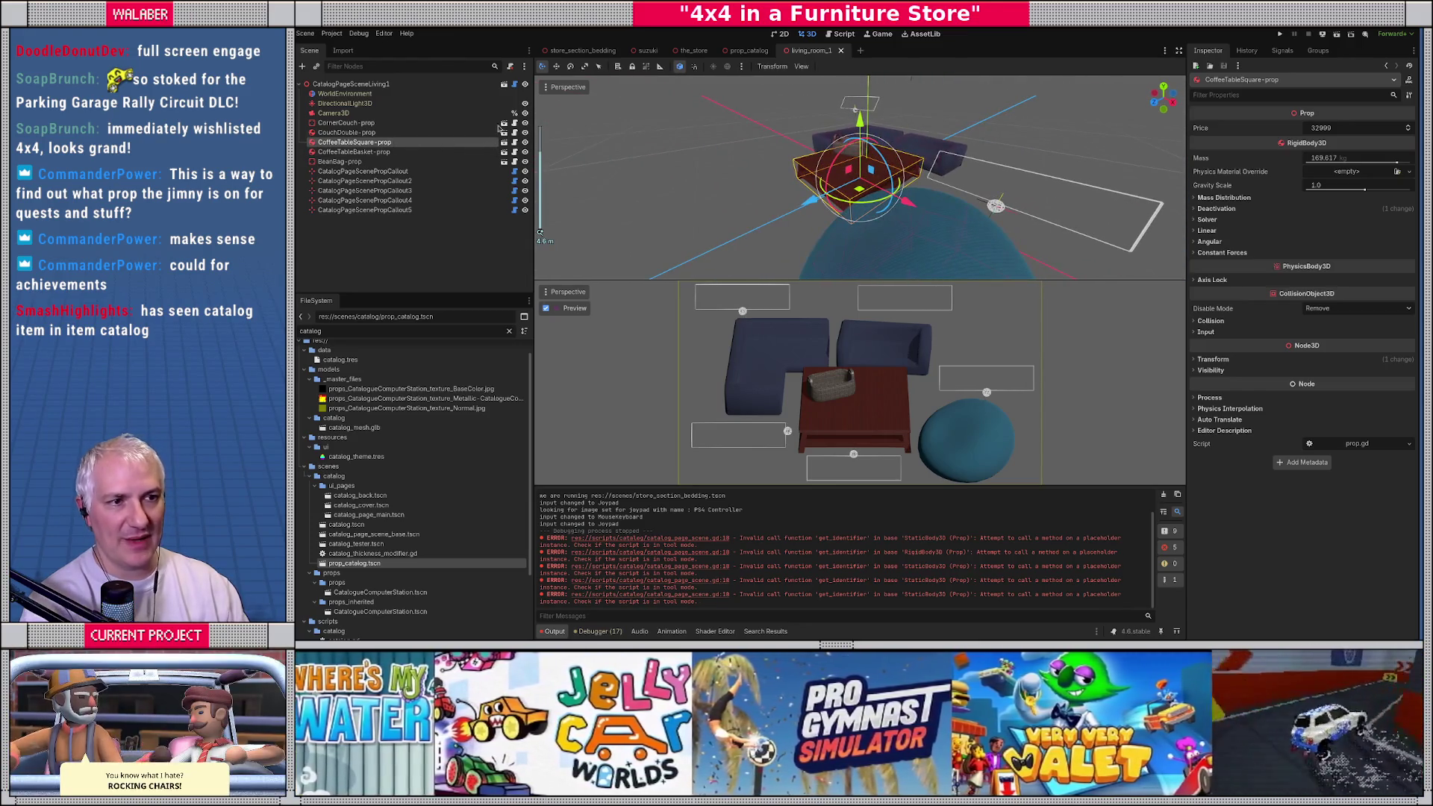
Step: Add a breakpoint on line 27 of catalog_page_scene.gd, then run the game with F5
left_click(504, 84)
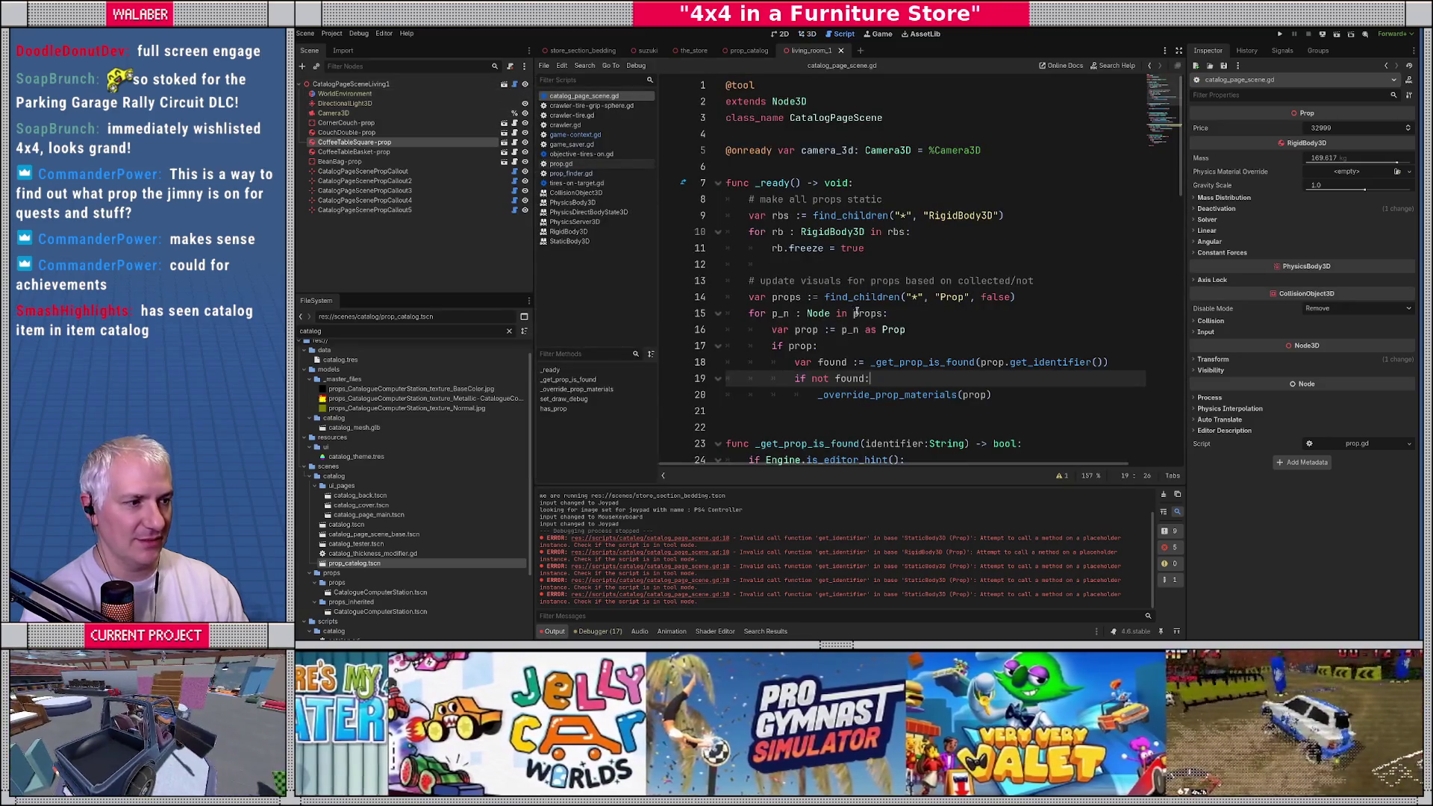
scroll(819, 368, "down", 3)
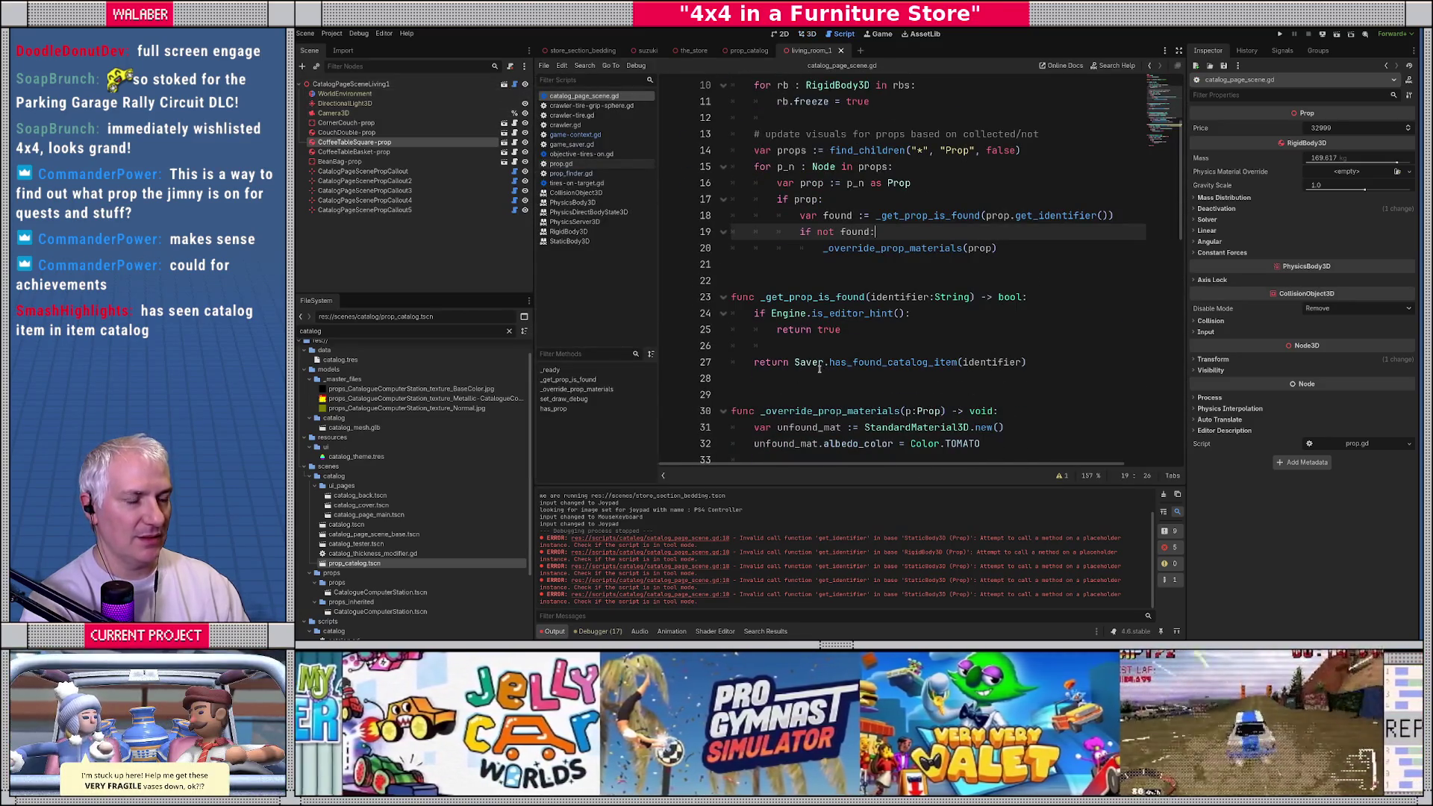
left_click(795, 348)
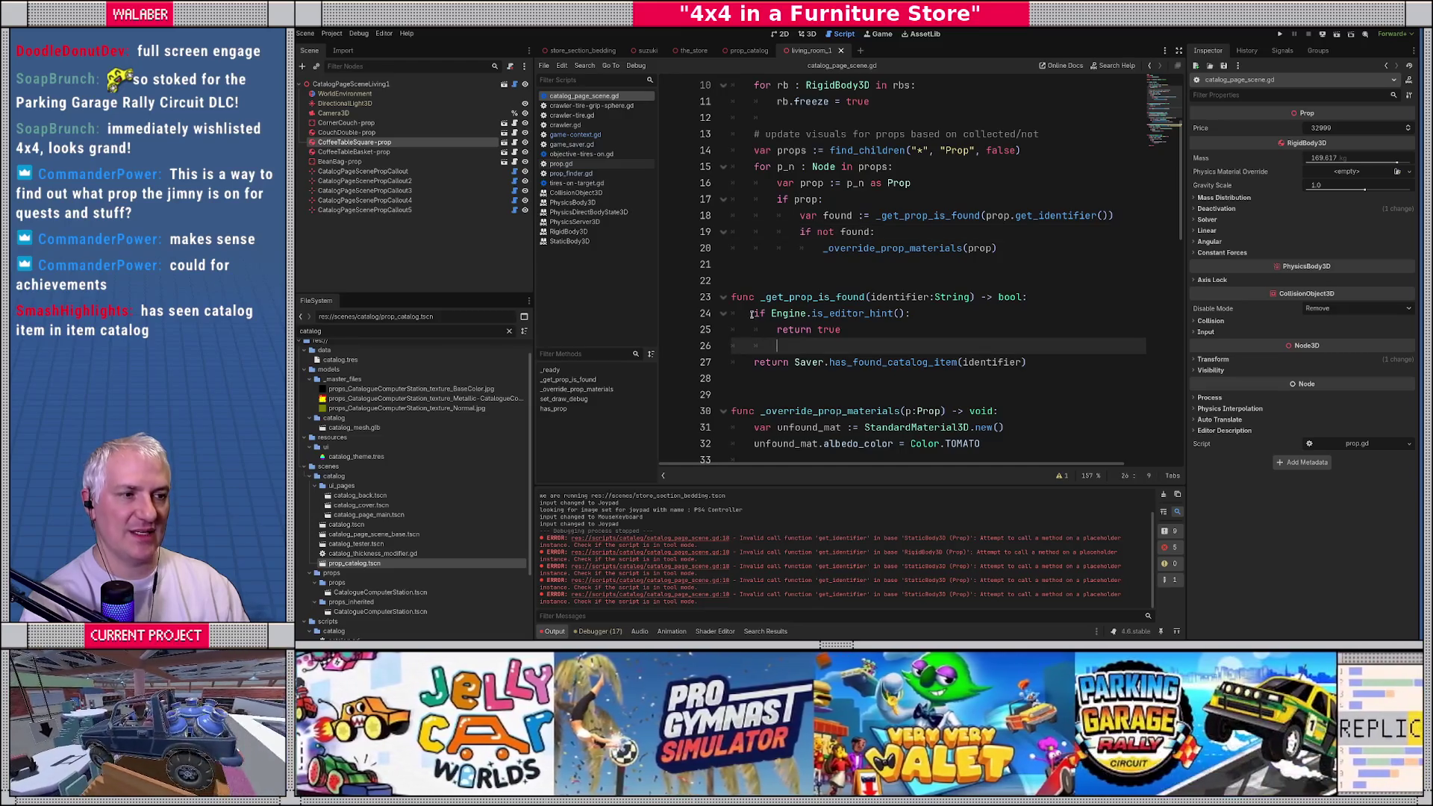
left_click(669, 363)
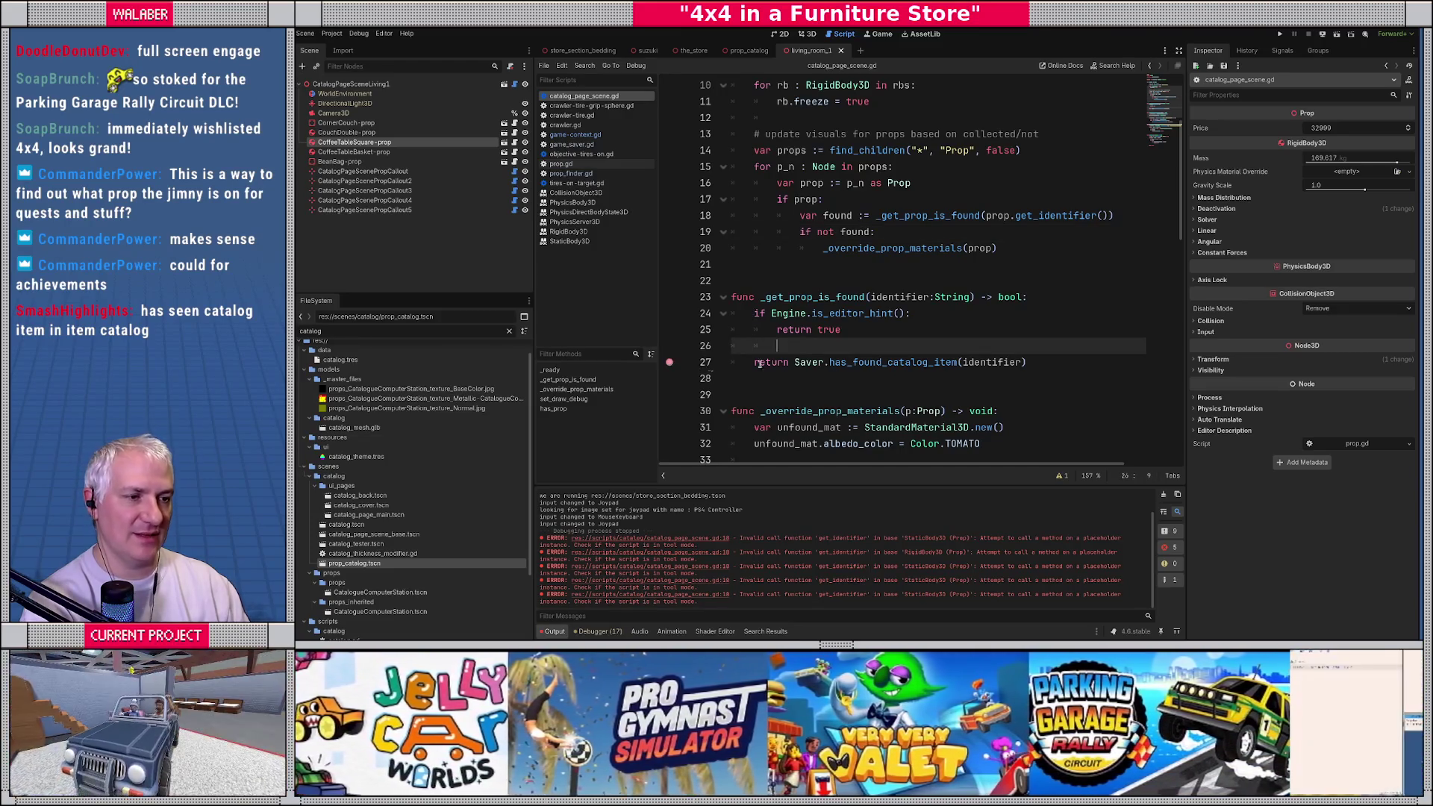
left_click(862, 334)
key("F5")
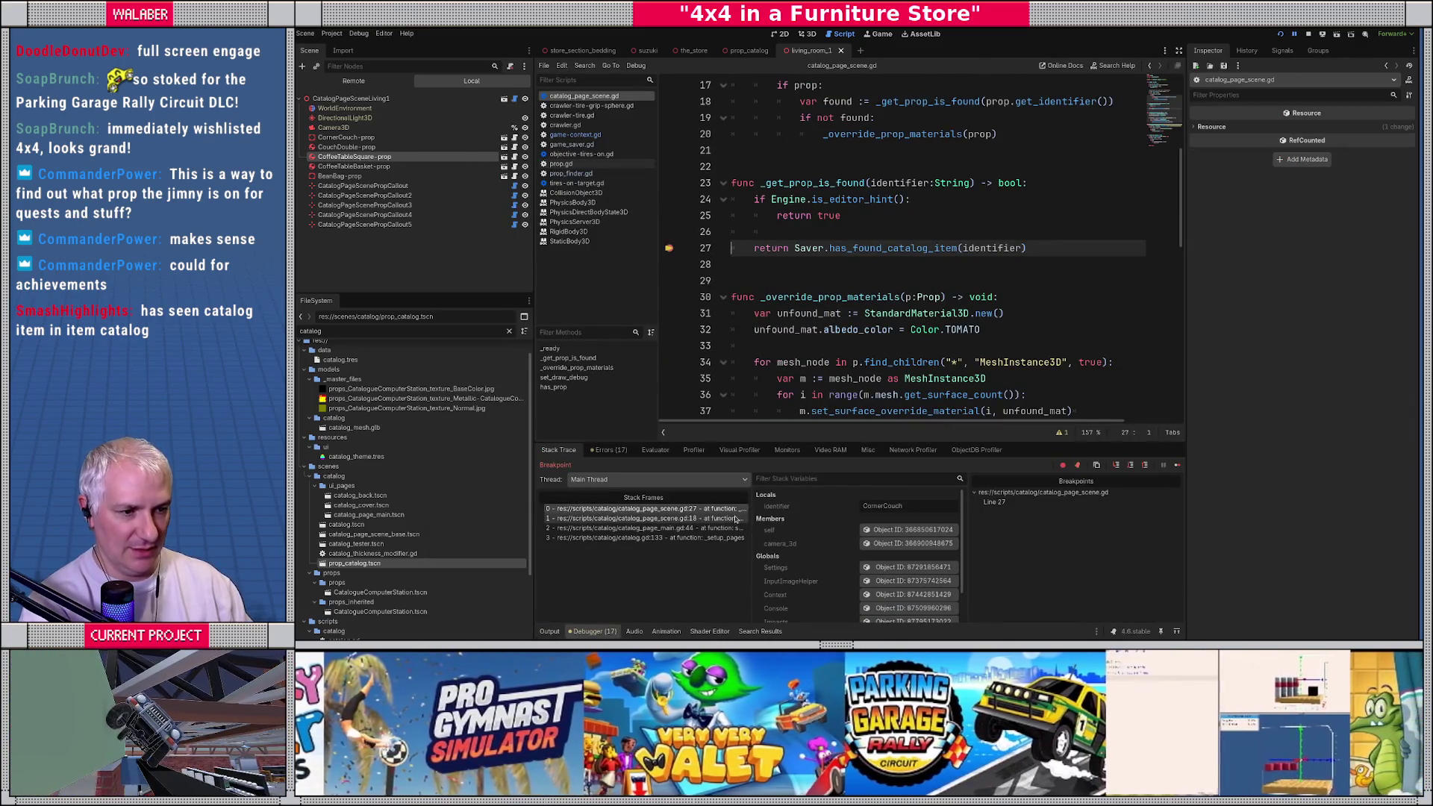
Step: Widen the stack frames list and continue execution to the next breakpoint hit
left_click_drag(750, 492, 791, 490)
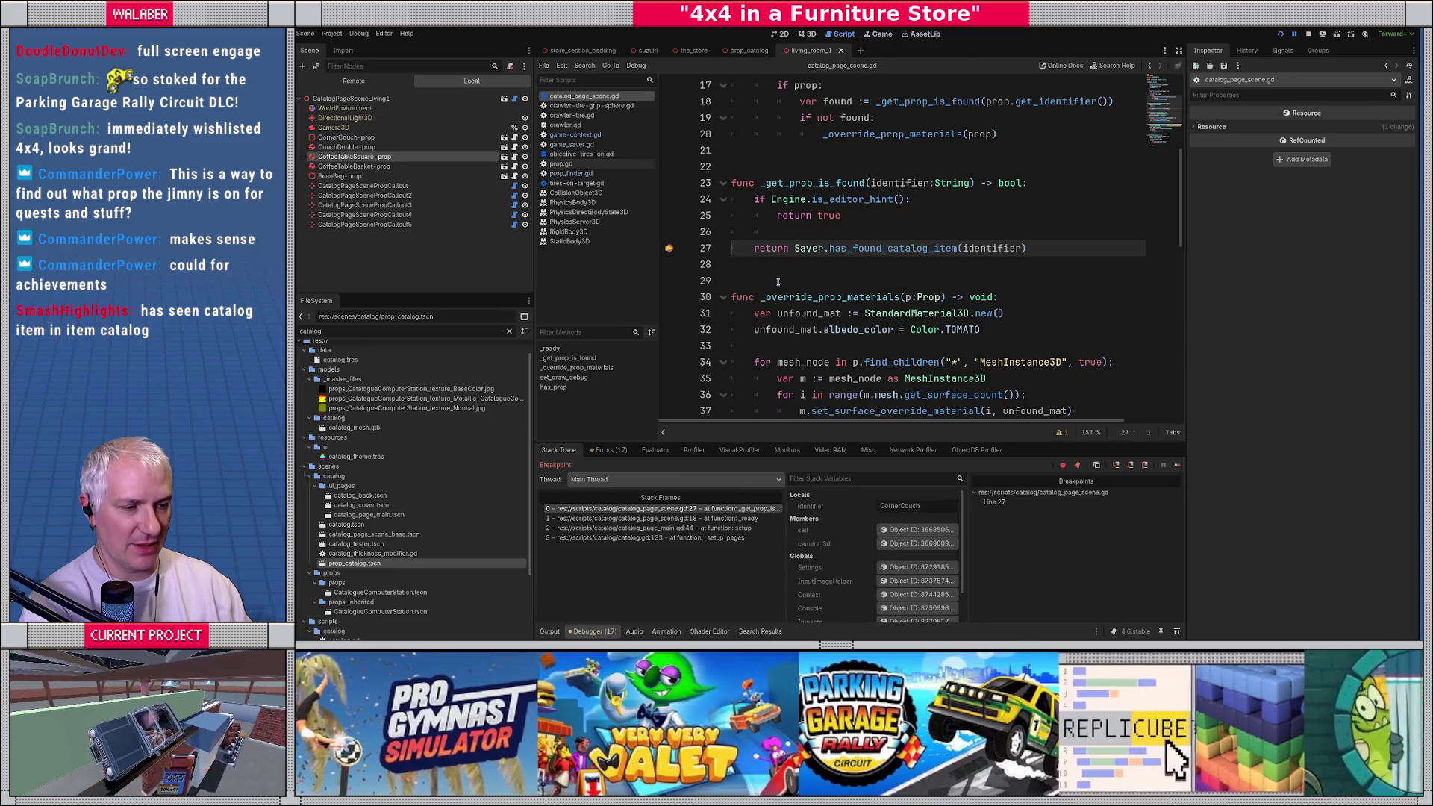
mouse_move(1005, 247)
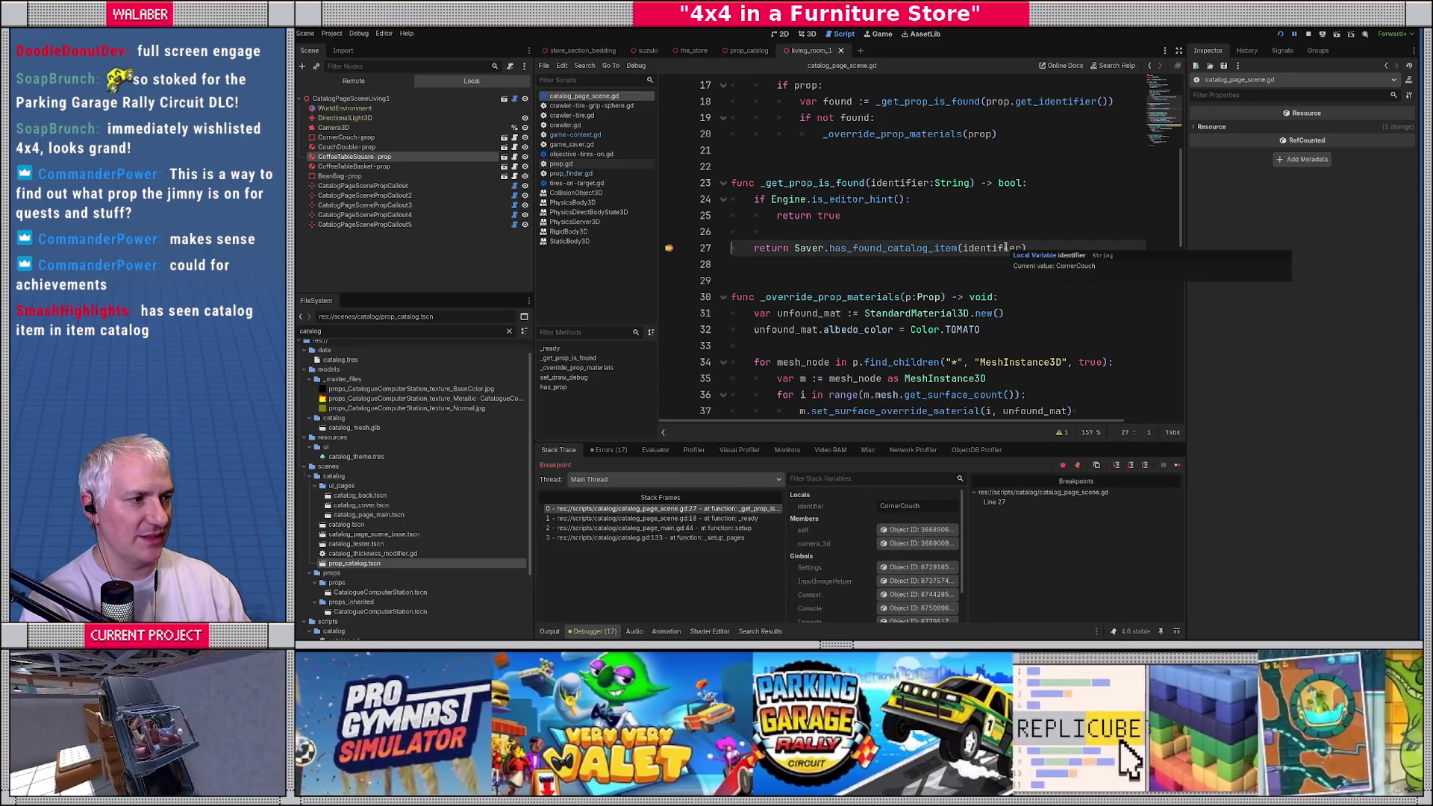
key("F12")
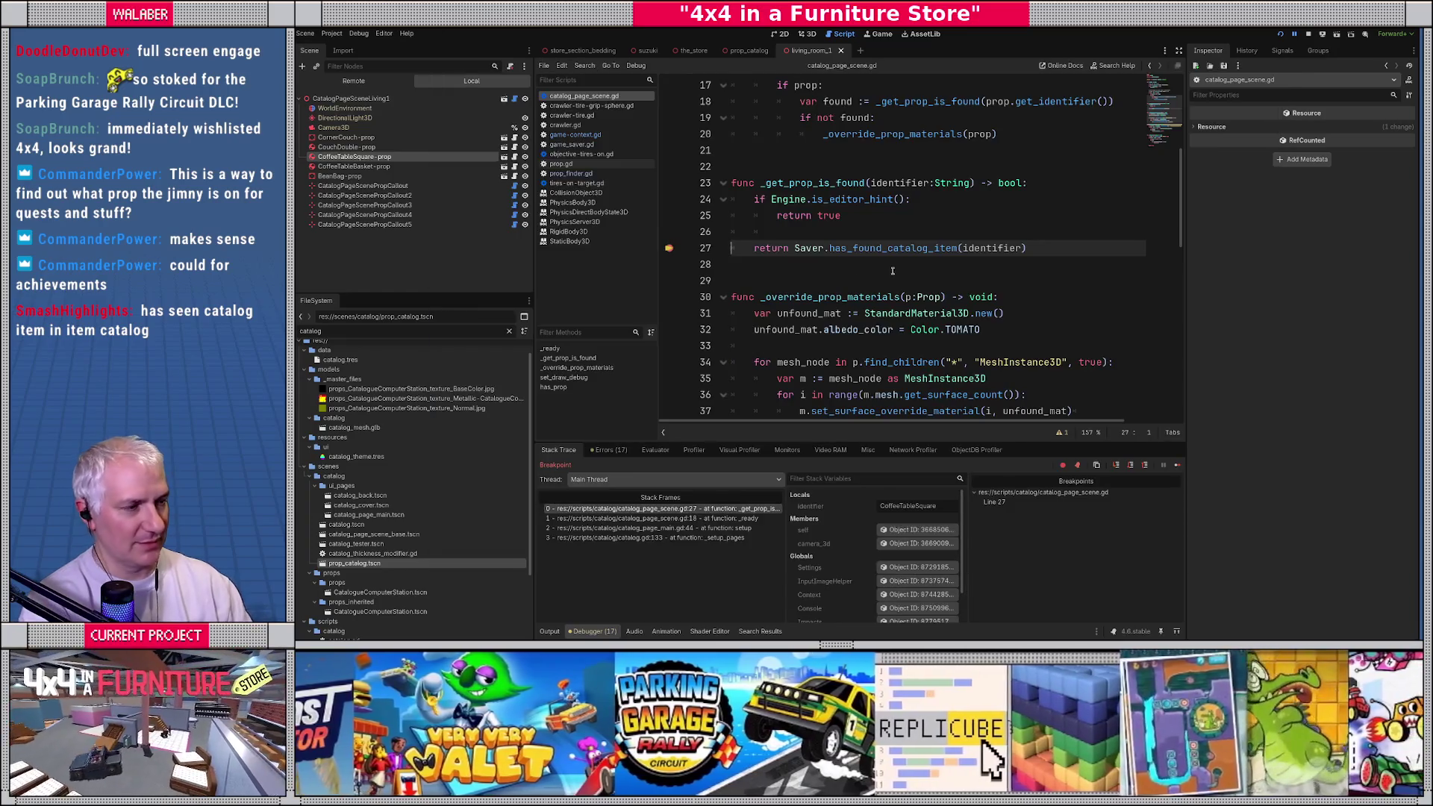
Step: Step into has_found_catalog_item and get_mission_complete_data, which returns an empty array, then return to line 27
mouse_move(977, 251)
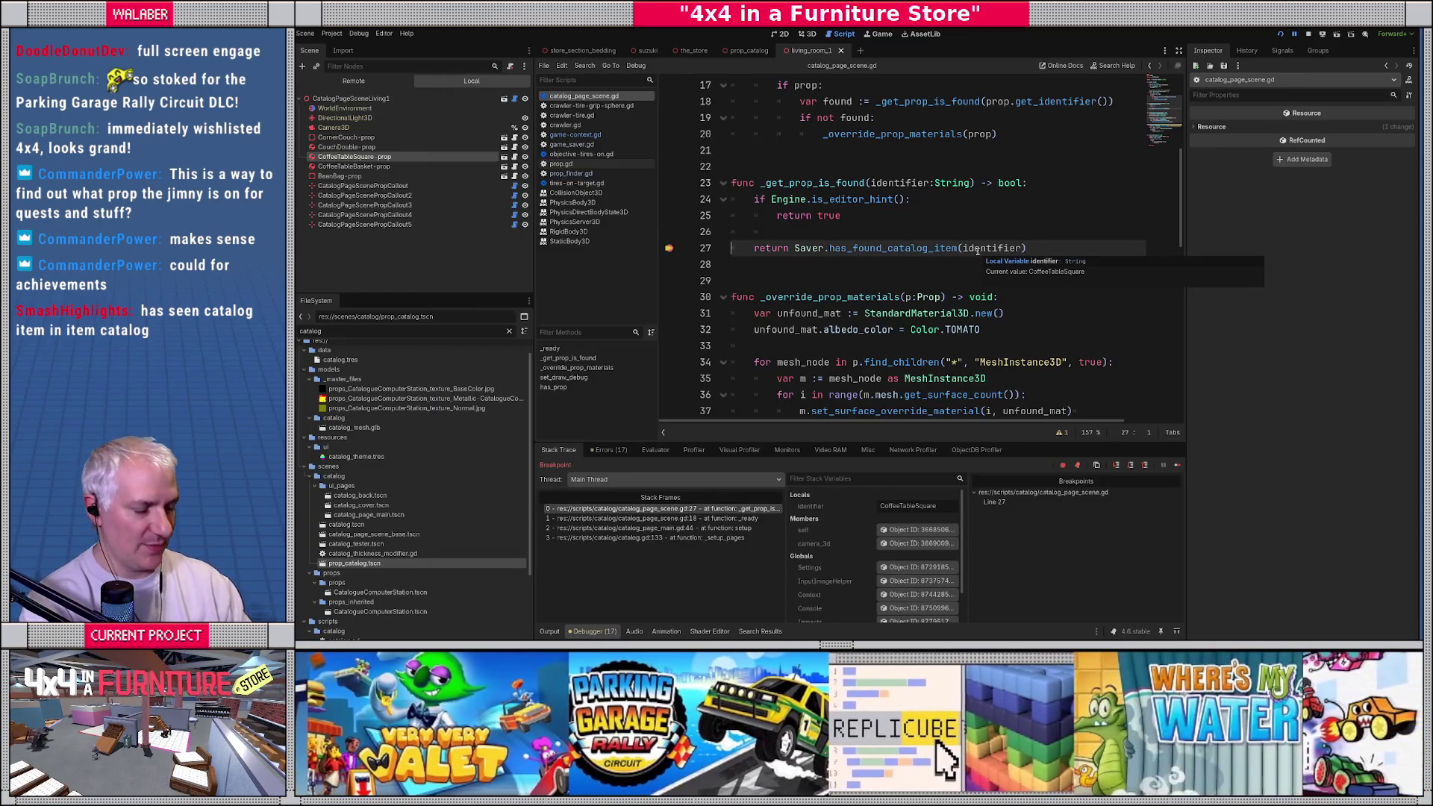
key("F11")
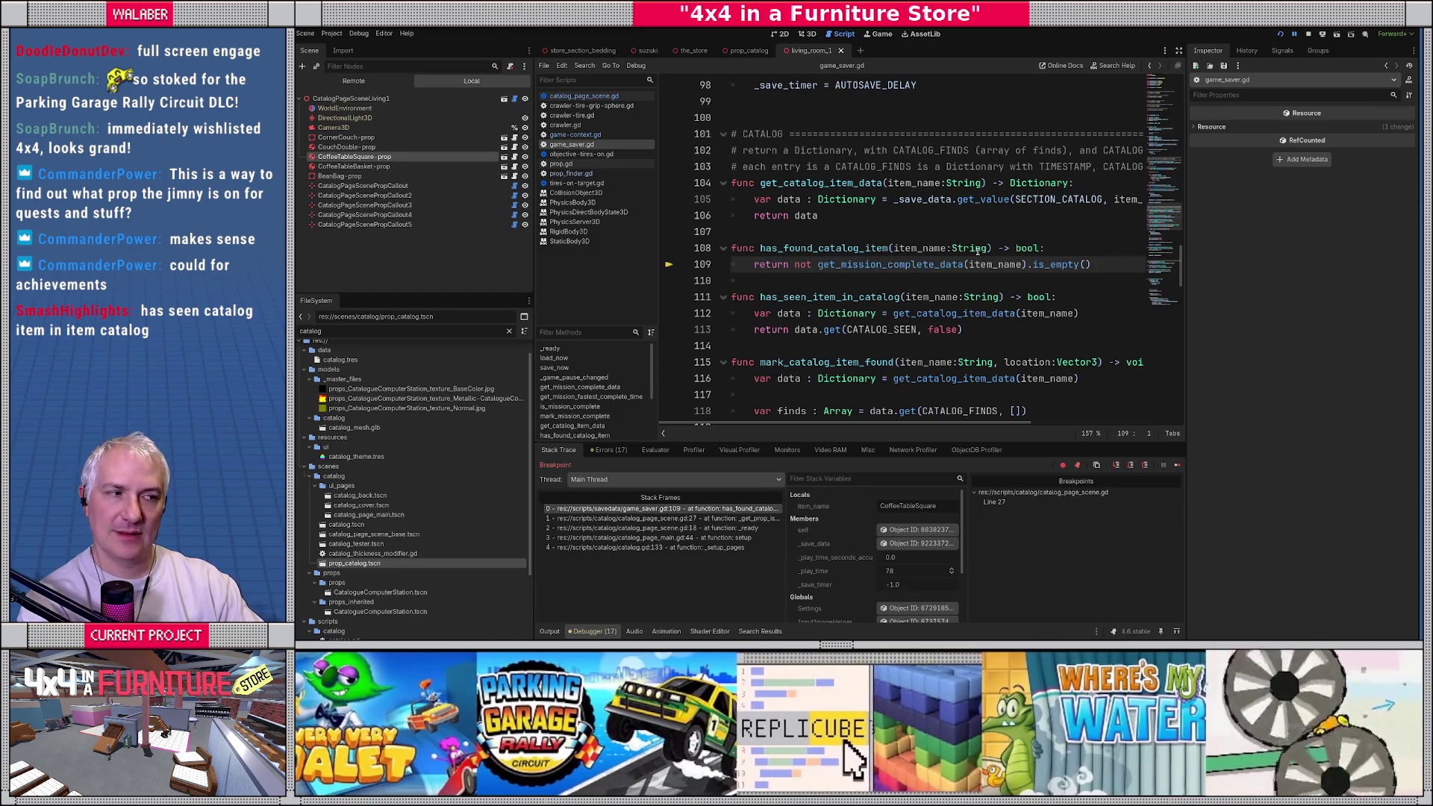
key("F11")
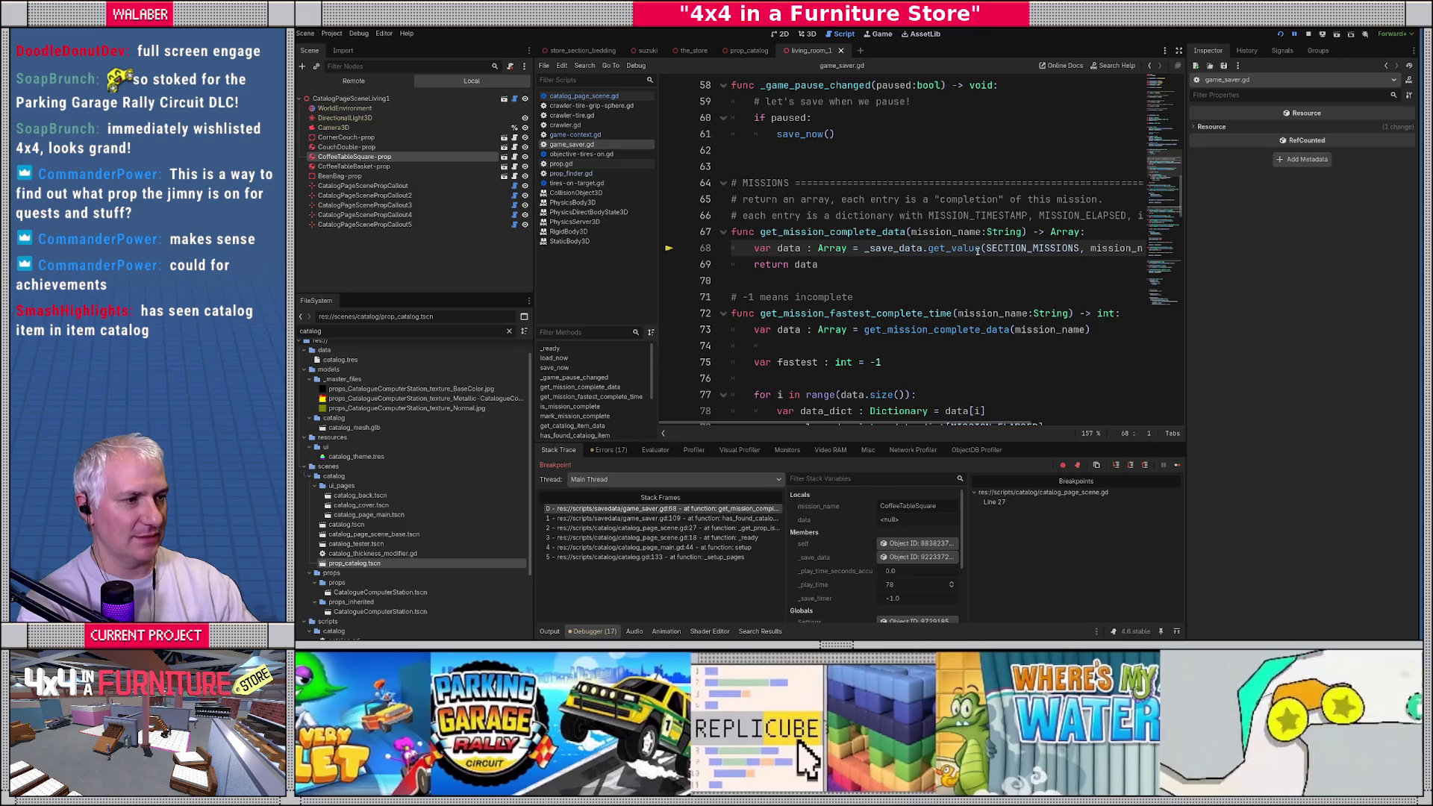
key("F10")
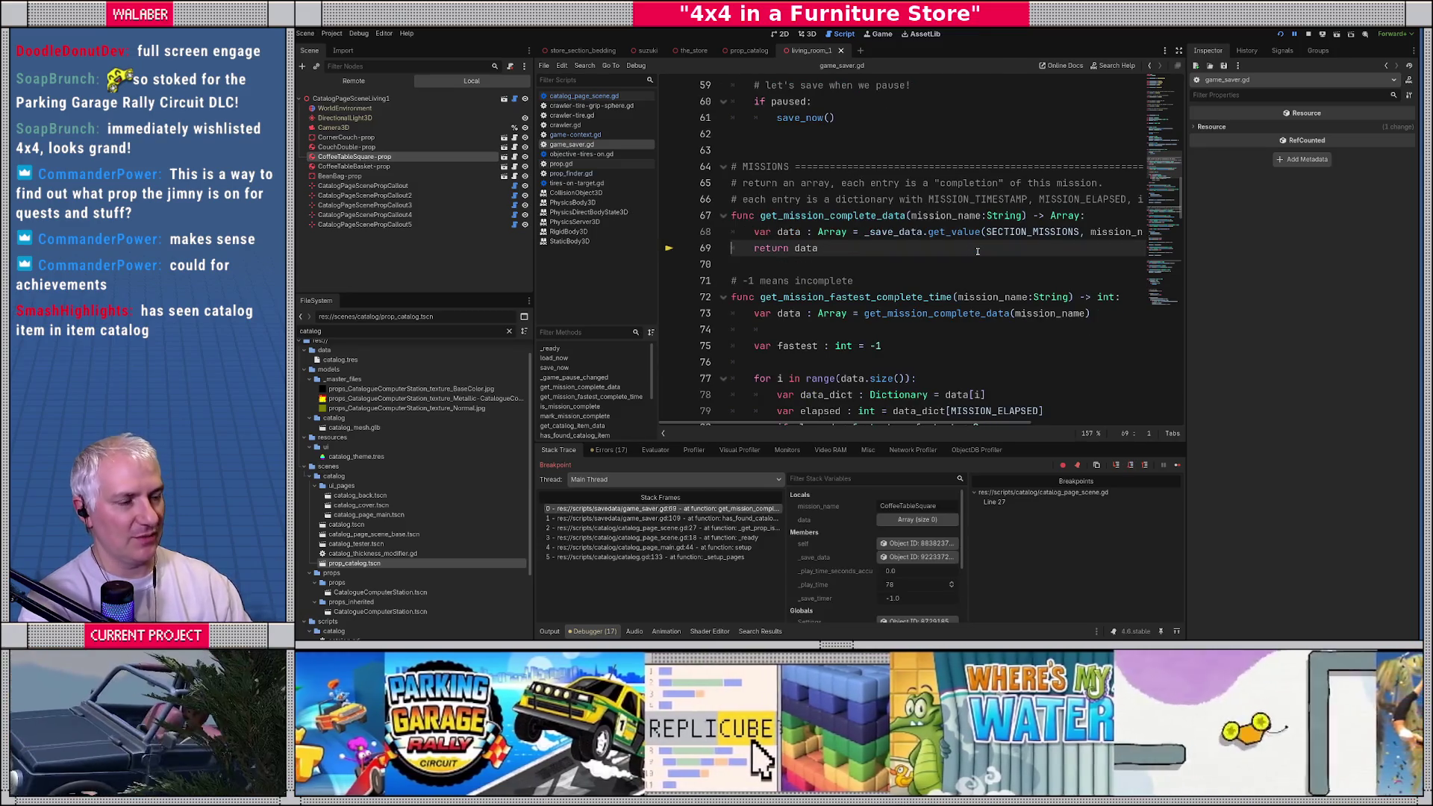
mouse_move(806, 246)
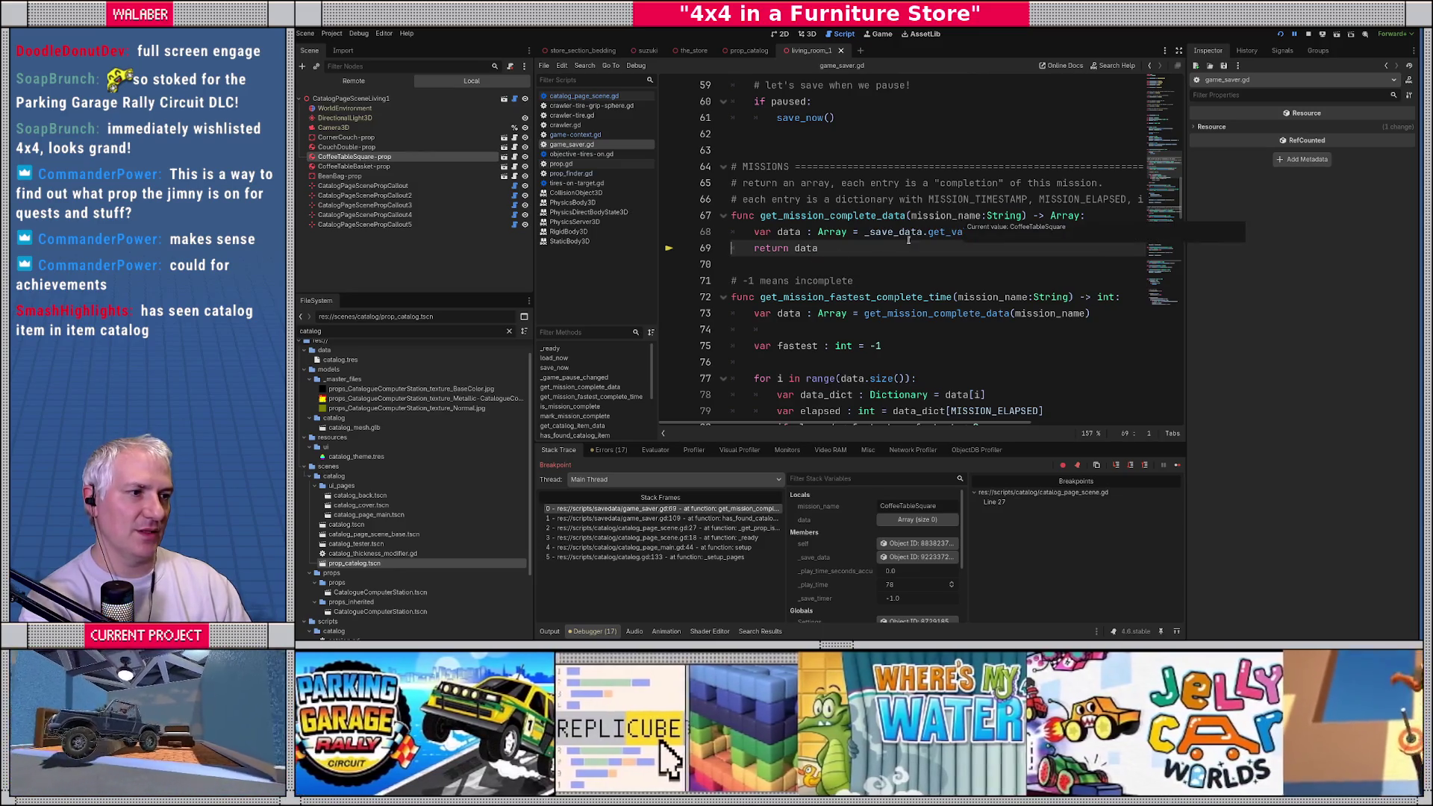
key("F10")
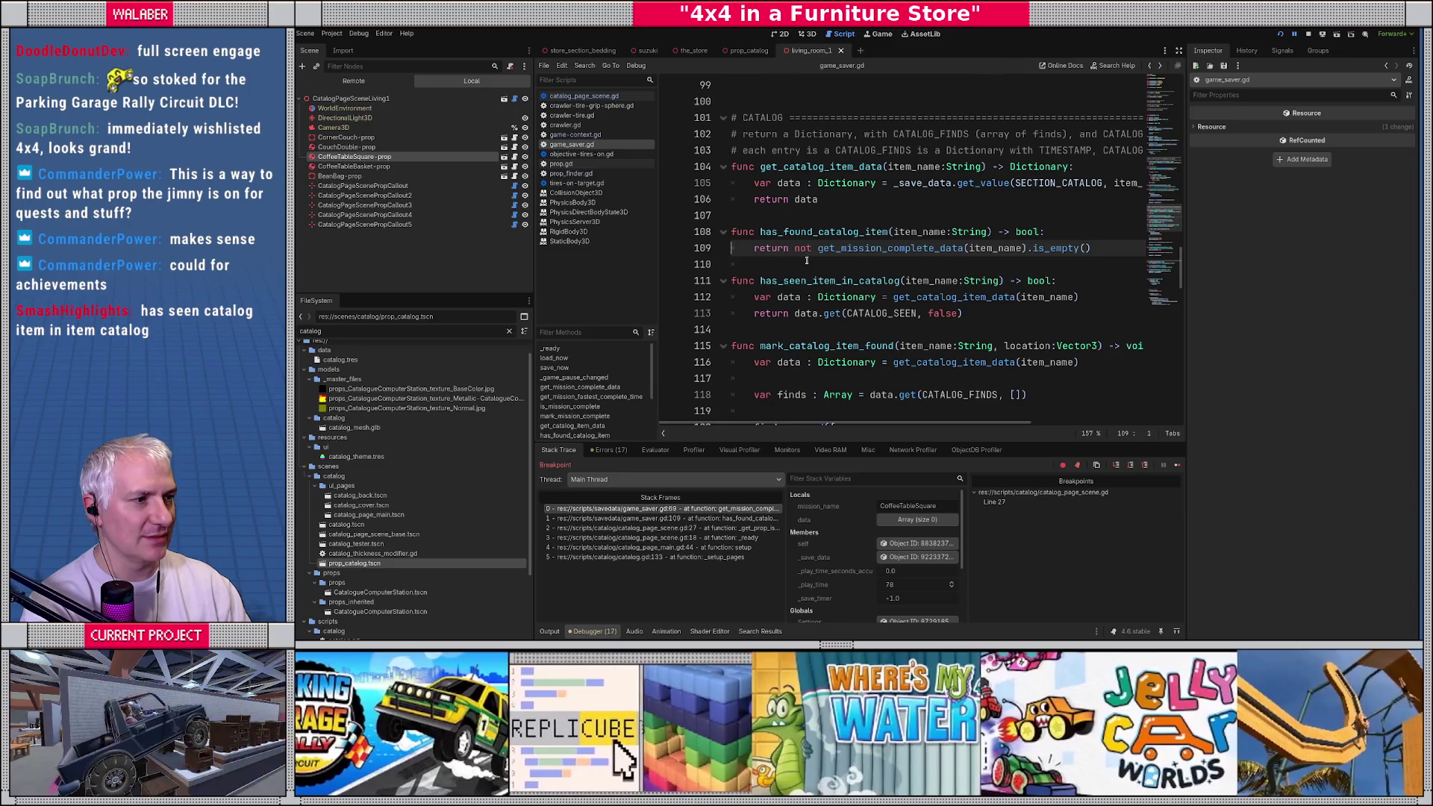
key("Page_Down")
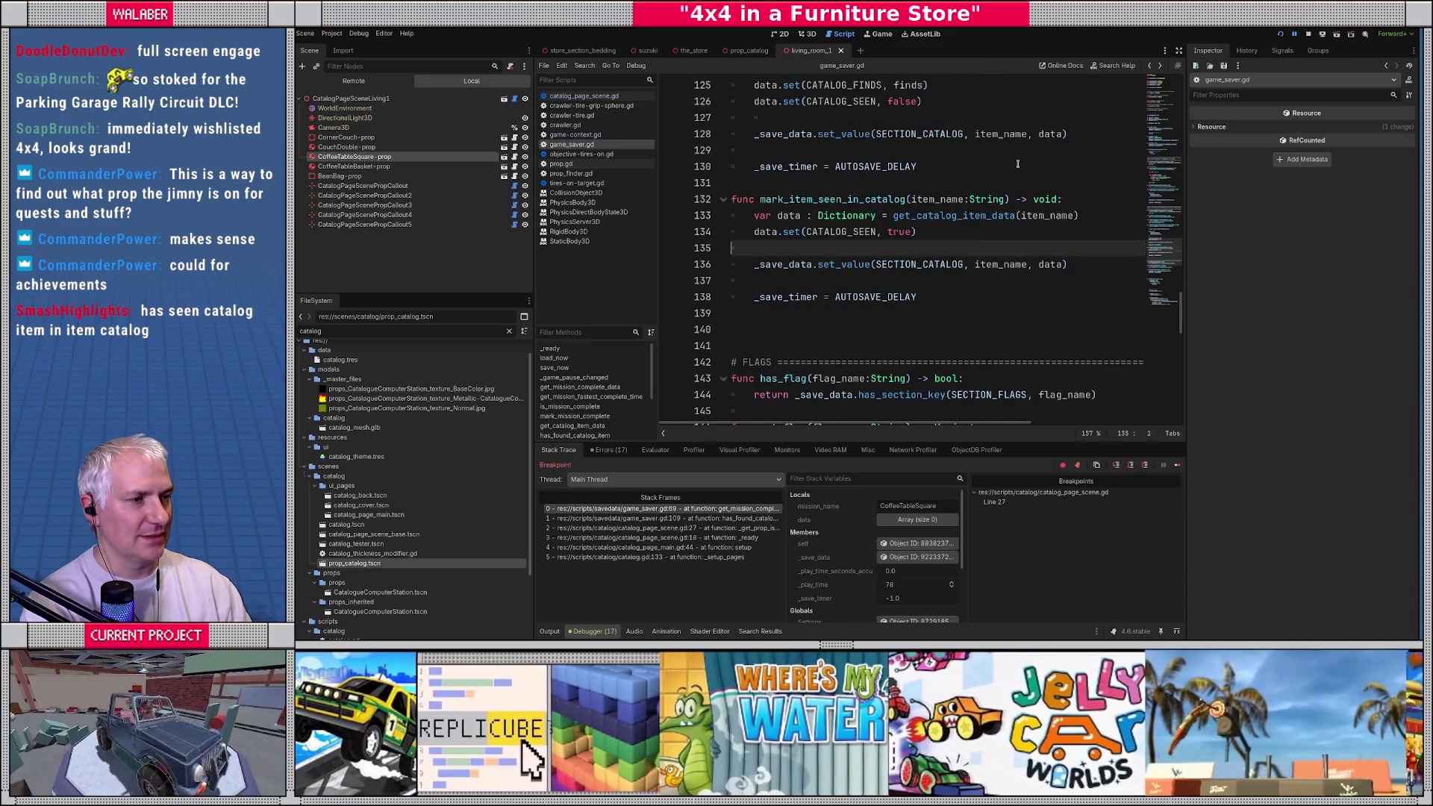
key("alt+Left")
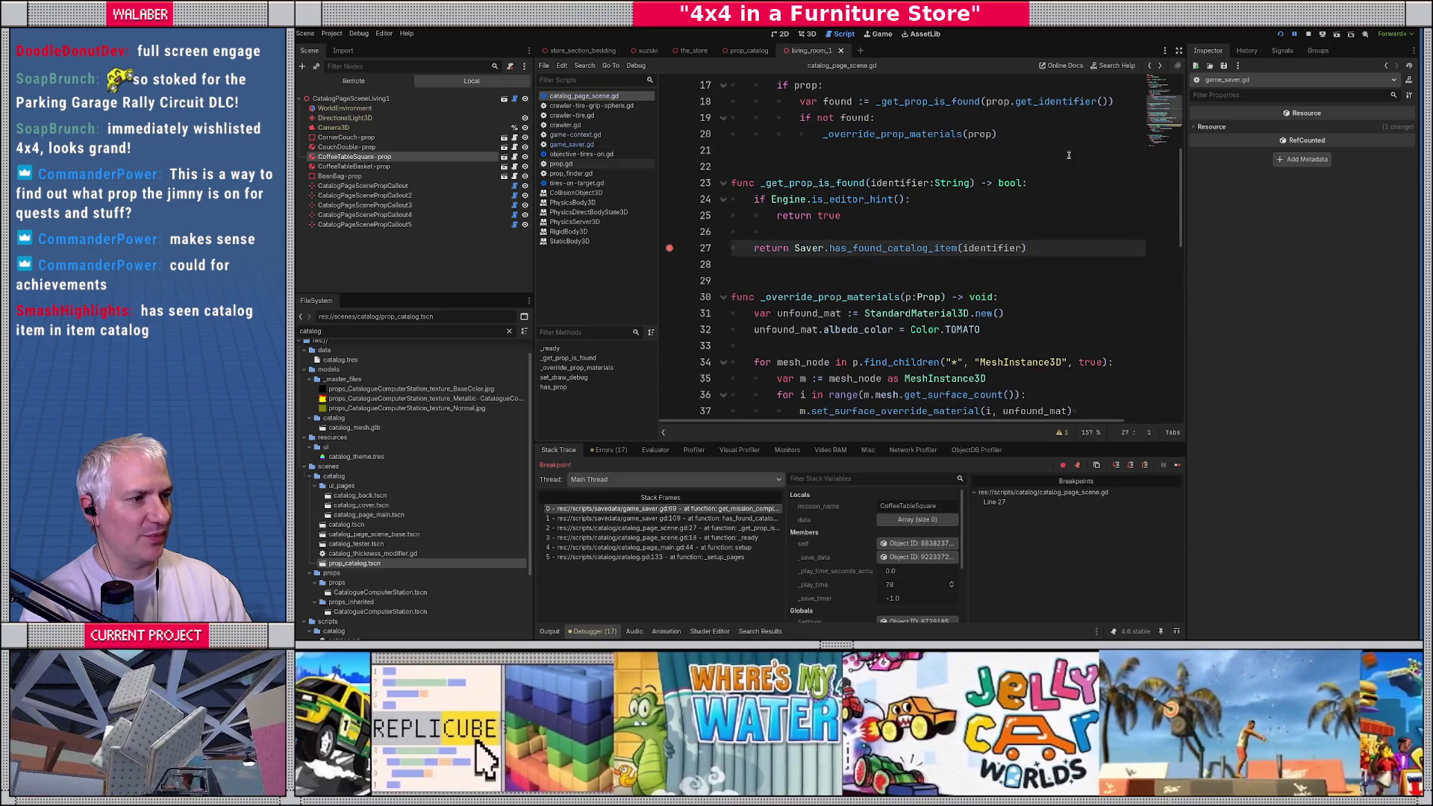
Step: Remove the line 27 breakpoint and replace get_mission_complete_data with get_catalog_item_data on line 109
left_click(669, 248)
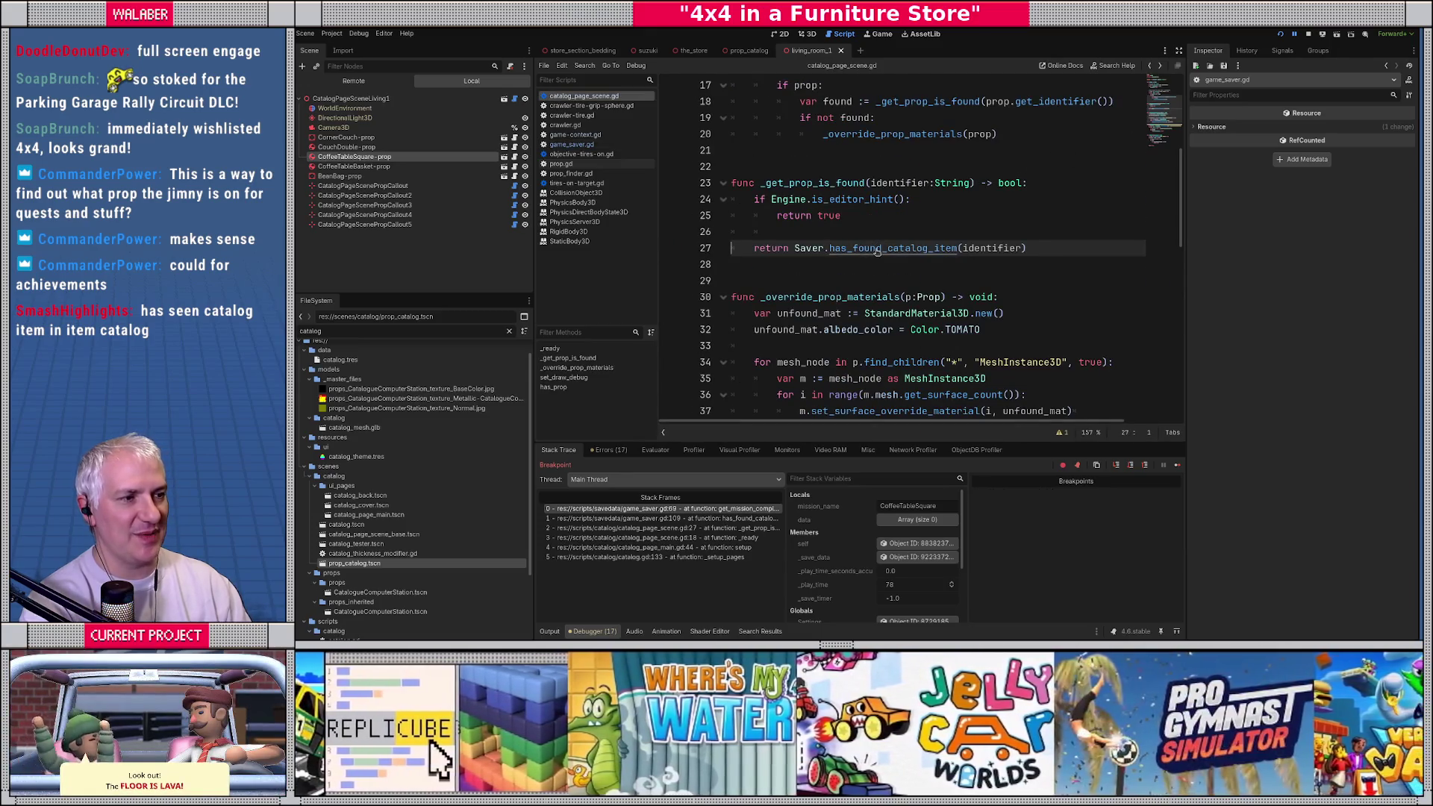
left_click(877, 248, "ctrl")
left_click(1178, 50)
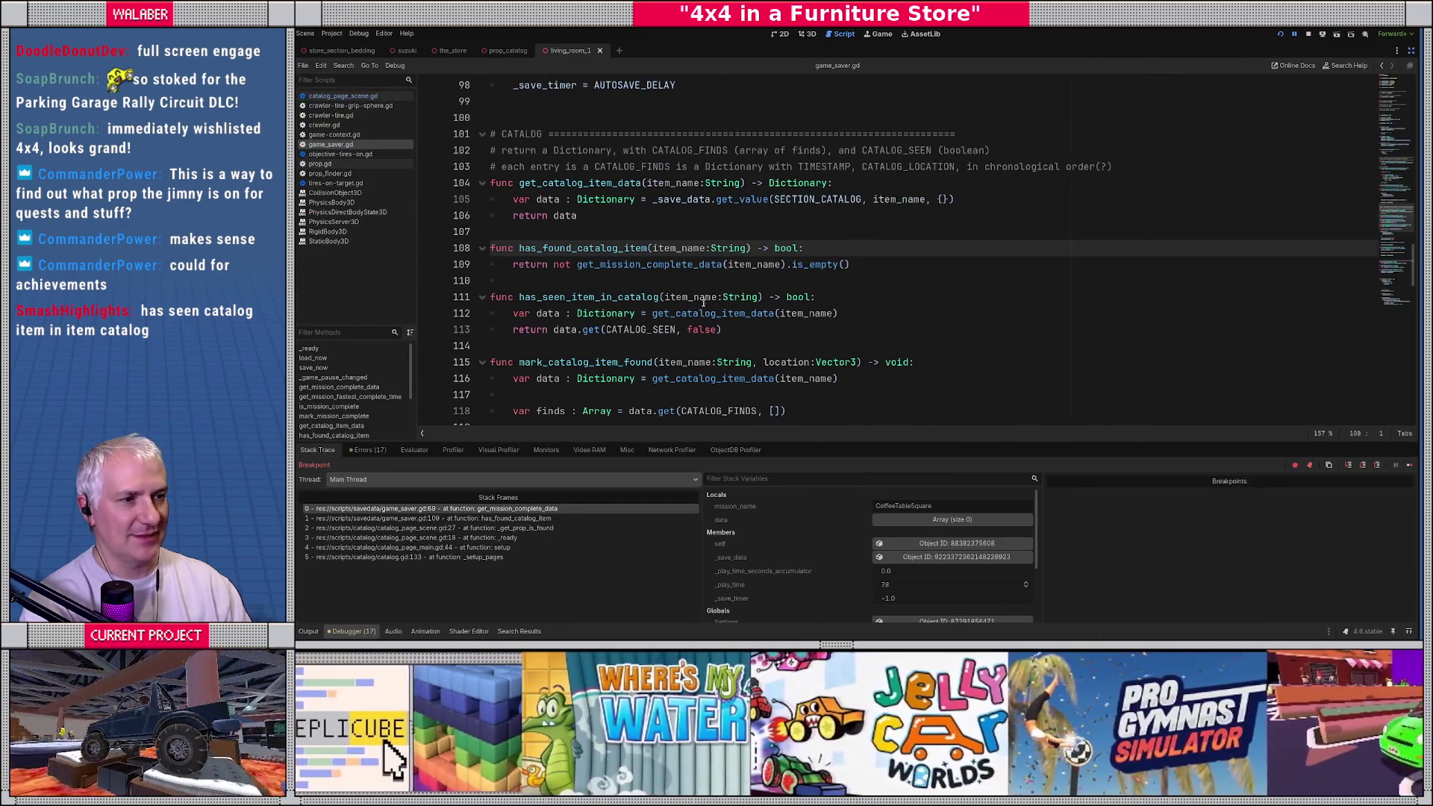
double_click(605, 268)
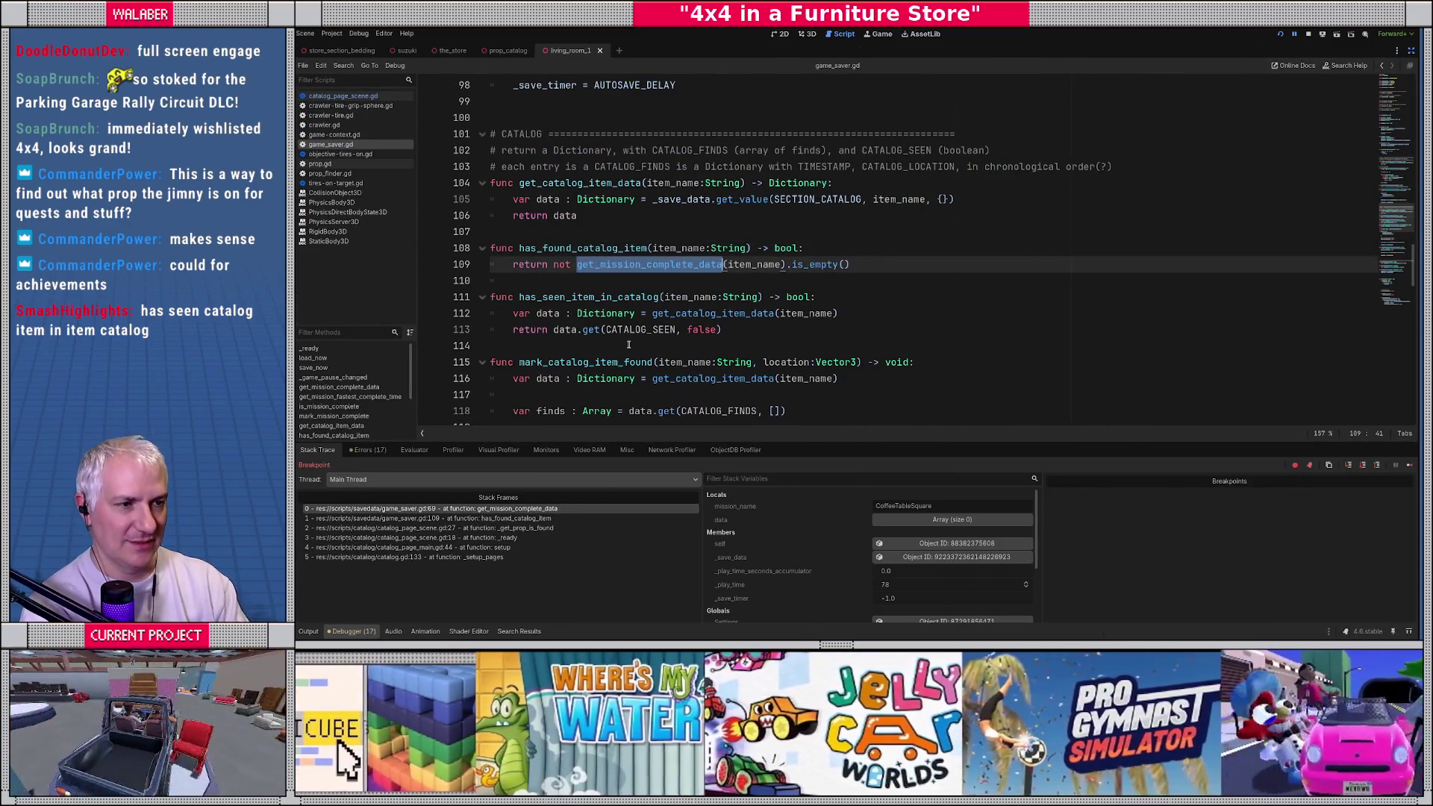
type("get_c")
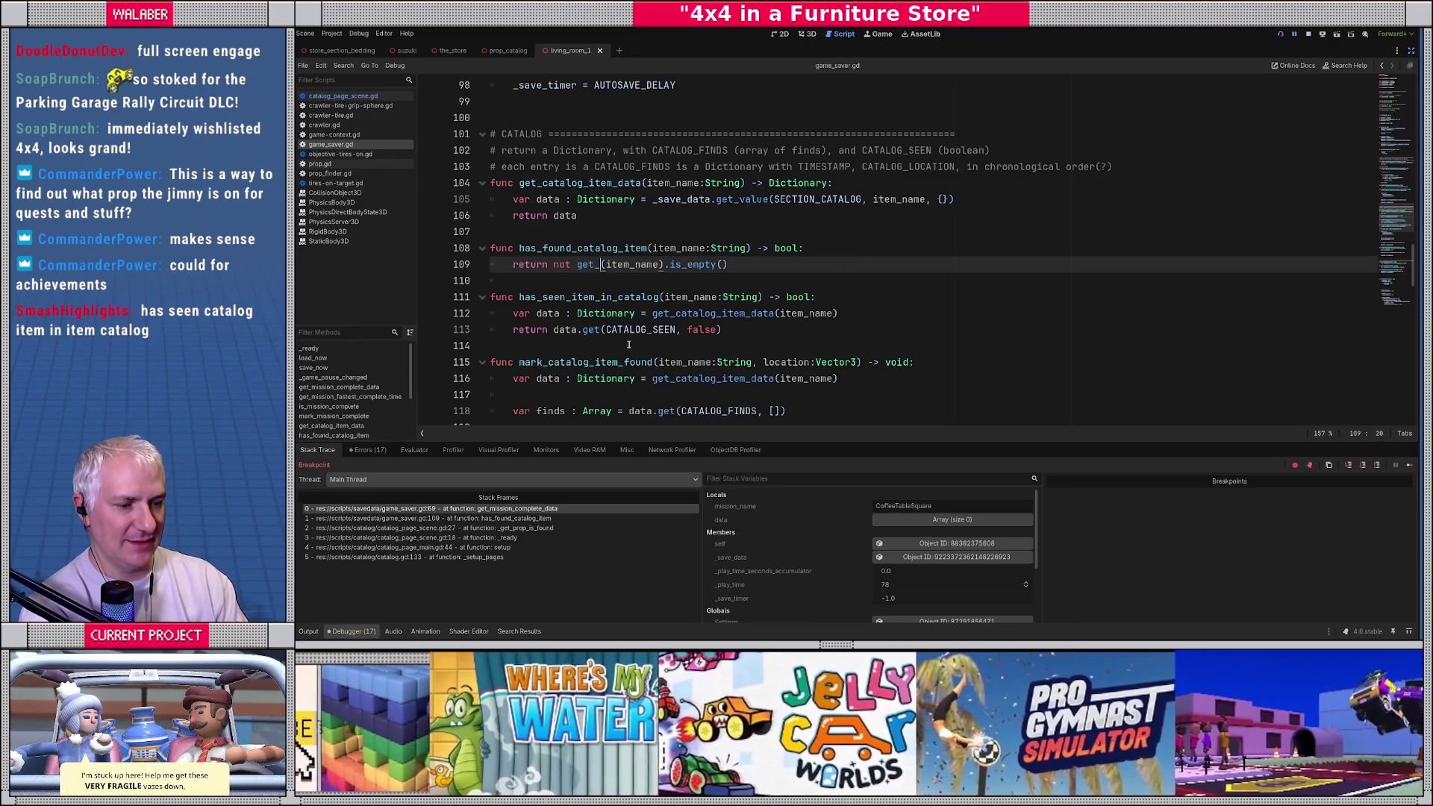
key("Return")
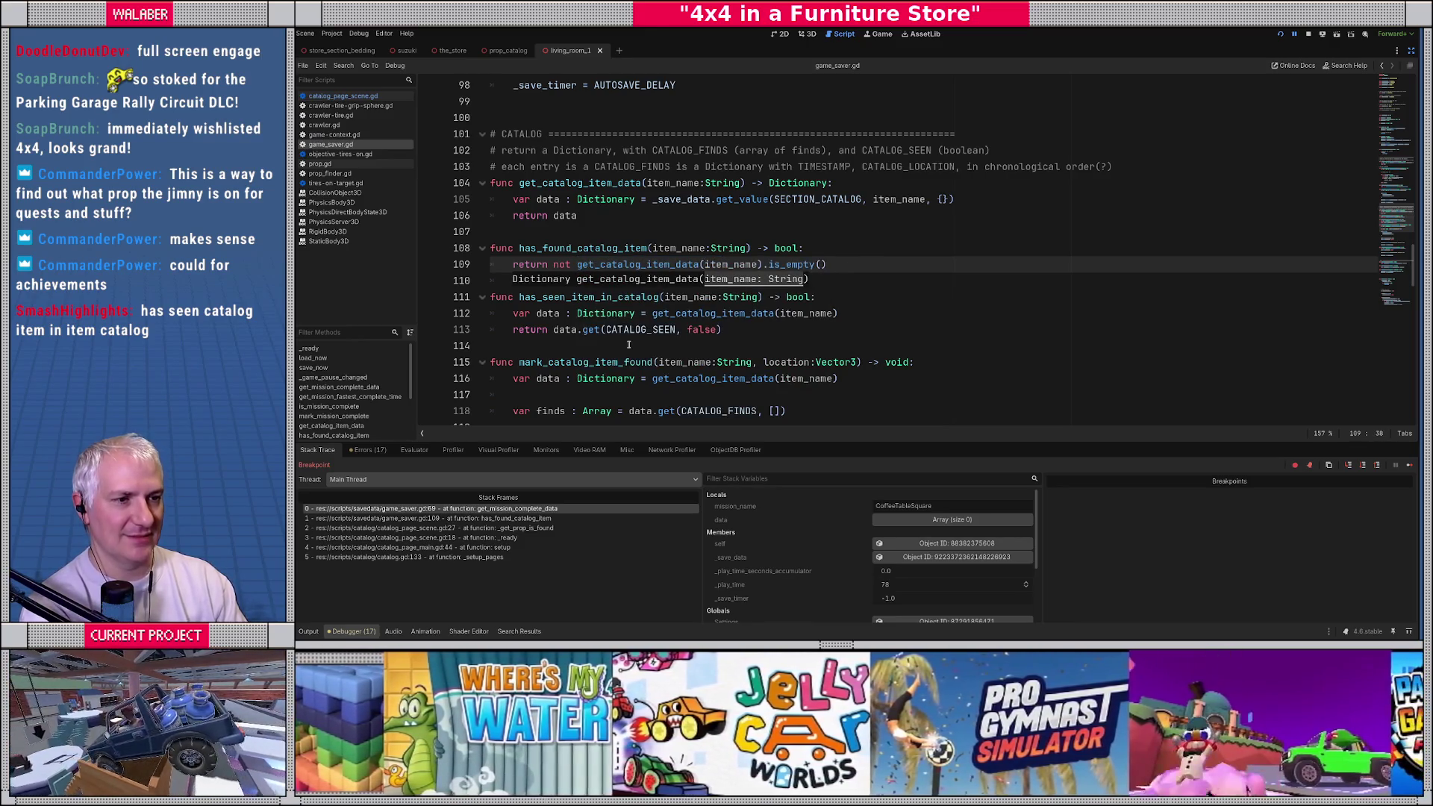
key("Escape")
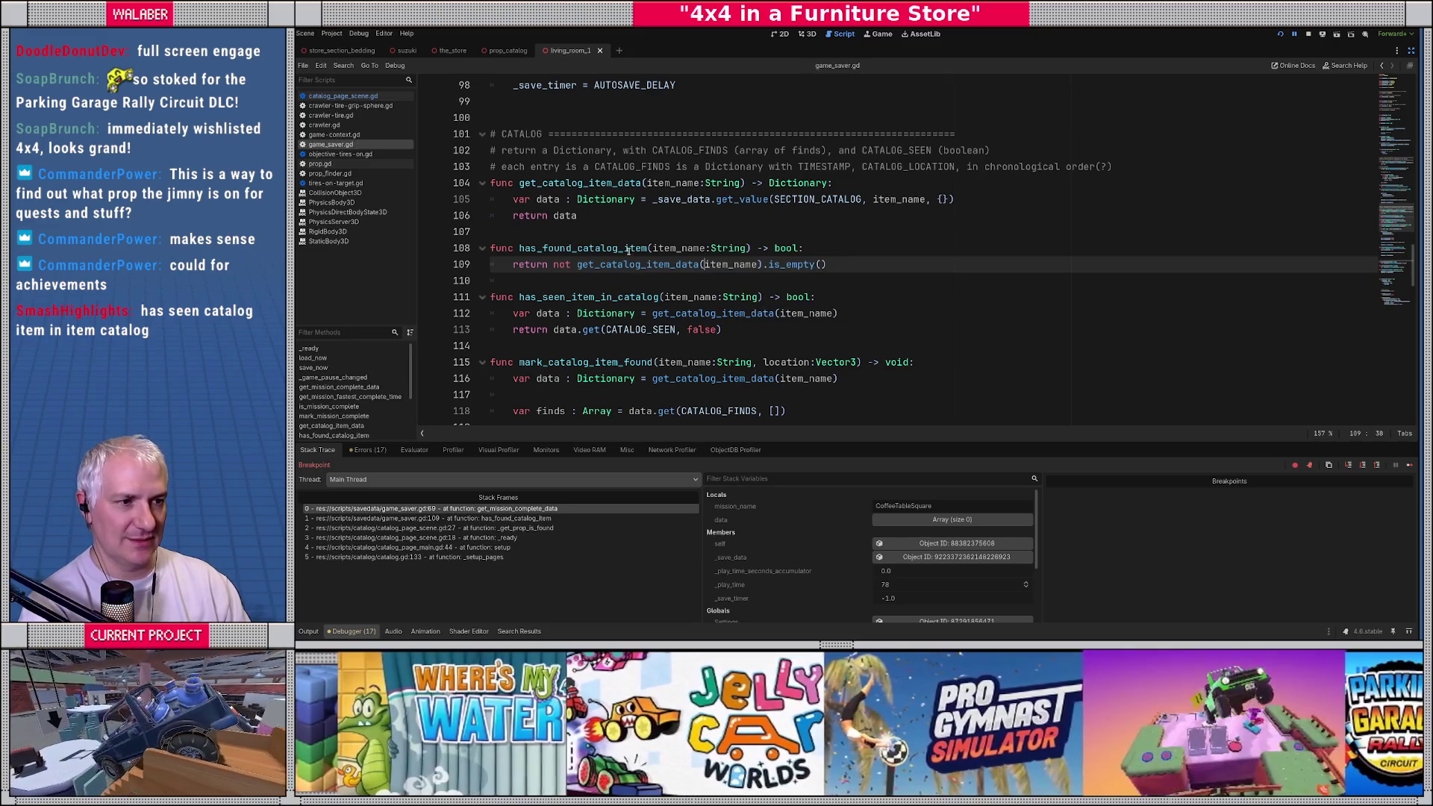
Step: Review the surrounding mission save code, stop the running game, and relaunch the project
left_click(629, 252)
scroll(600, 235, "down", 2)
scroll(601, 239, "down", 5)
scroll(612, 291, "up", 6)
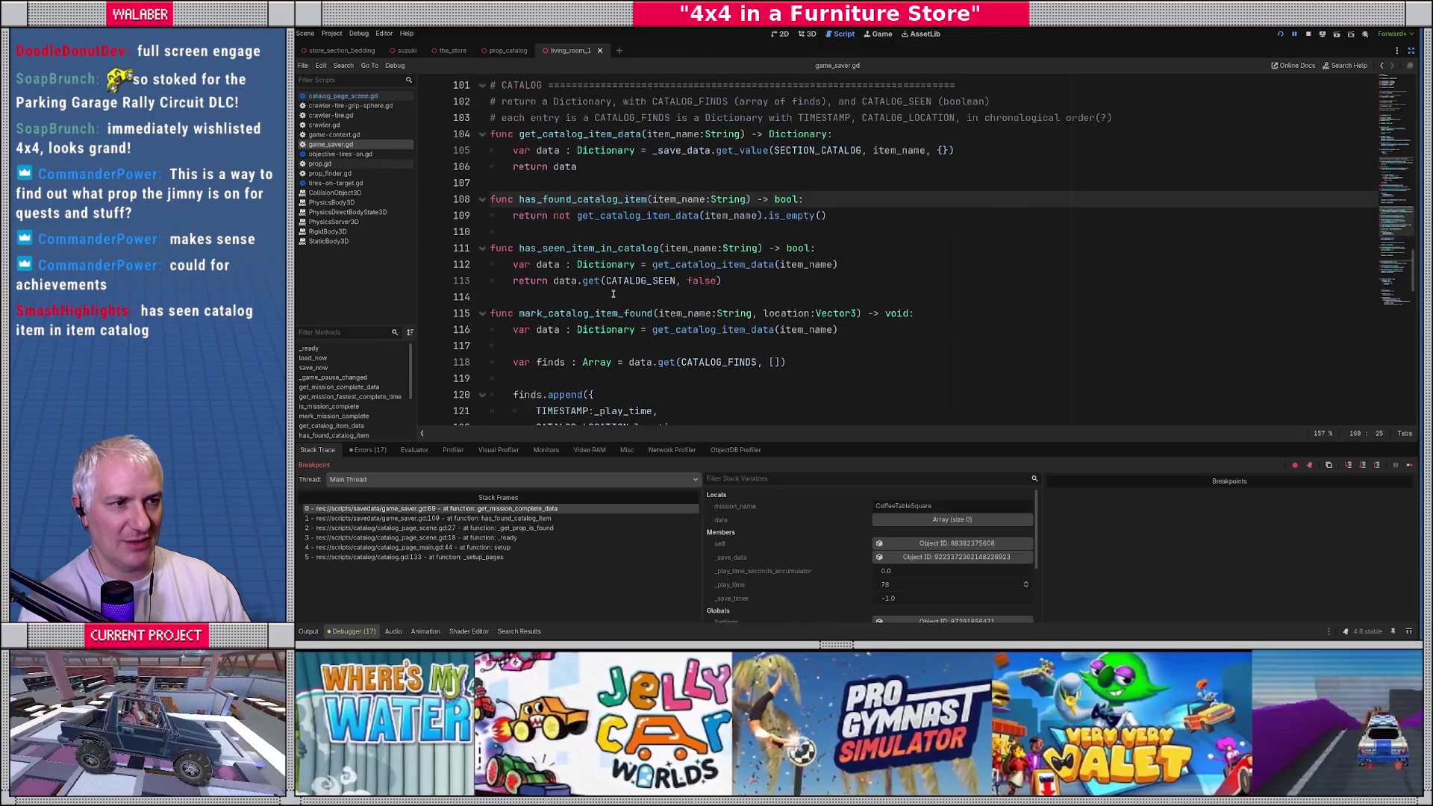
scroll(613, 293, "up", 7)
left_click(861, 224)
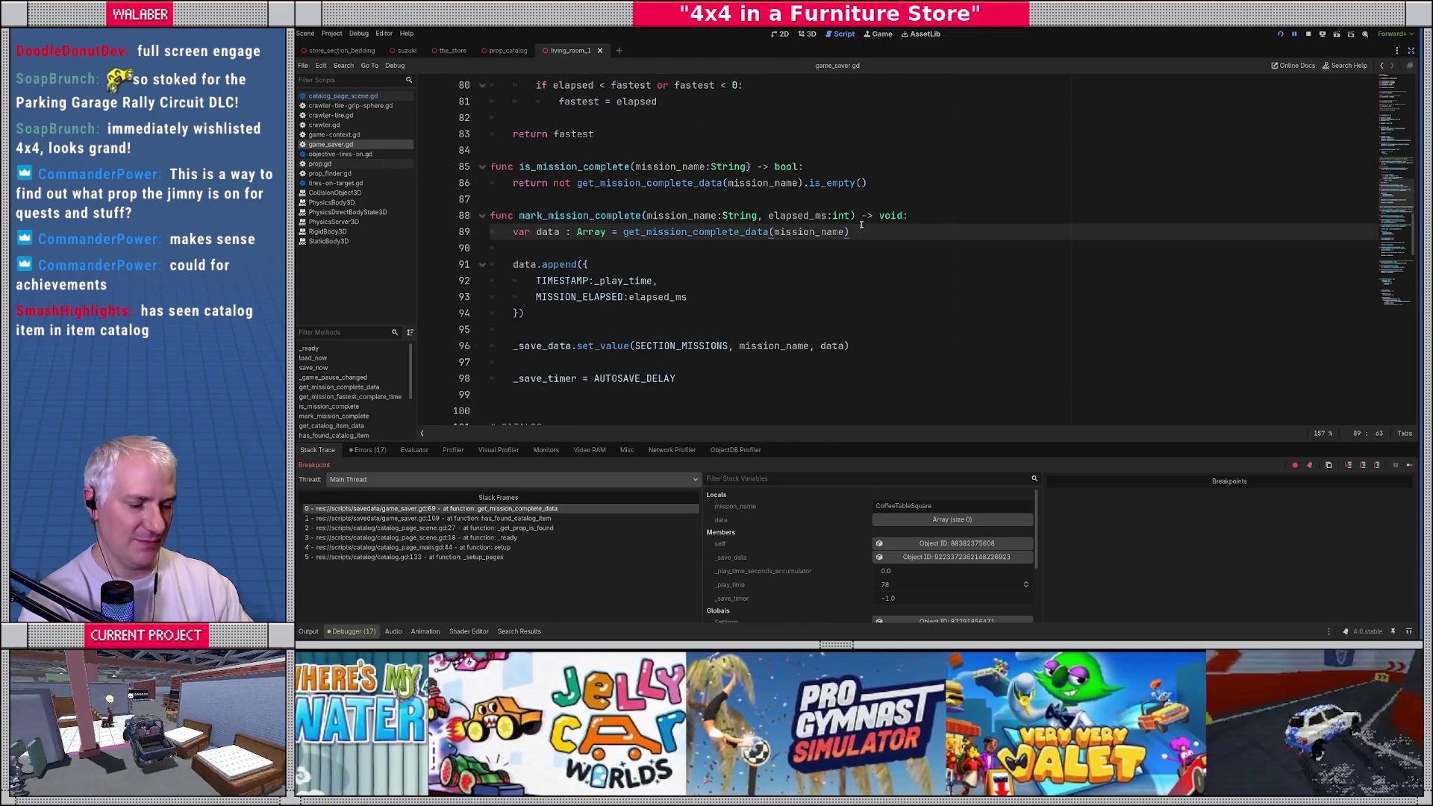
key("F8")
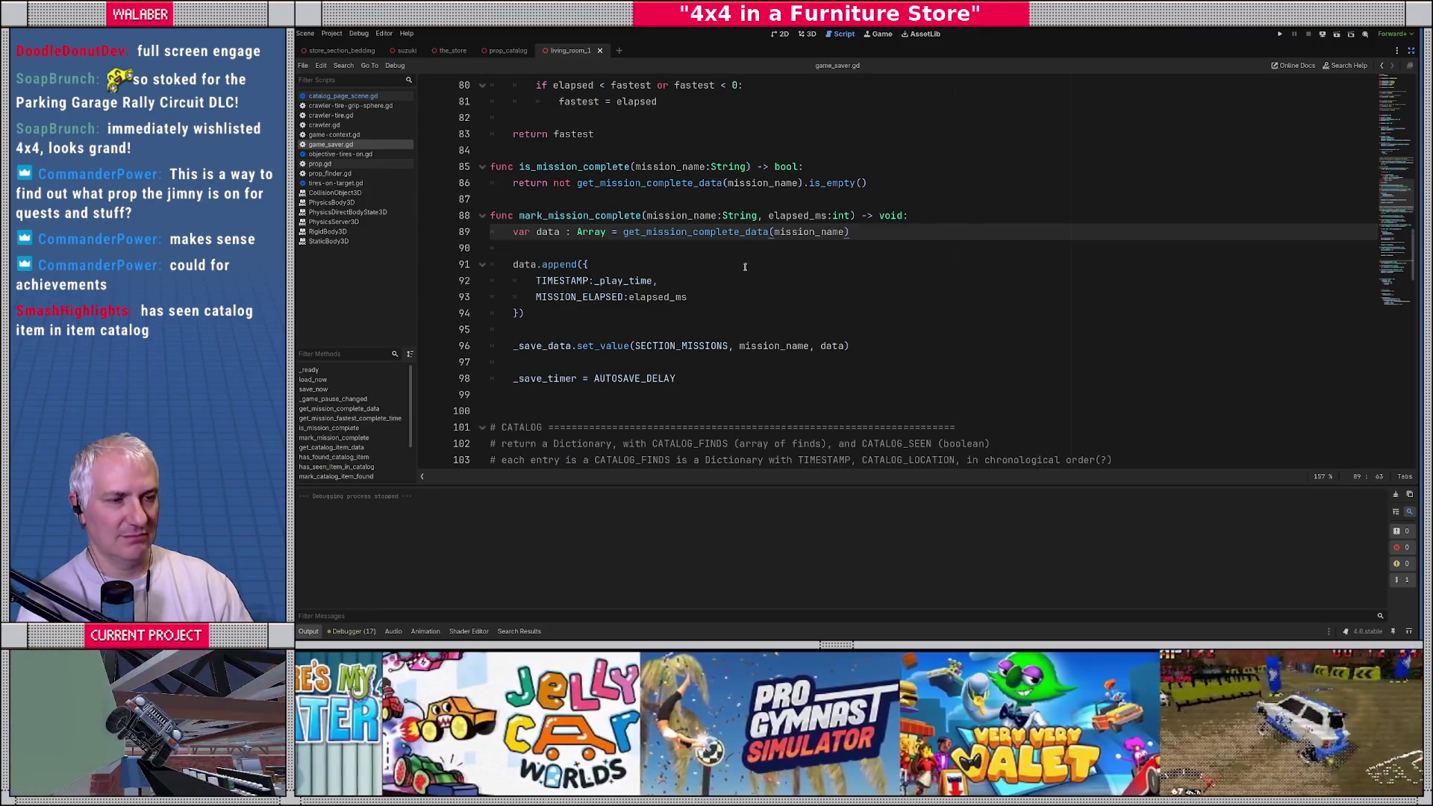
left_click(709, 278)
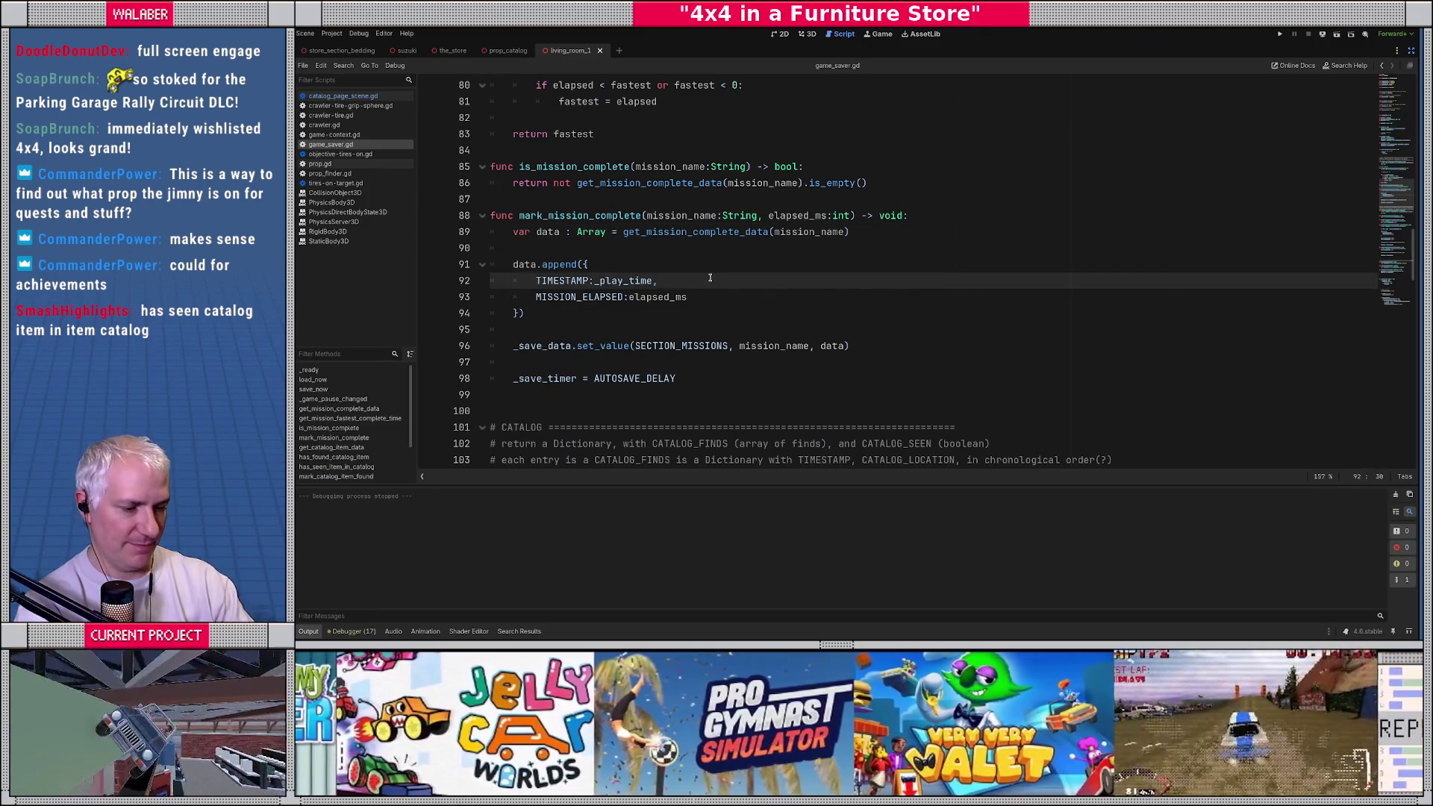
key("F5")
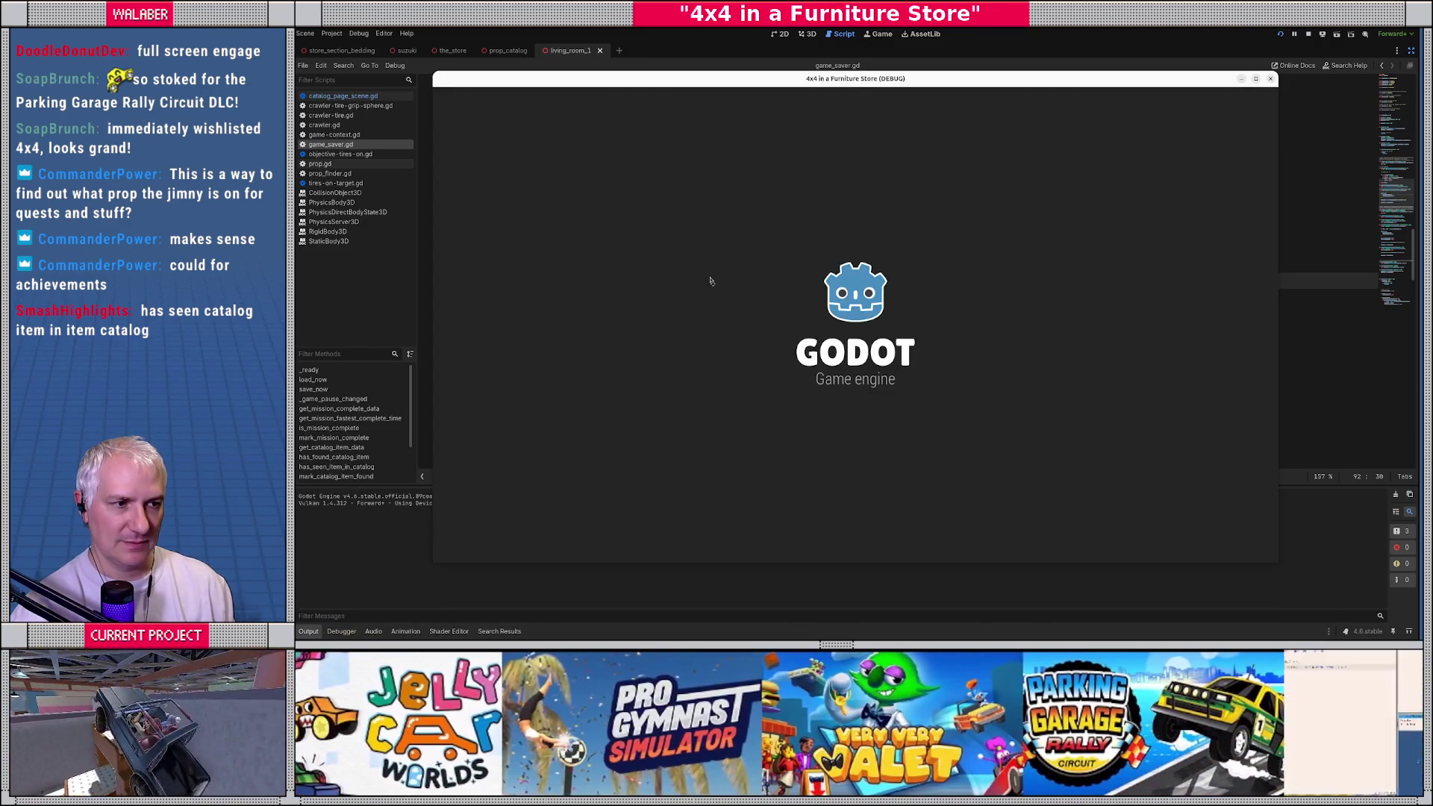
Step: Skip the intro and open the KAGU catalog, flipping to pages 3–4 and back to 1–2
key("Return")
key("Return")
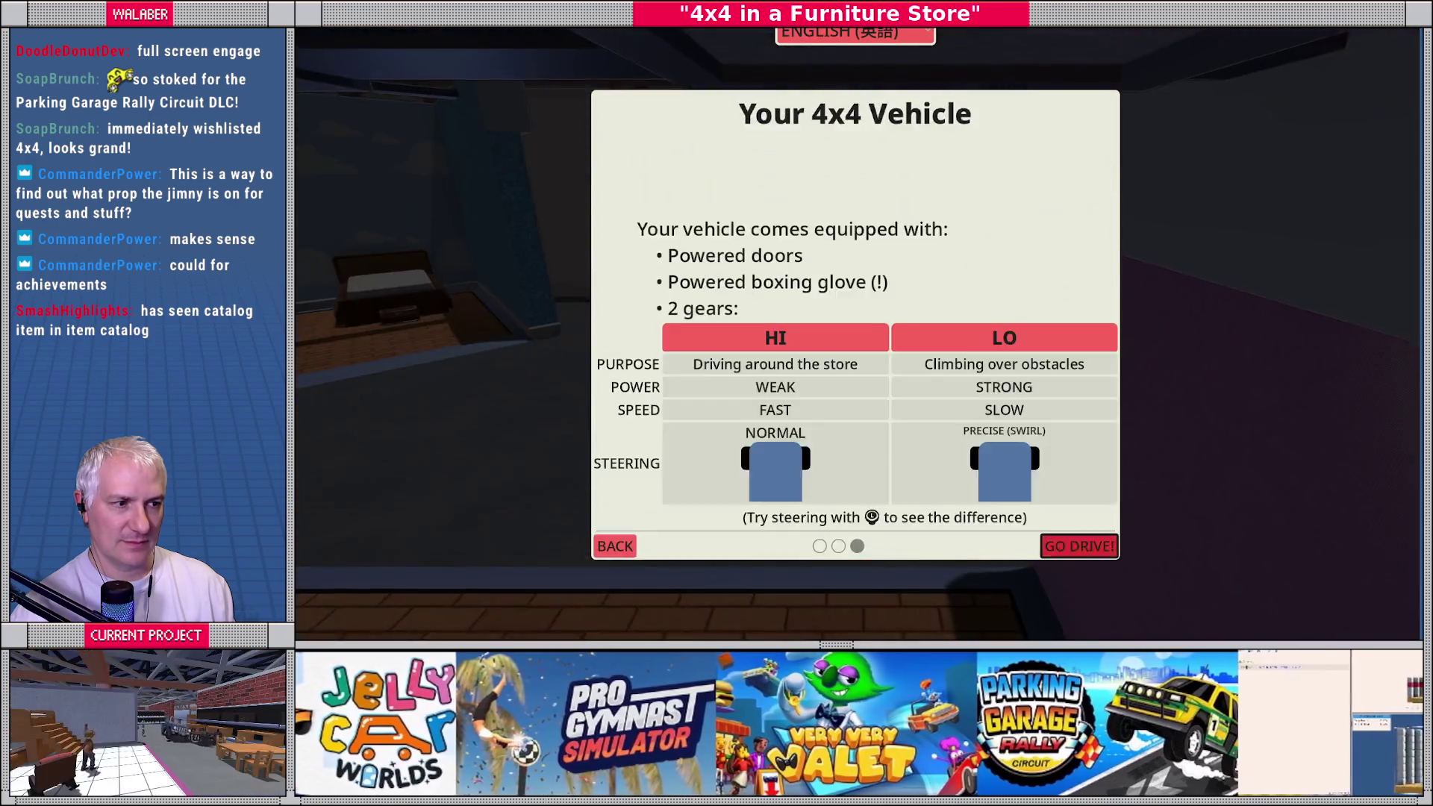
key("Return")
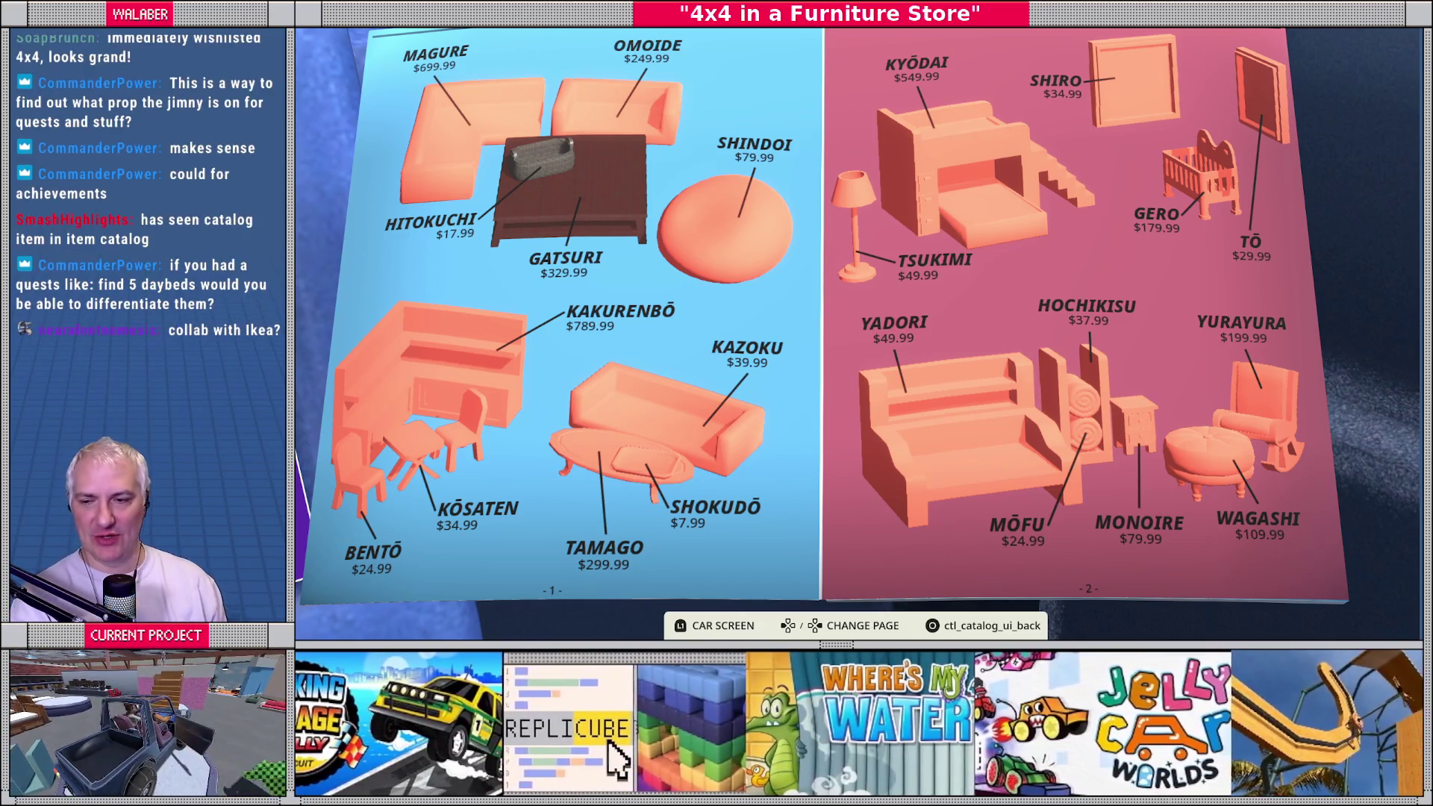
key("Right")
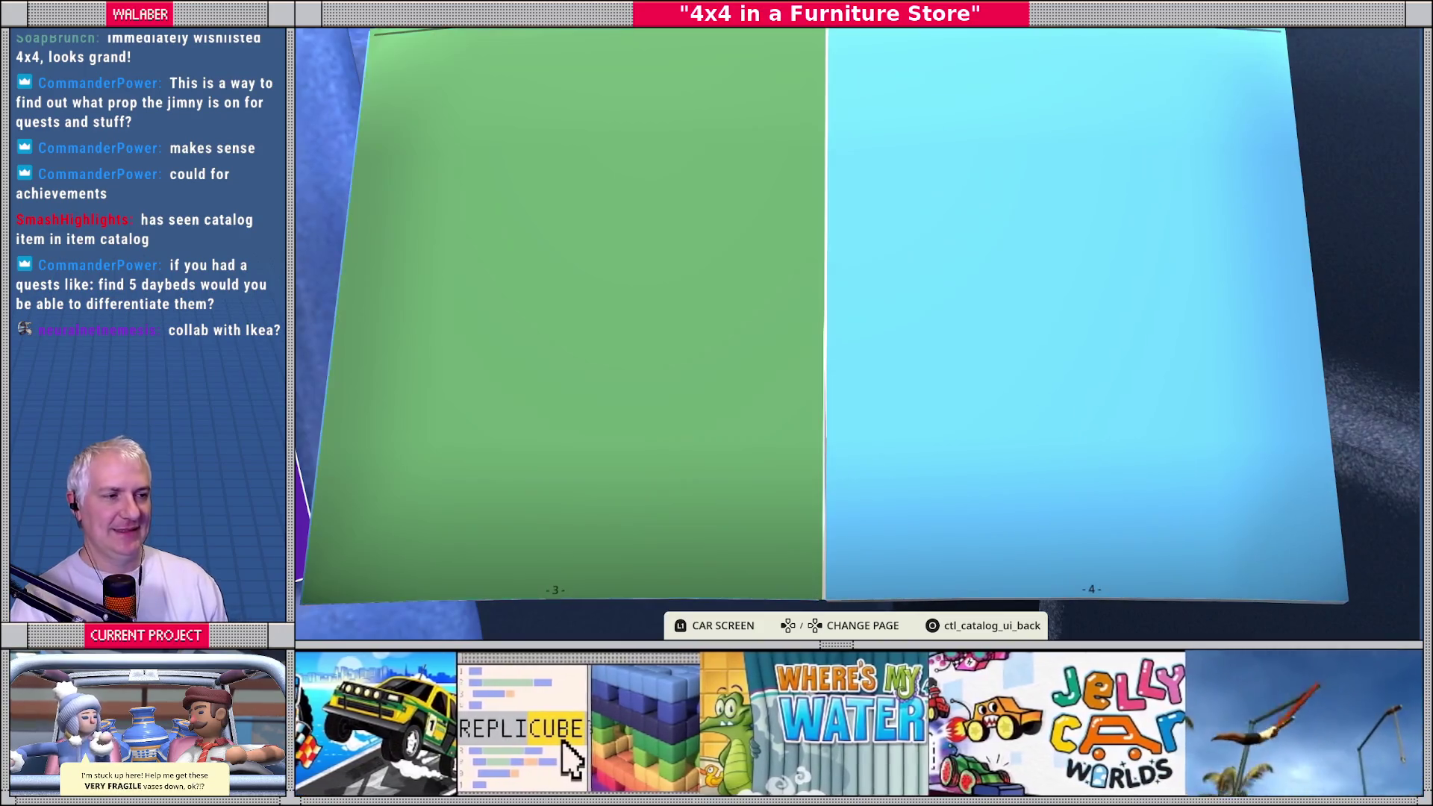
key("Left")
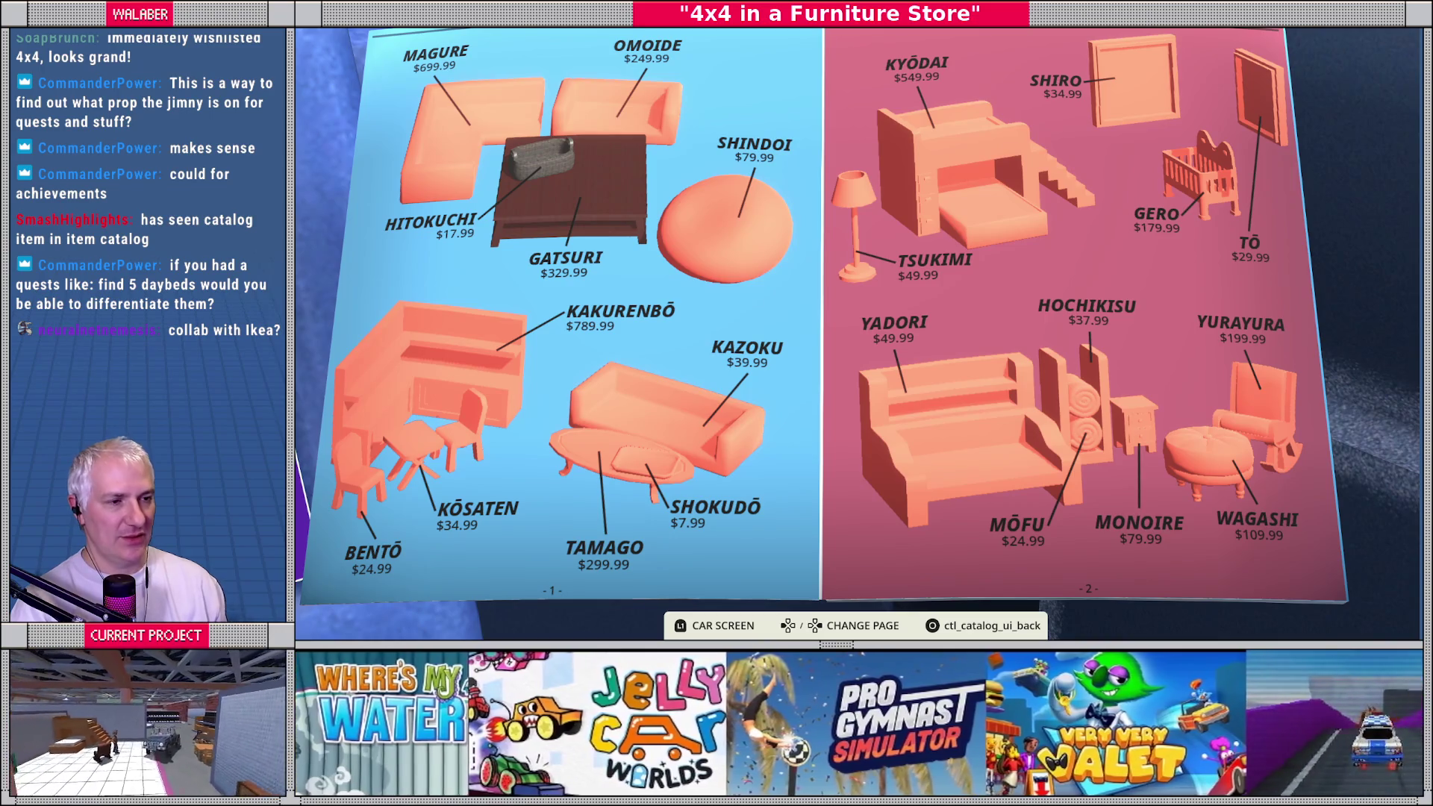
Step: Close the catalog and choose Quit from the car menu to bring up the quit prompt
key("Escape")
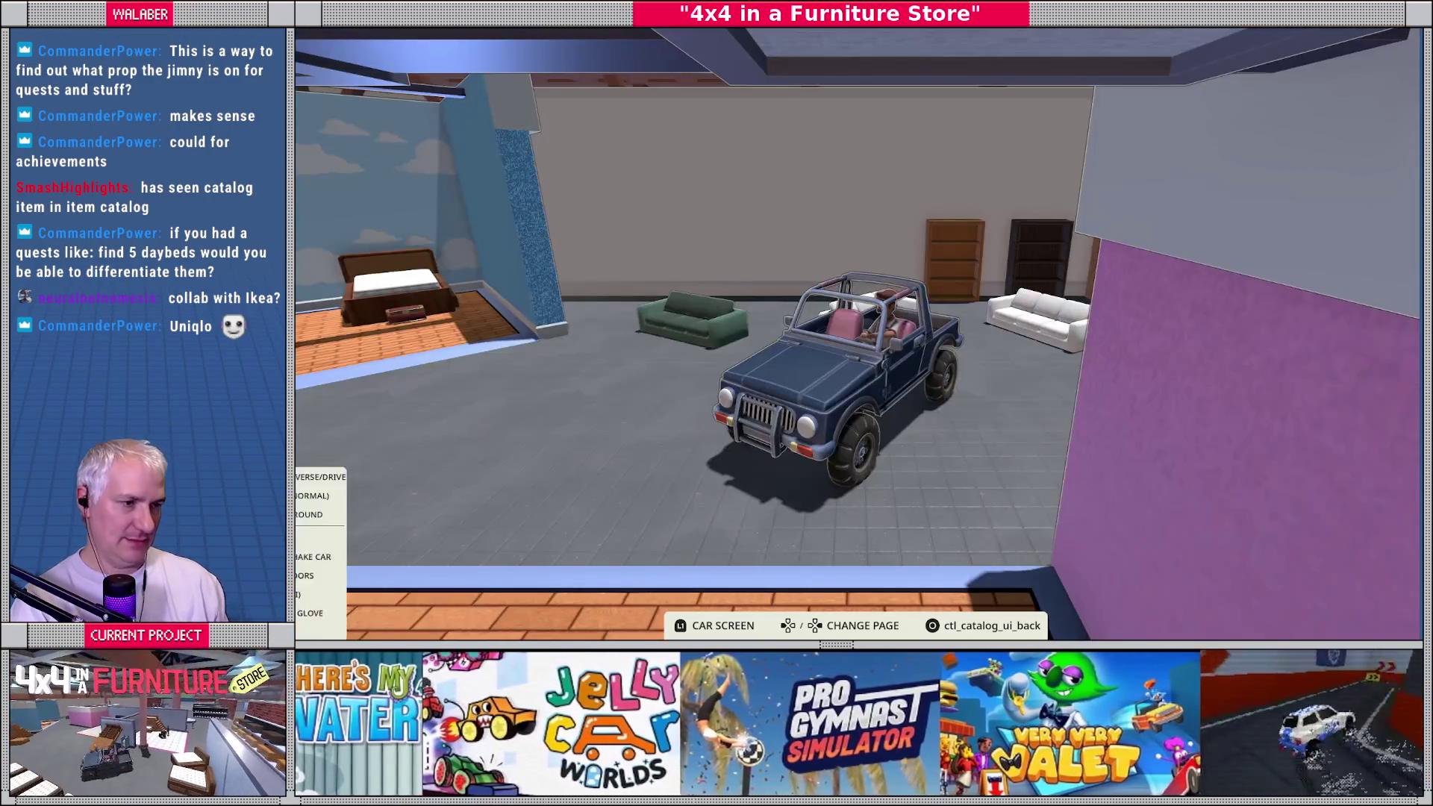
key("Down")
key("Return")
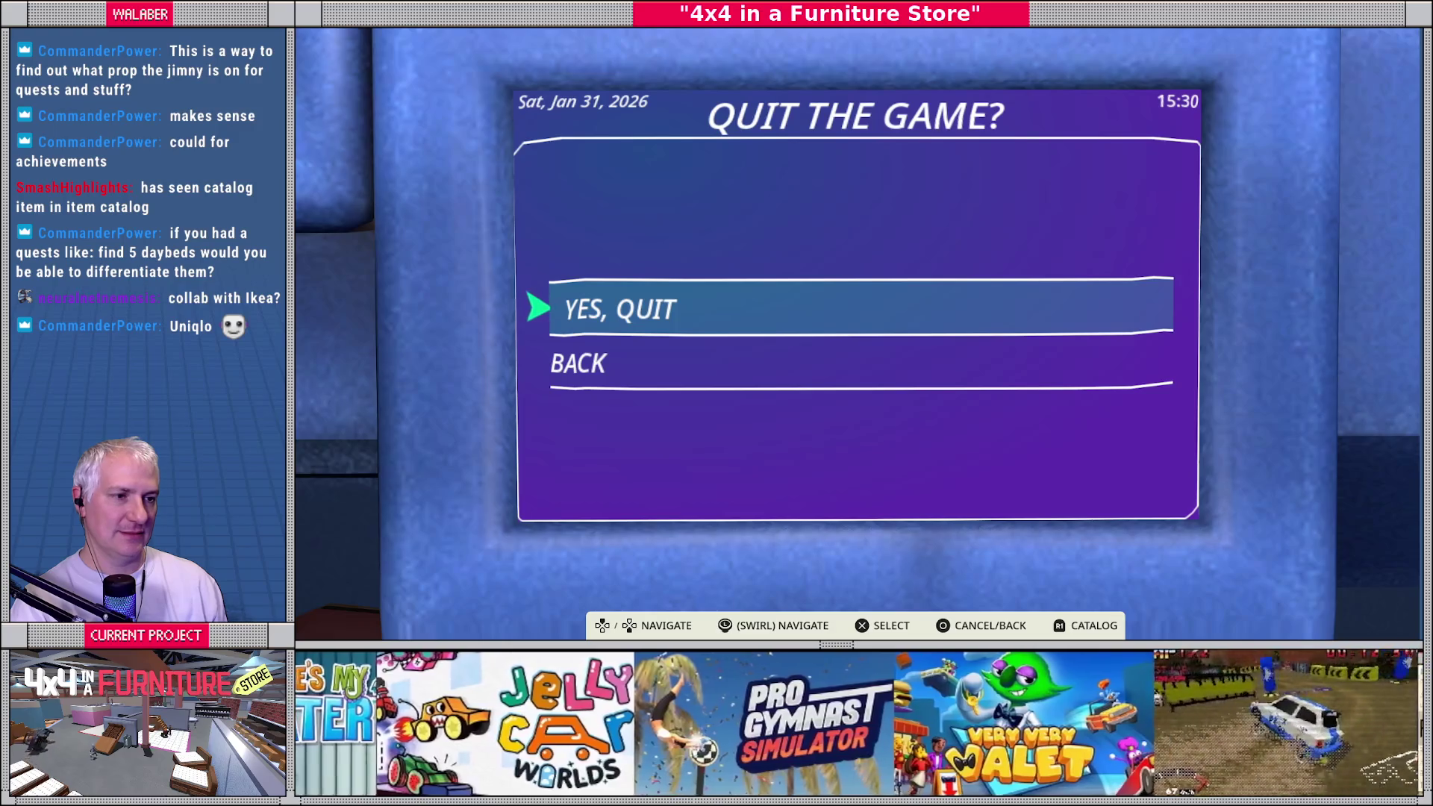
Step: Confirm YES, QUIT, switch to the_store scene tab, and start the game again
key("Return")
left_click(446, 51)
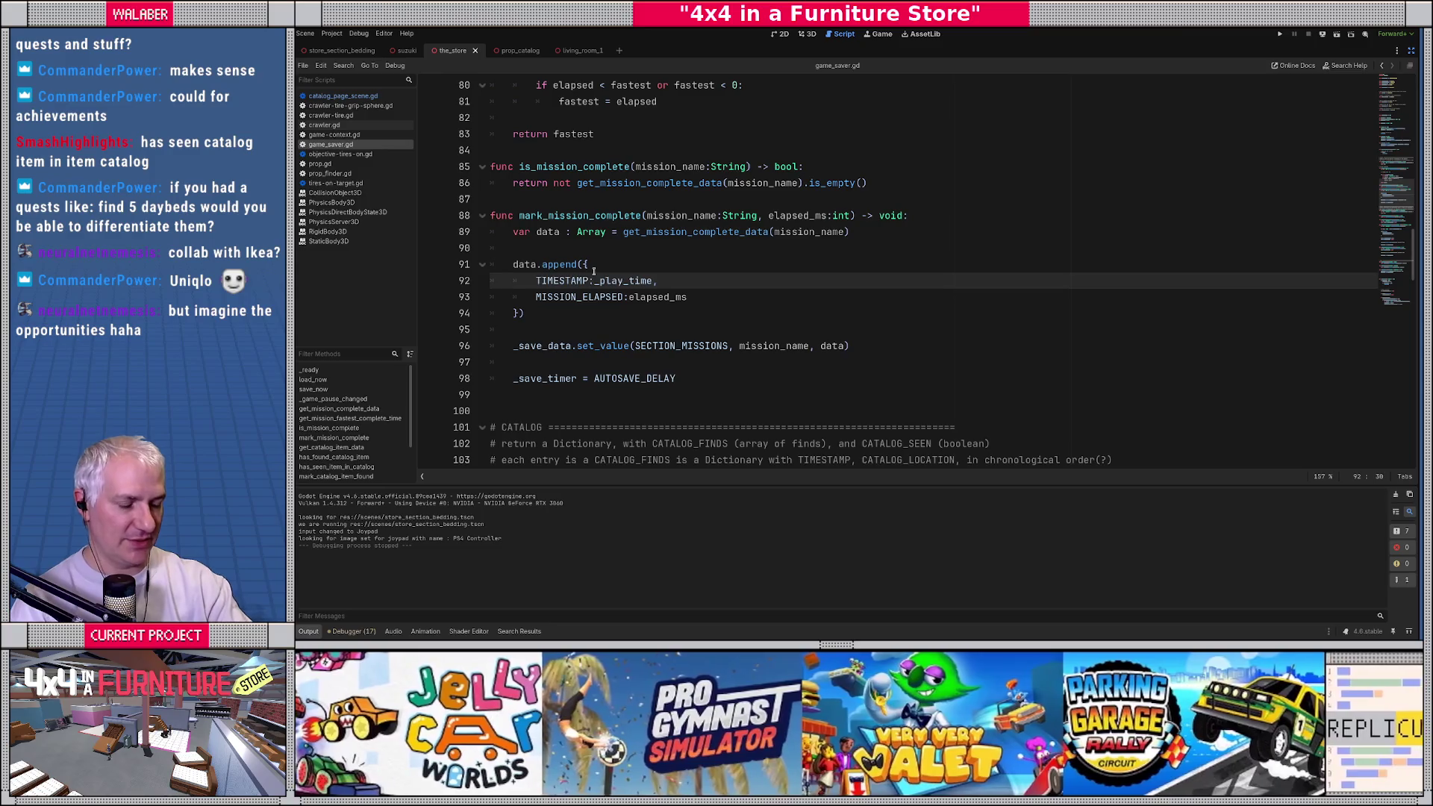
key("F6")
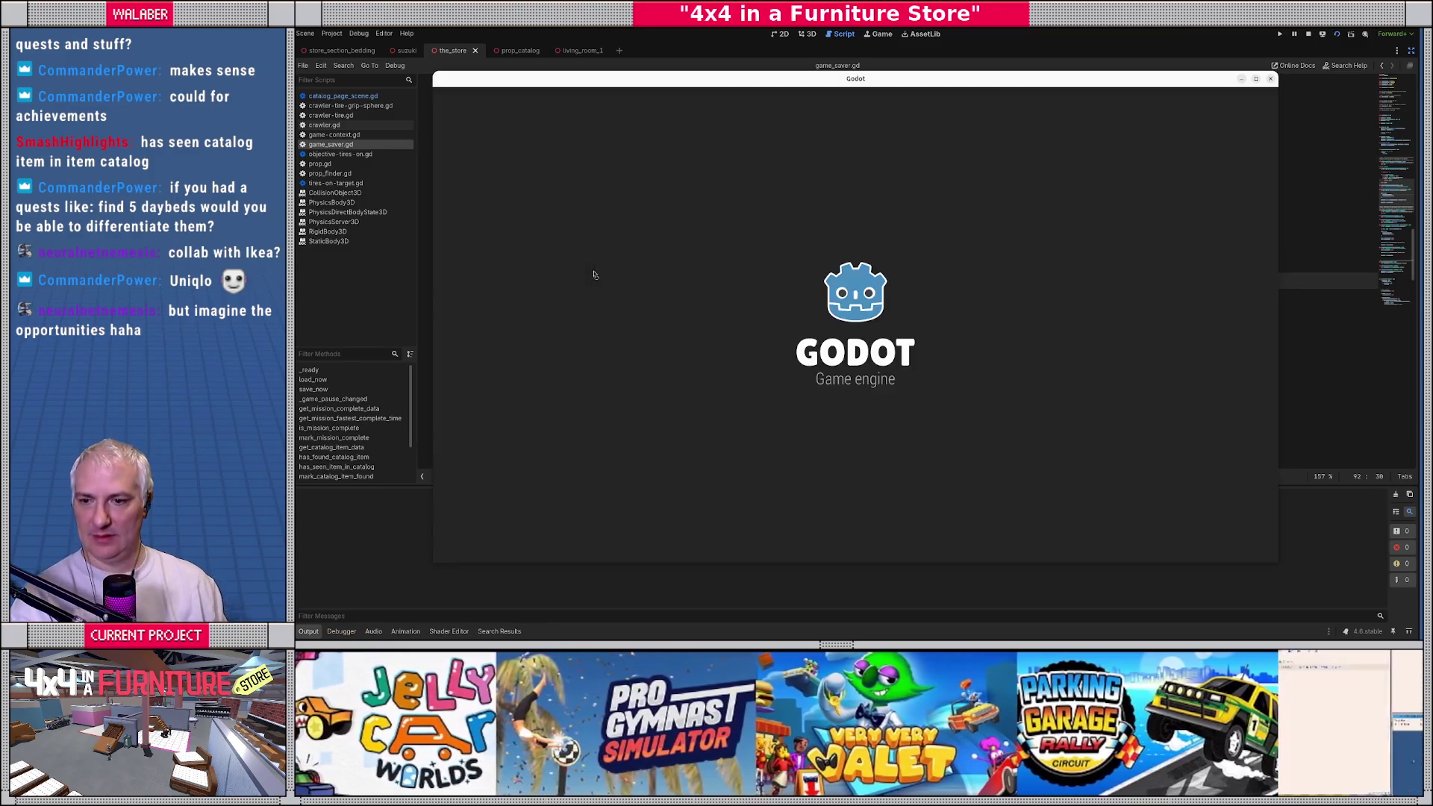